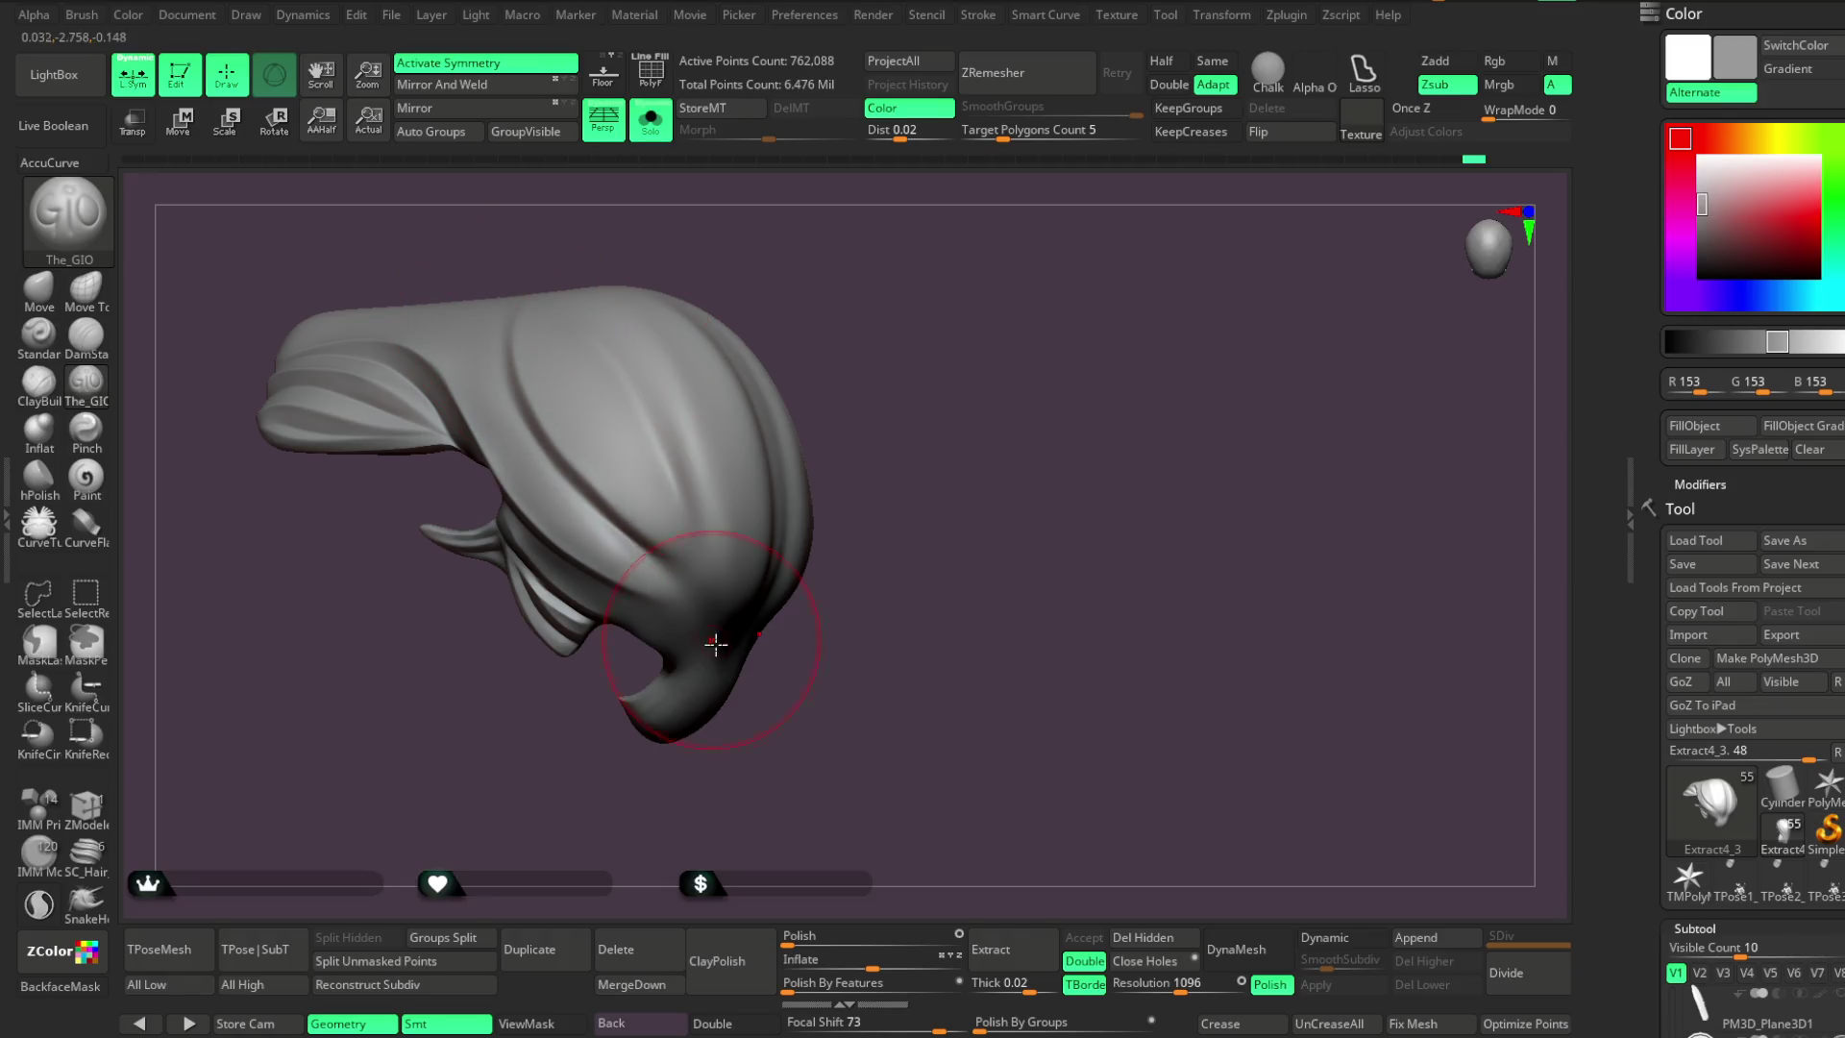
# Carve deeper The_GIO strand grooves sweeping back from the front across the crown, resizing the brush
pyautogui.press('space')
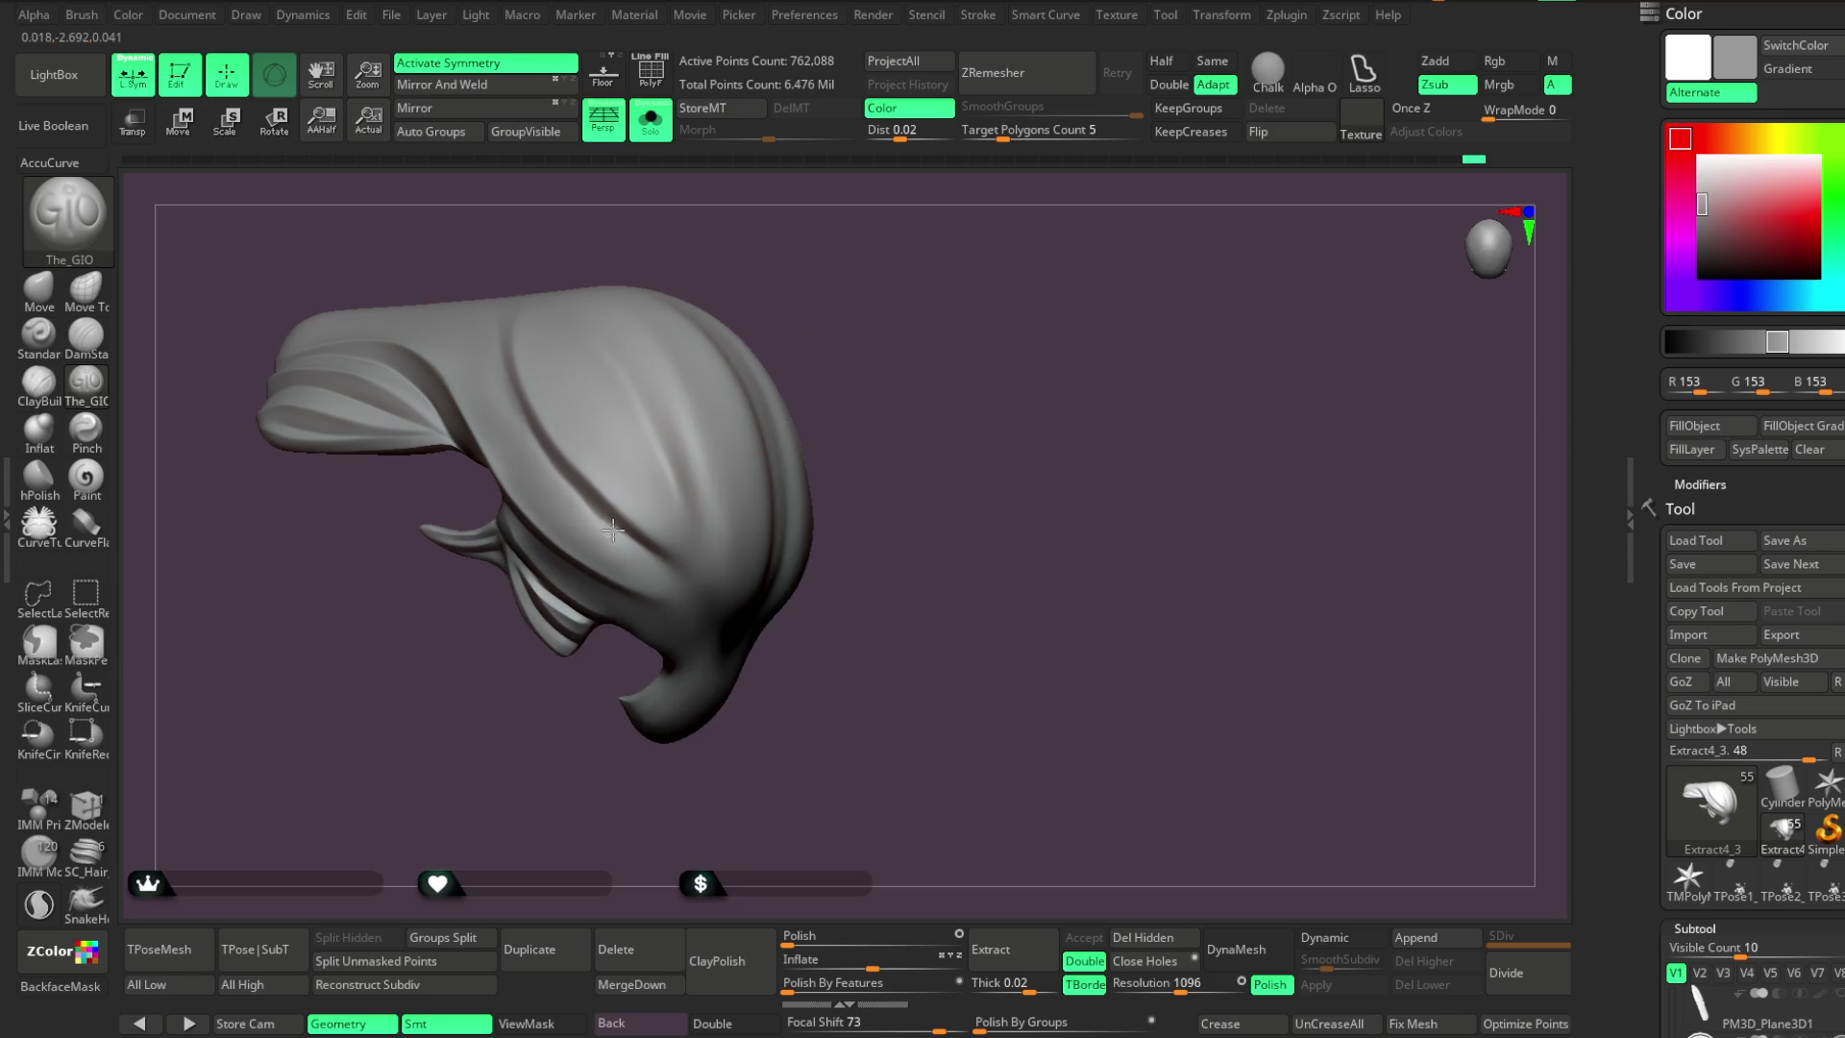
pyautogui.moveTo(720, 651); pyautogui.dragTo(671, 424)
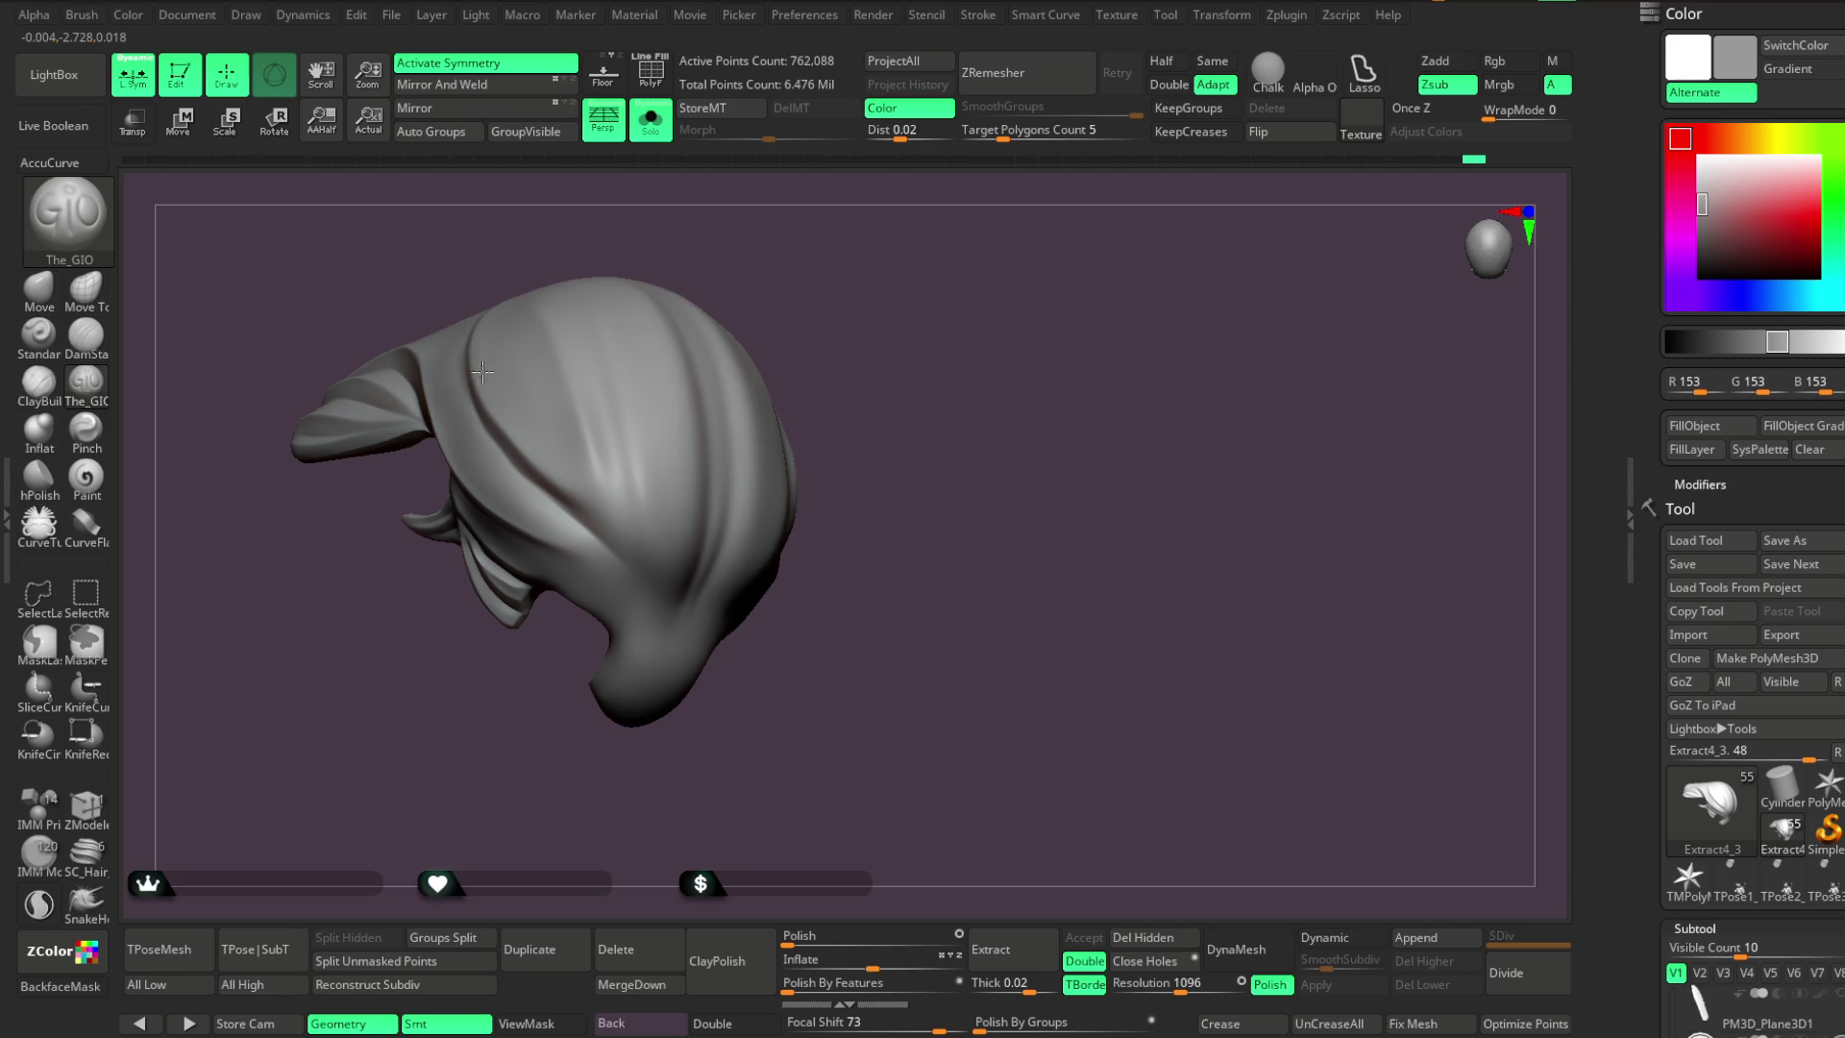
pyautogui.moveTo(597, 555)
pyautogui.mouseDown()
pyautogui.moveTo(827, 259)
pyautogui.moveTo(724, 260)
pyautogui.moveTo(758, 250)
pyautogui.moveTo(535, 371)
pyautogui.mouseUp()
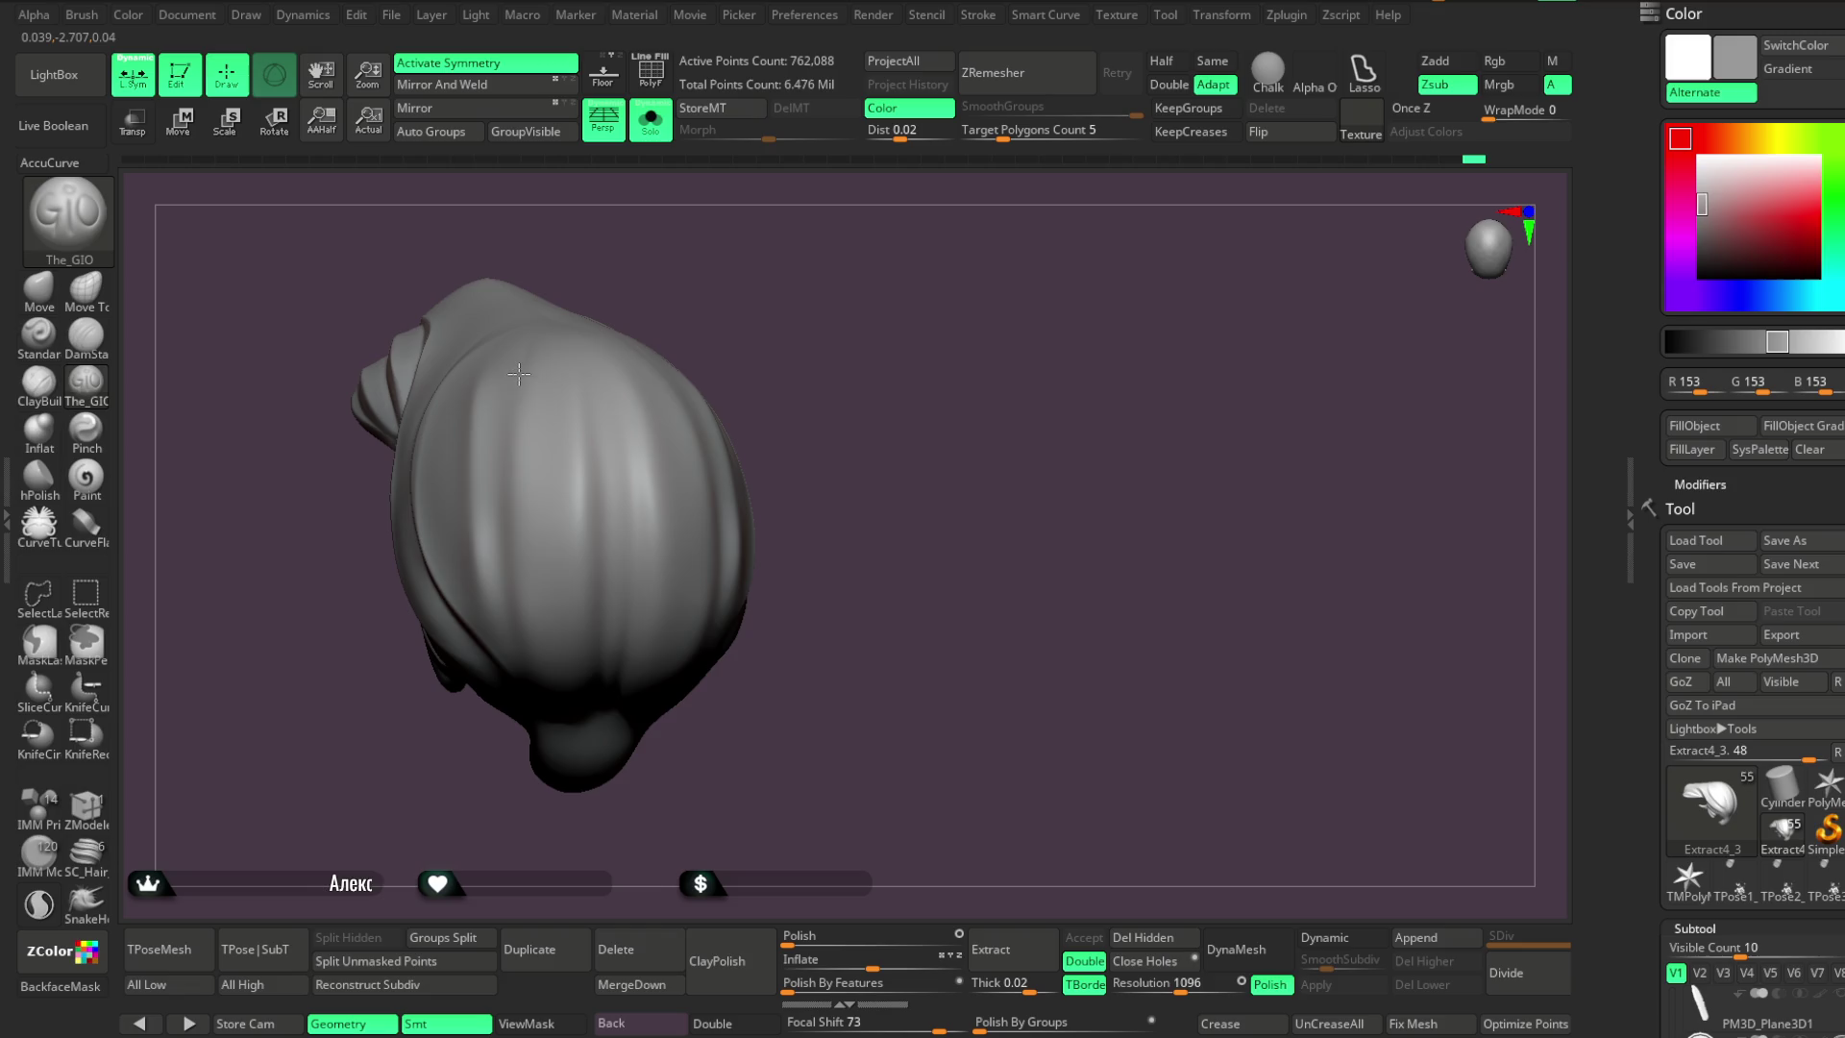
pyautogui.moveTo(788, 403)
pyautogui.mouseDown()
pyautogui.moveTo(758, 260)
pyautogui.moveTo(524, 325)
pyautogui.mouseUp()
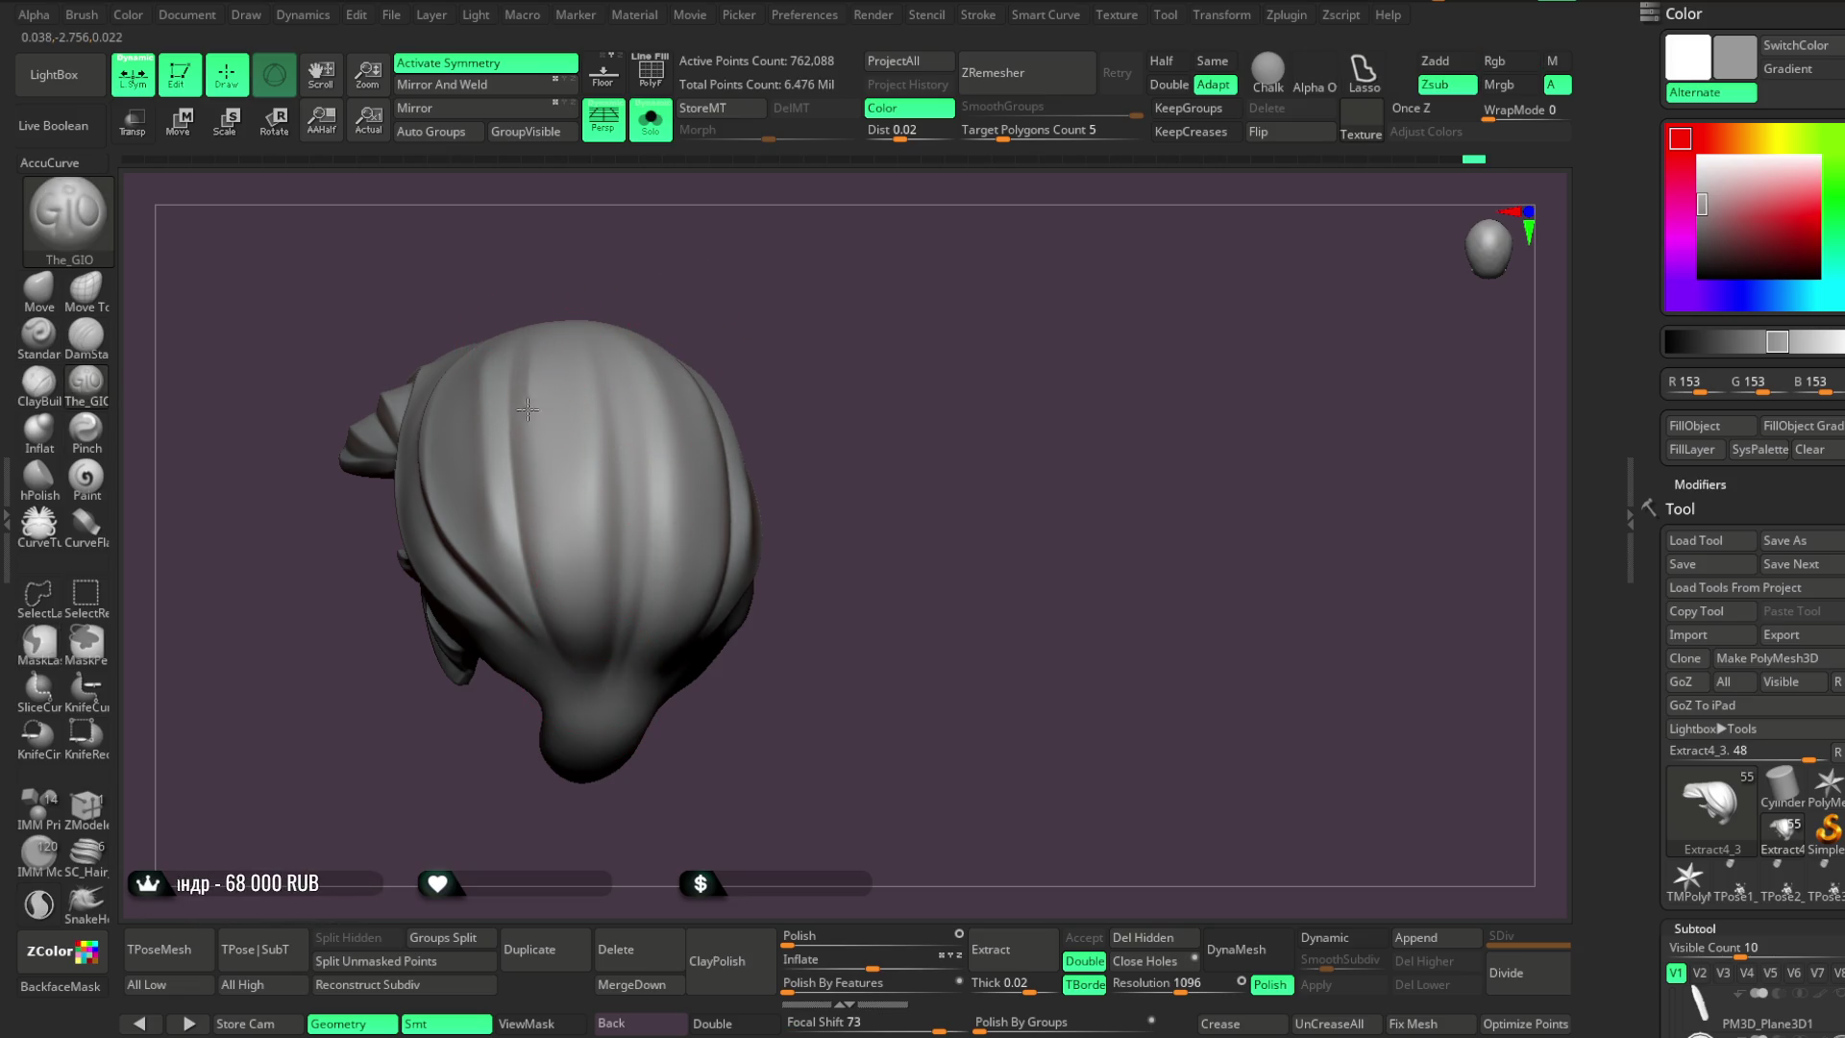
pyautogui.moveTo(774, 318)
pyautogui.mouseDown()
pyautogui.moveTo(758, 259)
pyautogui.moveTo(745, 279)
pyautogui.mouseUp()
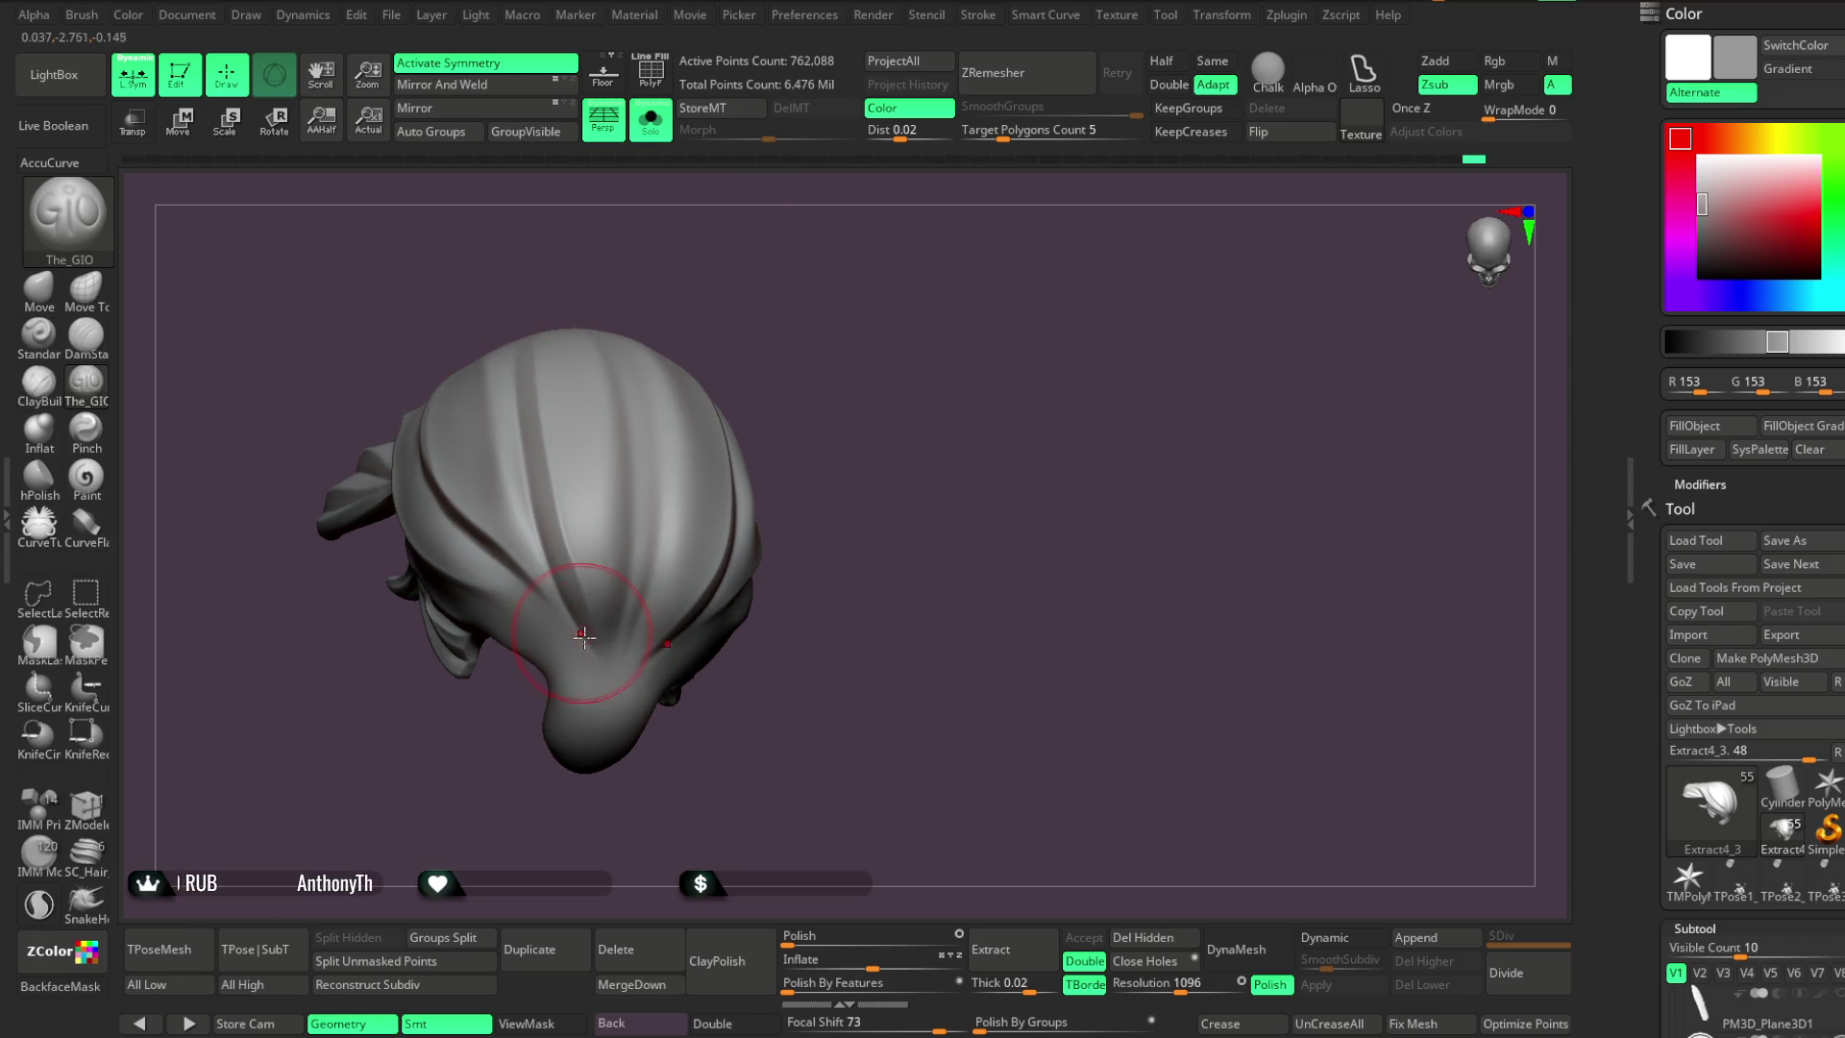
pyautogui.moveTo(624, 399); pyautogui.dragTo(576, 349, button='right')
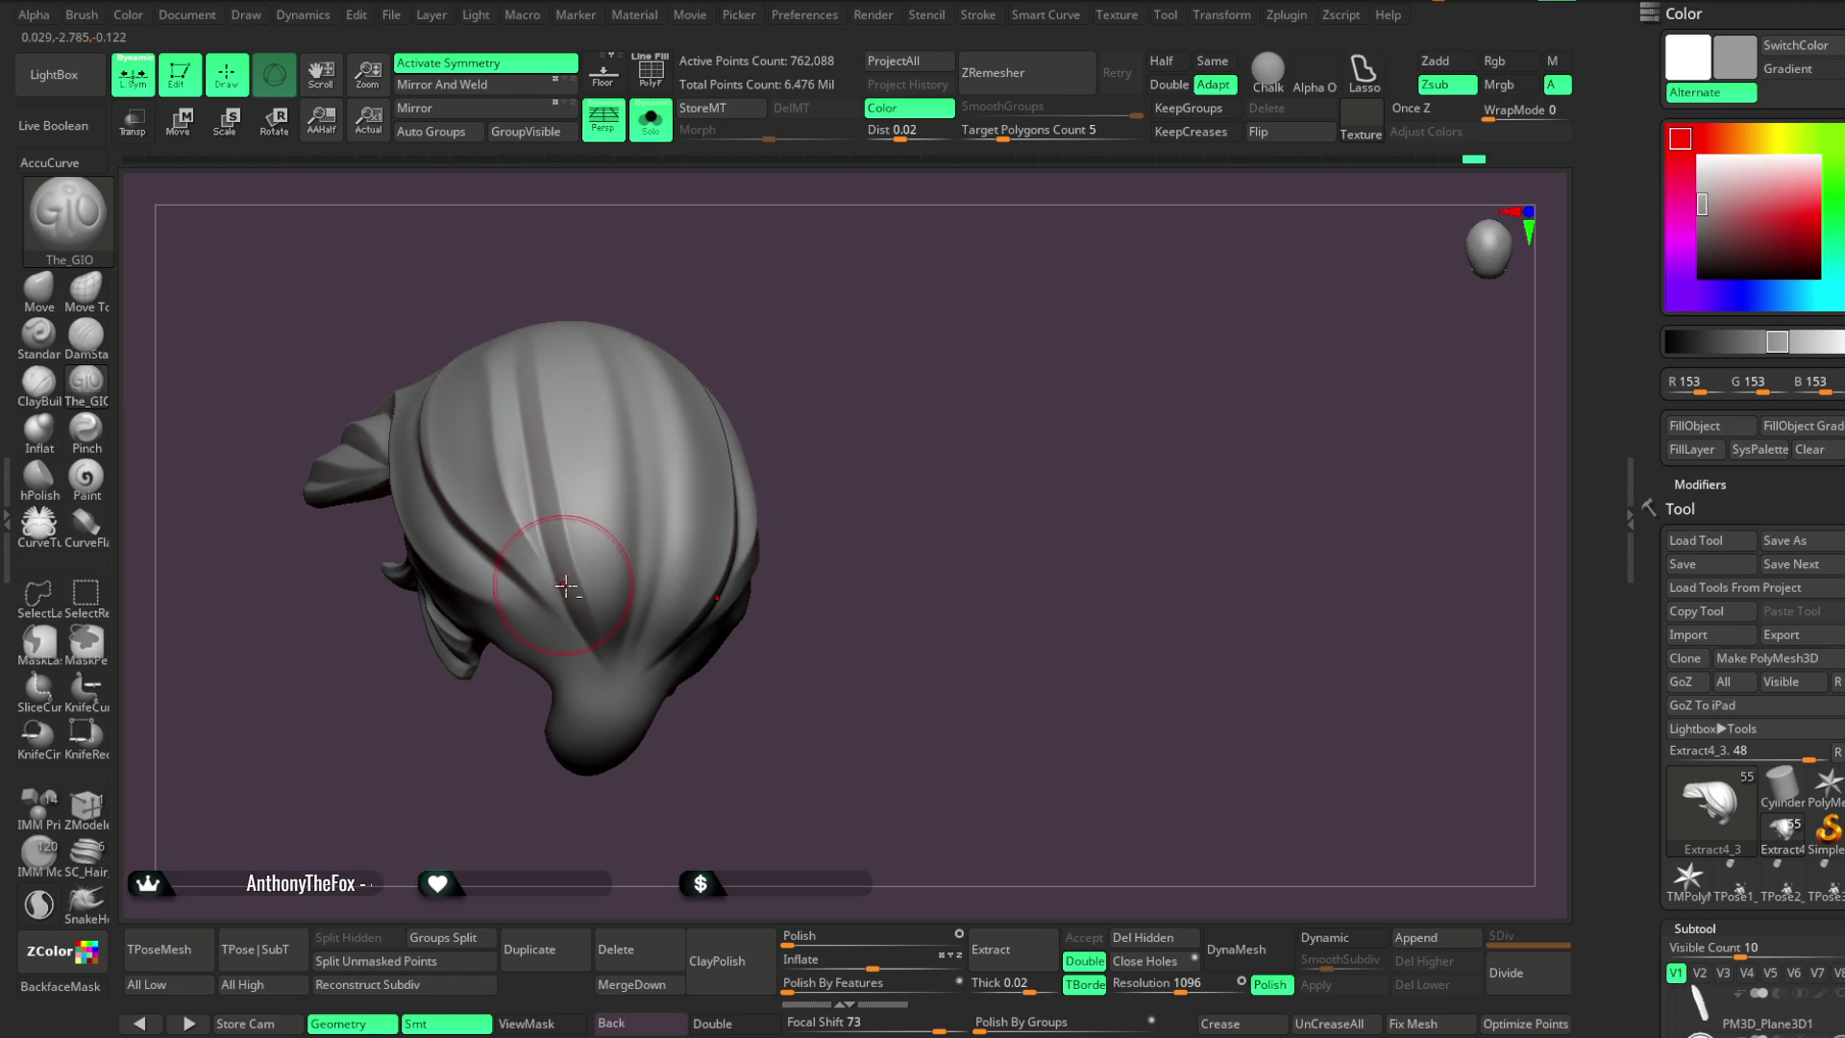
pyautogui.moveTo(659, 234); pyautogui.dragTo(514, 380)
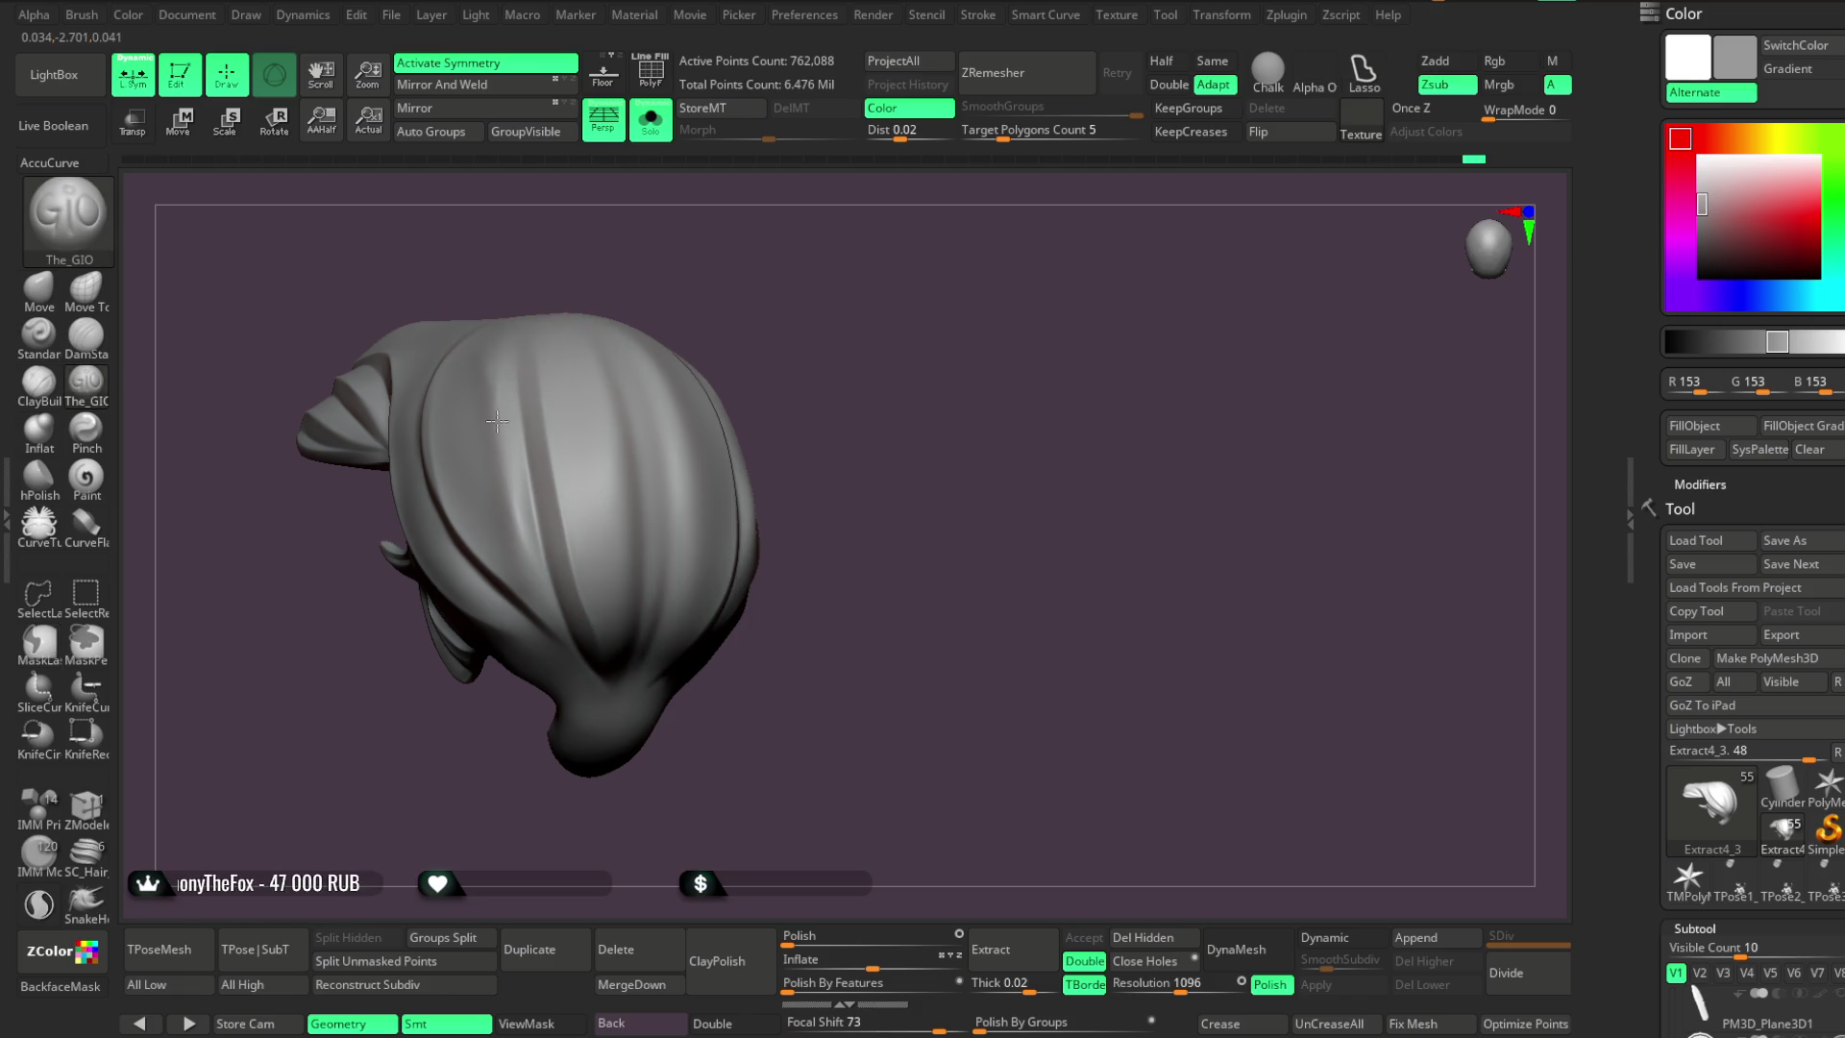
pyautogui.moveTo(688, 321)
pyautogui.mouseDown(button='right')
pyautogui.moveTo(688, 193)
pyautogui.moveTo(765, 247)
pyautogui.moveTo(539, 446)
pyautogui.mouseUp(button='right')
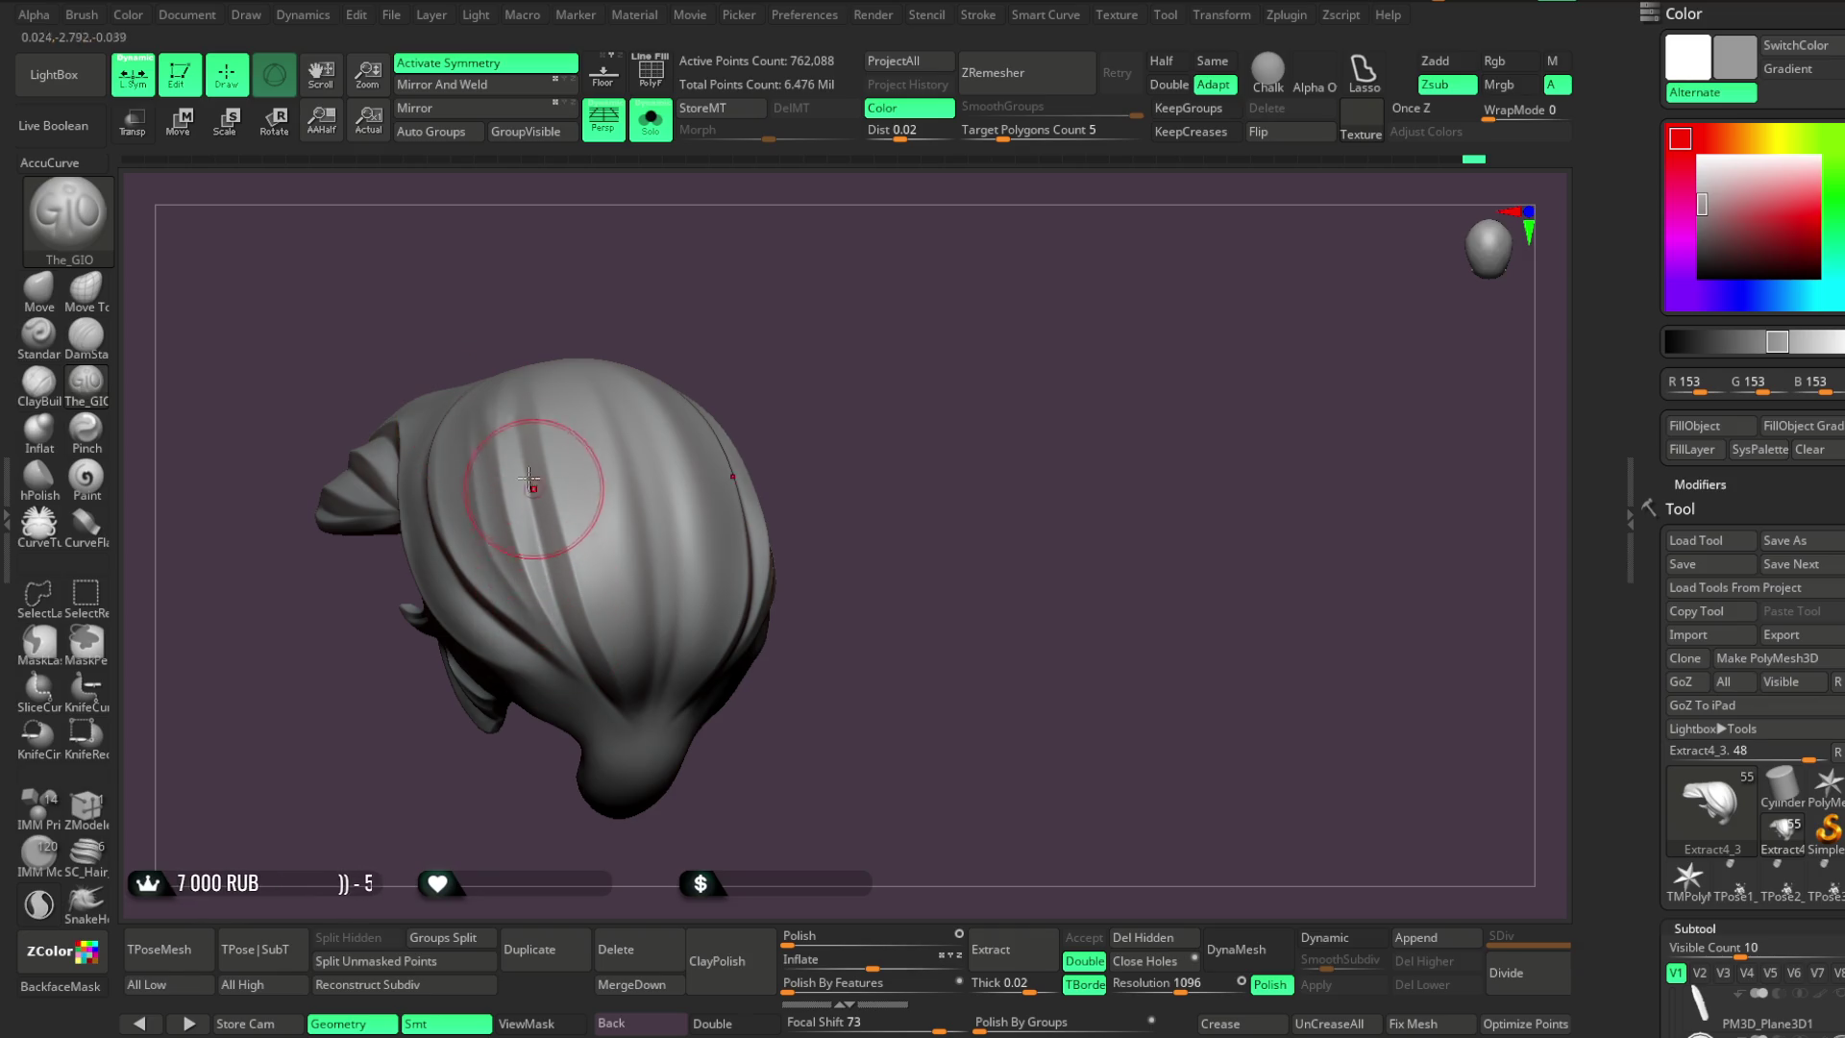
pyautogui.press('space')
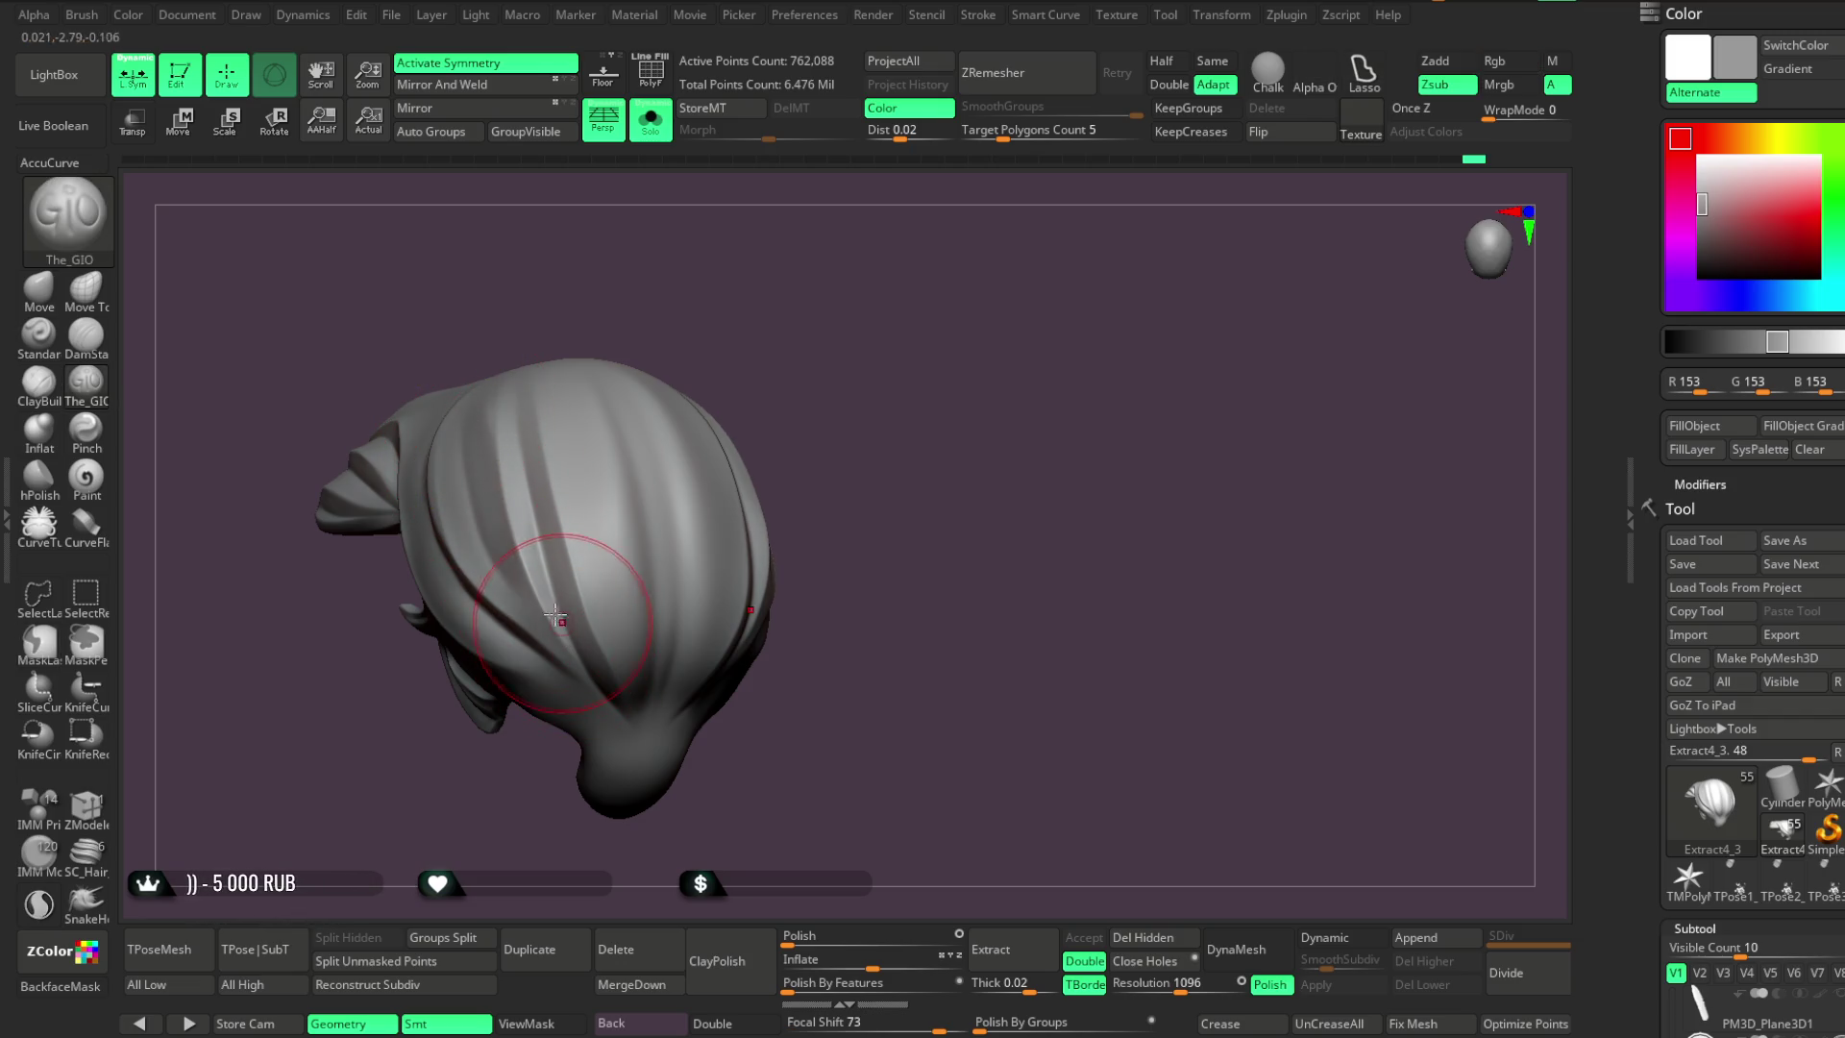
pyautogui.moveTo(701, 391)
pyautogui.mouseDown()
pyautogui.moveTo(692, 256)
pyautogui.moveTo(730, 217)
pyautogui.moveTo(745, 297)
pyautogui.moveTo(729, 247)
pyautogui.moveTo(766, 227)
pyautogui.moveTo(820, 255)
pyautogui.moveTo(737, 369)
pyautogui.mouseUp()
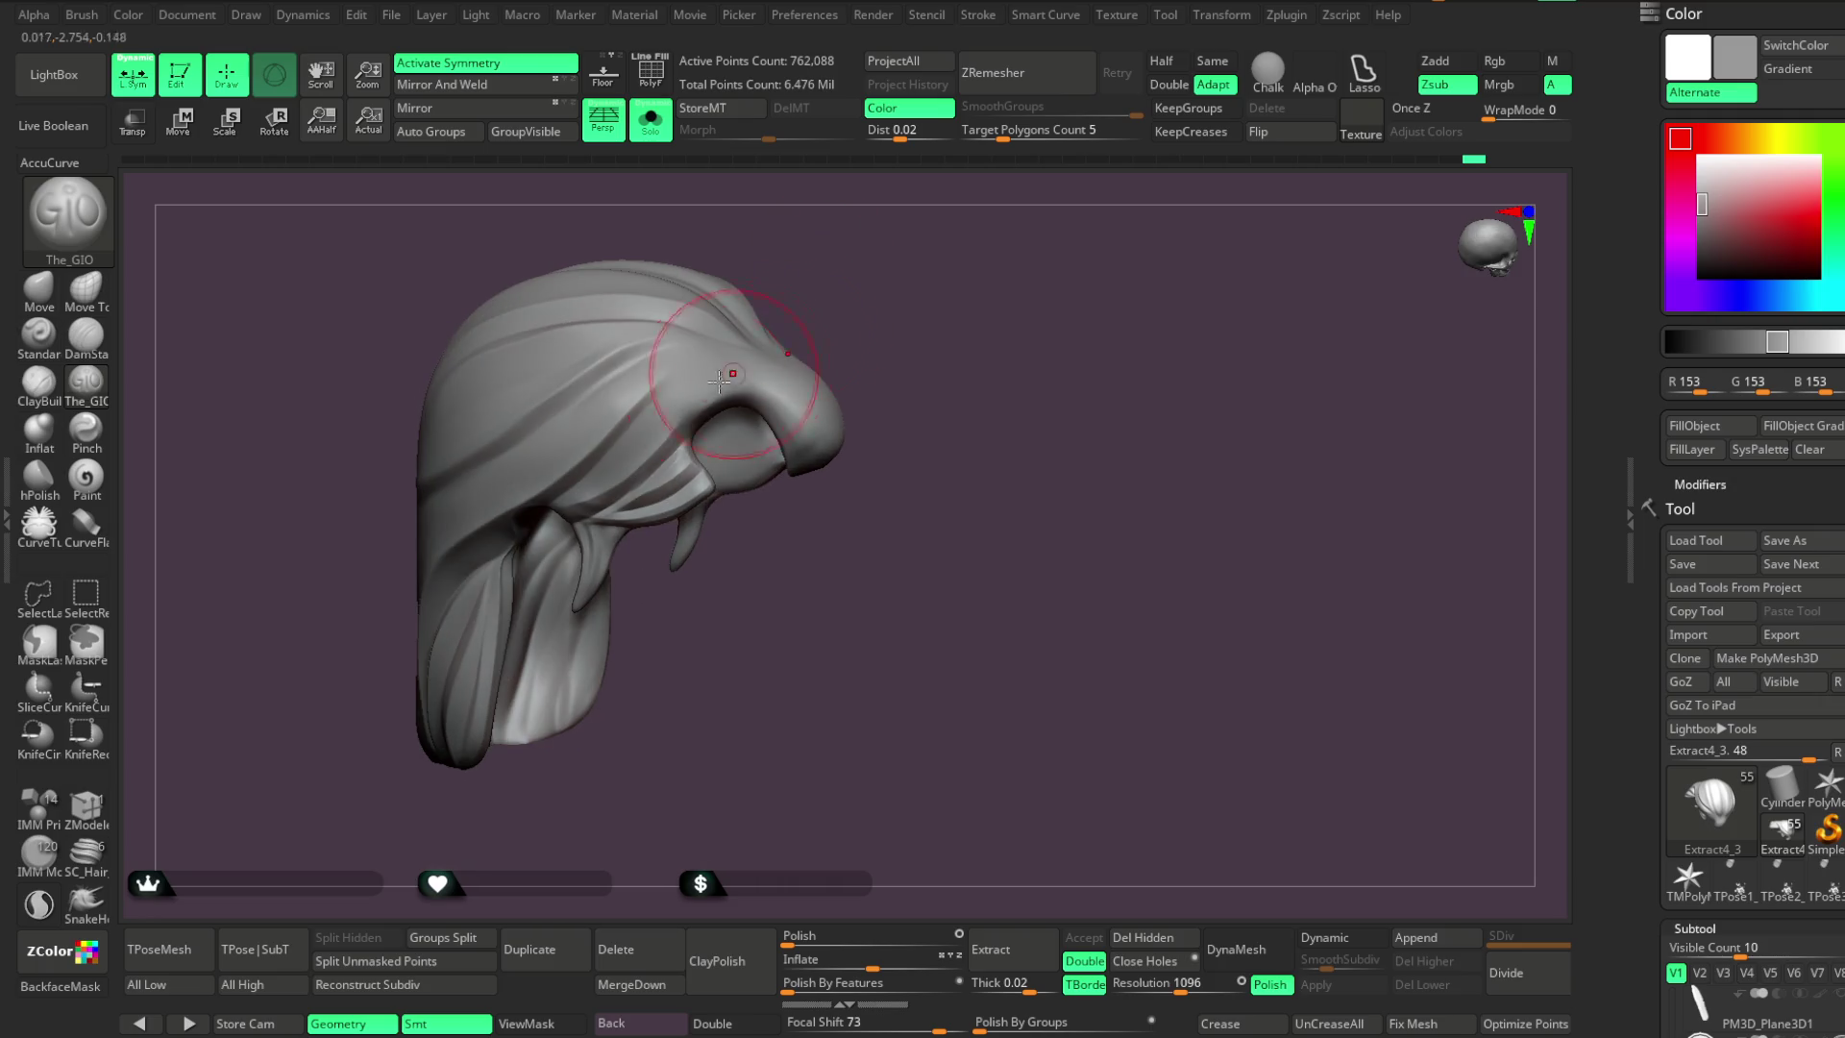
# Add The_GIO grooves down the side of the hair, working toward the fringe curl
pyautogui.moveTo(807, 317)
pyautogui.mouseDown()
pyautogui.moveTo(827, 300)
pyautogui.moveTo(630, 441)
pyautogui.mouseUp()
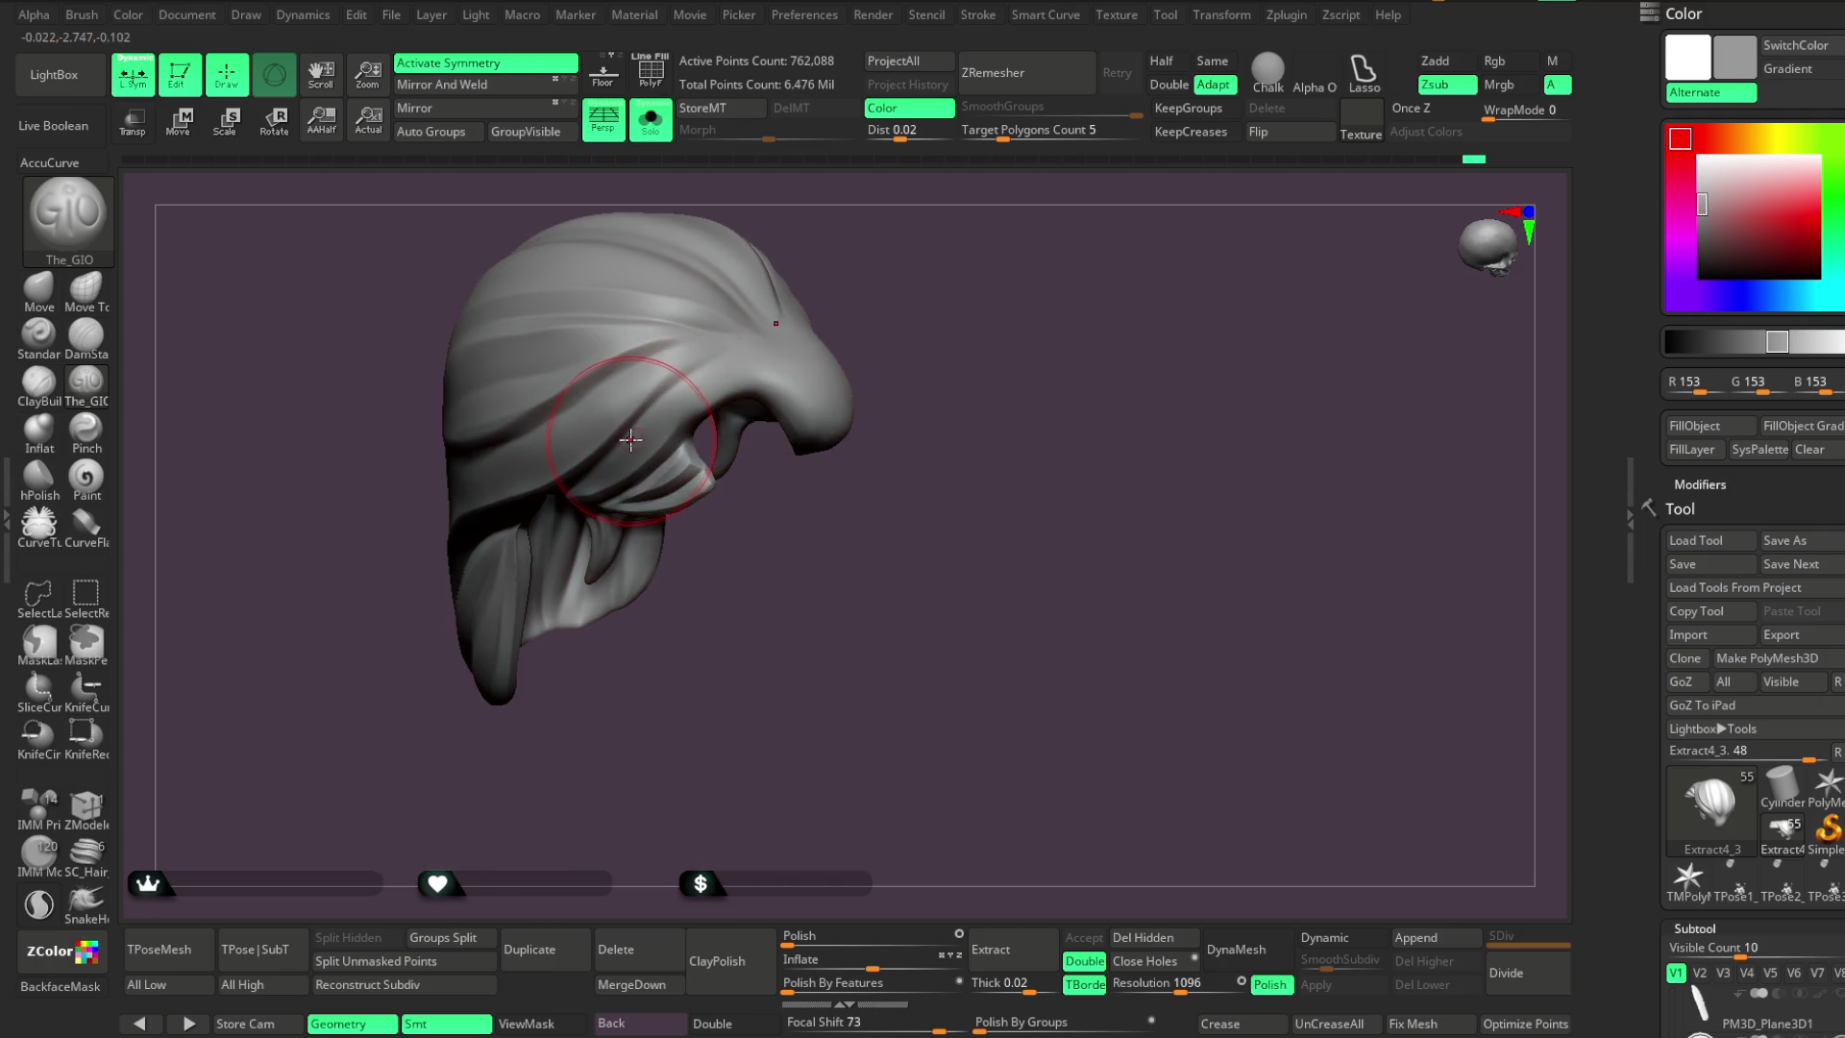
pyautogui.moveTo(733, 356)
pyautogui.mouseDown(button='right')
pyautogui.moveTo(807, 313)
pyautogui.moveTo(716, 346)
pyautogui.mouseUp(button='right')
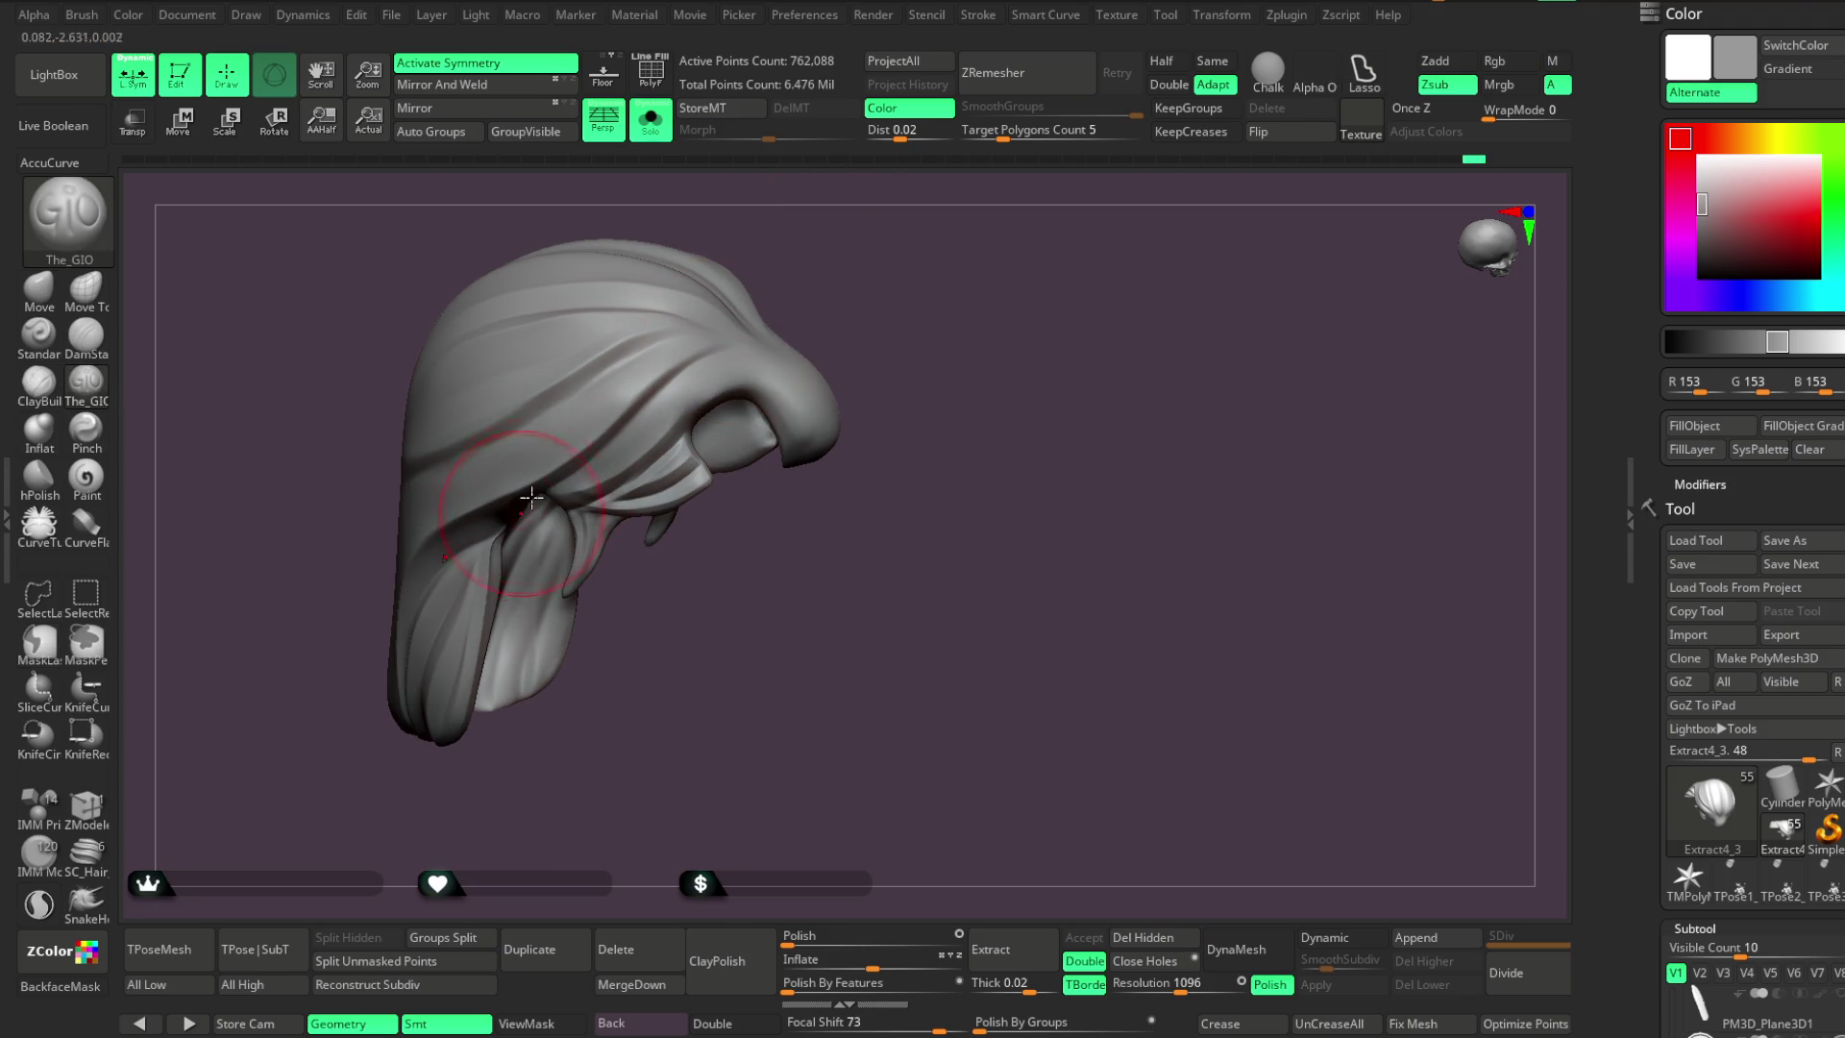
pyautogui.moveTo(819, 266); pyautogui.dragTo(780, 276, button='right')
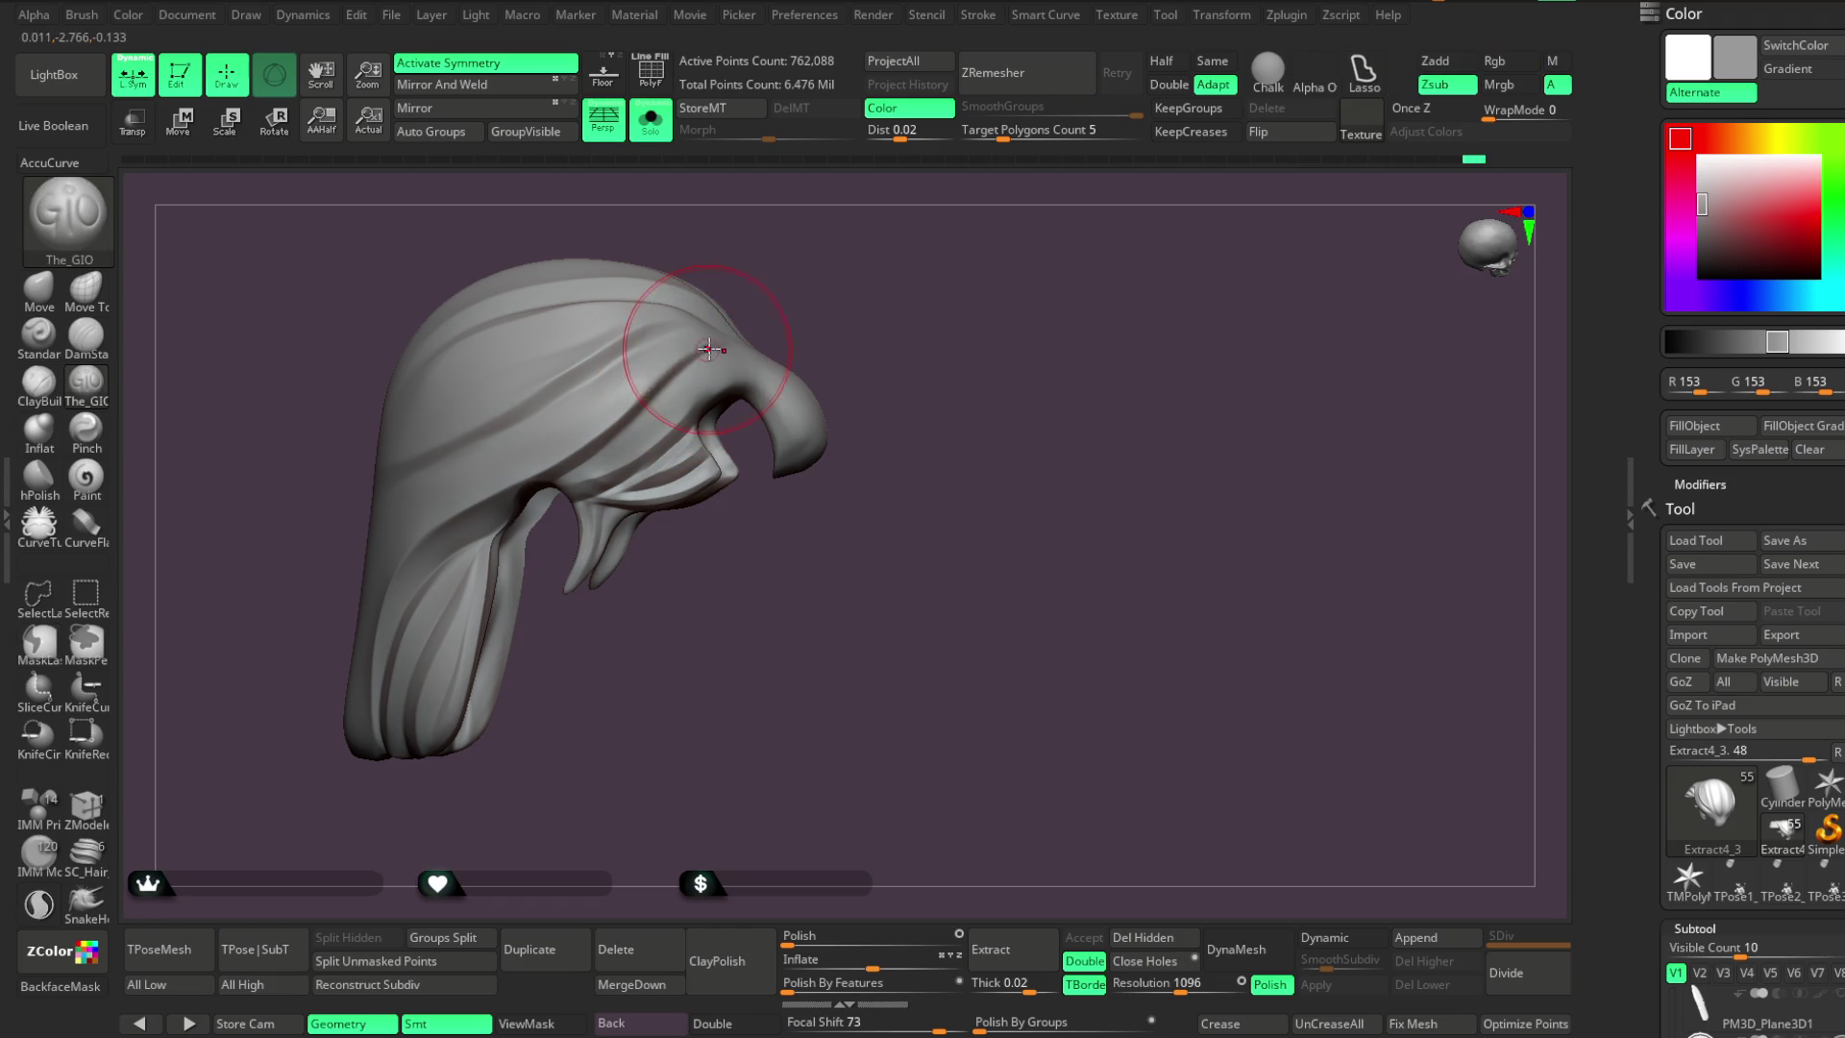
pyautogui.moveTo(574, 454)
pyautogui.mouseDown(button='right')
pyautogui.moveTo(803, 268)
pyautogui.moveTo(743, 357)
pyautogui.moveTo(770, 384)
pyautogui.mouseUp(button='right')
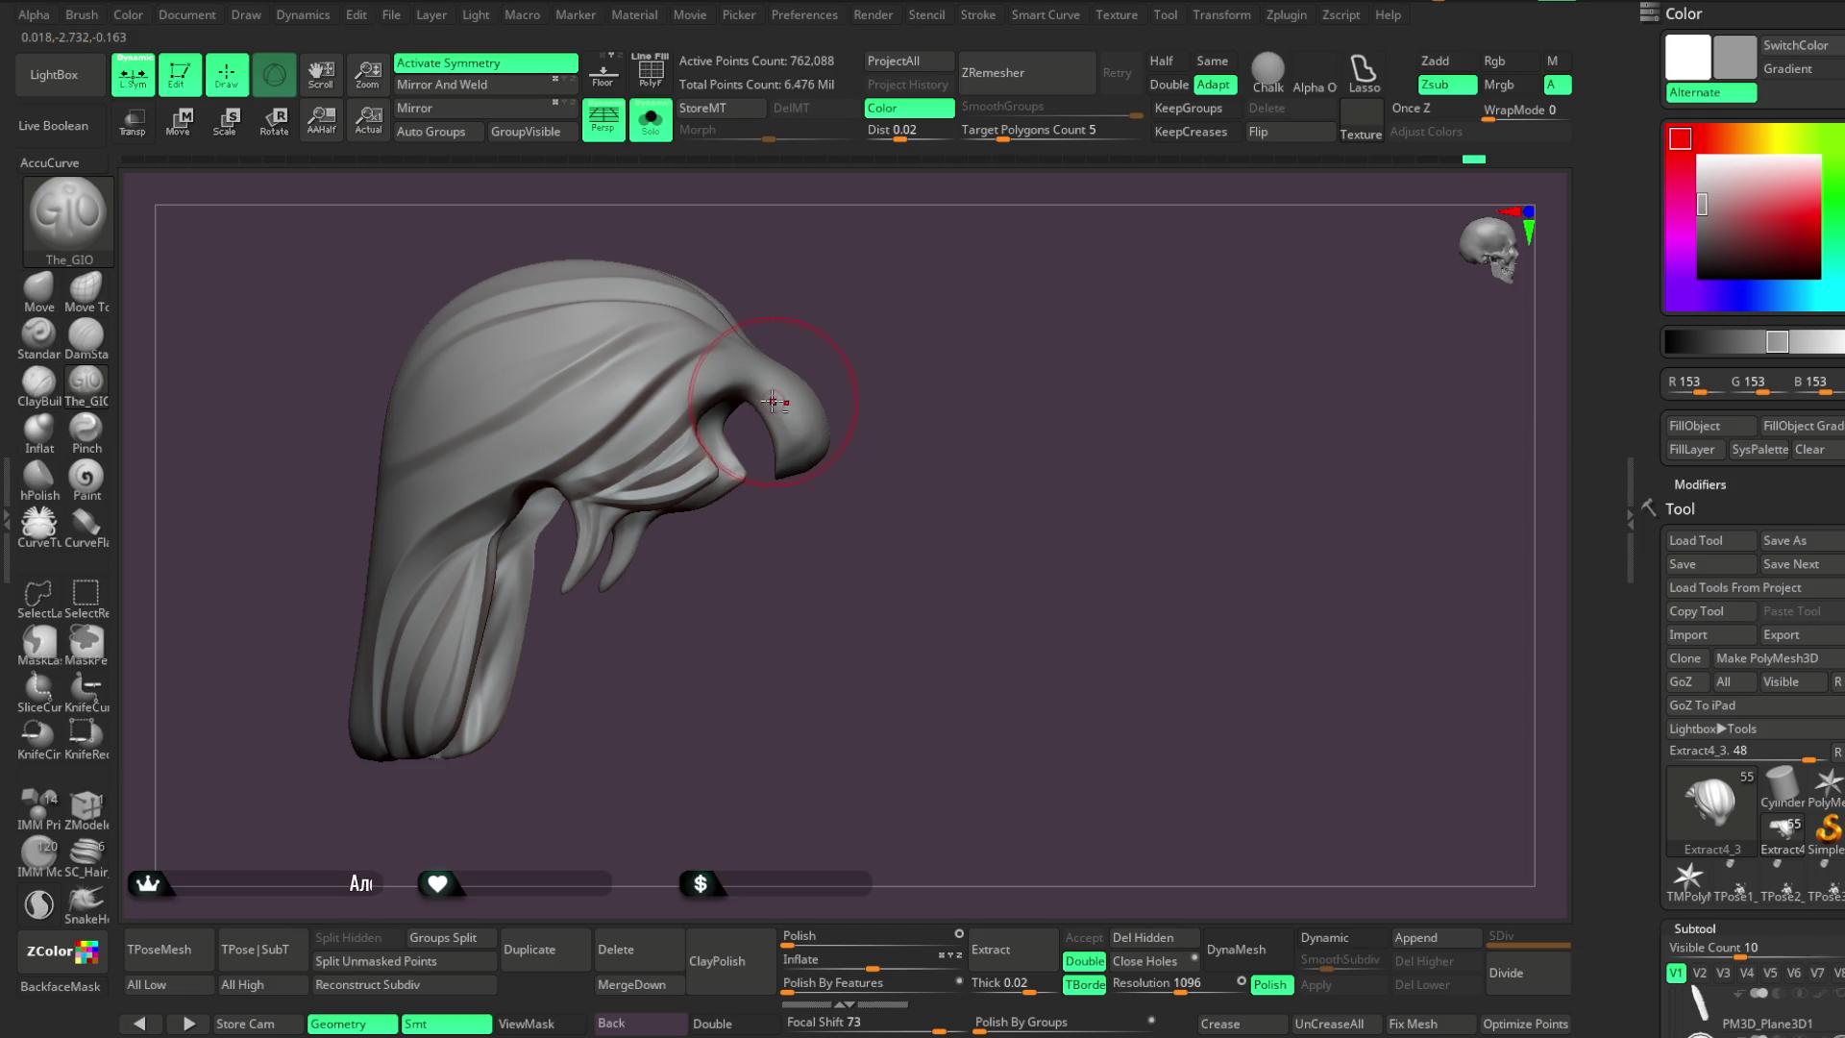
pyautogui.moveTo(625, 453)
pyautogui.mouseDown(button='right')
pyautogui.moveTo(730, 394)
pyautogui.moveTo(902, 227)
pyautogui.moveTo(741, 412)
pyautogui.mouseUp(button='right')
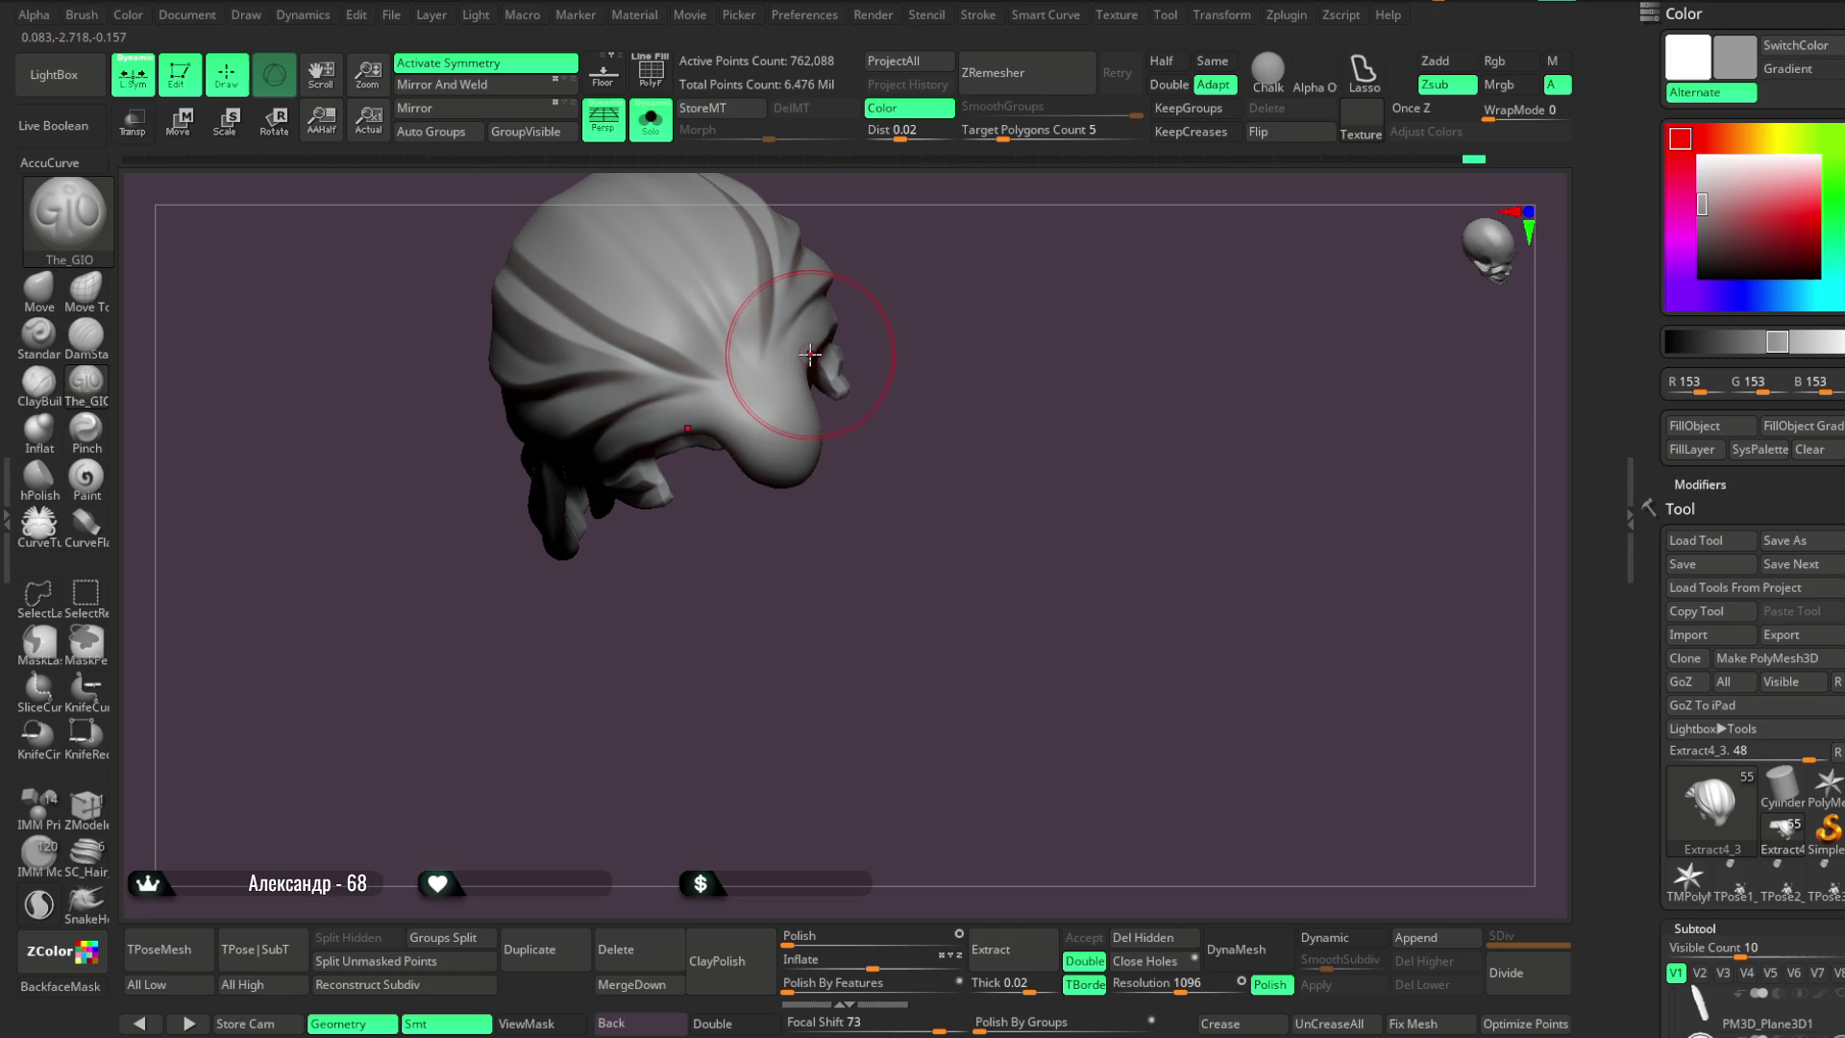
# Enlarge the brush and carve grooves running down from the top of the head
pyautogui.moveTo(919, 238); pyautogui.dragTo(743, 387, button='right')
pyautogui.moveTo(897, 242)
pyautogui.mouseDown(button='right')
pyautogui.moveTo(845, 317)
pyautogui.moveTo(897, 214)
pyautogui.moveTo(586, 326)
pyautogui.mouseUp(button='right')
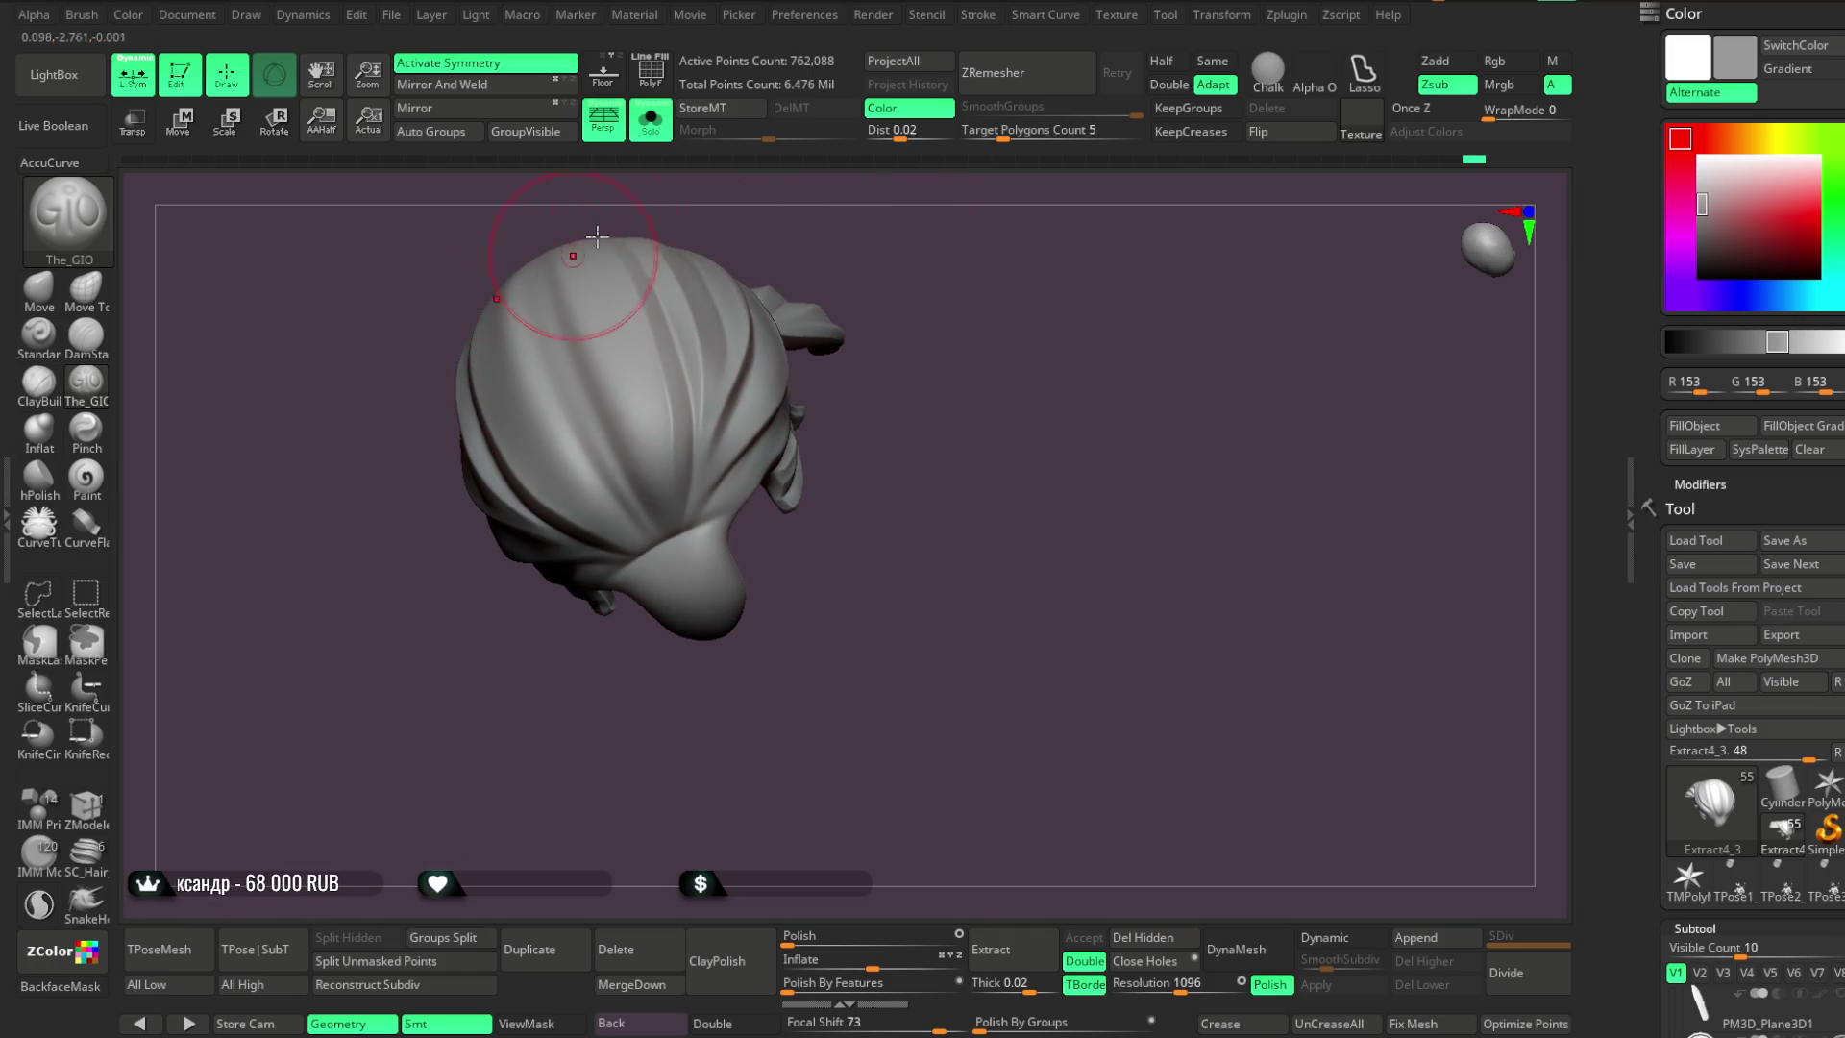
pyautogui.moveTo(585, 245); pyautogui.dragTo(531, 315, button='right')
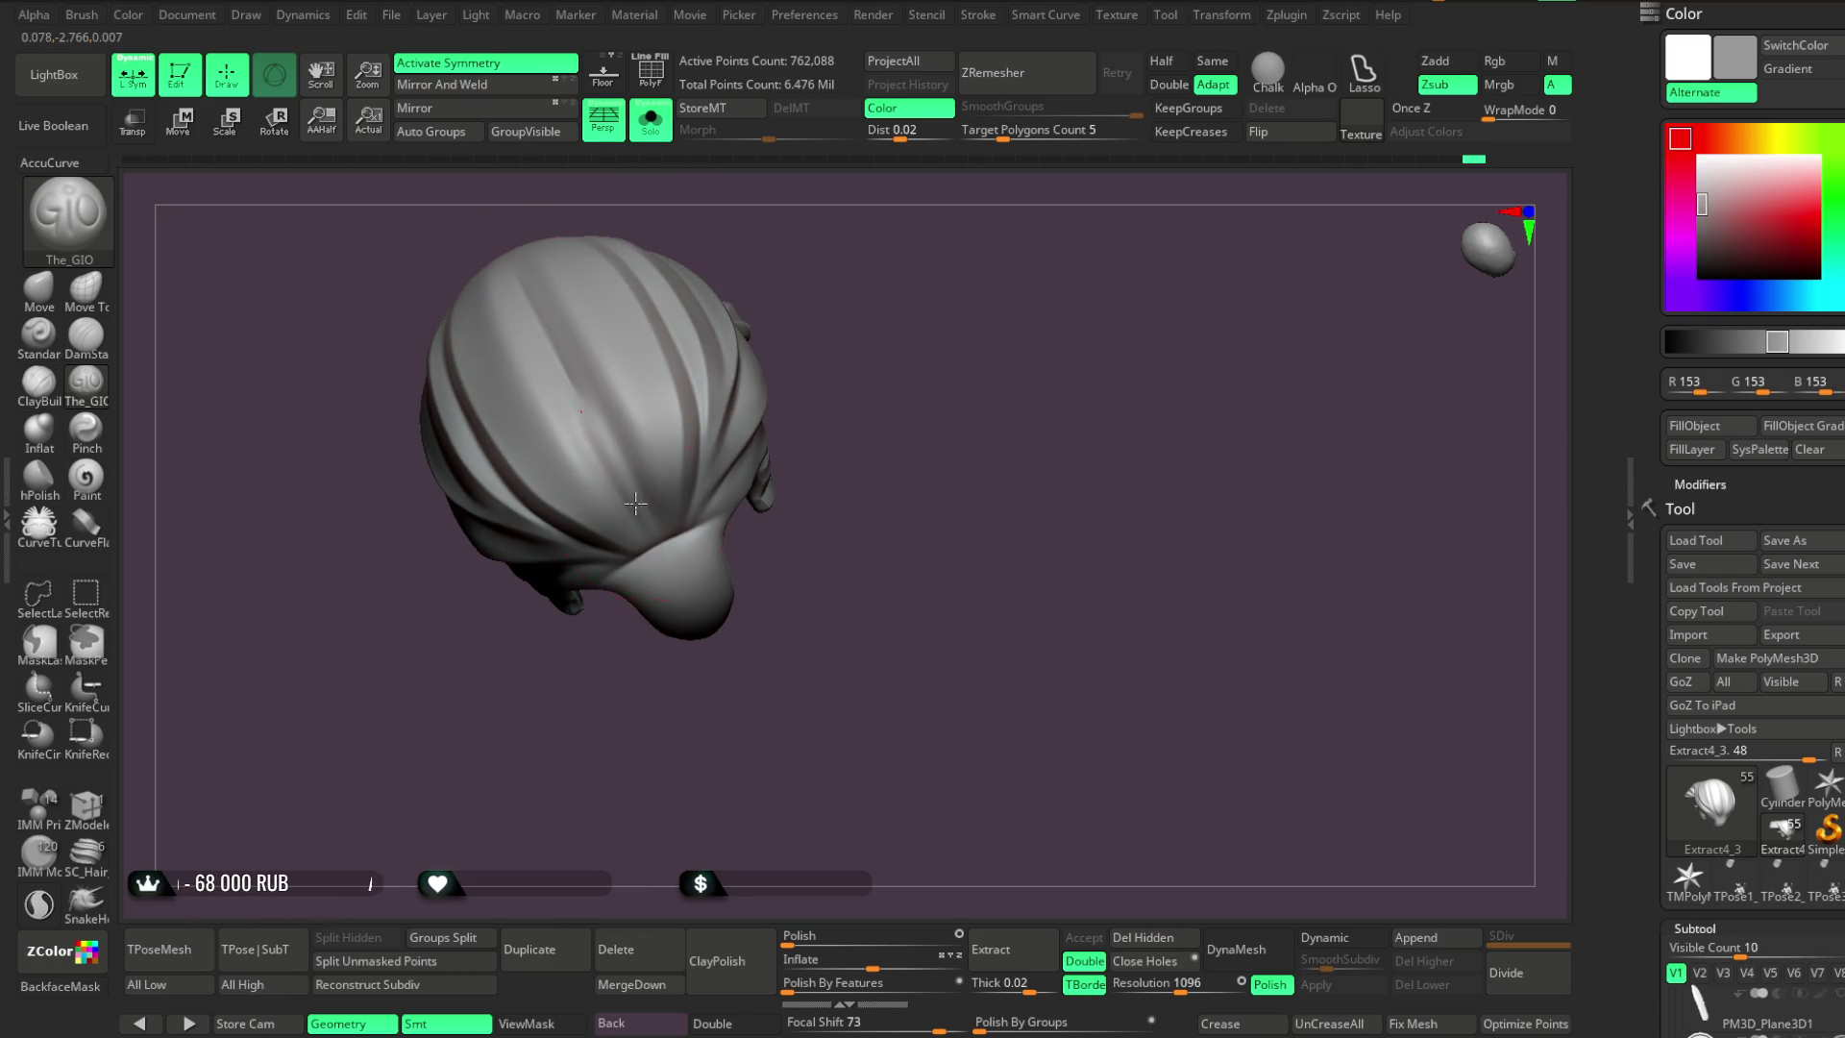
pyautogui.press('space')
pyautogui.moveTo(642, 355); pyautogui.dragTo(663, 355)
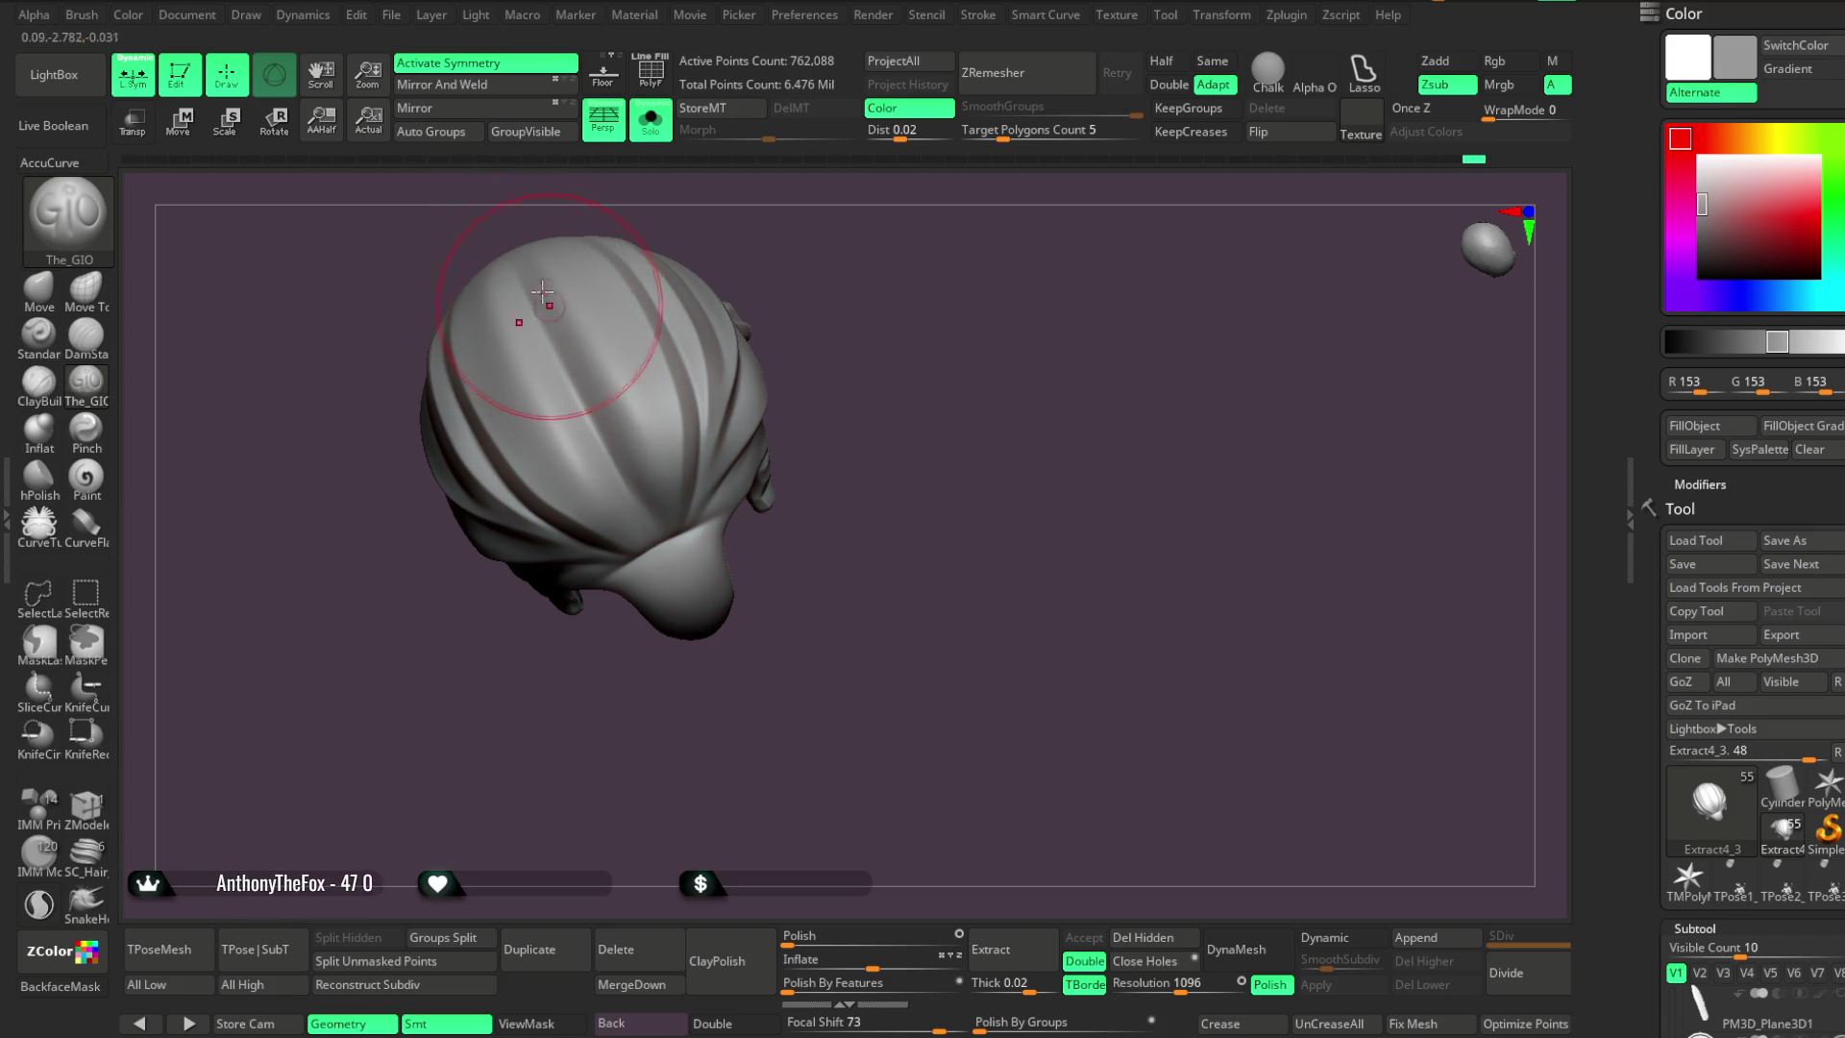
# Carve evenly spaced grooves down the back toward the nape, then reduce the brush size
pyautogui.moveTo(733, 261)
pyautogui.mouseDown()
pyautogui.moveTo(758, 193)
pyautogui.moveTo(746, 251)
pyautogui.moveTo(513, 342)
pyautogui.moveTo(528, 384)
pyautogui.mouseUp()
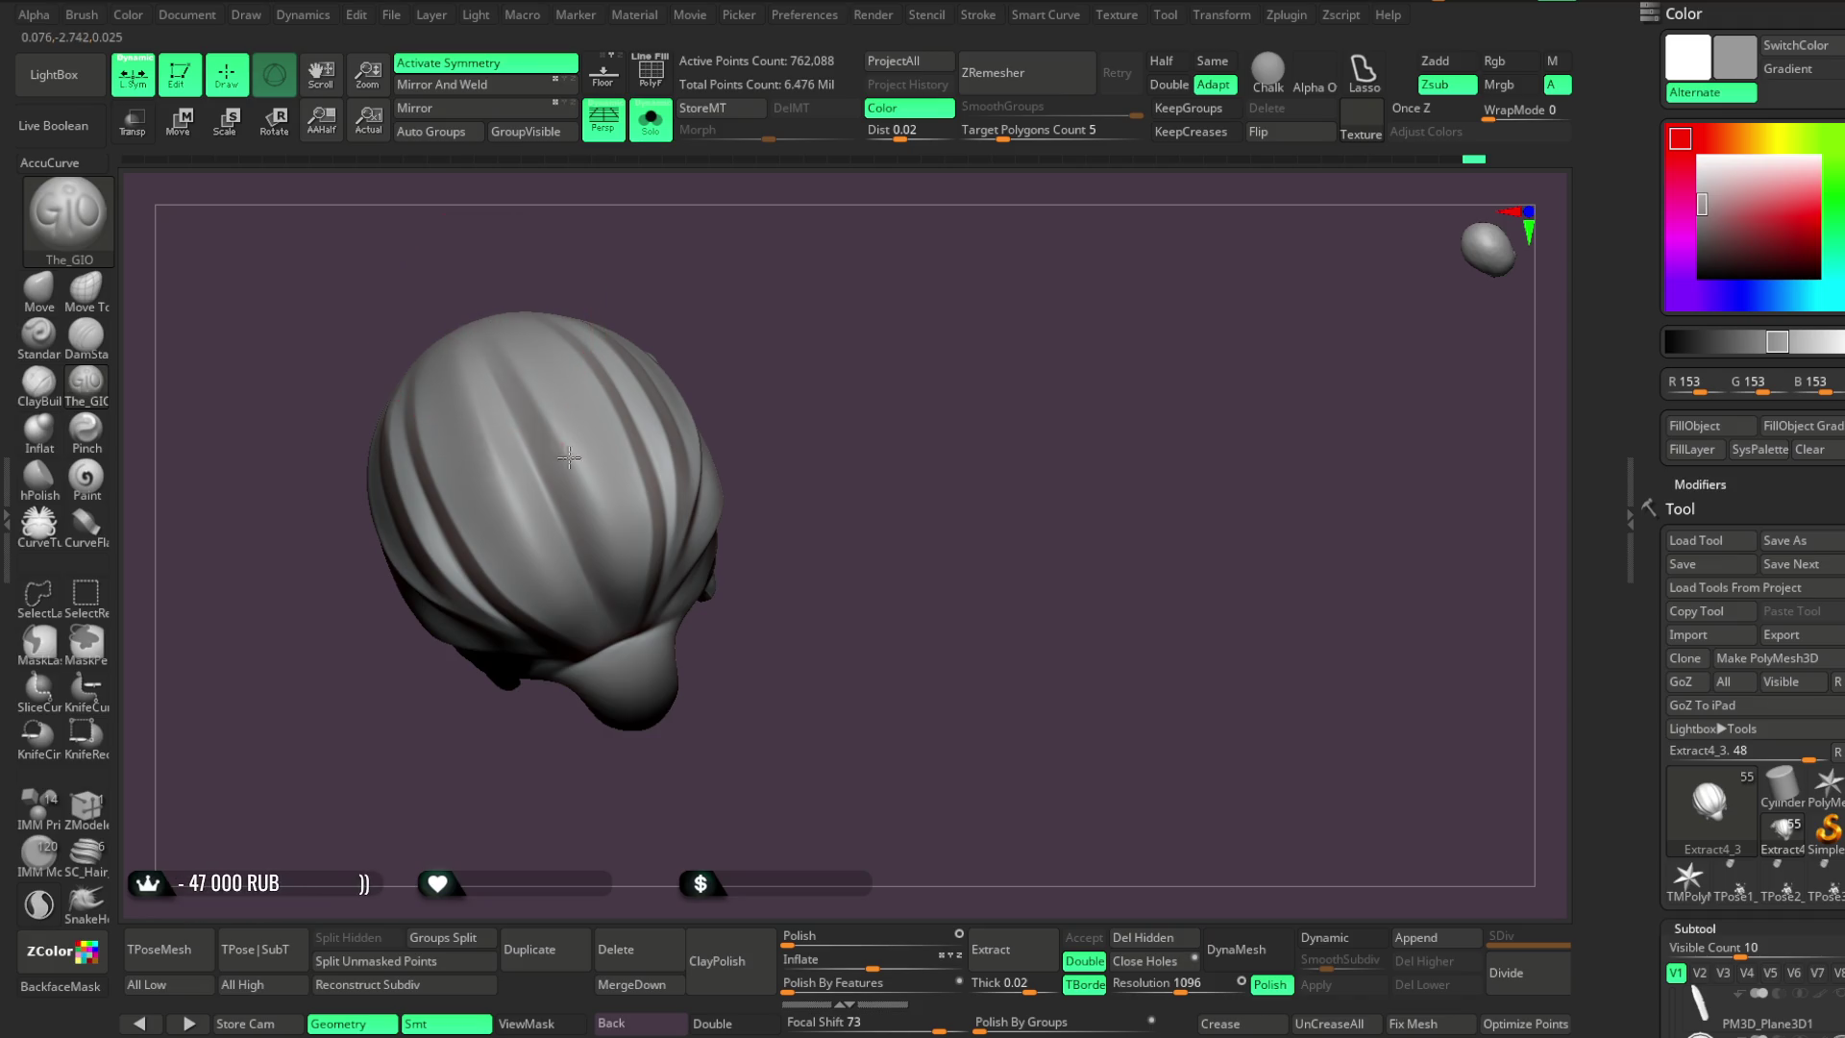
pyautogui.moveTo(625, 635)
pyautogui.mouseDown()
pyautogui.moveTo(692, 182)
pyautogui.moveTo(673, 411)
pyautogui.mouseUp()
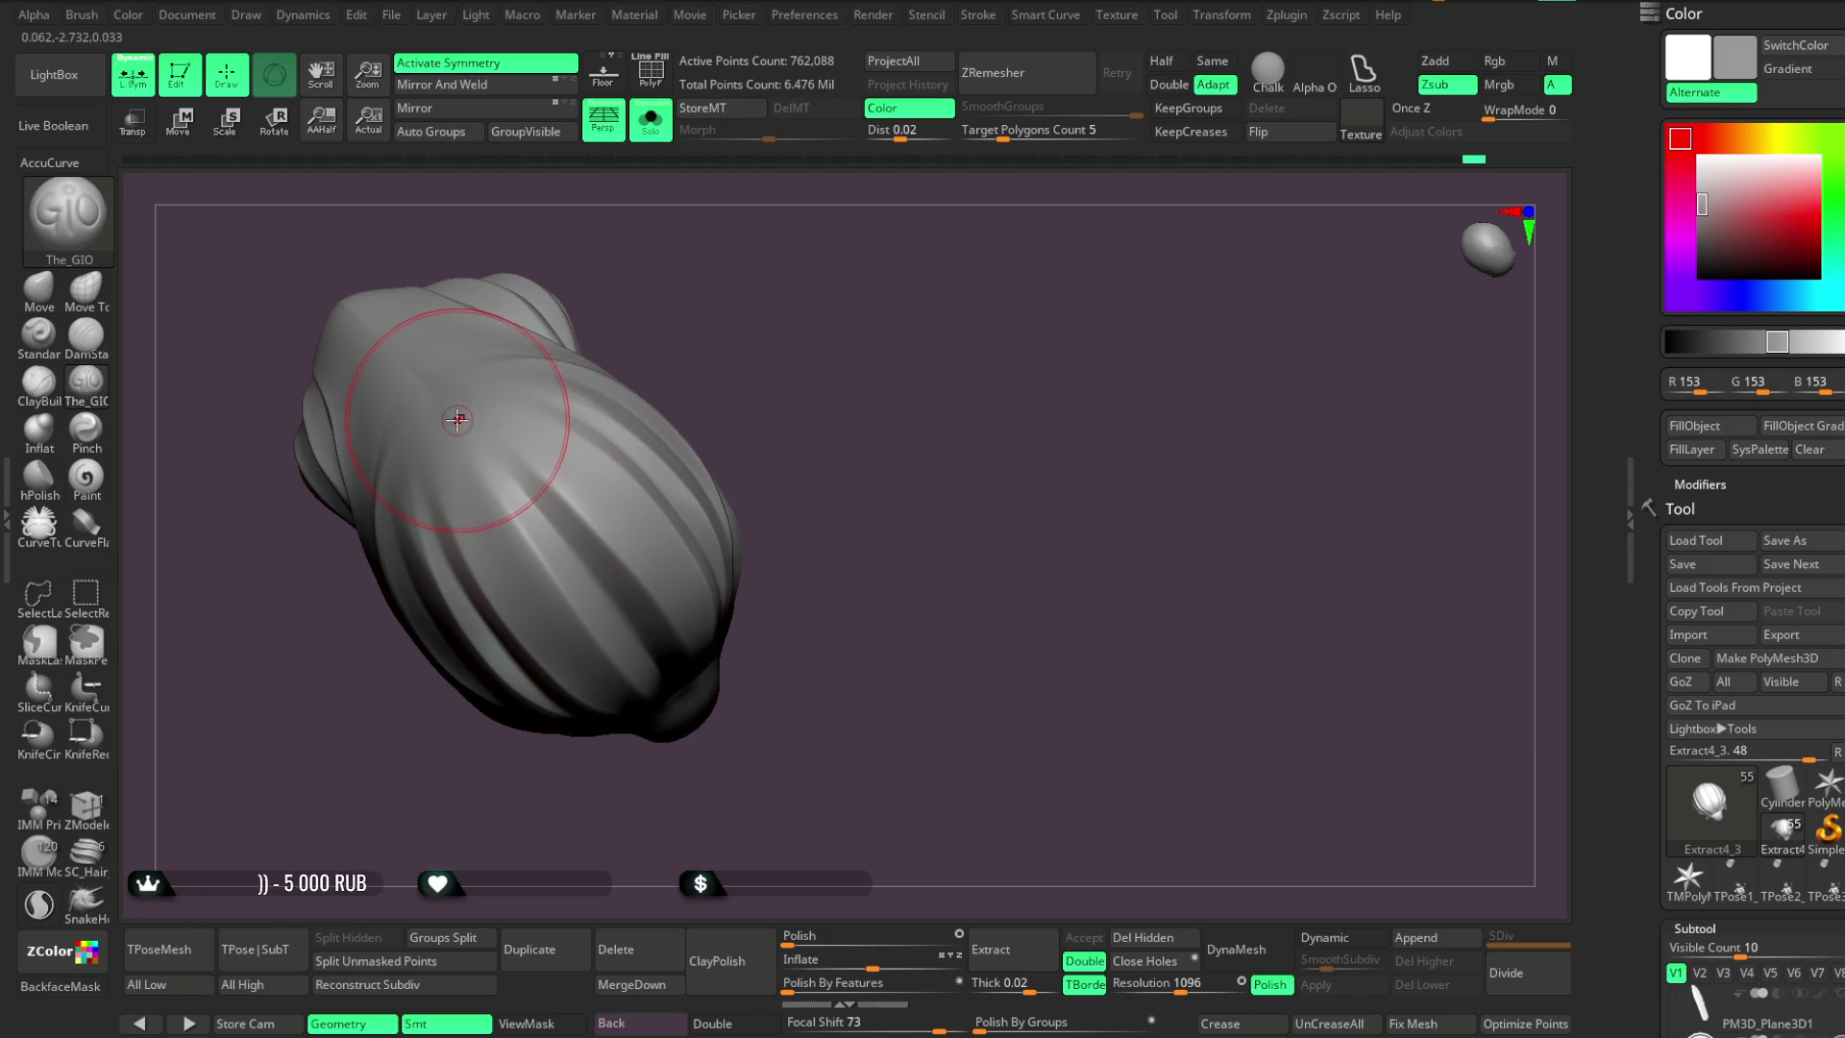
pyautogui.moveTo(677, 384)
pyautogui.mouseDown()
pyautogui.moveTo(688, 272)
pyautogui.moveTo(659, 280)
pyautogui.moveTo(663, 357)
pyautogui.mouseUp()
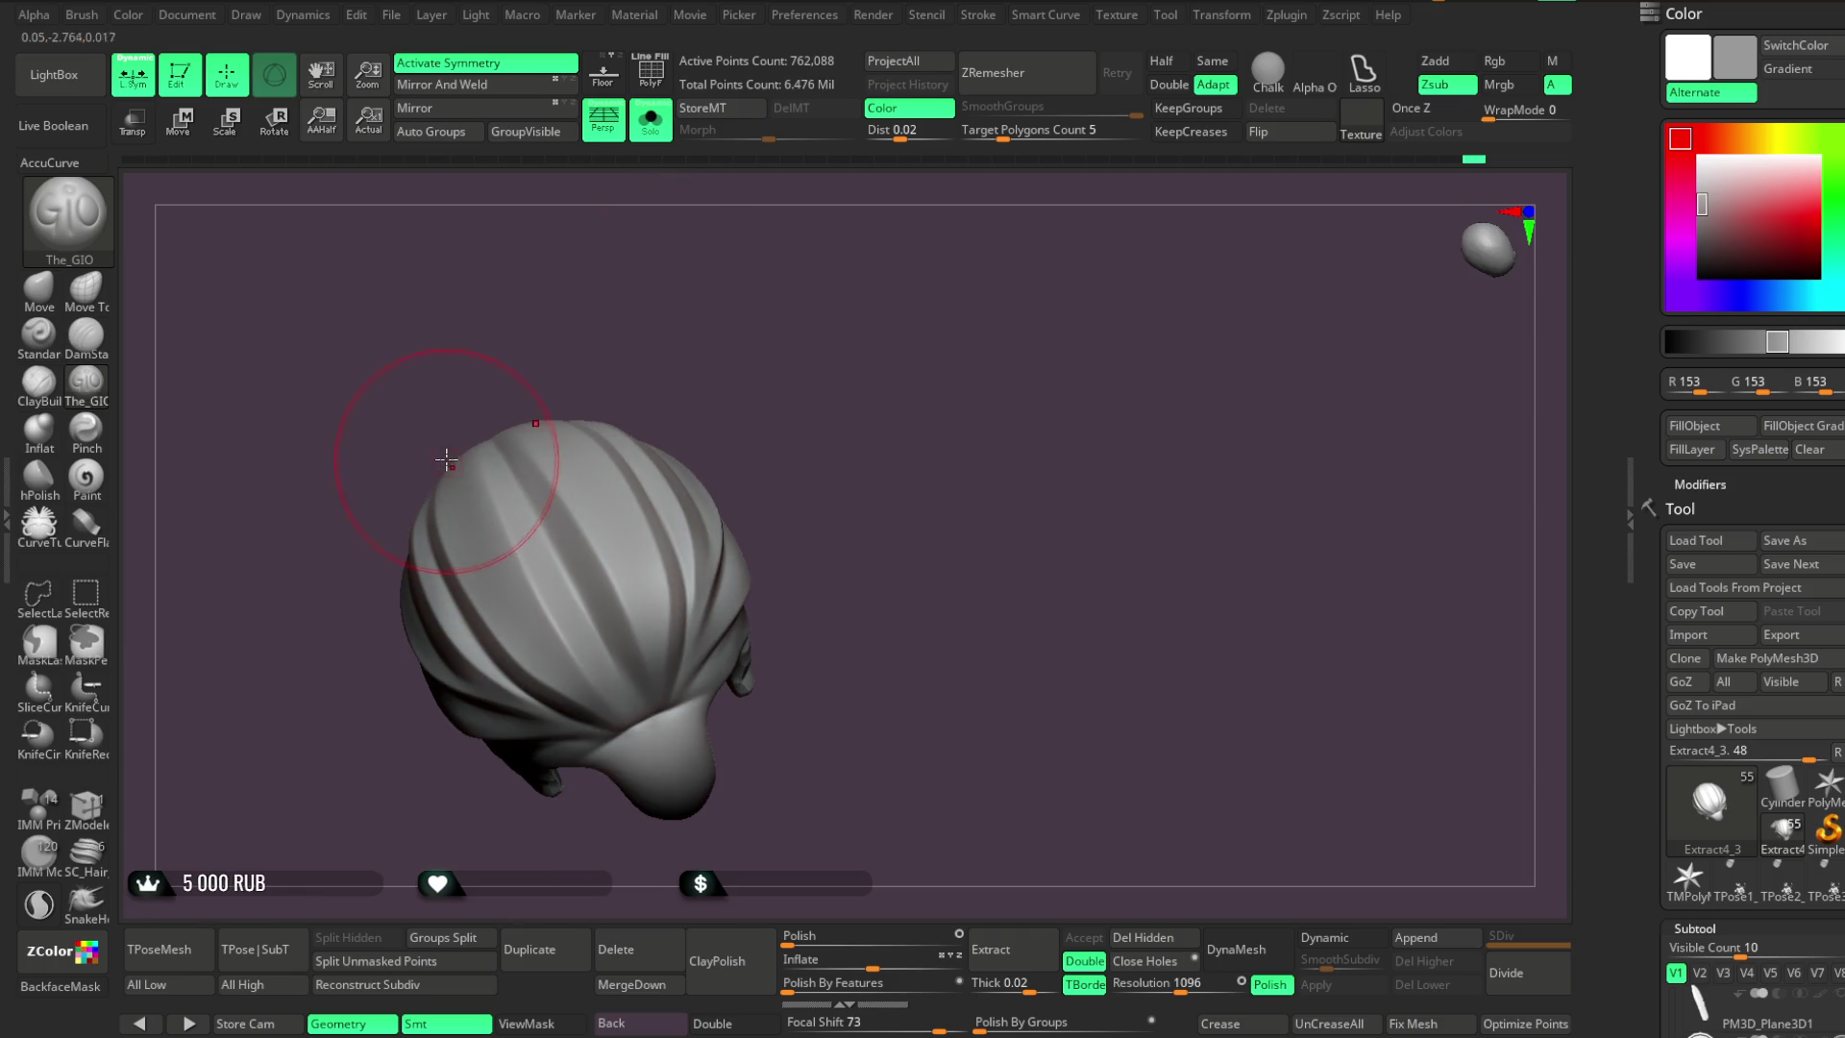
pyautogui.press('space')
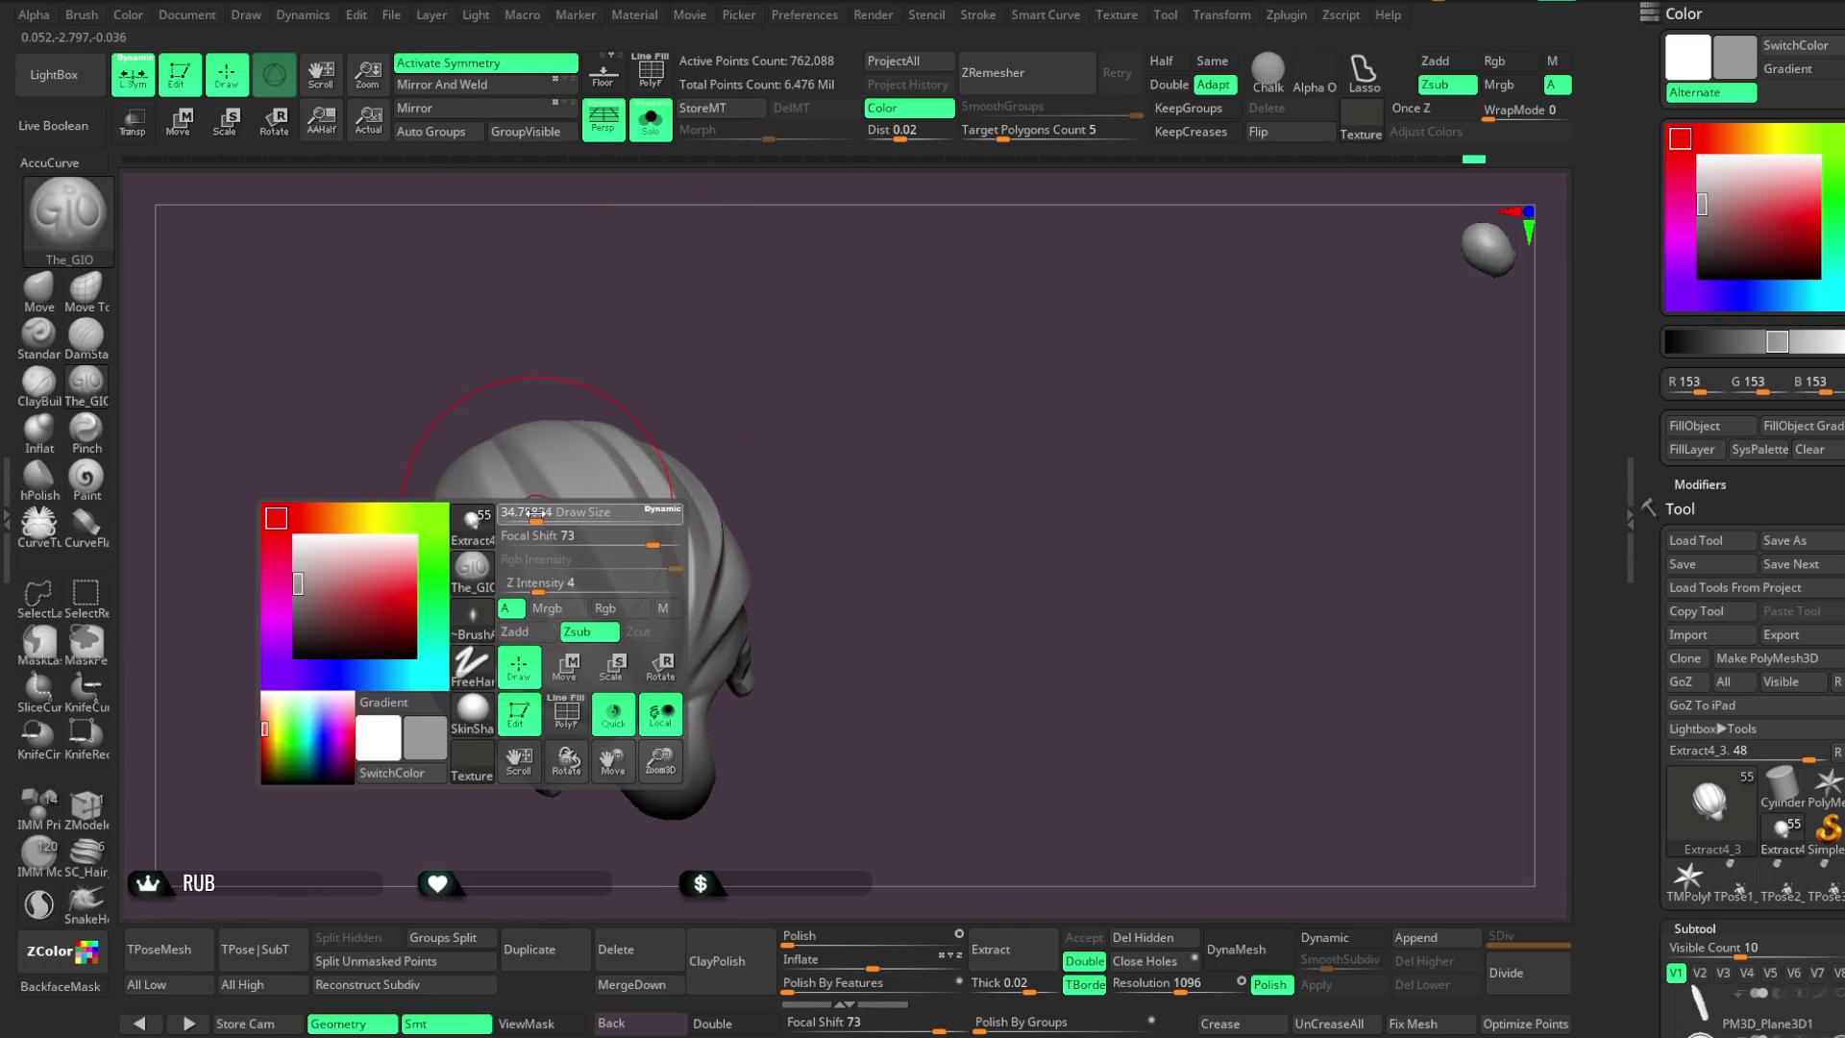
pyautogui.moveTo(536, 513); pyautogui.dragTo(493, 522)
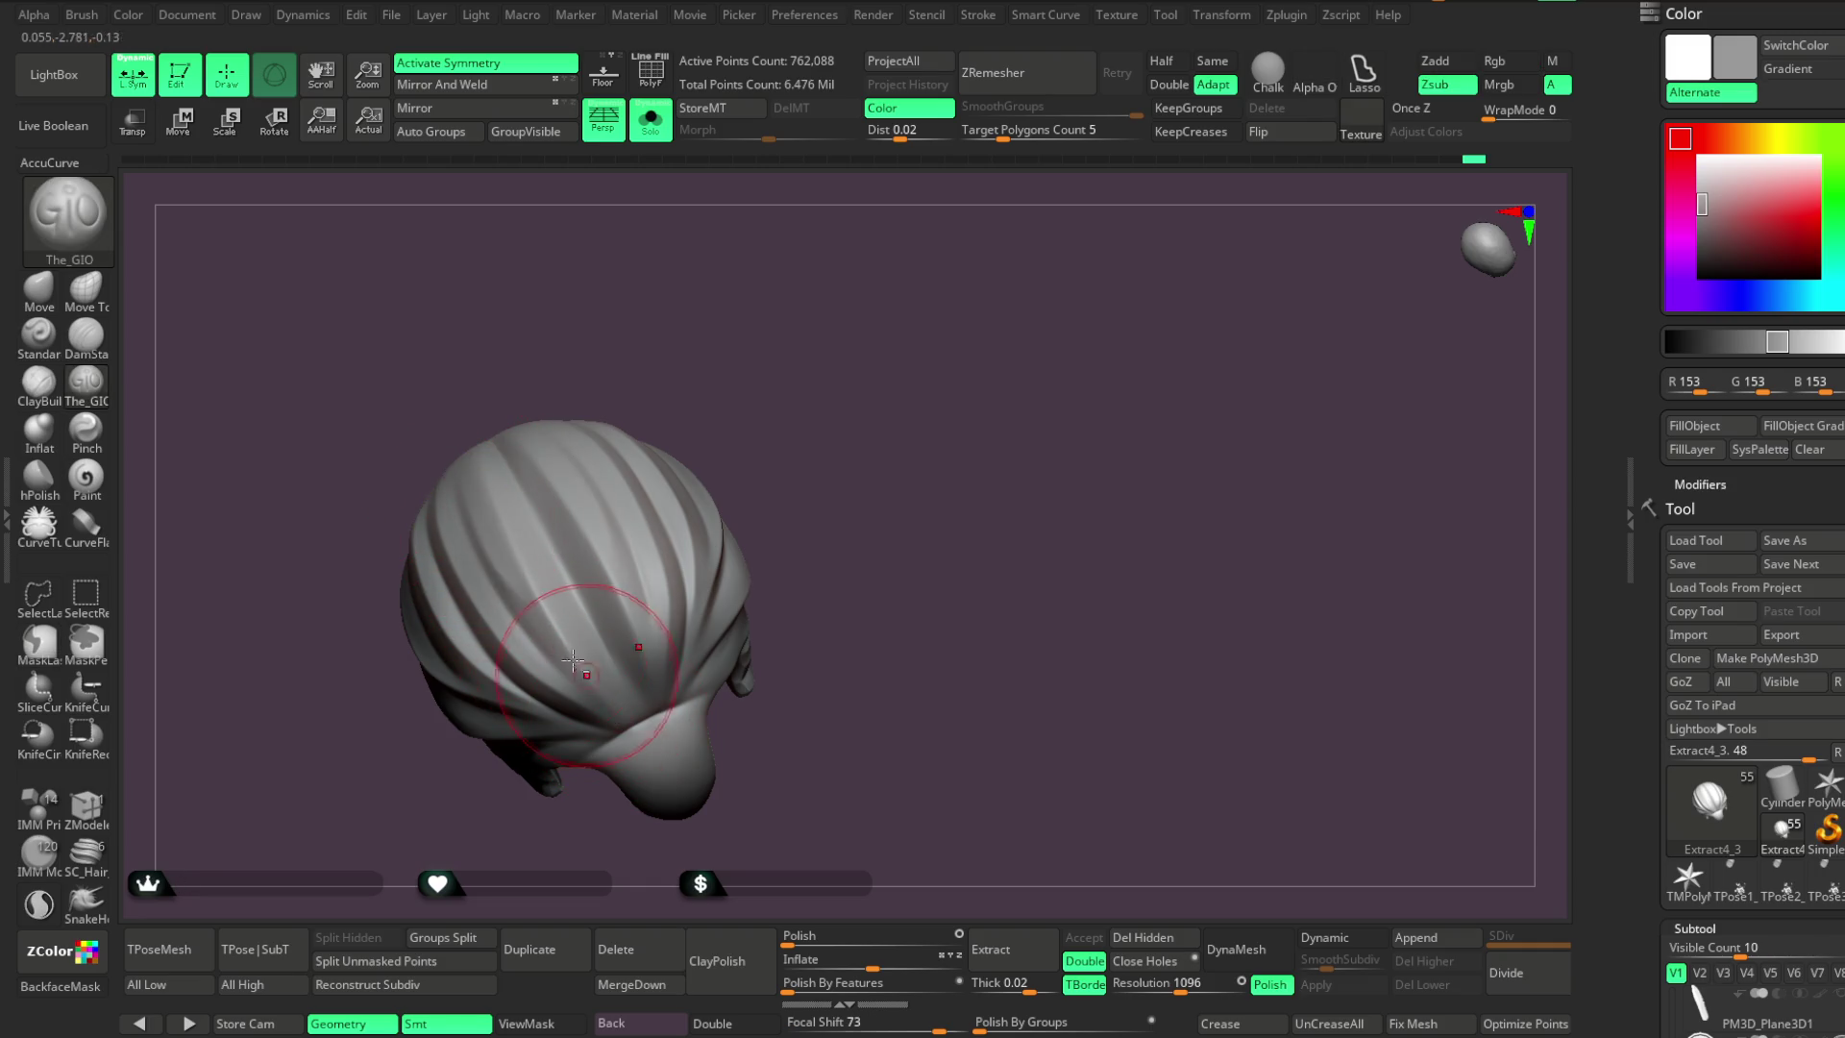
pyautogui.moveTo(615, 221)
pyautogui.mouseDown()
pyautogui.moveTo(630, 205)
pyautogui.moveTo(634, 280)
pyautogui.moveTo(619, 203)
pyautogui.moveTo(832, 304)
pyautogui.moveTo(823, 346)
pyautogui.moveTo(733, 292)
pyautogui.moveTo(753, 412)
pyautogui.moveTo(593, 489)
pyautogui.mouseUp()
# Toggle Solo off and on to check the bust, then select Pinch at Focal Shift 0
pyautogui.click(650, 120)
pyautogui.click(651, 121)
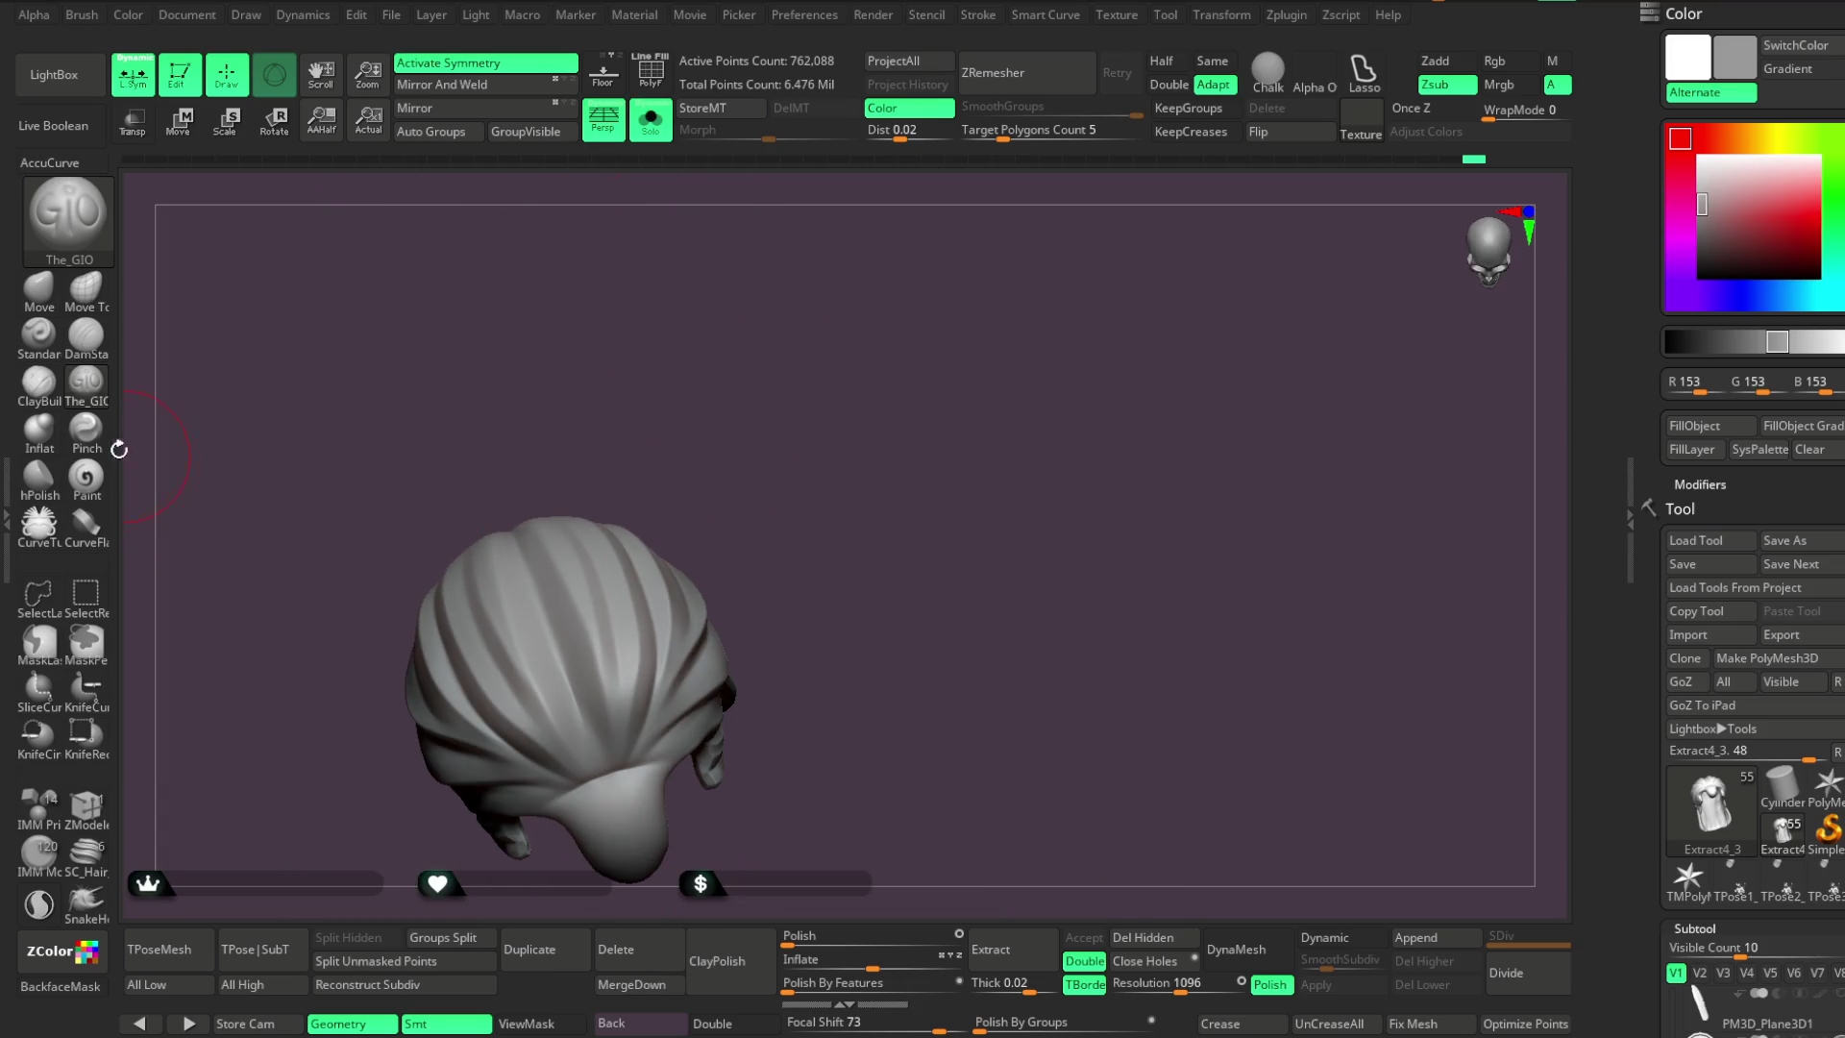
pyautogui.click(85, 429)
pyautogui.moveTo(720, 441); pyautogui.dragTo(620, 495)
pyautogui.press('space')
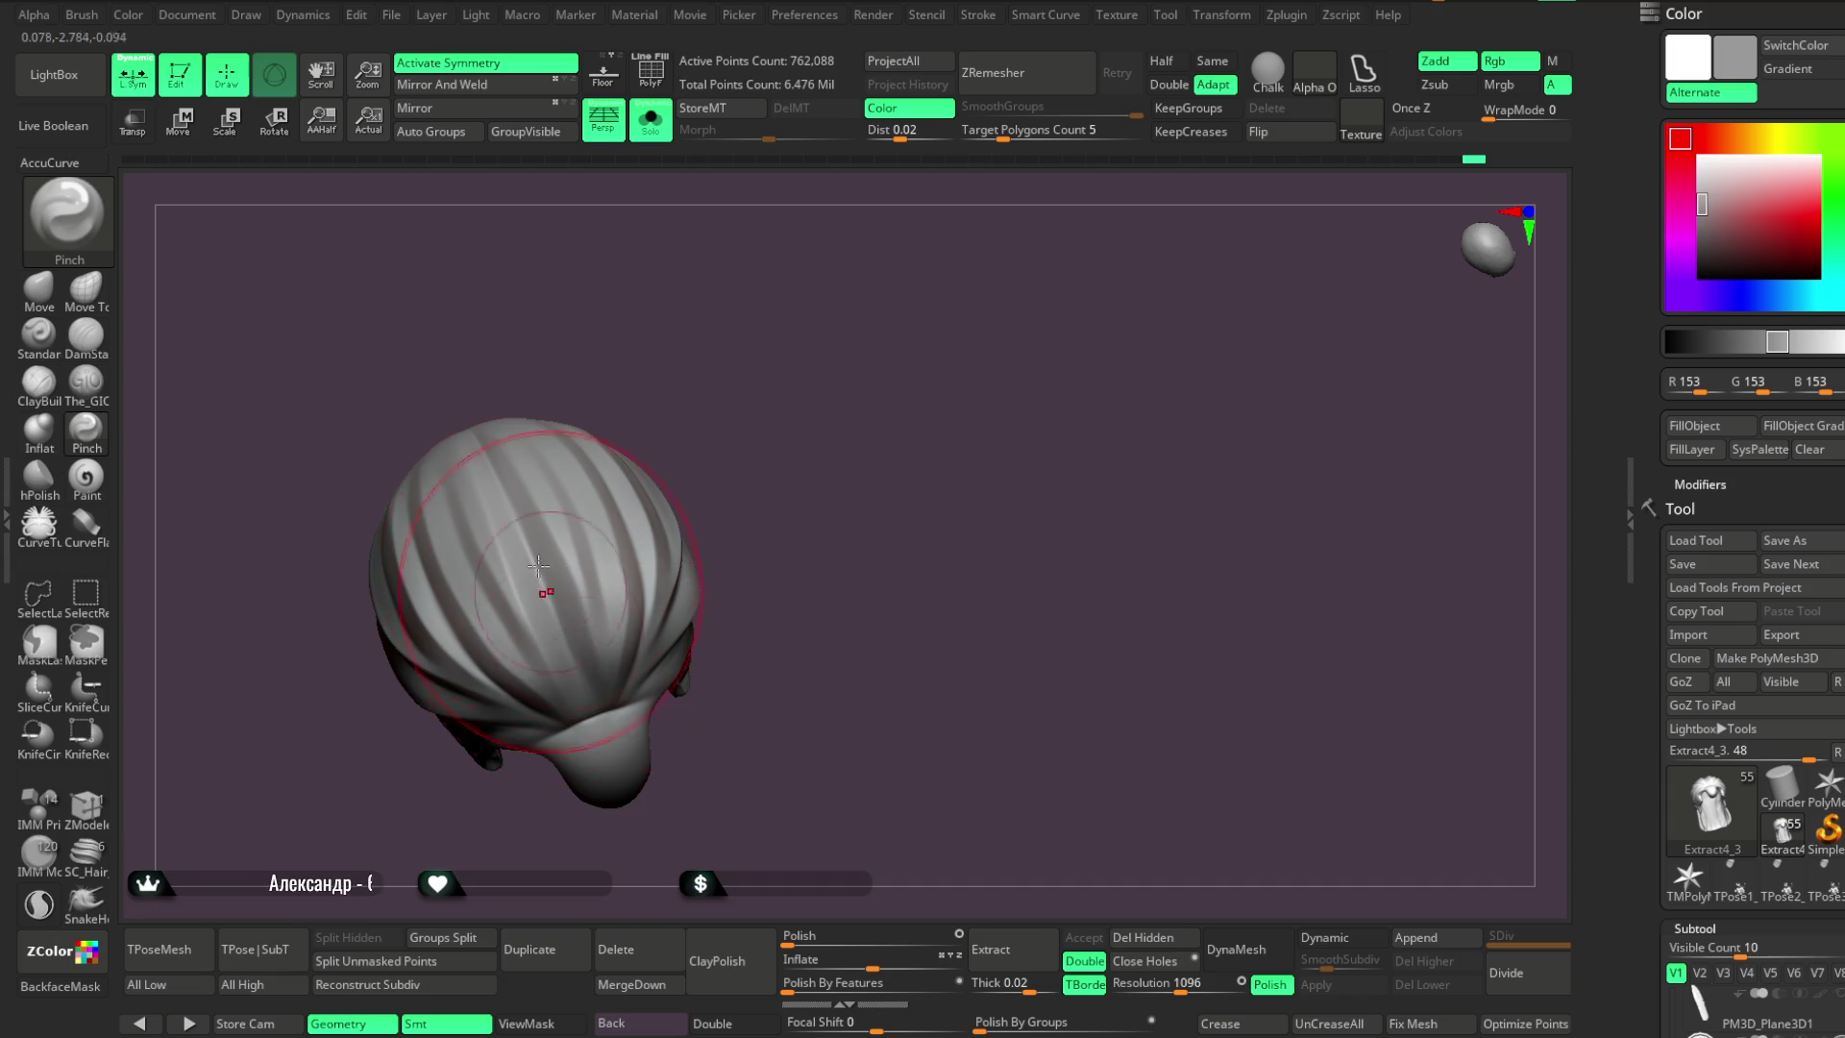
# Lower the Pinch brush's Z Intensity and pinch the crown grooves into tighter creases
pyautogui.press('space')
pyautogui.click(590, 529)
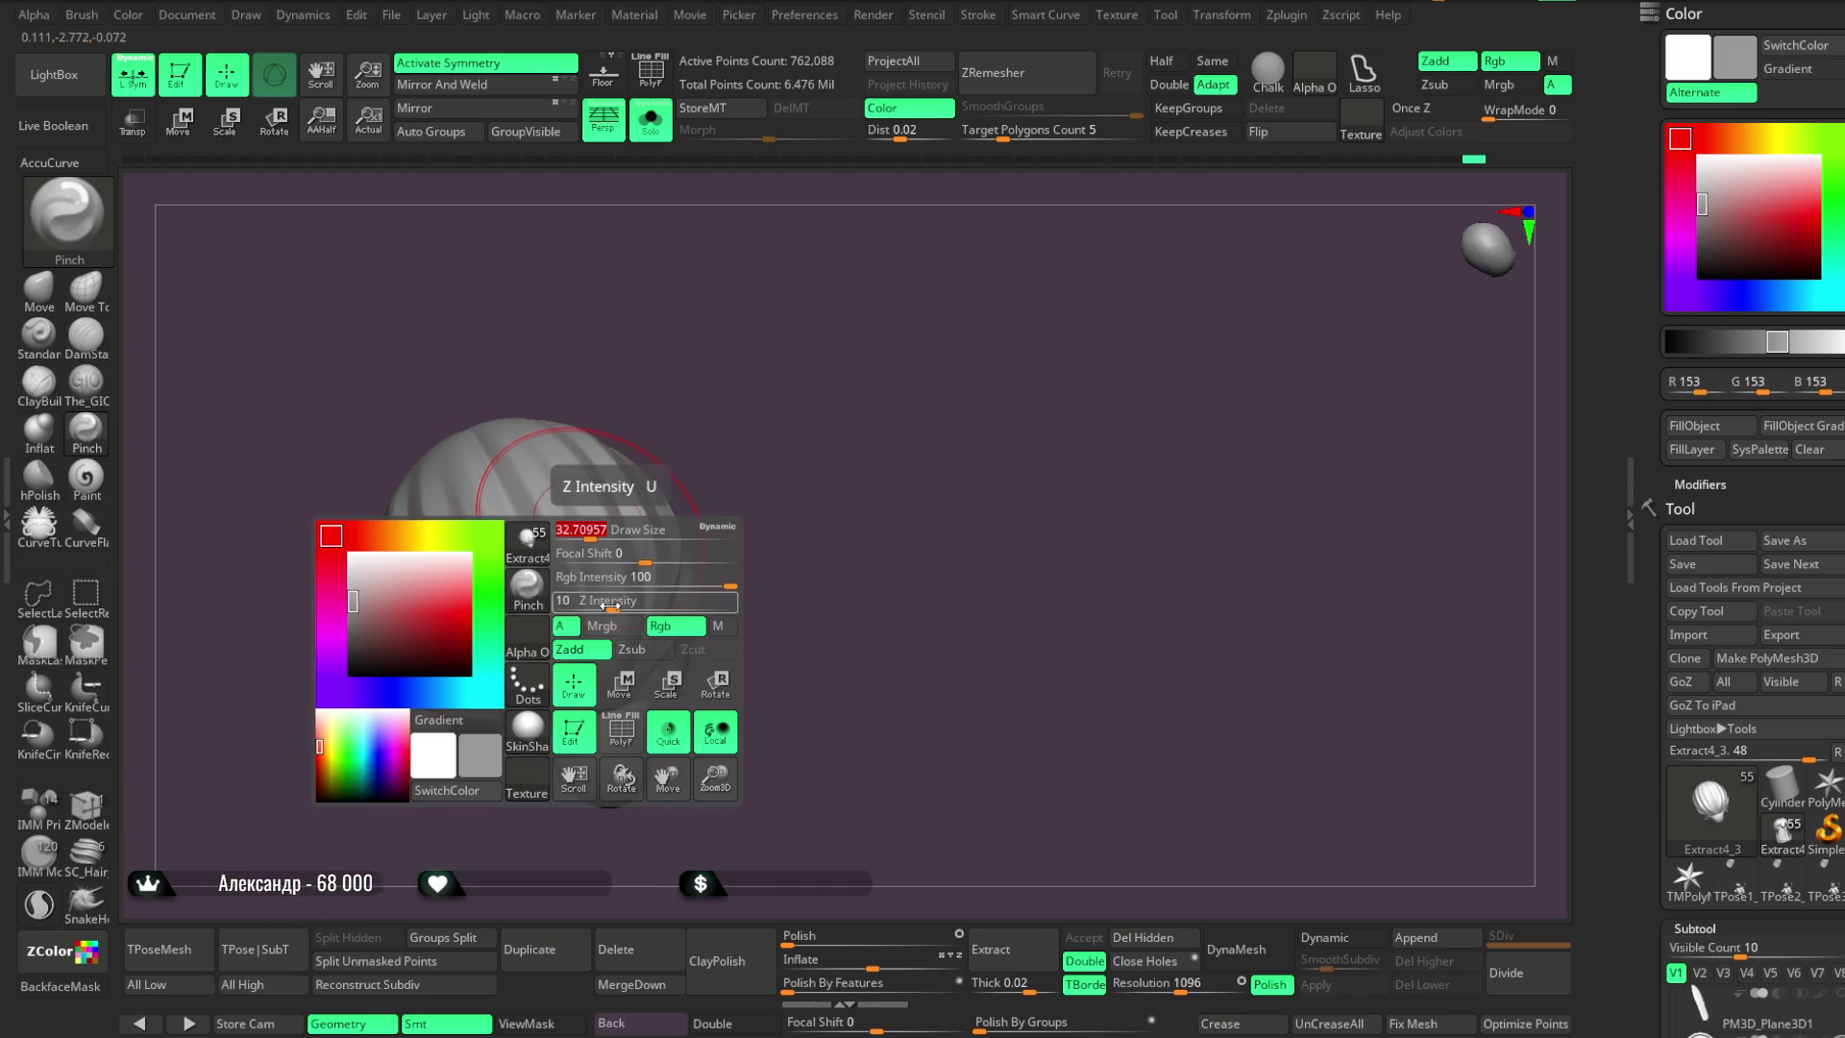
pyautogui.press('Return')
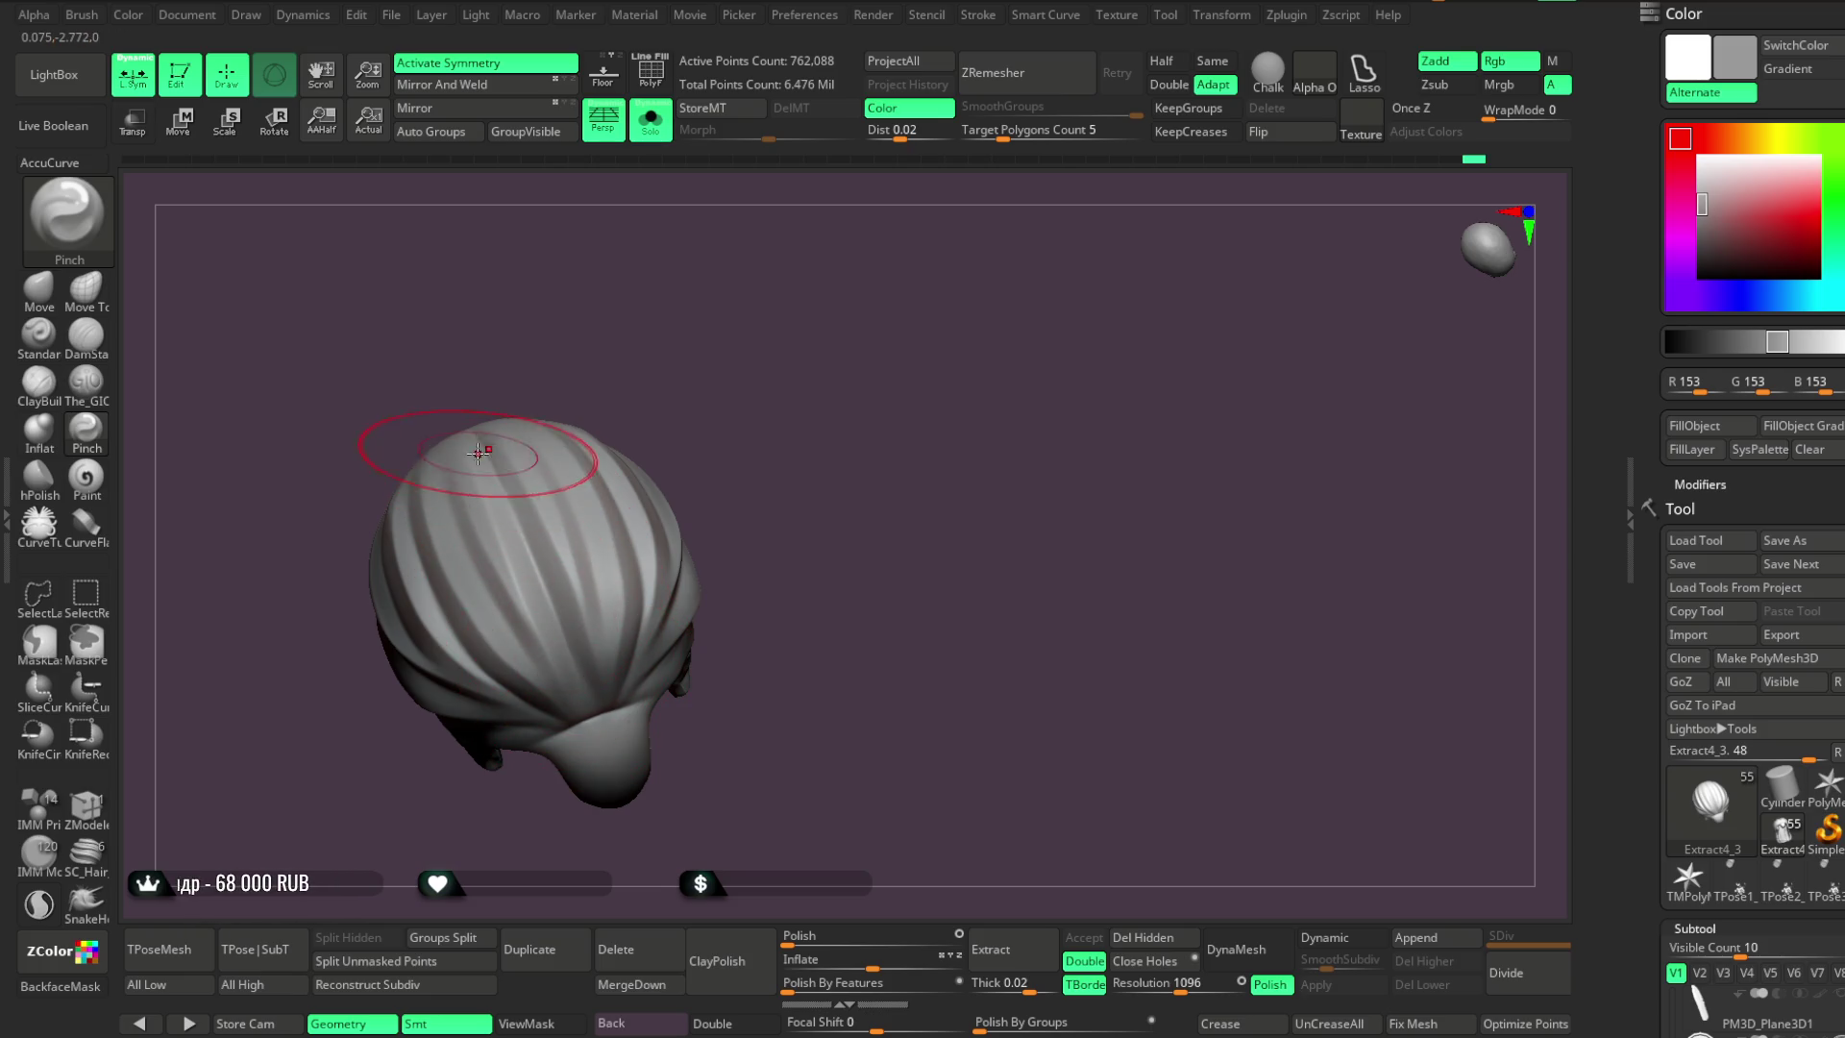
pyautogui.moveTo(620, 361)
pyautogui.mouseDown()
pyautogui.moveTo(651, 337)
pyautogui.moveTo(371, 423)
pyautogui.mouseUp()
pyautogui.click(48, 304)
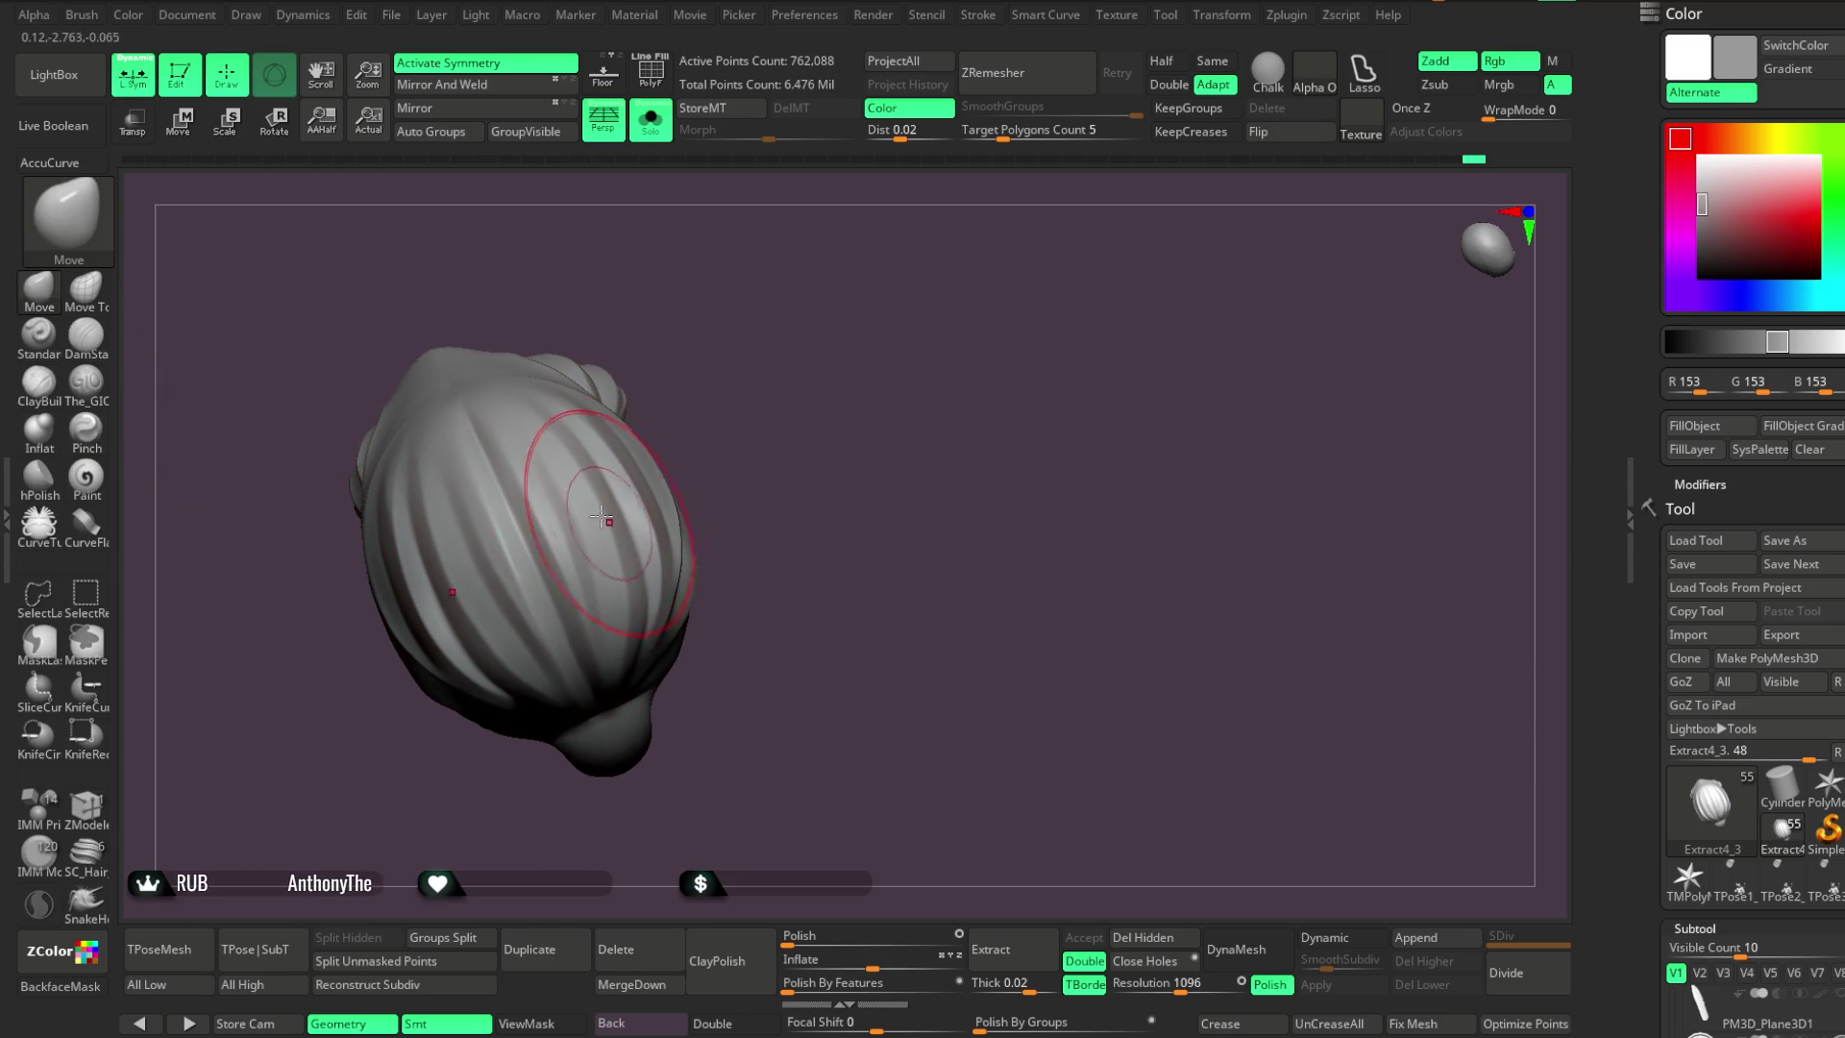
# Adjust the overall hair shape with the Move brush
pyautogui.press('space')
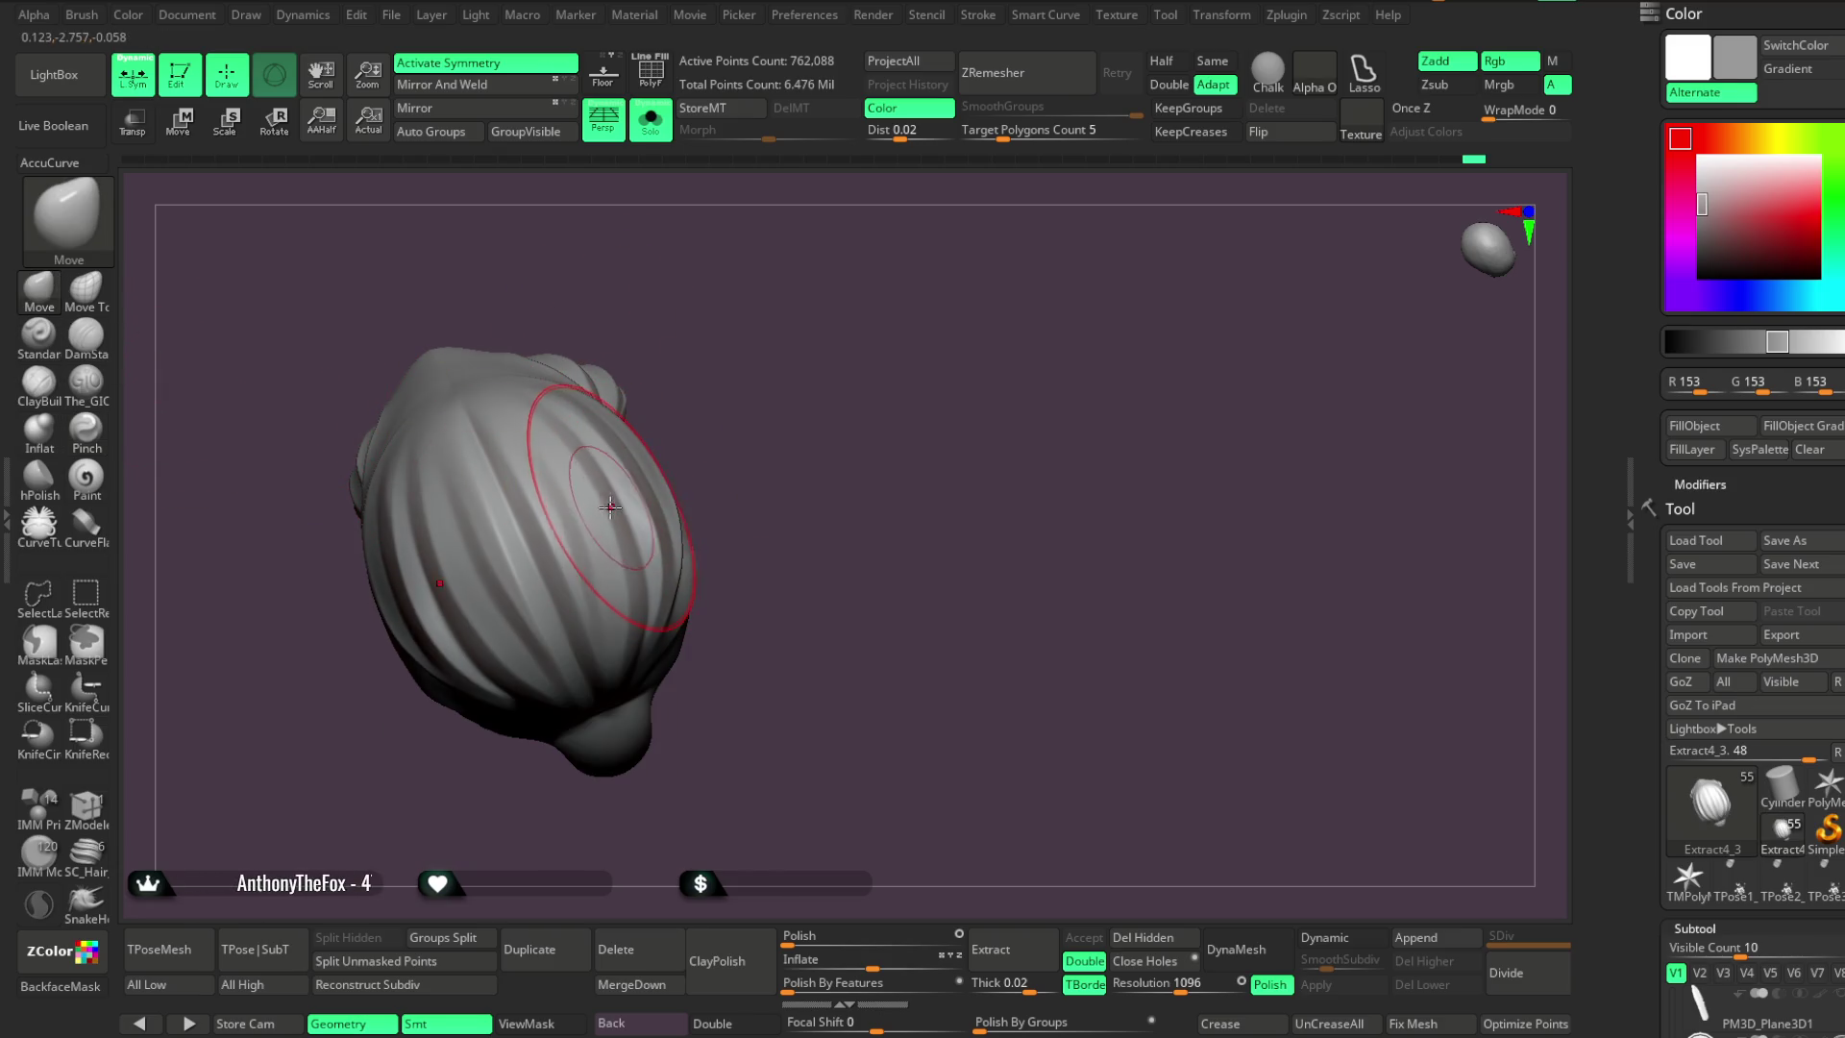
pyautogui.moveTo(629, 548)
pyautogui.mouseDown(button='right')
pyautogui.moveTo(712, 313)
pyautogui.moveTo(766, 408)
pyautogui.moveTo(704, 501)
pyautogui.moveTo(702, 461)
pyautogui.moveTo(719, 529)
pyautogui.mouseUp(button='right')
pyautogui.moveTo(699, 636)
pyautogui.mouseDown(button='right')
pyautogui.moveTo(761, 555)
pyautogui.moveTo(672, 240)
pyautogui.moveTo(803, 395)
pyautogui.moveTo(803, 362)
pyautogui.moveTo(791, 440)
pyautogui.moveTo(791, 403)
pyautogui.moveTo(832, 399)
pyautogui.moveTo(947, 284)
pyautogui.moveTo(964, 342)
pyautogui.moveTo(874, 395)
pyautogui.moveTo(868, 452)
pyautogui.moveTo(828, 470)
pyautogui.moveTo(839, 445)
pyautogui.moveTo(840, 522)
pyautogui.moveTo(866, 457)
pyautogui.moveTo(989, 309)
pyautogui.moveTo(885, 366)
pyautogui.moveTo(907, 359)
pyautogui.moveTo(923, 441)
pyautogui.moveTo(779, 564)
pyautogui.mouseUp(button='right')
# Turn Solo off and orbit the horned bust to check how the hair fits
pyautogui.hotkey('ctrl', 'shift', 's')
pyautogui.moveTo(778, 487)
pyautogui.mouseDown(button='right')
pyautogui.moveTo(938, 256)
pyautogui.moveTo(767, 563)
pyautogui.mouseUp(button='right')
pyautogui.moveTo(935, 330)
pyautogui.mouseDown(button='right')
pyautogui.moveTo(955, 342)
pyautogui.moveTo(890, 453)
pyautogui.moveTo(898, 478)
pyautogui.moveTo(989, 474)
pyautogui.moveTo(901, 331)
pyautogui.mouseUp(button='right')
pyautogui.moveTo(755, 318)
pyautogui.mouseDown(button='right')
pyautogui.moveTo(816, 280)
pyautogui.moveTo(711, 327)
pyautogui.moveTo(856, 337)
pyautogui.moveTo(904, 418)
pyautogui.moveTo(884, 400)
pyautogui.moveTo(906, 371)
pyautogui.moveTo(859, 338)
pyautogui.mouseUp(button='right')
# Isolate and frame the hair piece, then smooth its bottom edge with Smooth Stronger
pyautogui.hotkey('alt', 's')
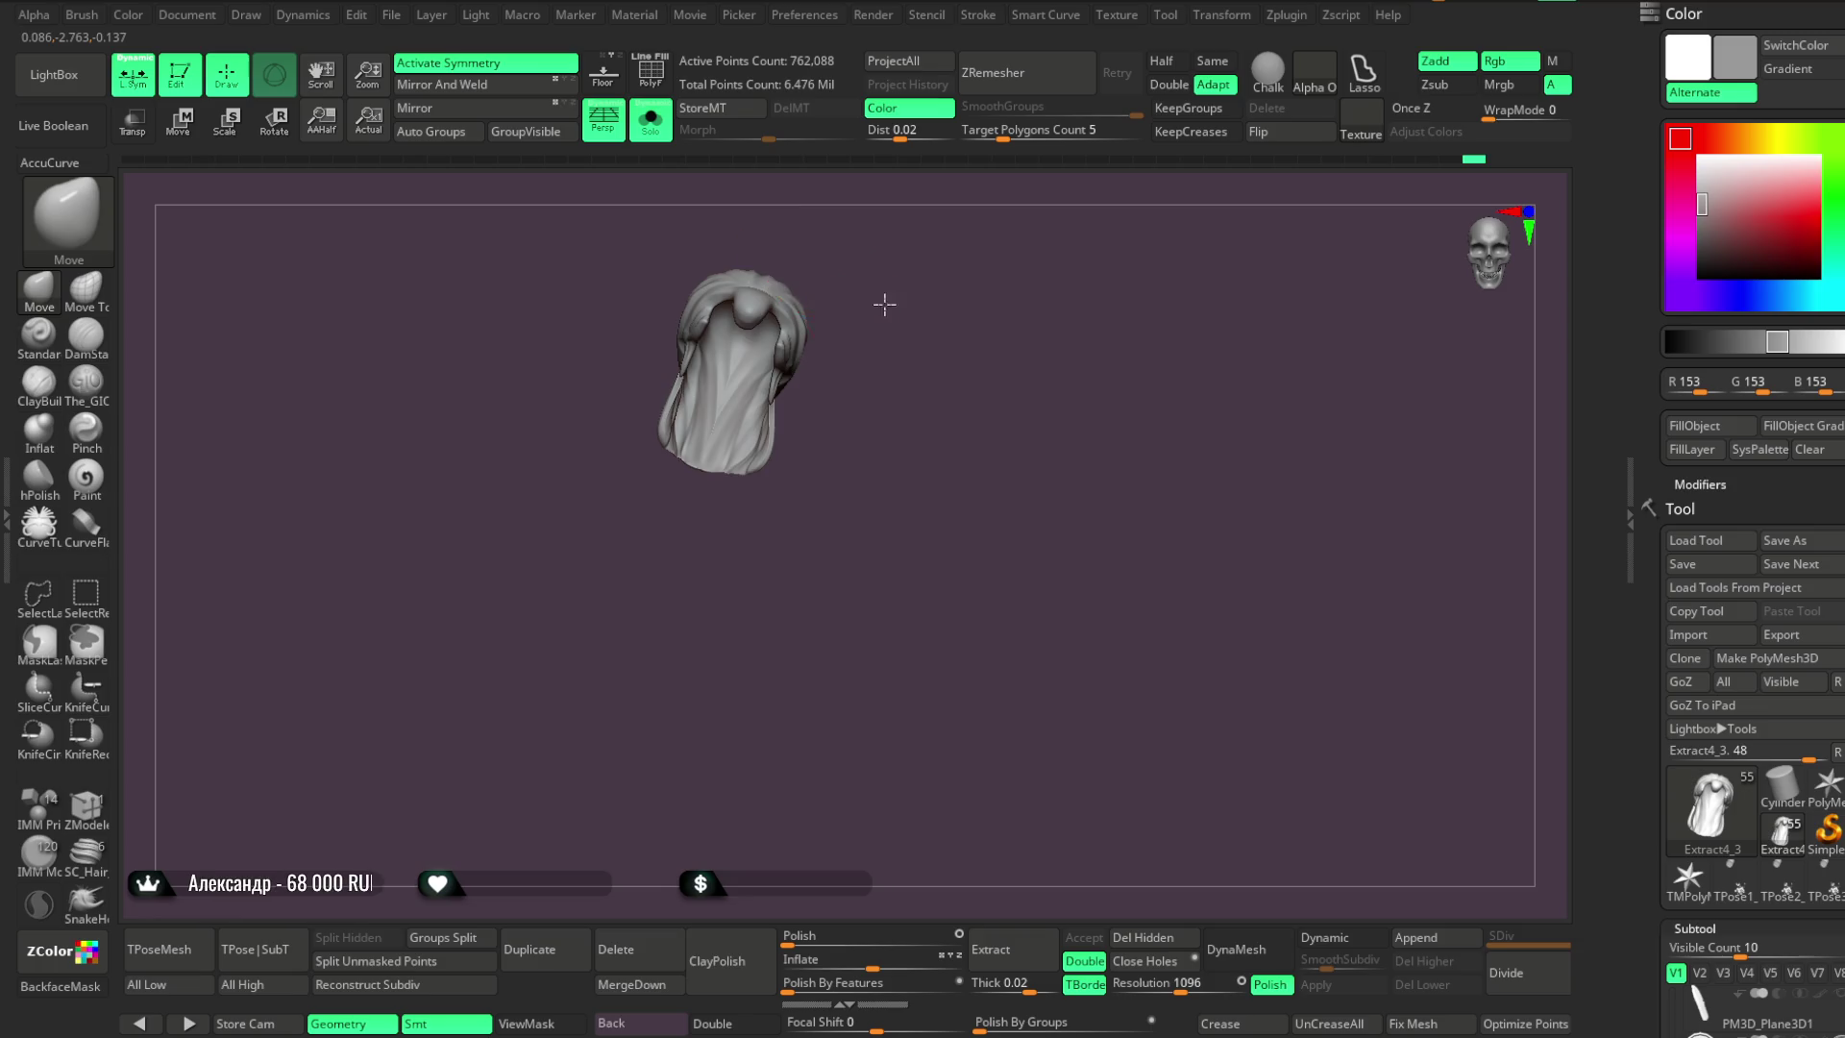
pyautogui.press('f')
pyautogui.moveTo(708, 509)
pyautogui.mouseDown(button='right')
pyautogui.moveTo(609, 462)
pyautogui.moveTo(810, 556)
pyautogui.moveTo(705, 515)
pyautogui.moveTo(711, 608)
pyautogui.moveTo(609, 564)
pyautogui.moveTo(717, 531)
pyautogui.moveTo(845, 404)
pyautogui.moveTo(957, 320)
pyautogui.moveTo(952, 359)
pyautogui.moveTo(989, 317)
pyautogui.moveTo(968, 342)
pyautogui.moveTo(965, 444)
pyautogui.mouseUp(button='right')
pyautogui.press('shift')
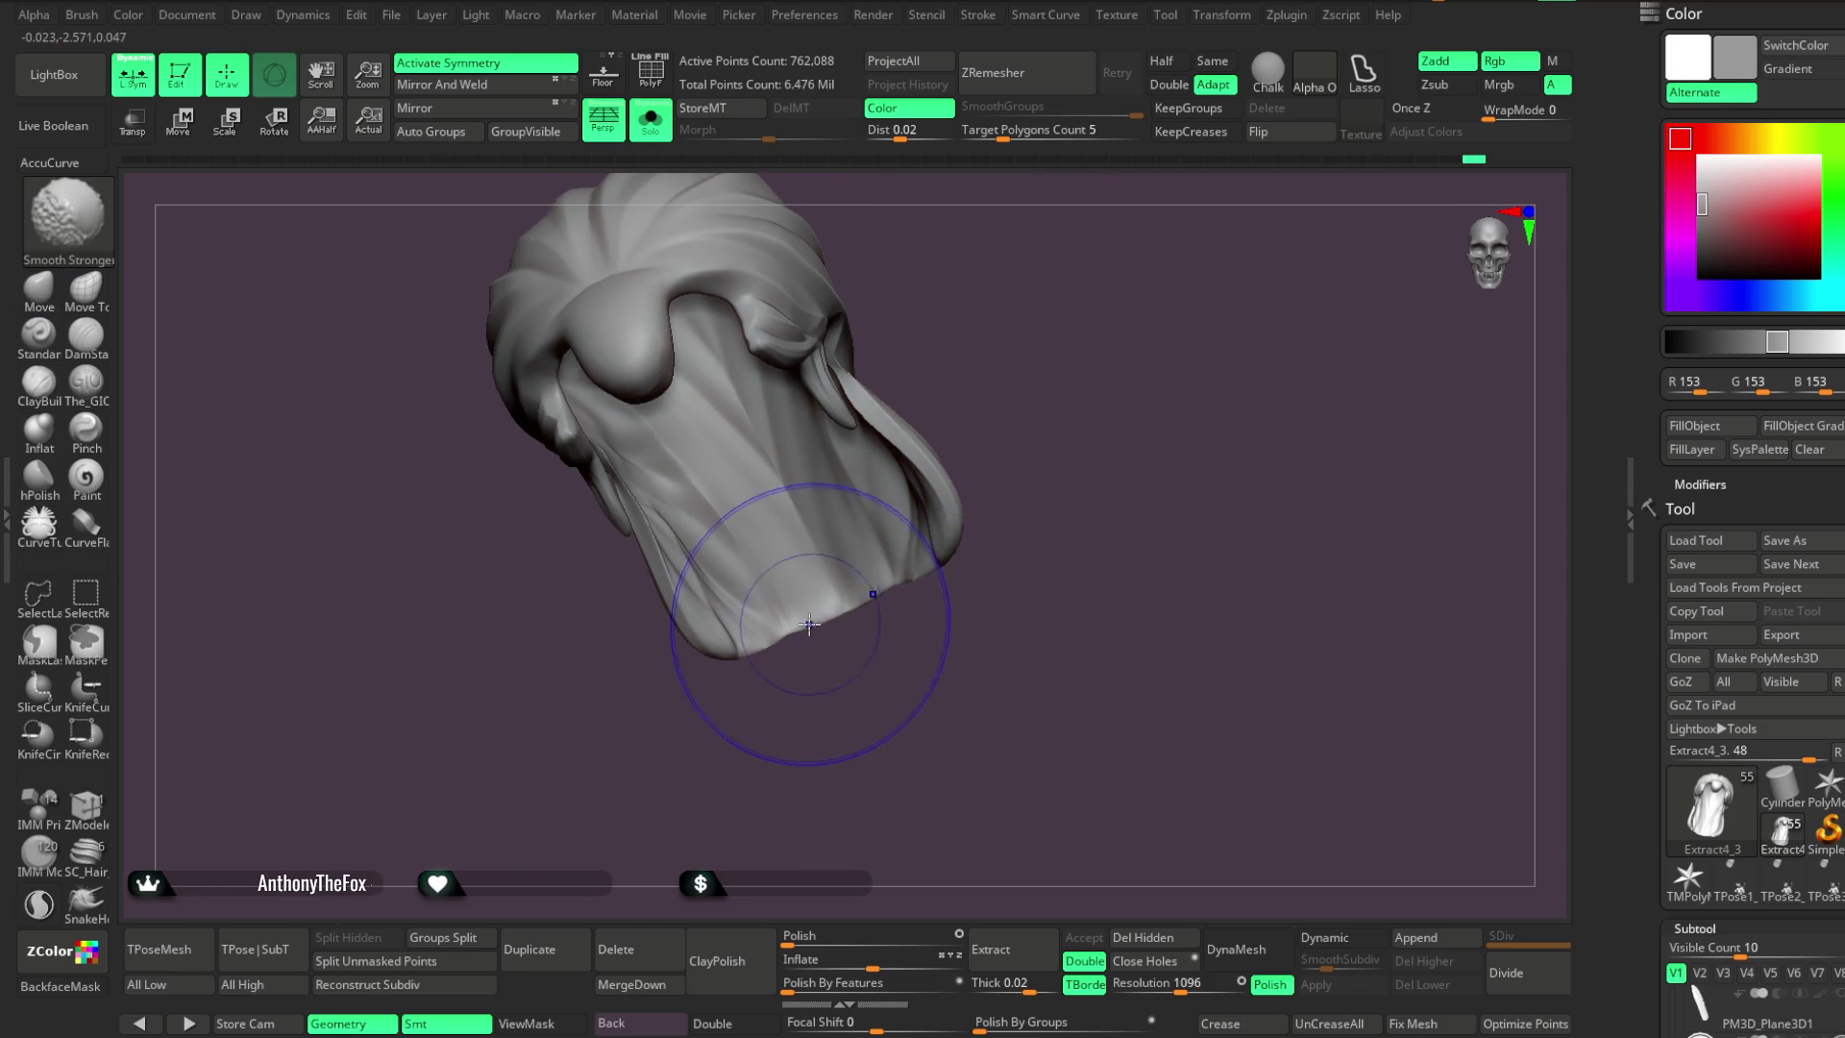
pyautogui.moveTo(720, 712)
pyautogui.mouseDown(button='right')
pyautogui.moveTo(976, 276)
pyautogui.moveTo(1005, 289)
pyautogui.moveTo(973, 305)
pyautogui.mouseUp(button='right')
# Shrink the Draw Size and select The_GIO brush in Zsub with Focal Shift 73
pyautogui.press('ctrl')
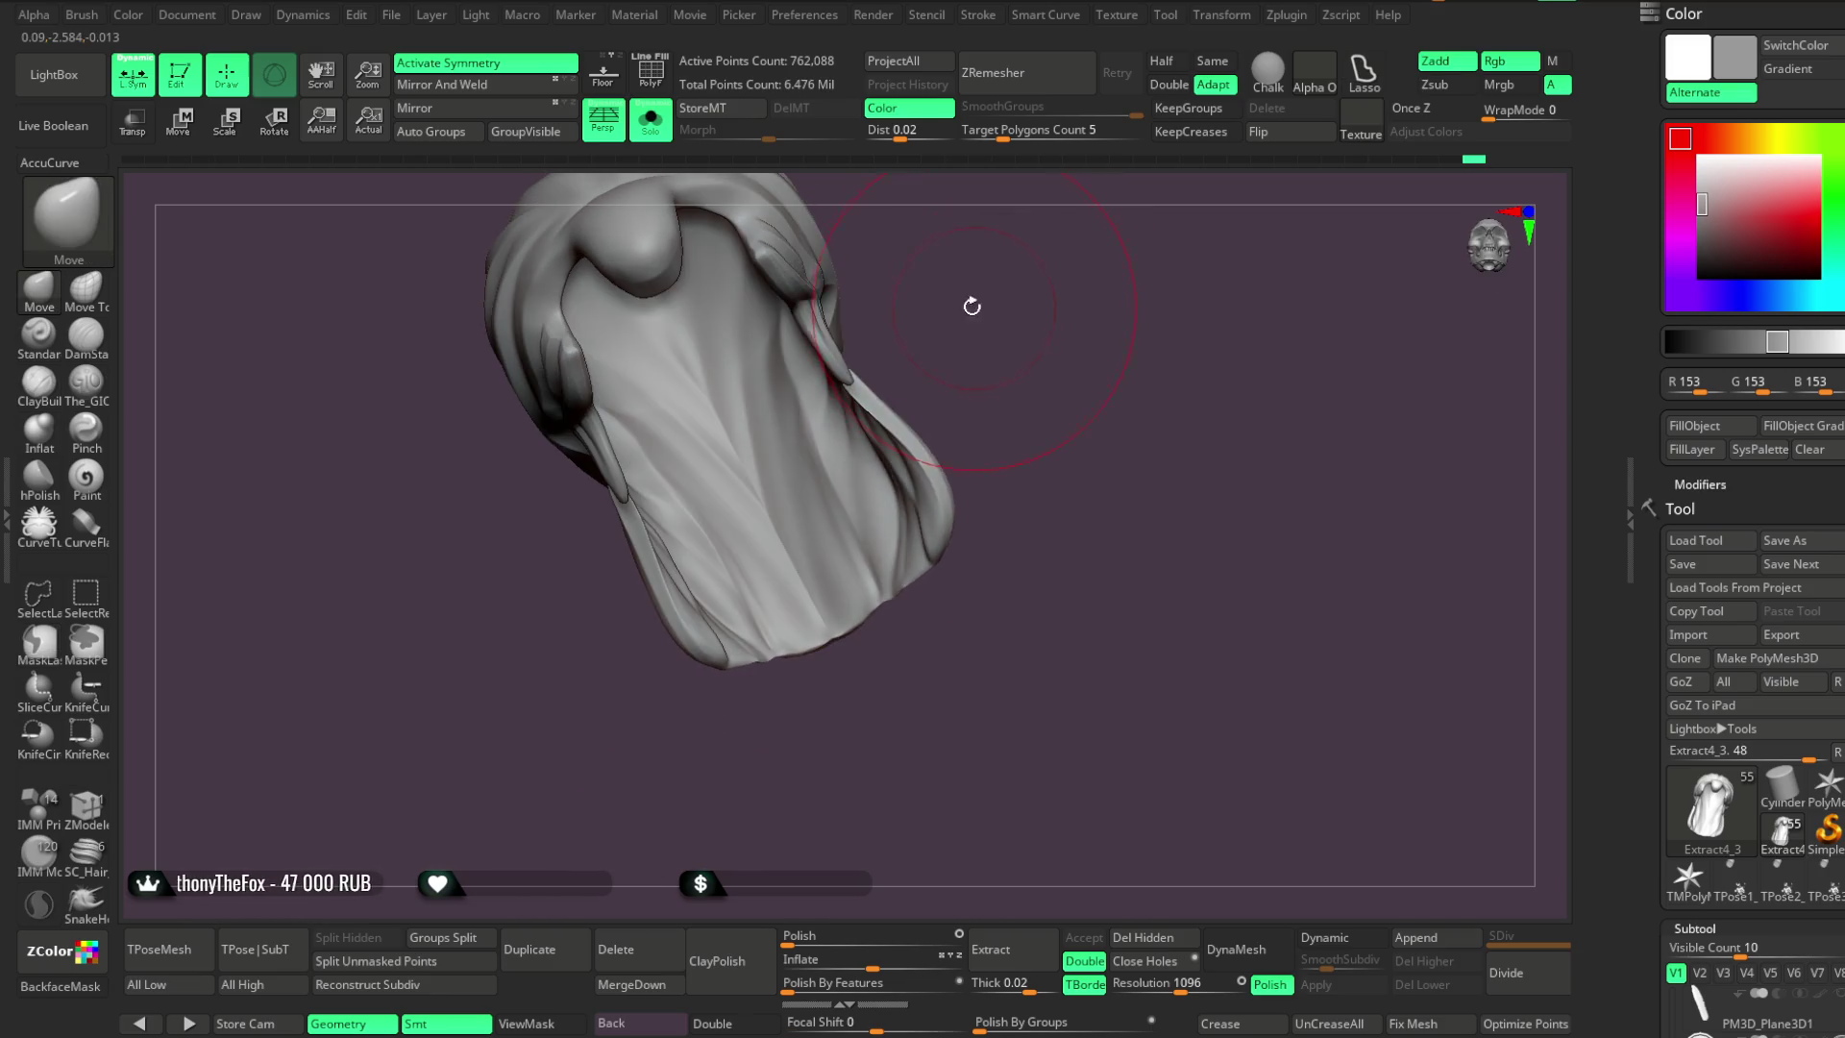
pyautogui.press('space')
pyautogui.moveTo(980, 325); pyautogui.dragTo(961, 325)
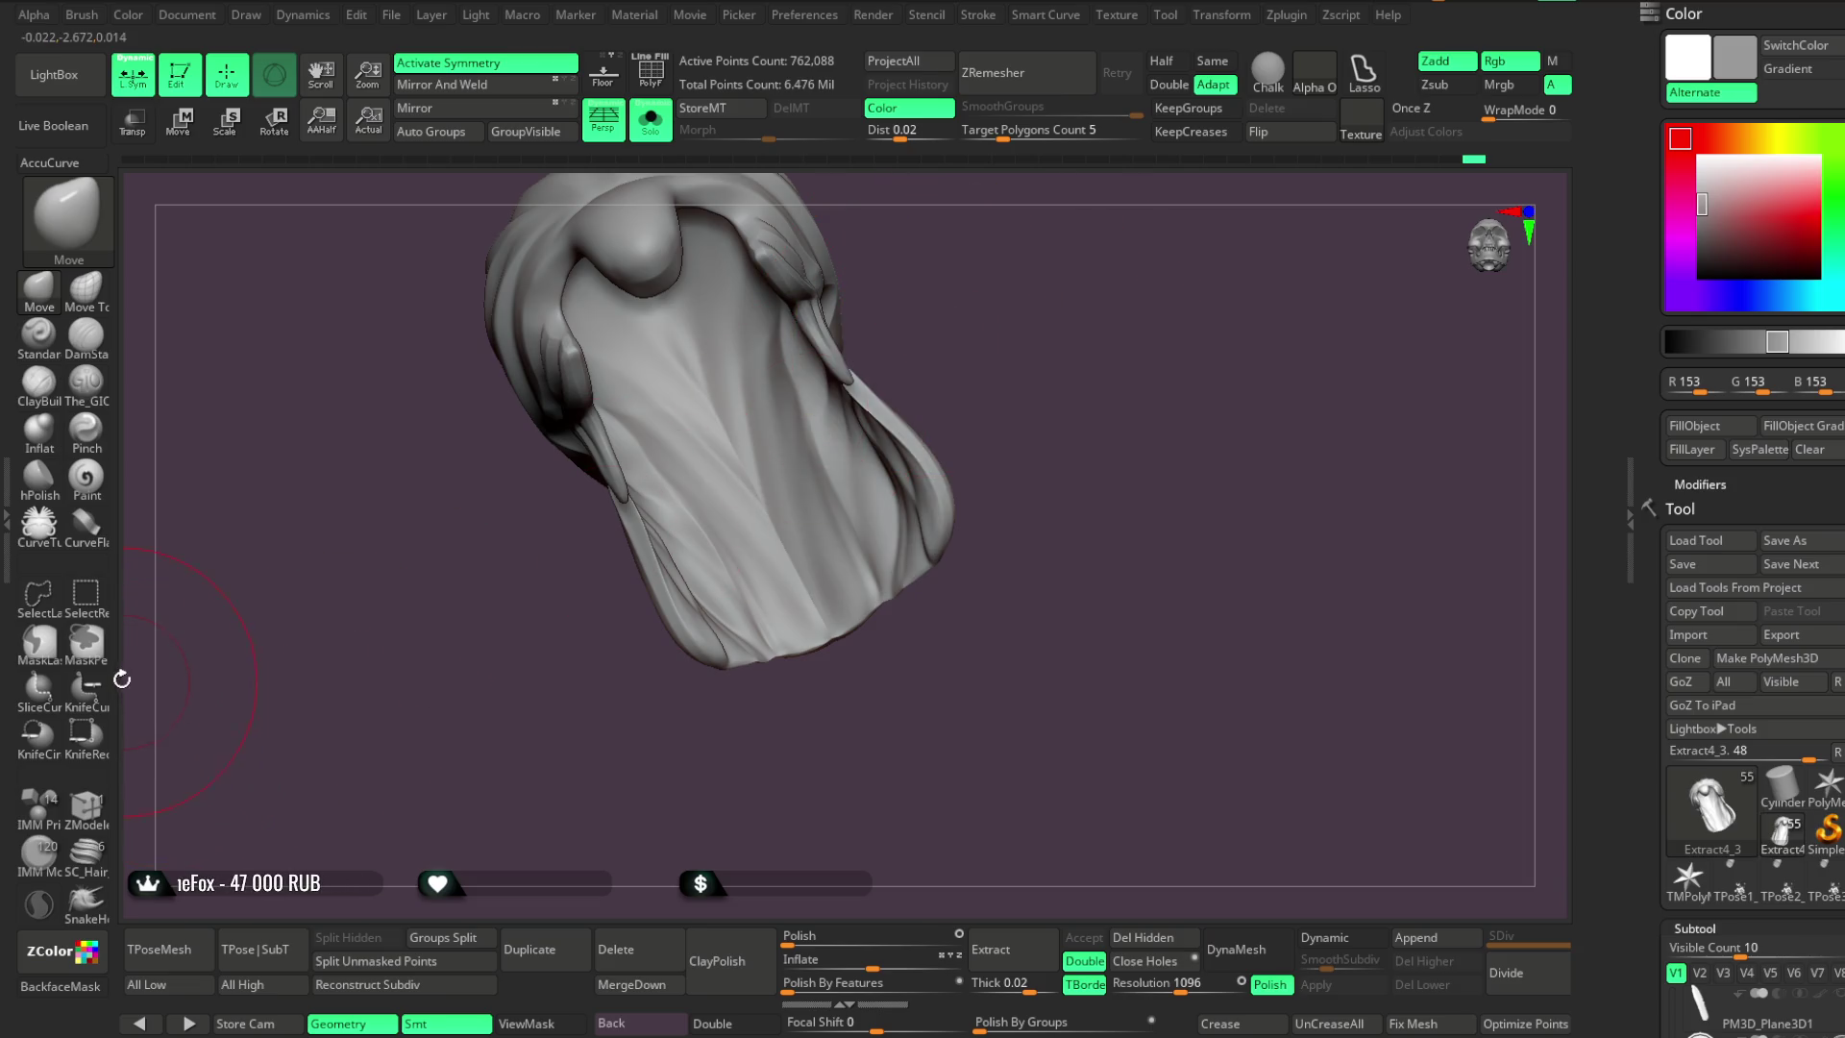
pyautogui.click(86, 381)
pyautogui.moveTo(964, 268); pyautogui.dragTo(960, 233, button='right')
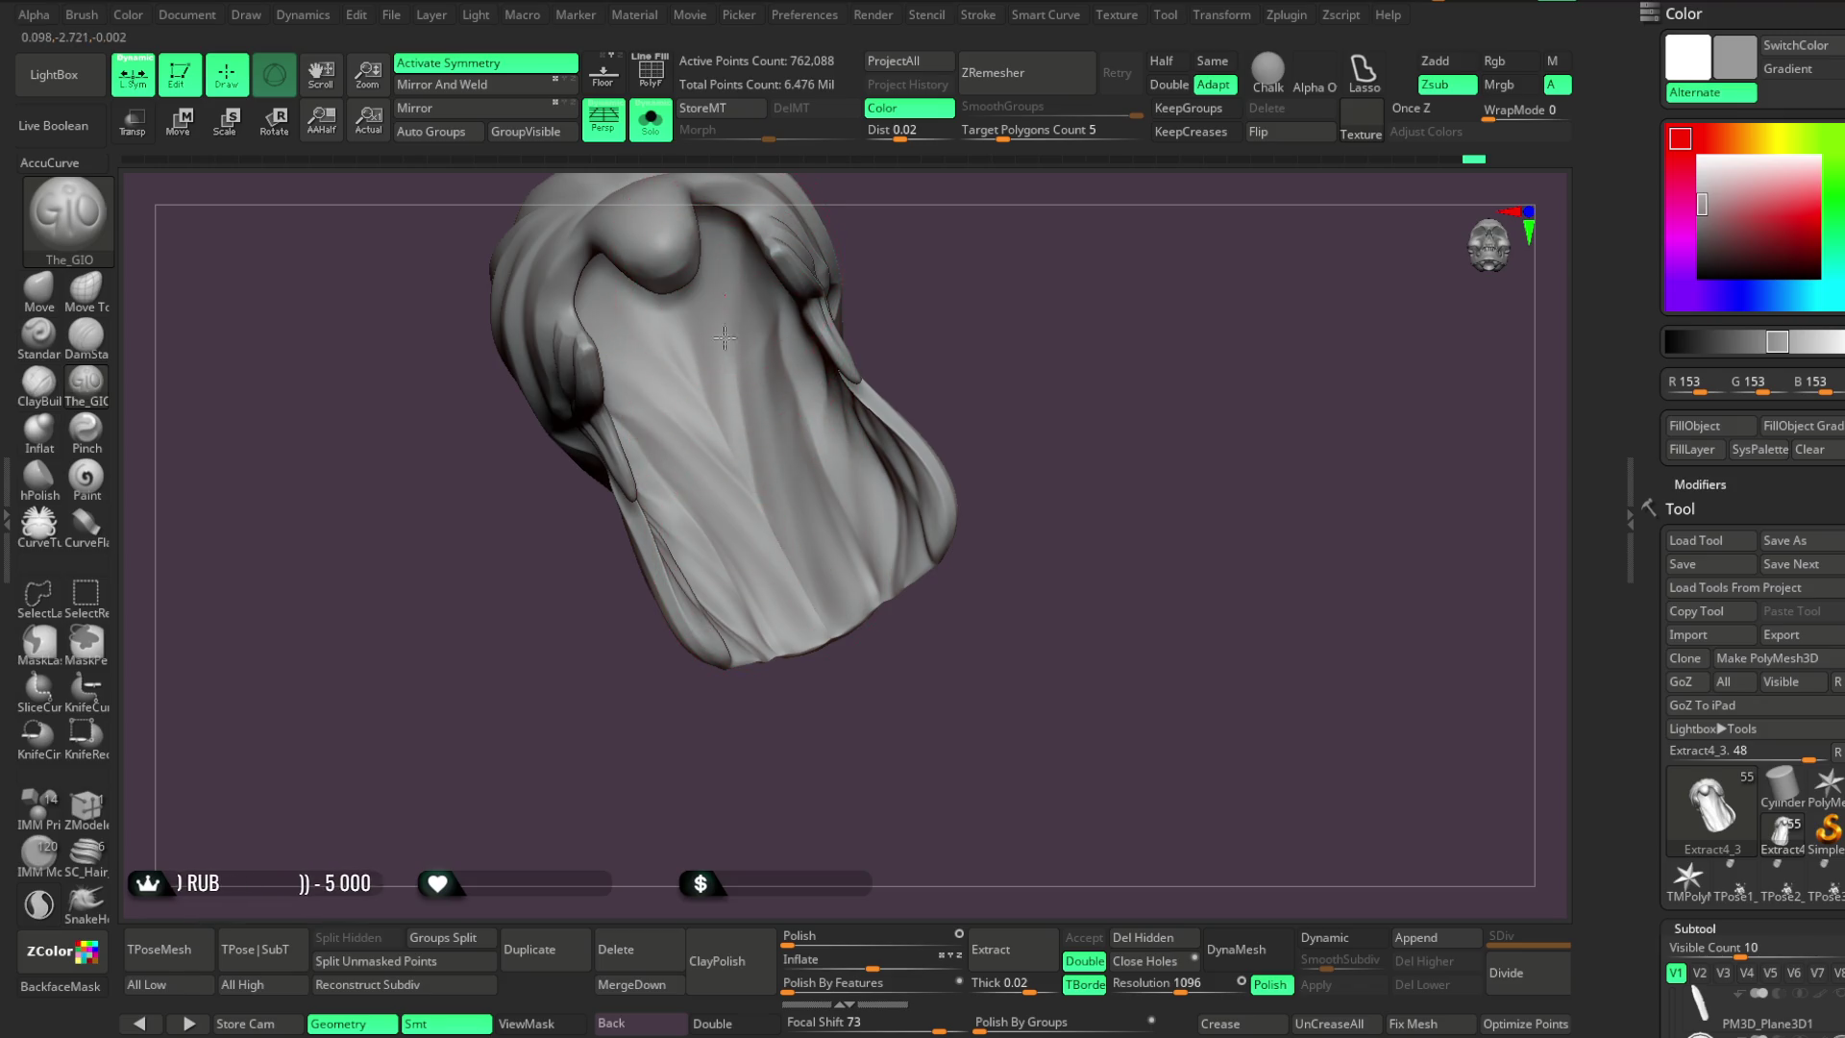
# Carve flowing Zsub grooves across the top and back of the hair with The_GIO
pyautogui.moveTo(886, 361)
pyautogui.mouseDown(button='right')
pyautogui.moveTo(1075, 326)
pyautogui.moveTo(1092, 284)
pyautogui.moveTo(1032, 374)
pyautogui.moveTo(983, 383)
pyautogui.moveTo(631, 320)
pyautogui.mouseUp(button='right')
pyautogui.rightClick(980, 321)
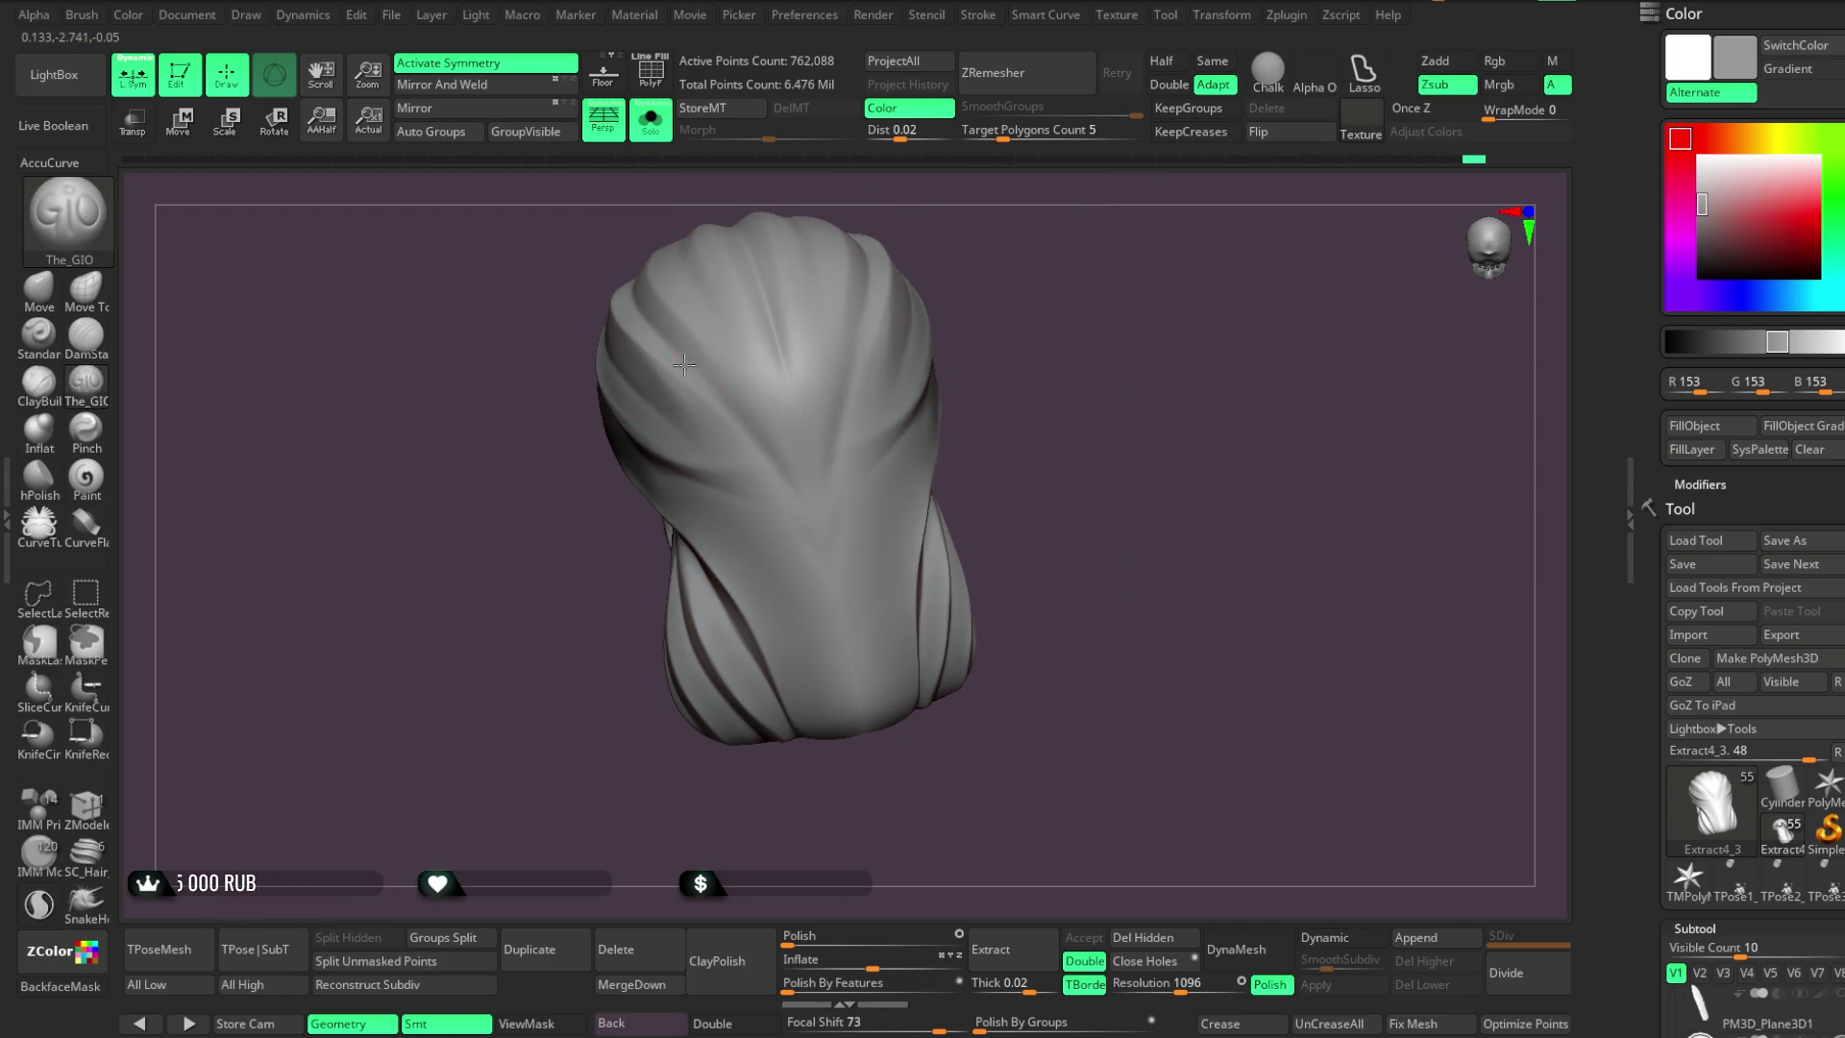
pyautogui.press('ctrl')
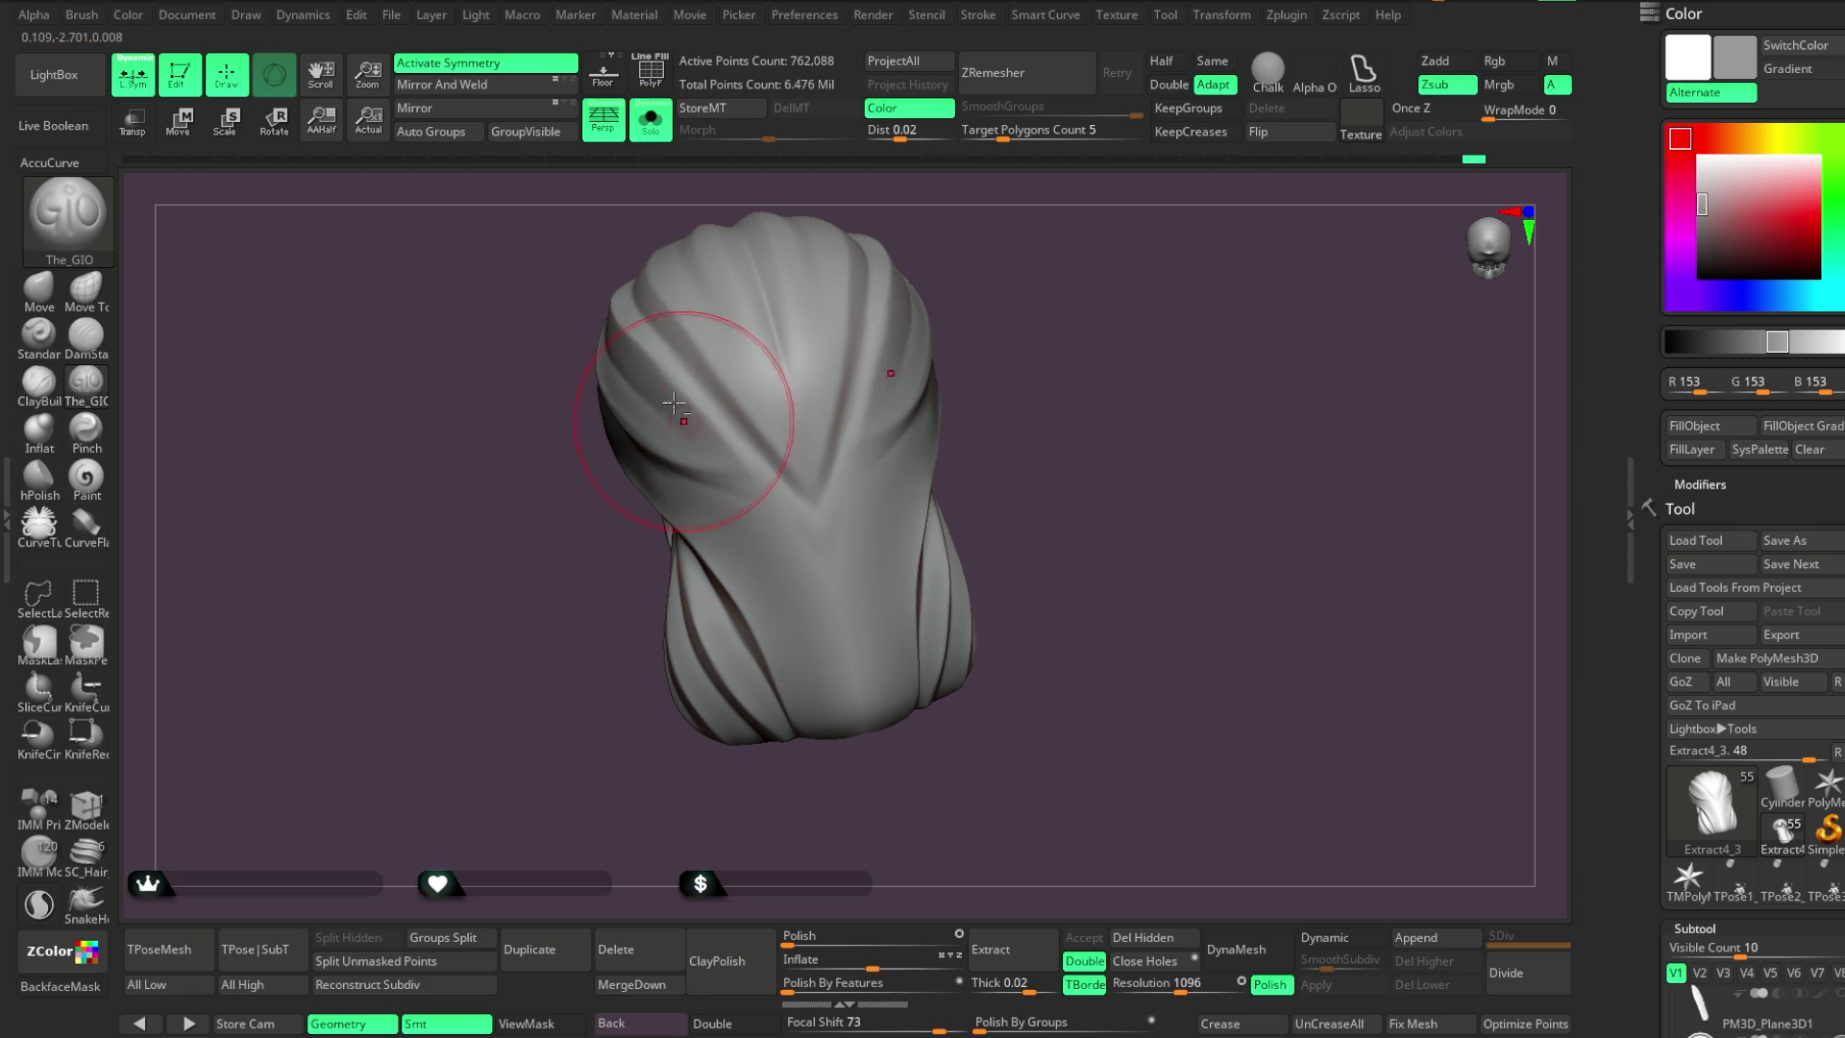
pyautogui.press('space')
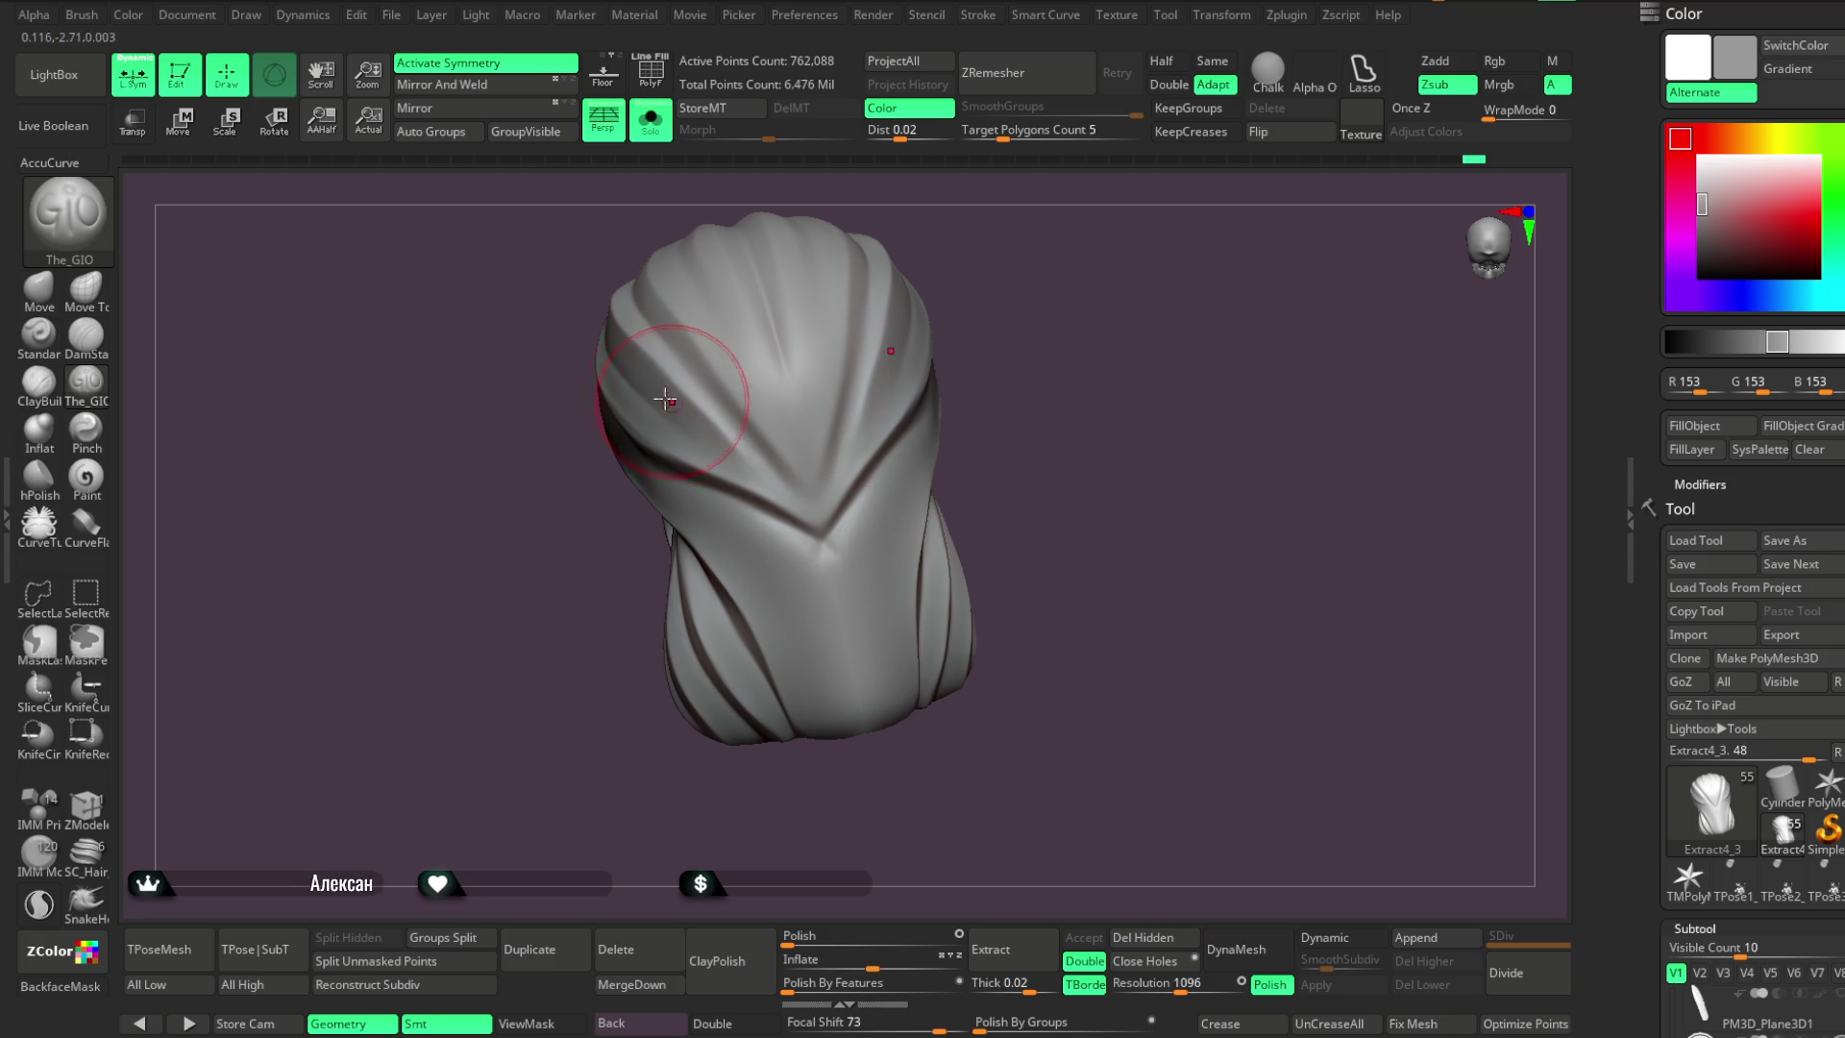
pyautogui.moveTo(914, 218); pyautogui.dragTo(575, 355)
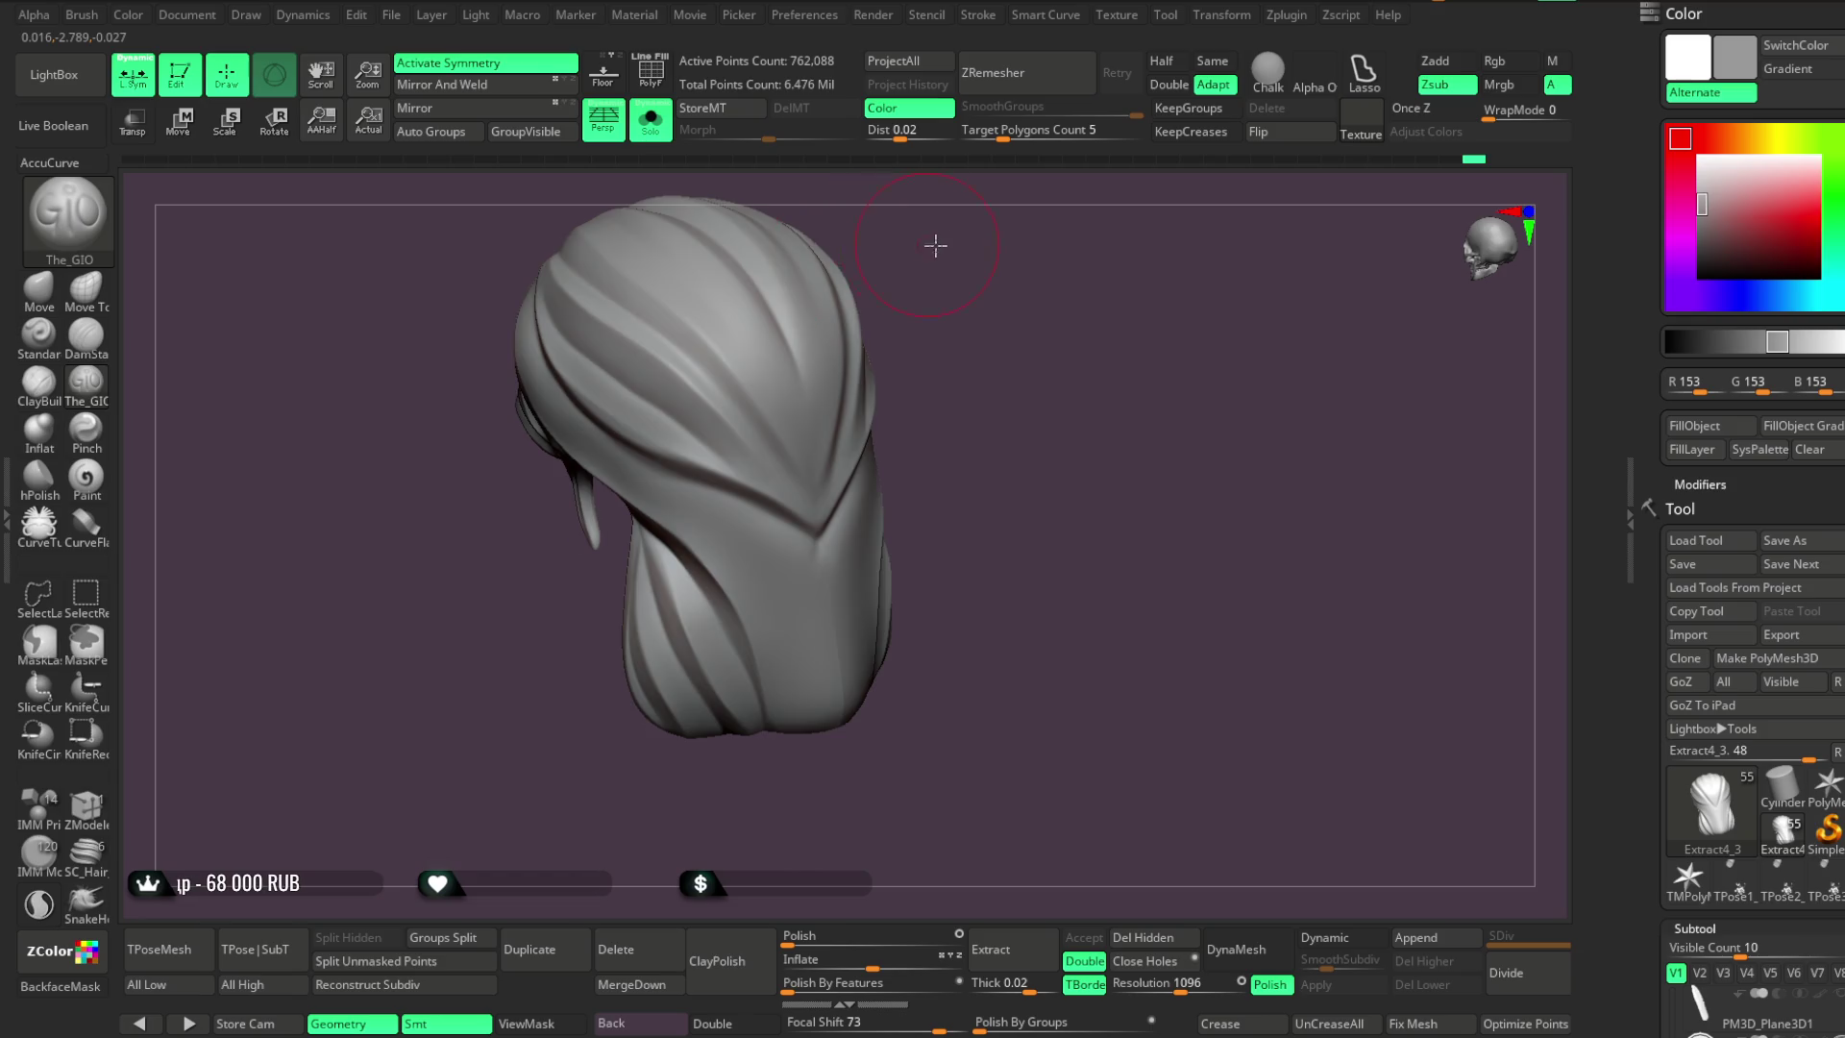
pyautogui.moveTo(939, 247); pyautogui.dragTo(547, 319)
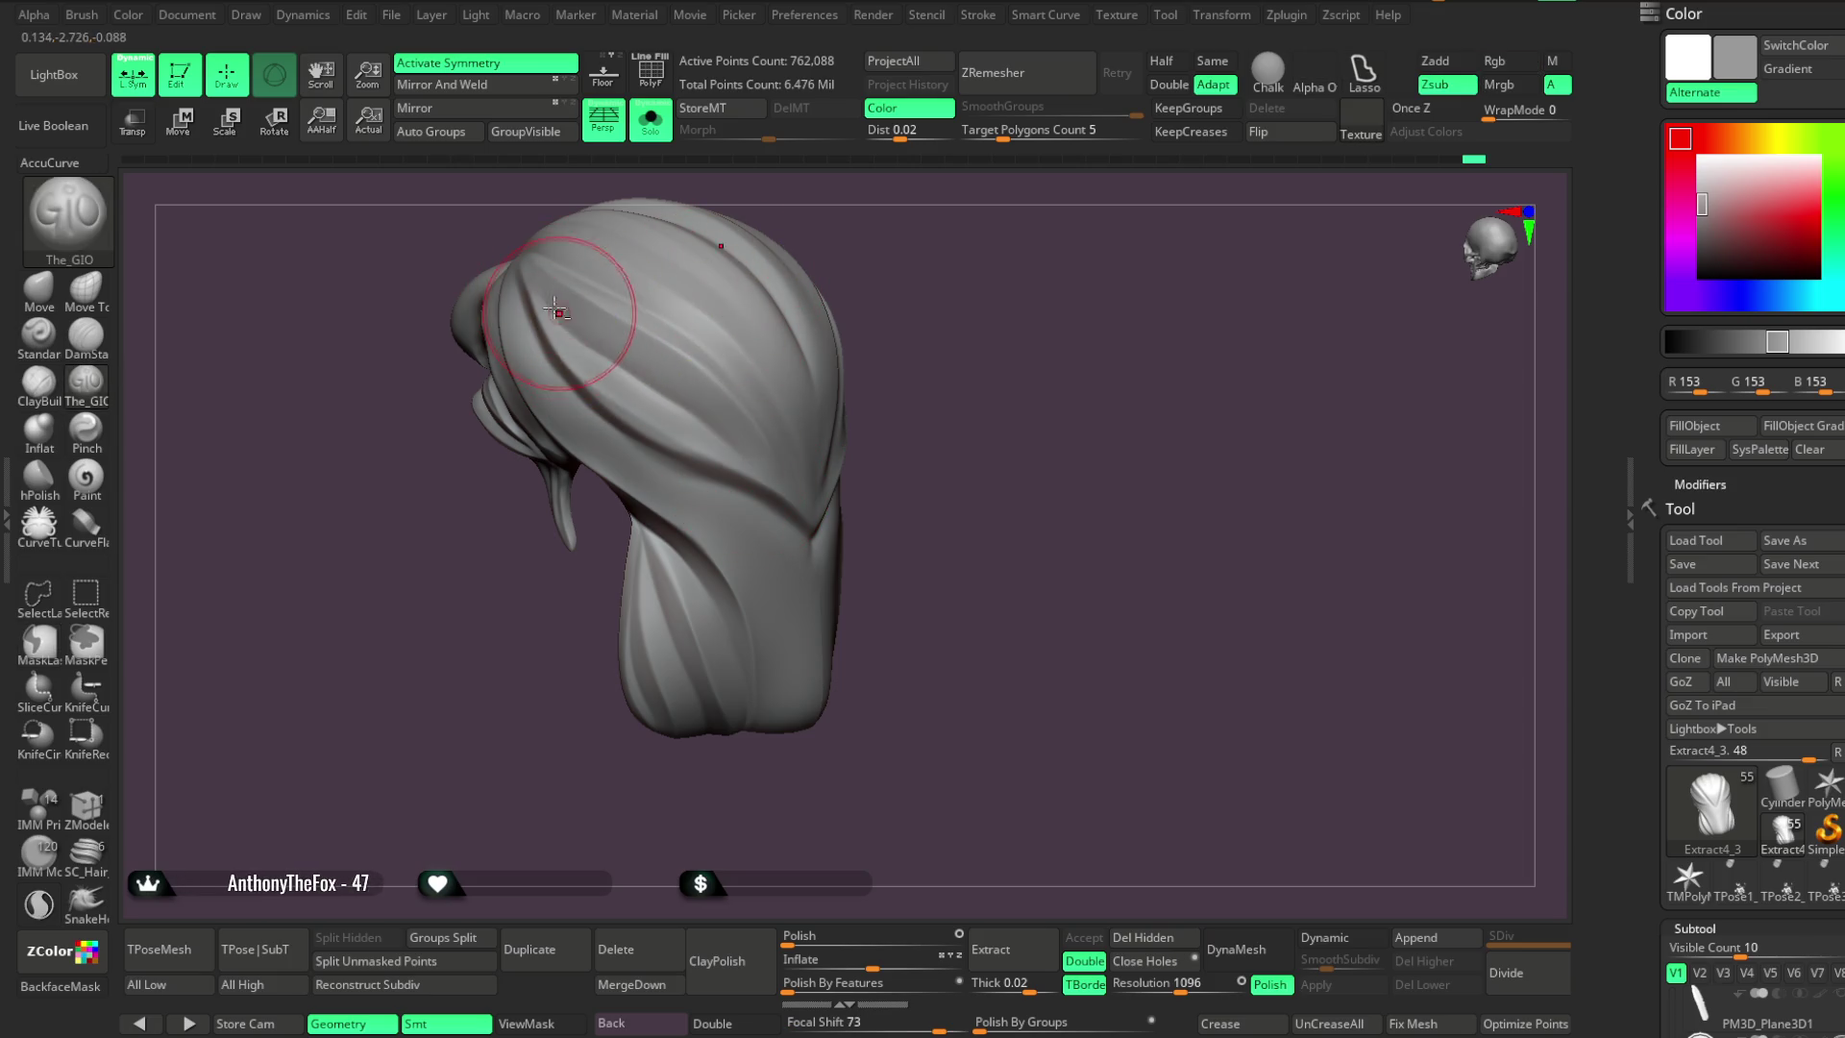
pyautogui.moveTo(757, 490); pyautogui.dragTo(835, 205, button='right')
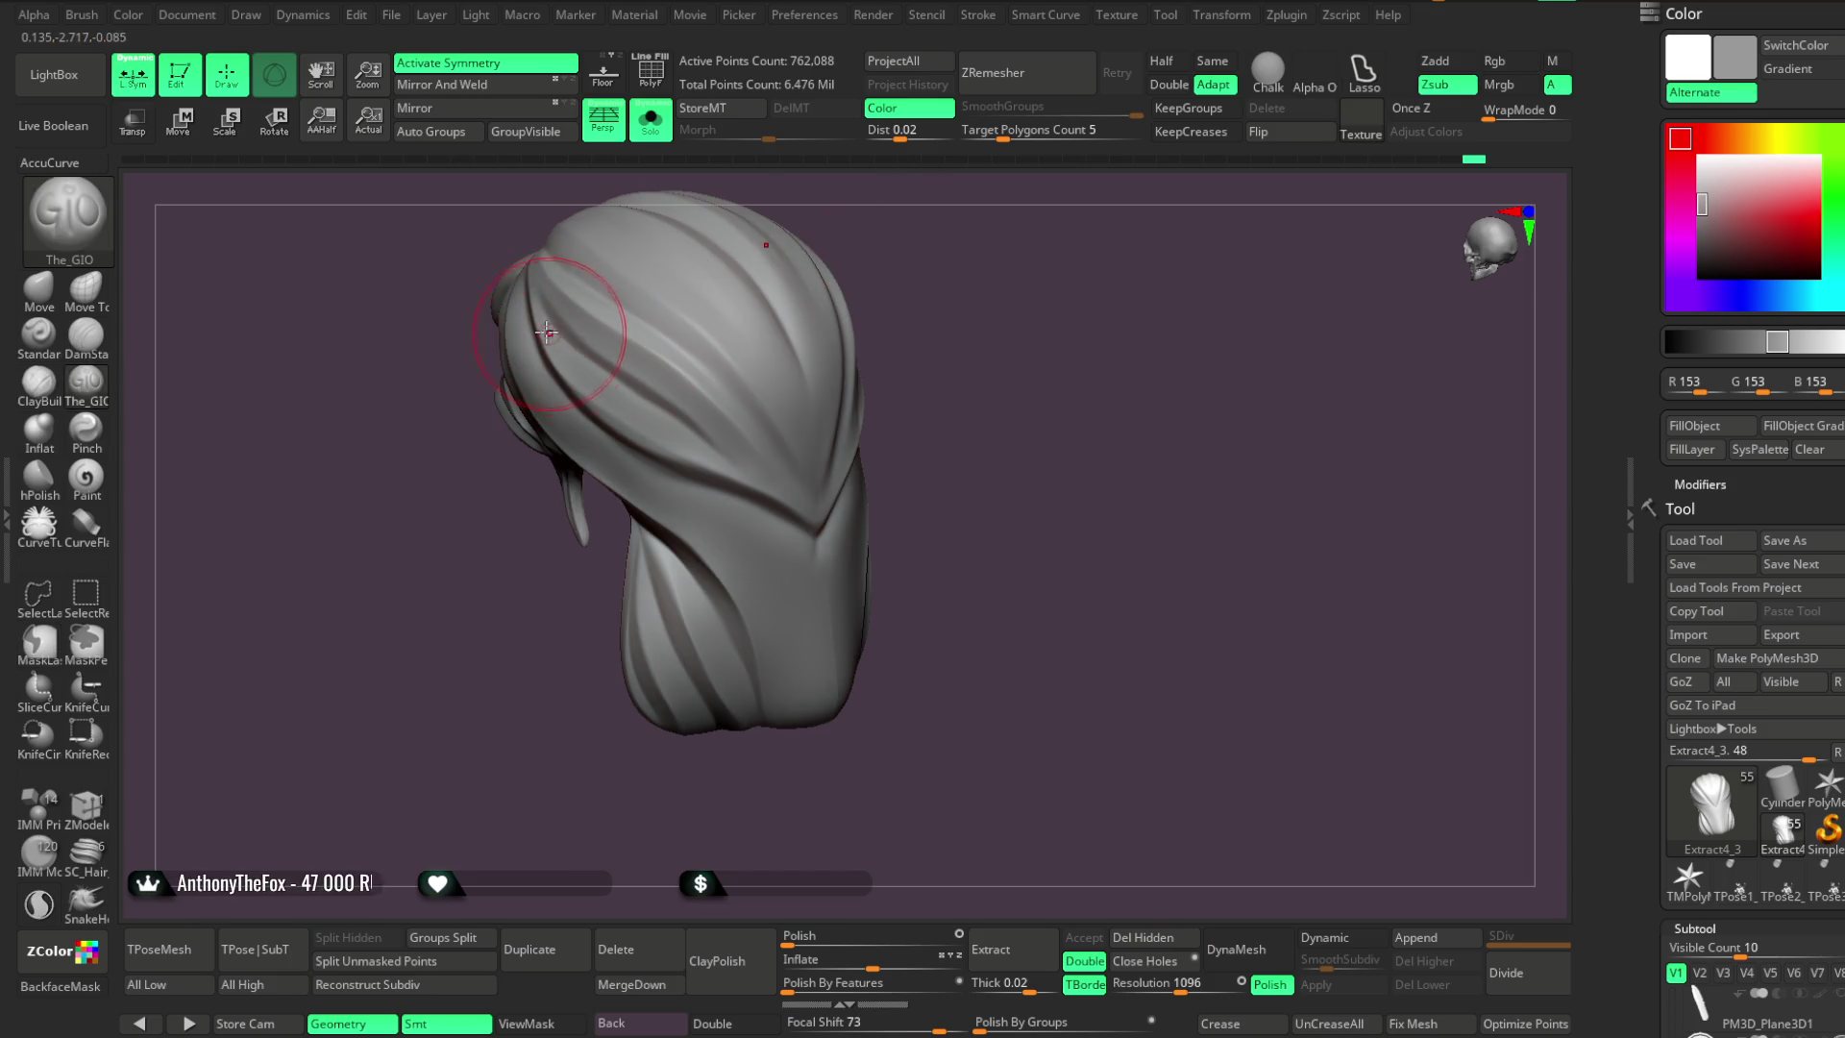
pyautogui.moveTo(852, 315); pyautogui.dragTo(700, 308, button='right')
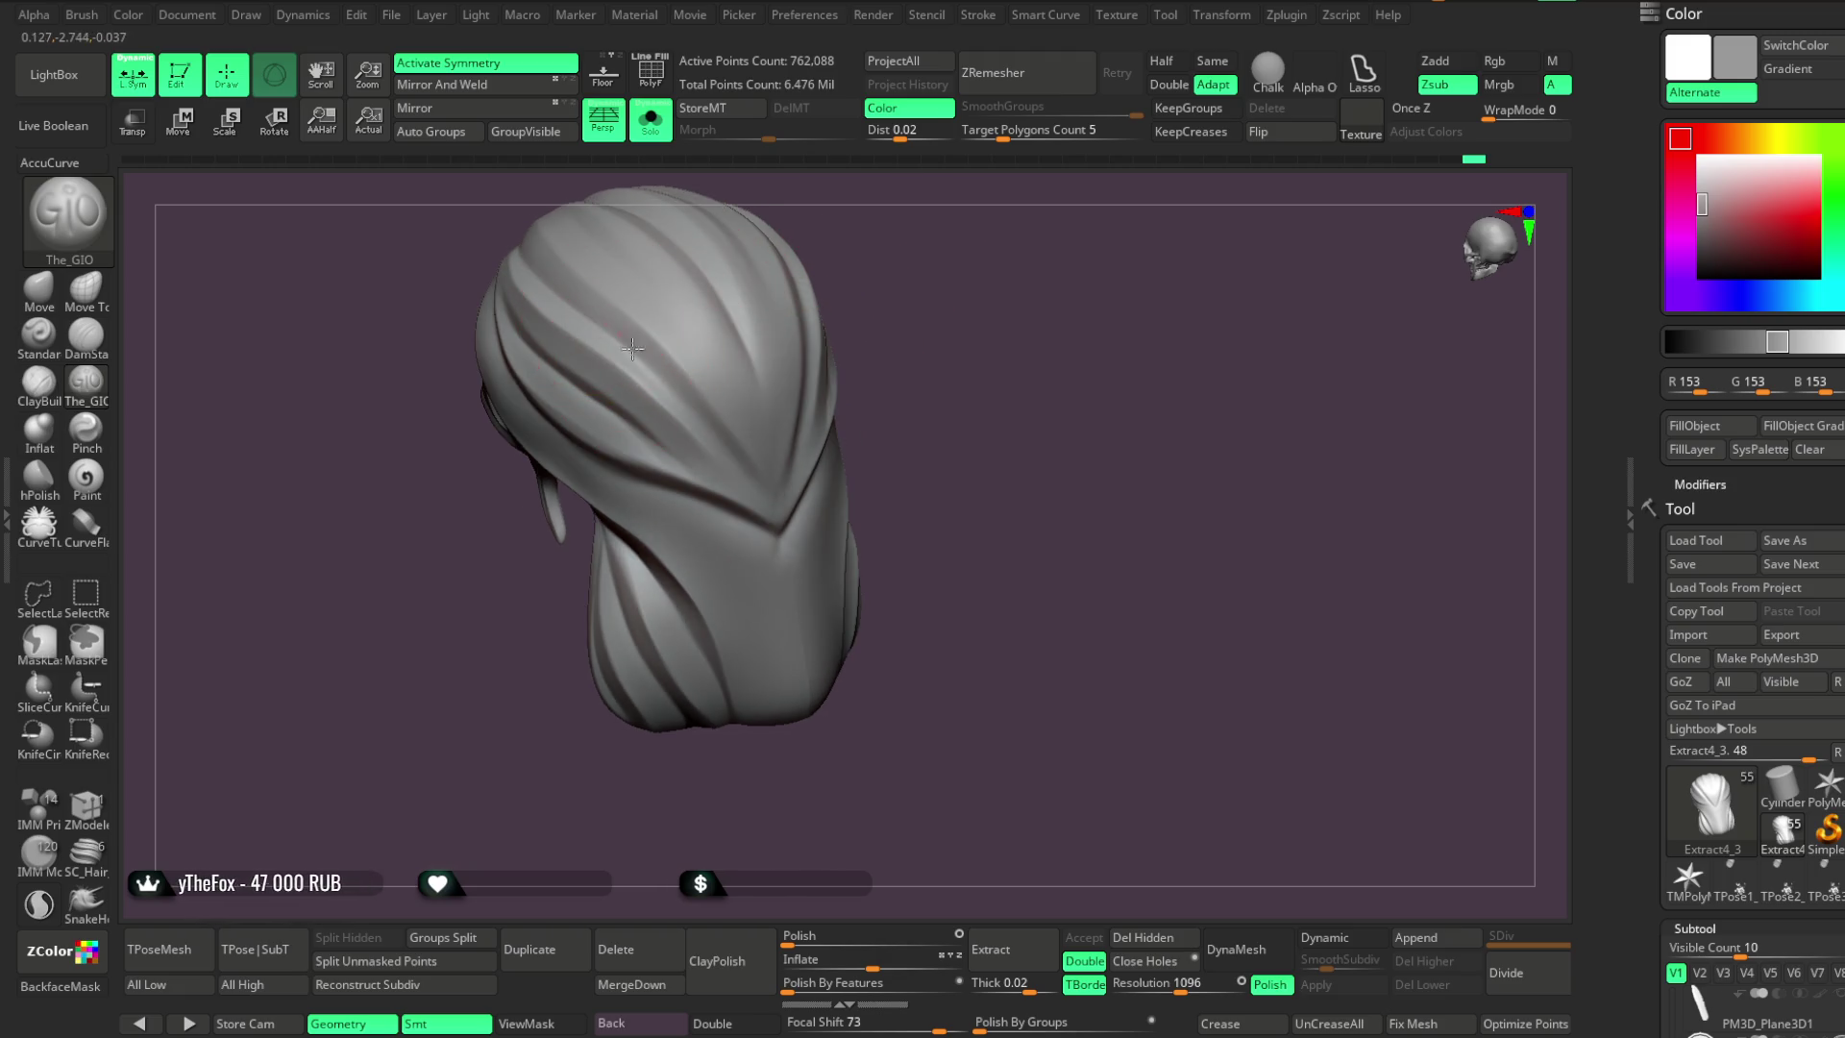
# Extend the strand grooves along the sides and front, checking each side of the hair
pyautogui.press('ctrl')
pyautogui.moveTo(928, 219); pyautogui.dragTo(720, 371, button='right')
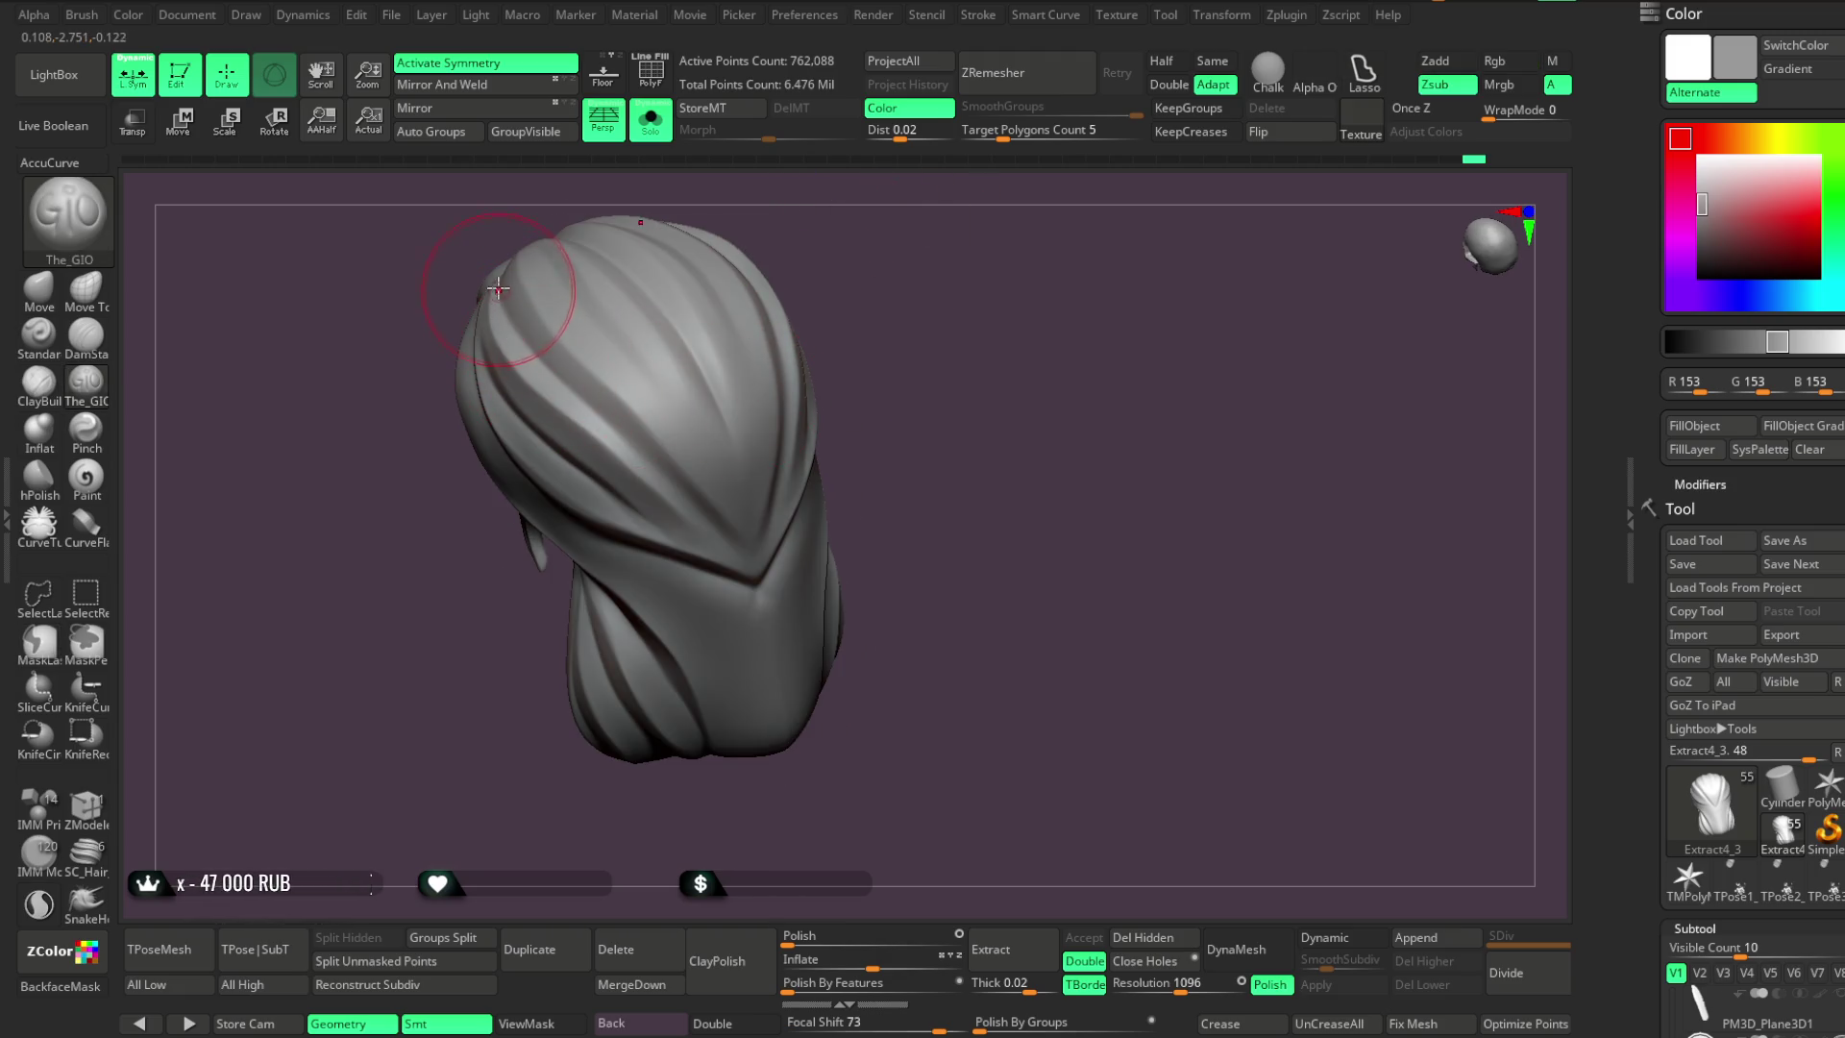
pyautogui.moveTo(824, 403)
pyautogui.mouseDown(button='right')
pyautogui.moveTo(865, 227)
pyautogui.moveTo(554, 413)
pyautogui.mouseUp(button='right')
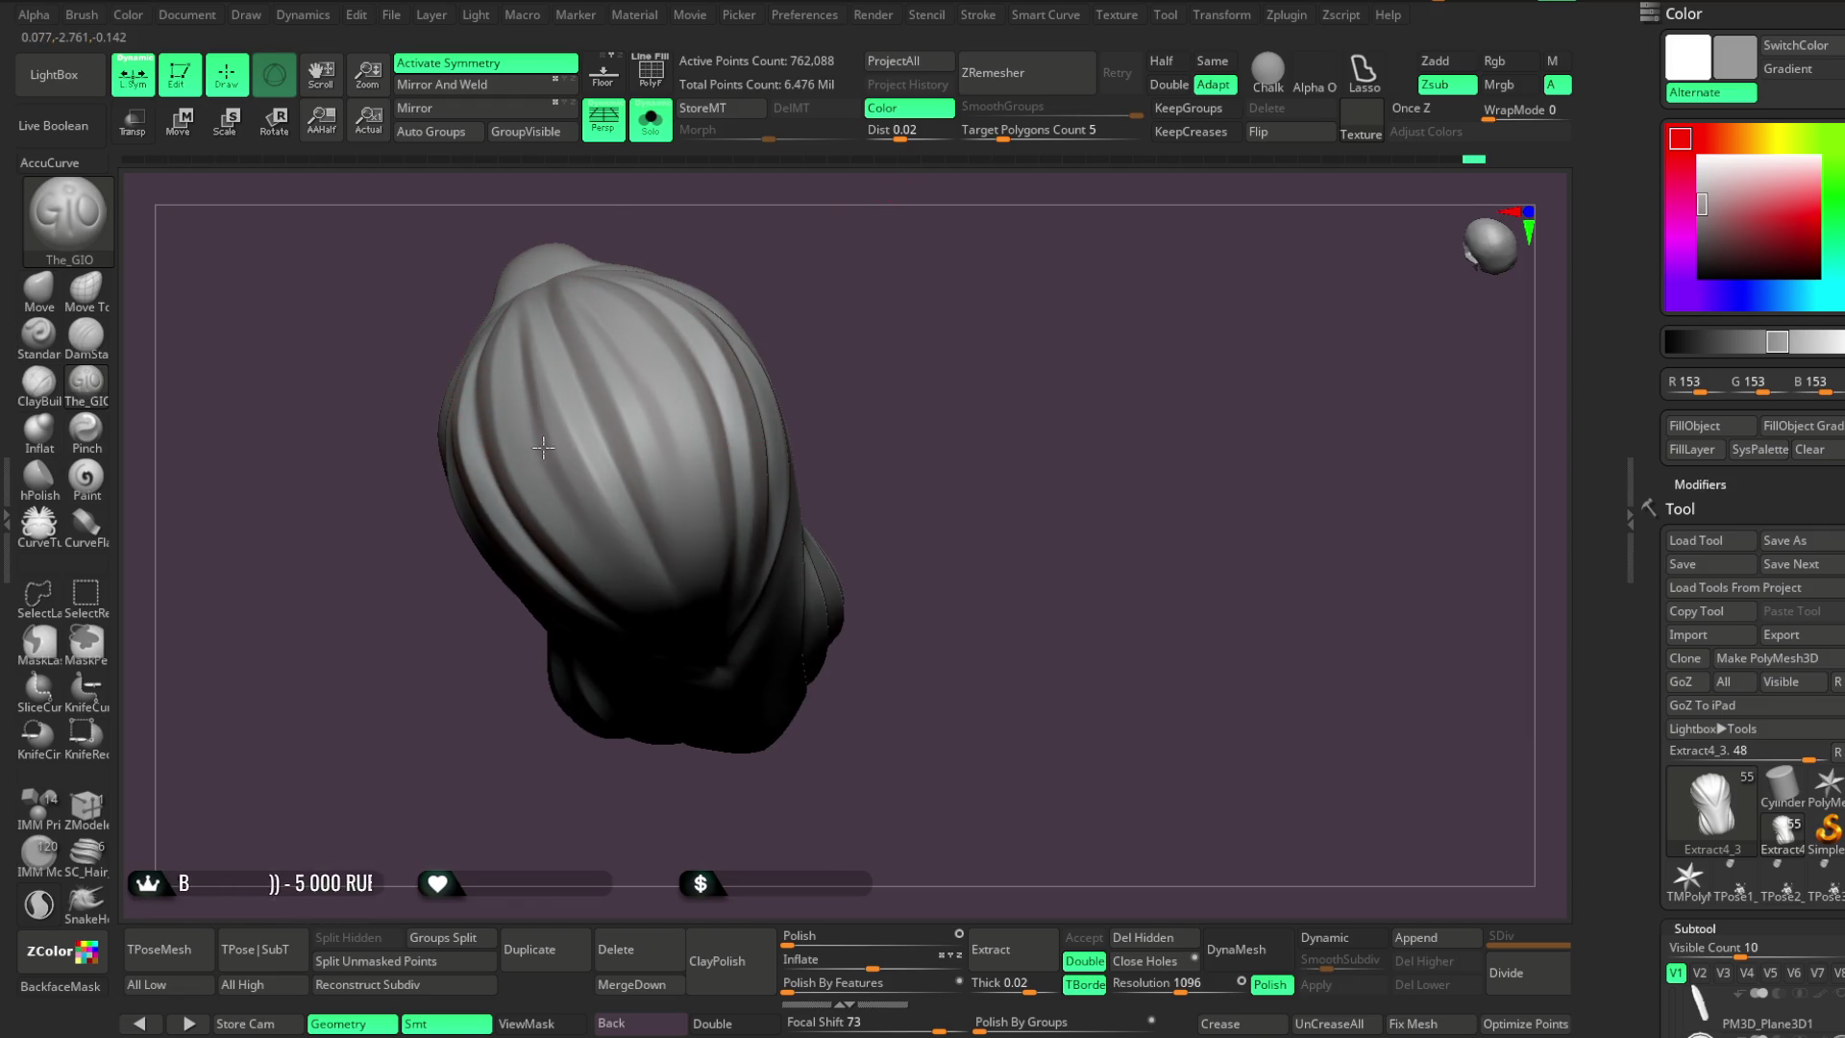
pyautogui.moveTo(663, 639); pyautogui.dragTo(626, 357, button='right')
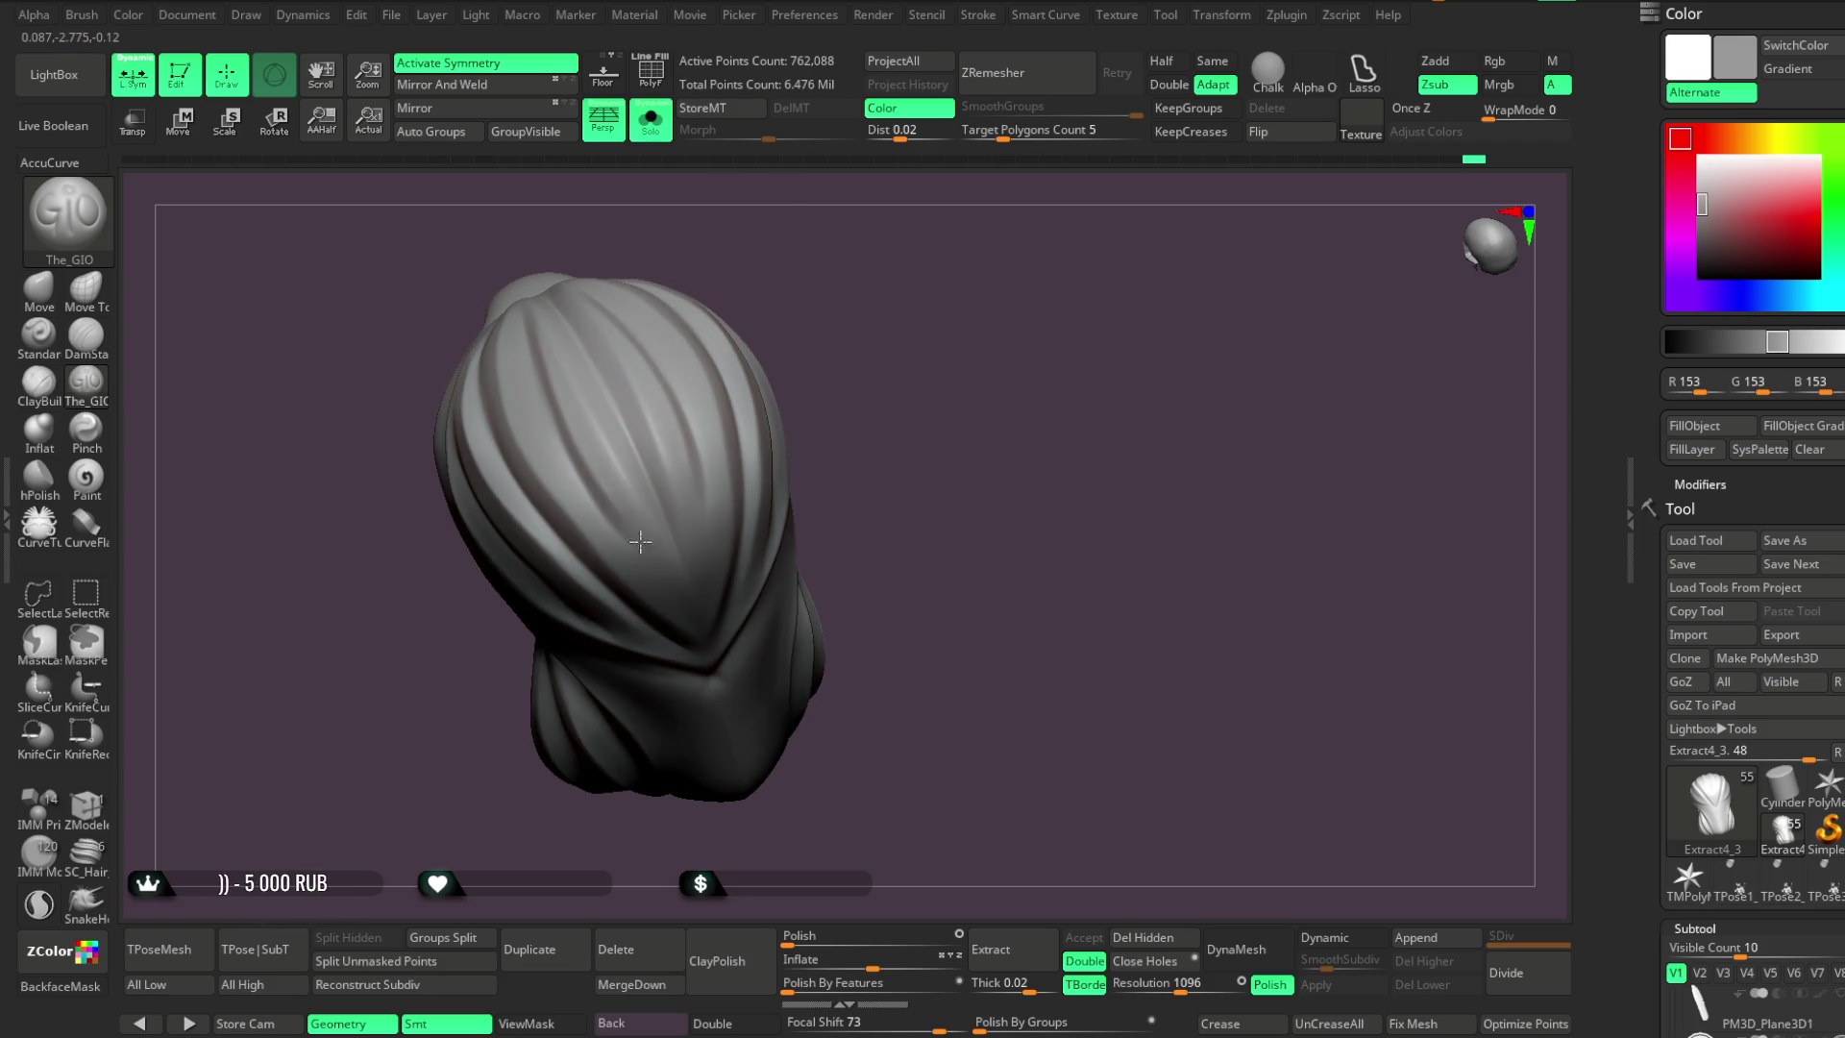
pyautogui.moveTo(807, 230); pyautogui.dragTo(544, 434, button='right')
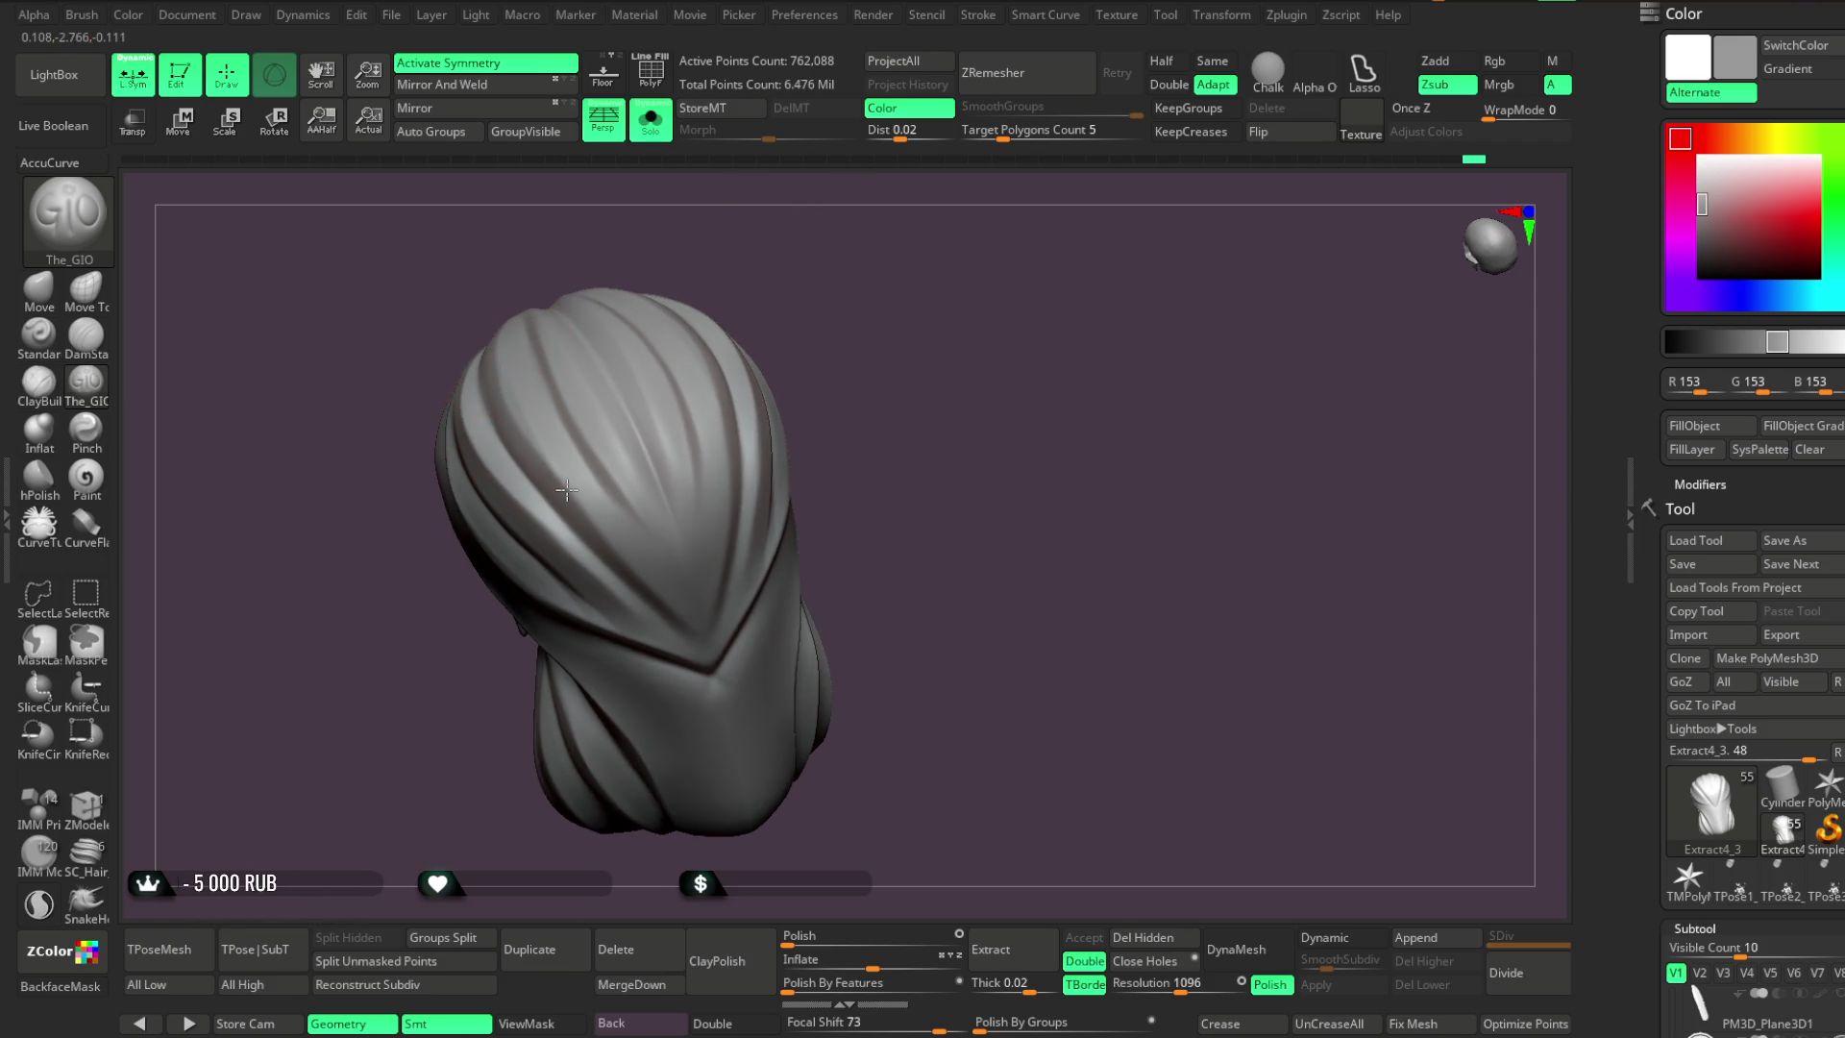
pyautogui.moveTo(820, 423); pyautogui.dragTo(844, 263, button='right')
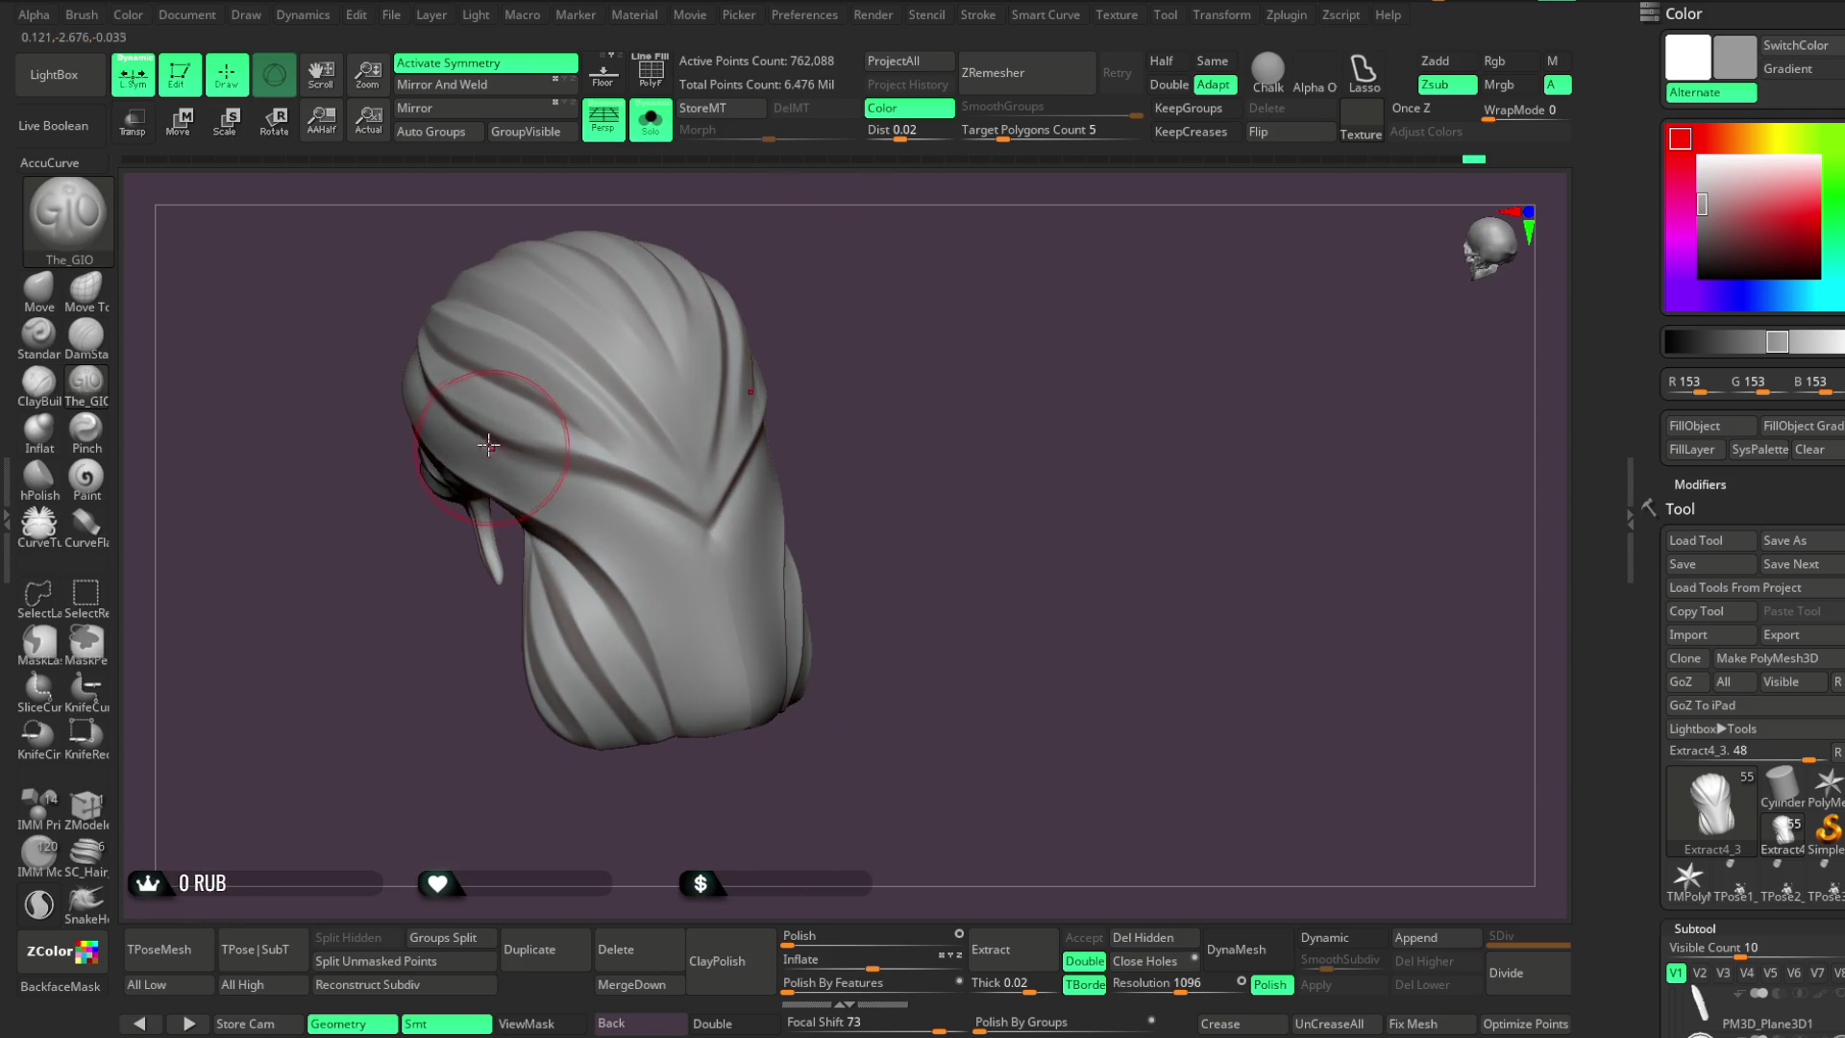
pyautogui.moveTo(826, 422)
pyautogui.mouseDown(button='right')
pyautogui.moveTo(897, 301)
pyautogui.moveTo(366, 395)
pyautogui.mouseUp(button='right')
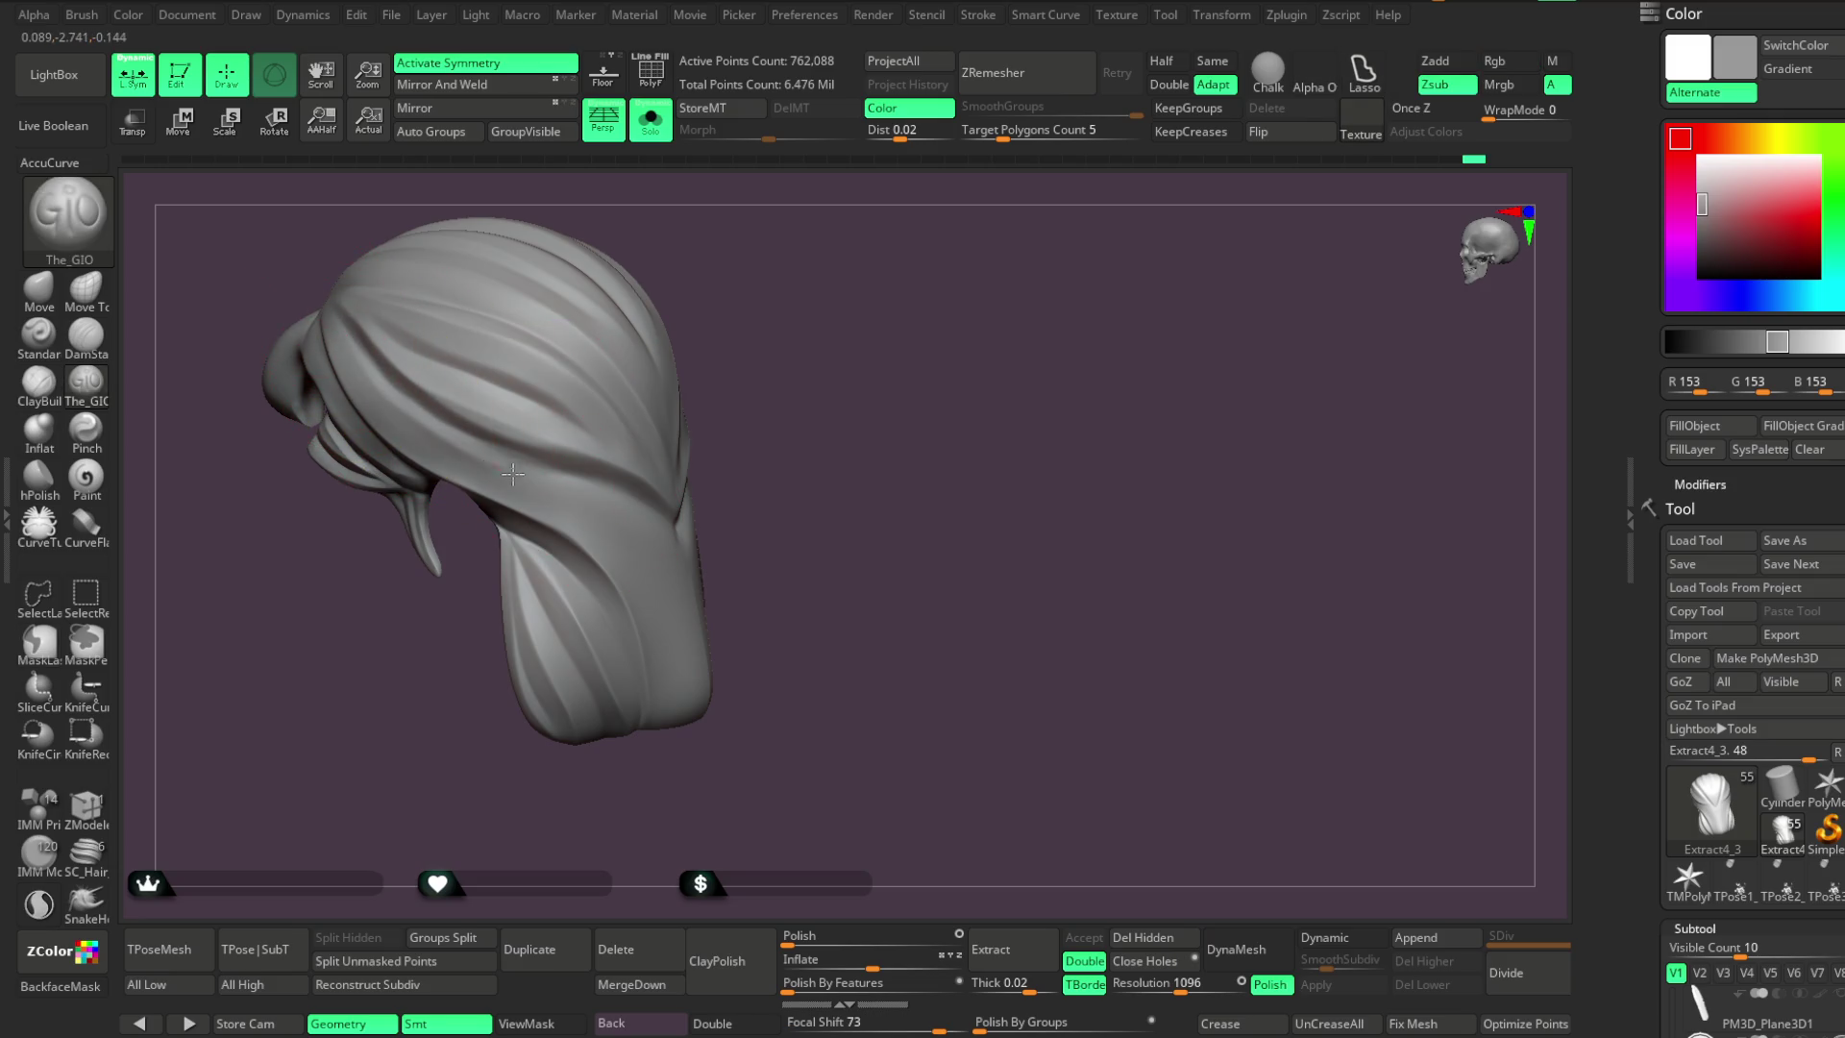
# Shape the back grooves around the bun into a V, then turn Solo off
pyautogui.press('space')
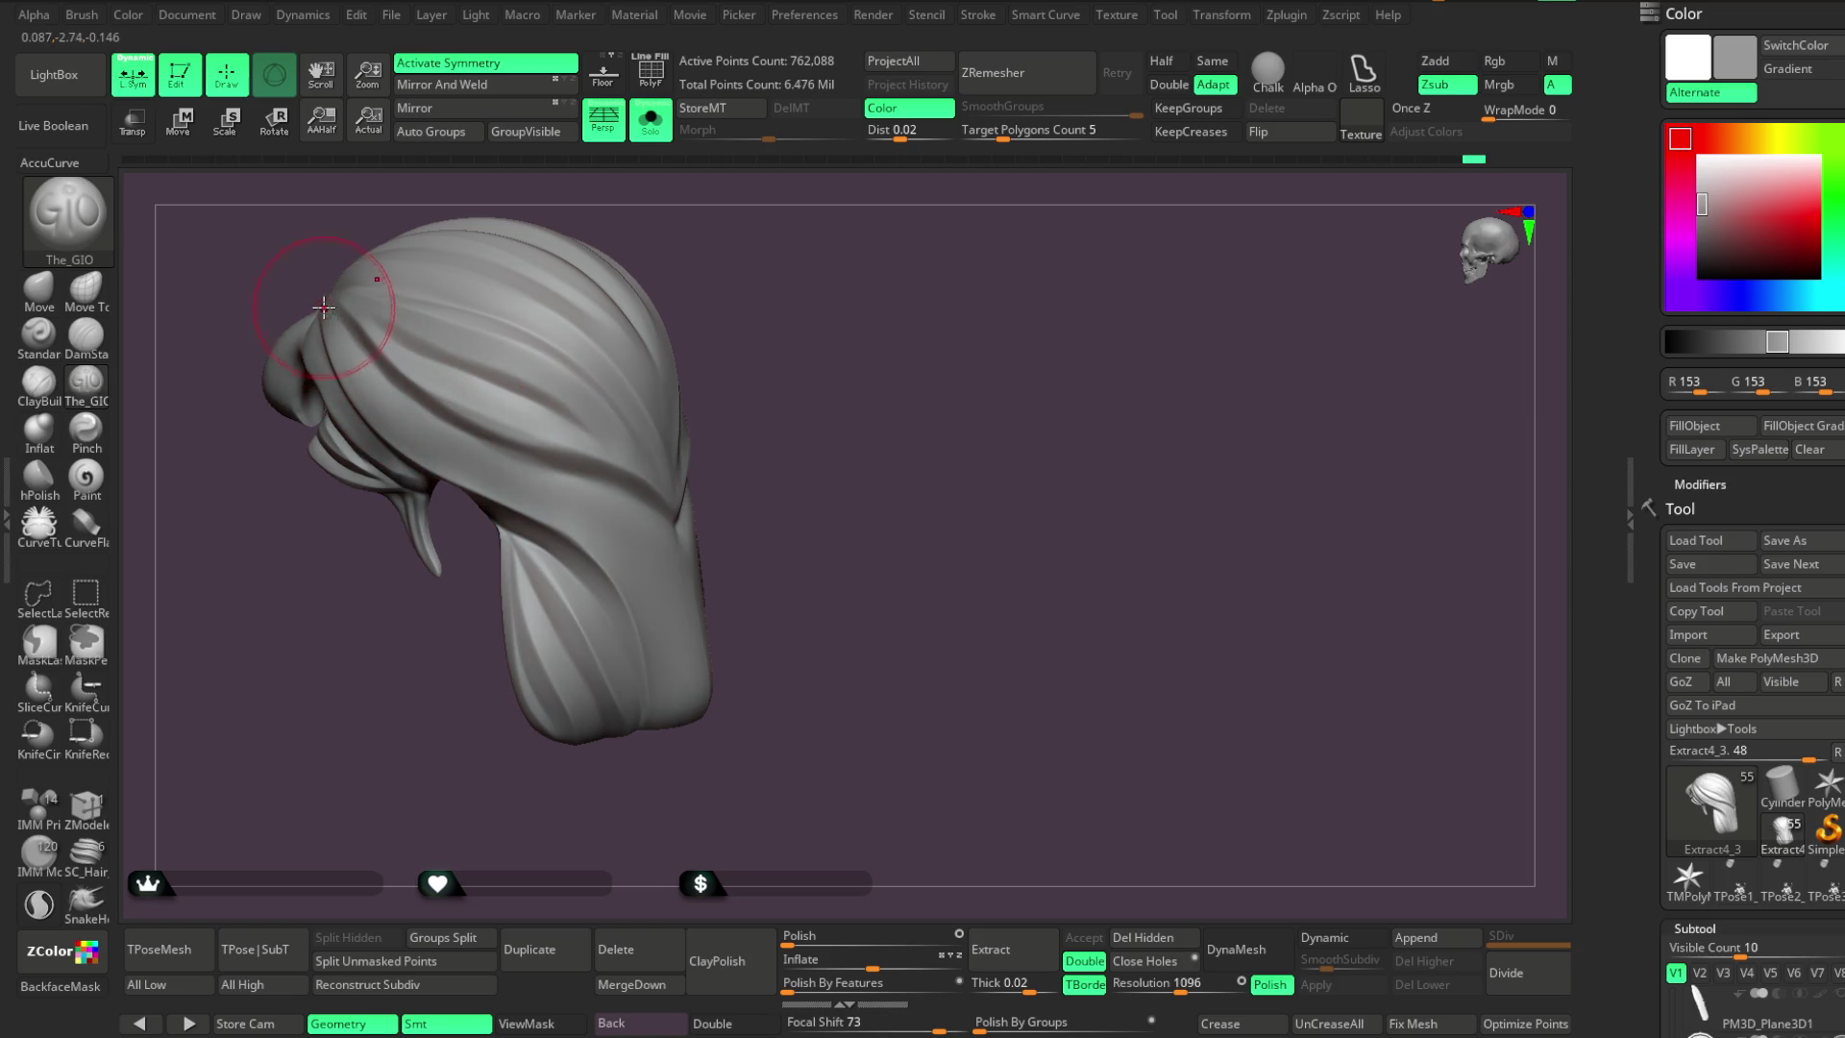
pyautogui.moveTo(638, 391); pyautogui.dragTo(527, 297, button='right')
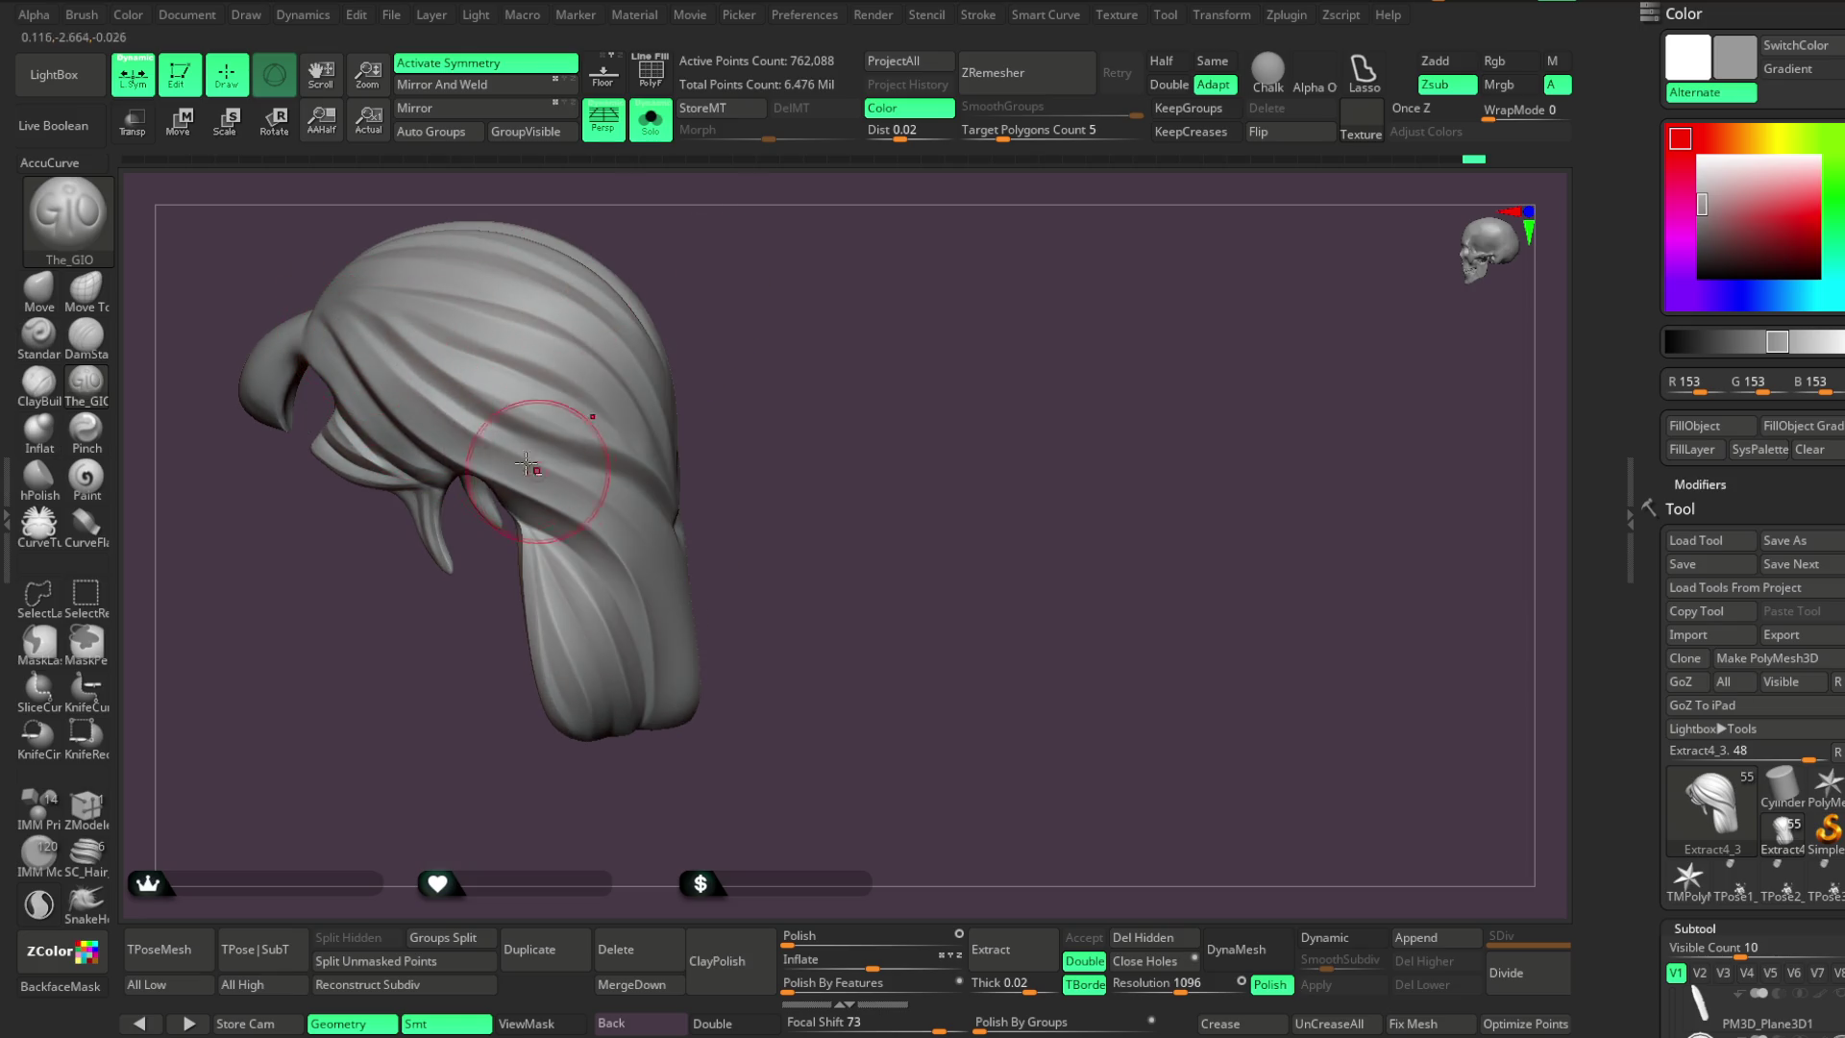
pyautogui.moveTo(577, 480)
pyautogui.mouseDown(button='right')
pyautogui.moveTo(679, 299)
pyautogui.moveTo(337, 349)
pyautogui.moveTo(536, 173)
pyautogui.moveTo(391, 289)
pyautogui.mouseUp(button='right')
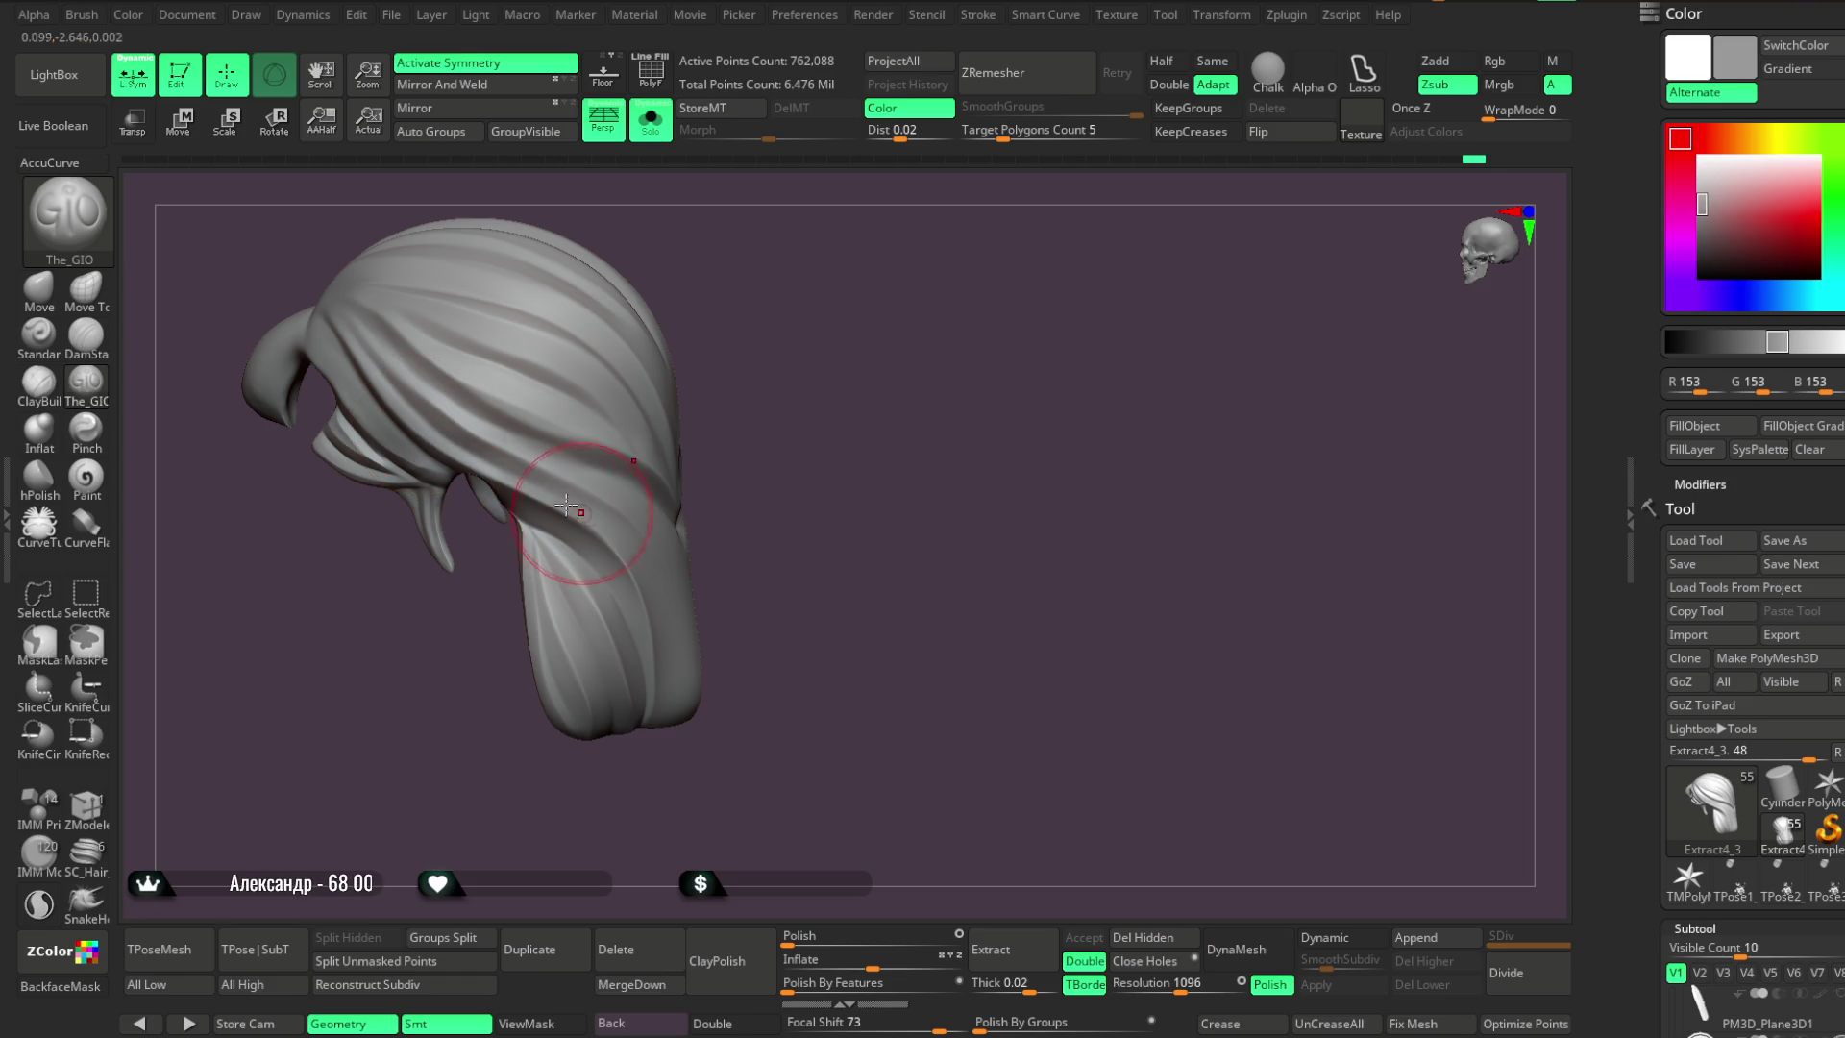
pyautogui.moveTo(619, 499)
pyautogui.mouseDown(button='right')
pyautogui.moveTo(804, 387)
pyautogui.moveTo(745, 436)
pyautogui.mouseUp(button='right')
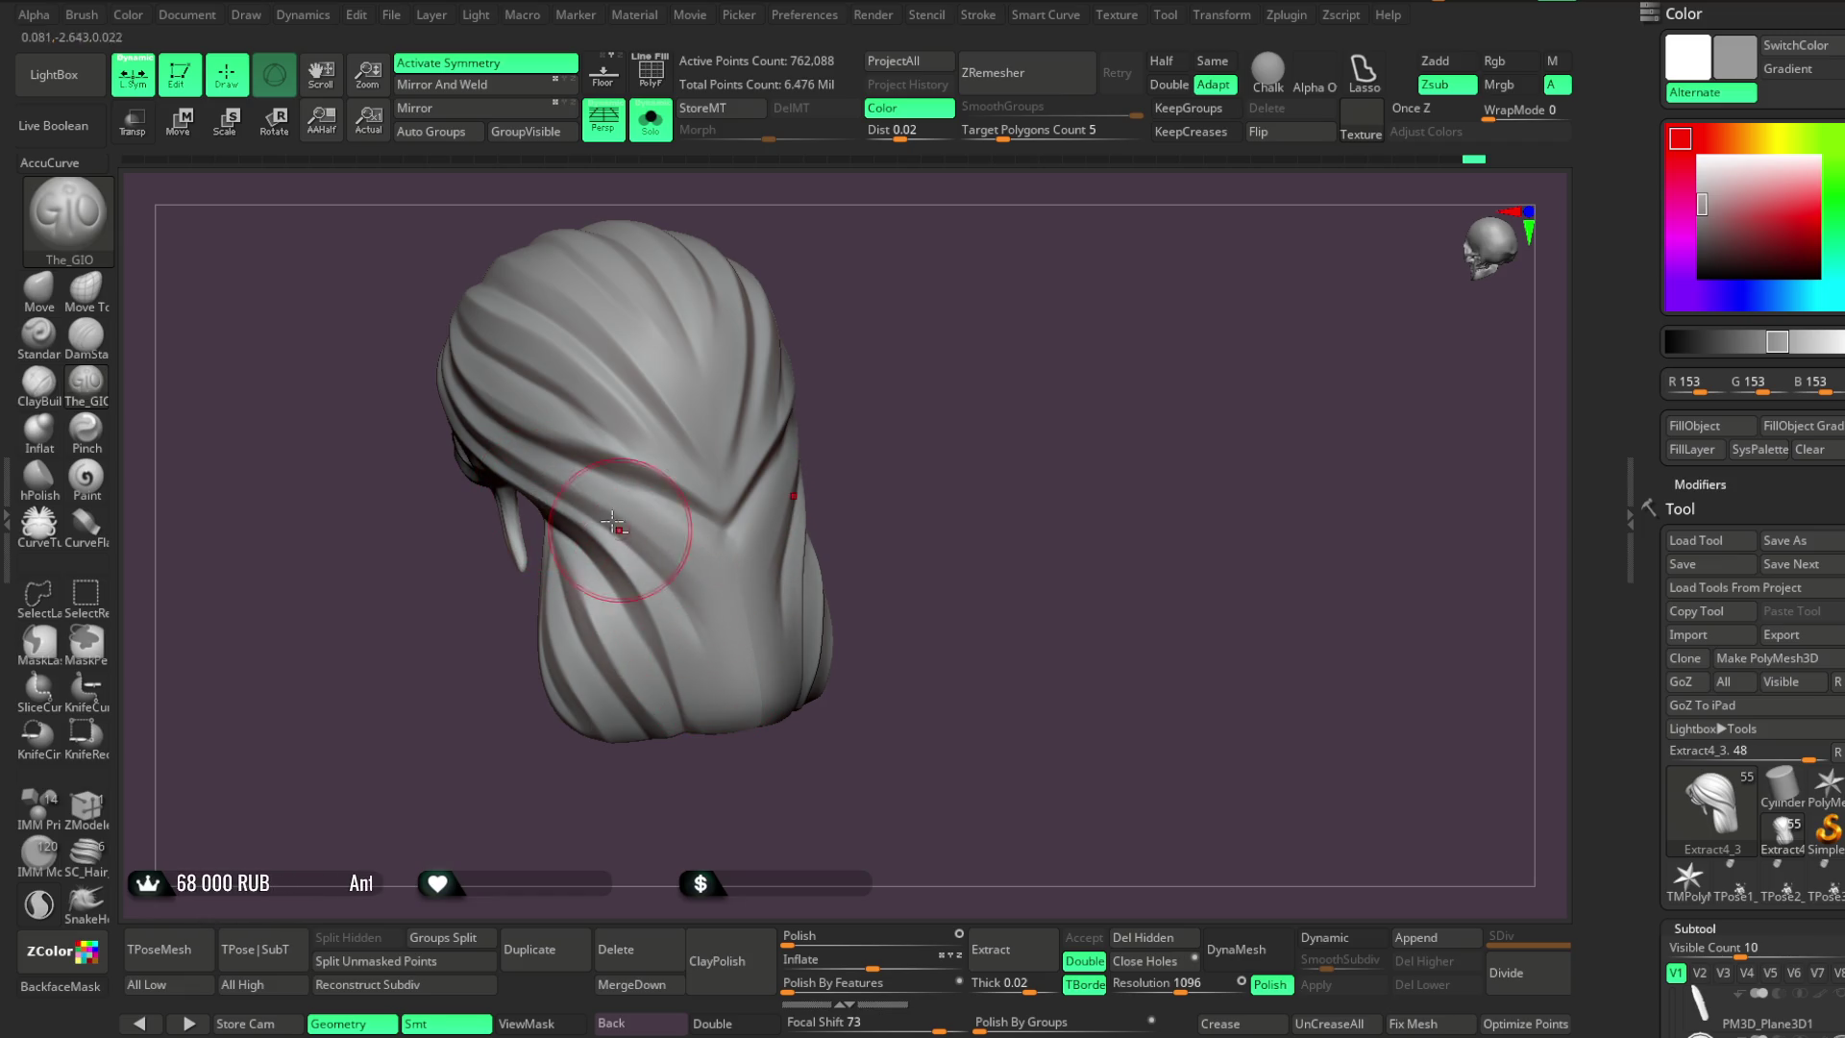
pyautogui.moveTo(653, 549)
pyautogui.mouseDown(button='right')
pyautogui.moveTo(881, 379)
pyautogui.moveTo(689, 609)
pyautogui.mouseUp(button='right')
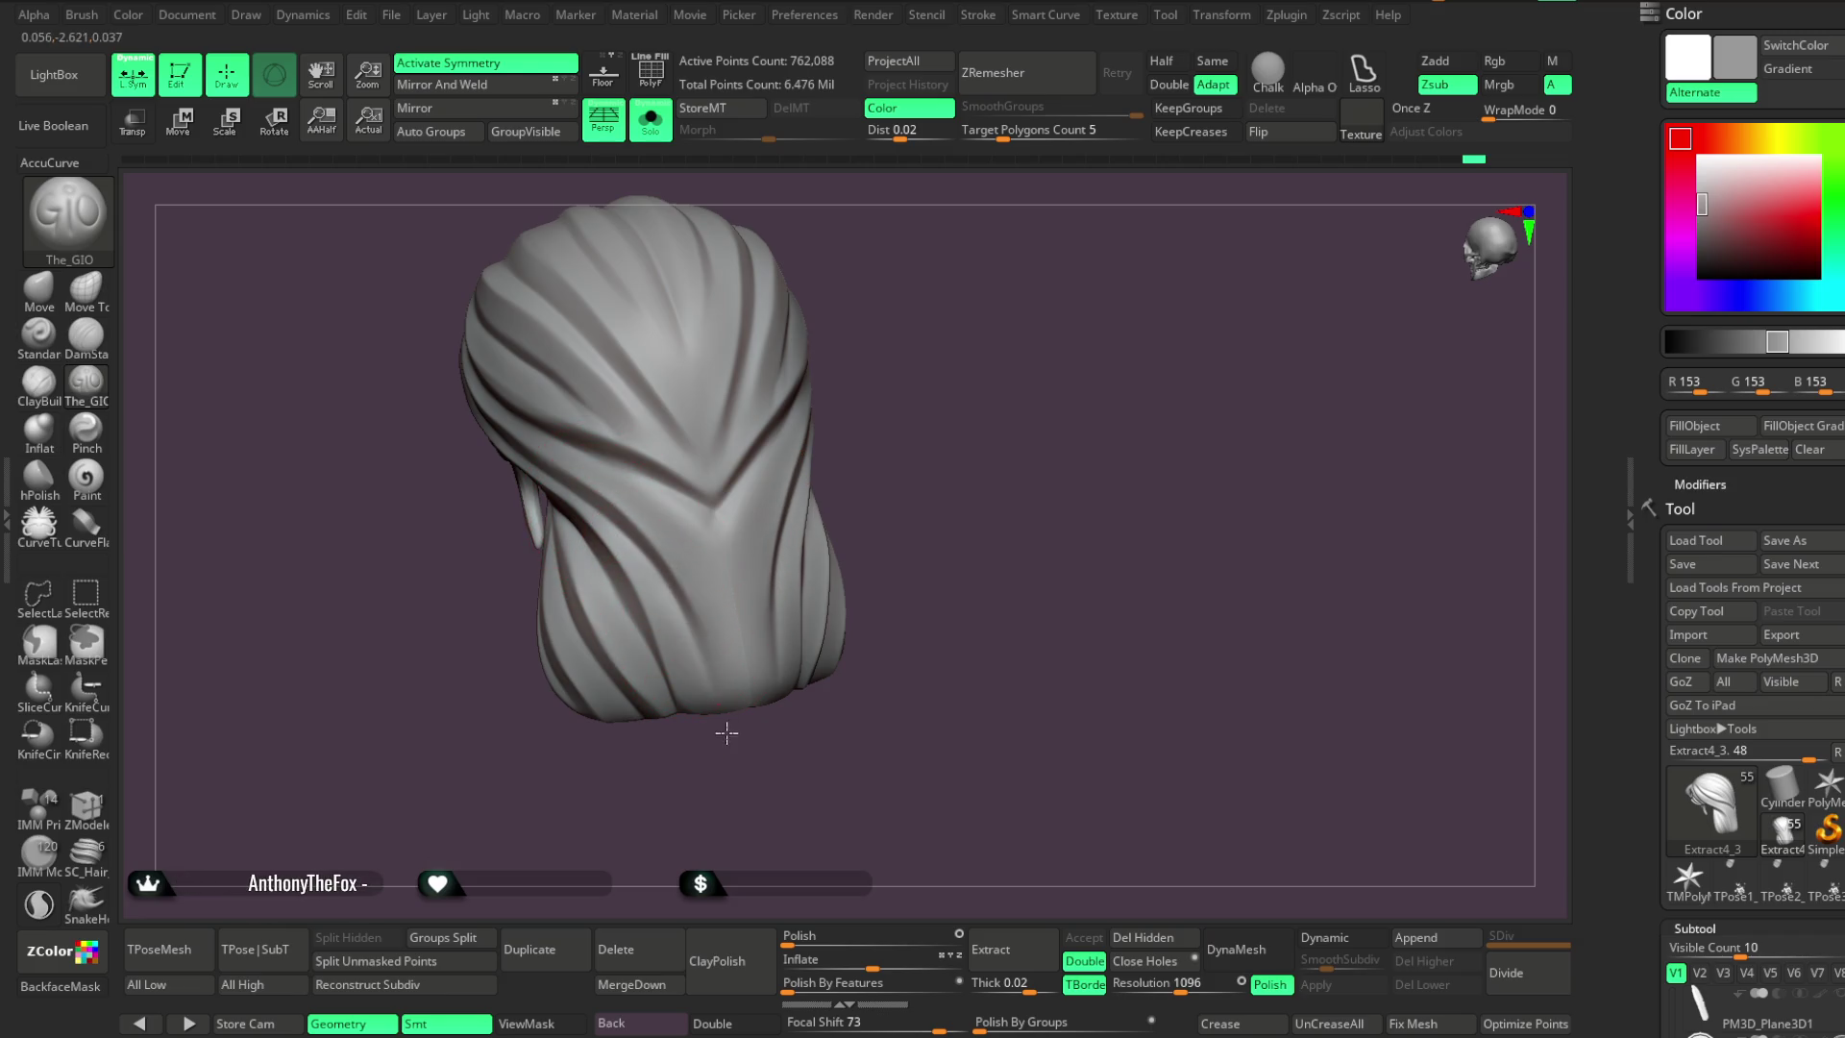
pyautogui.moveTo(769, 711); pyautogui.dragTo(752, 447, button='right')
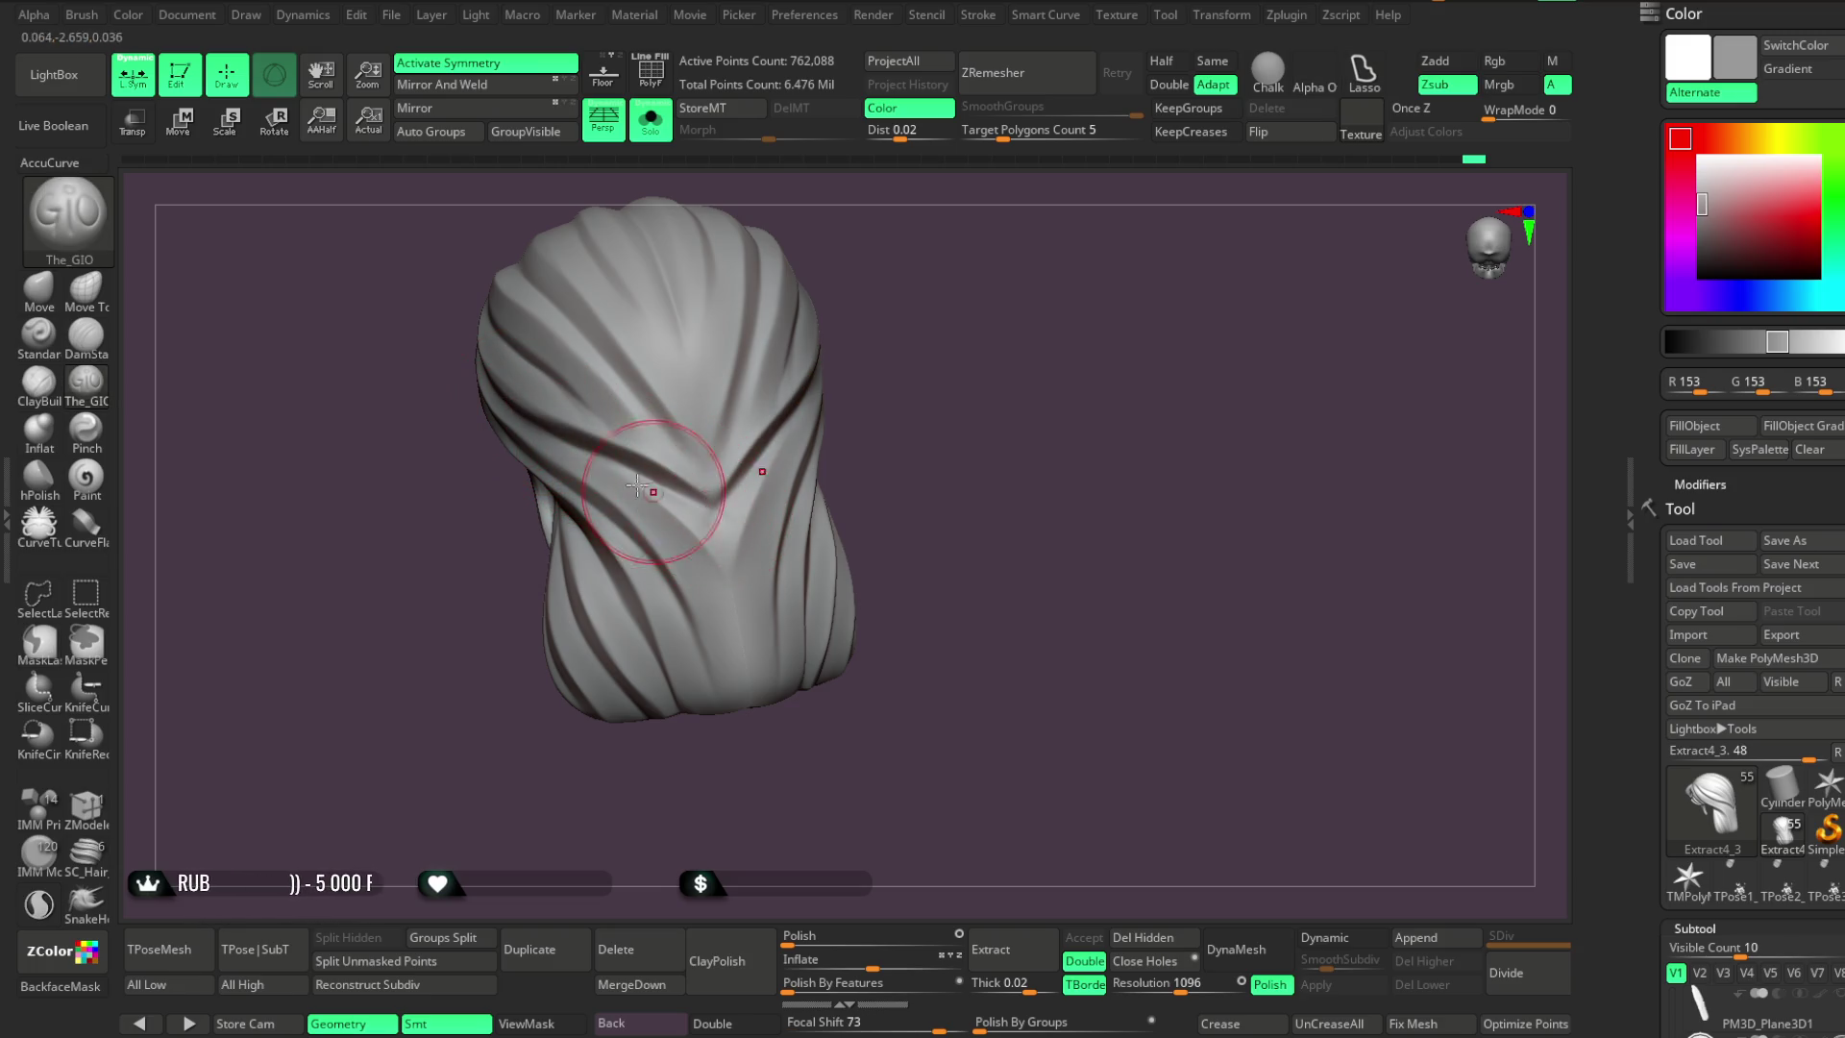
pyautogui.scroll(-2, 889, 403)
pyautogui.scroll(4, 721, 535)
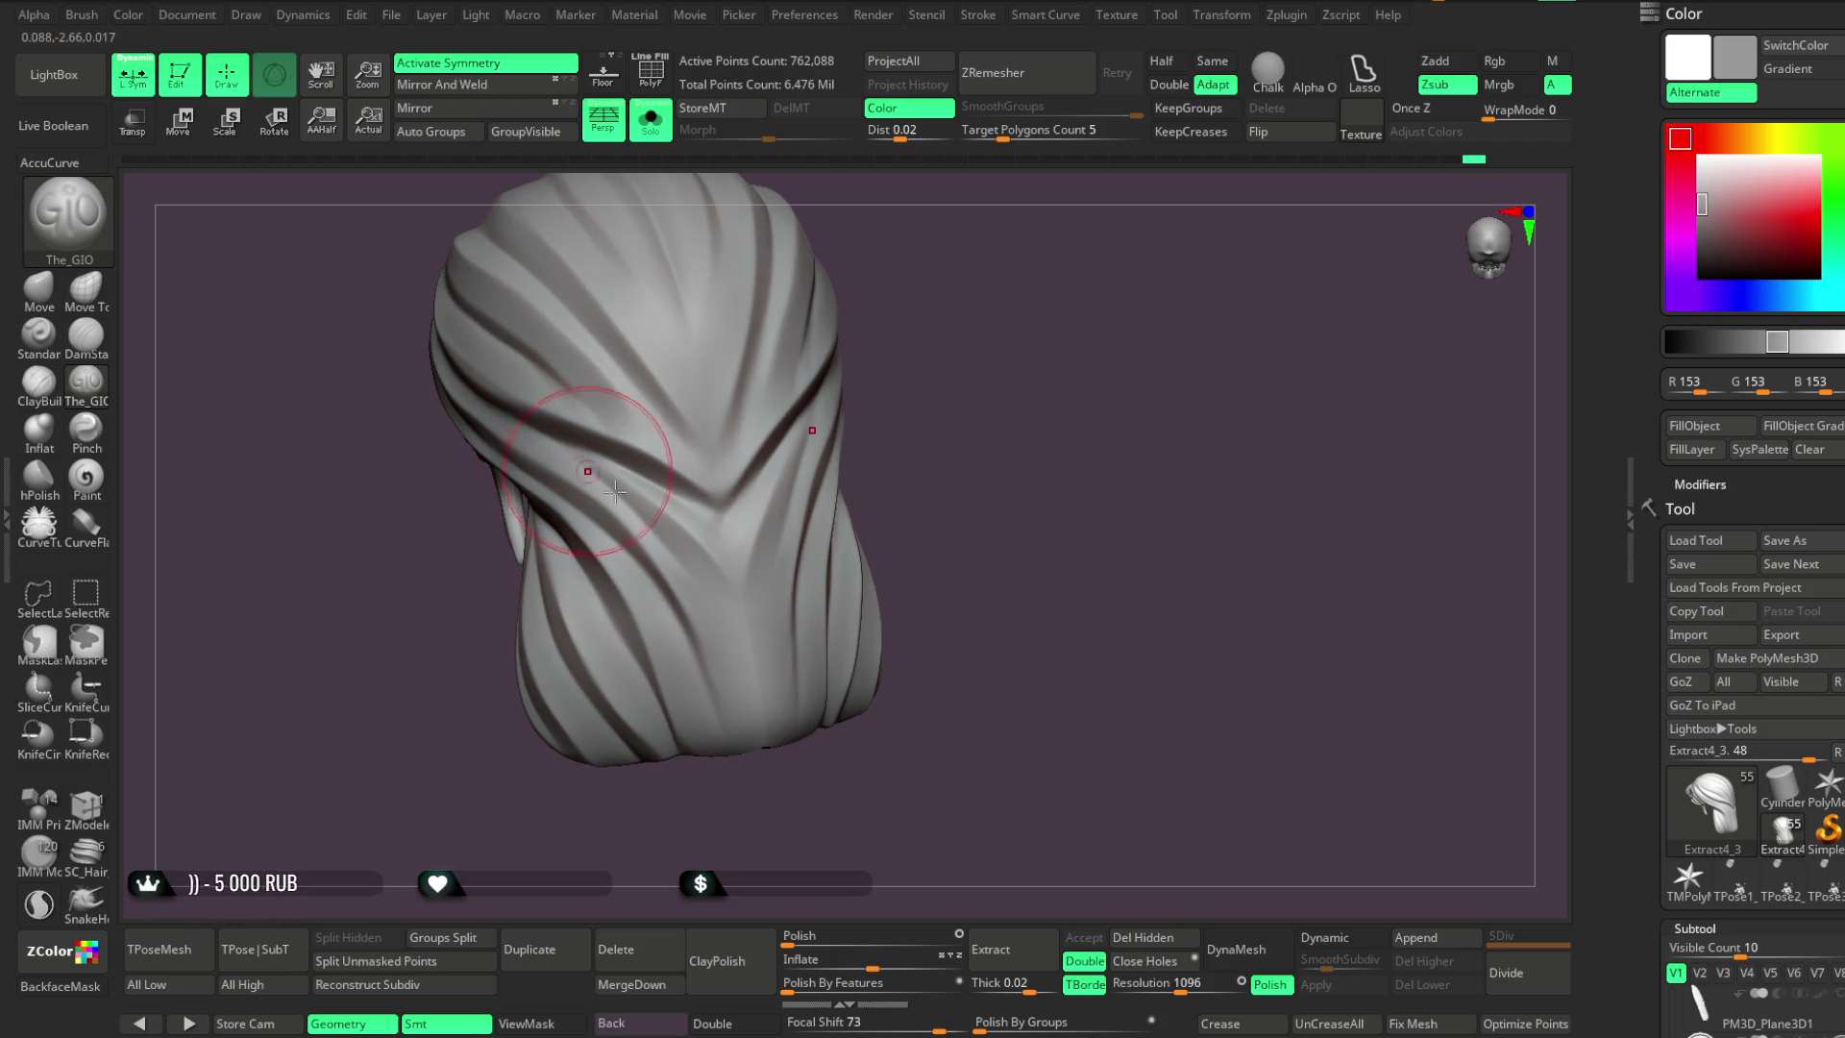
pyautogui.moveTo(939, 462)
pyautogui.mouseDown()
pyautogui.moveTo(920, 361)
pyautogui.moveTo(878, 404)
pyautogui.moveTo(768, 240)
pyautogui.mouseUp()
pyautogui.click(651, 127)
pyautogui.moveTo(894, 346)
pyautogui.mouseDown()
pyautogui.moveTo(873, 366)
pyautogui.moveTo(996, 280)
pyautogui.moveTo(868, 363)
pyautogui.moveTo(893, 354)
pyautogui.moveTo(897, 494)
pyautogui.mouseUp()
# Select the Move brush, turn off symmetry with X, and increase the Draw Size
pyautogui.click(39, 288)
pyautogui.press('x')
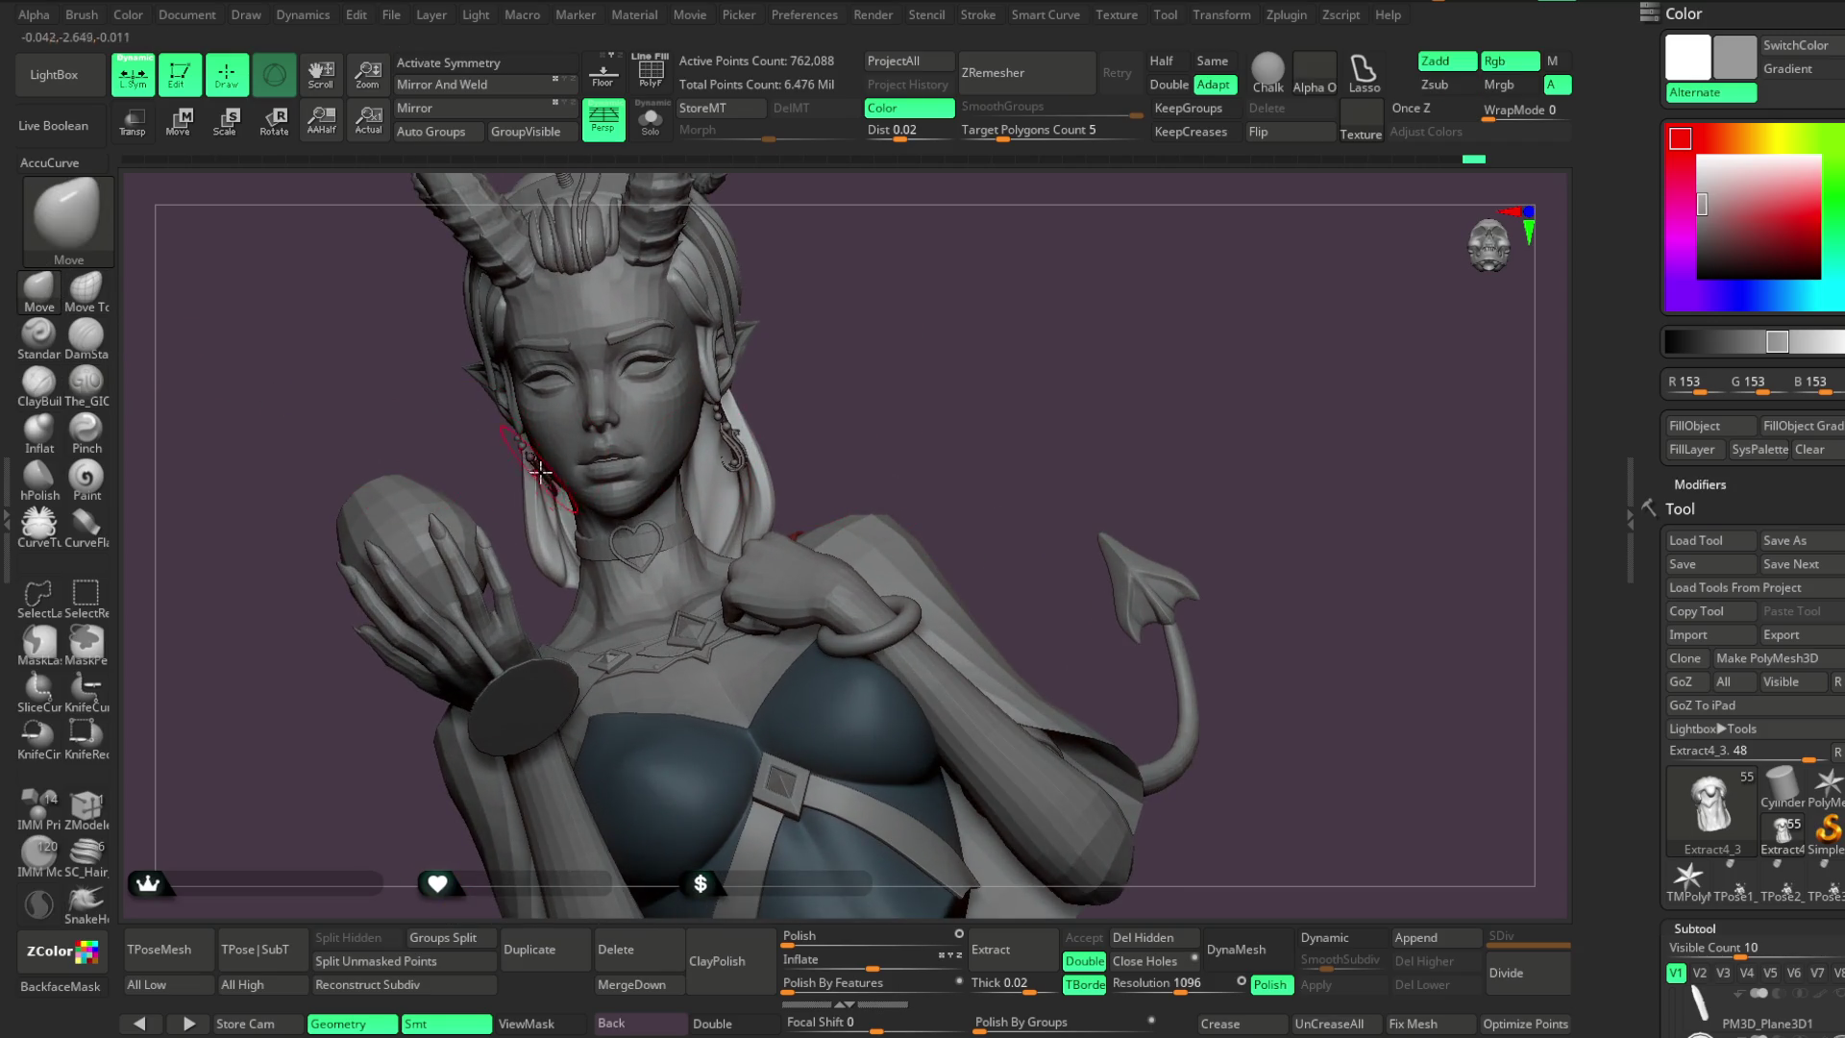
pyautogui.press('space')
pyautogui.moveTo(613, 464); pyautogui.dragTo(636, 464)
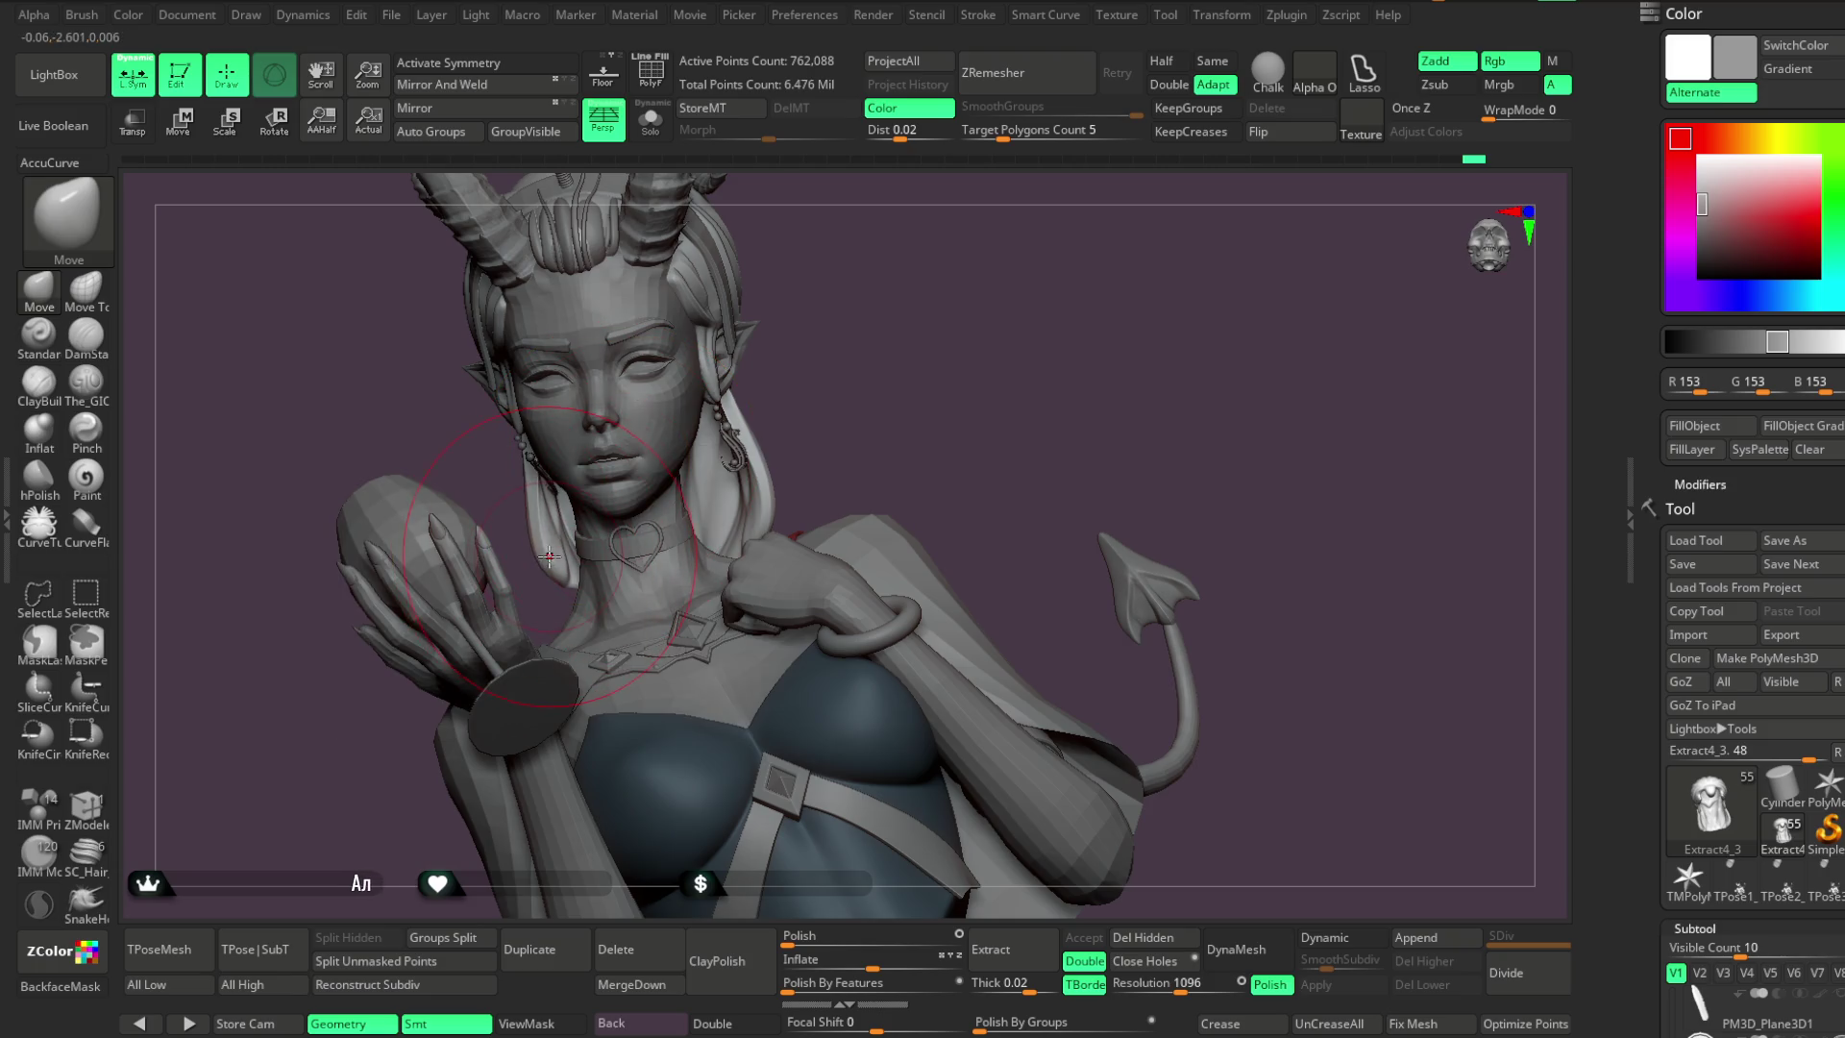
# Push the back of the hair against the neck, then turn Solo on
pyautogui.moveTo(544, 527)
pyautogui.mouseDown()
pyautogui.moveTo(654, 371)
pyautogui.moveTo(547, 546)
pyautogui.moveTo(696, 355)
pyautogui.moveTo(599, 518)
pyautogui.mouseUp()
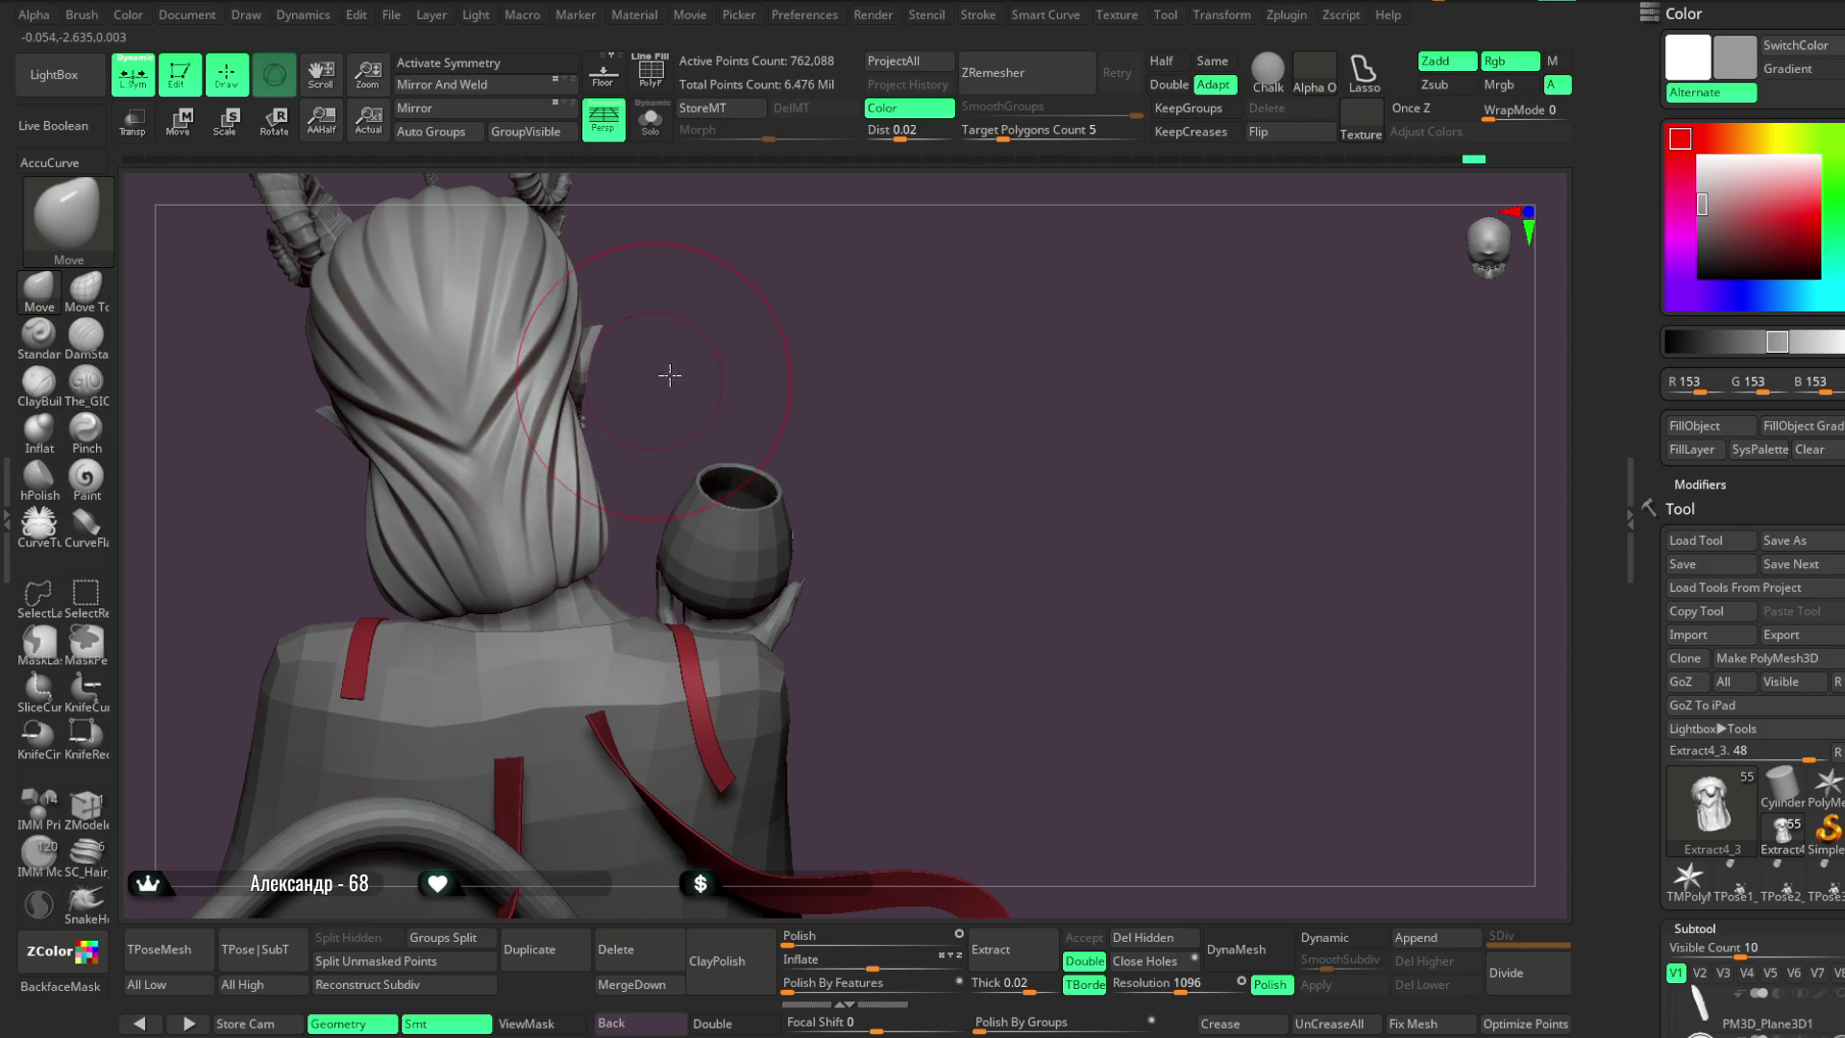
pyautogui.moveTo(664, 375); pyautogui.dragTo(432, 557)
pyautogui.moveTo(667, 375); pyautogui.dragTo(477, 604)
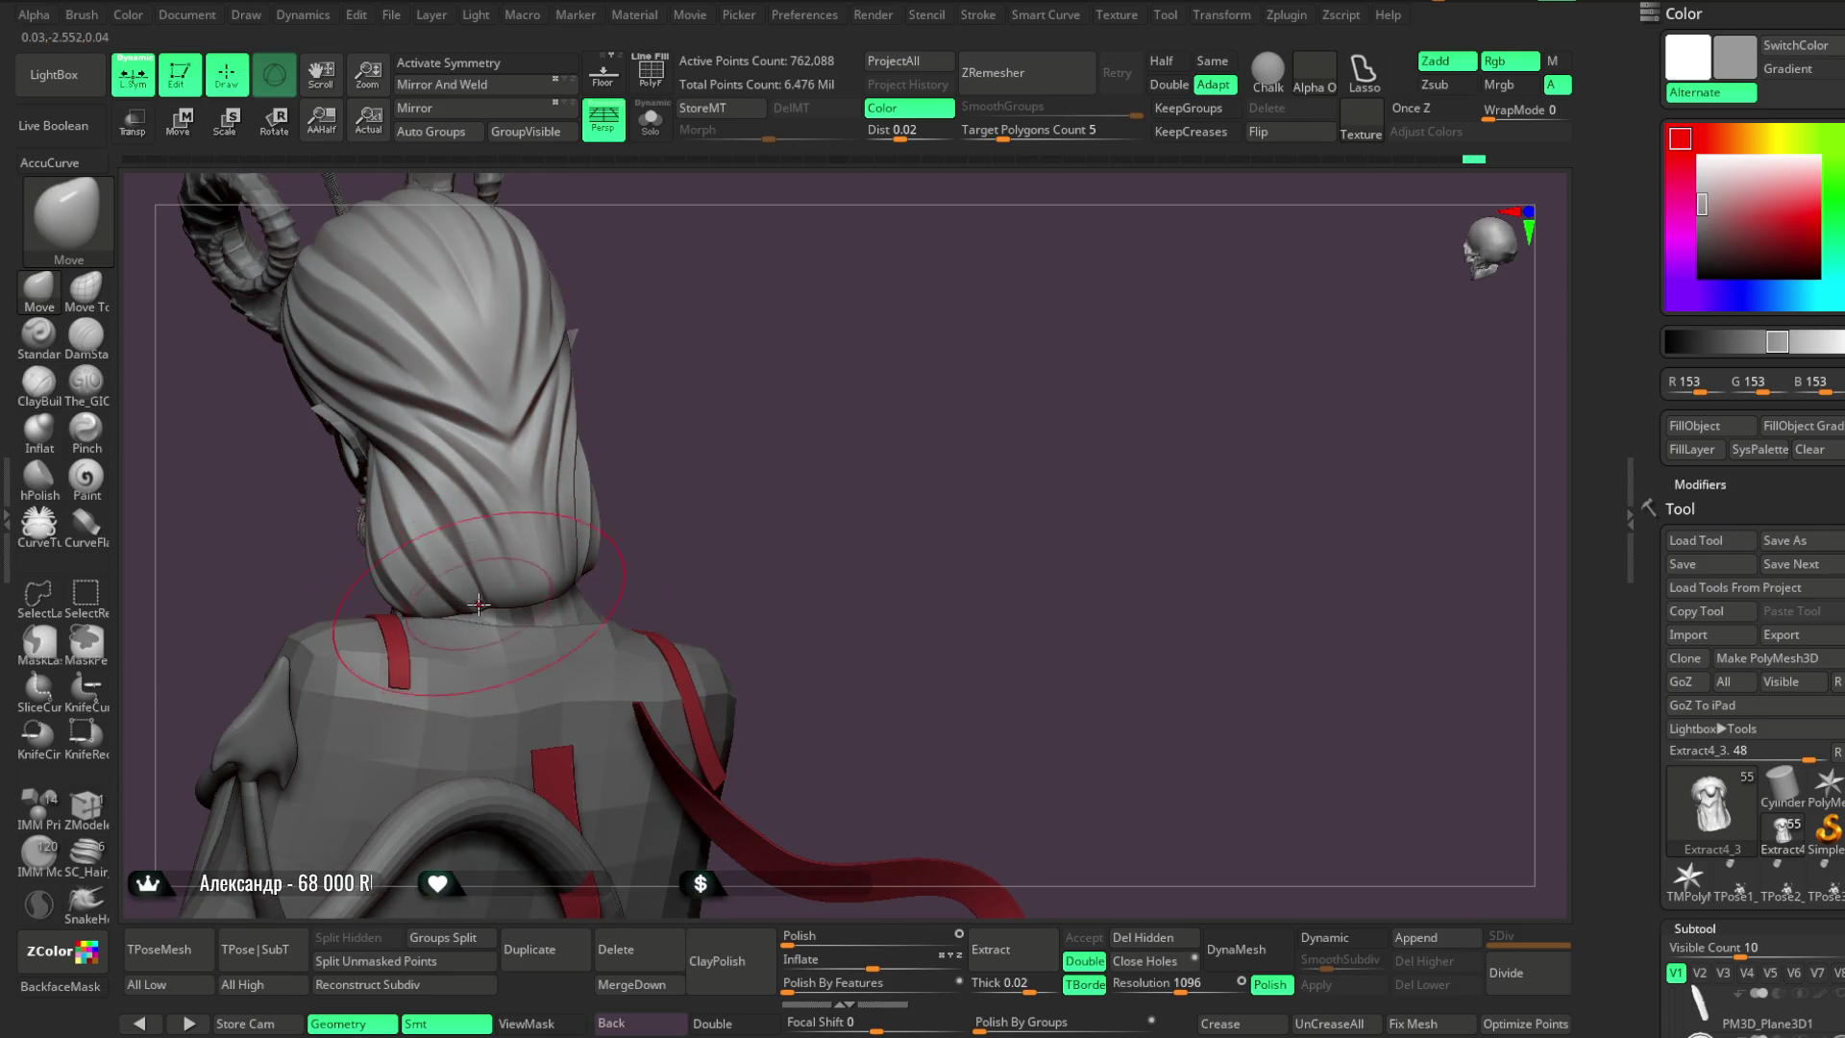
pyautogui.moveTo(672, 374)
pyautogui.mouseDown()
pyautogui.moveTo(650, 416)
pyautogui.moveTo(410, 571)
pyautogui.moveTo(602, 404)
pyautogui.moveTo(538, 432)
pyautogui.moveTo(613, 404)
pyautogui.mouseUp()
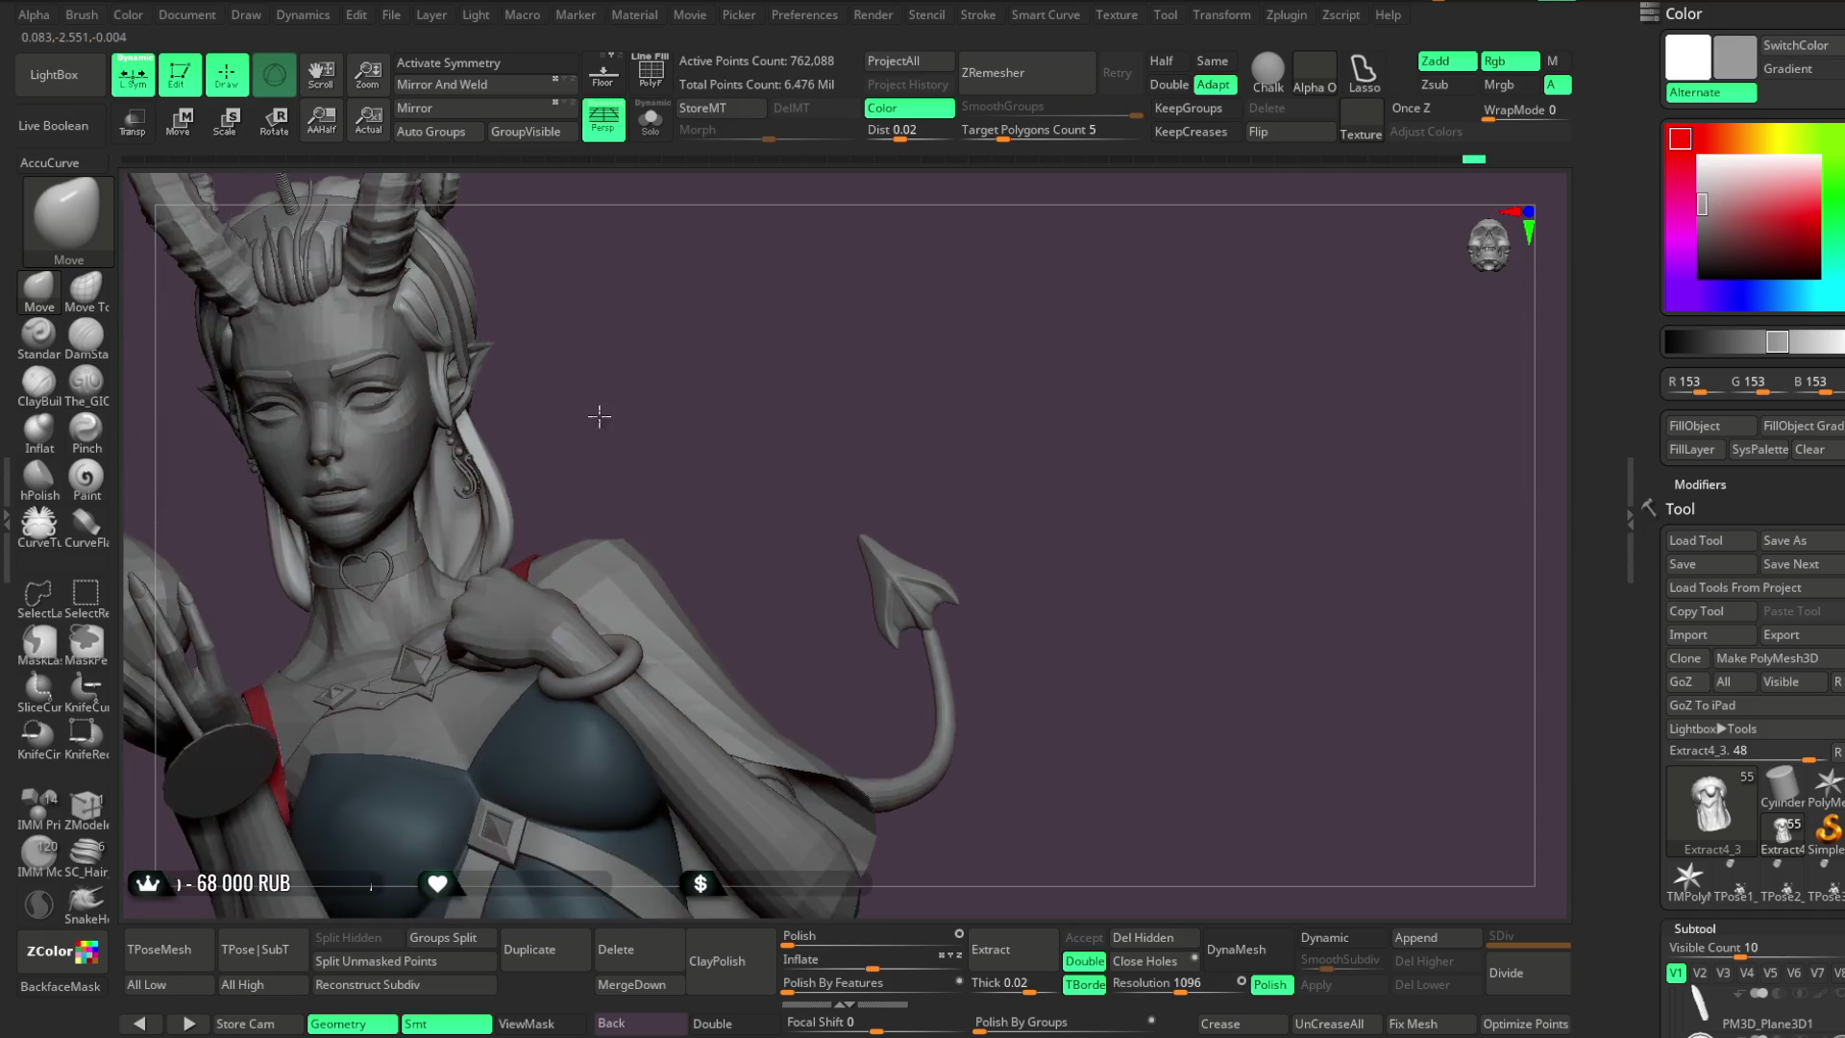
pyautogui.click(651, 119)
pyautogui.moveTo(658, 342)
pyautogui.mouseDown()
pyautogui.moveTo(688, 384)
pyautogui.moveTo(807, 321)
pyautogui.moveTo(803, 342)
pyautogui.moveTo(688, 359)
pyautogui.moveTo(868, 288)
pyautogui.moveTo(769, 279)
pyautogui.moveTo(730, 373)
pyautogui.moveTo(807, 403)
pyautogui.moveTo(741, 371)
pyautogui.moveTo(679, 407)
pyautogui.mouseUp()
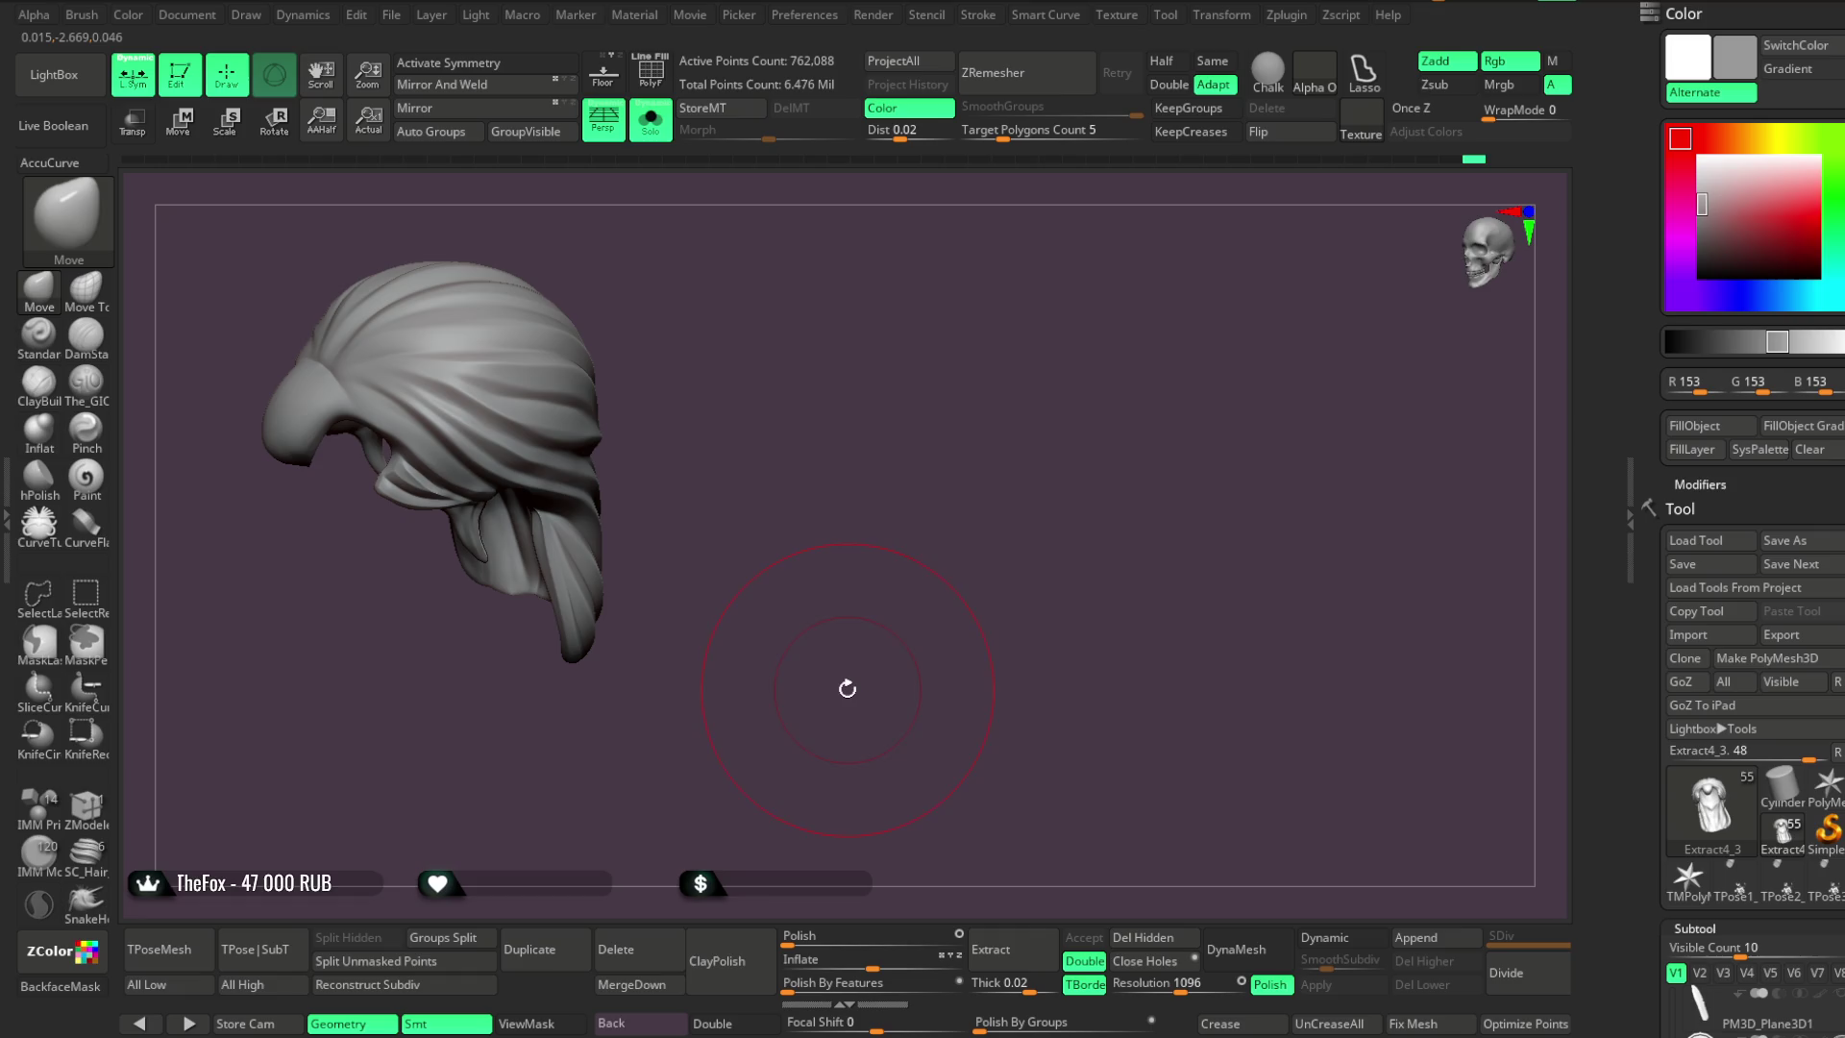
pyautogui.click(402, 17)
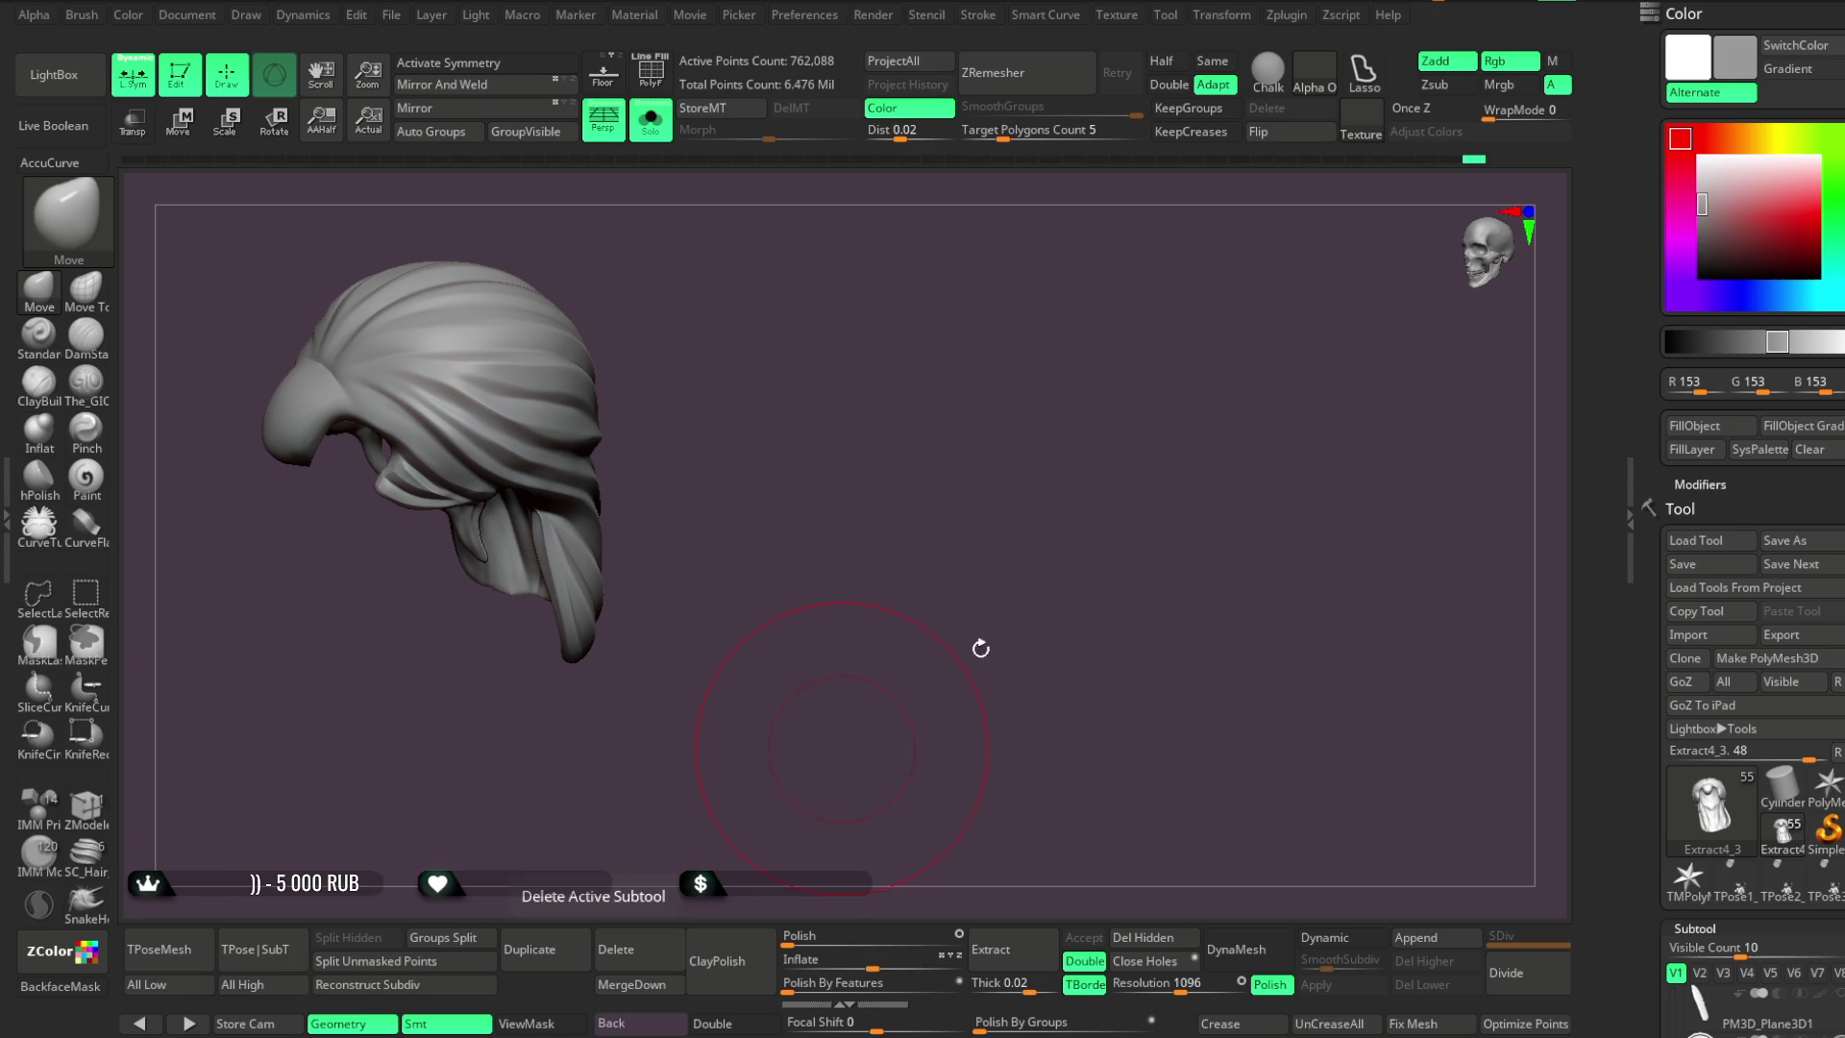
# Turn symmetry back on and deepen a side strand groove with The_GIO in Zsub
pyautogui.moveTo(728, 559)
pyautogui.mouseDown()
pyautogui.moveTo(897, 490)
pyautogui.moveTo(885, 429)
pyautogui.moveTo(906, 432)
pyautogui.moveTo(910, 402)
pyautogui.moveTo(740, 423)
pyautogui.mouseUp()
pyautogui.press('space')
pyautogui.press('x')
pyautogui.press('space')
pyautogui.moveTo(872, 441)
pyautogui.mouseDown()
pyautogui.moveTo(922, 296)
pyautogui.moveTo(908, 389)
pyautogui.mouseUp()
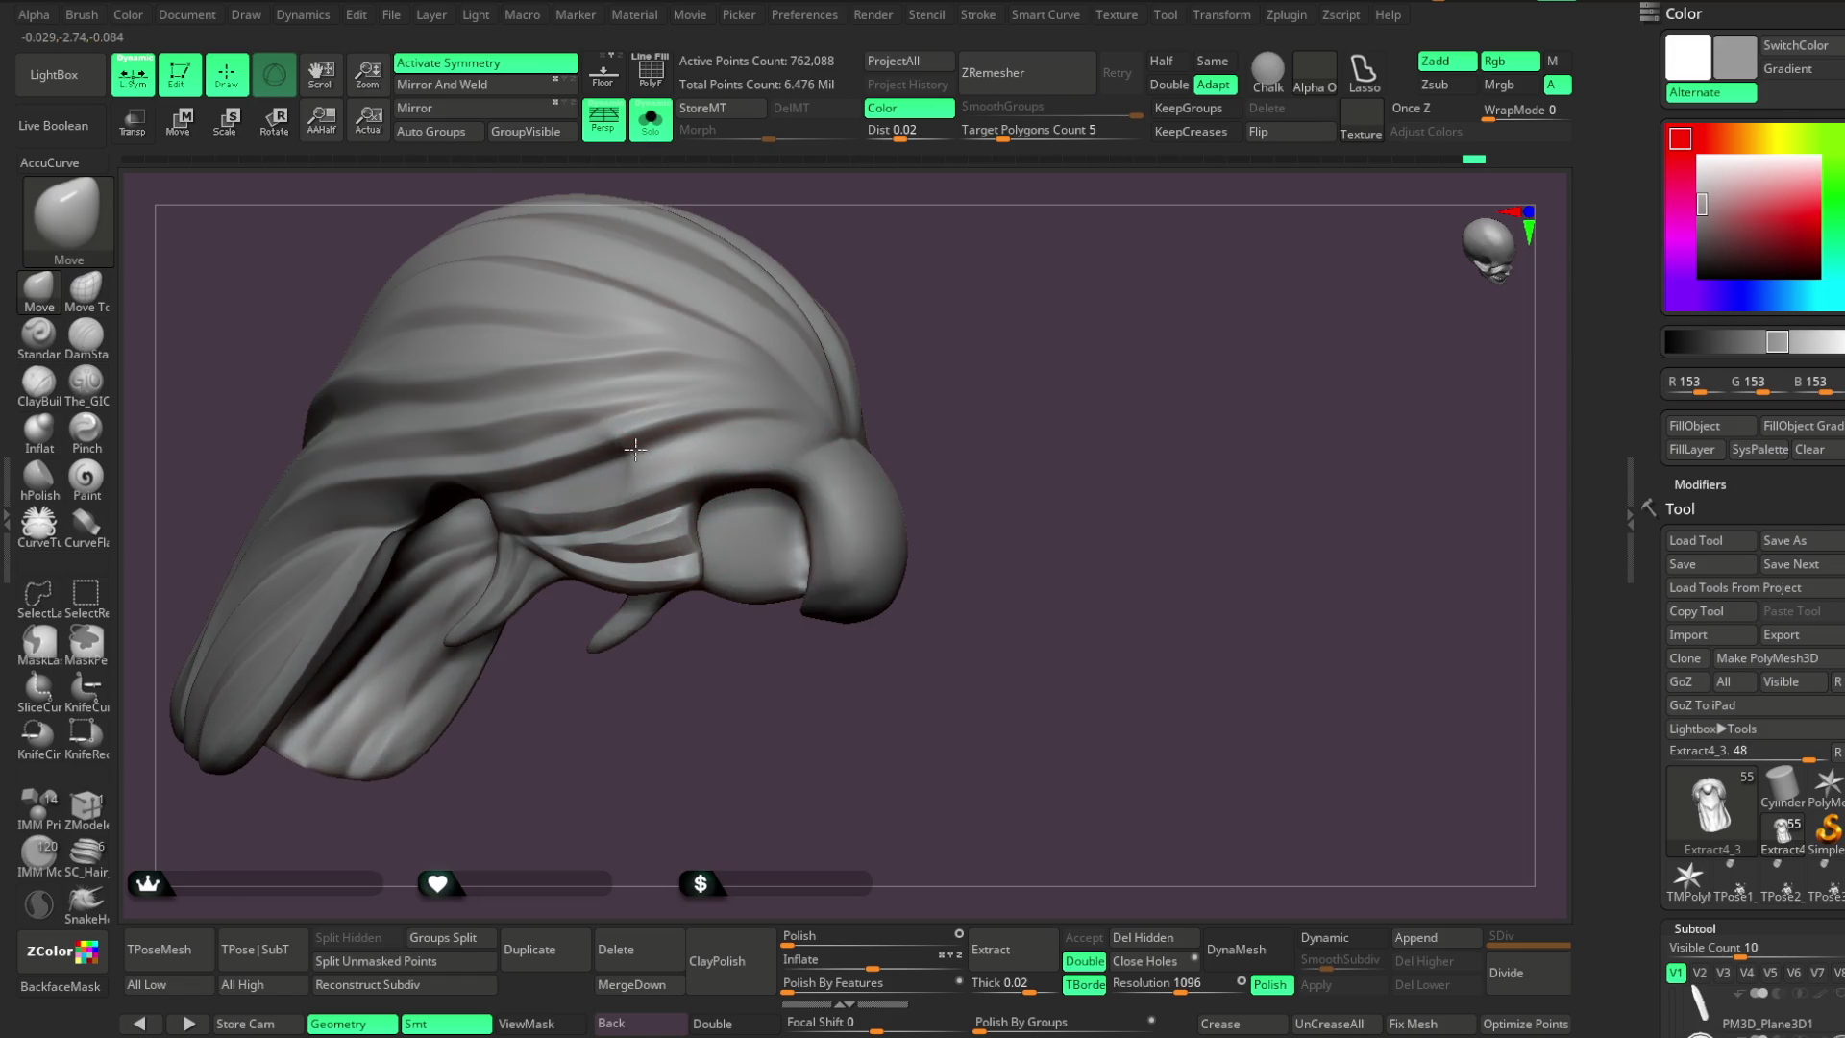
pyautogui.press('g')
pyautogui.moveTo(677, 471); pyautogui.dragTo(546, 480)
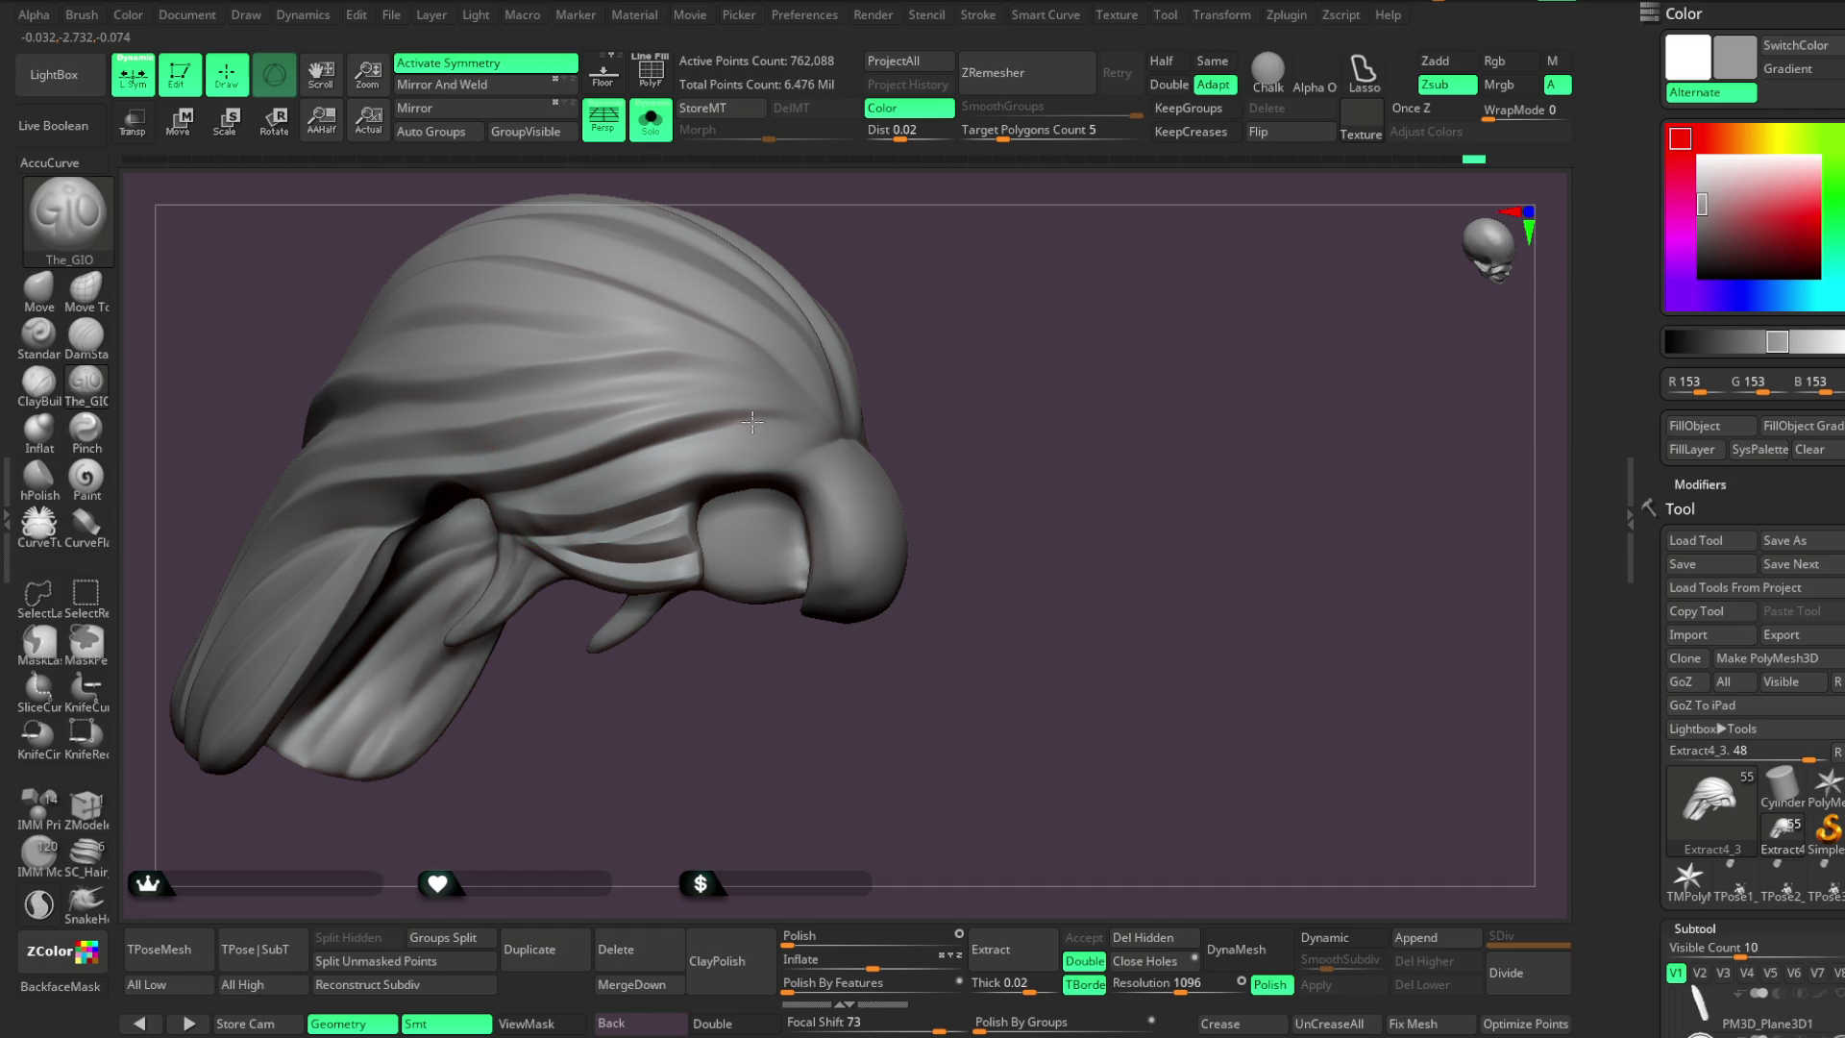
# Orbit the hair from both sides, top and front to check the groove pattern
pyautogui.moveTo(945, 360); pyautogui.dragTo(716, 389)
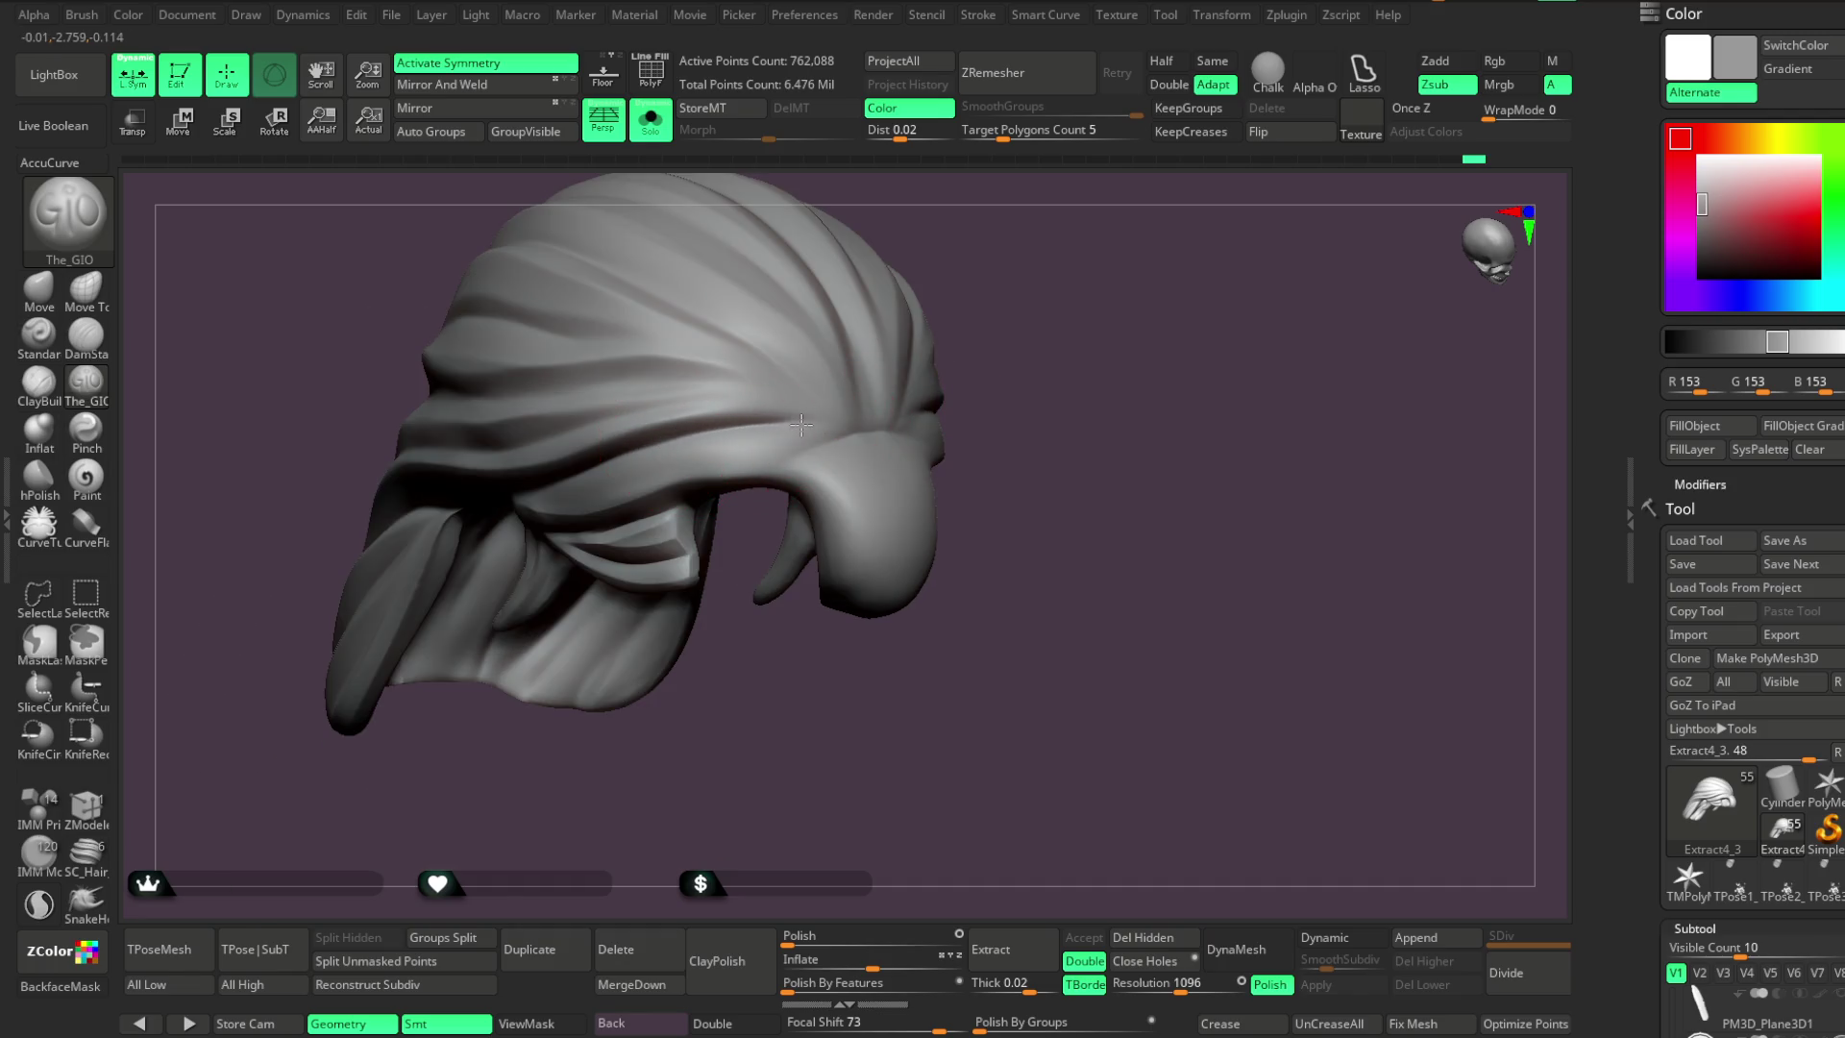
pyautogui.moveTo(955, 345); pyautogui.dragTo(714, 448)
pyautogui.moveTo(999, 288)
pyautogui.mouseDown()
pyautogui.moveTo(1050, 247)
pyautogui.moveTo(739, 356)
pyautogui.mouseUp()
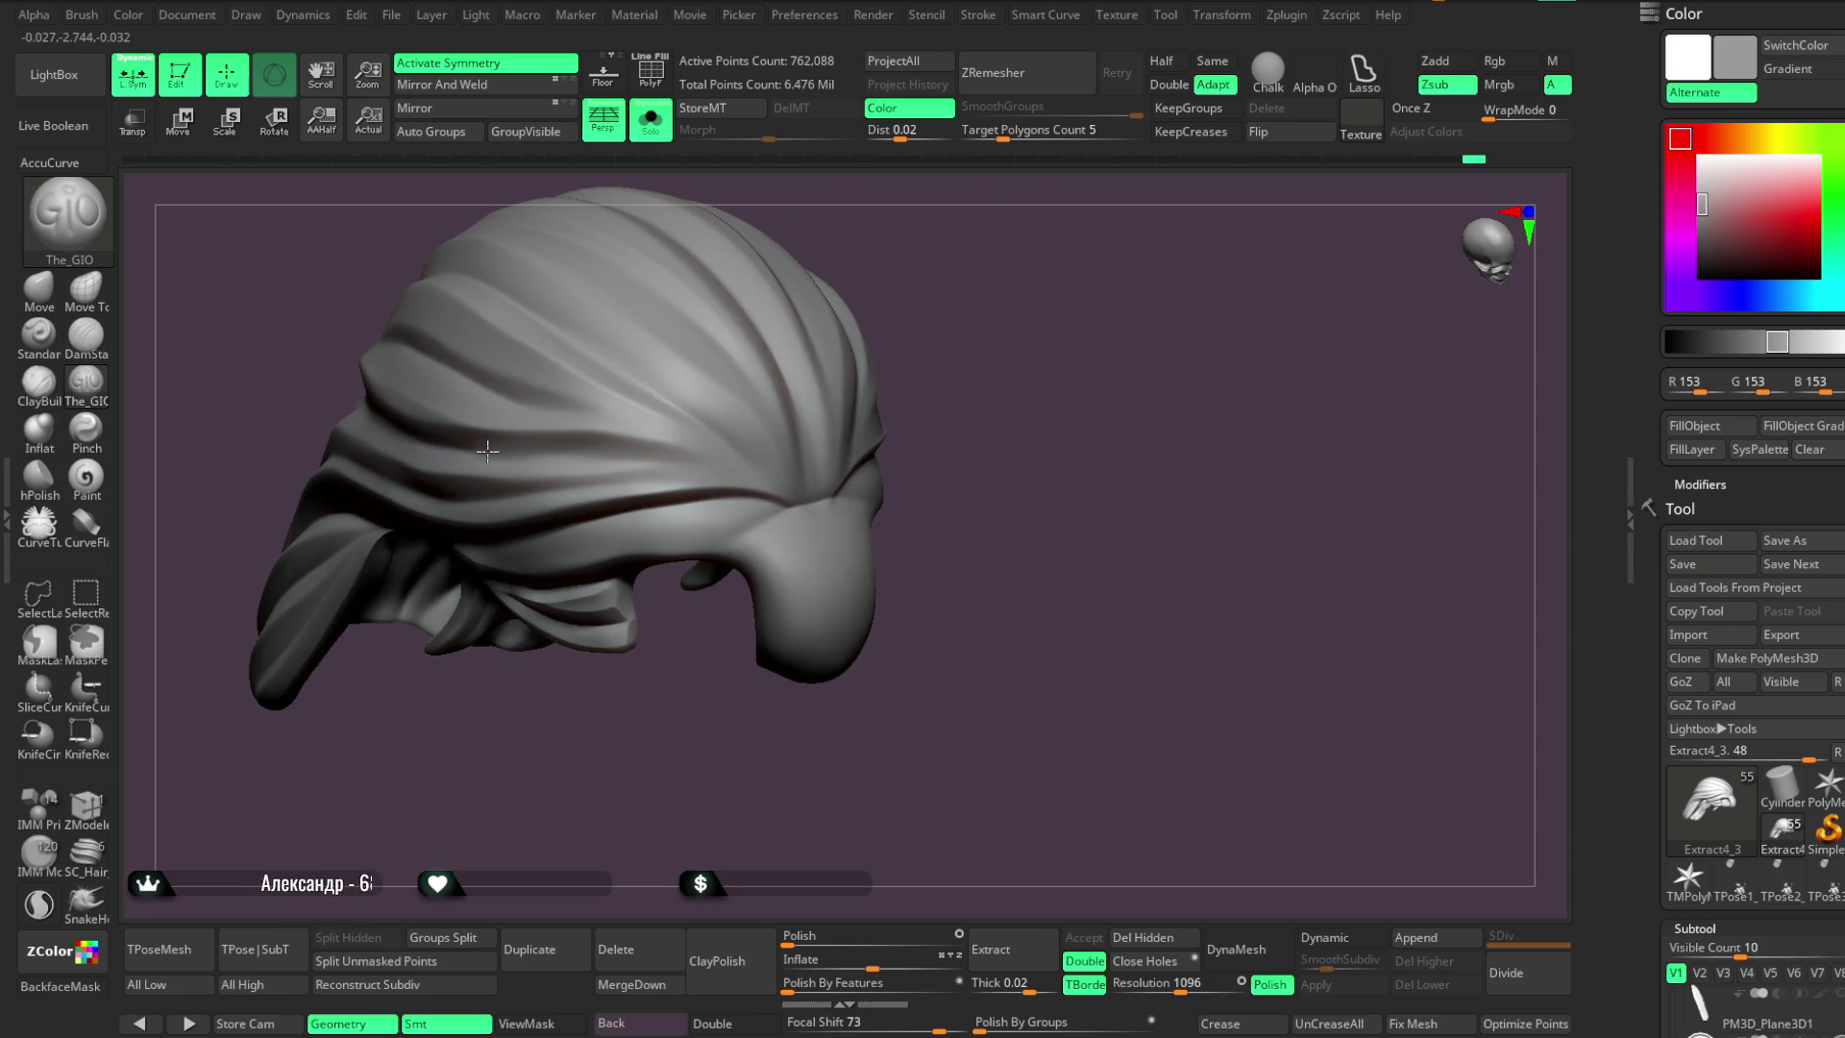
pyautogui.moveTo(904, 302)
pyautogui.mouseDown()
pyautogui.moveTo(948, 279)
pyautogui.moveTo(1105, 277)
pyautogui.moveTo(1061, 288)
pyautogui.mouseUp()
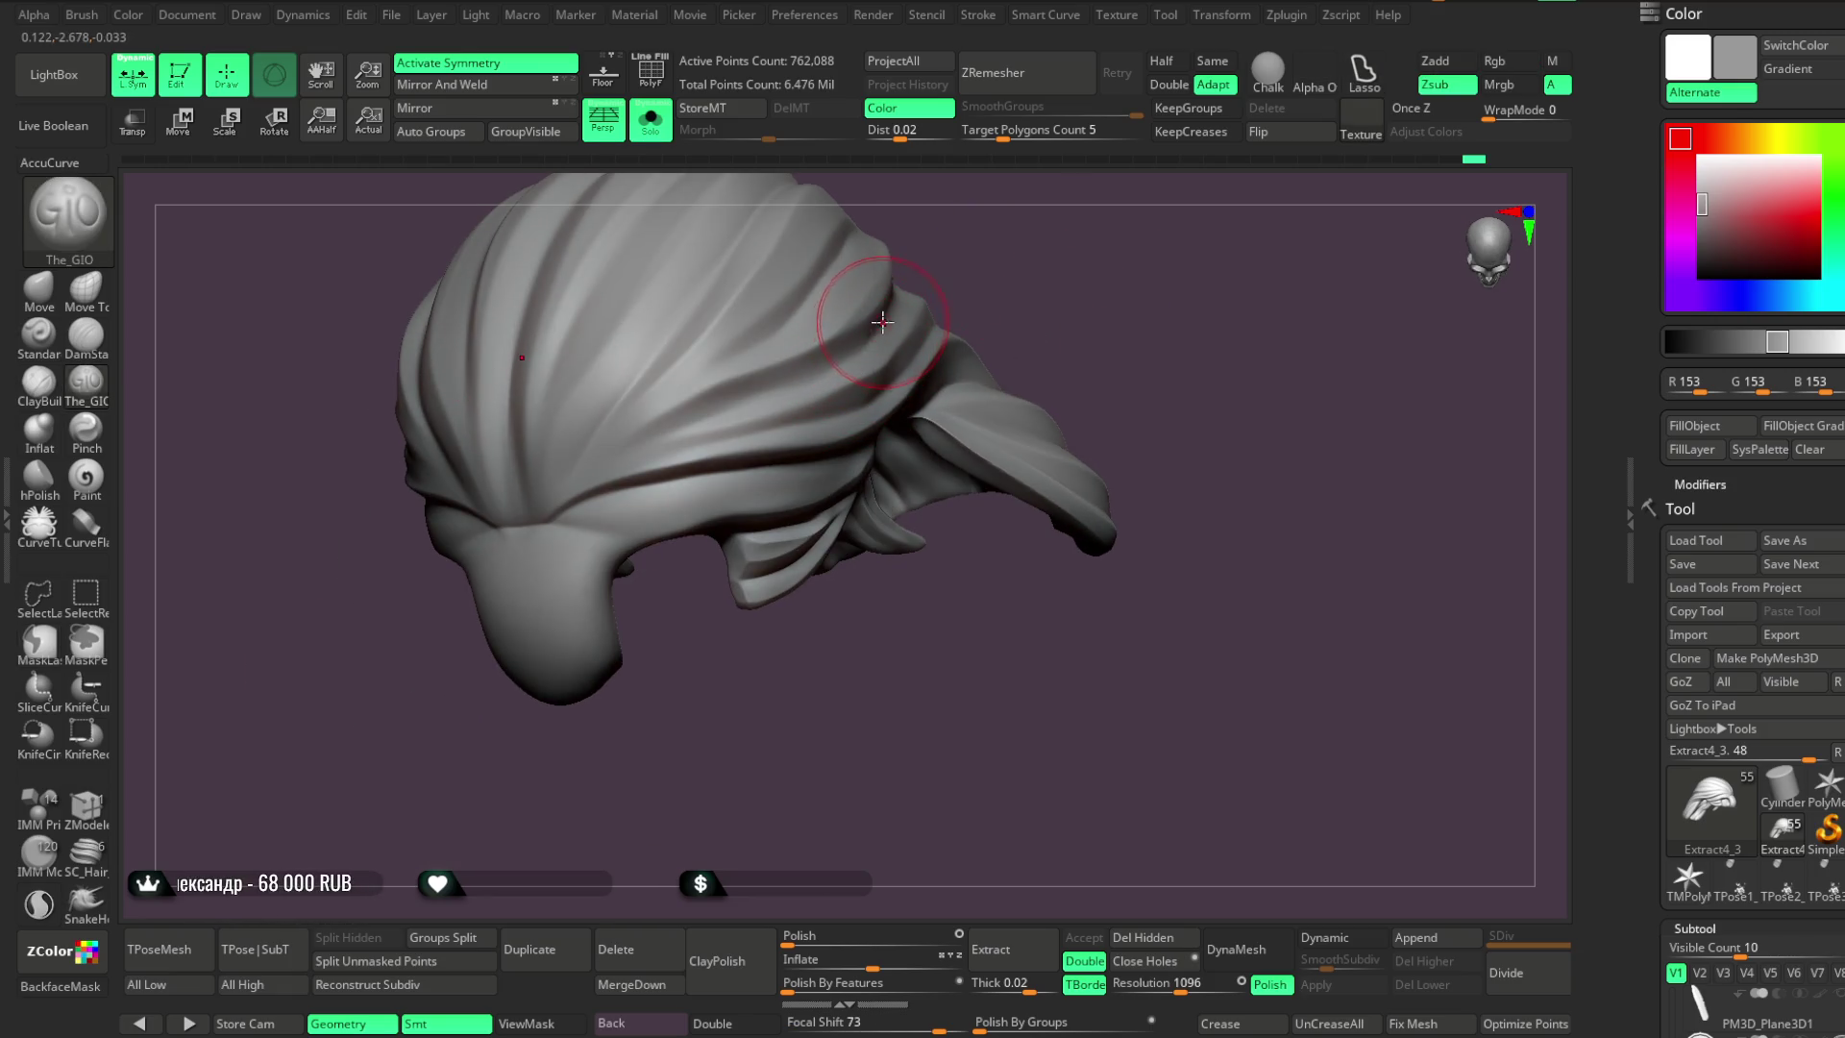
pyautogui.moveTo(720, 651); pyautogui.dragTo(841, 370)
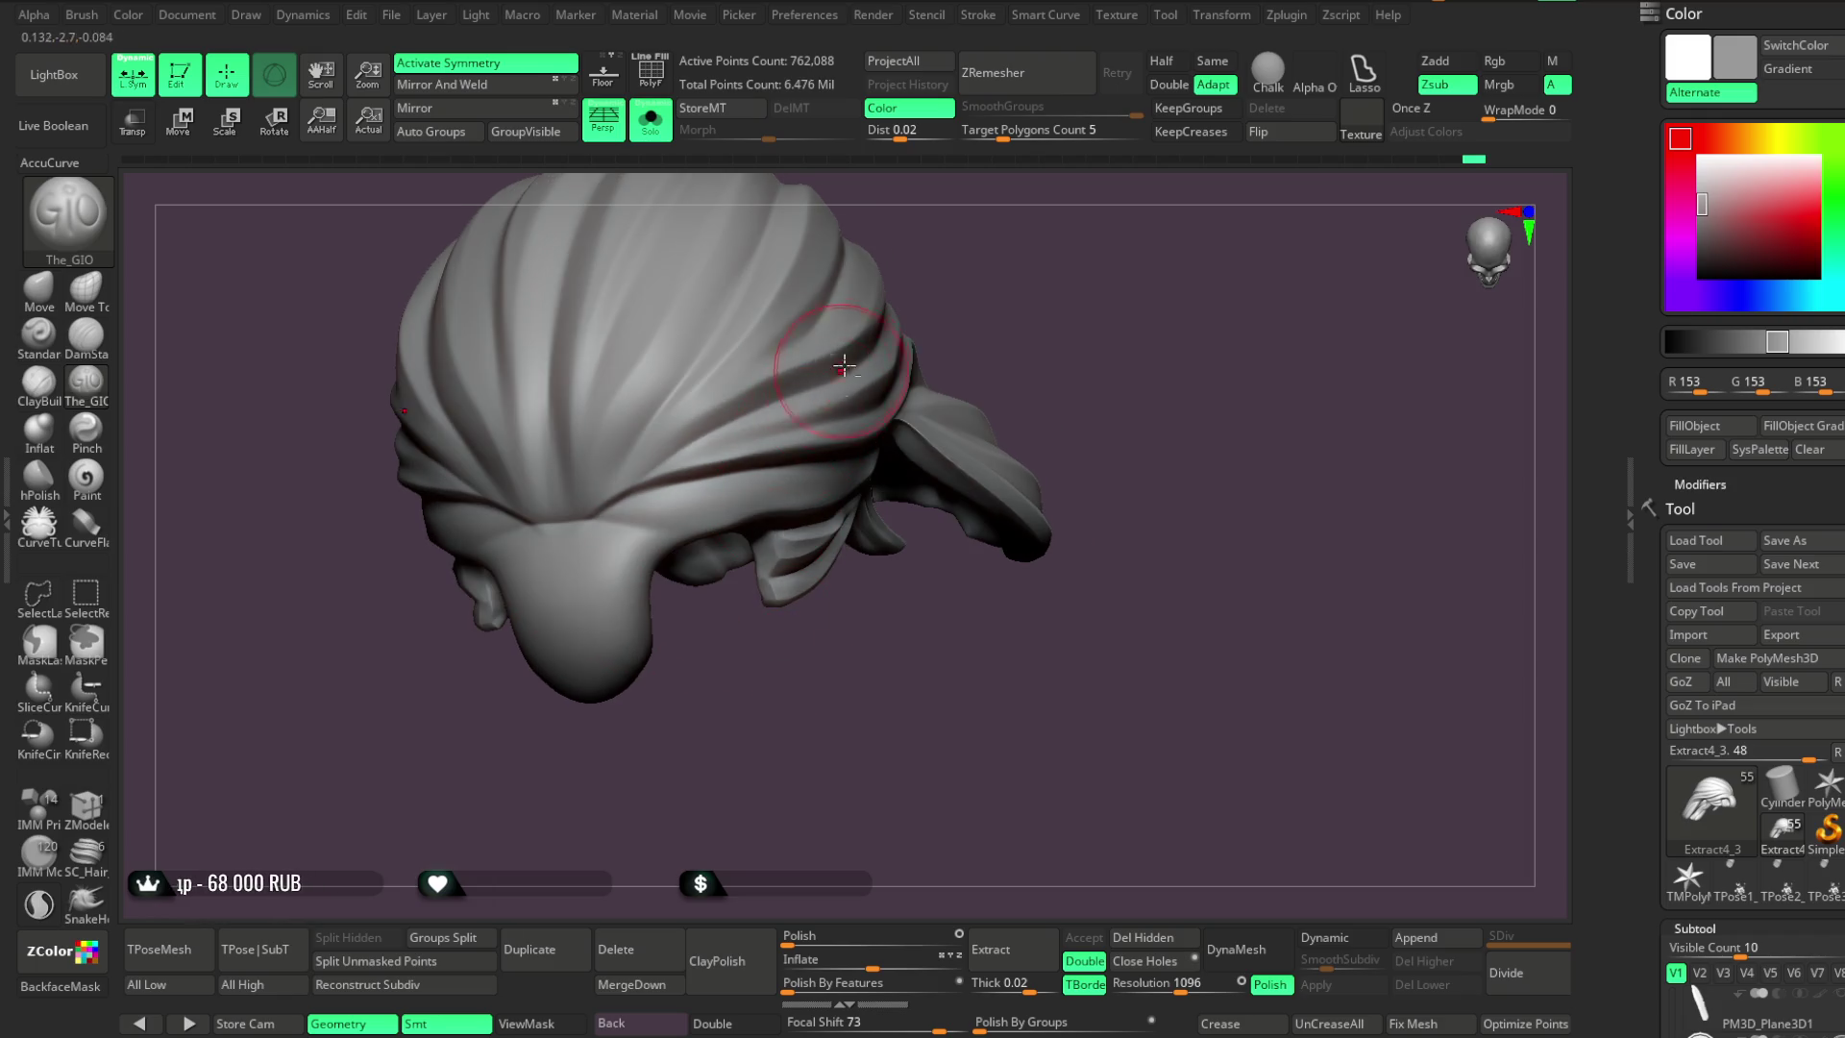
pyautogui.moveTo(759, 730)
pyautogui.mouseDown()
pyautogui.moveTo(791, 683)
pyautogui.moveTo(812, 385)
pyautogui.mouseUp()
pyautogui.moveTo(757, 426)
pyautogui.mouseDown(button='right')
pyautogui.moveTo(947, 280)
pyautogui.moveTo(864, 288)
pyautogui.mouseUp(button='right')
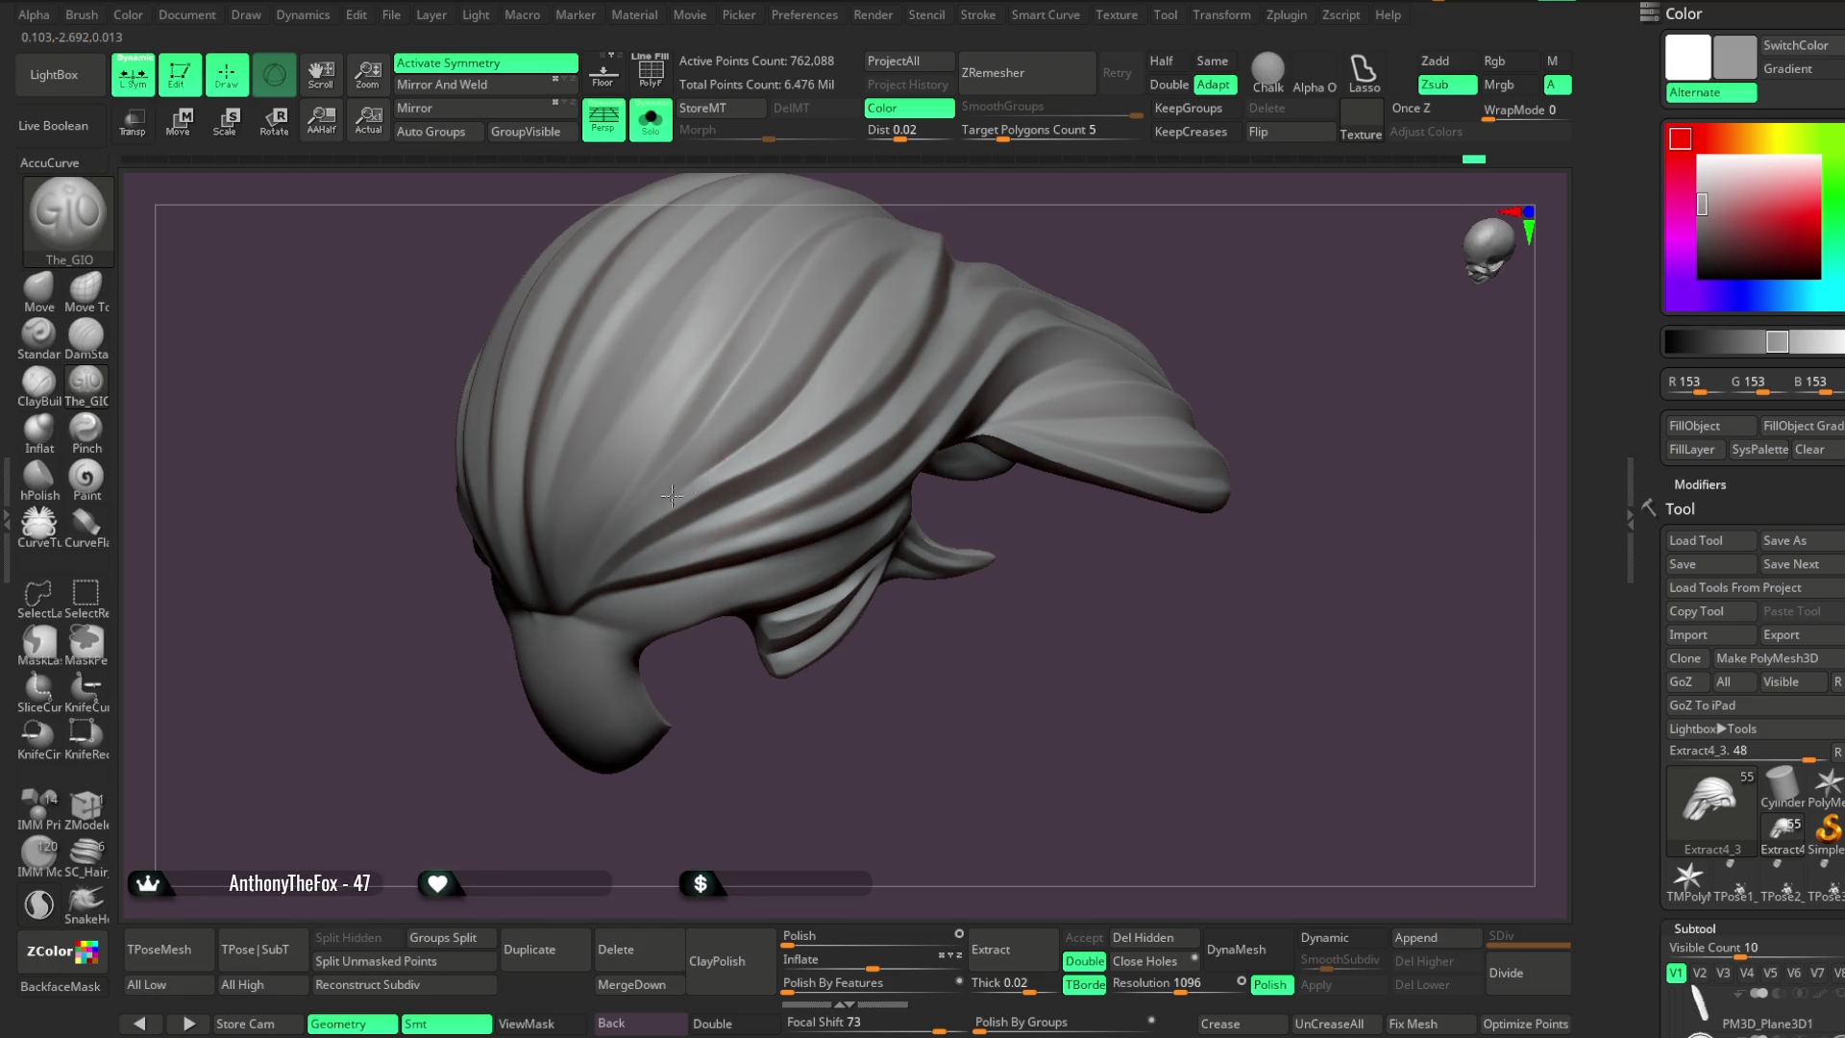
pyautogui.moveTo(926, 308)
pyautogui.mouseDown(button='right')
pyautogui.moveTo(1070, 234)
pyautogui.moveTo(1071, 272)
pyautogui.mouseUp(button='right')
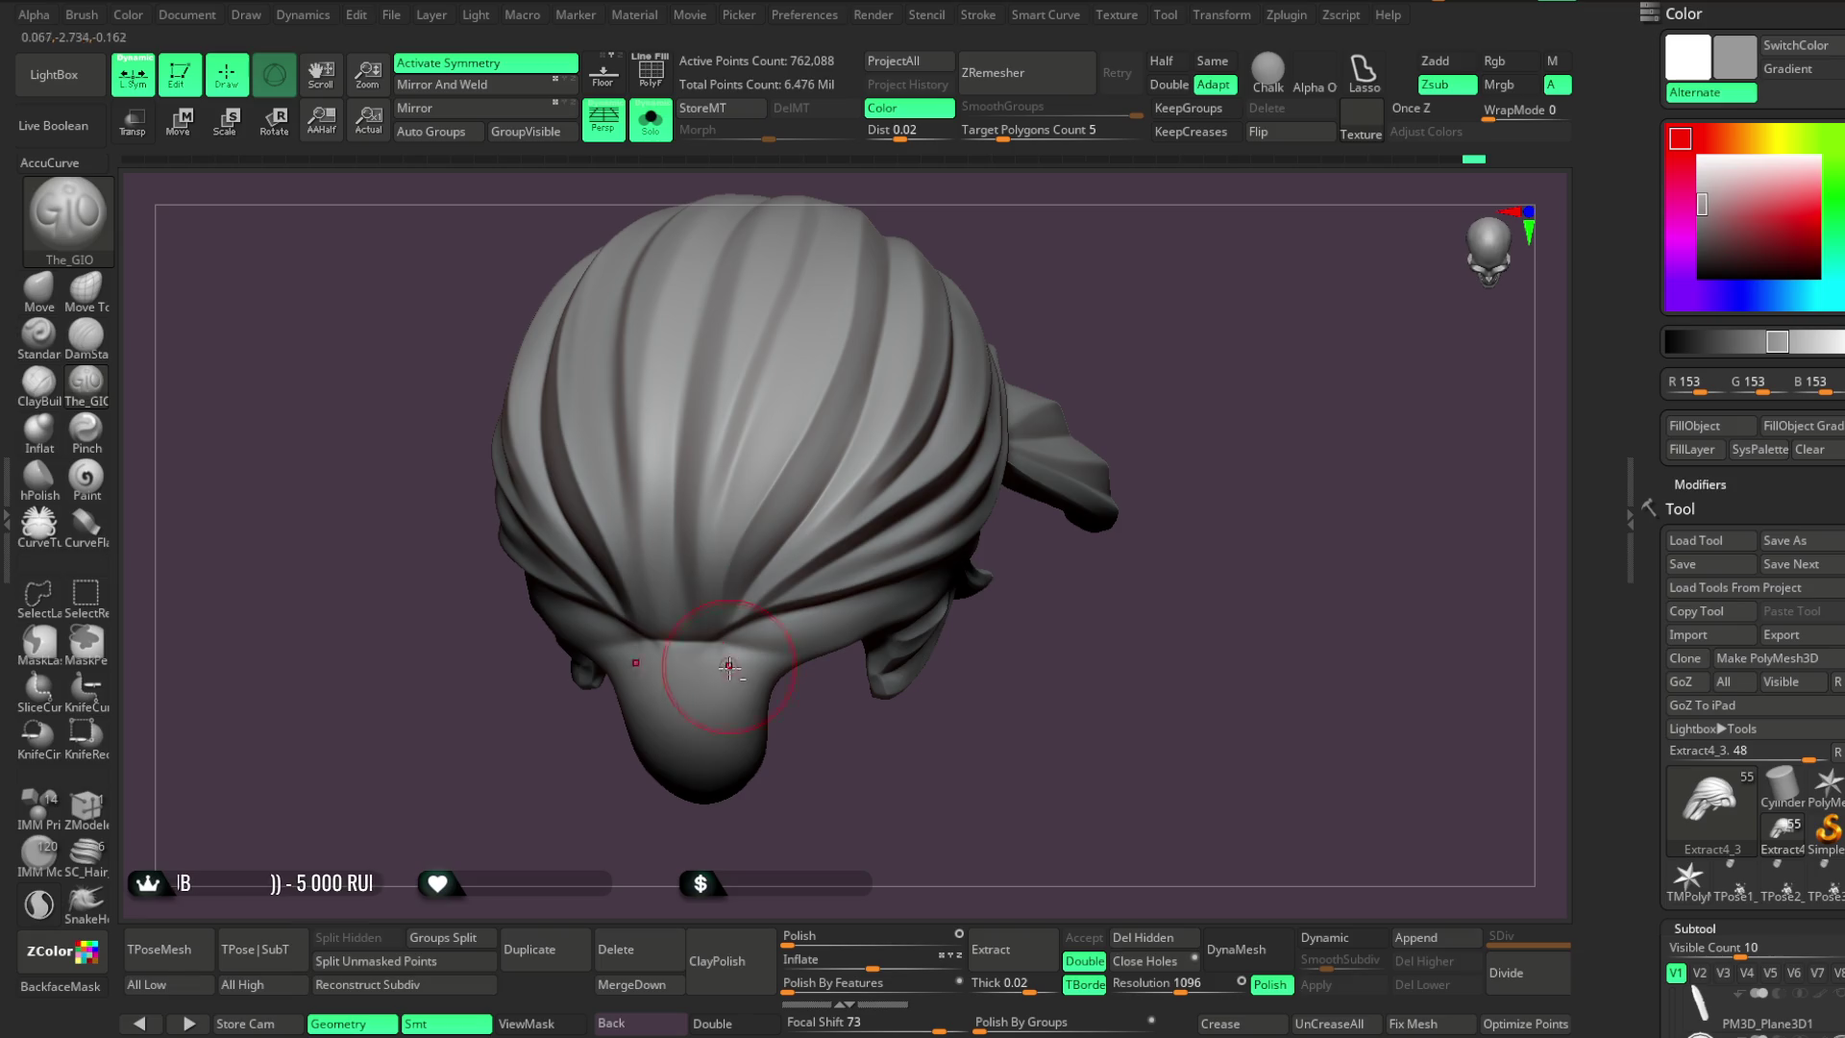
pyautogui.moveTo(1029, 284)
pyautogui.mouseDown()
pyautogui.moveTo(960, 239)
pyautogui.moveTo(815, 282)
pyautogui.mouseUp()
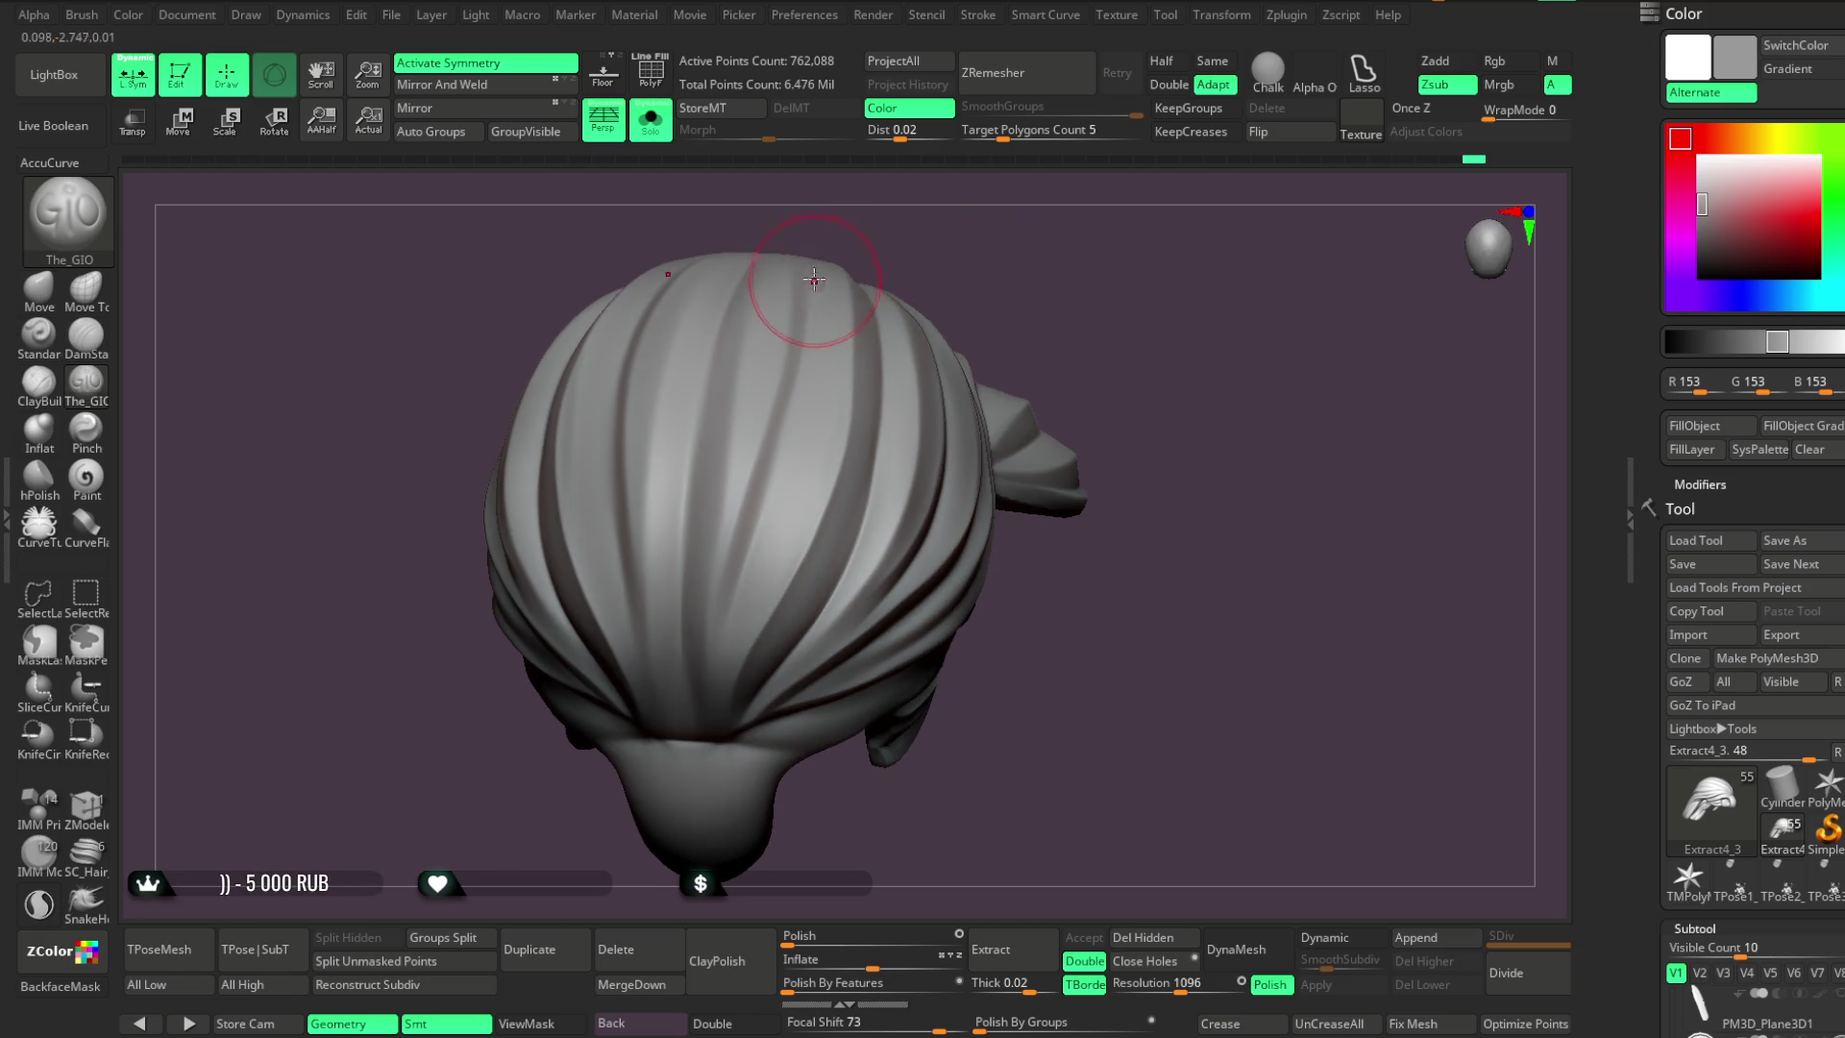
pyautogui.moveTo(1032, 327)
pyautogui.mouseDown()
pyautogui.moveTo(1018, 268)
pyautogui.moveTo(793, 325)
pyautogui.mouseUp()
pyautogui.moveTo(1028, 281); pyautogui.dragTo(788, 450)
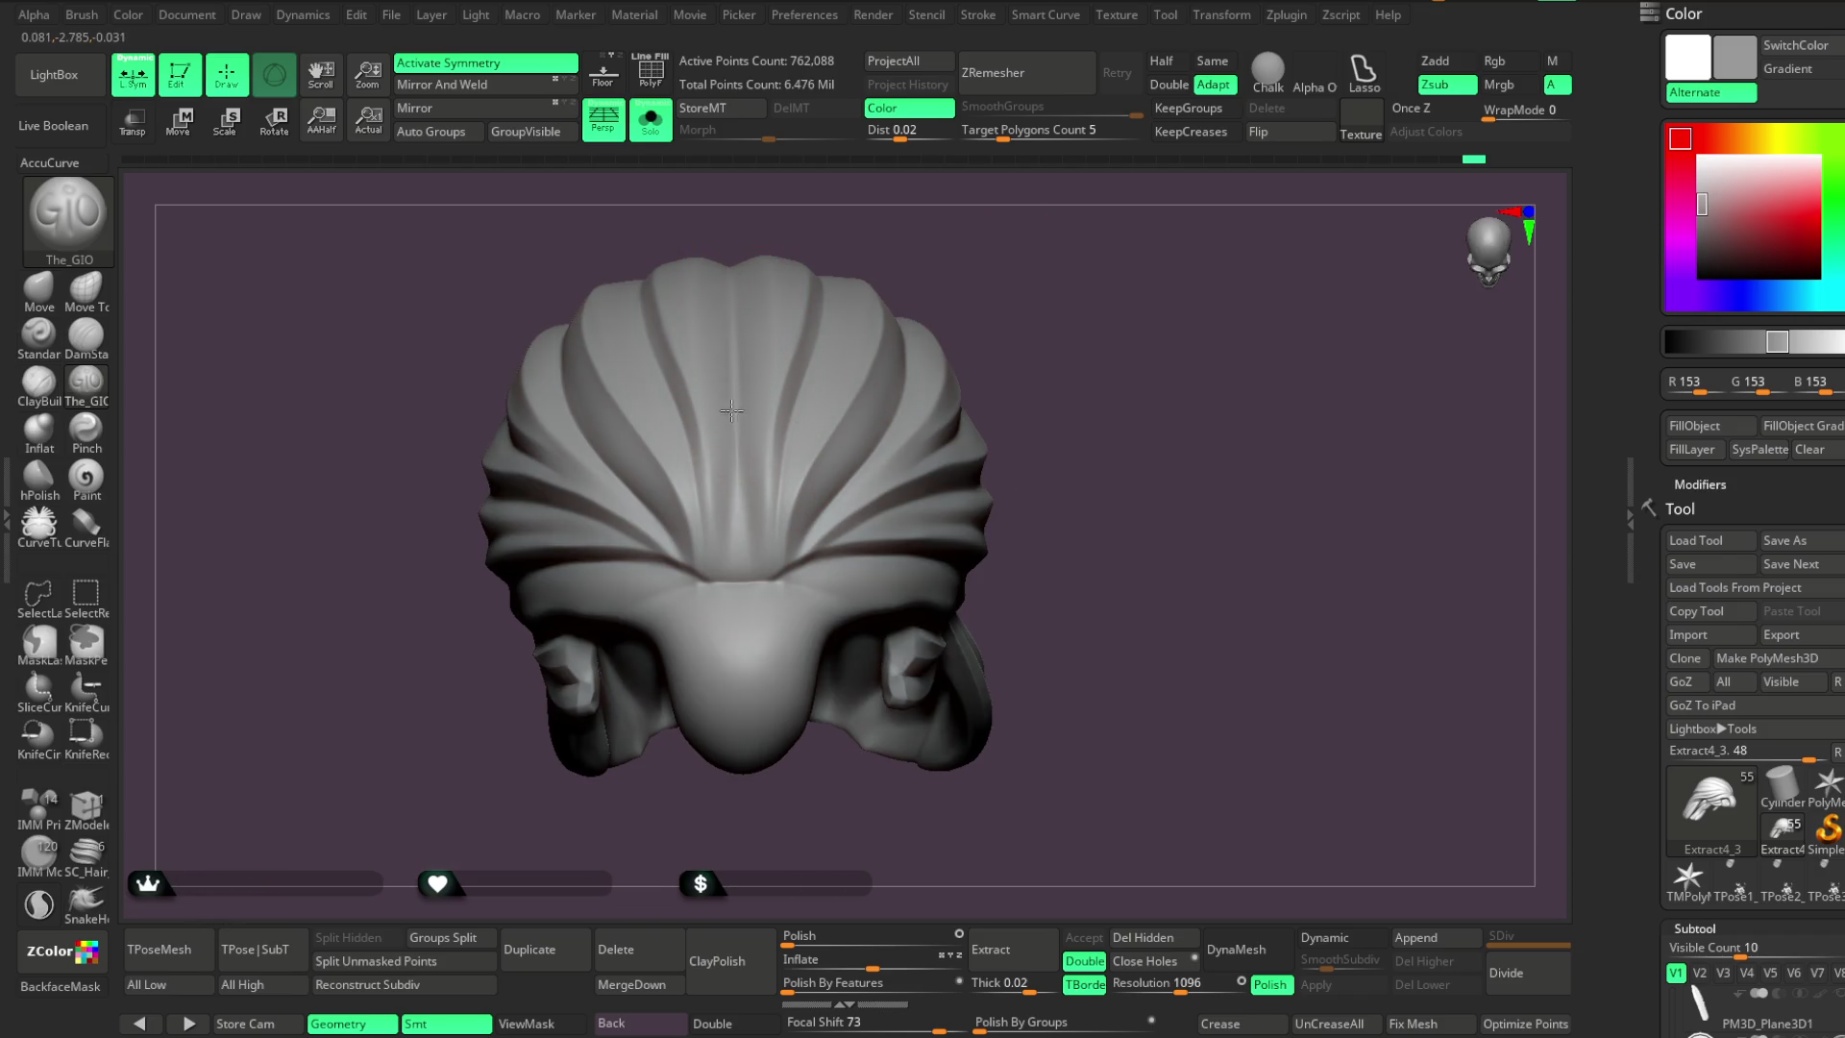
pyautogui.moveTo(1009, 433)
pyautogui.mouseDown()
pyautogui.moveTo(992, 292)
pyautogui.moveTo(960, 317)
pyautogui.moveTo(996, 285)
pyautogui.moveTo(827, 387)
pyautogui.mouseUp()
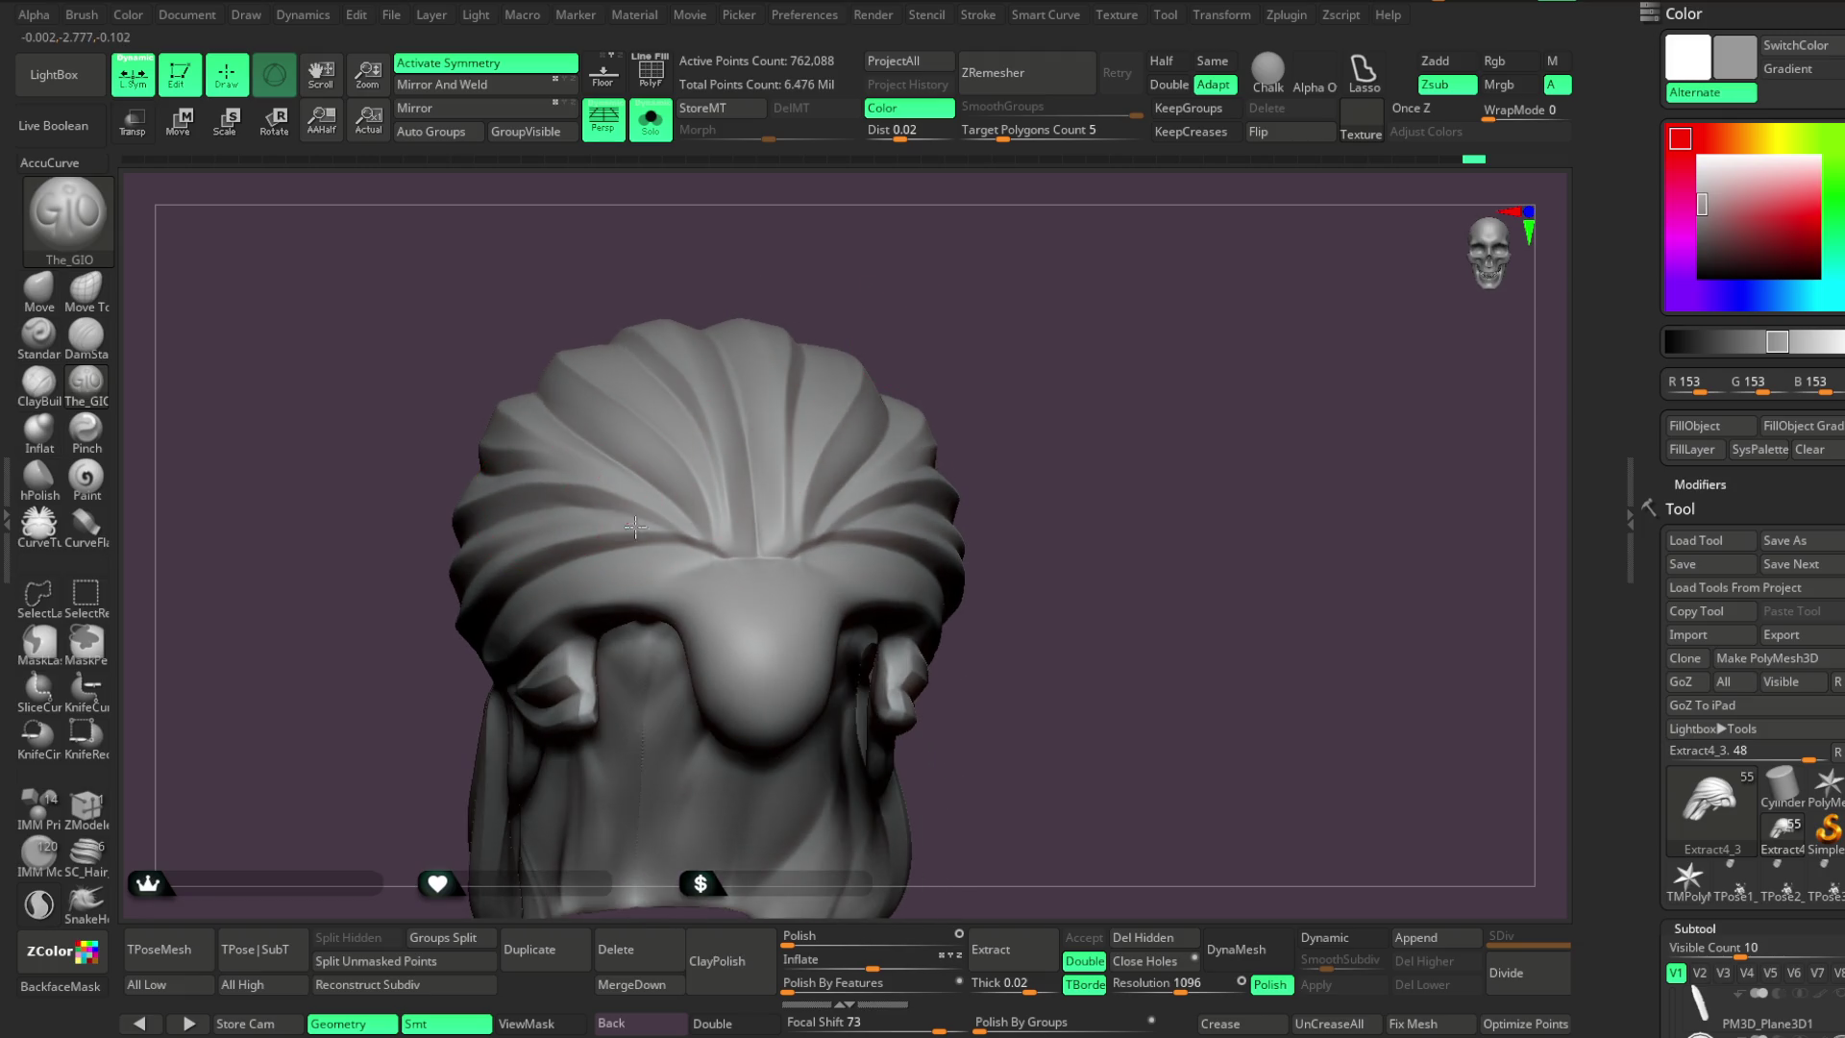
pyautogui.moveTo(832, 289); pyautogui.dragTo(541, 523)
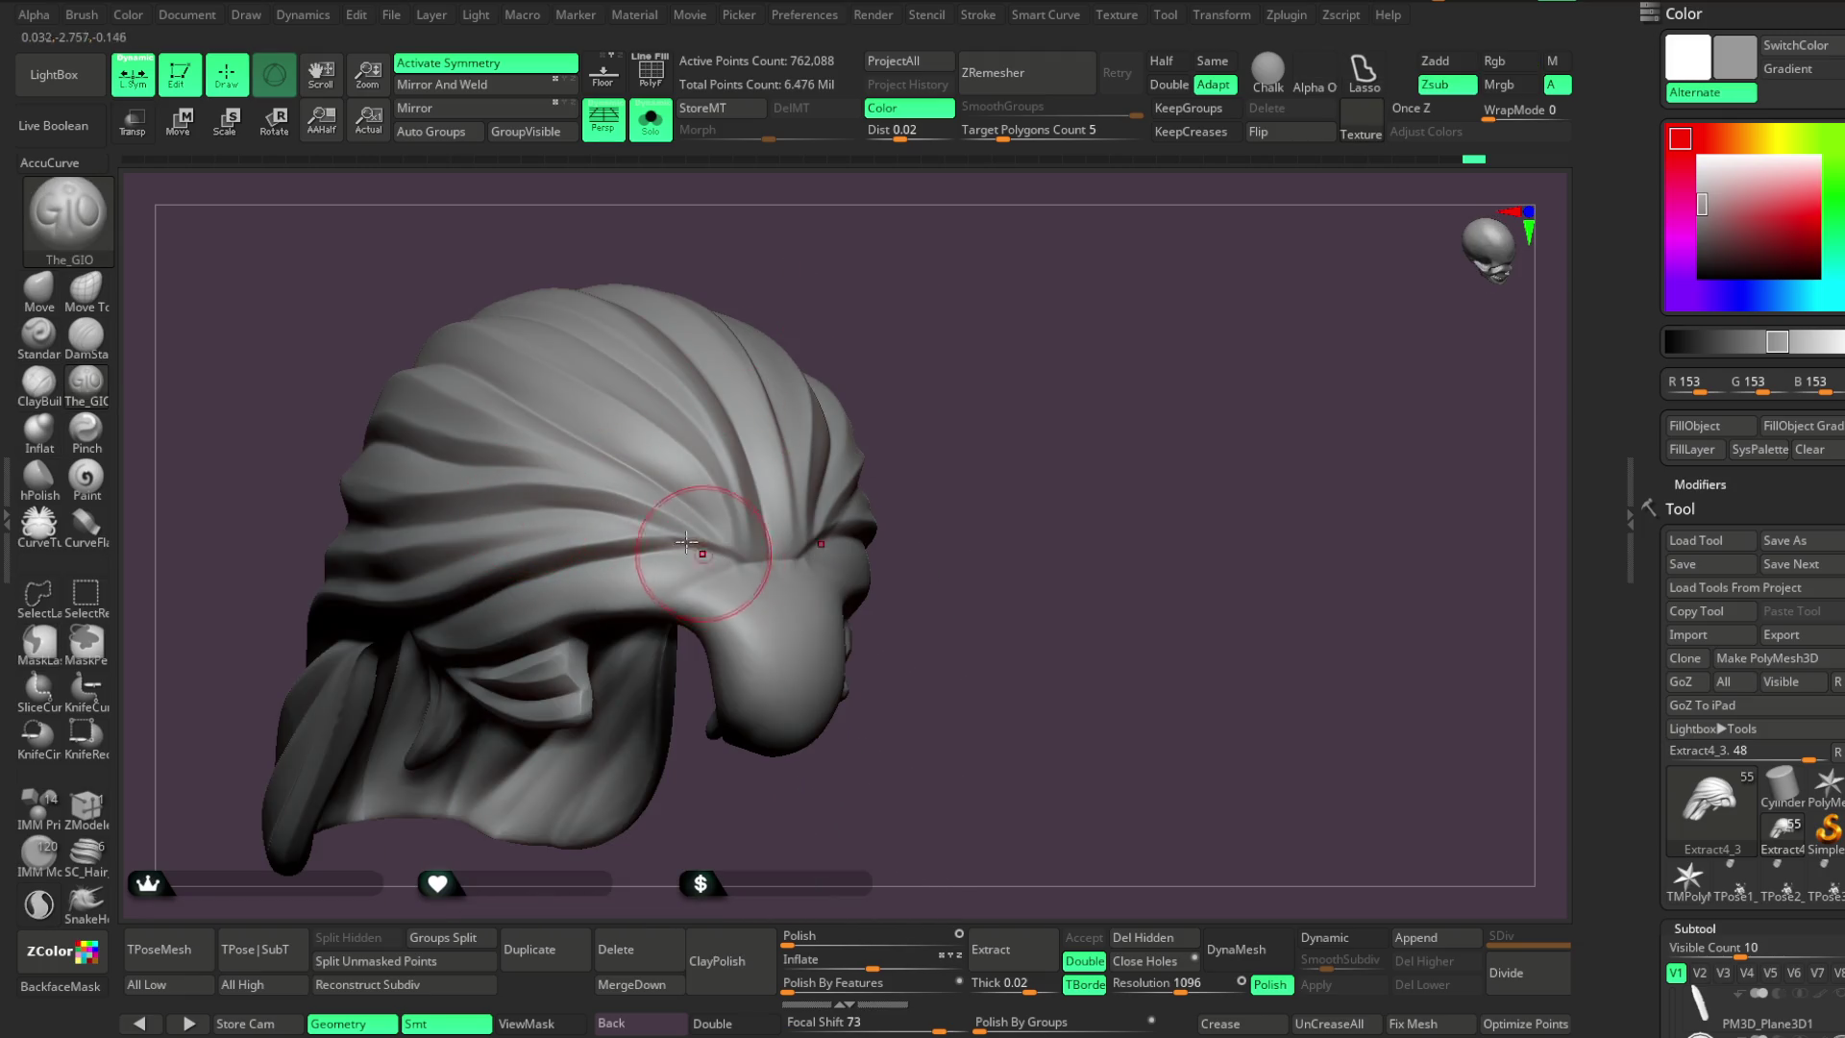
pyautogui.moveTo(609, 486)
pyautogui.mouseDown()
pyautogui.moveTo(840, 279)
pyautogui.moveTo(810, 322)
pyautogui.moveTo(774, 321)
pyautogui.moveTo(770, 362)
pyautogui.moveTo(758, 301)
pyautogui.moveTo(804, 284)
pyautogui.moveTo(766, 234)
pyautogui.mouseUp()
pyautogui.scroll(5, 795, 234)
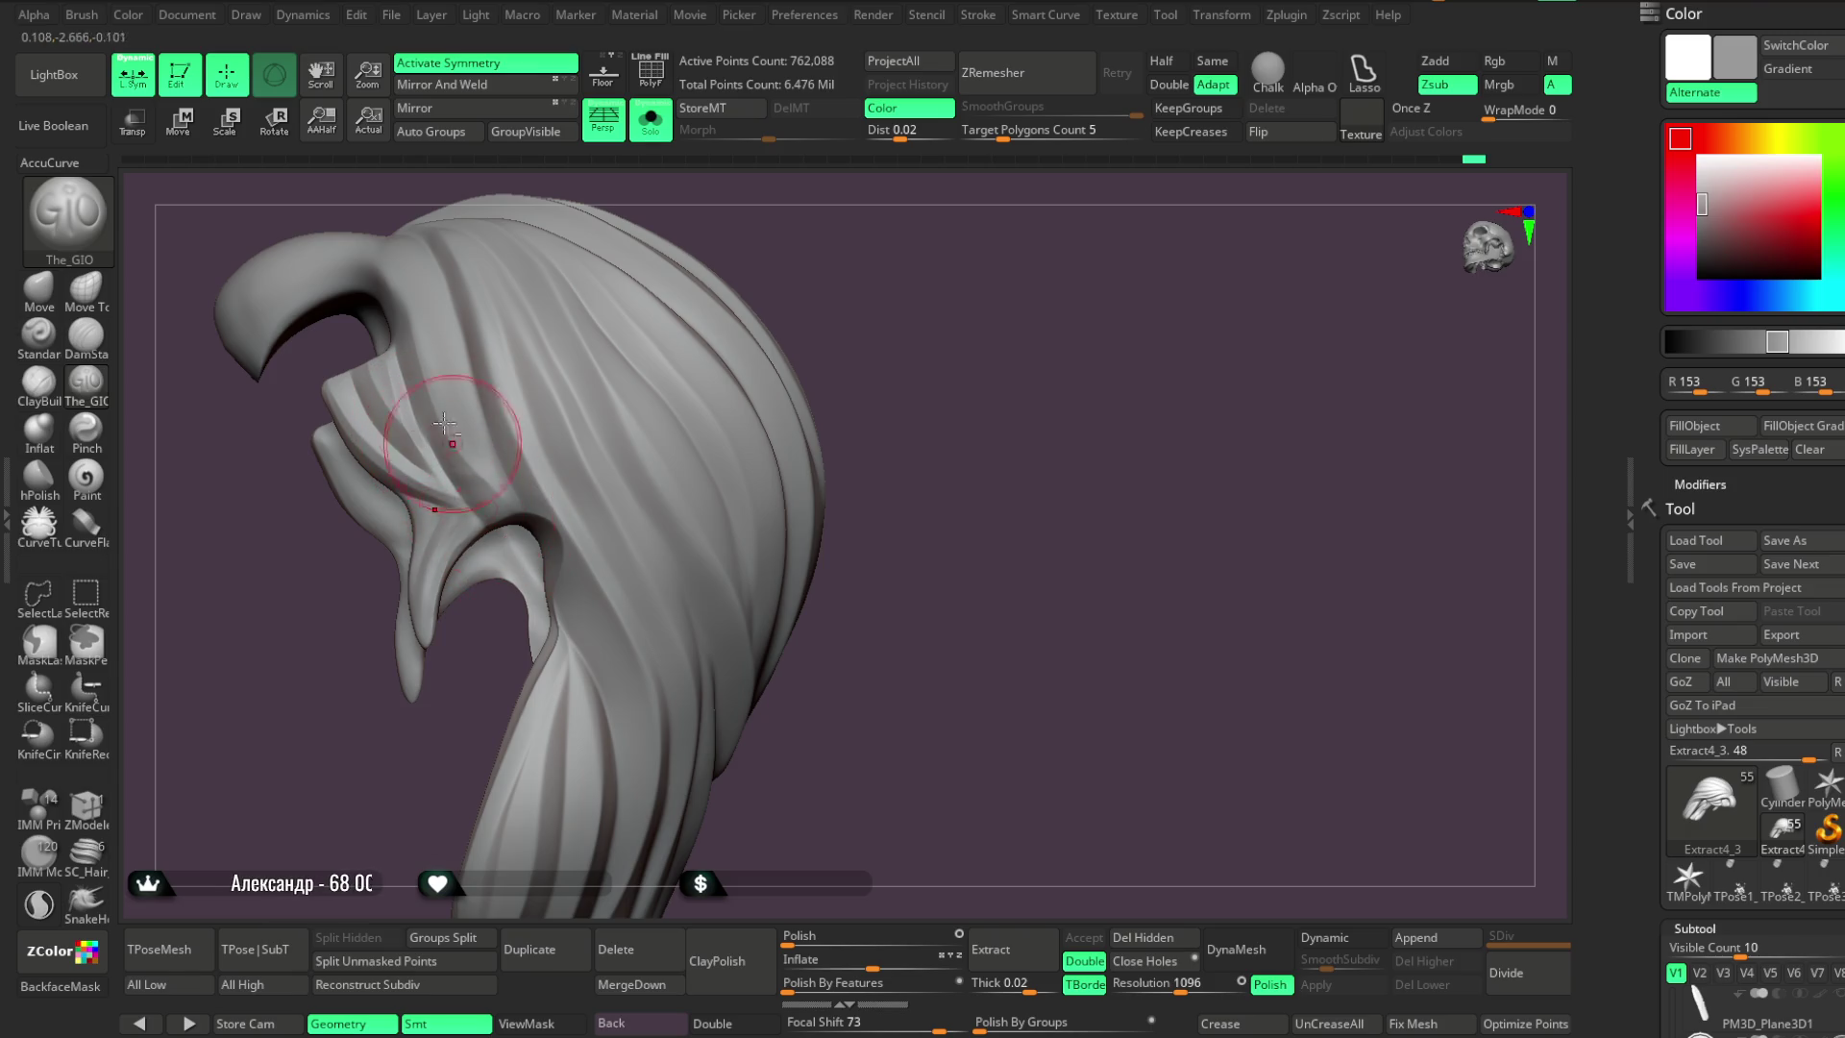
pyautogui.moveTo(942, 231); pyautogui.dragTo(1057, 284)
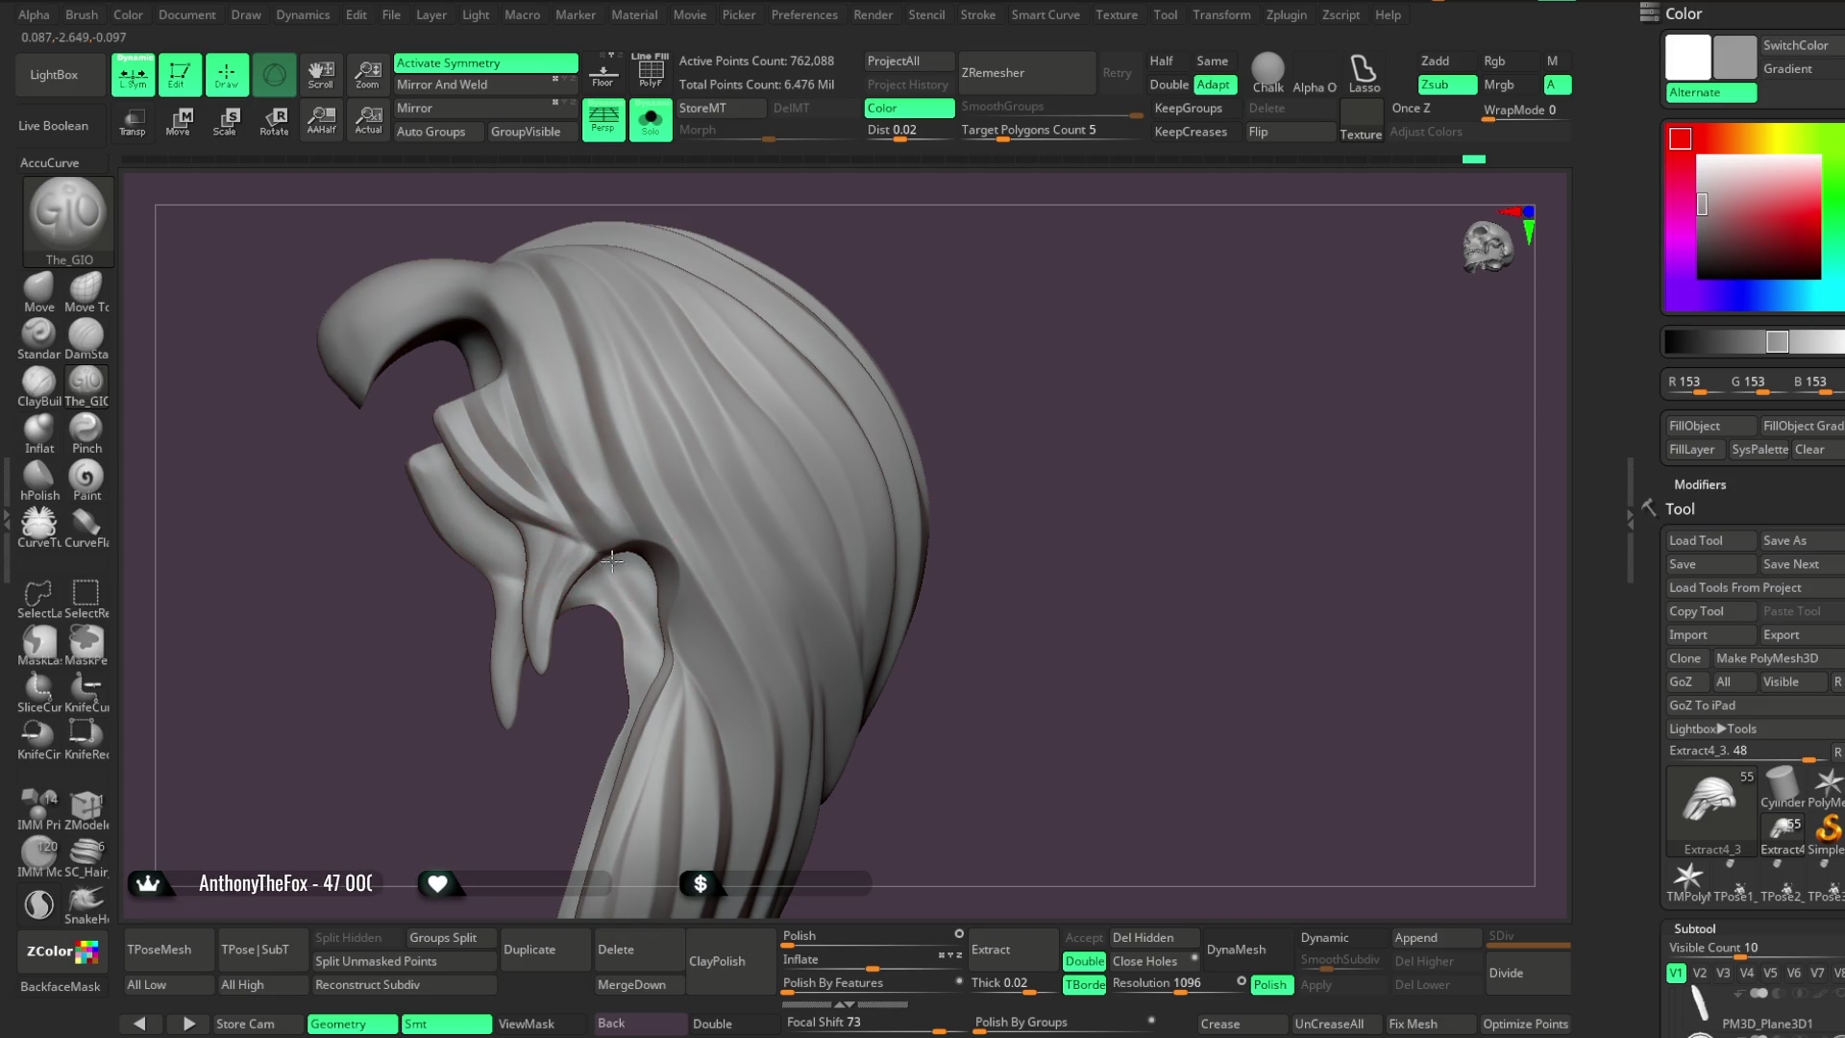
pyautogui.moveTo(931, 384)
pyautogui.mouseDown()
pyautogui.moveTo(963, 337)
pyautogui.moveTo(1022, 375)
pyautogui.moveTo(988, 407)
pyautogui.moveTo(1002, 451)
pyautogui.mouseUp()
# Turn Solo off and orbit to the back of the head and horns
pyautogui.click(650, 121)
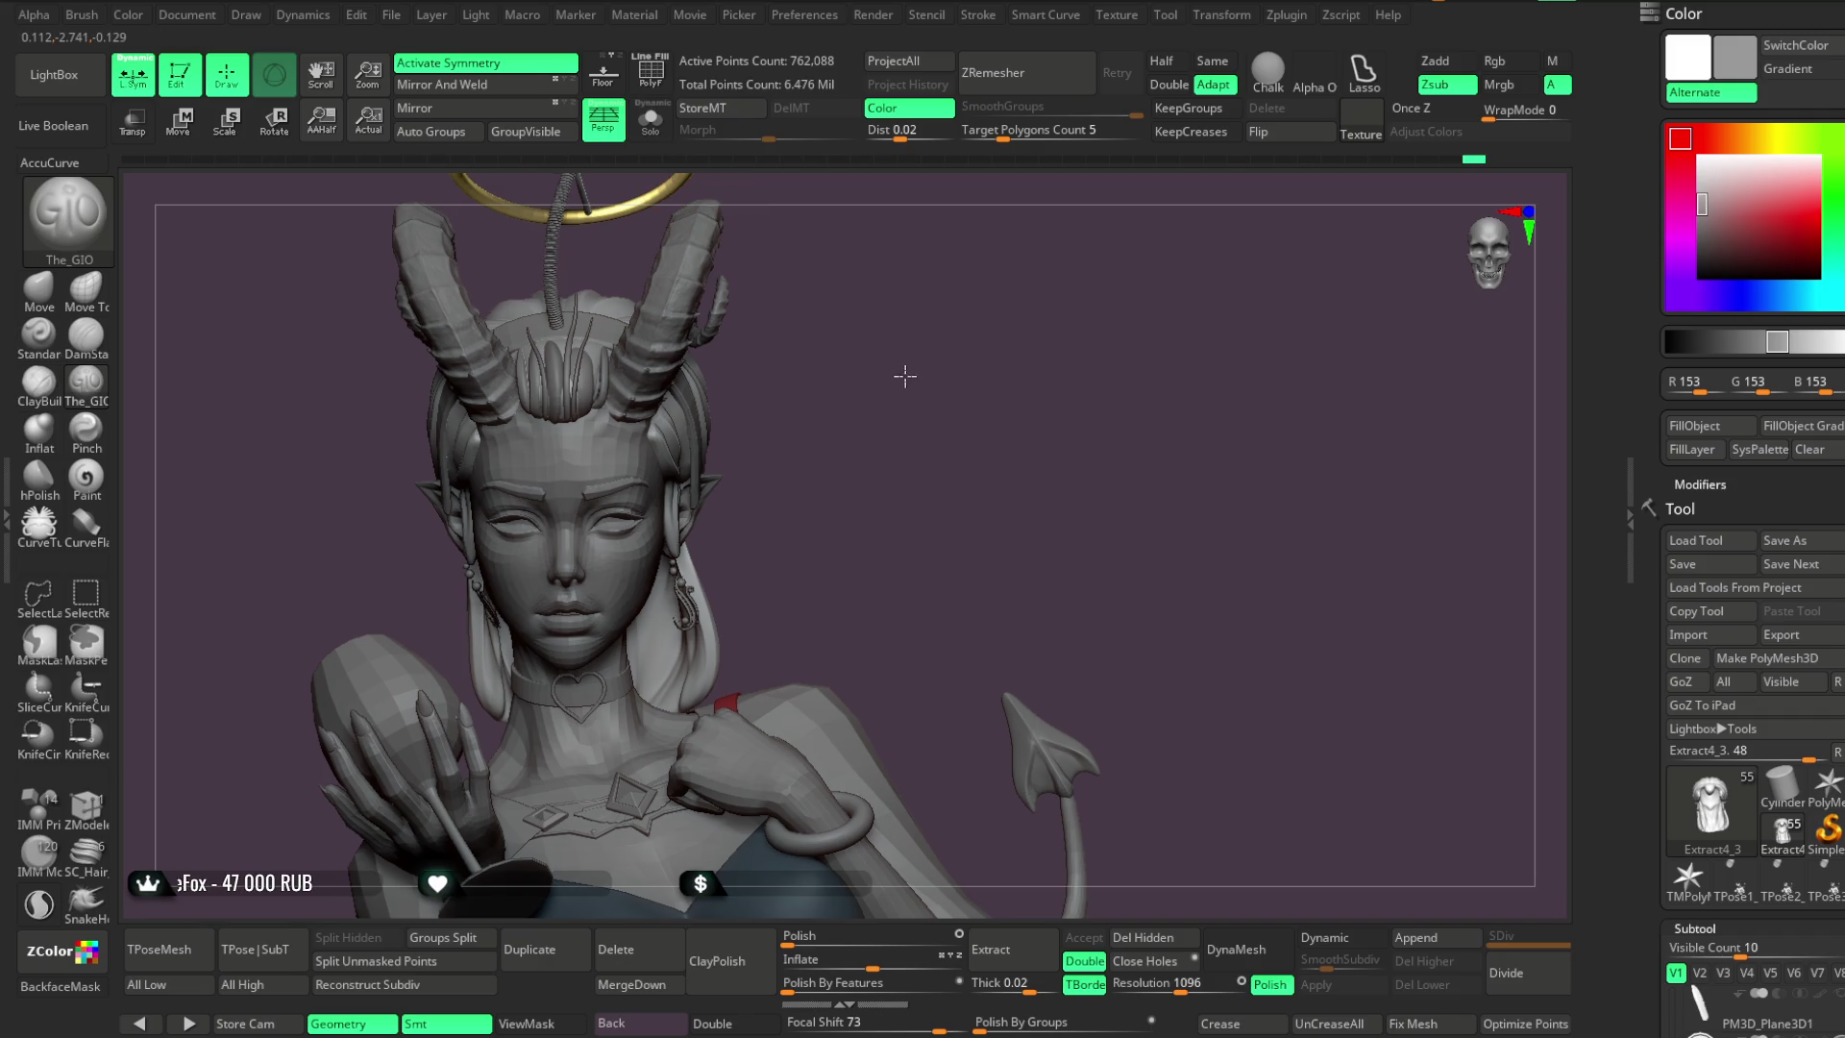
pyautogui.moveTo(917, 371)
pyautogui.mouseDown()
pyautogui.moveTo(1075, 255)
pyautogui.moveTo(1021, 279)
pyautogui.moveTo(1077, 282)
pyautogui.moveTo(1018, 329)
pyautogui.moveTo(975, 428)
pyautogui.moveTo(1001, 362)
pyautogui.moveTo(856, 362)
pyautogui.moveTo(939, 557)
pyautogui.moveTo(824, 426)
pyautogui.mouseUp()
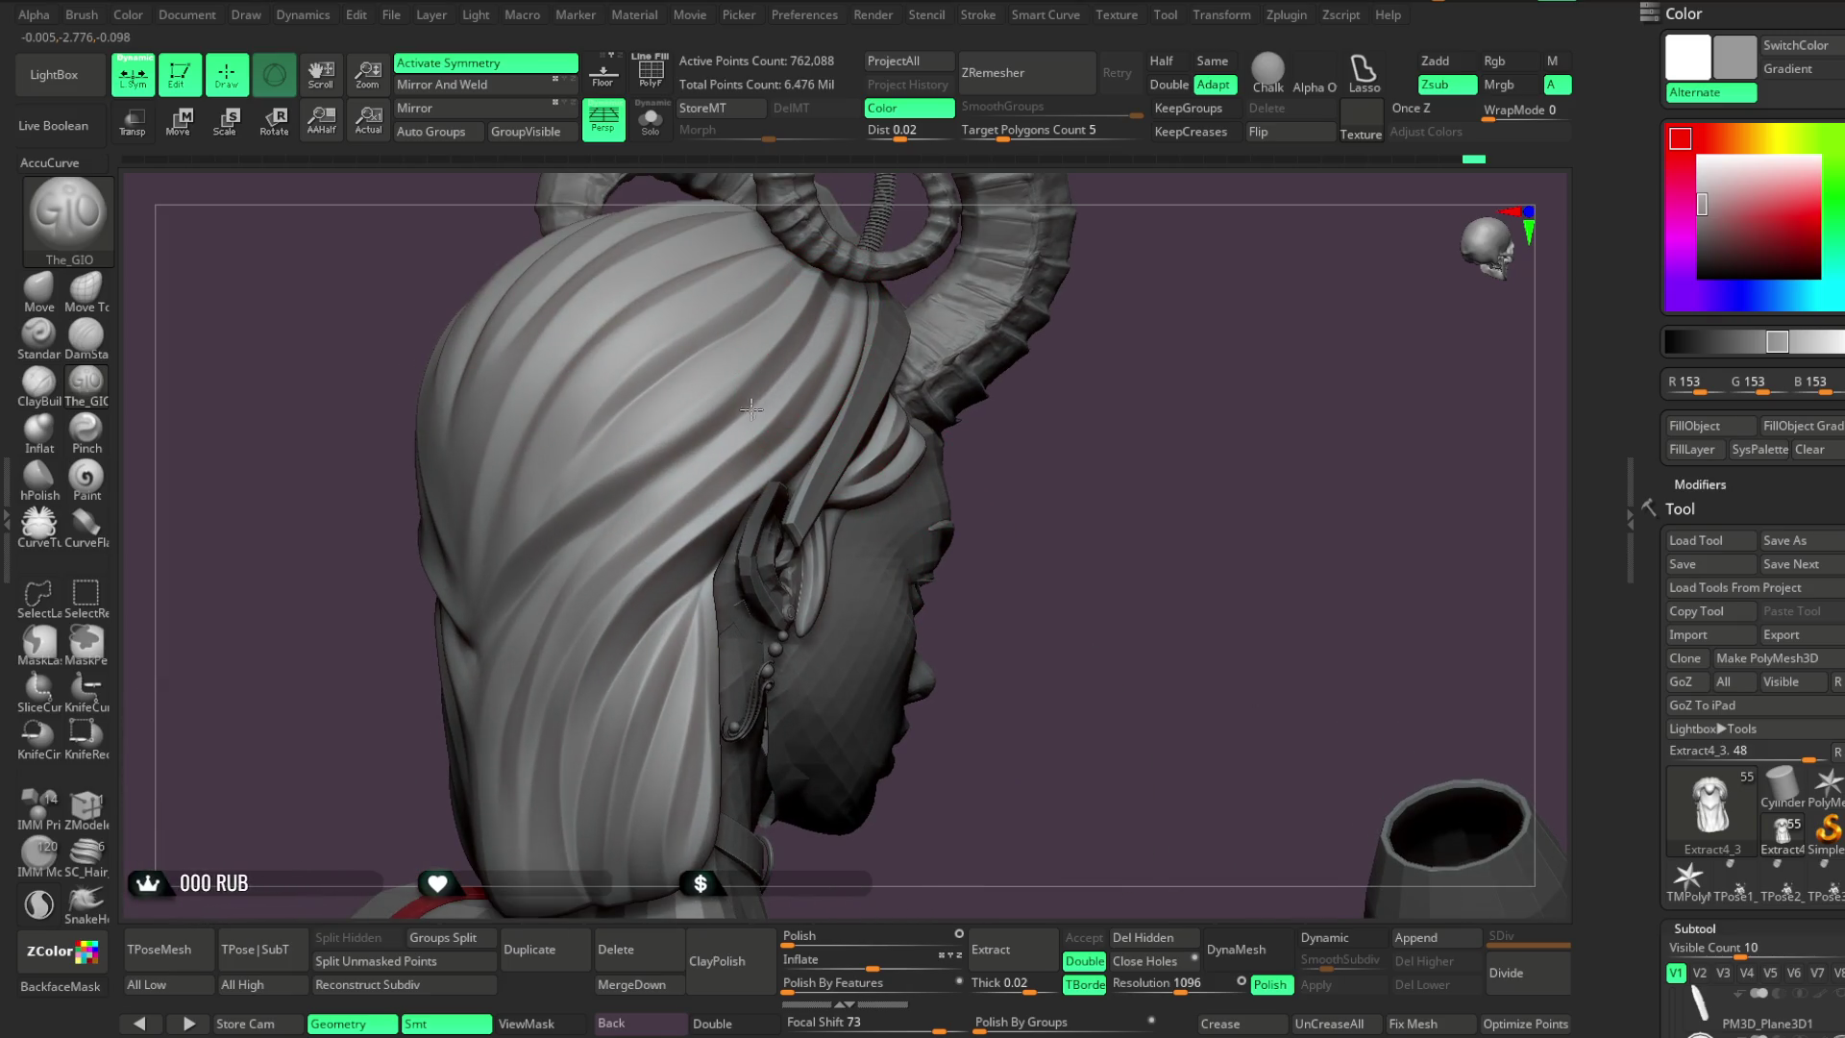
pyautogui.moveTo(1041, 465); pyautogui.dragTo(1017, 342)
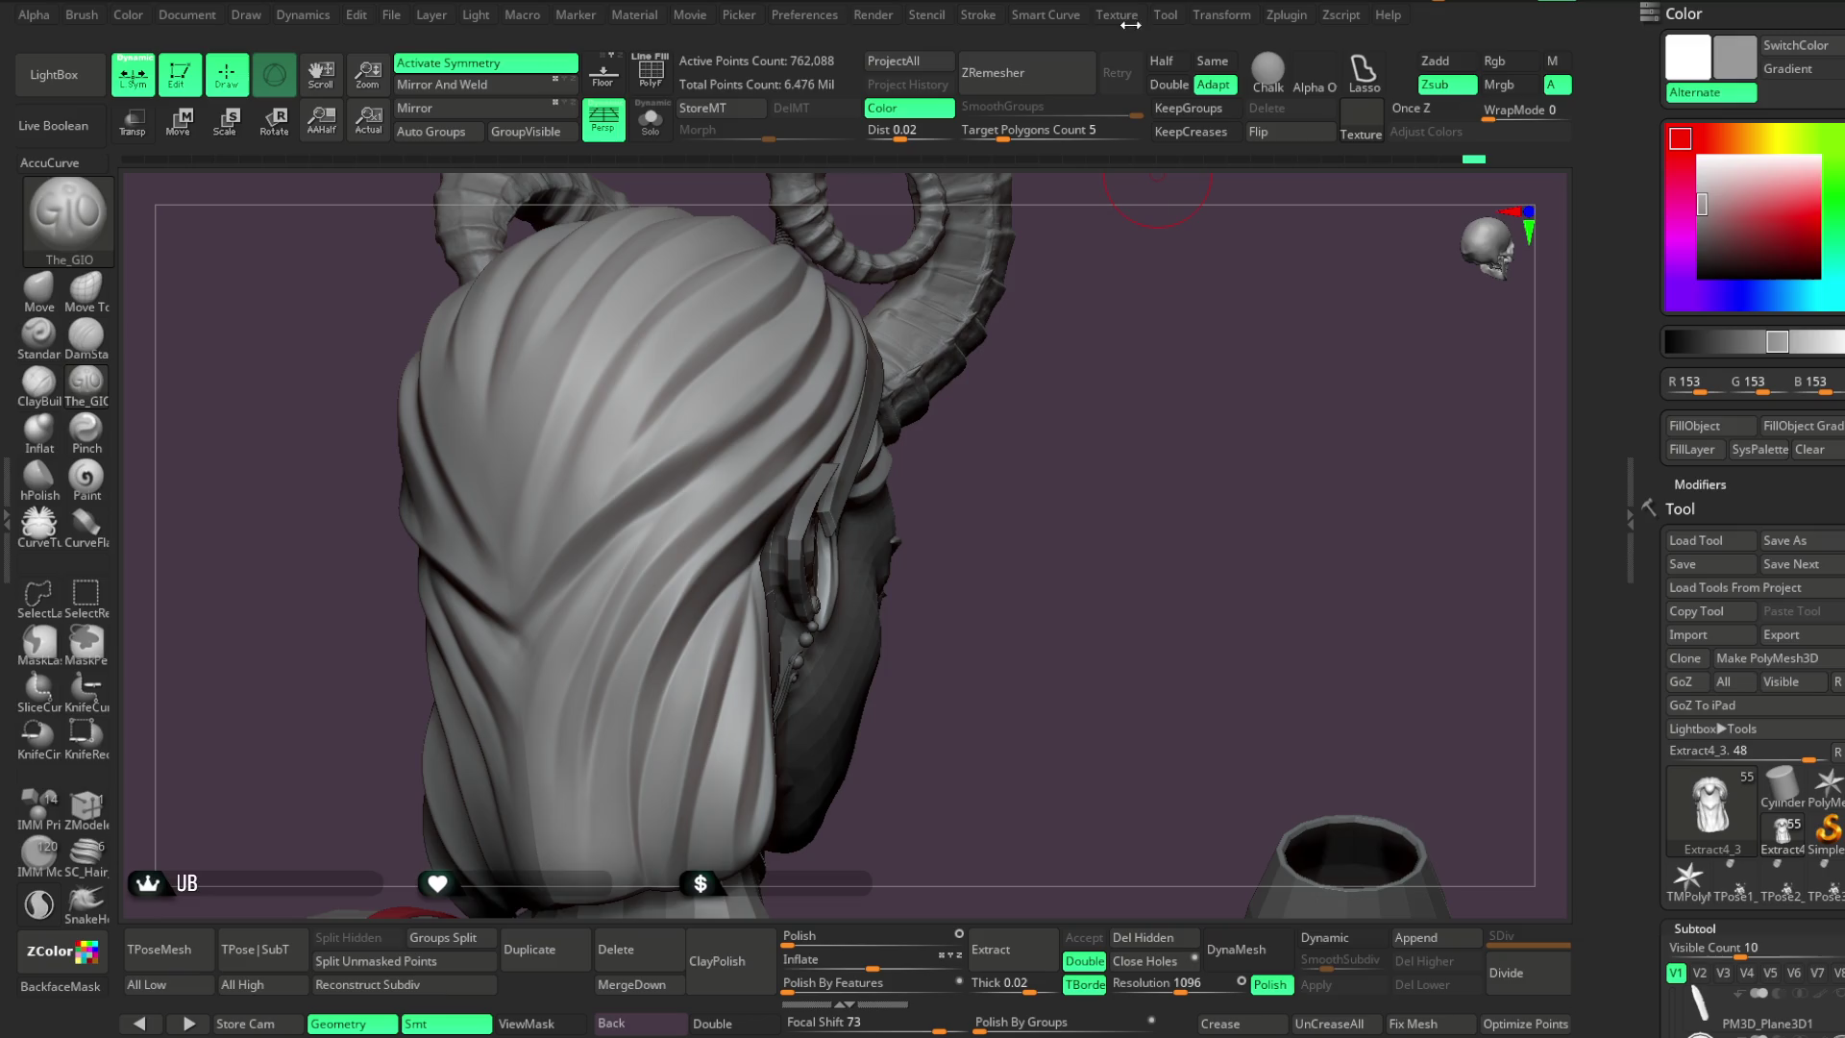
# Expand Lazy Mouse in the Stroke menu, then orbit around the hair and horns
pyautogui.click(989, 16)
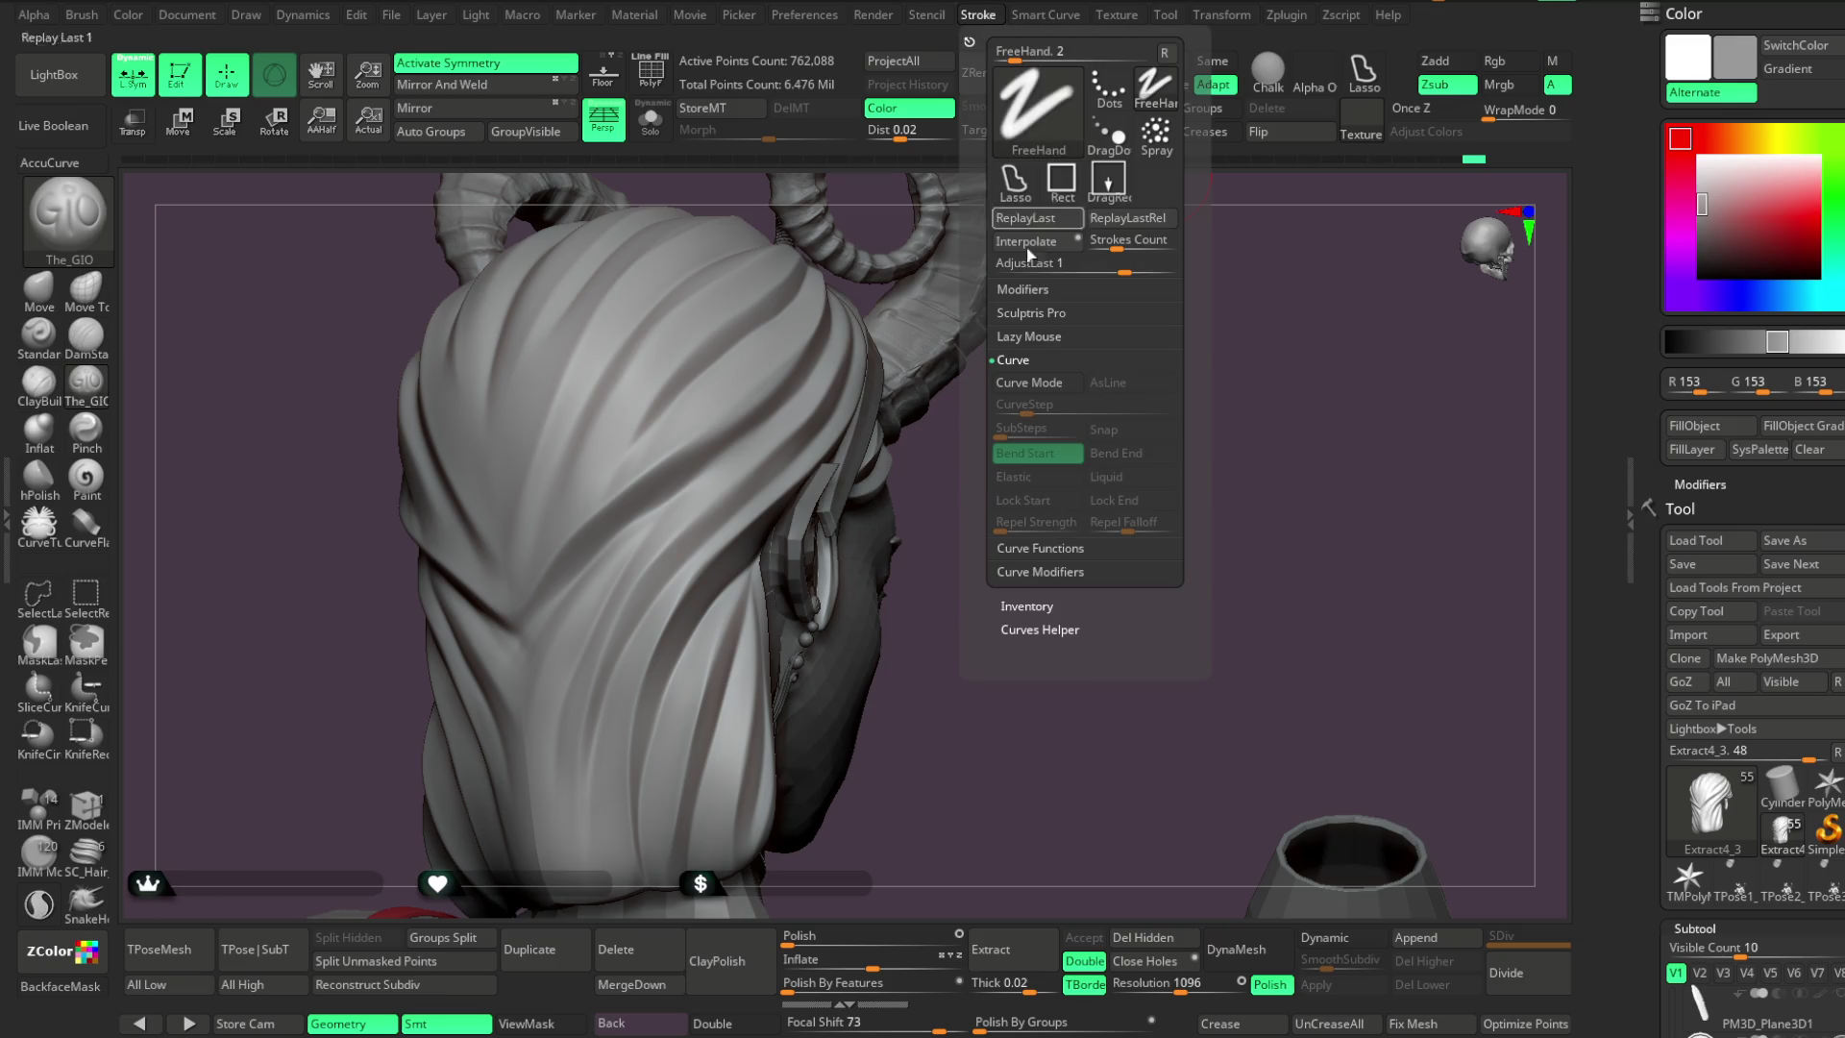
pyautogui.click(1016, 338)
pyautogui.moveTo(971, 672); pyautogui.dragTo(836, 375)
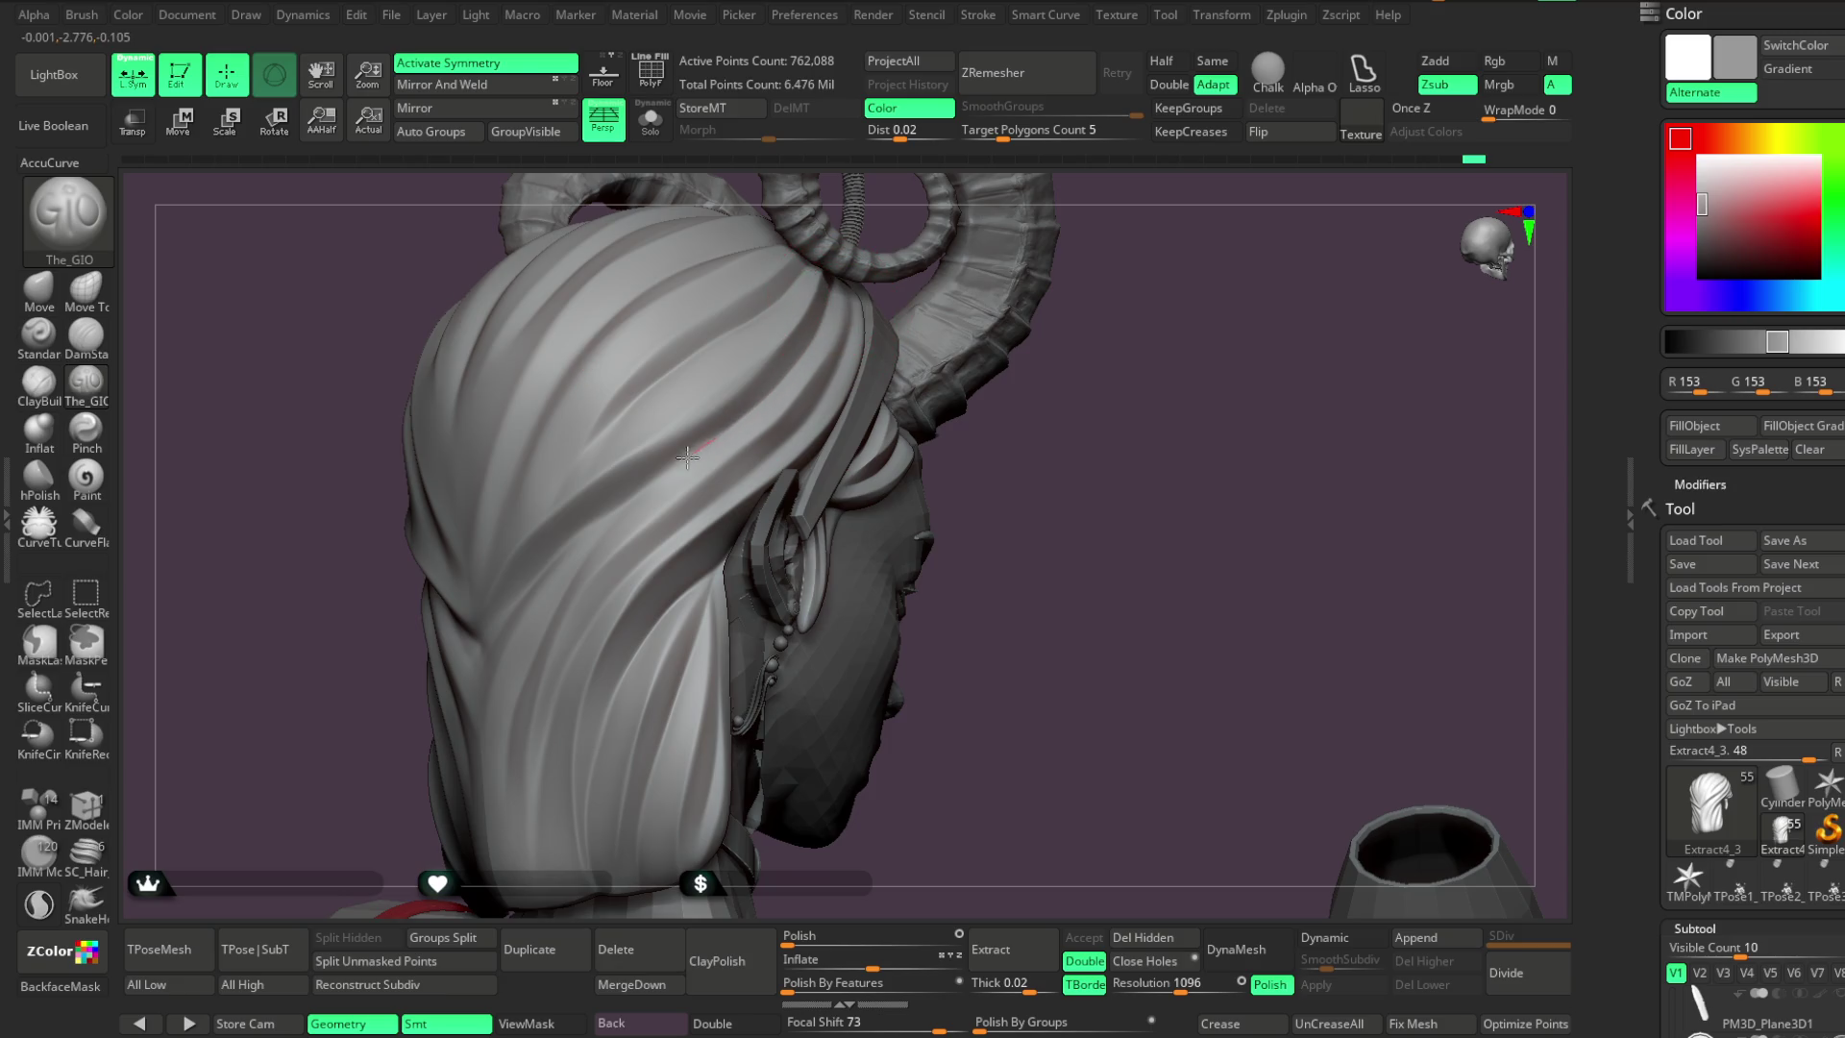
pyautogui.moveTo(677, 499); pyautogui.dragTo(769, 384)
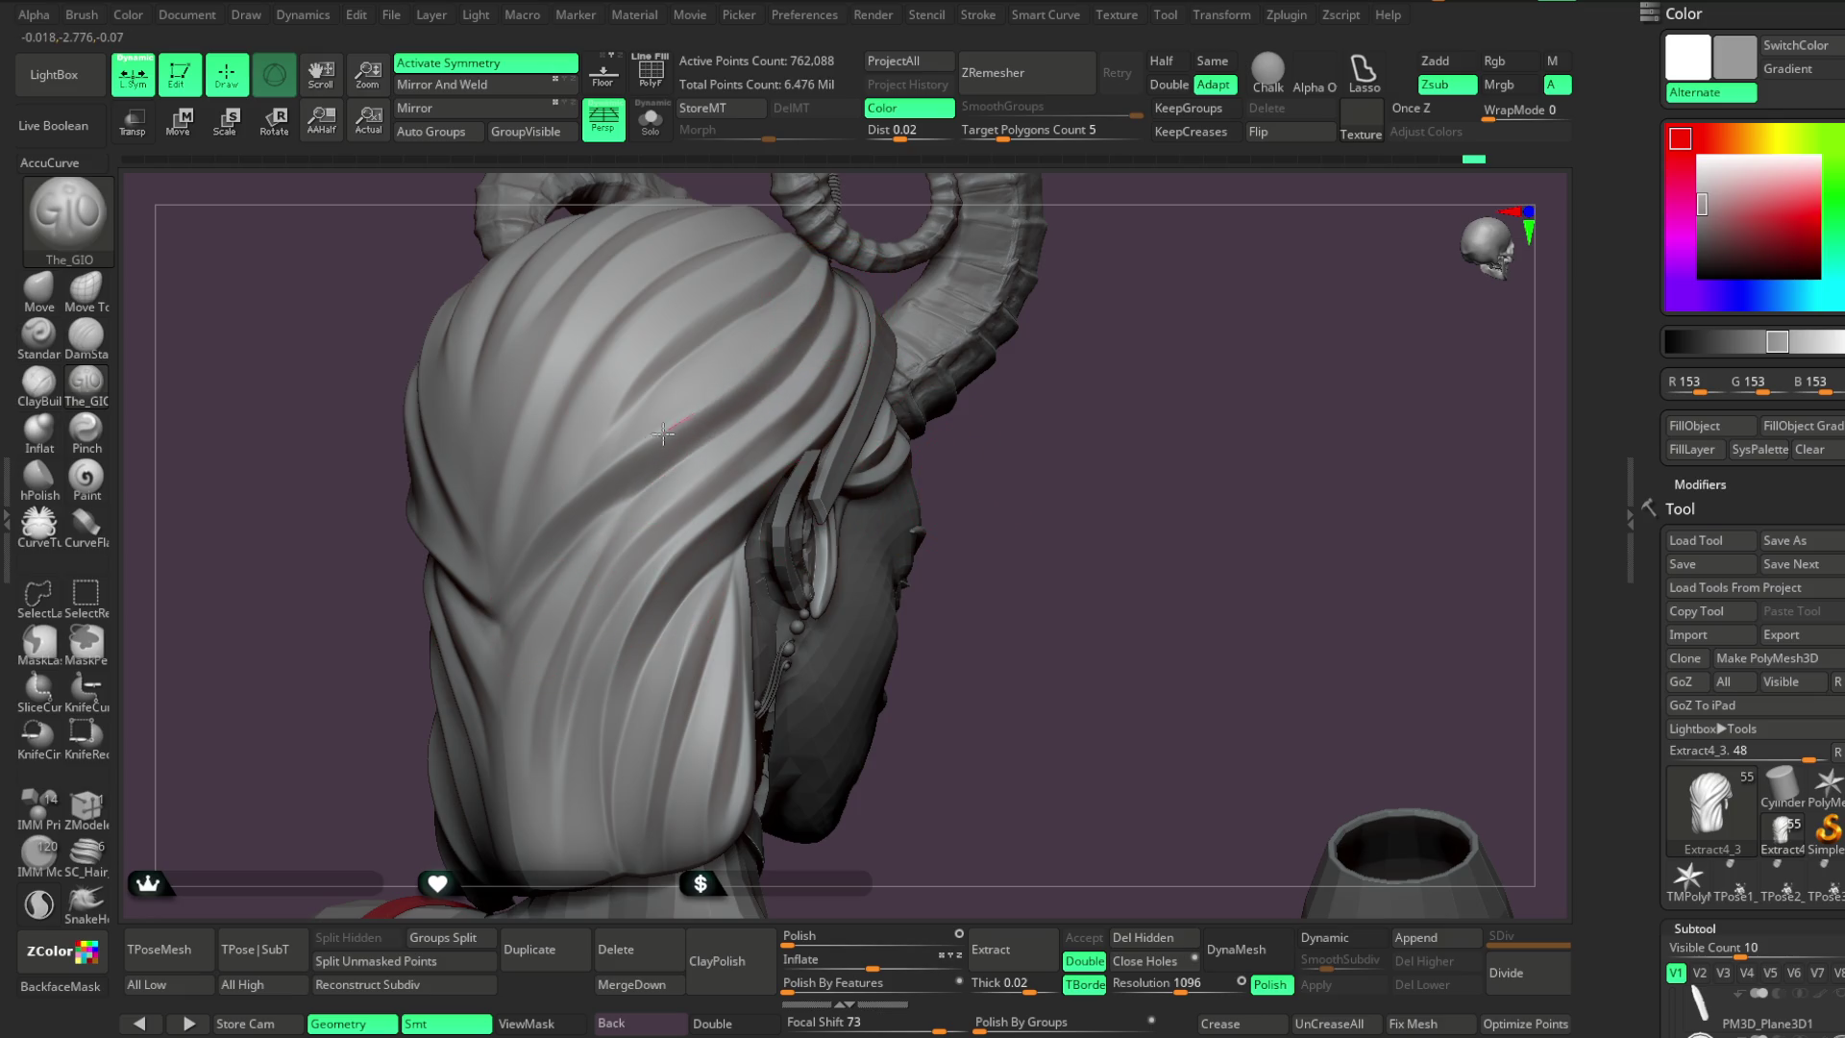
pyautogui.moveTo(873, 494); pyautogui.dragTo(783, 506)
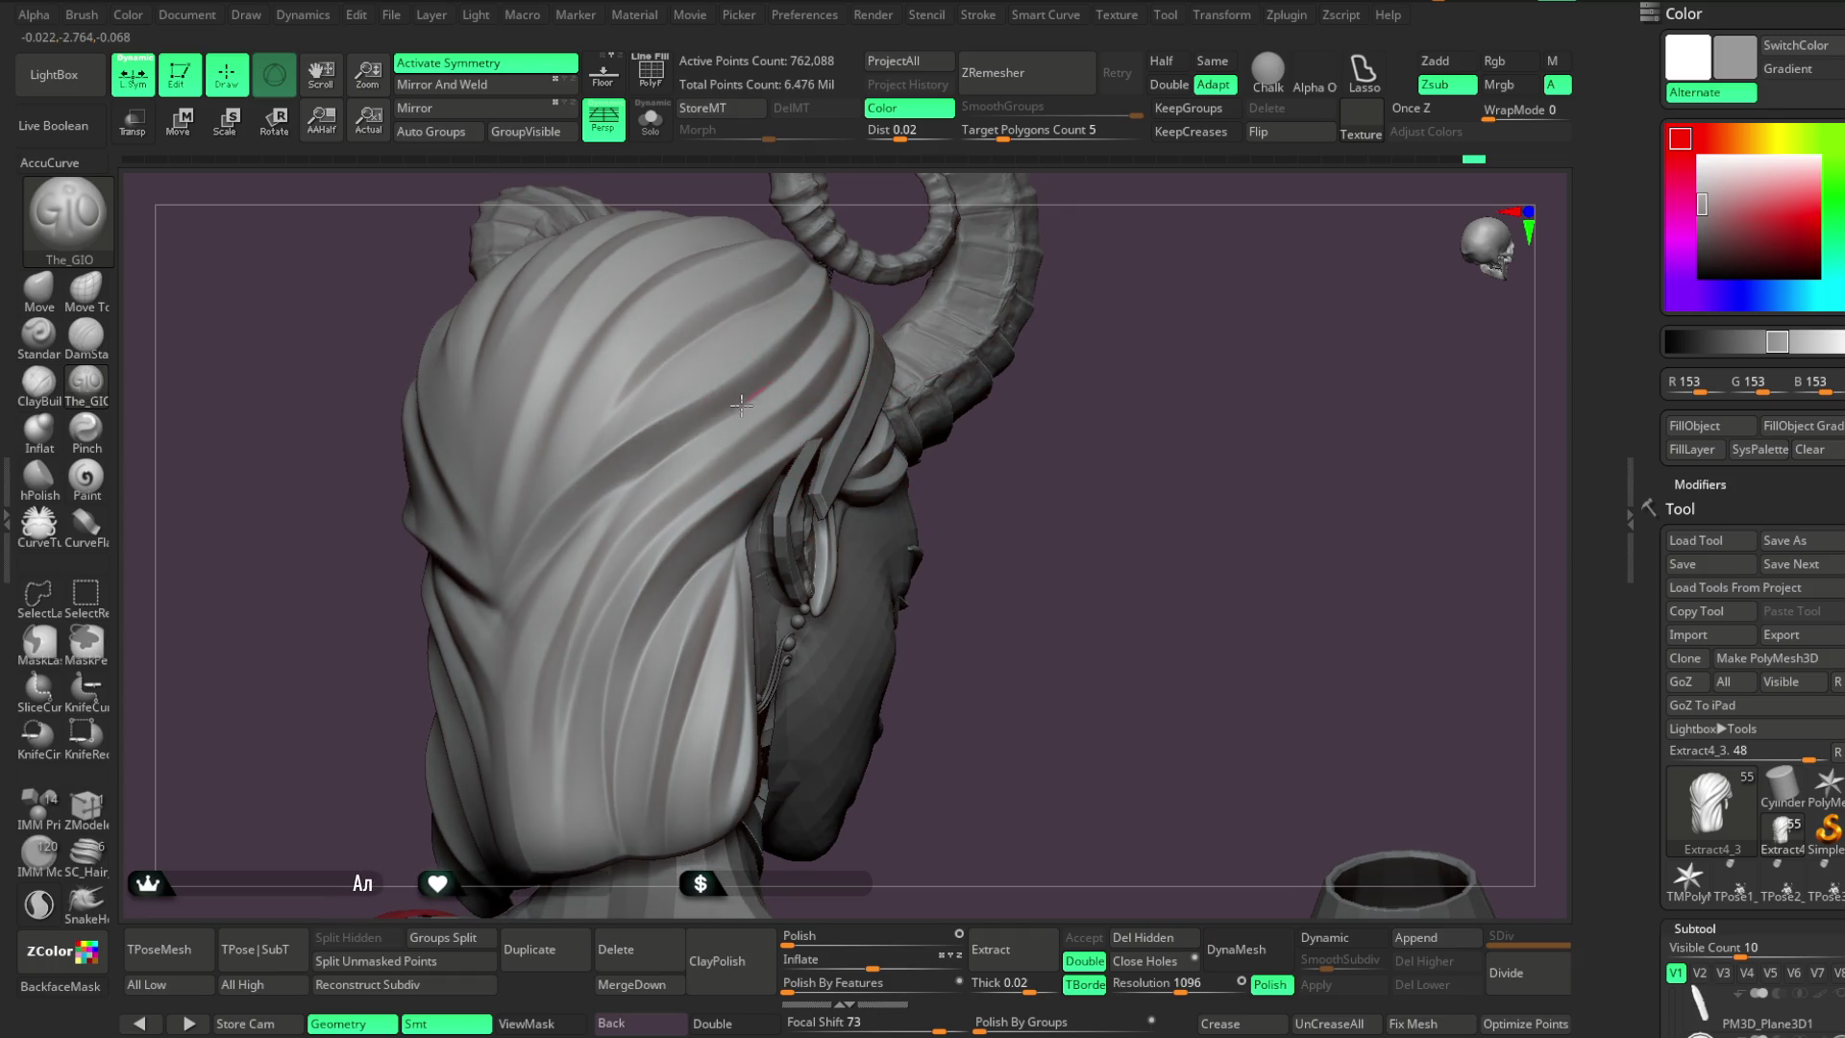
# Orbit the full character to a side profile with face and ear, then solo the hair subtool
pyautogui.moveTo(961, 475)
pyautogui.mouseDown()
pyautogui.moveTo(1013, 474)
pyautogui.moveTo(912, 461)
pyautogui.mouseUp()
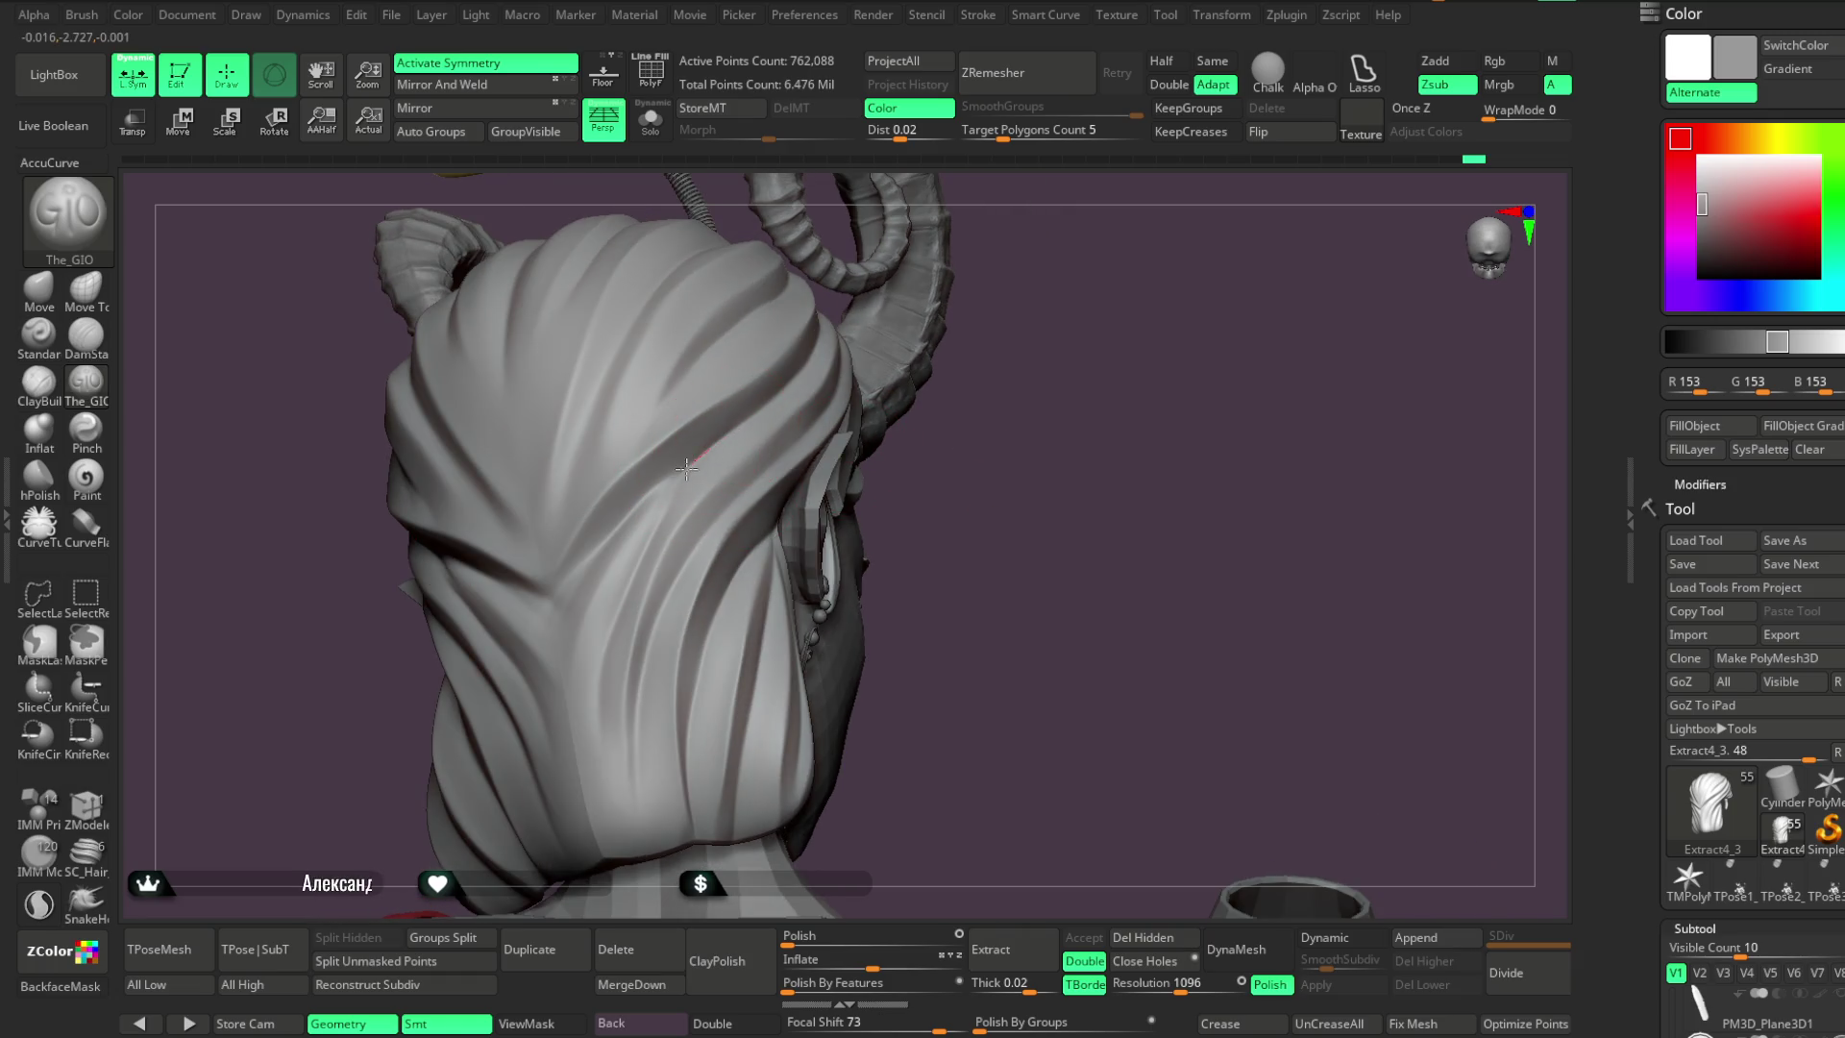
pyautogui.moveTo(576, 576); pyautogui.dragTo(741, 412, button='right')
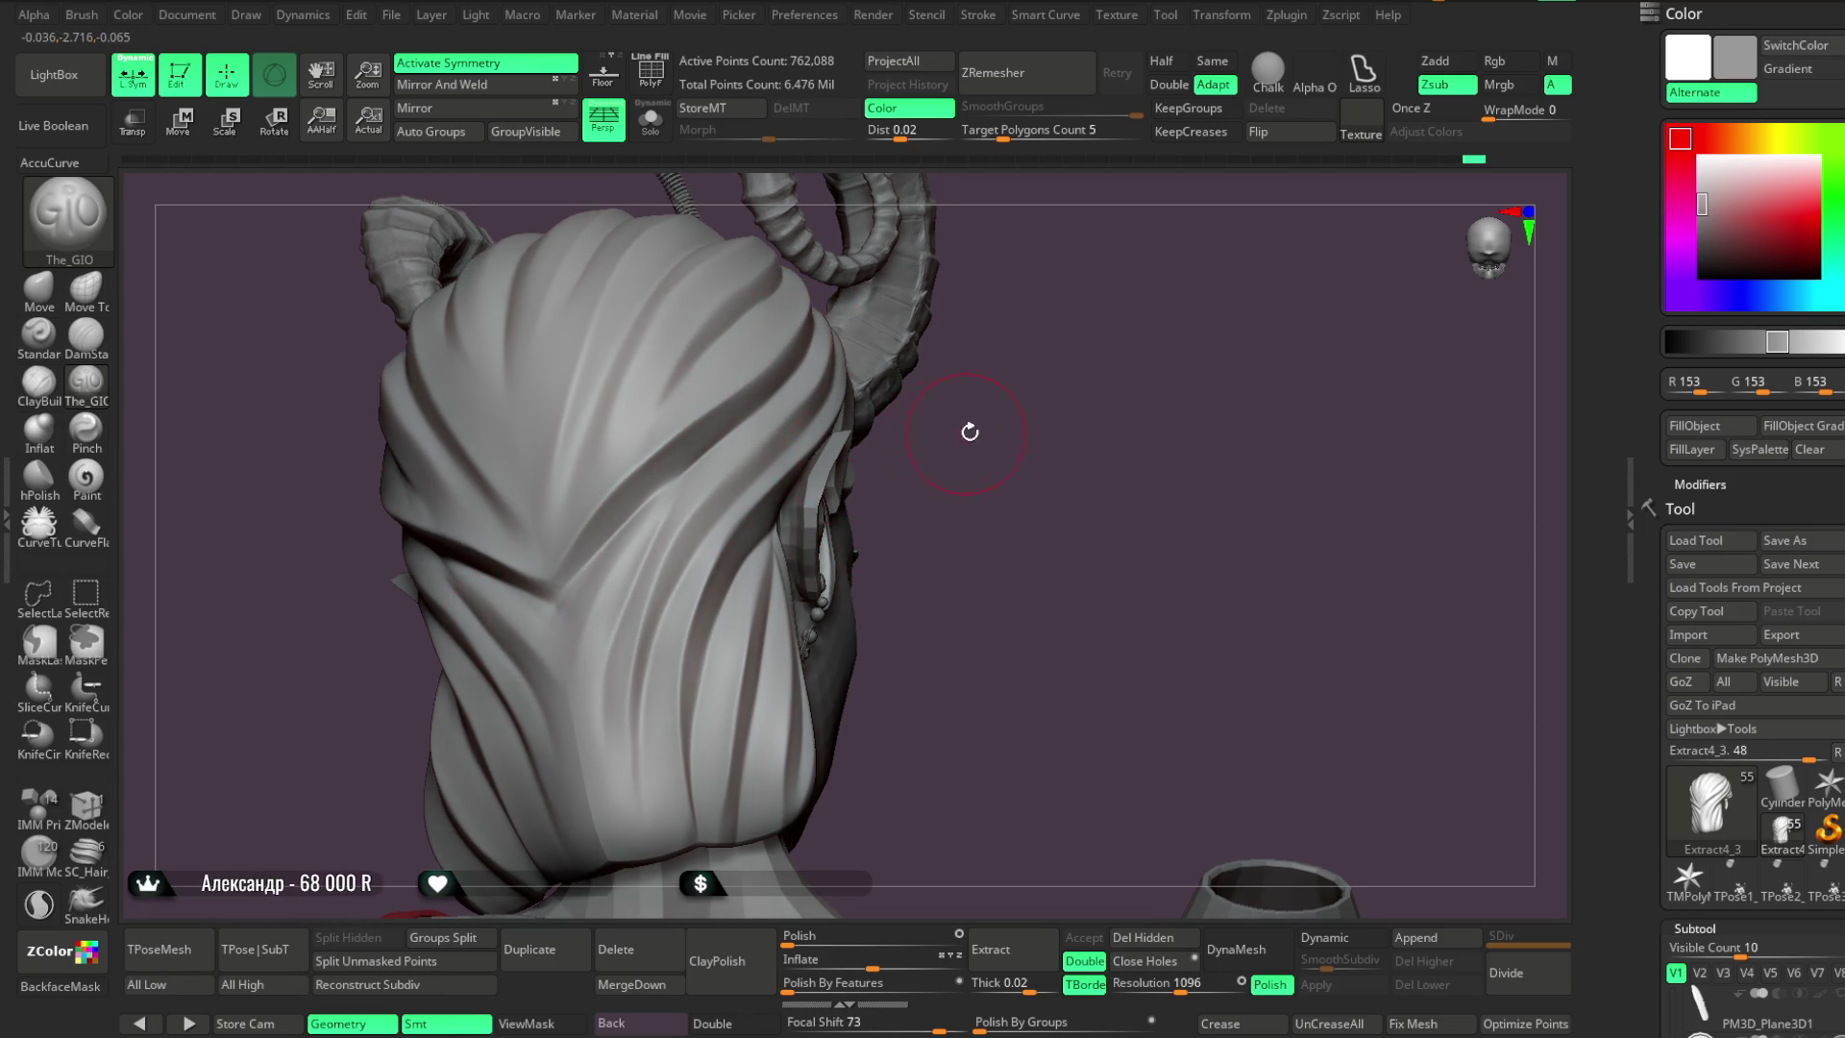
pyautogui.moveTo(963, 428); pyautogui.dragTo(942, 441)
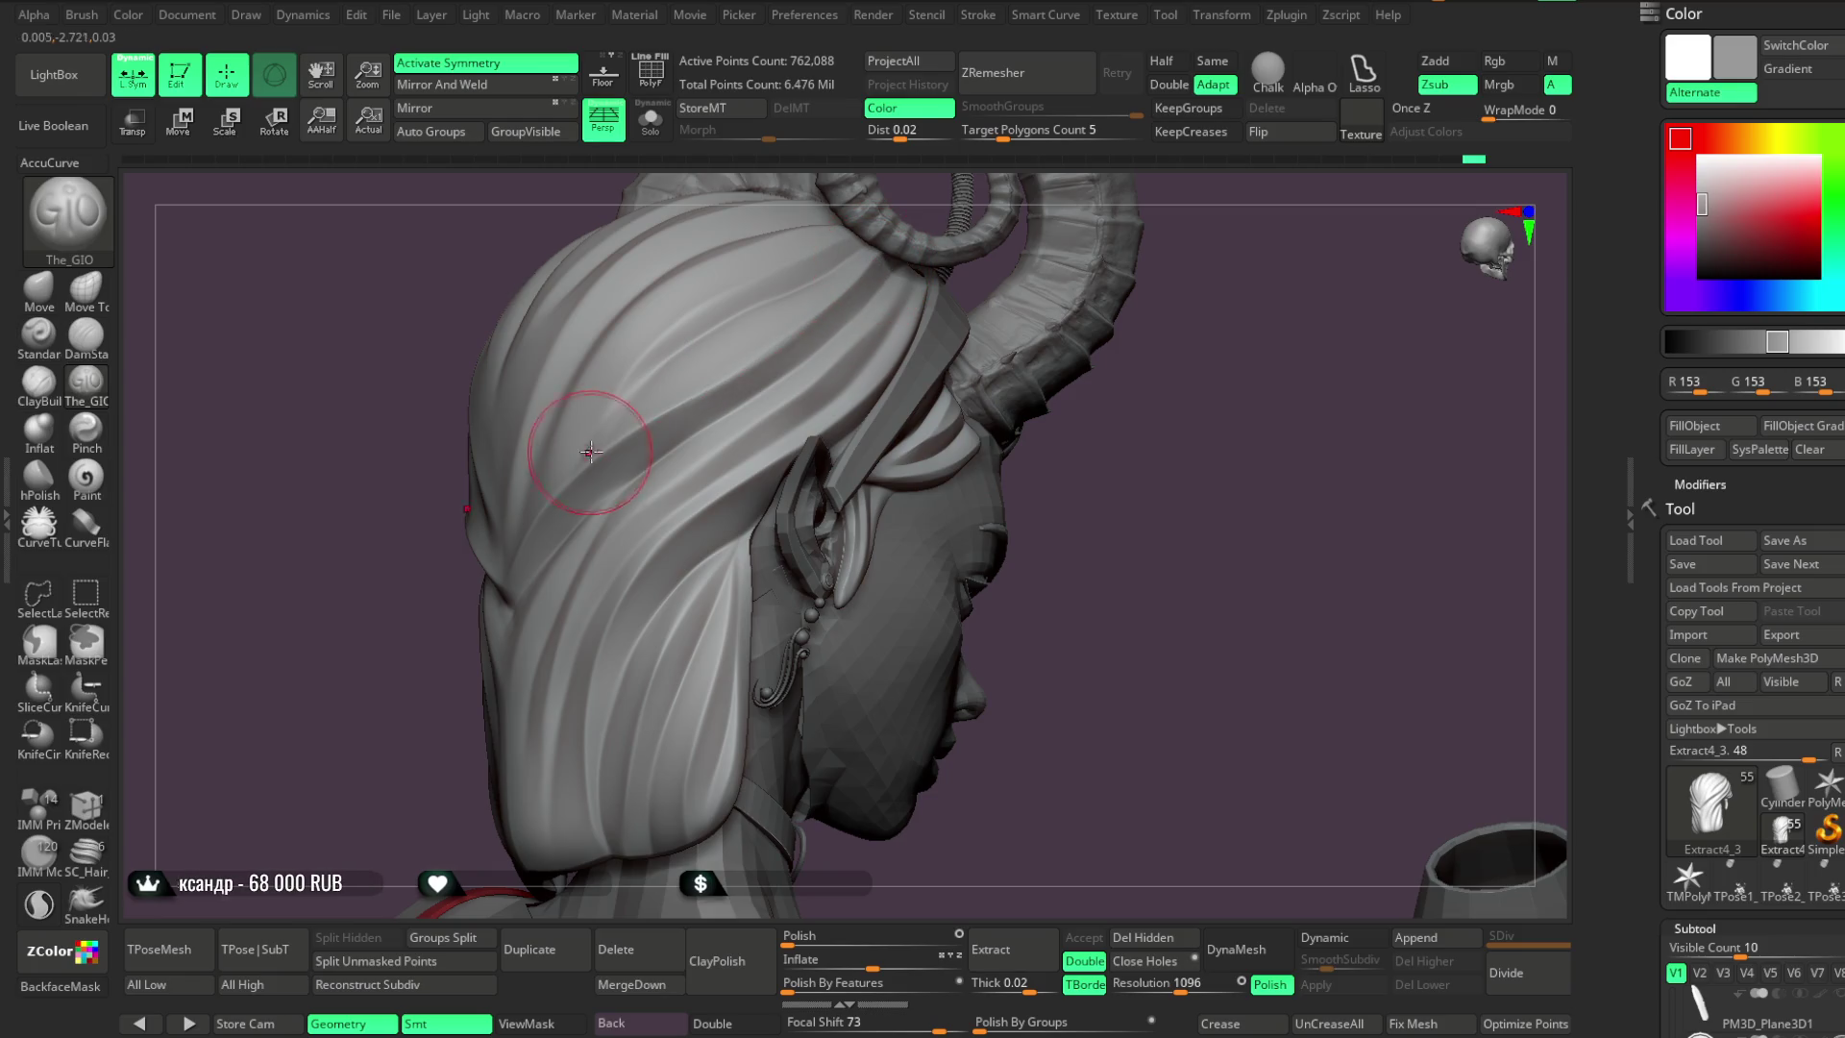
pyautogui.moveTo(1038, 445); pyautogui.dragTo(778, 283, button='right')
pyautogui.click(650, 119)
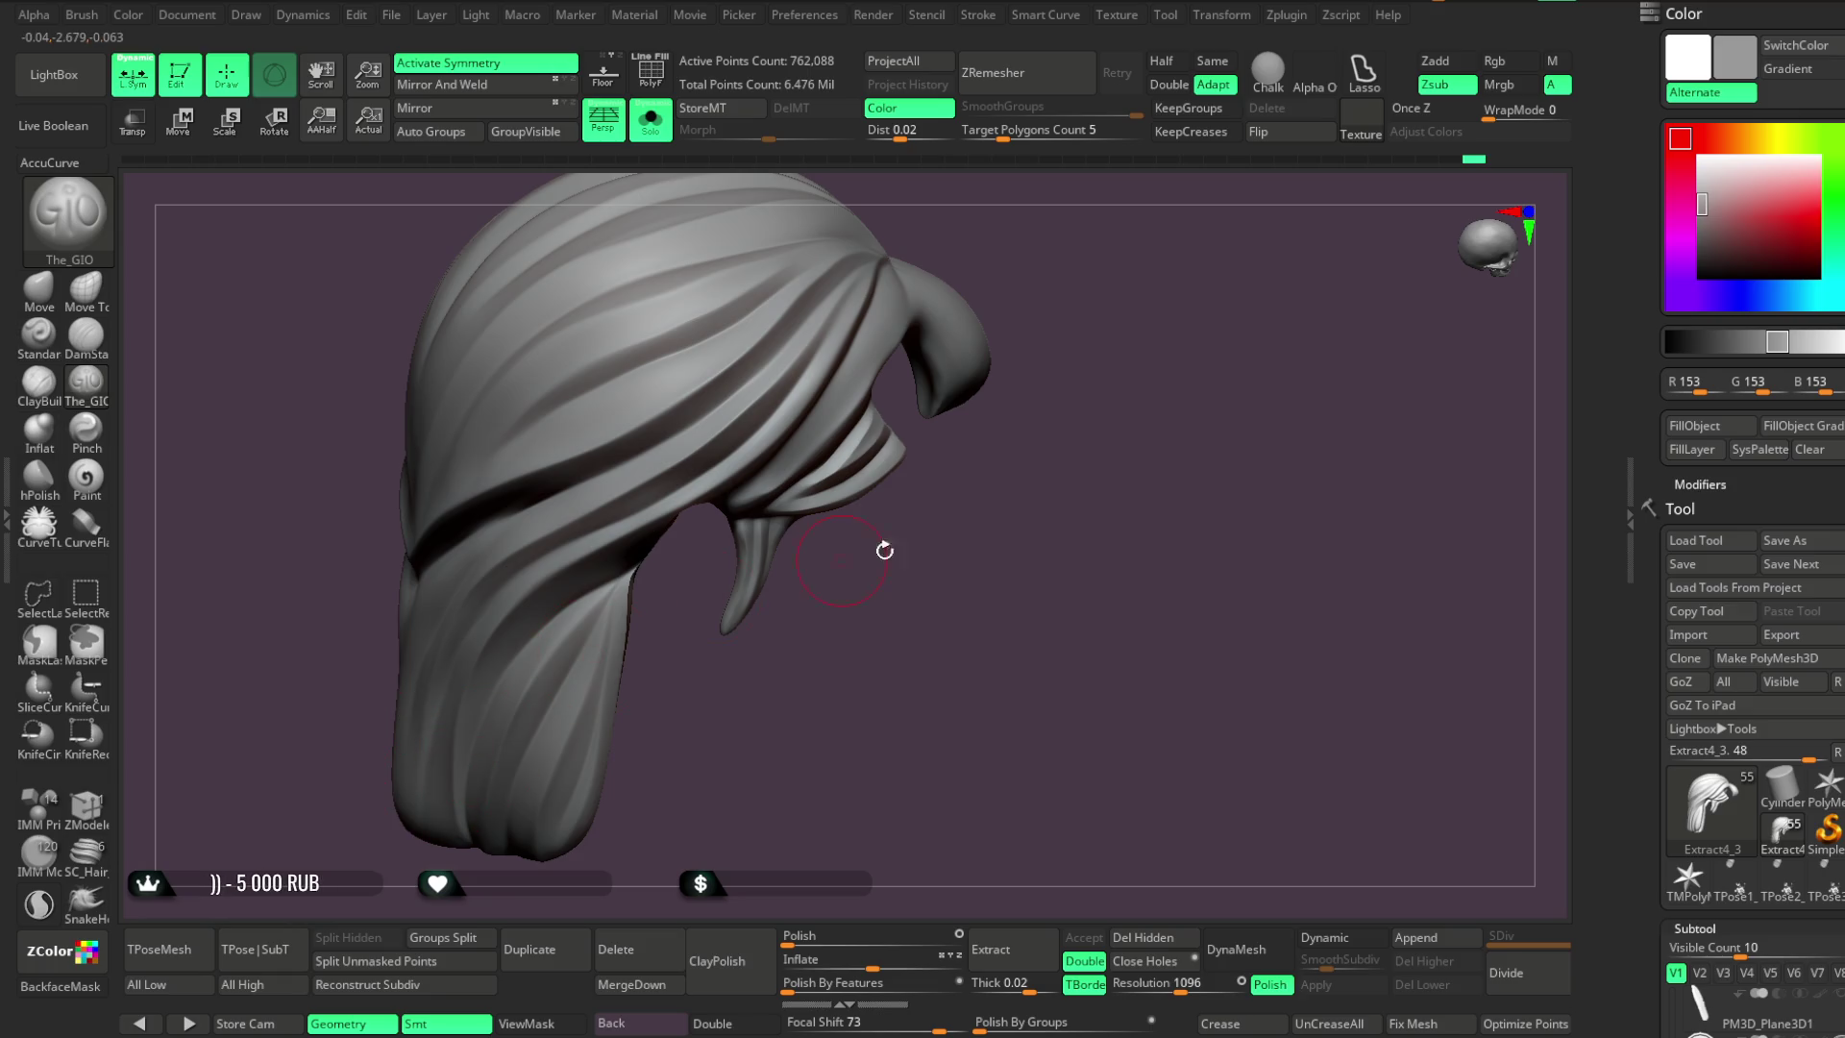
# Orbit the isolated hair piece to inspect its side and back
pyautogui.moveTo(849, 556); pyautogui.dragTo(894, 365)
pyautogui.moveTo(1034, 233); pyautogui.dragTo(922, 269)
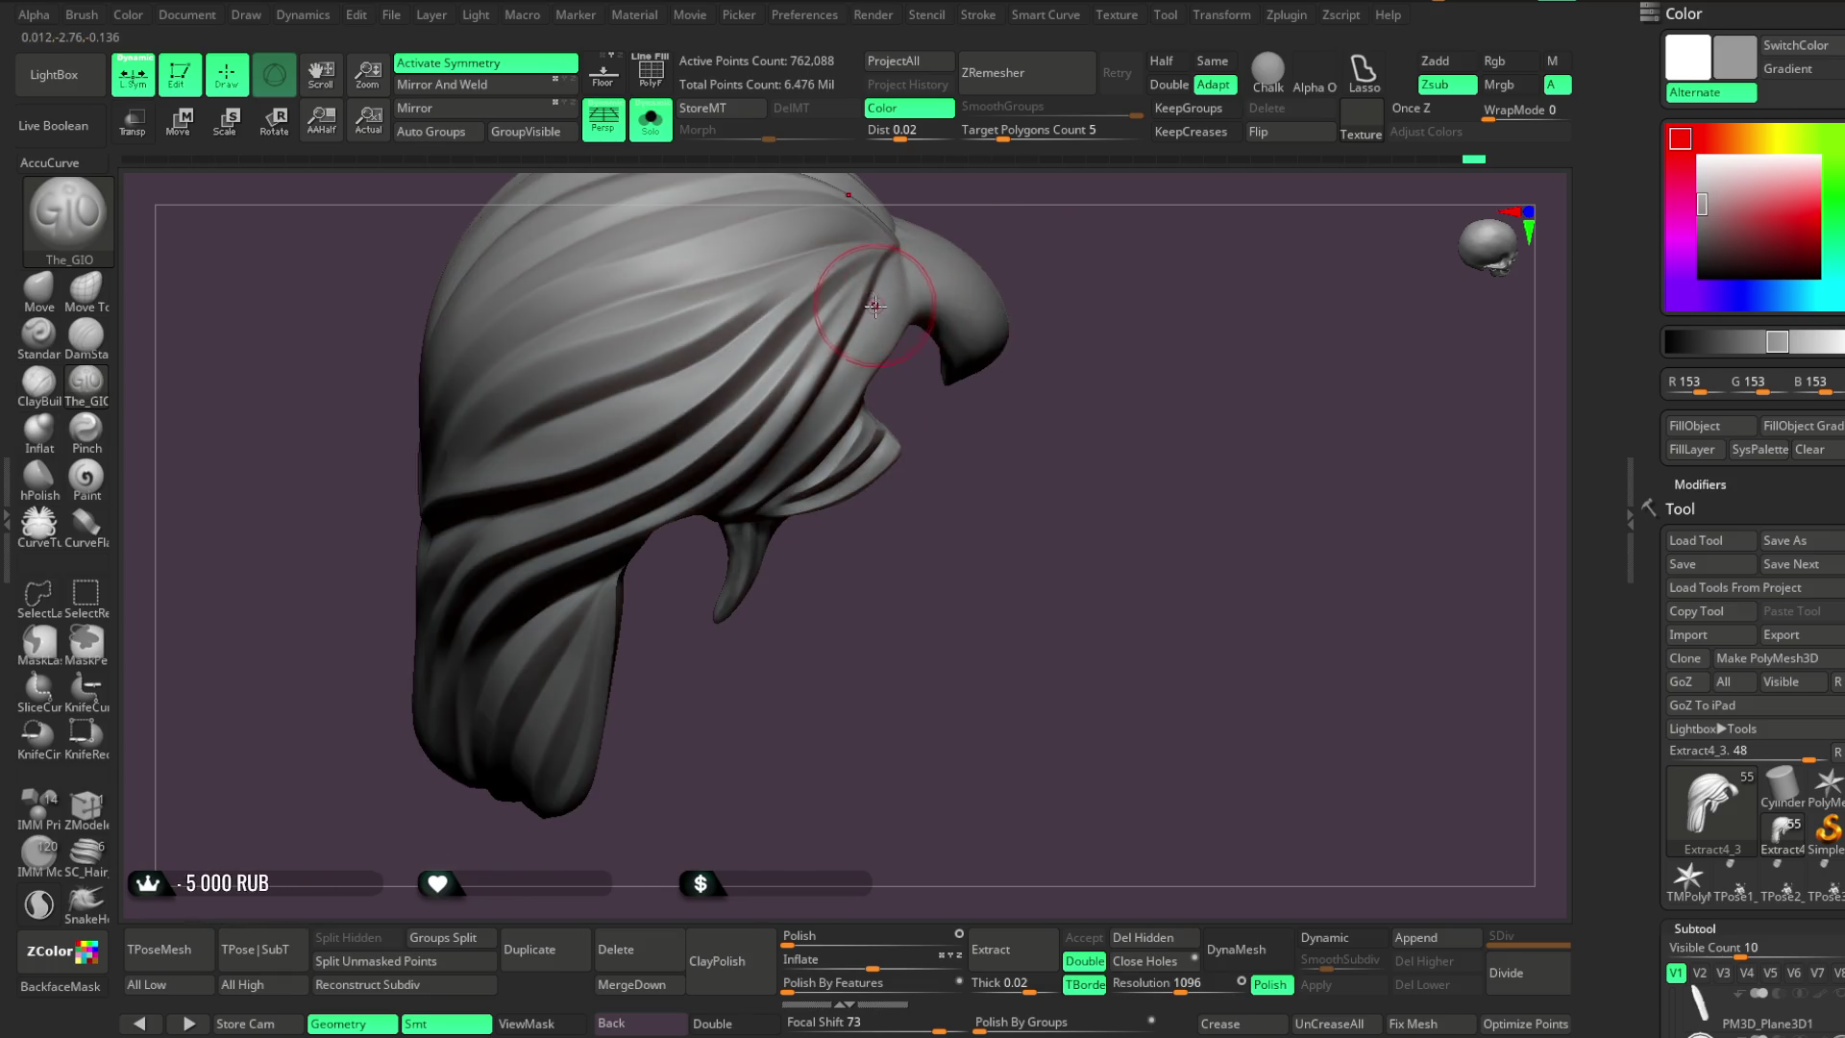
pyautogui.press('space')
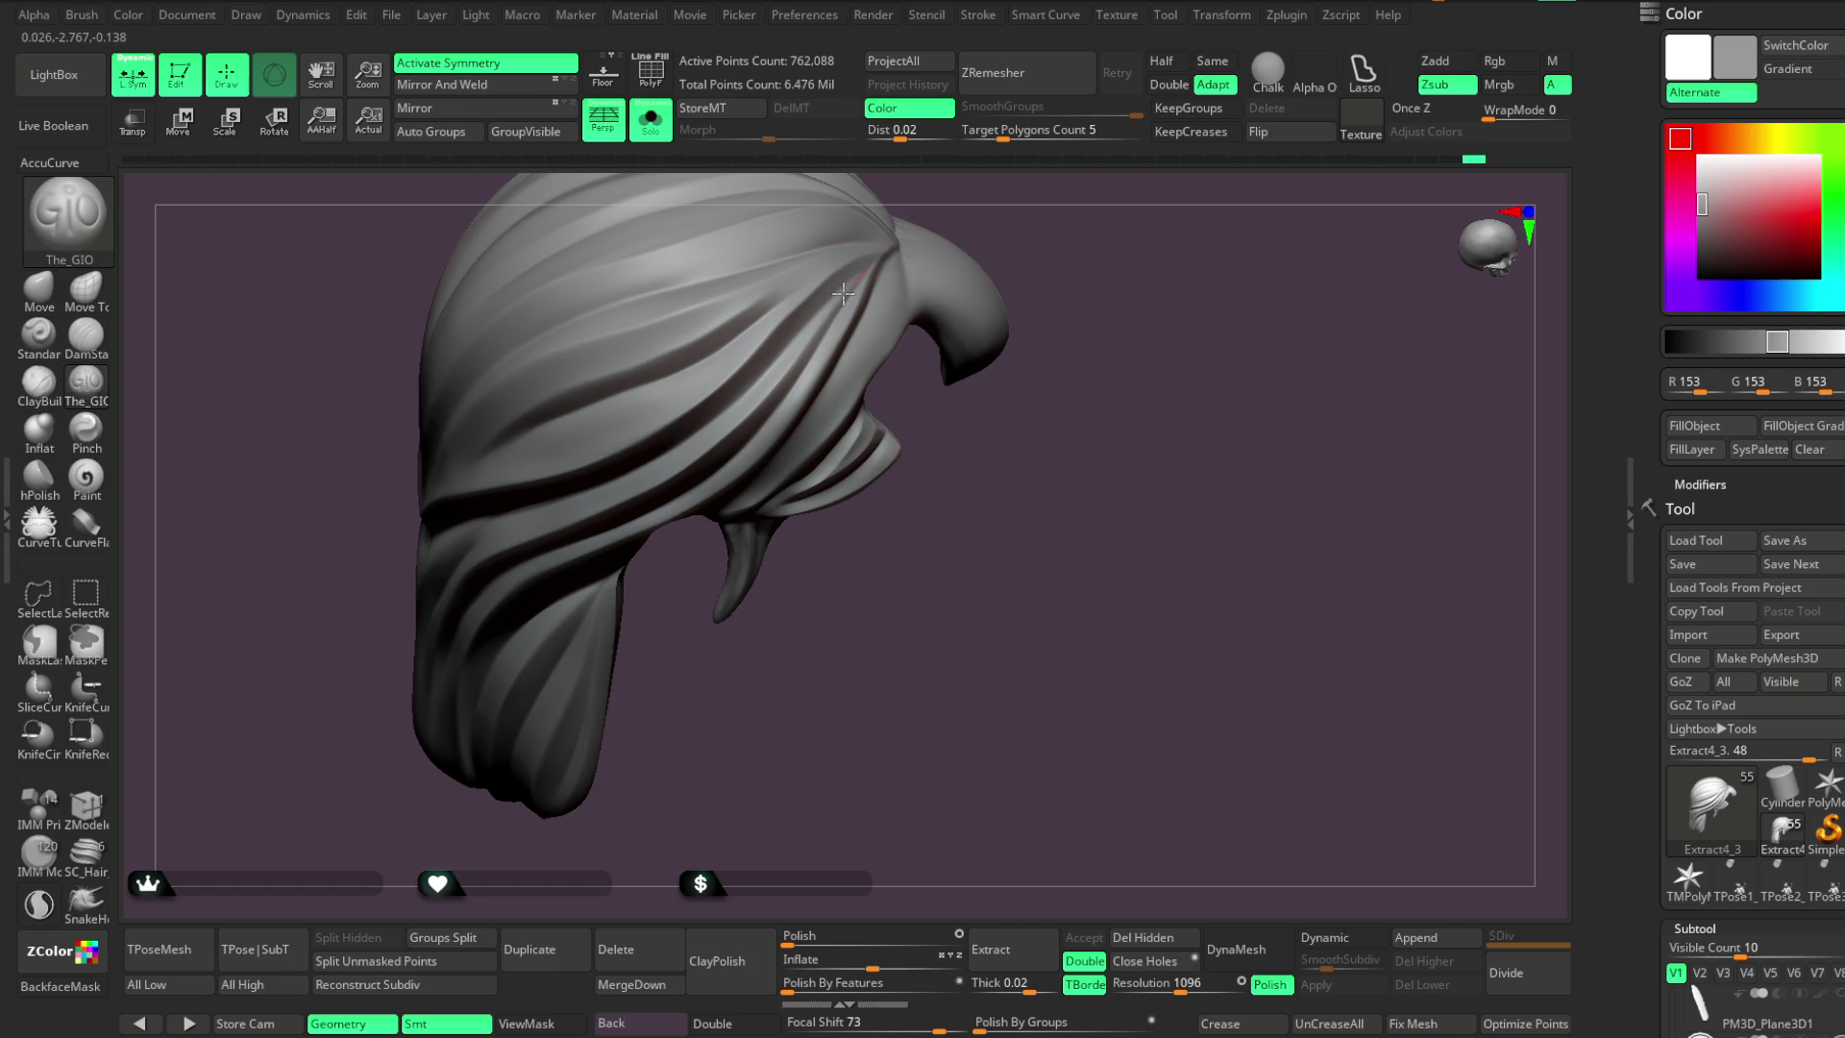
pyautogui.moveTo(677, 547)
pyautogui.mouseDown()
pyautogui.moveTo(844, 671)
pyautogui.moveTo(1029, 272)
pyautogui.moveTo(1054, 259)
pyautogui.moveTo(874, 344)
pyautogui.moveTo(1001, 300)
pyautogui.moveTo(919, 309)
pyautogui.mouseUp()
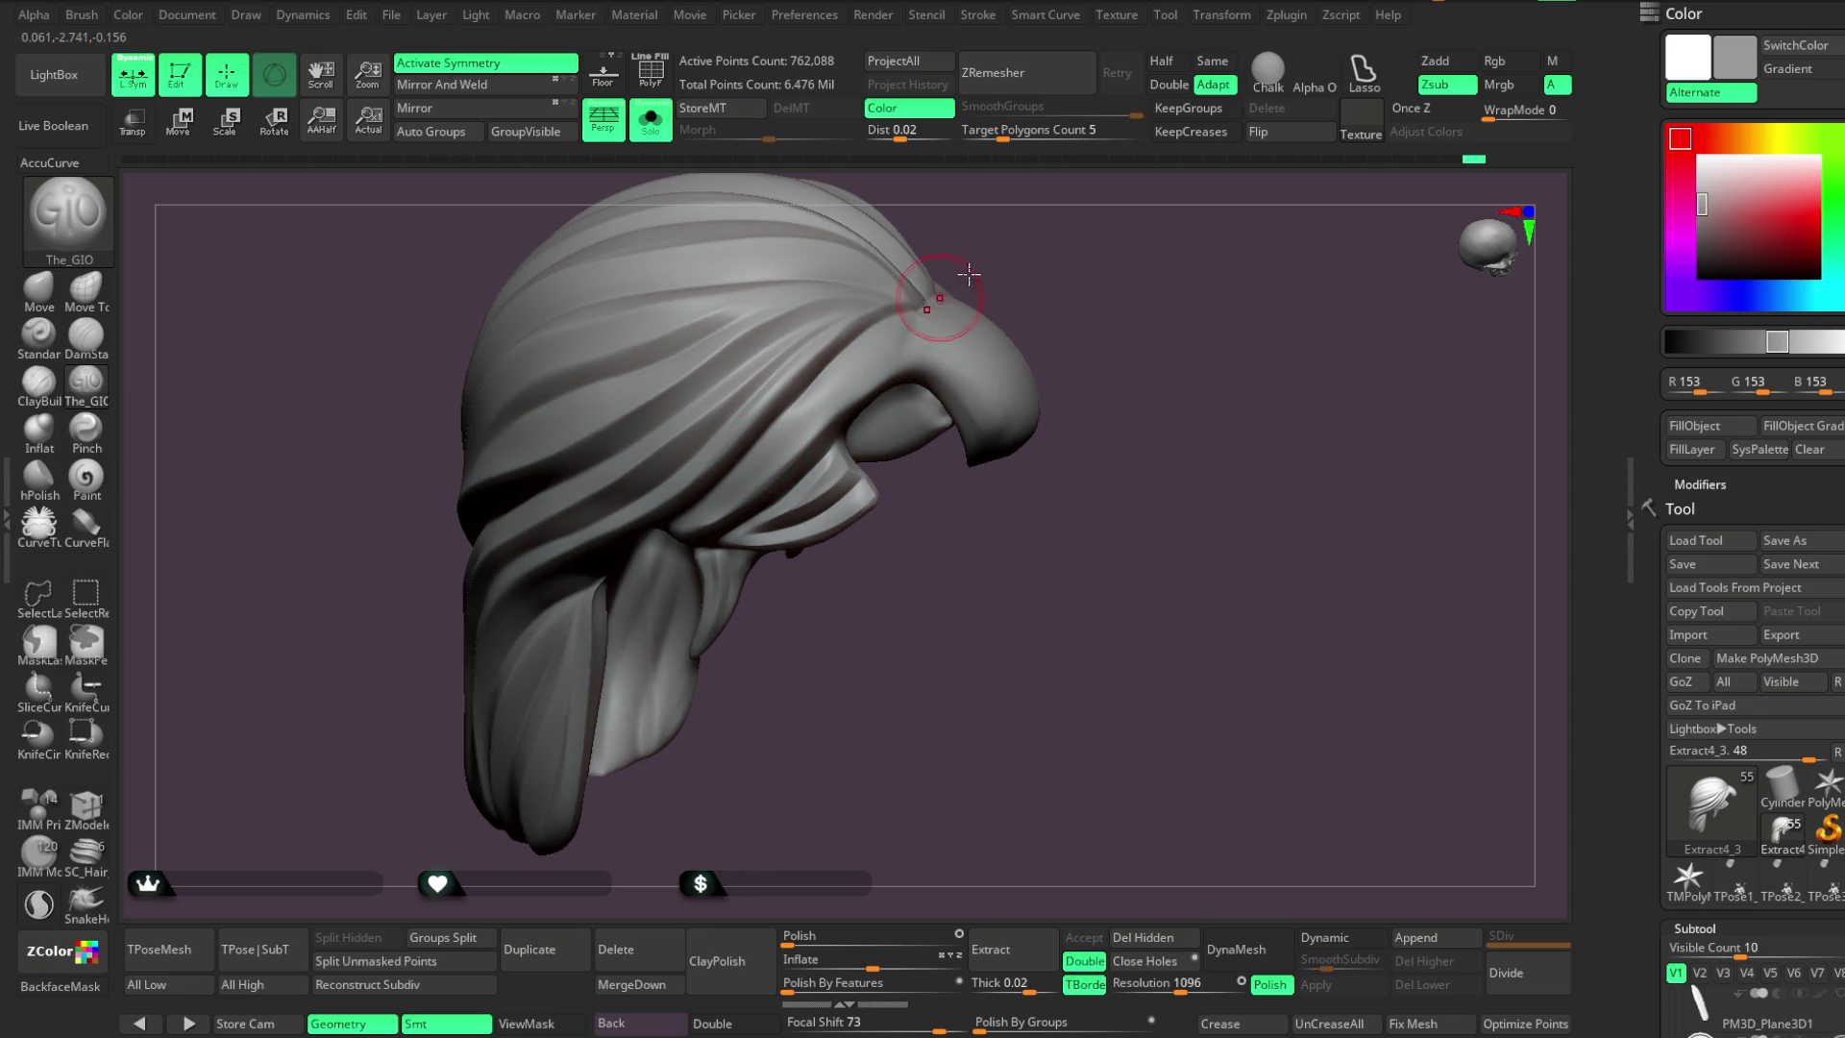
pyautogui.moveTo(951, 286); pyautogui.dragTo(887, 319)
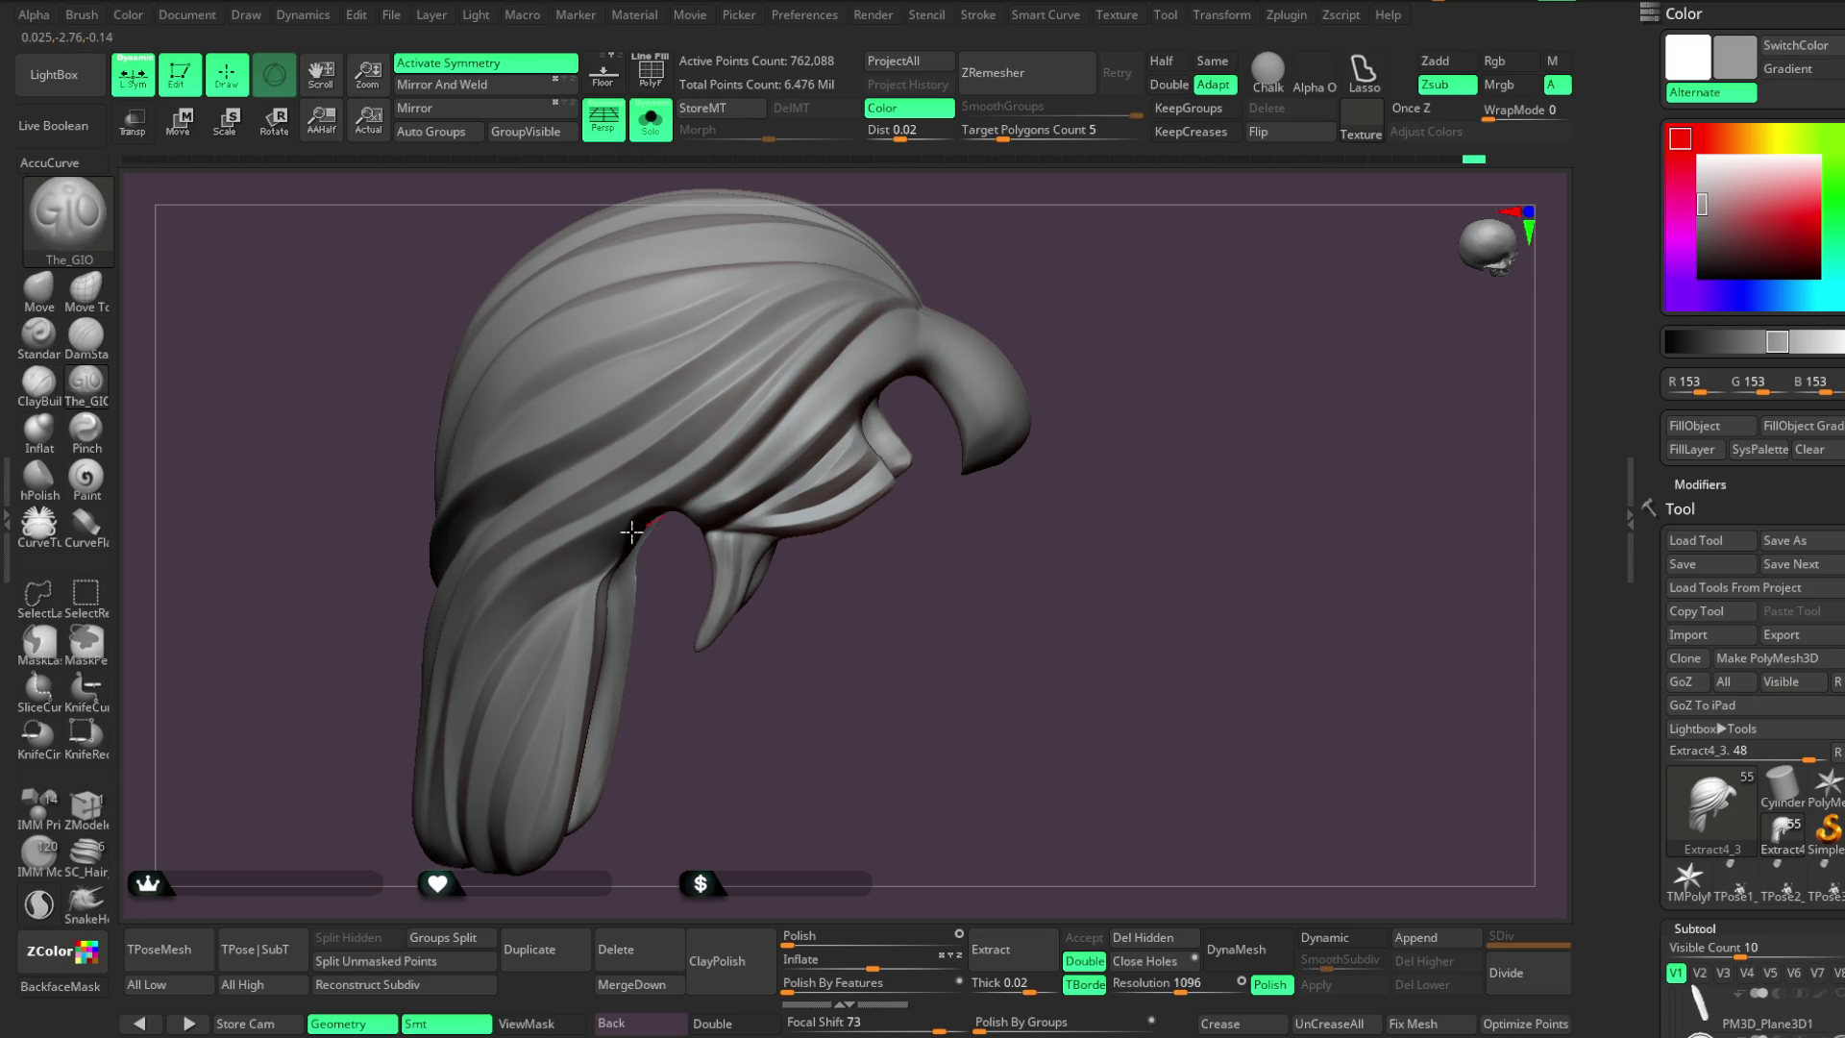
pyautogui.press('space')
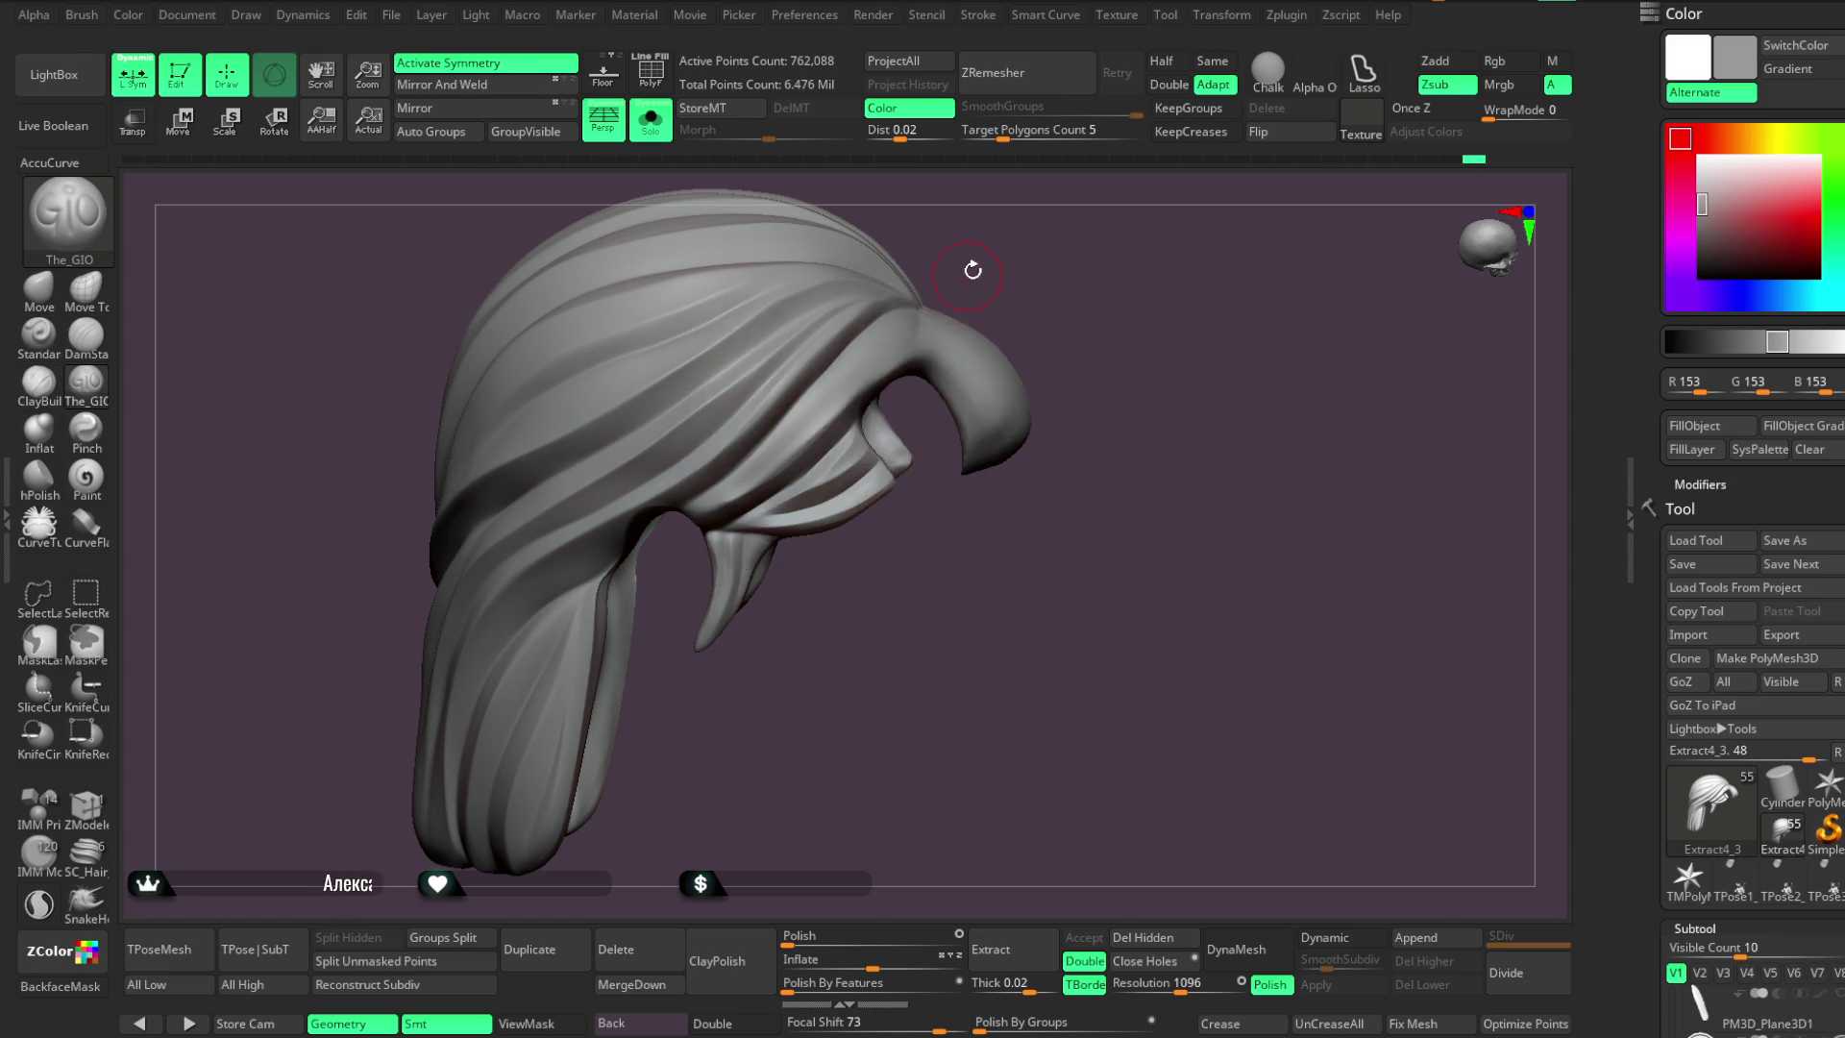
pyautogui.moveTo(958, 275); pyautogui.dragTo(911, 327)
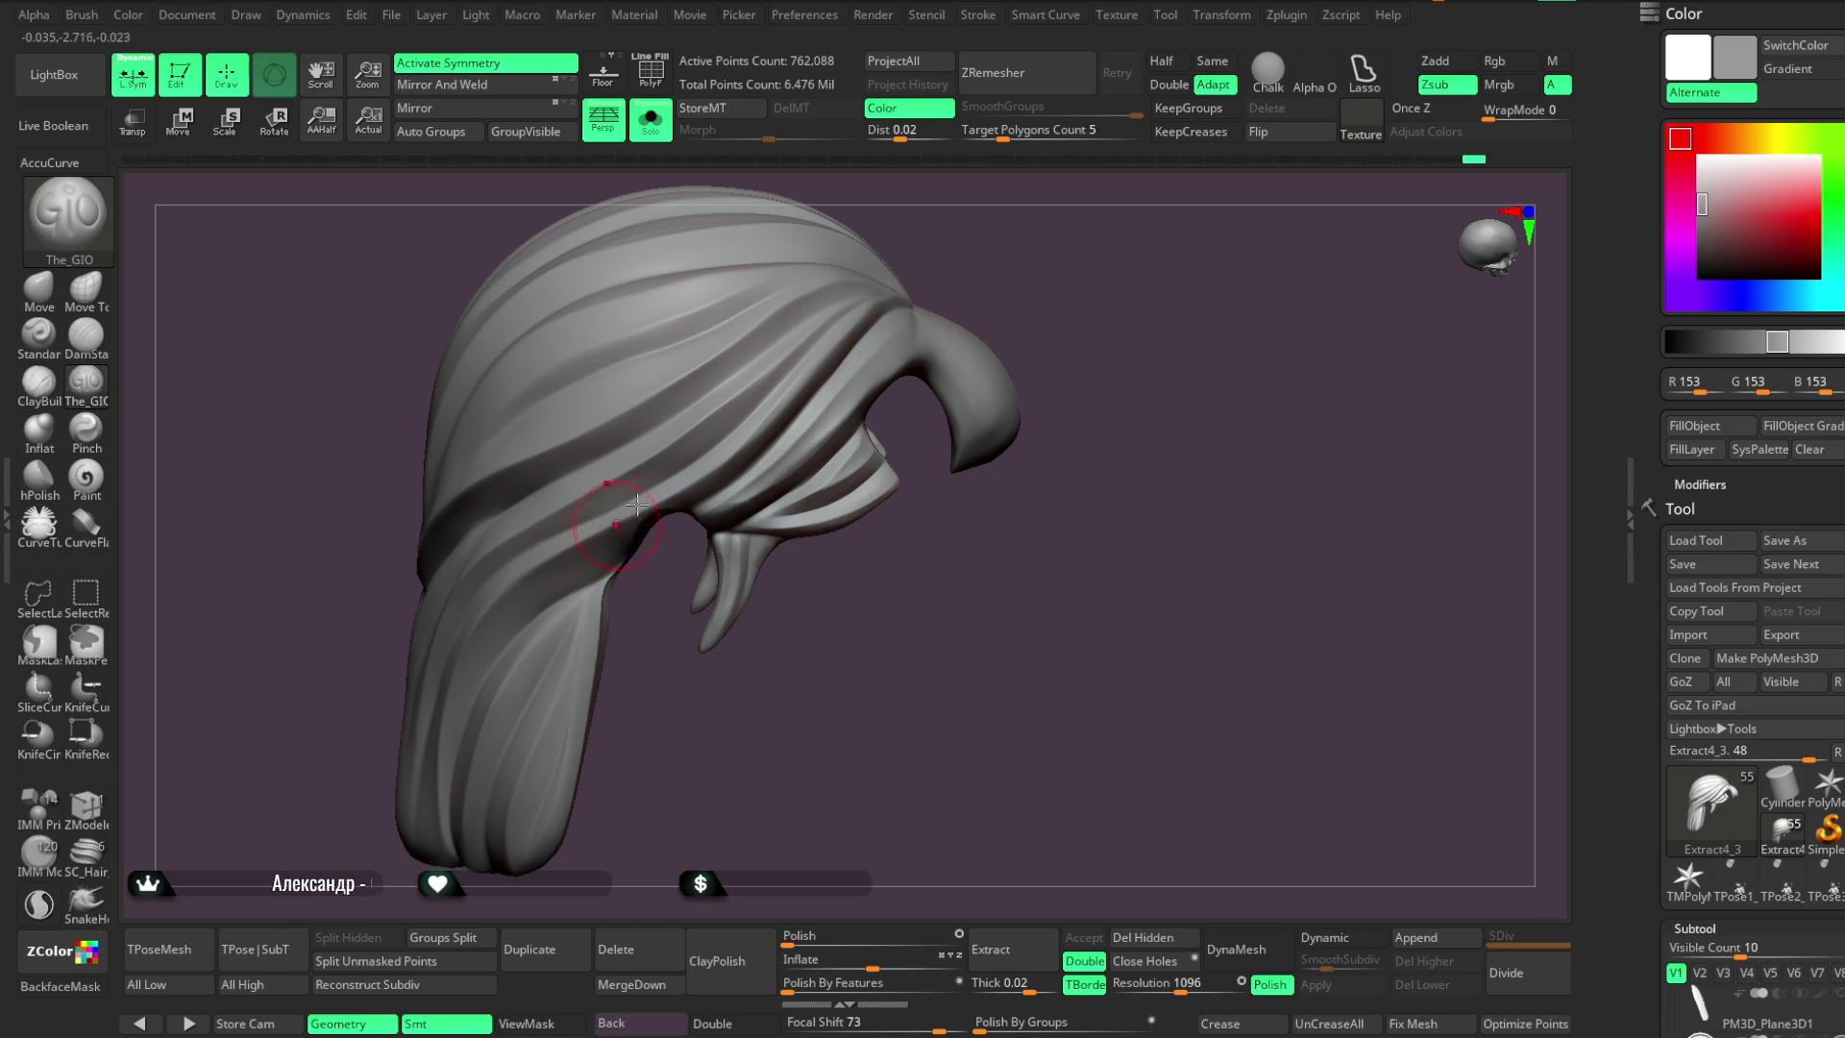
pyautogui.moveTo(992, 256); pyautogui.dragTo(915, 327)
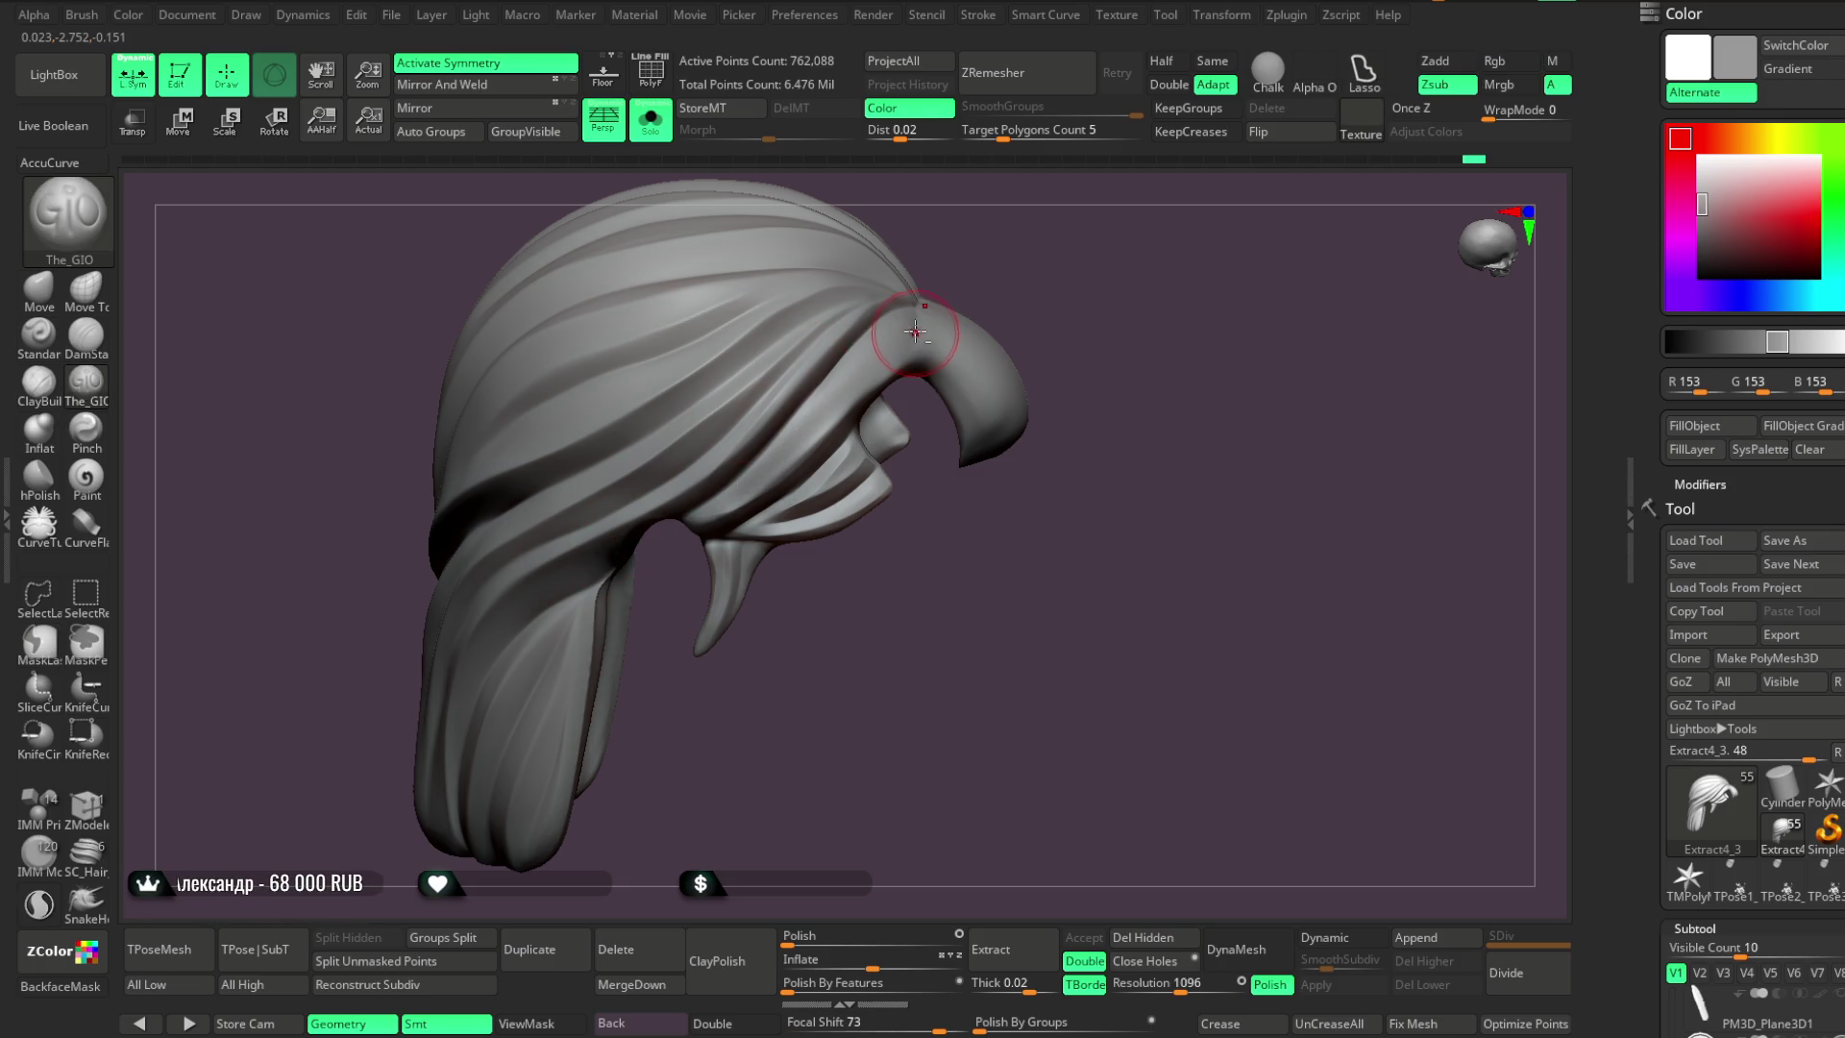
pyautogui.moveTo(971, 279)
pyautogui.mouseDown()
pyautogui.moveTo(1016, 247)
pyautogui.moveTo(885, 361)
pyautogui.mouseUp()
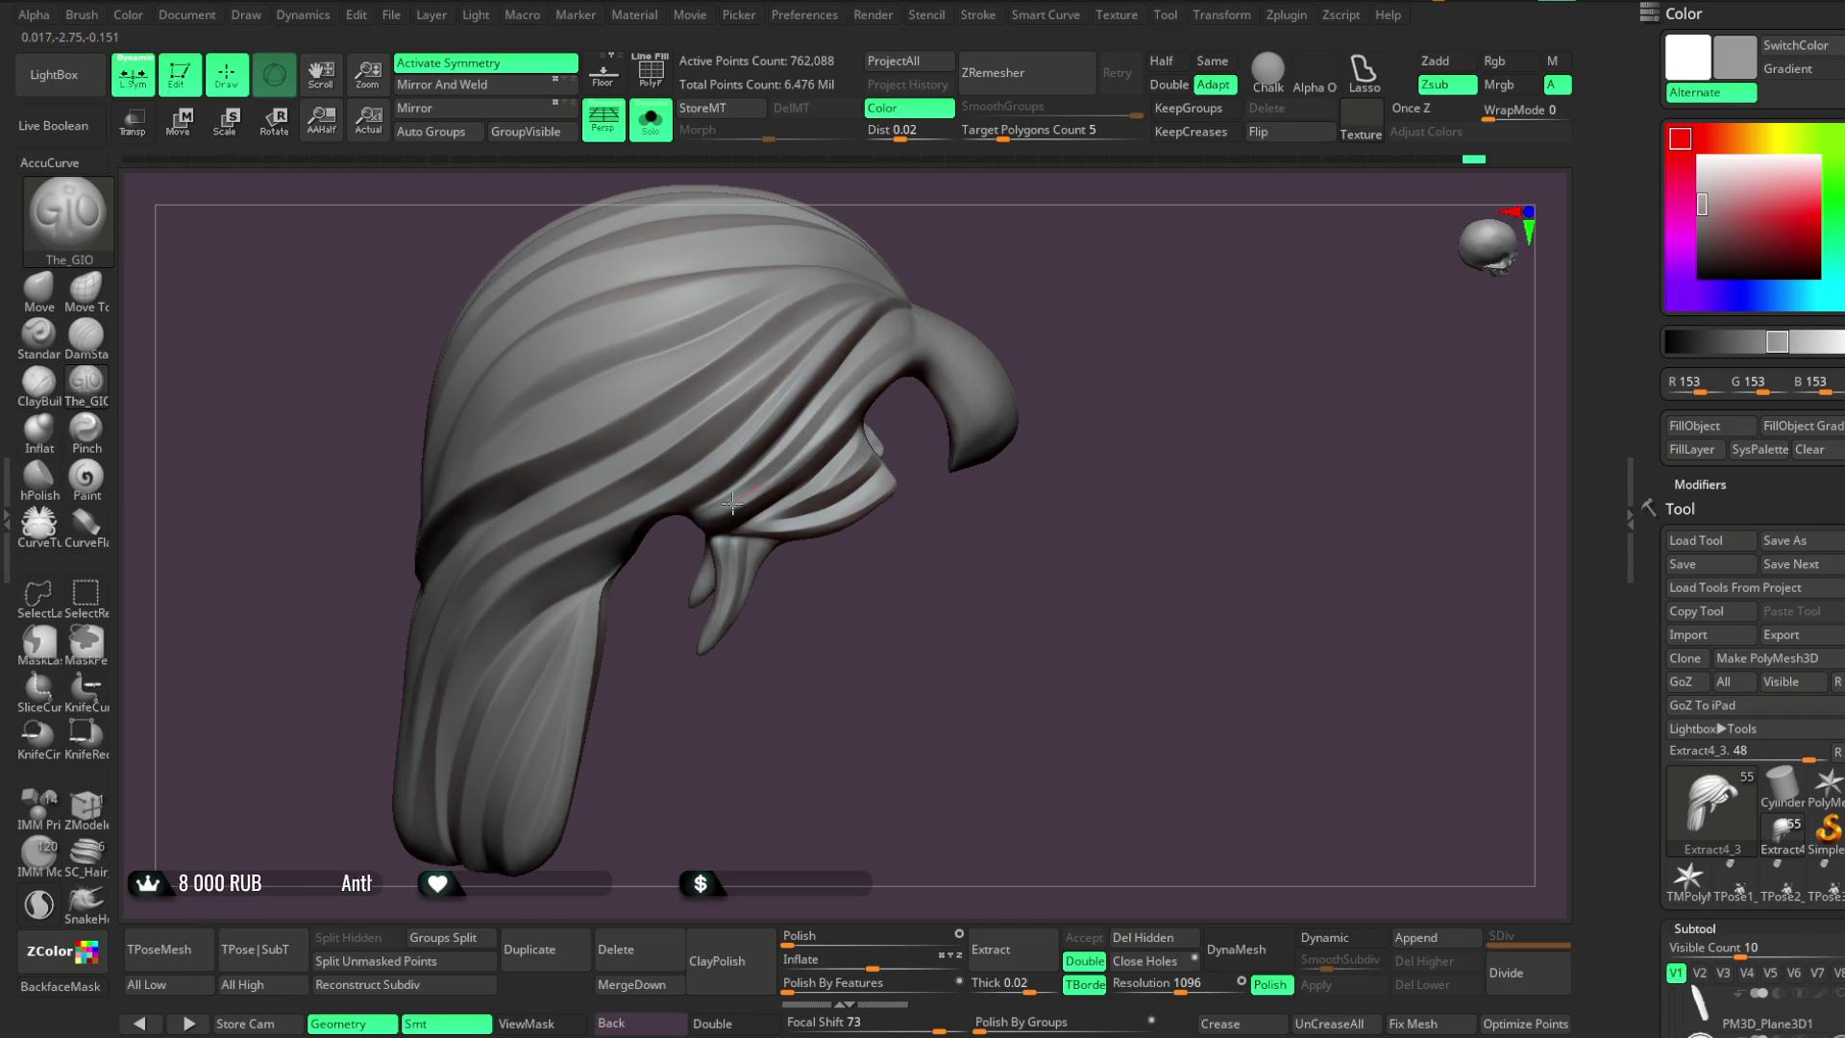
pyautogui.moveTo(980, 288)
pyautogui.mouseDown()
pyautogui.moveTo(1000, 291)
pyautogui.moveTo(1000, 247)
pyautogui.moveTo(922, 193)
pyautogui.mouseUp()
# Turn Solo off and orbit the full character to a front view
pyautogui.click(650, 120)
pyautogui.moveTo(1157, 297)
pyautogui.mouseDown()
pyautogui.moveTo(1140, 342)
pyautogui.moveTo(1166, 352)
pyautogui.moveTo(1128, 359)
pyautogui.moveTo(1172, 339)
pyautogui.moveTo(1149, 343)
pyautogui.moveTo(1143, 385)
pyautogui.moveTo(1141, 318)
pyautogui.moveTo(1132, 383)
pyautogui.moveTo(1124, 346)
pyautogui.moveTo(1135, 510)
pyautogui.moveTo(1074, 340)
pyautogui.moveTo(1042, 337)
pyautogui.moveTo(1141, 357)
pyautogui.mouseUp()
pyautogui.moveTo(1203, 354); pyautogui.dragTo(1153, 361)
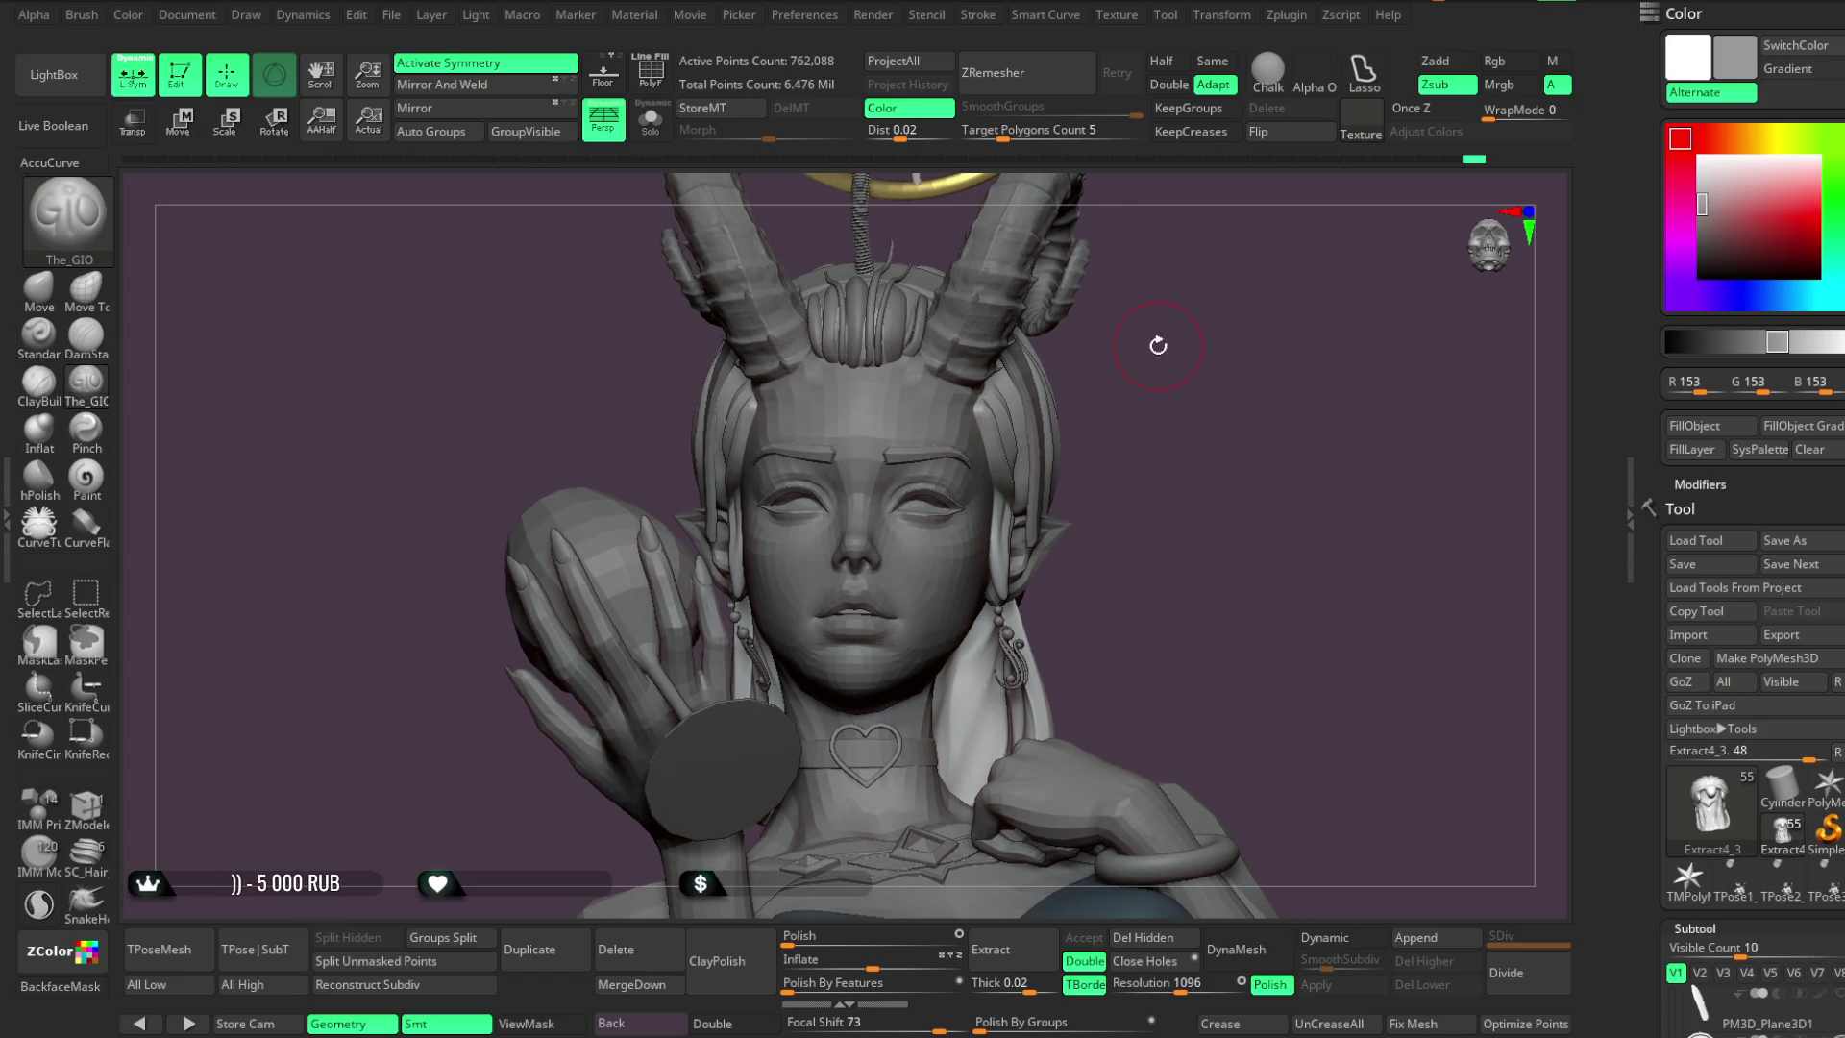
# Pick the Move brush, select the headband subtool and enable X symmetry
pyautogui.click(38, 288)
pyautogui.press('space')
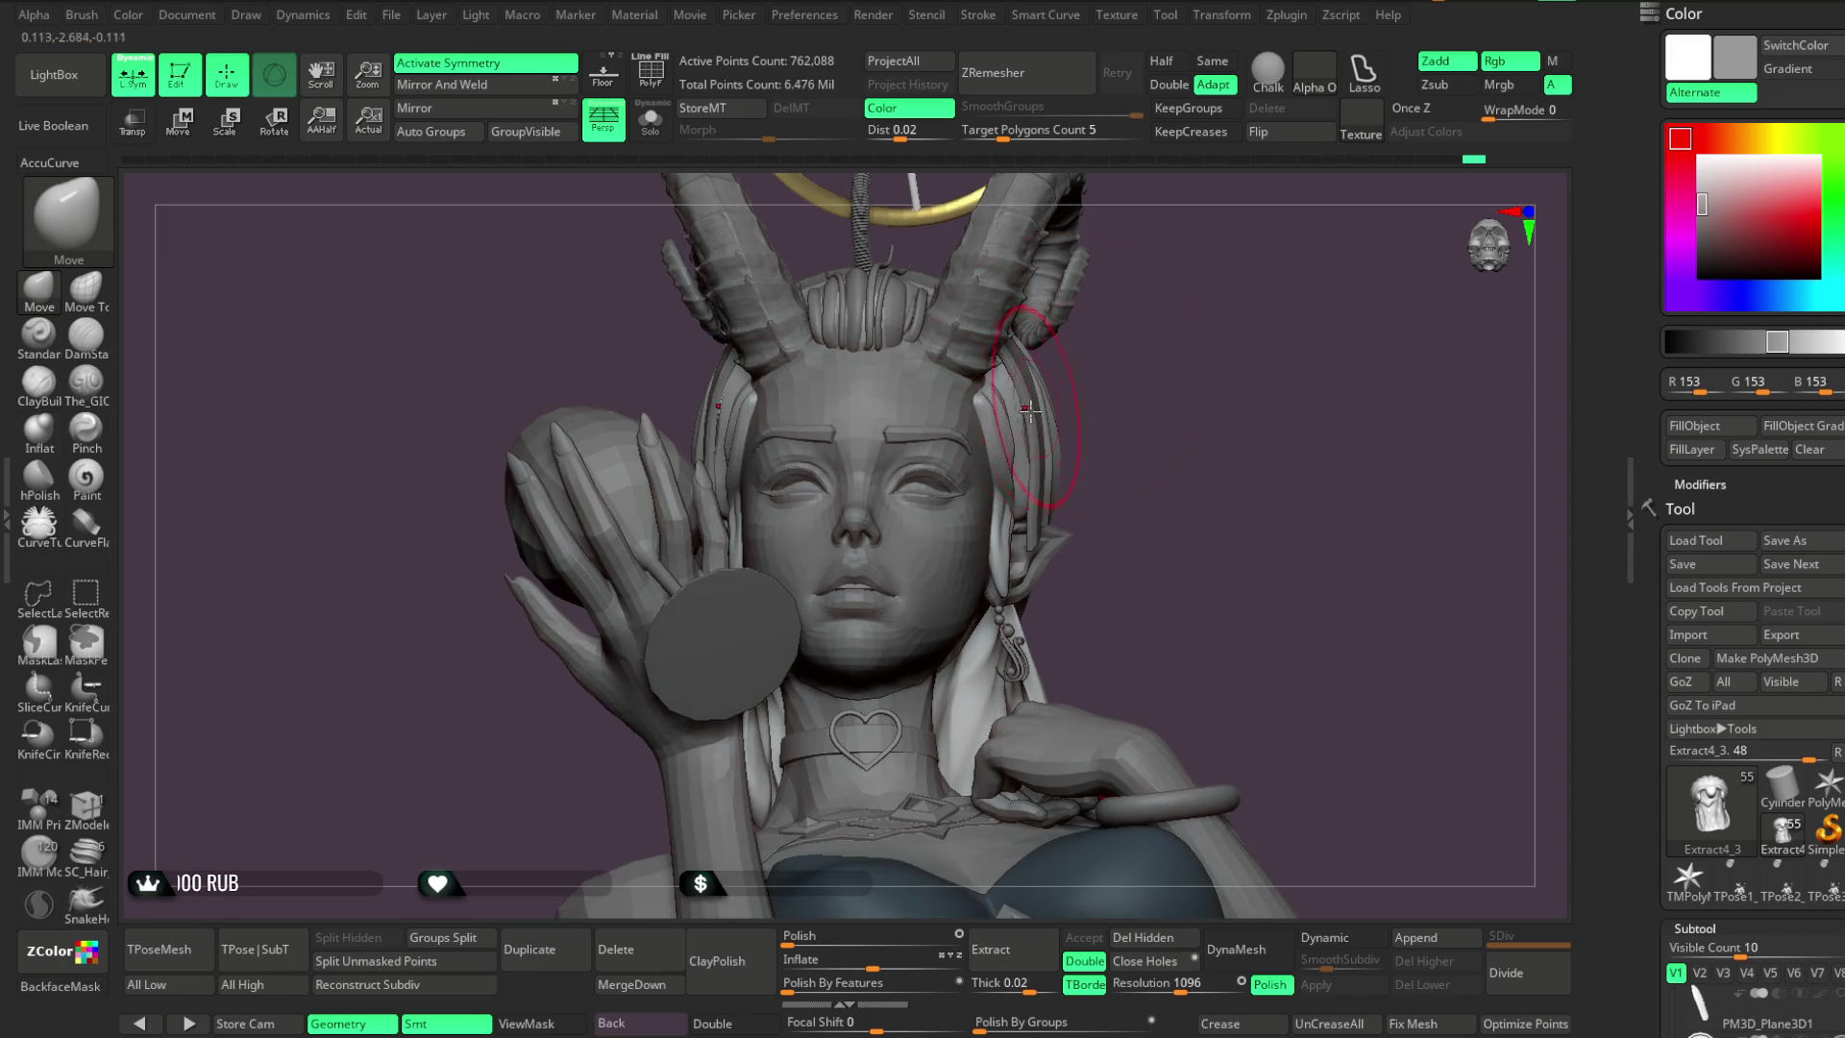
pyautogui.keyDown('alt'); pyautogui.click(1040, 447); pyautogui.keyUp('alt')
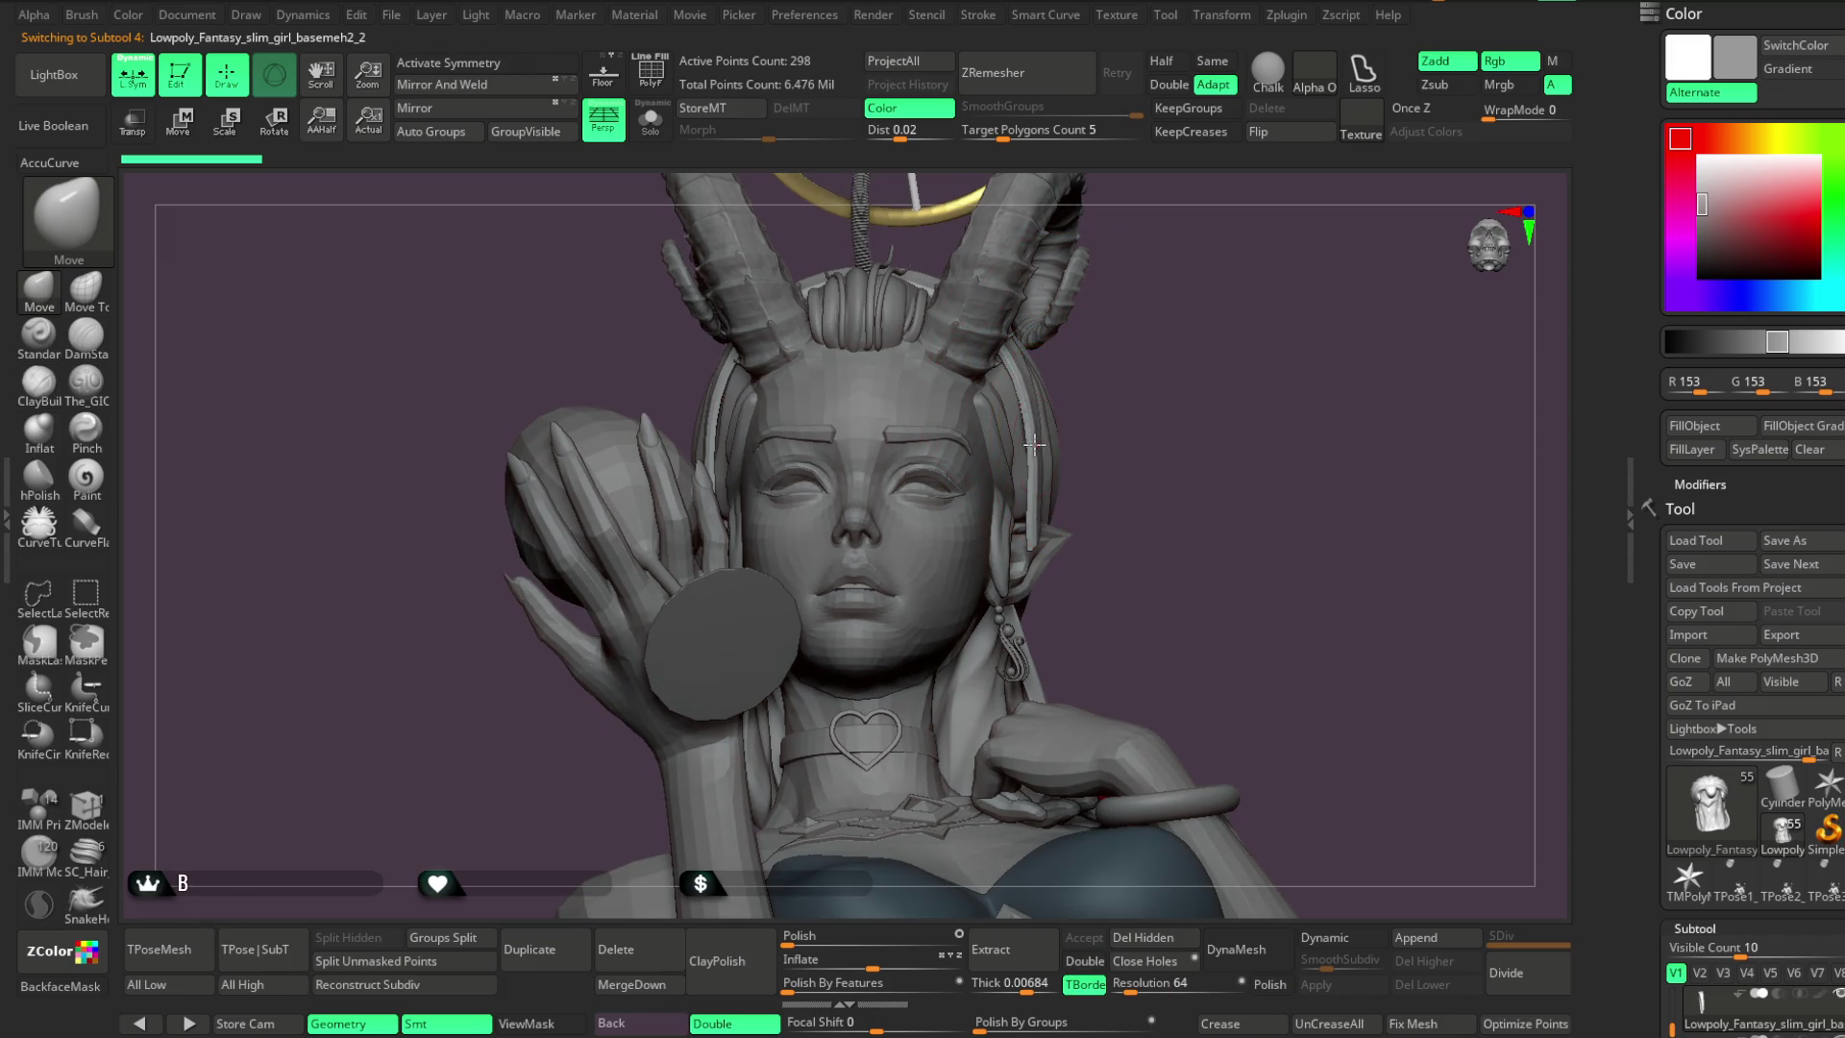
pyautogui.press('x')
pyautogui.moveTo(1162, 400)
pyautogui.mouseDown()
pyautogui.moveTo(1165, 493)
pyautogui.moveTo(797, 228)
pyautogui.mouseUp()
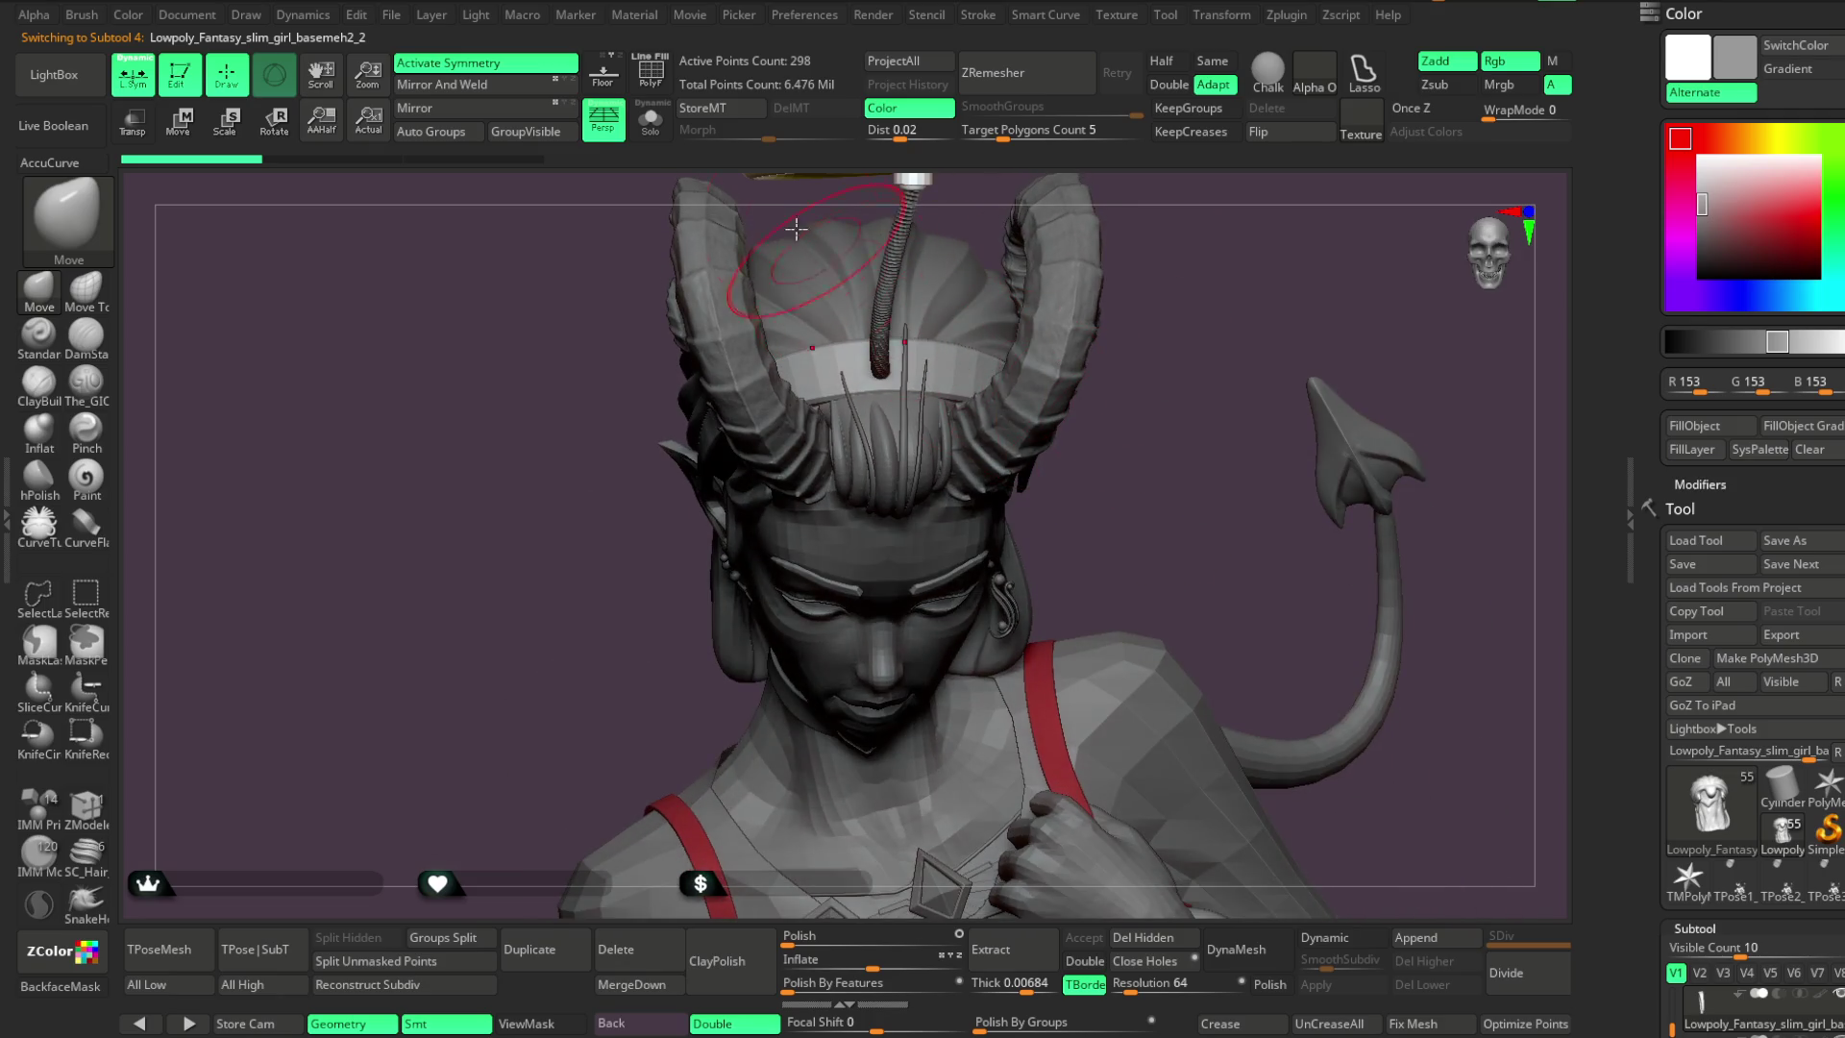
# Turn on the headband's PolyF wireframe and solo it, framed in view
pyautogui.click(651, 72)
pyautogui.click(650, 119)
pyautogui.press('f')
pyautogui.moveTo(816, 539)
pyautogui.mouseDown()
pyautogui.moveTo(874, 609)
pyautogui.moveTo(844, 568)
pyautogui.mouseUp()
pyautogui.click(657, 131)
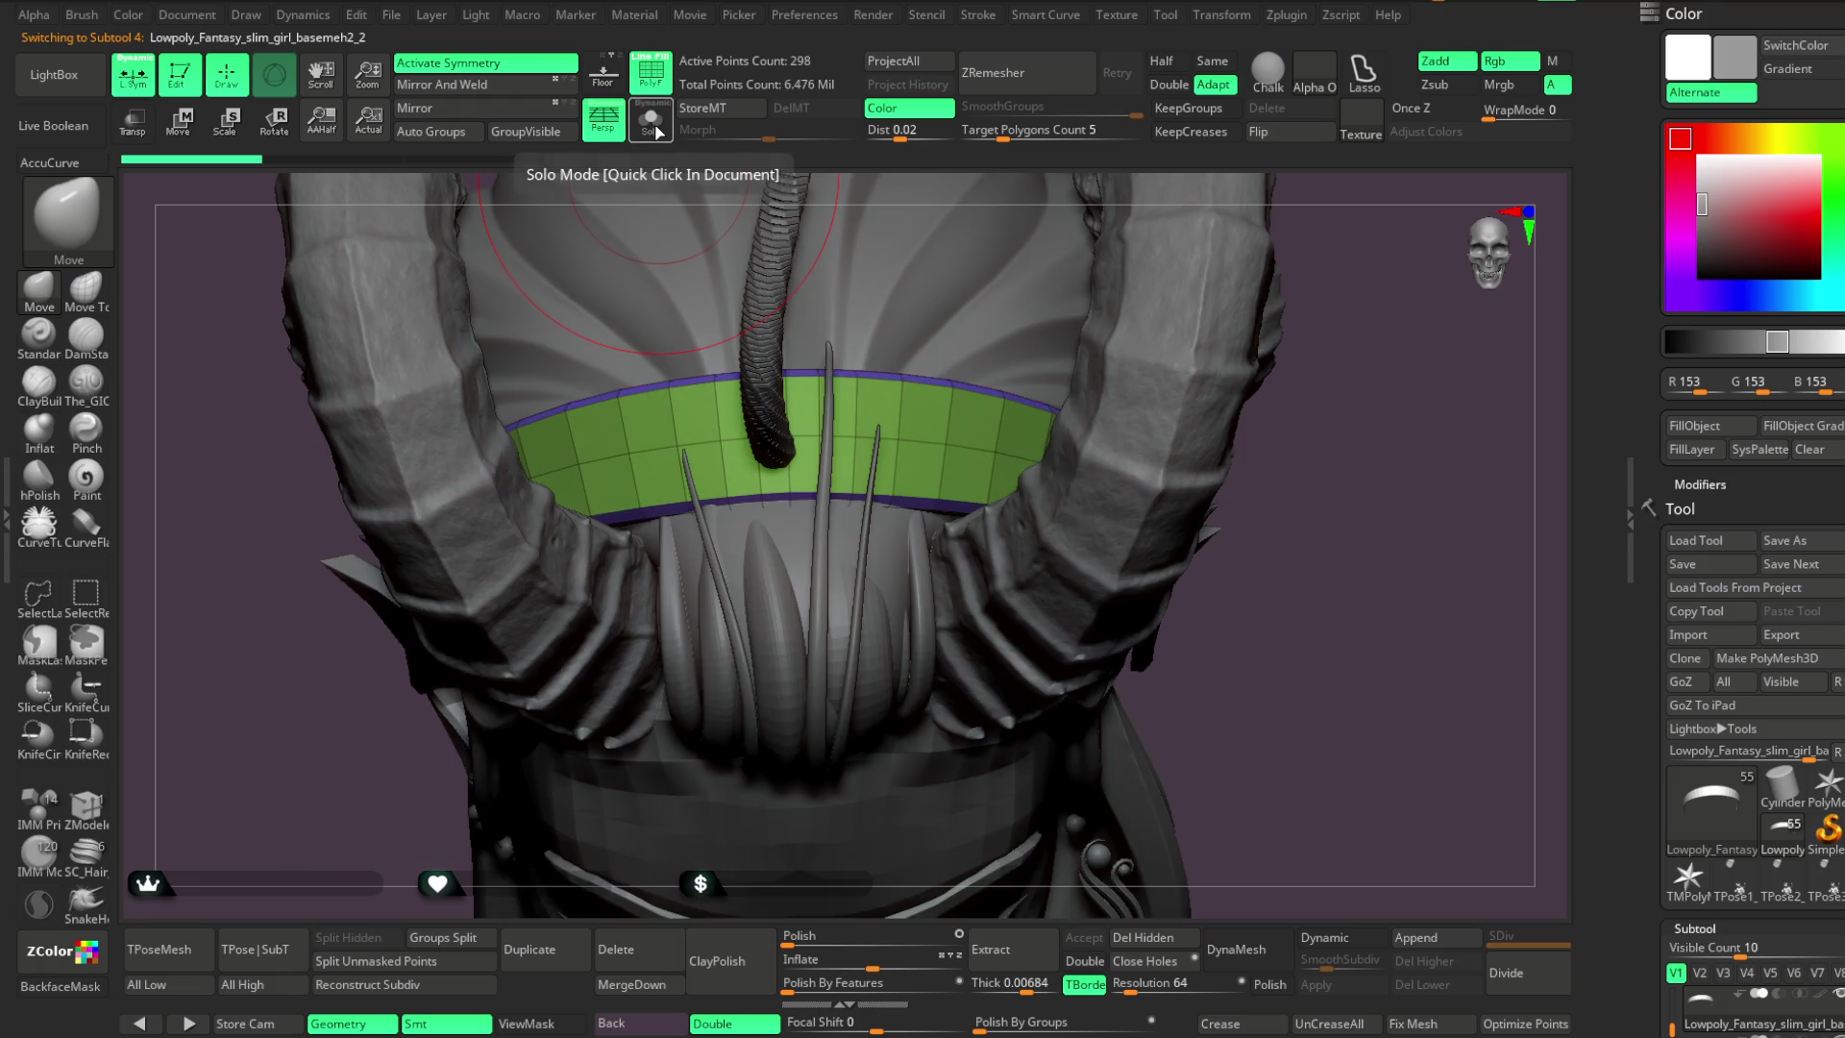
pyautogui.click(657, 131)
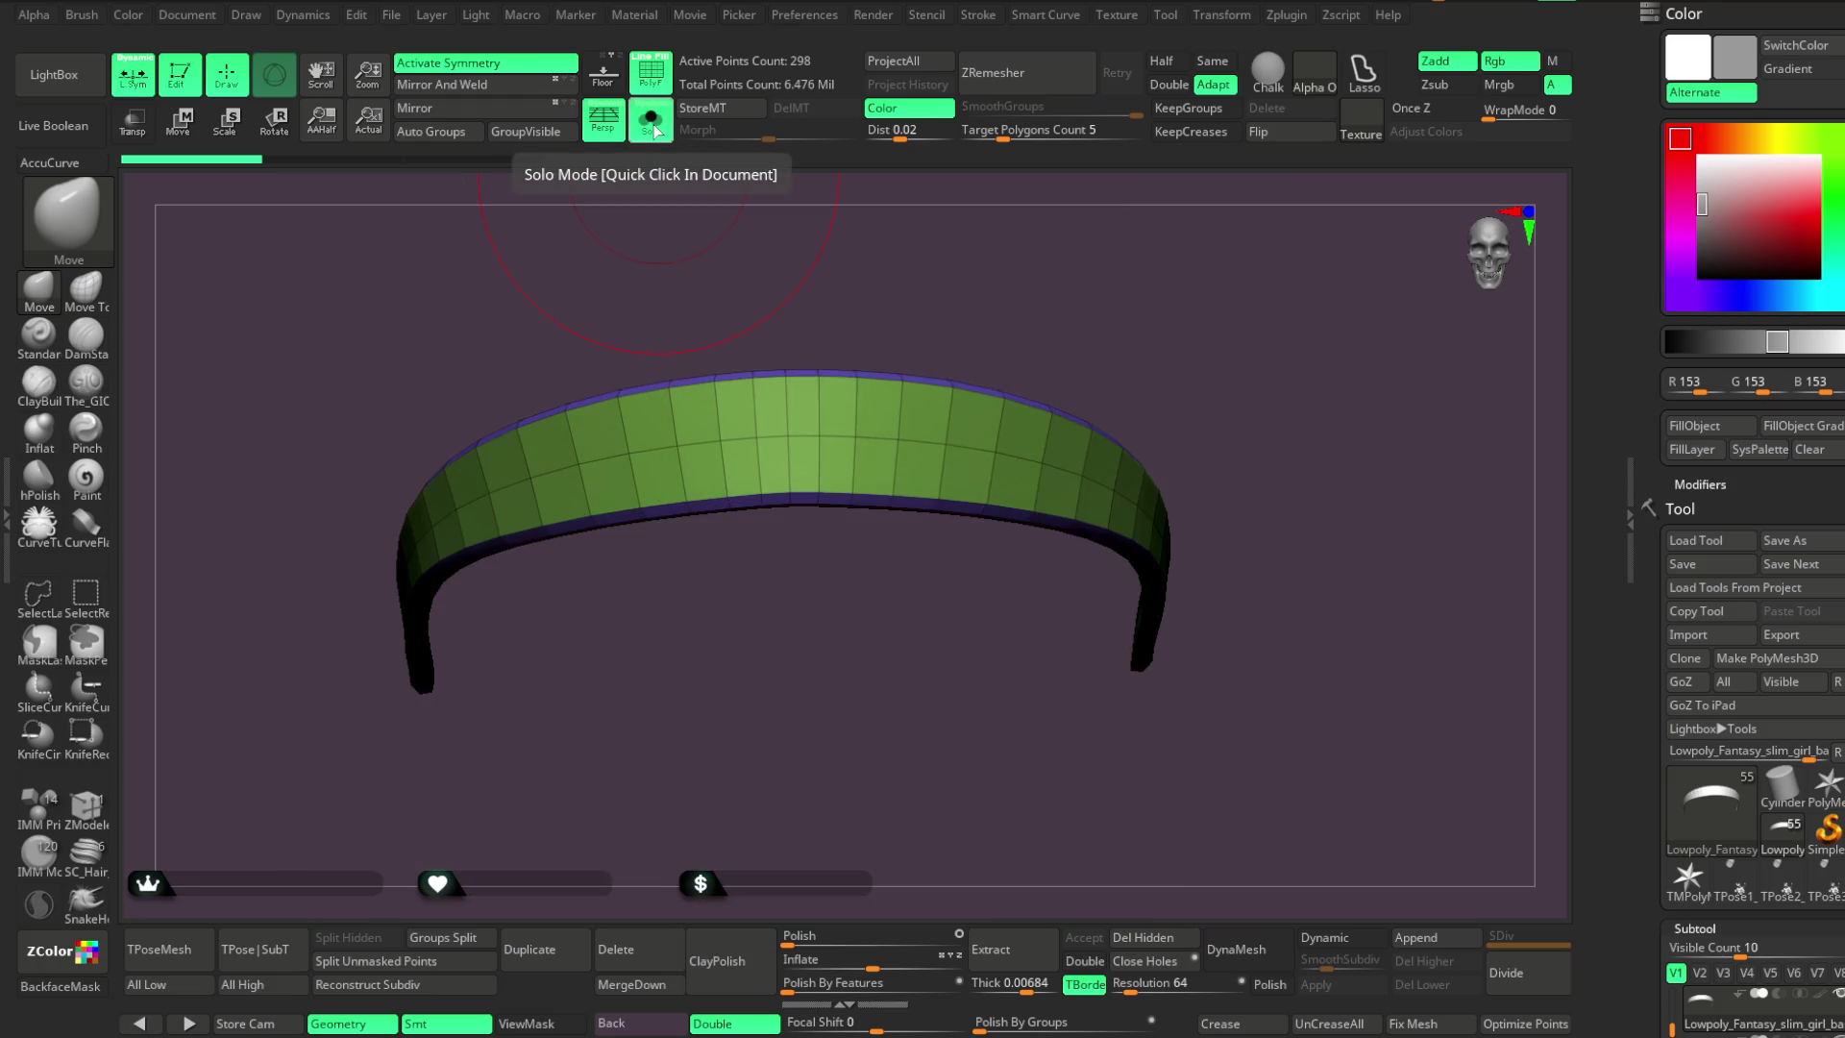
# Inspect the headband with ZModeler and the Move gizmo, then restore symmetry and Draw mode
pyautogui.click(85, 805)
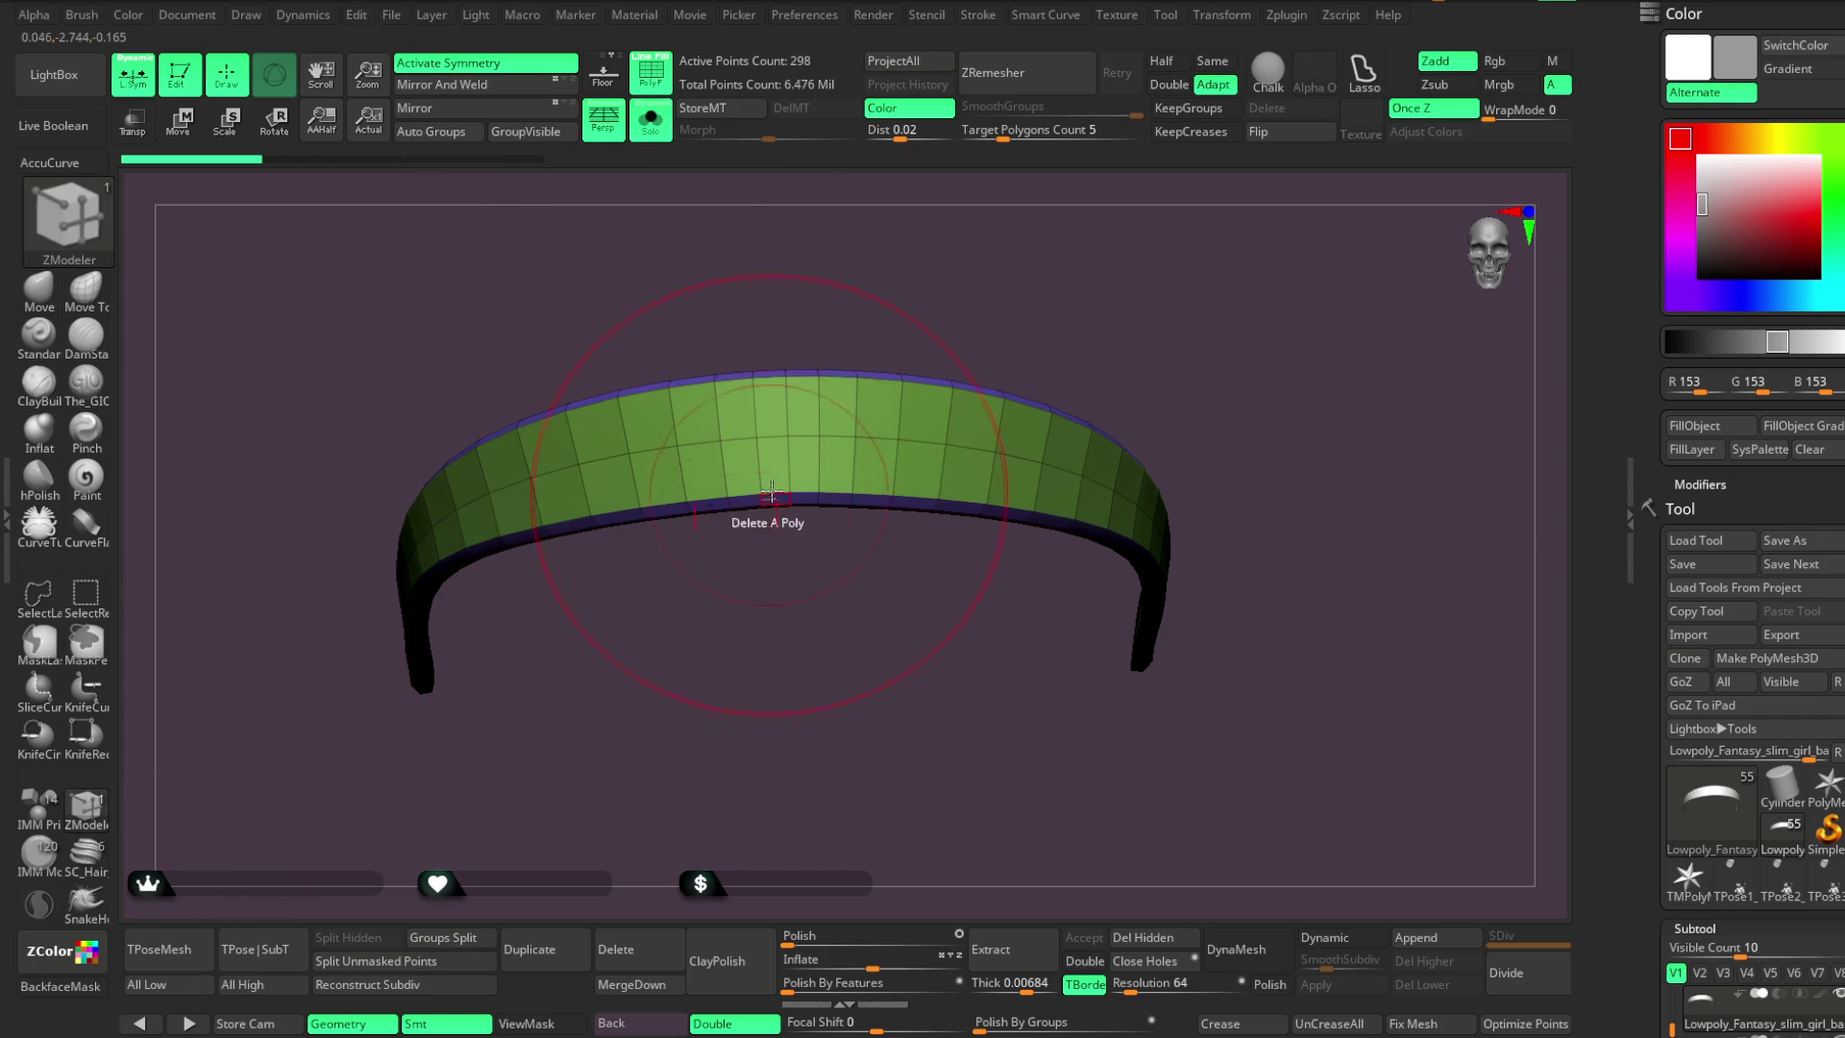
pyautogui.press('x')
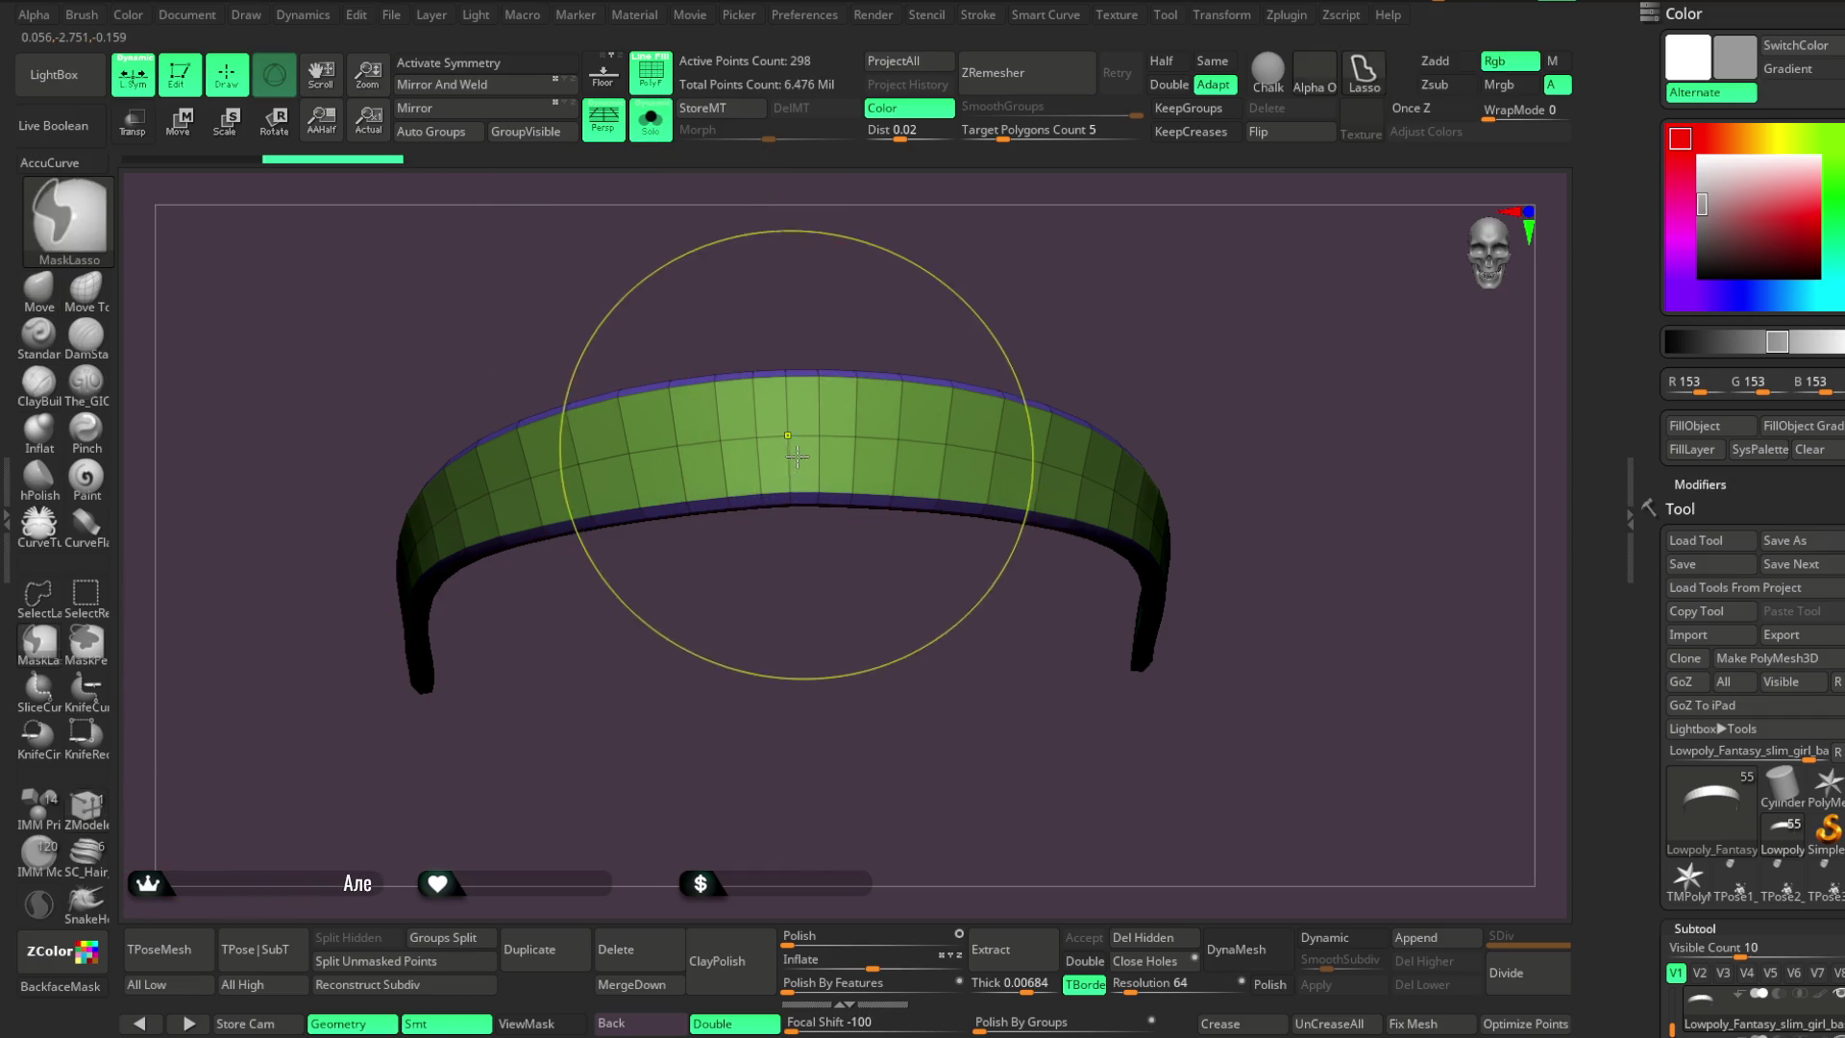
pyautogui.press('space')
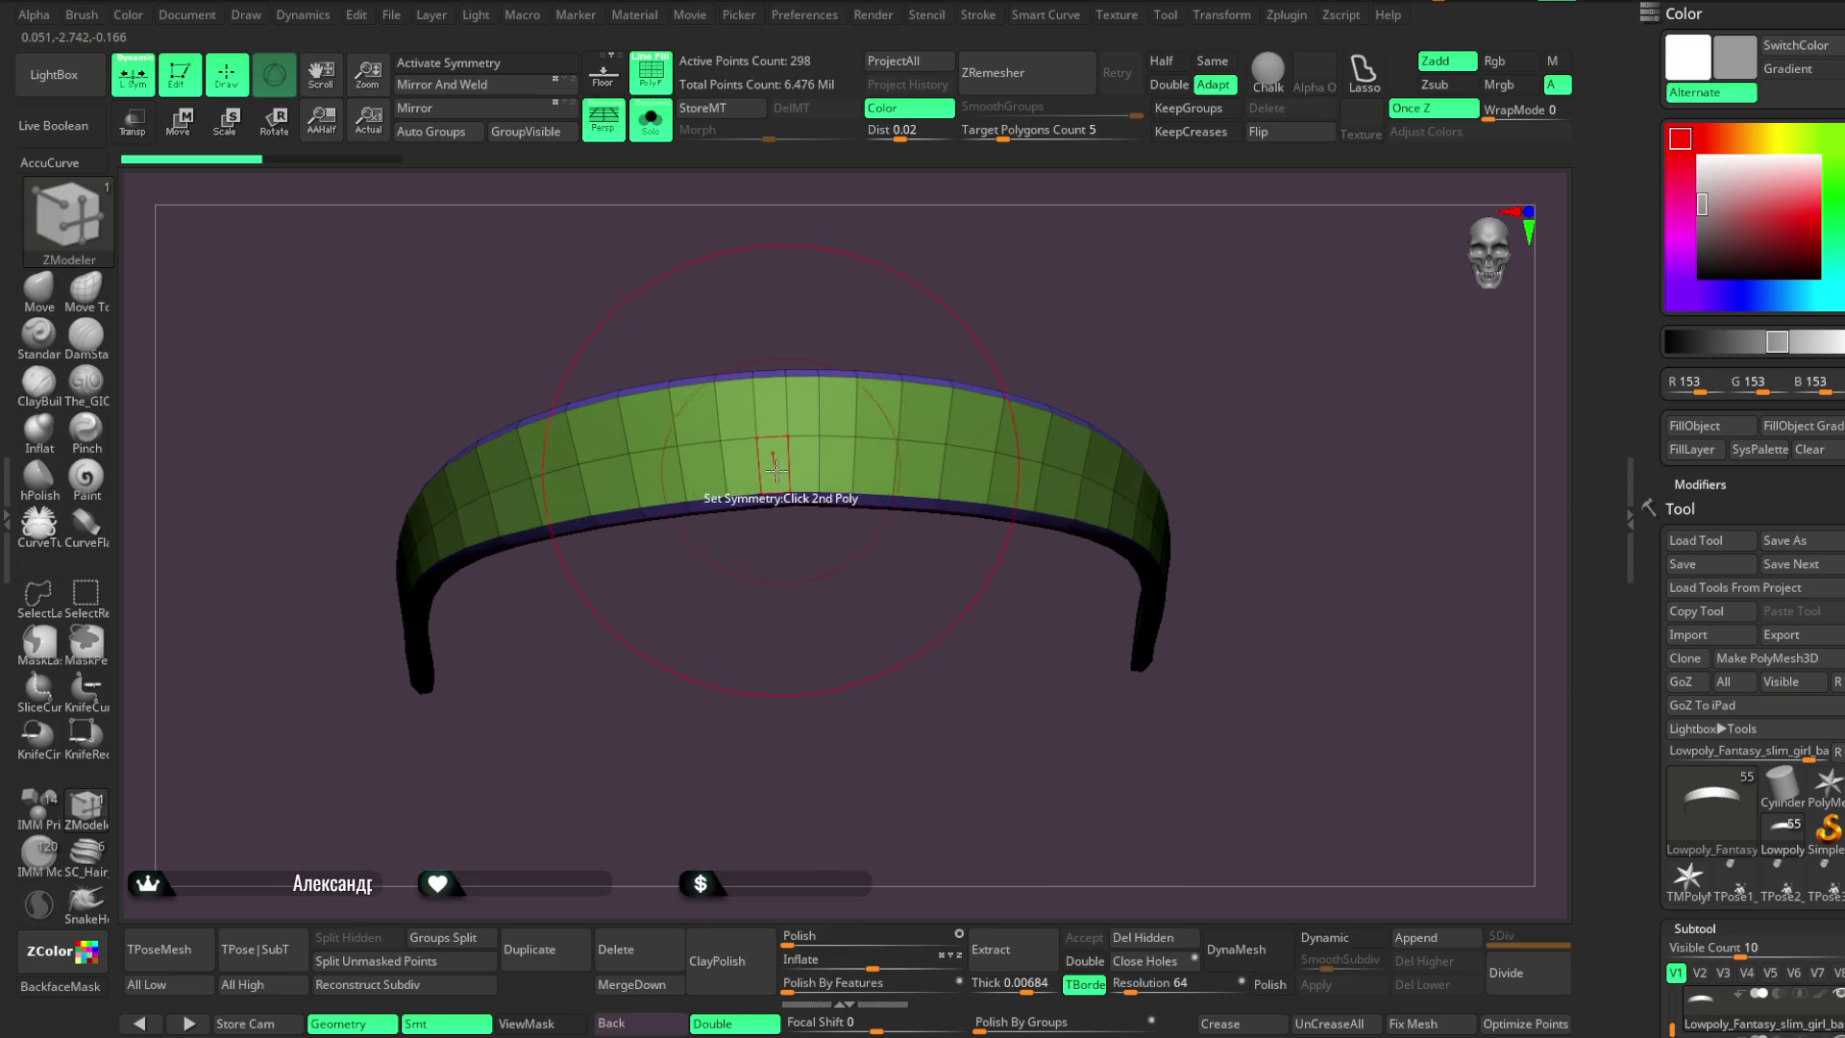
pyautogui.press('w')
pyautogui.moveTo(797, 646); pyautogui.dragTo(801, 680)
pyautogui.click(458, 63)
pyautogui.press('q')
# Turn Solo off and orbit to a frontal view of the full character
pyautogui.moveTo(708, 247); pyautogui.dragTo(943, 198)
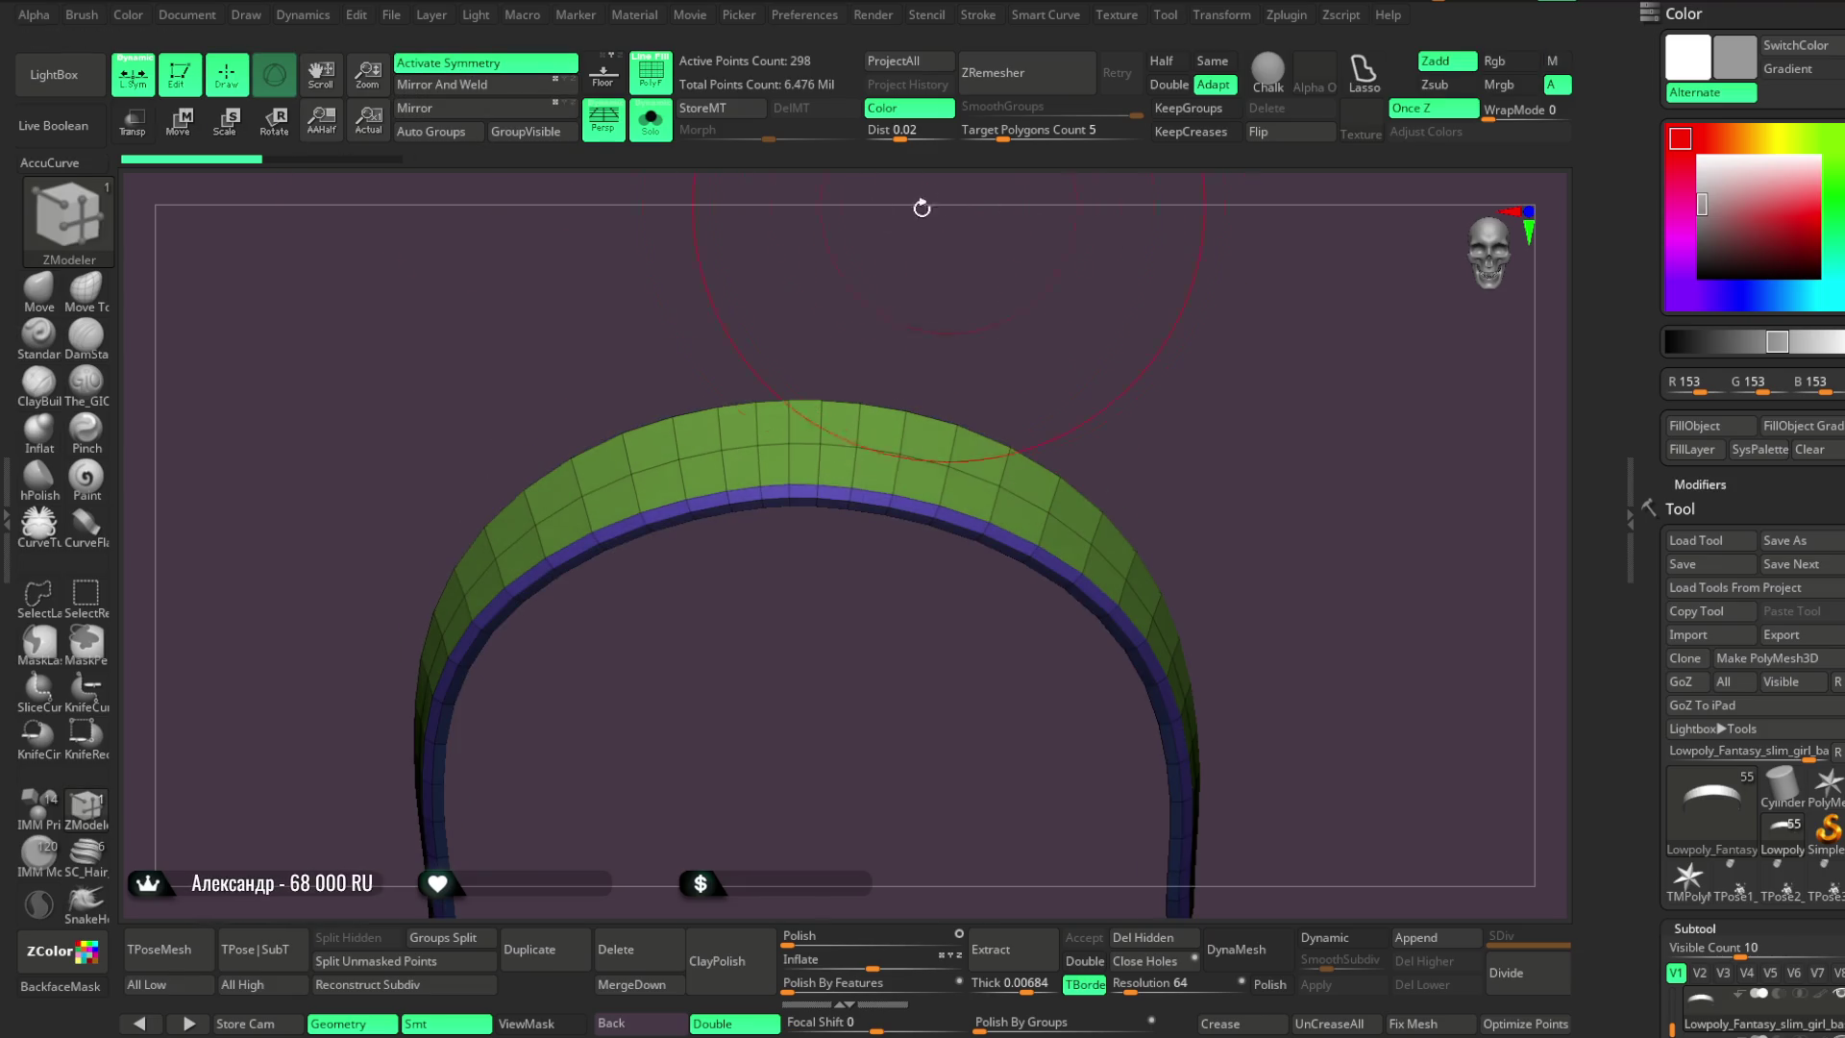
pyautogui.click(650, 120)
pyautogui.moveTo(1310, 445)
pyautogui.mouseDown()
pyautogui.moveTo(1289, 425)
pyautogui.moveTo(1288, 240)
pyautogui.mouseUp()
pyautogui.click(38, 288)
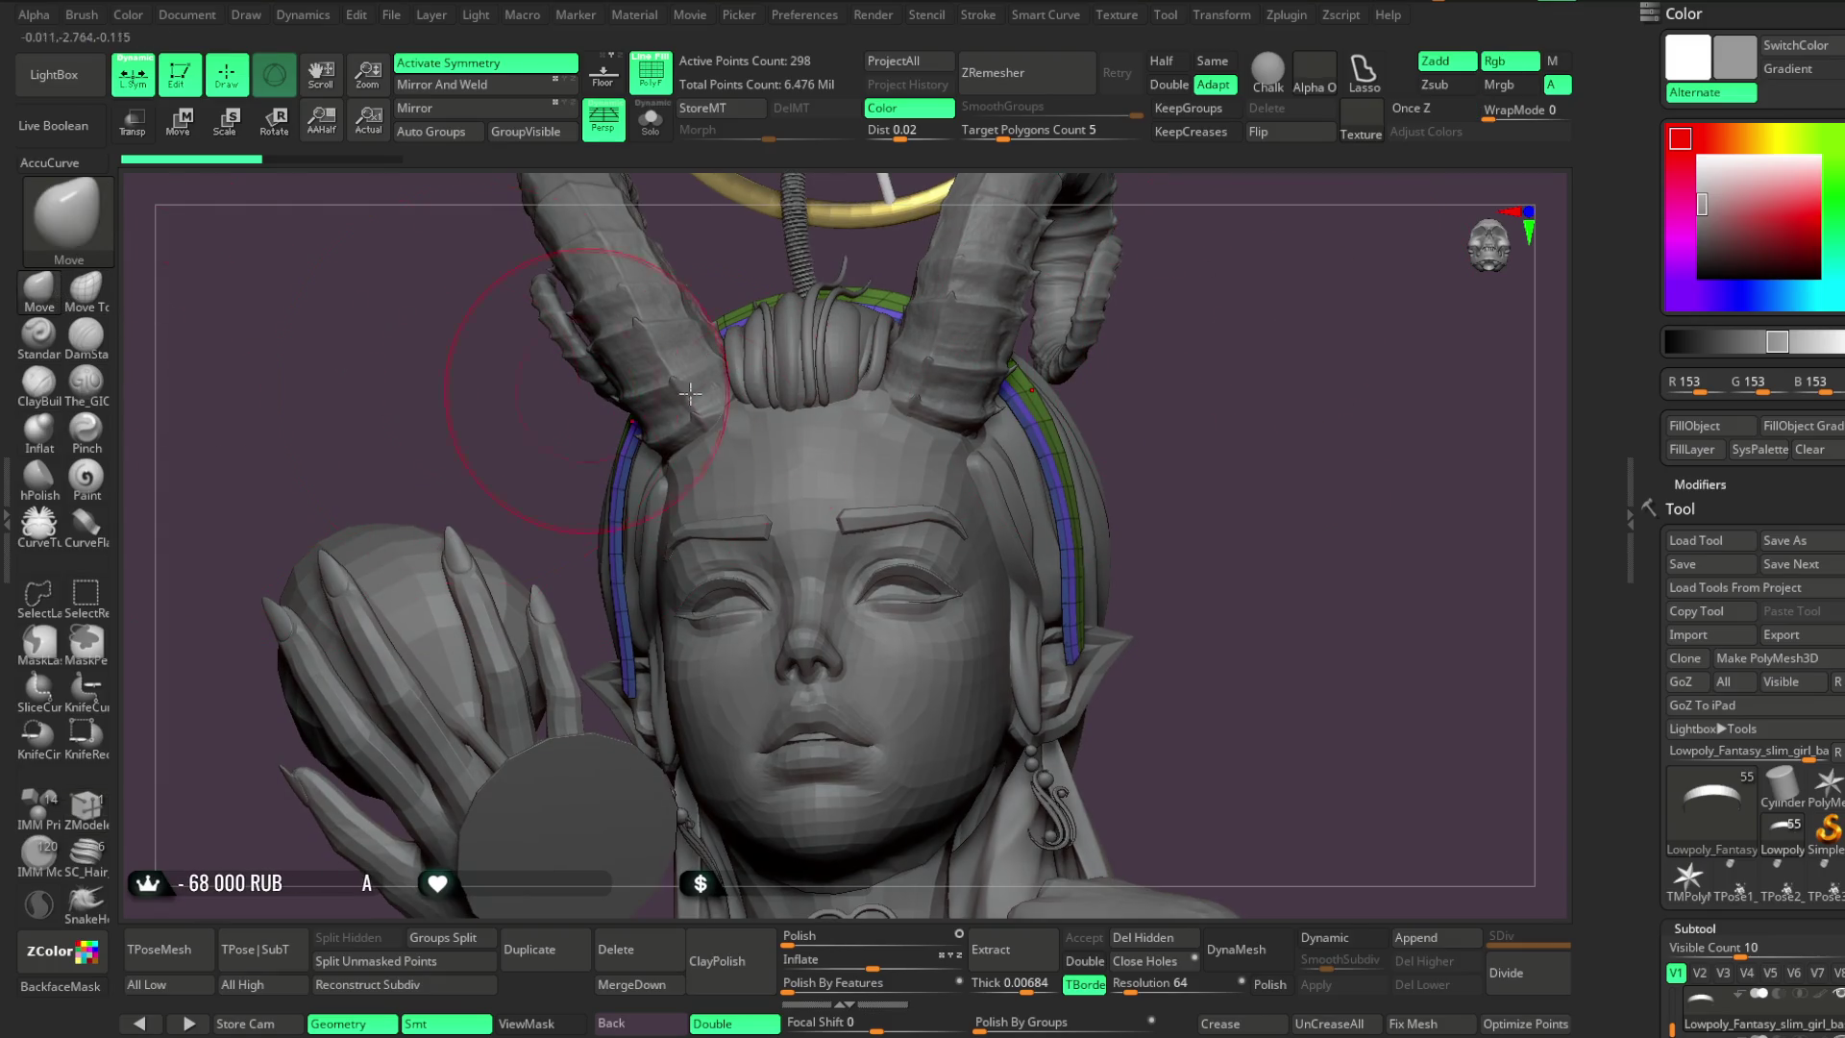
# Set Focal Shift to 0 and pull the headband strip against the head beside the ear
pyautogui.press('space')
pyautogui.moveTo(1045, 447); pyautogui.dragTo(1047, 447)
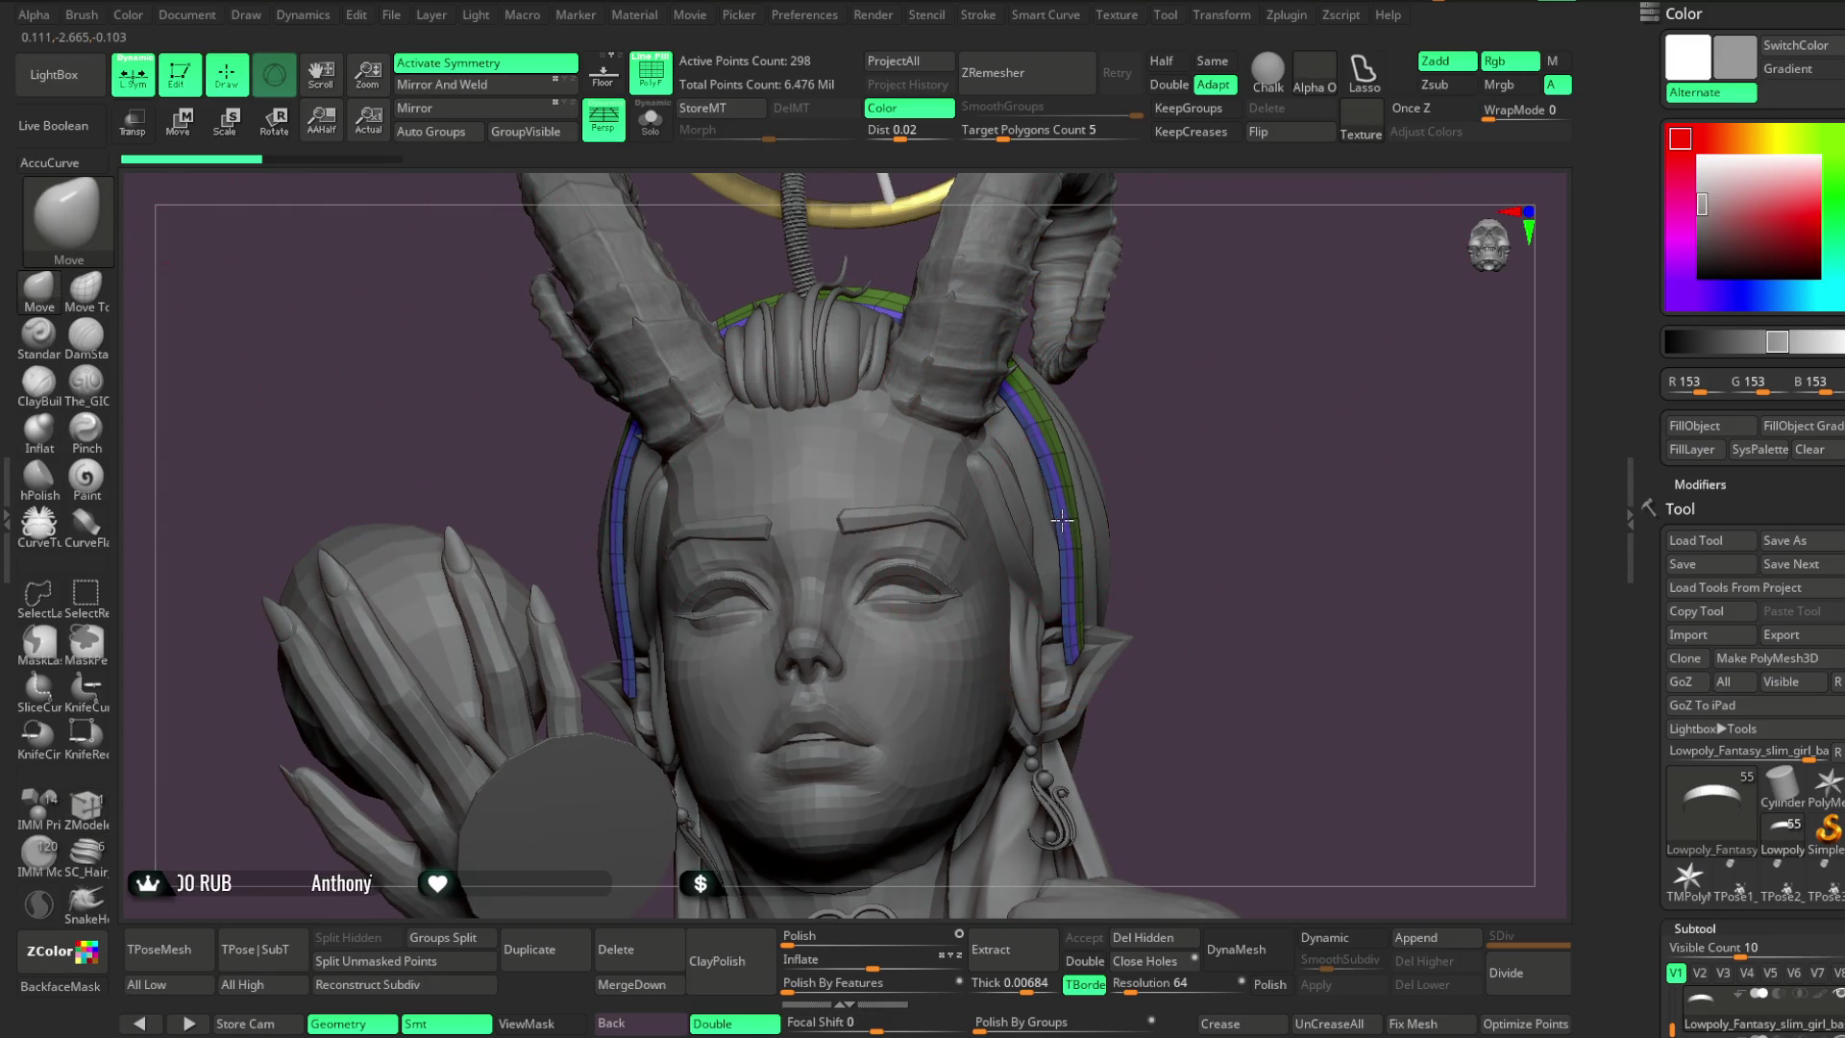
pyautogui.moveTo(1069, 500)
pyautogui.mouseDown(button='right')
pyautogui.moveTo(1143, 433)
pyautogui.moveTo(1091, 424)
pyautogui.moveTo(1134, 433)
pyautogui.moveTo(1220, 384)
pyautogui.moveTo(1059, 520)
pyautogui.mouseUp(button='right')
pyautogui.moveTo(1201, 385)
pyautogui.keyDown('alt'); pyautogui.mouseDown(button='right')
pyautogui.moveTo(1239, 412)
pyautogui.moveTo(1026, 534)
pyautogui.moveTo(947, 452)
pyautogui.mouseUp(button='right'); pyautogui.keyUp('alt')
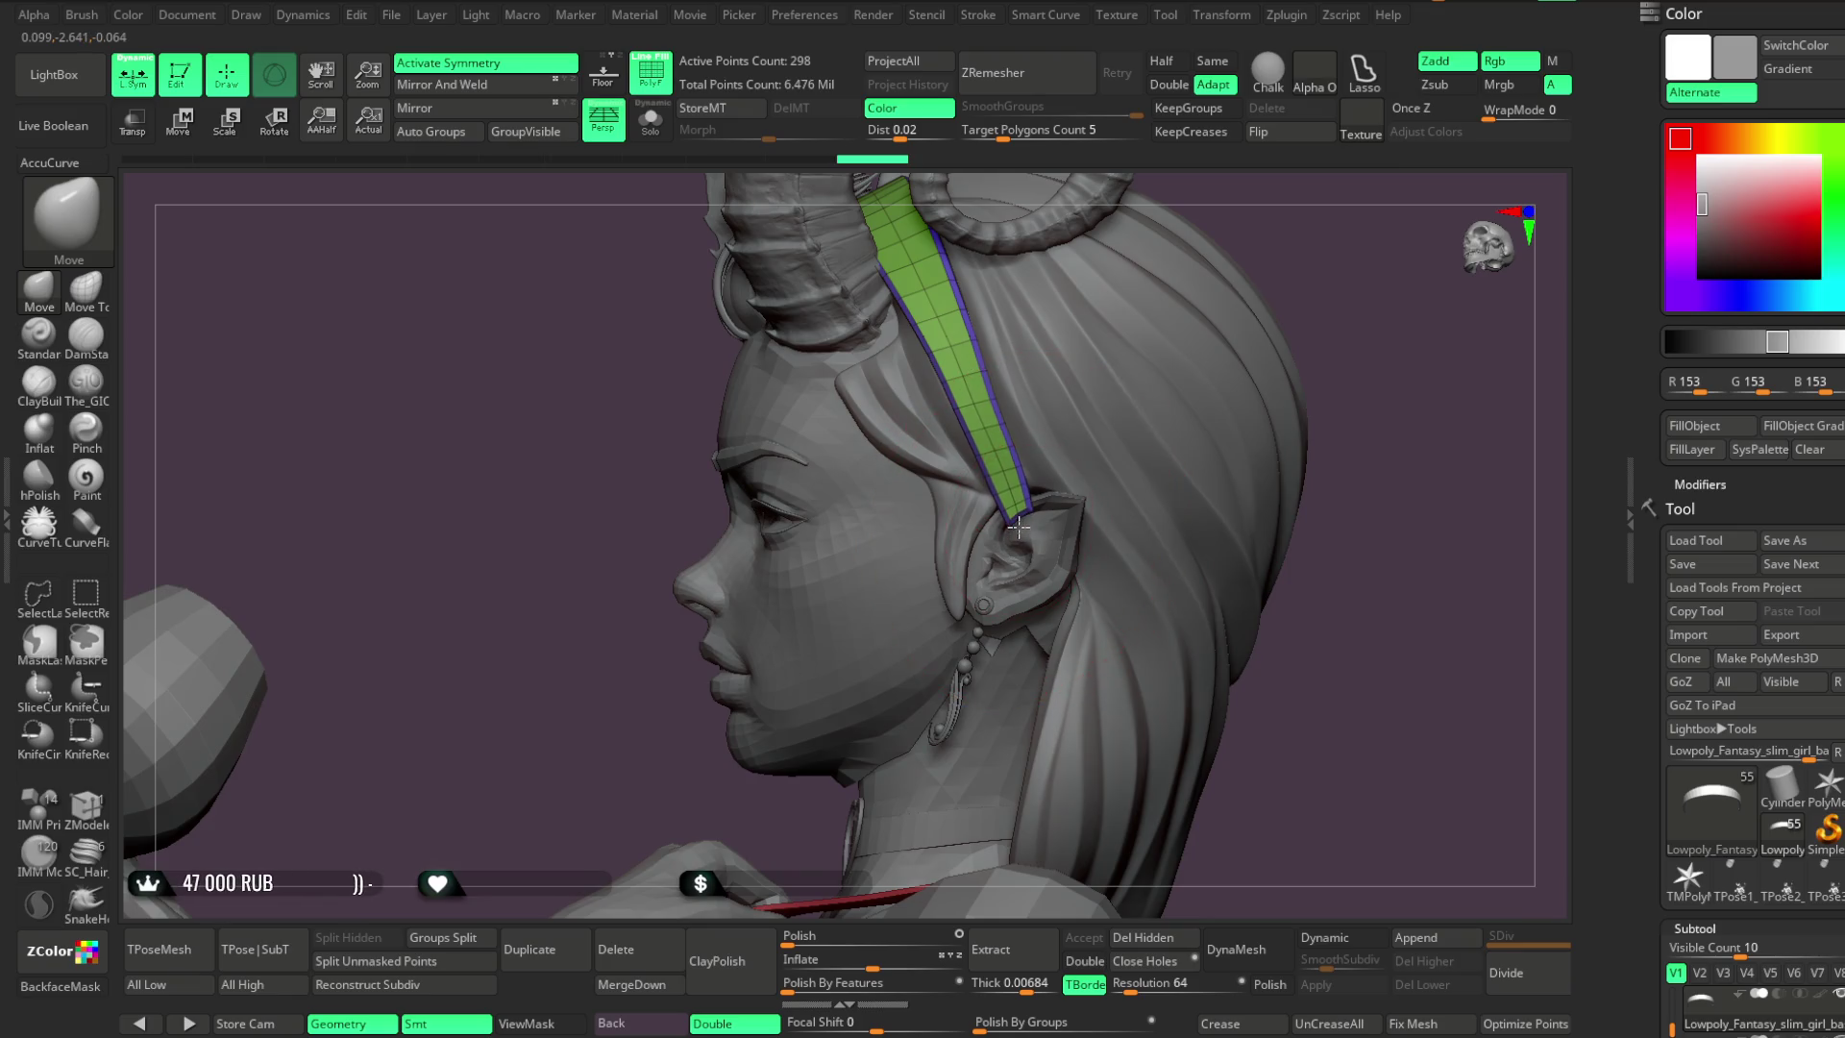
pyautogui.moveTo(1314, 267); pyautogui.dragTo(1067, 288, button='right')
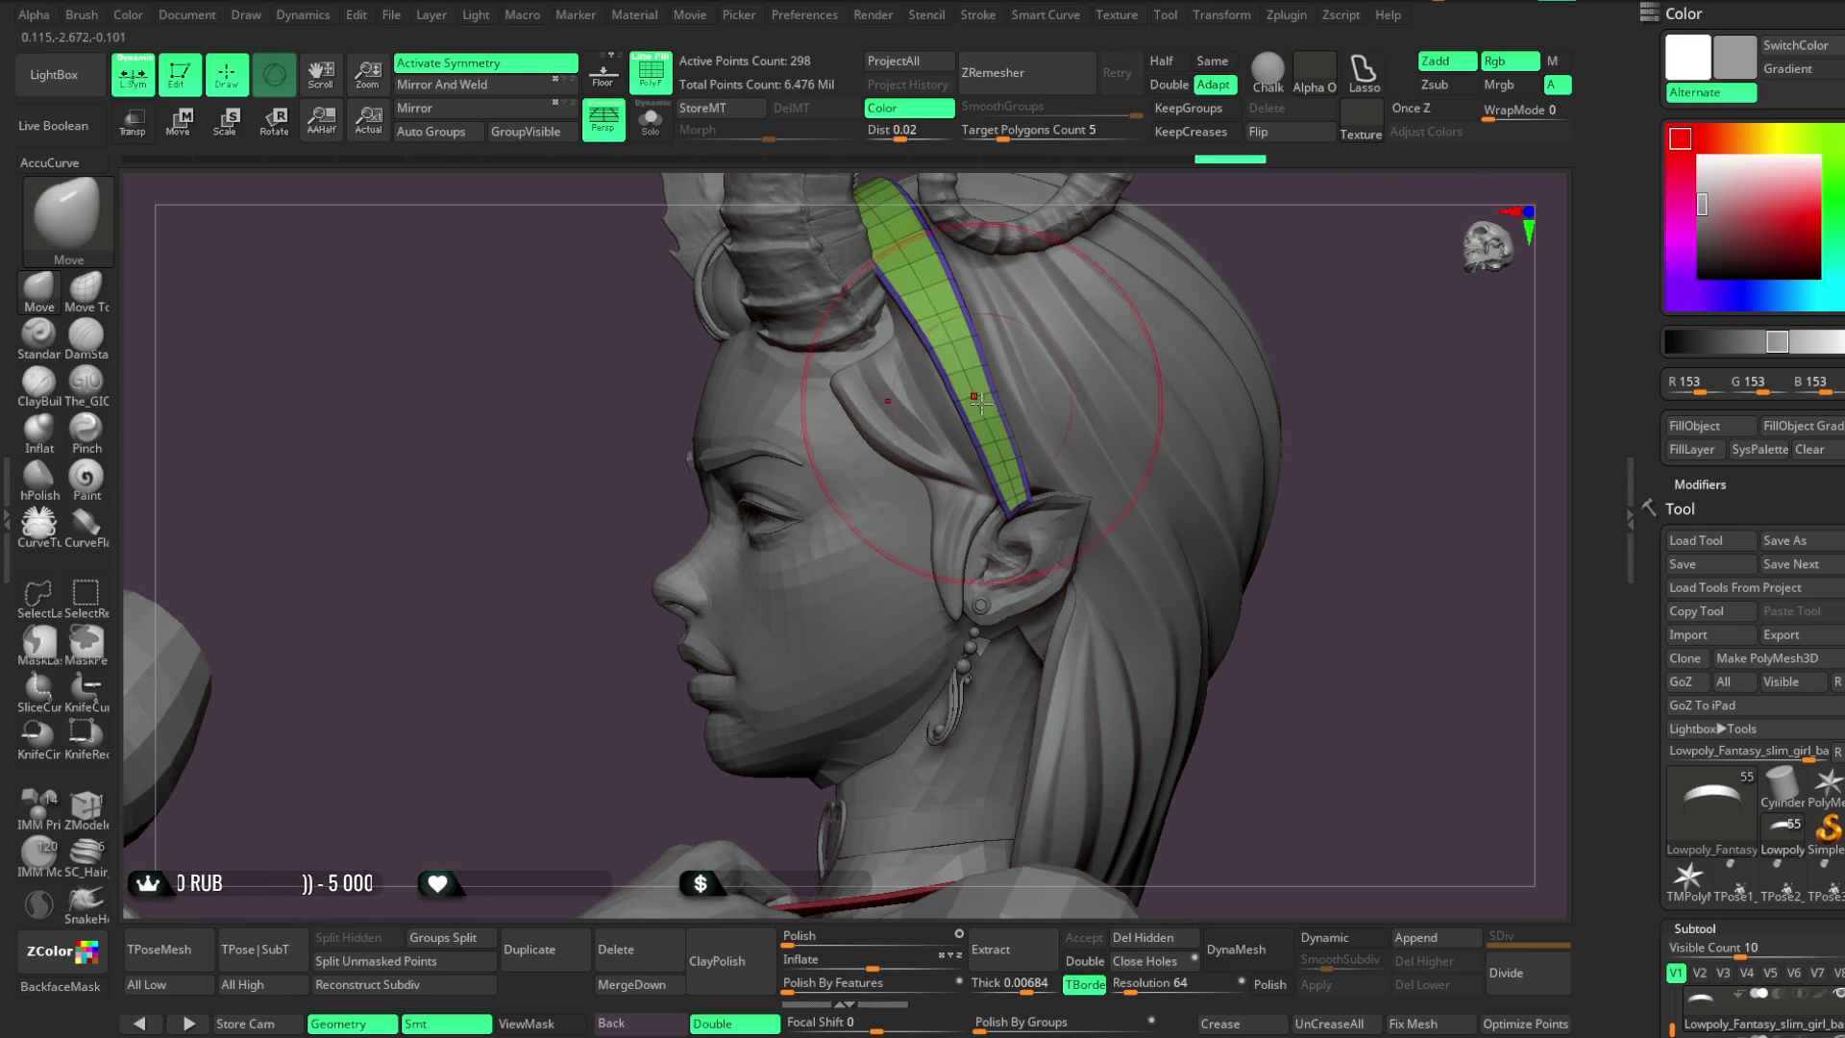
# Orbit around the head while switching the active subtool between the hair and the headband
pyautogui.moveTo(1013, 488)
pyautogui.mouseDown(button='right')
pyautogui.moveTo(1322, 285)
pyautogui.moveTo(989, 442)
pyautogui.mouseUp(button='right')
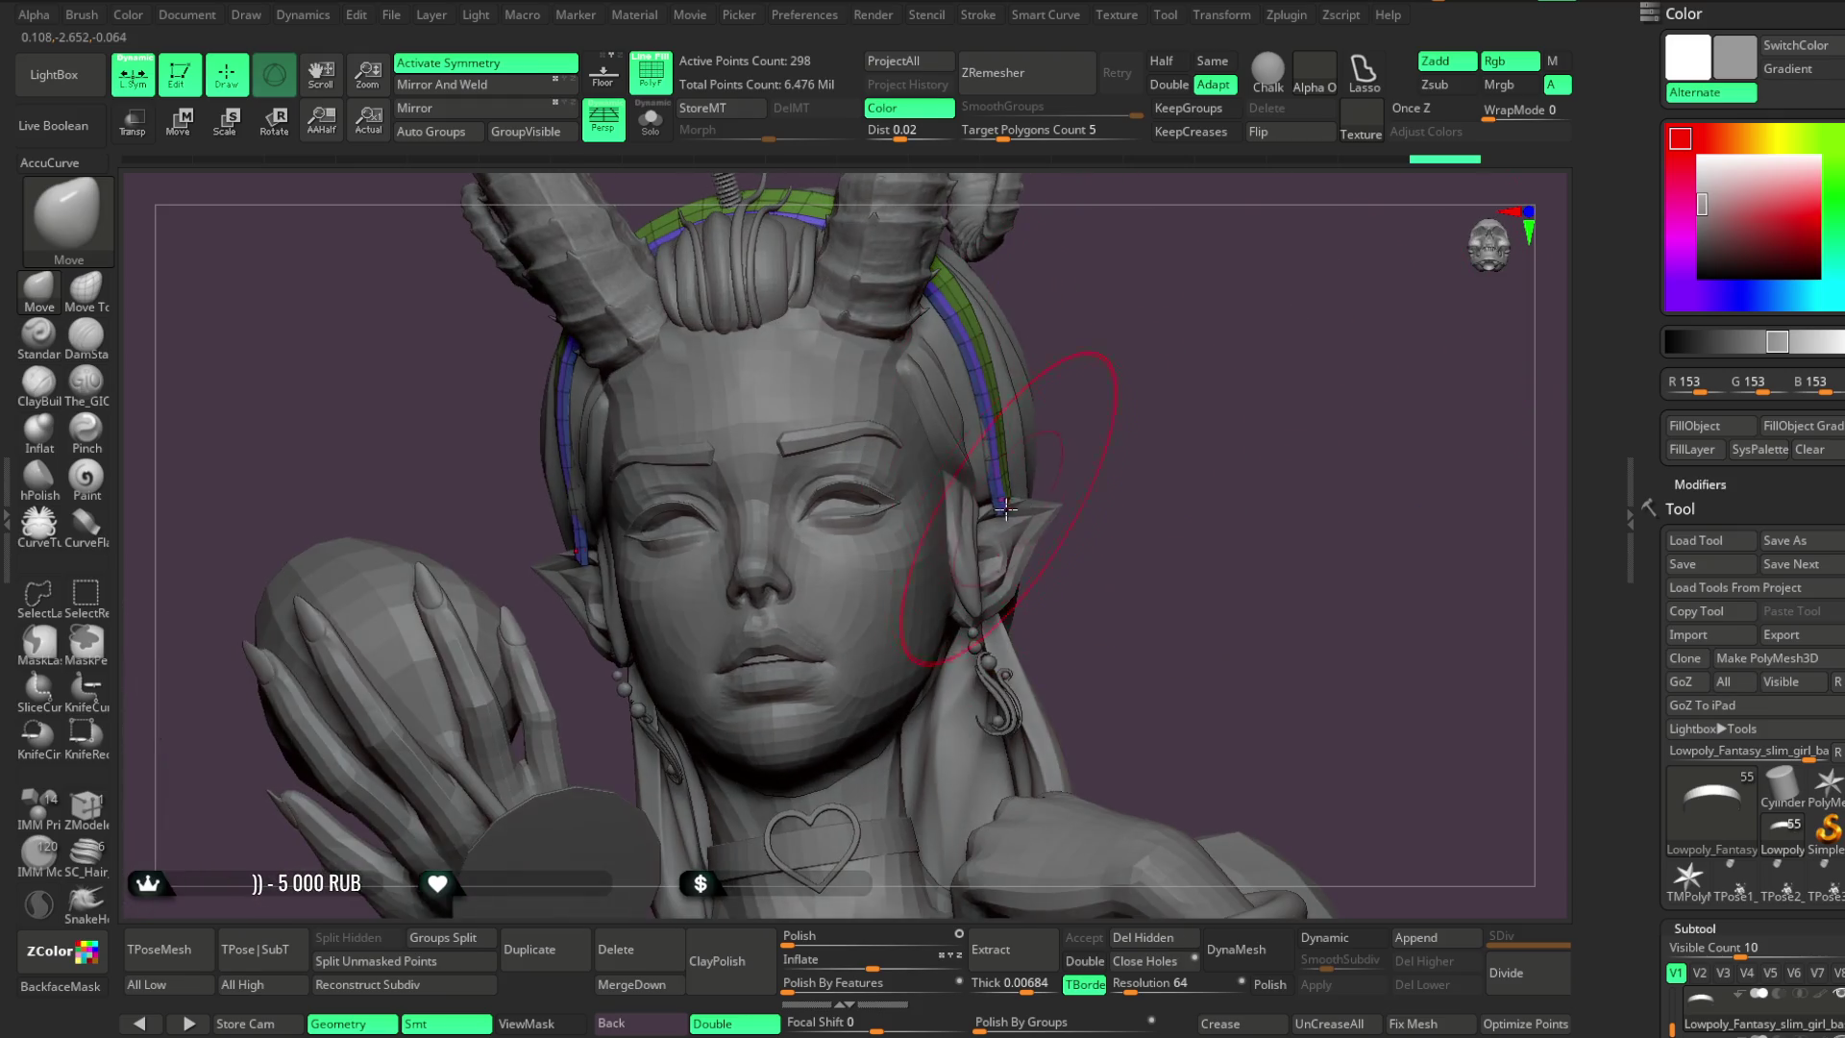
pyautogui.moveTo(870, 404)
pyautogui.mouseDown(button='right')
pyautogui.moveTo(1201, 317)
pyautogui.moveTo(1009, 385)
pyautogui.moveTo(1044, 377)
pyautogui.mouseUp(button='right')
pyautogui.keyDown('alt'); pyautogui.click(1009, 384); pyautogui.keyUp('alt')
pyautogui.keyDown('alt'); pyautogui.click(951, 371); pyautogui.keyUp('alt')
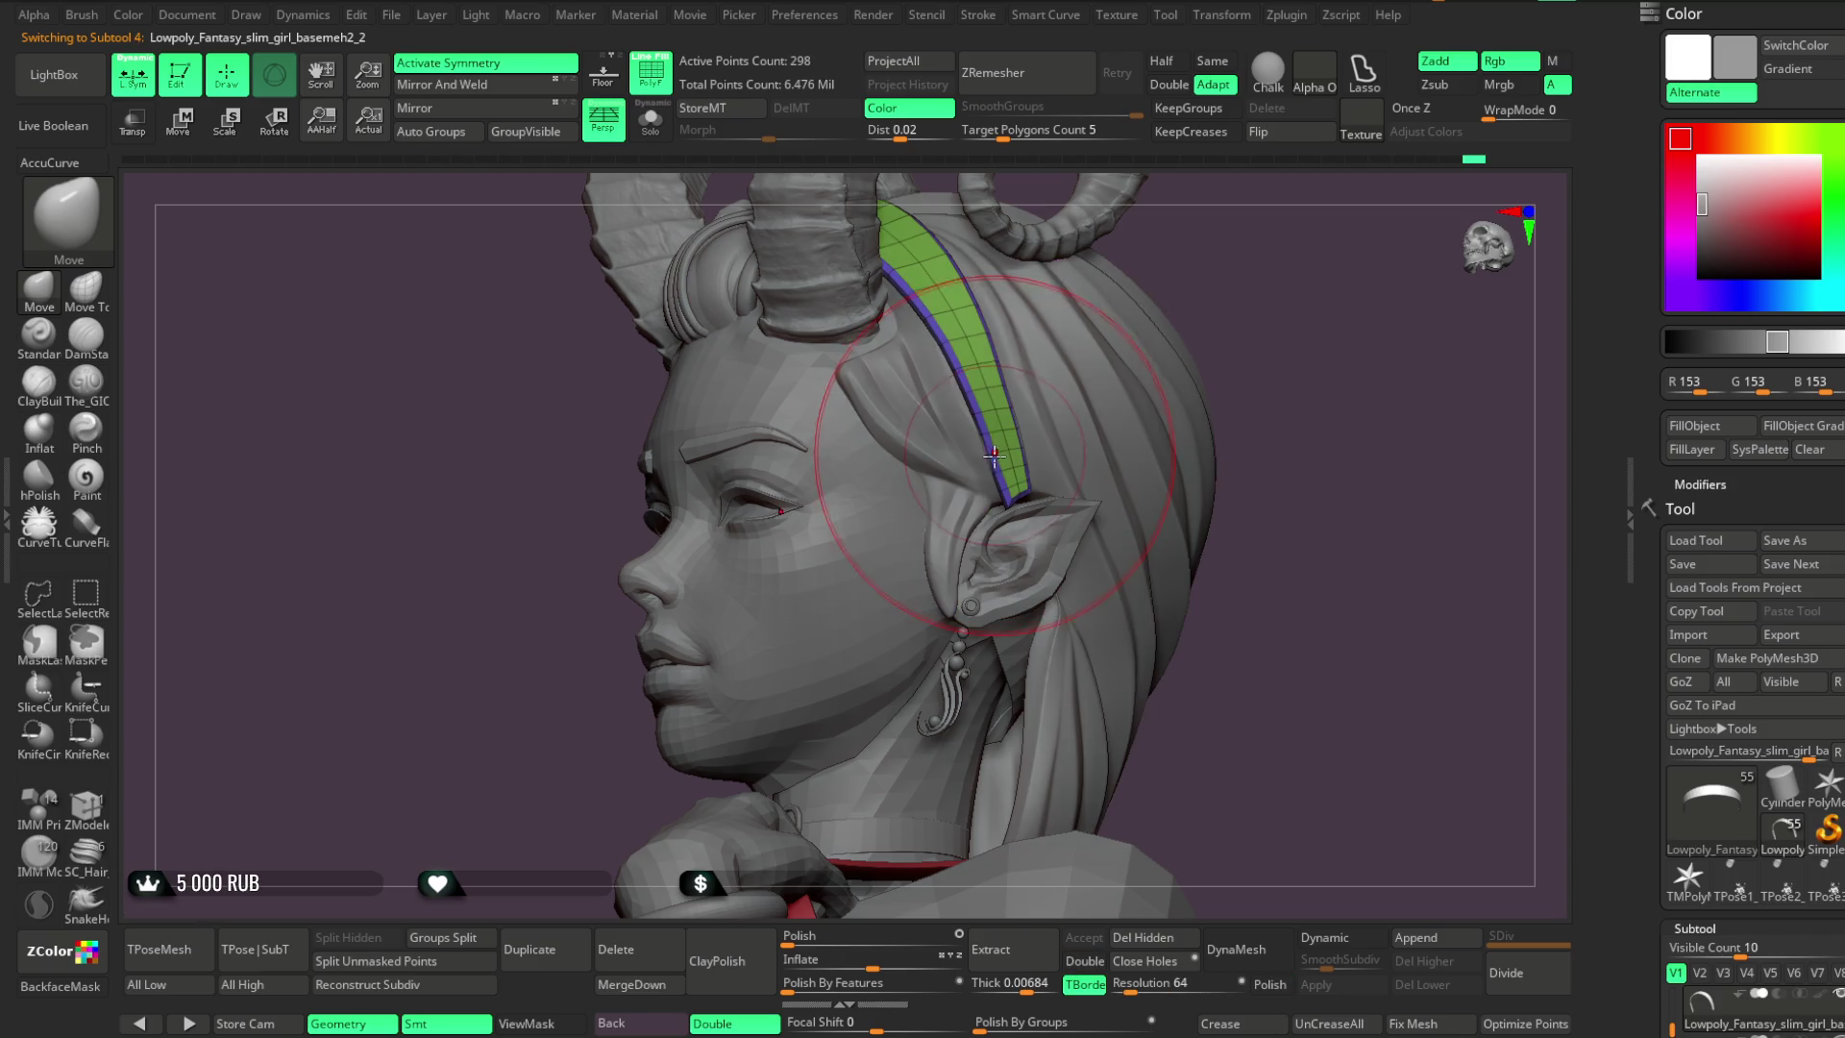
pyautogui.moveTo(1264, 301); pyautogui.dragTo(969, 459, button='right')
pyautogui.keyDown('alt'); pyautogui.click(968, 459); pyautogui.keyUp('alt')
pyautogui.moveTo(1076, 384)
pyautogui.mouseDown(button='right')
pyautogui.moveTo(1122, 369)
pyautogui.moveTo(1050, 459)
pyautogui.moveTo(1197, 382)
pyautogui.moveTo(1198, 337)
pyautogui.moveTo(978, 467)
pyautogui.mouseUp(button='right')
pyautogui.keyDown('alt'); pyautogui.click(994, 487); pyautogui.keyUp('alt')
pyautogui.press('space')
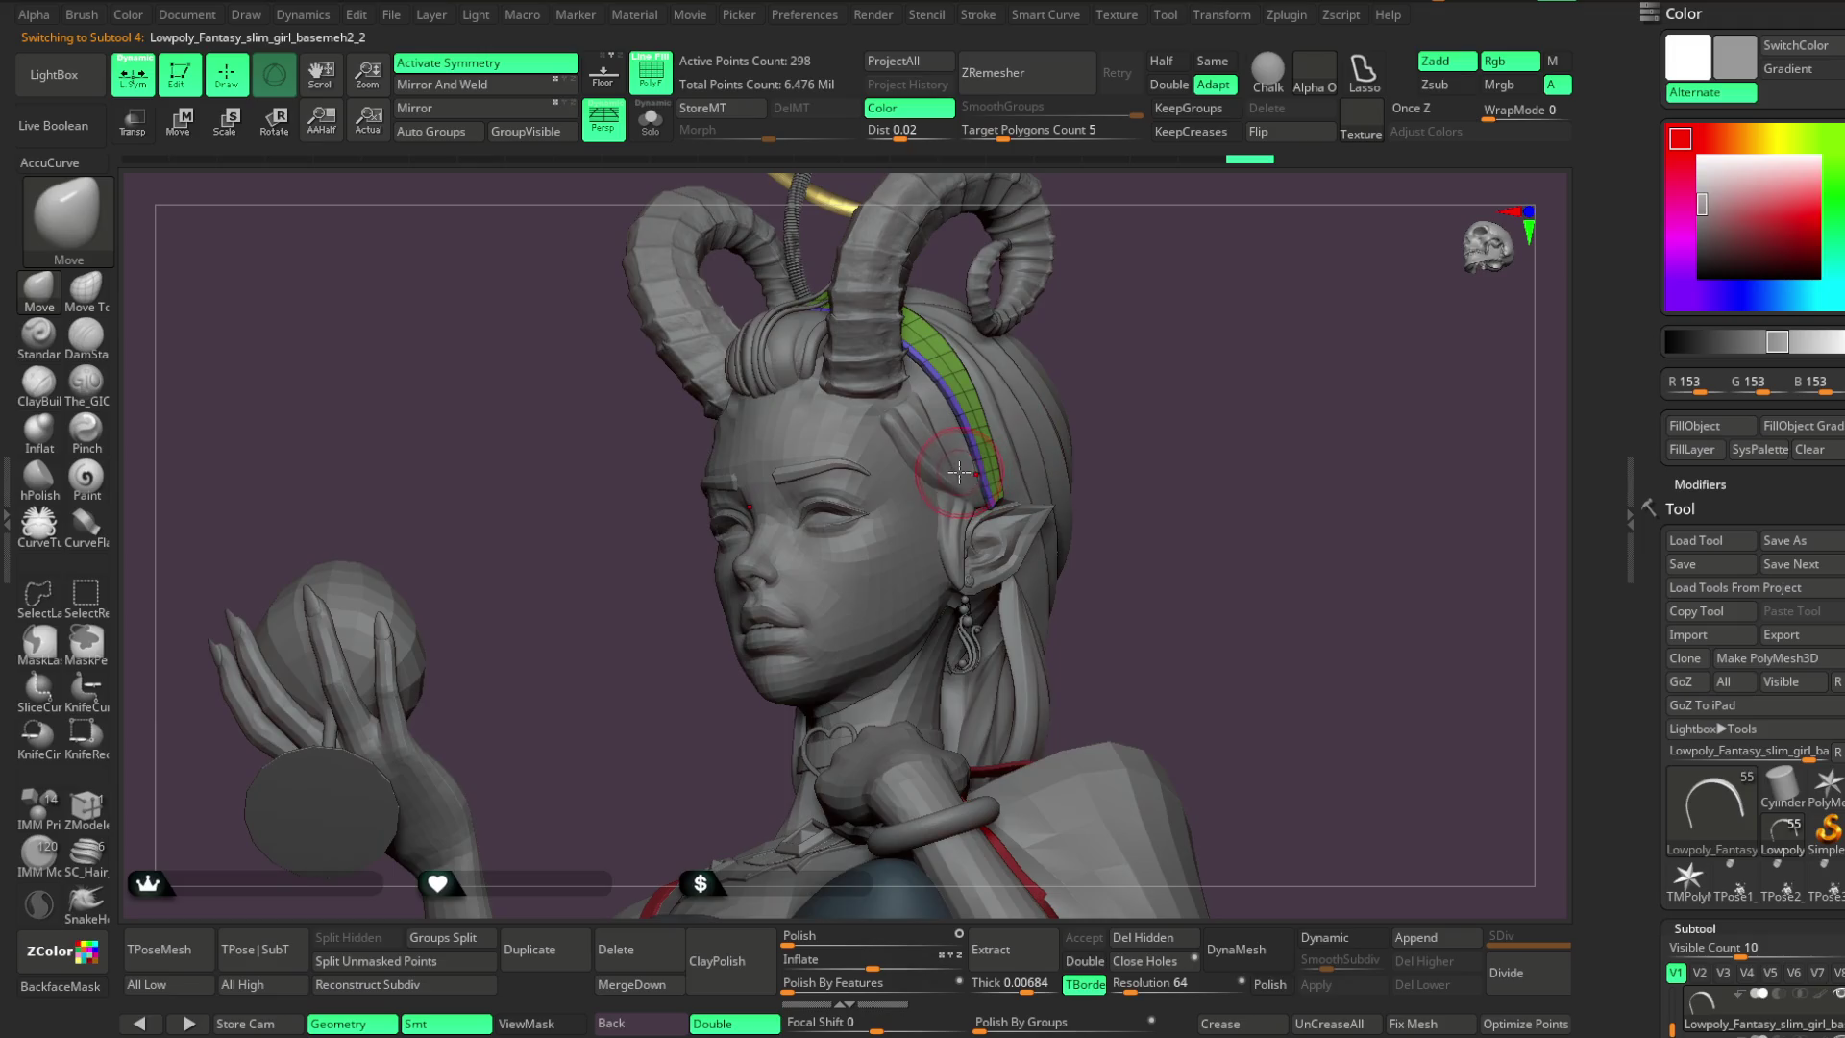
pyautogui.keyDown('alt'); pyautogui.click(978, 466); pyautogui.keyUp('alt')
# Hide the polygon wireframe, frame the whole figure, and save the project
pyautogui.press('f')
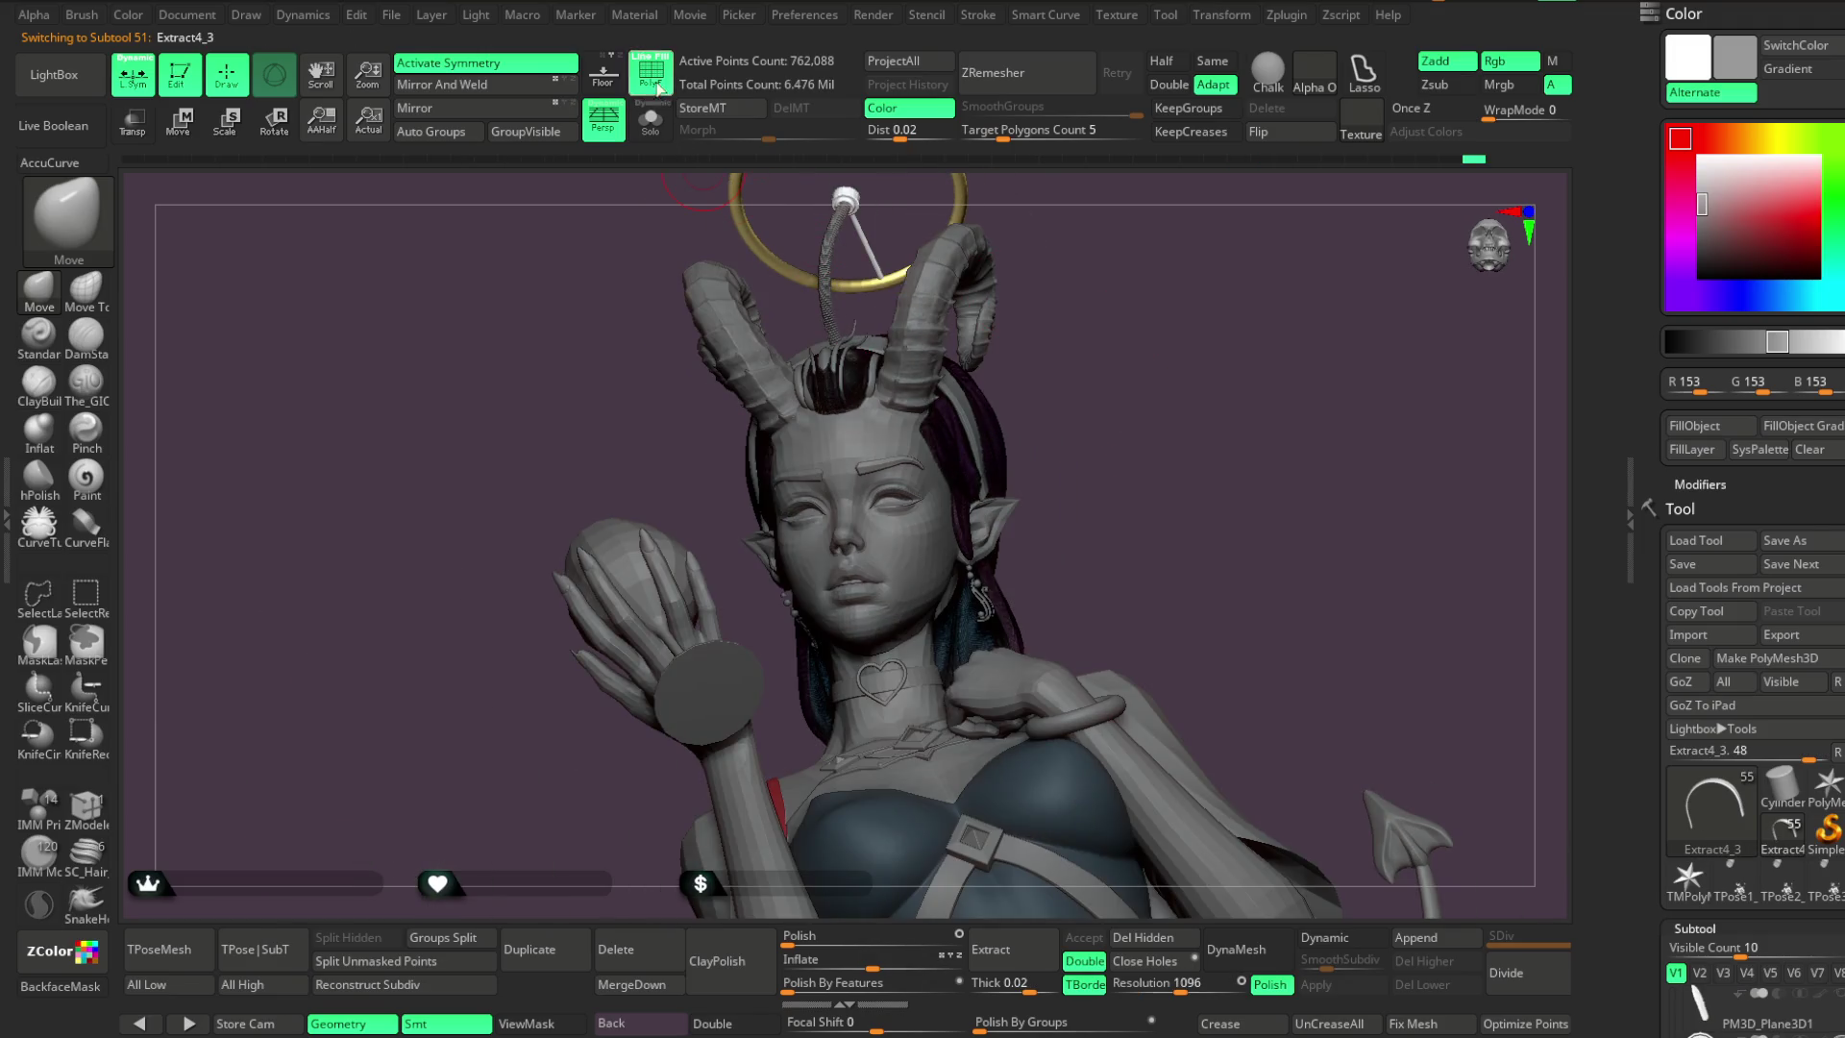
pyautogui.hotkey('shift', 'f')
pyautogui.moveTo(1092, 327); pyautogui.dragTo(1104, 379, button='right')
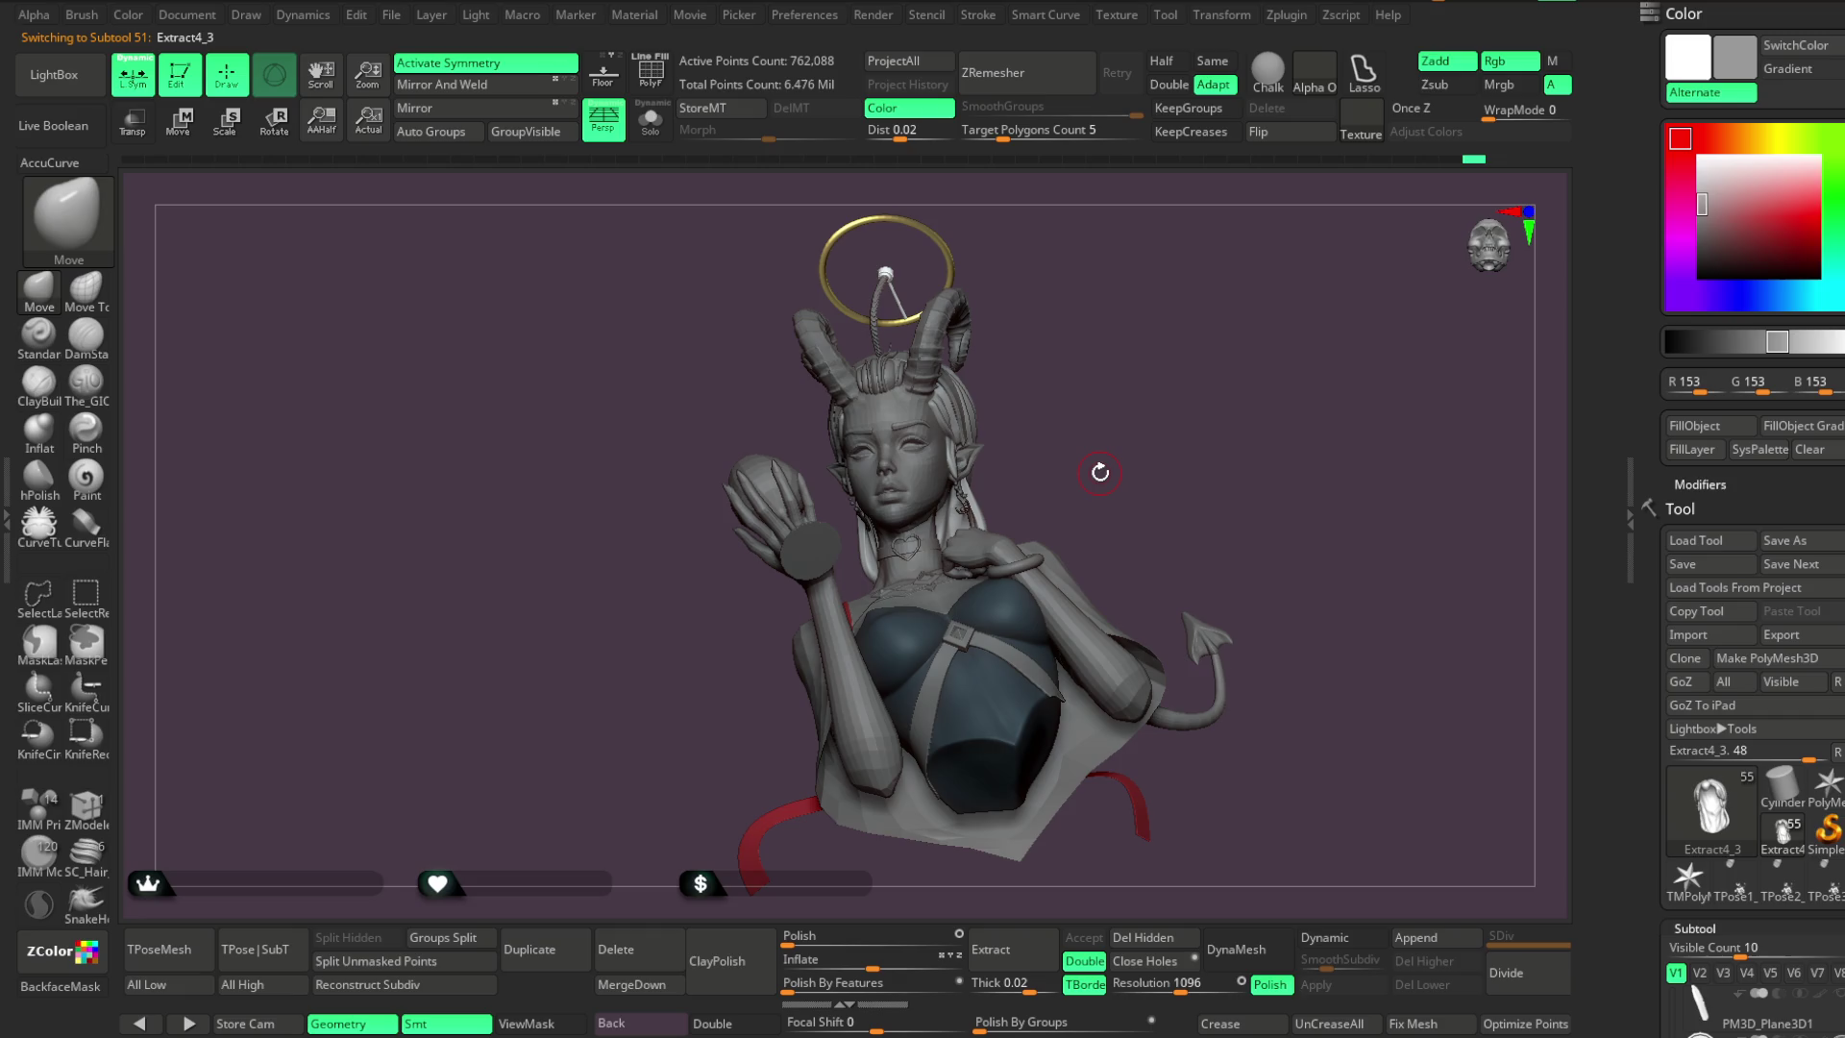
pyautogui.click(392, 15)
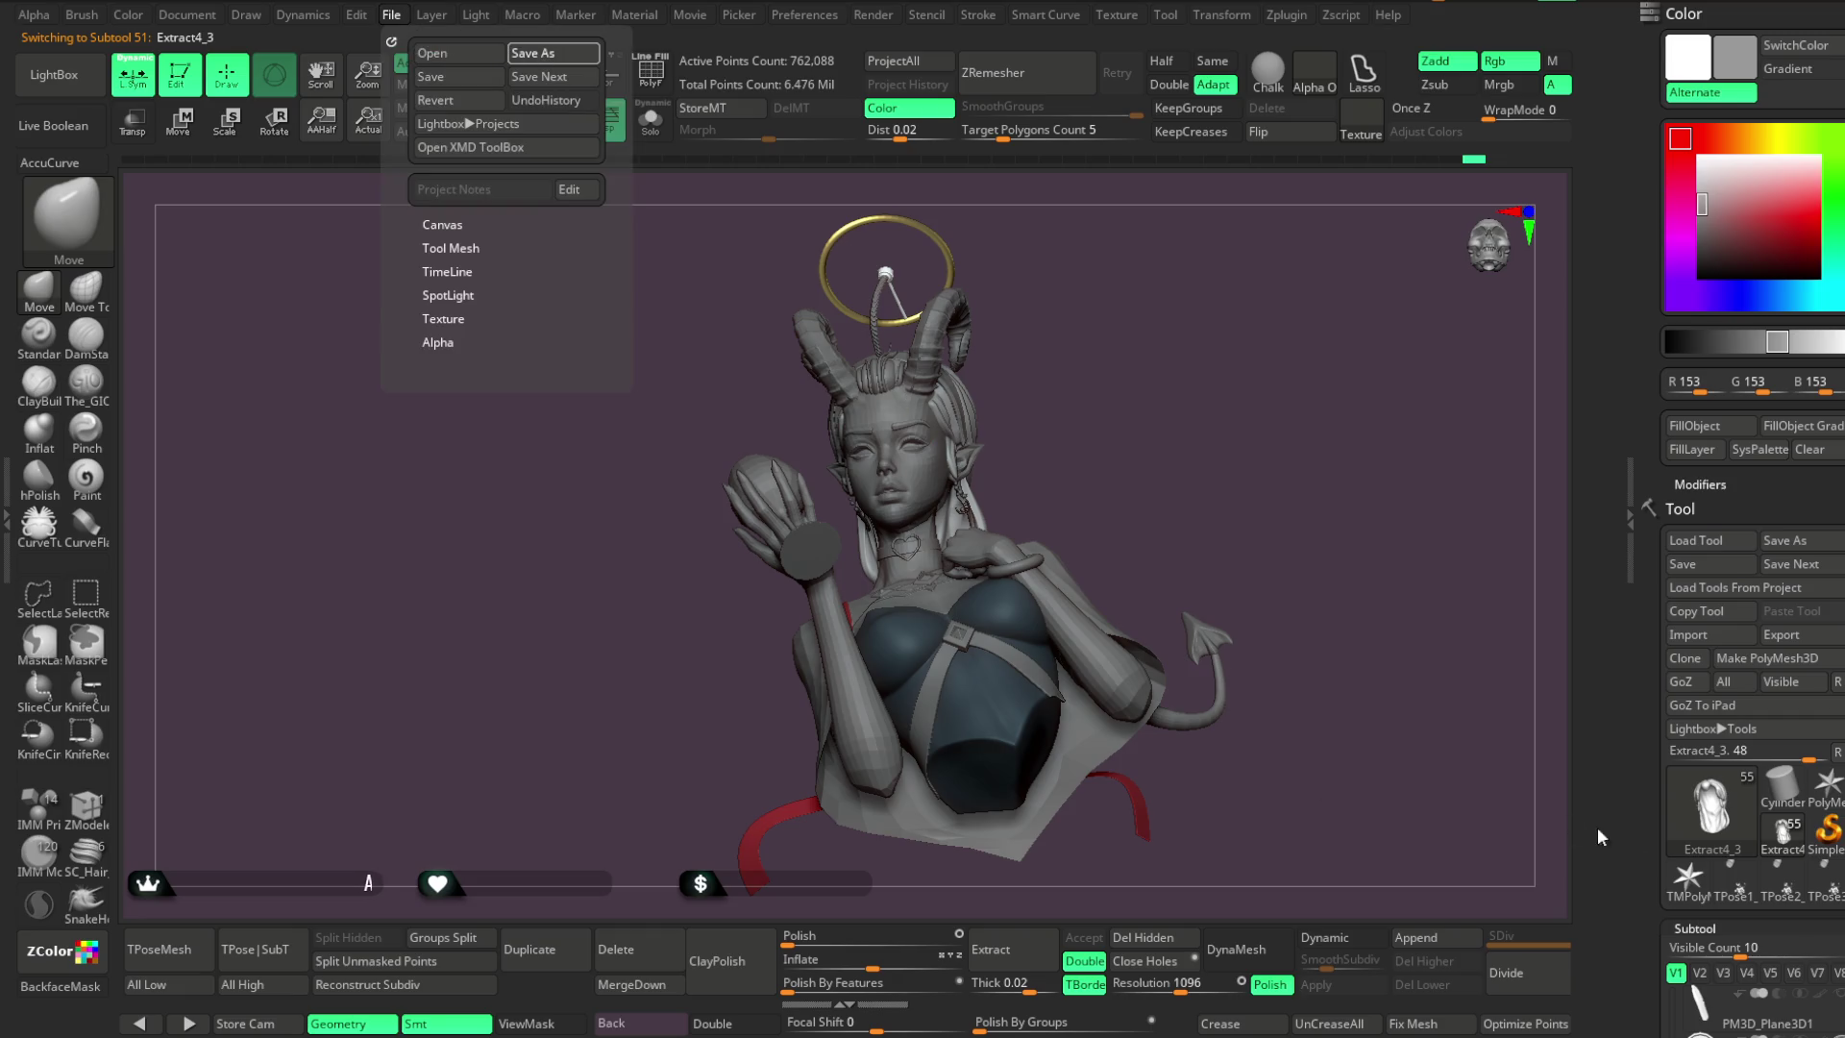
pyautogui.hotkey('ctrl', 's')
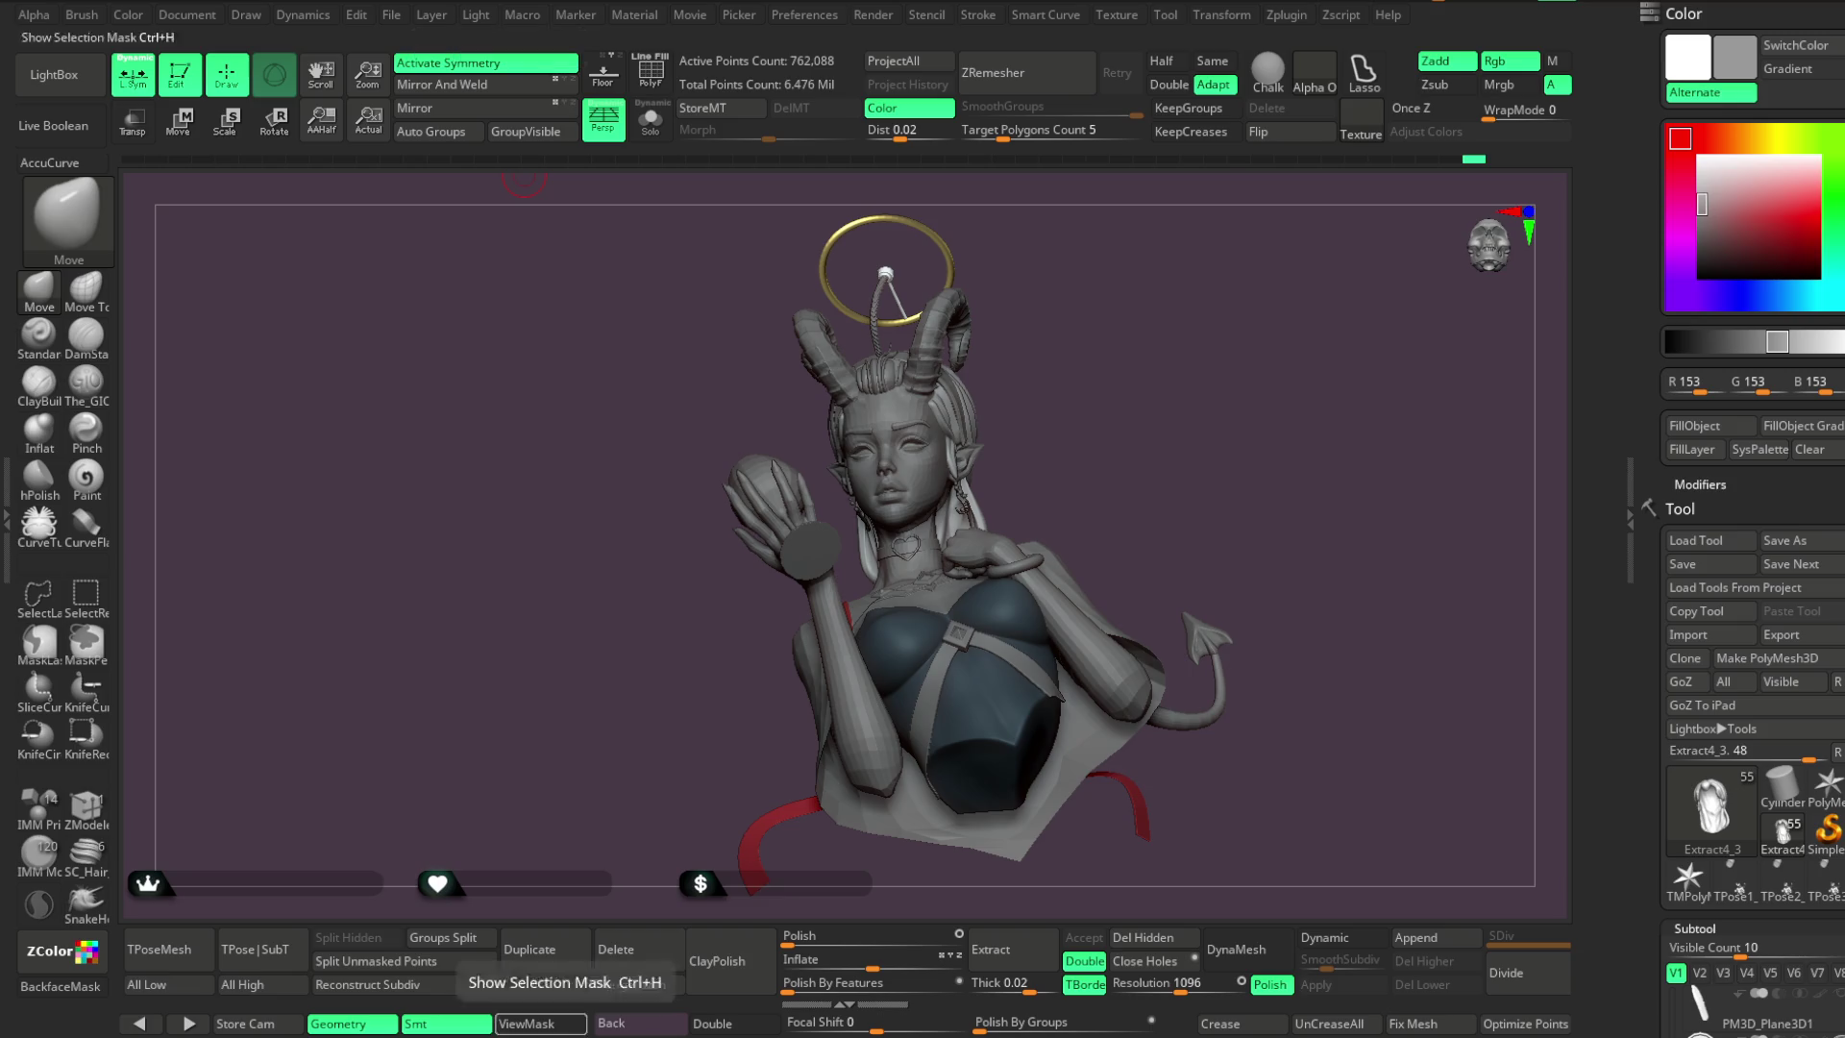
# Turn the figure to its left side and solo the hair piece
pyautogui.moveTo(1202, 445)
pyautogui.mouseDown()
pyautogui.moveTo(1199, 478)
pyautogui.moveTo(1186, 429)
pyautogui.moveTo(1145, 441)
pyautogui.mouseUp()
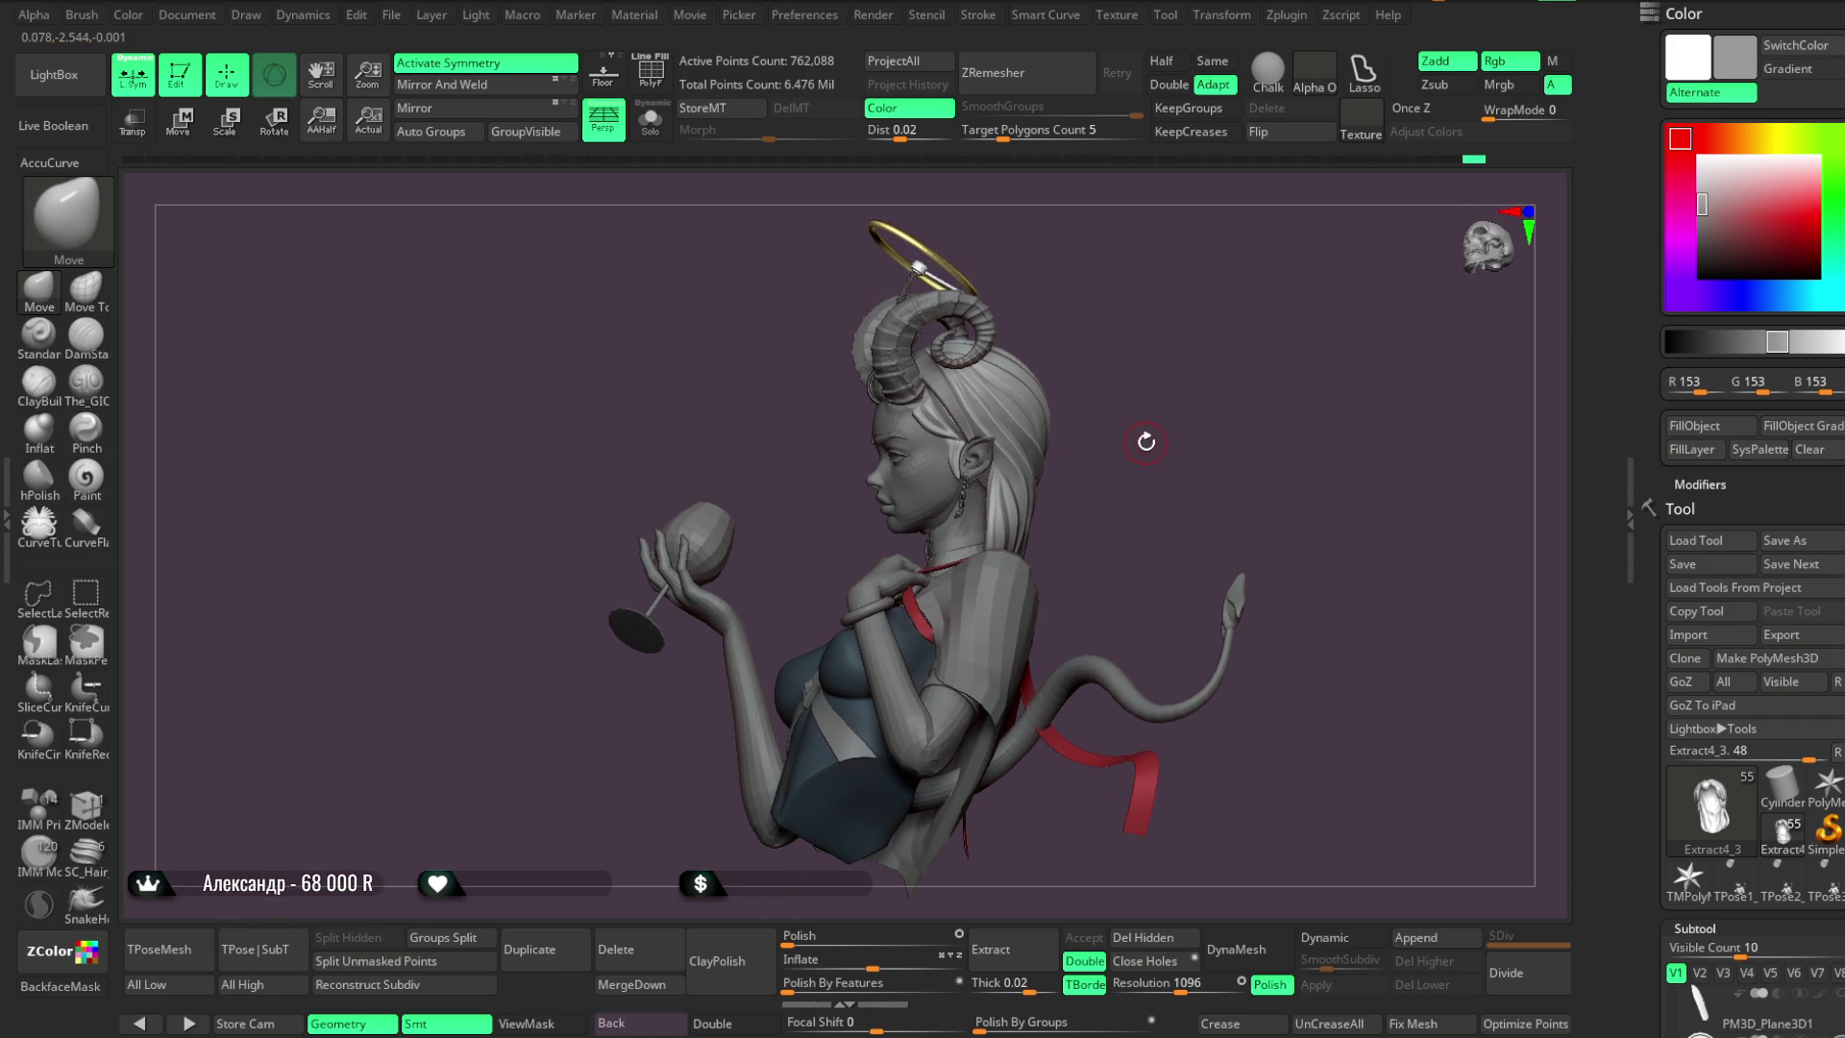
pyautogui.click(651, 120)
pyautogui.moveTo(1208, 382)
pyautogui.mouseDown()
pyautogui.moveTo(1182, 392)
pyautogui.moveTo(1063, 308)
pyautogui.moveTo(1121, 548)
pyautogui.moveTo(1166, 337)
pyautogui.moveTo(1153, 346)
pyautogui.mouseUp()
# Switch to the strand-carving brush and orbit the isolated hair to a side view
pyautogui.press('1')
pyautogui.press('space')
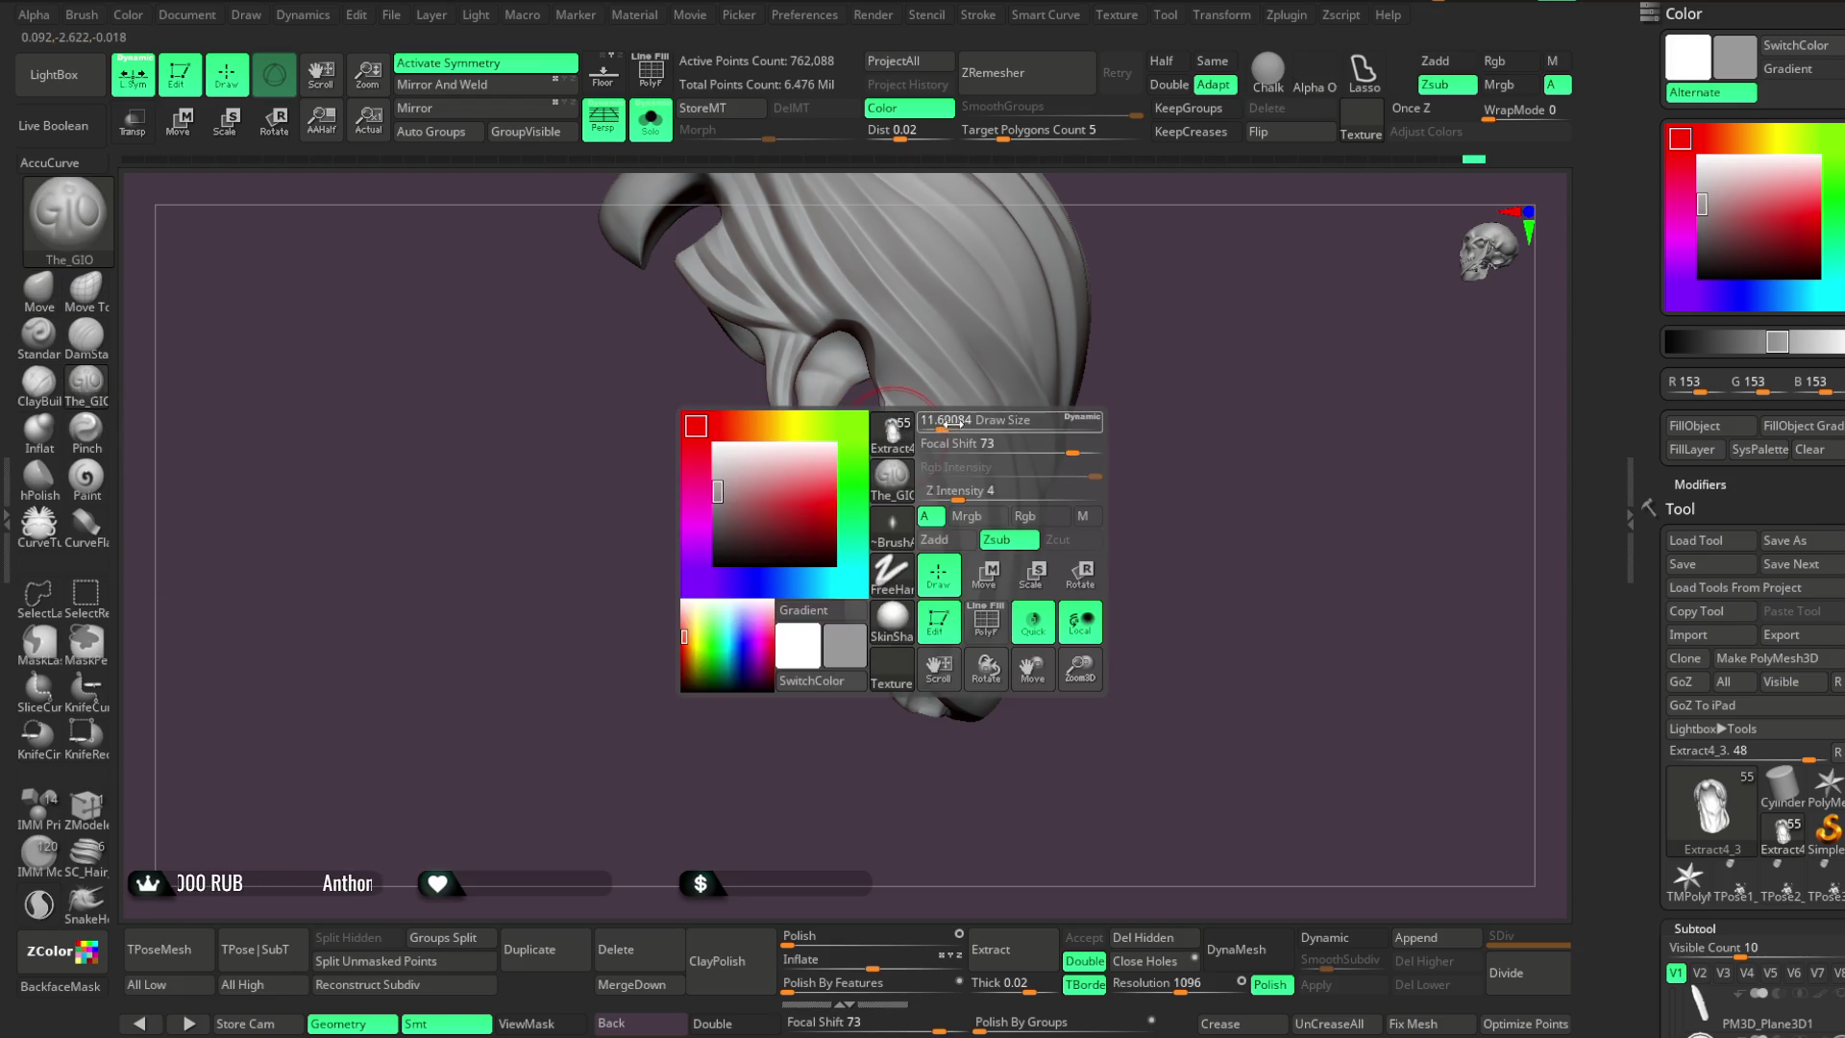
pyautogui.moveTo(946, 420)
pyautogui.mouseDown()
pyautogui.moveTo(1080, 329)
pyautogui.moveTo(886, 339)
pyautogui.mouseUp()
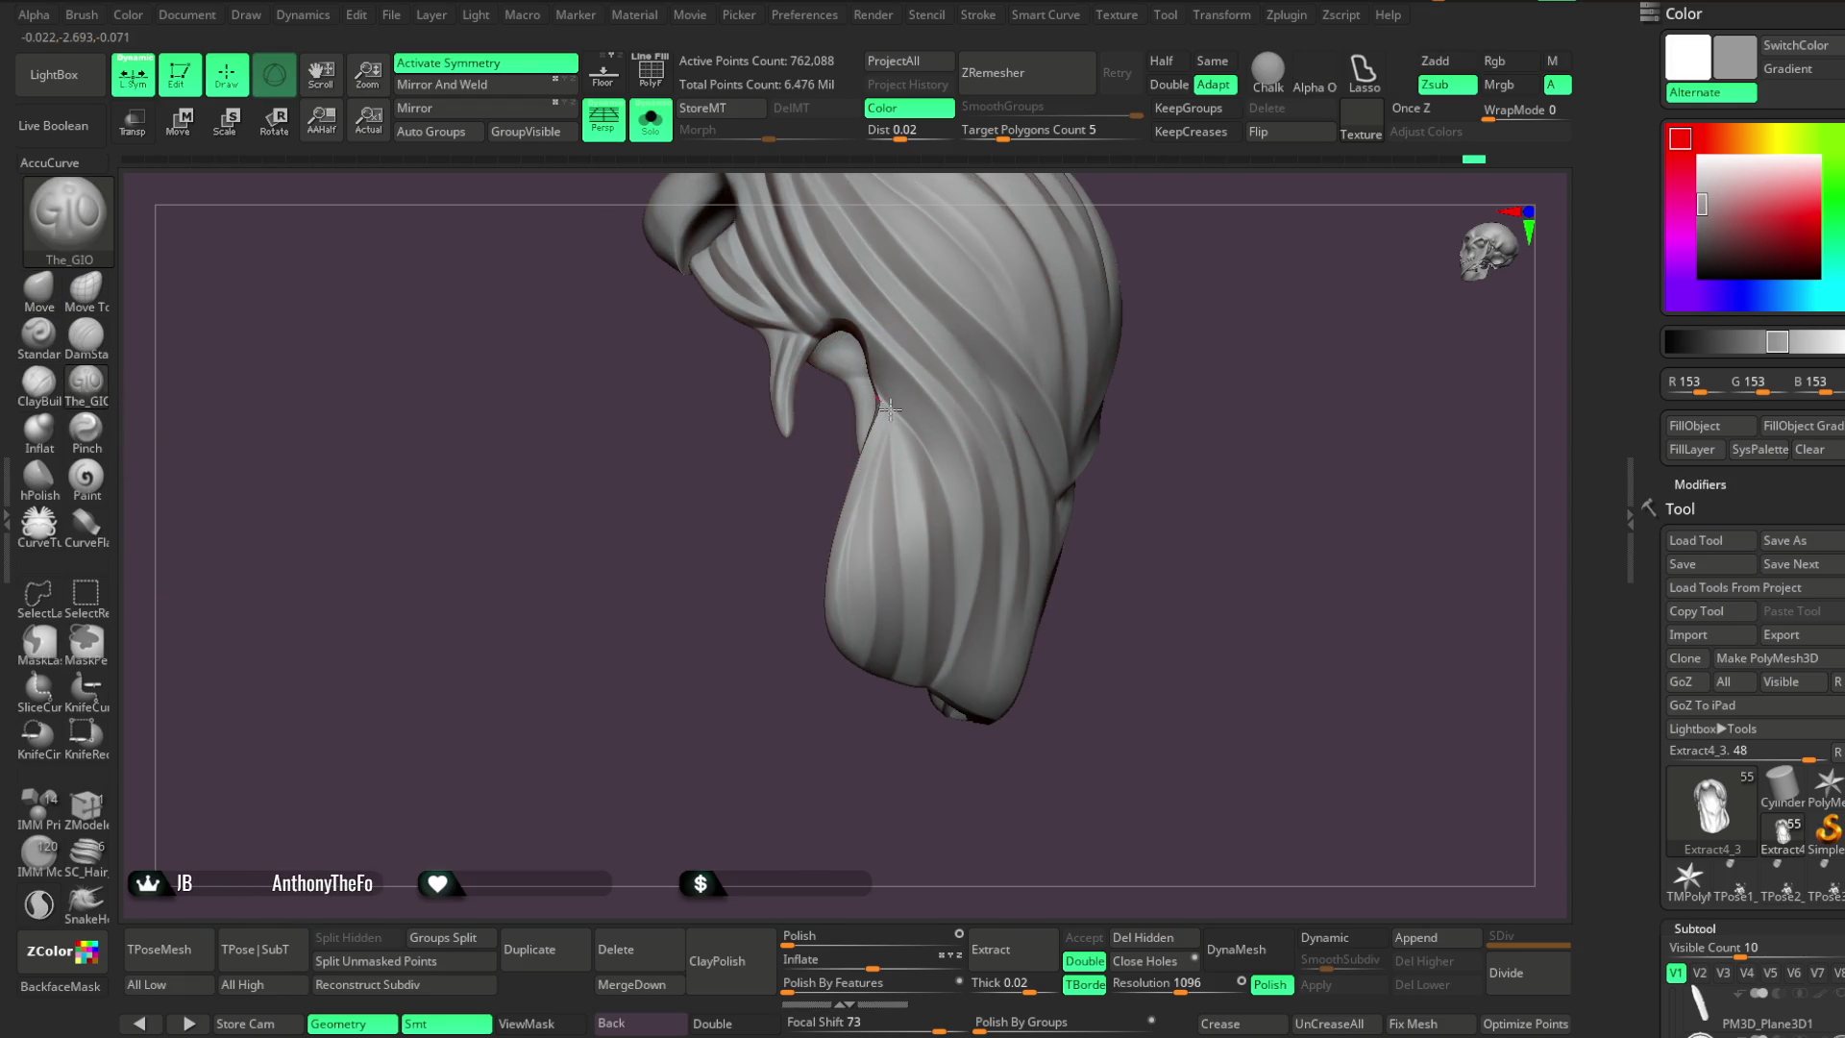
pyautogui.moveTo(947, 499)
pyautogui.mouseDown()
pyautogui.moveTo(1115, 510)
pyautogui.moveTo(811, 481)
pyautogui.mouseUp()
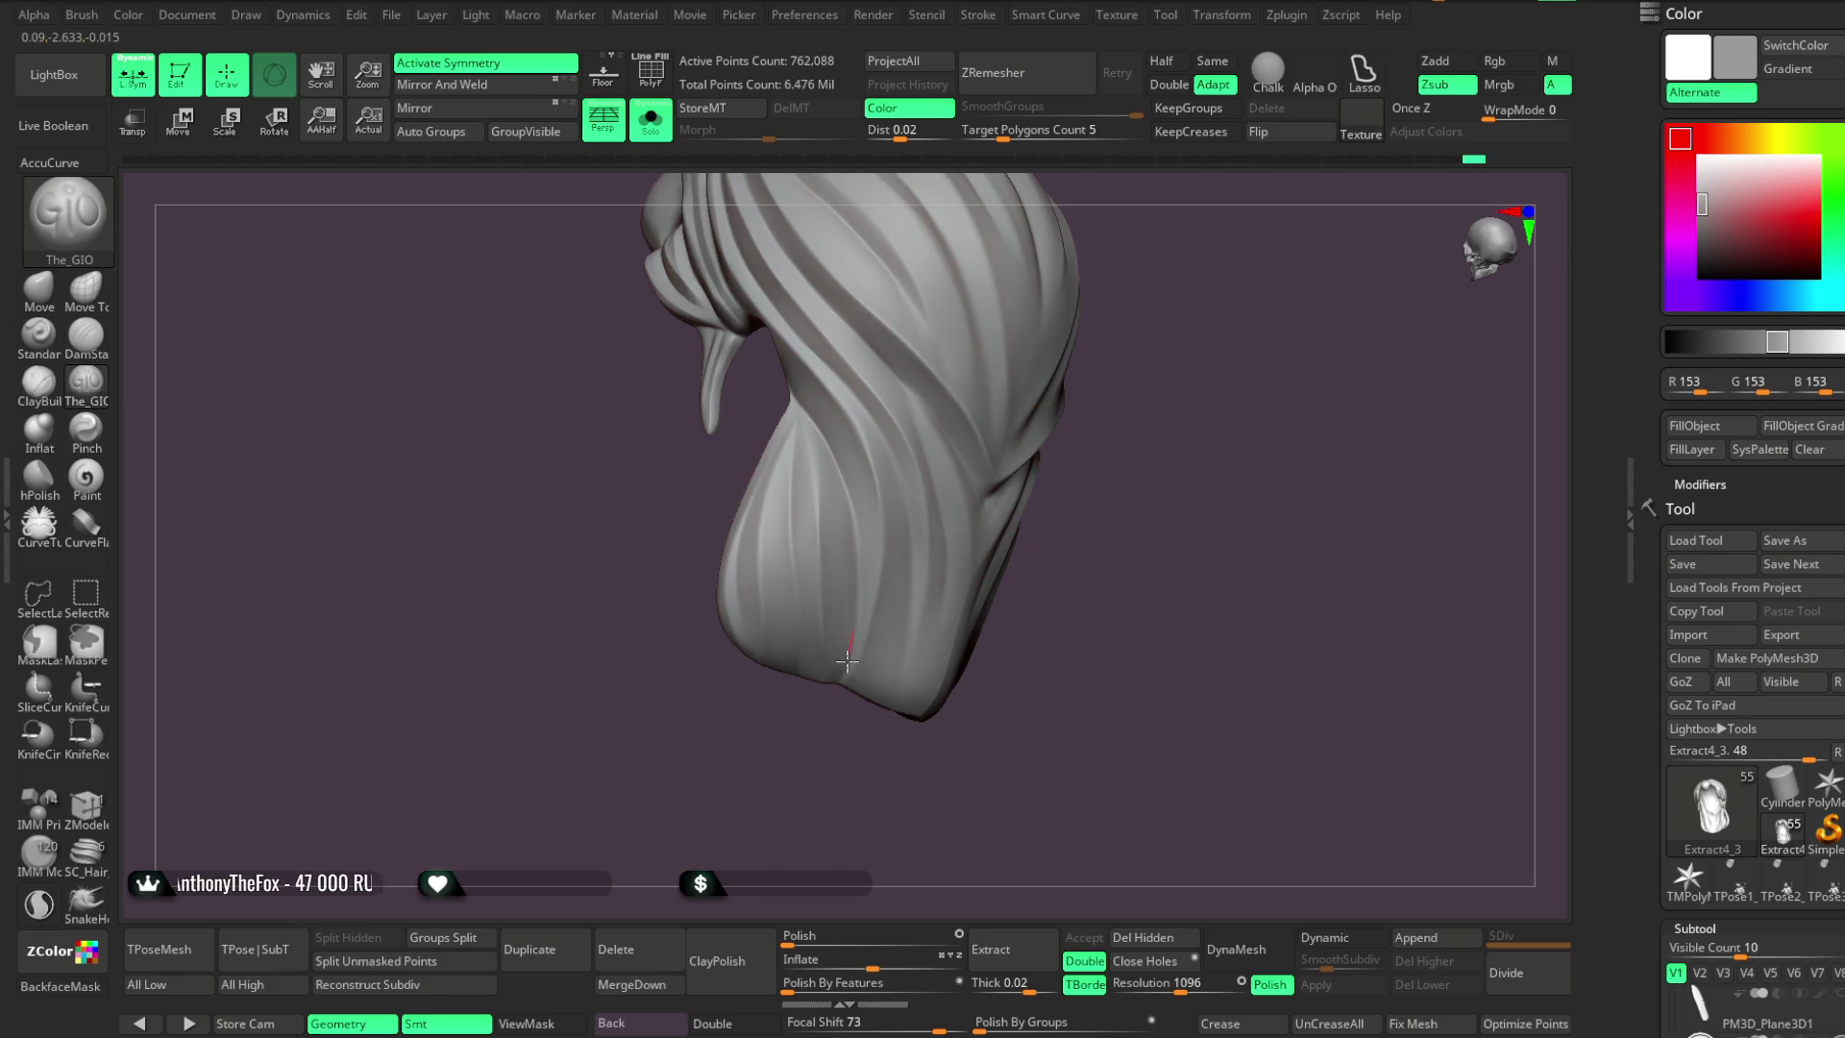
pyautogui.moveTo(807, 750)
pyautogui.mouseDown()
pyautogui.moveTo(782, 749)
pyautogui.moveTo(807, 536)
pyautogui.mouseUp()
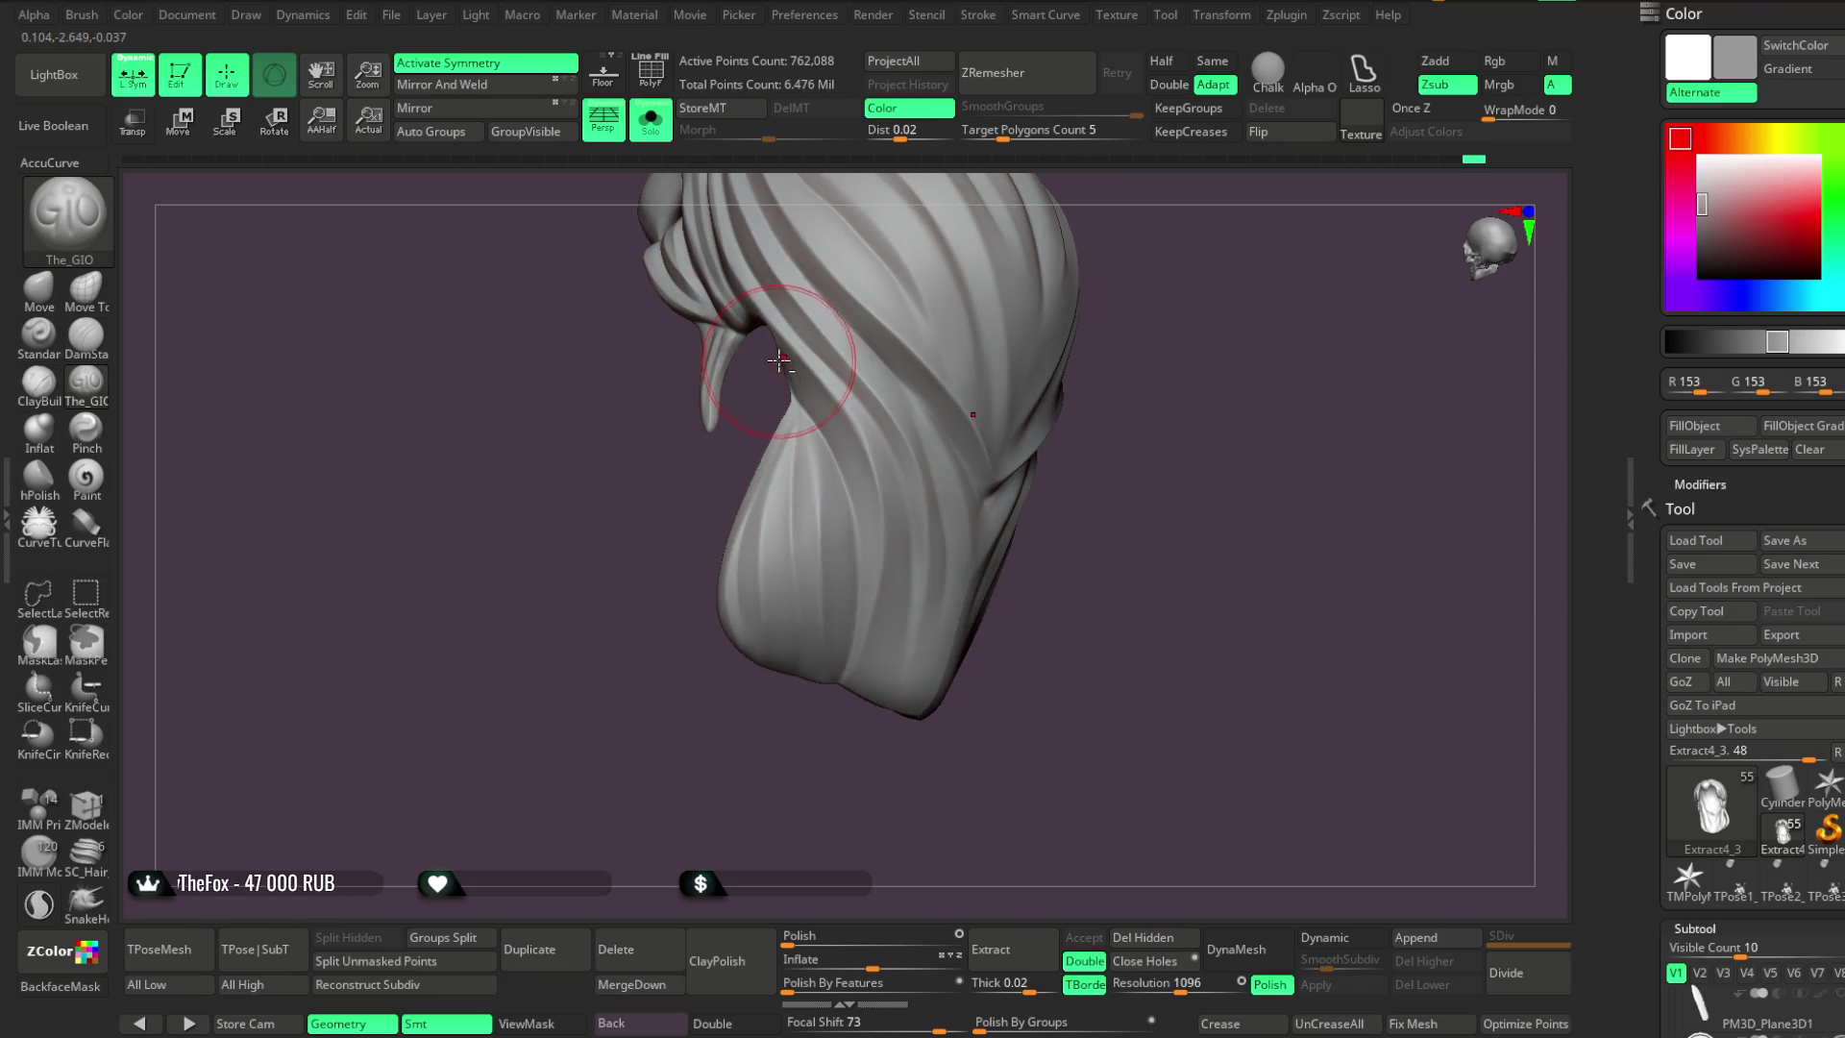
pyautogui.moveTo(1095, 432)
pyautogui.mouseDown()
pyautogui.moveTo(1157, 391)
pyautogui.moveTo(877, 429)
pyautogui.mouseUp()
pyautogui.press('space')
# Carve a crease along a strand edge and enlarge the brush to draw size 23.31
pyautogui.moveTo(774, 332); pyautogui.dragTo(796, 379)
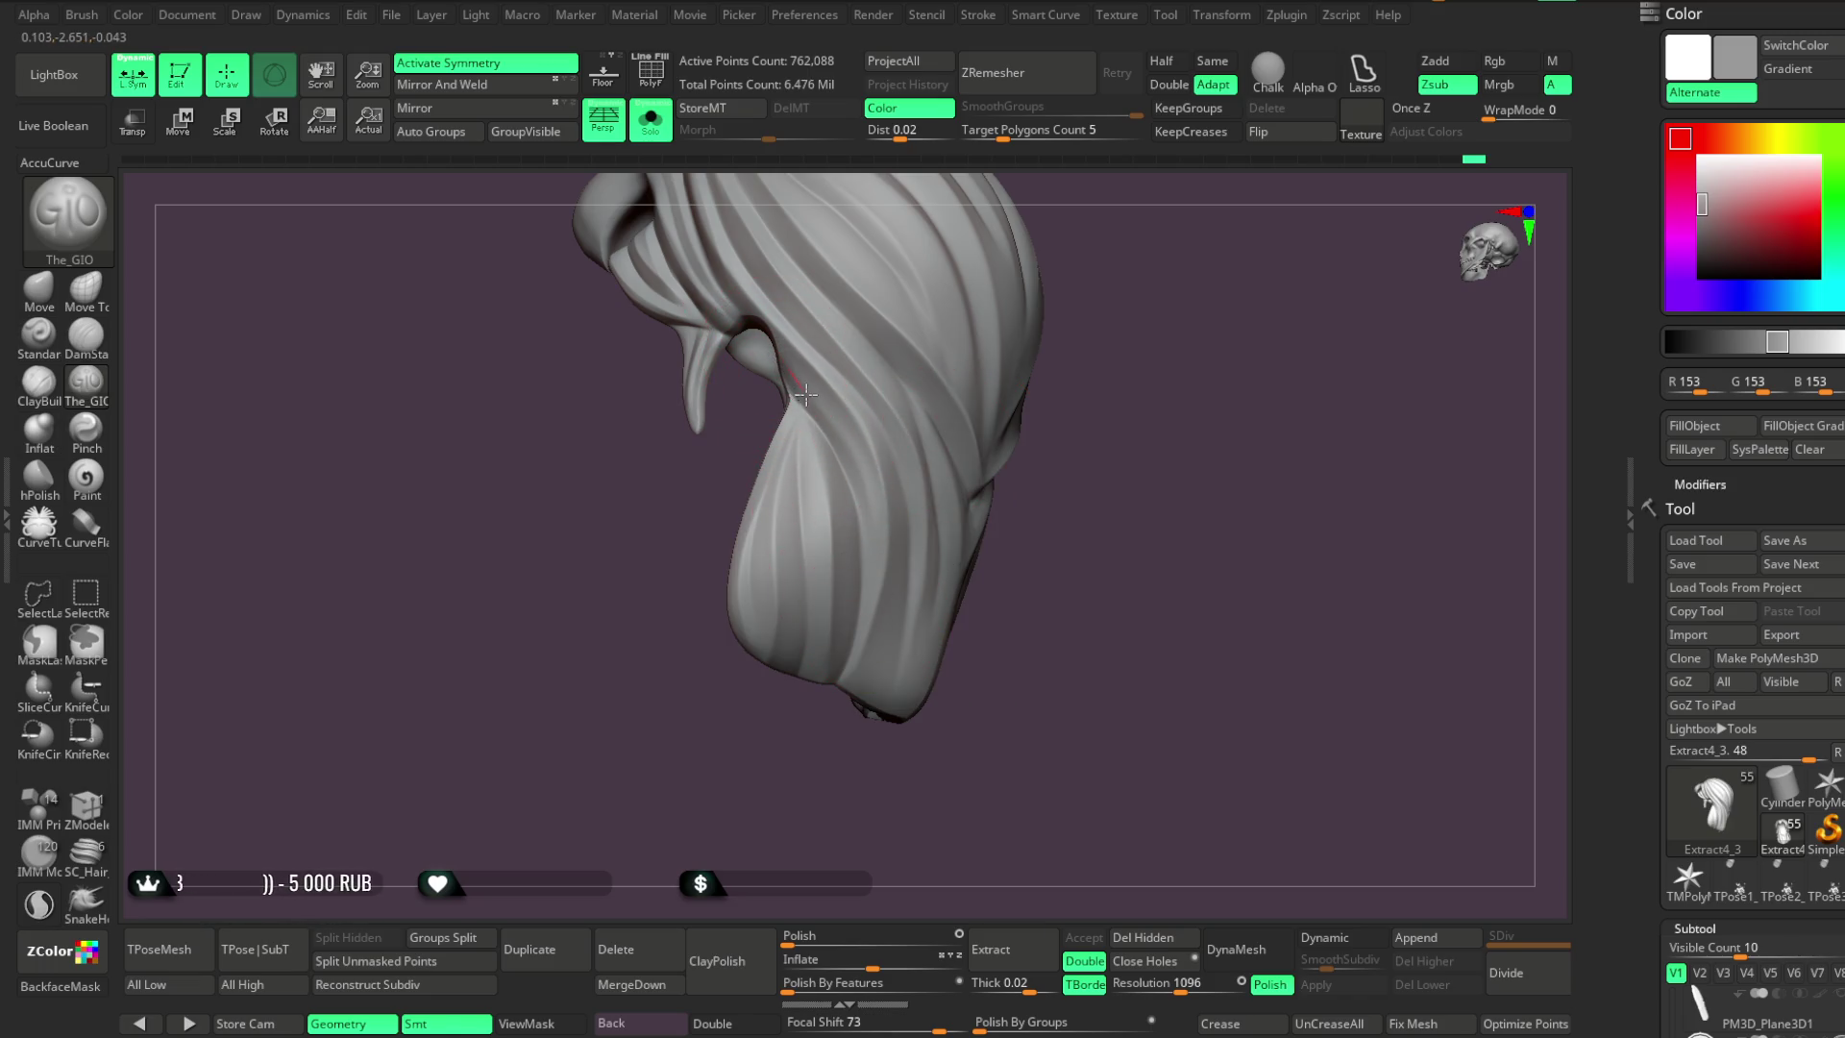
pyautogui.moveTo(1105, 403); pyautogui.dragTo(1079, 395)
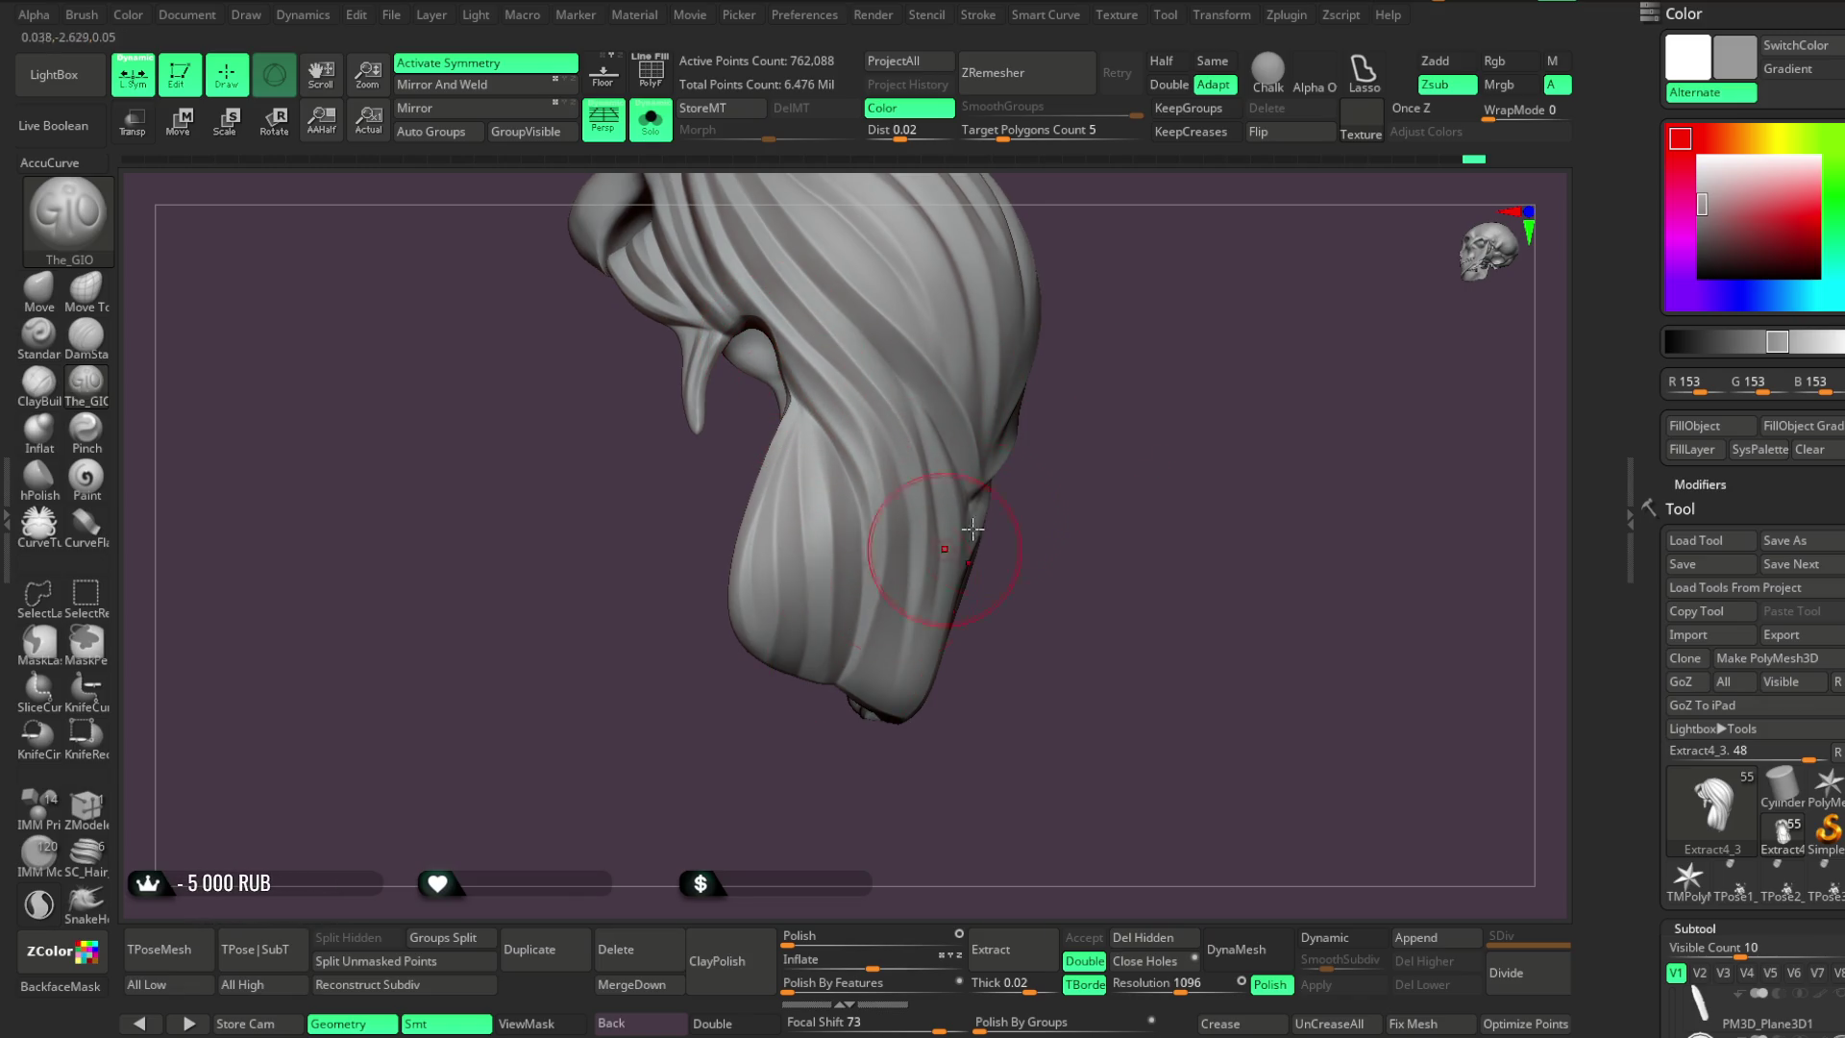
pyautogui.moveTo(898, 589); pyautogui.dragTo(873, 441, button='right')
pyautogui.press('space')
pyautogui.moveTo(1174, 420)
pyautogui.mouseDown()
pyautogui.moveTo(975, 416)
pyautogui.moveTo(1005, 395)
pyautogui.mouseUp()
pyautogui.moveTo(1149, 288)
pyautogui.mouseDown()
pyautogui.moveTo(1165, 342)
pyautogui.moveTo(871, 426)
pyautogui.moveTo(877, 407)
pyautogui.mouseUp()
pyautogui.press('space')
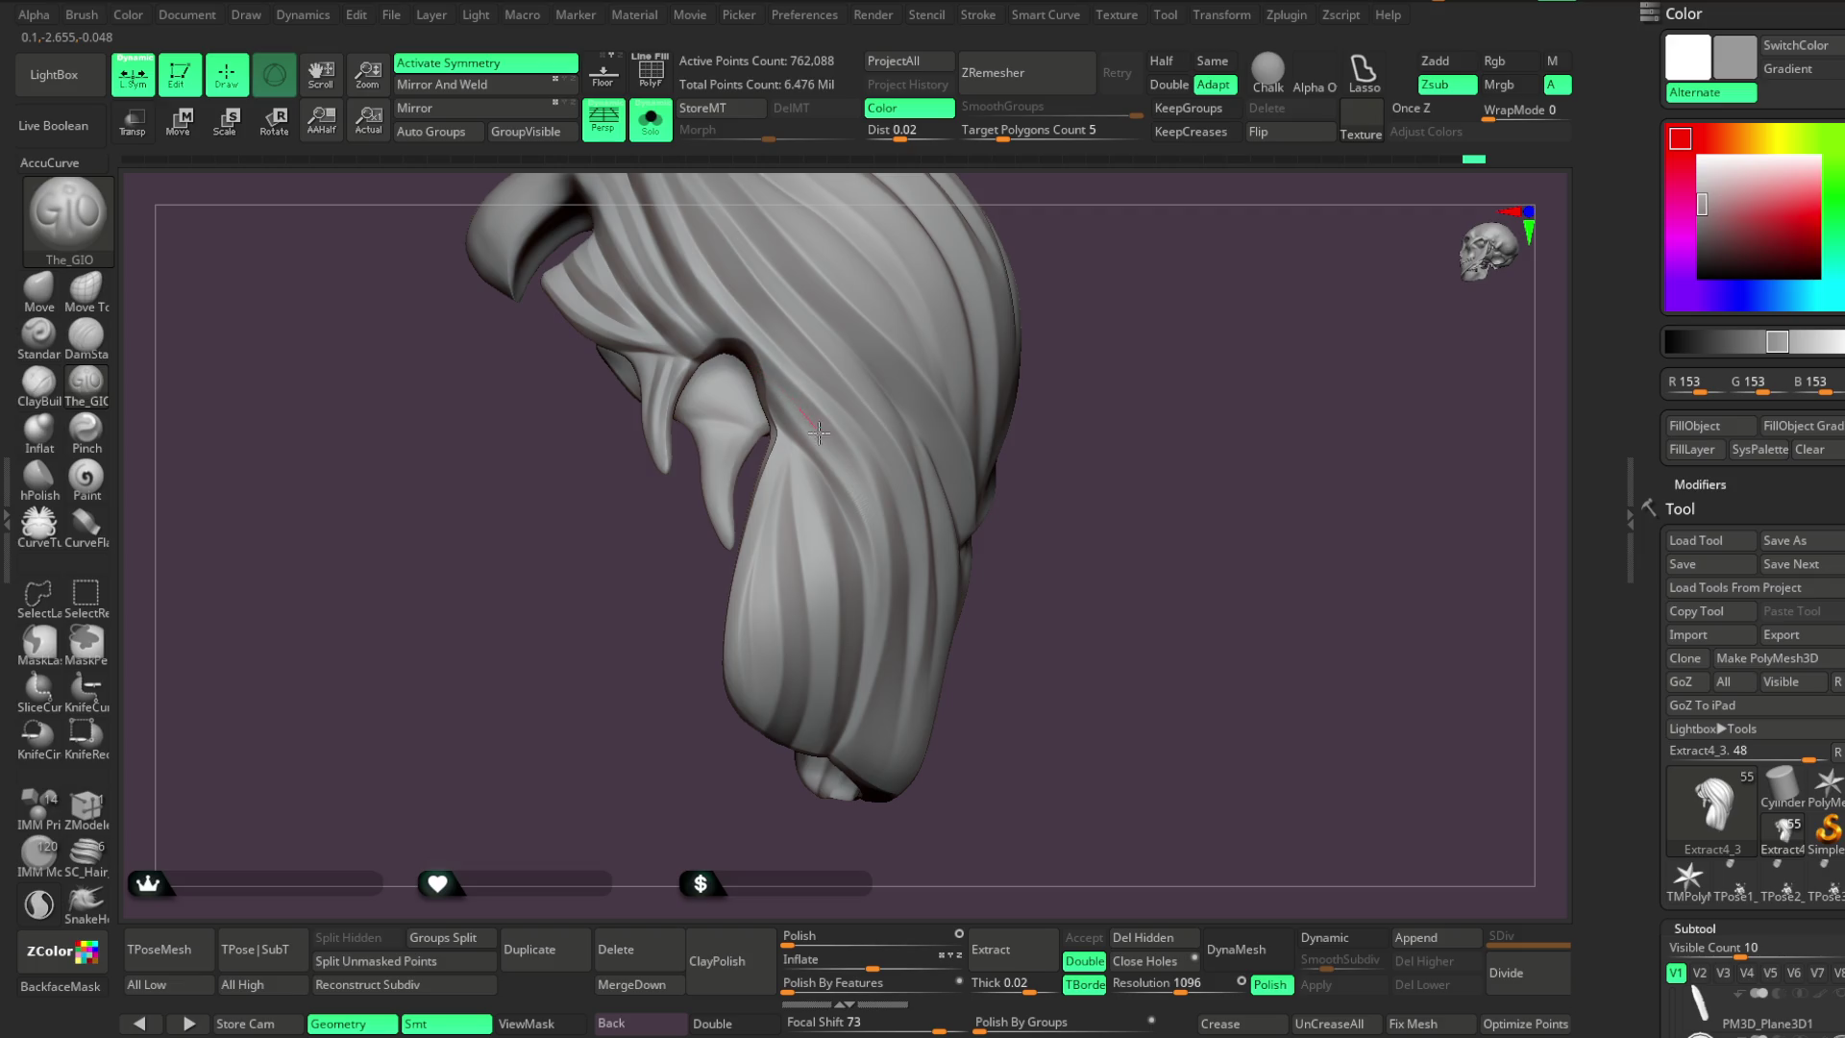
pyautogui.moveTo(852, 481)
pyautogui.mouseDown()
pyautogui.moveTo(763, 391)
pyautogui.moveTo(790, 398)
pyautogui.mouseUp()
# Orbit around the hanging hair to inspect its strand grooves from every side
pyautogui.moveTo(1050, 503); pyautogui.dragTo(783, 403)
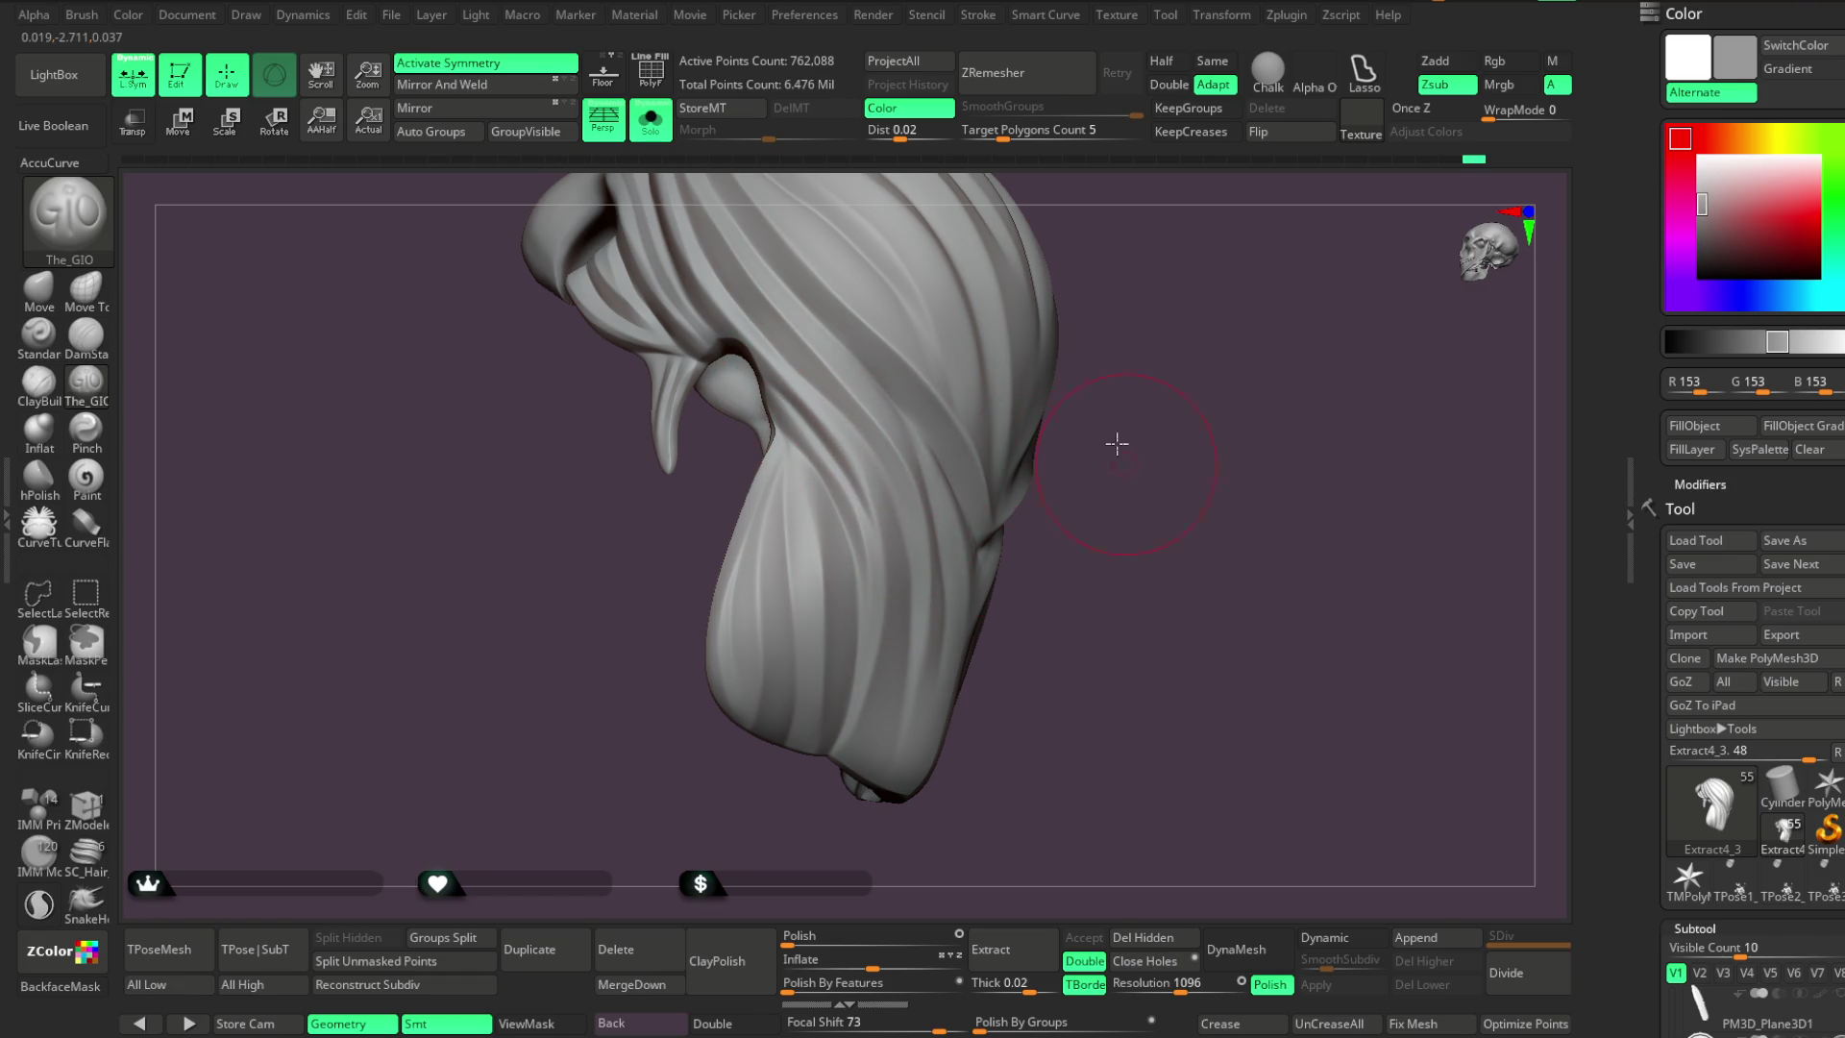
pyautogui.moveTo(1120, 444); pyautogui.dragTo(813, 412)
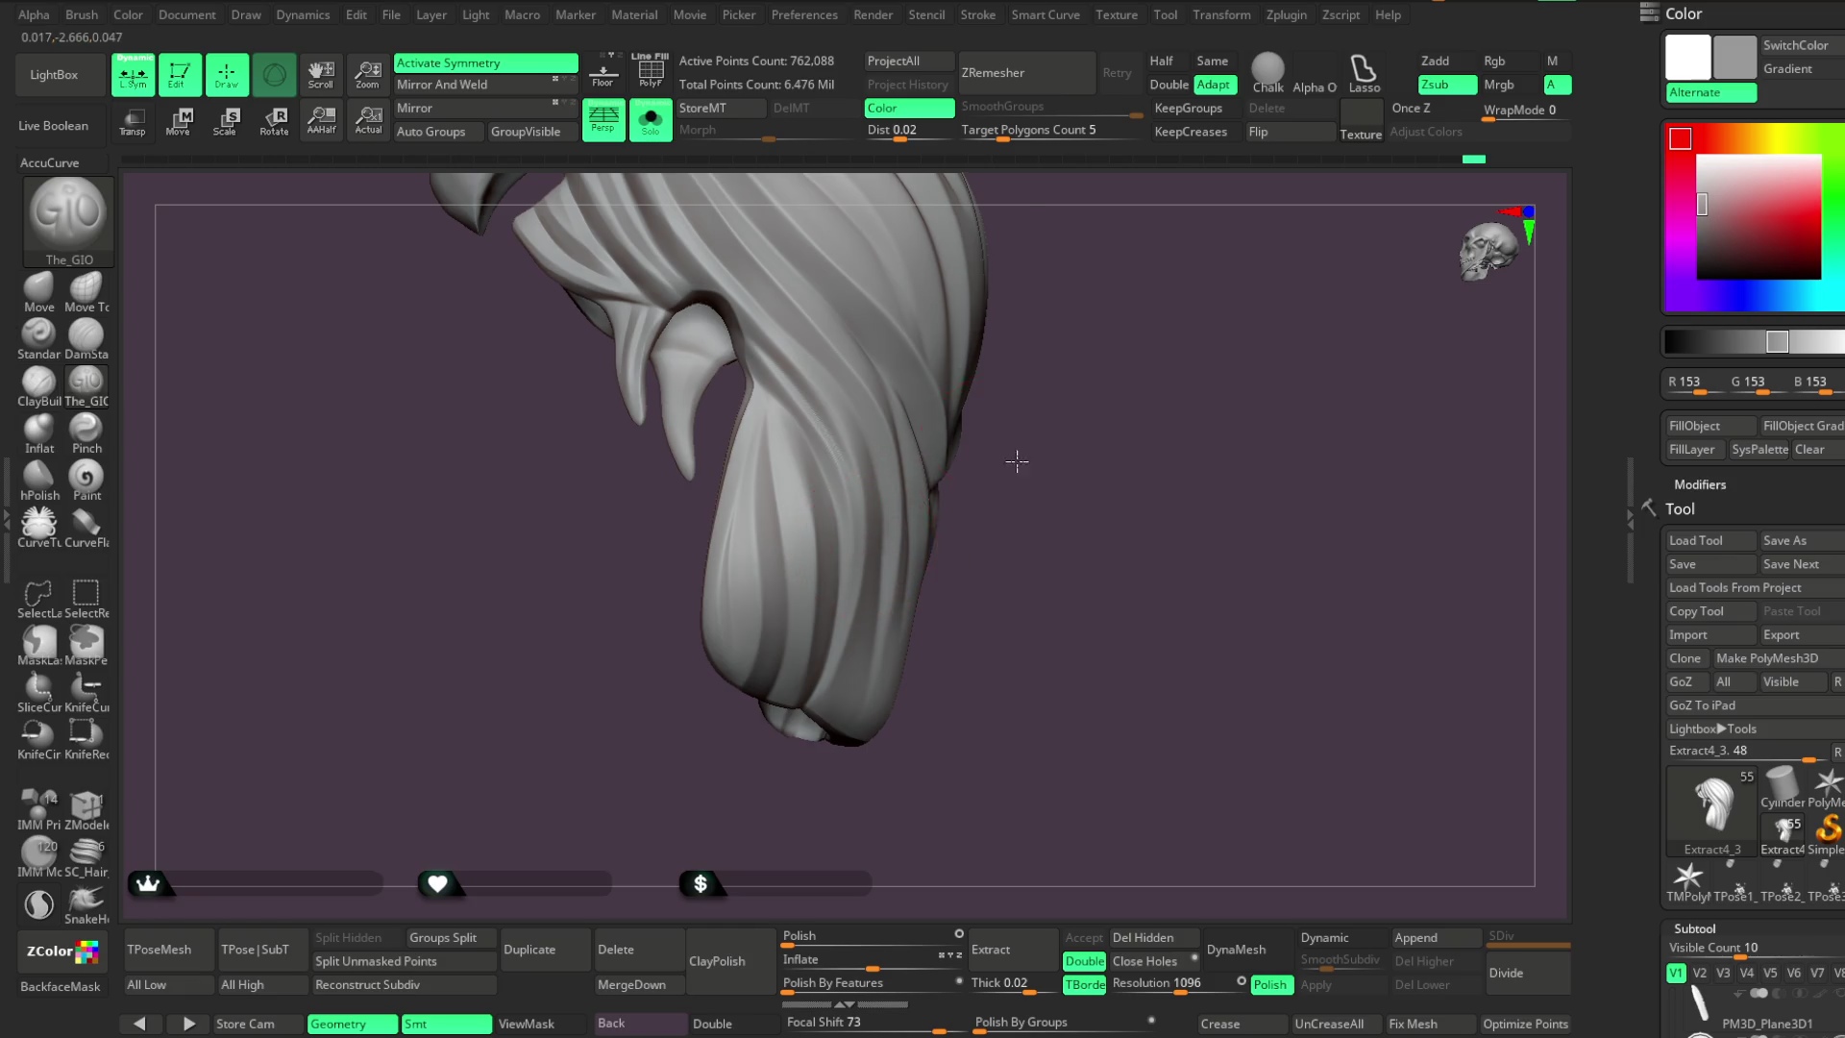
pyautogui.moveTo(1020, 457); pyautogui.dragTo(757, 398)
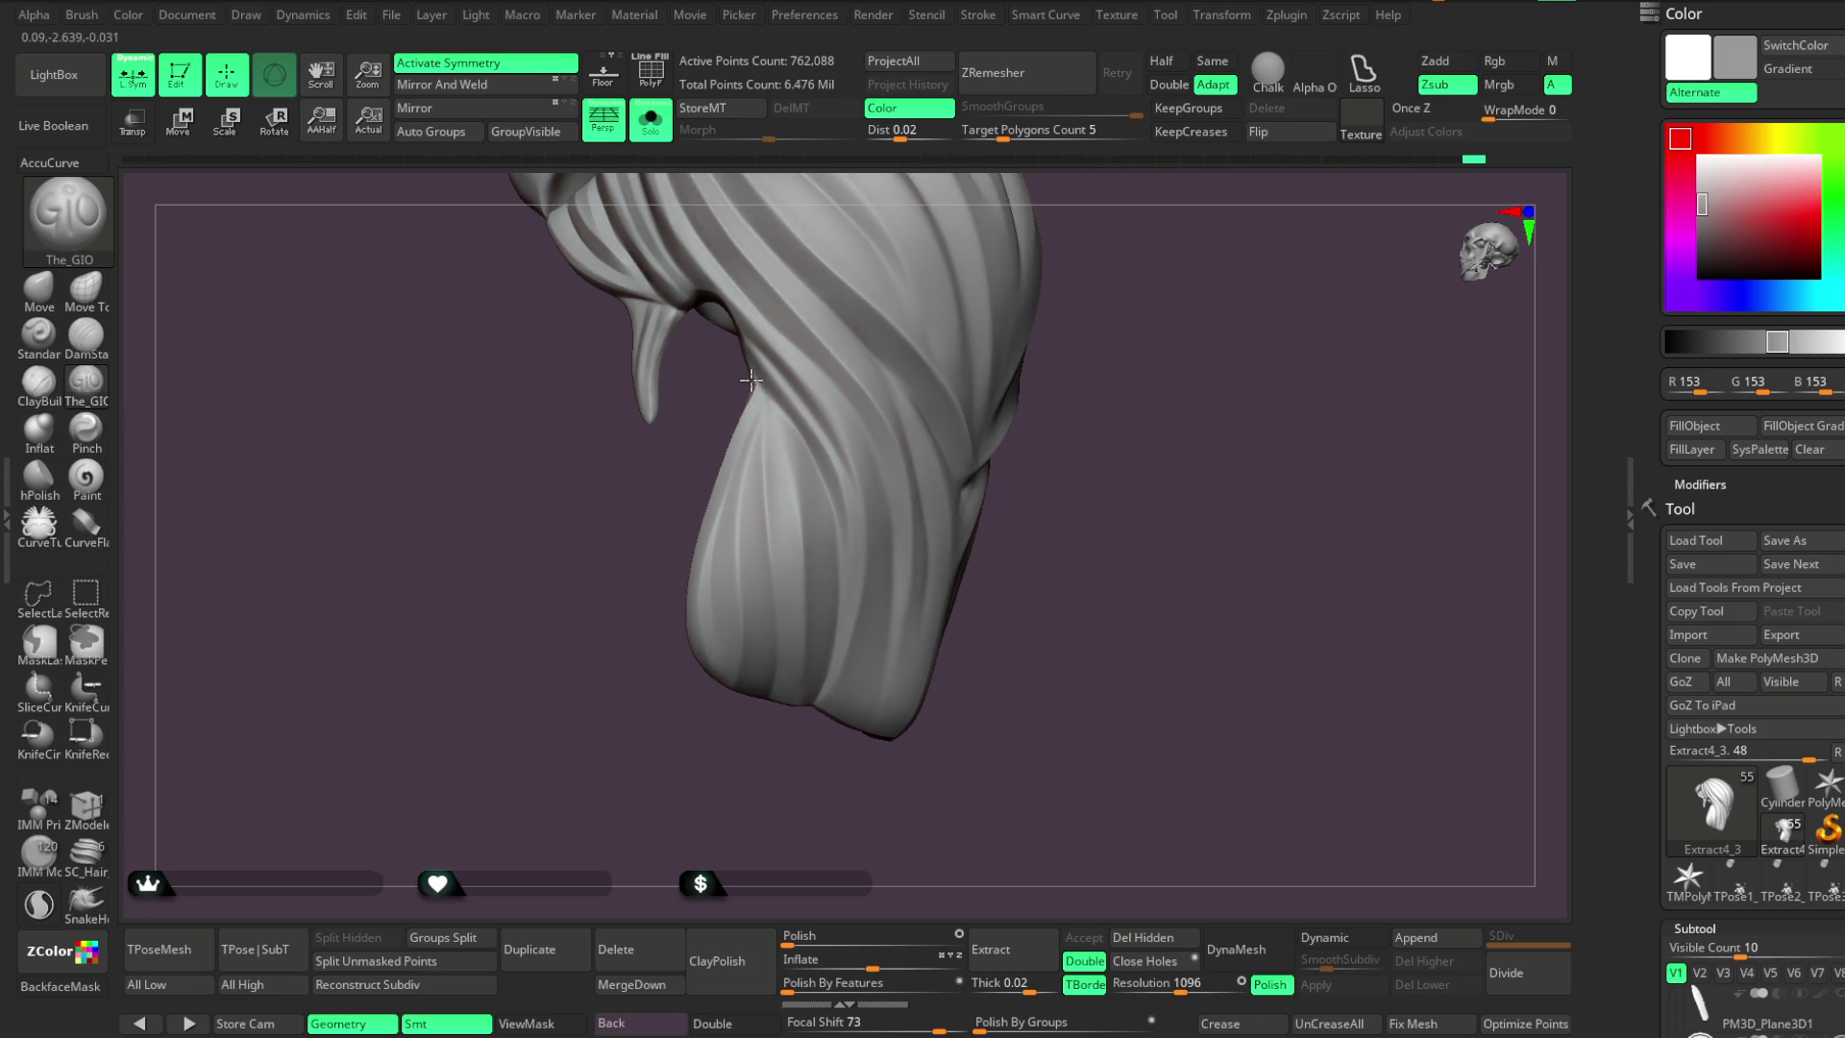
pyautogui.moveTo(963, 561); pyautogui.dragTo(767, 499)
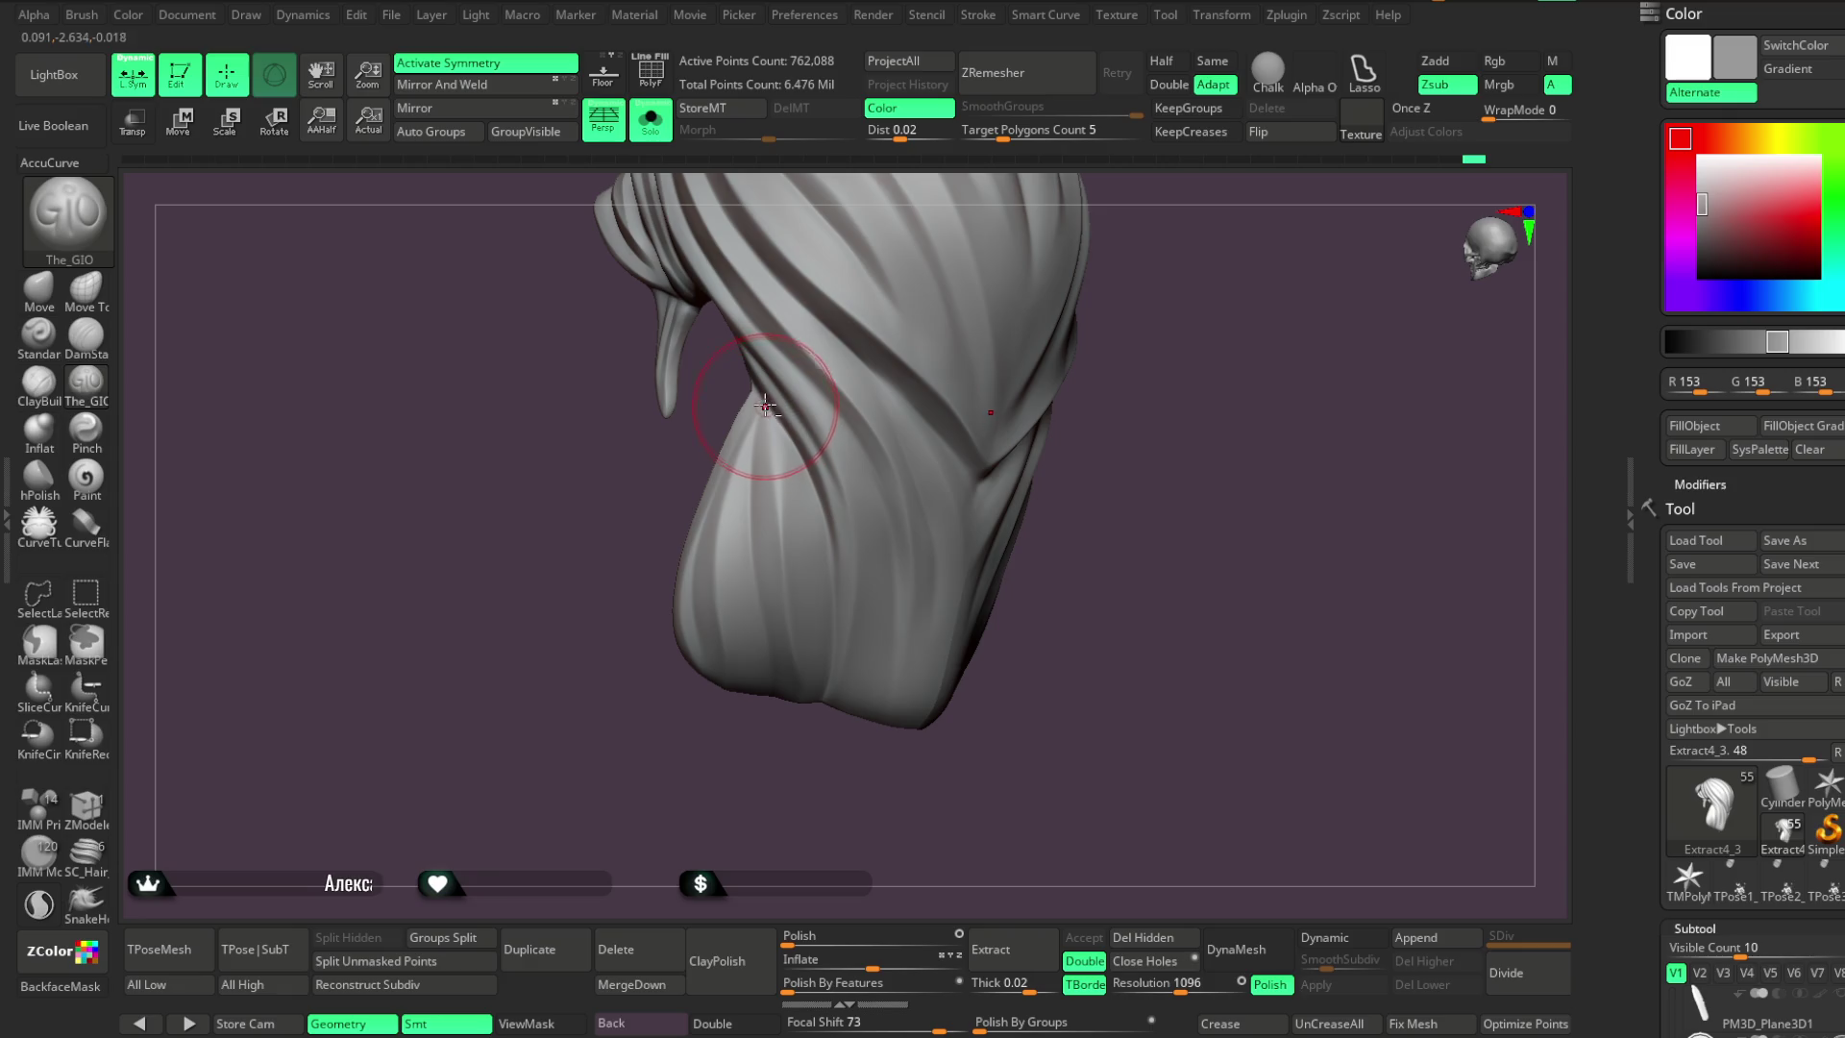
pyautogui.moveTo(819, 778); pyautogui.dragTo(759, 443)
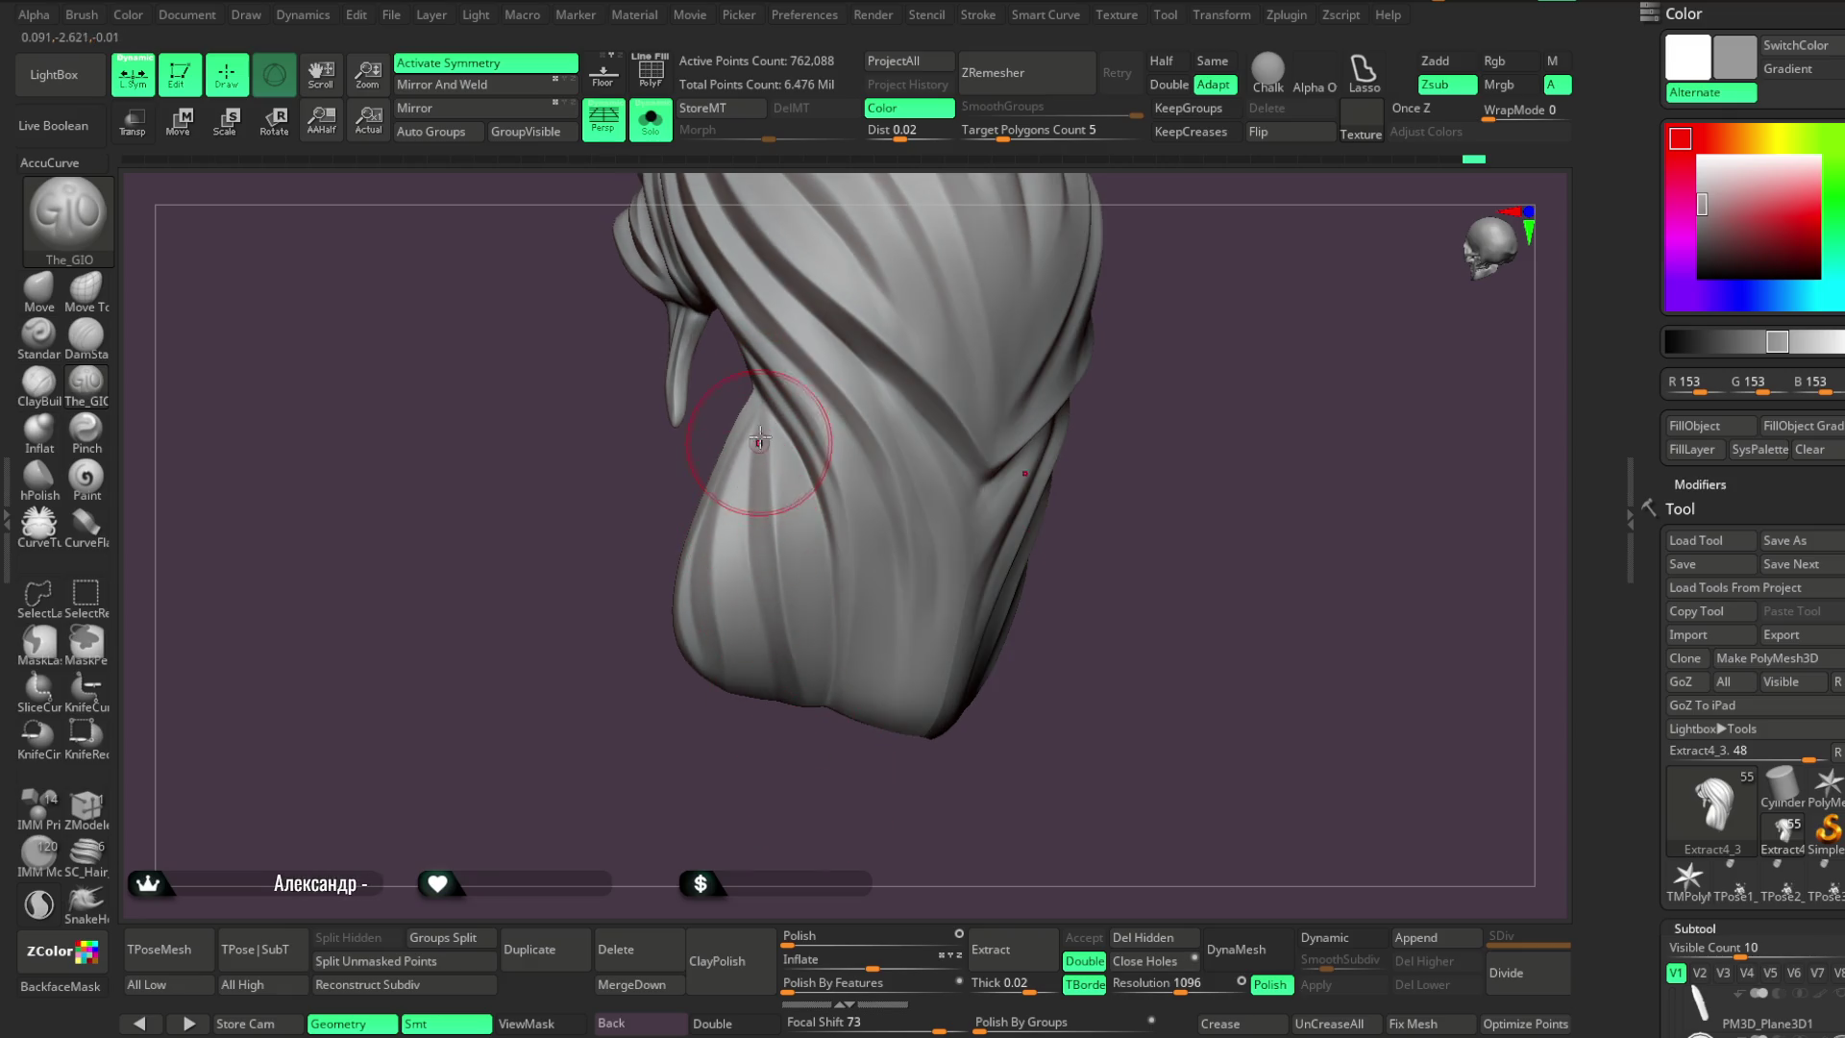
pyautogui.moveTo(808, 785); pyautogui.dragTo(755, 593)
pyautogui.moveTo(775, 767)
pyautogui.mouseDown()
pyautogui.moveTo(729, 712)
pyautogui.moveTo(778, 754)
pyautogui.moveTo(745, 389)
pyautogui.mouseUp()
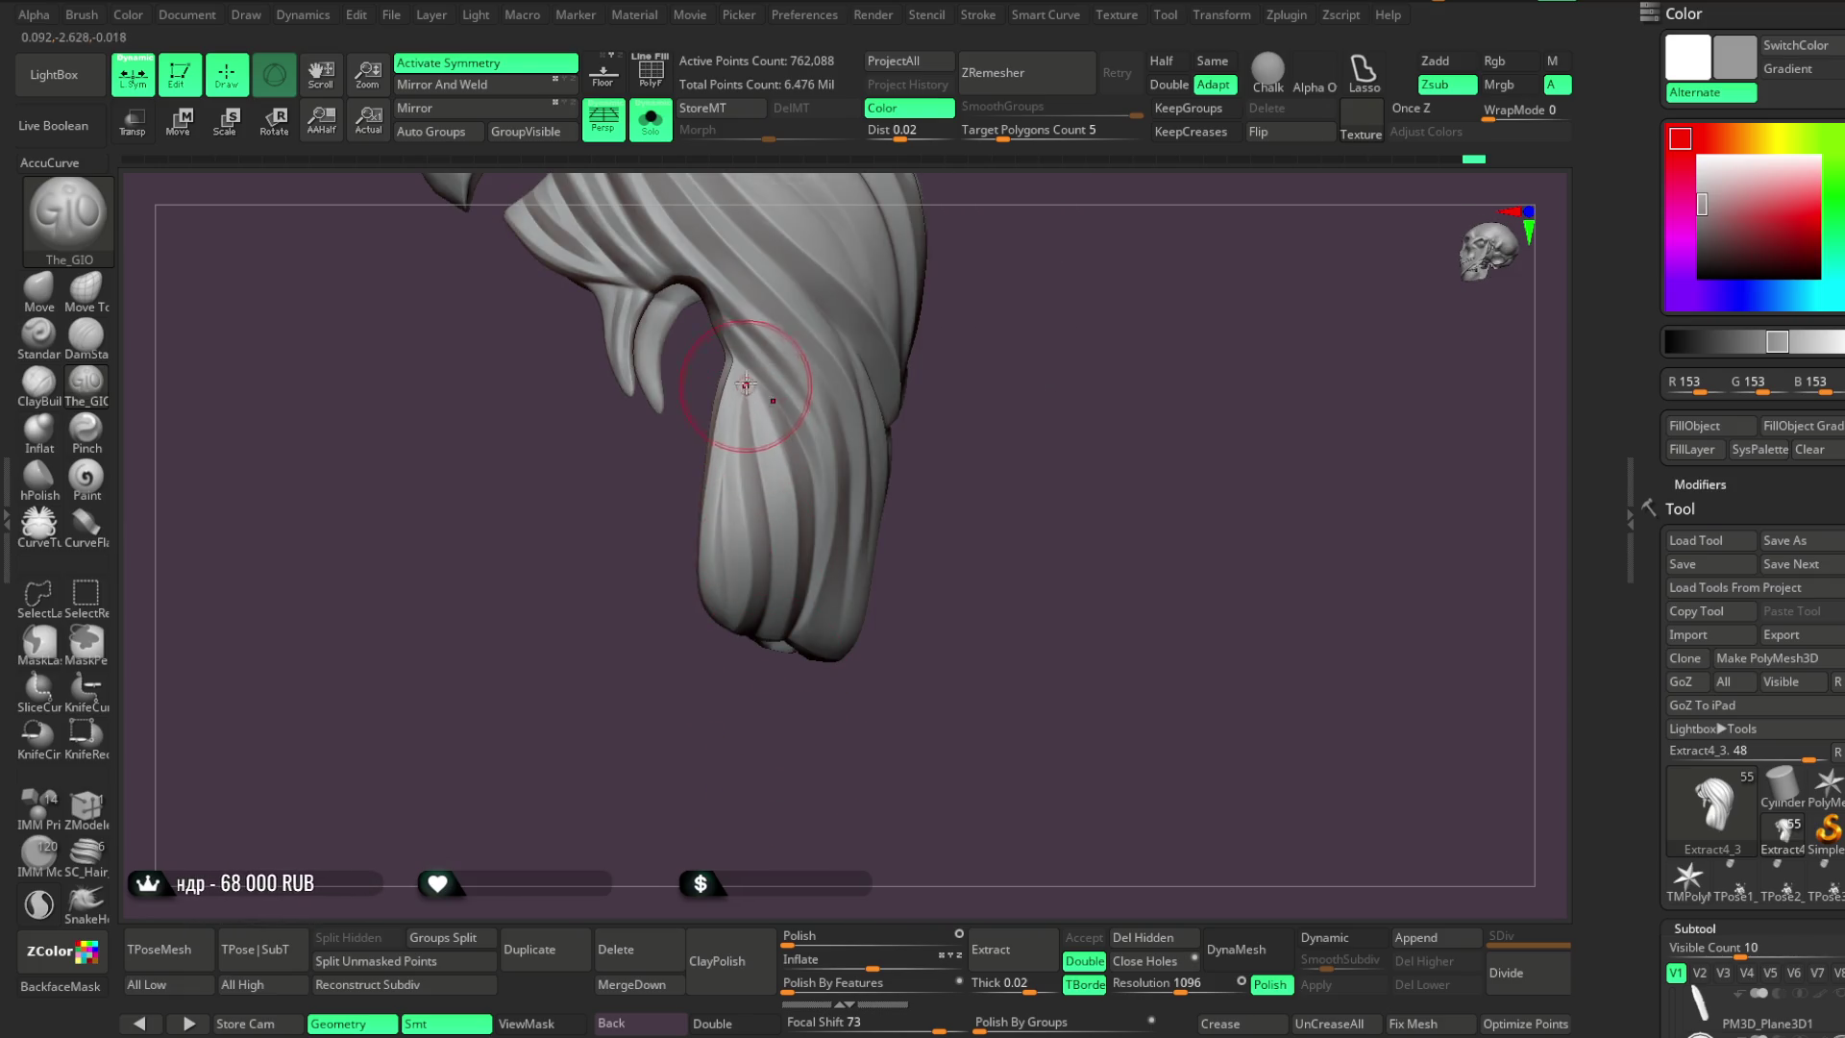
pyautogui.moveTo(951, 500)
pyautogui.mouseDown()
pyautogui.moveTo(948, 531)
pyautogui.moveTo(977, 478)
pyautogui.moveTo(964, 465)
pyautogui.moveTo(964, 539)
pyautogui.moveTo(955, 445)
pyautogui.moveTo(1135, 375)
pyautogui.moveTo(1116, 337)
pyautogui.moveTo(1092, 362)
pyautogui.moveTo(1104, 317)
pyautogui.moveTo(1077, 375)
pyautogui.moveTo(1087, 349)
pyautogui.moveTo(1063, 346)
pyautogui.mouseUp()
pyautogui.scroll(3, 865, 535)
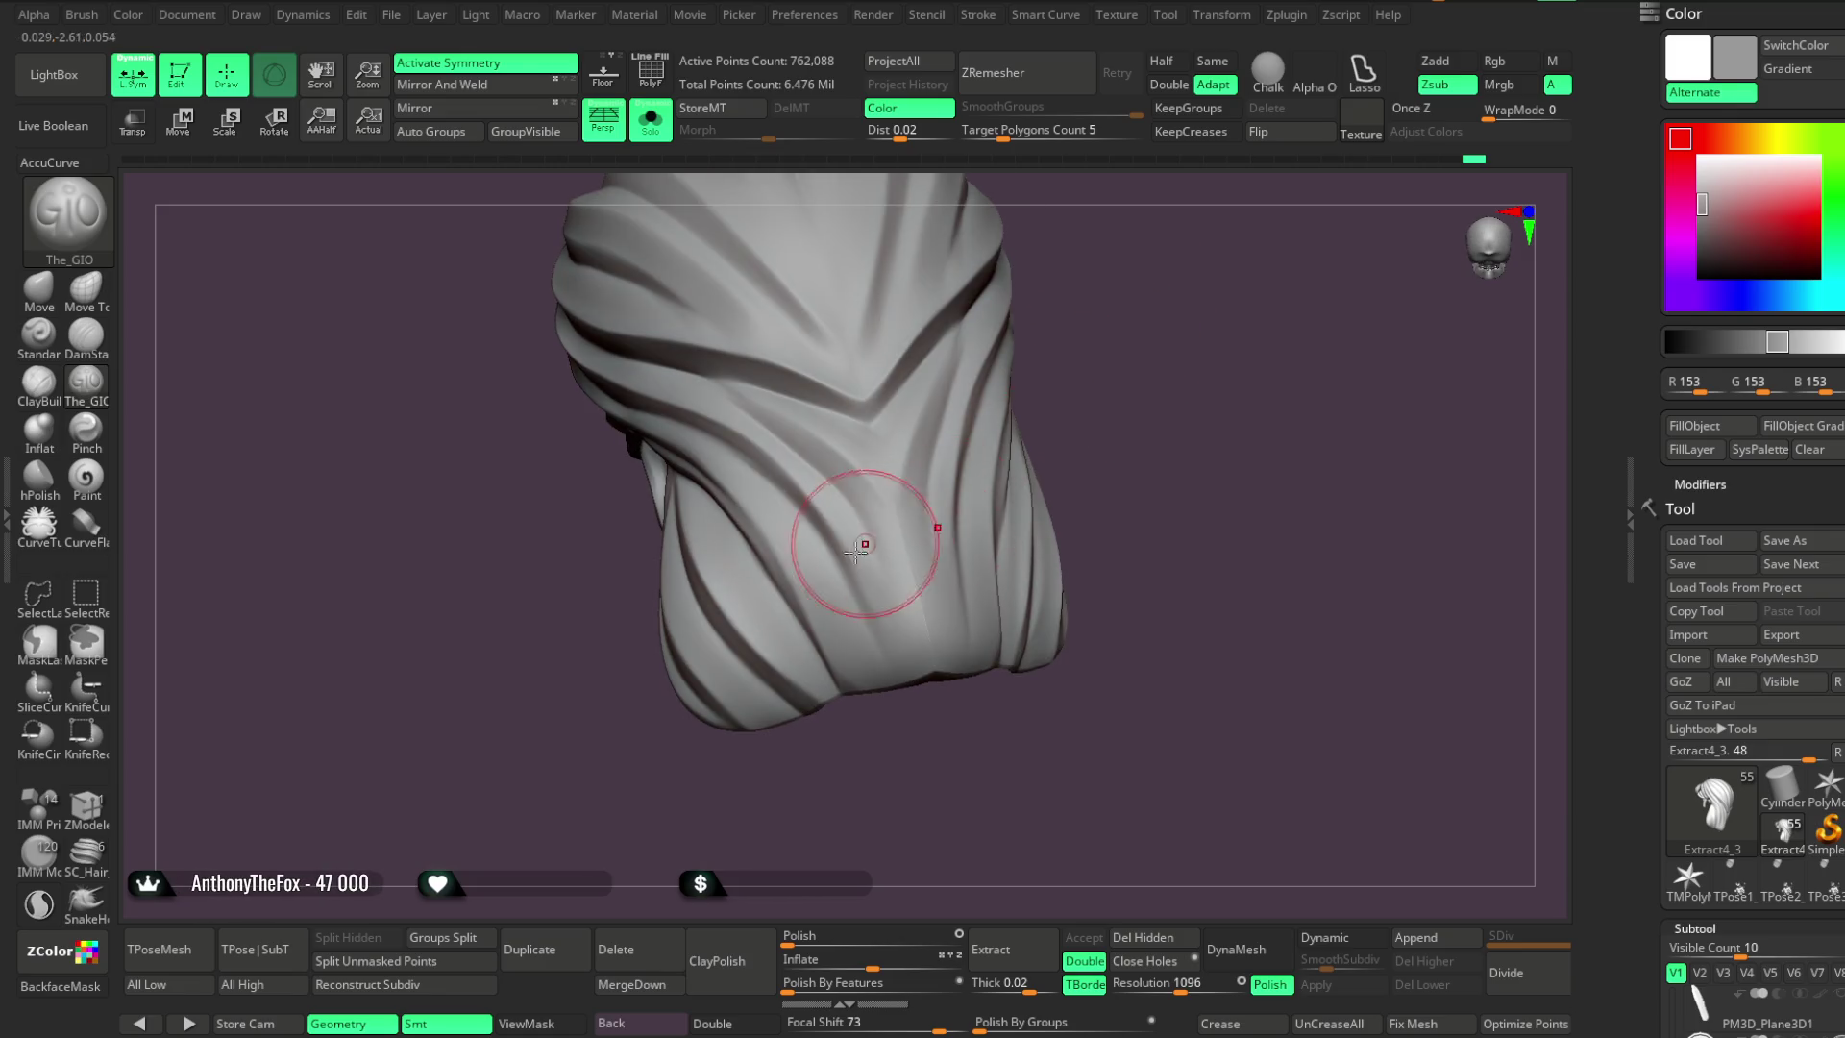
pyautogui.moveTo(774, 479)
pyautogui.mouseDown()
pyautogui.moveTo(1092, 358)
pyautogui.moveTo(657, 417)
pyautogui.mouseUp()
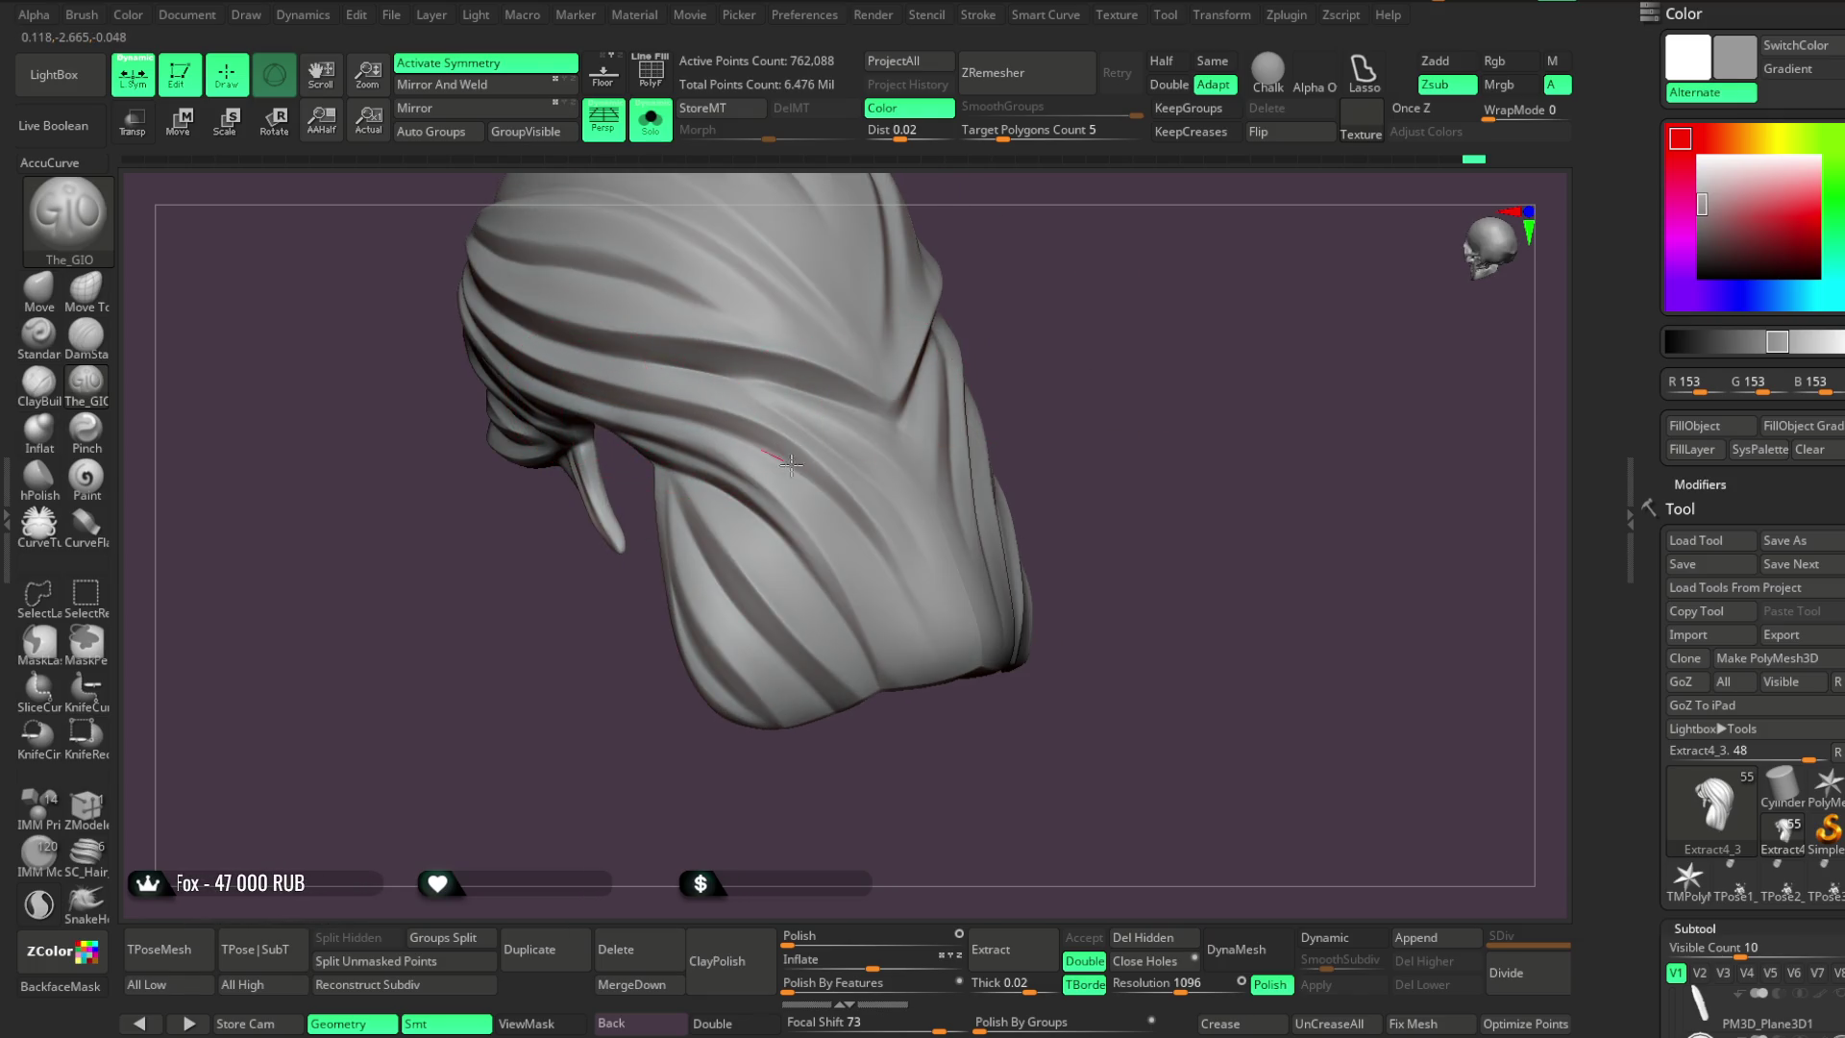
pyautogui.moveTo(959, 757); pyautogui.dragTo(813, 492)
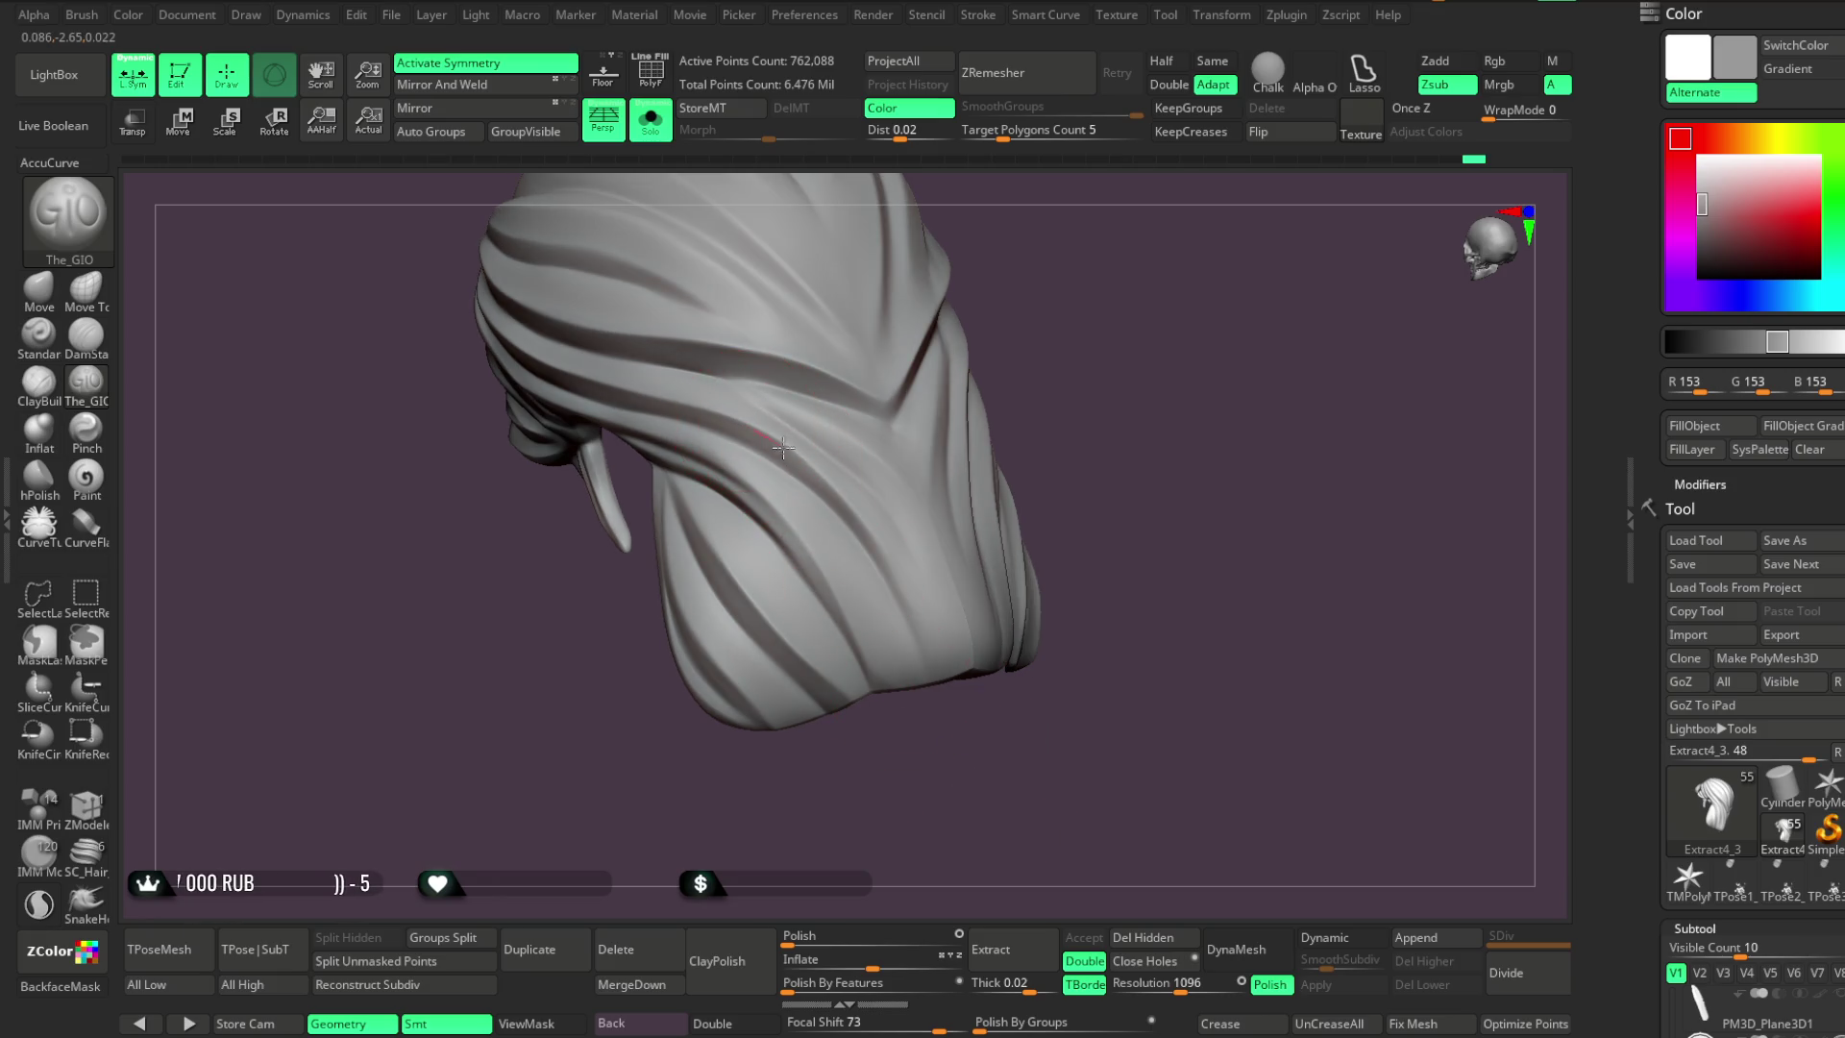
pyautogui.moveTo(952, 770)
pyautogui.mouseDown()
pyautogui.moveTo(1034, 395)
pyautogui.moveTo(766, 458)
pyautogui.mouseUp()
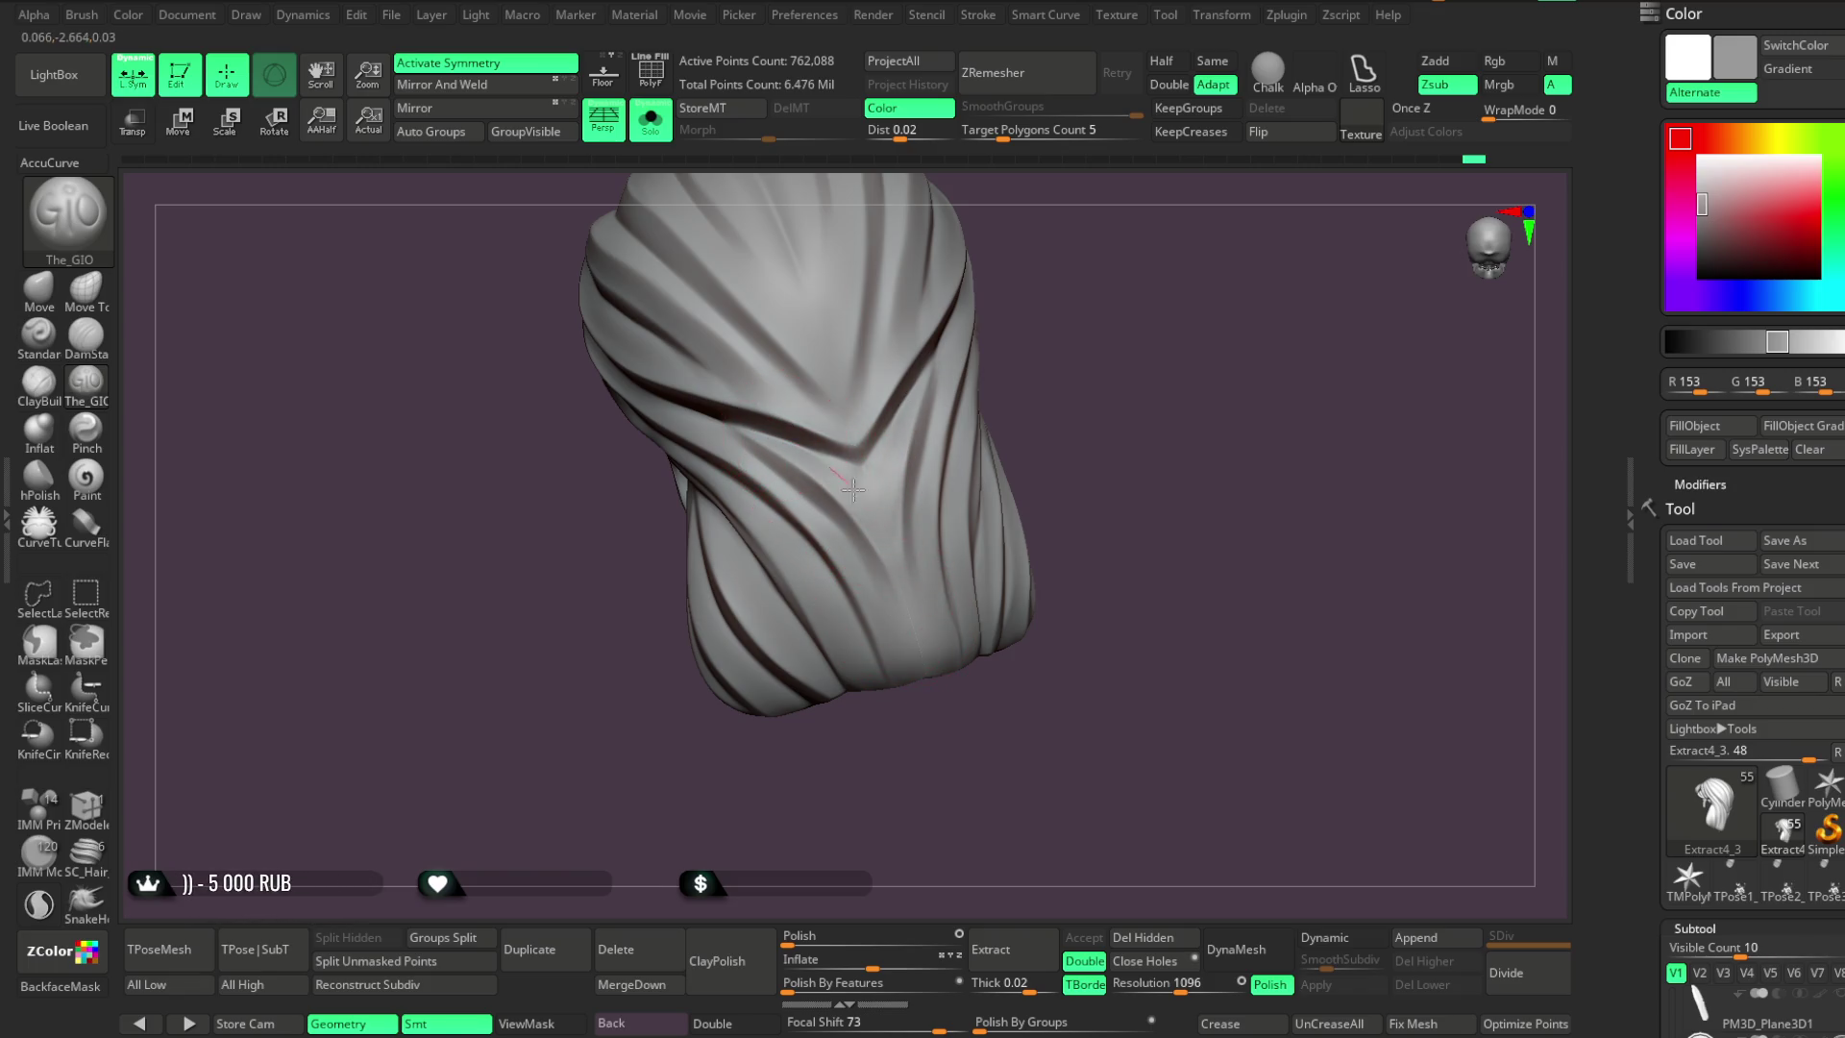
pyautogui.moveTo(1046, 371)
pyautogui.mouseDown()
pyautogui.moveTo(1041, 409)
pyautogui.moveTo(980, 428)
pyautogui.moveTo(955, 391)
pyautogui.mouseUp()
# Sculpt one more stroke along a hair strand, then turn Solo off
pyautogui.moveTo(672, 470)
pyautogui.mouseDown()
pyautogui.moveTo(725, 494)
pyautogui.moveTo(869, 495)
pyautogui.mouseUp()
pyautogui.moveTo(992, 465)
pyautogui.mouseDown()
pyautogui.moveTo(1046, 354)
pyautogui.moveTo(1021, 395)
pyautogui.moveTo(889, 385)
pyautogui.moveTo(976, 349)
pyautogui.moveTo(957, 339)
pyautogui.mouseUp()
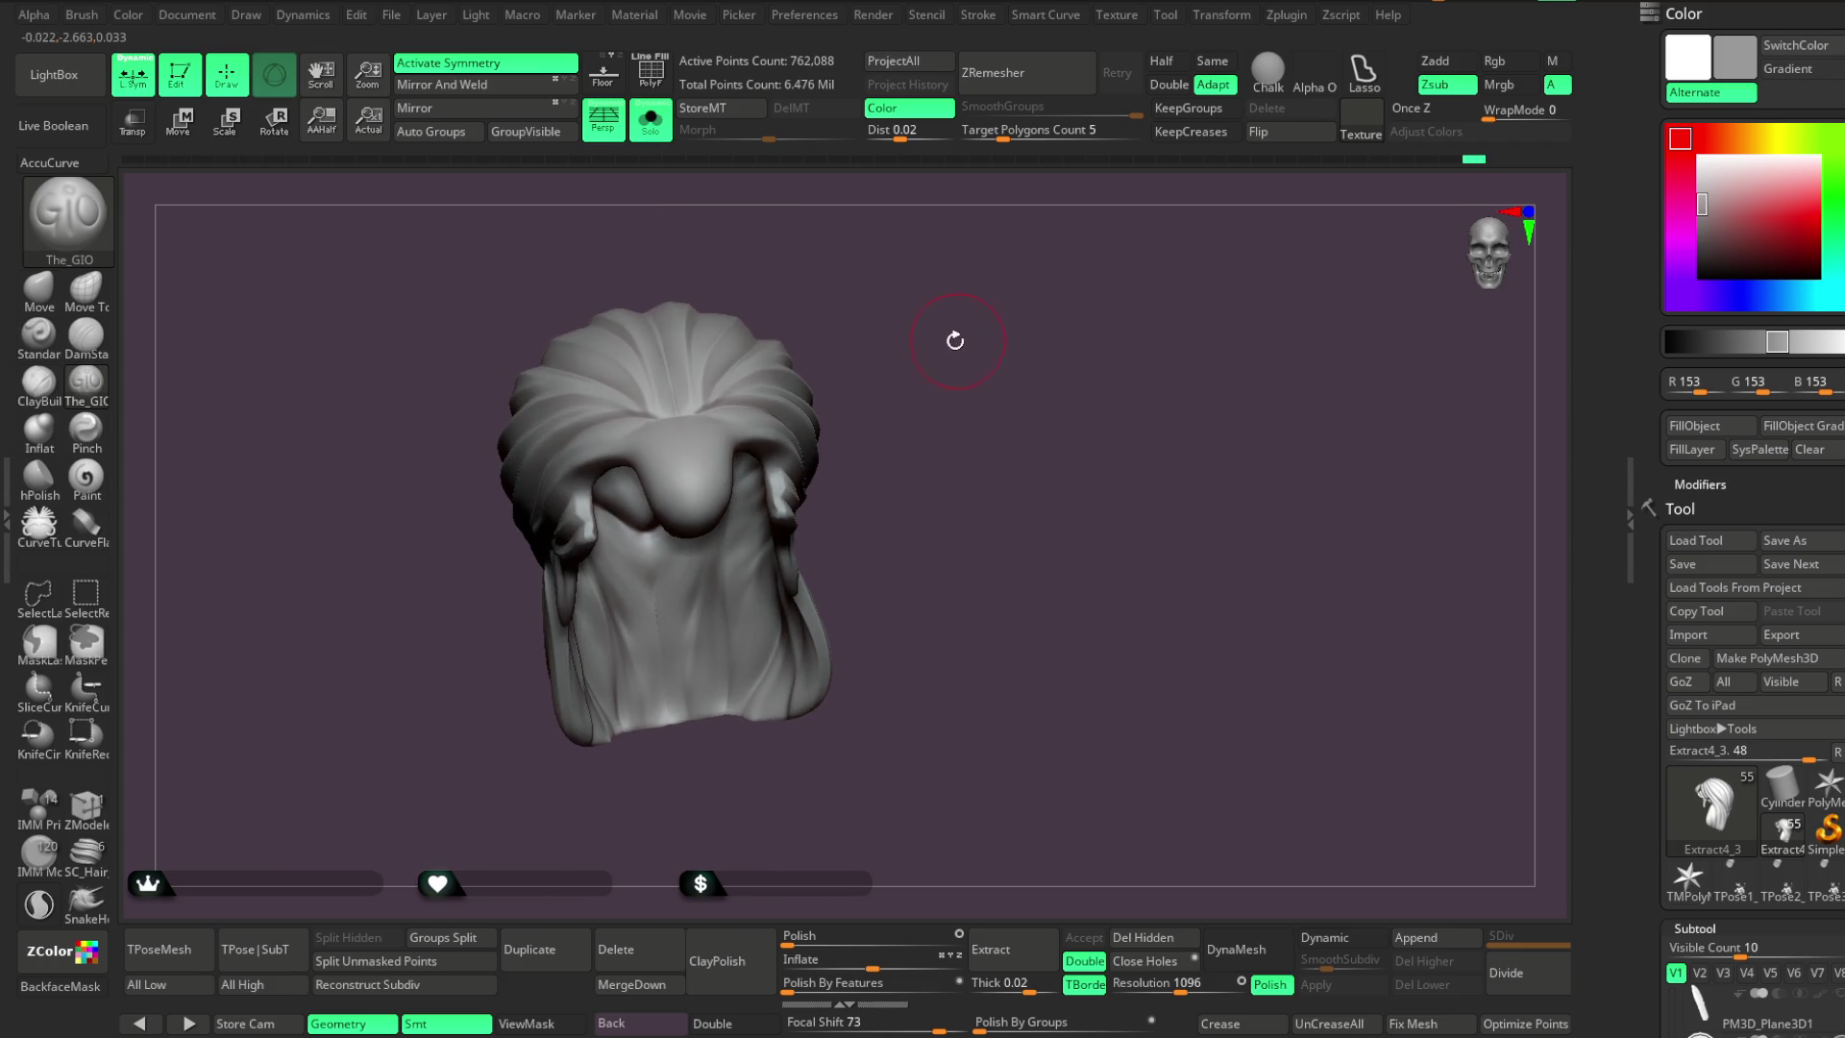
pyautogui.click(650, 117)
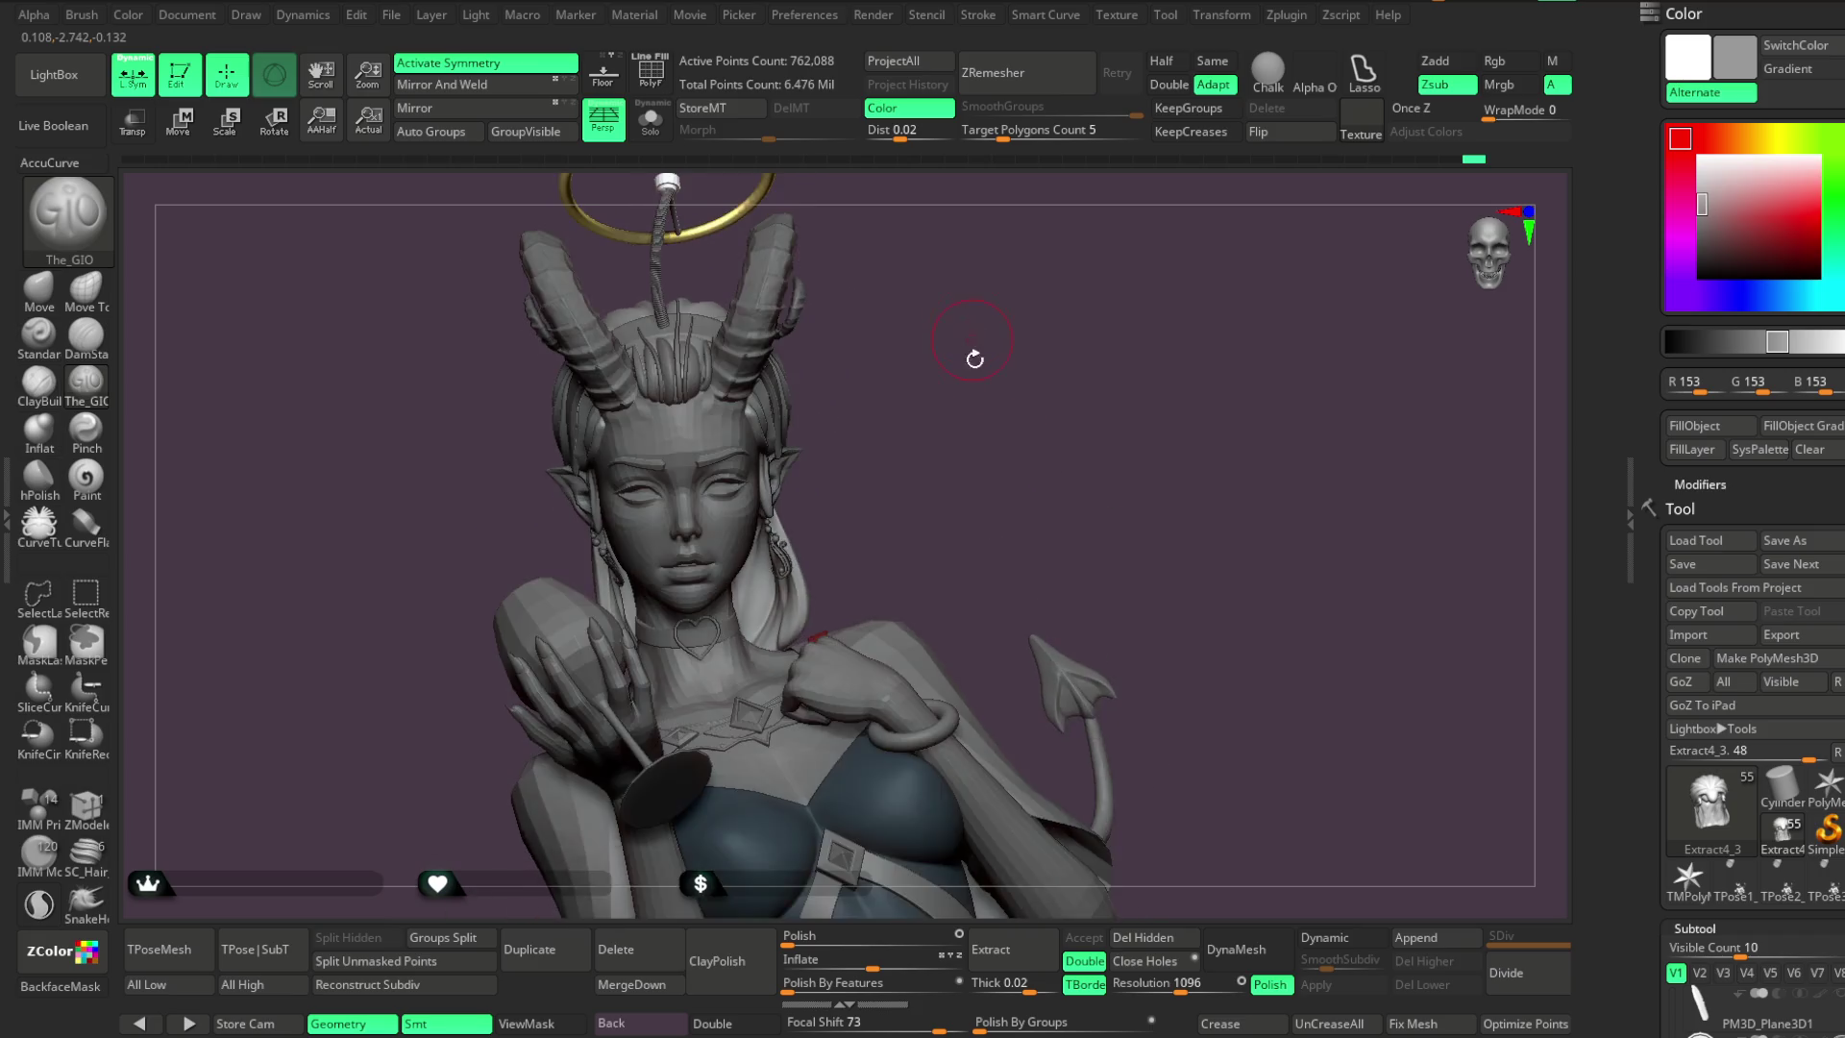
# Re-solo the hair piece and orbit it to a top-front view
pyautogui.moveTo(967, 349); pyautogui.dragTo(952, 301)
pyautogui.click(651, 117)
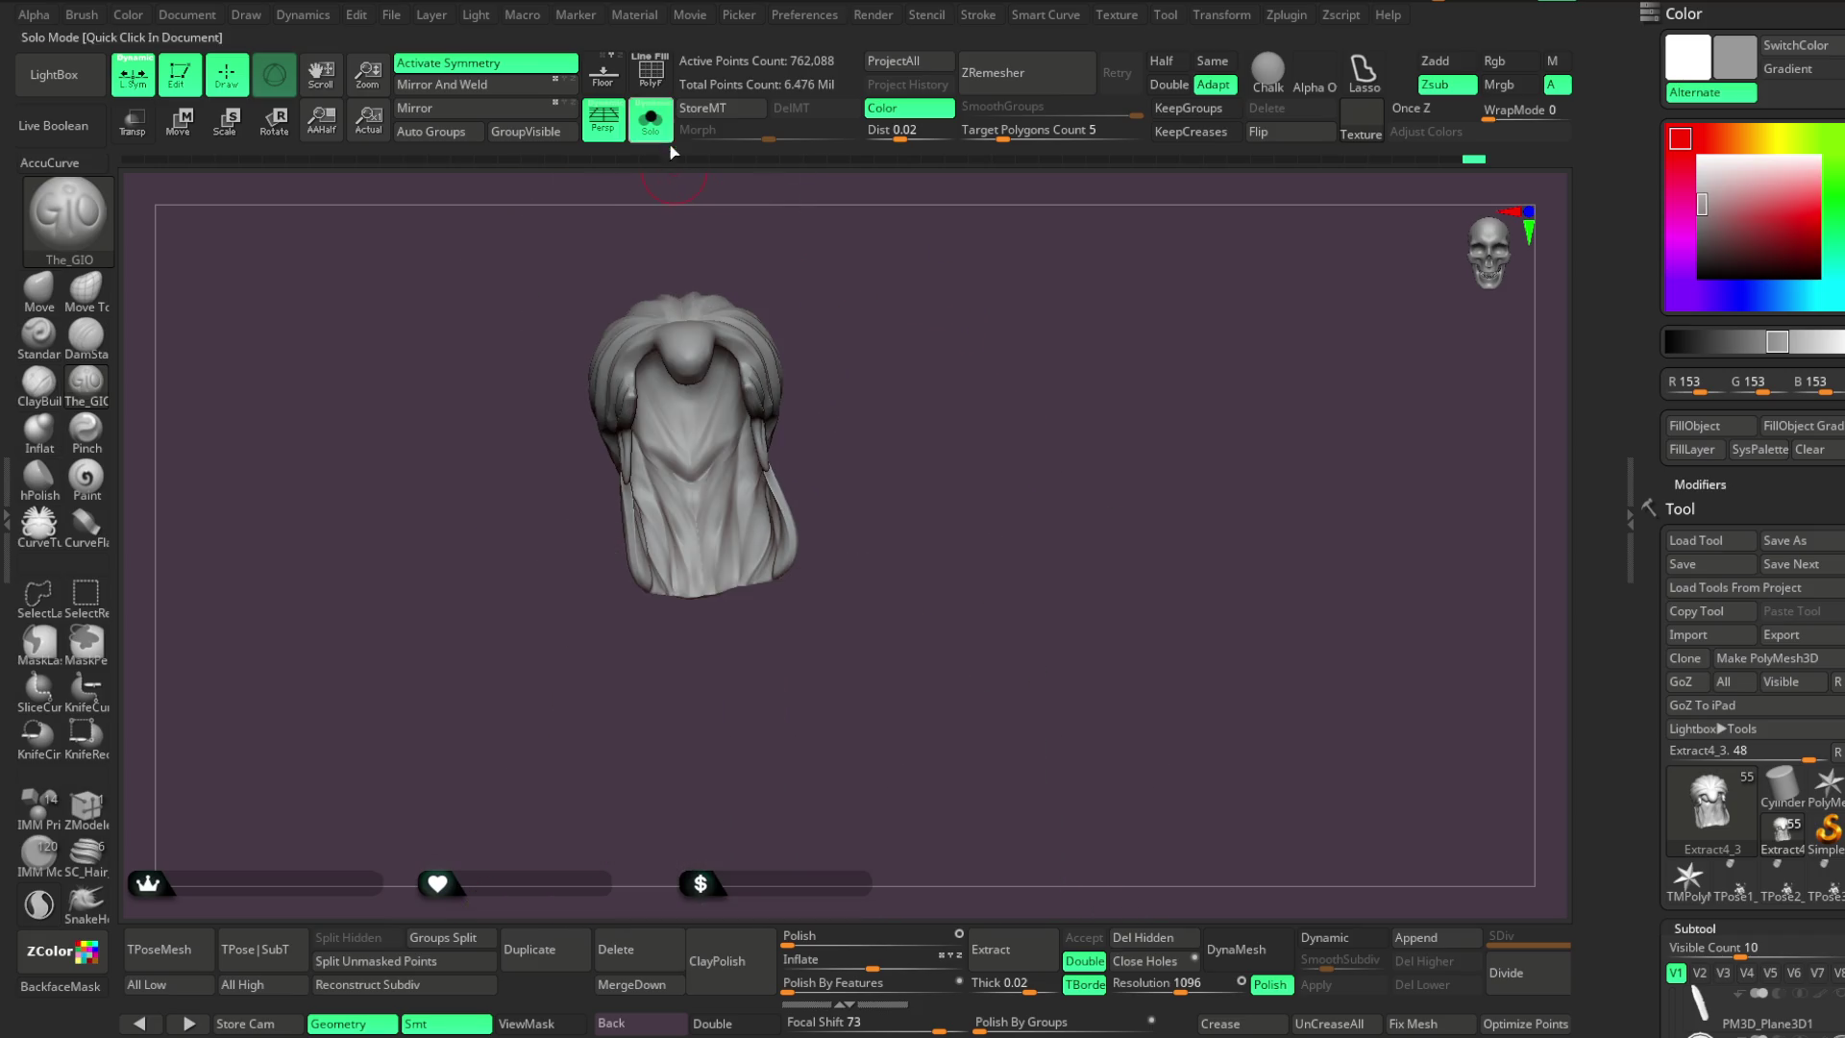
pyautogui.moveTo(1050, 416)
pyautogui.mouseDown()
pyautogui.moveTo(1062, 388)
pyautogui.moveTo(948, 236)
pyautogui.mouseUp()
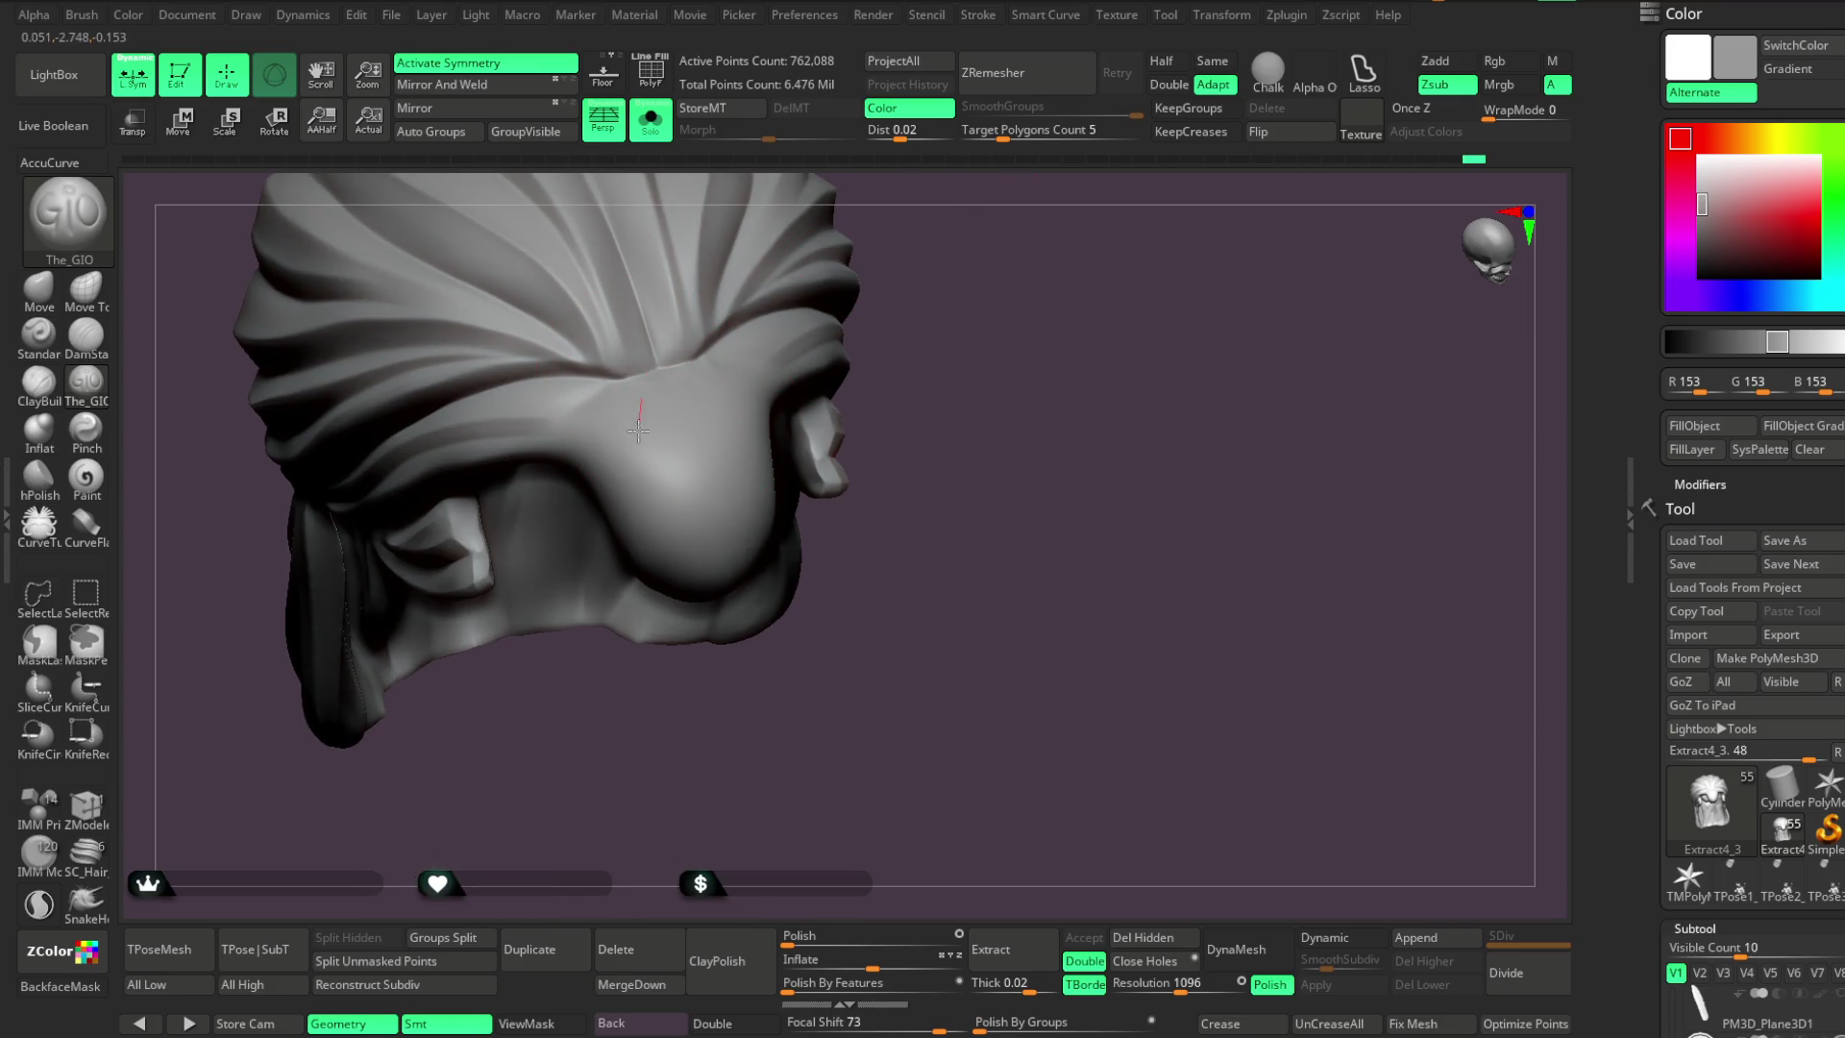
pyautogui.moveTo(800, 736)
pyautogui.mouseDown()
pyautogui.moveTo(939, 235)
pyautogui.moveTo(849, 346)
pyautogui.mouseUp()
pyautogui.moveTo(755, 340); pyautogui.dragTo(664, 391, button='right')
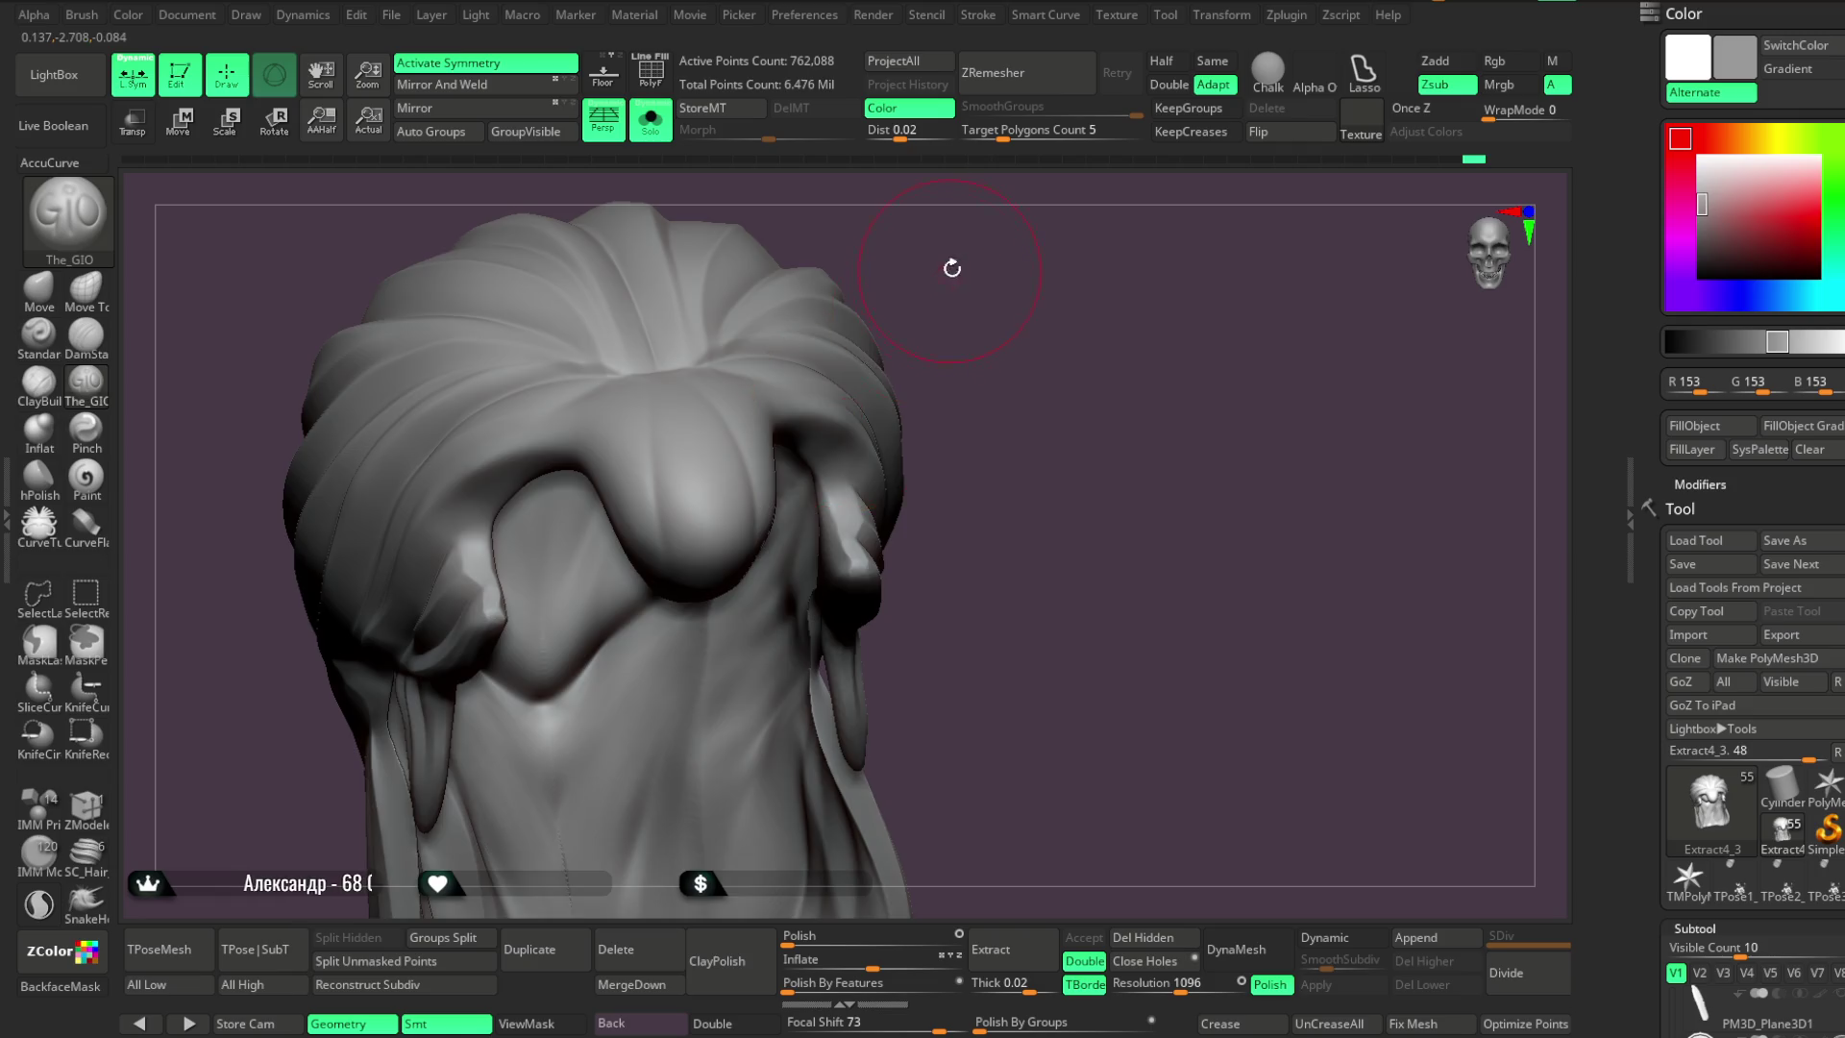
pyautogui.moveTo(951, 263); pyautogui.dragTo(708, 370, button='right')
pyautogui.rightClick(731, 385)
pyautogui.moveTo(971, 247); pyautogui.dragTo(654, 392, button='right')
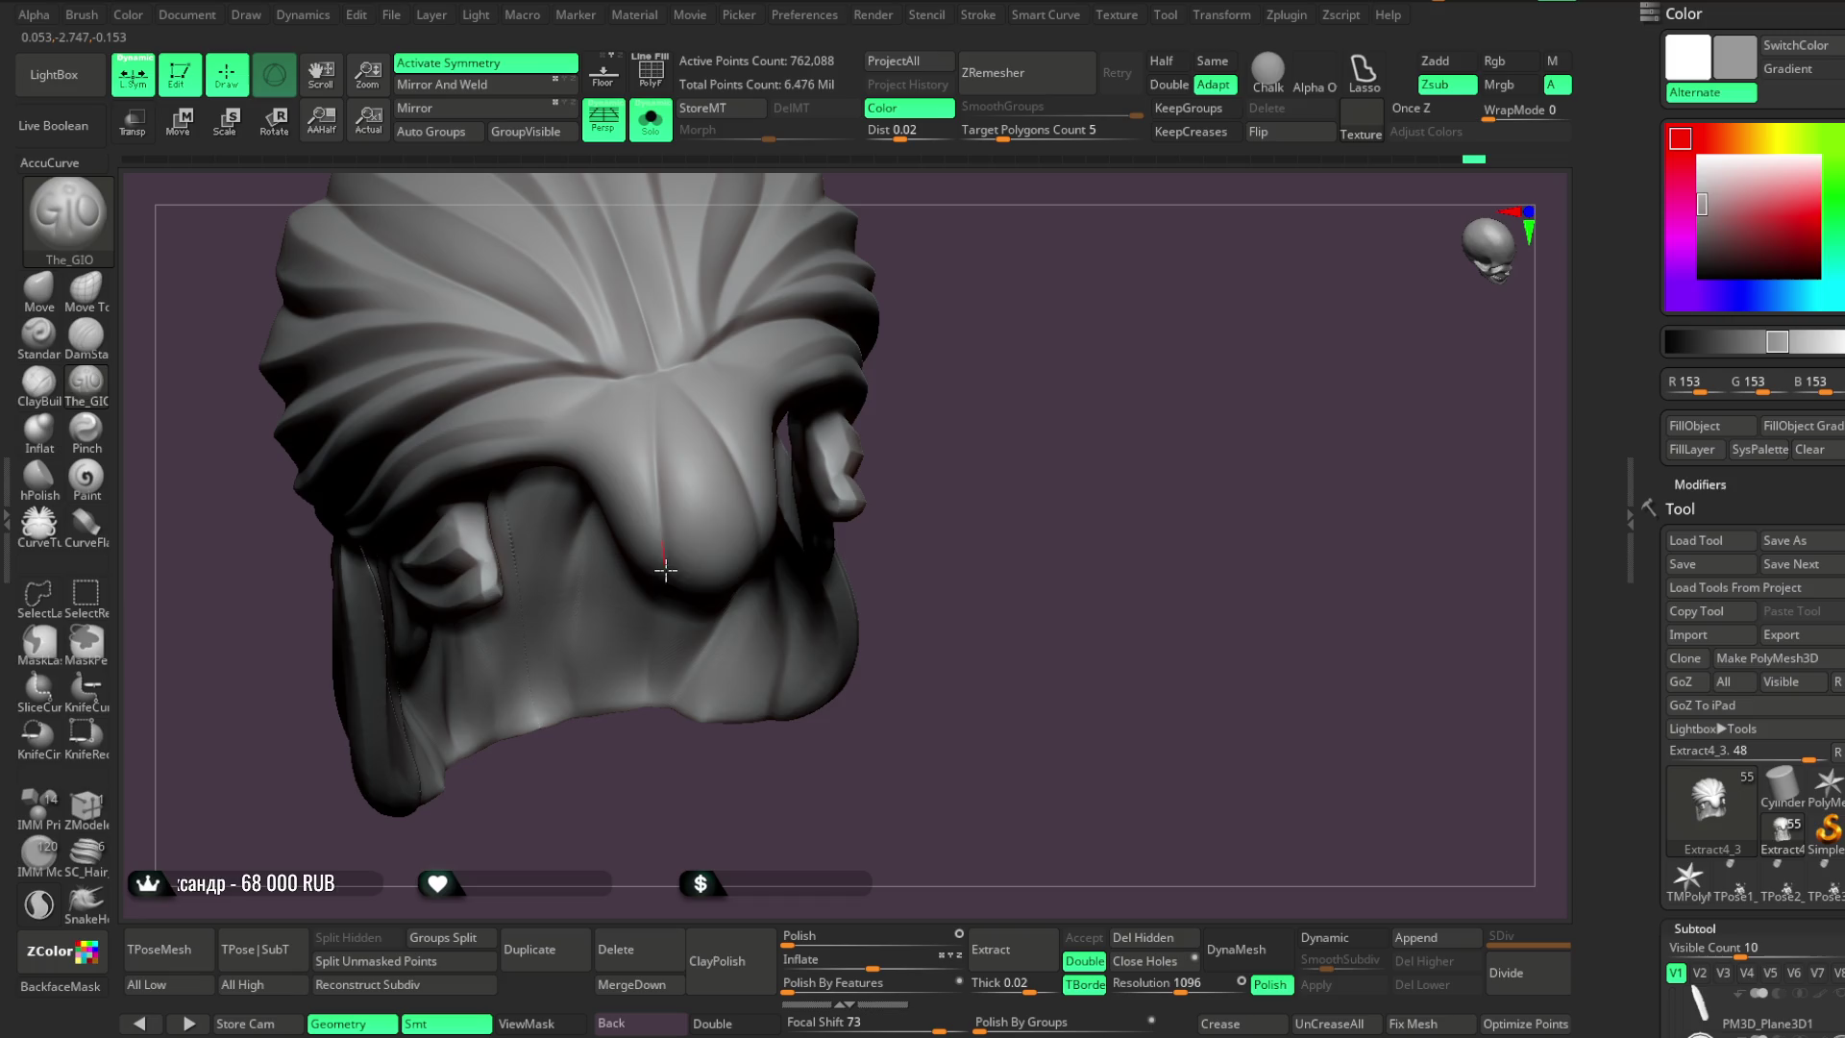
# Sculpt along the hair's front fold and orbit to check the reshaped fold
pyautogui.moveTo(955, 597); pyautogui.dragTo(683, 514, button='right')
pyautogui.moveTo(672, 346)
pyautogui.mouseDown(button='right')
pyautogui.moveTo(816, 309)
pyautogui.moveTo(648, 440)
pyautogui.mouseUp(button='right')
pyautogui.moveTo(790, 366)
pyautogui.mouseDown(button='right')
pyautogui.moveTo(865, 305)
pyautogui.moveTo(856, 321)
pyautogui.moveTo(848, 251)
pyautogui.moveTo(756, 340)
pyautogui.mouseUp(button='right')
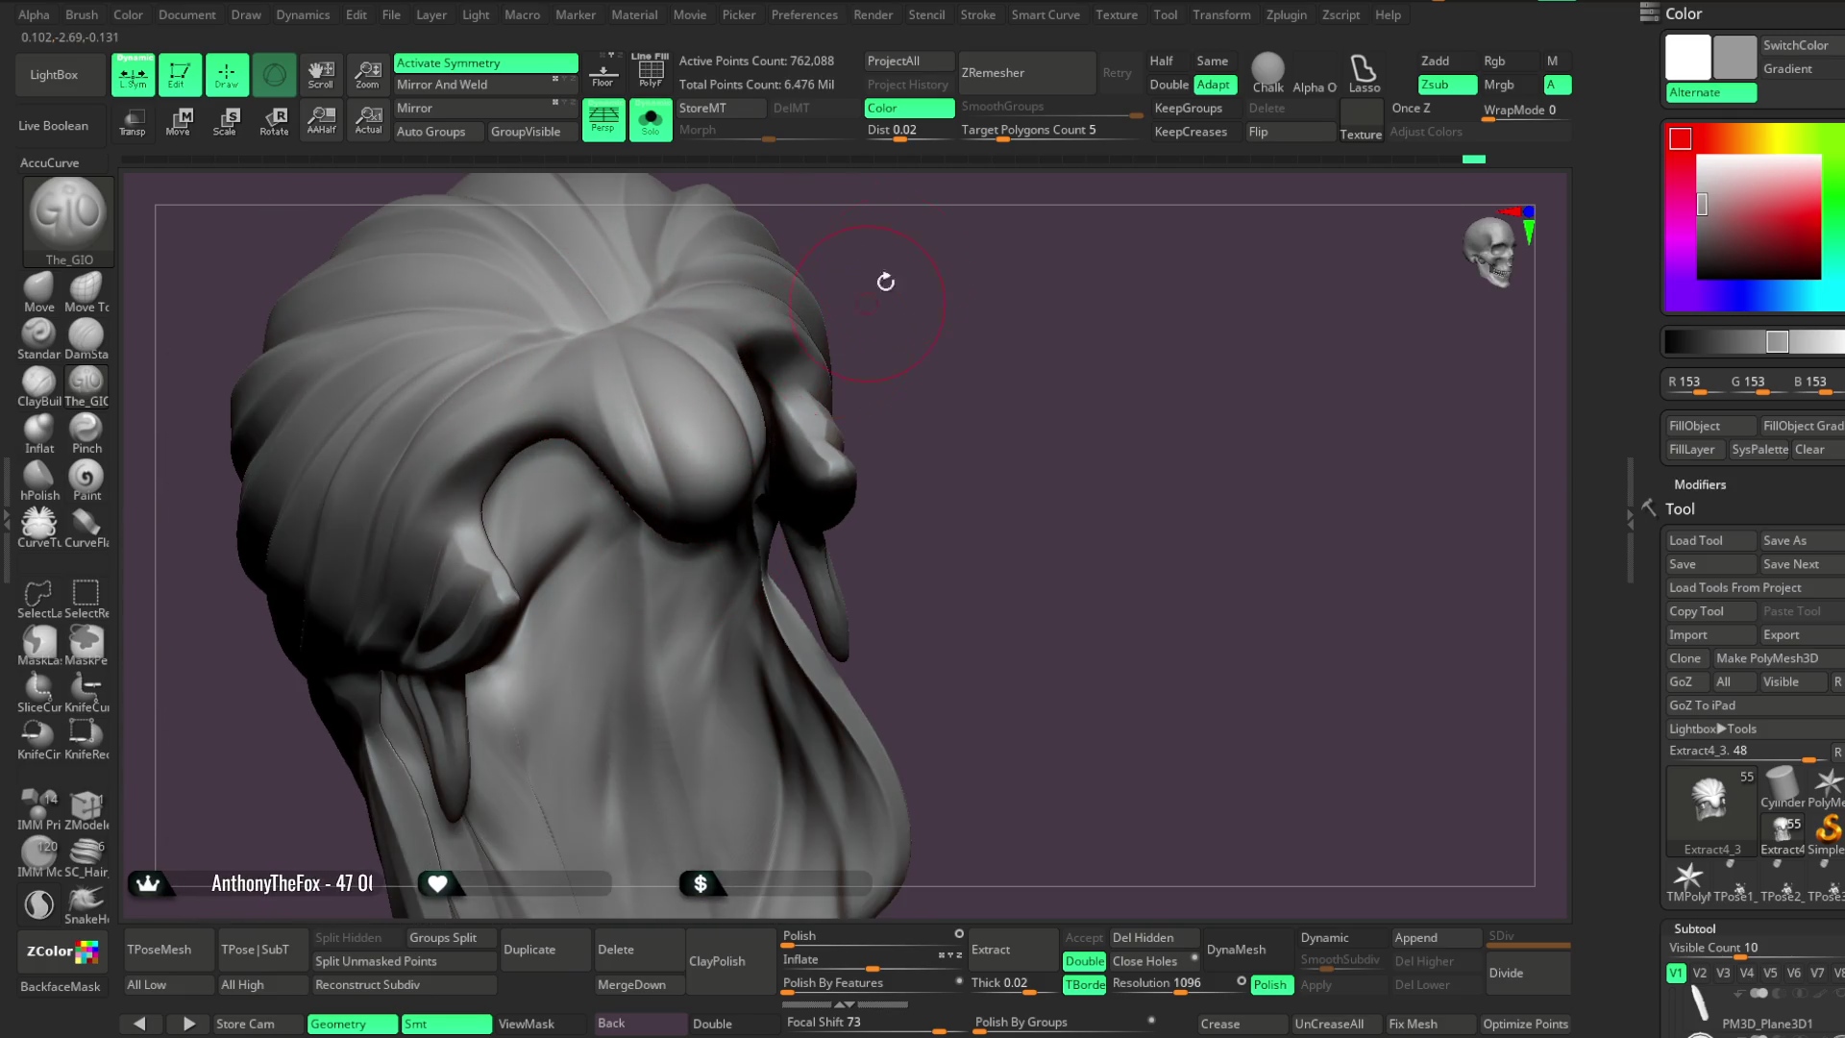
pyautogui.moveTo(873, 295); pyautogui.dragTo(615, 397, button='right')
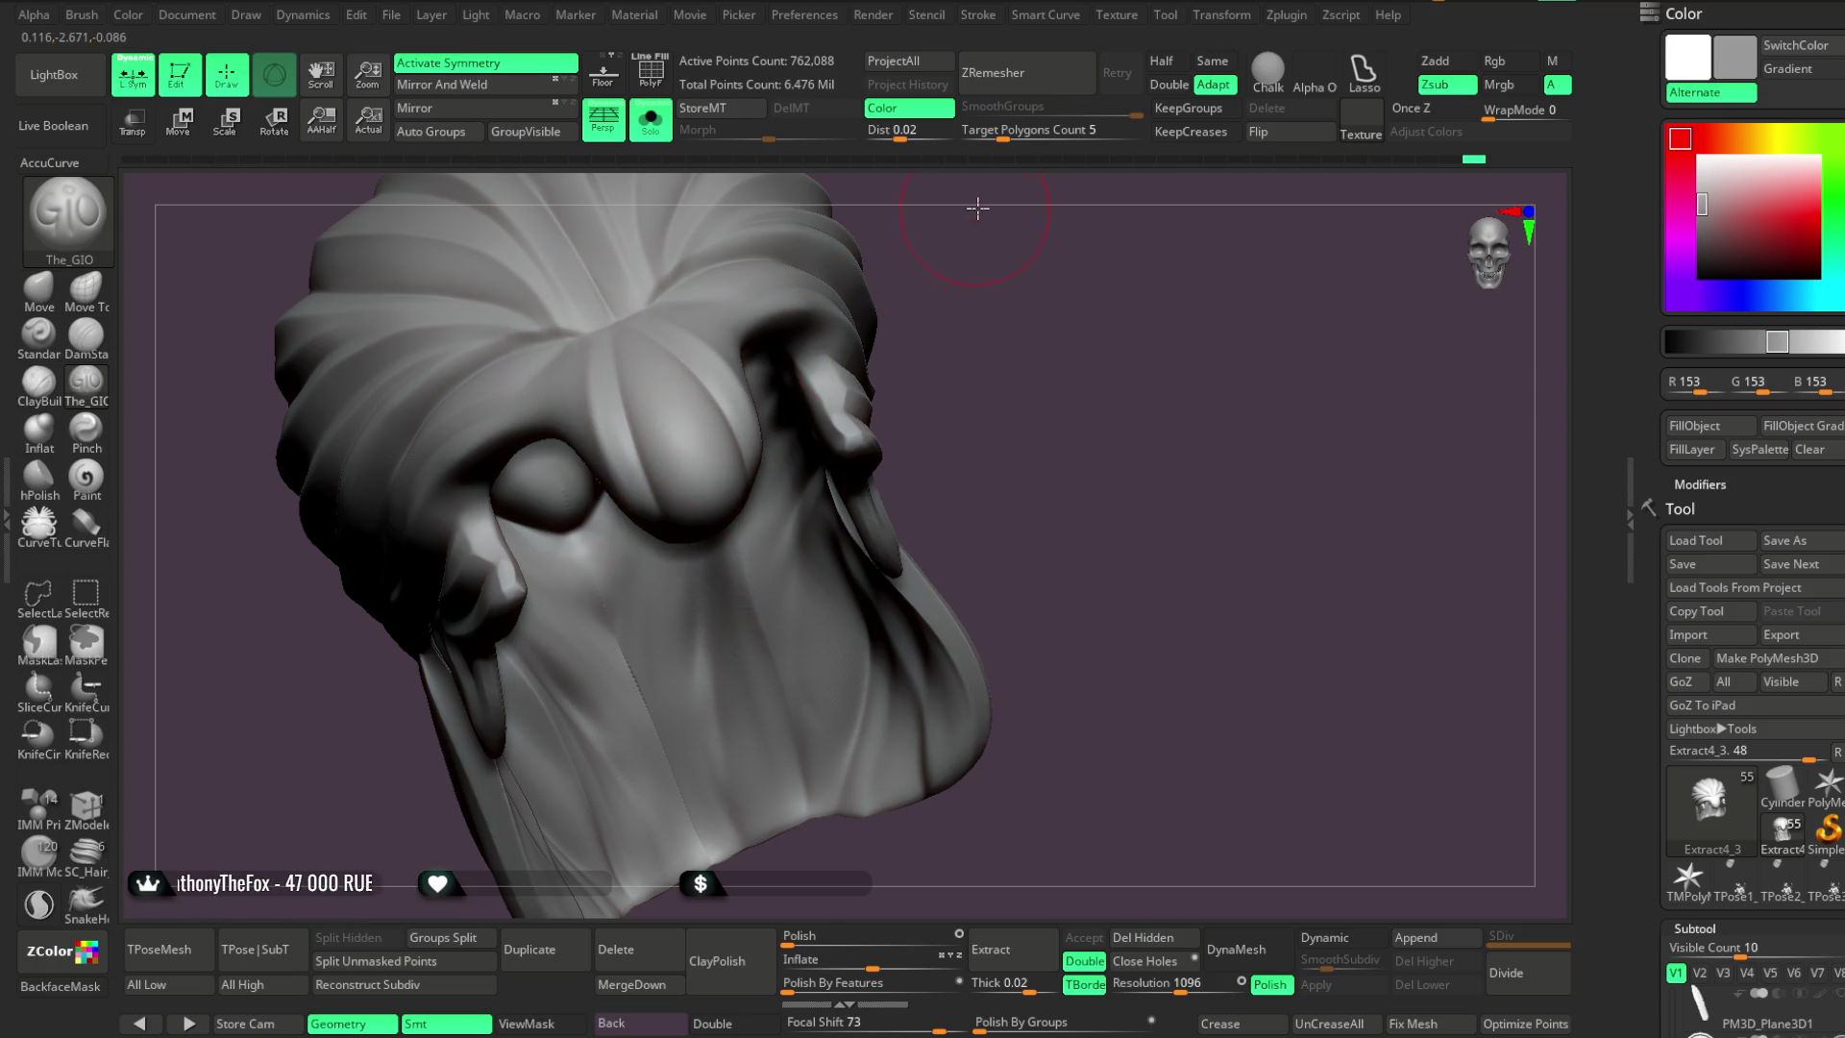
pyautogui.moveTo(977, 206); pyautogui.dragTo(615, 368, button='right')
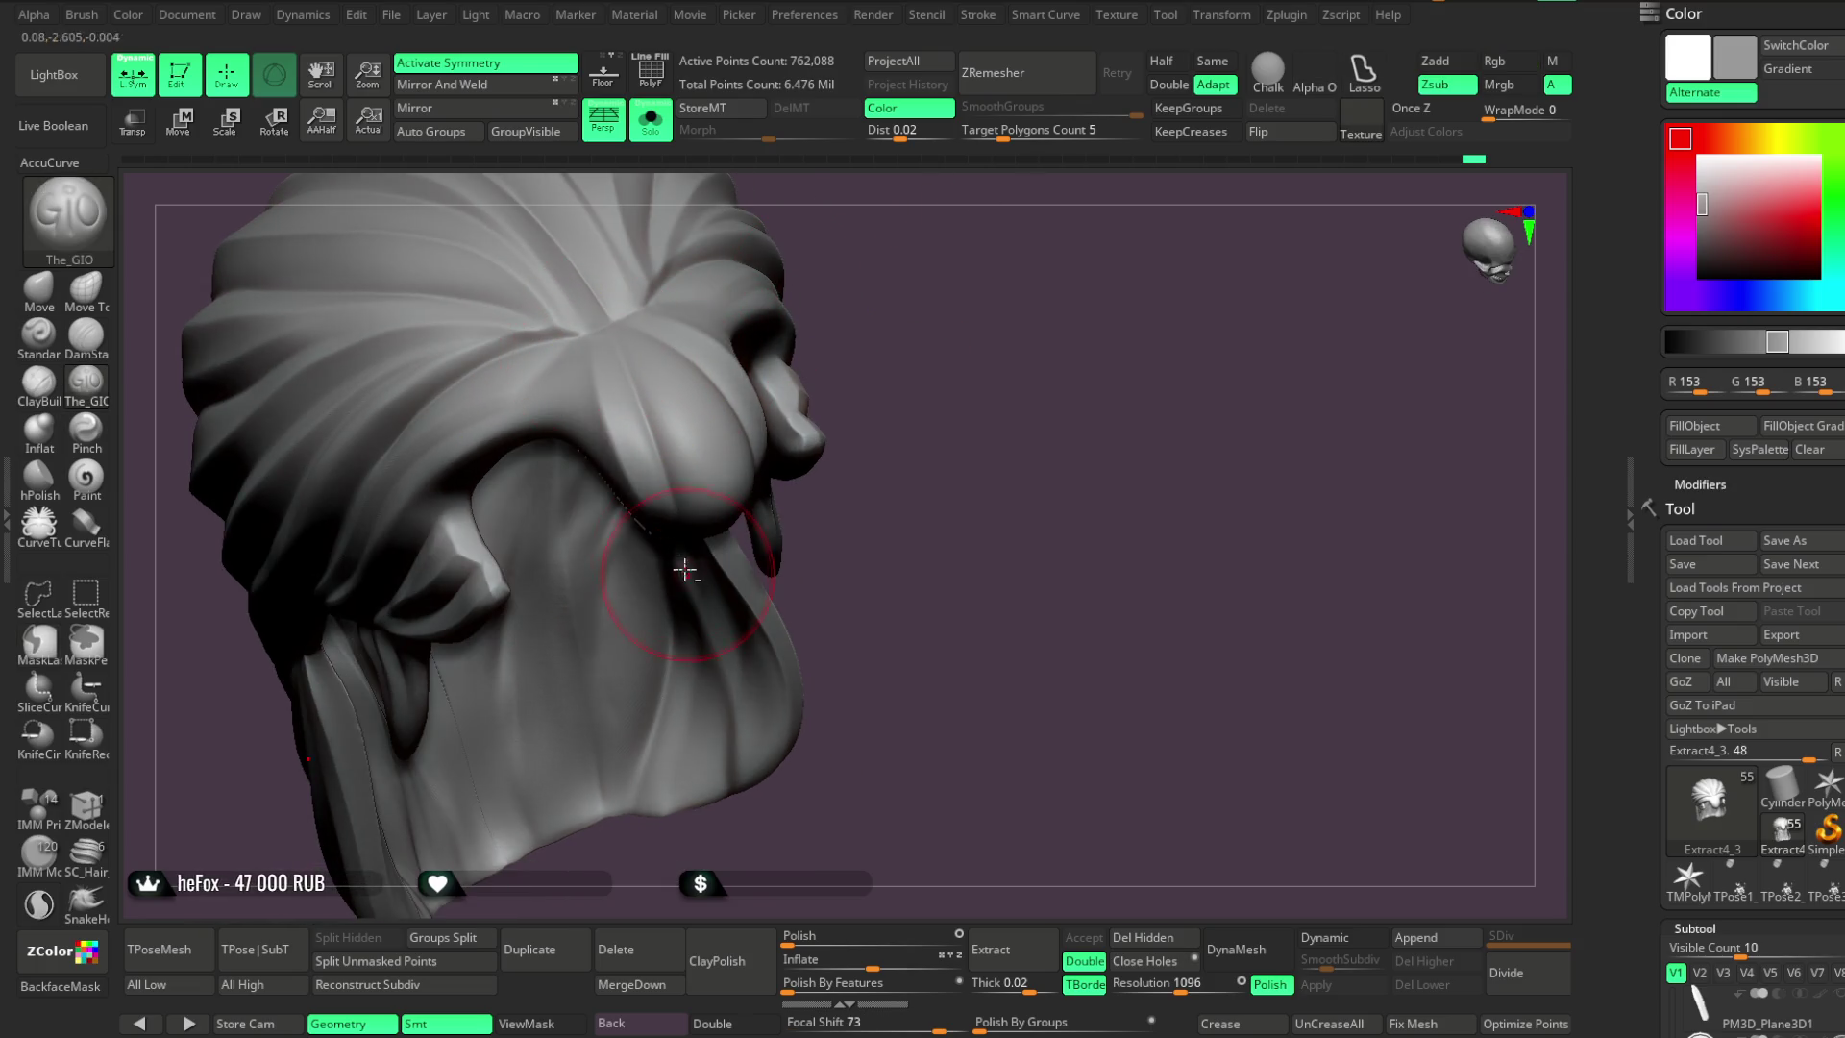
pyautogui.moveTo(569, 363); pyautogui.dragTo(565, 386)
pyautogui.moveTo(801, 252); pyautogui.dragTo(638, 350, button='right')
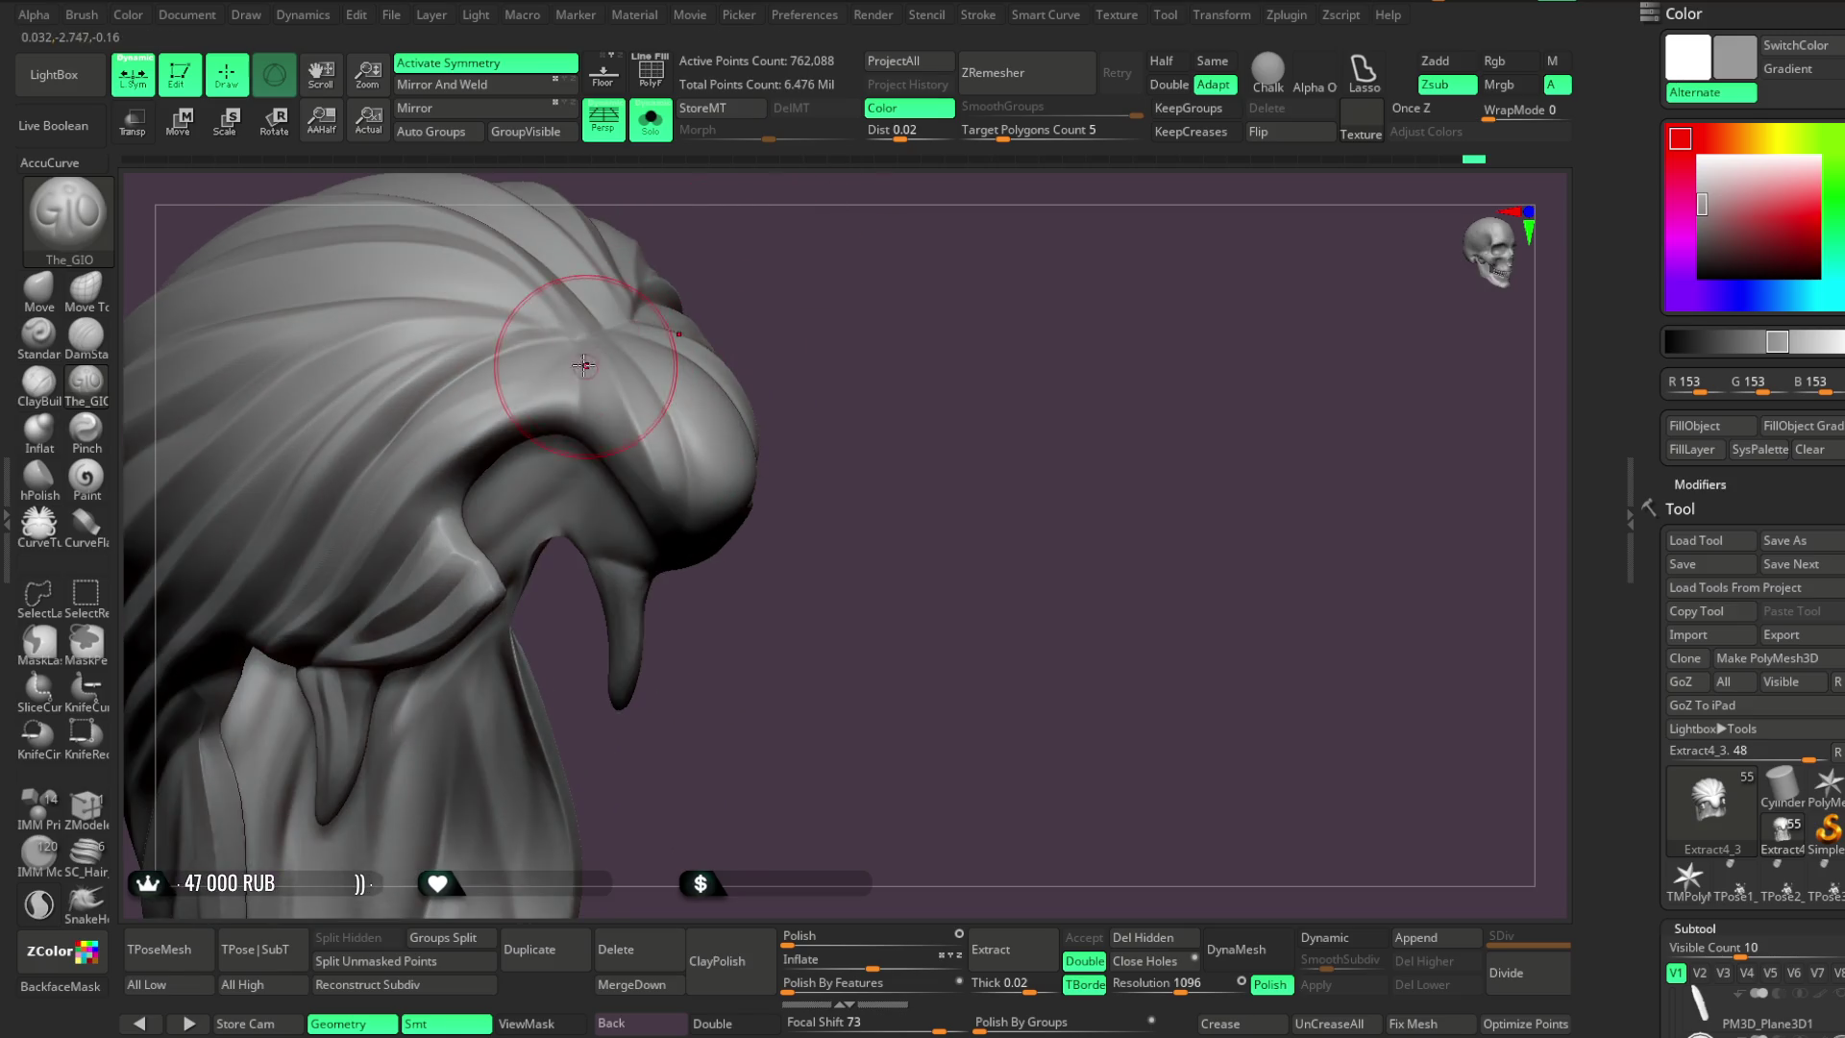
pyautogui.moveTo(754, 272)
pyautogui.mouseDown(button='right')
pyautogui.moveTo(618, 309)
pyautogui.moveTo(634, 317)
pyautogui.mouseUp(button='right')
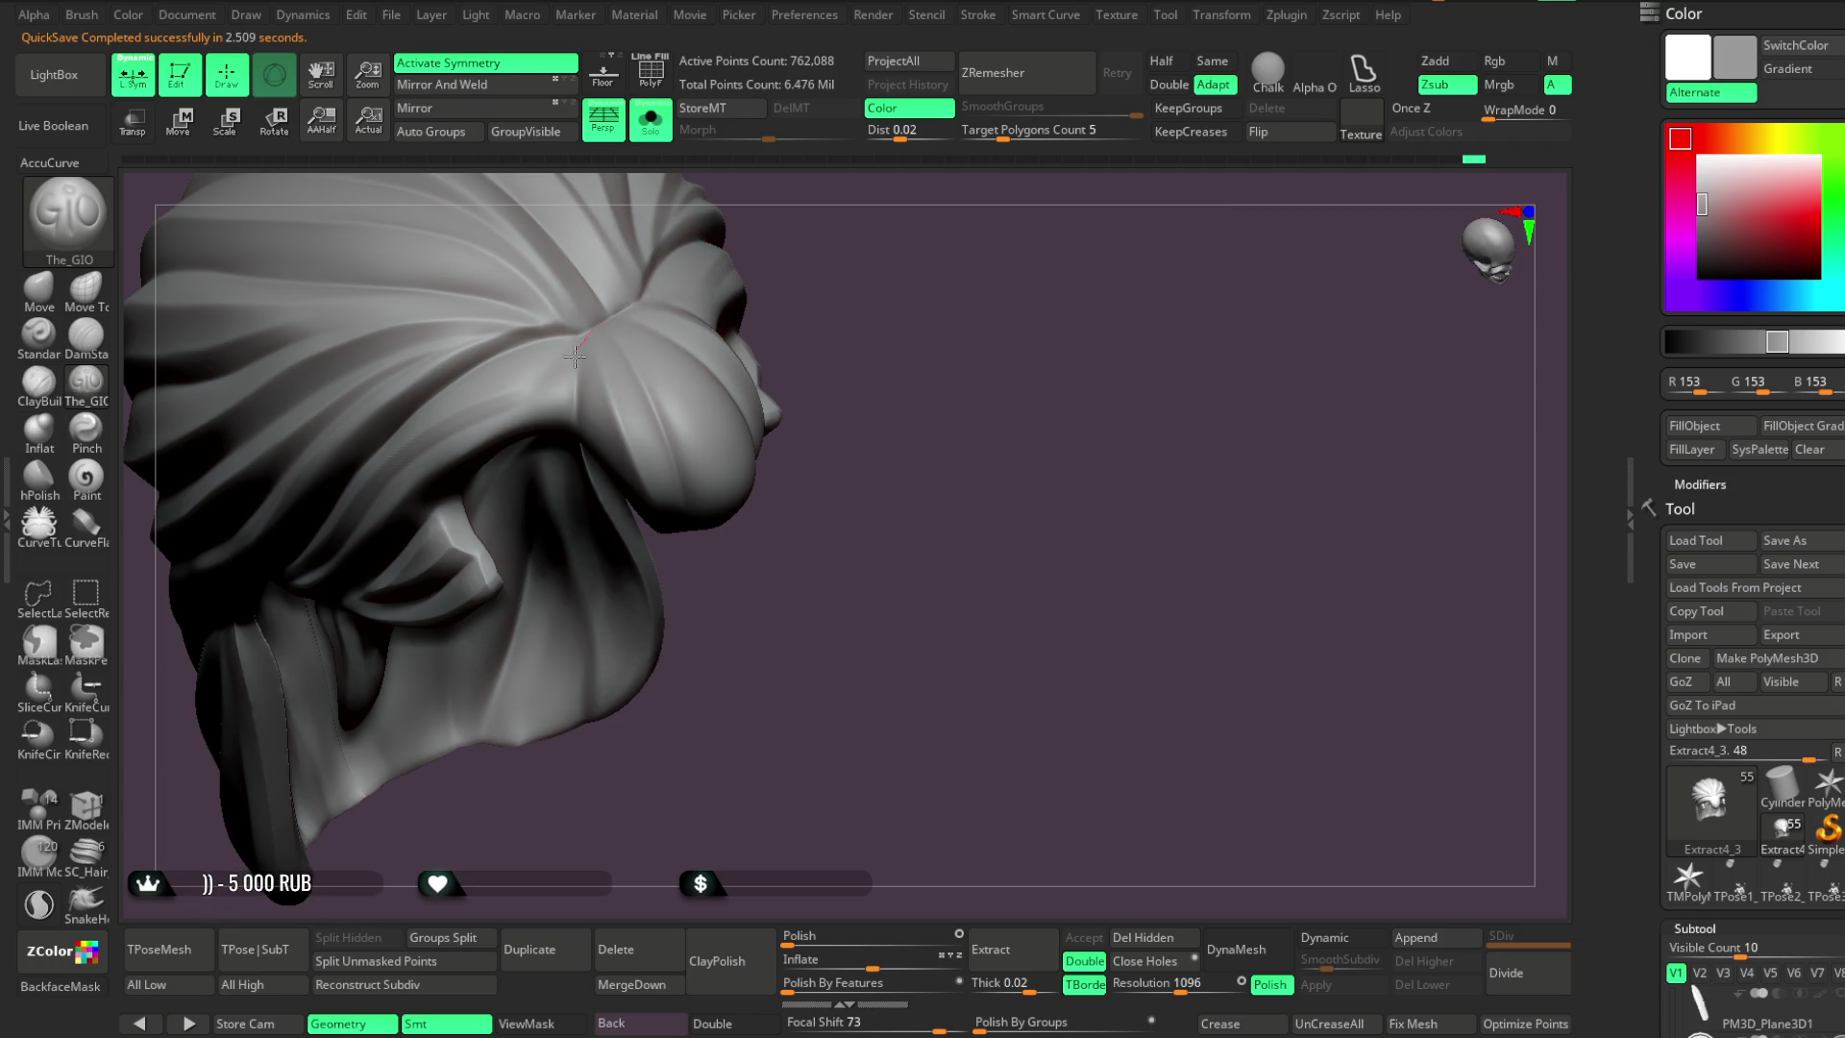
# Orbit around the hair's side and top bulb to a frontal view, then turn Solo off
pyautogui.moveTo(669, 444)
pyautogui.mouseDown(button='right')
pyautogui.moveTo(840, 182)
pyautogui.moveTo(796, 201)
pyautogui.mouseUp(button='right')
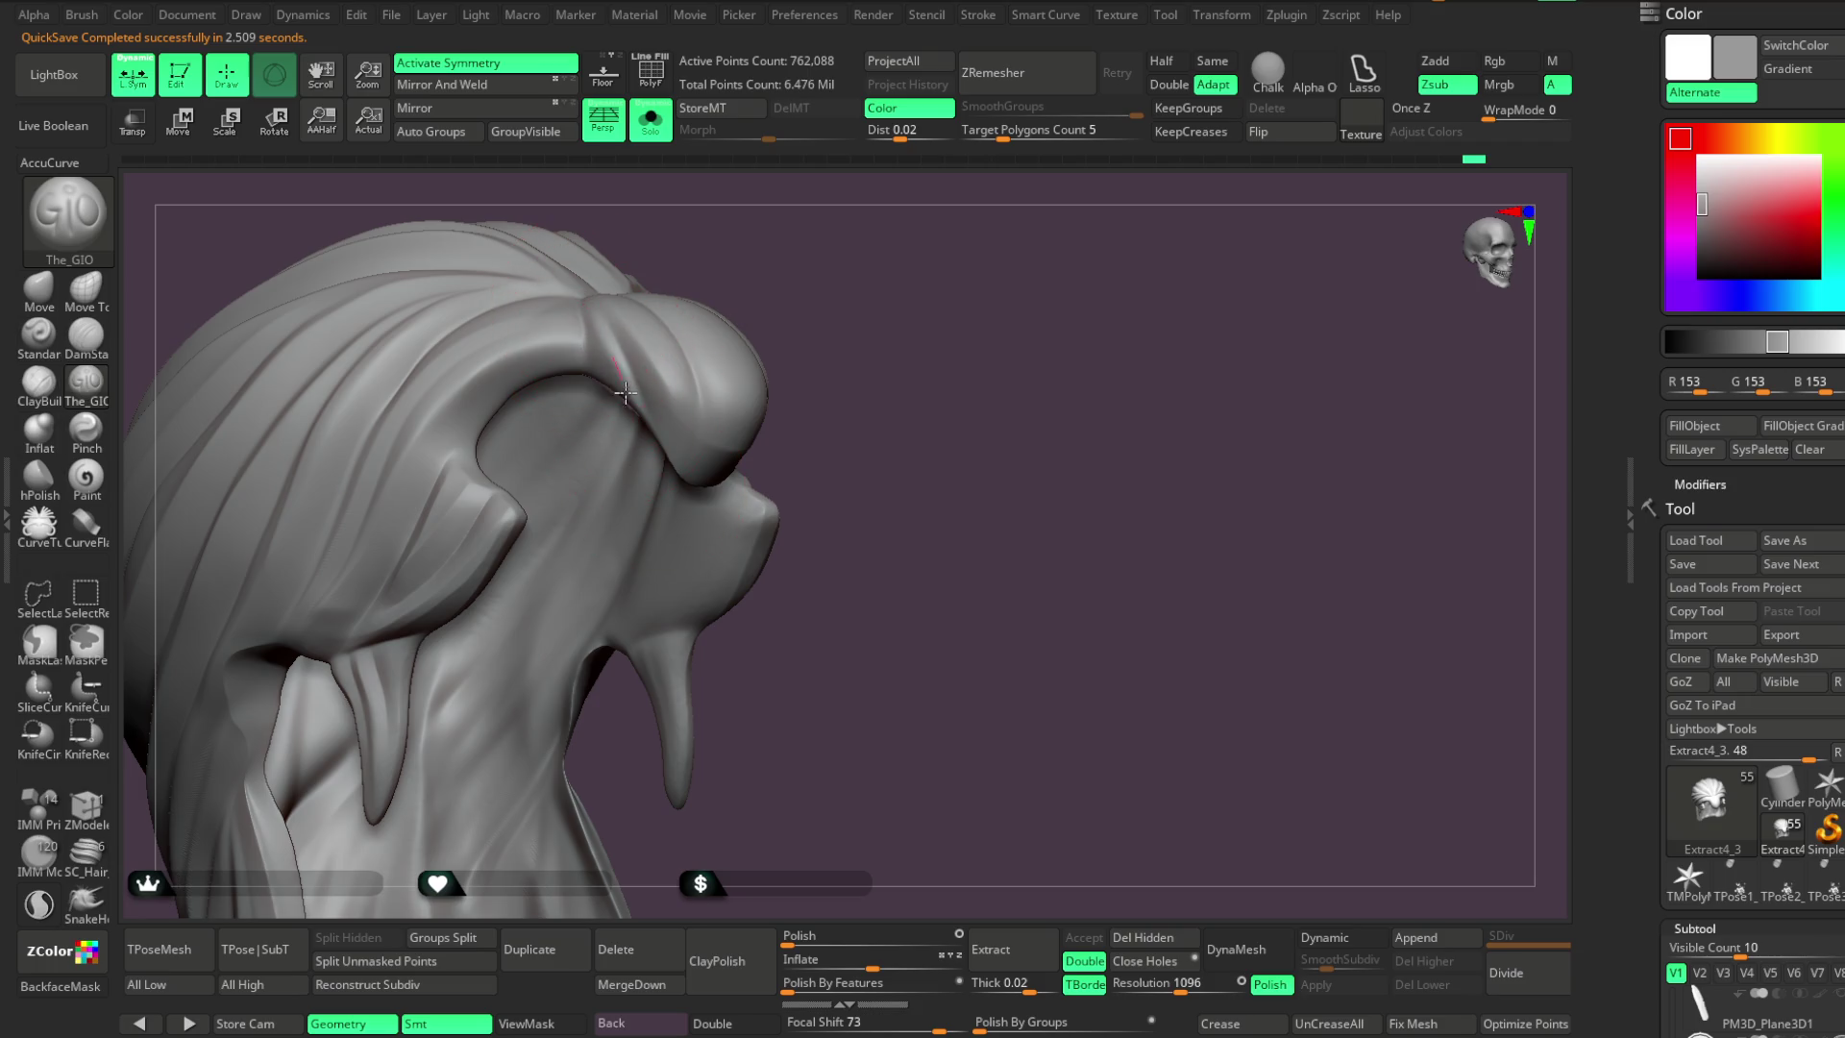
pyautogui.moveTo(702, 356)
pyautogui.mouseDown(button='right')
pyautogui.moveTo(812, 222)
pyautogui.moveTo(680, 298)
pyautogui.mouseUp(button='right')
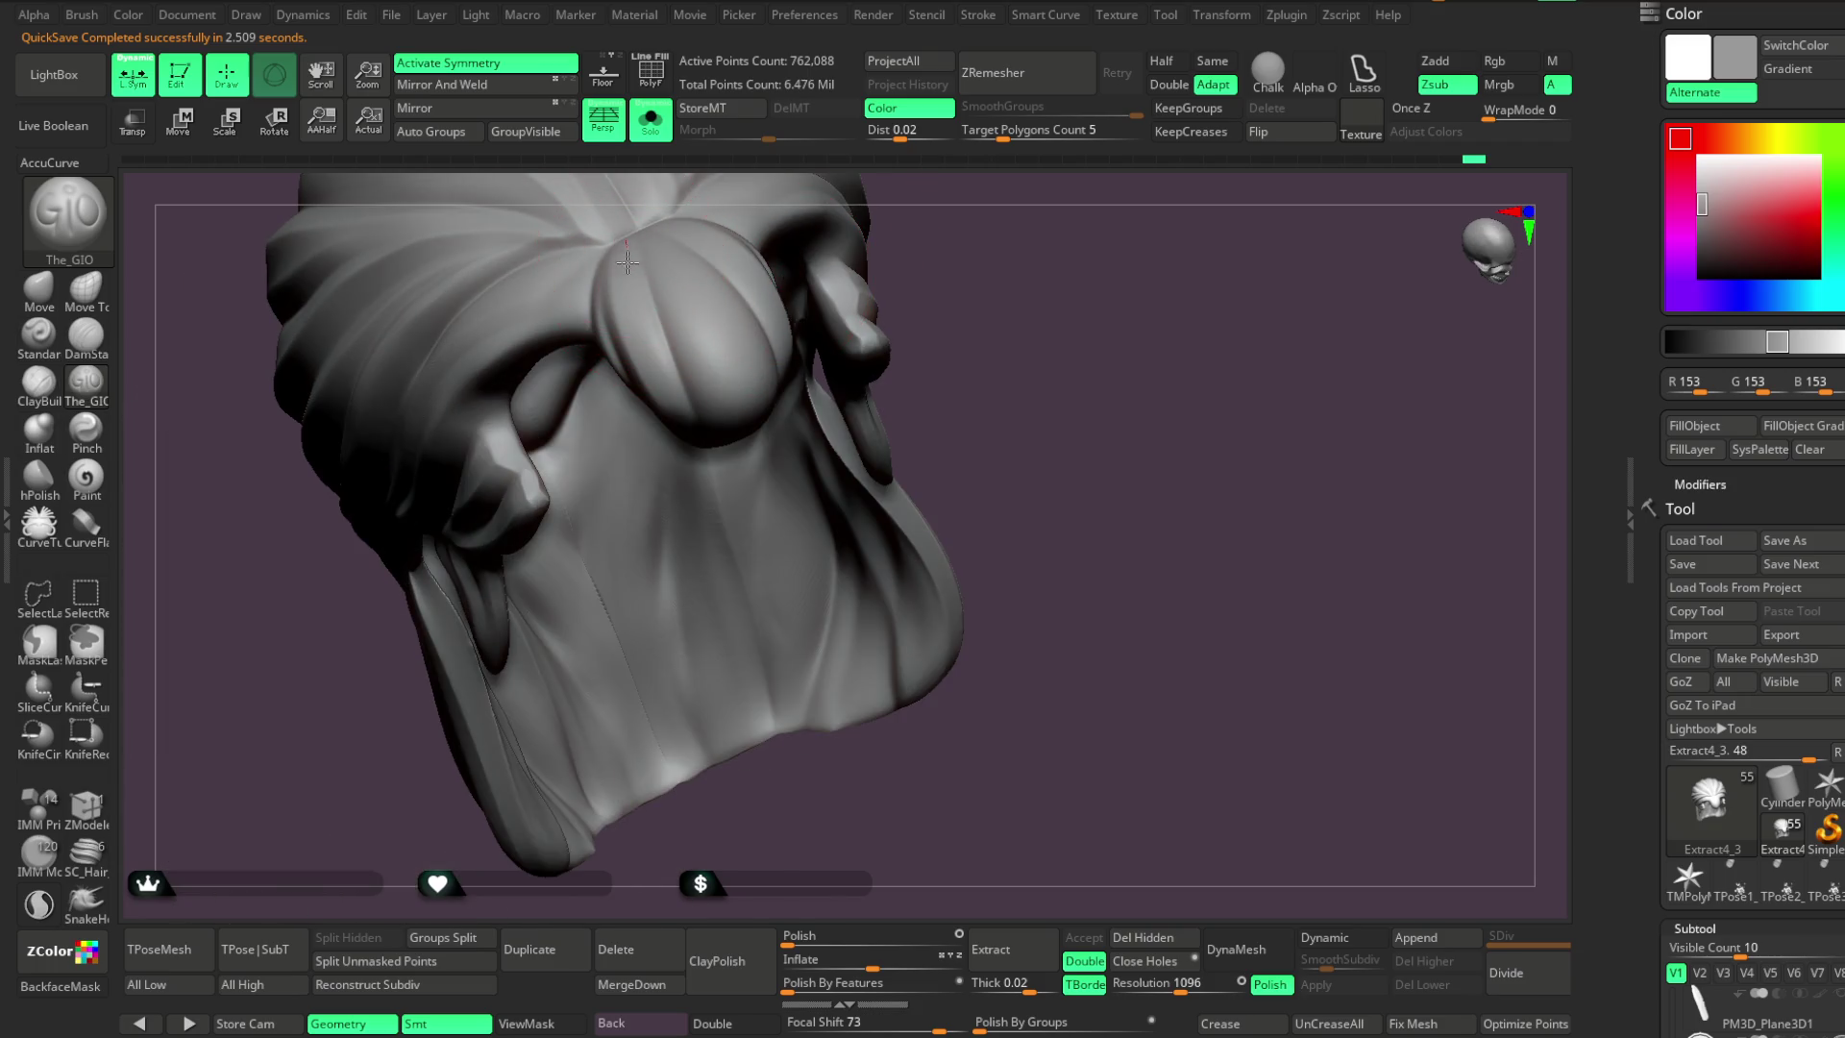
pyautogui.moveTo(788, 395)
pyautogui.mouseDown(button='right')
pyautogui.moveTo(918, 304)
pyautogui.moveTo(657, 352)
pyautogui.mouseUp(button='right')
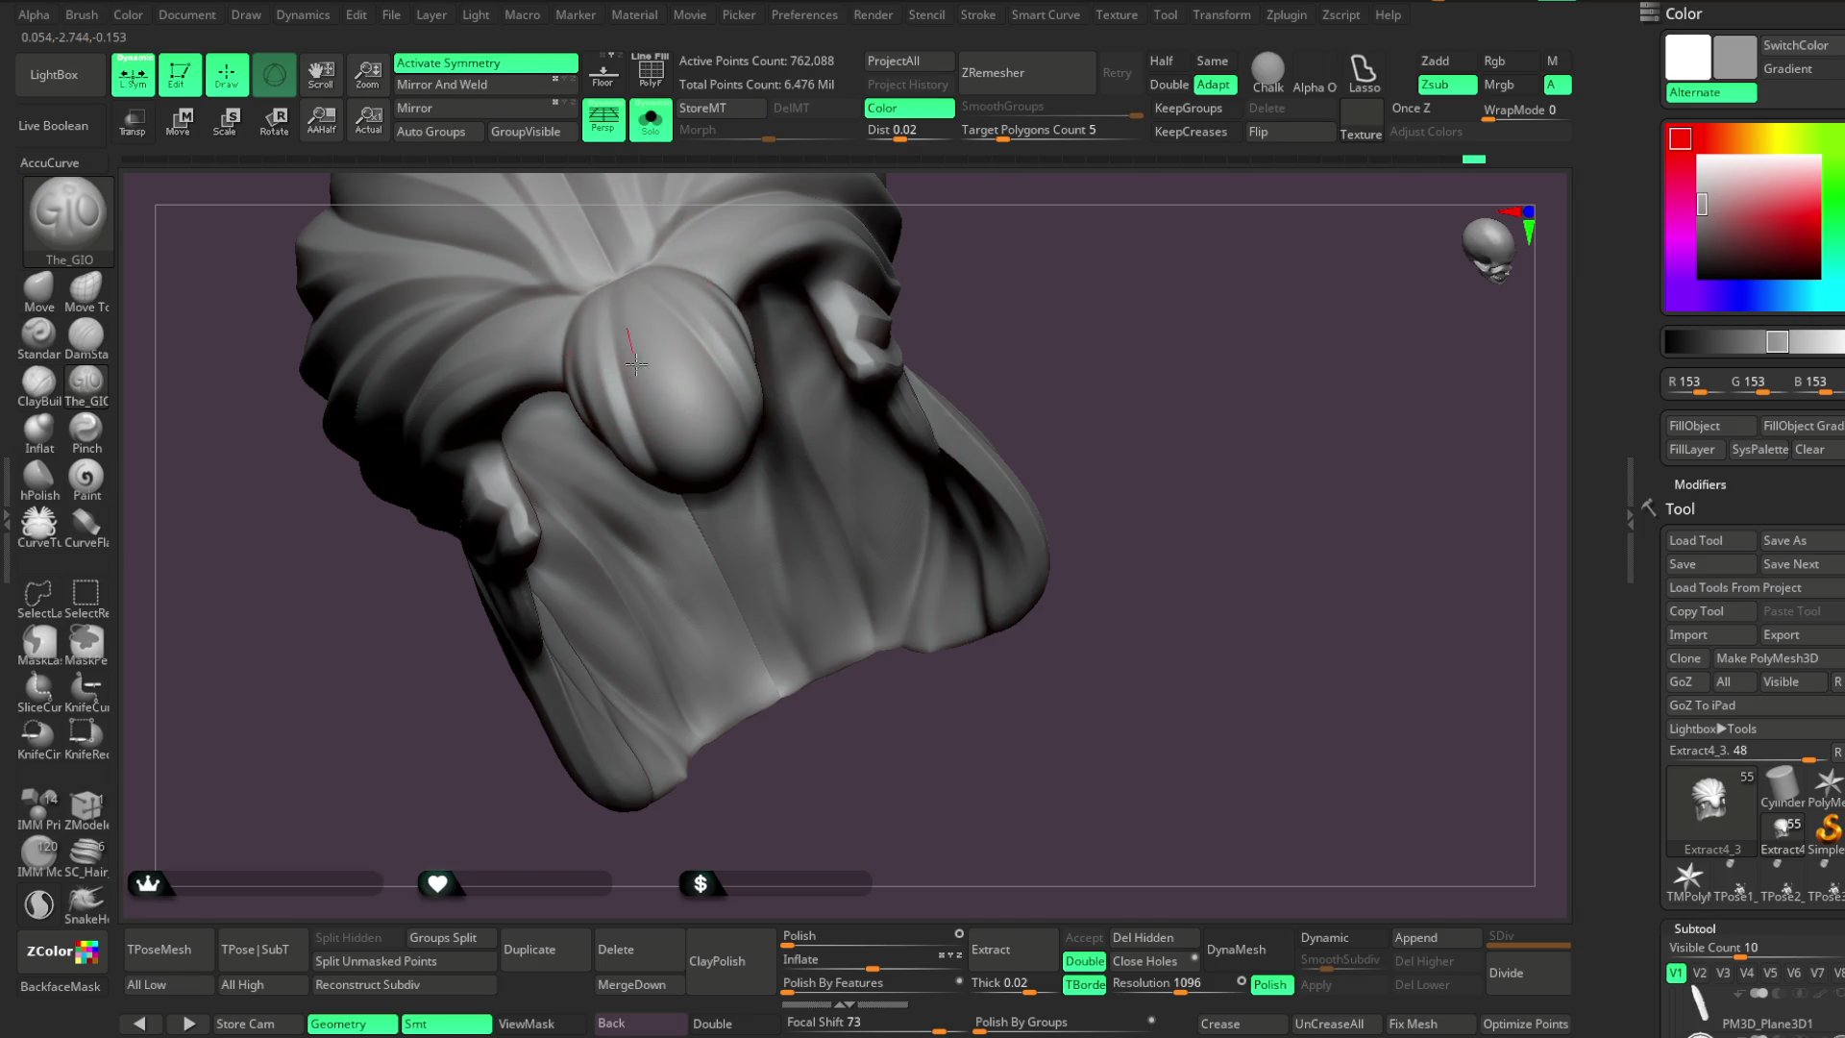
pyautogui.moveTo(797, 488)
pyautogui.mouseDown(button='right')
pyautogui.moveTo(989, 173)
pyautogui.moveTo(637, 316)
pyautogui.mouseUp(button='right')
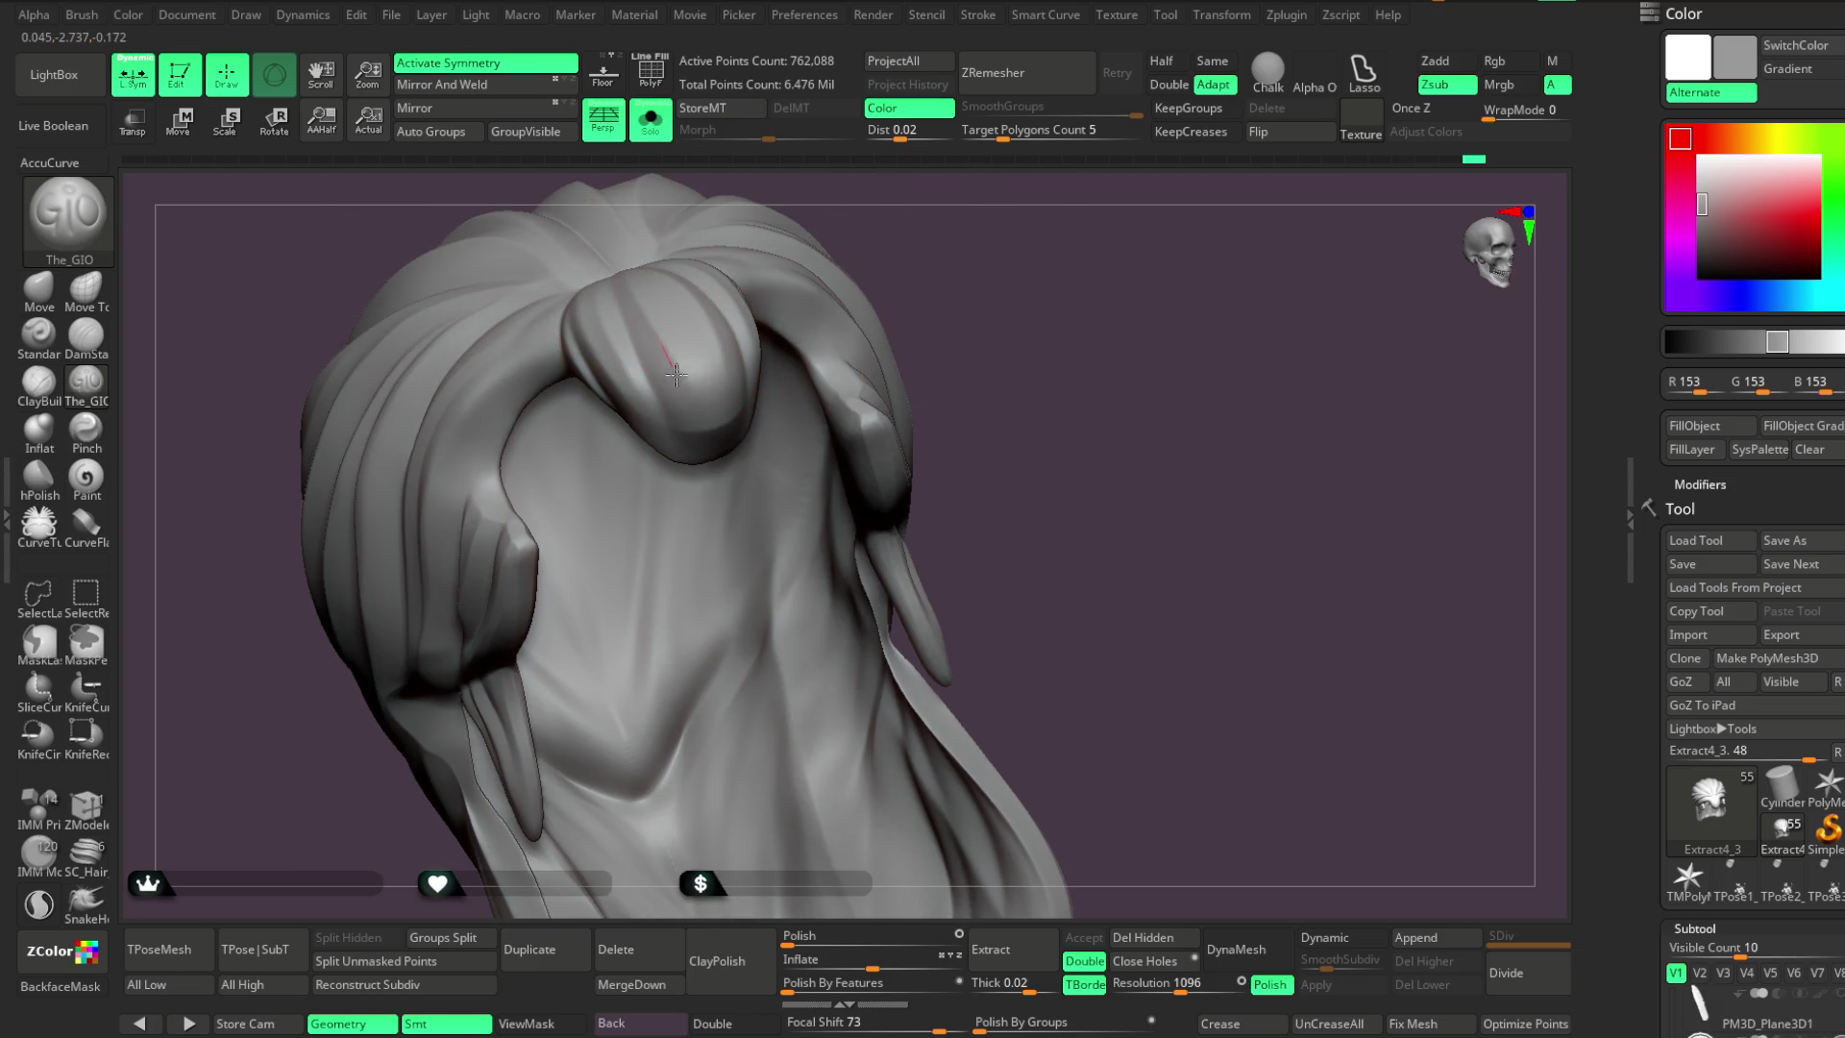
pyautogui.moveTo(861, 236); pyautogui.dragTo(797, 286, button='right')
pyautogui.moveTo(707, 352)
pyautogui.mouseDown(button='right')
pyautogui.moveTo(840, 304)
pyautogui.moveTo(589, 250)
pyautogui.mouseUp(button='right')
pyautogui.moveTo(704, 403)
pyautogui.mouseDown(button='right')
pyautogui.moveTo(873, 255)
pyautogui.moveTo(597, 320)
pyautogui.mouseUp(button='right')
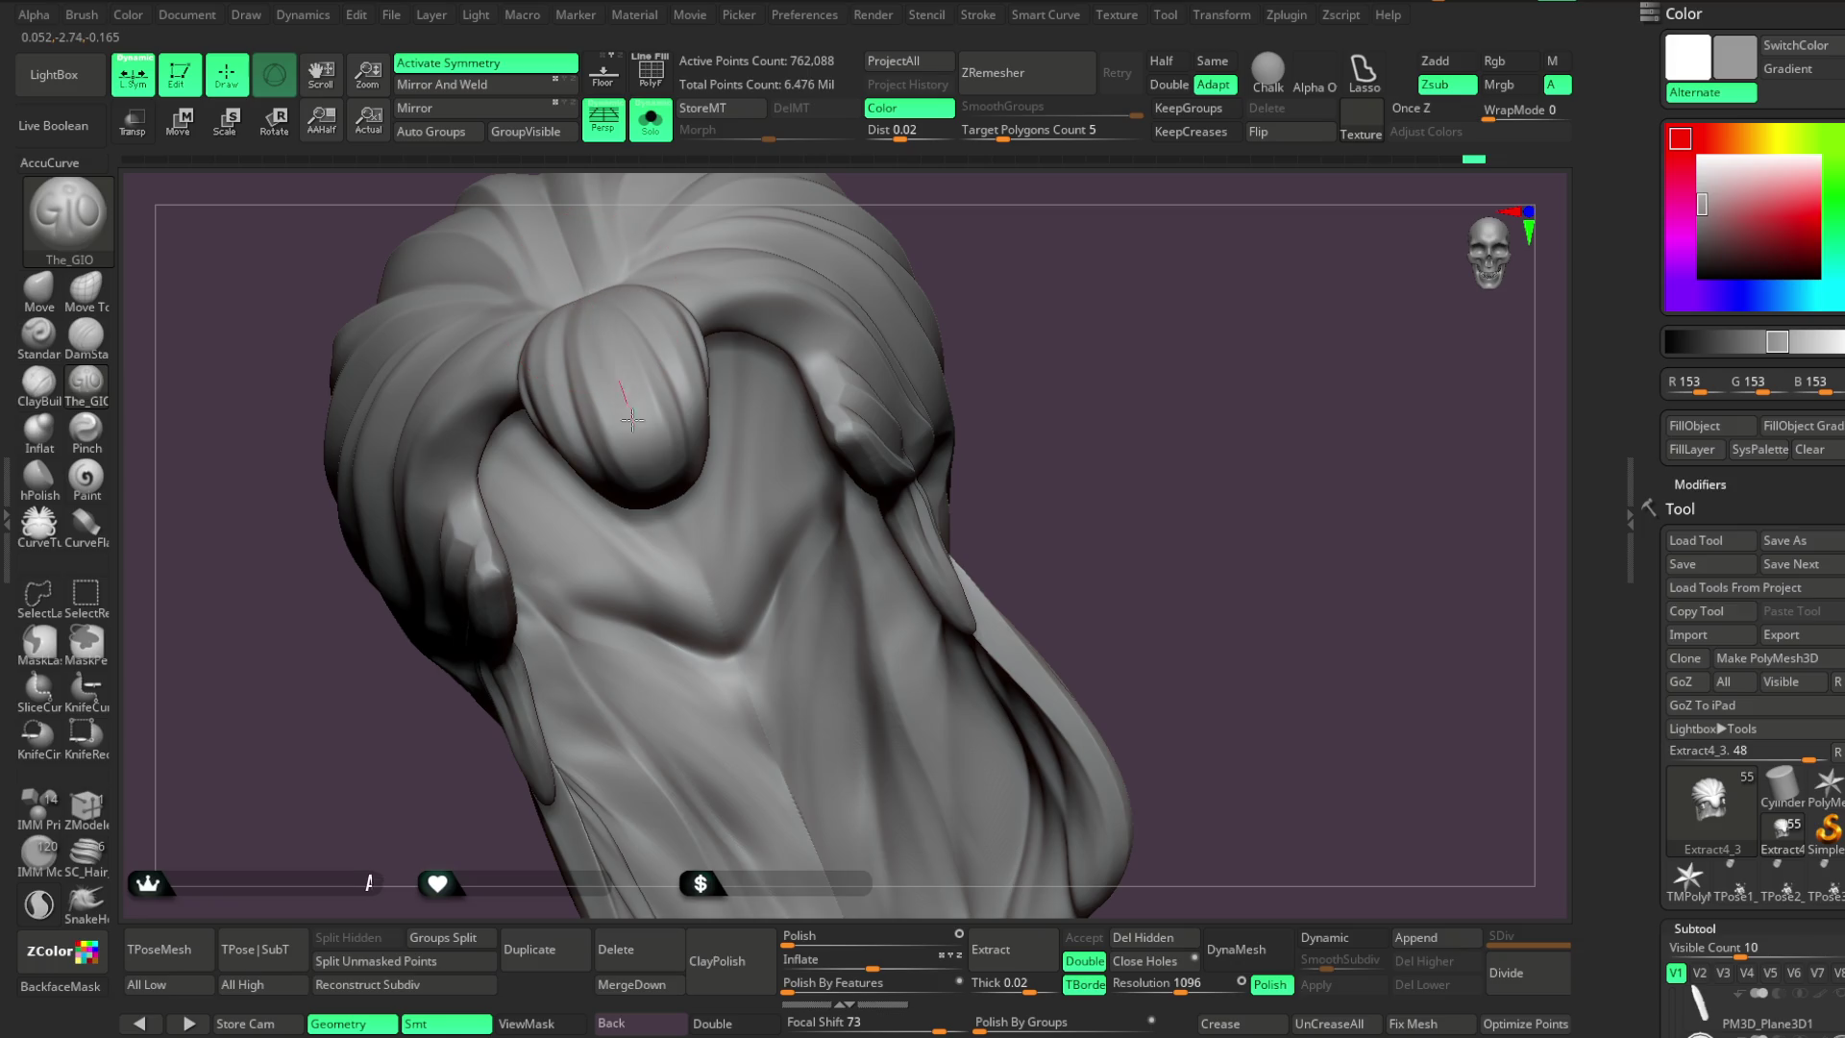
pyautogui.moveTo(959, 279); pyautogui.dragTo(757, 370, button='right')
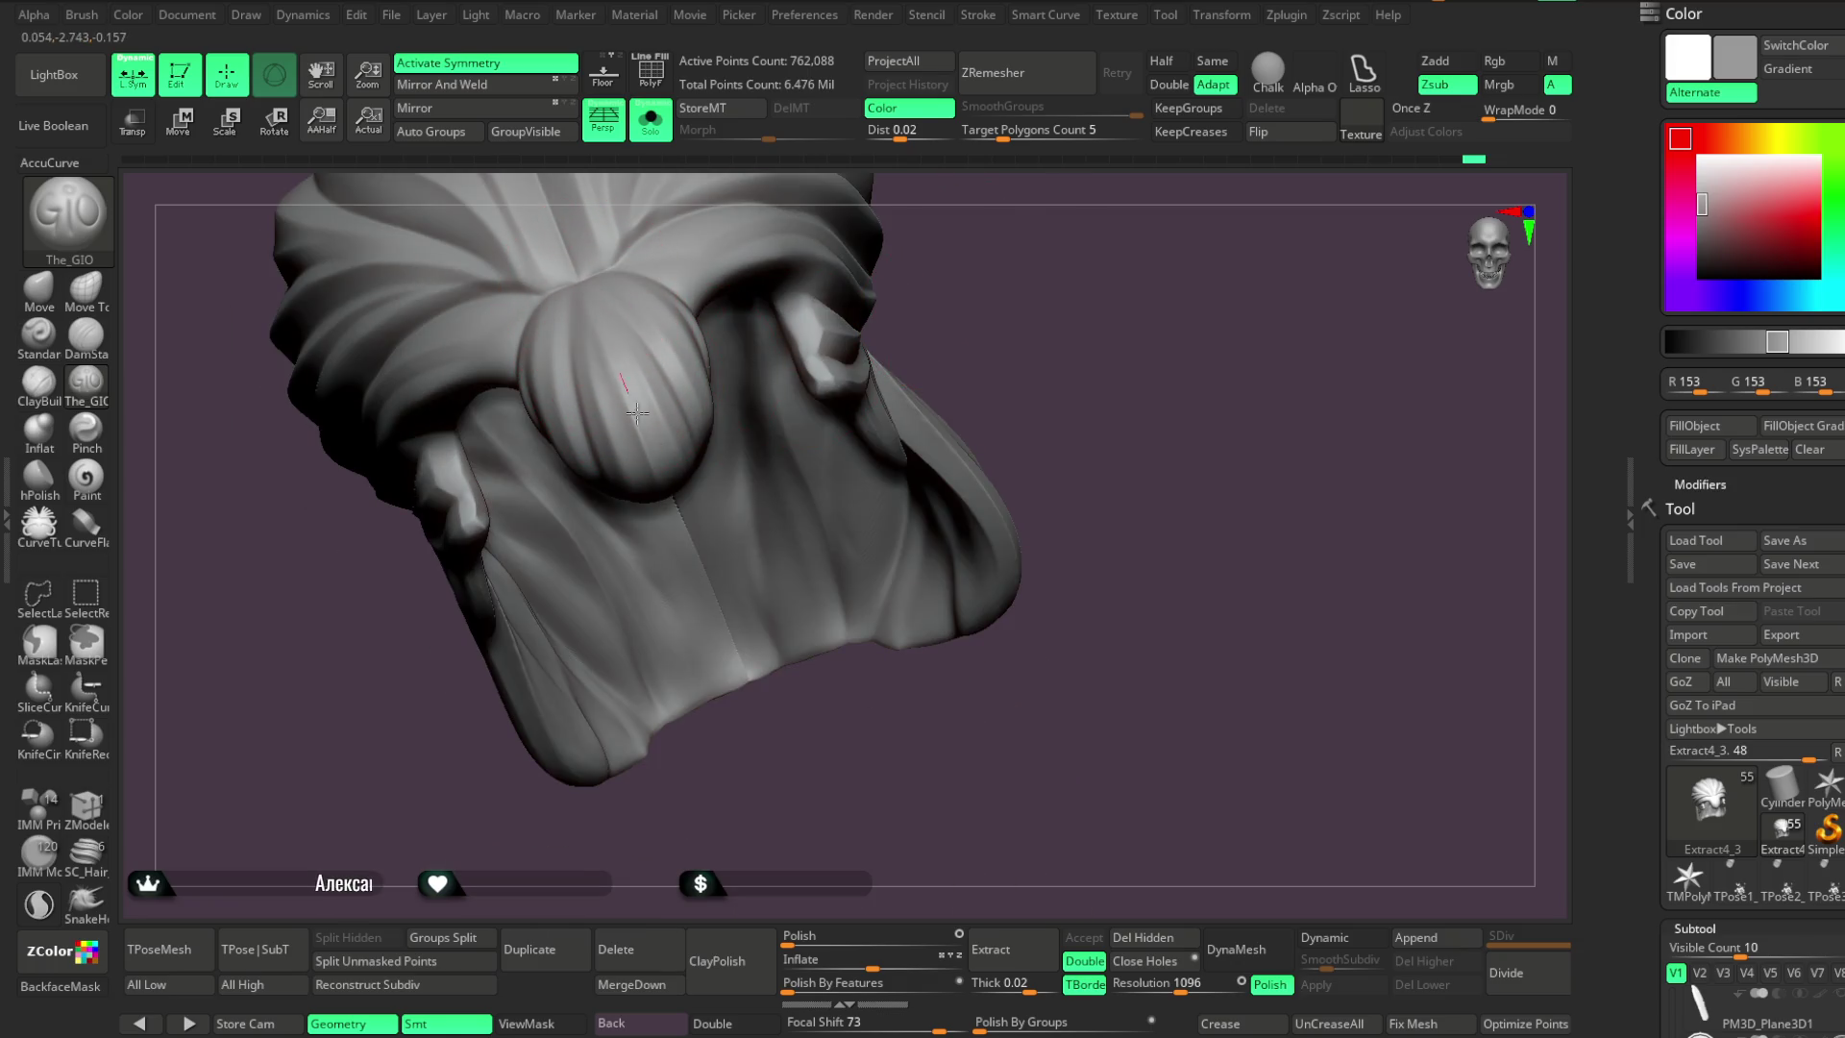
pyautogui.moveTo(971, 290); pyautogui.dragTo(639, 384, button='right')
pyautogui.moveTo(665, 527)
pyautogui.mouseDown(button='right')
pyautogui.moveTo(926, 181)
pyautogui.moveTo(637, 387)
pyautogui.mouseUp(button='right')
pyautogui.moveTo(689, 549)
pyautogui.mouseDown(button='right')
pyautogui.moveTo(864, 230)
pyautogui.moveTo(717, 227)
pyautogui.mouseUp(button='right')
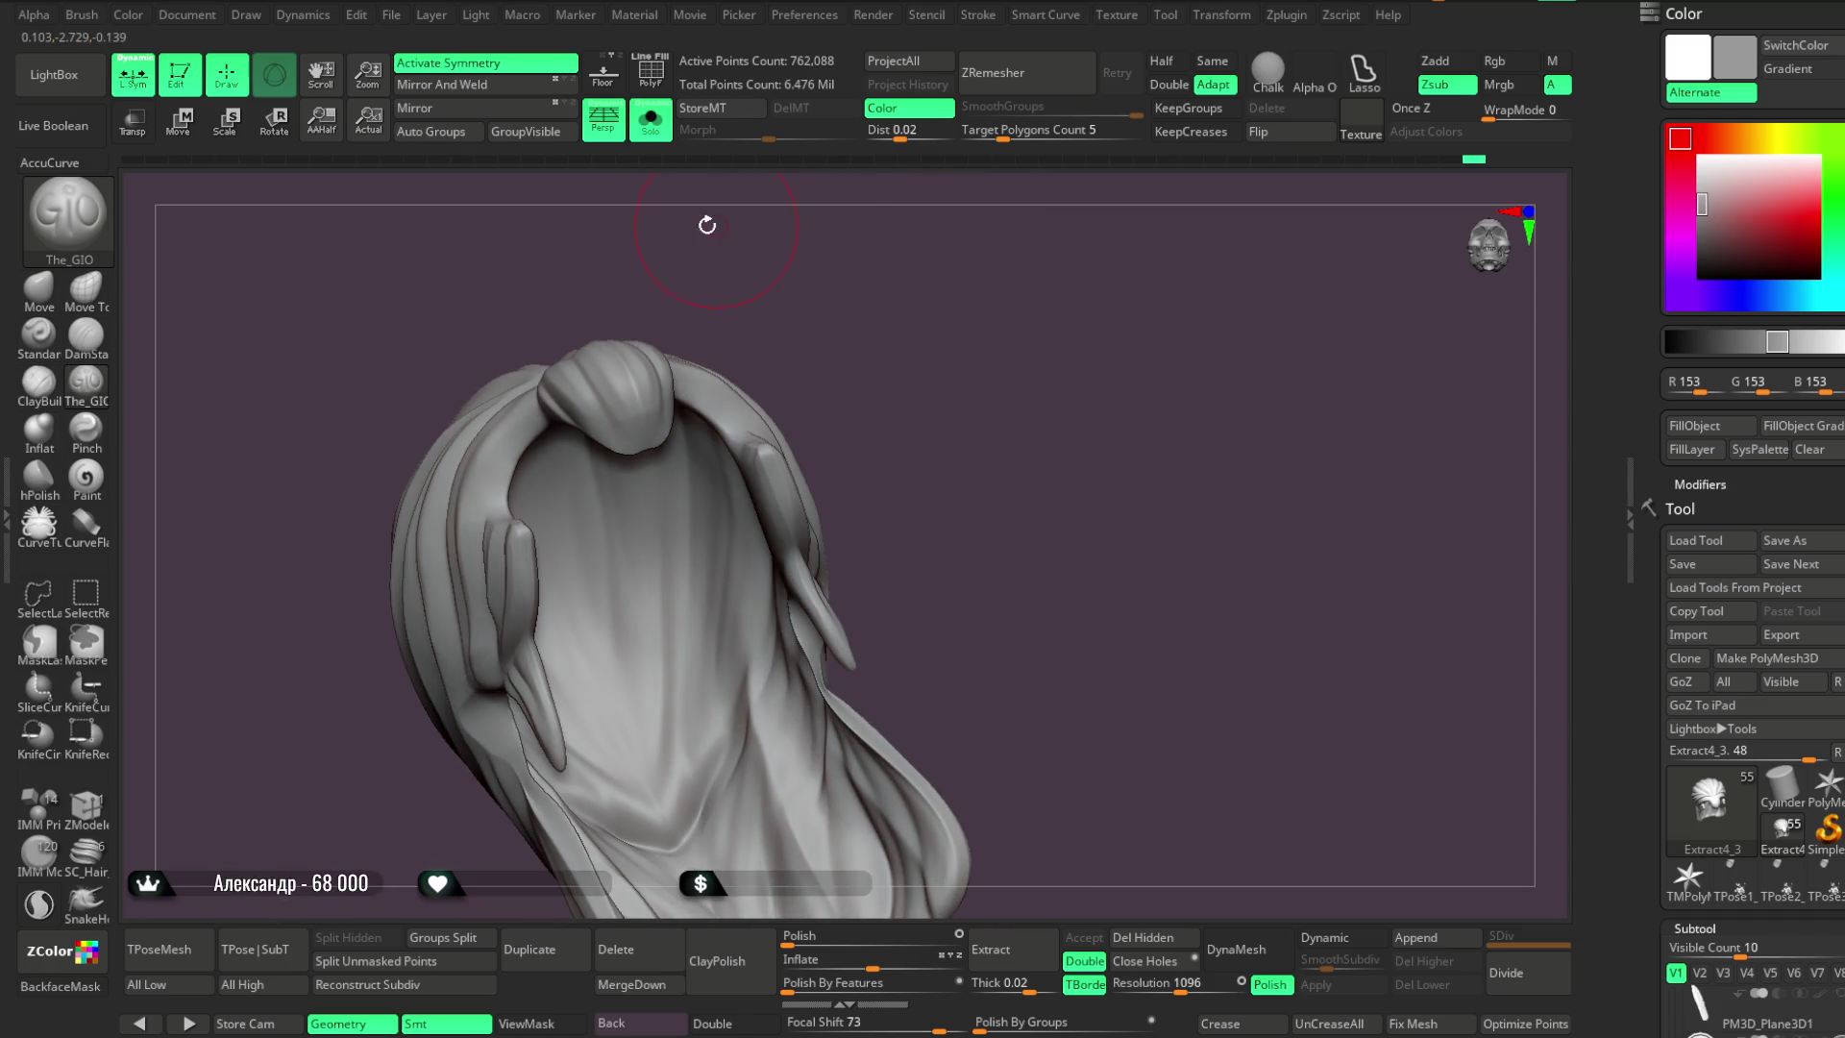
pyautogui.click(650, 119)
# Orbit the full bust around to the left profile of the head
pyautogui.moveTo(932, 257)
pyautogui.mouseDown(button='right')
pyautogui.moveTo(960, 297)
pyautogui.moveTo(942, 240)
pyautogui.moveTo(898, 313)
pyautogui.moveTo(931, 306)
pyautogui.moveTo(869, 362)
pyautogui.moveTo(930, 510)
pyautogui.moveTo(959, 325)
pyautogui.moveTo(943, 337)
pyautogui.moveTo(996, 337)
pyautogui.moveTo(960, 292)
pyautogui.moveTo(942, 308)
pyautogui.moveTo(1079, 263)
pyautogui.moveTo(1120, 412)
pyautogui.moveTo(1206, 247)
pyautogui.moveTo(846, 332)
pyautogui.mouseUp(button='right')
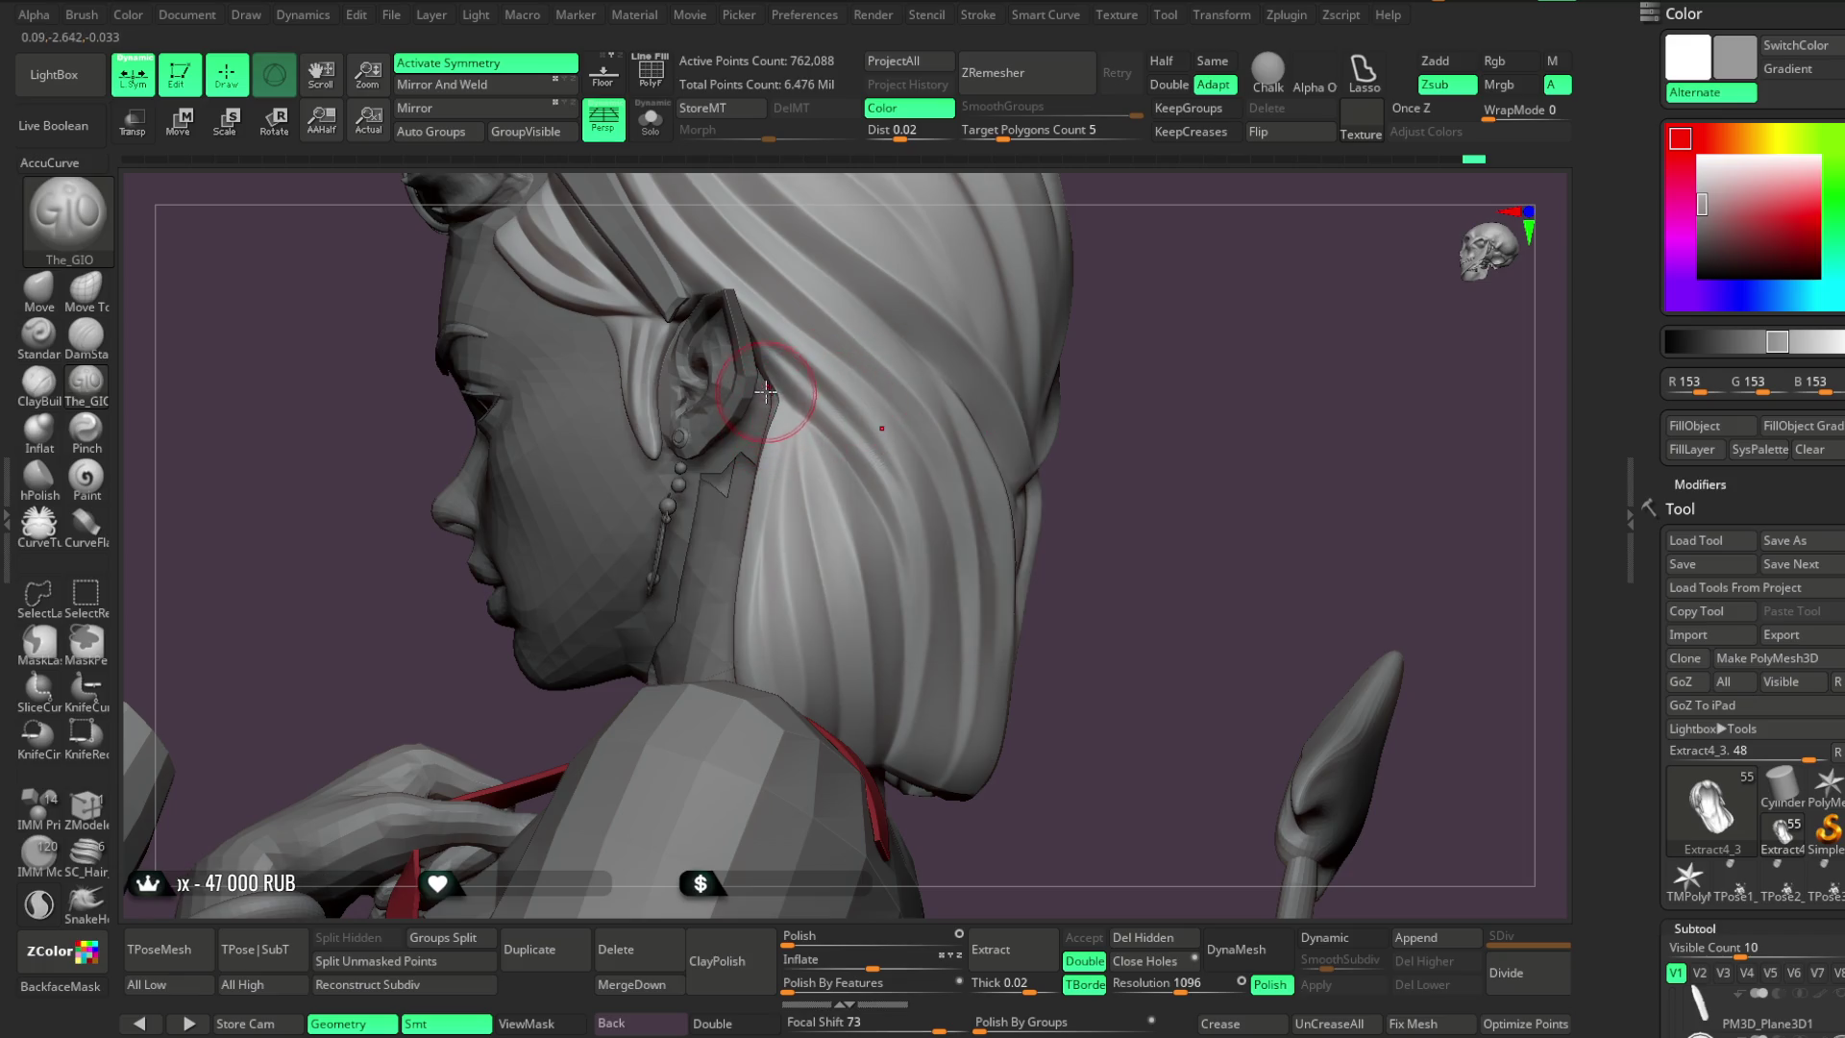
pyautogui.moveTo(1102, 304); pyautogui.dragTo(796, 393, button='right')
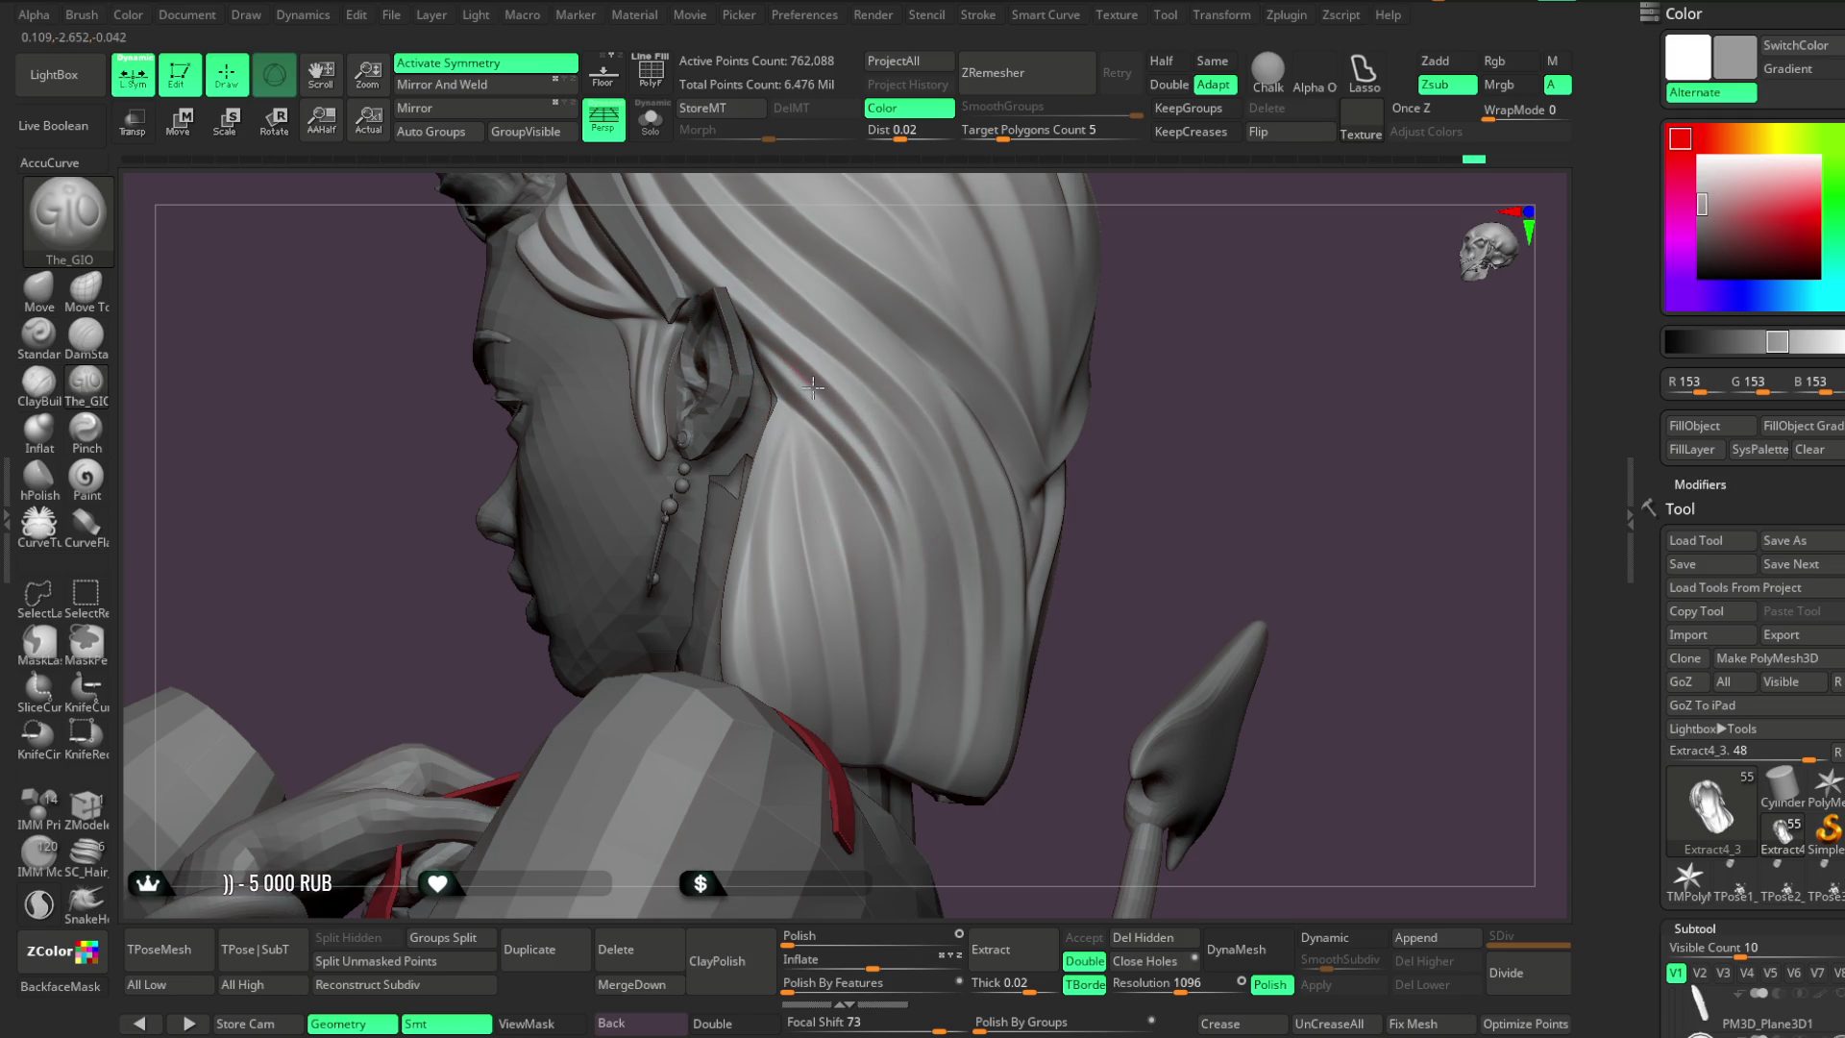
pyautogui.moveTo(912, 510)
pyautogui.mouseDown(button='right')
pyautogui.moveTo(1145, 346)
pyautogui.moveTo(845, 413)
pyautogui.mouseUp(button='right')
pyautogui.moveTo(1053, 438)
pyautogui.mouseDown(button='right')
pyautogui.moveTo(1162, 292)
pyautogui.moveTo(1173, 436)
pyautogui.moveTo(1147, 368)
pyautogui.moveTo(1105, 375)
pyautogui.mouseUp(button='right')
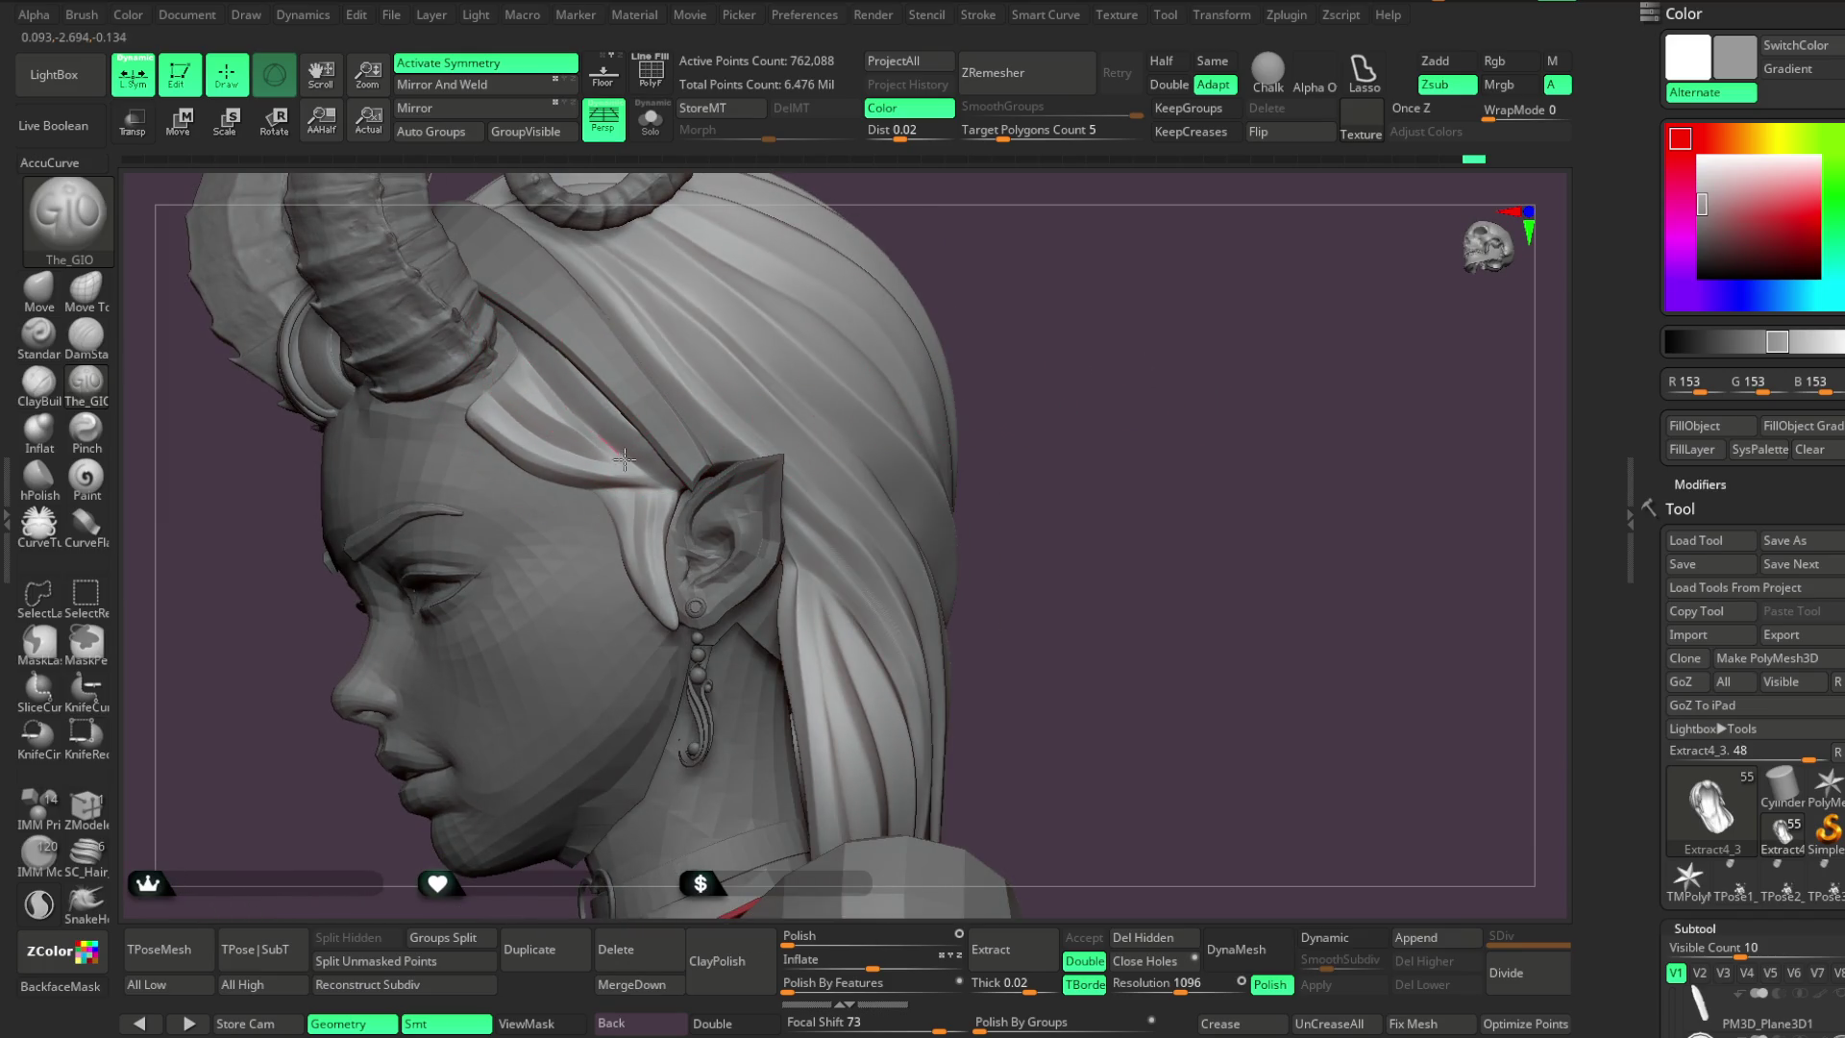
# Carve a strand groove up the hair from the ear to the horn base
pyautogui.moveTo(642, 464)
pyautogui.mouseDown()
pyautogui.moveTo(590, 385)
pyautogui.moveTo(518, 360)
pyautogui.mouseUp()
pyautogui.moveTo(591, 413); pyautogui.dragTo(527, 357)
pyautogui.moveTo(782, 379); pyautogui.dragTo(740, 267, button='right')
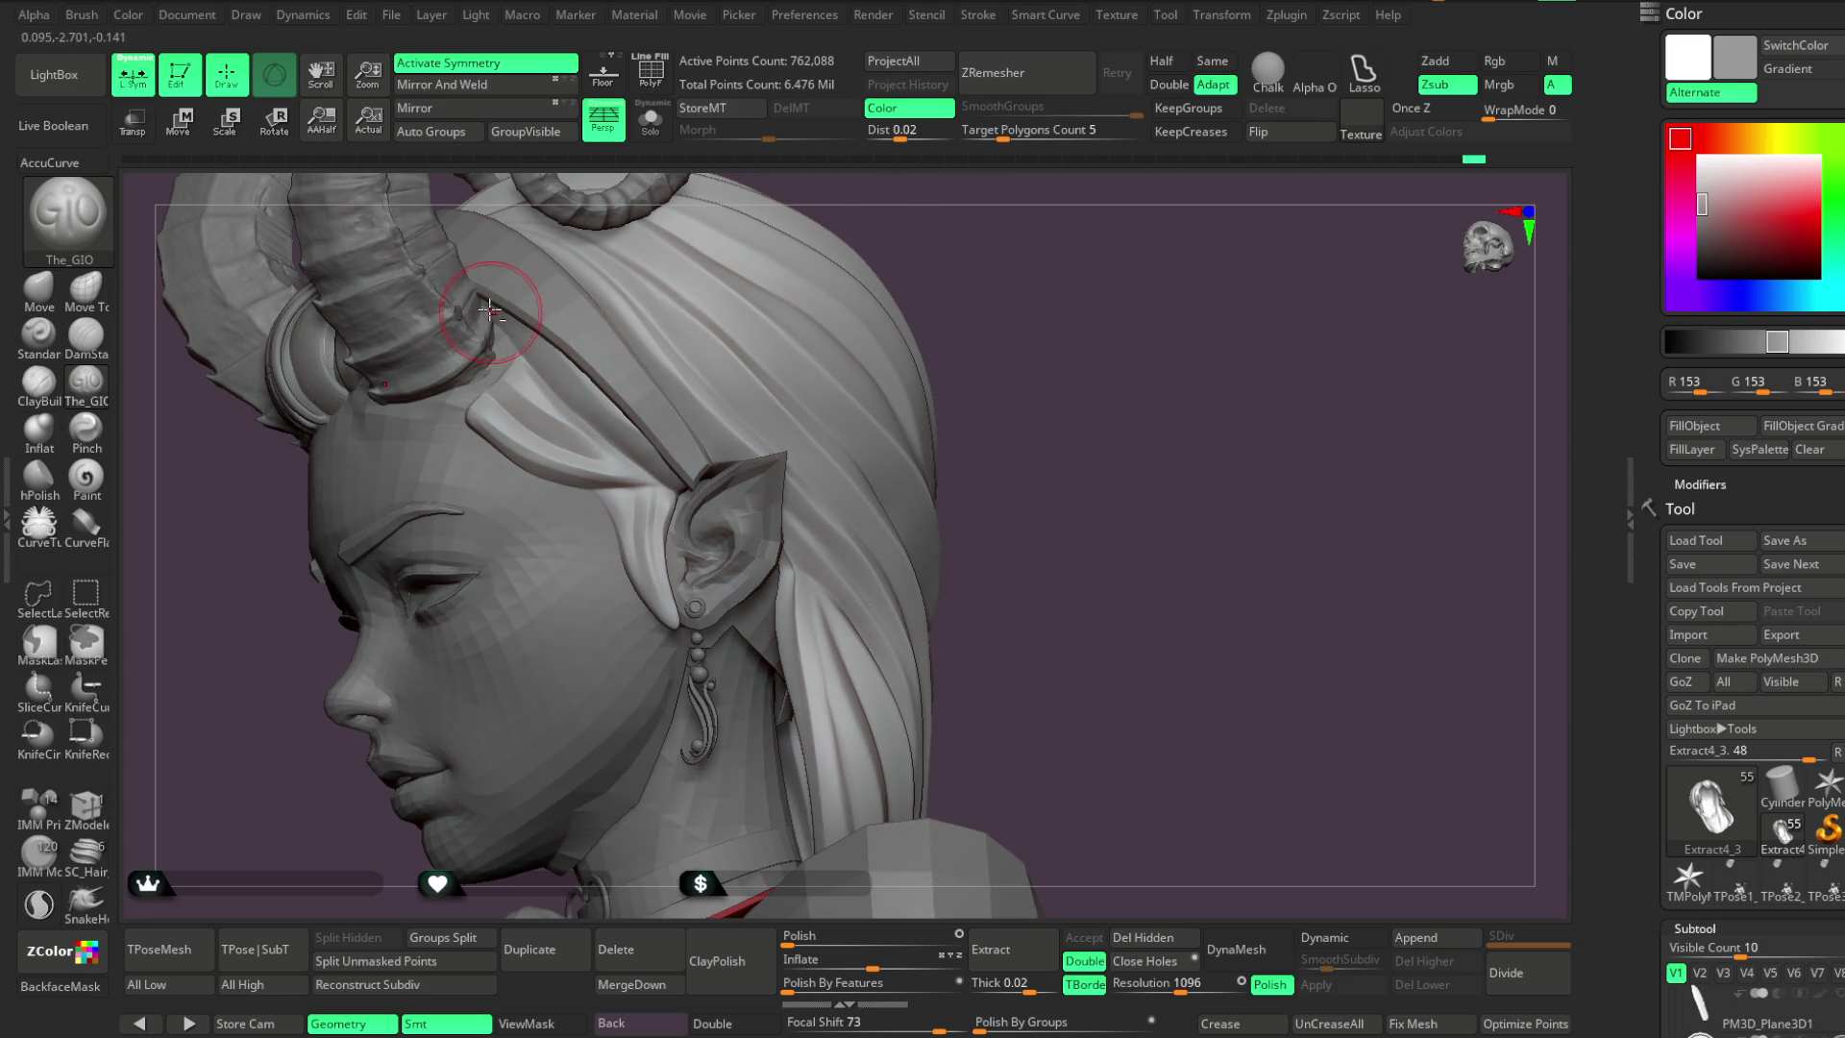
pyautogui.moveTo(695, 496); pyautogui.dragTo(499, 333)
pyautogui.moveTo(694, 503)
pyautogui.mouseDown()
pyautogui.moveTo(519, 312)
pyautogui.moveTo(557, 372)
pyautogui.mouseUp()
pyautogui.moveTo(709, 516)
pyautogui.mouseDown()
pyautogui.moveTo(634, 510)
pyautogui.moveTo(526, 315)
pyautogui.mouseUp()
pyautogui.moveTo(644, 443); pyautogui.dragTo(543, 334)
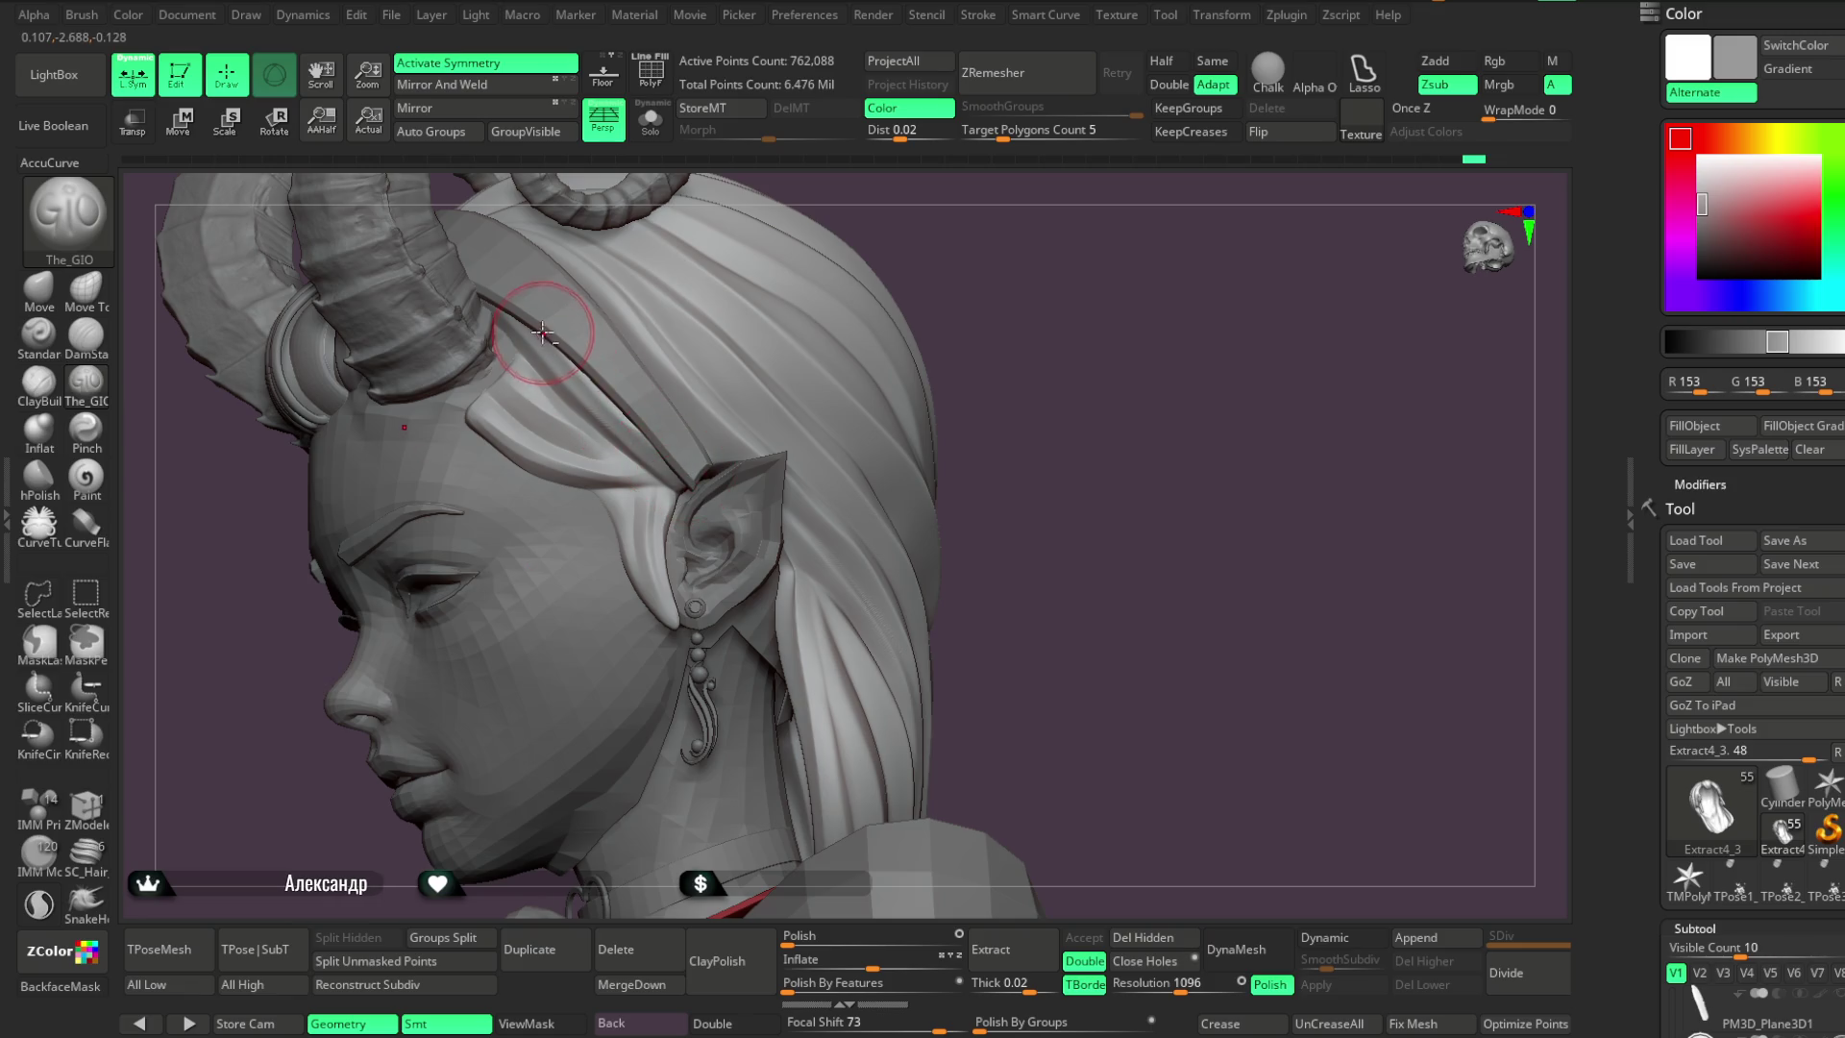
# Turn the head into profile to check the groove and solo the hair piece
pyautogui.moveTo(922, 288)
pyautogui.mouseDown()
pyautogui.moveTo(989, 255)
pyautogui.moveTo(535, 330)
pyautogui.moveTo(497, 319)
pyautogui.moveTo(522, 335)
pyautogui.mouseUp()
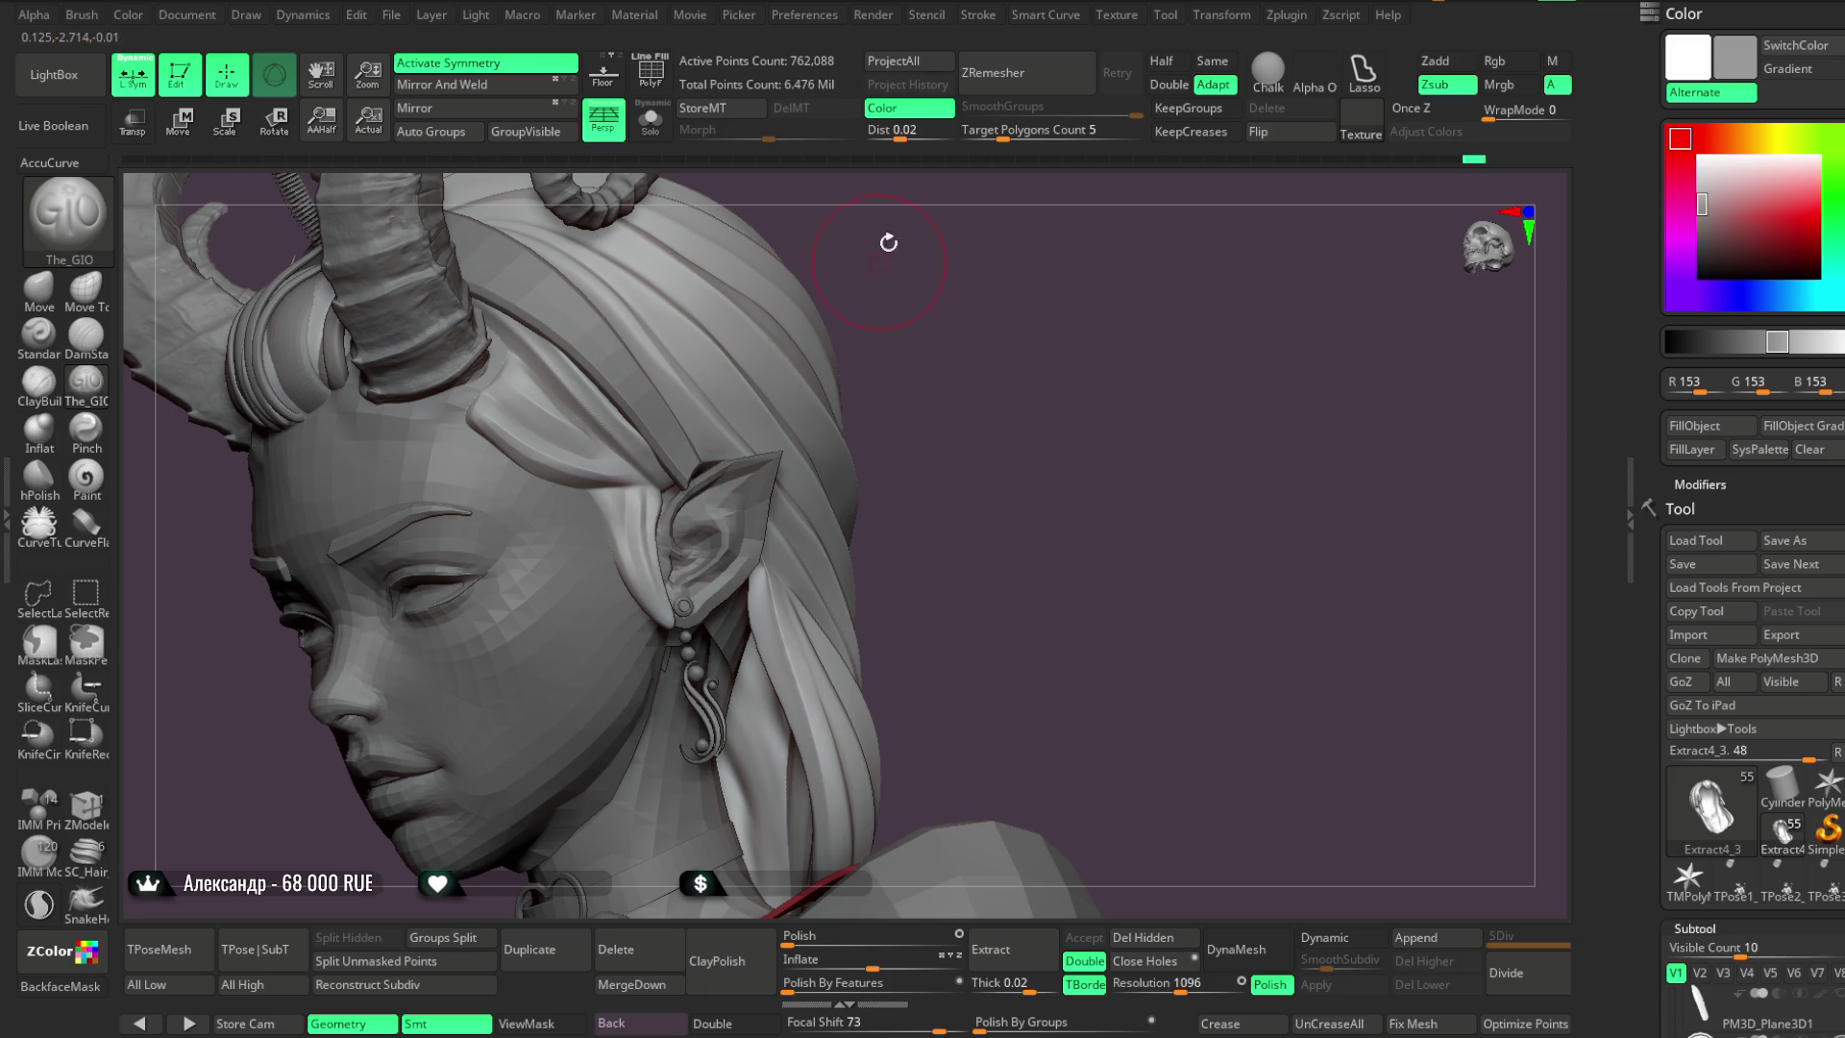
pyautogui.moveTo(885, 249); pyautogui.dragTo(731, 260)
pyautogui.keyDown('alt'); pyautogui.moveTo(939, 211); pyautogui.dragTo(912, 280); pyautogui.keyUp('alt')
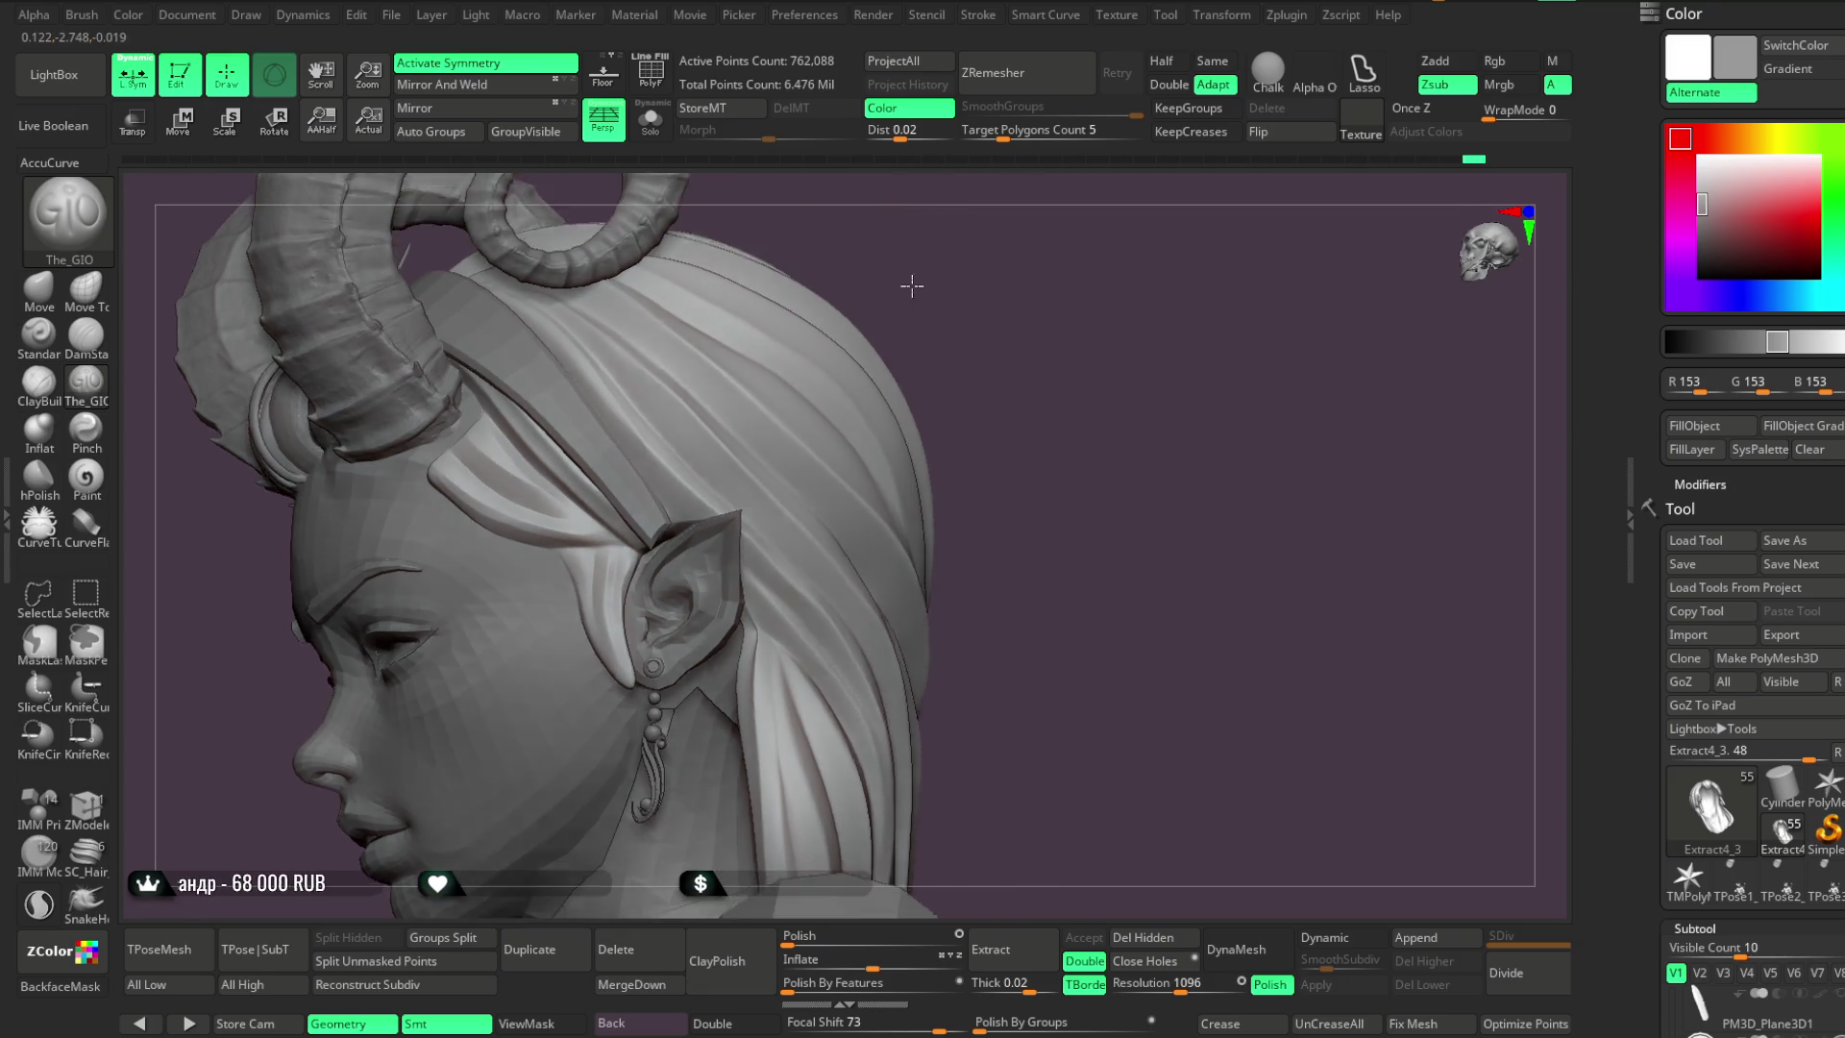
pyautogui.click(650, 120)
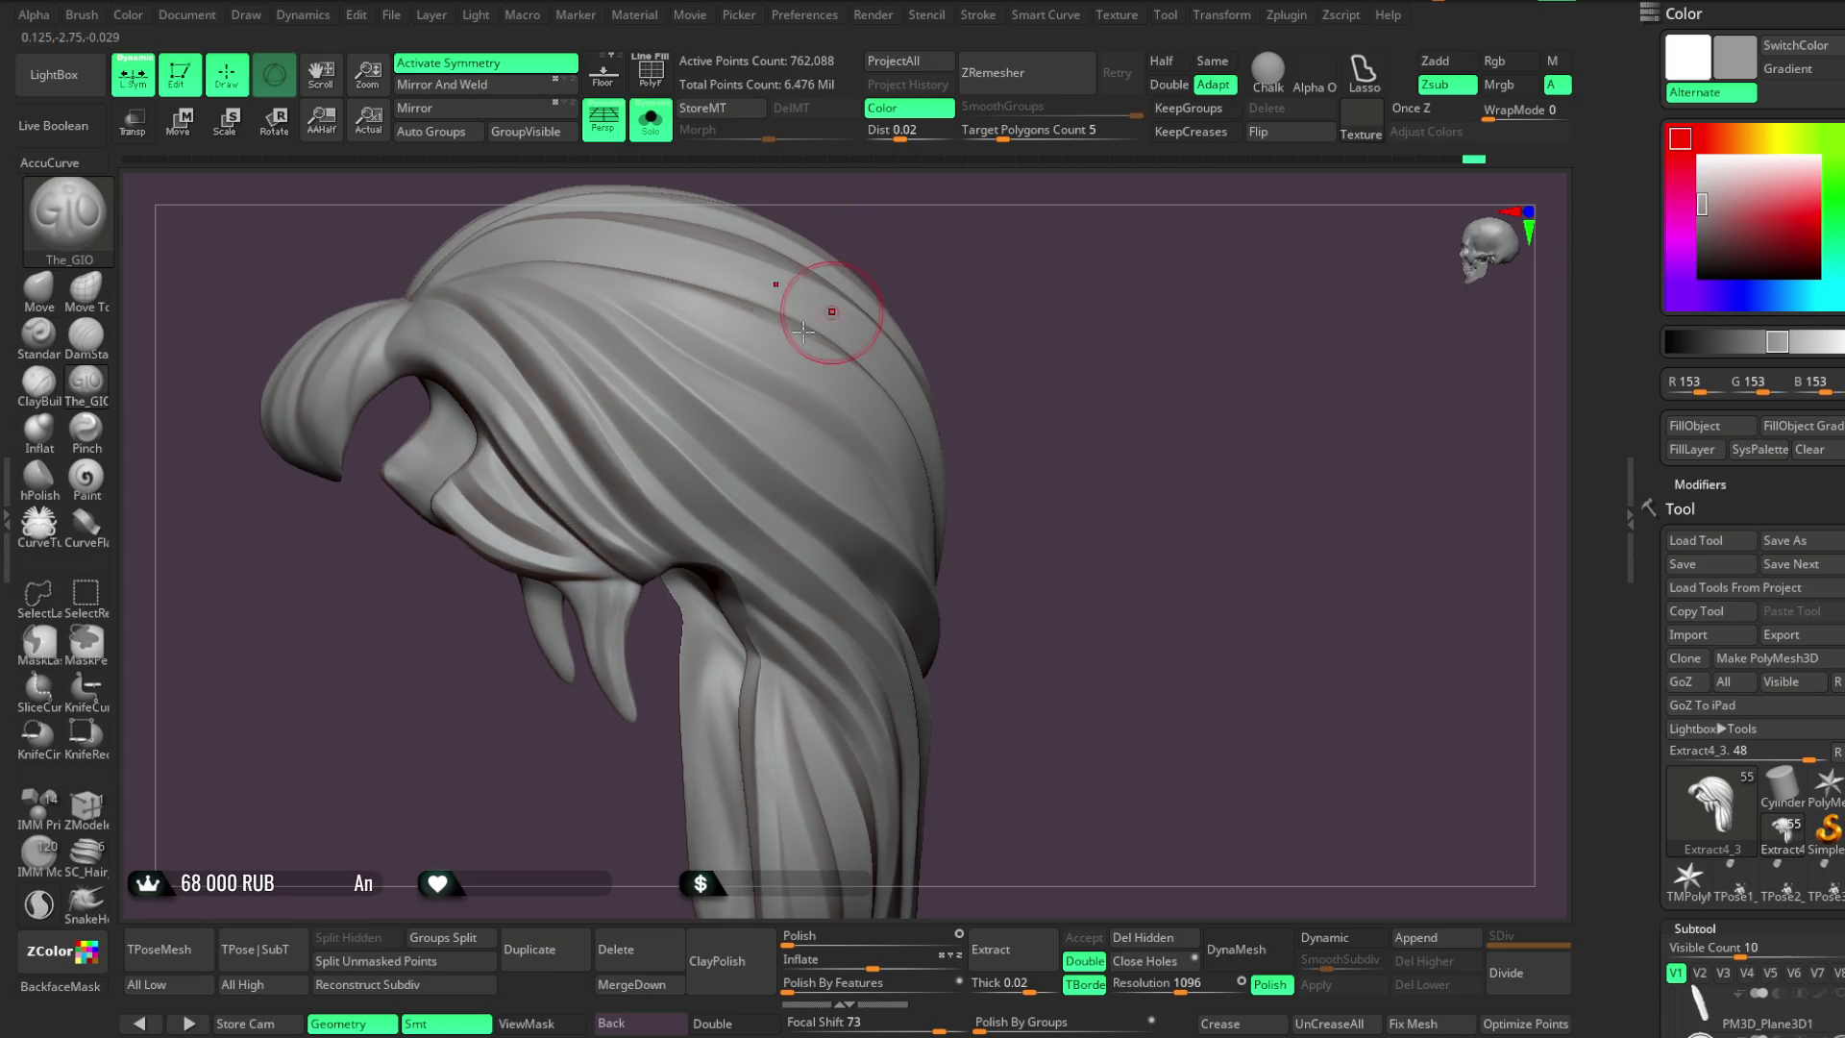
# Carve strand grooves into the isolated hair on the bun side
pyautogui.moveTo(495, 338); pyautogui.dragTo(581, 415)
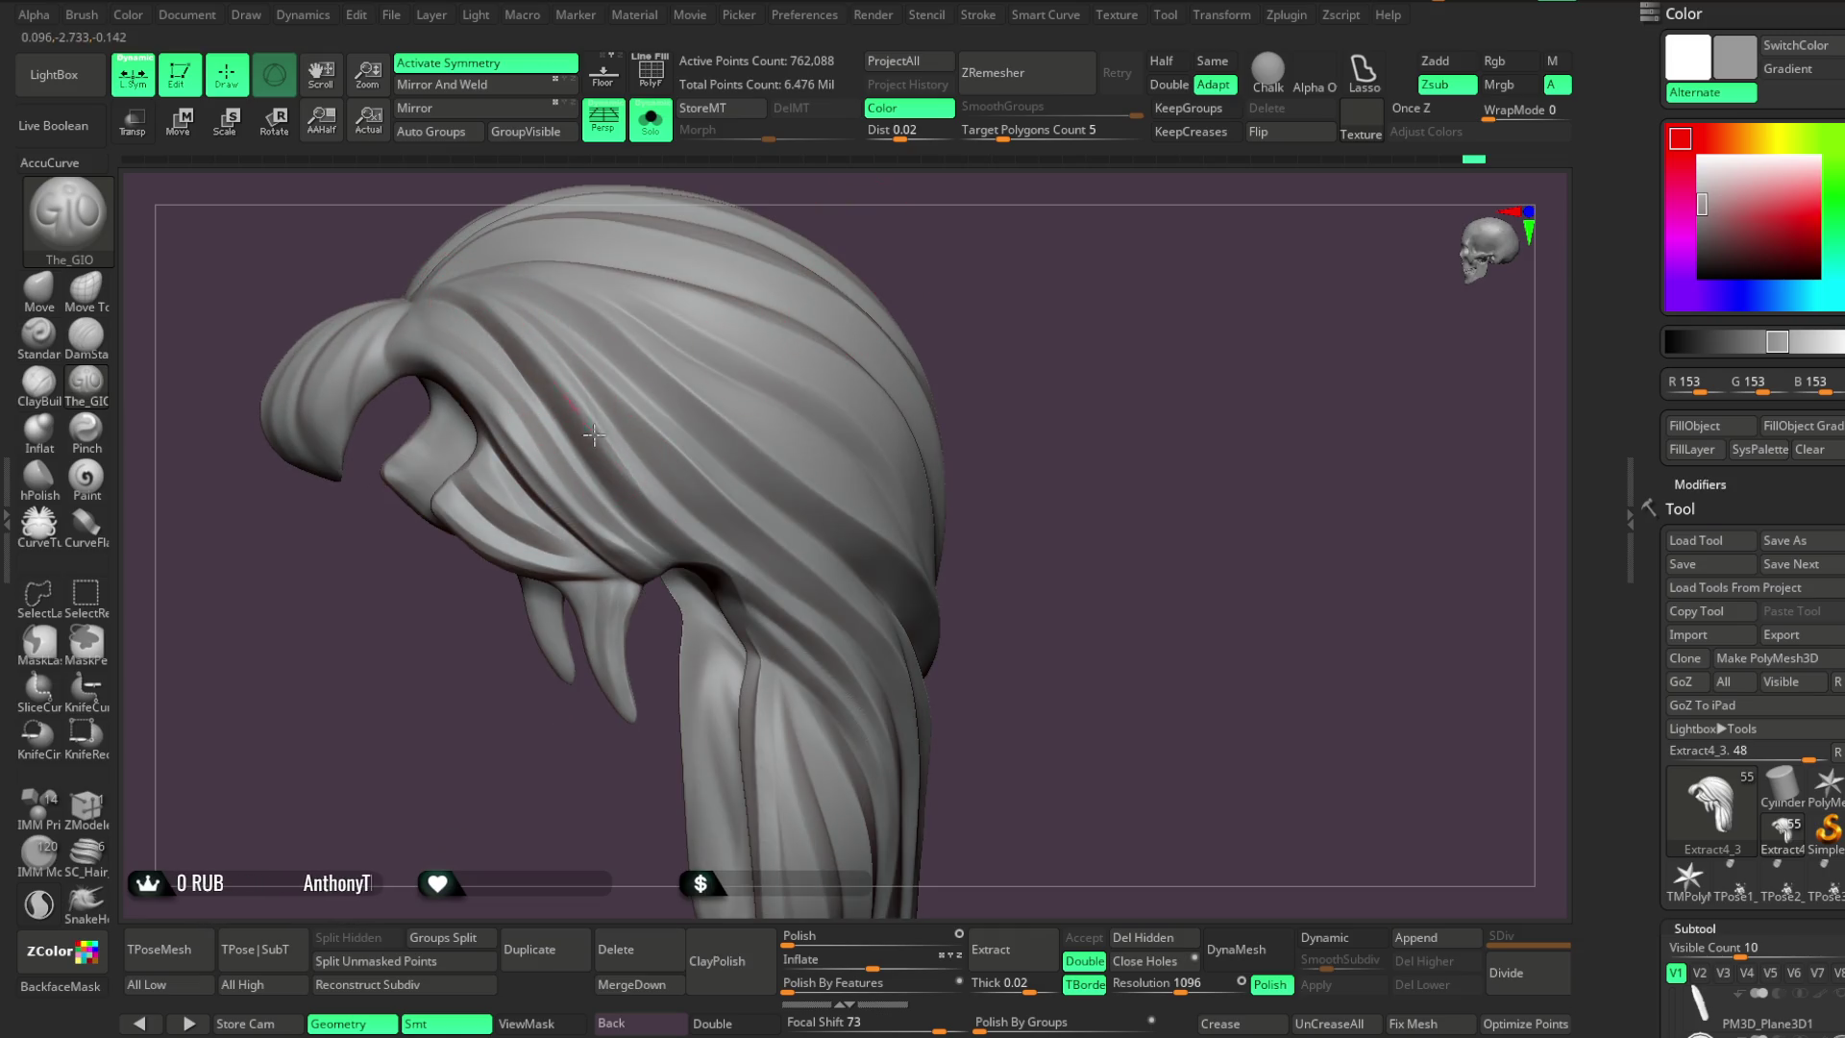
pyautogui.moveTo(925, 240); pyautogui.dragTo(618, 321)
pyautogui.moveTo(486, 297)
pyautogui.mouseDown()
pyautogui.moveTo(779, 232)
pyautogui.moveTo(749, 245)
pyautogui.mouseUp()
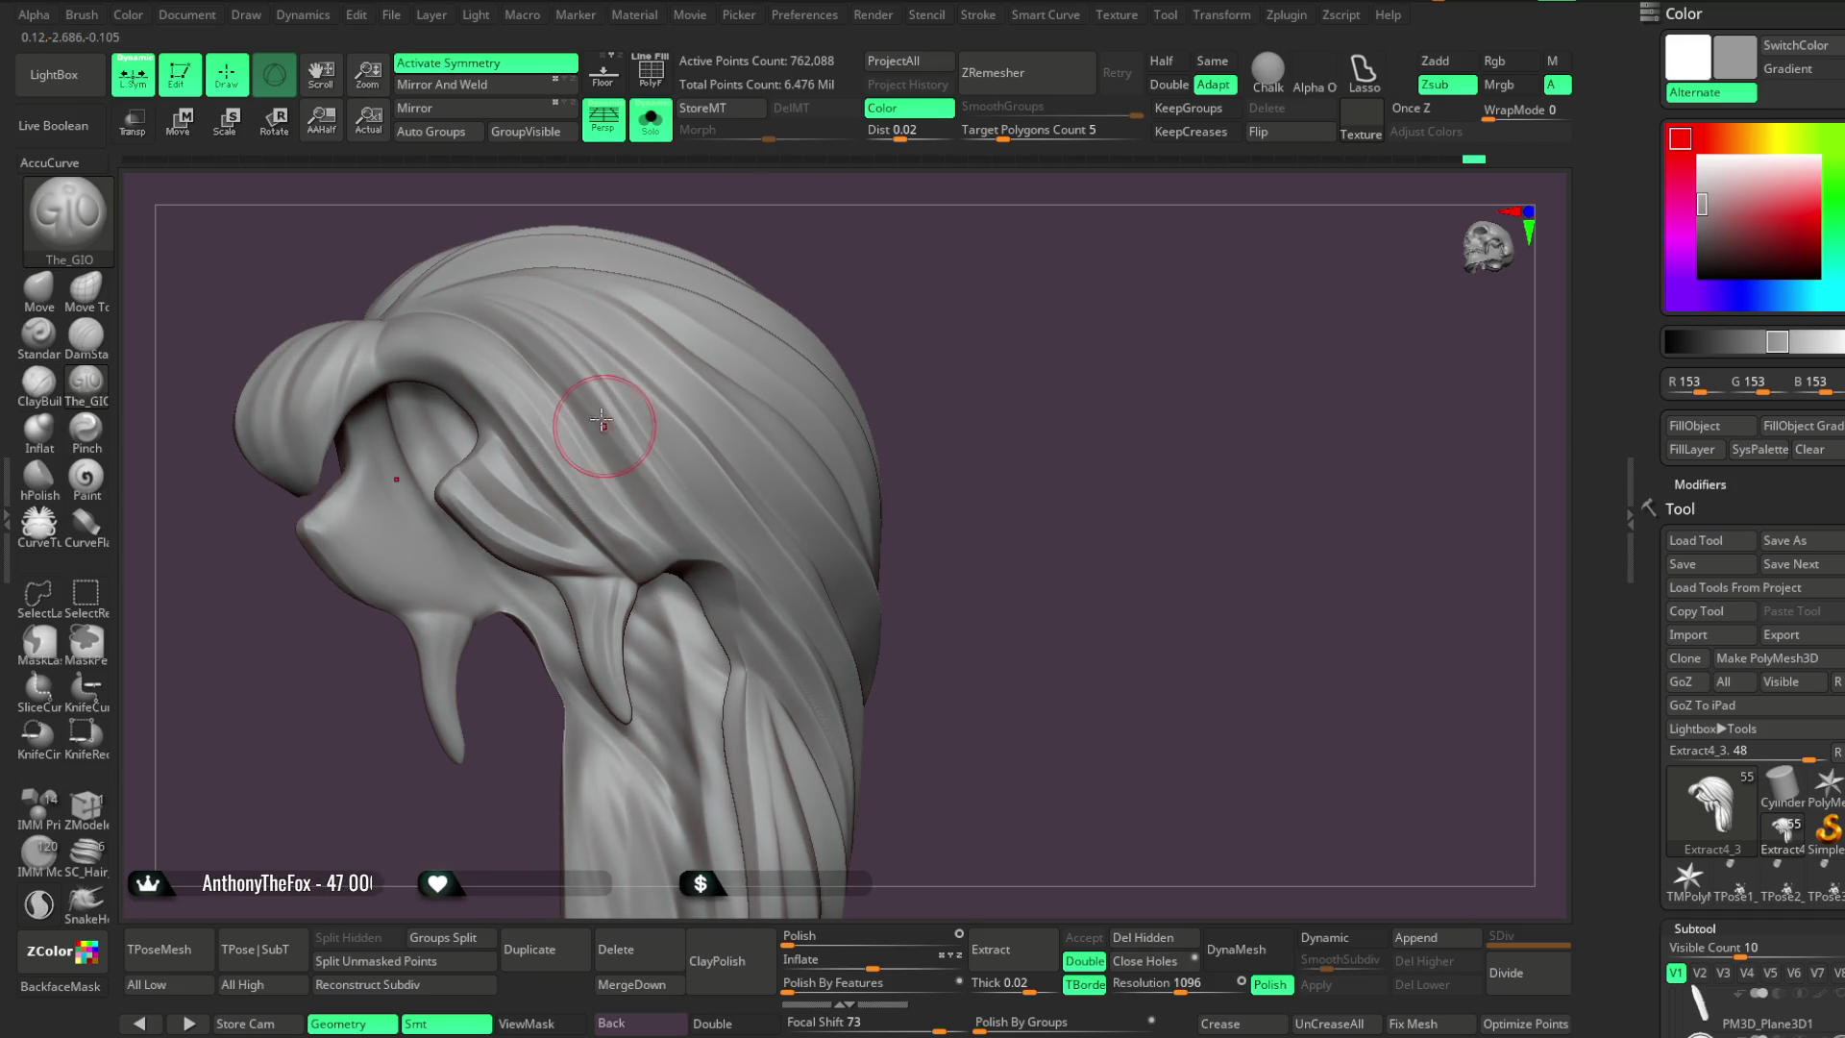
pyautogui.press('space')
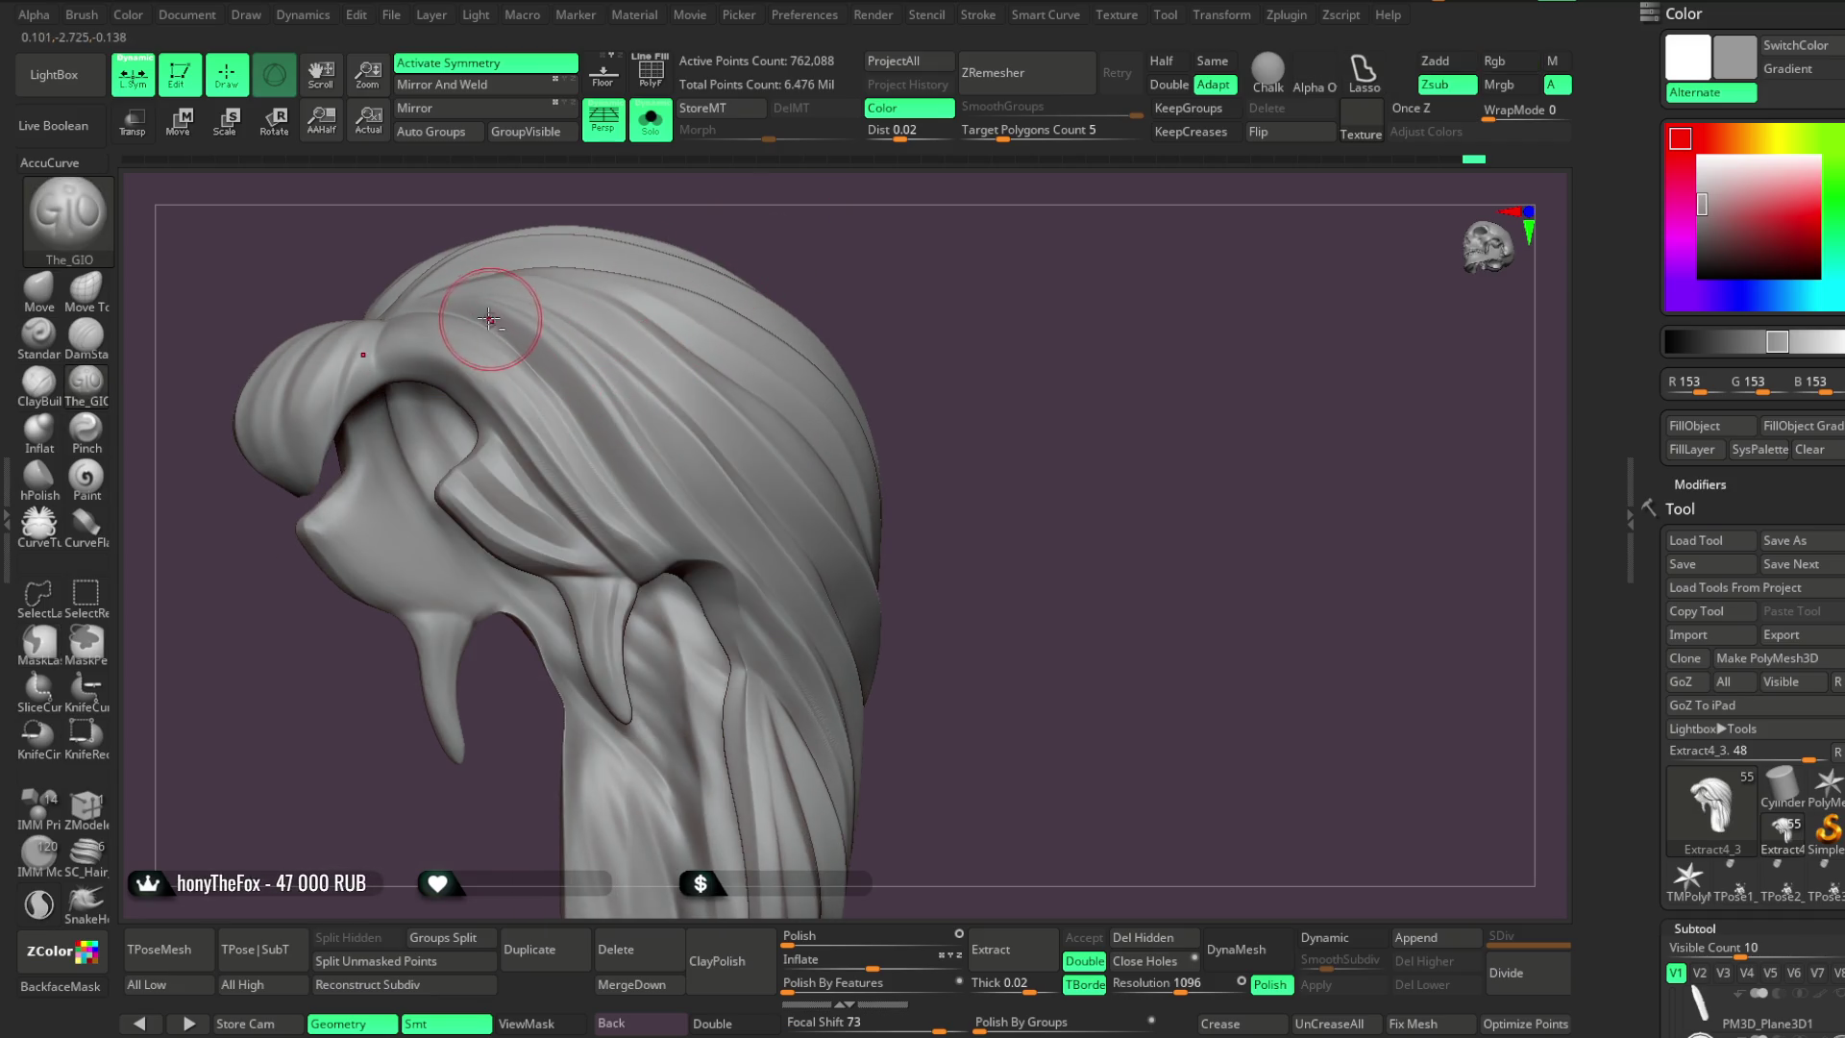
pyautogui.moveTo(447, 306); pyautogui.dragTo(541, 352)
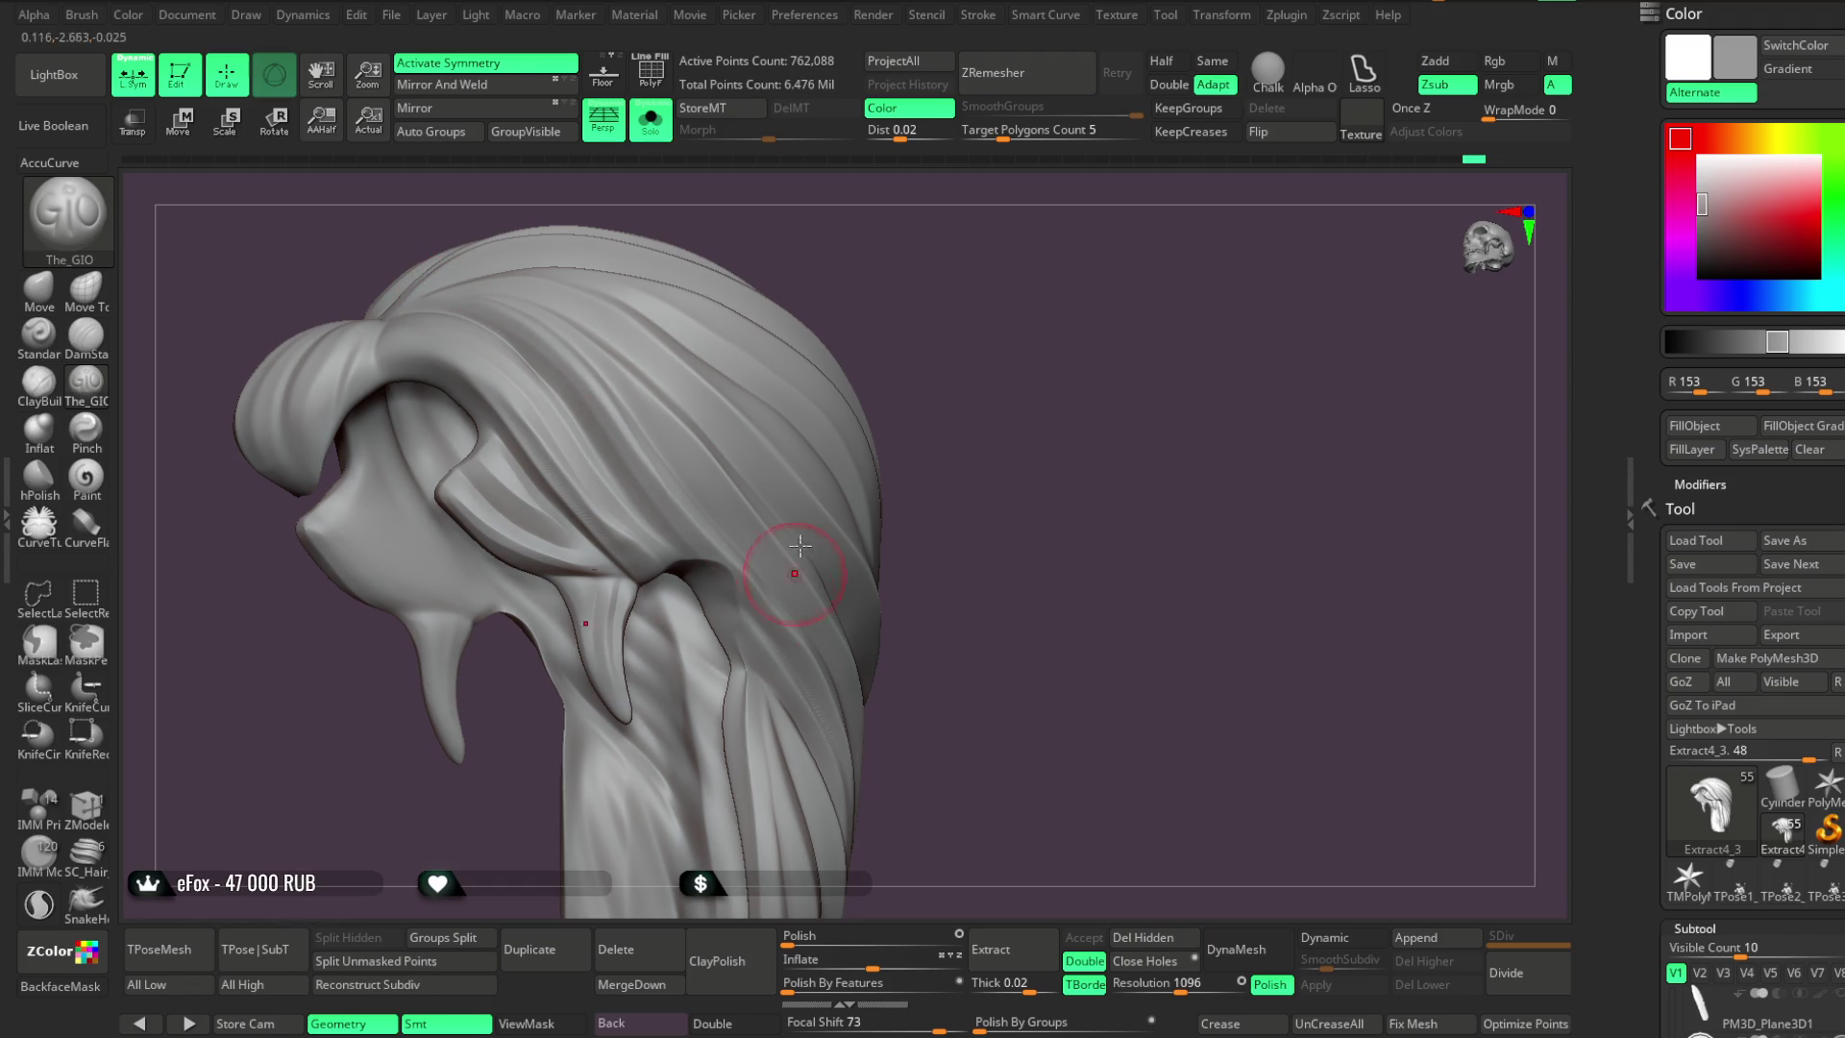
pyautogui.moveTo(794, 573); pyautogui.dragTo(659, 328, button='right')
# Set Z Intensity to 4 and carve more strand grooves across the top of the hair
pyautogui.press('space')
pyautogui.click(770, 423)
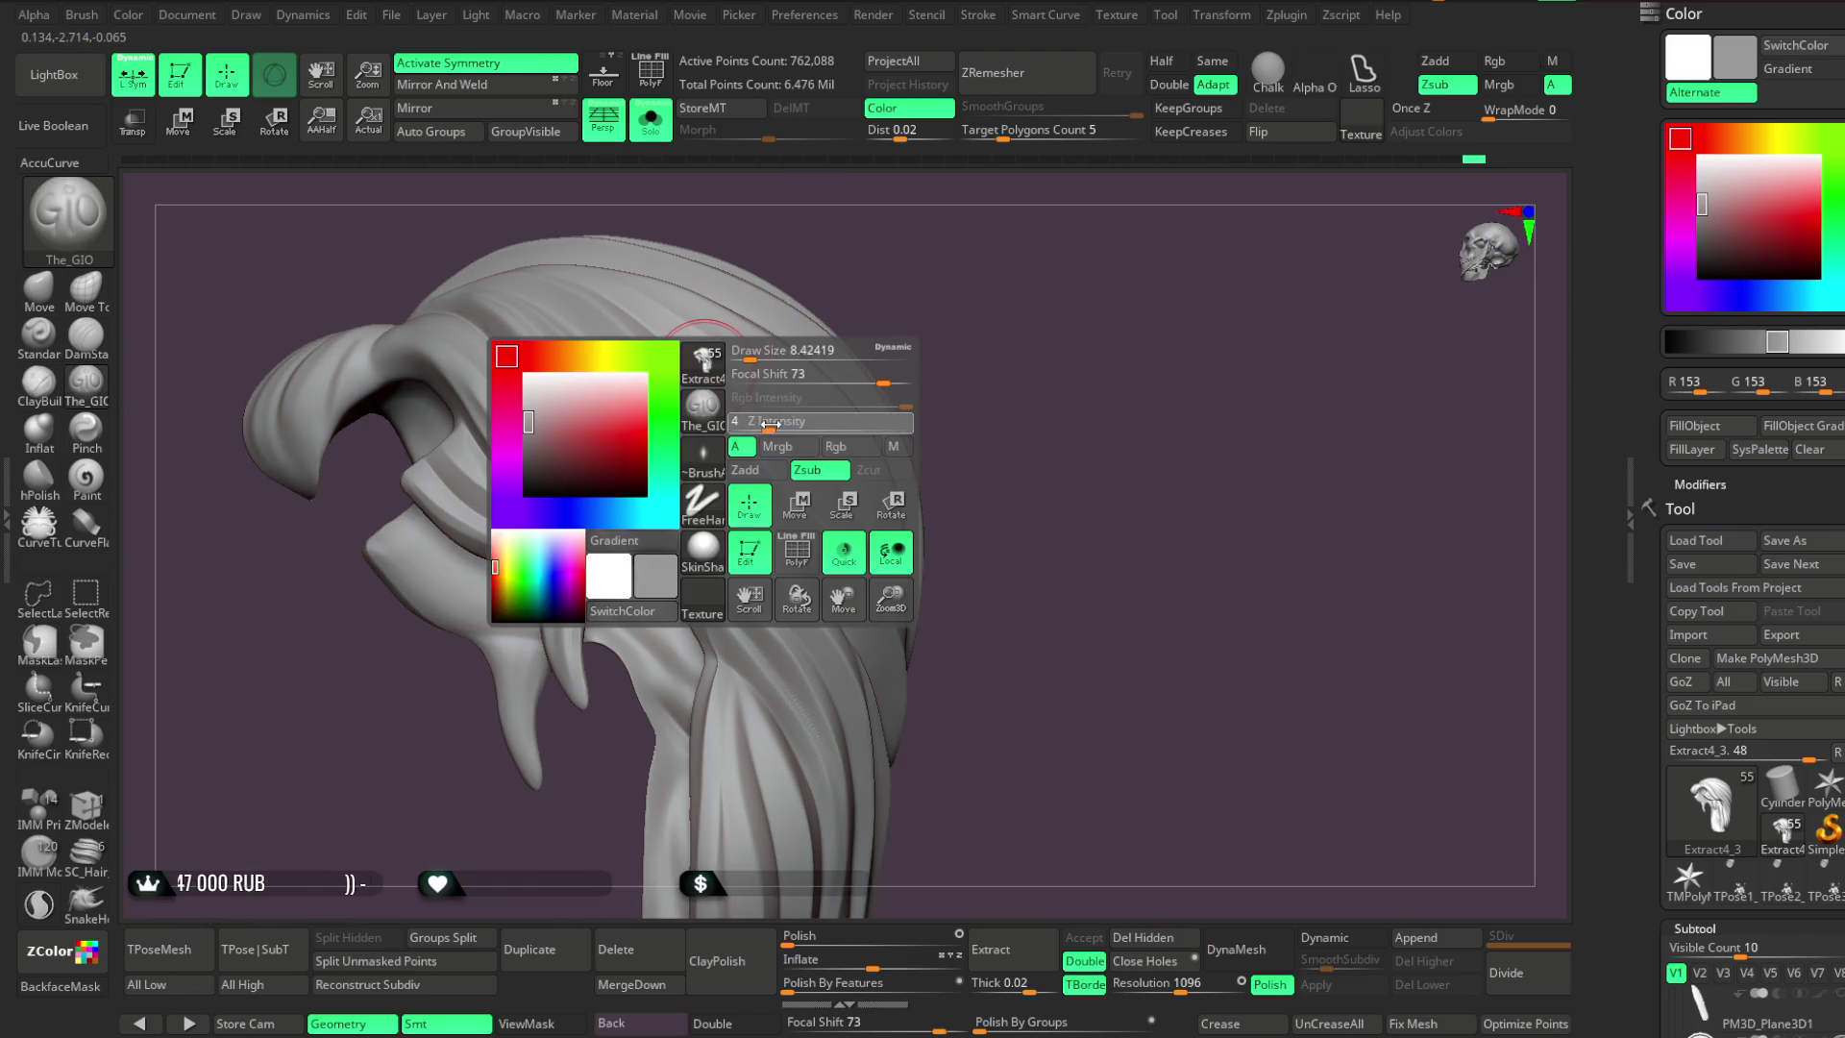
pyautogui.moveTo(771, 426); pyautogui.dragTo(576, 365, button='right')
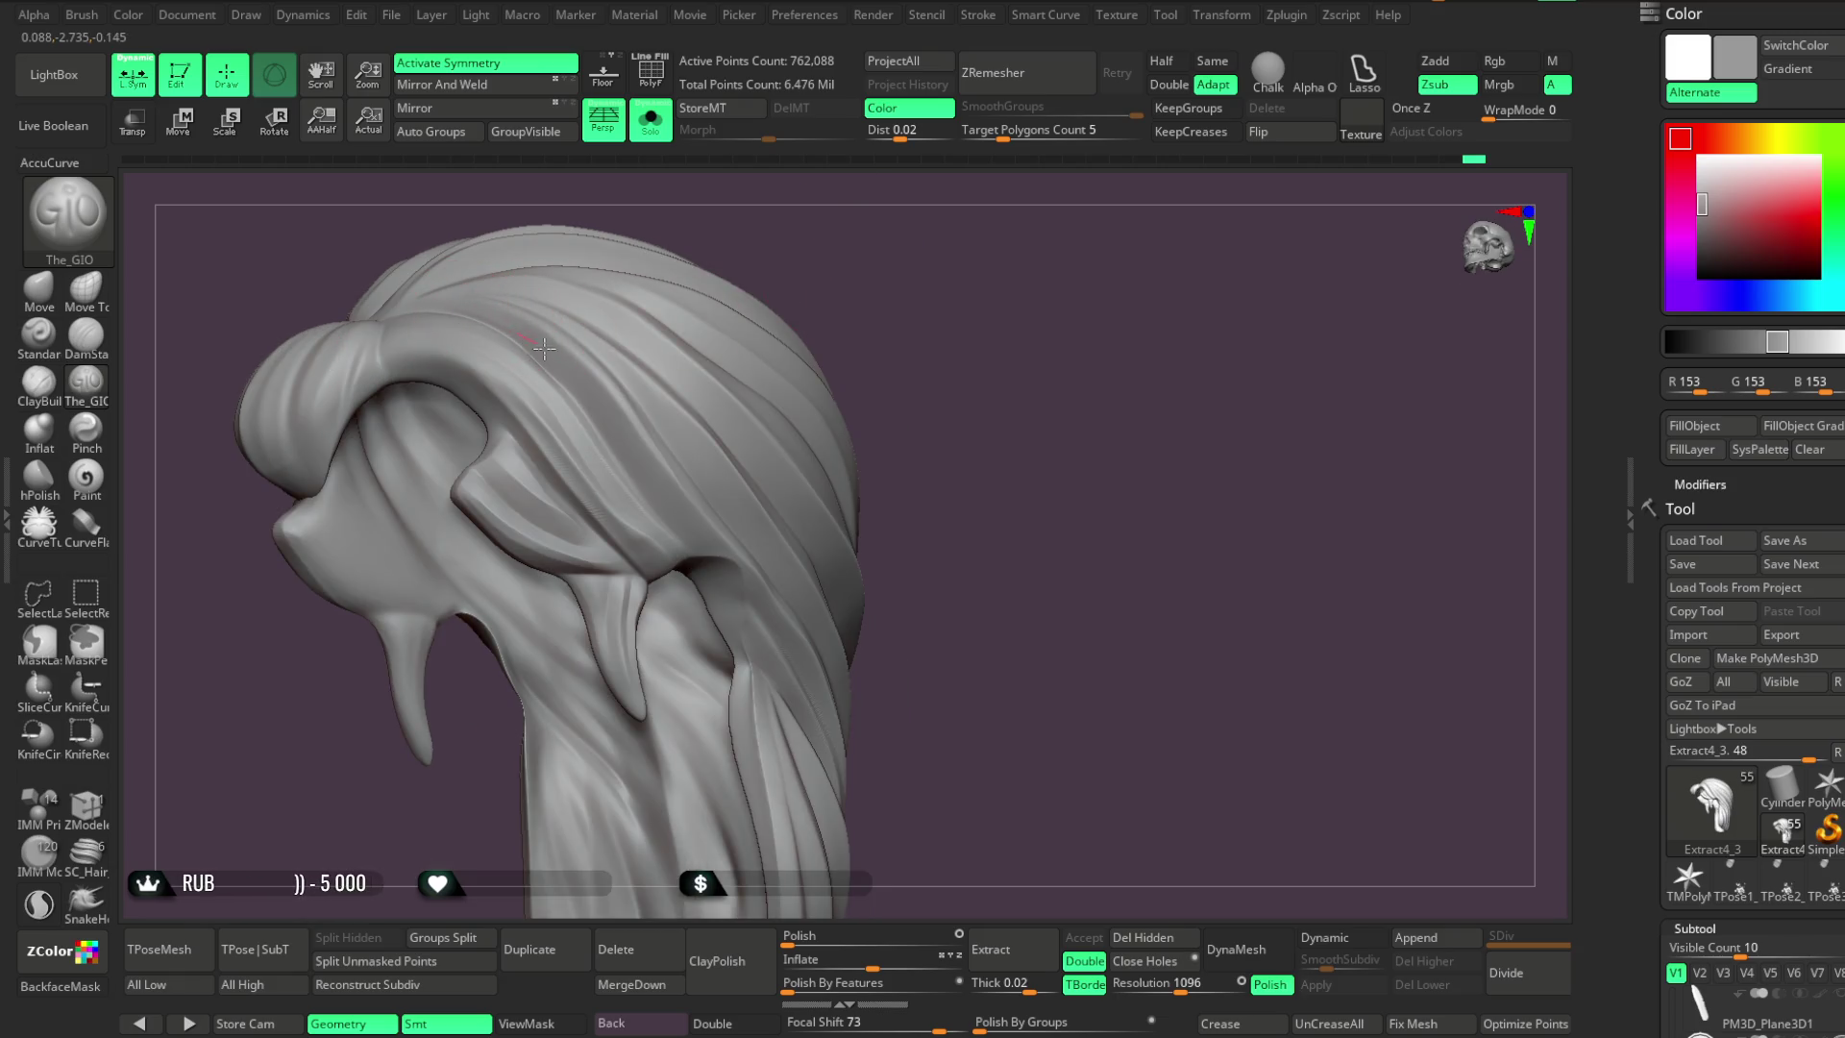
pyautogui.moveTo(461, 306)
pyautogui.mouseDown(button='right')
pyautogui.moveTo(708, 240)
pyautogui.moveTo(430, 311)
pyautogui.mouseUp(button='right')
pyautogui.moveTo(429, 311); pyautogui.dragTo(435, 305)
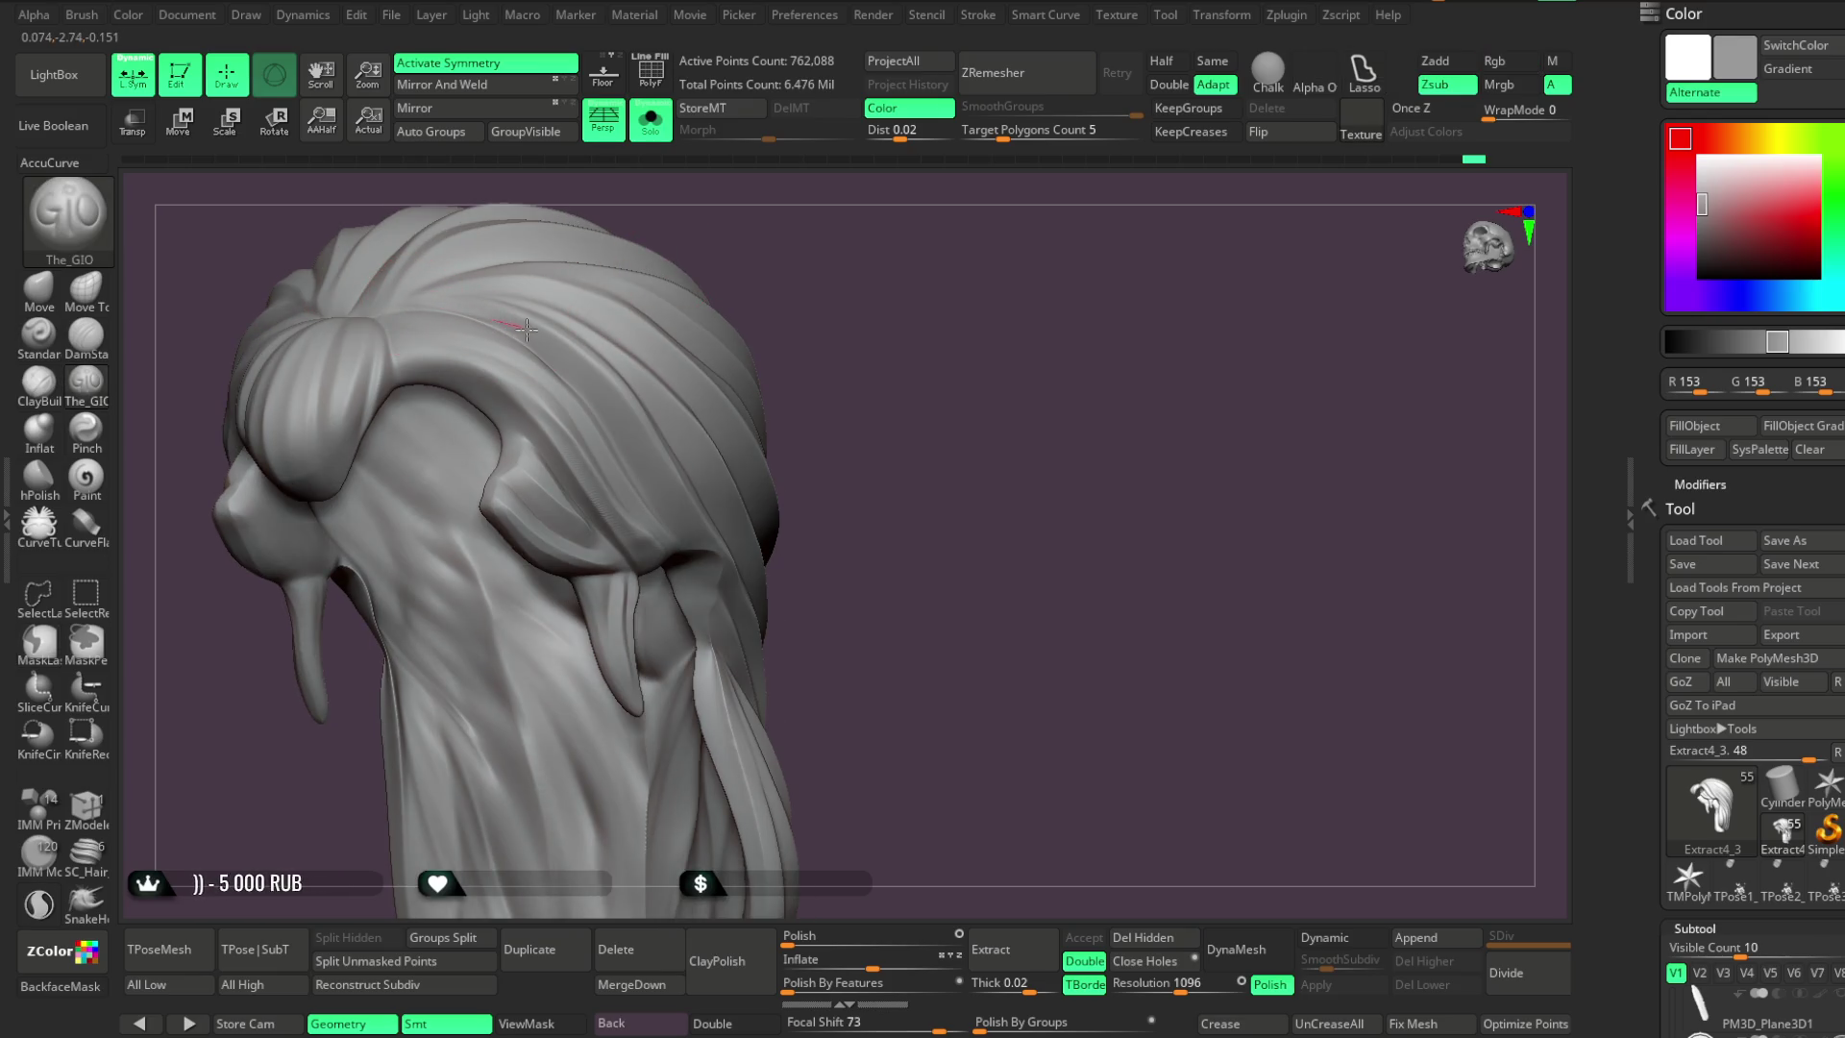
pyautogui.moveTo(732, 608)
pyautogui.mouseDown(button='right')
pyautogui.moveTo(659, 309)
pyautogui.moveTo(523, 309)
pyautogui.moveTo(626, 256)
pyautogui.moveTo(416, 305)
pyautogui.mouseUp(button='right')
pyautogui.moveTo(416, 305); pyautogui.dragTo(522, 325)
pyautogui.moveTo(616, 406); pyautogui.dragTo(619, 408)
pyautogui.moveTo(452, 297); pyautogui.dragTo(485, 321)
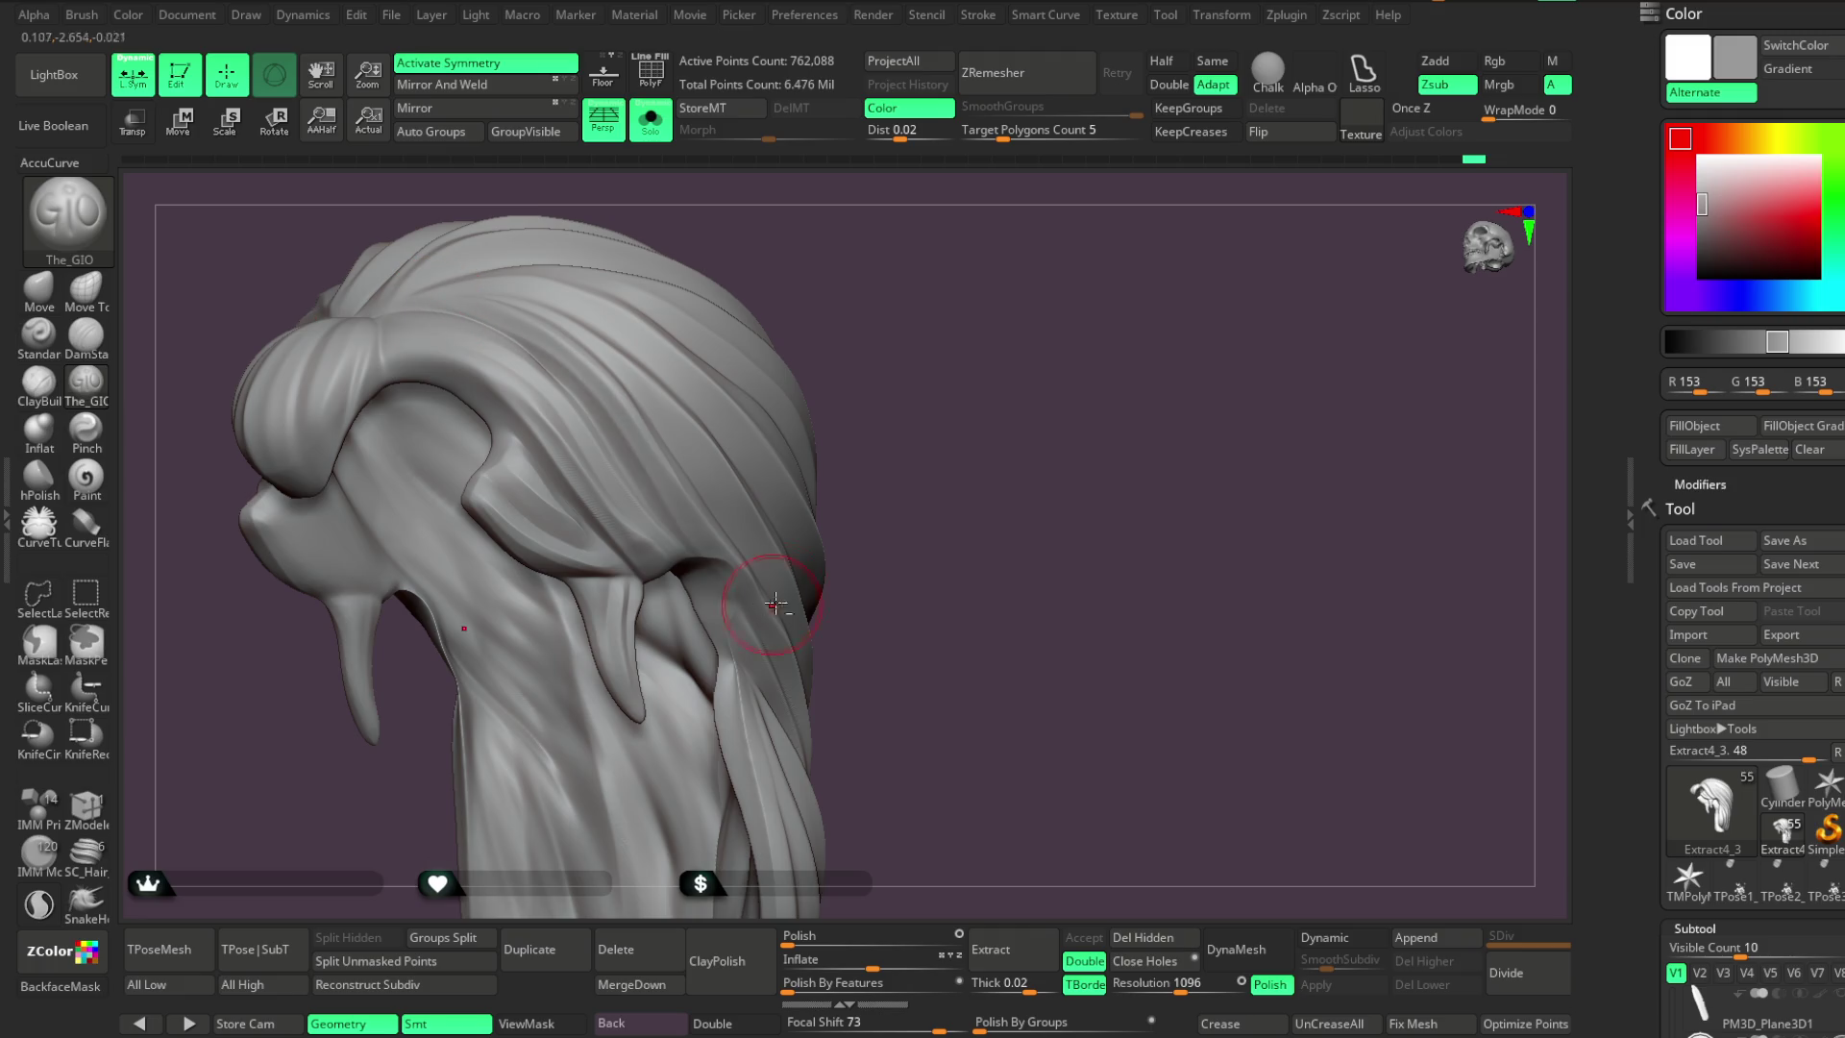
pyautogui.moveTo(771, 603); pyautogui.dragTo(672, 342, button='right')
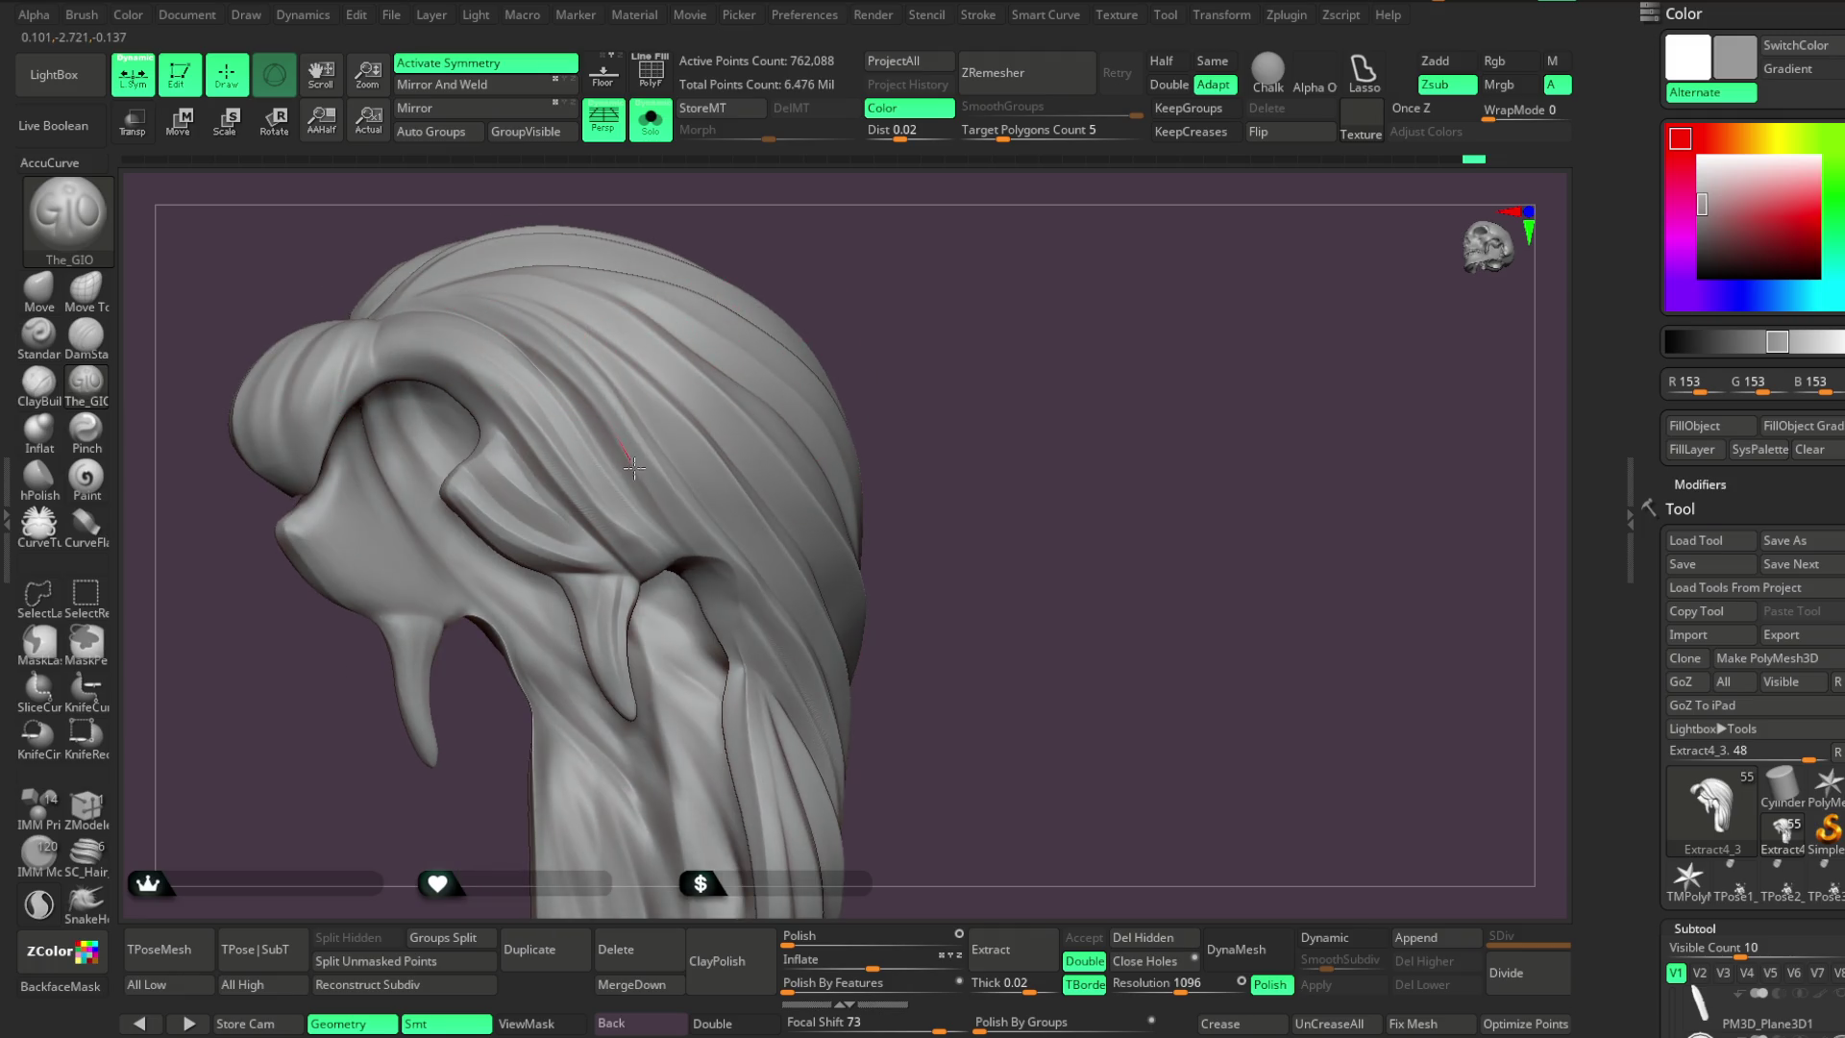
pyautogui.moveTo(687, 544); pyautogui.dragTo(678, 533)
# Turn Solo off to show the full character and select the Move brush
pyautogui.hotkey('shift', 'alt', 's')
pyautogui.moveTo(856, 247)
pyautogui.mouseDown()
pyautogui.moveTo(845, 279)
pyautogui.moveTo(798, 251)
pyautogui.moveTo(807, 231)
pyautogui.moveTo(848, 301)
pyautogui.moveTo(832, 313)
pyautogui.moveTo(848, 416)
pyautogui.moveTo(789, 332)
pyautogui.moveTo(864, 227)
pyautogui.moveTo(865, 268)
pyautogui.moveTo(935, 234)
pyautogui.moveTo(865, 285)
pyautogui.moveTo(845, 251)
pyautogui.moveTo(926, 260)
pyautogui.moveTo(370, 279)
pyautogui.mouseUp()
pyautogui.click(43, 293)
# Hide the Nimb (halo) and Horns subtools
pyautogui.moveTo(886, 293); pyautogui.dragTo(769, 432)
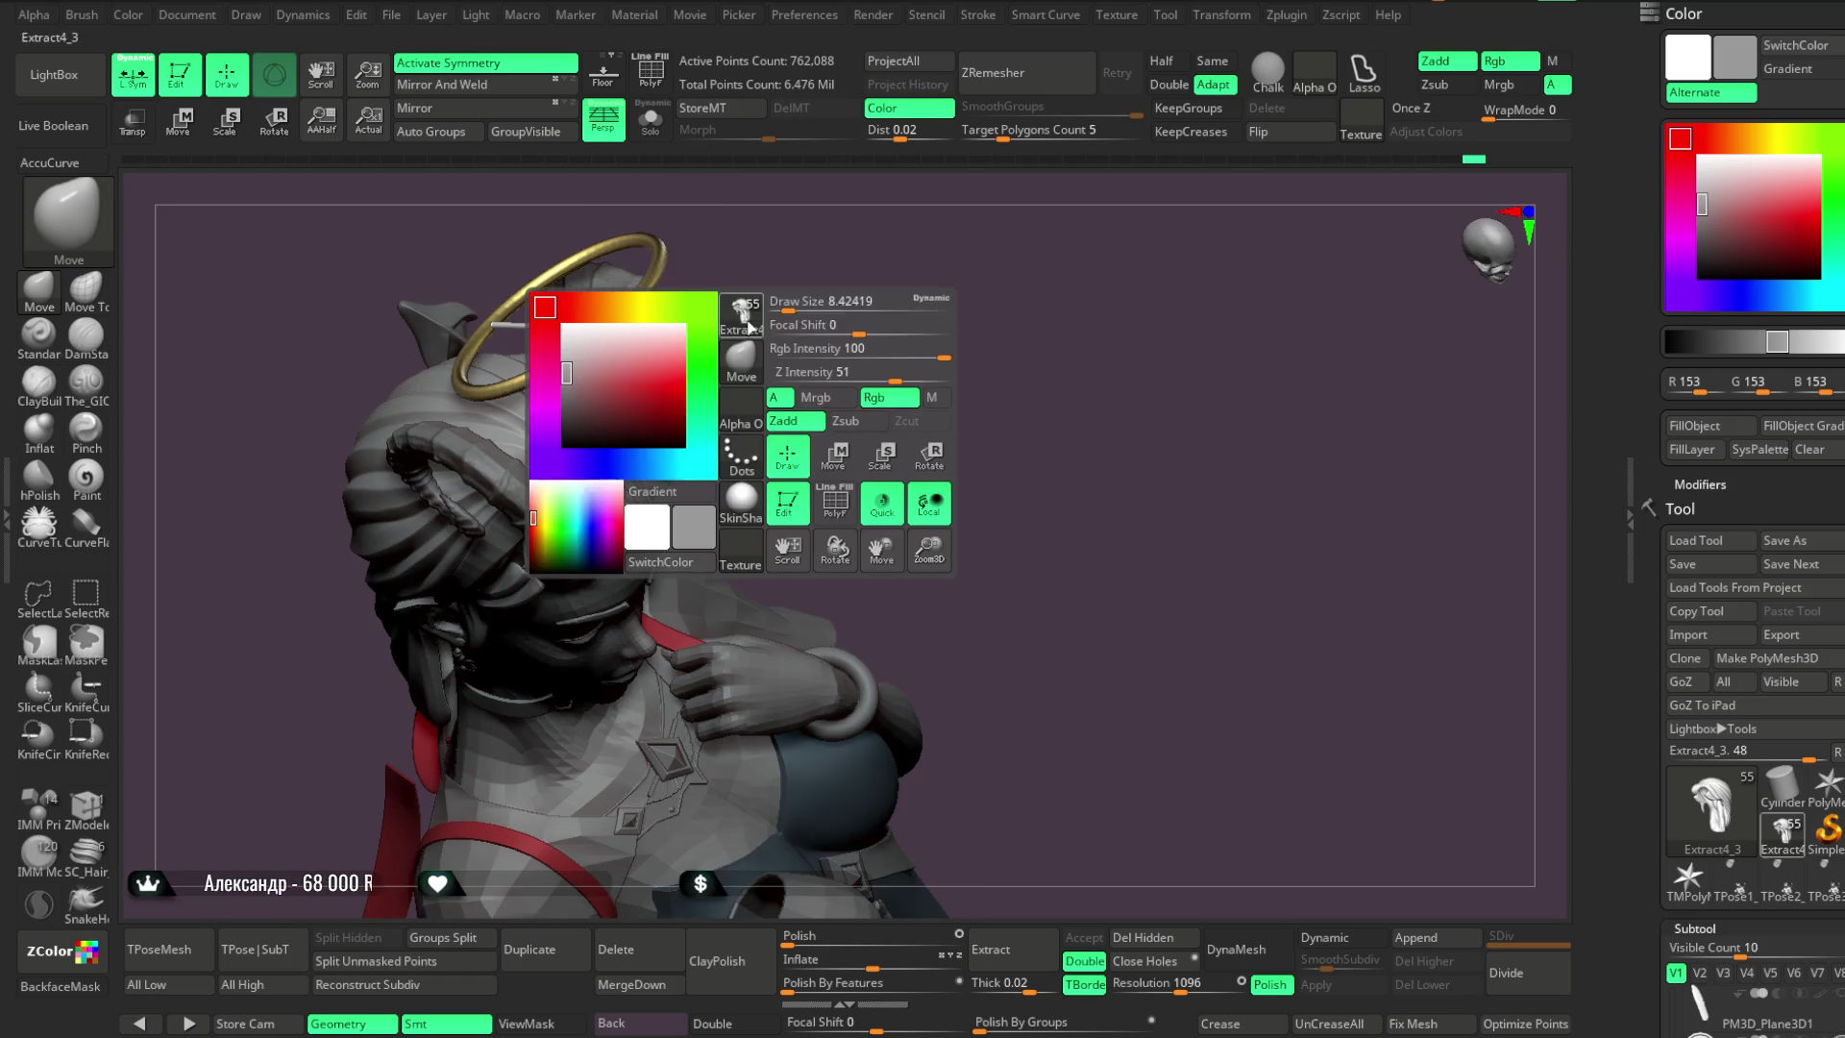
pyautogui.scroll(-7, 1762, 602)
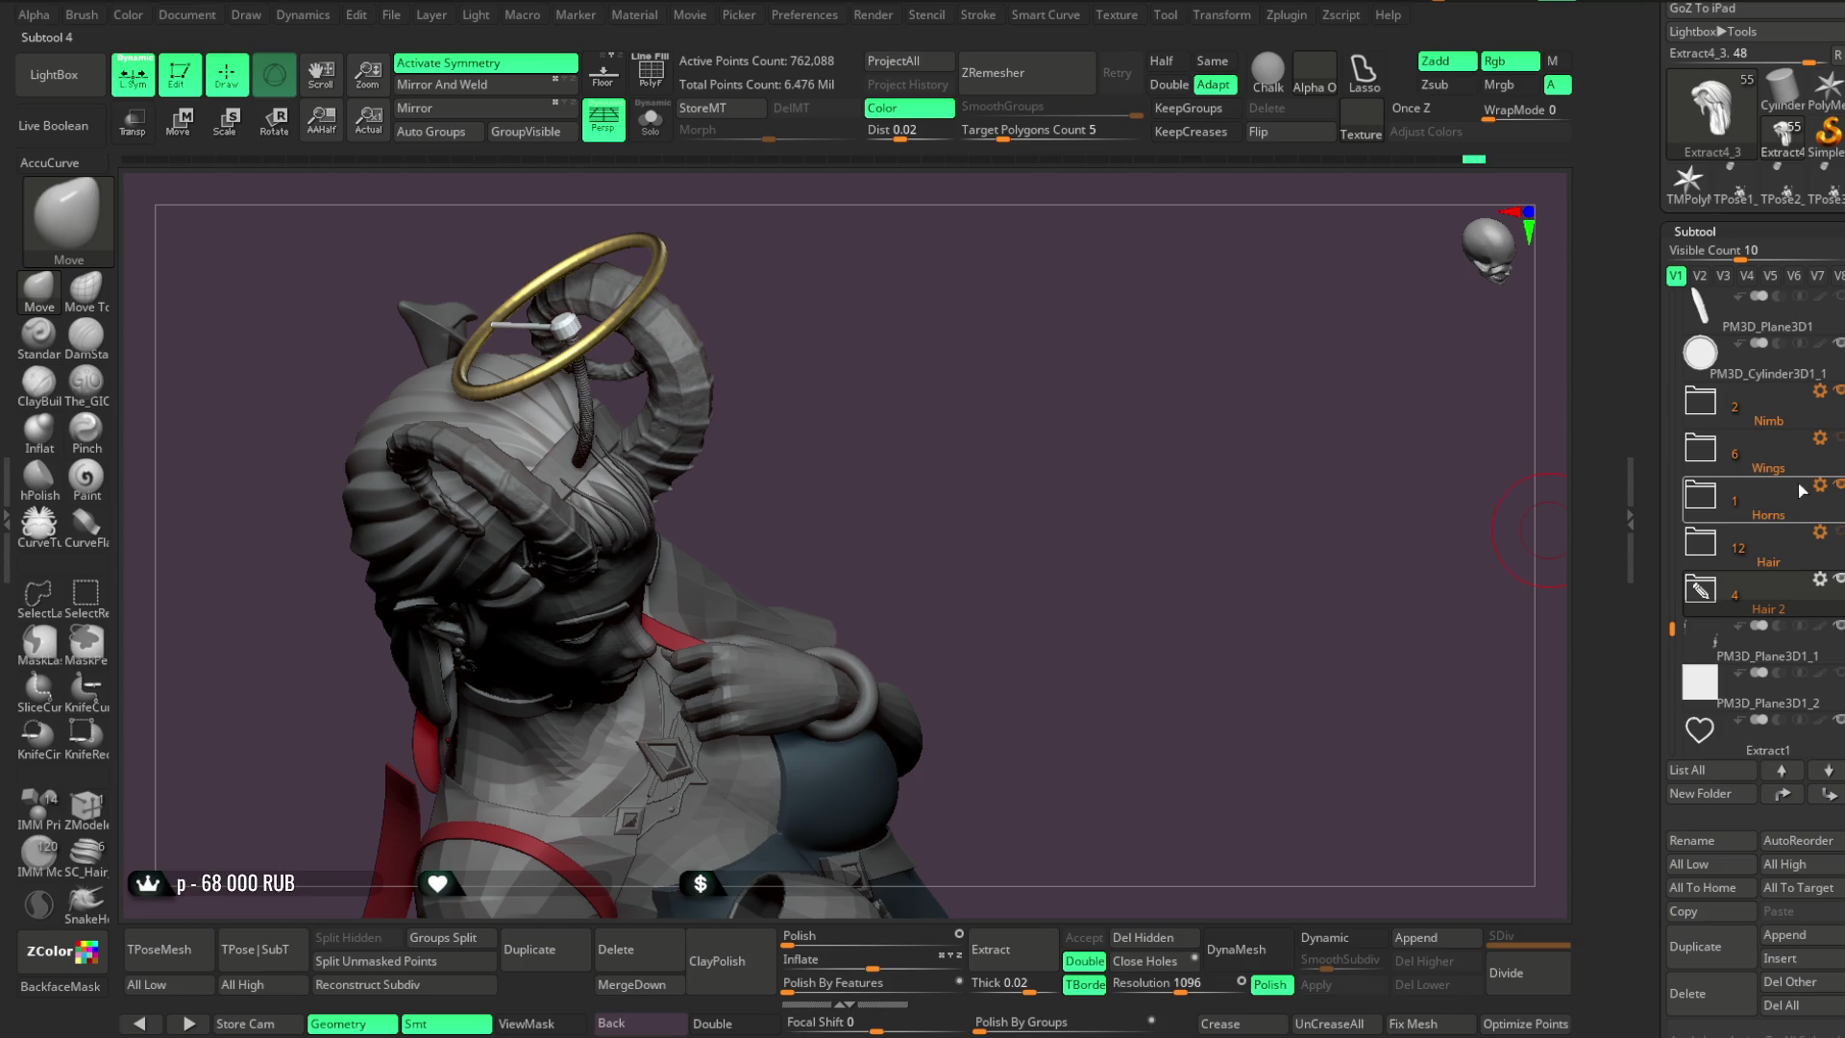
pyautogui.click(1838, 390)
pyautogui.click(1837, 486)
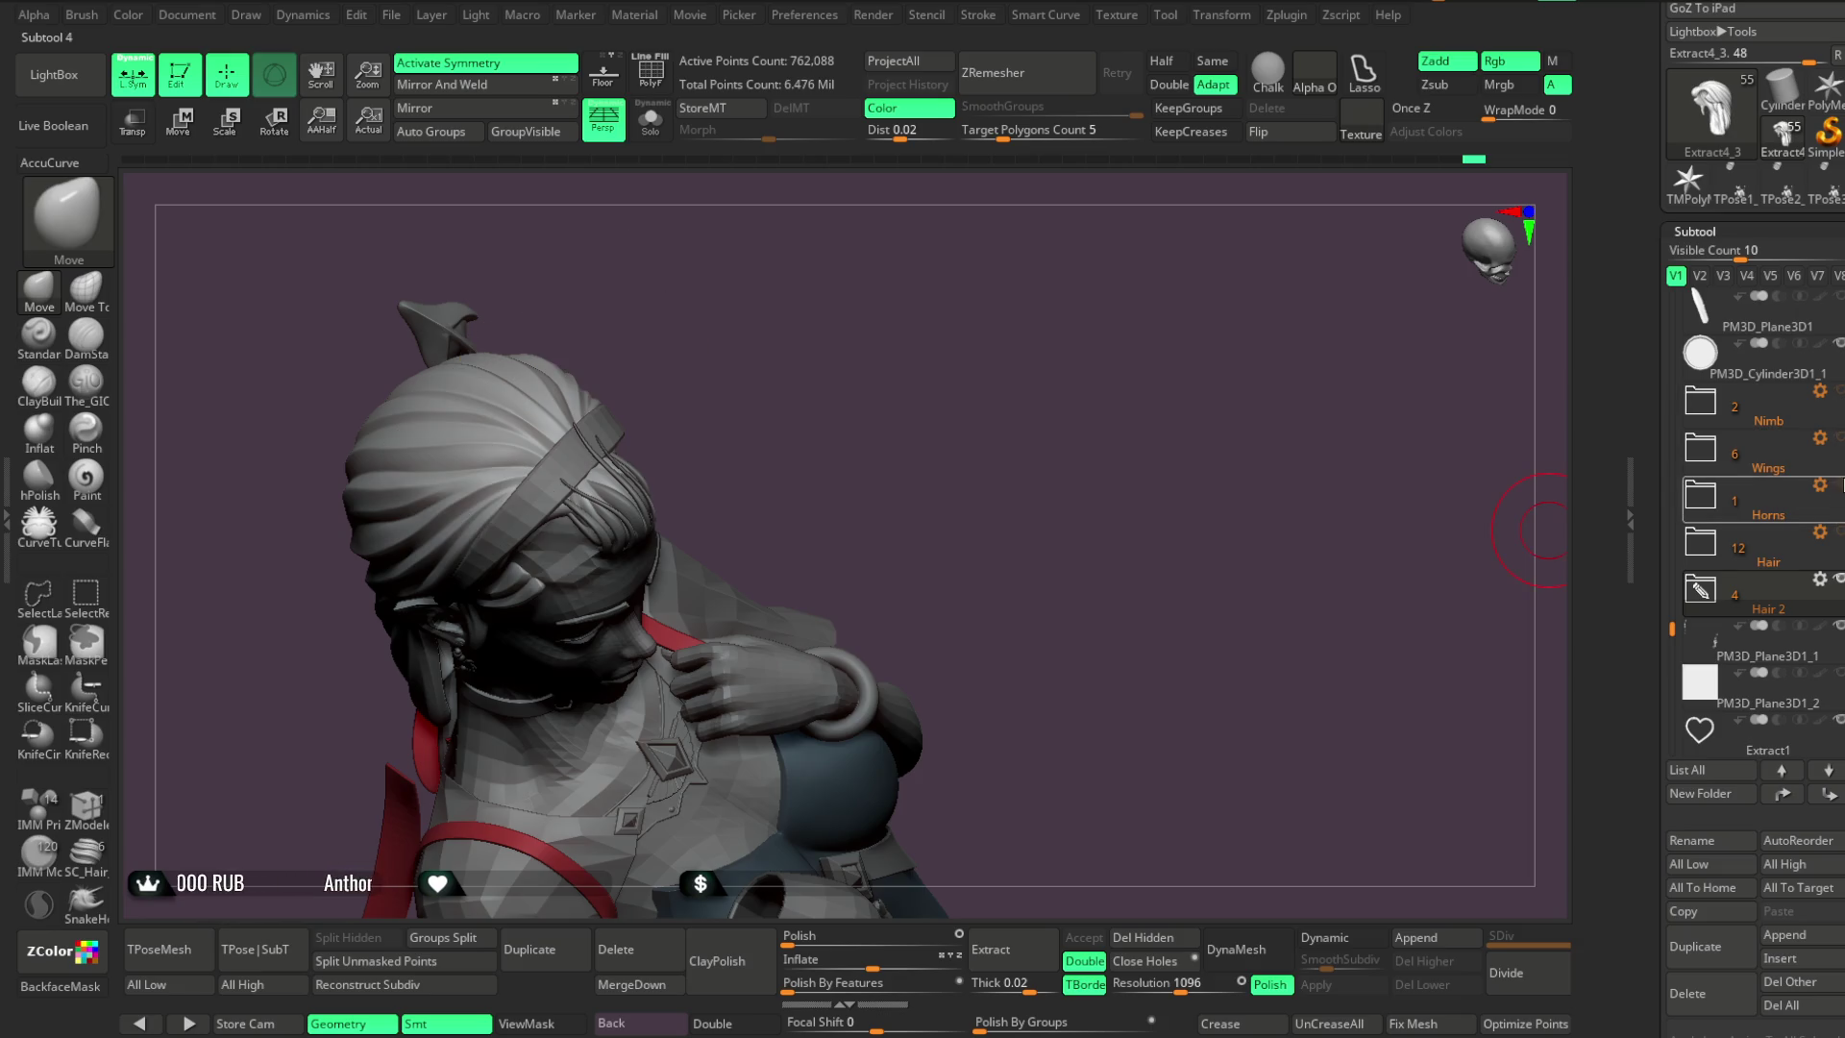
# Pull the hair near the headband at the crown with an enlarged Move brush
pyautogui.moveTo(1009, 481)
pyautogui.mouseDown()
pyautogui.moveTo(1075, 362)
pyautogui.moveTo(794, 412)
pyautogui.mouseUp()
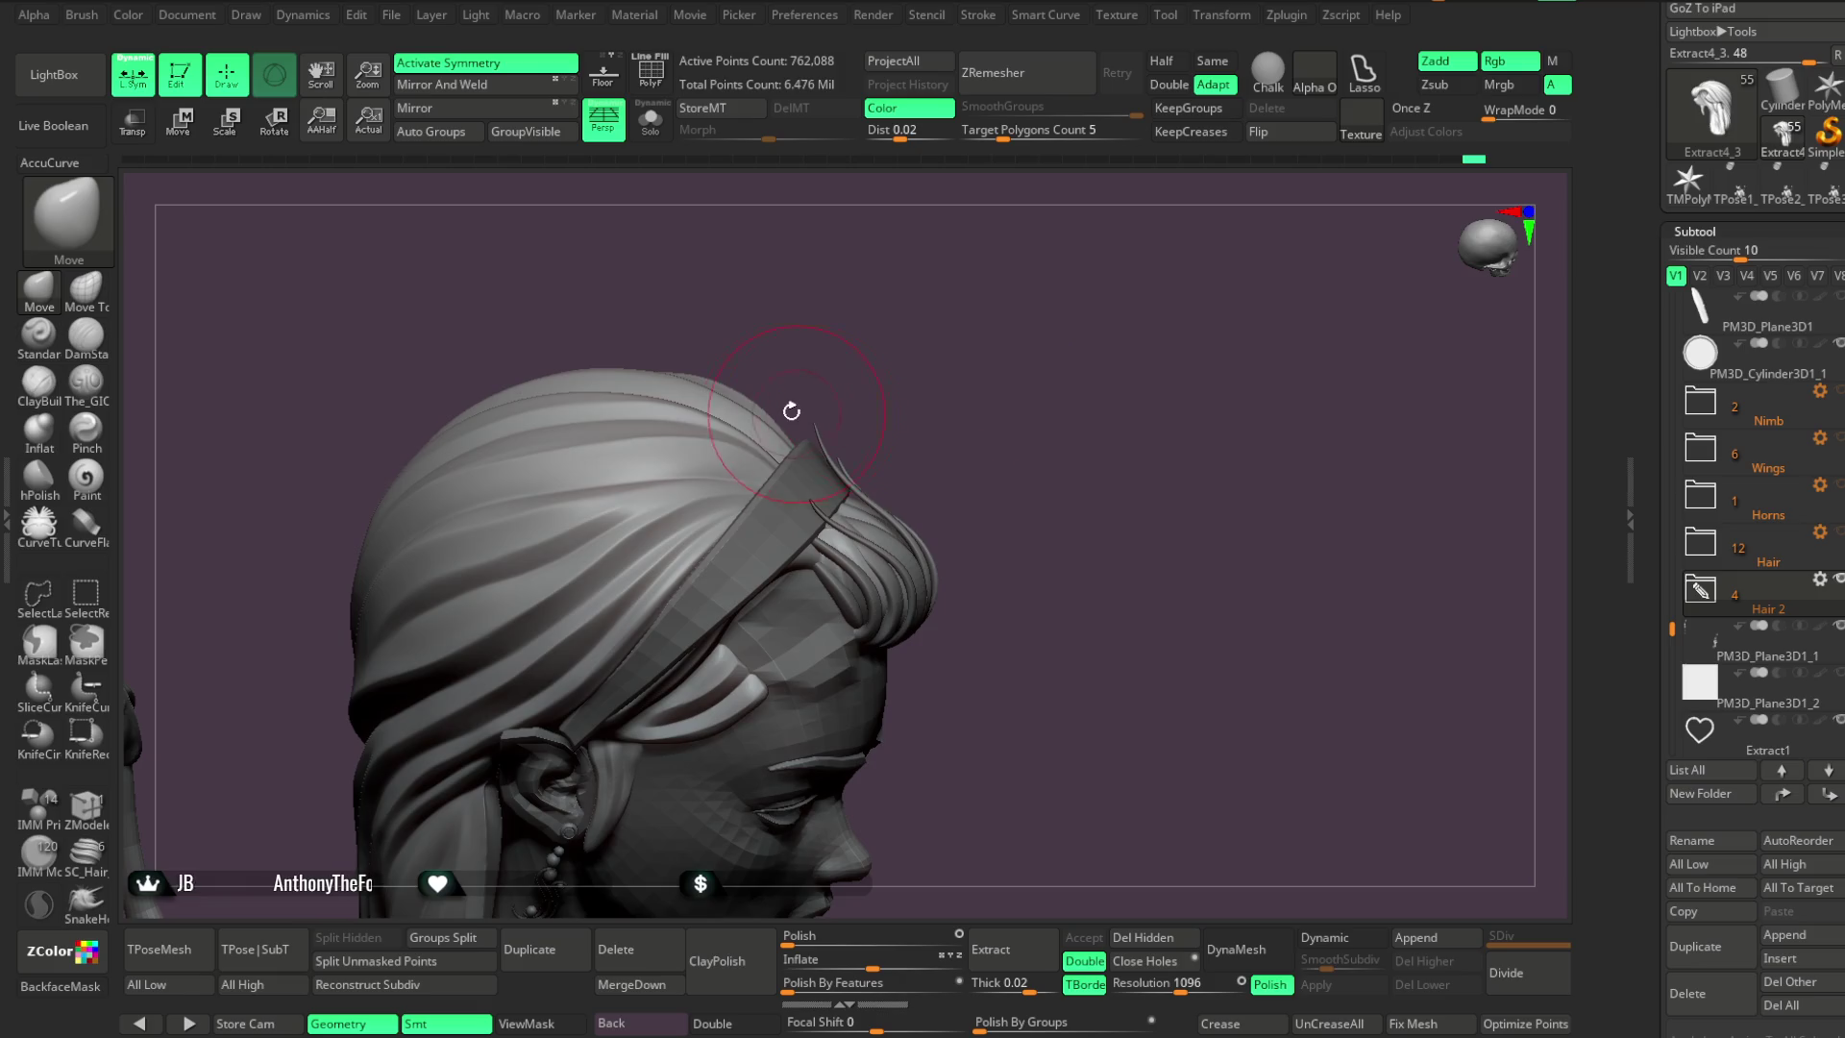
pyautogui.press('space')
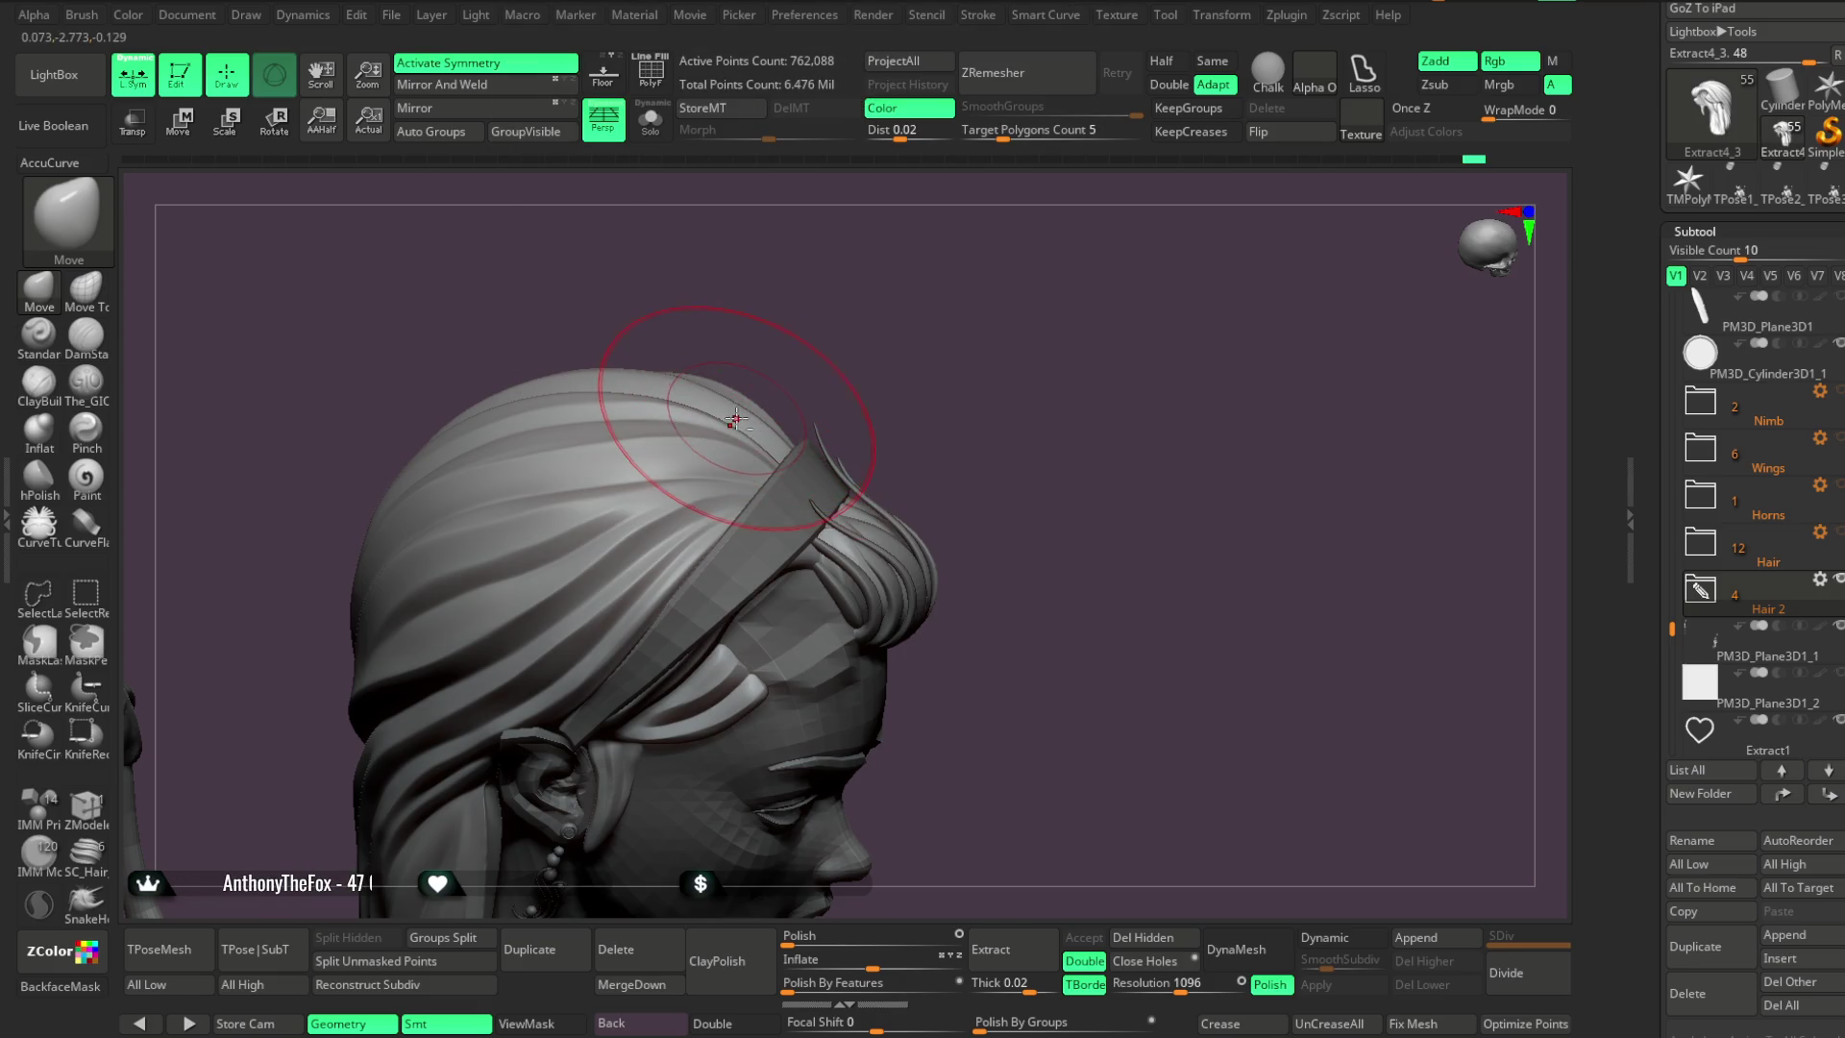
pyautogui.moveTo(845, 358)
pyautogui.mouseDown()
pyautogui.moveTo(803, 313)
pyautogui.moveTo(851, 297)
pyautogui.moveTo(608, 431)
pyautogui.moveTo(811, 288)
pyautogui.moveTo(807, 268)
pyautogui.moveTo(528, 462)
pyautogui.moveTo(732, 355)
pyautogui.moveTo(672, 318)
pyautogui.moveTo(740, 289)
pyautogui.moveTo(711, 308)
pyautogui.moveTo(814, 307)
pyautogui.moveTo(720, 364)
pyautogui.moveTo(807, 231)
pyautogui.moveTo(773, 285)
pyautogui.mouseUp()
pyautogui.press('space')
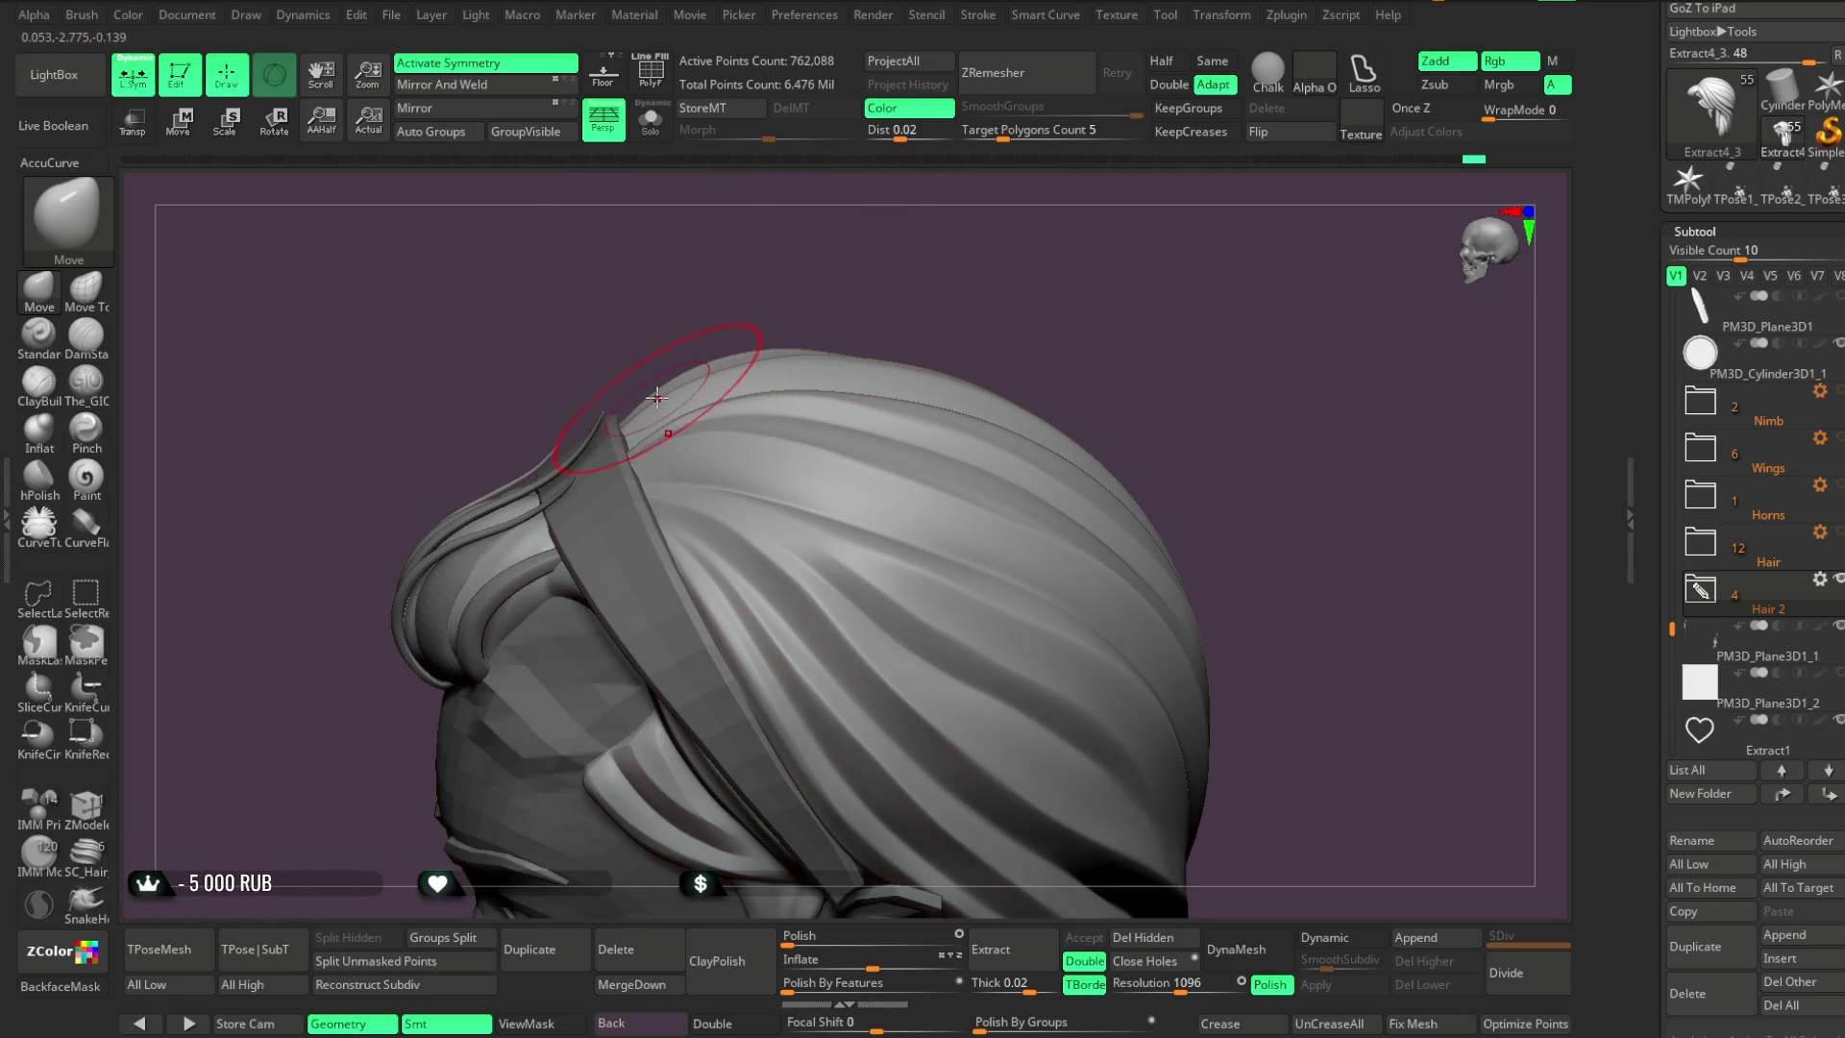
pyautogui.moveTo(662, 388); pyautogui.dragTo(701, 431)
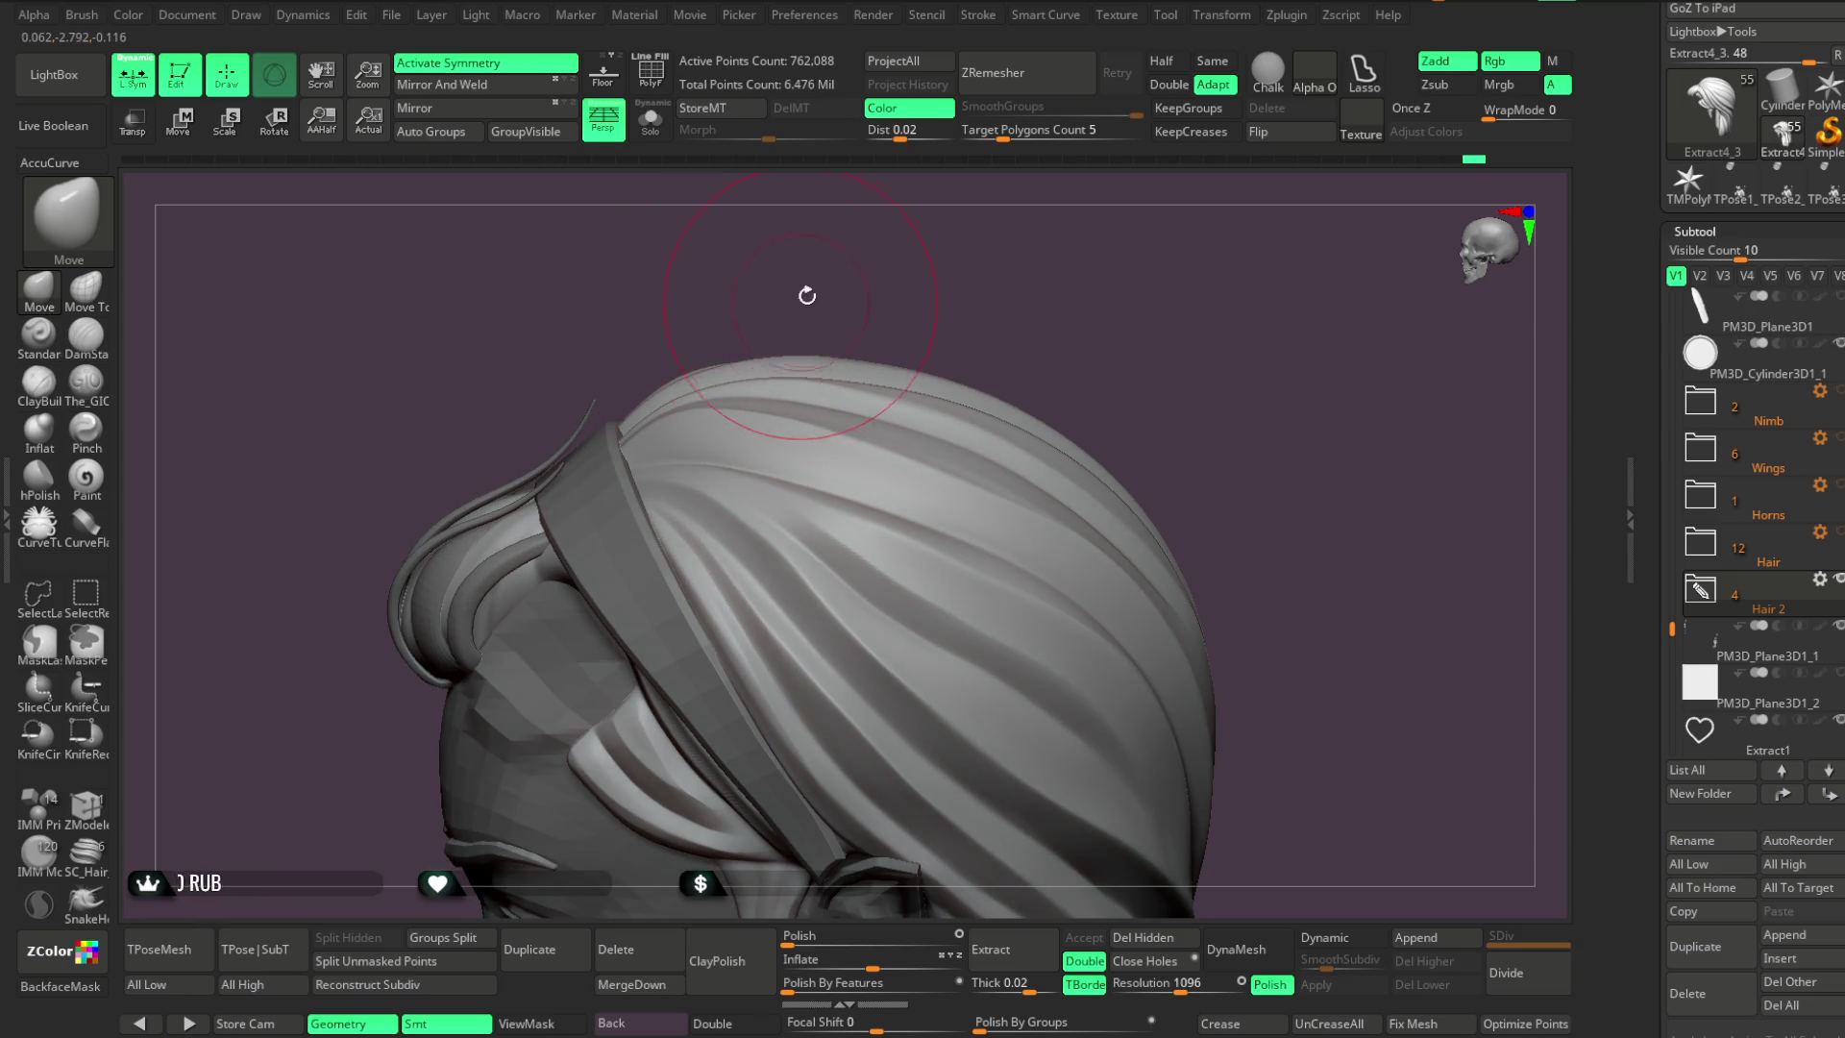
pyautogui.moveTo(803, 298); pyautogui.dragTo(845, 412)
pyautogui.press('space')
pyautogui.moveTo(972, 380)
pyautogui.mouseDown()
pyautogui.moveTo(995, 381)
pyautogui.moveTo(939, 400)
pyautogui.moveTo(1009, 321)
pyautogui.moveTo(980, 383)
pyautogui.moveTo(1044, 317)
pyautogui.moveTo(970, 511)
pyautogui.mouseUp()
pyautogui.moveTo(1061, 349)
pyautogui.mouseDown()
pyautogui.moveTo(1058, 400)
pyautogui.moveTo(1103, 346)
pyautogui.moveTo(1069, 277)
pyautogui.mouseUp()
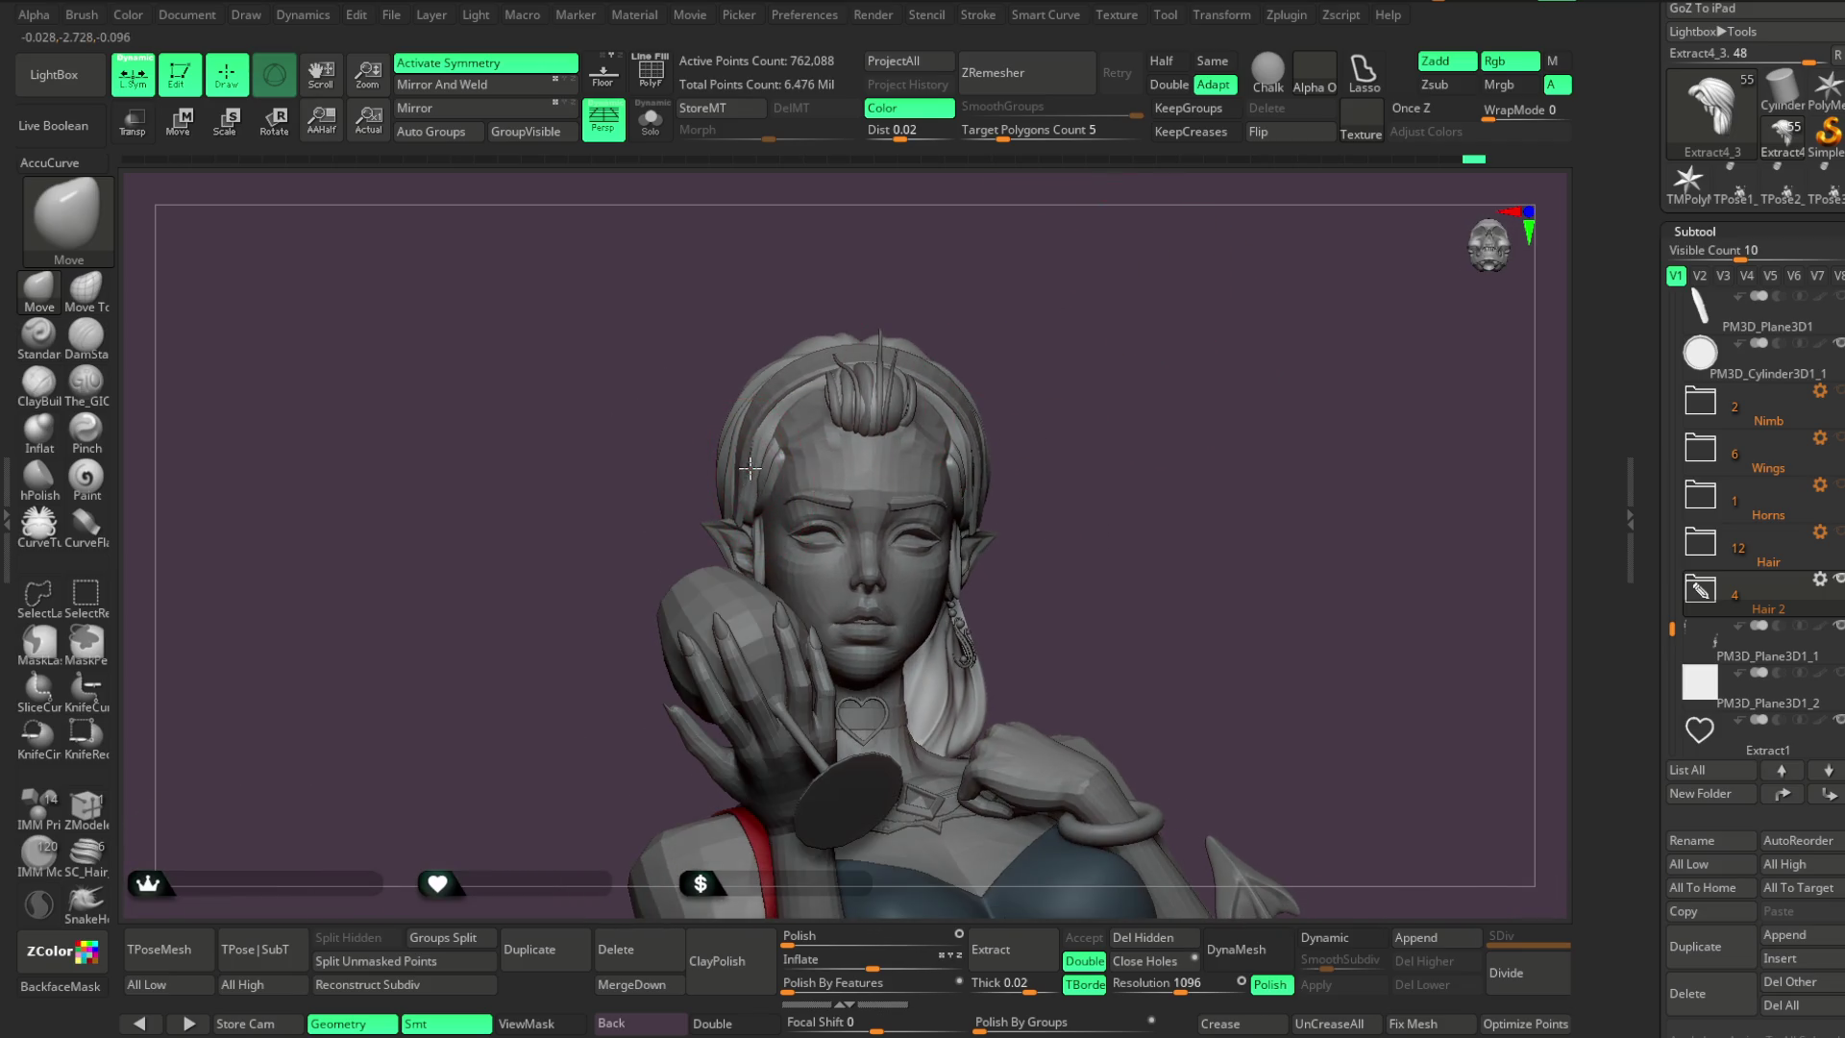
pyautogui.moveTo(885, 306)
pyautogui.mouseDown()
pyautogui.moveTo(1000, 309)
pyautogui.moveTo(1037, 441)
pyautogui.mouseUp()
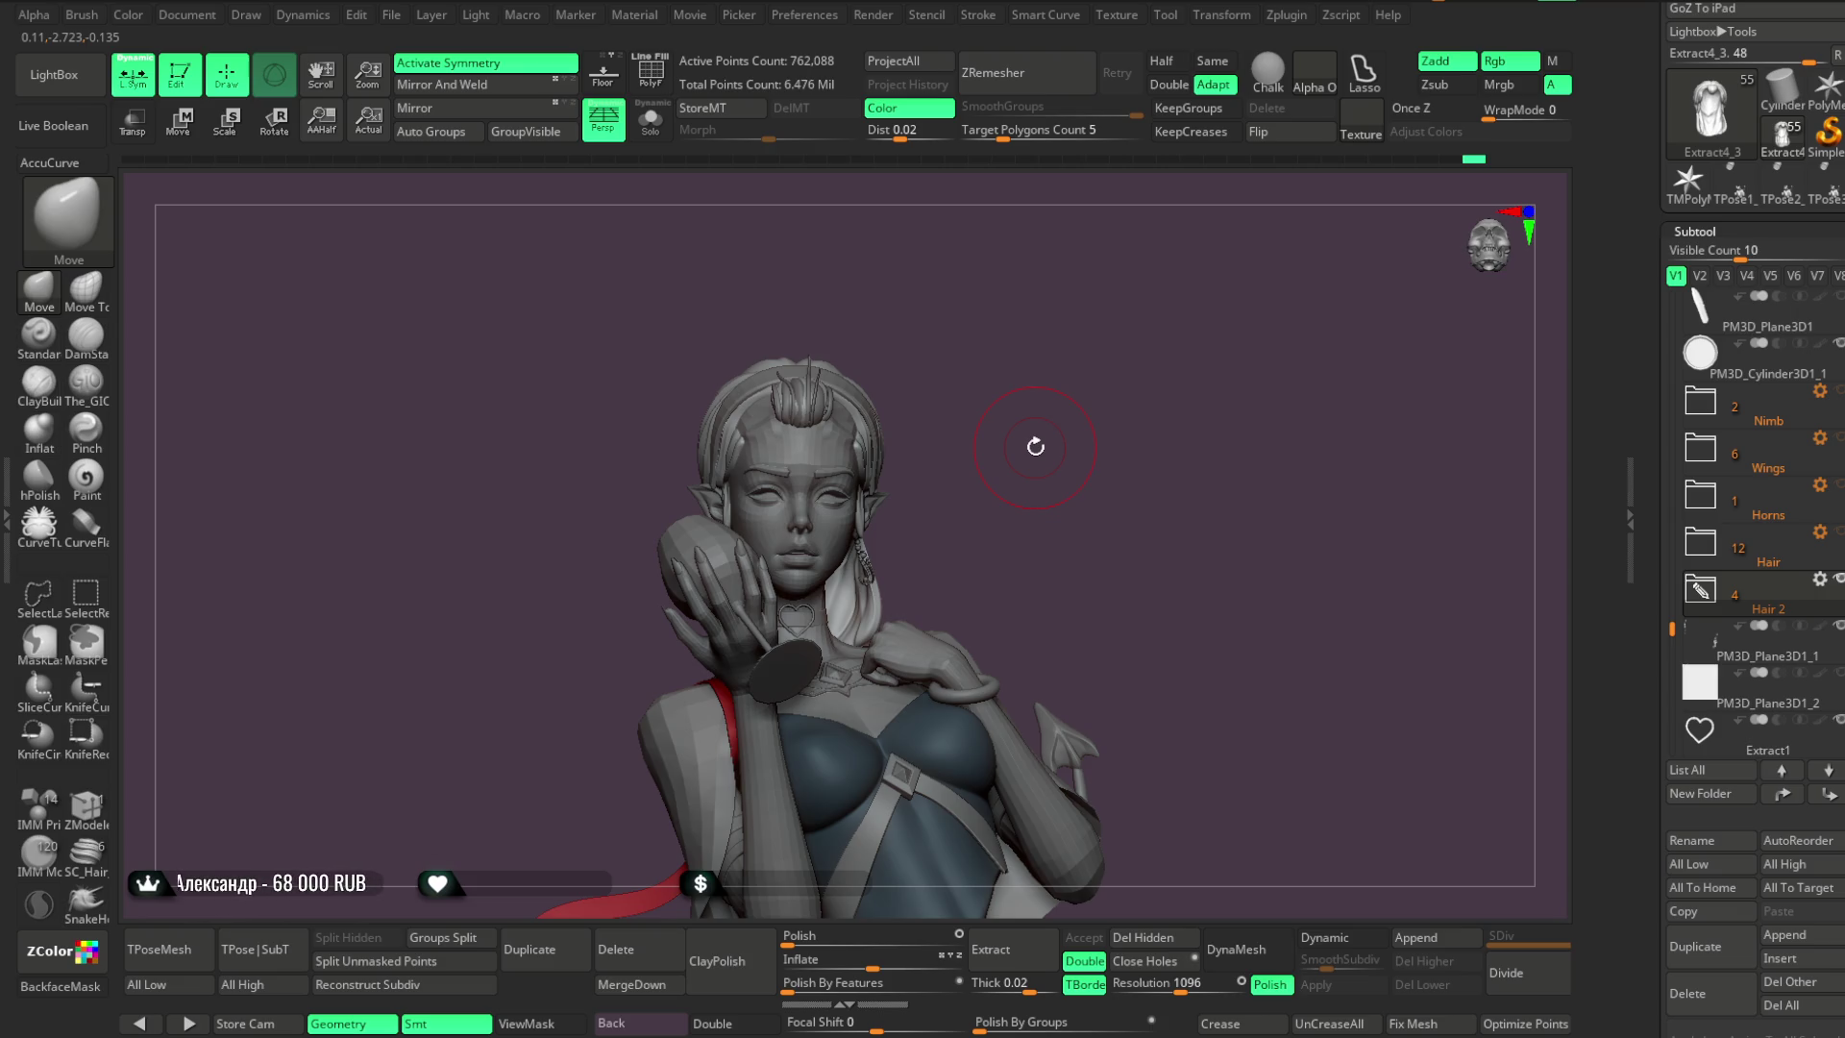
# Save the project with Ctrl+S, then pan the model up in view
pyautogui.hotkey('ctrl', 's')
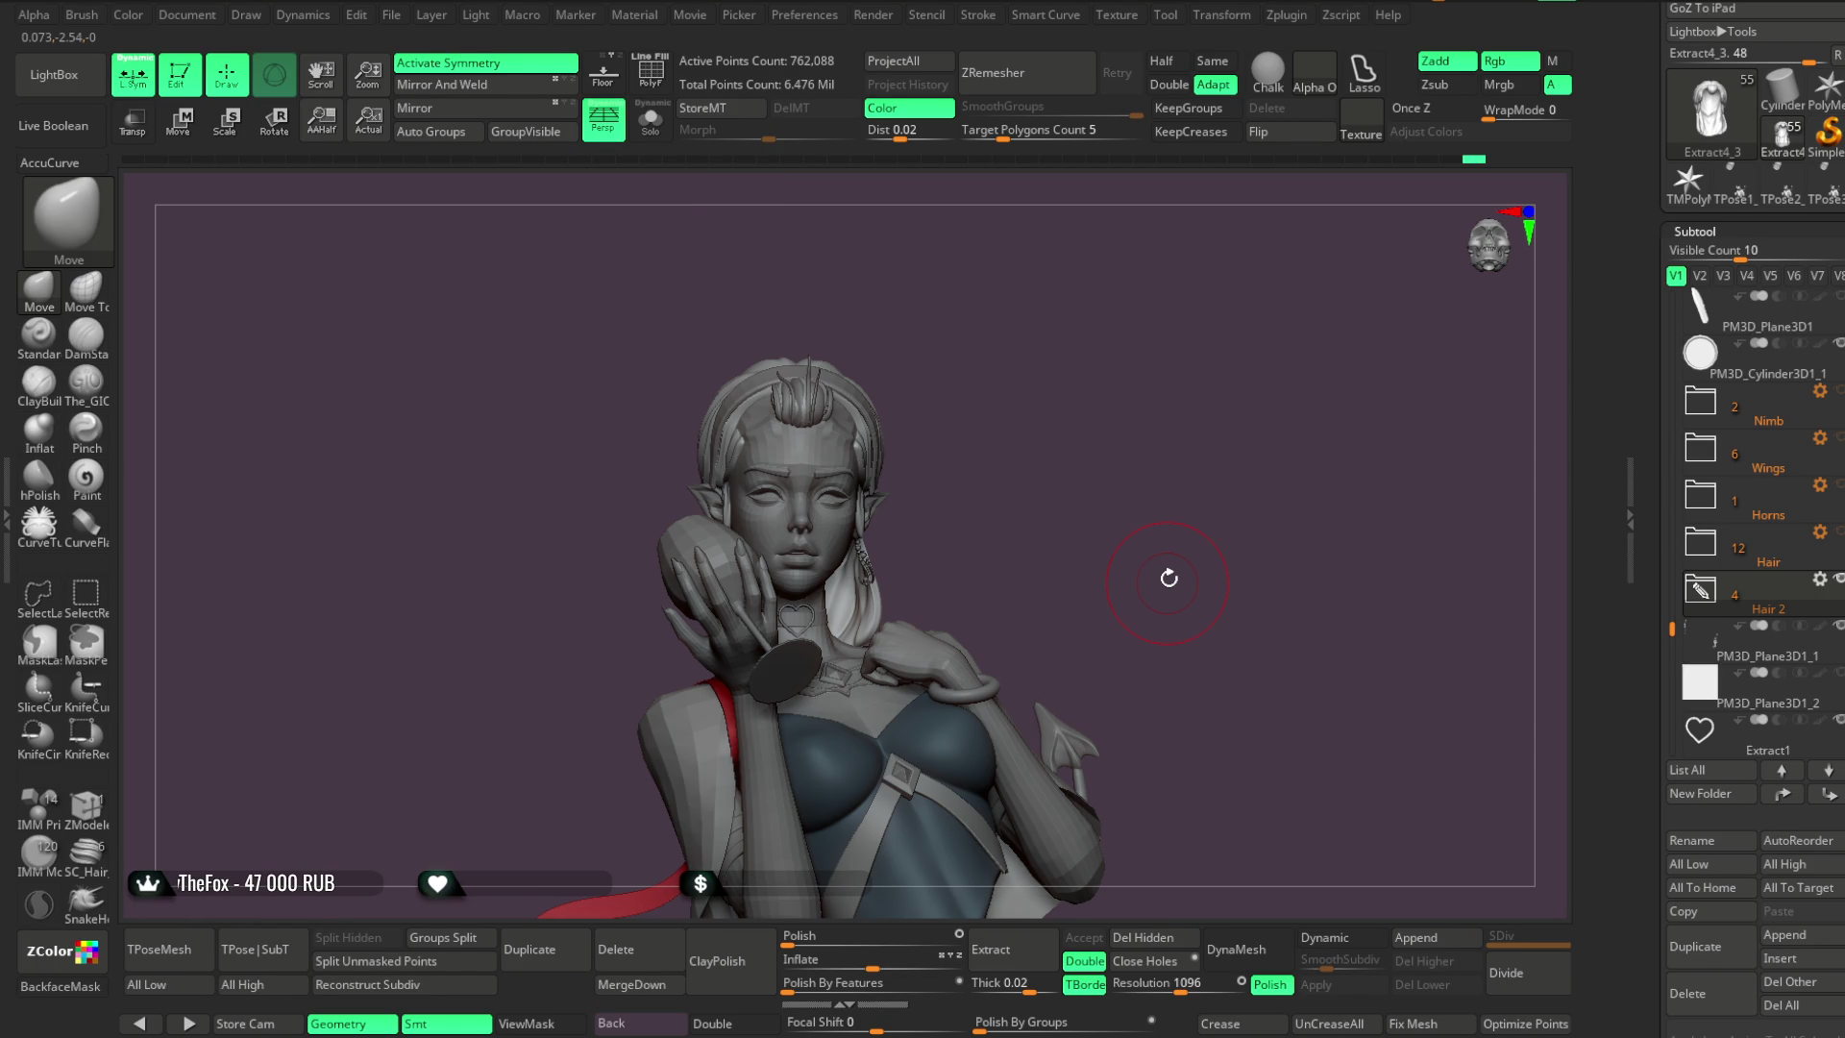
pyautogui.moveTo(1055, 551)
pyautogui.keyDown('alt'); pyautogui.mouseDown()
pyautogui.moveTo(988, 384)
pyautogui.moveTo(922, 318)
pyautogui.moveTo(1182, 515)
pyautogui.moveTo(1038, 388)
pyautogui.moveTo(1121, 387)
pyautogui.moveTo(1123, 406)
pyautogui.mouseUp(); pyautogui.keyUp('alt')
# Solo the hair piece, enable backface masking, and reselect The_GIO brush
pyautogui.click(653, 133)
pyautogui.press('space')
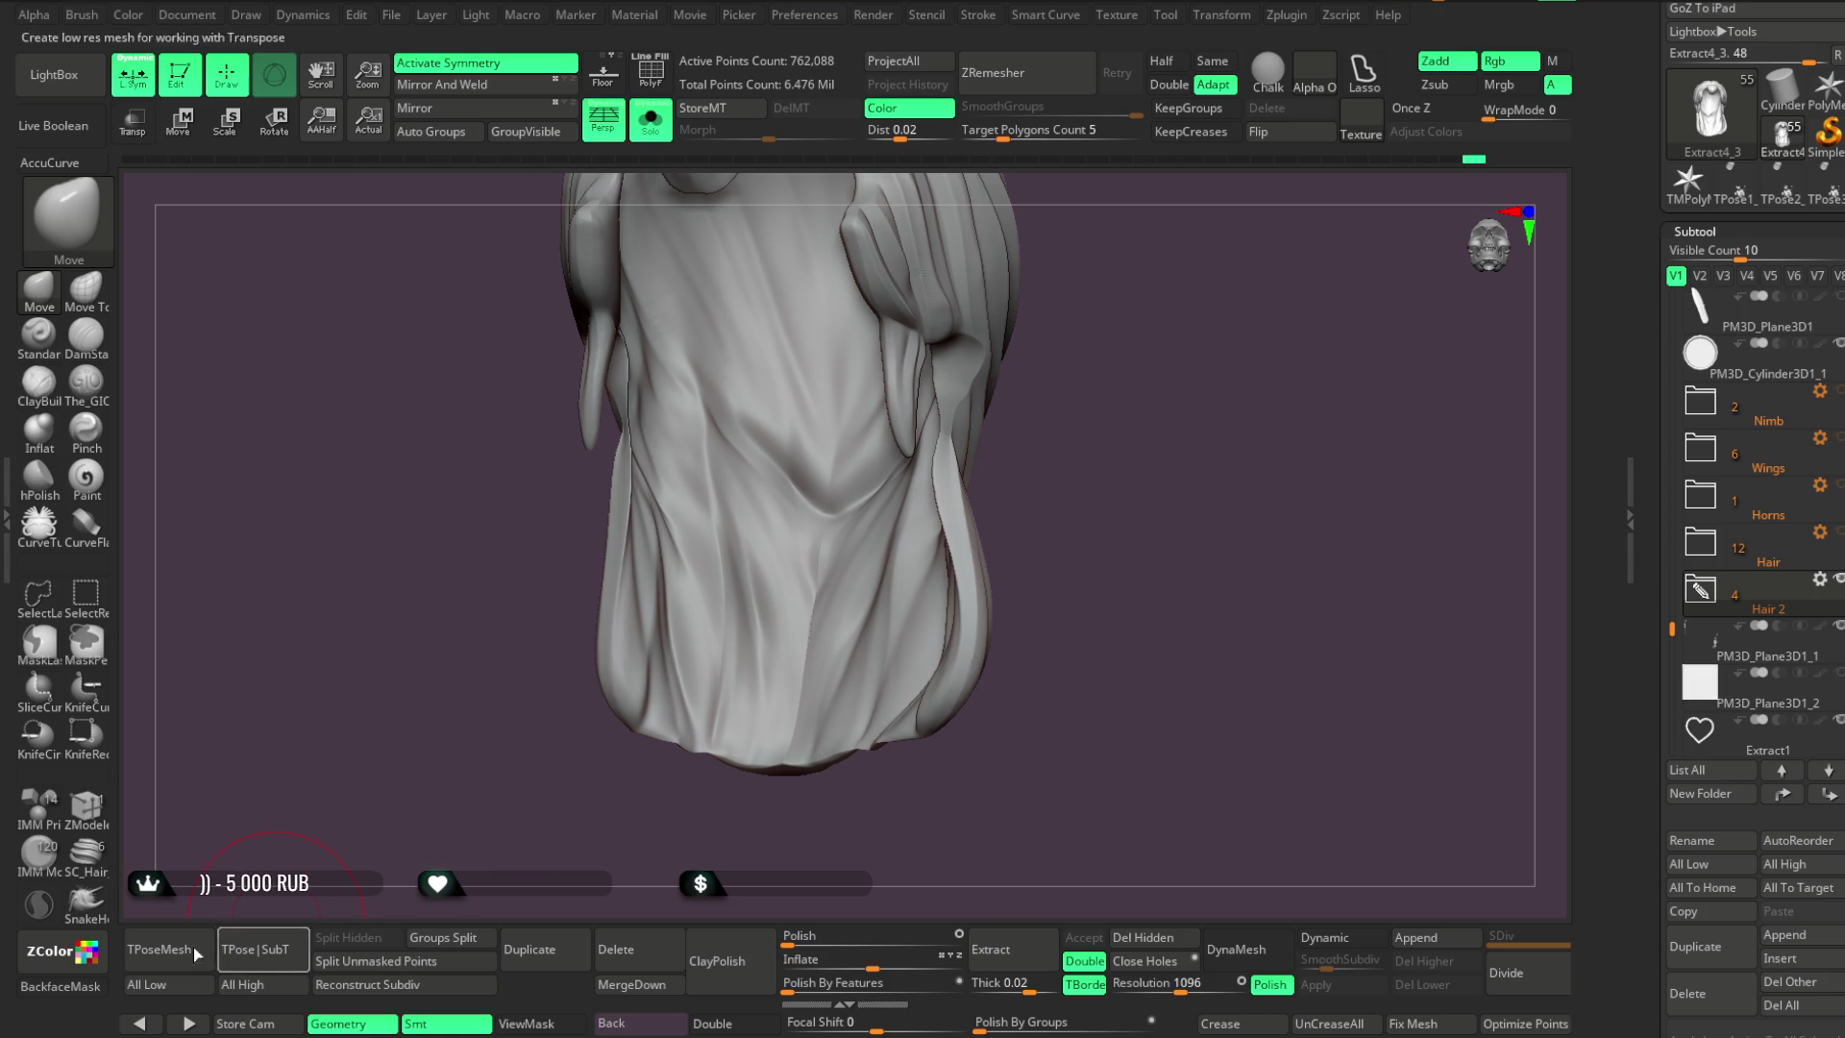
pyautogui.click(88, 995)
pyautogui.moveTo(1249, 422); pyautogui.dragTo(1173, 417)
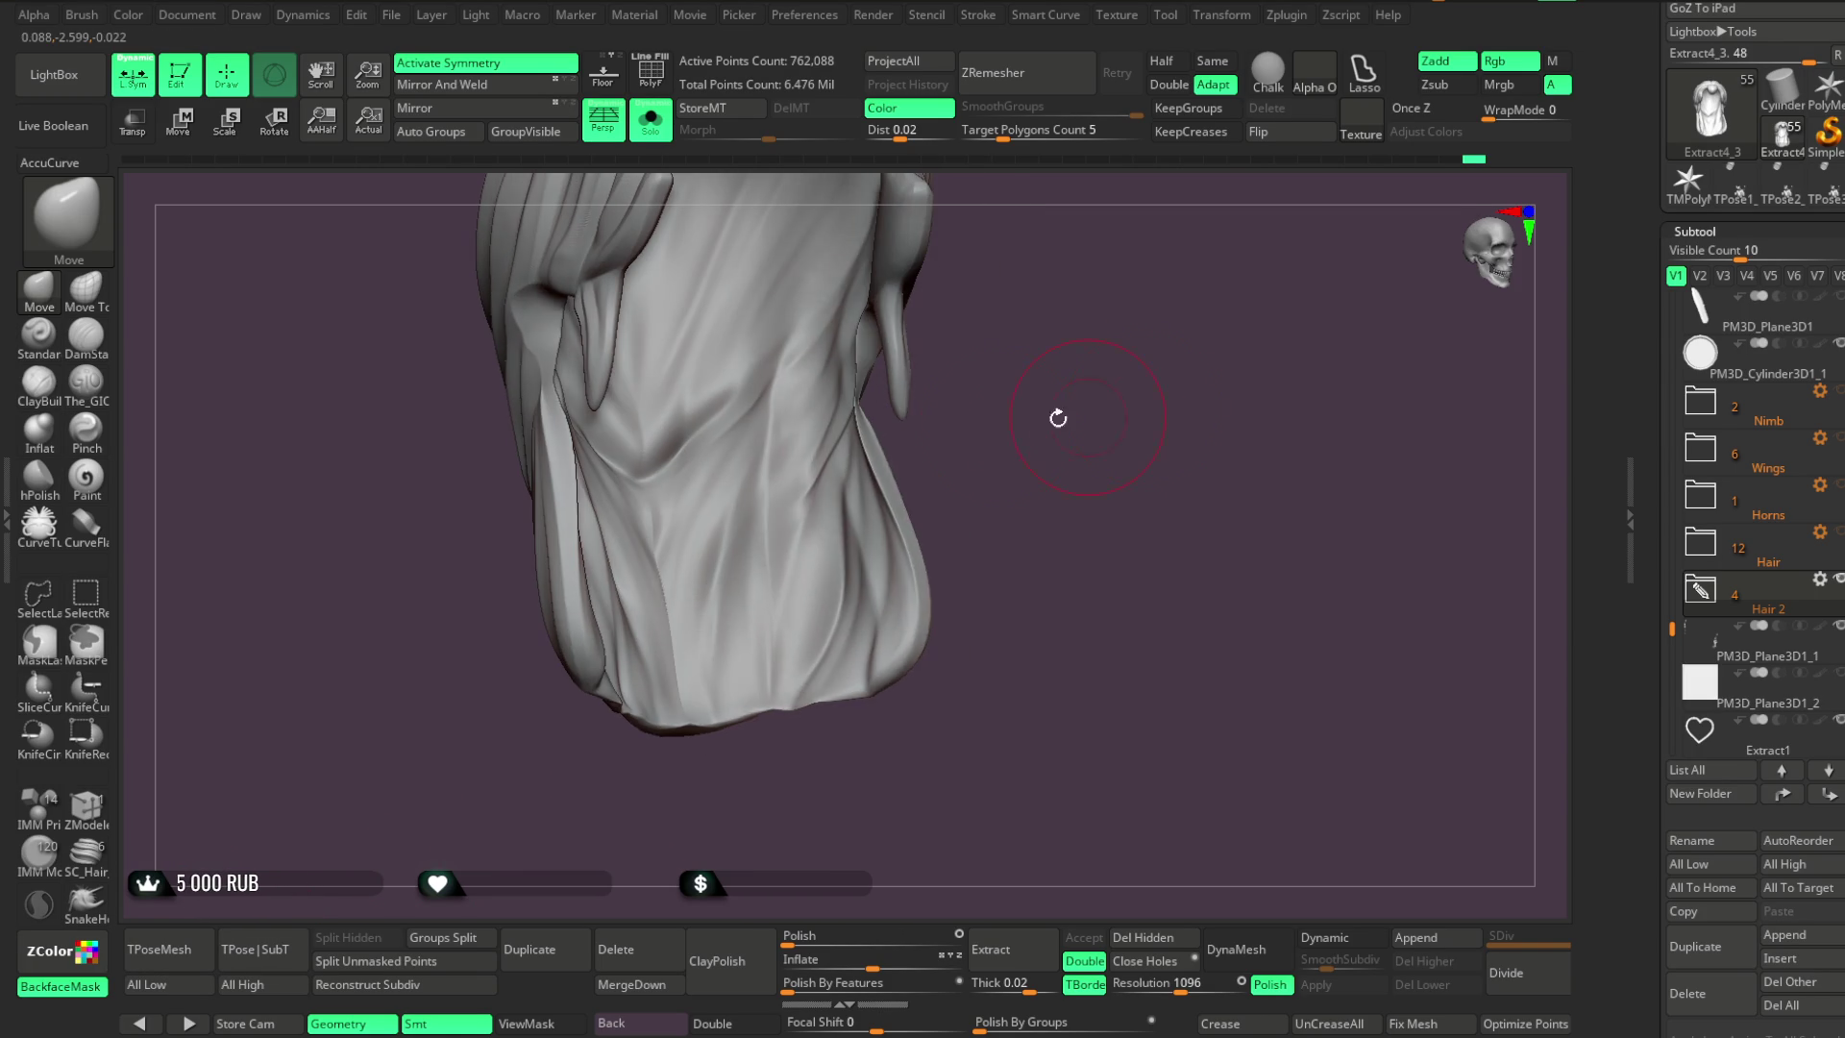
pyautogui.press('space')
pyautogui.moveTo(1014, 423); pyautogui.dragTo(947, 420)
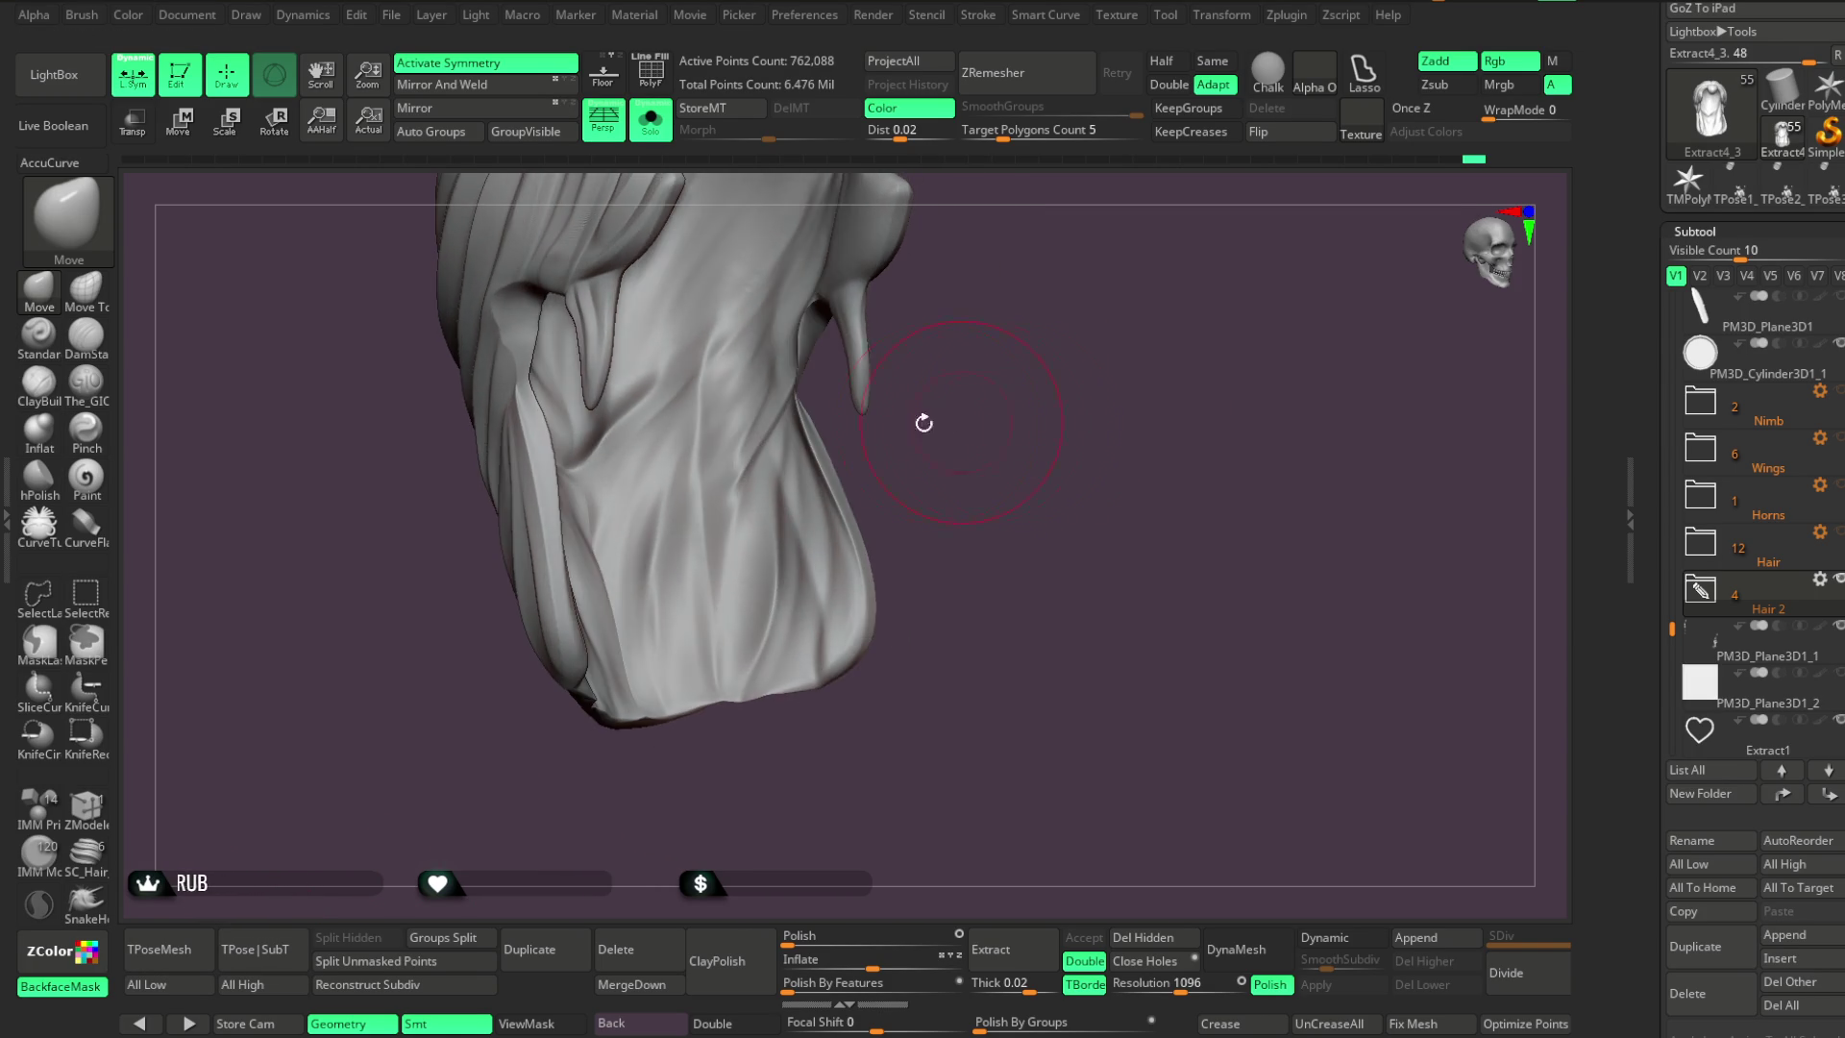
pyautogui.press('ctrl')
pyautogui.click(86, 379)
# Orbit the soloed hair to inspect its left side and back
pyautogui.moveTo(708, 352); pyautogui.dragTo(701, 556, button='right')
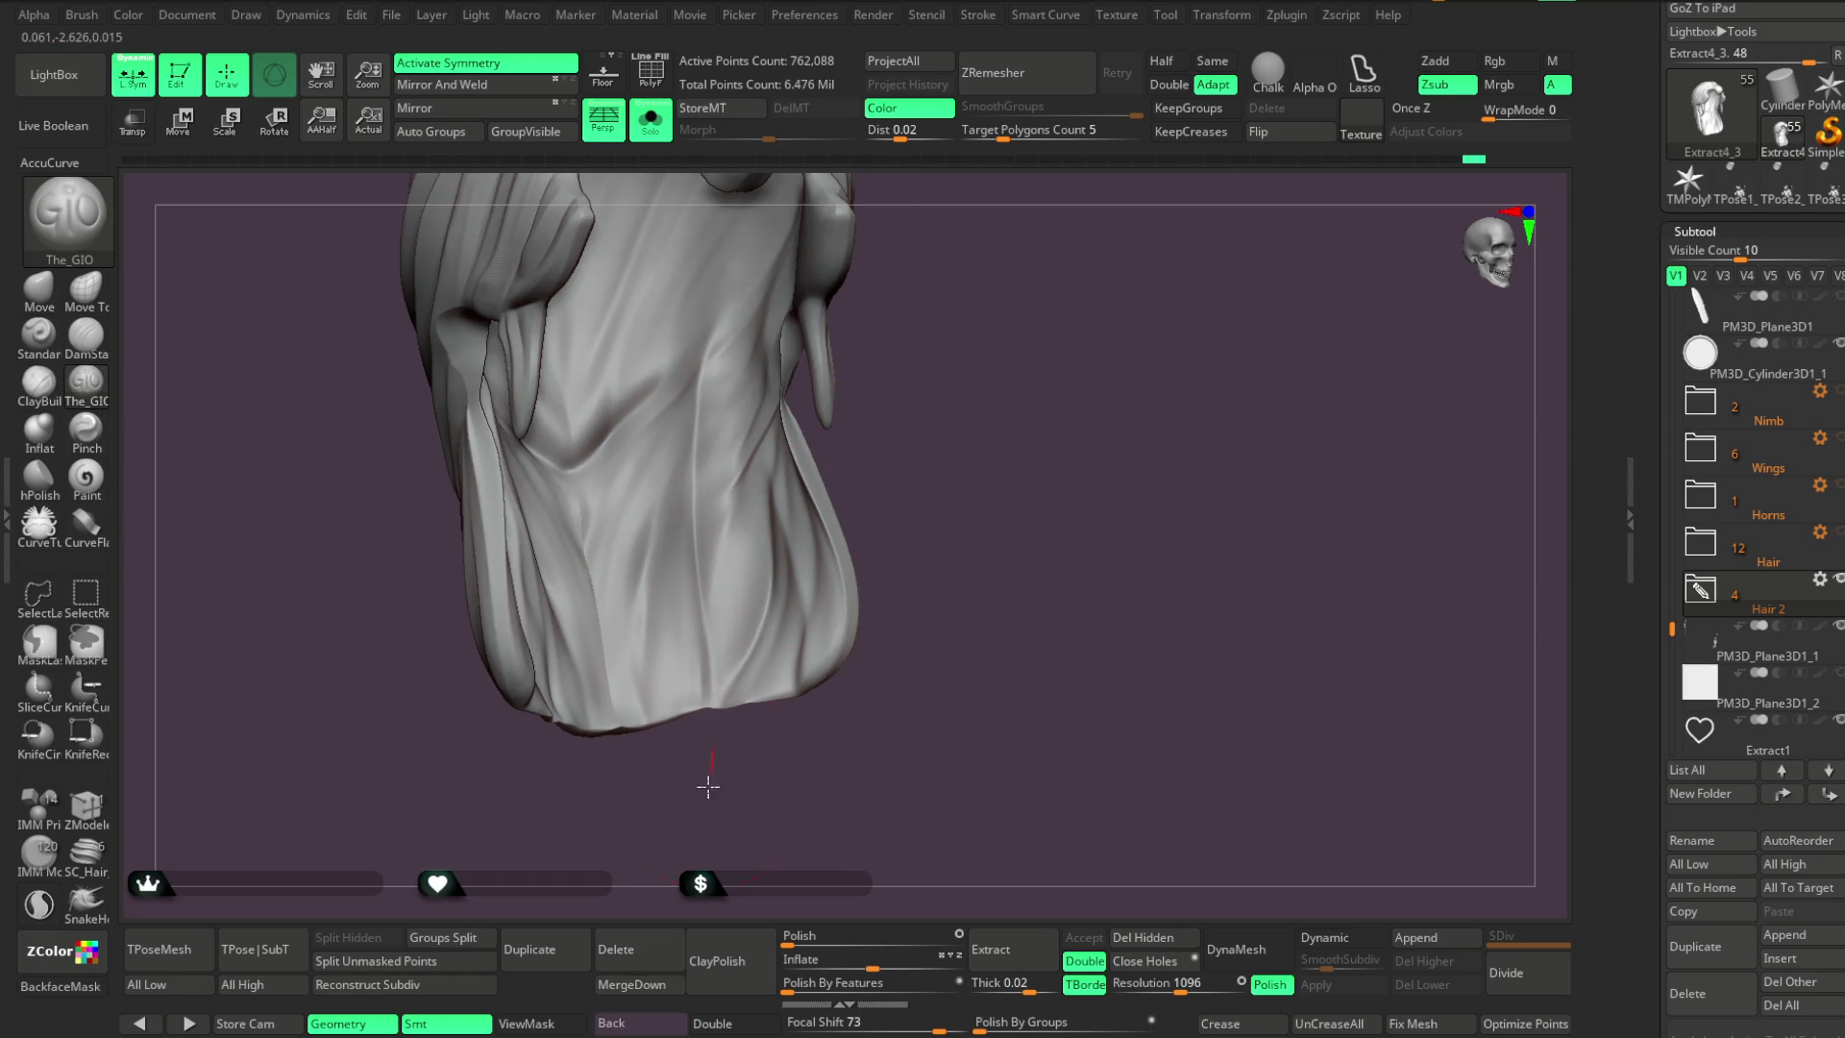
pyautogui.moveTo(708, 779); pyautogui.dragTo(687, 546)
pyautogui.moveTo(753, 437)
pyautogui.mouseDown(button='right')
pyautogui.moveTo(960, 412)
pyautogui.moveTo(753, 441)
pyautogui.moveTo(883, 456)
pyautogui.moveTo(823, 482)
pyautogui.moveTo(625, 656)
pyautogui.moveTo(902, 482)
pyautogui.moveTo(787, 436)
pyautogui.moveTo(786, 463)
pyautogui.moveTo(877, 416)
pyautogui.moveTo(943, 416)
pyautogui.moveTo(935, 384)
pyautogui.moveTo(930, 428)
pyautogui.moveTo(754, 486)
pyautogui.mouseUp(button='right')
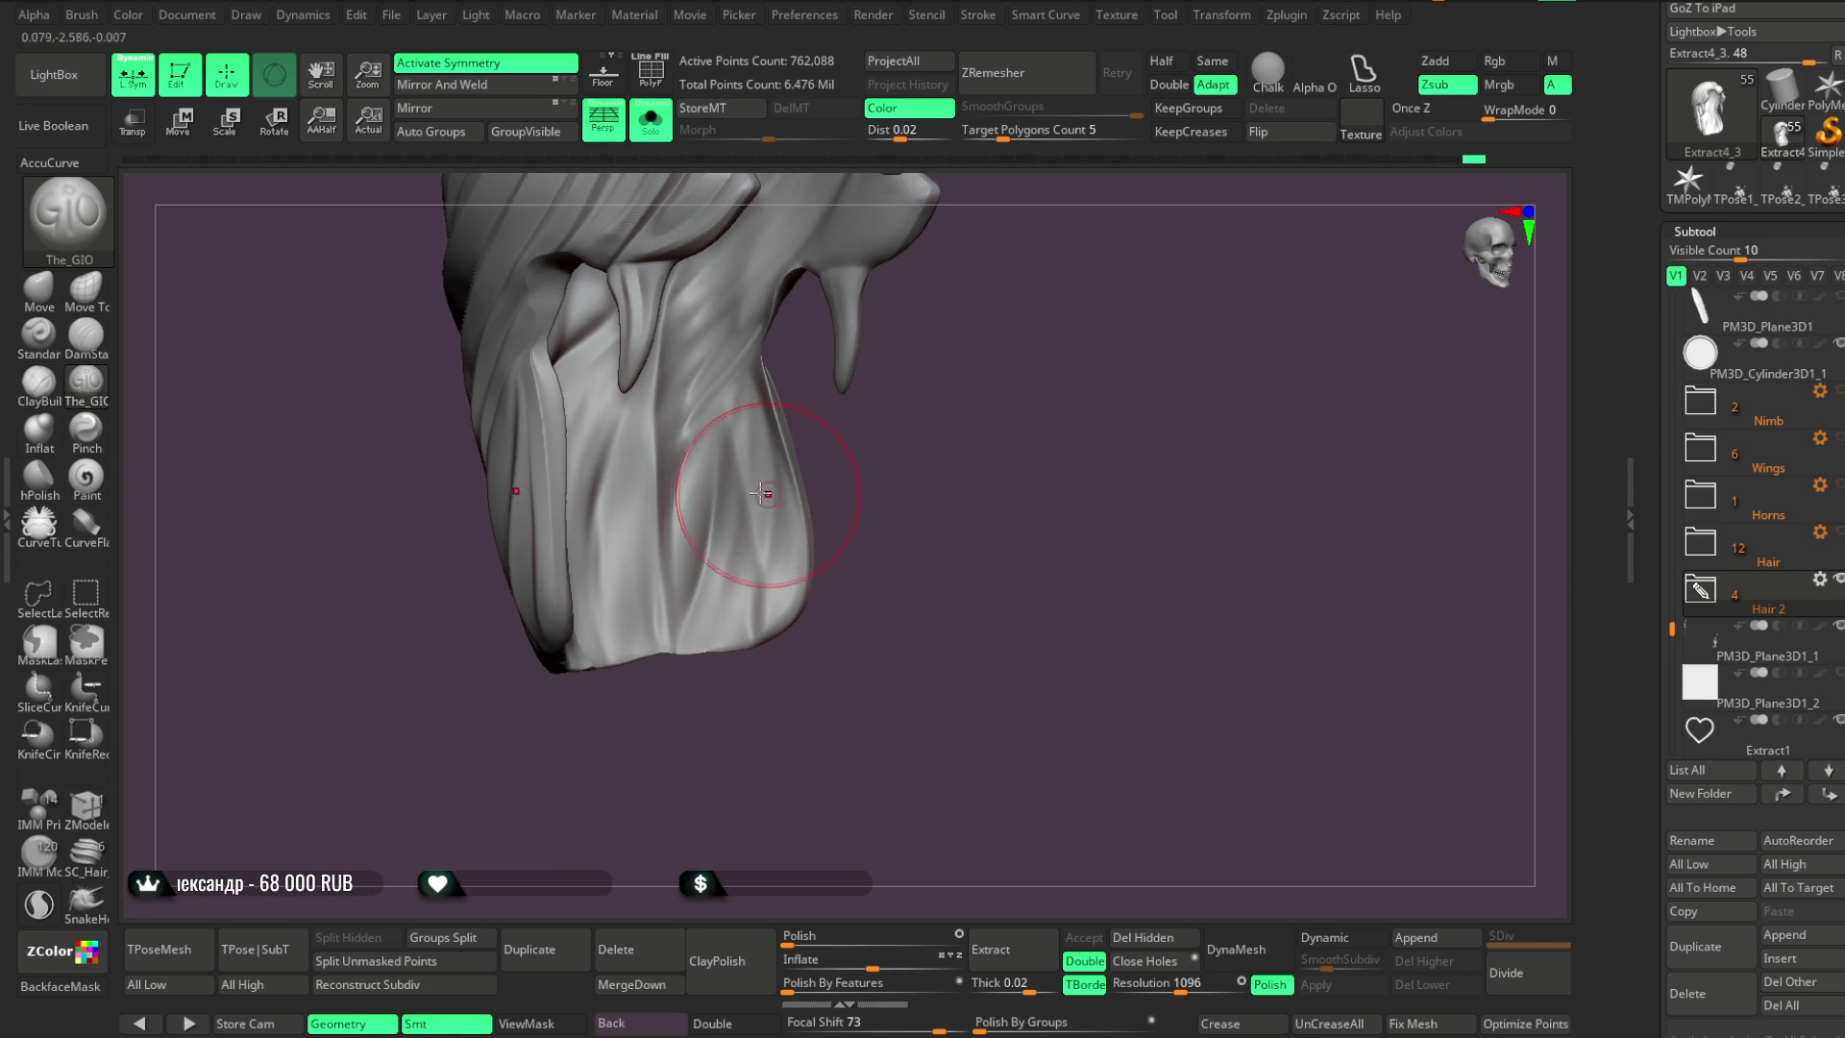
pyautogui.moveTo(860, 441)
pyautogui.mouseDown(button='right')
pyautogui.moveTo(831, 473)
pyautogui.moveTo(618, 453)
pyautogui.moveTo(864, 440)
pyautogui.mouseUp(button='right')
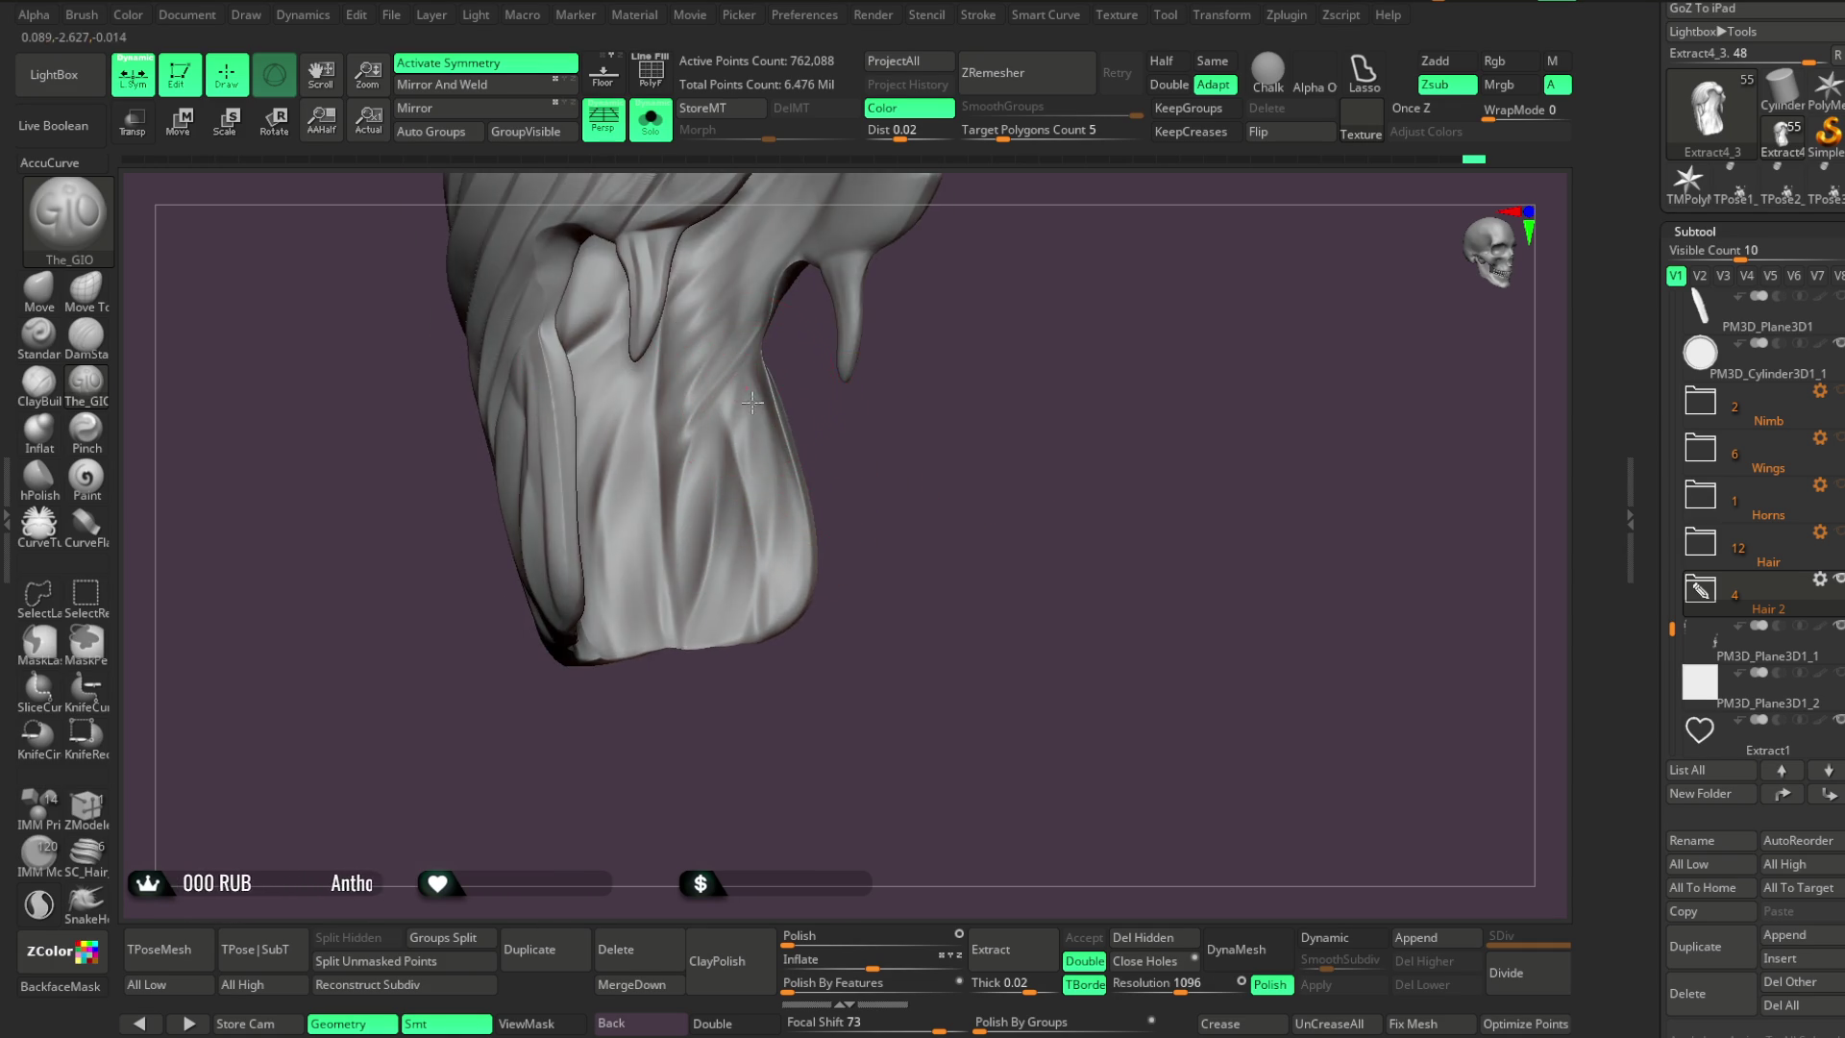
pyautogui.moveTo(783, 659); pyautogui.dragTo(824, 462, button='right')
pyautogui.rightClick(828, 473)
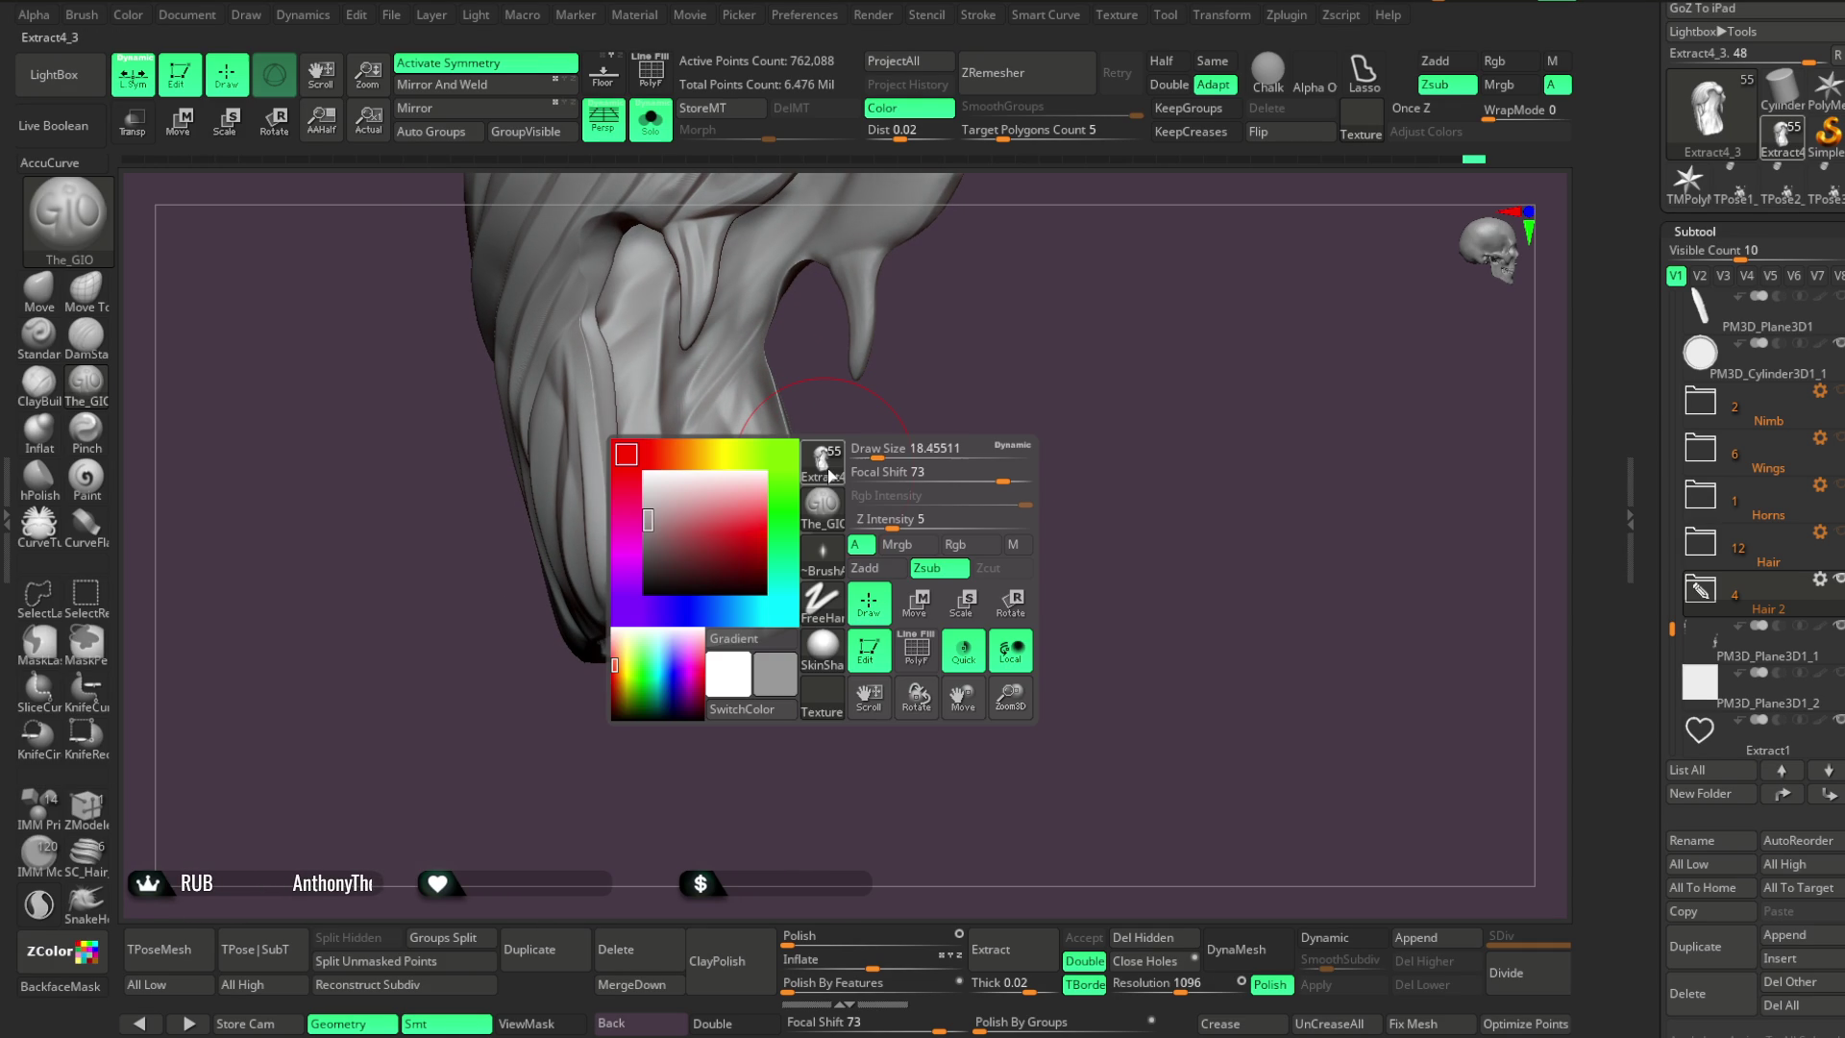
pyautogui.moveTo(768, 541)
pyautogui.mouseDown(button='right')
pyautogui.moveTo(874, 407)
pyautogui.moveTo(762, 428)
pyautogui.moveTo(831, 471)
pyautogui.moveTo(874, 416)
pyautogui.moveTo(913, 405)
pyautogui.moveTo(741, 411)
pyautogui.mouseUp(button='right')
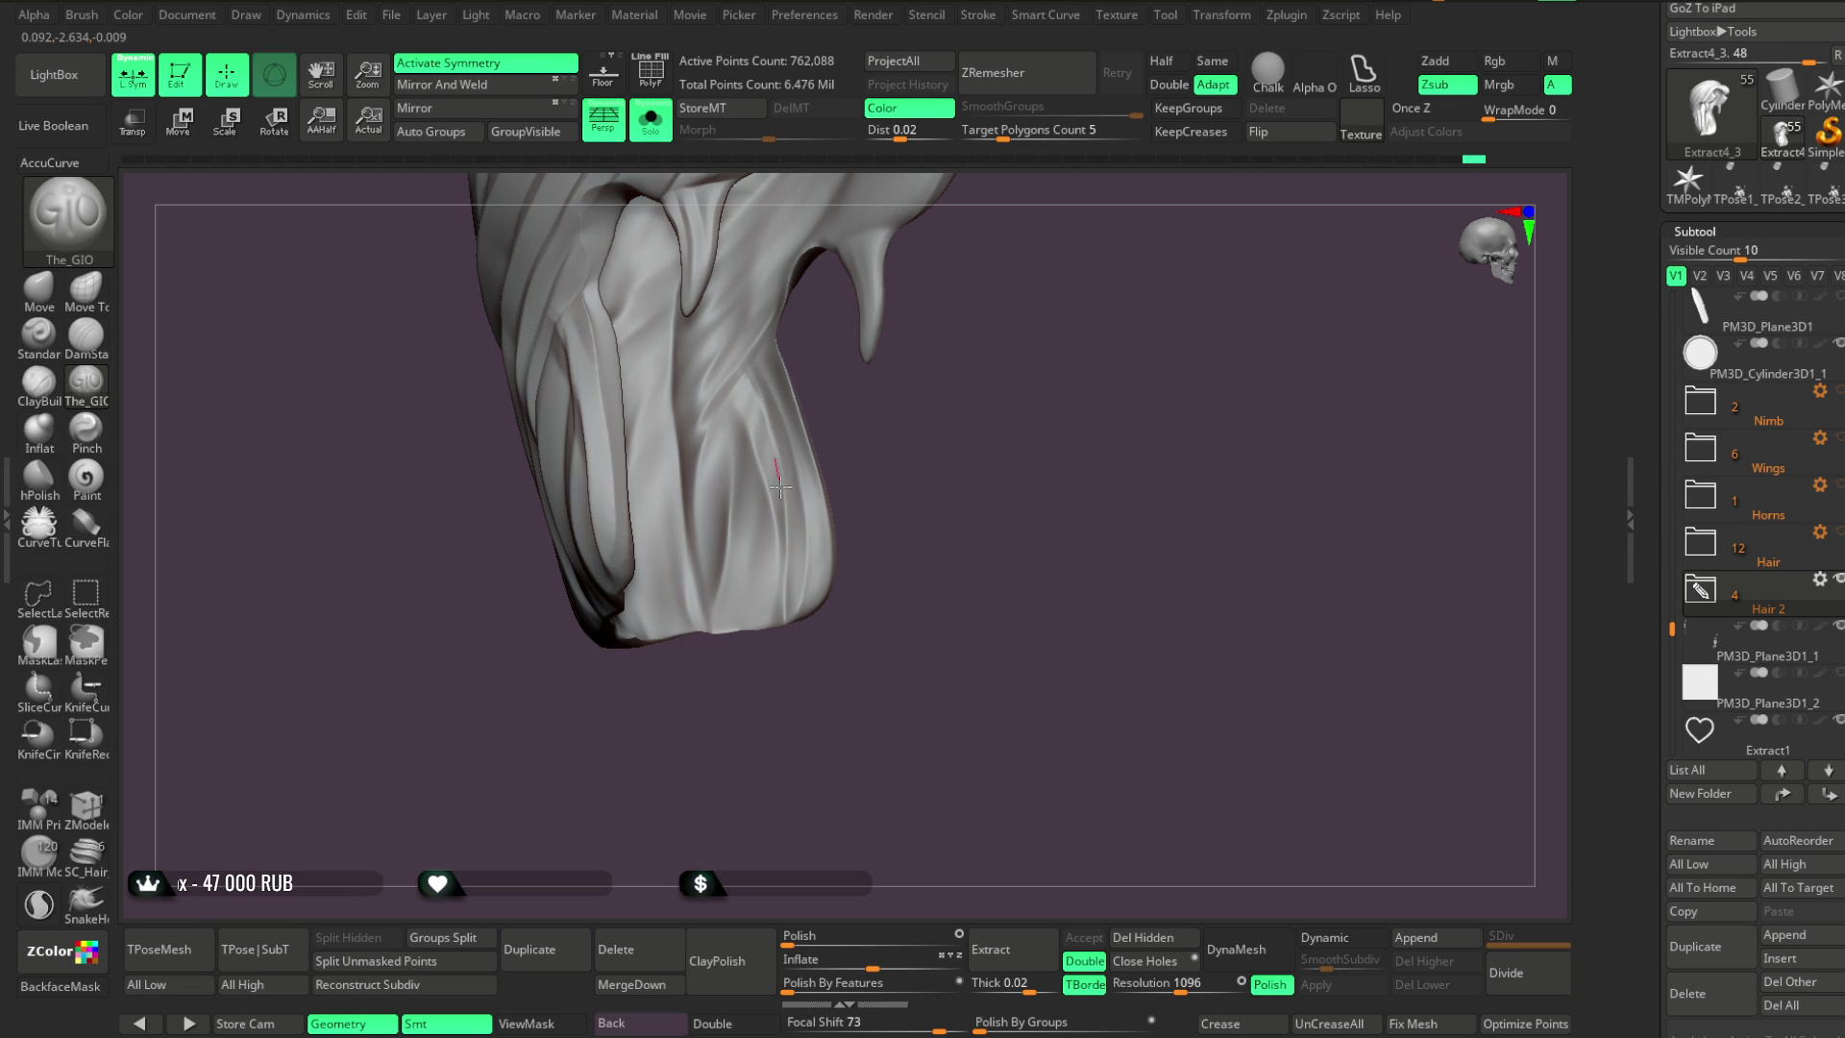
pyautogui.moveTo(786, 580)
pyautogui.mouseDown(button='right')
pyautogui.moveTo(777, 716)
pyautogui.moveTo(733, 730)
pyautogui.mouseUp(button='right')
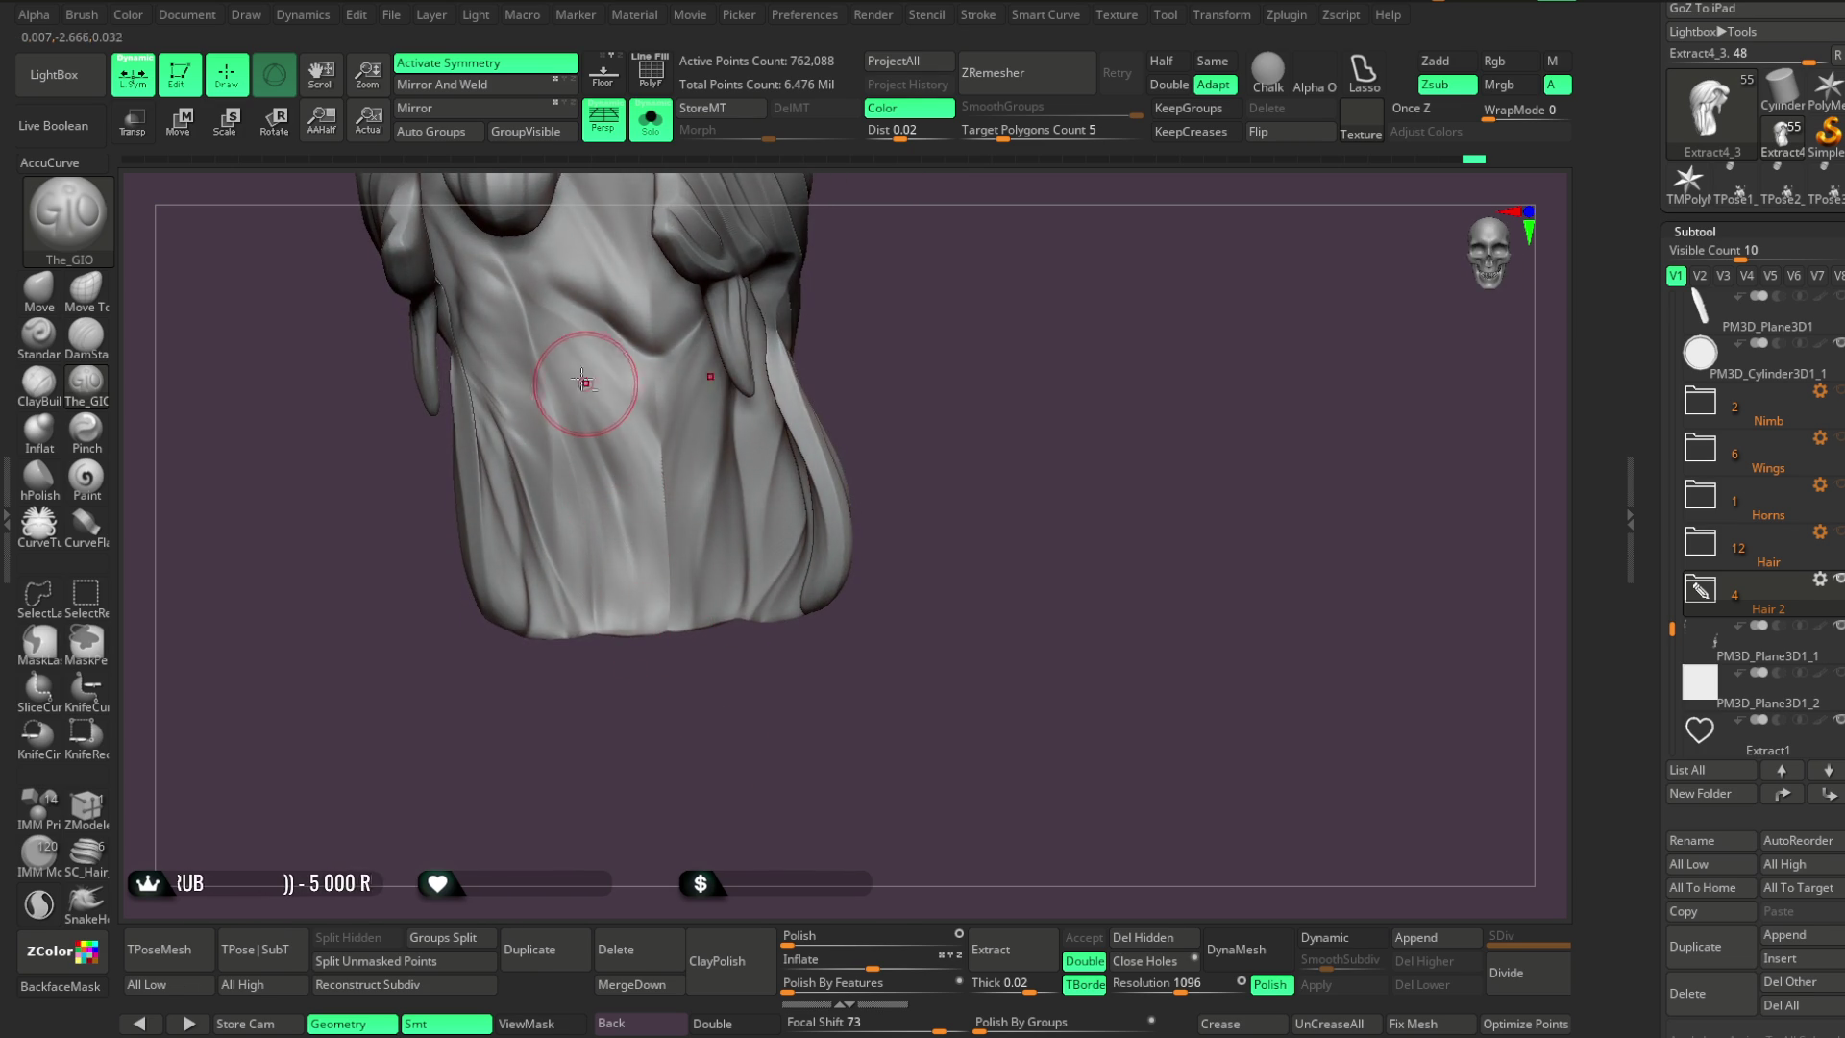
# Enlarge the brush and carve strand grooves along the back of the hair
pyautogui.press('space')
pyautogui.moveTo(692, 488); pyautogui.dragTo(747, 488)
pyautogui.moveTo(729, 597); pyautogui.dragTo(577, 384, button='right')
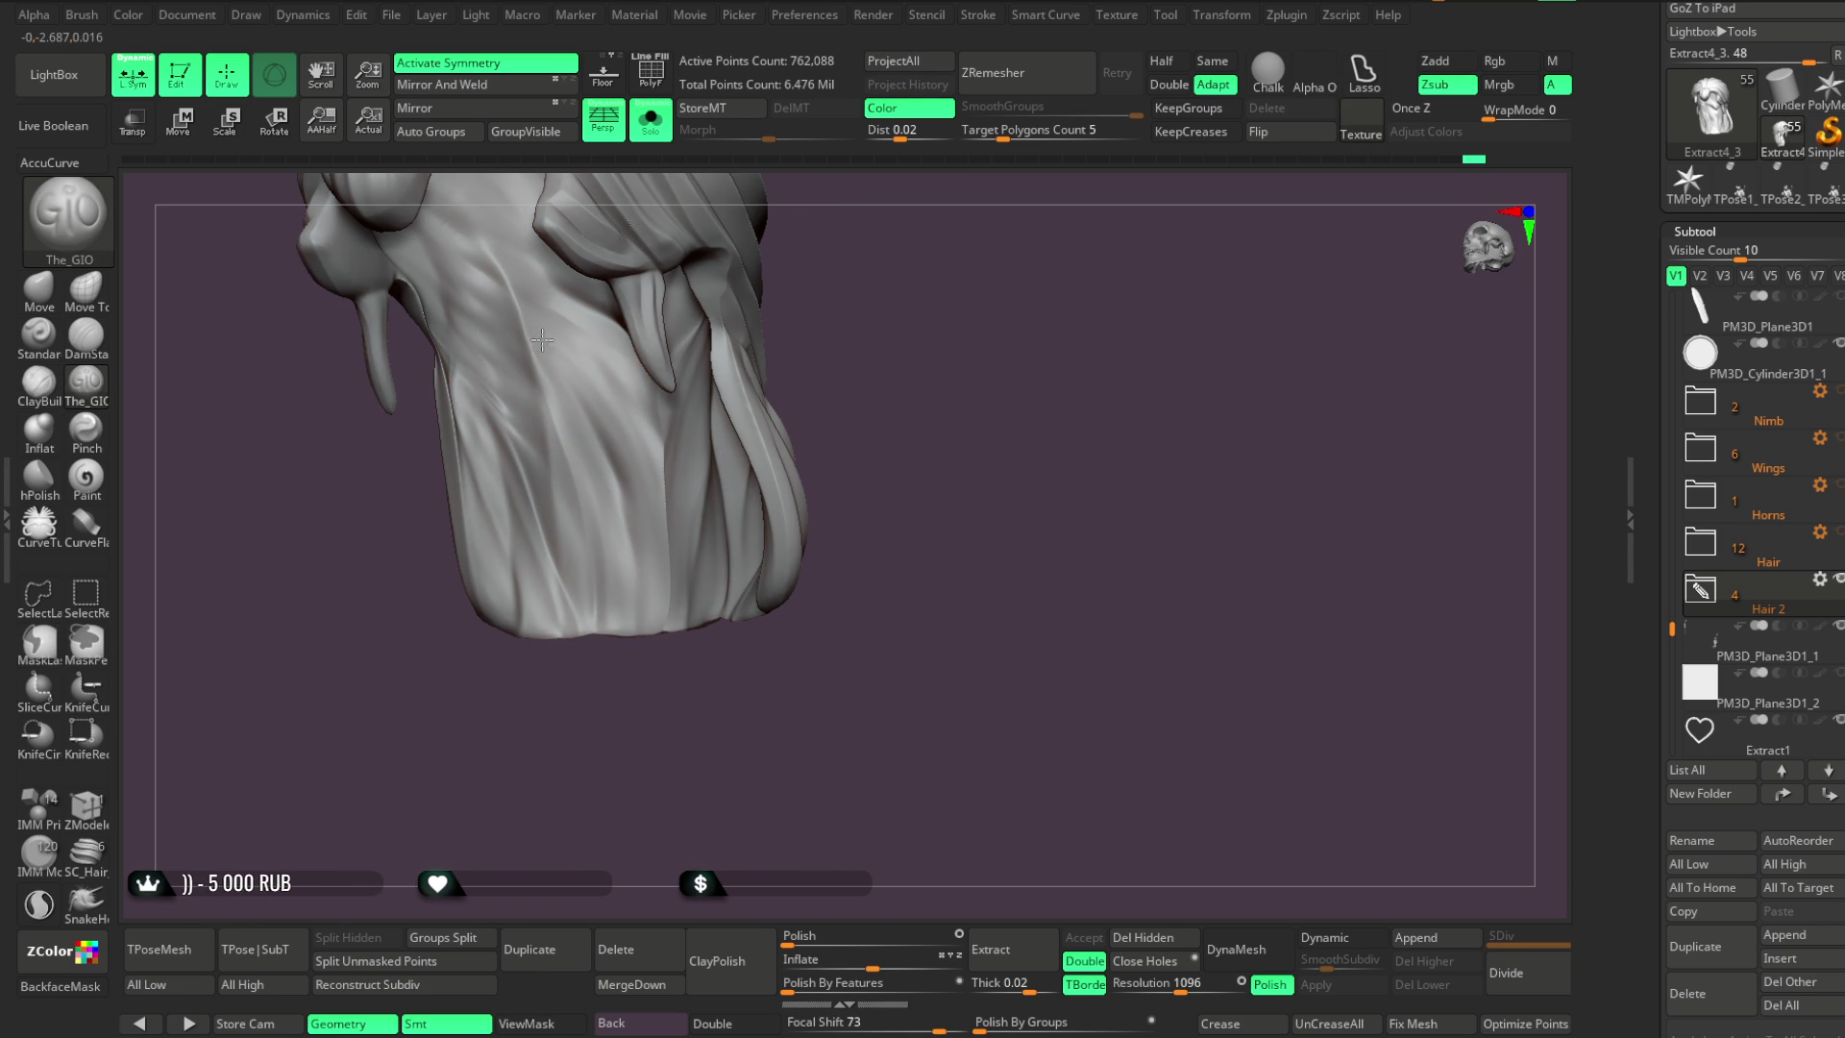
pyautogui.moveTo(632, 481); pyautogui.dragTo(638, 672)
pyautogui.moveTo(627, 538); pyautogui.dragTo(639, 615)
pyautogui.moveTo(649, 673)
pyautogui.mouseDown(button='right')
pyautogui.moveTo(659, 704)
pyautogui.moveTo(721, 700)
pyautogui.moveTo(740, 414)
pyautogui.mouseUp(button='right')
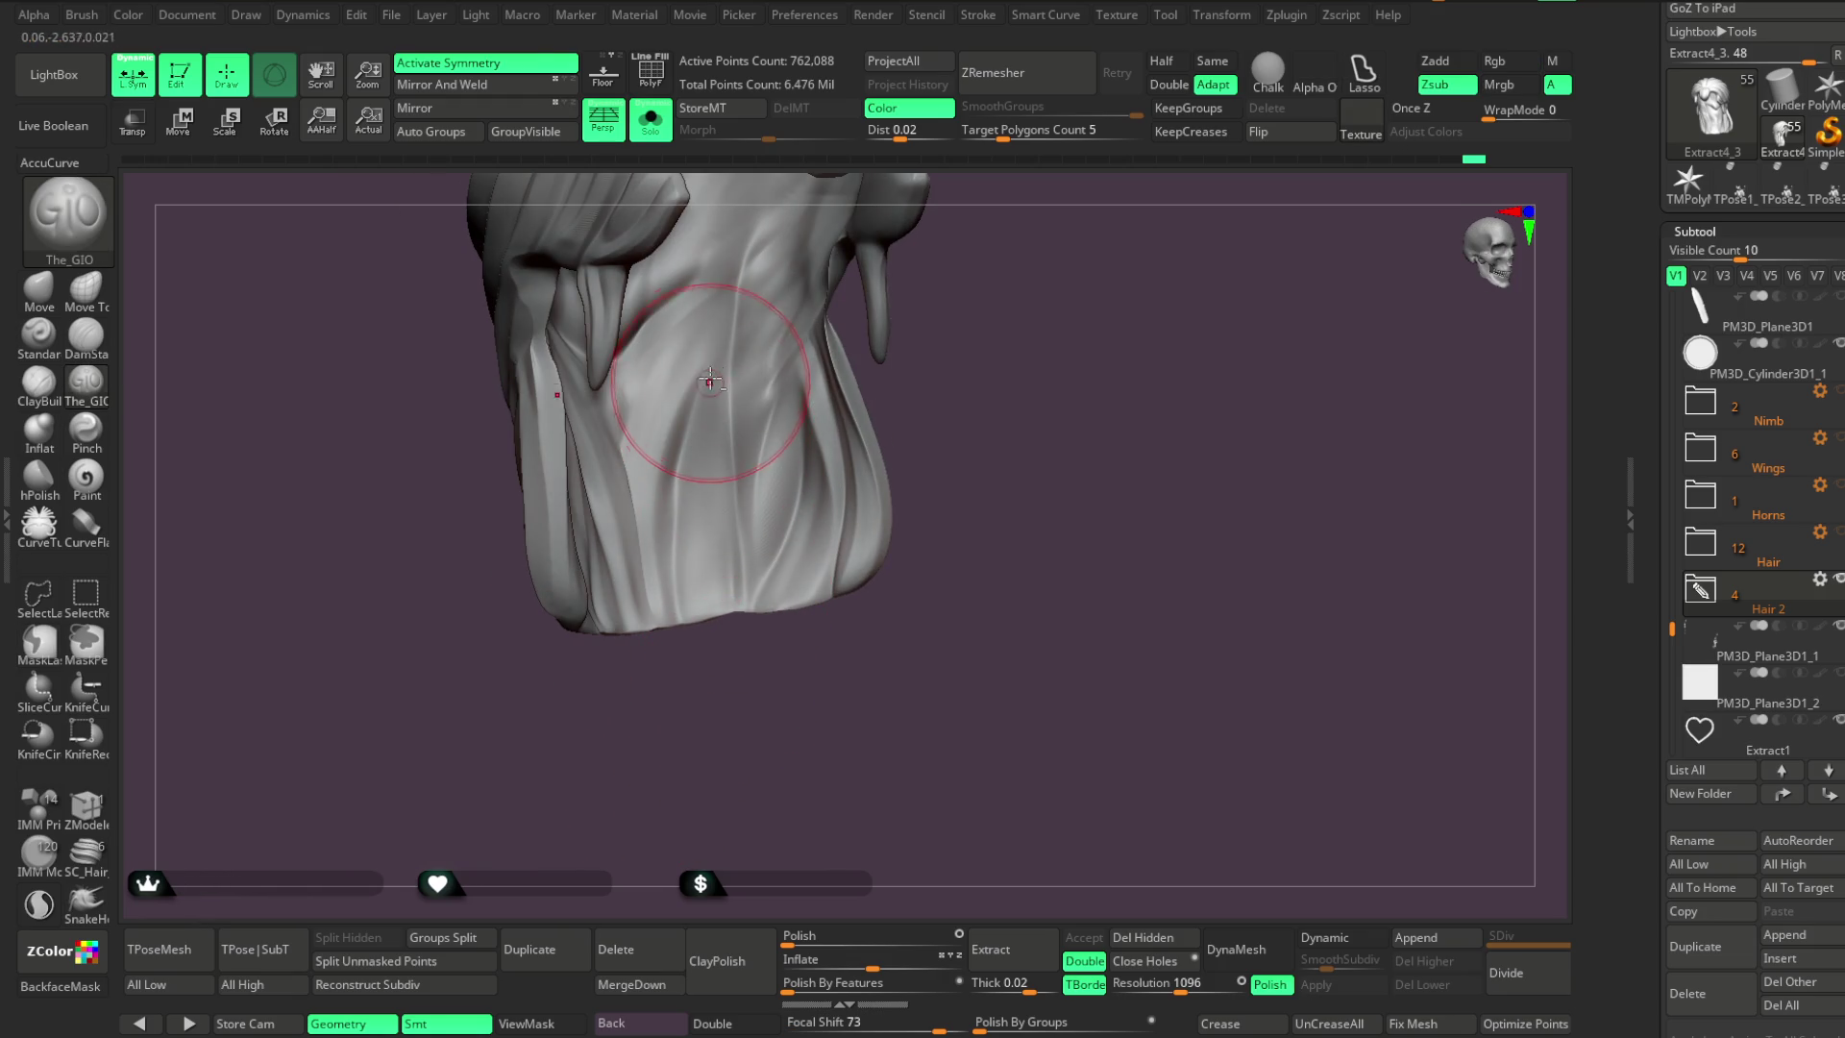
pyautogui.moveTo(733, 709)
pyautogui.mouseDown(button='right')
pyautogui.moveTo(724, 688)
pyautogui.moveTo(708, 712)
pyautogui.moveTo(719, 749)
pyautogui.mouseUp(button='right')
# Turn Solo off and orbit the full character to view the shoulder and tail
pyautogui.hotkey('shift', 's')
pyautogui.moveTo(718, 748)
pyautogui.mouseDown()
pyautogui.moveTo(987, 362)
pyautogui.moveTo(988, 314)
pyautogui.moveTo(968, 375)
pyautogui.moveTo(955, 342)
pyautogui.moveTo(961, 367)
pyautogui.mouseUp()
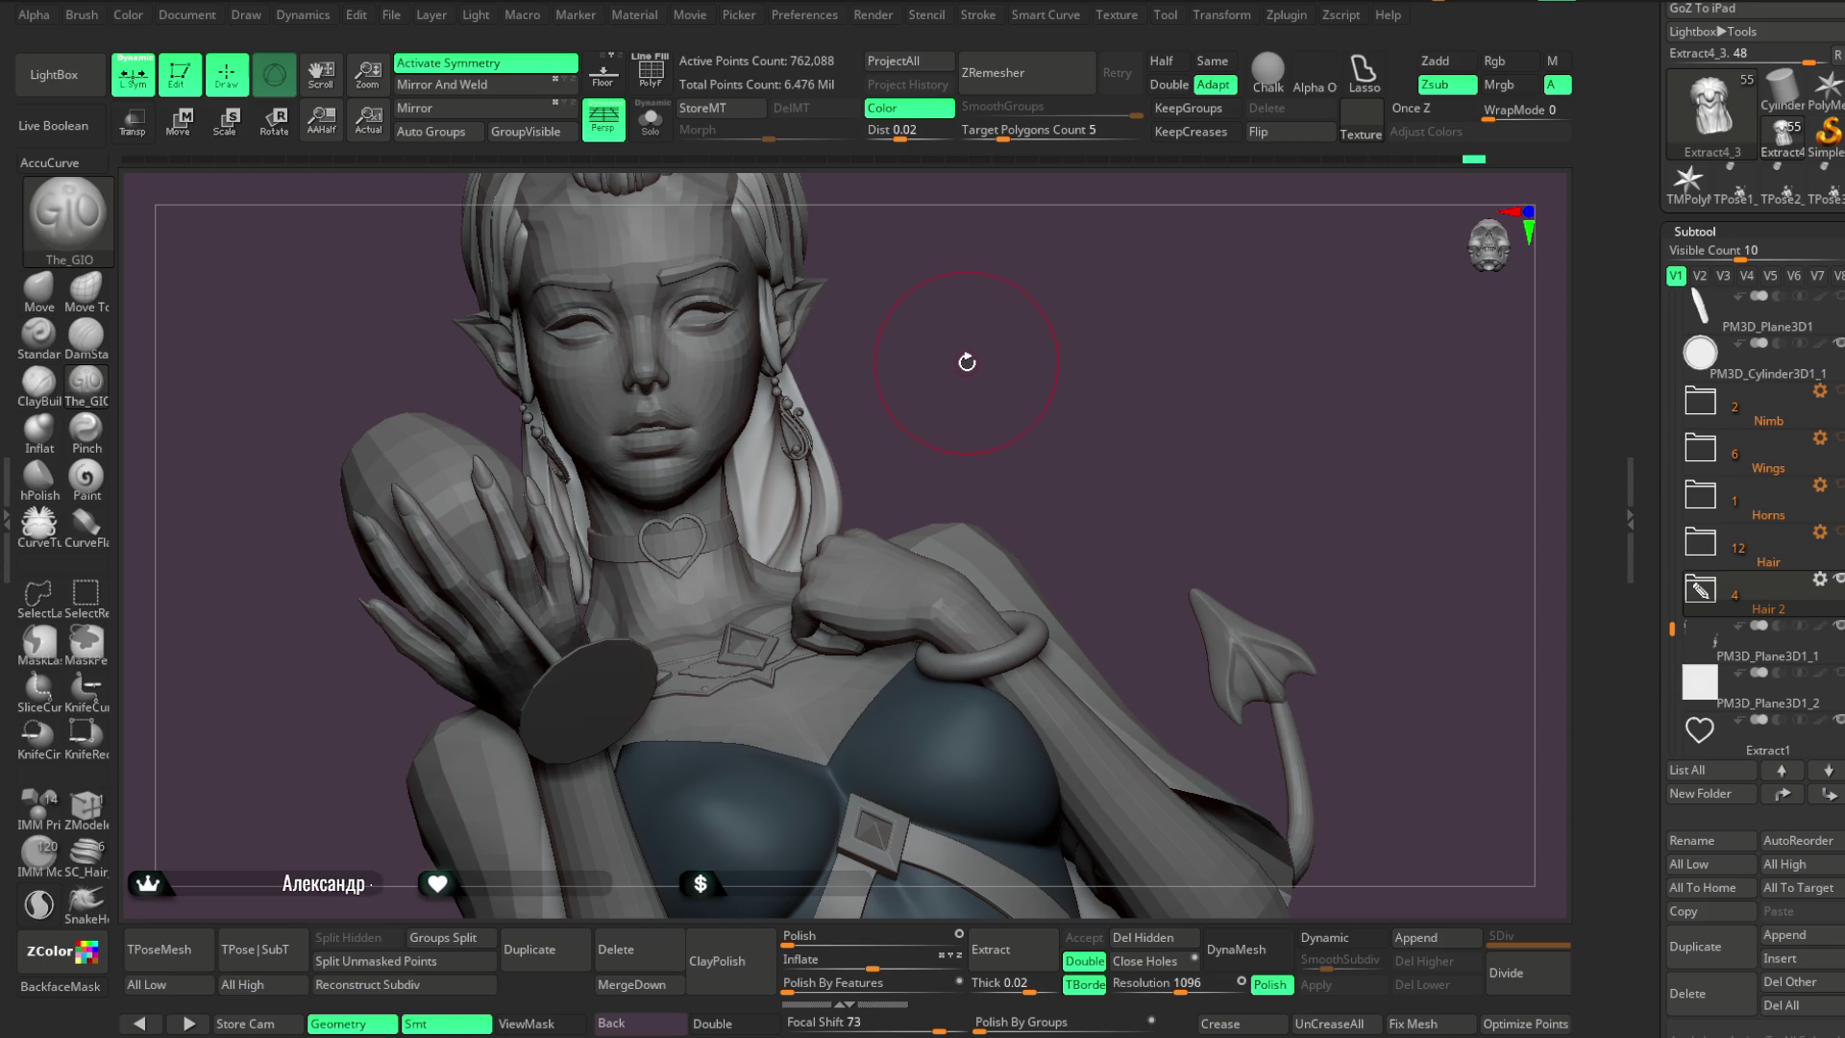
pyautogui.moveTo(976, 354)
pyautogui.mouseDown()
pyautogui.moveTo(948, 362)
pyautogui.moveTo(937, 313)
pyautogui.moveTo(955, 391)
pyautogui.moveTo(961, 335)
pyautogui.mouseUp()
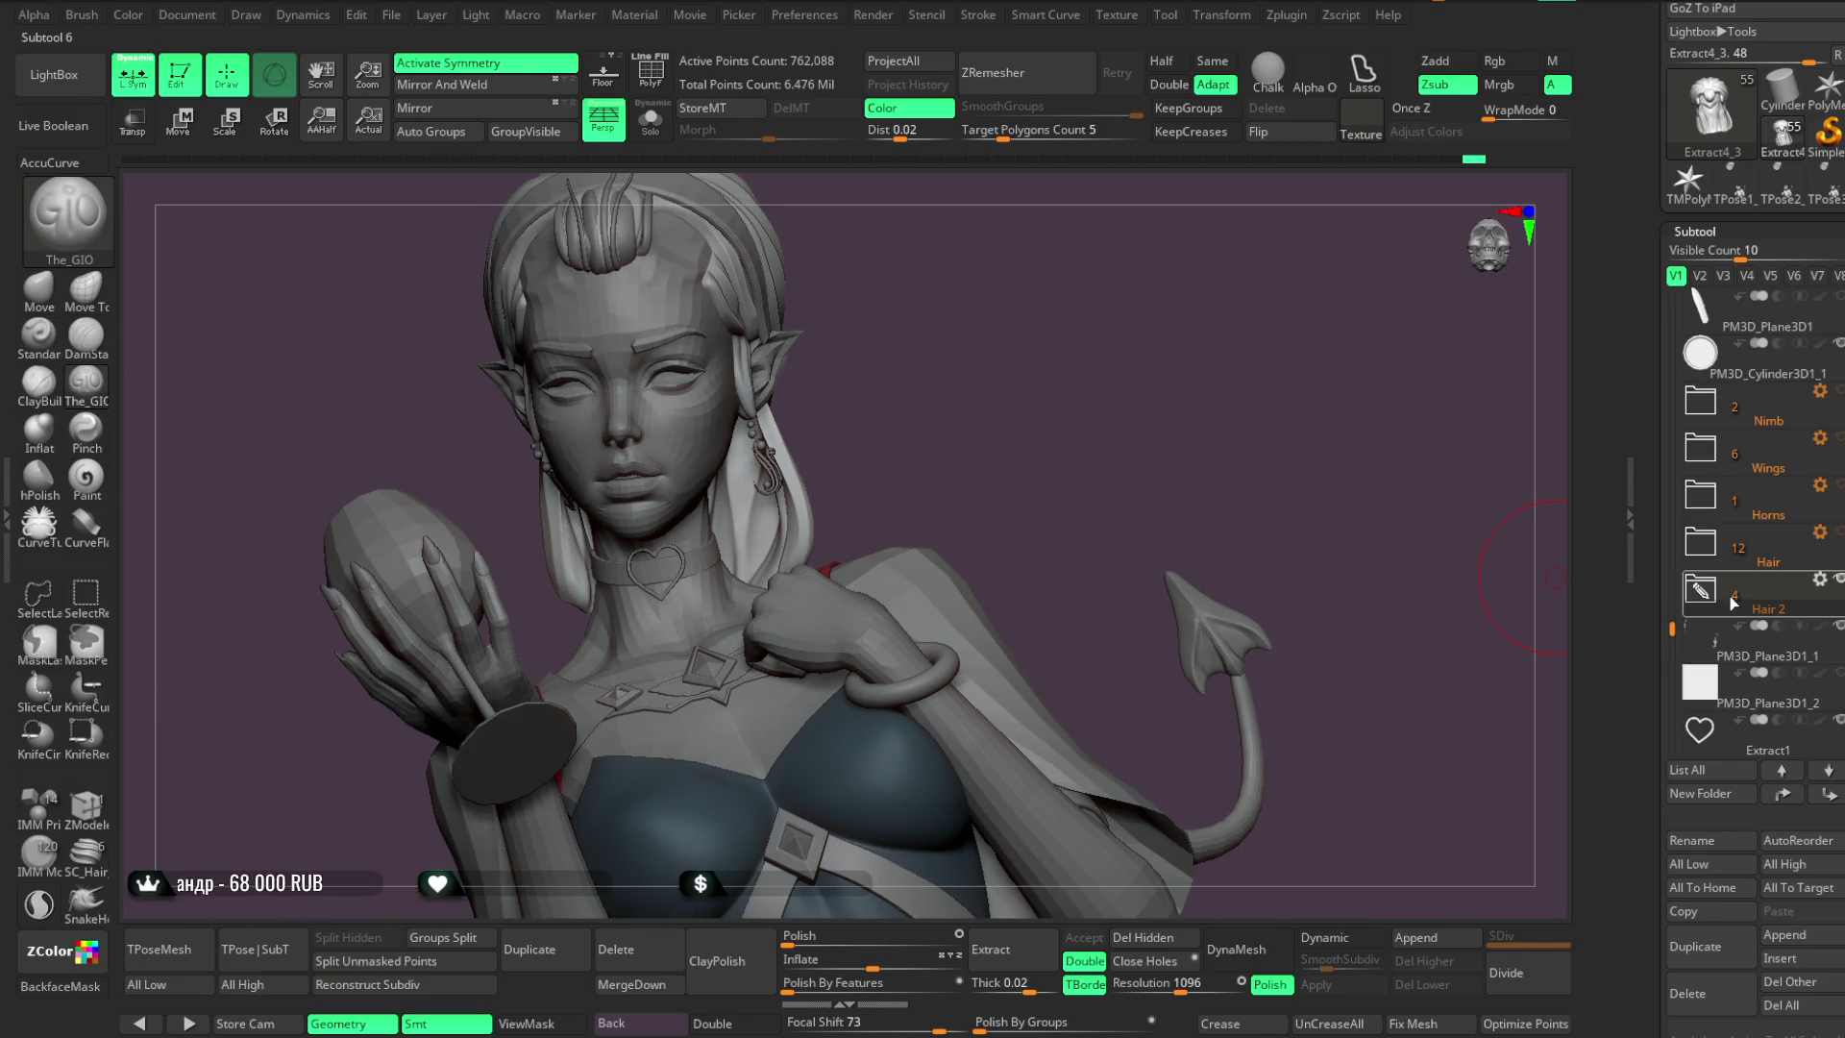
# Duplicate Extract4_3 in the Hair 2 folder as Extract4_4, solo it, and save the project
pyautogui.click(1699, 590)
pyautogui.scroll(-3, 1672, 541)
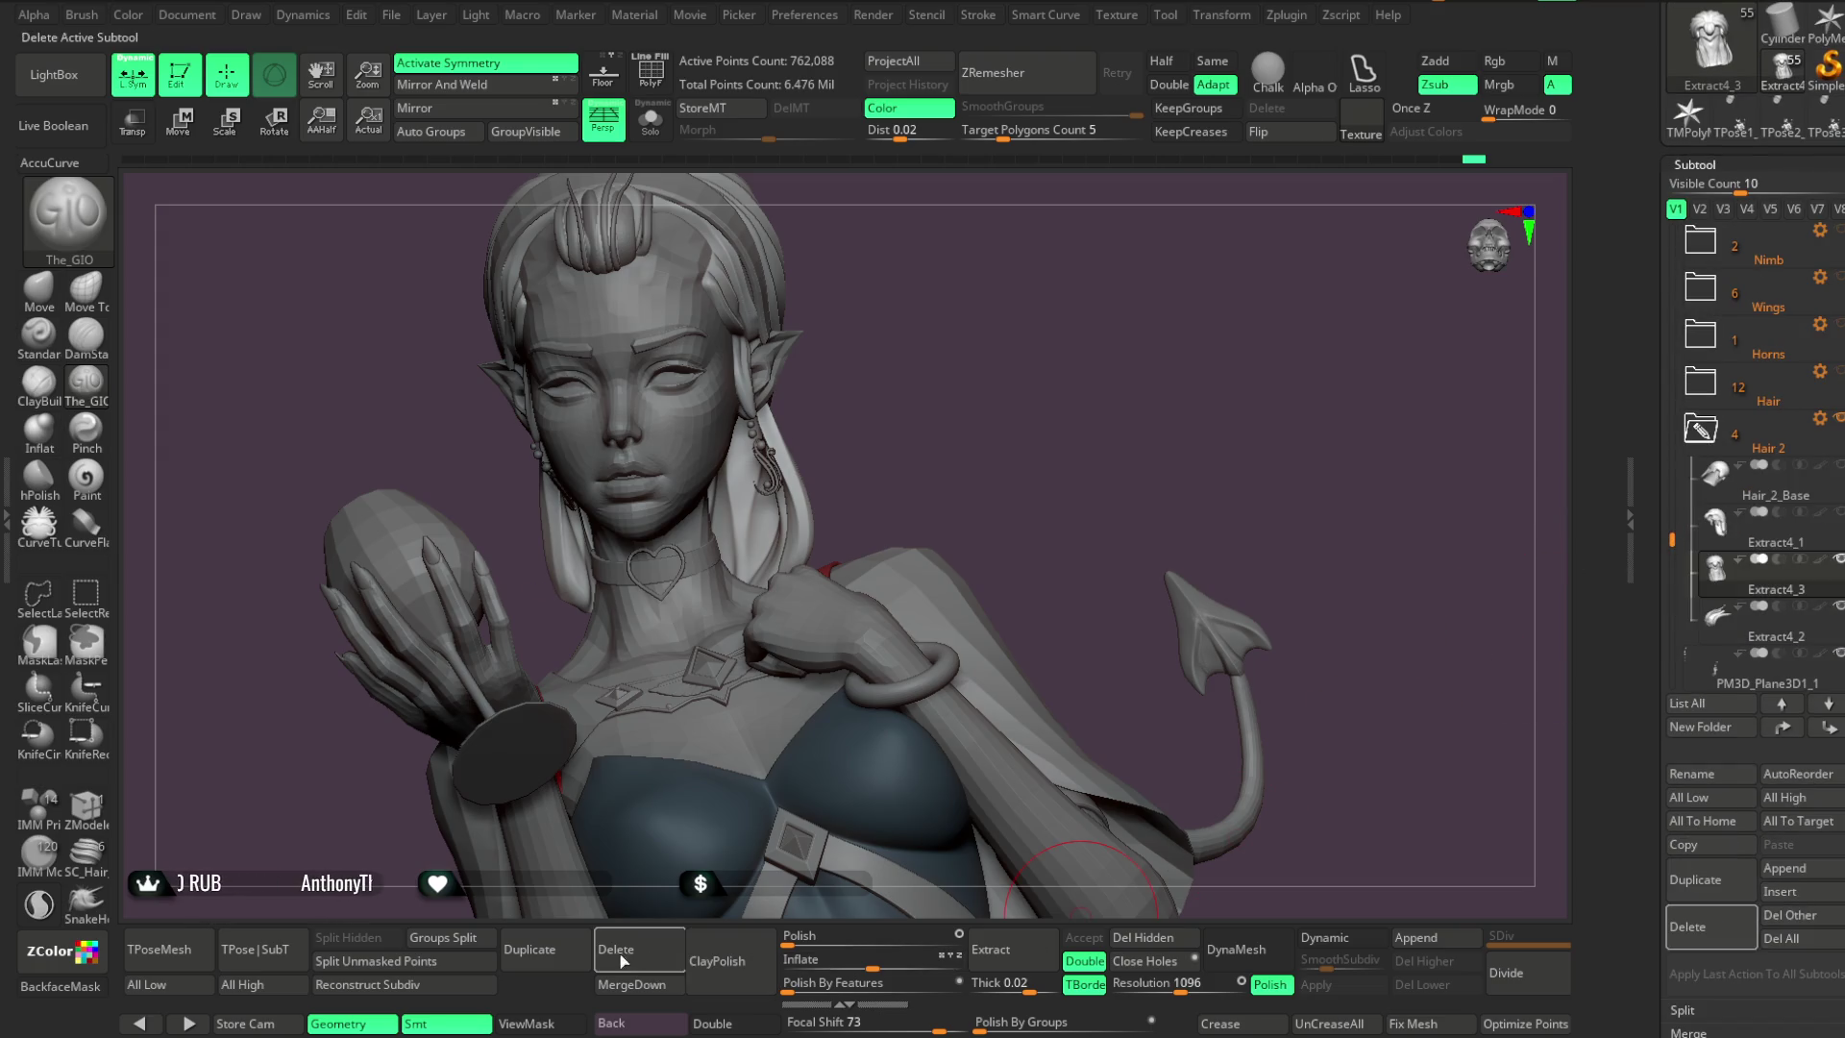
pyautogui.click(1694, 880)
pyautogui.moveTo(1058, 349)
pyautogui.mouseDown()
pyautogui.moveTo(1037, 315)
pyautogui.moveTo(976, 313)
pyautogui.moveTo(966, 335)
pyautogui.moveTo(1133, 259)
pyautogui.moveTo(1128, 288)
pyautogui.moveTo(1115, 276)
pyautogui.moveTo(1135, 288)
pyautogui.moveTo(1017, 355)
pyautogui.moveTo(1061, 348)
pyautogui.mouseUp()
pyautogui.click(650, 121)
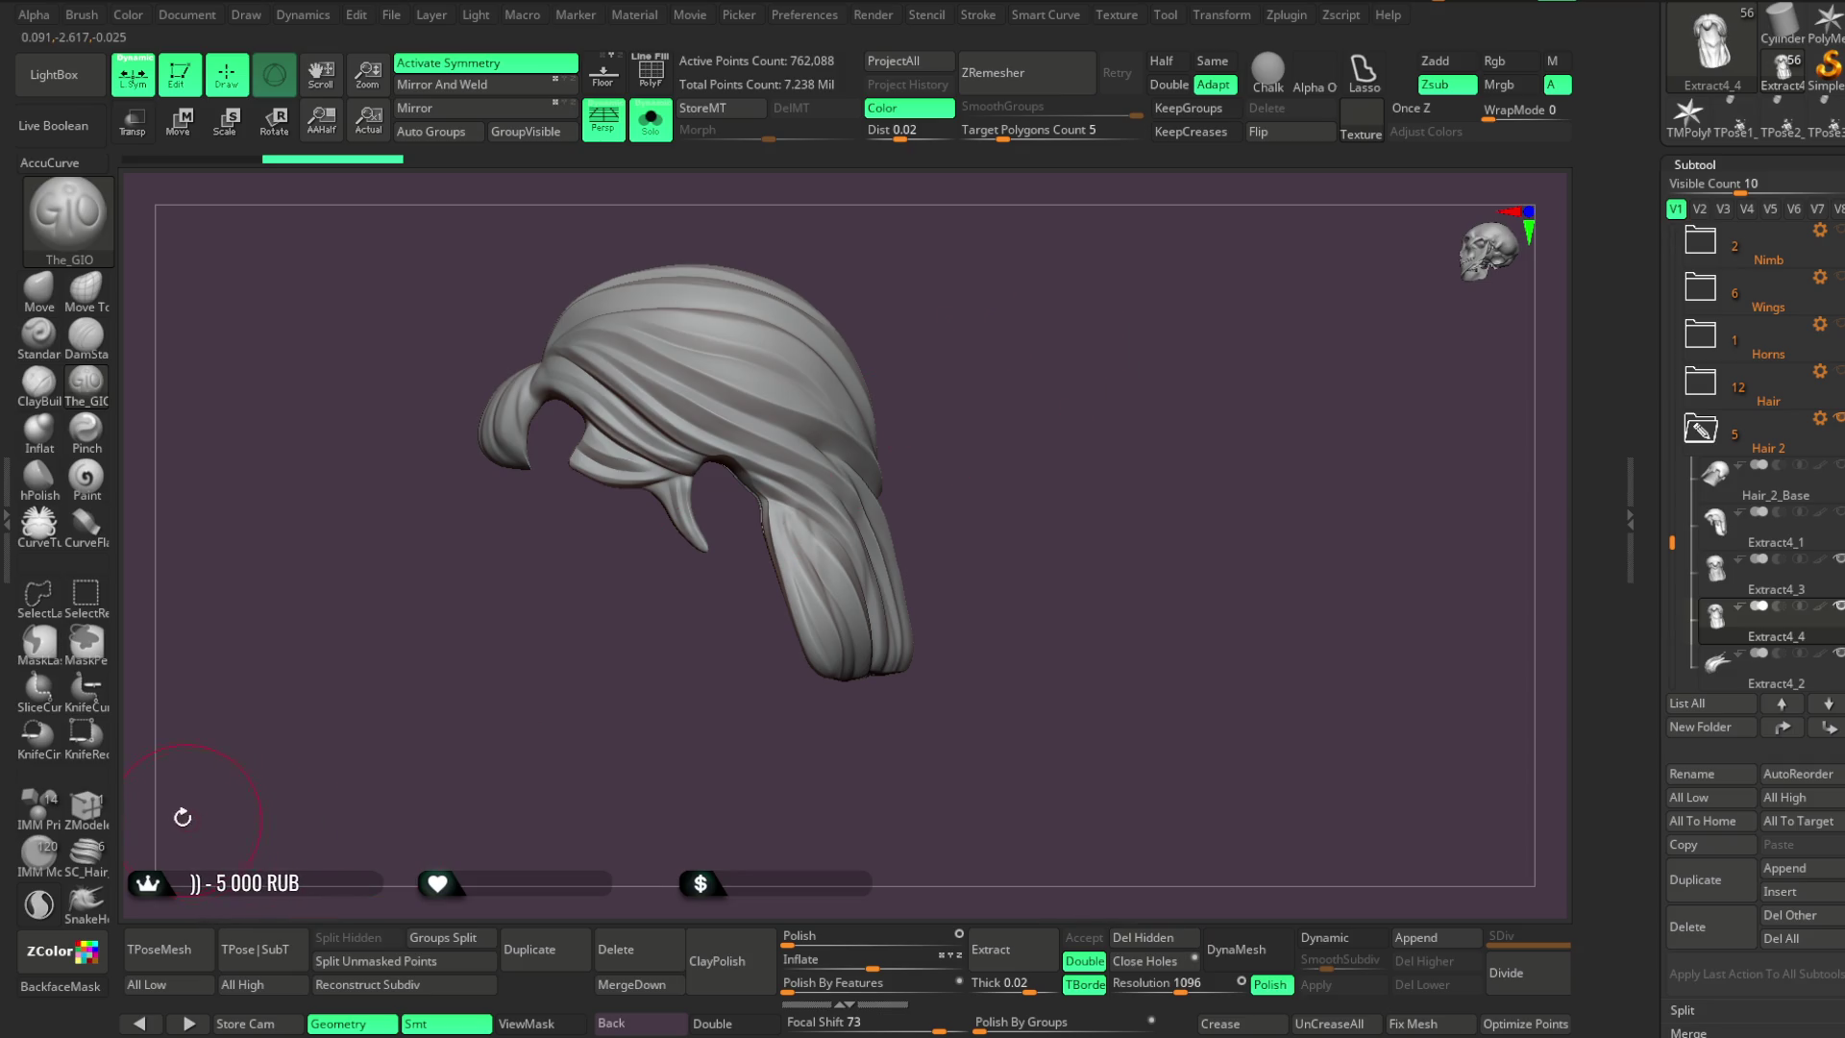
pyautogui.click(392, 15)
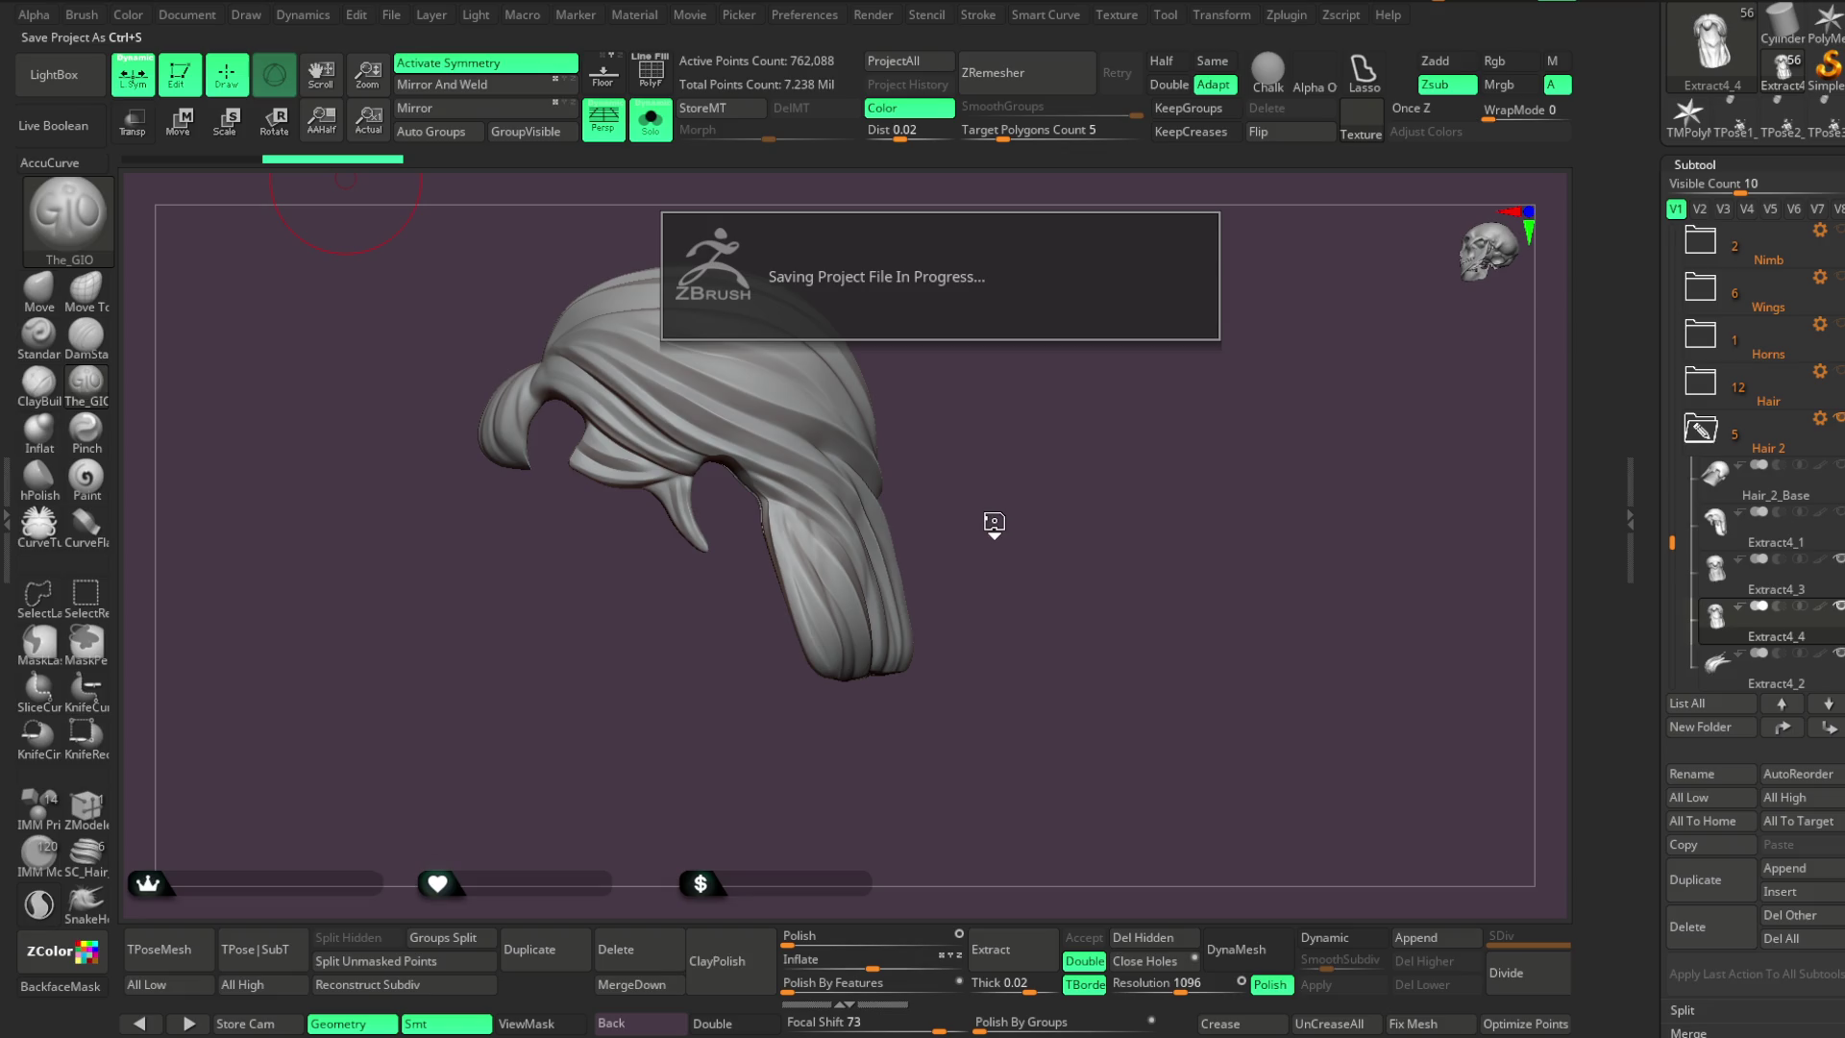
# Try a vertical KnifeCurve cut up the hair, which symmetry blocks
pyautogui.press('b')
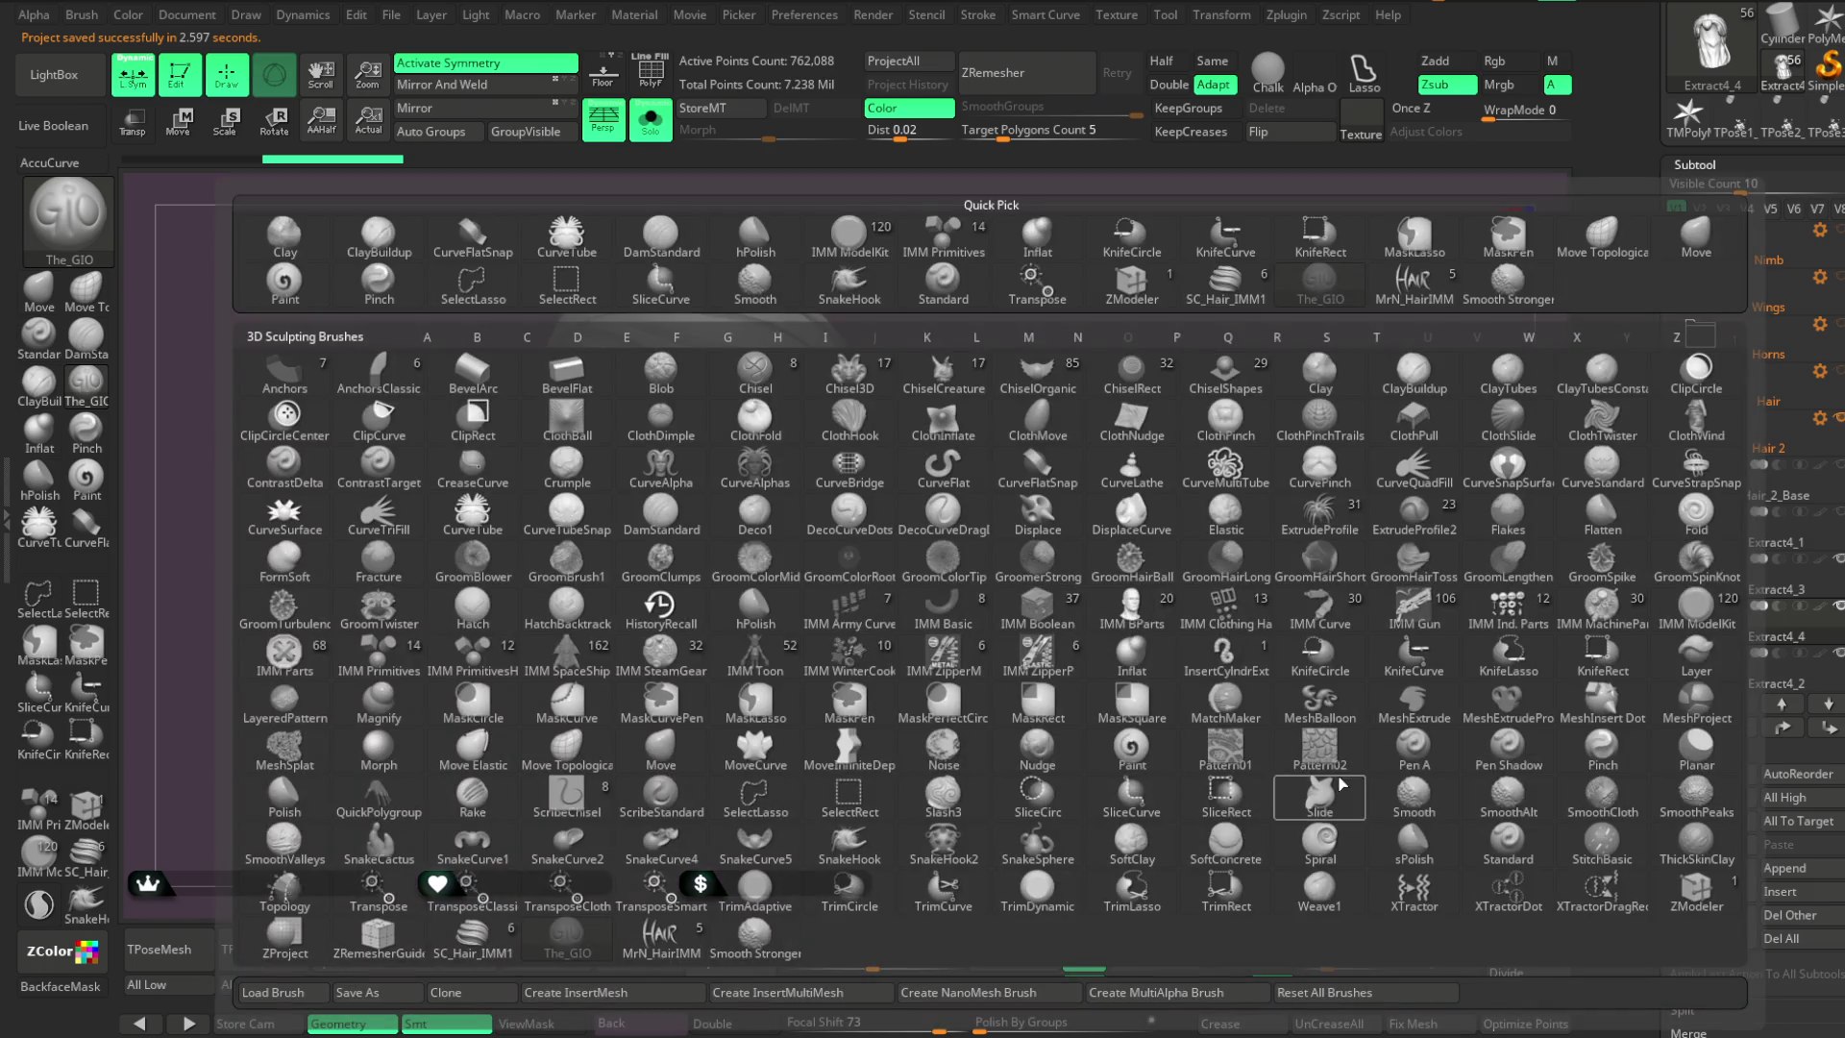
pyautogui.click(1407, 670)
pyautogui.keyDown('shift'); pyautogui.moveTo(747, 639); pyautogui.dragTo(737, 171); pyautogui.keyUp('shift')
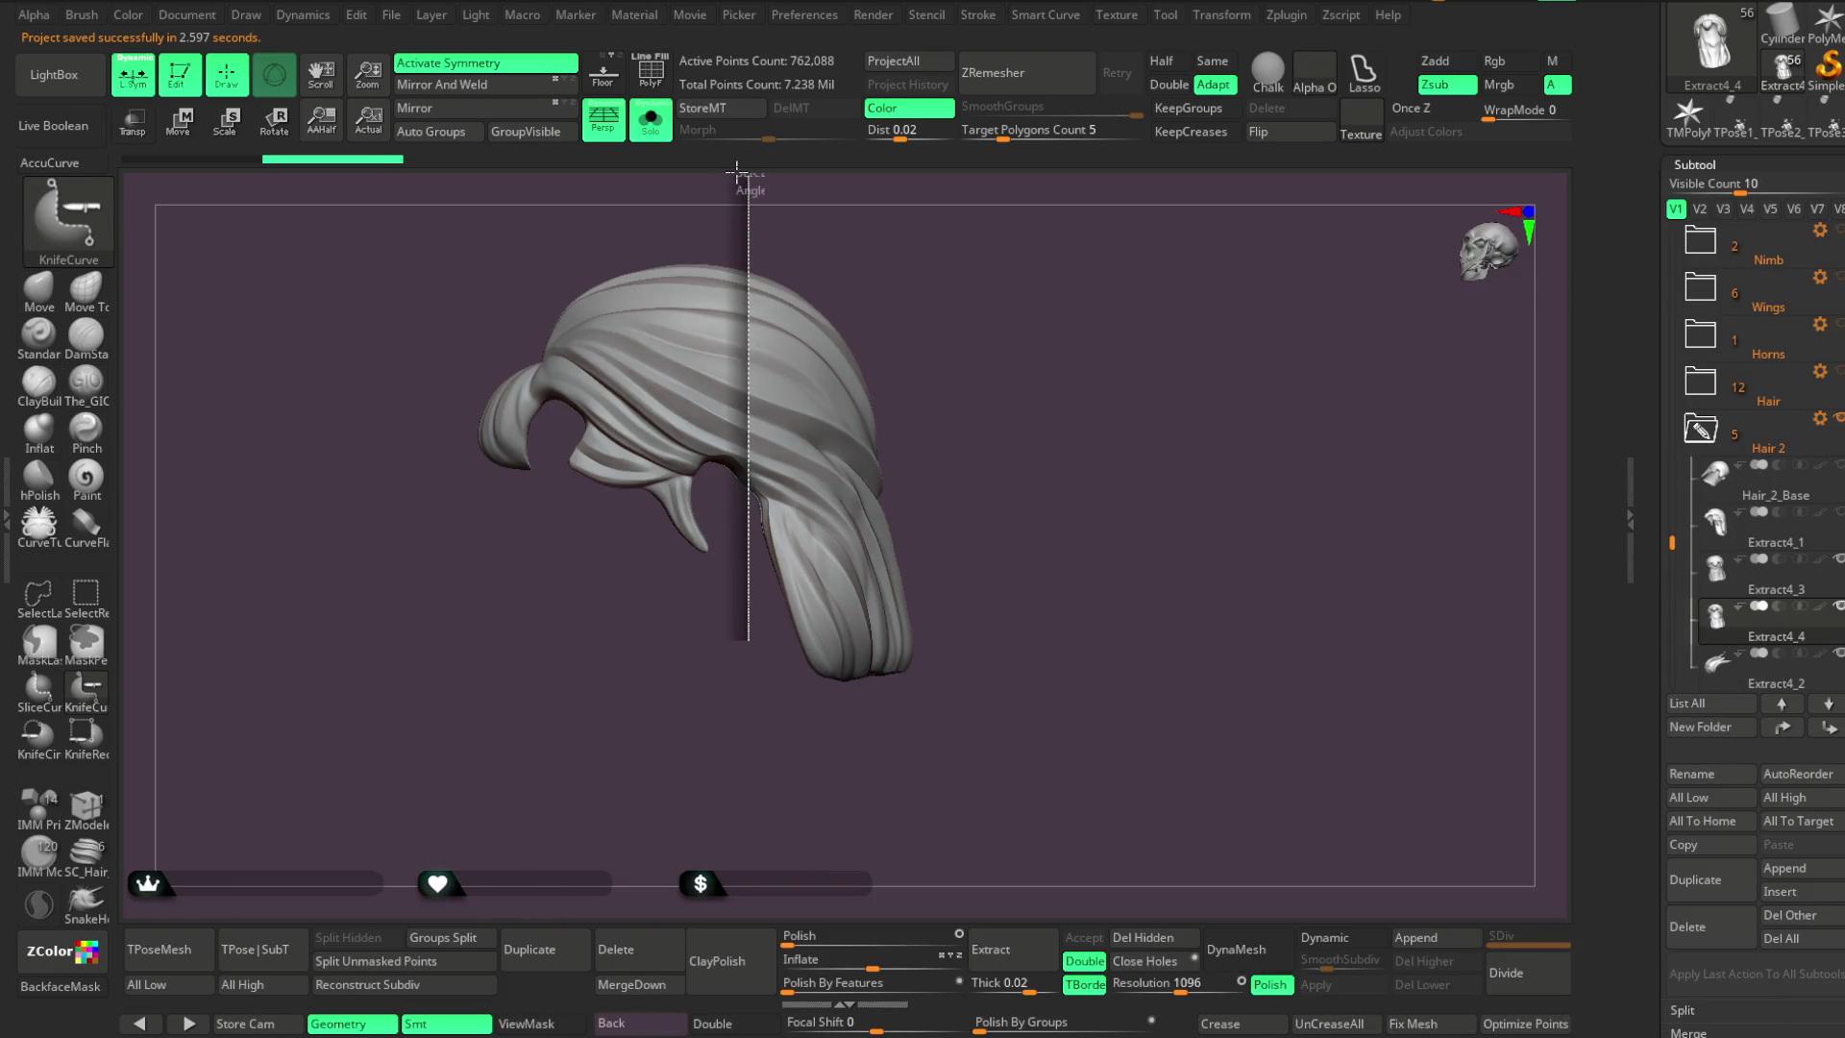
pyautogui.moveTo(906, 349)
pyautogui.mouseDown()
pyautogui.moveTo(959, 363)
pyautogui.moveTo(1018, 342)
pyautogui.moveTo(970, 319)
pyautogui.moveTo(1011, 317)
pyautogui.mouseUp()
pyautogui.click(650, 119)
pyautogui.click(650, 119)
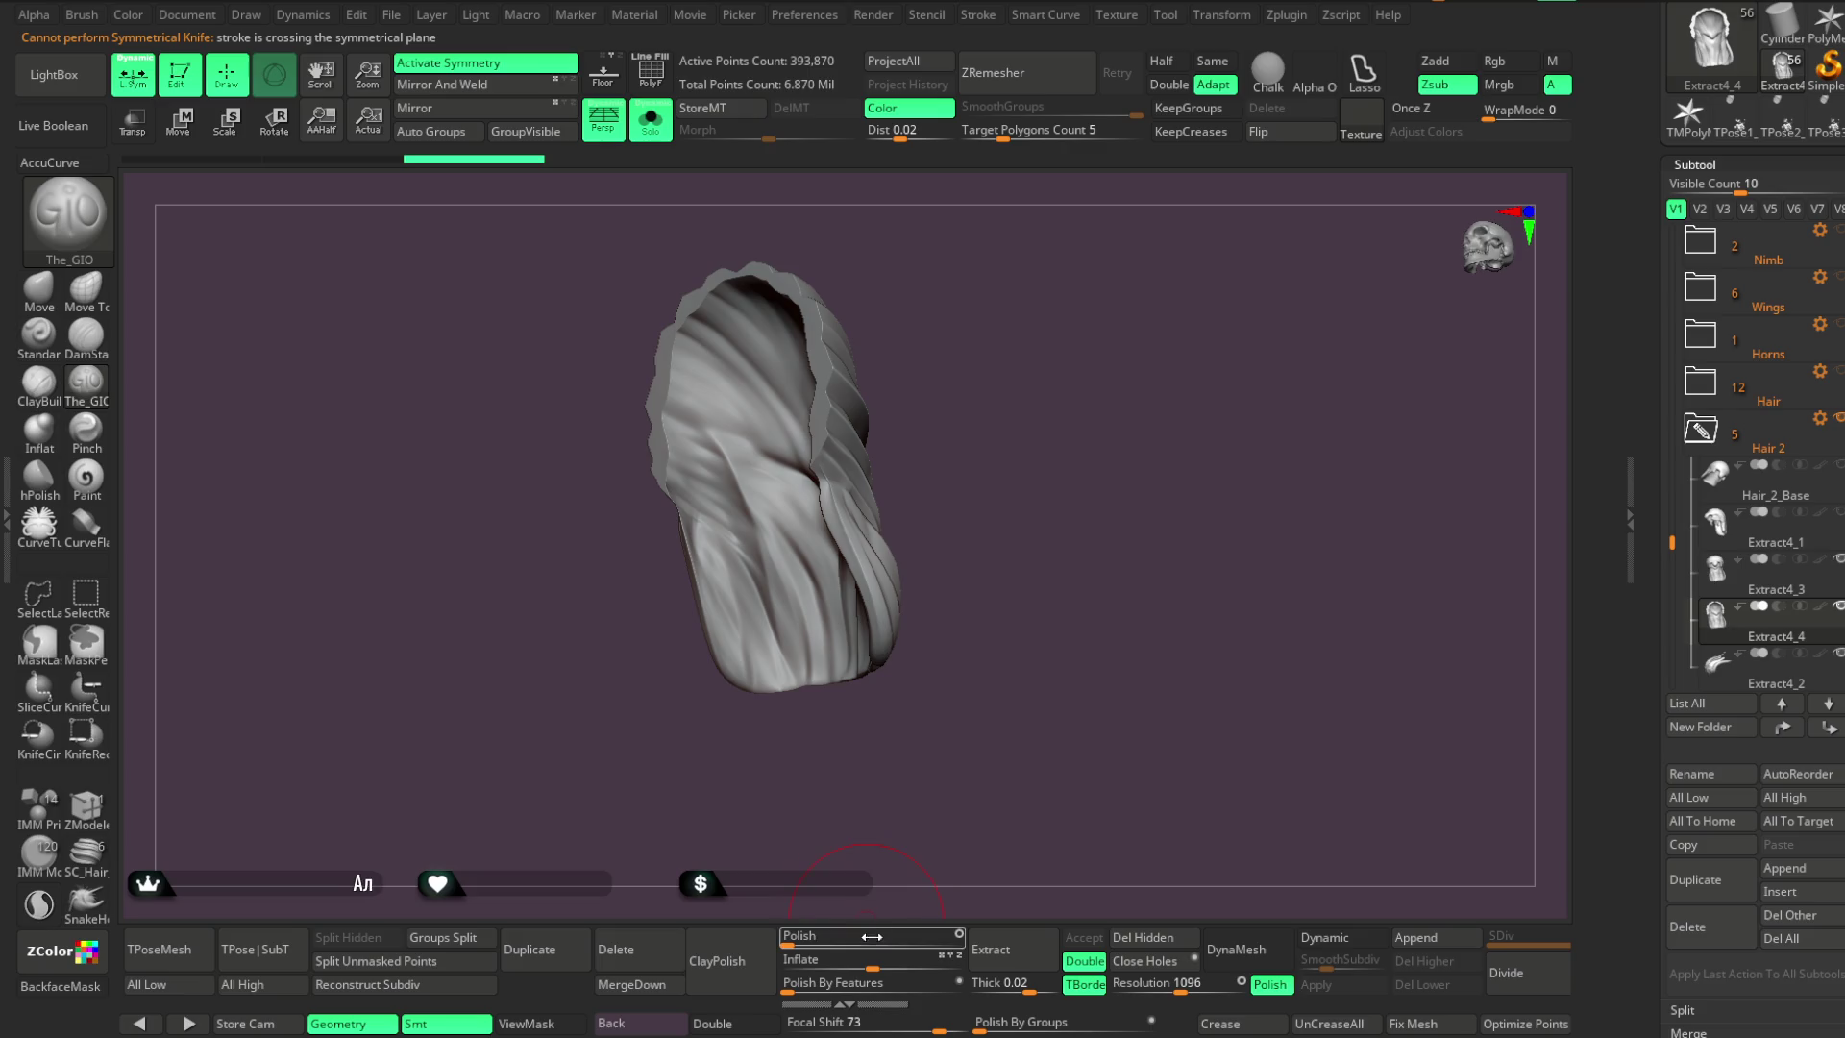
# Polish the hair slightly, turn symmetry off, and scale it down with Transpose
pyautogui.moveTo(871, 935); pyautogui.dragTo(913, 935)
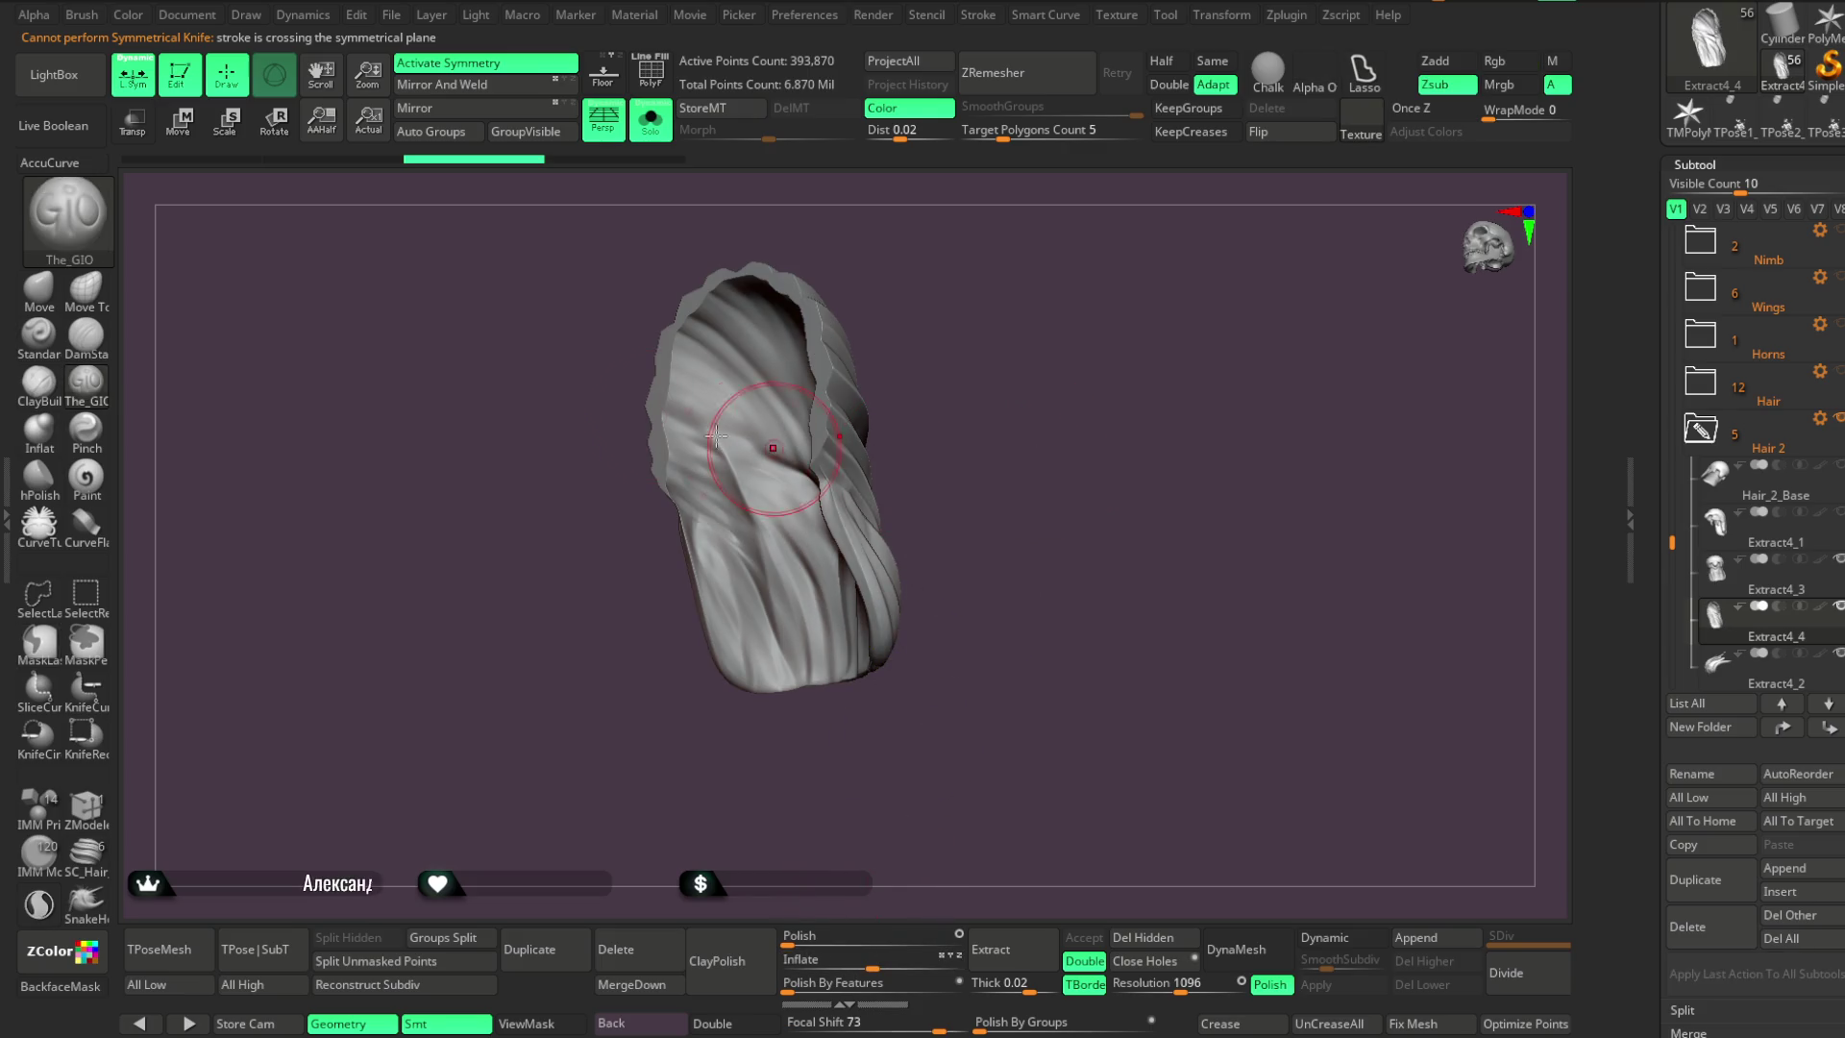
pyautogui.click(199, 141)
pyautogui.moveTo(912, 317); pyautogui.dragTo(988, 317)
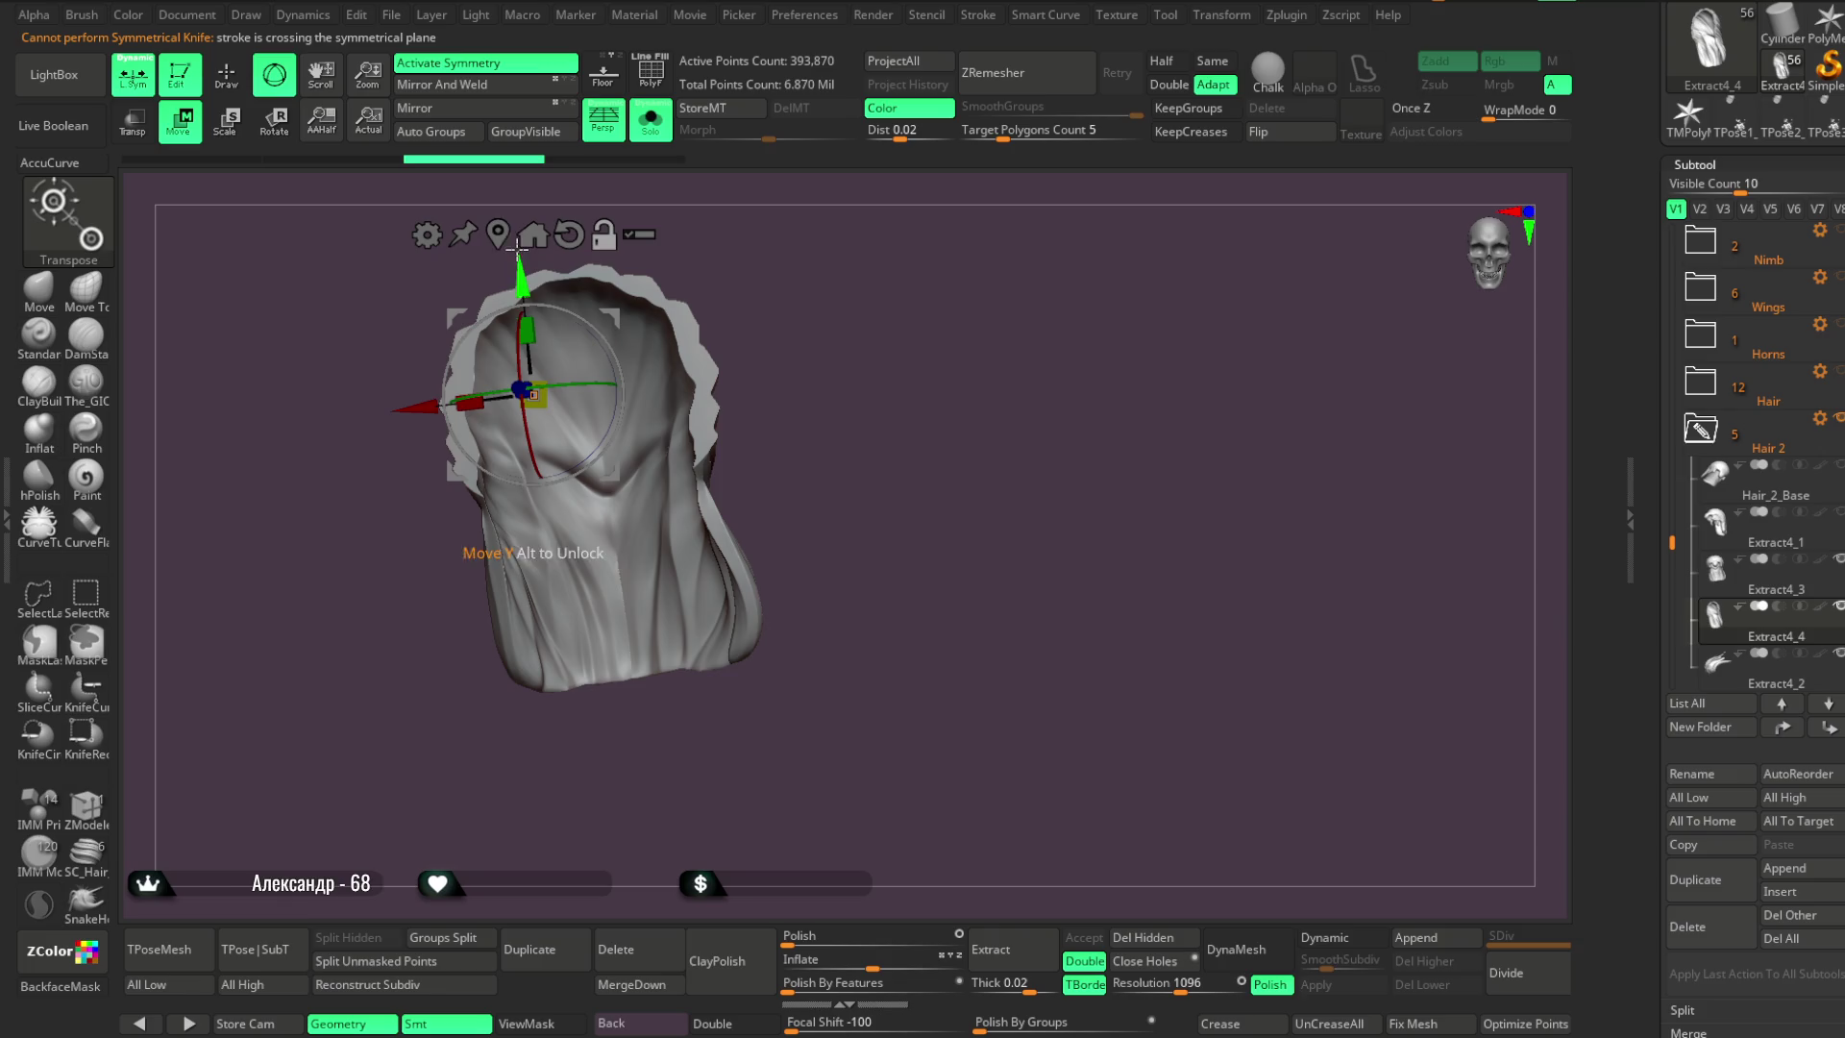
pyautogui.moveTo(541, 404); pyautogui.dragTo(523, 392)
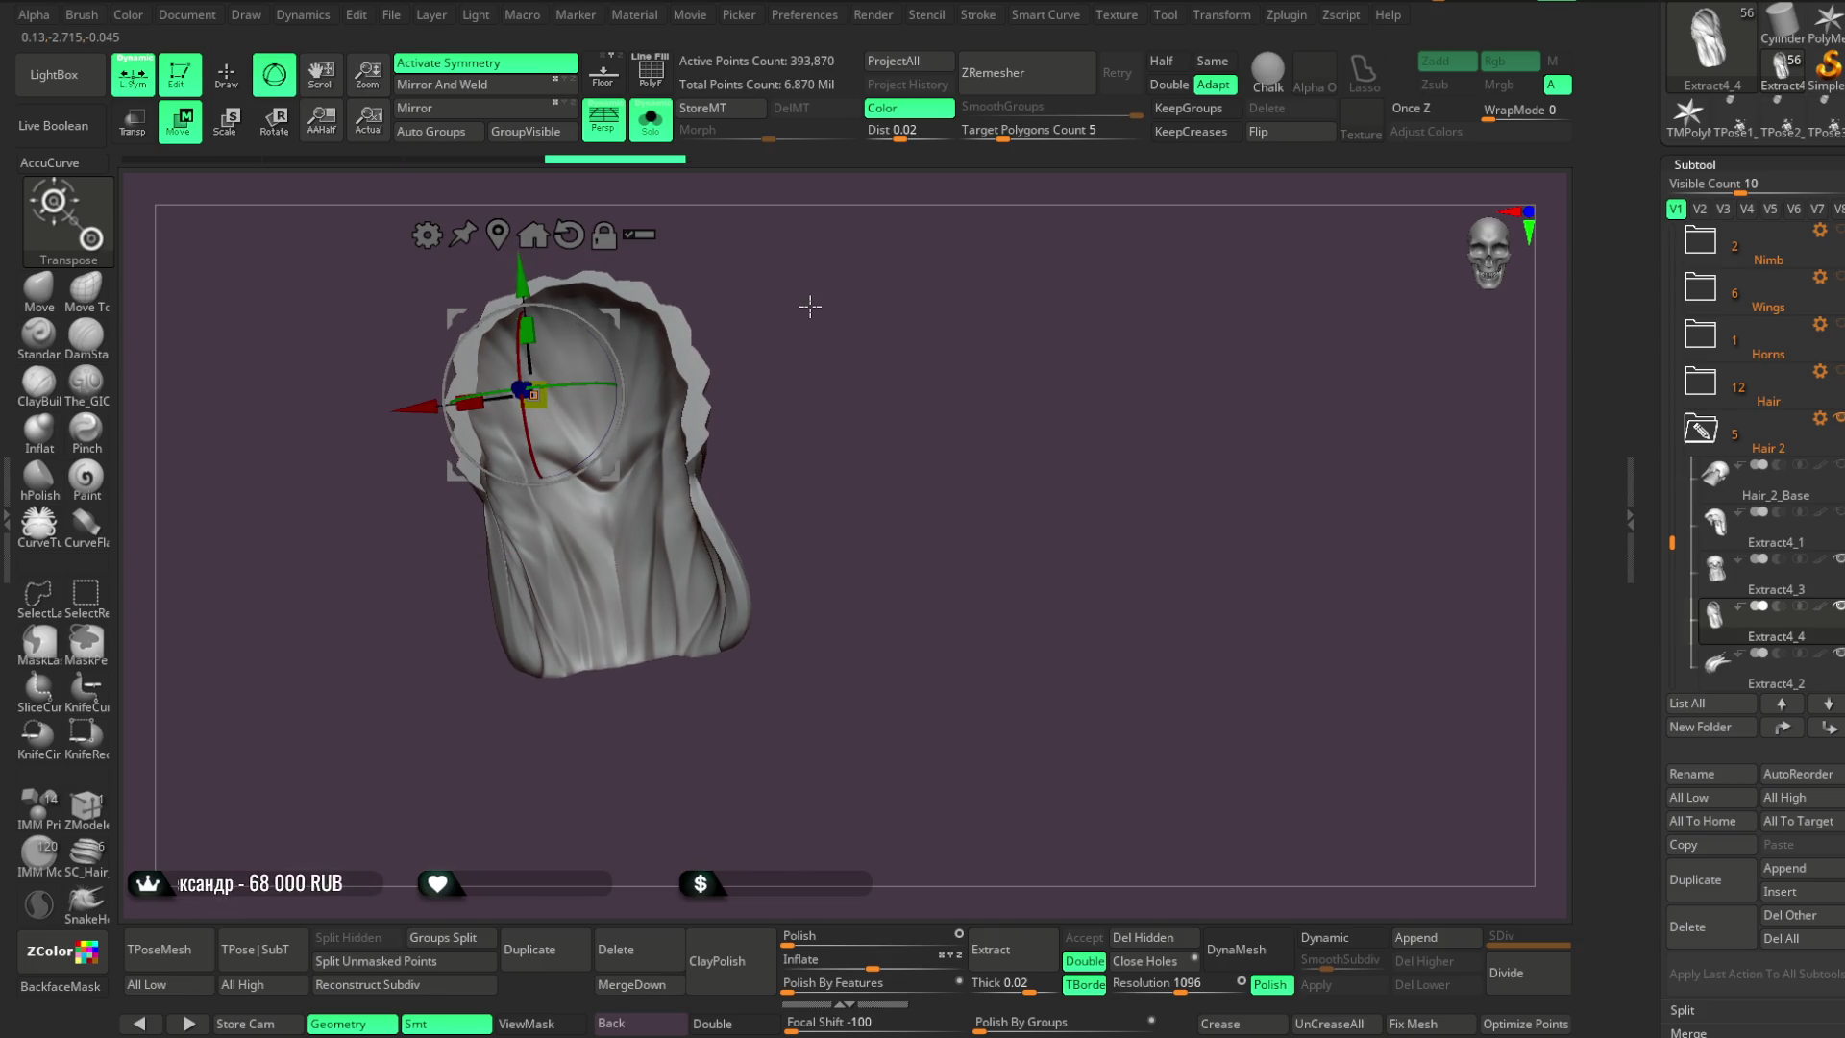
pyautogui.moveTo(804, 310); pyautogui.dragTo(864, 296)
pyautogui.moveTo(567, 293)
pyautogui.mouseDown()
pyautogui.moveTo(708, 359)
pyautogui.moveTo(824, 334)
pyautogui.mouseUp()
pyautogui.press('x')
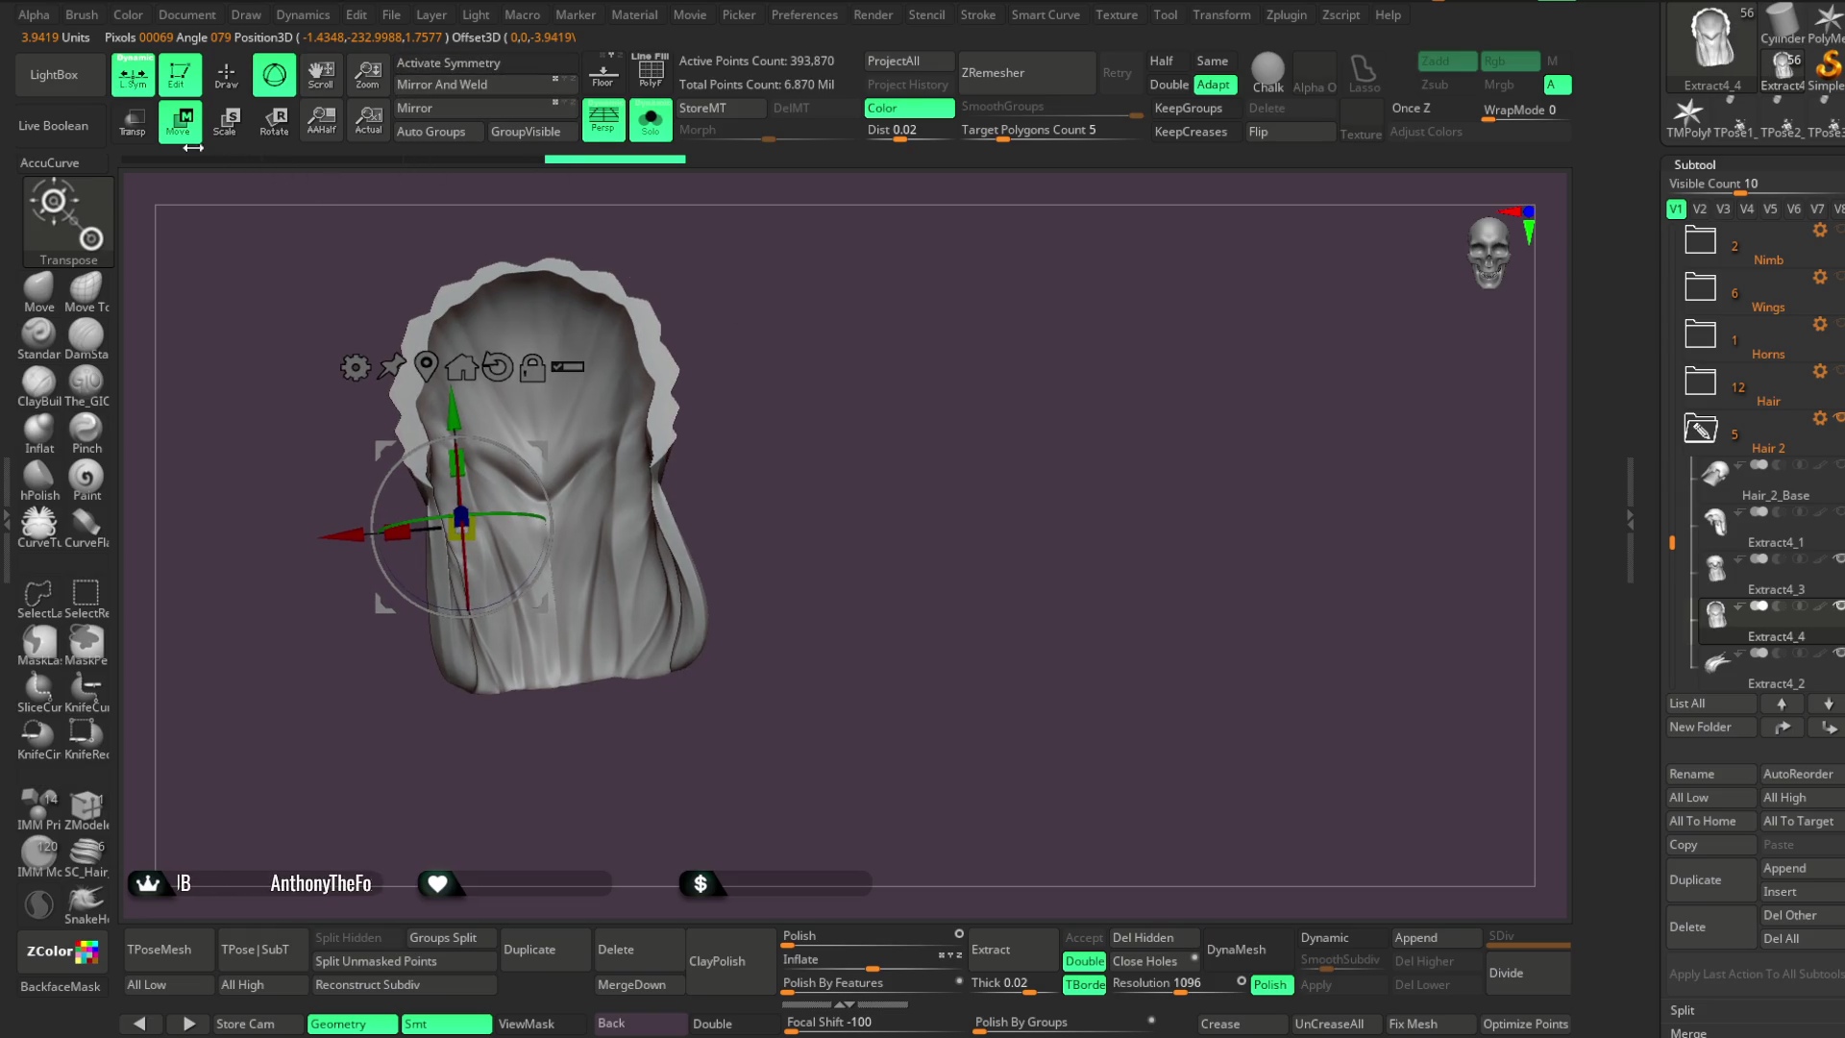
pyautogui.click(550, 482)
pyautogui.moveTo(557, 507); pyautogui.dragTo(556, 487)
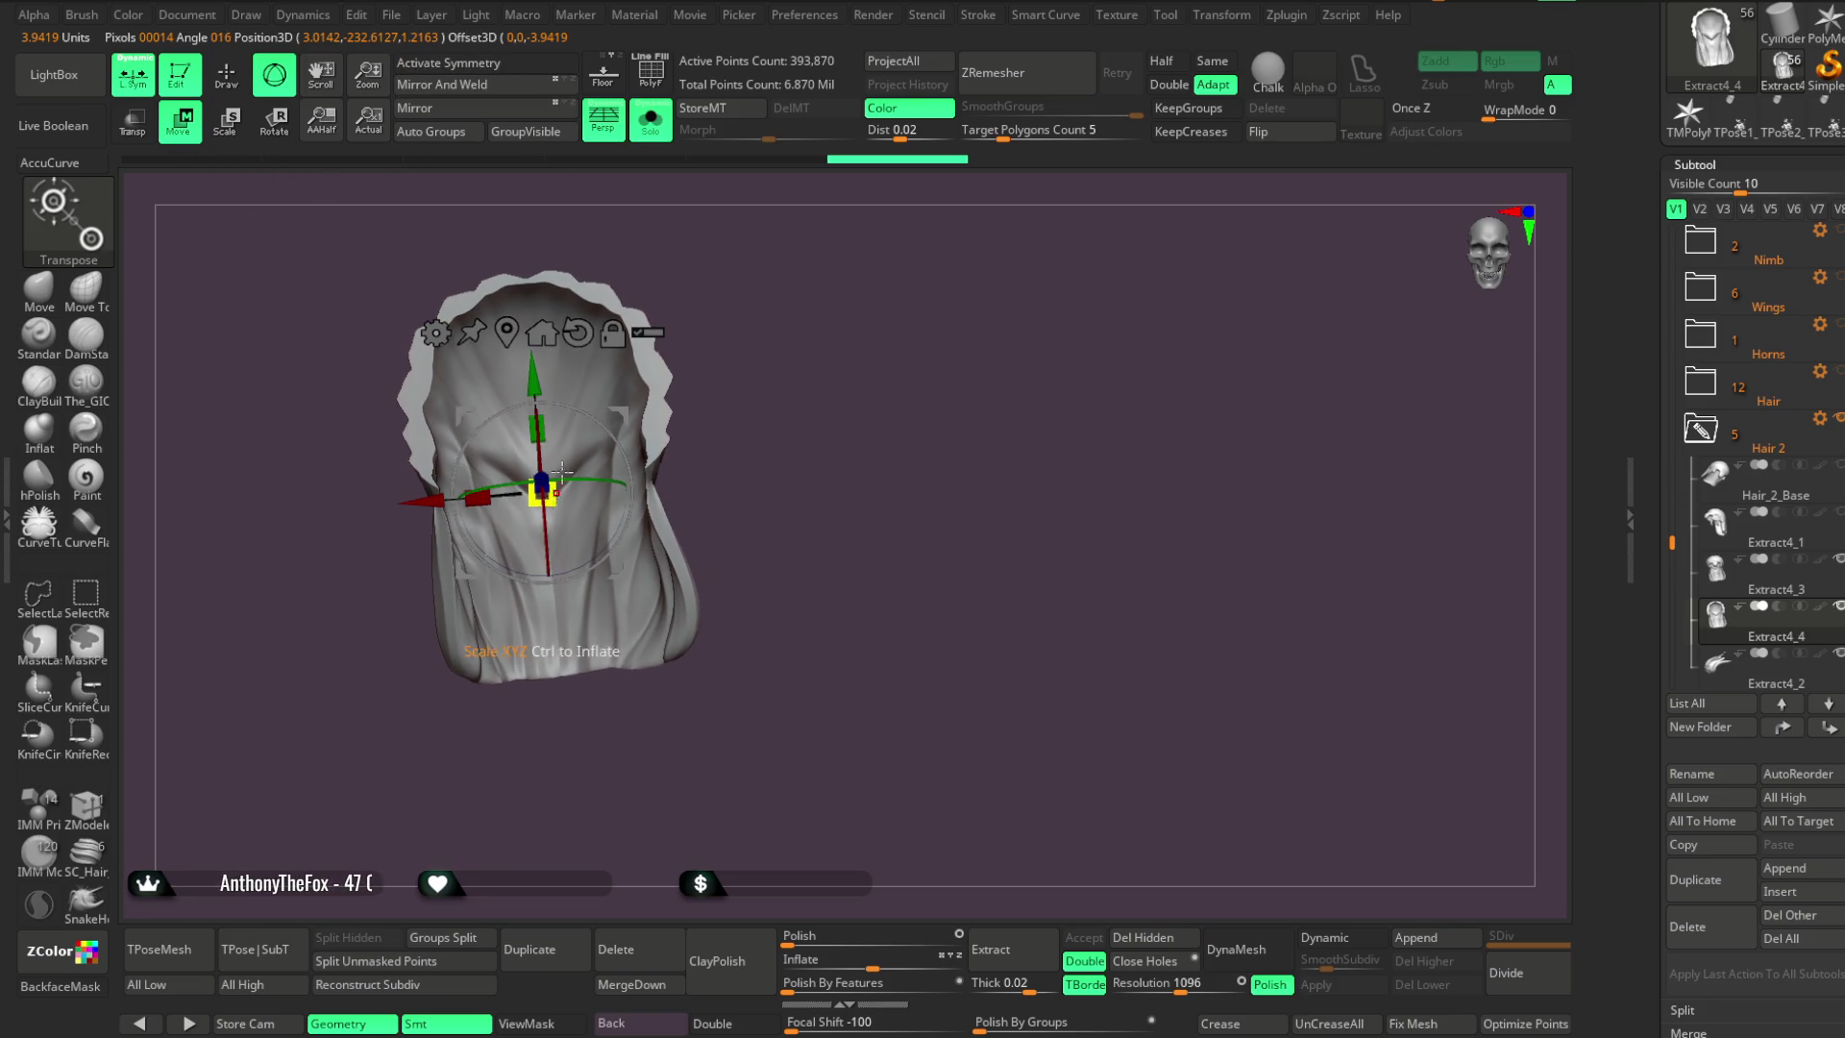
# Fit the hair onto the head with Transp on, then restore solid view and Solo
pyautogui.moveTo(718, 210); pyautogui.dragTo(661, 152)
pyautogui.click(650, 120)
pyautogui.moveTo(775, 309); pyautogui.dragTo(758, 279)
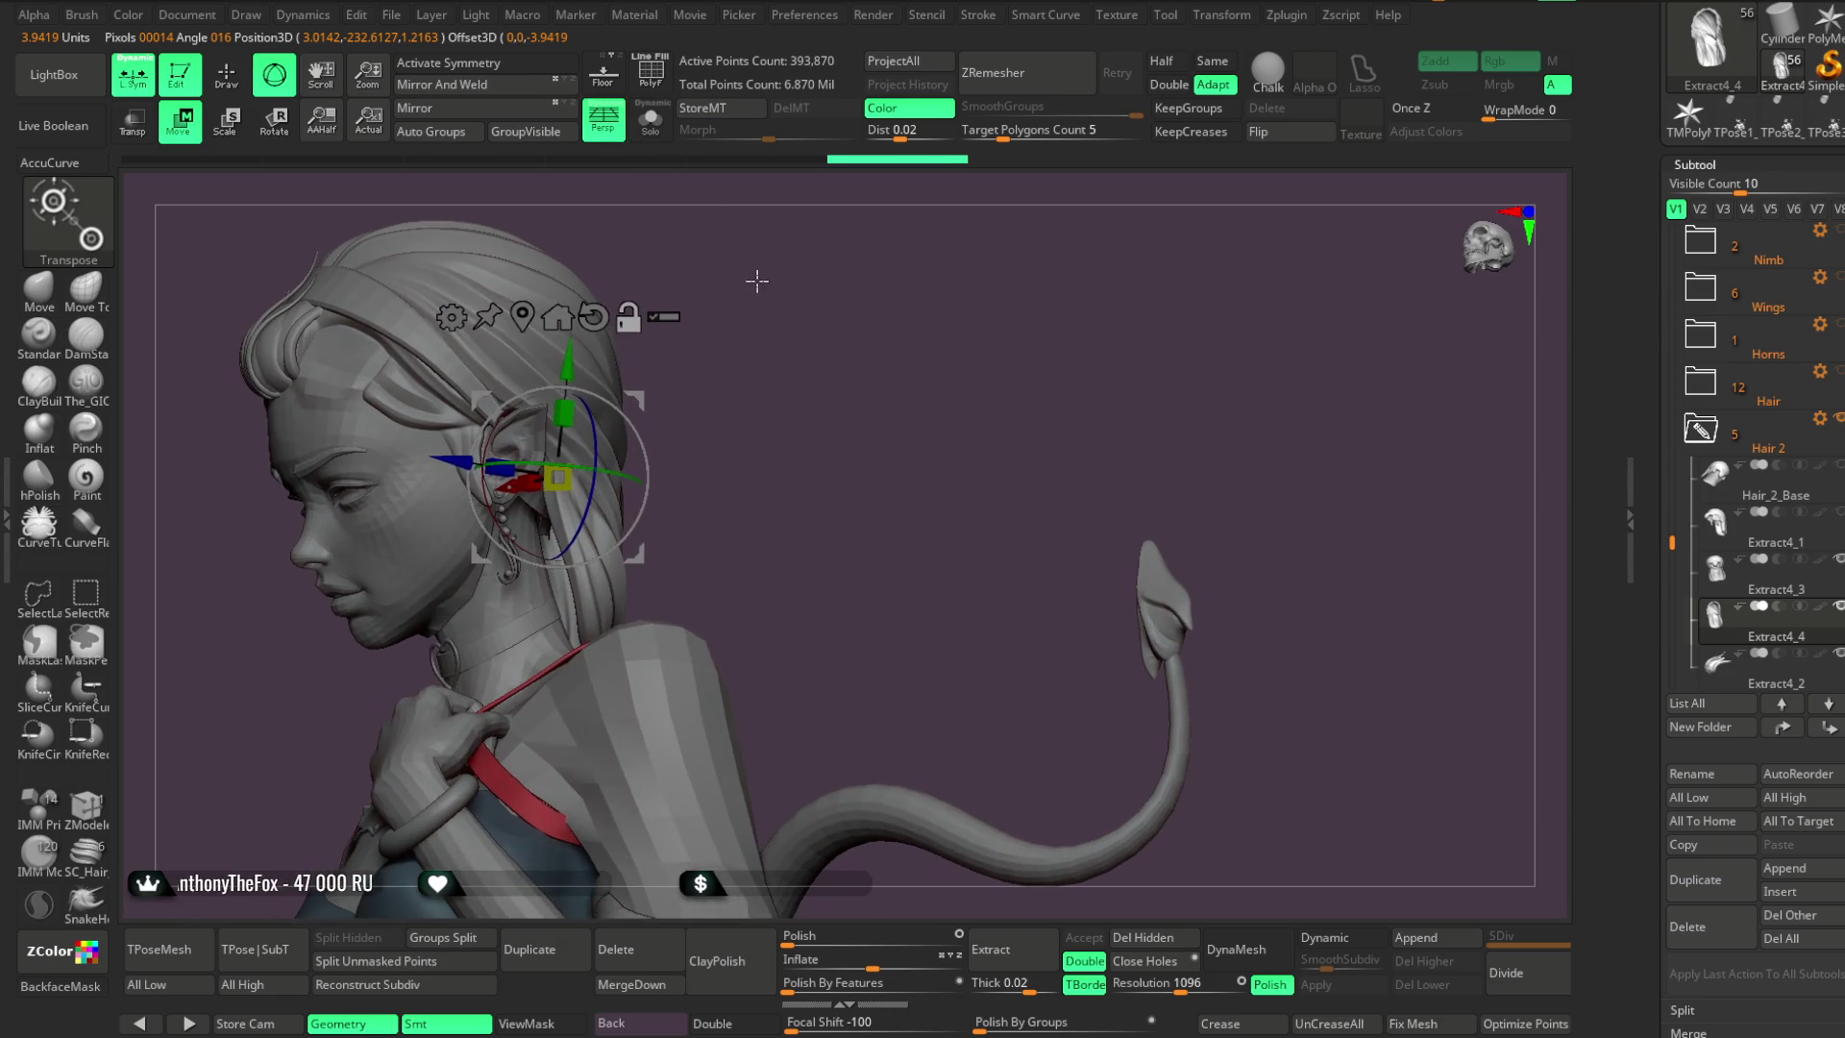
pyautogui.click(139, 130)
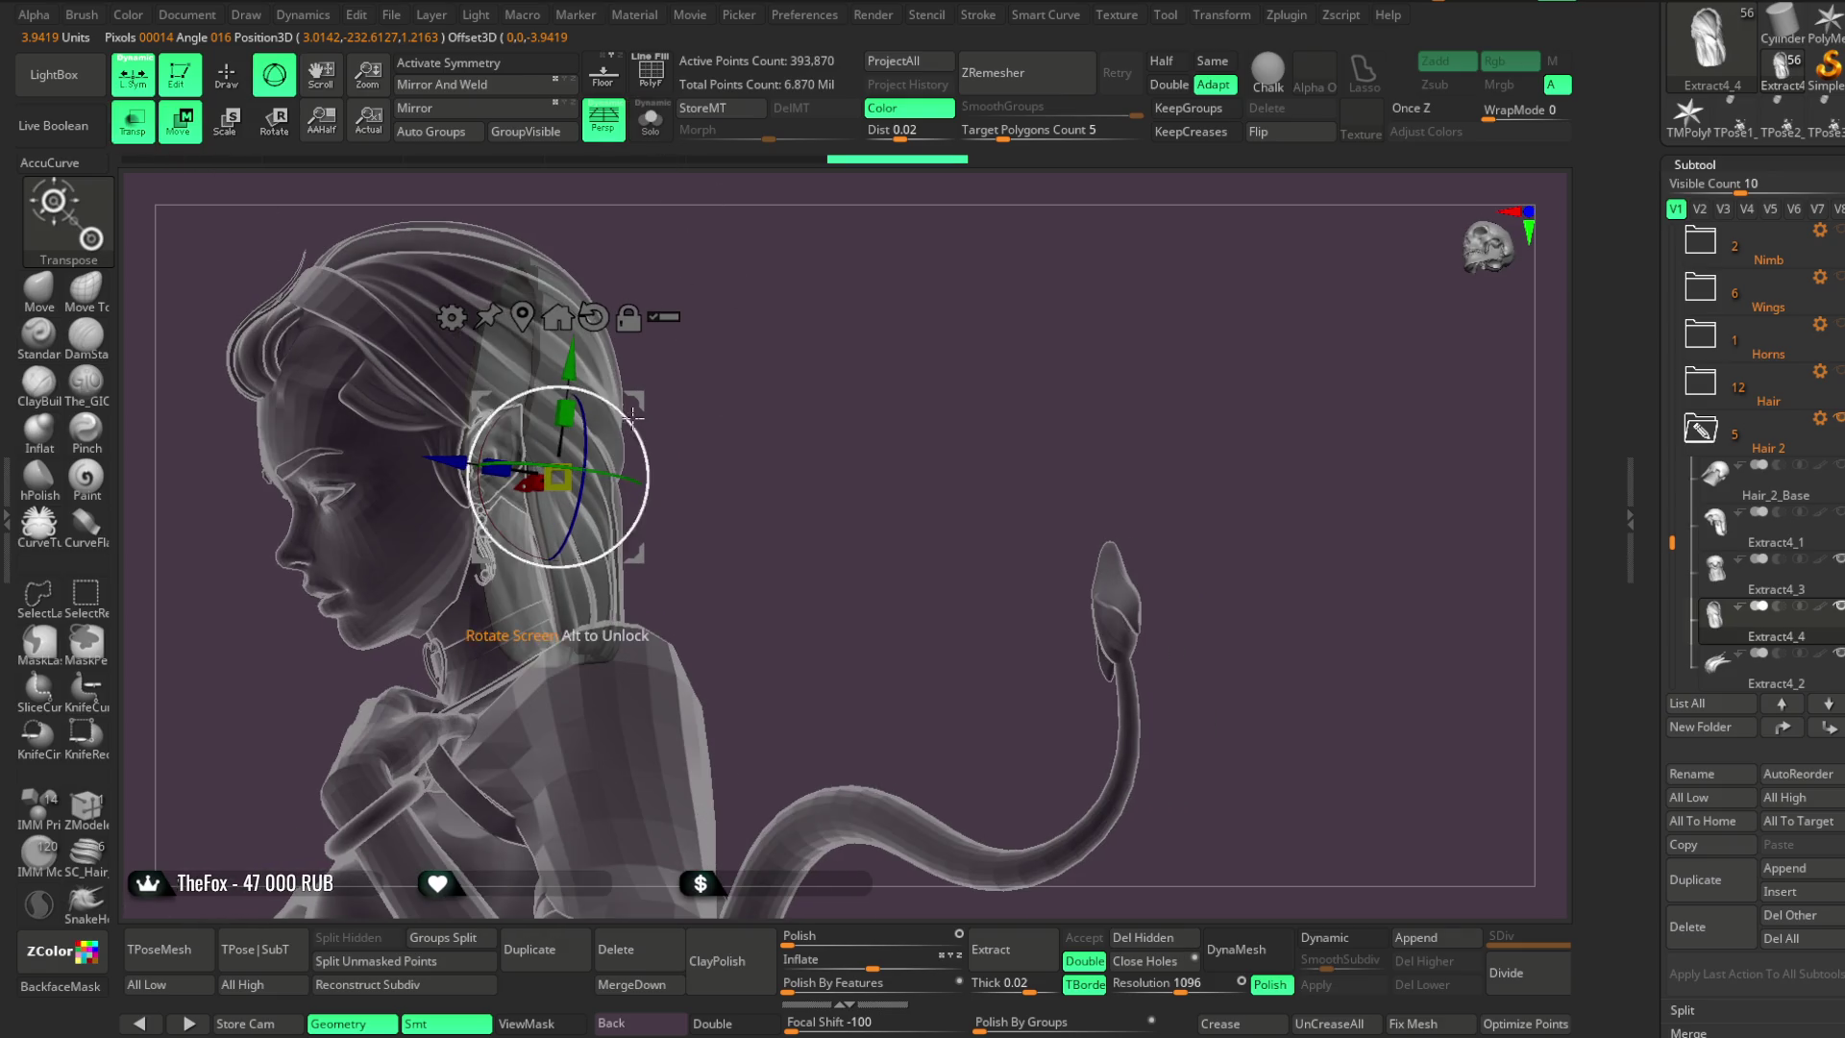
pyautogui.moveTo(754, 379)
pyautogui.mouseDown()
pyautogui.moveTo(802, 374)
pyautogui.moveTo(680, 432)
pyautogui.mouseUp()
pyautogui.moveTo(728, 330)
pyautogui.mouseDown()
pyautogui.moveTo(804, 305)
pyautogui.moveTo(788, 389)
pyautogui.mouseUp()
pyautogui.moveTo(647, 364); pyautogui.dragTo(625, 394)
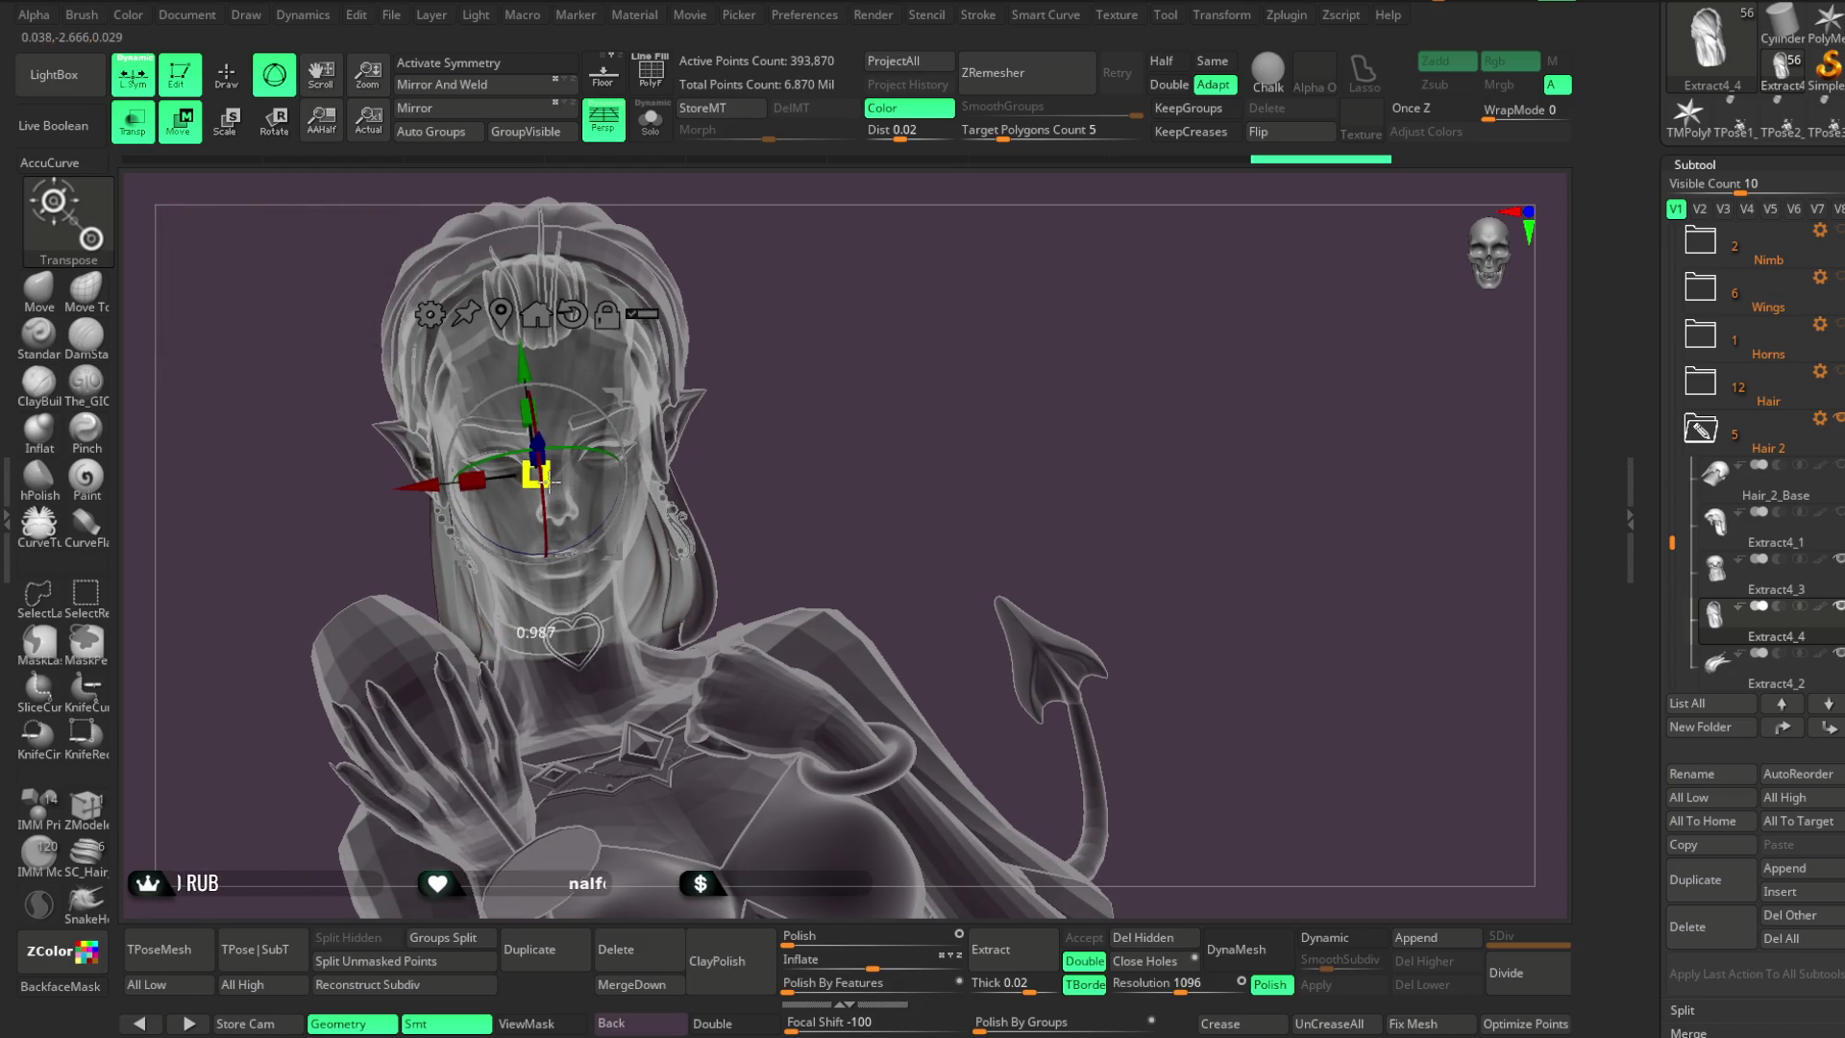
pyautogui.moveTo(538, 473); pyautogui.dragTo(763, 379)
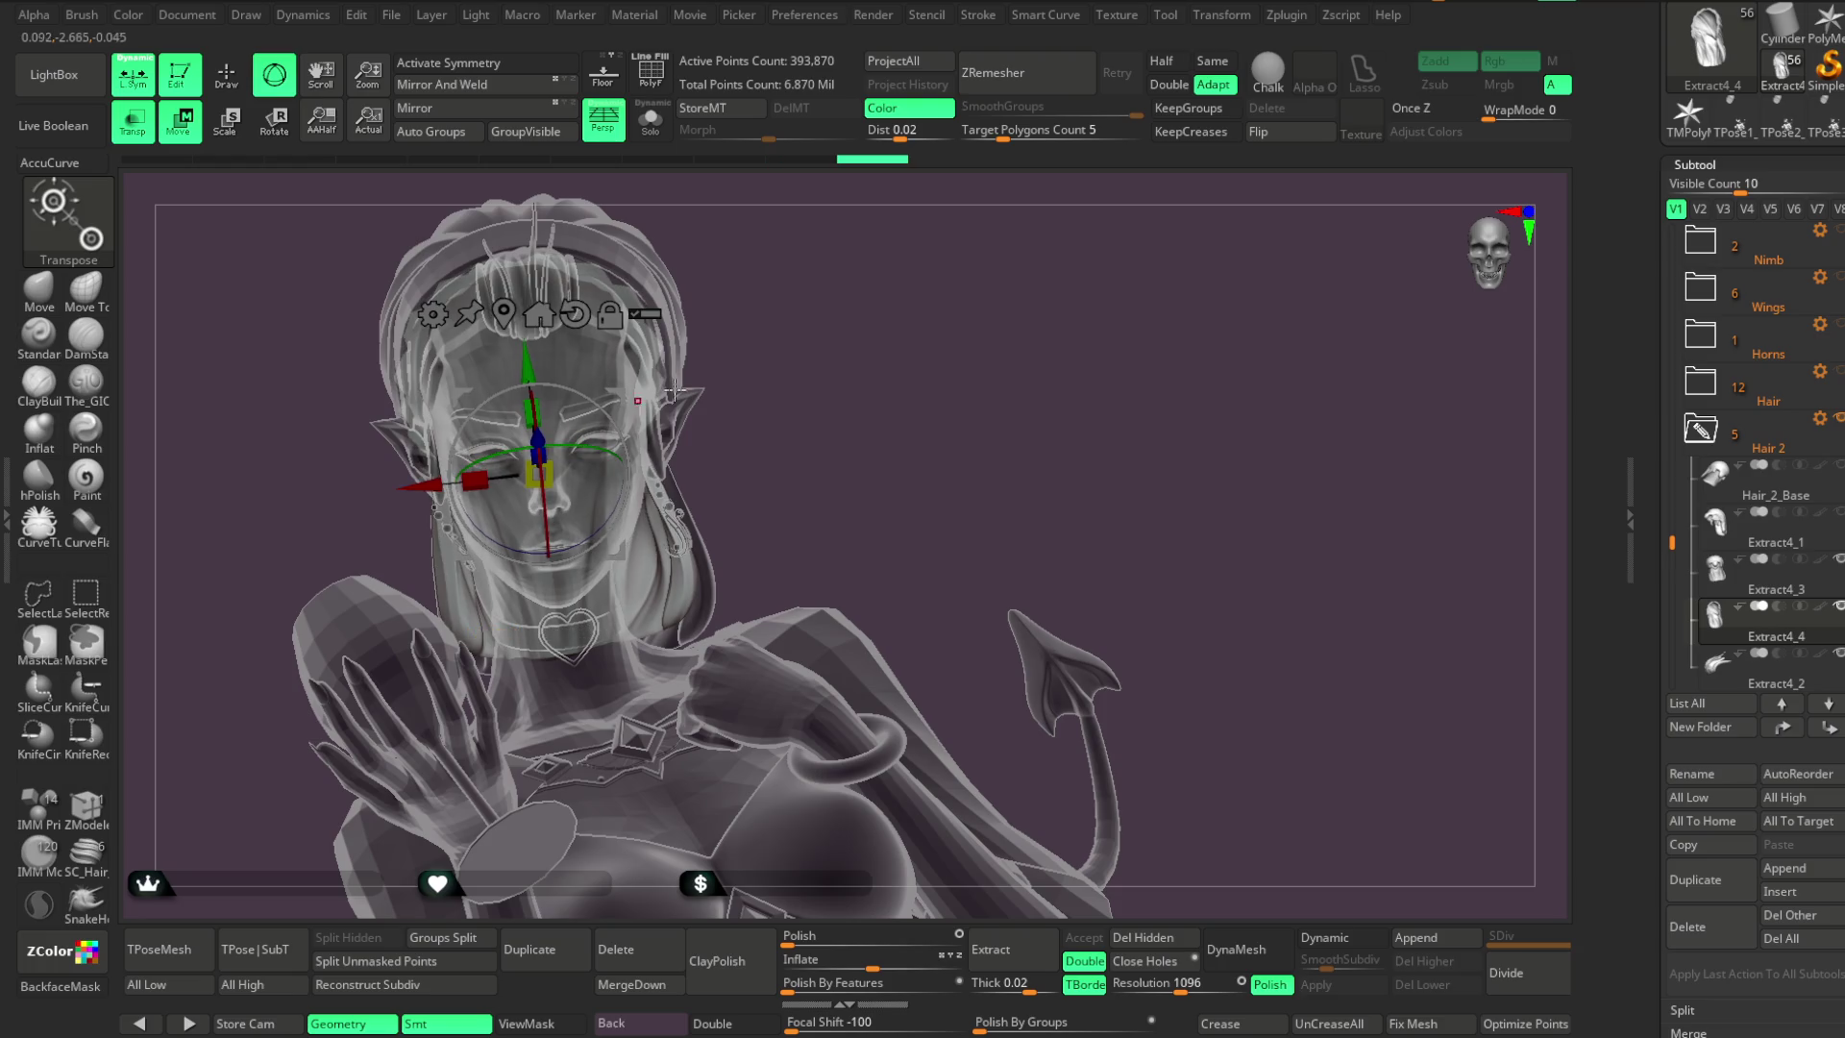
pyautogui.click(156, 144)
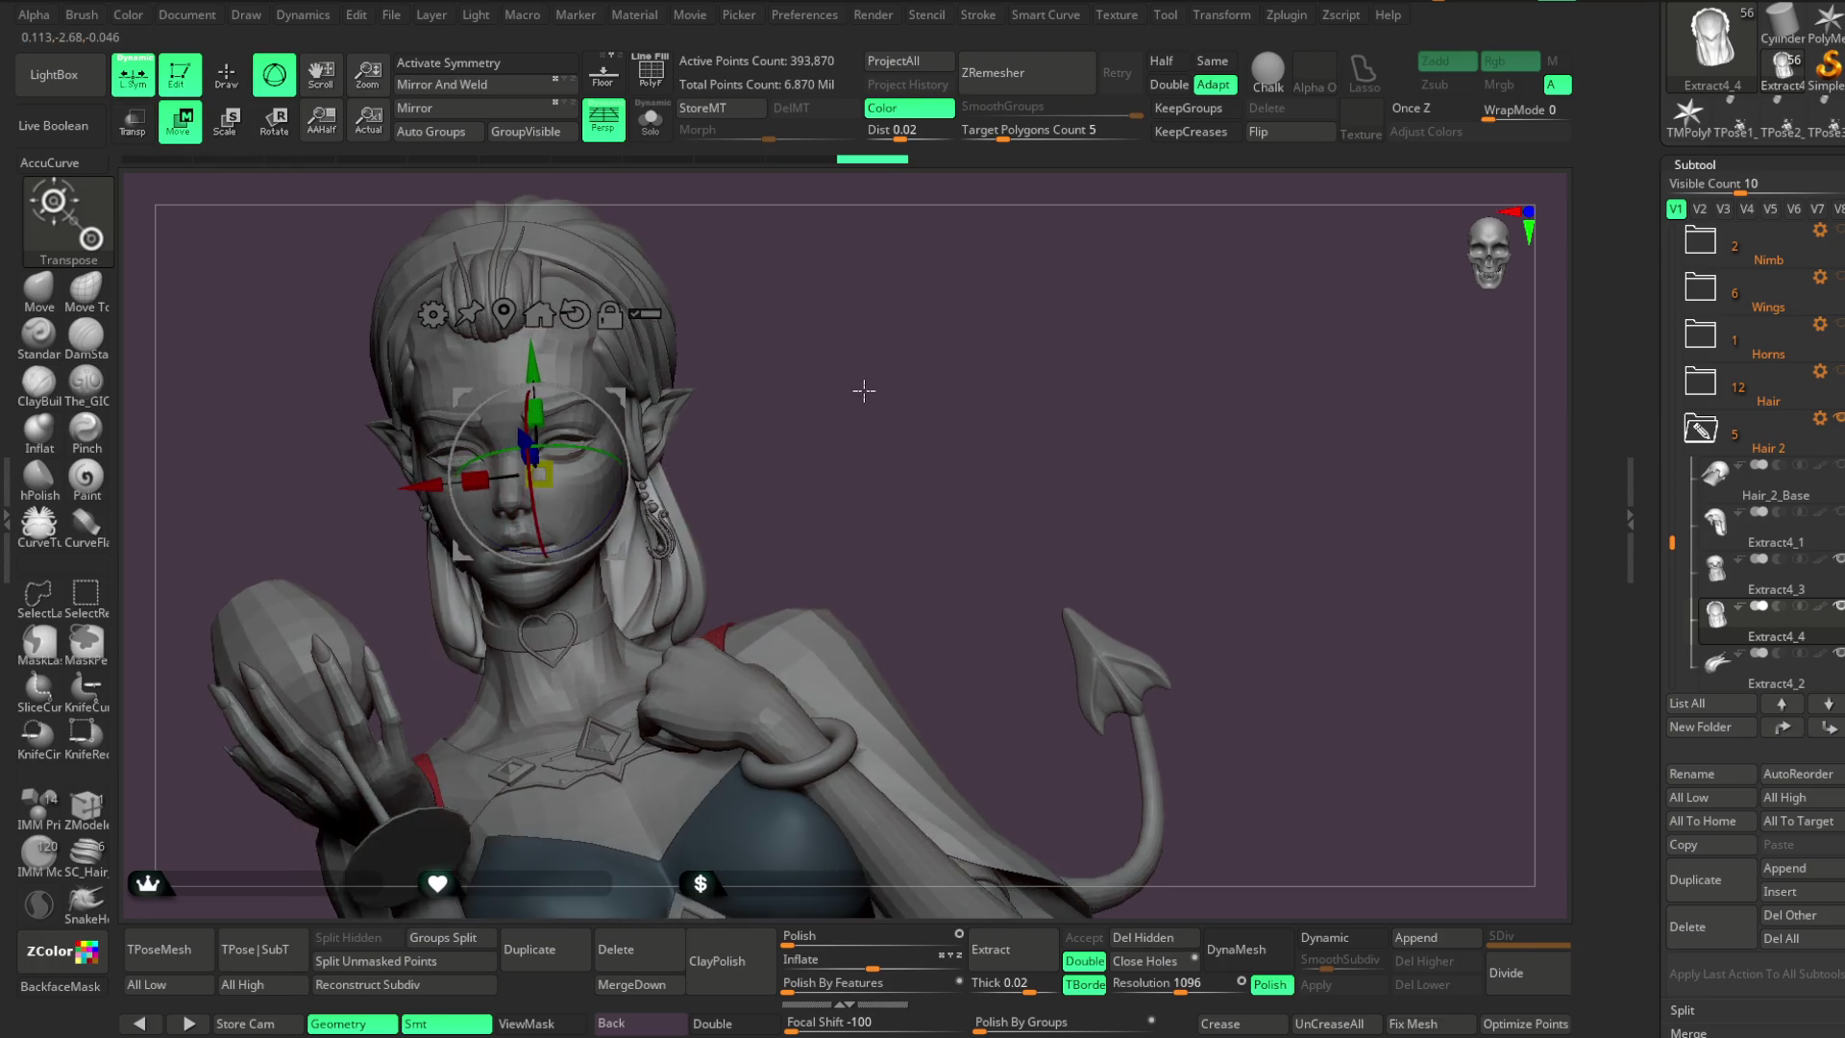
pyautogui.click(651, 120)
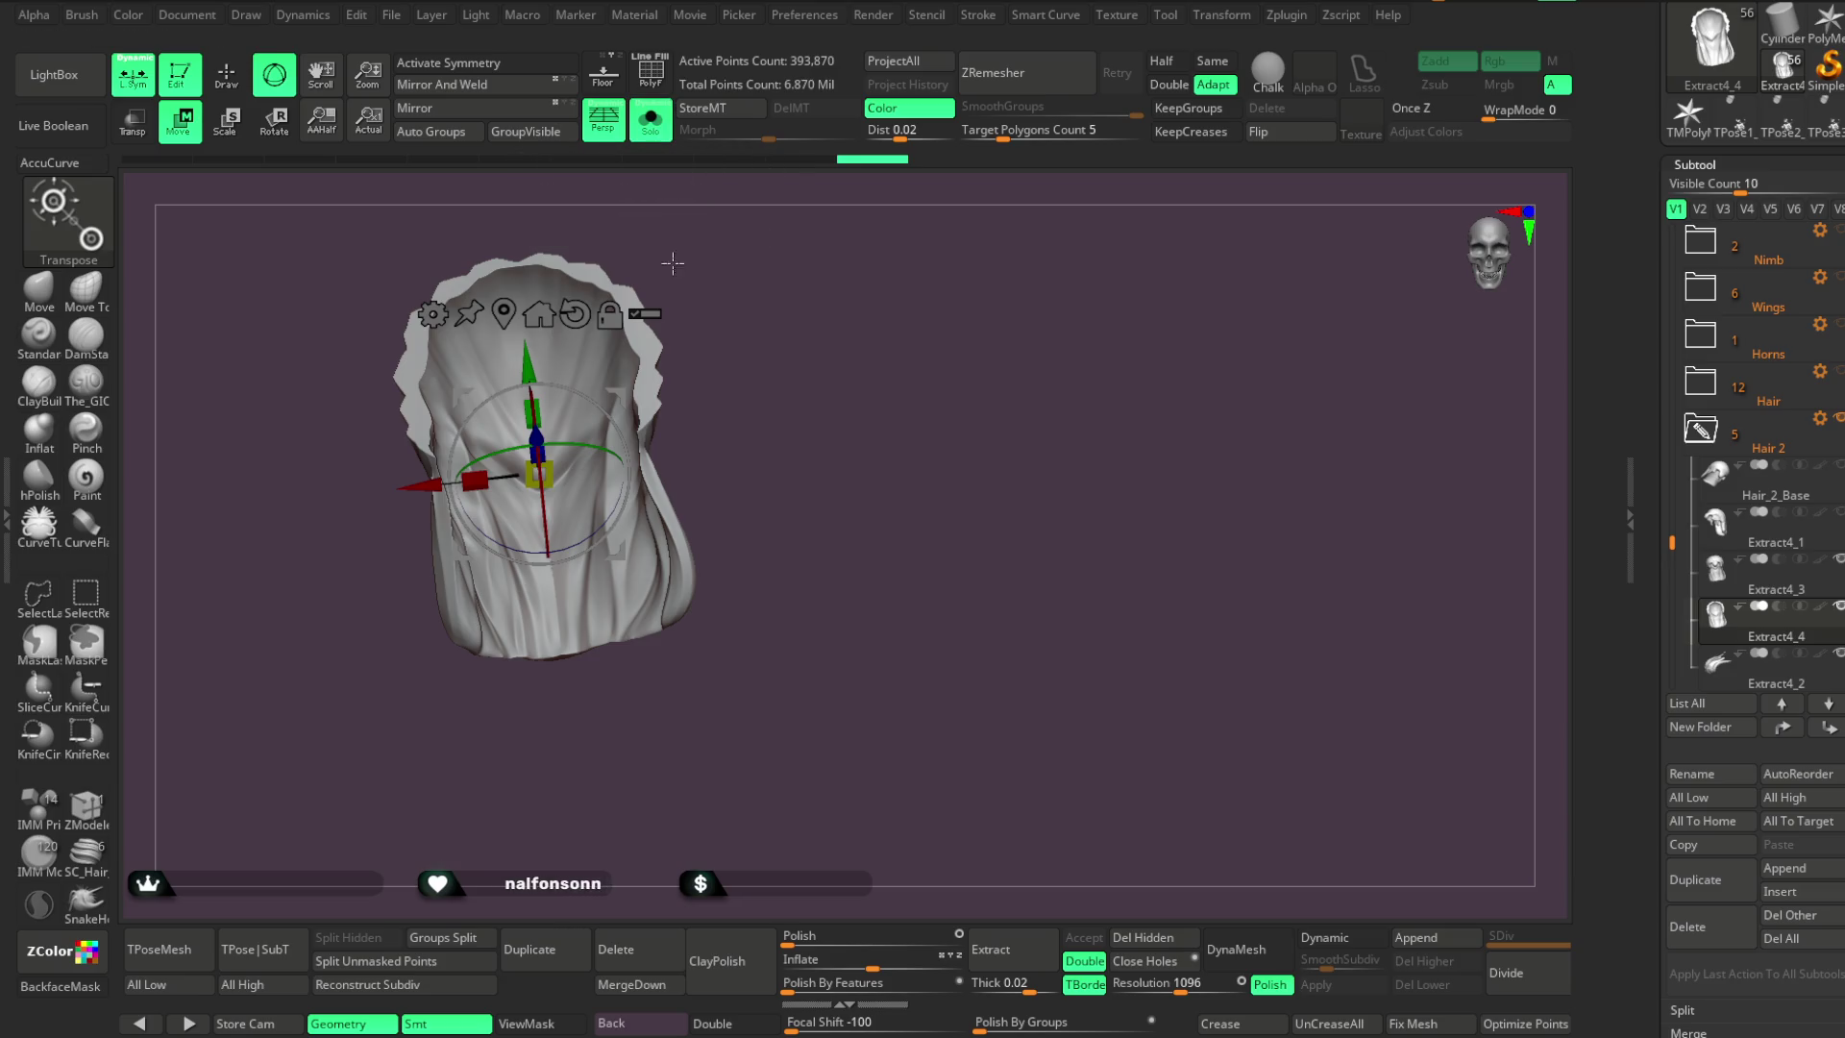
# Return to sculpting with The_GIO brush and inflate the hair piece slightly
pyautogui.click(231, 77)
pyautogui.moveTo(791, 362); pyautogui.dragTo(793, 363)
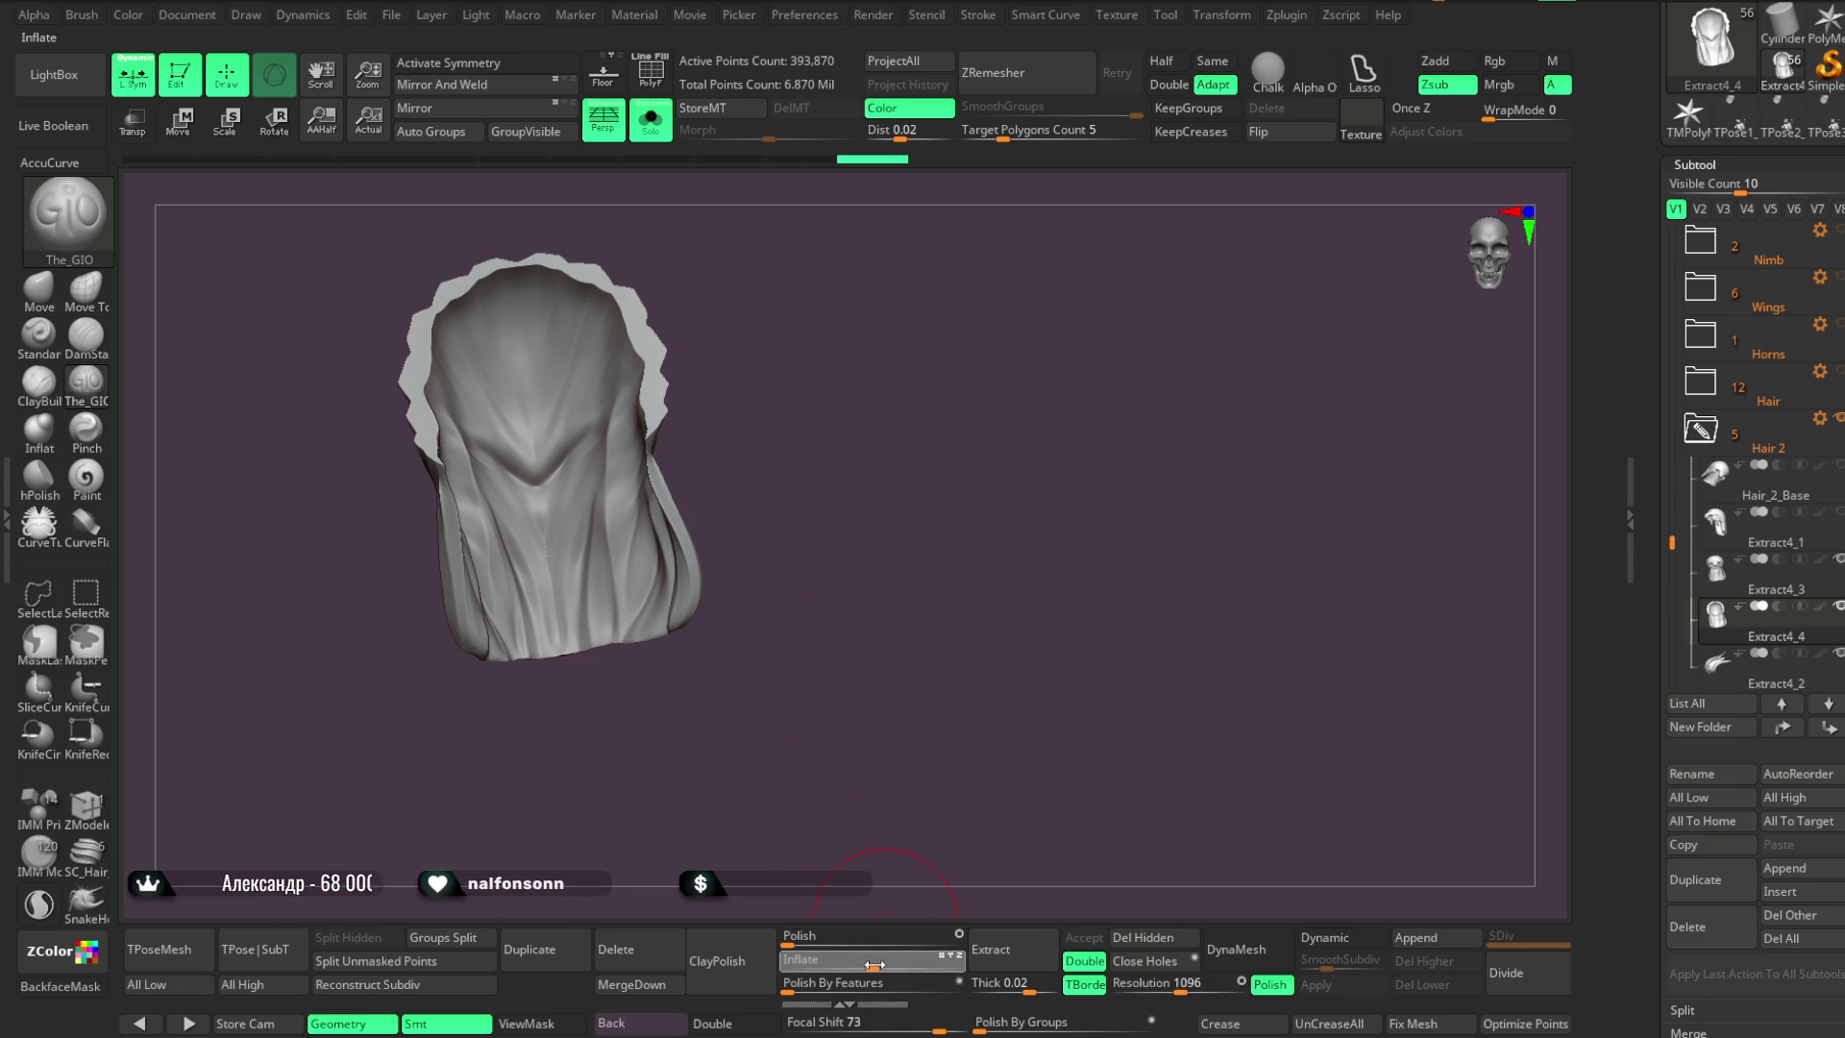
pyautogui.moveTo(870, 959); pyautogui.dragTo(875, 959)
pyautogui.moveTo(923, 577)
pyautogui.mouseDown()
pyautogui.moveTo(836, 618)
pyautogui.moveTo(1025, 609)
pyautogui.moveTo(955, 647)
pyautogui.mouseUp()
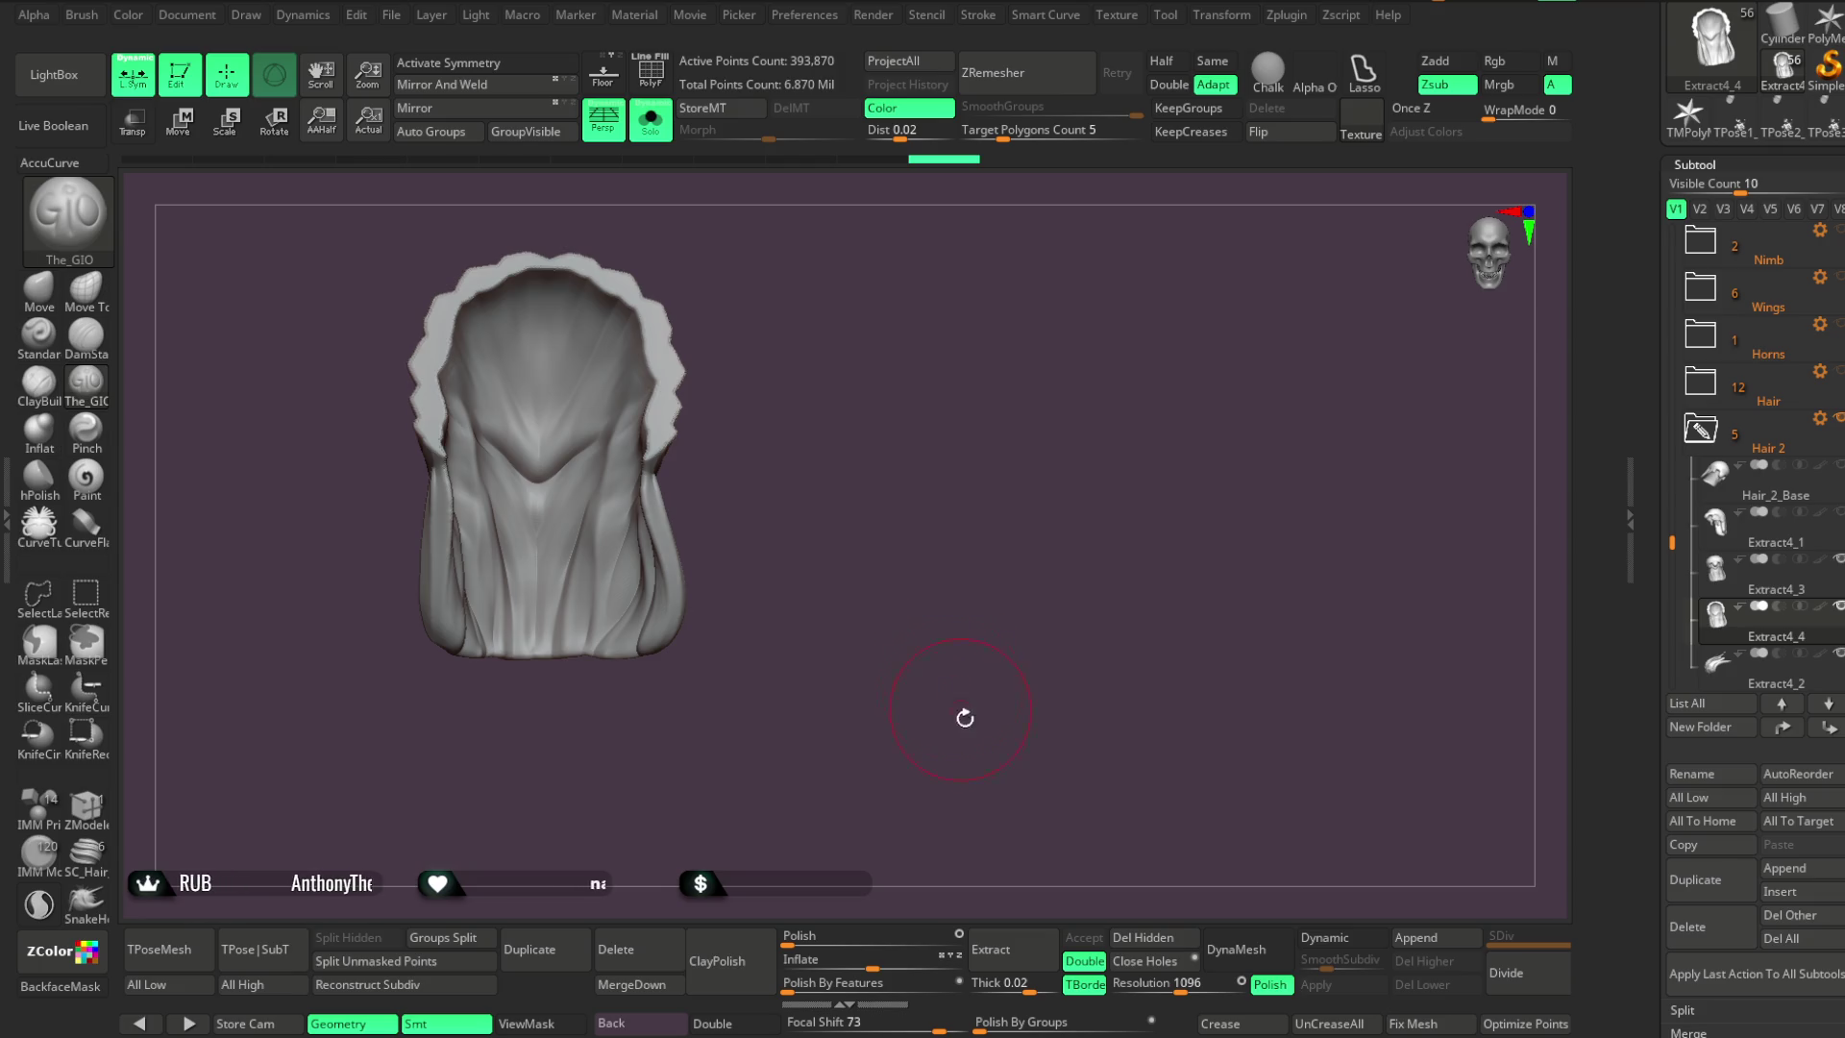
# DynaMesh the hair at resolution 344, leaving about 169,217 active points
pyautogui.moveTo(1191, 985); pyautogui.dragTo(1167, 985)
pyautogui.click(1236, 952)
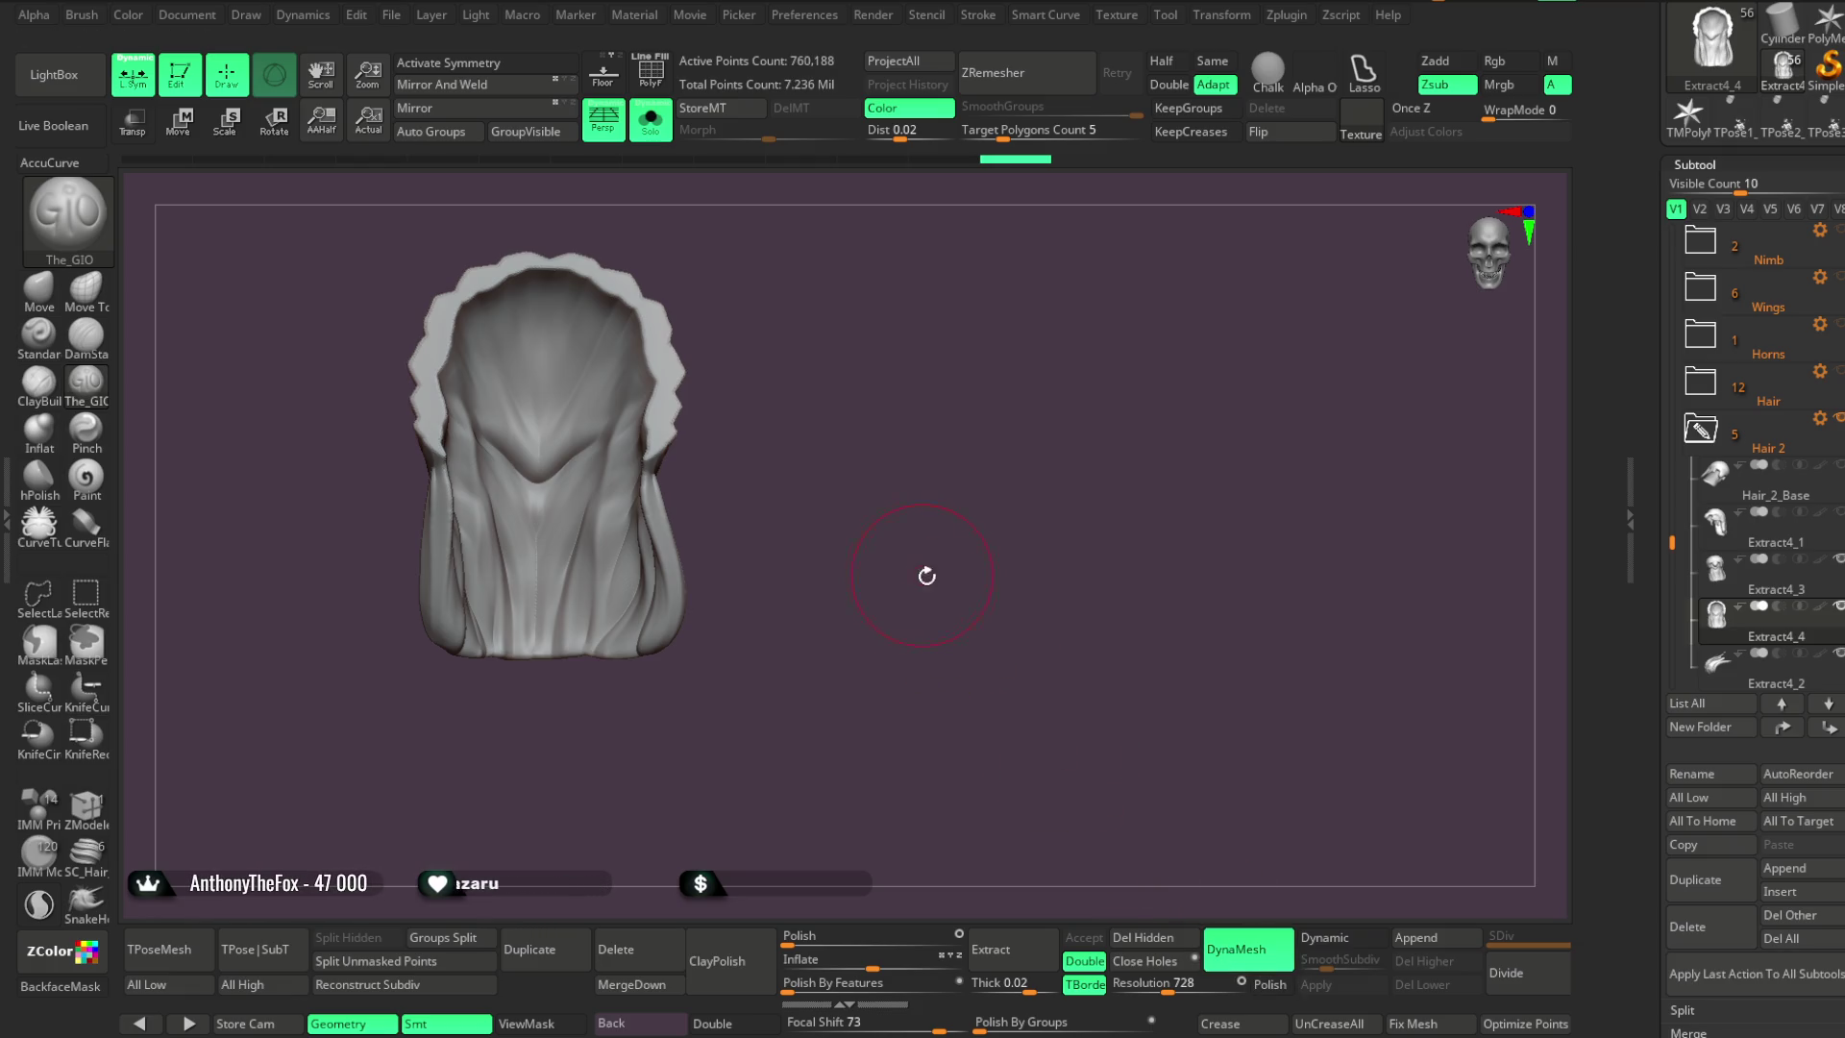
pyautogui.hotkey('ctrl', 'z')
pyautogui.moveTo(1179, 987); pyautogui.dragTo(1152, 987)
pyautogui.click(1236, 949)
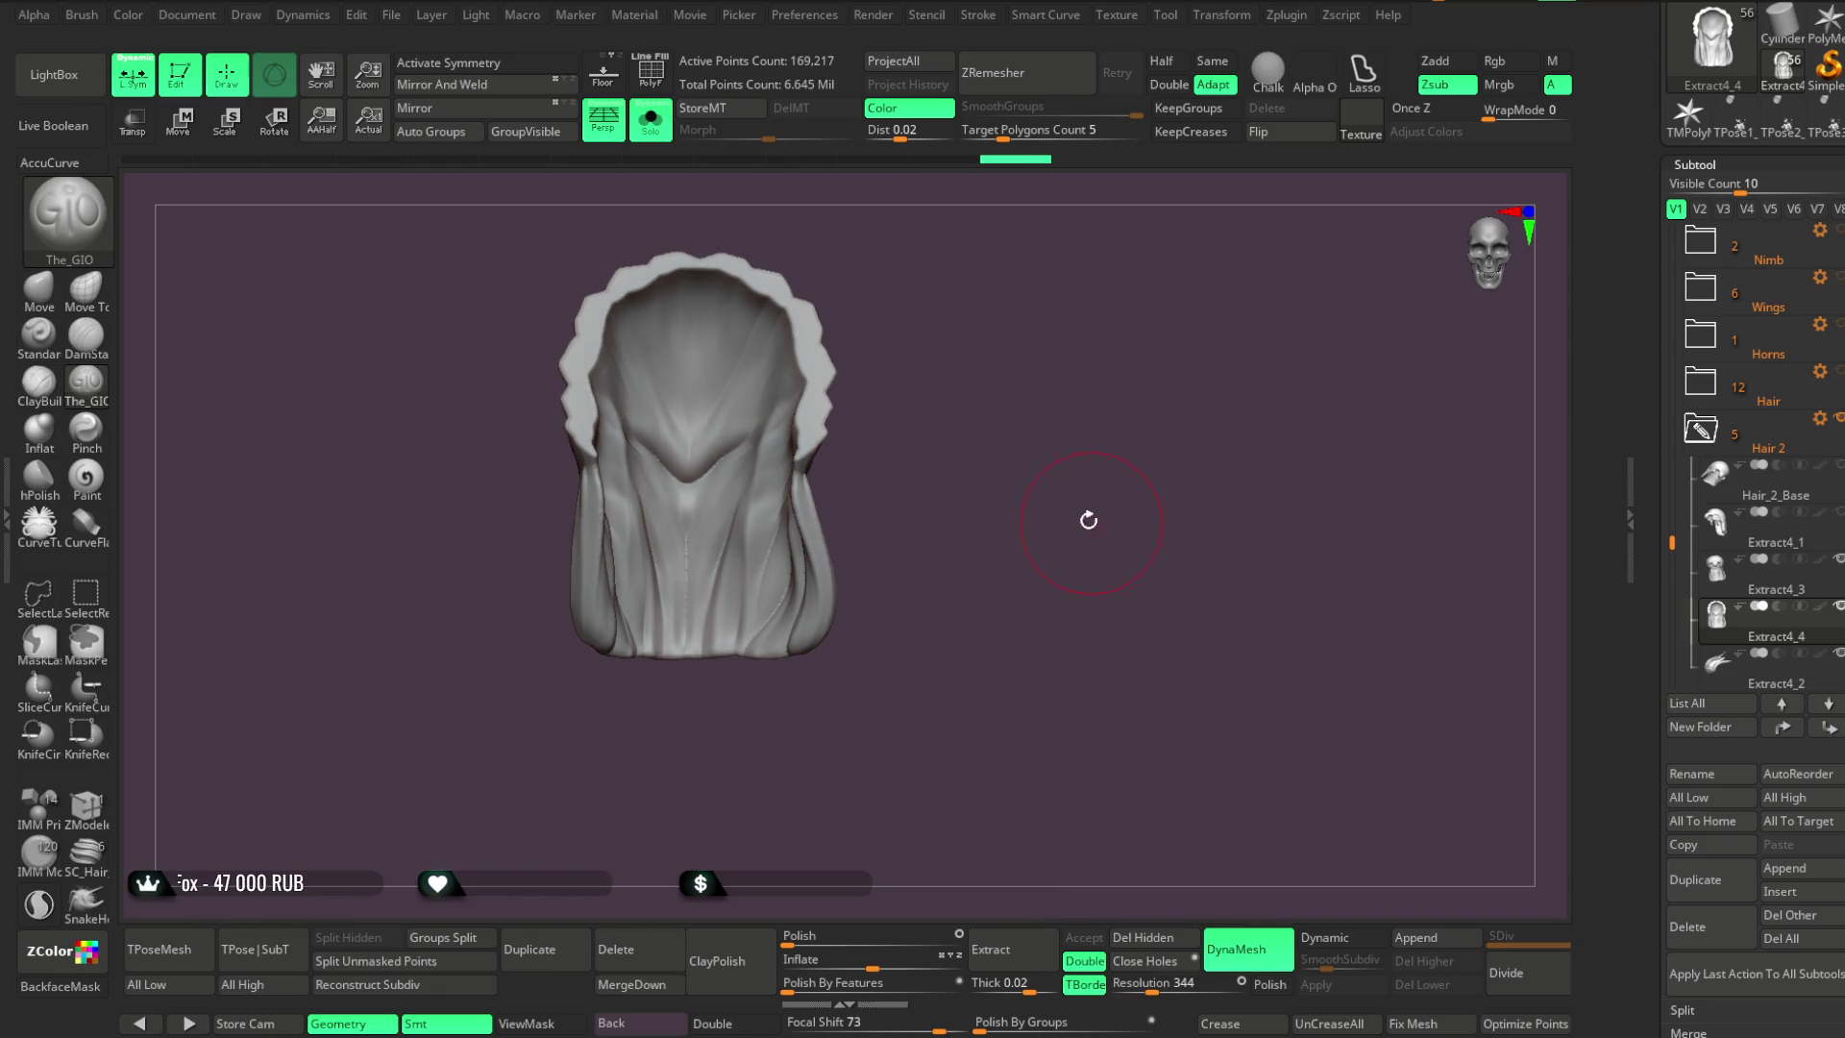
pyautogui.press('shift')
pyautogui.press('shift')
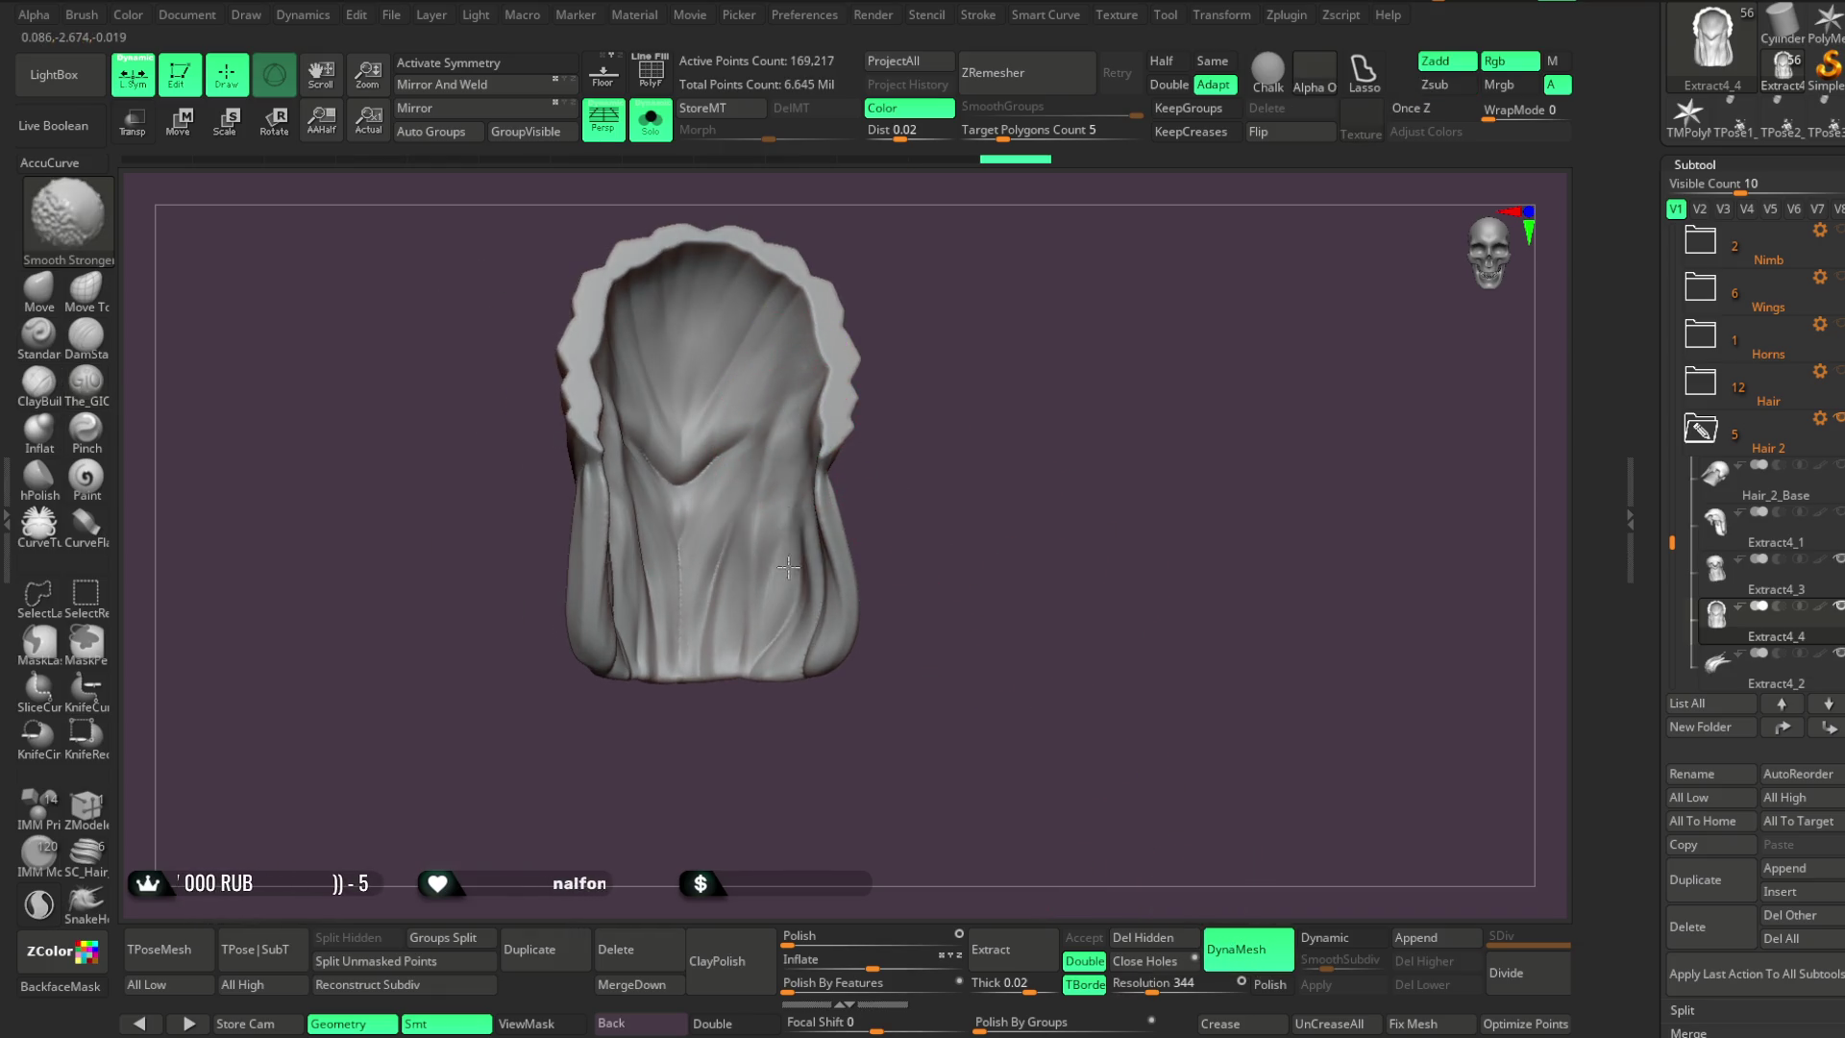
# Orbit the soloed hair piece through side and front views to check its folds
pyautogui.moveTo(869, 394); pyautogui.dragTo(914, 391)
pyautogui.moveTo(844, 454)
pyautogui.mouseDown()
pyautogui.moveTo(637, 412)
pyautogui.moveTo(803, 412)
pyautogui.mouseUp()
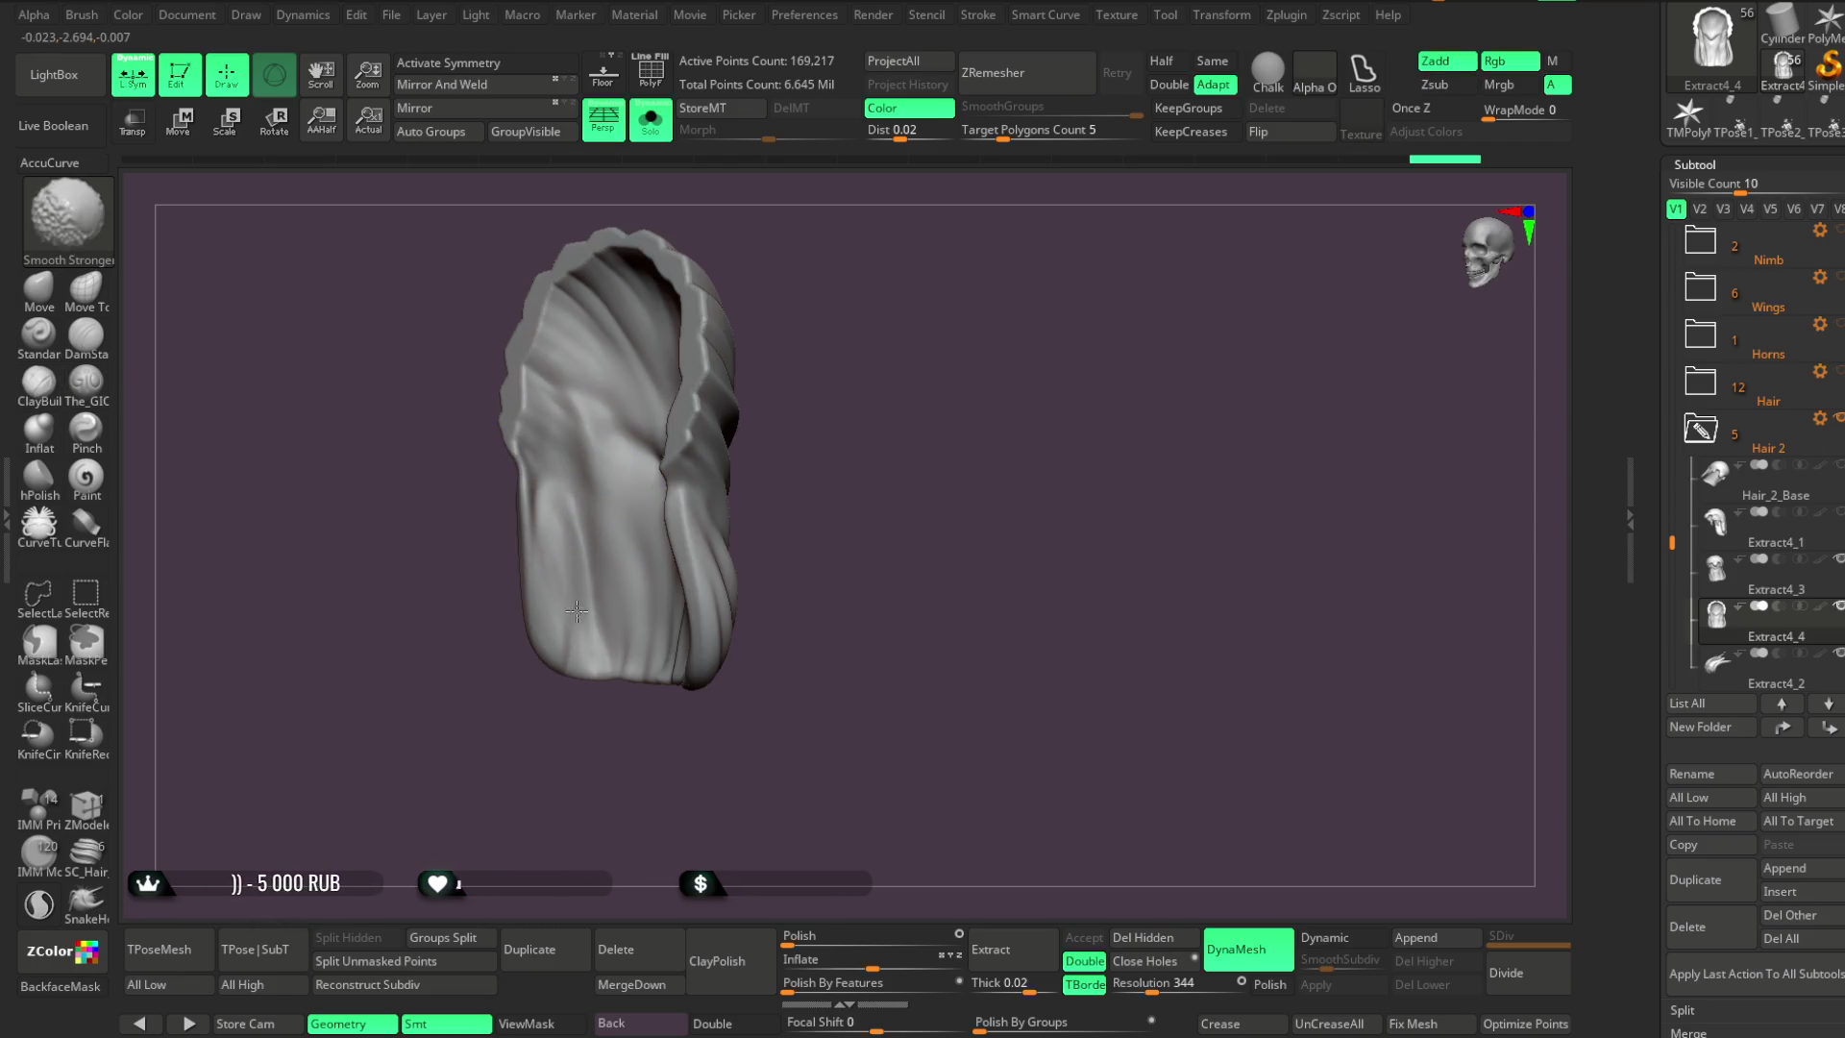
pyautogui.keyDown('shift'); pyautogui.moveTo(827, 317); pyautogui.dragTo(498, 525); pyautogui.keyUp('shift')
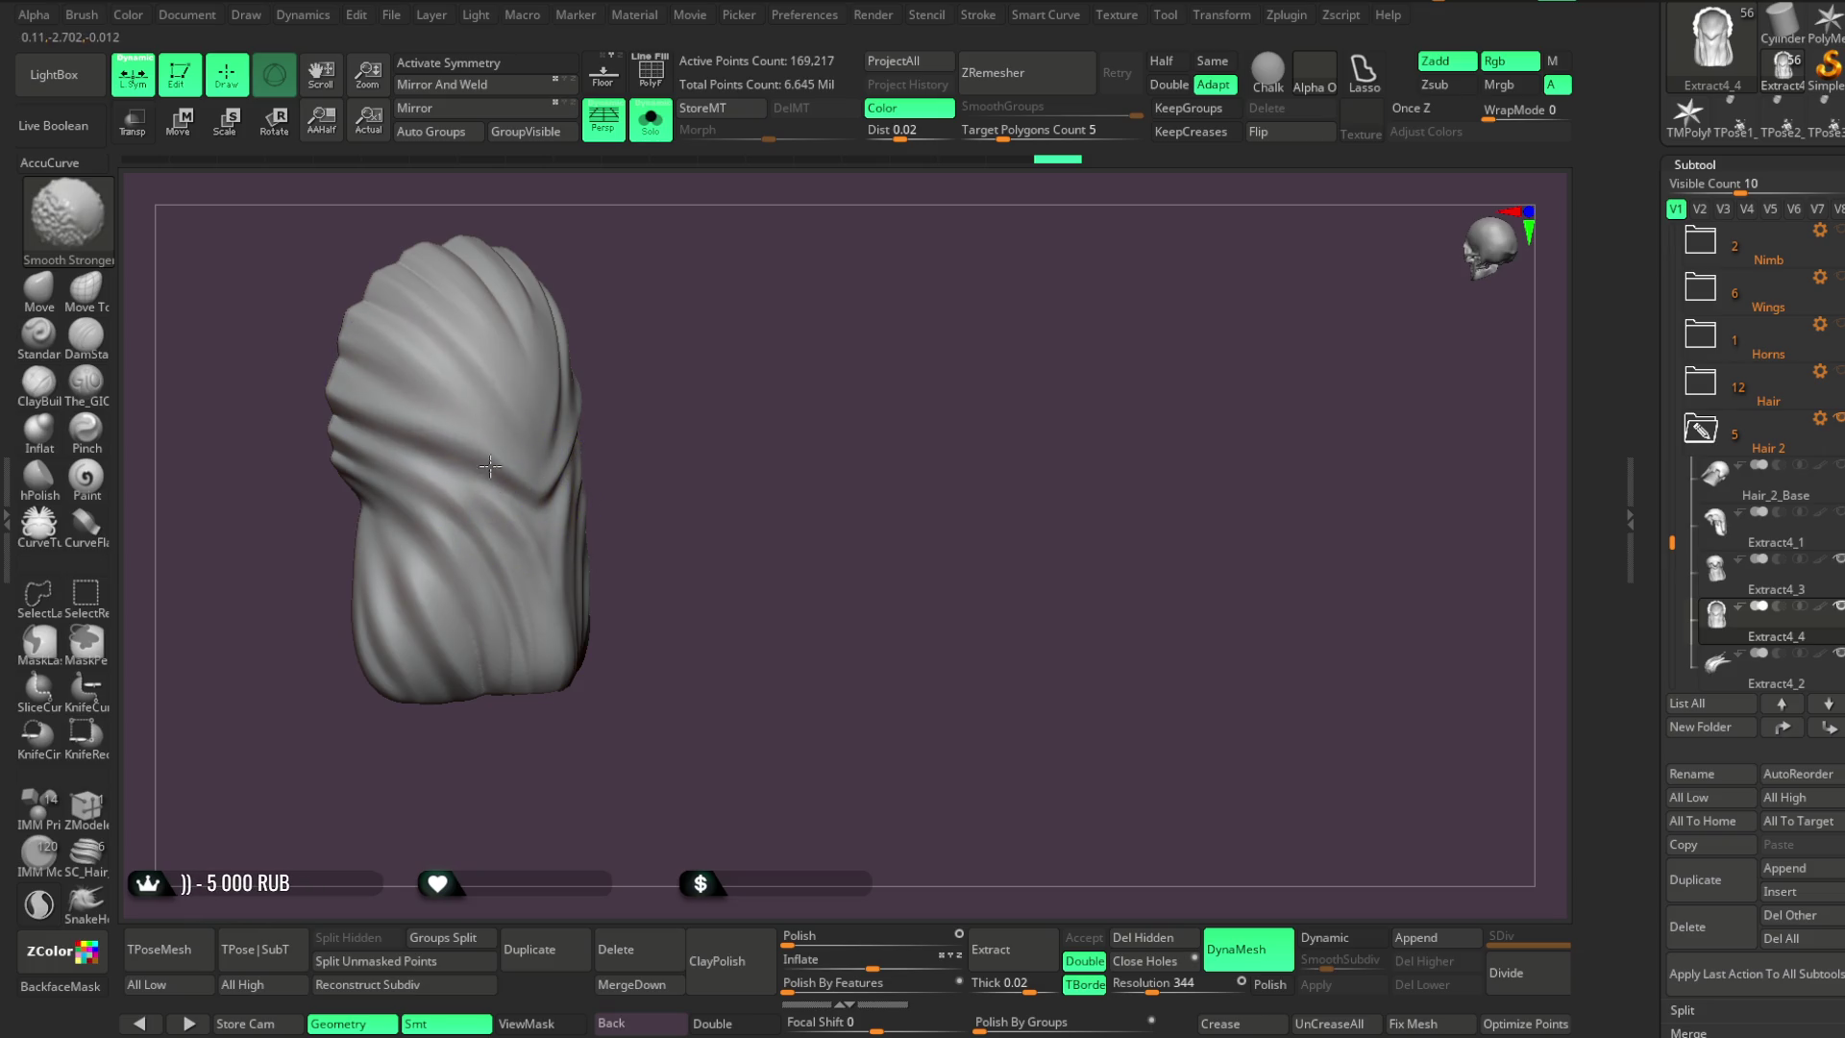
pyautogui.keyDown('shift'); pyautogui.moveTo(481, 429); pyautogui.dragTo(532, 396); pyautogui.keyUp('shift')
pyautogui.moveTo(580, 524); pyautogui.dragTo(609, 308)
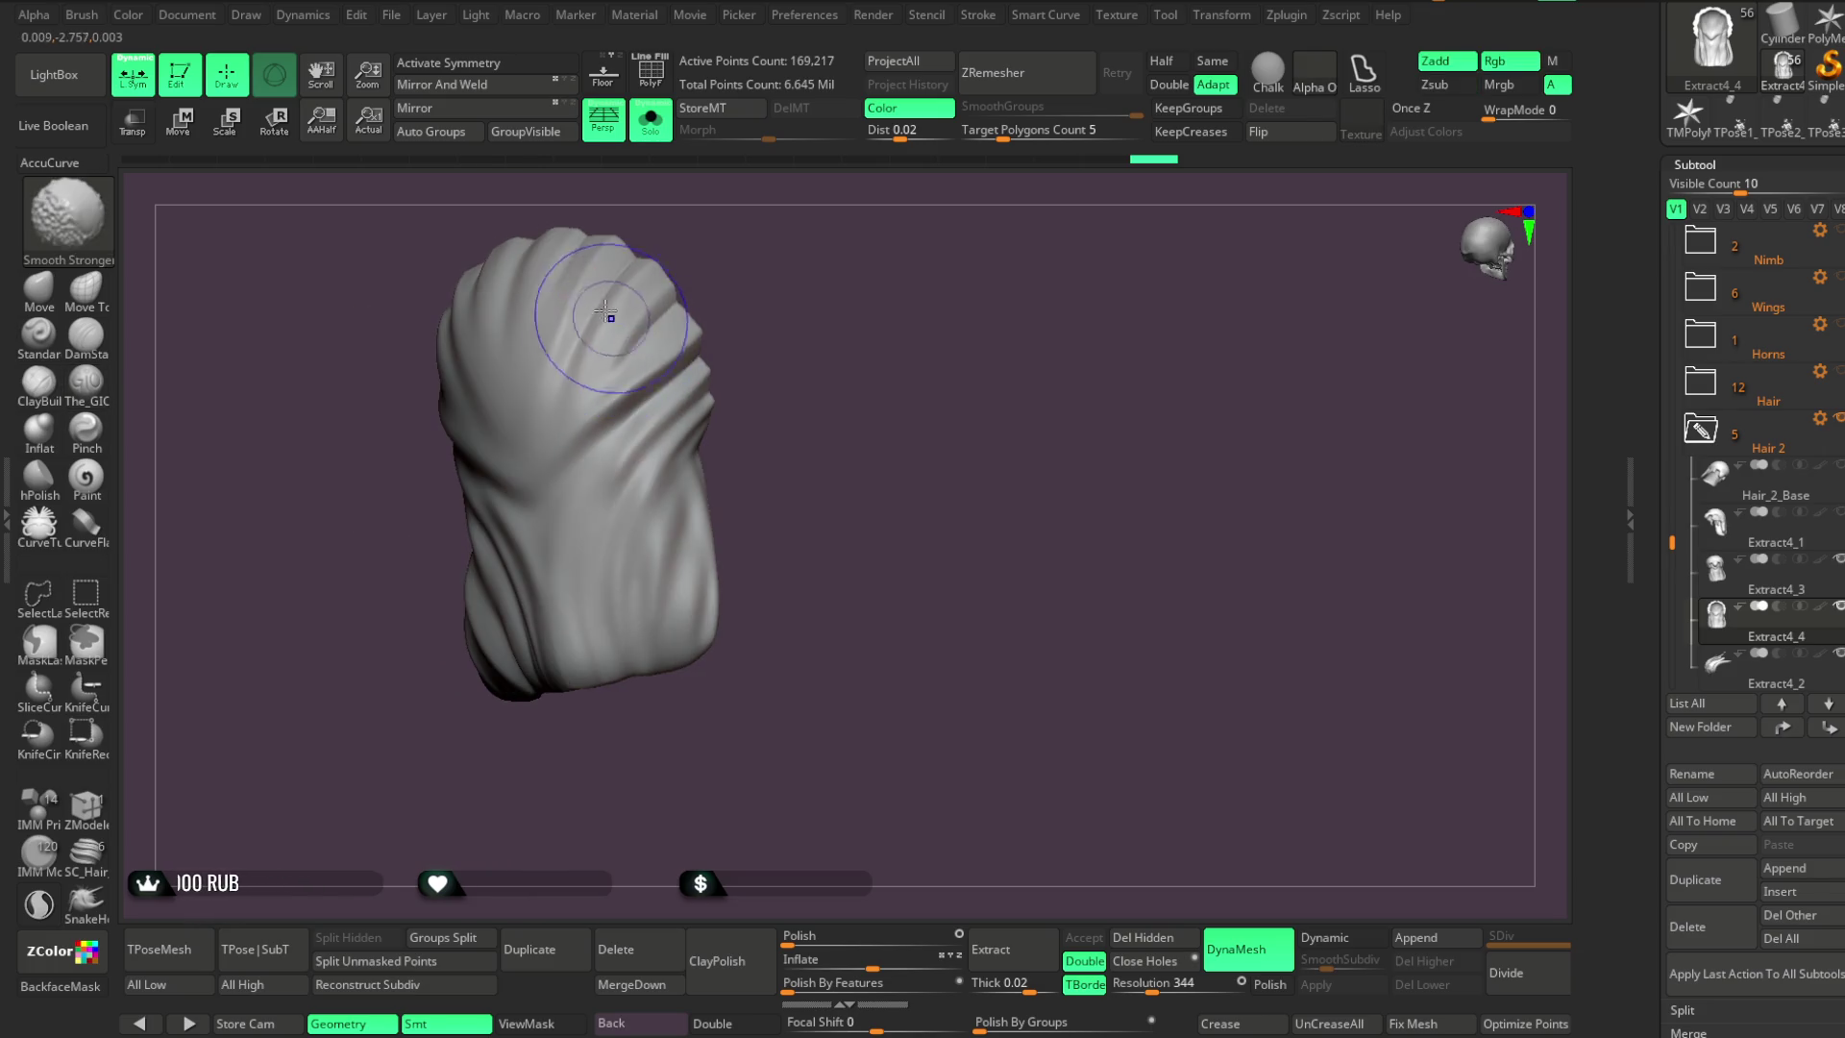
pyautogui.moveTo(550, 464); pyautogui.dragTo(651, 297)
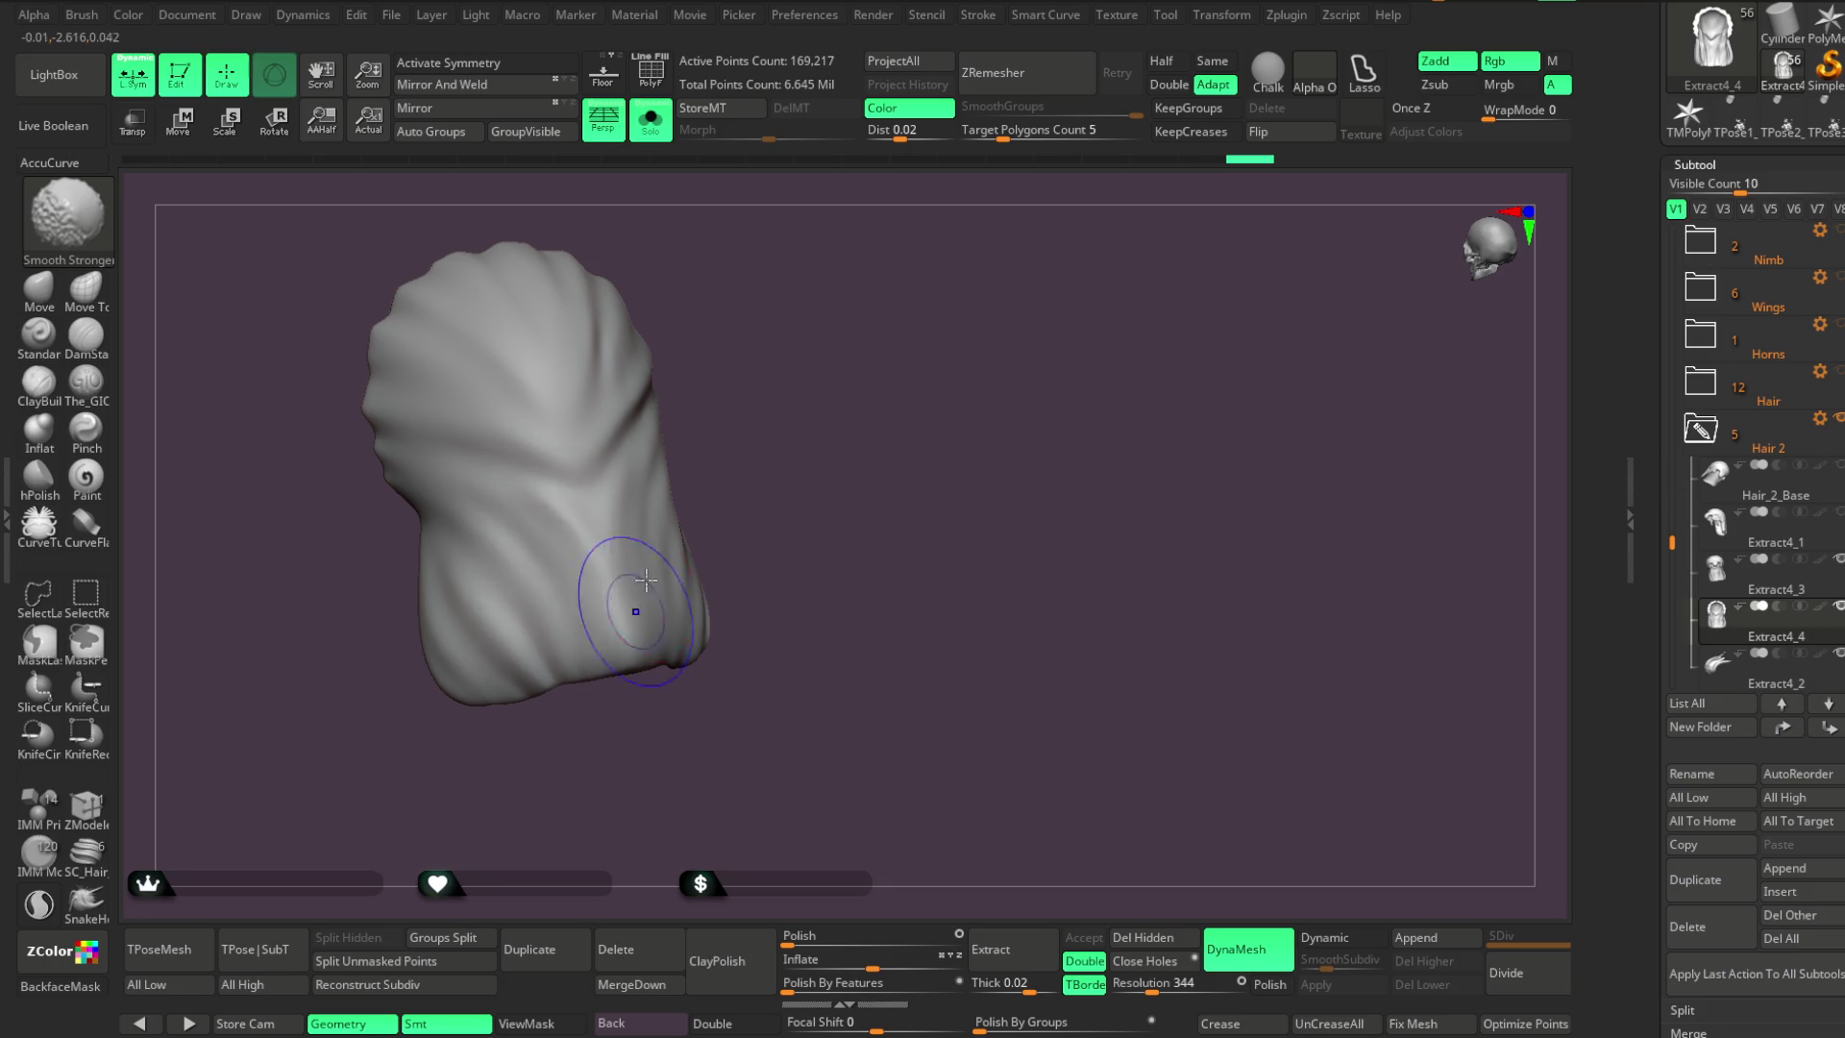
pyautogui.moveTo(635, 610); pyautogui.dragTo(638, 433, button='right')
pyautogui.moveTo(693, 613); pyautogui.dragTo(779, 441, button='right')
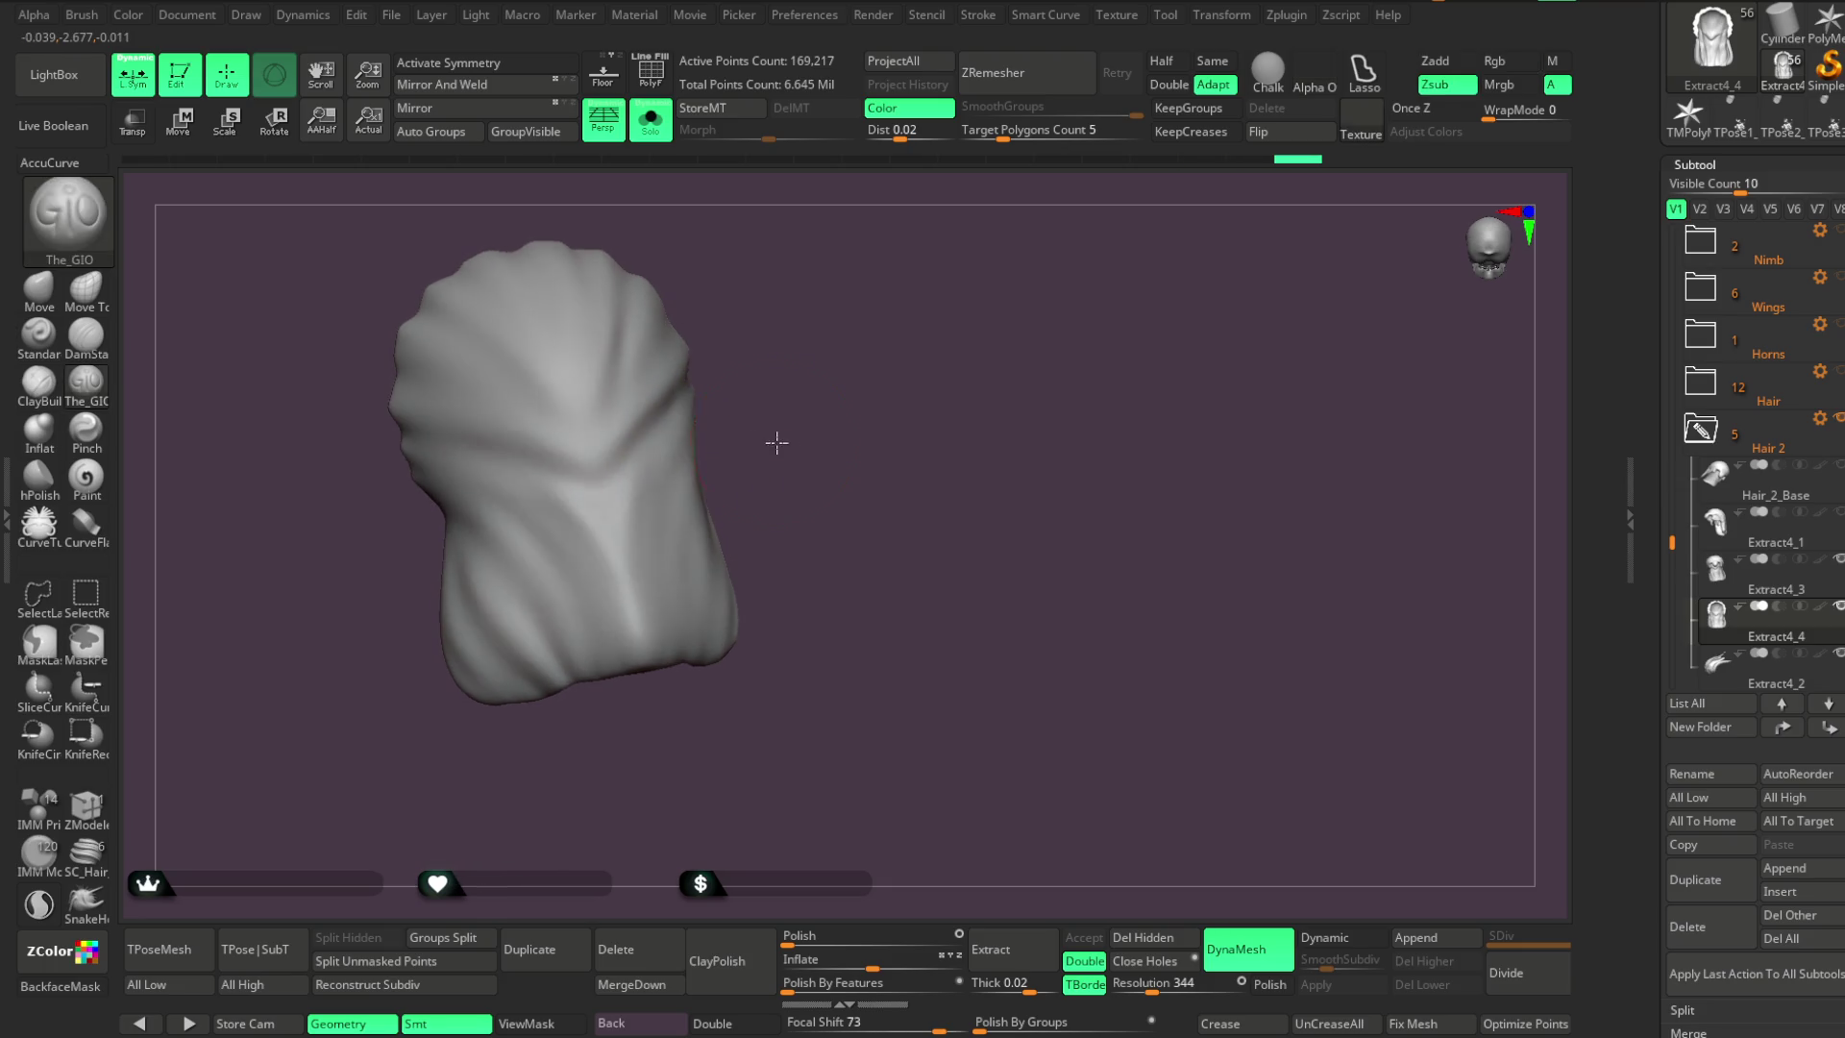
pyautogui.moveTo(504, 676)
pyautogui.keyDown('alt'); pyautogui.mouseDown(button='right')
pyautogui.moveTo(696, 770)
pyautogui.moveTo(545, 408)
pyautogui.mouseUp(button='right'); pyautogui.keyUp('alt')
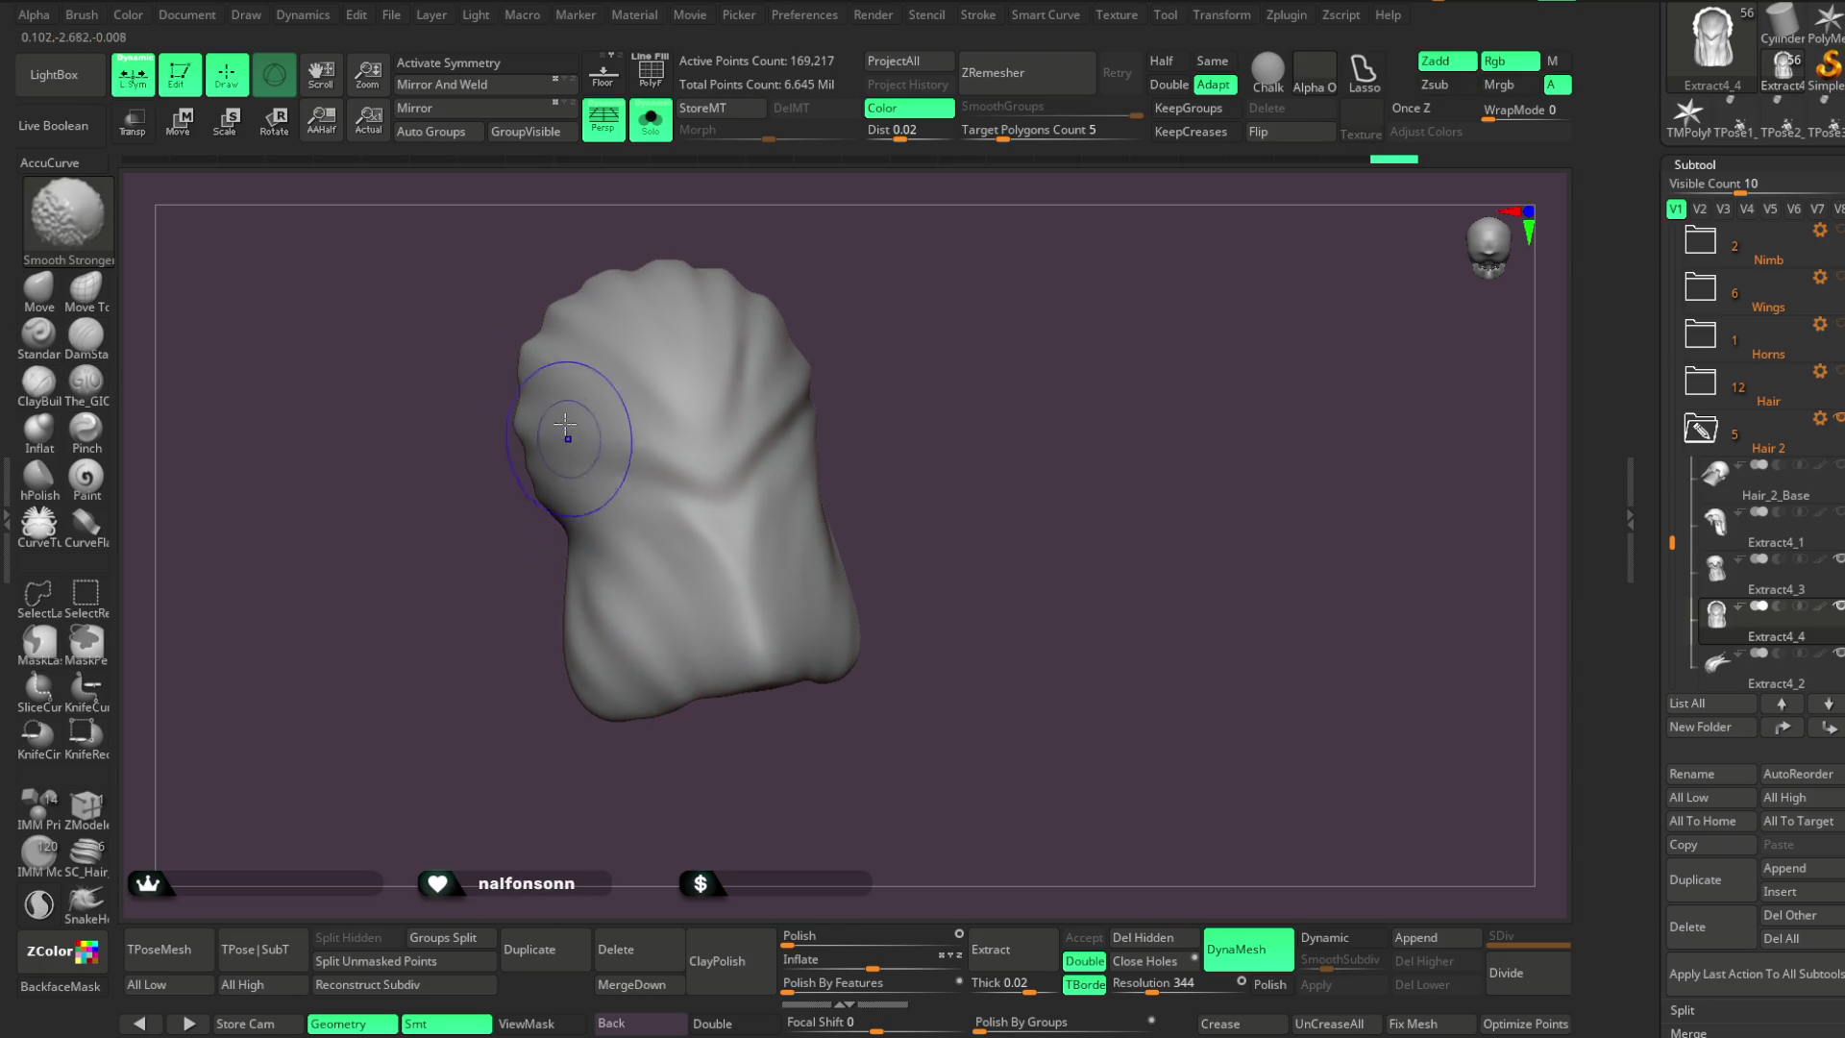
# Zoom in and rotate the hair piece to review the softened folds from the front
pyautogui.moveTo(759, 631); pyautogui.dragTo(737, 379, button='right')
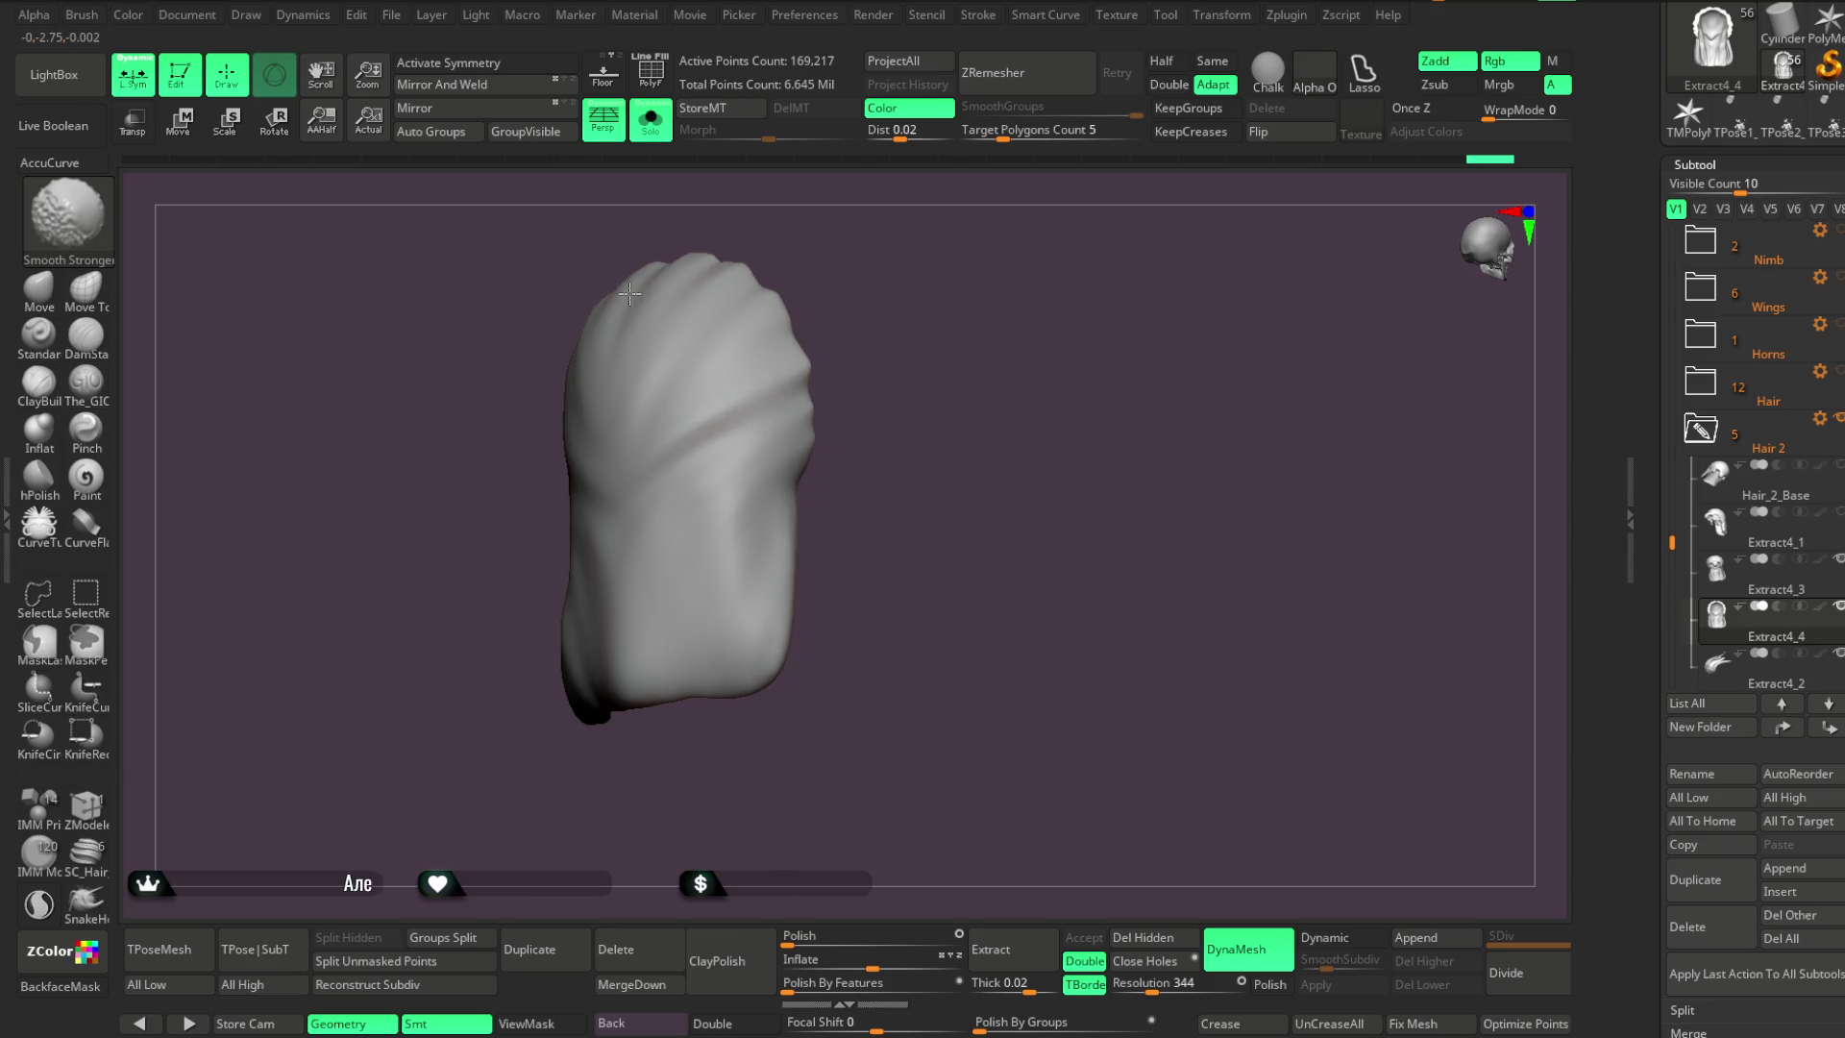
pyautogui.moveTo(741, 433); pyautogui.dragTo(609, 391, button='right')
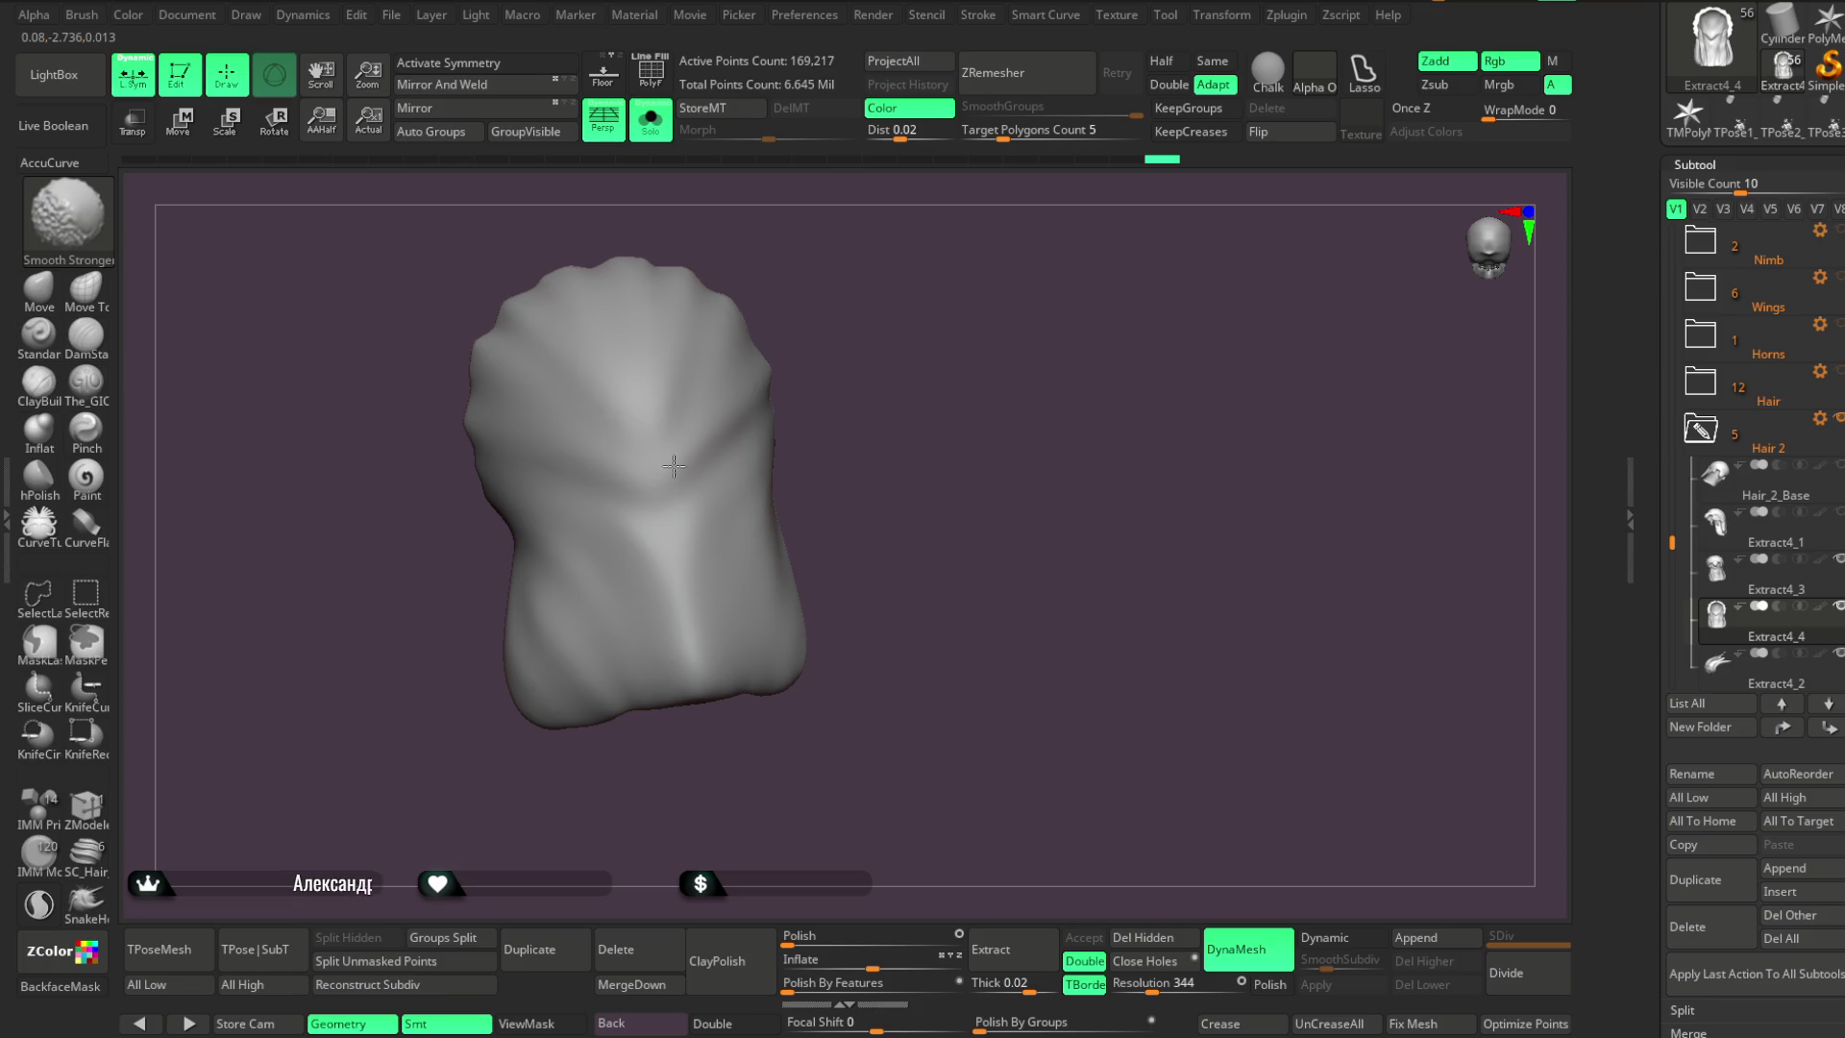
pyautogui.moveTo(791, 279); pyautogui.dragTo(596, 356, button='right')
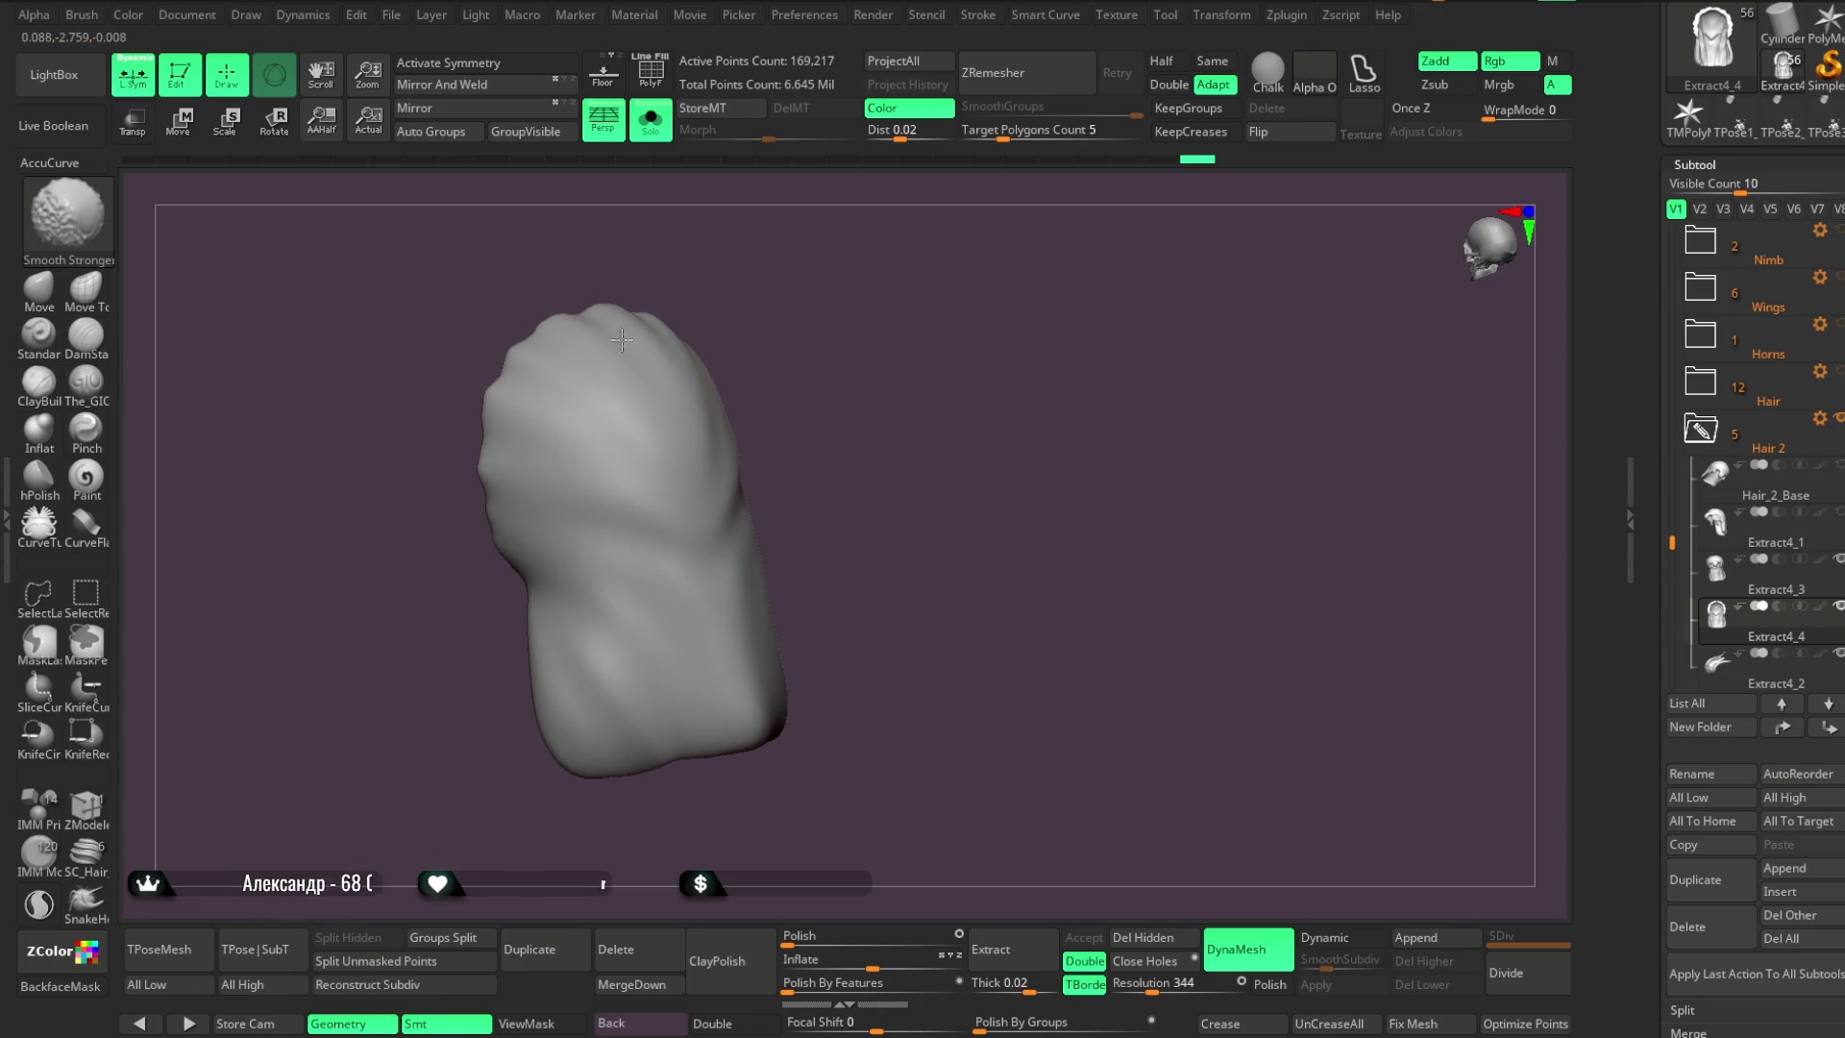
pyautogui.moveTo(639, 740)
pyautogui.mouseDown(button='right')
pyautogui.moveTo(864, 285)
pyautogui.moveTo(617, 498)
pyautogui.mouseUp(button='right')
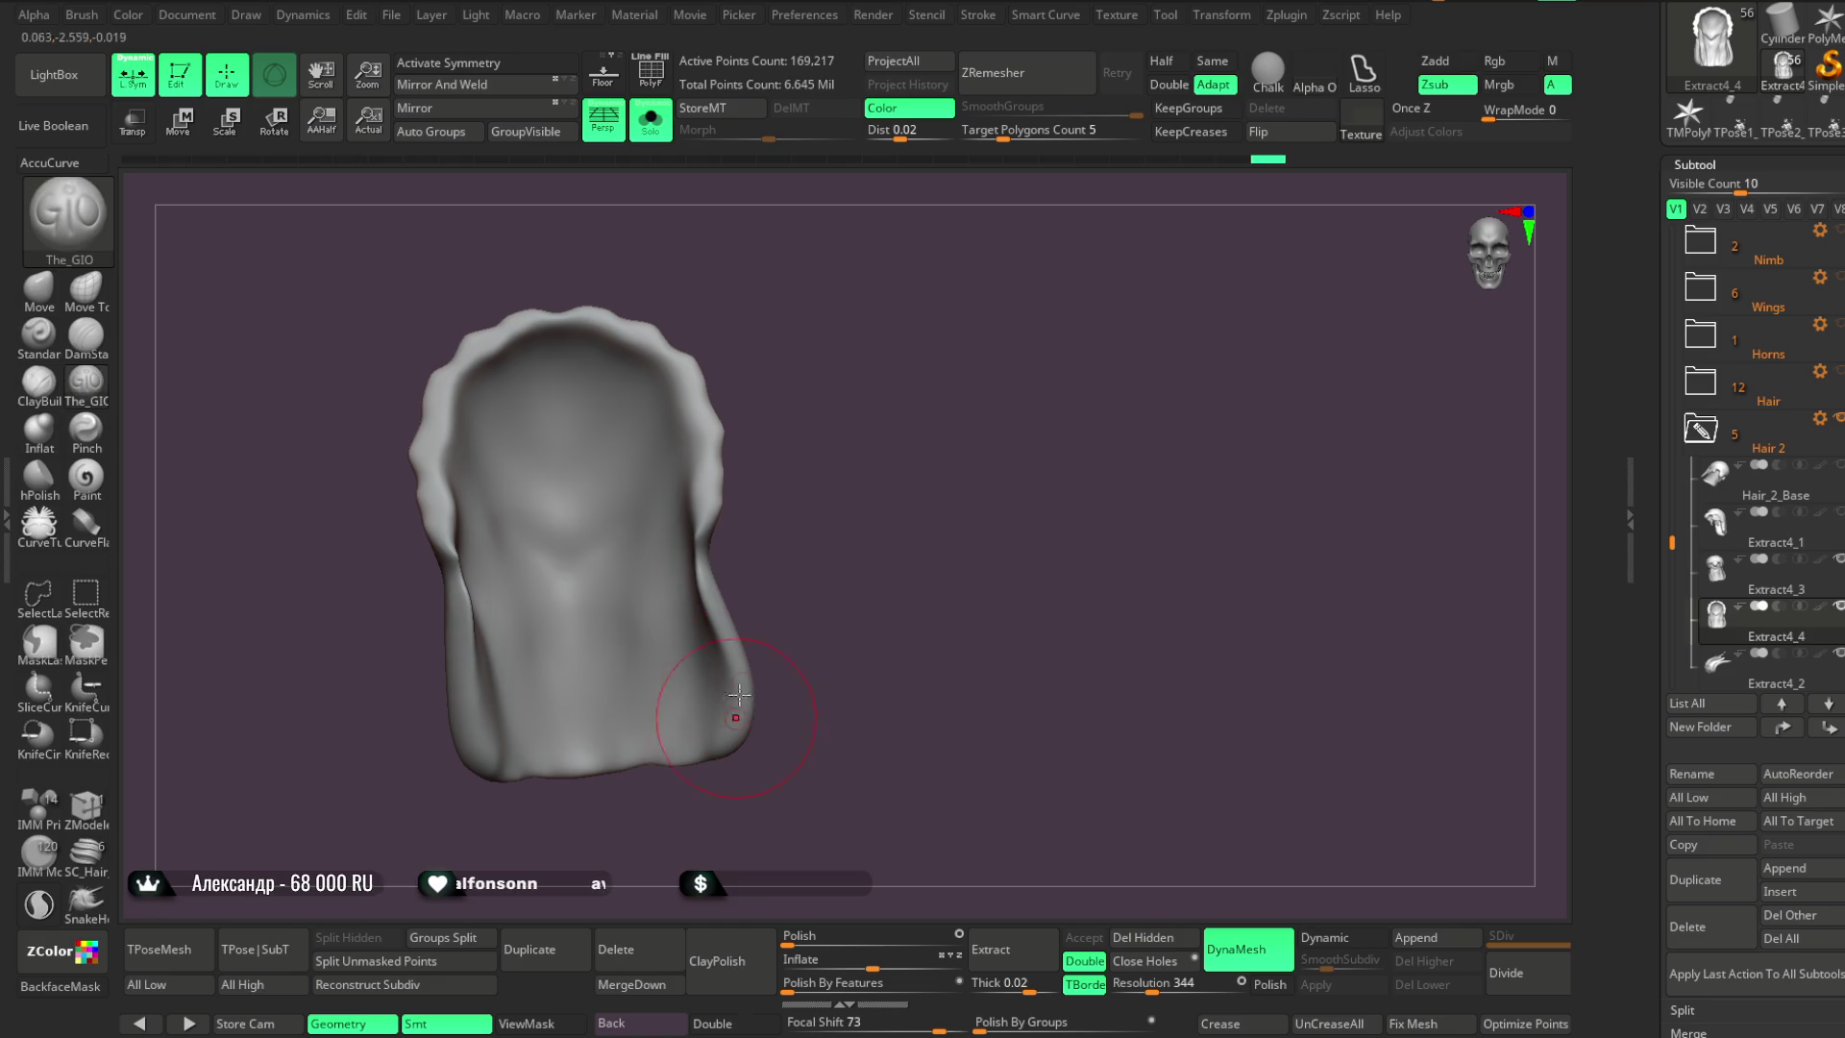
pyautogui.moveTo(734, 467)
pyautogui.keyDown('ctrl'); pyautogui.mouseDown(button='right')
pyautogui.moveTo(828, 441)
pyautogui.moveTo(280, 436)
pyautogui.mouseUp(button='right'); pyautogui.keyUp('ctrl')
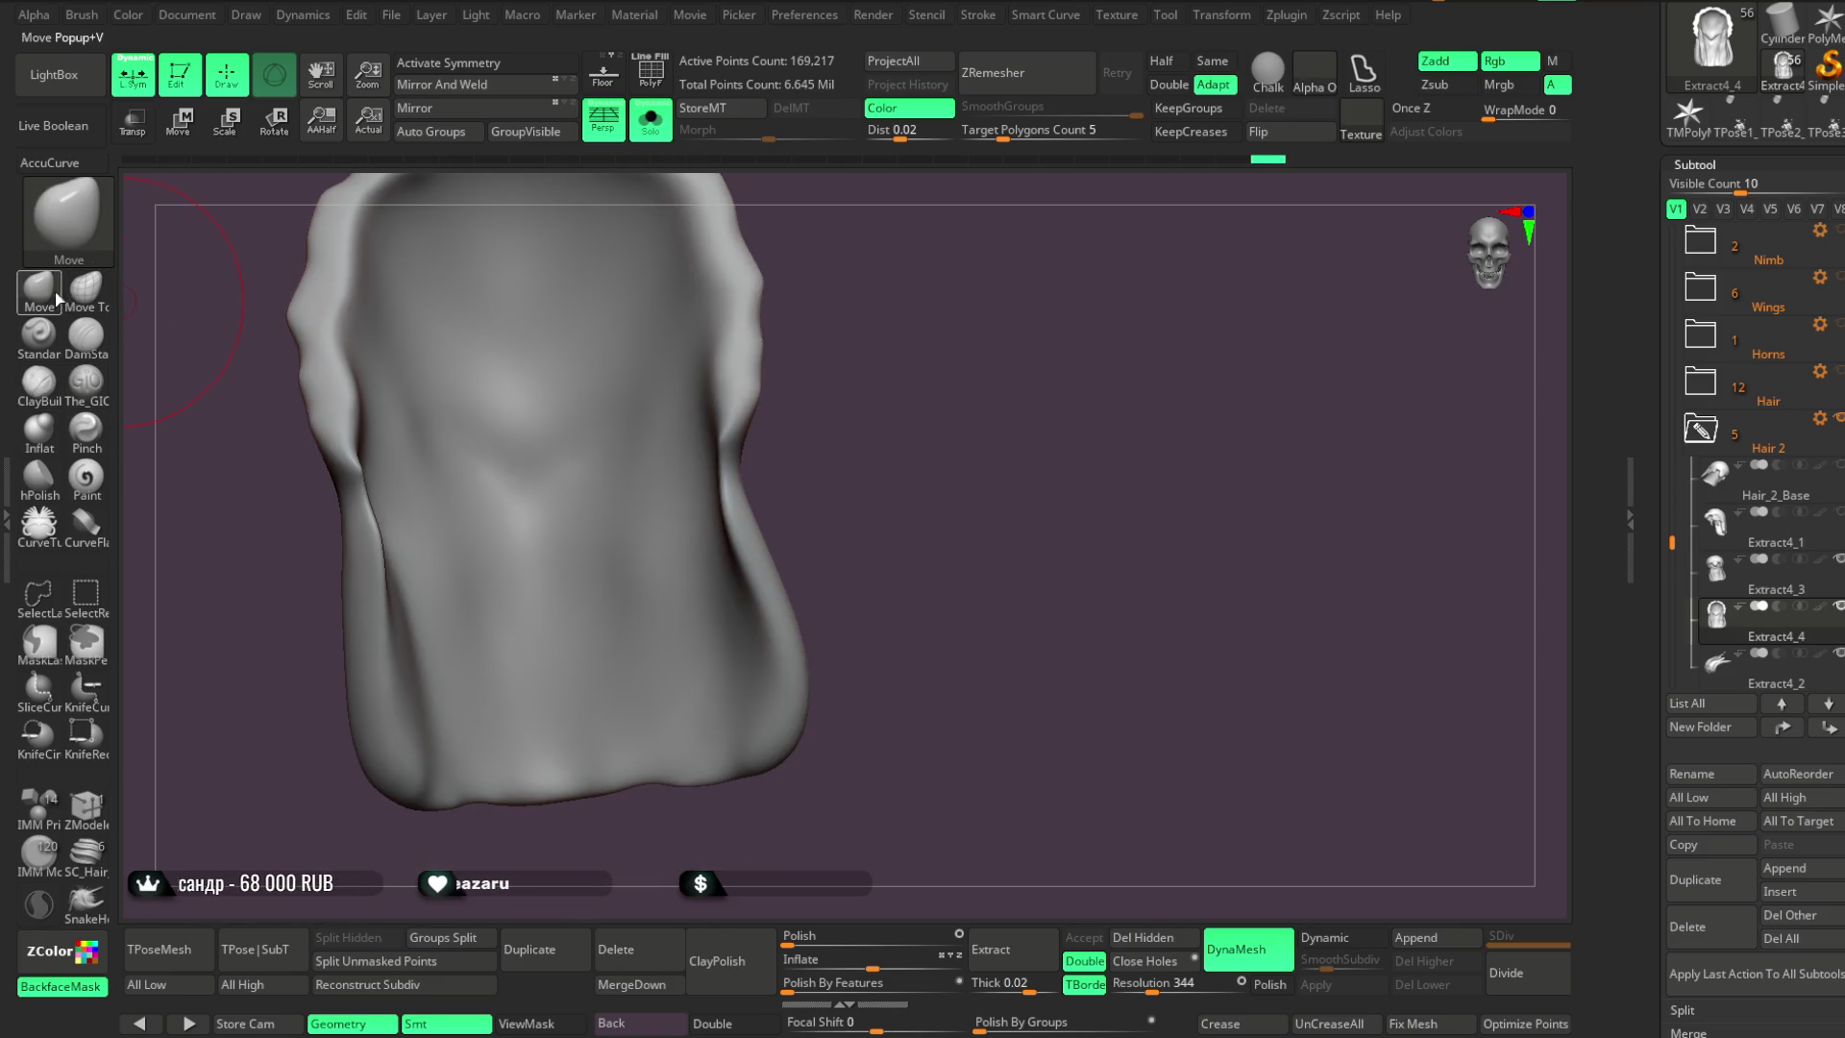
pyautogui.moveTo(871, 426)
pyautogui.mouseDown(button='right')
pyautogui.moveTo(725, 471)
pyautogui.moveTo(756, 480)
pyautogui.mouseUp(button='right')
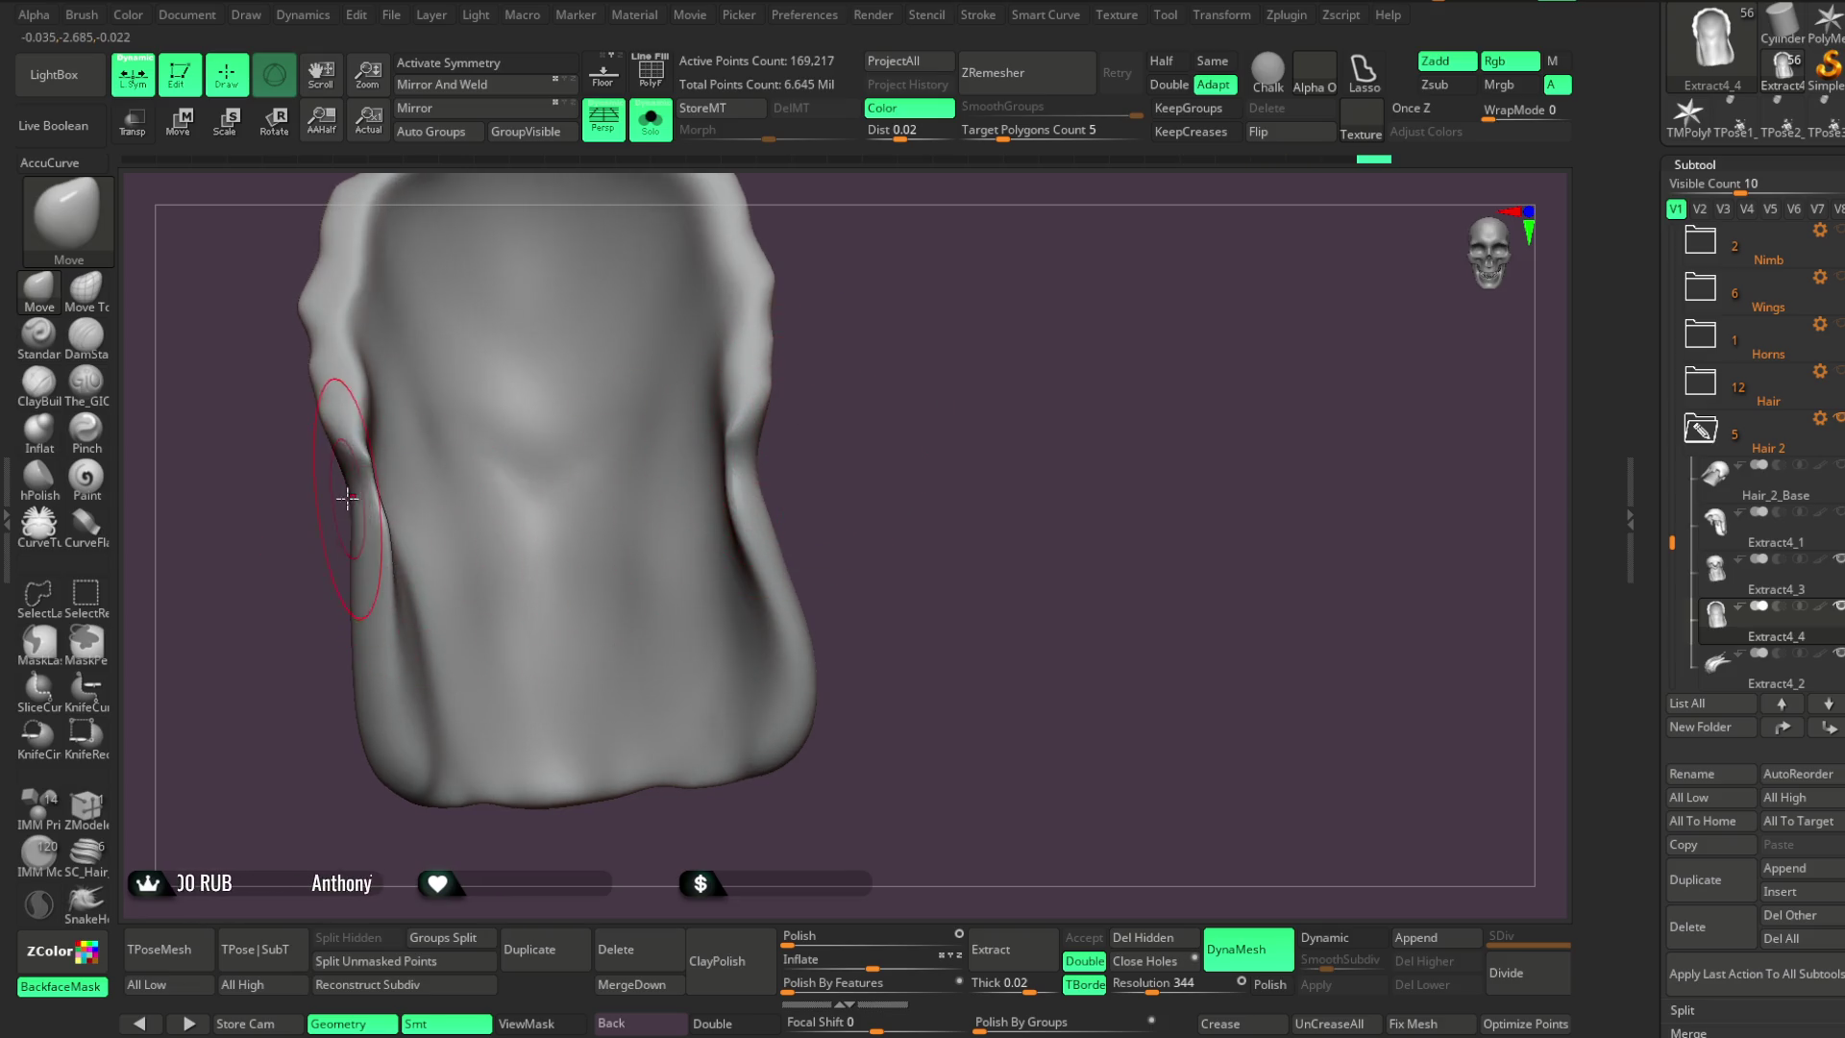
pyautogui.moveTo(288, 672); pyautogui.dragTo(382, 500, button='right')
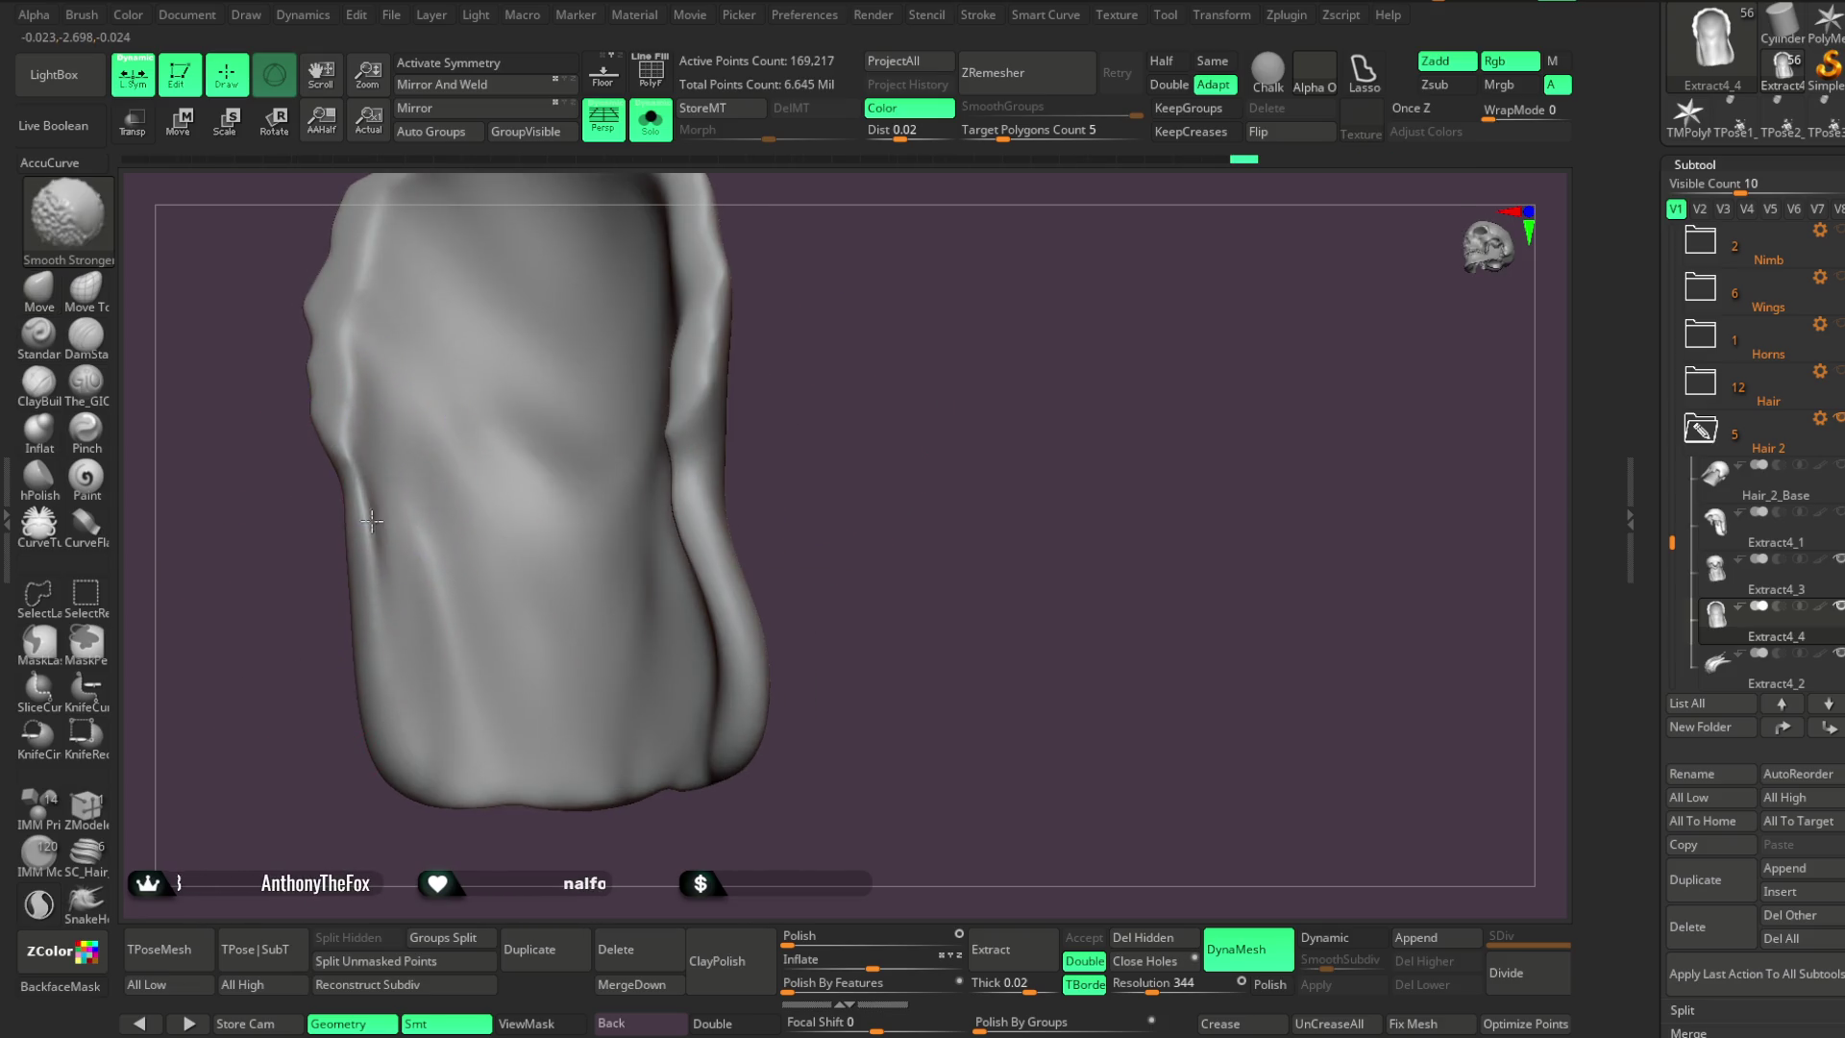
pyautogui.moveTo(803, 371)
pyautogui.mouseDown(button='right')
pyautogui.moveTo(900, 399)
pyautogui.moveTo(859, 336)
pyautogui.mouseUp(button='right')
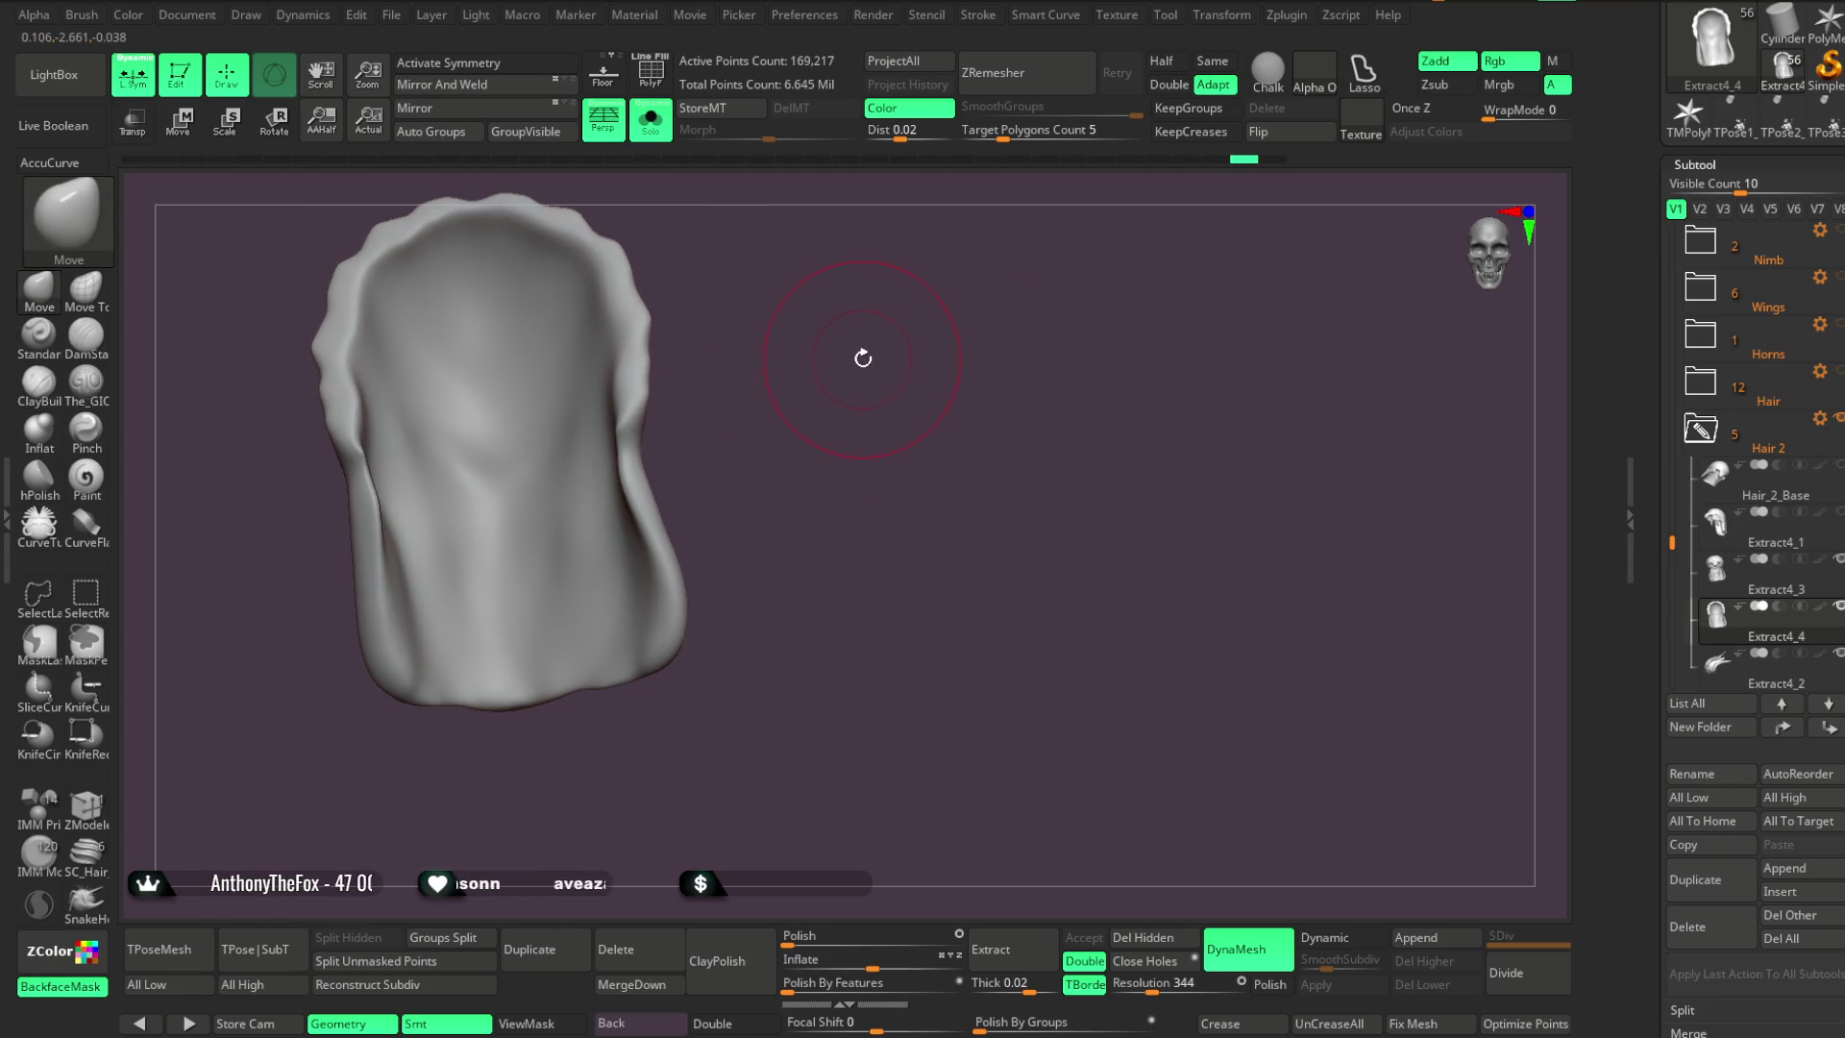
# Select the Smooth brush and turn Solo off to show the whole character around the hair
pyautogui.press('b')
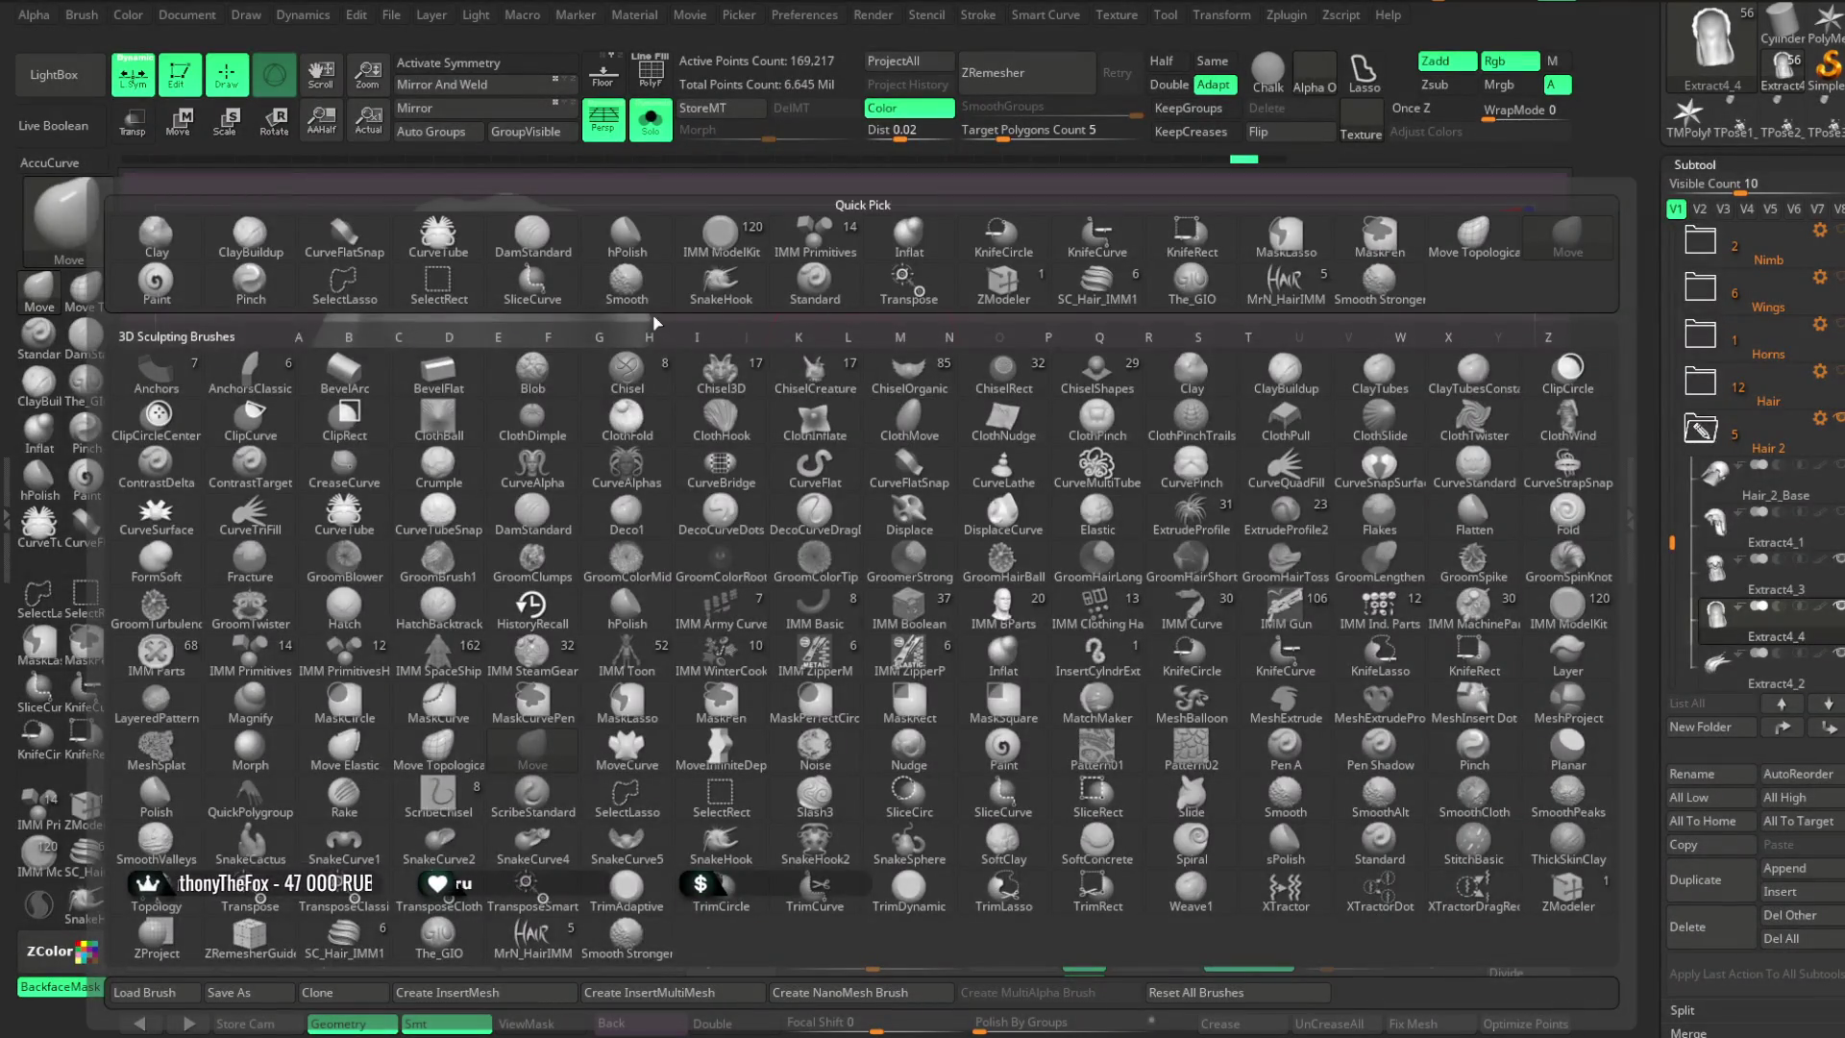
pyautogui.click(627, 284)
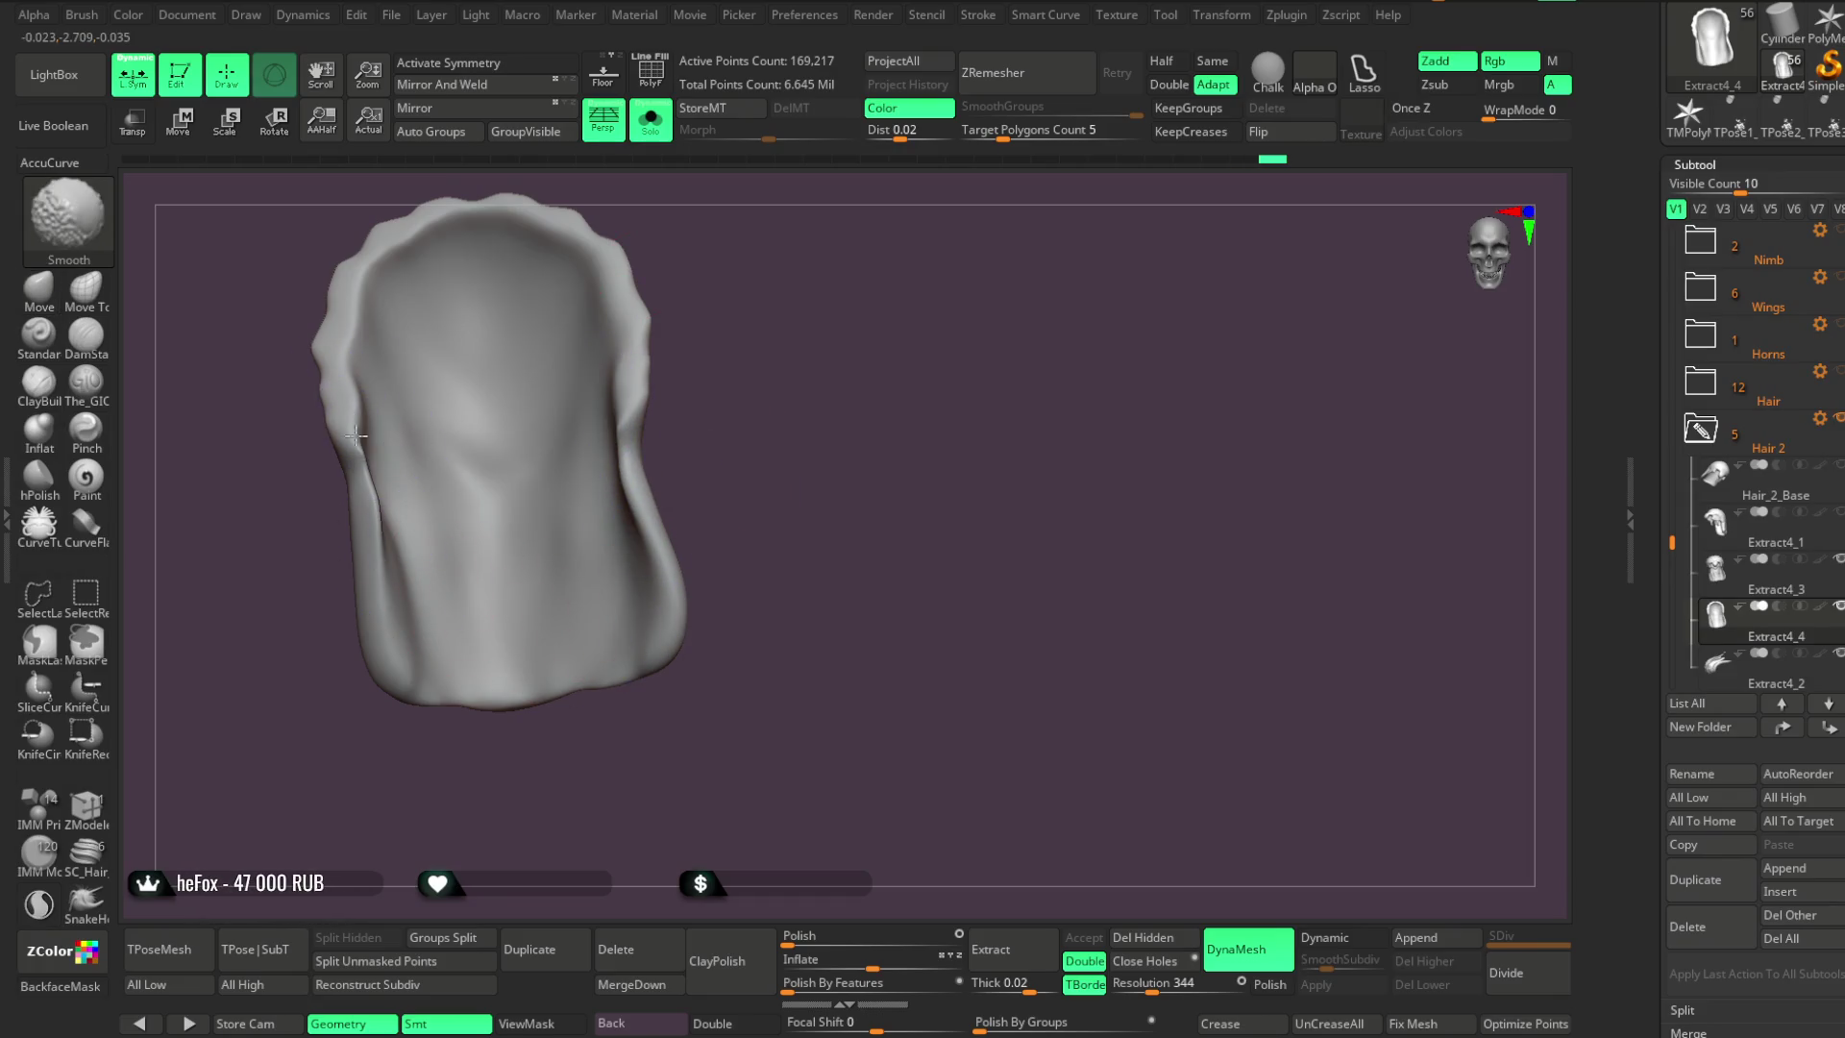
pyautogui.hotkey('shift', 'ctrl', 's')
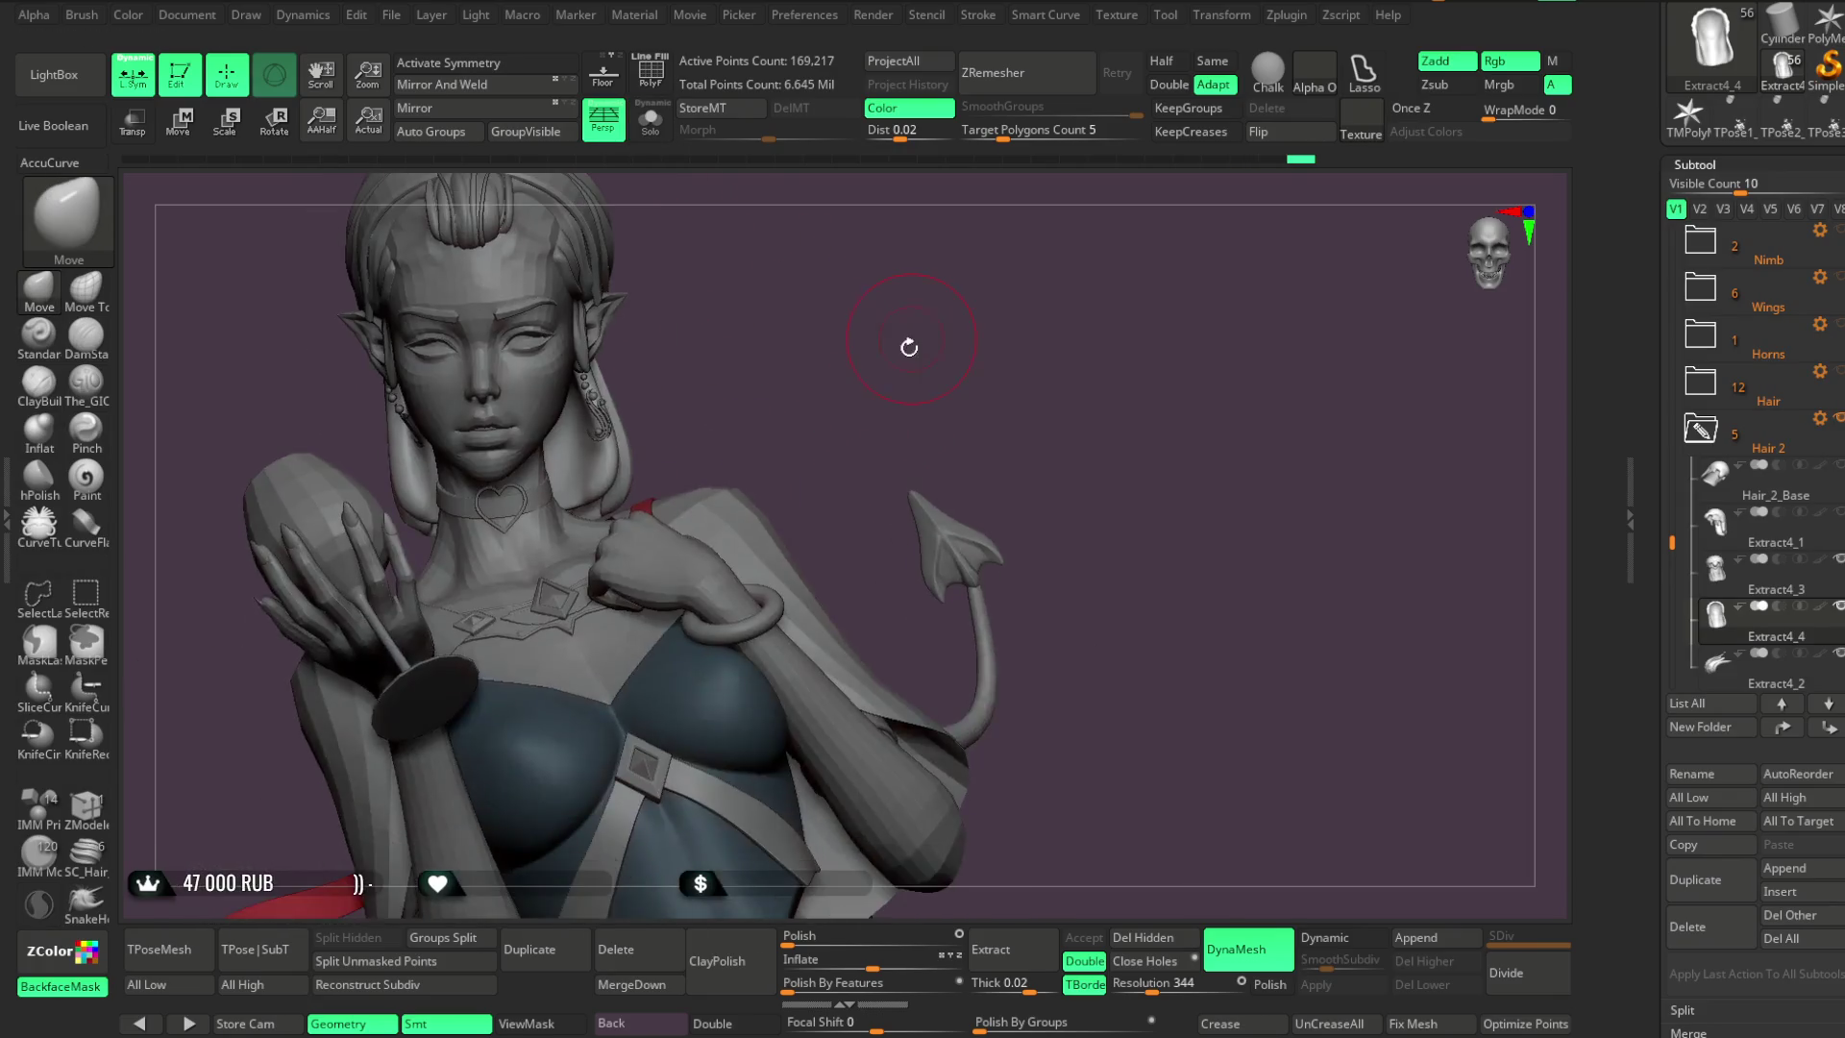
pyautogui.moveTo(895, 349); pyautogui.dragTo(874, 349)
pyautogui.press('space')
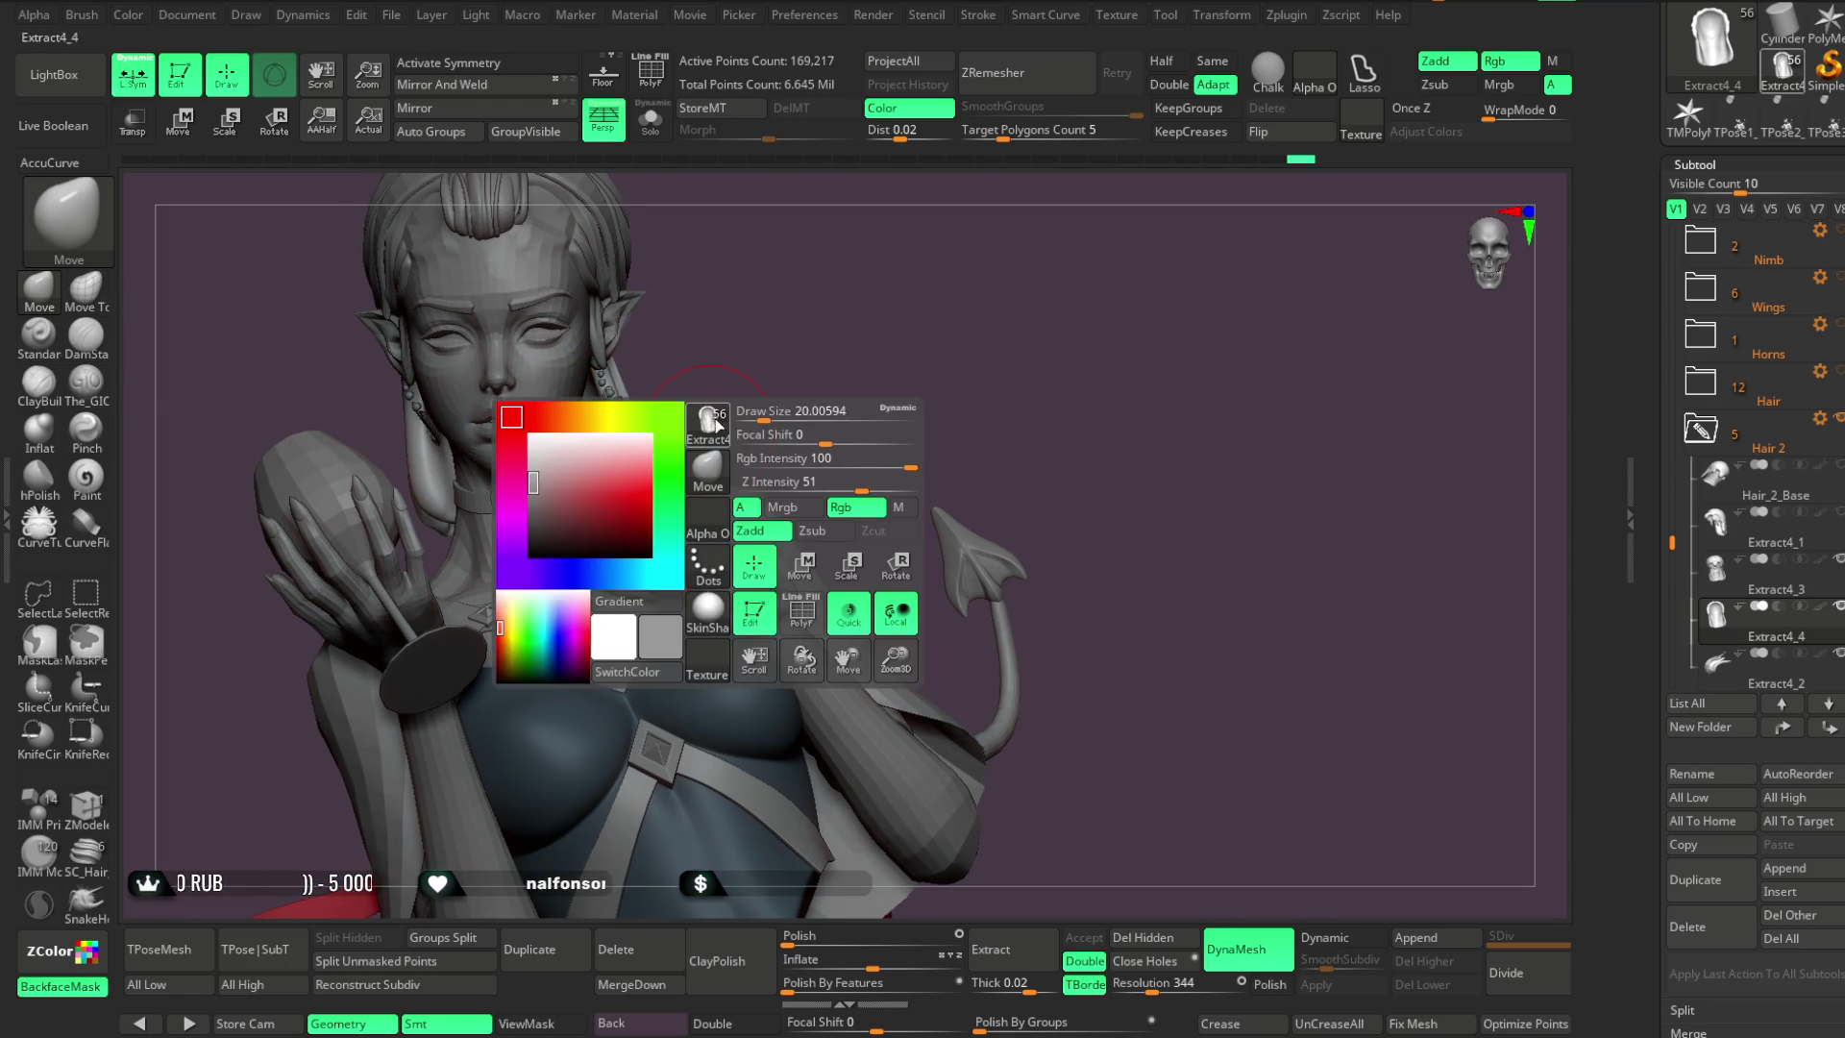
pyautogui.moveTo(774, 414)
pyautogui.mouseDown()
pyautogui.moveTo(820, 395)
pyautogui.moveTo(791, 362)
pyautogui.moveTo(809, 322)
pyautogui.moveTo(412, 366)
pyautogui.mouseUp()
pyautogui.moveTo(651, 309)
pyautogui.mouseDown()
pyautogui.moveTo(708, 465)
pyautogui.moveTo(692, 511)
pyautogui.moveTo(545, 554)
pyautogui.mouseUp()
pyautogui.moveTo(653, 480)
pyautogui.mouseDown()
pyautogui.moveTo(541, 550)
pyautogui.moveTo(713, 419)
pyautogui.mouseUp()
# Orbit and zoom around the bust to check the hair fit, then select the Extract4_3 subtool
pyautogui.press('space')
pyautogui.moveTo(542, 437); pyautogui.dragTo(726, 435)
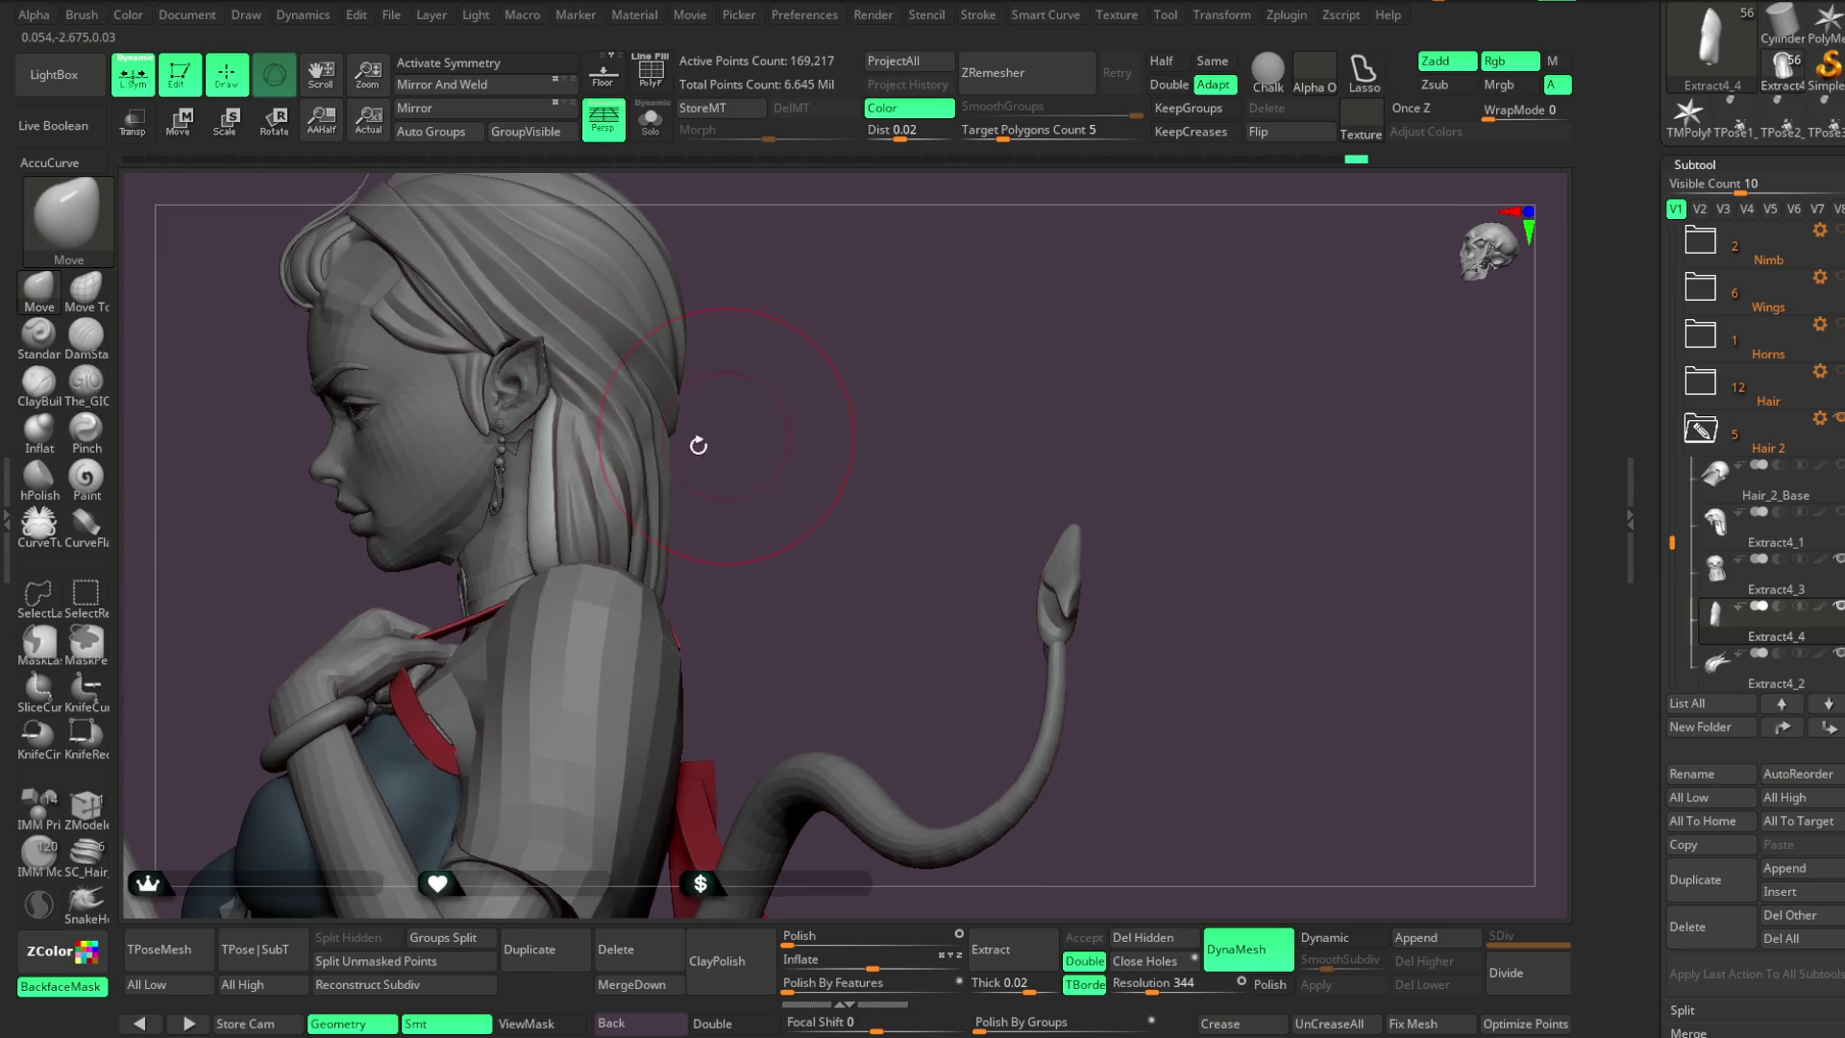
pyautogui.moveTo(543, 401)
pyautogui.mouseDown()
pyautogui.moveTo(782, 317)
pyautogui.moveTo(731, 396)
pyautogui.mouseUp()
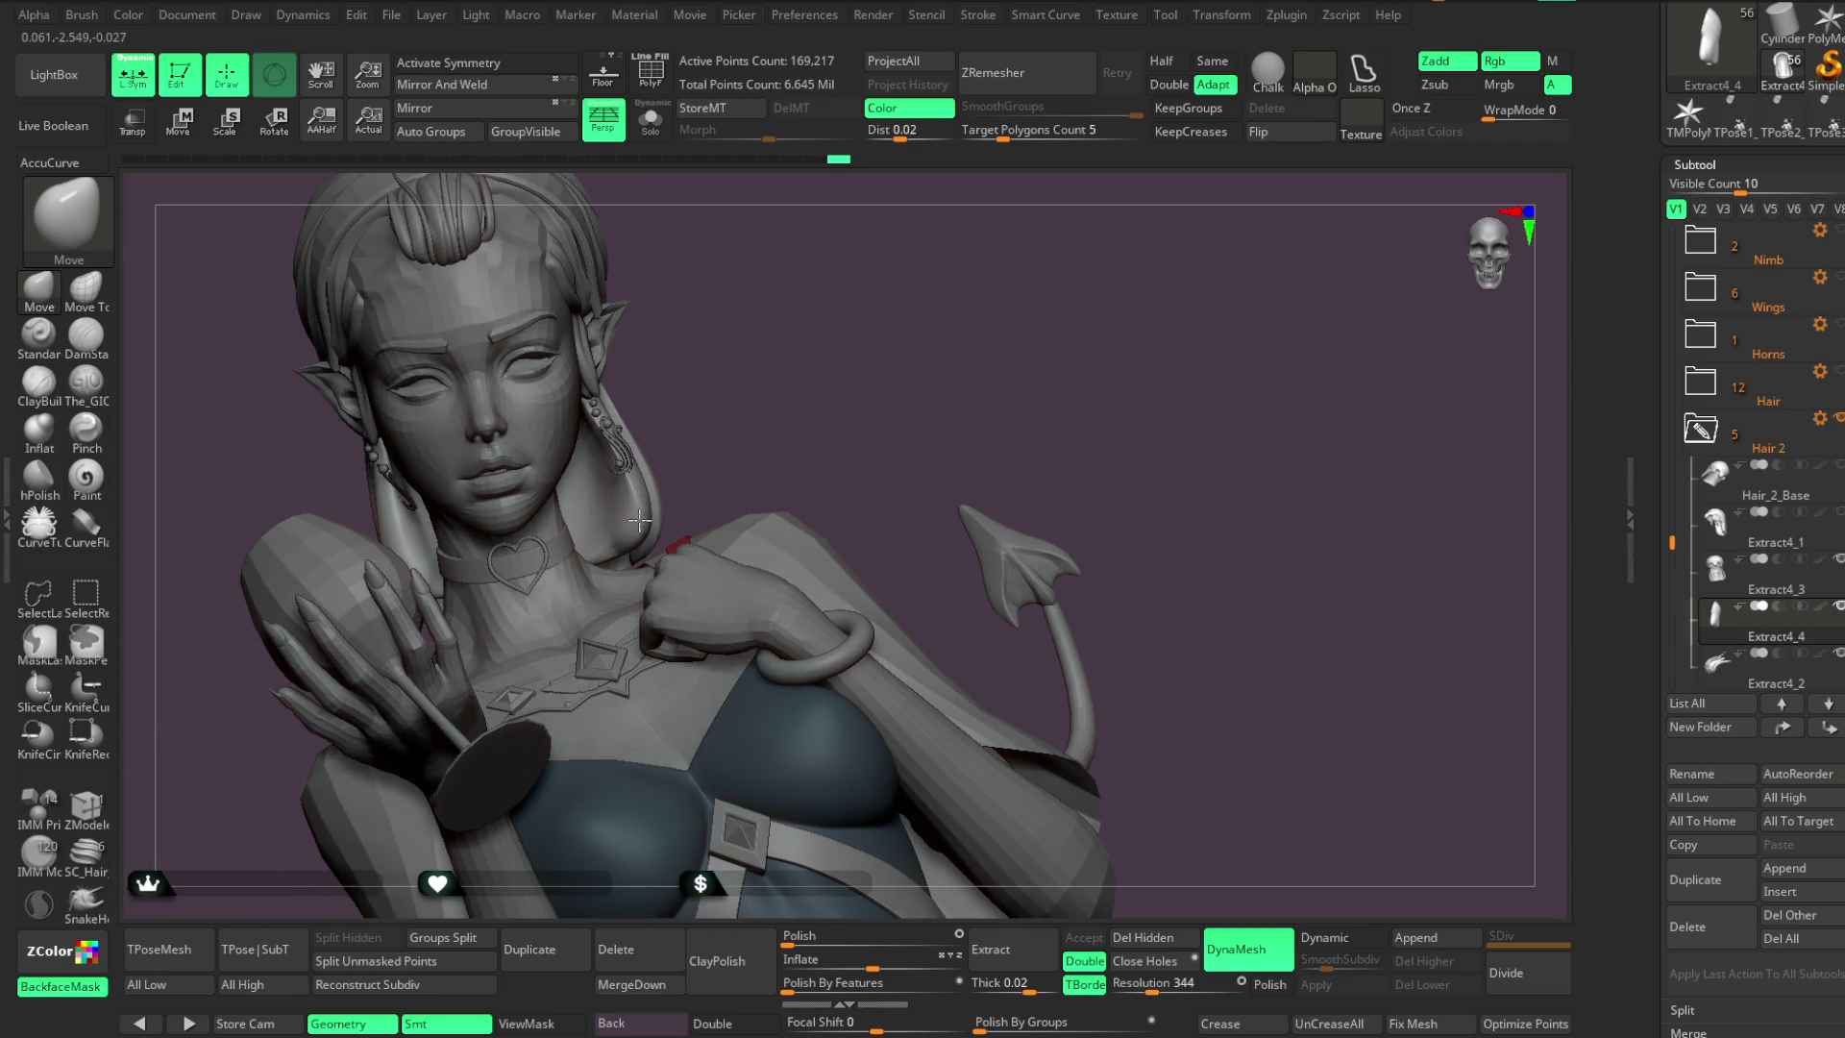
pyautogui.moveTo(713, 420)
pyautogui.mouseDown()
pyautogui.moveTo(777, 423)
pyautogui.moveTo(774, 387)
pyautogui.moveTo(667, 472)
pyautogui.moveTo(692, 374)
pyautogui.moveTo(663, 458)
pyautogui.moveTo(898, 412)
pyautogui.moveTo(648, 548)
pyautogui.moveTo(718, 445)
pyautogui.mouseUp()
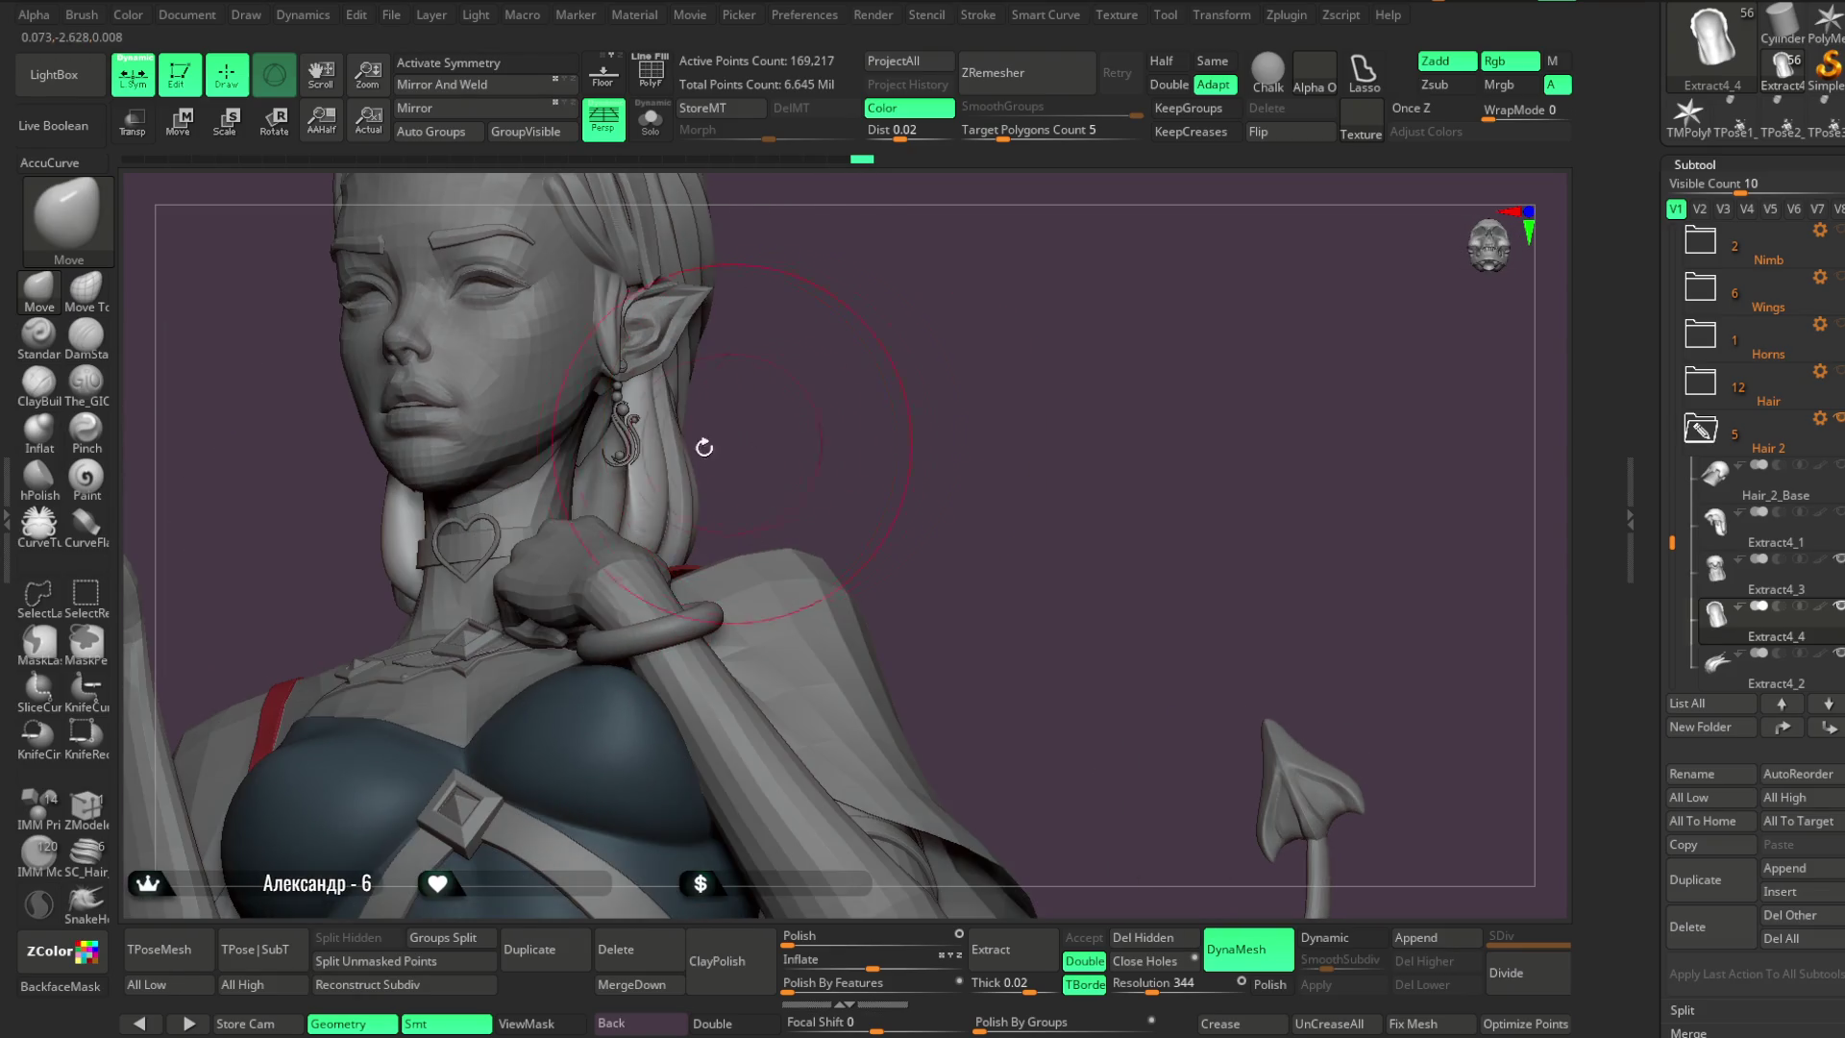
pyautogui.moveTo(862, 344)
pyautogui.mouseDown()
pyautogui.moveTo(873, 313)
pyautogui.moveTo(890, 346)
pyautogui.moveTo(560, 520)
pyautogui.moveTo(441, 692)
pyautogui.moveTo(541, 516)
pyautogui.moveTo(662, 433)
pyautogui.moveTo(769, 305)
pyautogui.moveTo(511, 483)
pyautogui.mouseUp()
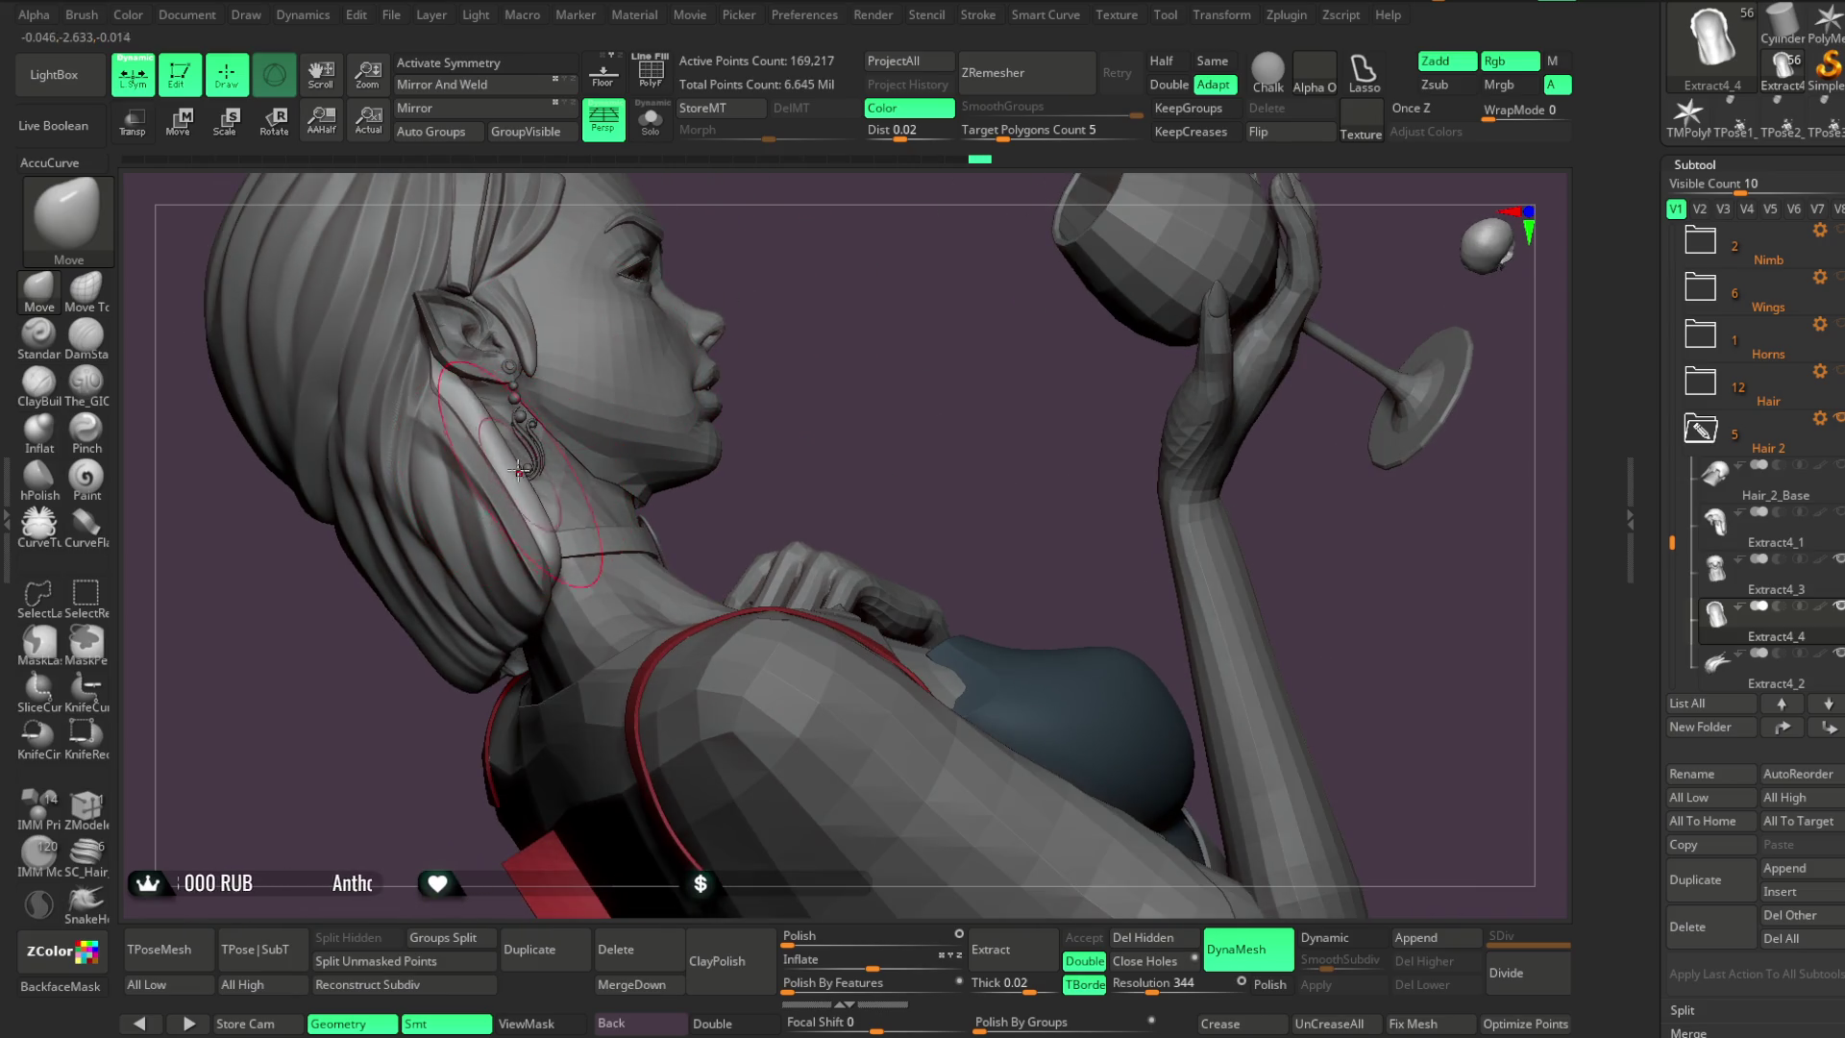
pyautogui.moveTo(434, 380); pyautogui.dragTo(597, 446)
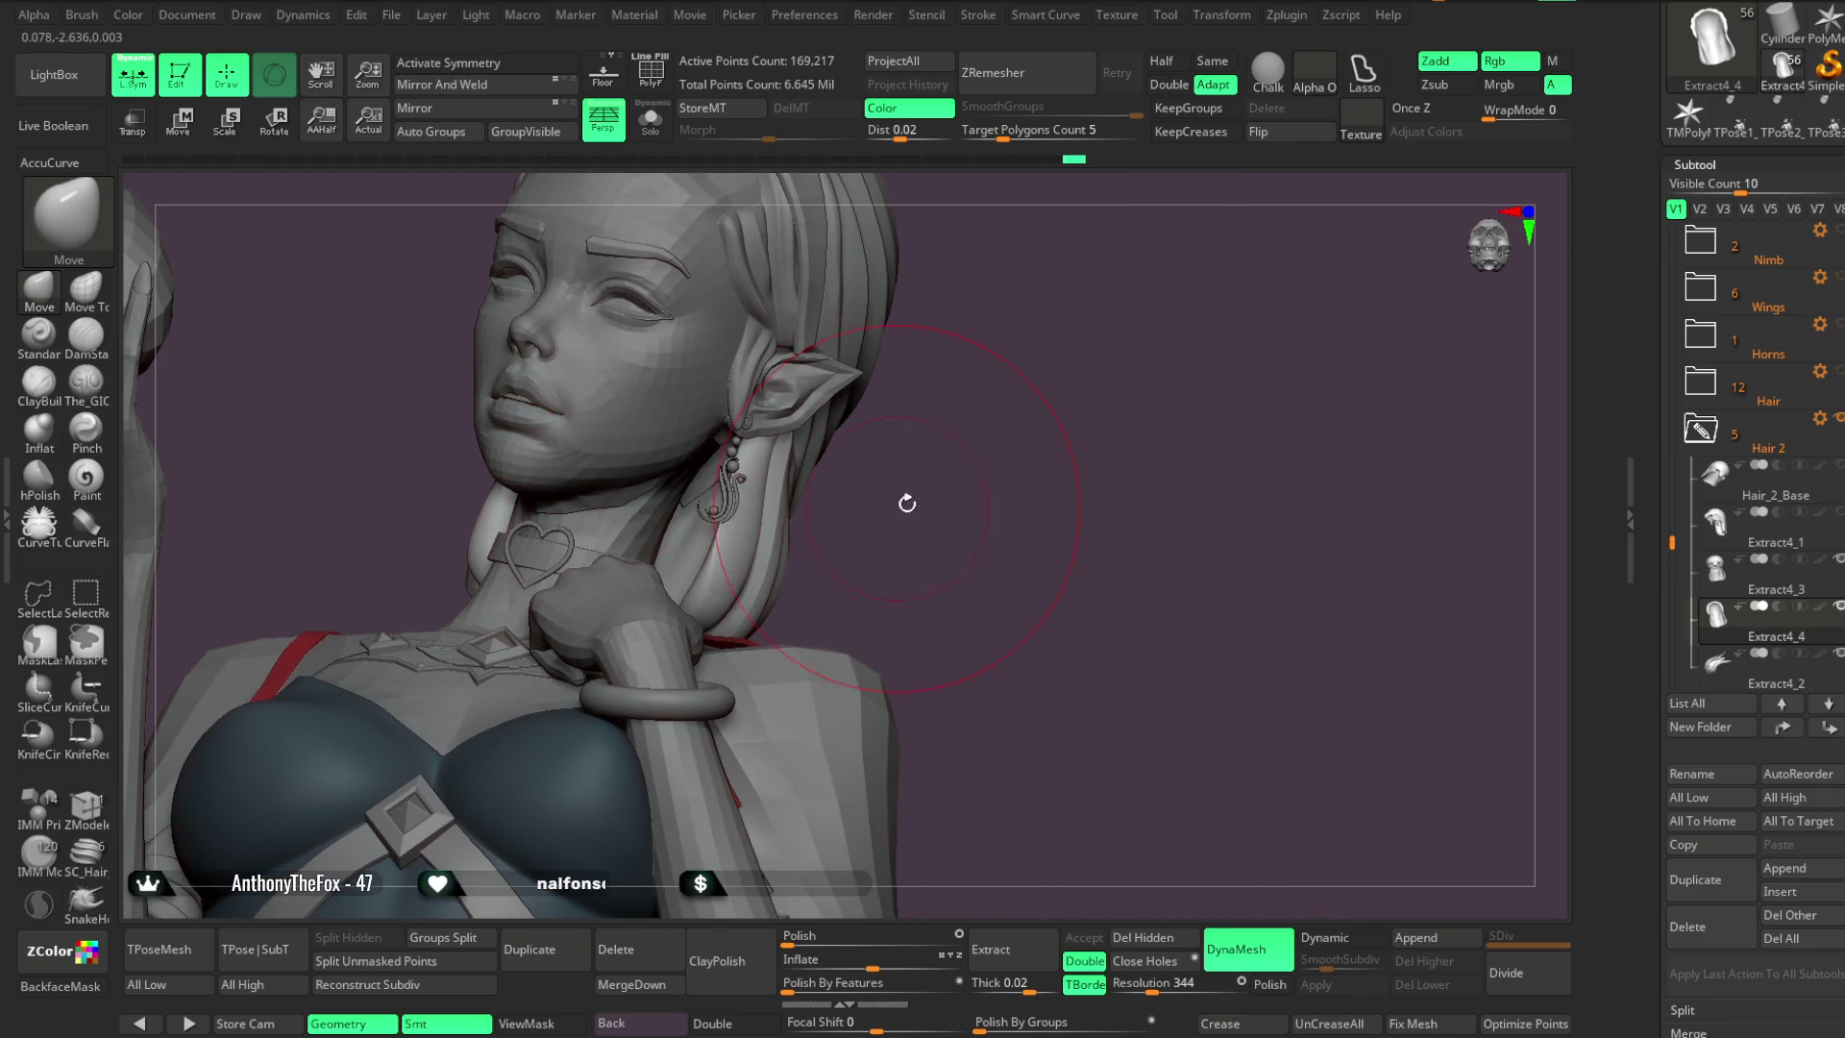
pyautogui.scroll(-5, 904, 506)
pyautogui.moveTo(926, 420)
pyautogui.mouseDown()
pyautogui.moveTo(910, 400)
pyautogui.moveTo(902, 465)
pyautogui.moveTo(931, 395)
pyautogui.moveTo(954, 416)
pyautogui.moveTo(877, 422)
pyautogui.moveTo(864, 399)
pyautogui.moveTo(1012, 421)
pyautogui.moveTo(930, 454)
pyautogui.mouseUp()
pyautogui.scroll(5, 955, 433)
pyautogui.keyDown('alt'); pyautogui.click(997, 416); pyautogui.keyUp('alt')
# Orbit the bust through rear, profile, front and back views to inspect the grooved Extract4_3 hair
pyautogui.press('space')
pyautogui.moveTo(1143, 311)
pyautogui.mouseDown()
pyautogui.moveTo(910, 493)
pyautogui.moveTo(909, 468)
pyautogui.mouseUp()
pyautogui.moveTo(1057, 399); pyautogui.dragTo(914, 506)
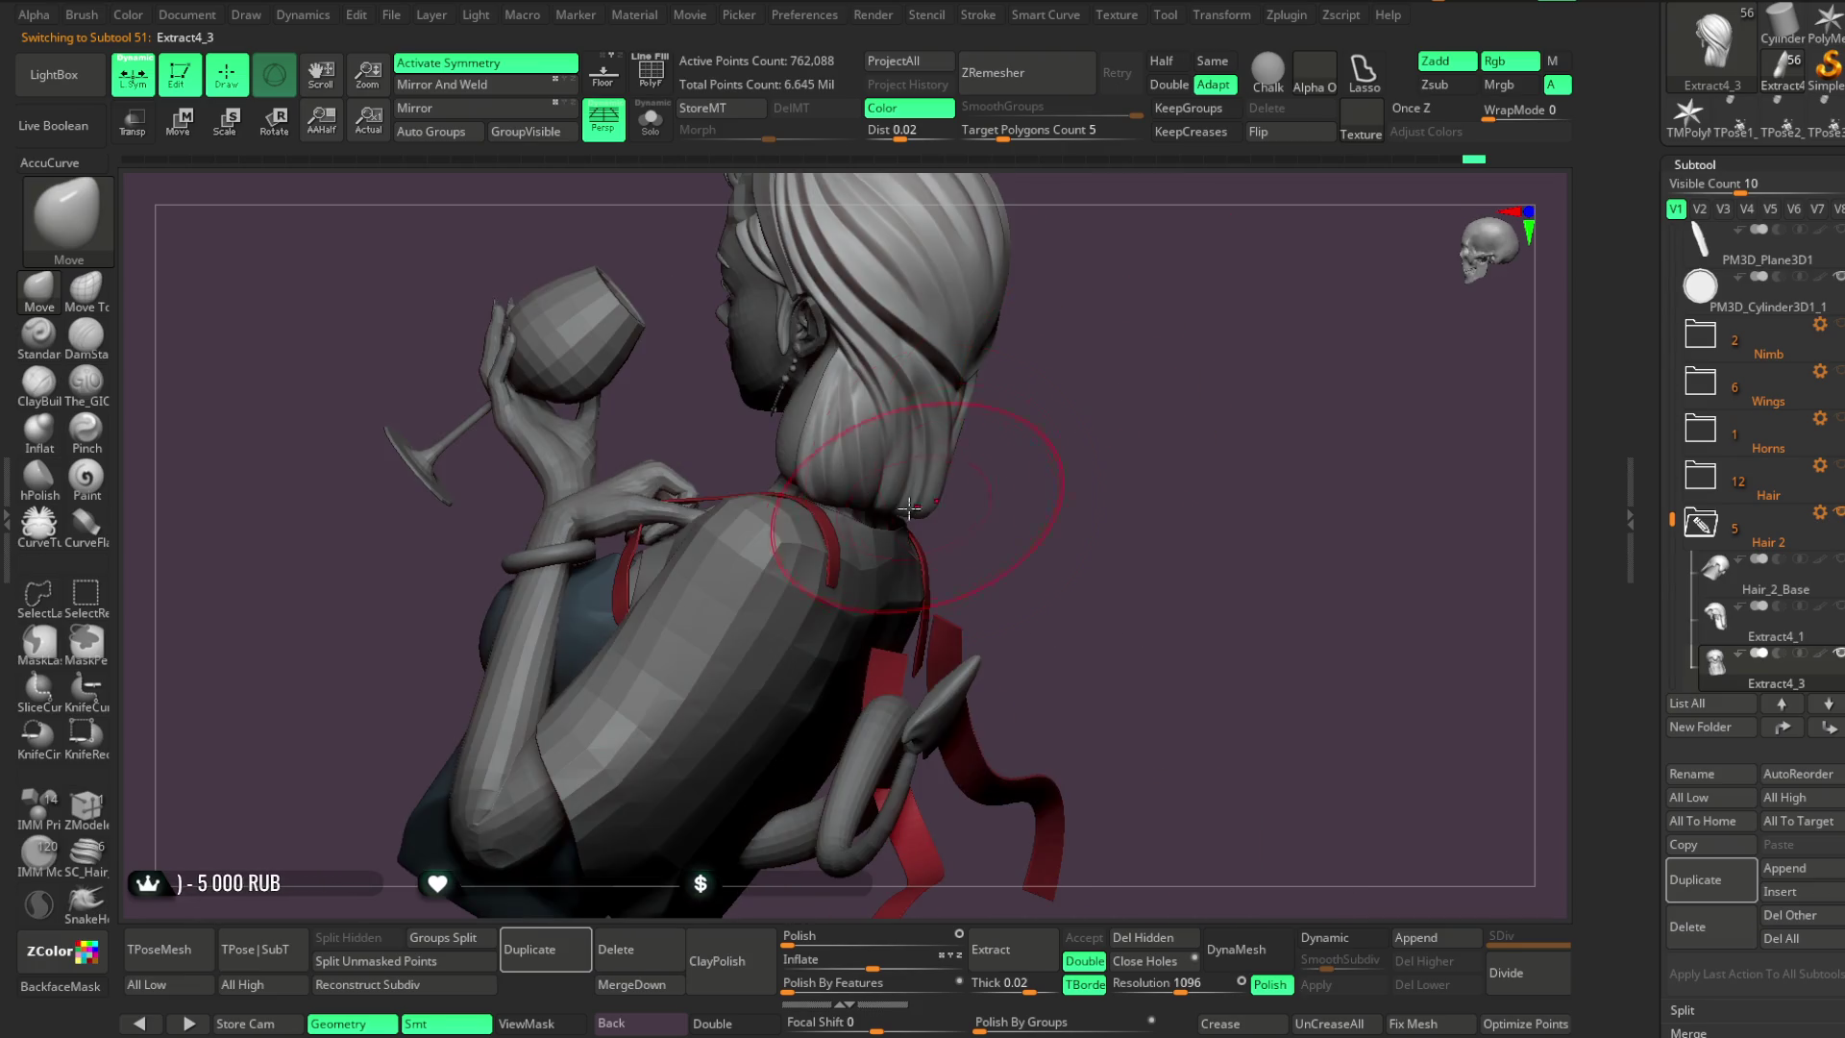
pyautogui.moveTo(1008, 415)
pyautogui.mouseDown()
pyautogui.moveTo(989, 279)
pyautogui.moveTo(998, 312)
pyautogui.mouseUp()
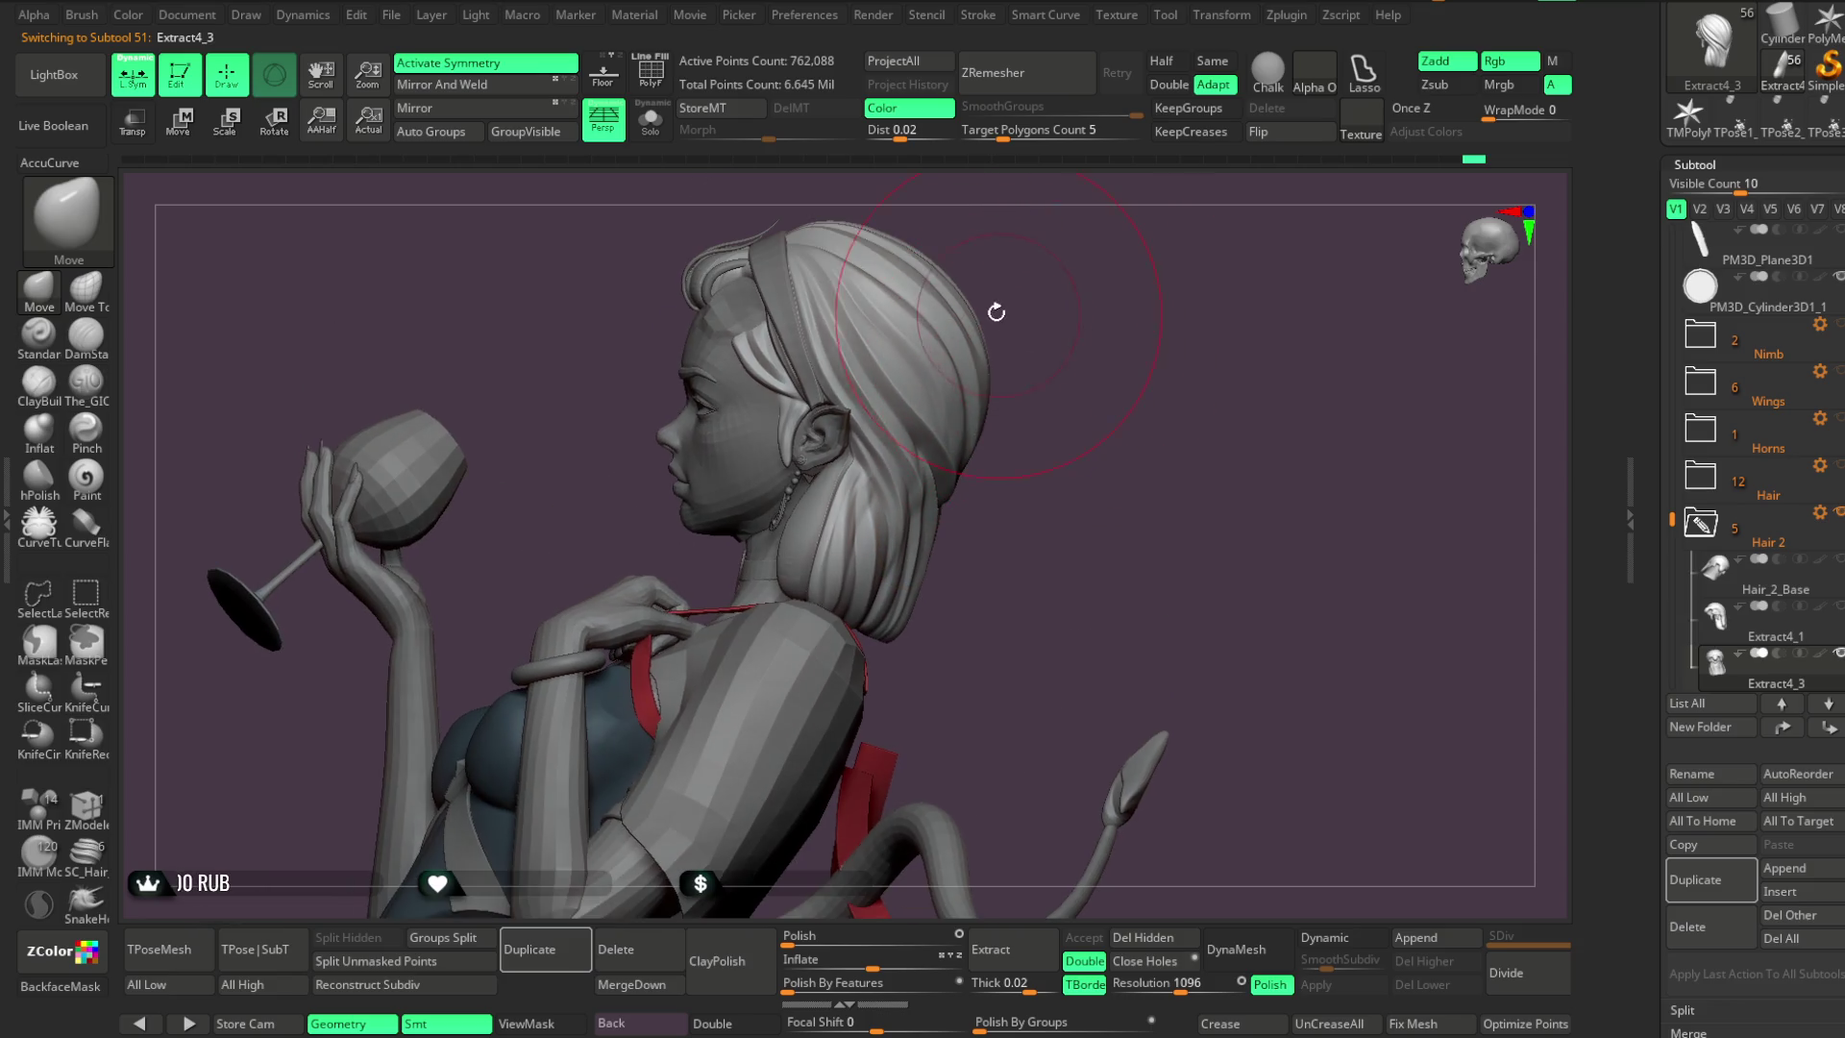
pyautogui.moveTo(1055, 383)
pyautogui.mouseDown()
pyautogui.moveTo(1013, 317)
pyautogui.moveTo(966, 358)
pyautogui.mouseUp()
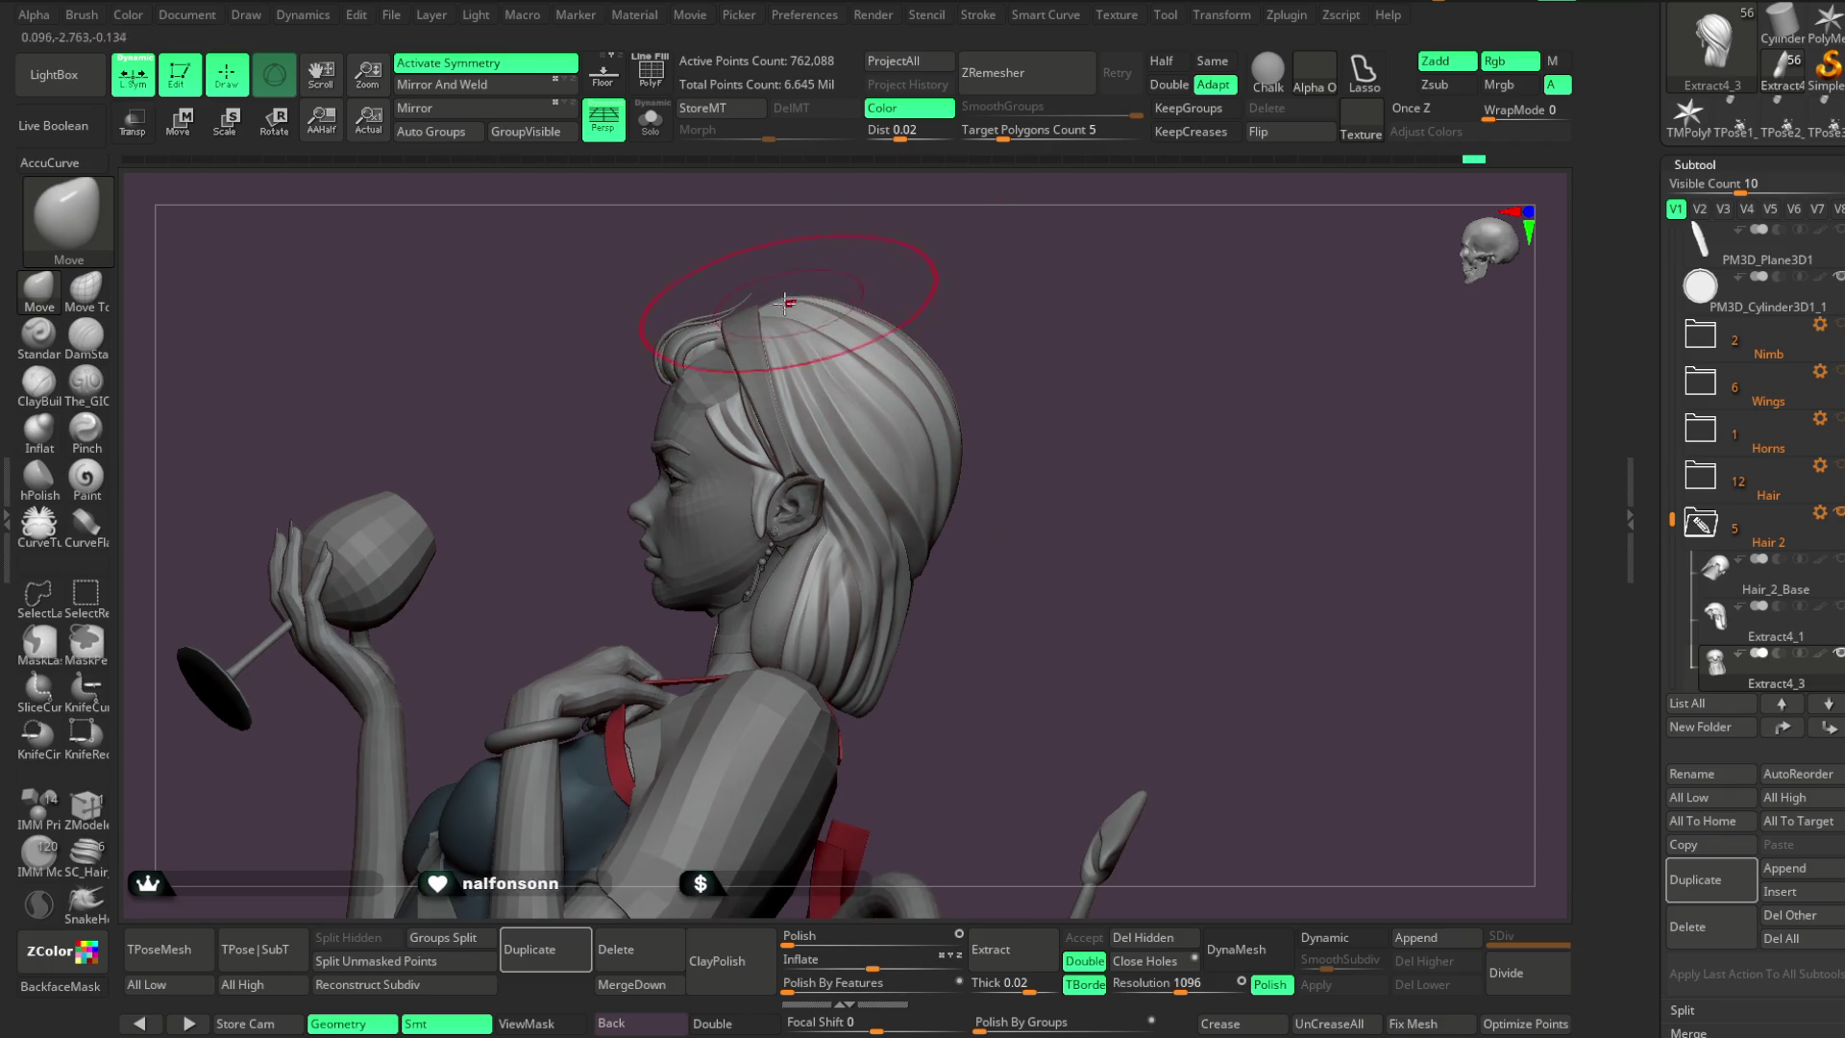
pyautogui.moveTo(1021, 391)
pyautogui.mouseDown()
pyautogui.moveTo(1029, 350)
pyautogui.moveTo(970, 488)
pyautogui.moveTo(999, 423)
pyautogui.moveTo(1133, 349)
pyautogui.moveTo(1025, 363)
pyautogui.moveTo(1073, 395)
pyautogui.moveTo(955, 424)
pyautogui.mouseUp()
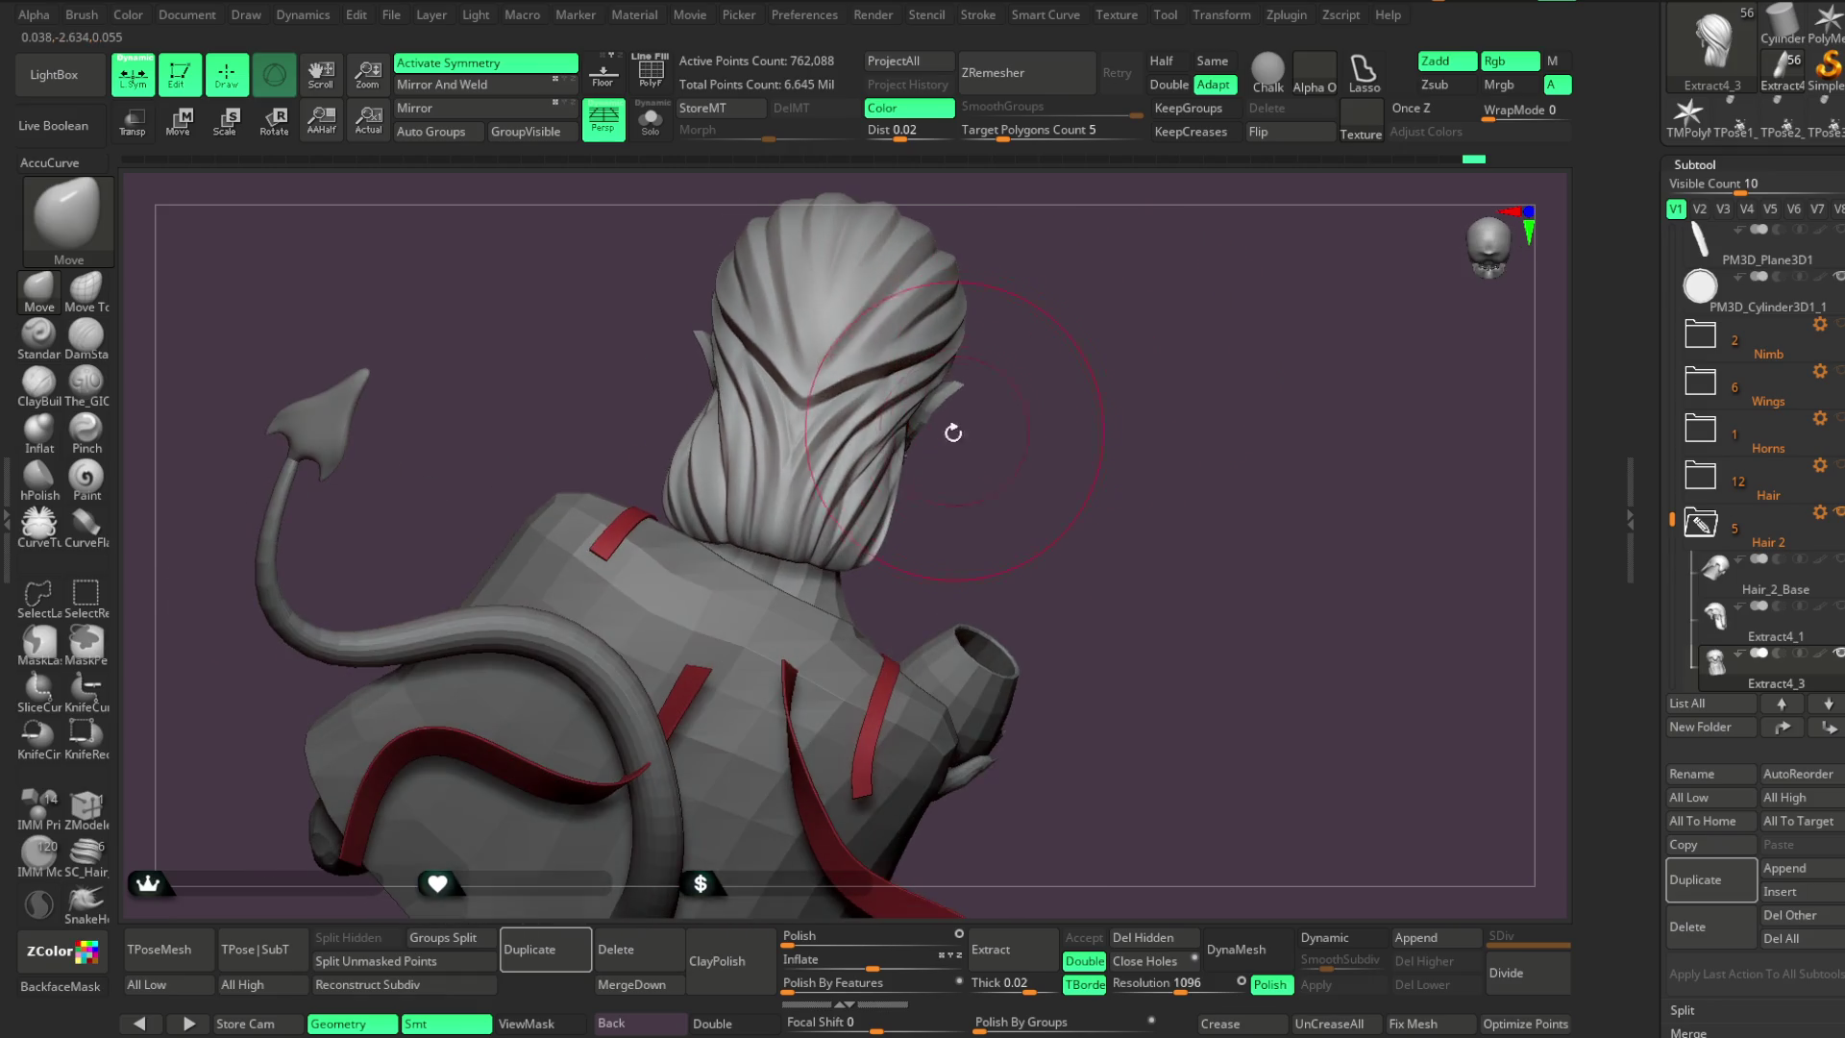
pyautogui.moveTo(879, 544)
pyautogui.mouseDown()
pyautogui.moveTo(1018, 403)
pyautogui.moveTo(1134, 346)
pyautogui.moveTo(1099, 309)
pyautogui.moveTo(738, 573)
pyautogui.mouseUp()
pyautogui.press('space')
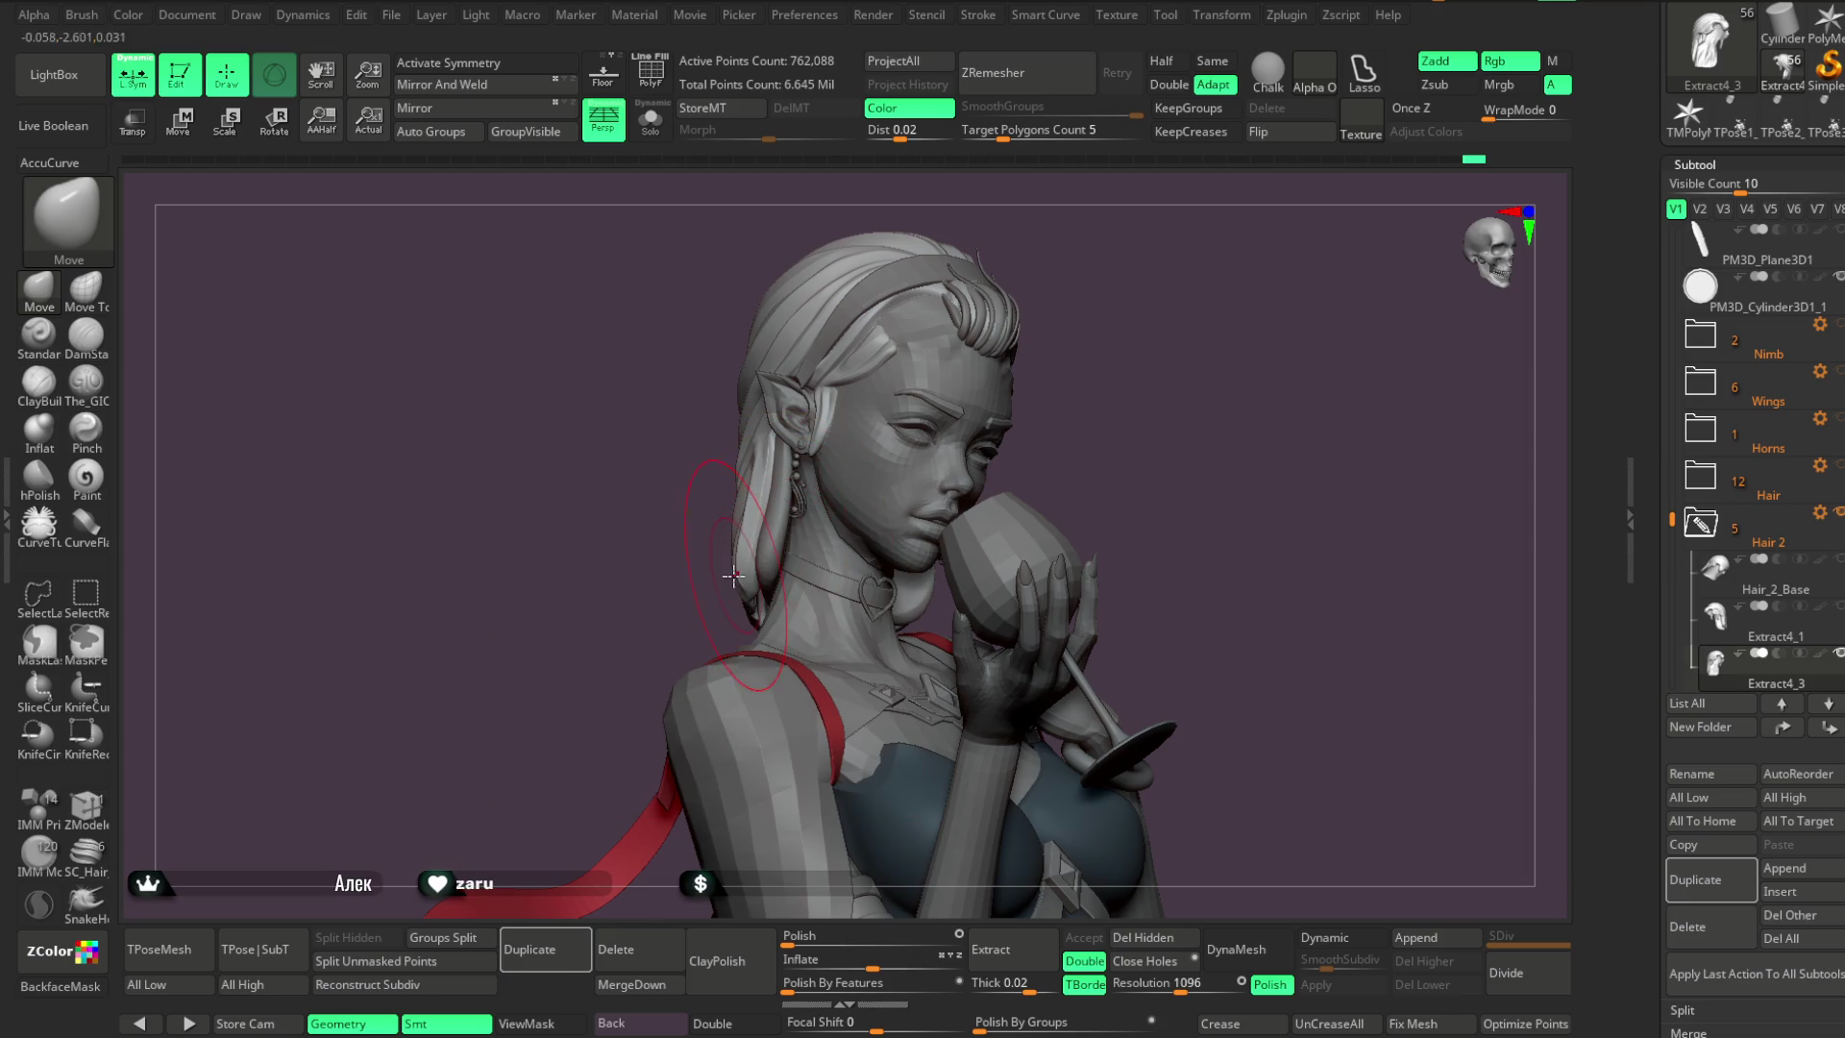
pyautogui.moveTo(671, 627)
pyautogui.mouseDown()
pyautogui.moveTo(913, 384)
pyautogui.moveTo(993, 395)
pyautogui.moveTo(798, 583)
pyautogui.moveTo(897, 342)
pyautogui.moveTo(783, 527)
pyautogui.mouseUp()
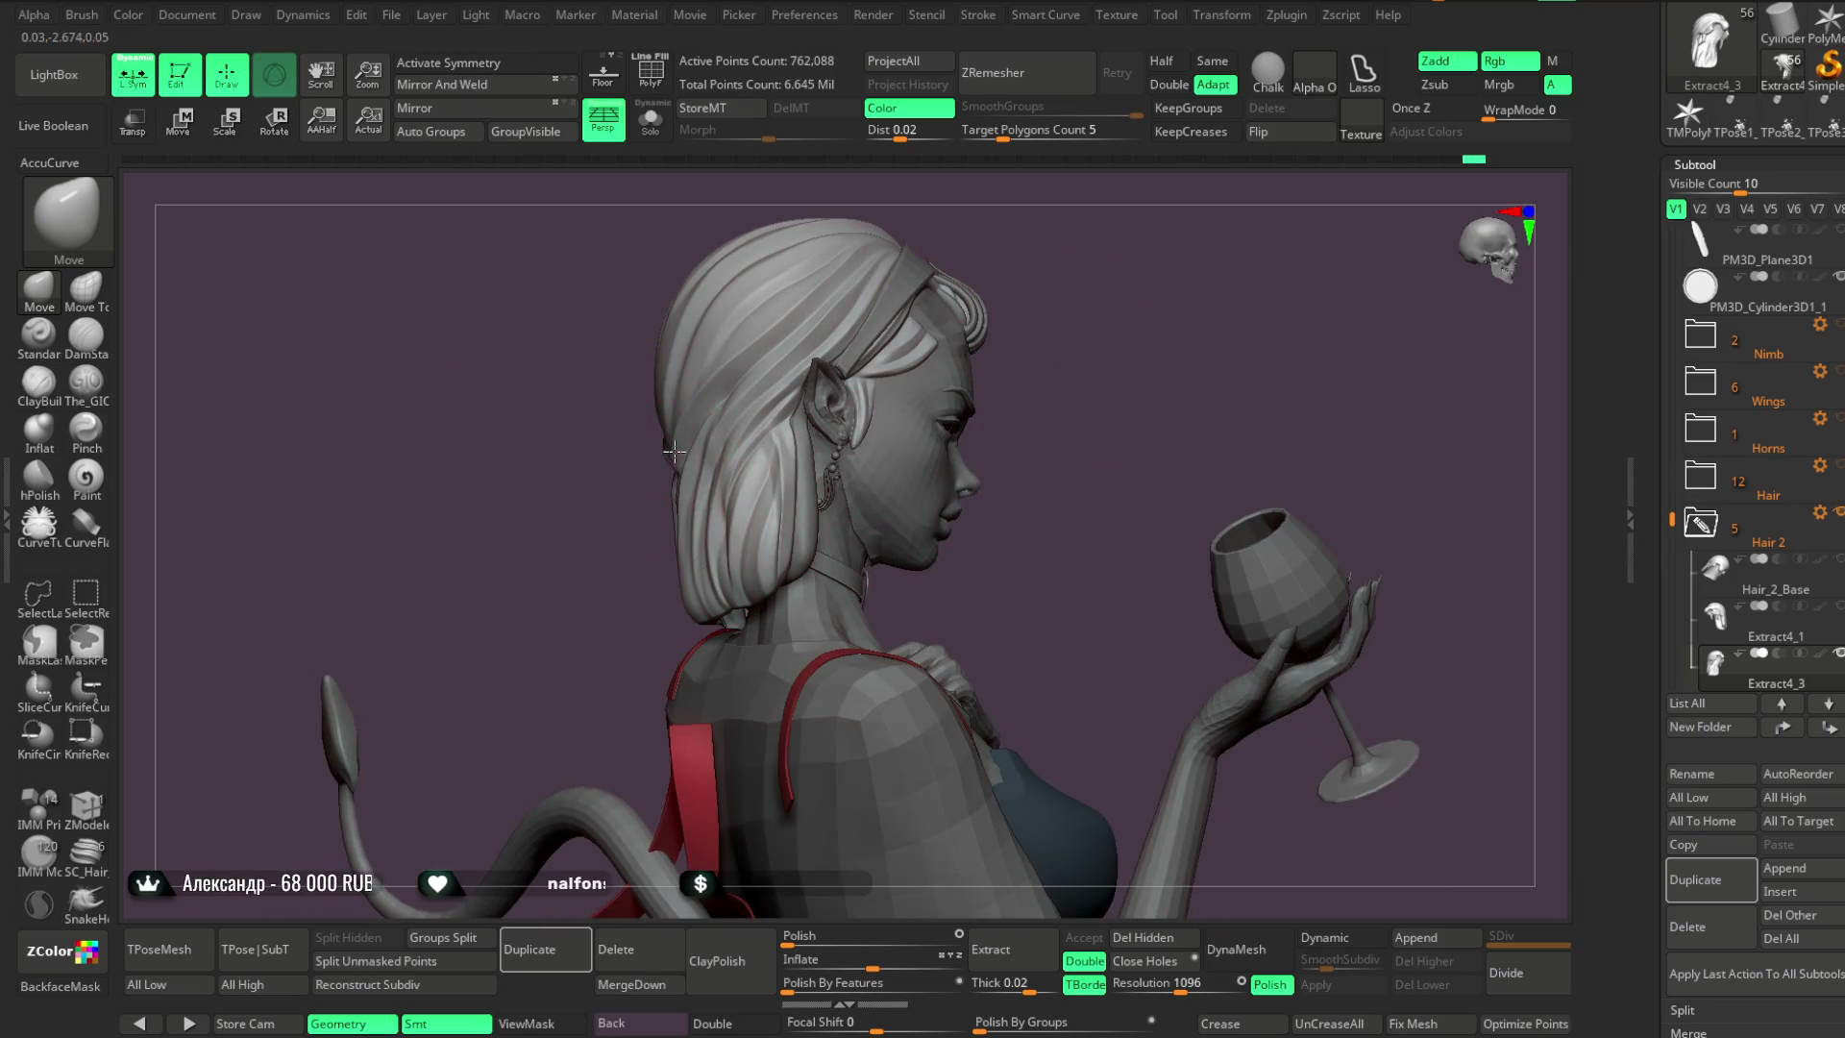
pyautogui.moveTo(754, 435)
pyautogui.mouseDown(button='right')
pyautogui.moveTo(1104, 317)
pyautogui.moveTo(702, 487)
pyautogui.mouseUp(button='right')
pyautogui.moveTo(658, 424)
pyautogui.mouseDown(button='right')
pyautogui.moveTo(852, 375)
pyautogui.moveTo(769, 415)
pyautogui.moveTo(868, 375)
pyautogui.moveTo(877, 347)
pyautogui.moveTo(890, 363)
pyautogui.moveTo(873, 288)
pyautogui.moveTo(902, 308)
pyautogui.moveTo(917, 295)
pyautogui.moveTo(868, 350)
pyautogui.moveTo(869, 317)
pyautogui.moveTo(865, 407)
pyautogui.moveTo(865, 355)
pyautogui.moveTo(843, 354)
pyautogui.mouseUp(button='right')
pyautogui.press('space')
# Save the demon-girl project with Save As from the File menu (Ctrl+S)
pyautogui.rightClick(910, 350)
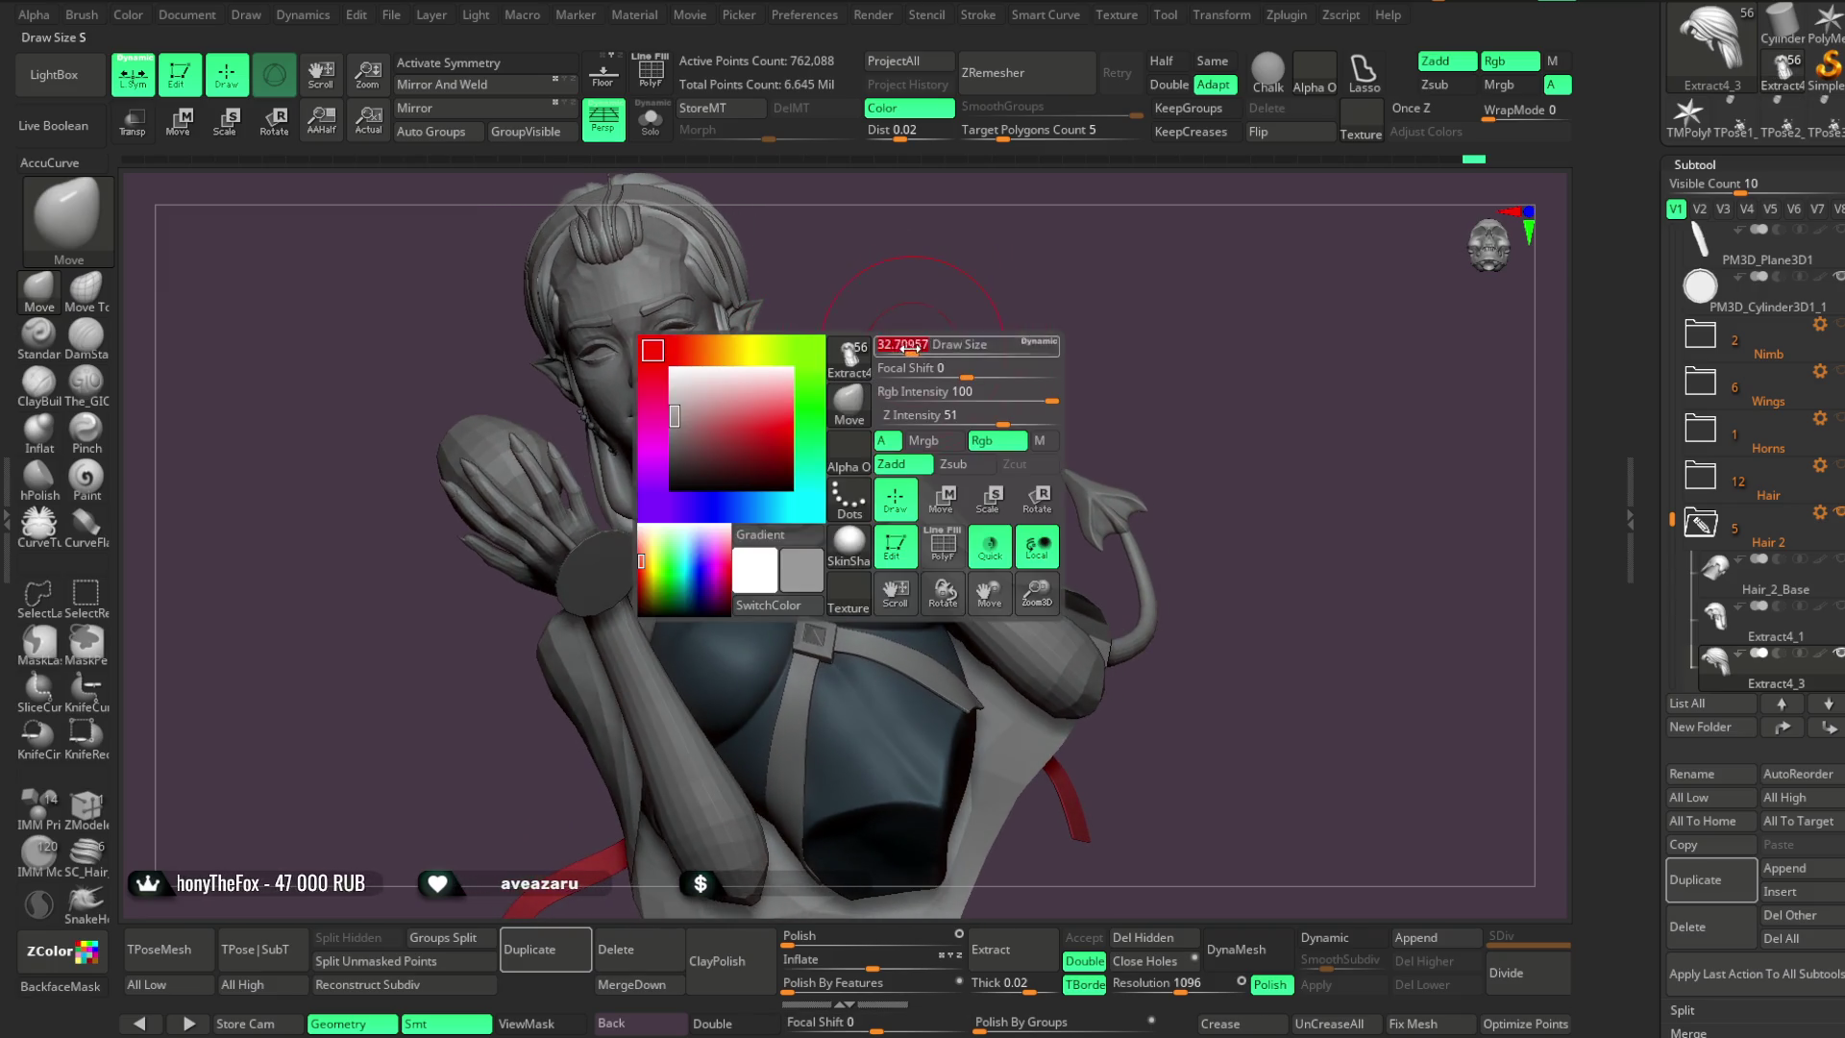
pyautogui.click(391, 14)
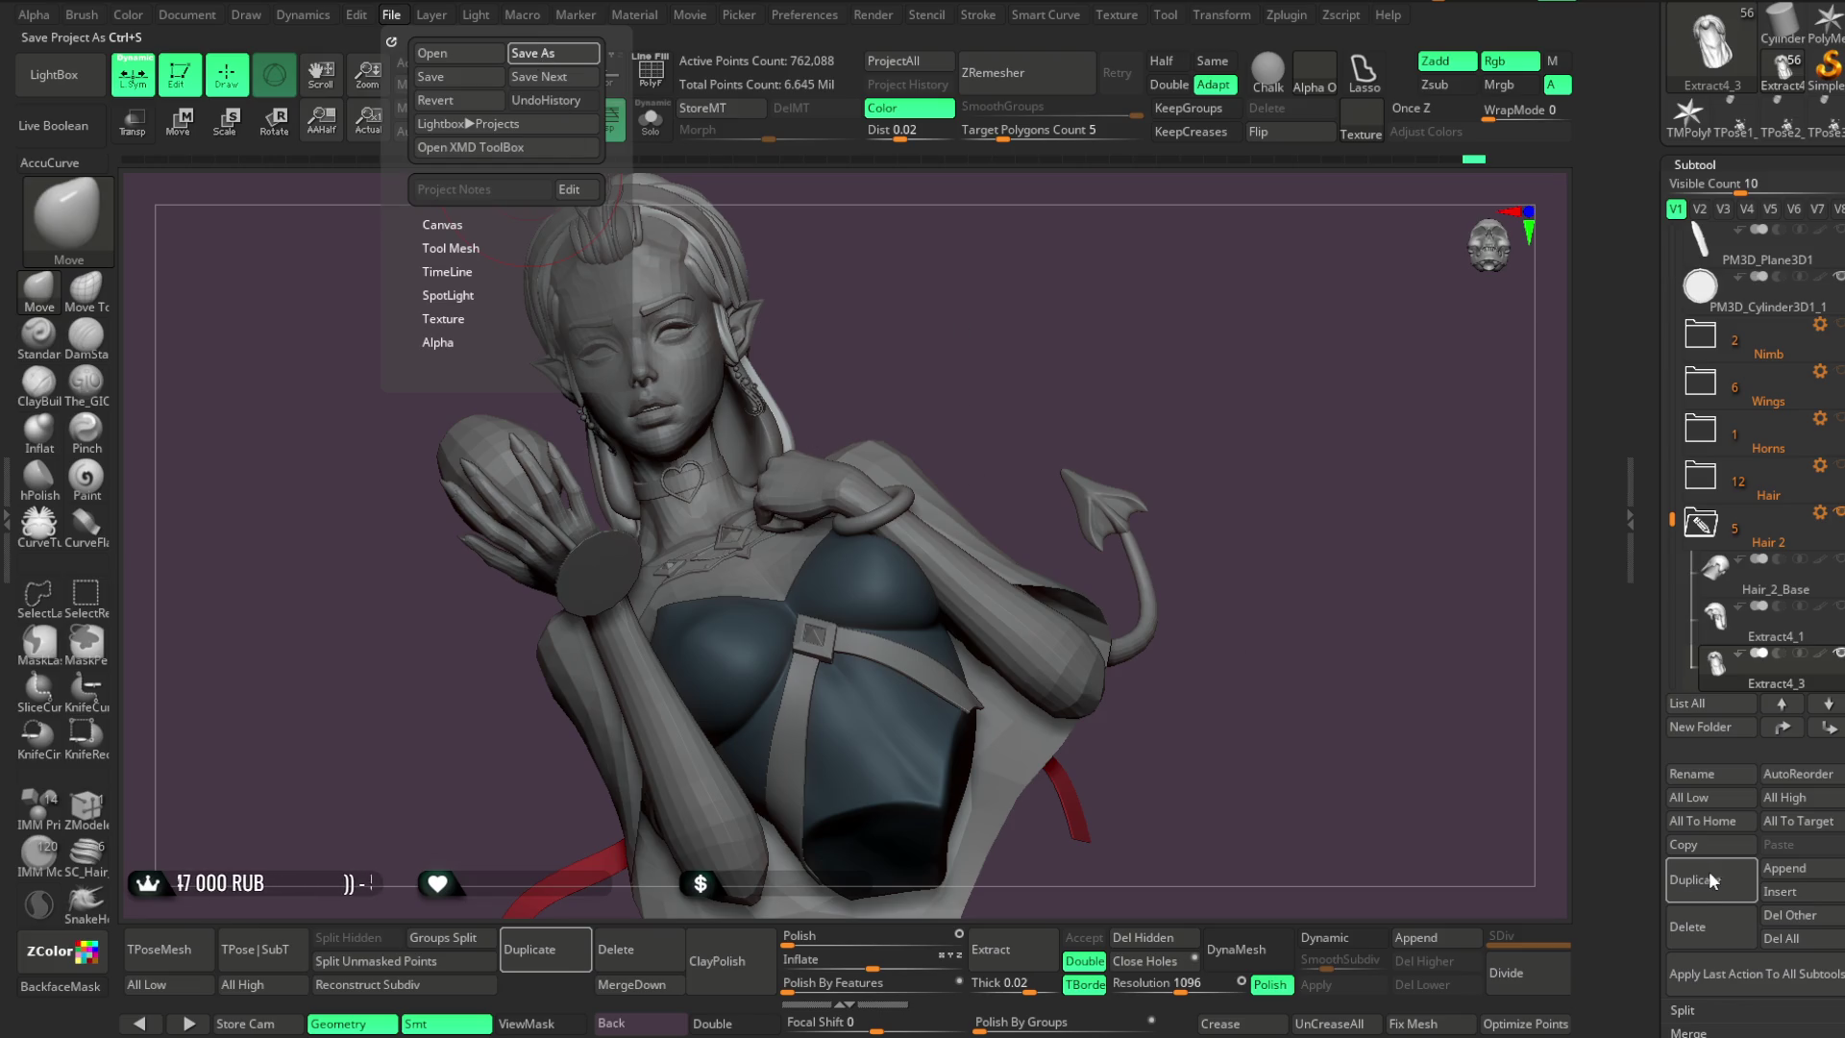
pyautogui.hotkey('ctrl', 's')
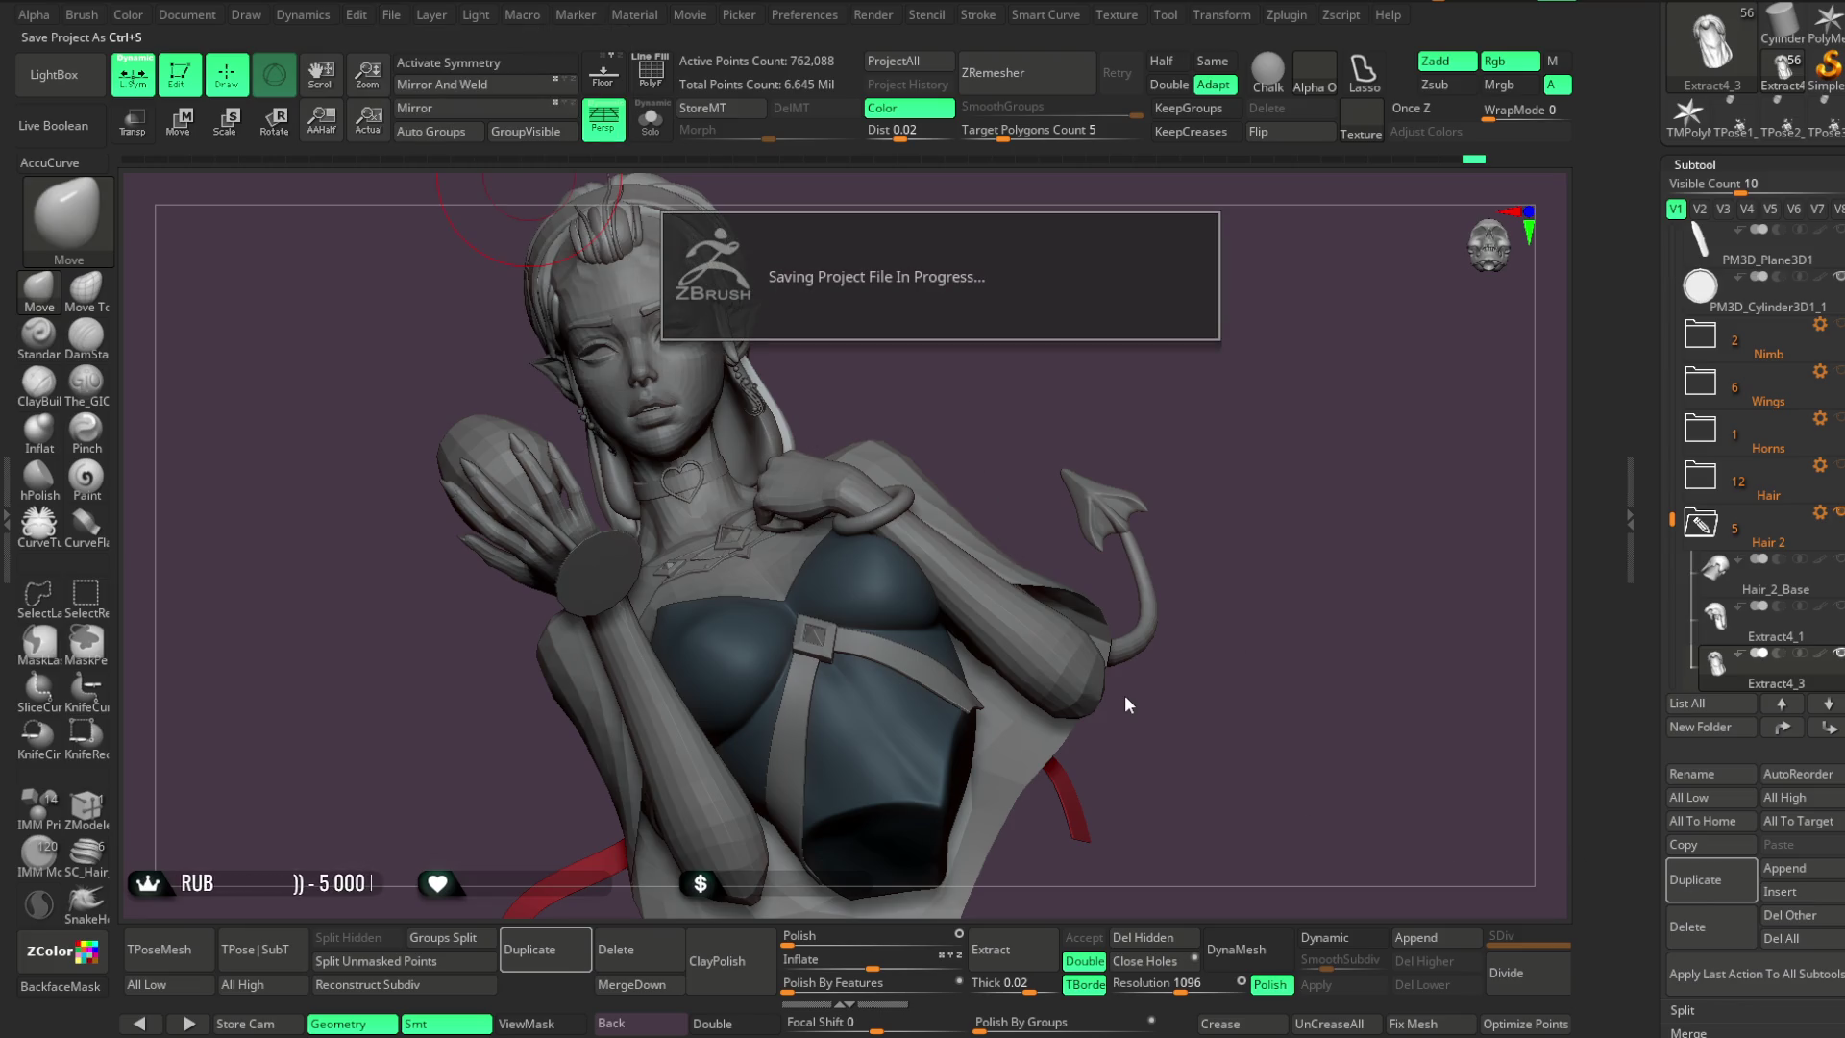
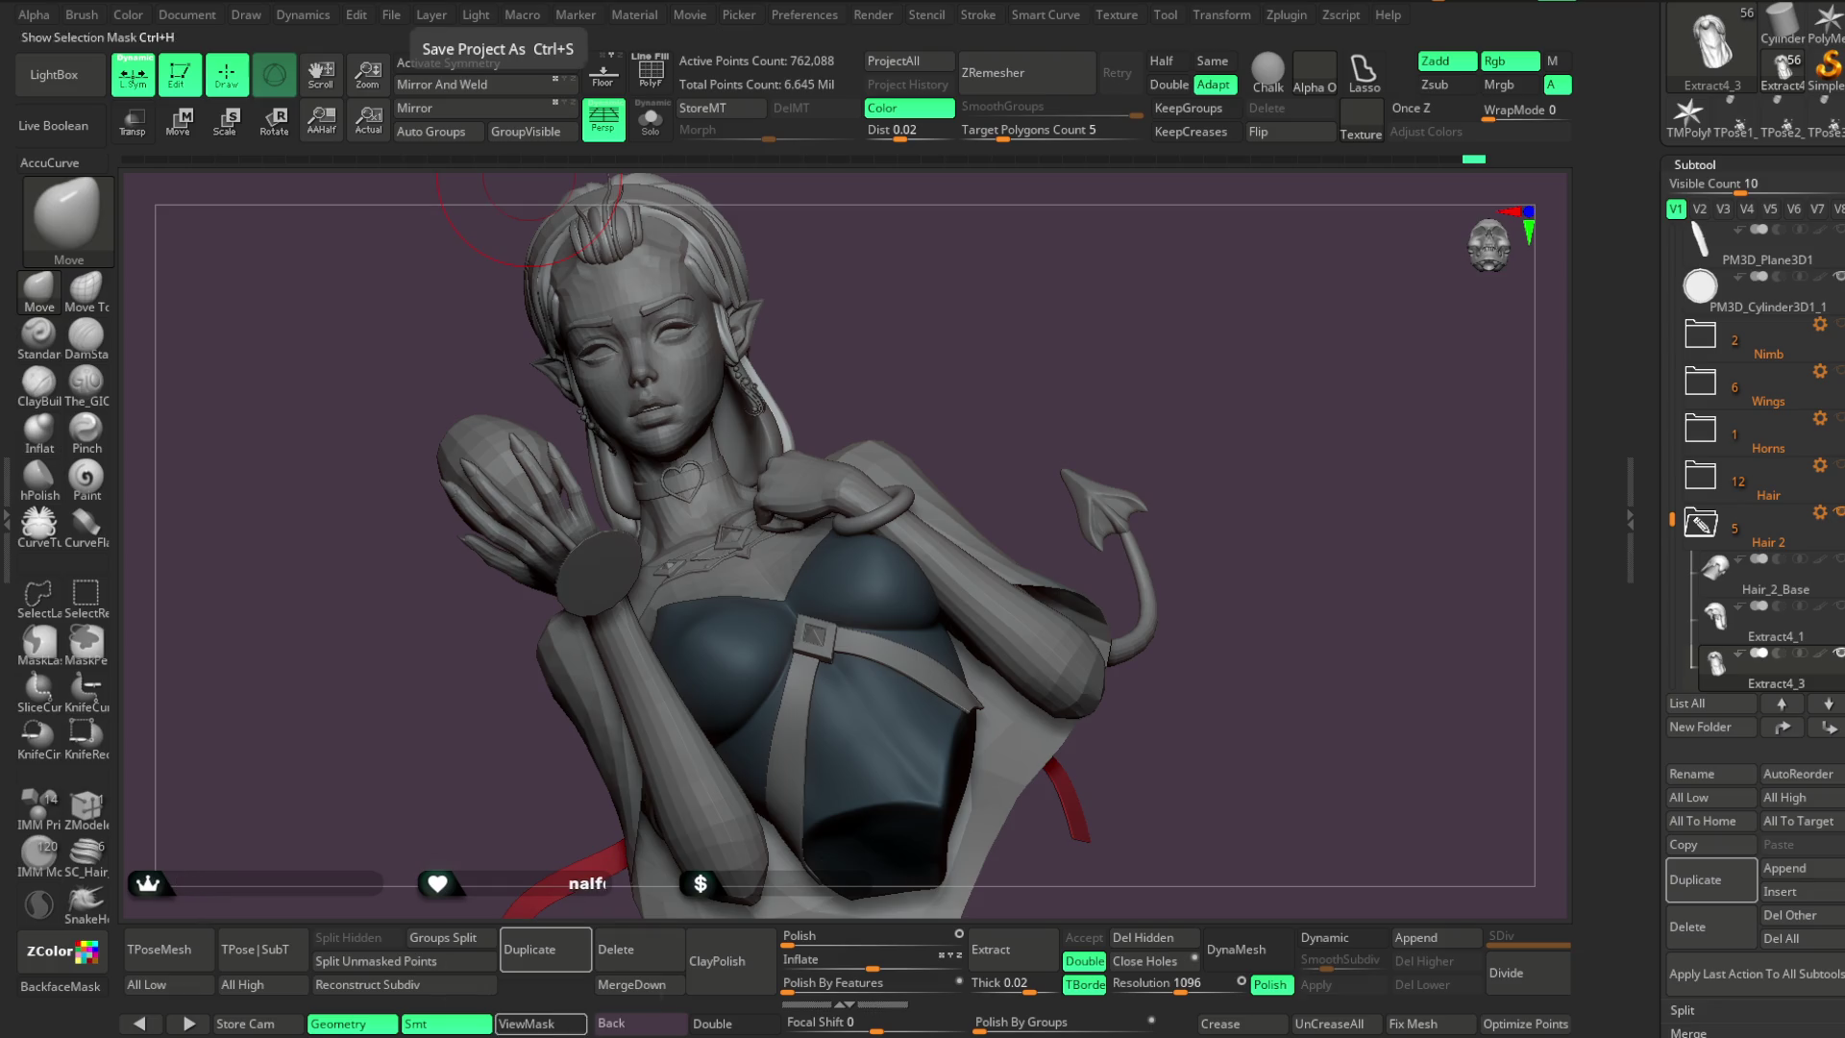
# Make the bust see-through with Transp in left profile and select the Extract4_4 hair piece by the ear
pyautogui.moveTo(1099, 403)
pyautogui.mouseDown()
pyautogui.moveTo(1046, 416)
pyautogui.moveTo(1094, 426)
pyautogui.mouseUp()
pyautogui.moveTo(1025, 361)
pyautogui.mouseDown()
pyautogui.moveTo(861, 359)
pyautogui.moveTo(1005, 391)
pyautogui.moveTo(973, 380)
pyautogui.mouseUp()
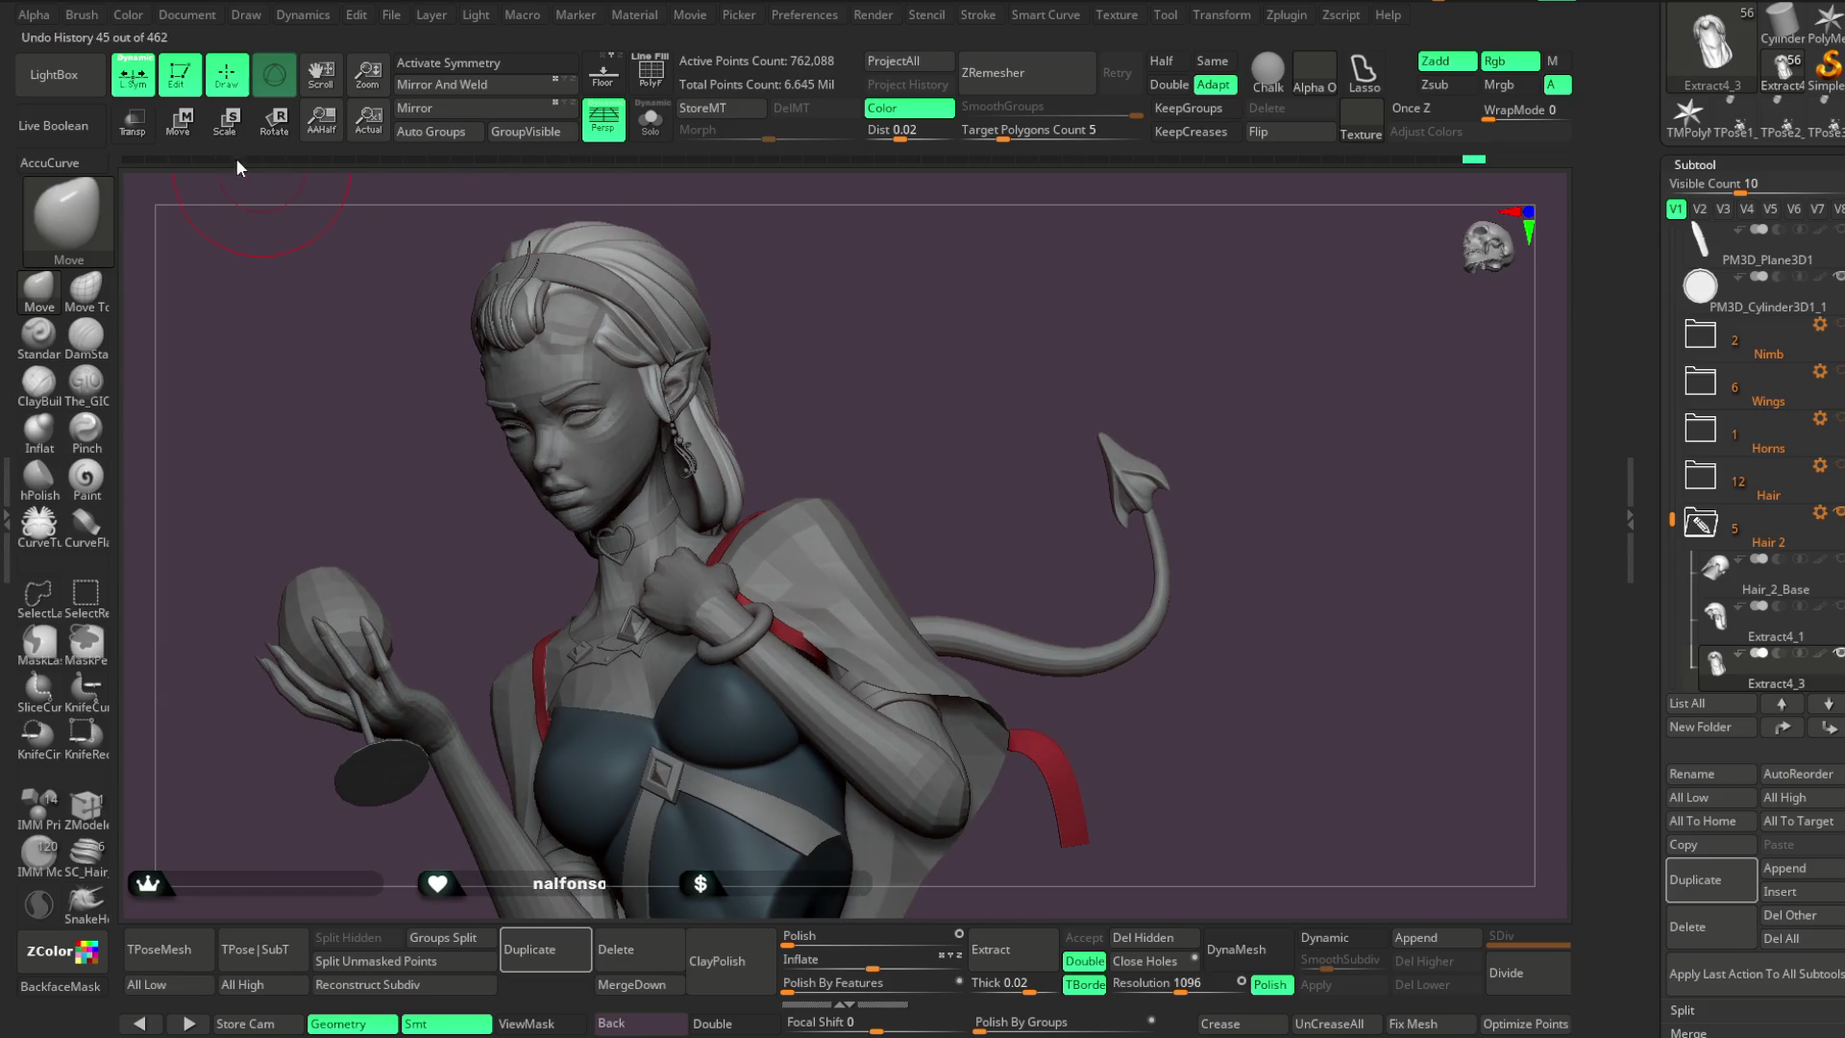
pyautogui.click(132, 121)
pyautogui.moveTo(731, 288)
pyautogui.mouseDown()
pyautogui.moveTo(832, 289)
pyautogui.moveTo(789, 284)
pyautogui.mouseUp()
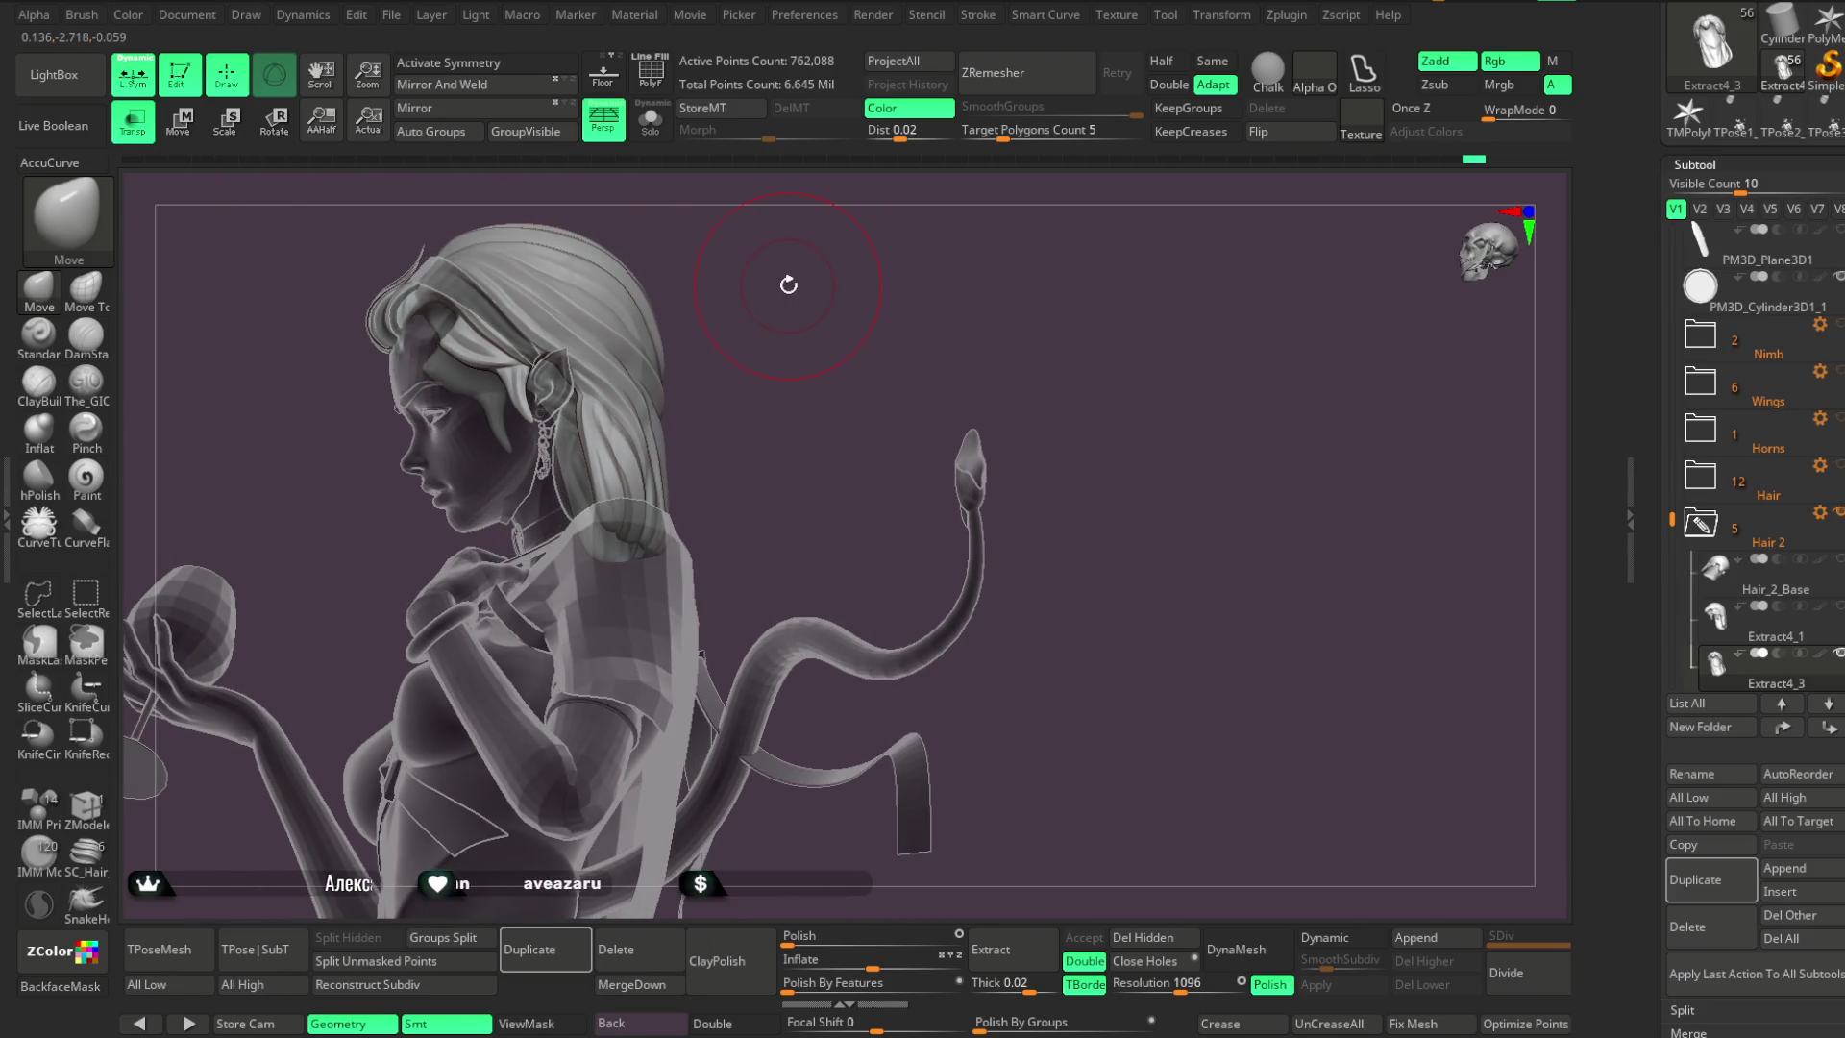
pyautogui.keyDown('alt'); pyautogui.click(822, 375); pyautogui.keyUp('alt')
pyautogui.moveTo(822, 375)
pyautogui.mouseDown()
pyautogui.moveTo(745, 337)
pyautogui.moveTo(791, 321)
pyautogui.moveTo(785, 363)
pyautogui.mouseUp()
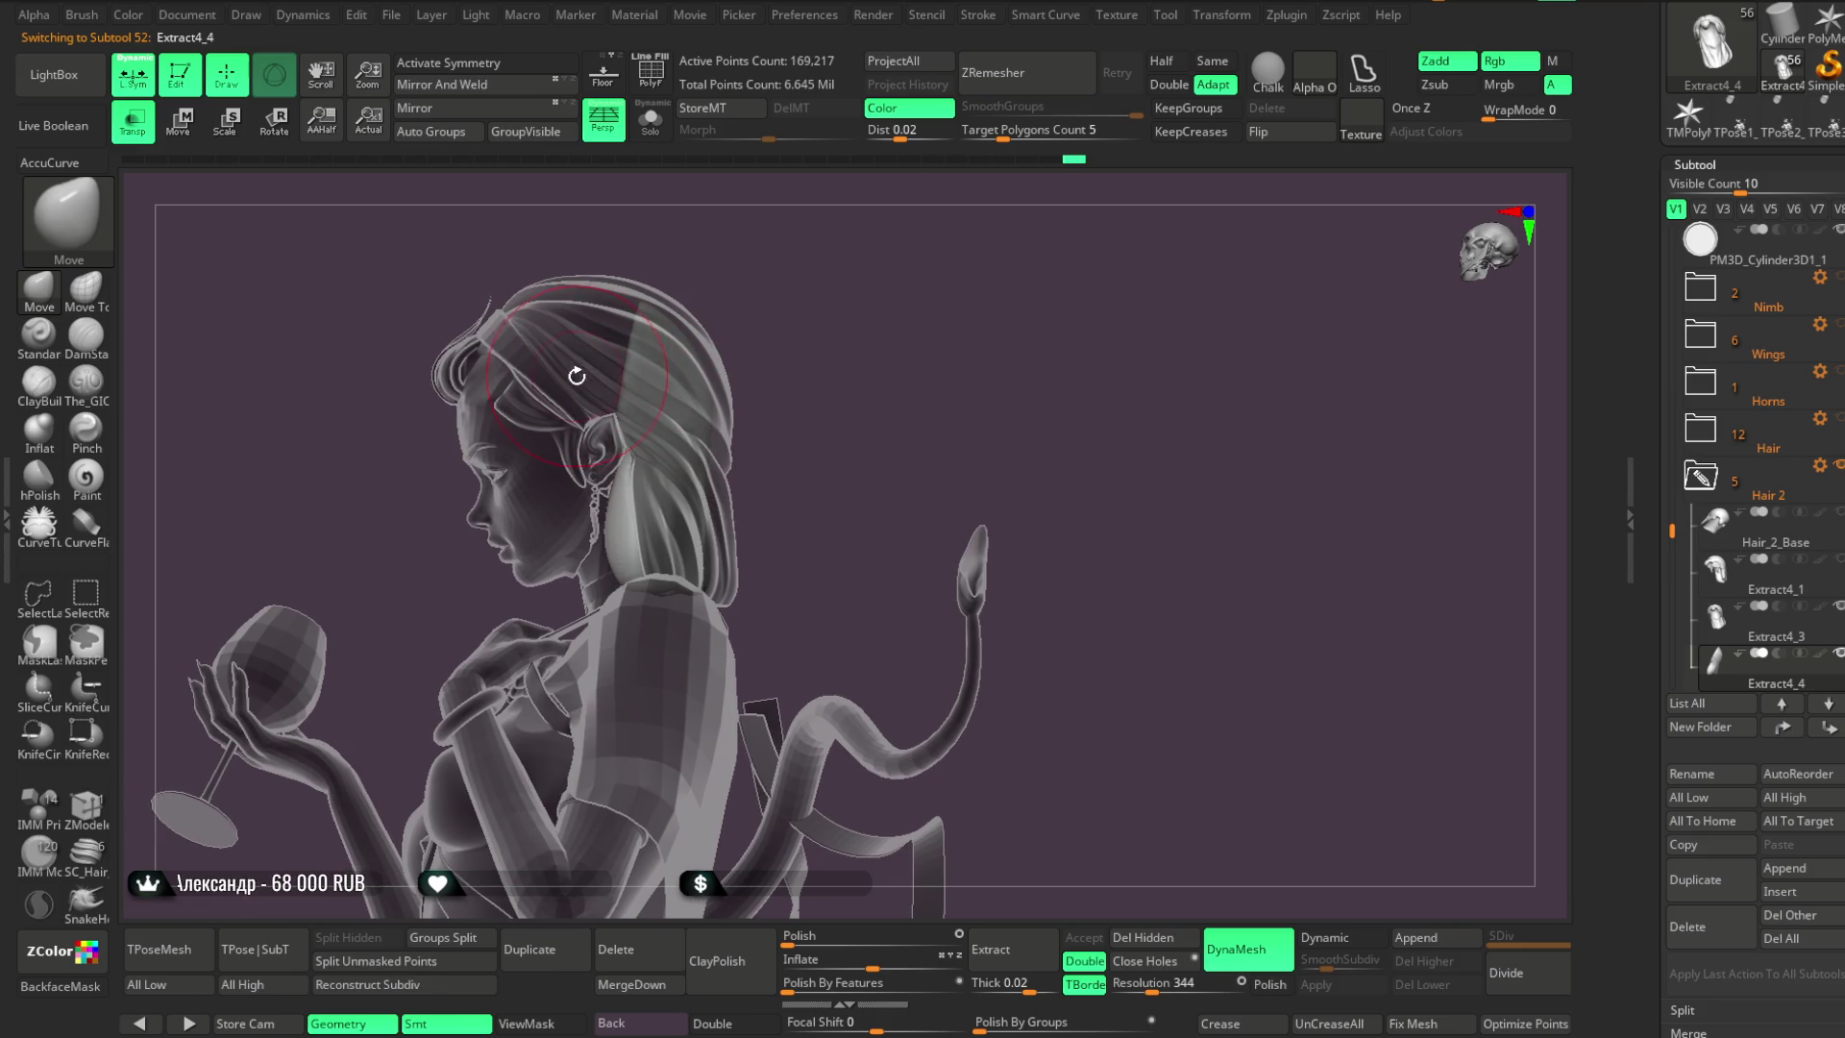
# Turn Transp off, isolate the hair piece with Solo and enable BackfaceMask
pyautogui.hotkey('ctrl', 'shift')
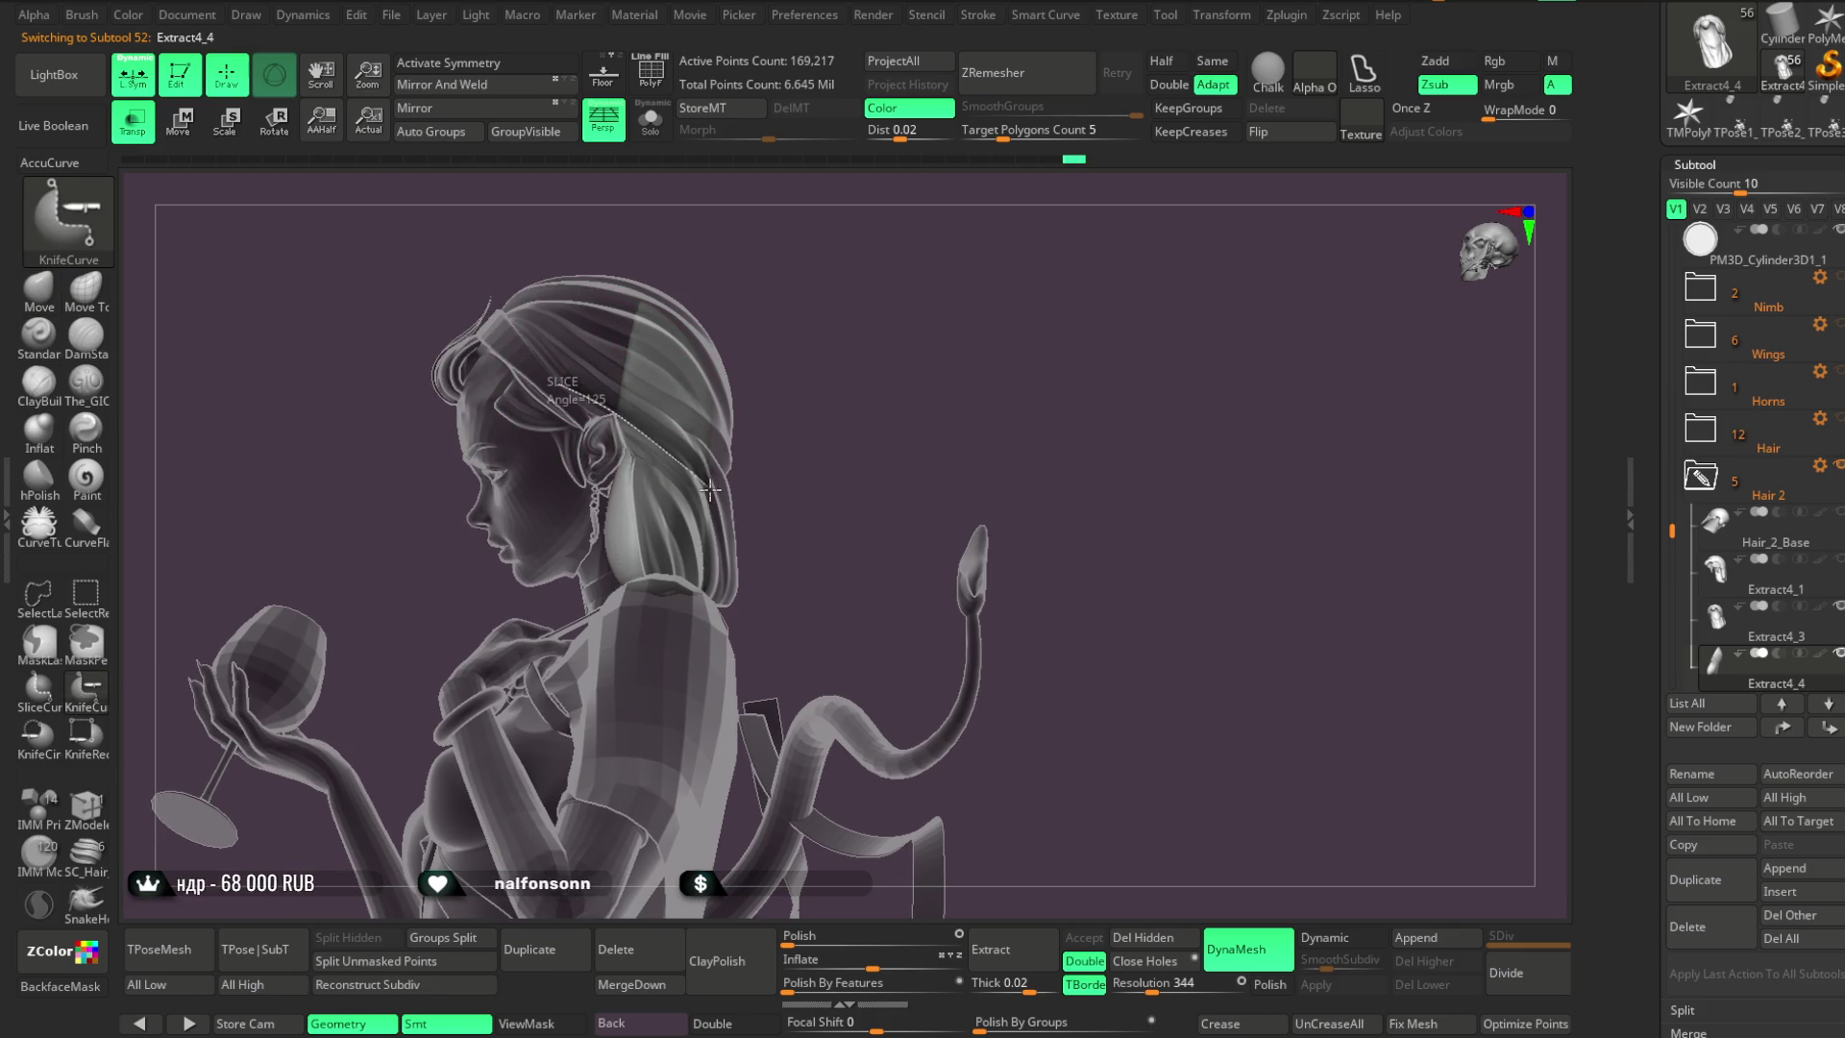
pyautogui.moveTo(775, 573)
pyautogui.keyDown('ctrl'); pyautogui.keyDown('shift'); pyautogui.mouseDown()
pyautogui.moveTo(823, 528)
pyautogui.moveTo(823, 379)
pyautogui.moveTo(782, 378)
pyautogui.moveTo(881, 272)
pyautogui.moveTo(710, 252)
pyautogui.mouseUp(); pyautogui.keyUp('shift'); pyautogui.keyUp('ctrl')
pyautogui.click(133, 120)
pyautogui.moveTo(609, 317)
pyautogui.mouseDown()
pyautogui.moveTo(1000, 358)
pyautogui.moveTo(849, 308)
pyautogui.mouseUp()
pyautogui.click(661, 137)
pyautogui.moveTo(1000, 296)
pyautogui.mouseDown()
pyautogui.moveTo(971, 355)
pyautogui.moveTo(960, 502)
pyautogui.moveTo(991, 545)
pyautogui.moveTo(1009, 362)
pyautogui.moveTo(659, 527)
pyautogui.mouseUp()
pyautogui.click(69, 994)
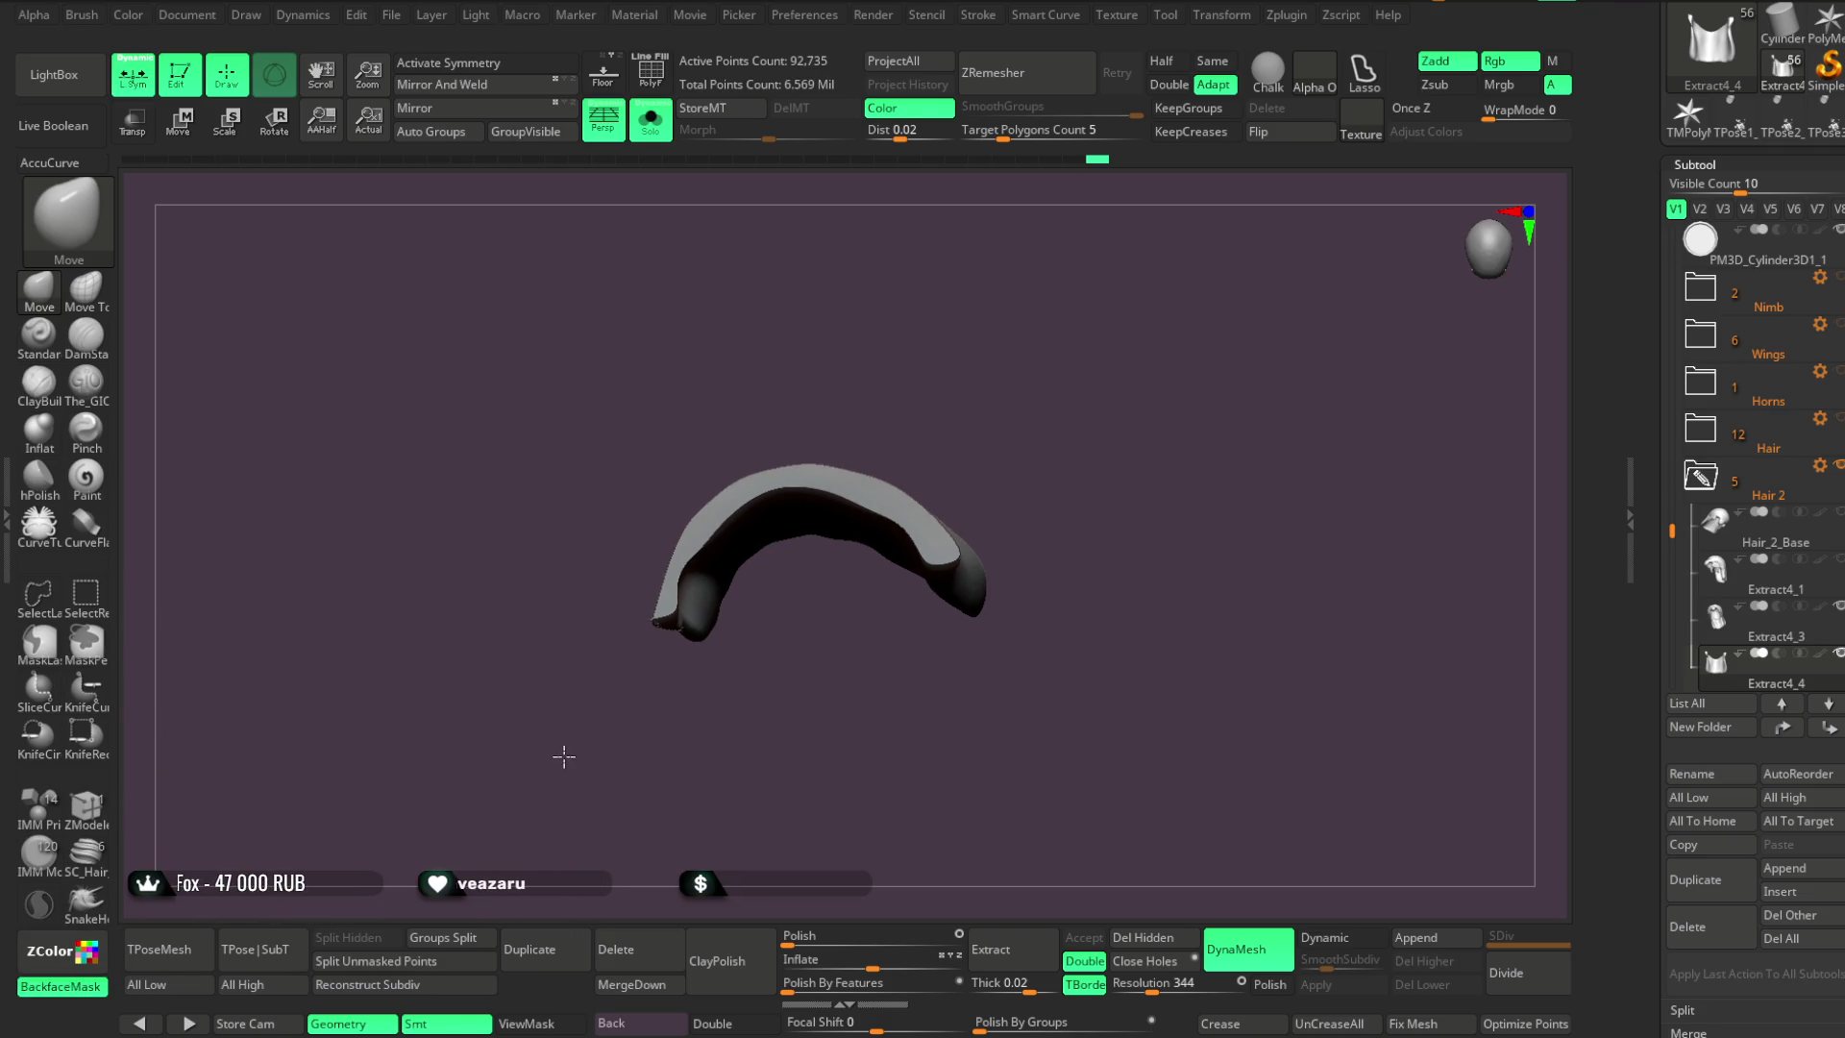
pyautogui.moveTo(564, 753); pyautogui.dragTo(622, 691)
pyautogui.moveTo(676, 592)
pyautogui.mouseDown()
pyautogui.moveTo(717, 691)
pyautogui.moveTo(680, 583)
pyautogui.moveTo(708, 457)
pyautogui.moveTo(824, 297)
pyautogui.moveTo(813, 386)
pyautogui.moveTo(671, 503)
pyautogui.mouseUp()
# Slice off the top of the hair piece with KnifeCurve, redoing the cut longer
pyautogui.hotkey('ctrl', 'shift')
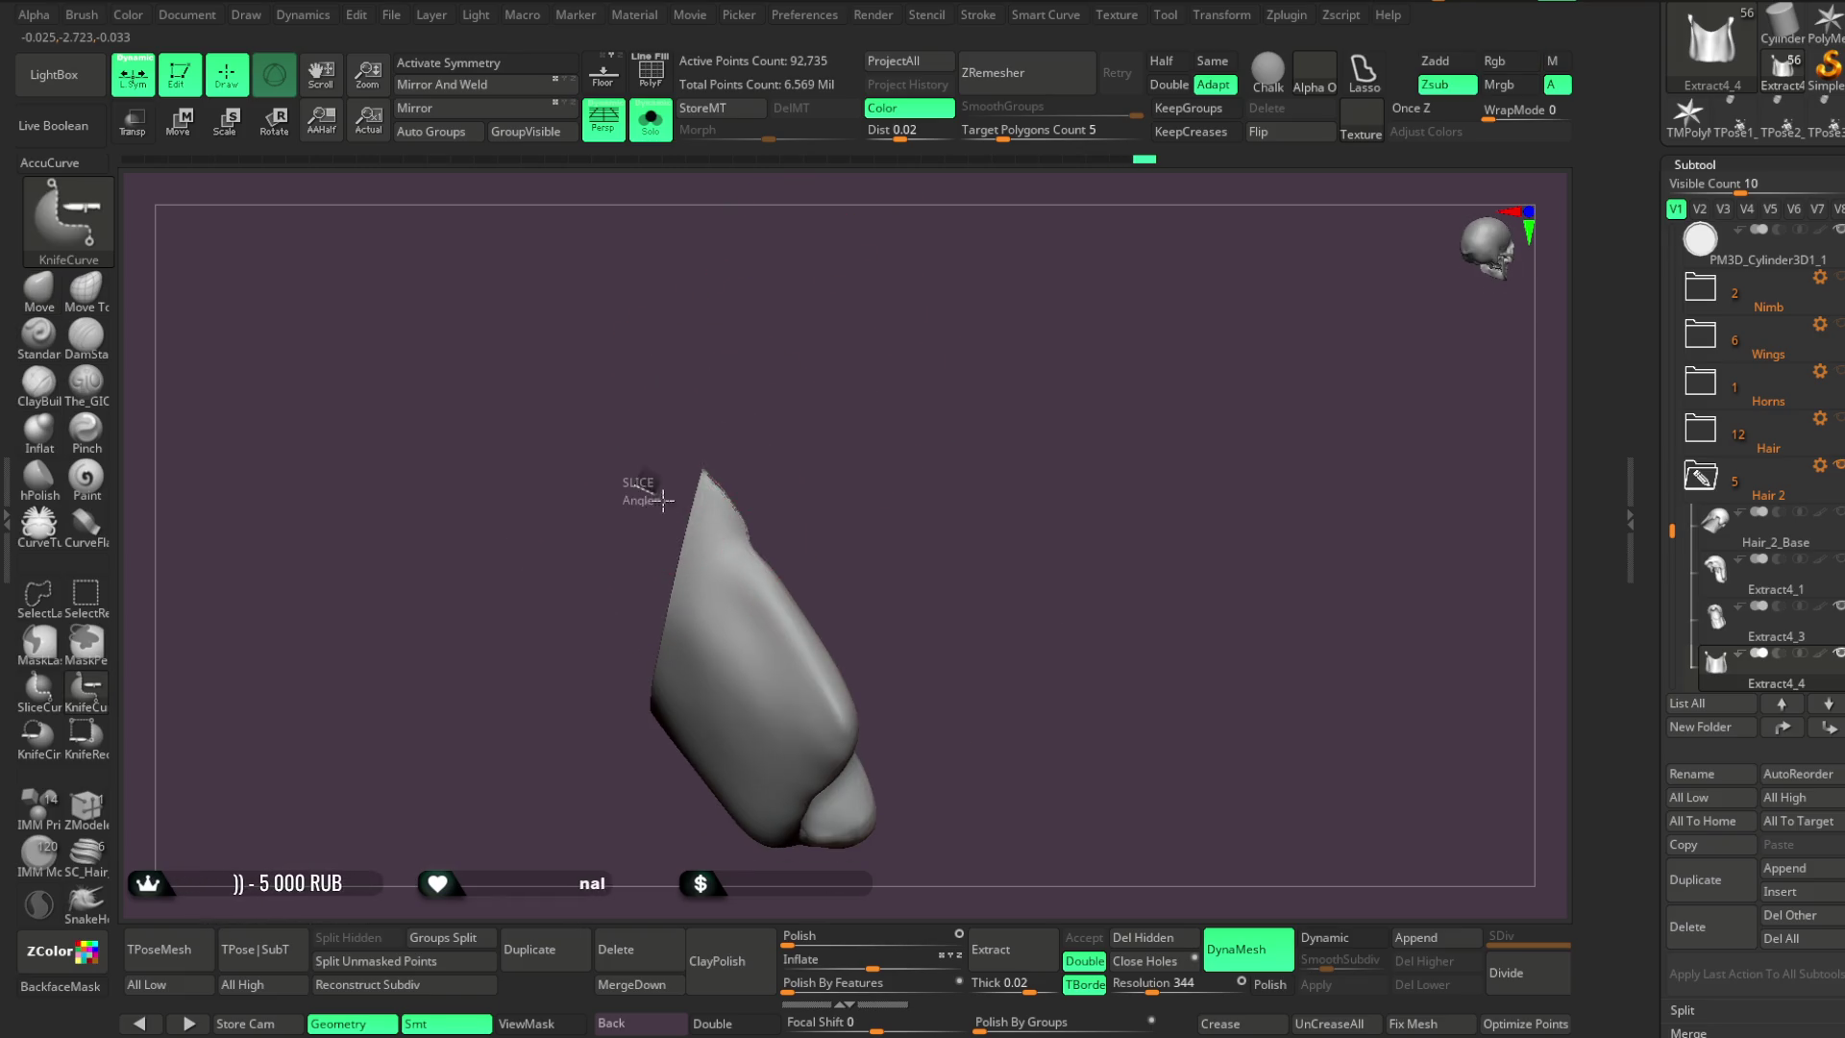
pyautogui.keyDown('ctrl'); pyautogui.keyDown('shift'); pyautogui.moveTo(769, 555); pyautogui.dragTo(836, 577); pyautogui.keyUp('shift'); pyautogui.keyUp('ctrl')
pyautogui.hotkey('ctrl', 'z')
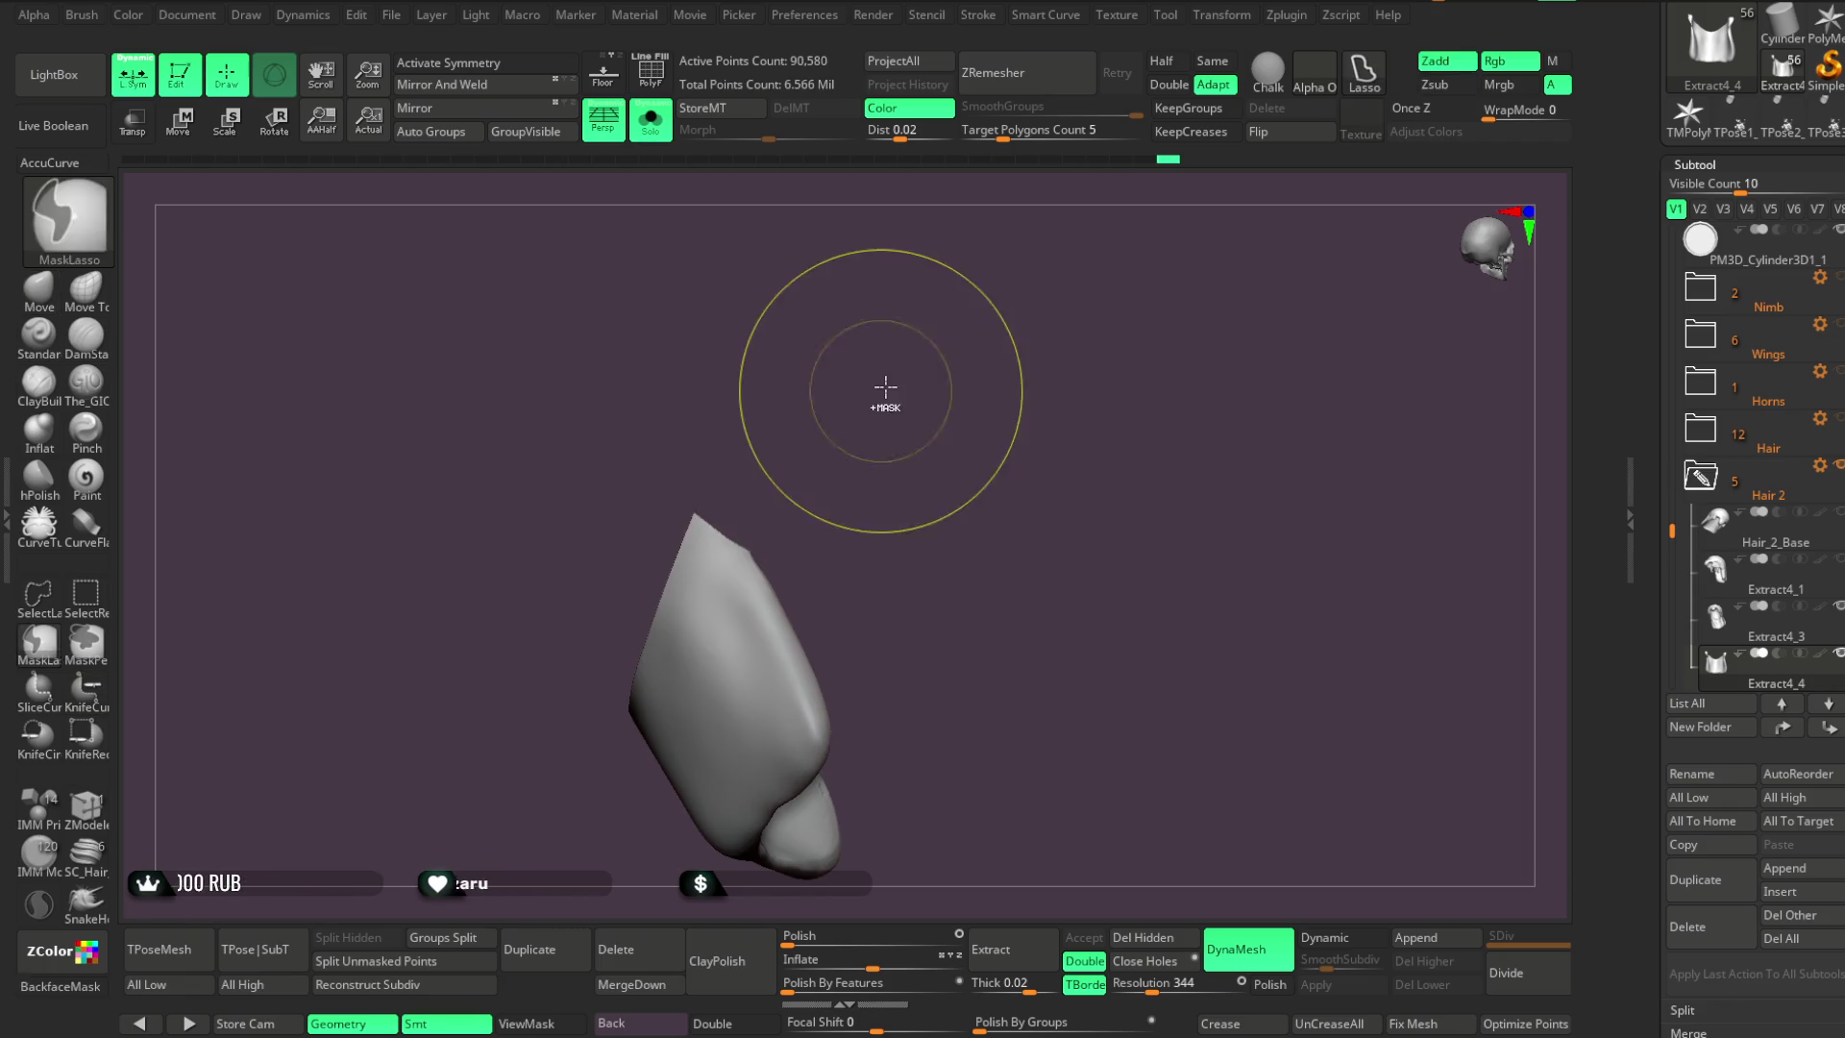
pyautogui.hotkey('ctrl', 'shift')
pyautogui.keyDown('ctrl'); pyautogui.keyDown('shift'); pyautogui.moveTo(757, 556); pyautogui.dragTo(856, 609); pyautogui.keyUp('shift'); pyautogui.keyUp('ctrl')
pyautogui.moveTo(856, 482)
pyautogui.mouseDown()
pyautogui.moveTo(960, 424)
pyautogui.moveTo(962, 364)
pyautogui.moveTo(923, 338)
pyautogui.moveTo(898, 412)
pyautogui.moveTo(618, 547)
pyautogui.moveTo(609, 584)
pyautogui.moveTo(748, 380)
pyautogui.mouseUp()
pyautogui.hotkey('ctrl', 'shift')
pyautogui.moveTo(891, 306)
pyautogui.mouseDown()
pyautogui.moveTo(918, 428)
pyautogui.moveTo(868, 330)
pyautogui.moveTo(918, 326)
pyautogui.mouseUp()
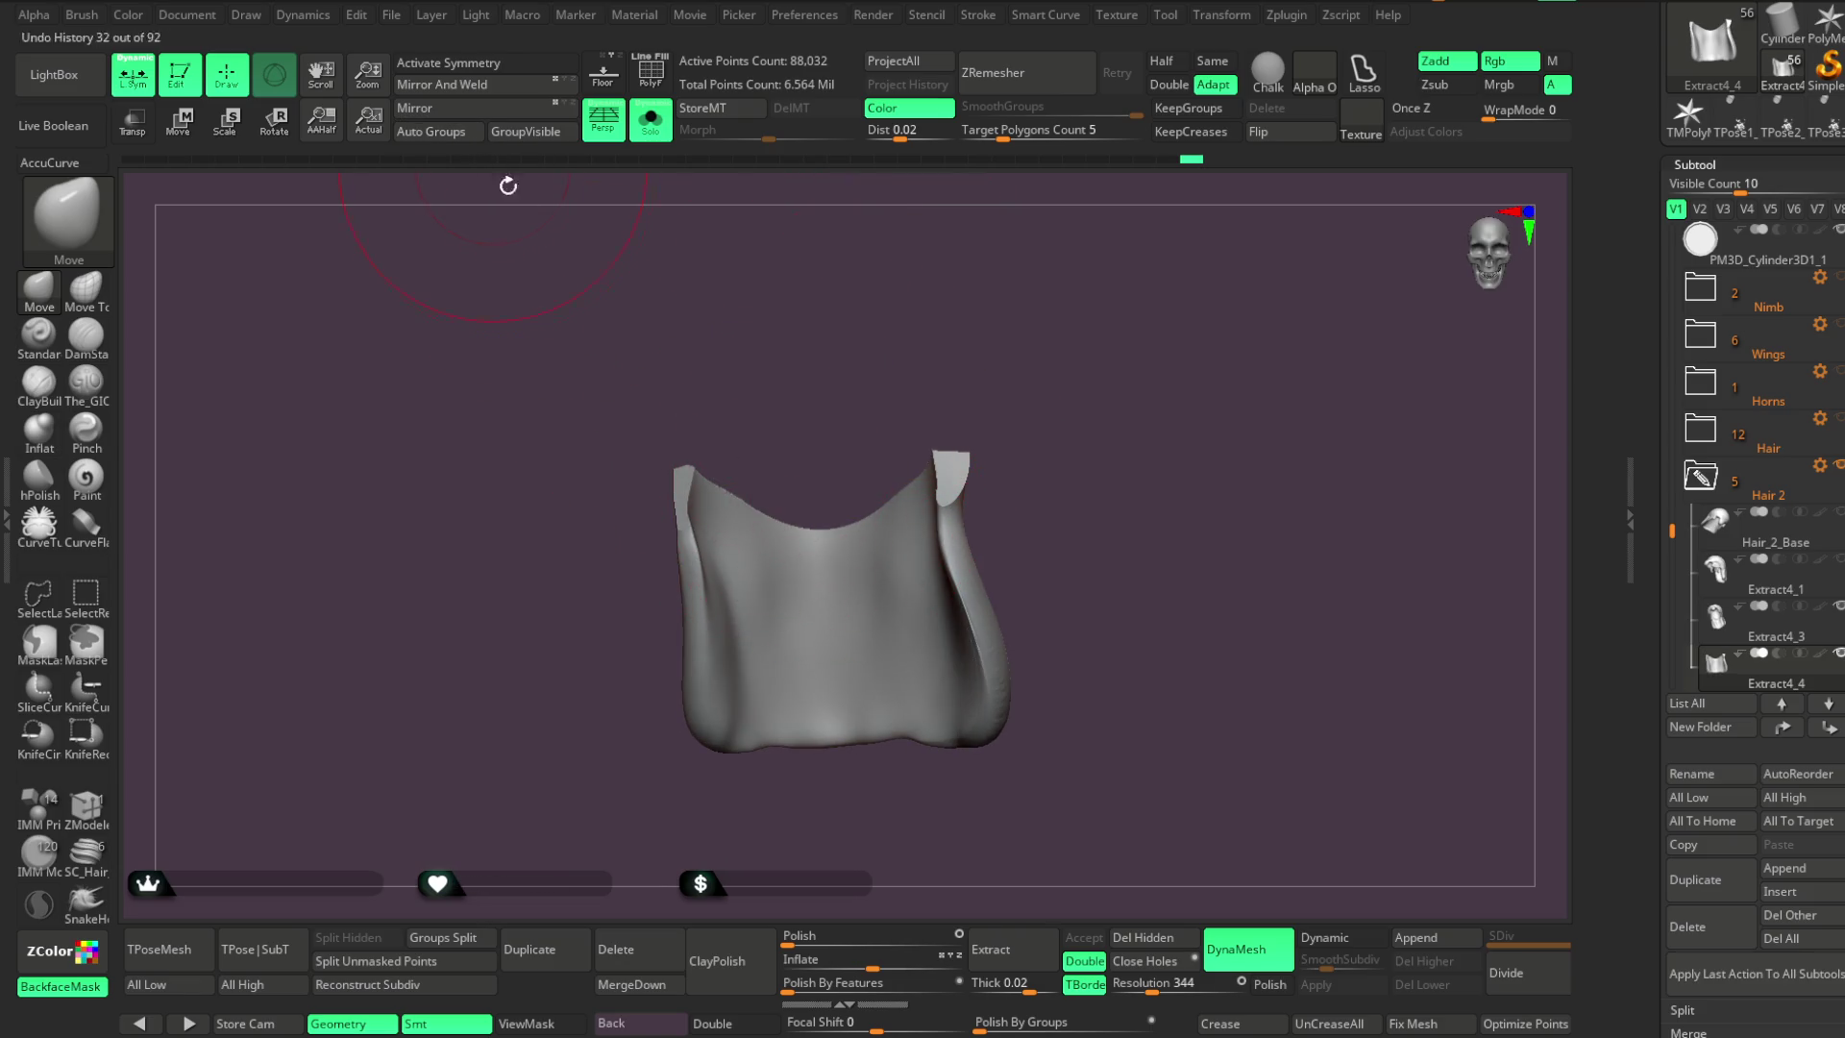
# Complete a knife cut across the hair piece's lower edge
pyautogui.keyDown('ctrl'); pyautogui.keyDown('shift'); pyautogui.click(103, 730); pyautogui.keyUp('shift'); pyautogui.keyUp('ctrl')
pyautogui.keyDown('ctrl'); pyautogui.keyDown('shift'); pyautogui.moveTo(865, 596); pyautogui.dragTo(894, 645); pyautogui.keyUp('shift'); pyautogui.keyUp('ctrl')
pyautogui.moveTo(1202, 609)
pyautogui.mouseDown()
pyautogui.moveTo(1189, 445)
pyautogui.moveTo(1146, 452)
pyautogui.mouseUp()
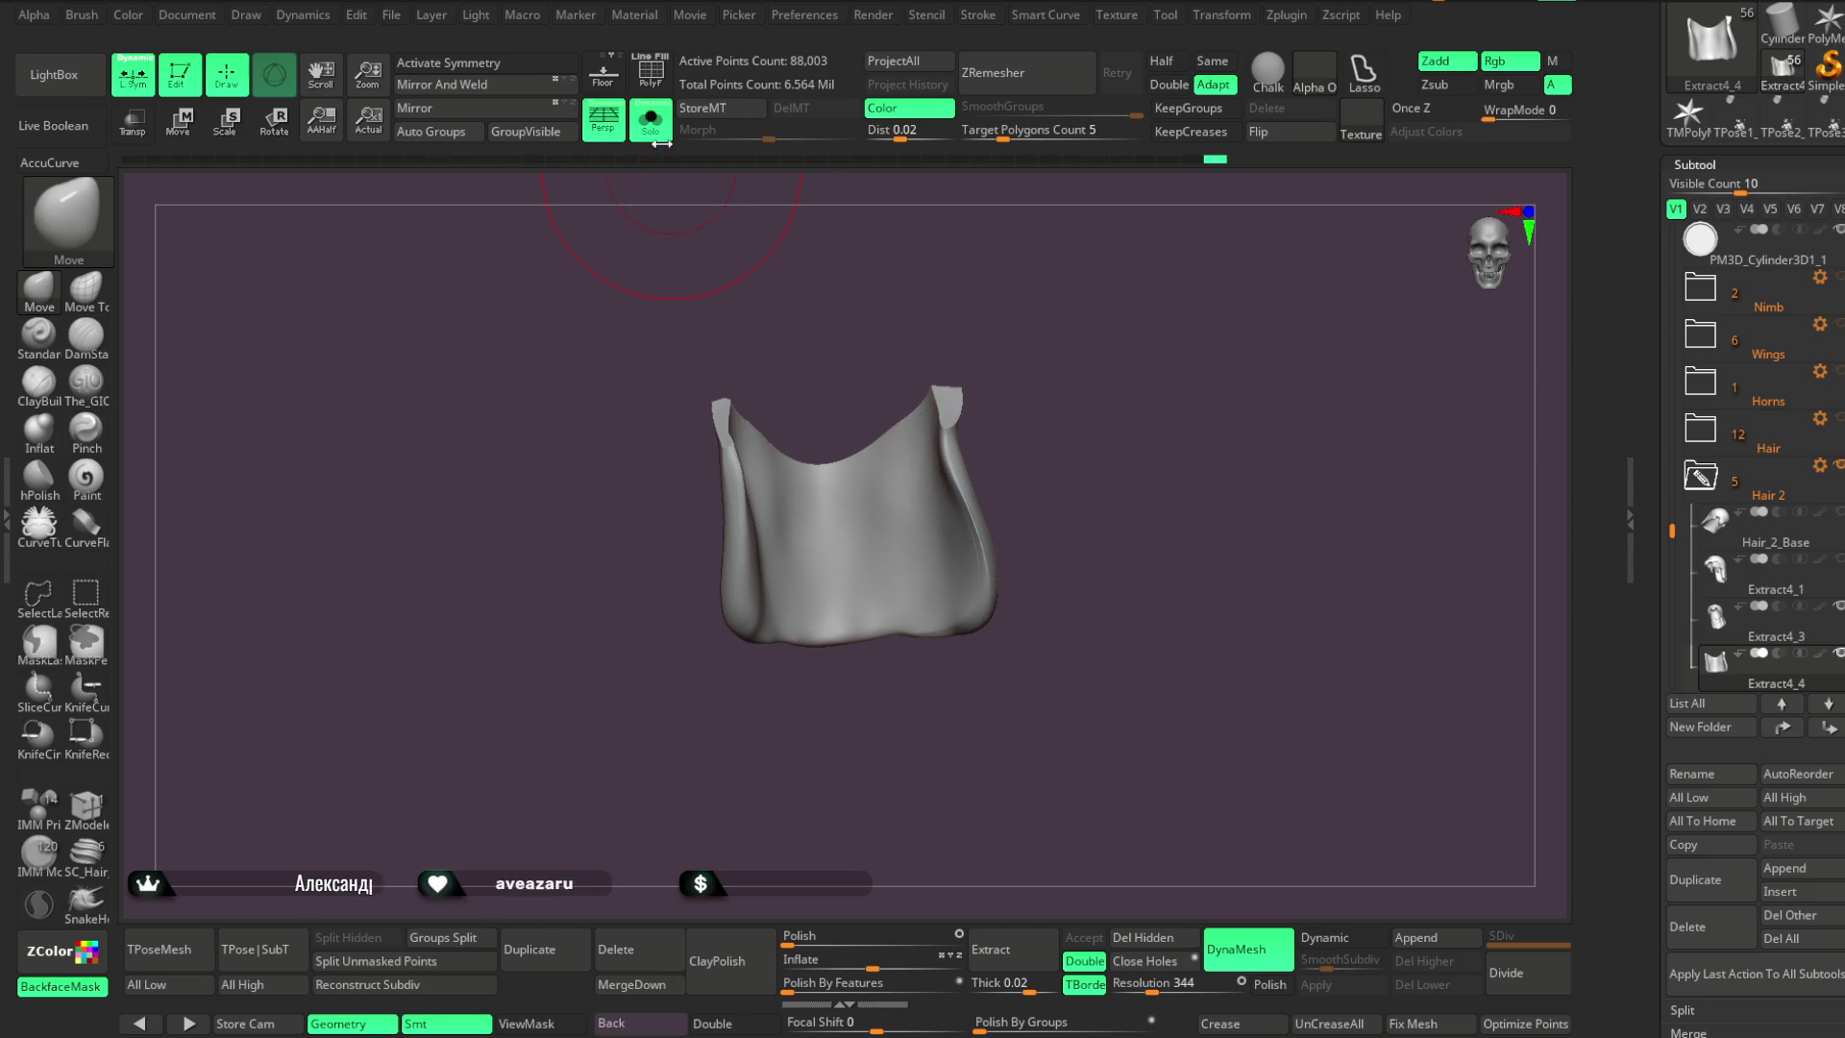
pyautogui.moveTo(1009, 365); pyautogui.dragTo(1066, 355)
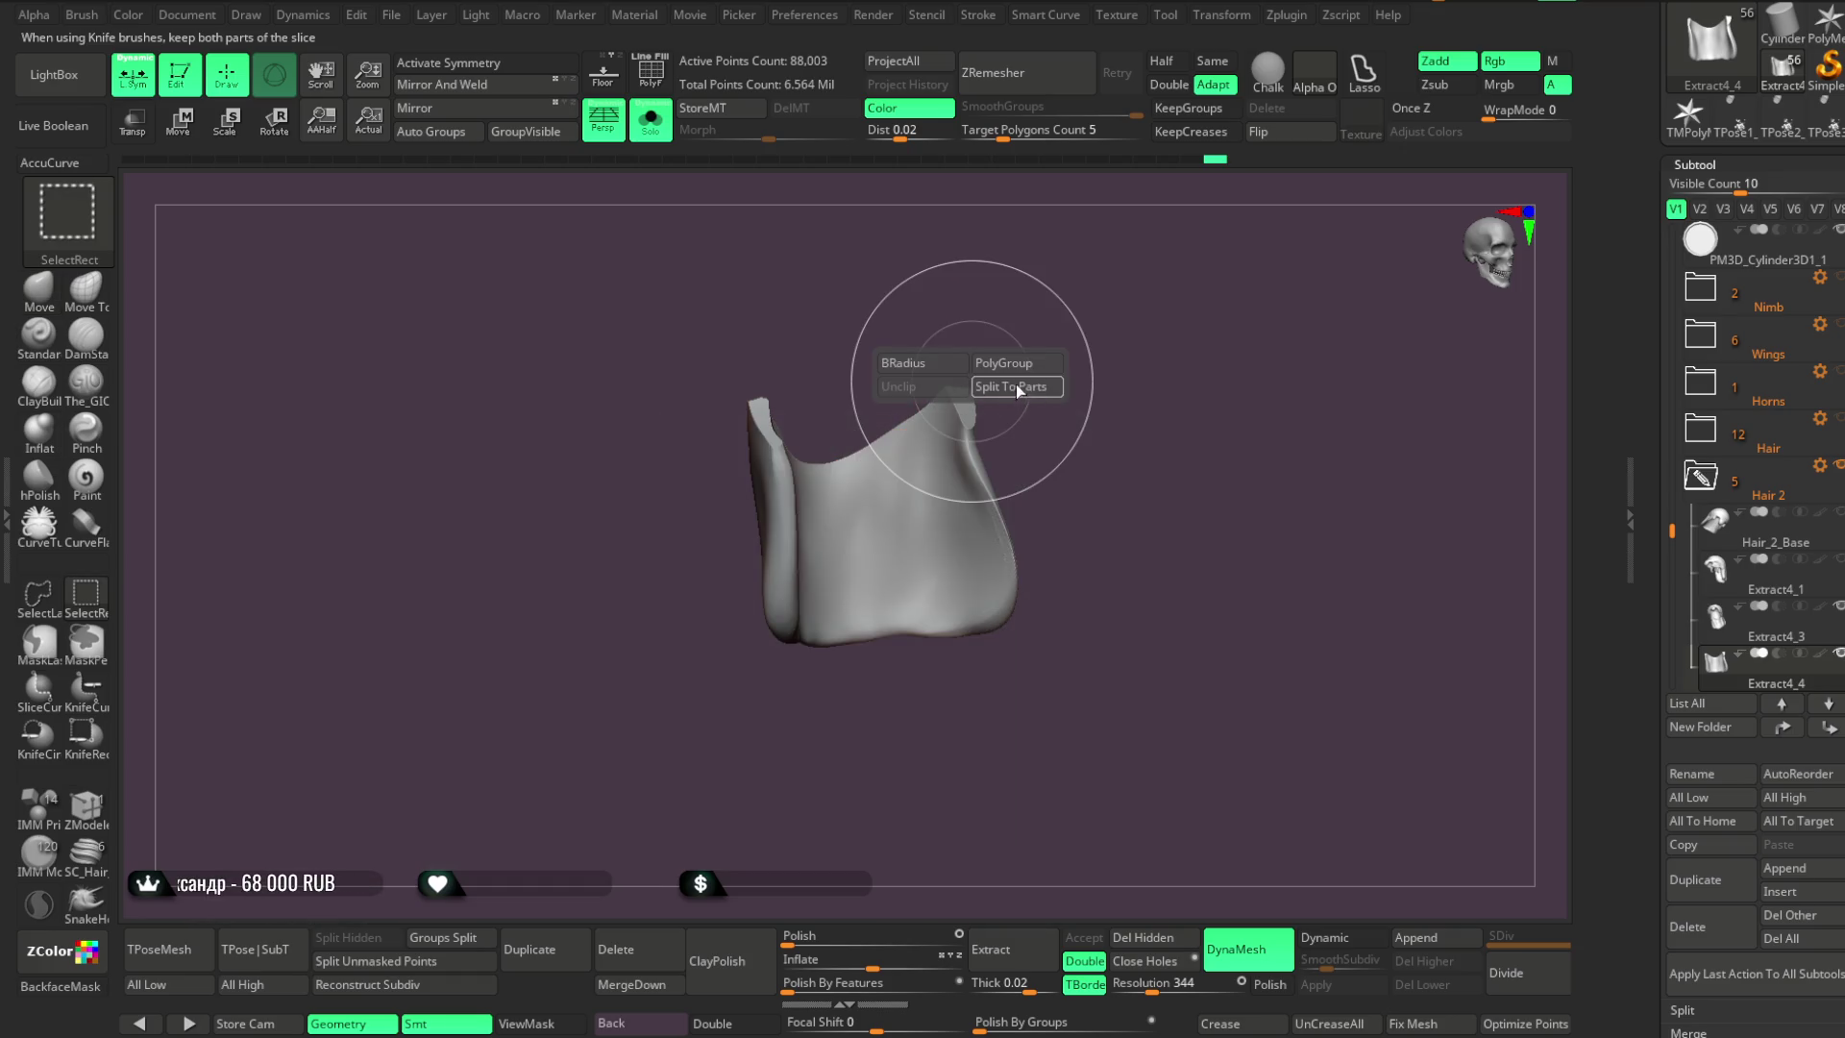
# Turn on PolyF and test isolating individual polygroups on the piece
pyautogui.click(650, 72)
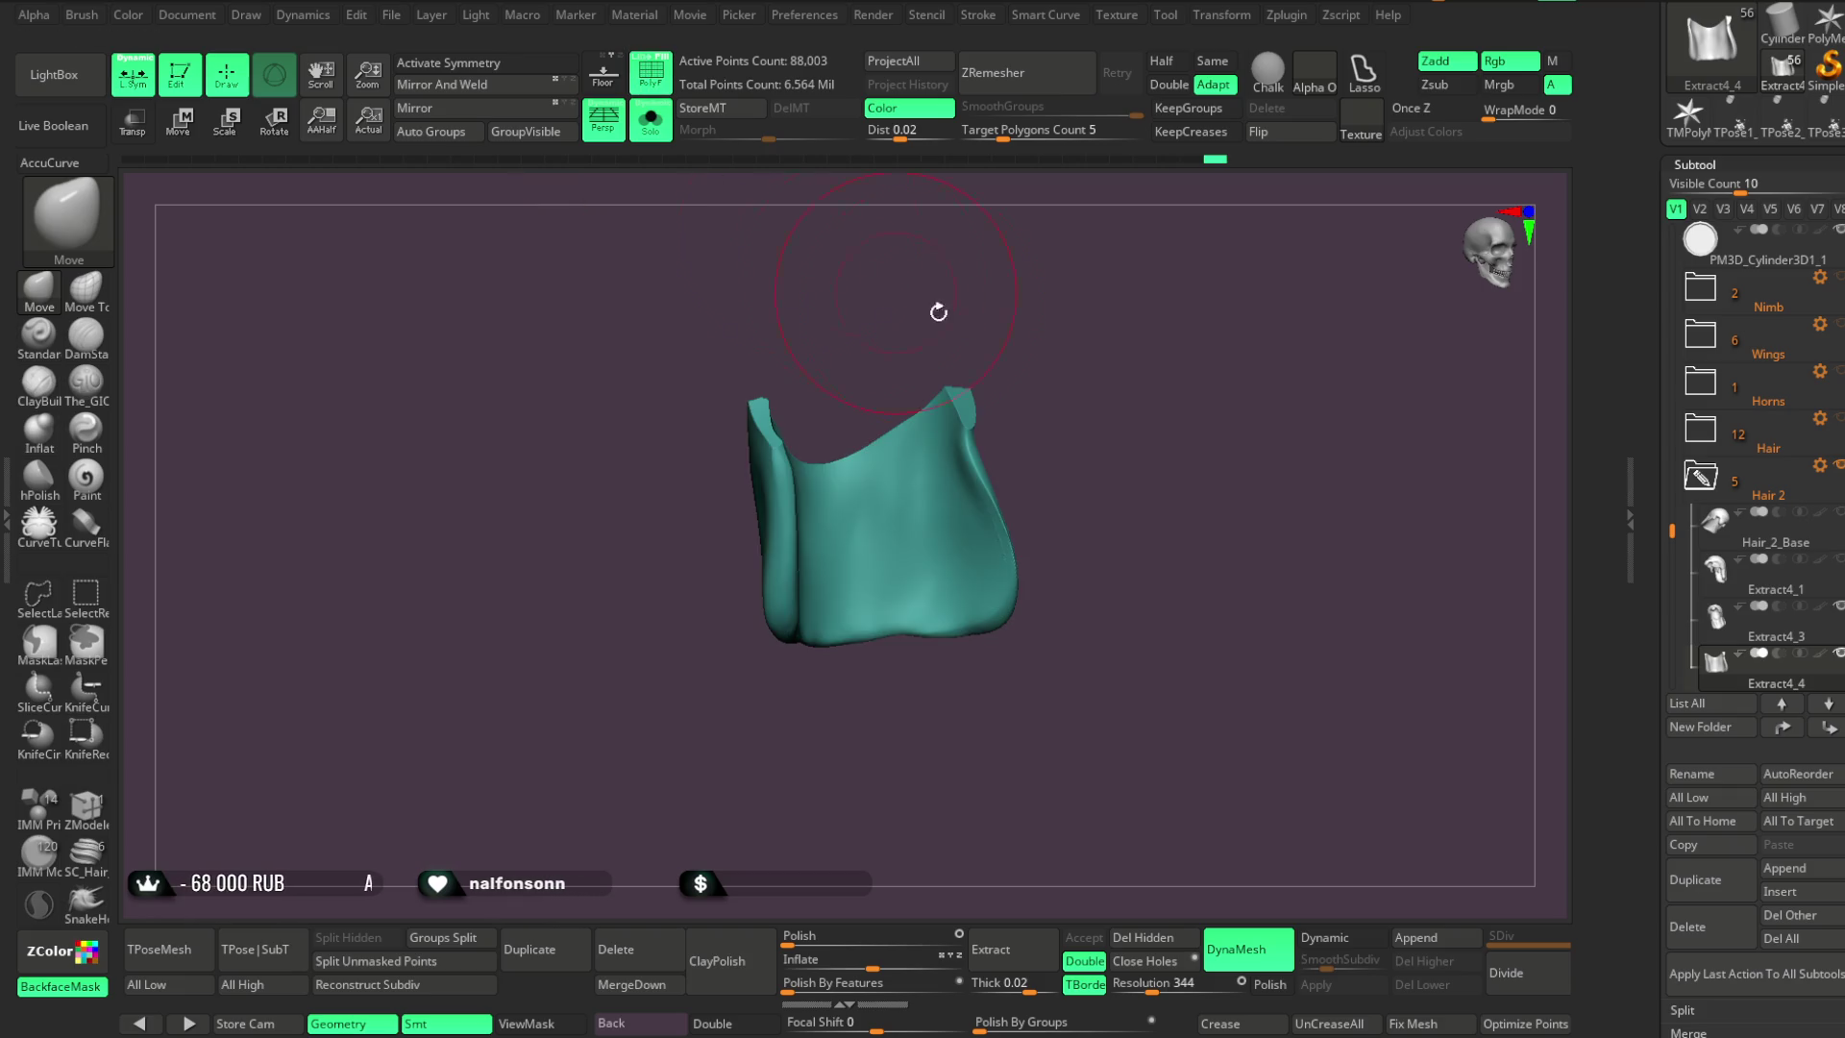
pyautogui.hotkey('ctrl', 'shift')
pyautogui.keyDown('ctrl'); pyautogui.keyDown('shift'); pyautogui.click(913, 427); pyautogui.keyUp('shift'); pyautogui.keyUp('ctrl')
pyautogui.keyDown('ctrl'); pyautogui.keyDown('shift'); pyautogui.click(971, 445); pyautogui.keyUp('shift'); pyautogui.keyUp('ctrl')
pyautogui.keyDown('ctrl'); pyautogui.keyDown('shift'); pyautogui.click(904, 396); pyautogui.keyUp('shift'); pyautogui.keyUp('ctrl')
pyautogui.keyDown('ctrl'); pyautogui.keyDown('shift'); pyautogui.click(1037, 371); pyautogui.keyUp('shift'); pyautogui.keyUp('ctrl')
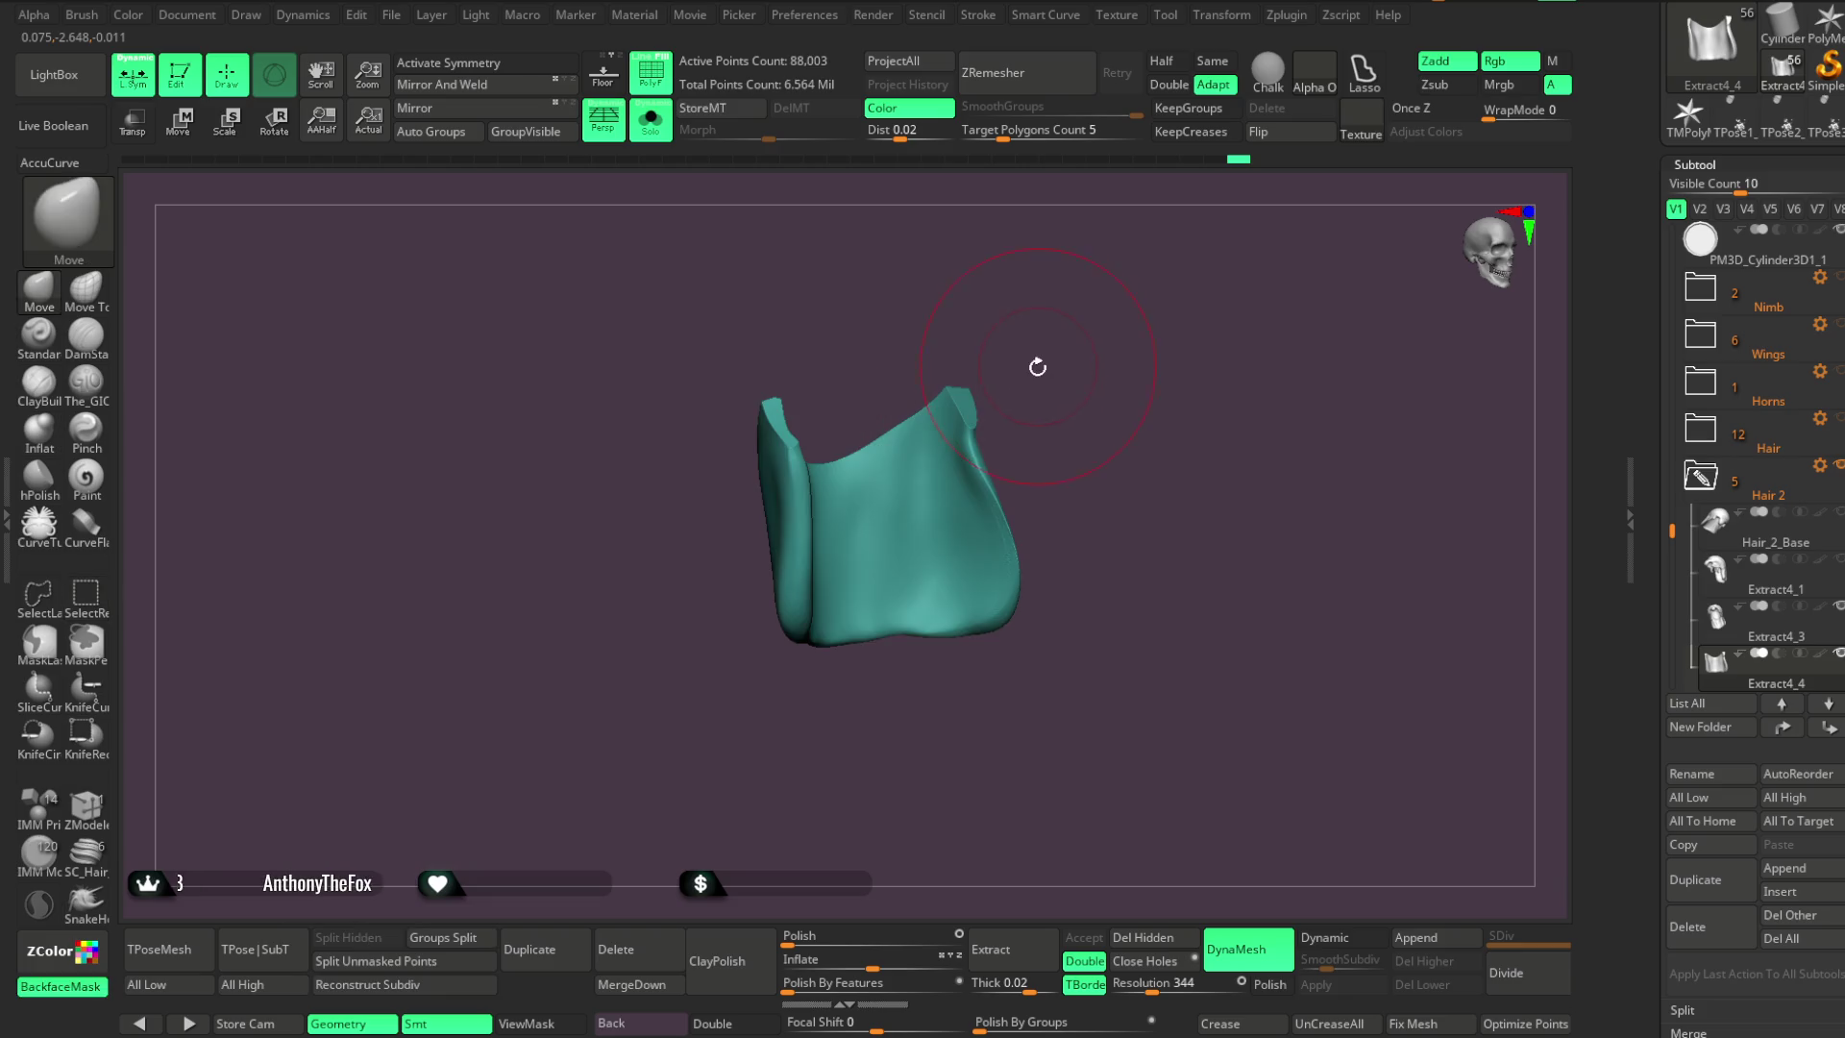
# Slice the piece with KnifeCurve to split its right part into its own polygroup
pyautogui.press('b')
pyautogui.hotkey('ctrl', 'shift', 'space')
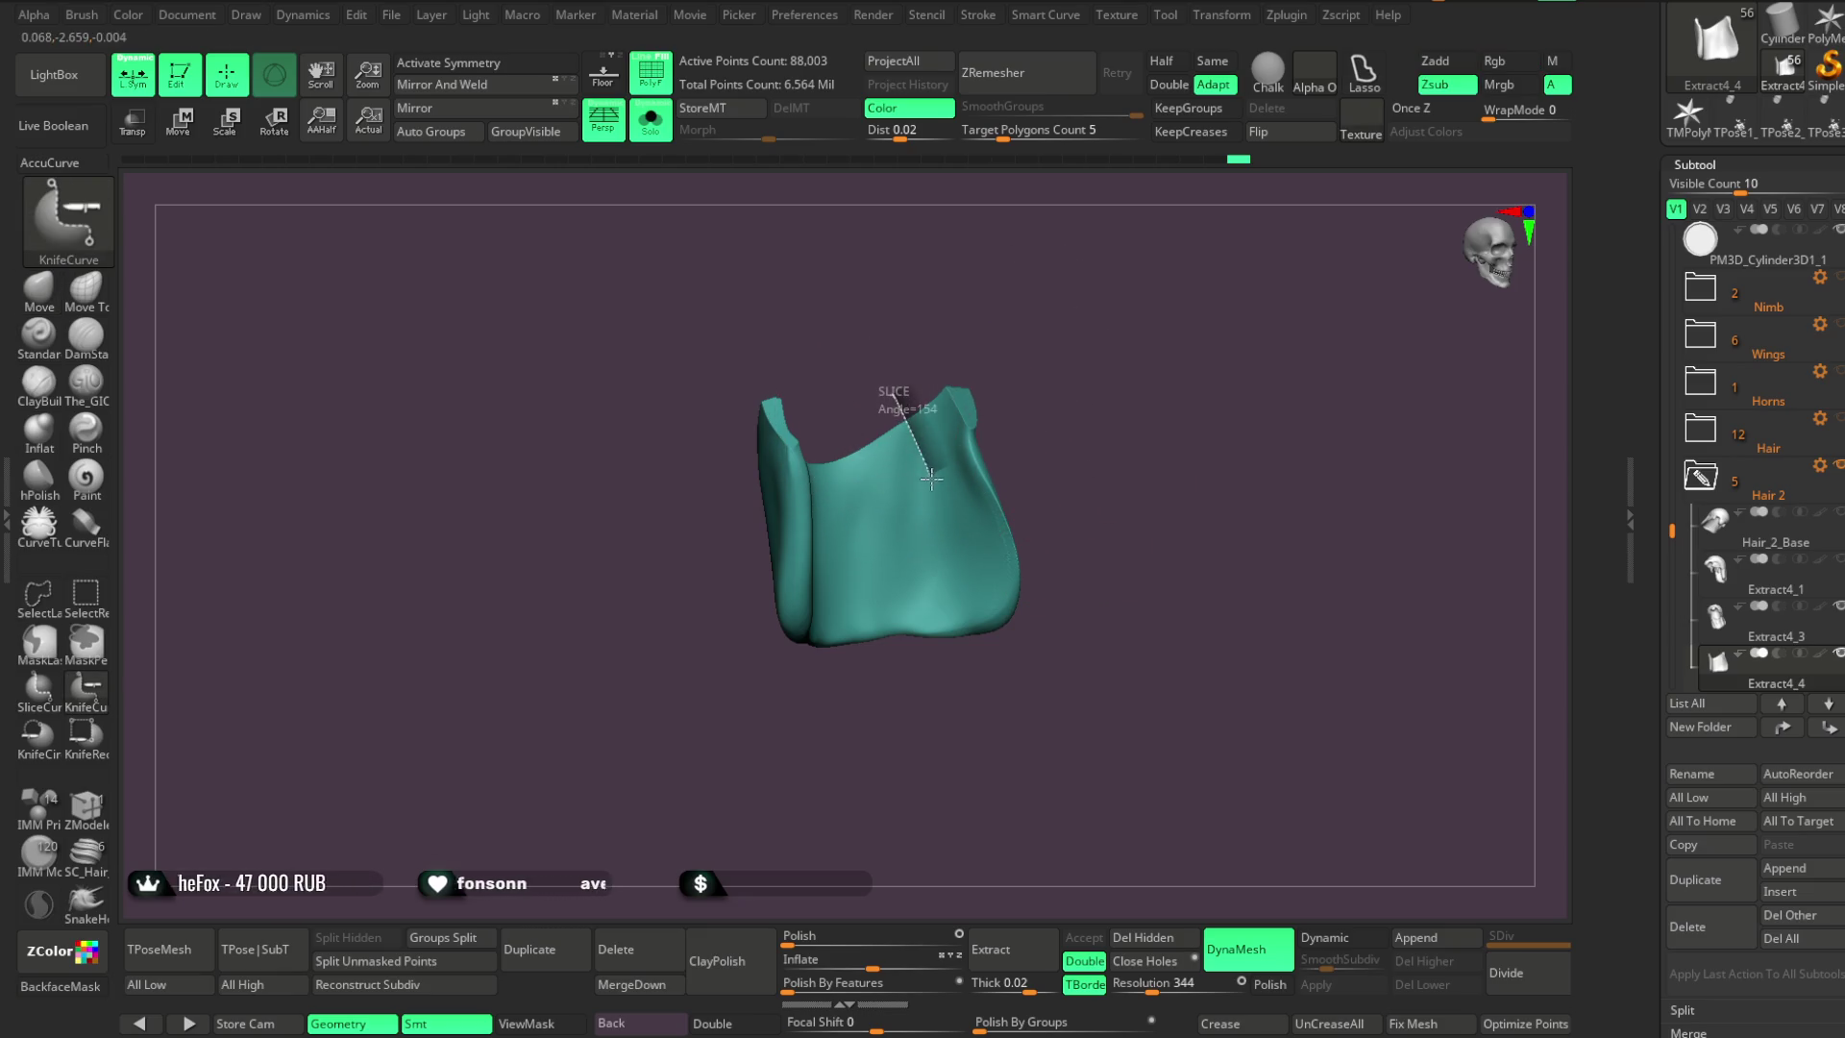
pyautogui.moveTo(965, 591)
pyautogui.keyDown('ctrl'); pyautogui.keyDown('shift'); pyautogui.mouseDown()
pyautogui.moveTo(966, 707)
pyautogui.moveTo(984, 726)
pyautogui.mouseUp(); pyautogui.keyUp('shift'); pyautogui.keyUp('ctrl')
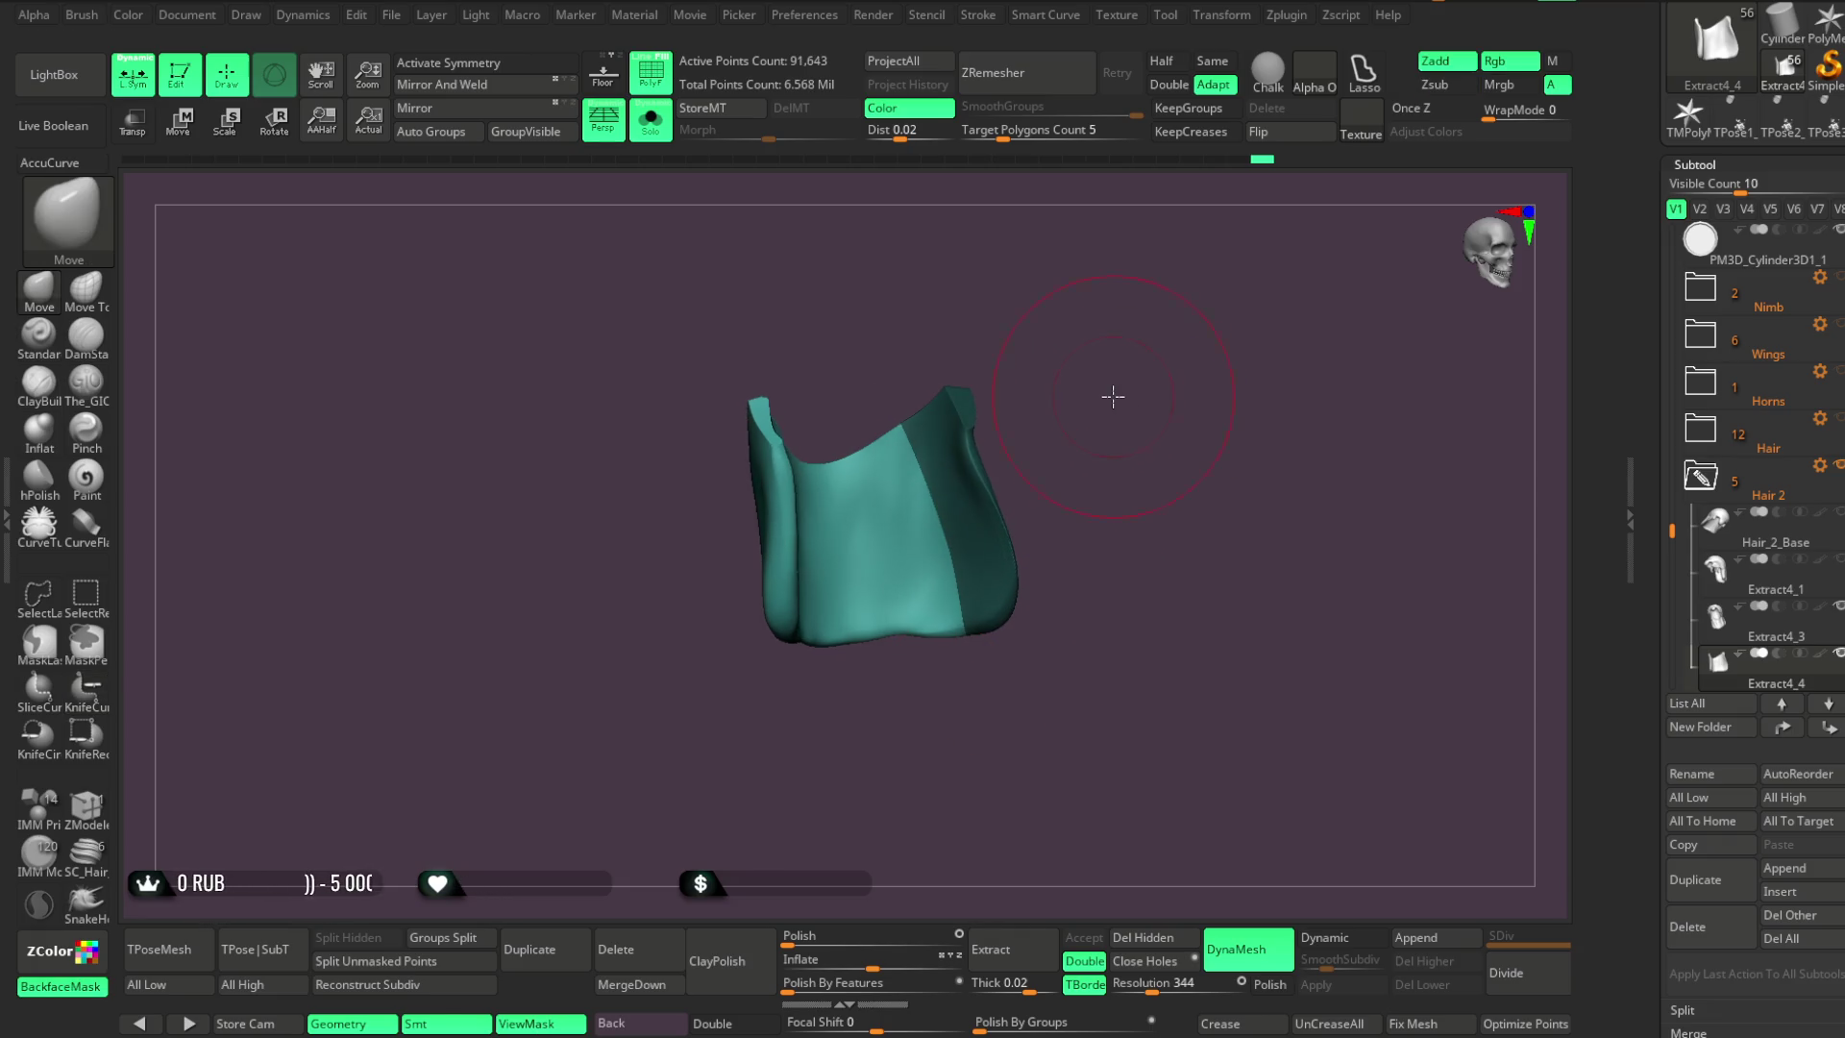
pyautogui.moveTo(1104, 412)
pyautogui.mouseDown()
pyautogui.moveTo(1095, 383)
pyautogui.moveTo(1121, 383)
pyautogui.moveTo(942, 403)
pyautogui.moveTo(977, 272)
pyautogui.moveTo(966, 288)
pyautogui.mouseUp()
pyautogui.moveTo(853, 394)
pyautogui.keyDown('ctrl'); pyautogui.keyDown('shift'); pyautogui.mouseDown()
pyautogui.moveTo(804, 629)
pyautogui.moveTo(813, 723)
pyautogui.moveTo(817, 695)
pyautogui.mouseUp(); pyautogui.keyUp('shift'); pyautogui.keyUp('ctrl')
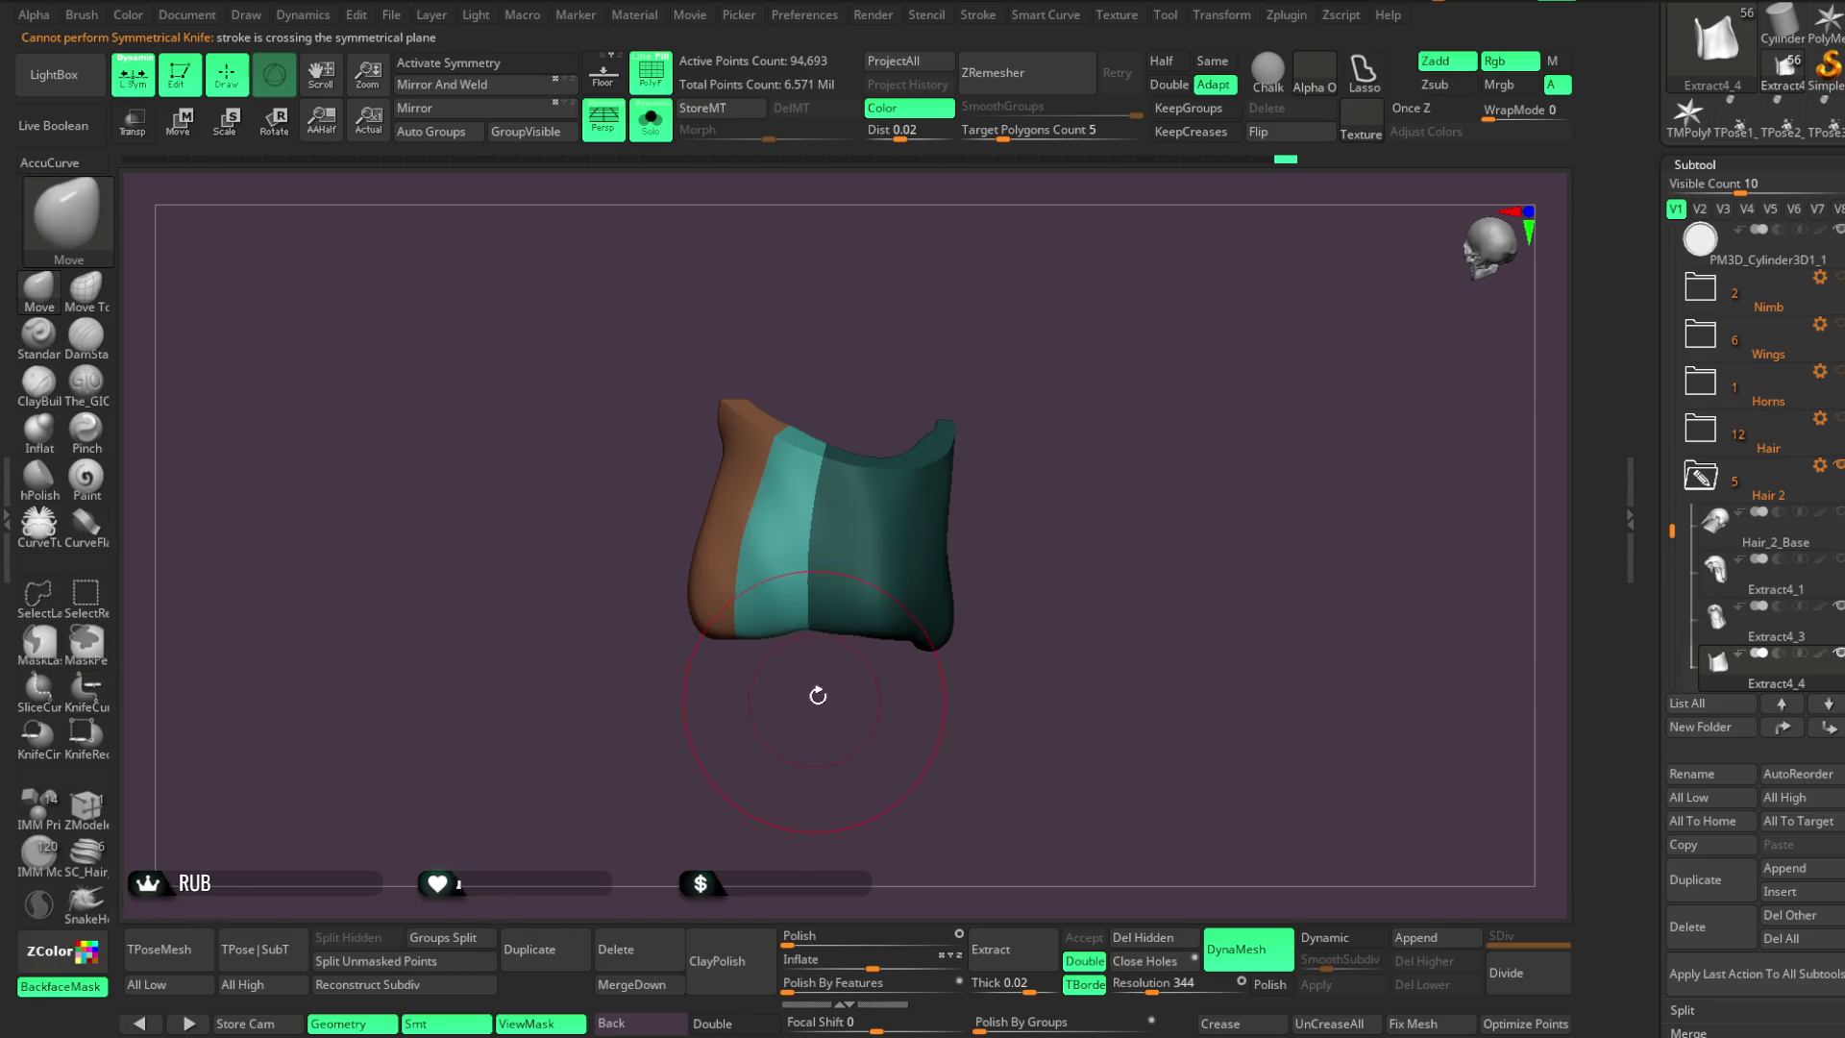
pyautogui.moveTo(1070, 398)
pyautogui.mouseDown()
pyautogui.moveTo(1070, 317)
pyautogui.moveTo(947, 362)
pyautogui.moveTo(885, 746)
pyautogui.mouseUp()
pyautogui.moveTo(1095, 371)
pyautogui.mouseDown()
pyautogui.moveTo(1037, 362)
pyautogui.moveTo(1054, 362)
pyautogui.moveTo(1026, 403)
pyautogui.mouseUp()
# Cut off another strip as a new polygroup and bring back the full character
pyautogui.hotkey('ctrl', 'shift', 'alt')
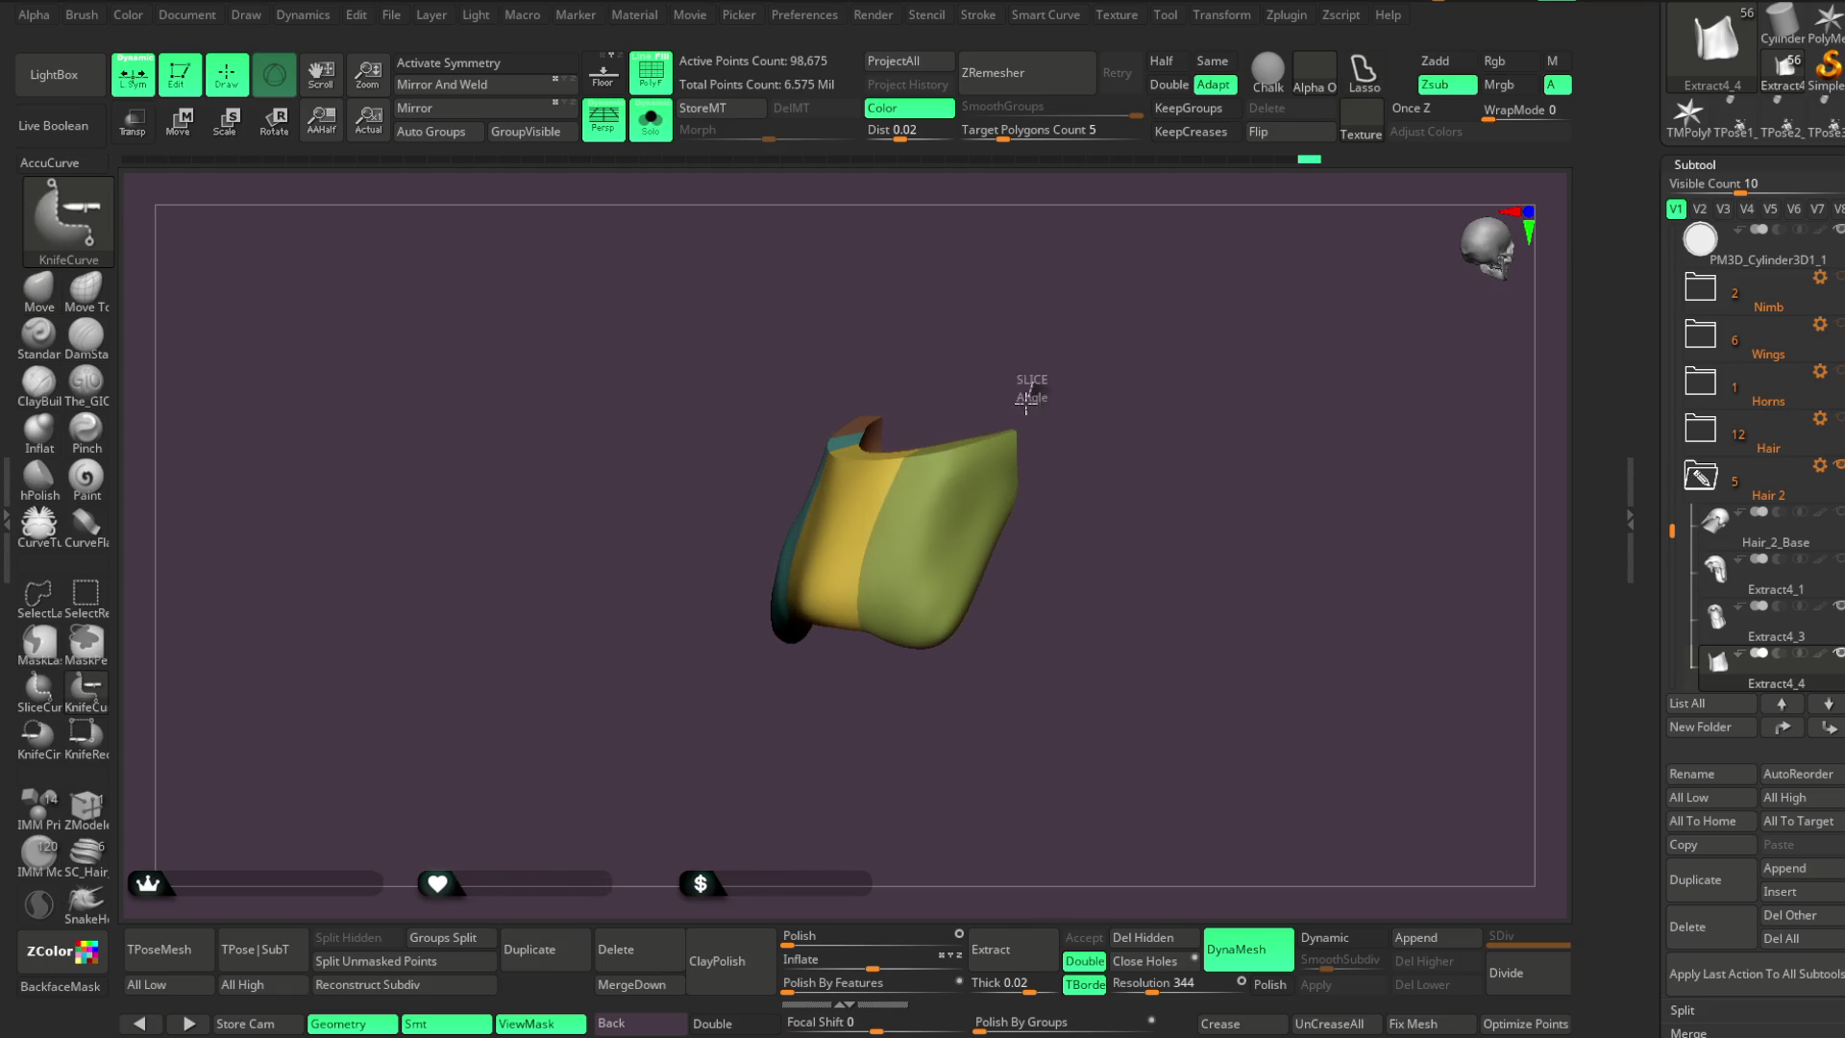
pyautogui.keyDown('ctrl'); pyautogui.keyDown('shift'); pyautogui.moveTo(992, 482); pyautogui.dragTo(794, 755); pyautogui.keyUp('shift'); pyautogui.keyUp('ctrl')
pyautogui.keyDown('ctrl'); pyautogui.keyDown('shift'); pyautogui.moveTo(1043, 355); pyautogui.dragTo(956, 529); pyautogui.keyUp('shift'); pyautogui.keyUp('ctrl')
pyautogui.keyDown('ctrl'); pyautogui.keyDown('shift'); pyautogui.moveTo(904, 607); pyautogui.dragTo(811, 711); pyautogui.keyUp('shift'); pyautogui.keyUp('ctrl')
pyautogui.moveTo(1119, 397)
pyautogui.mouseDown()
pyautogui.moveTo(1182, 334)
pyautogui.moveTo(1096, 331)
pyautogui.moveTo(1132, 308)
pyautogui.moveTo(1130, 331)
pyautogui.mouseUp()
pyautogui.hotkey('alt', 's')
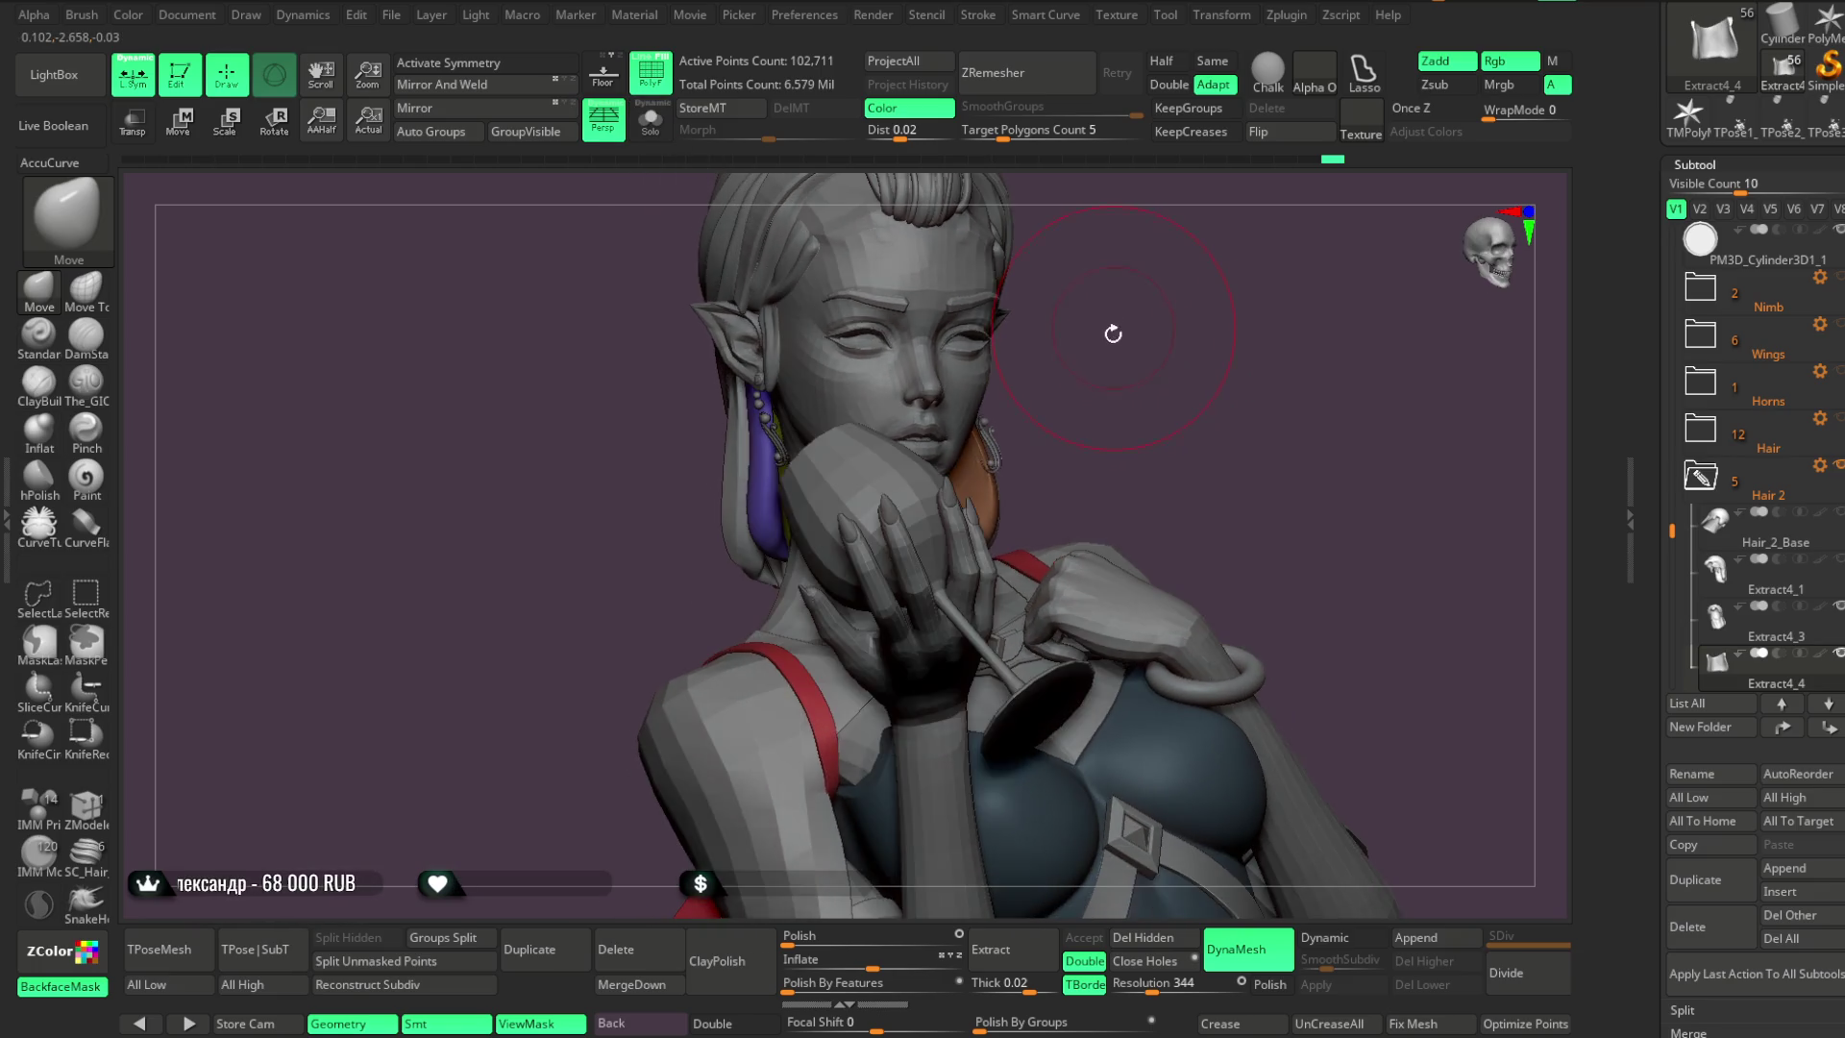
# Isolate the hair piece, run Auto Groups and check a strip with SelectRect
pyautogui.hotkey('alt', 's')
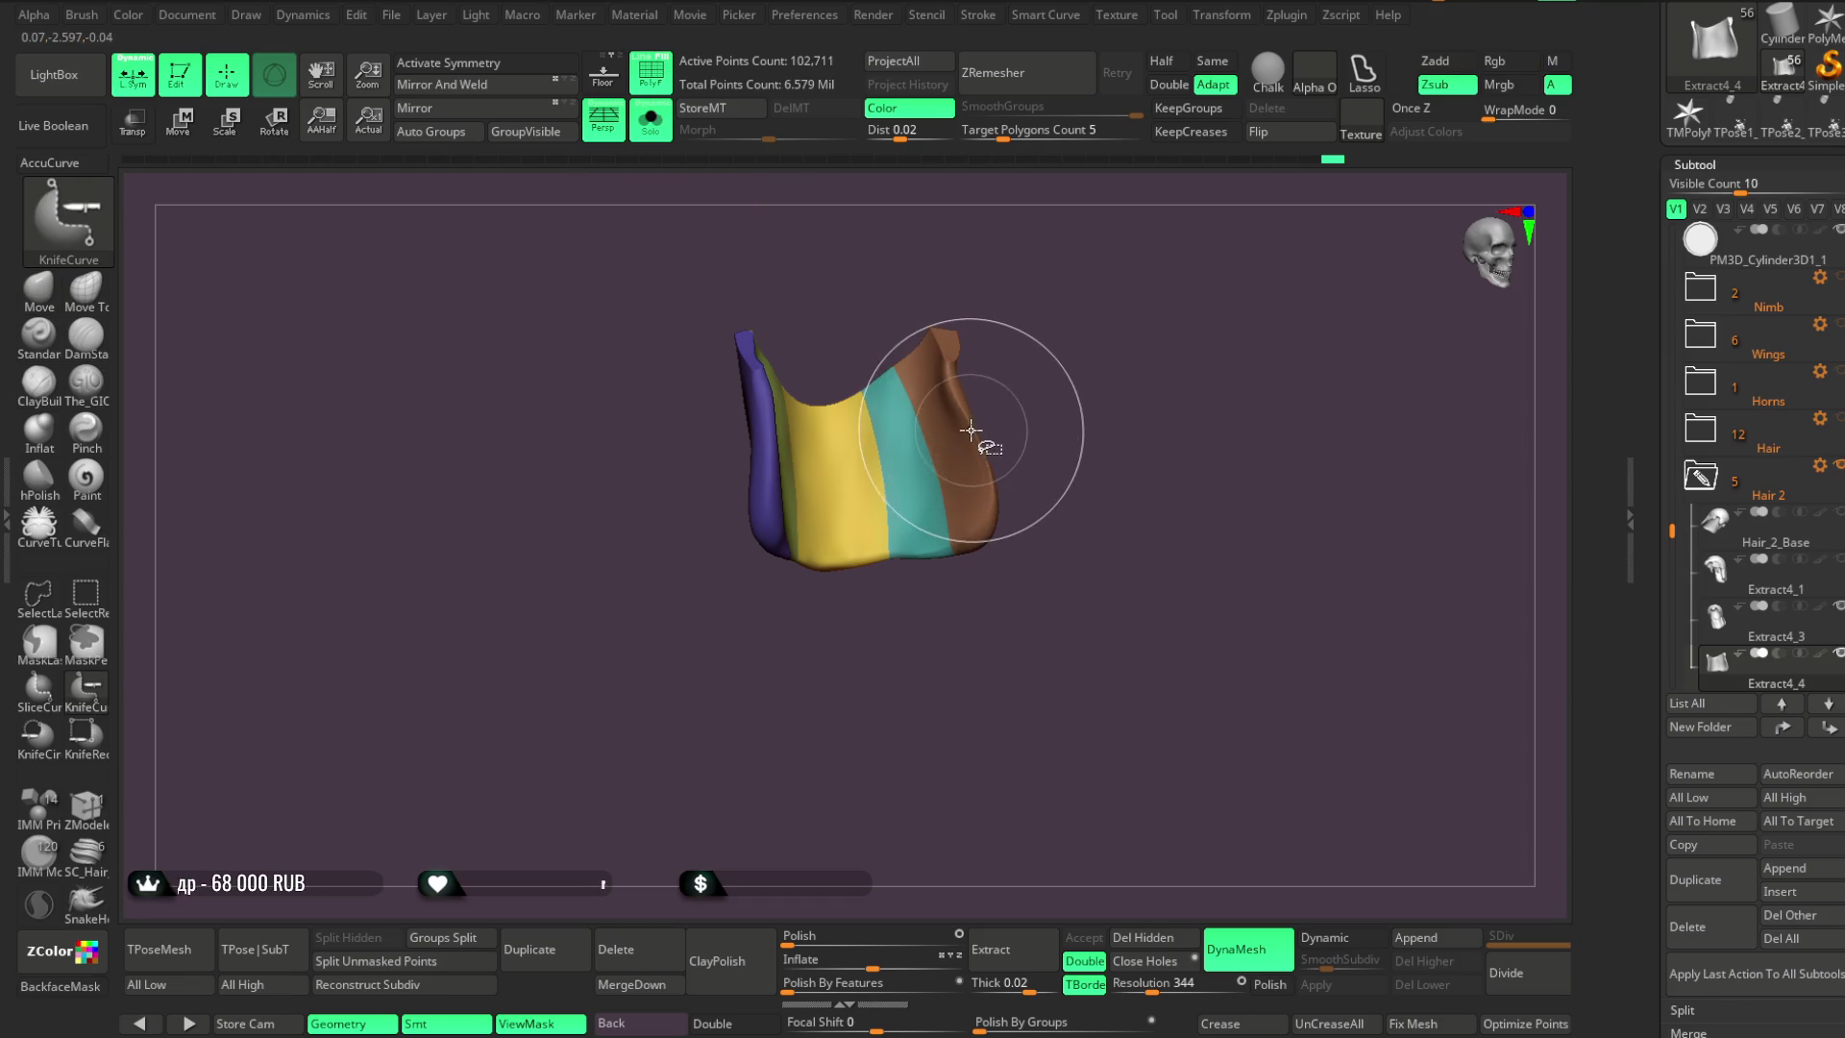
pyautogui.click(474, 141)
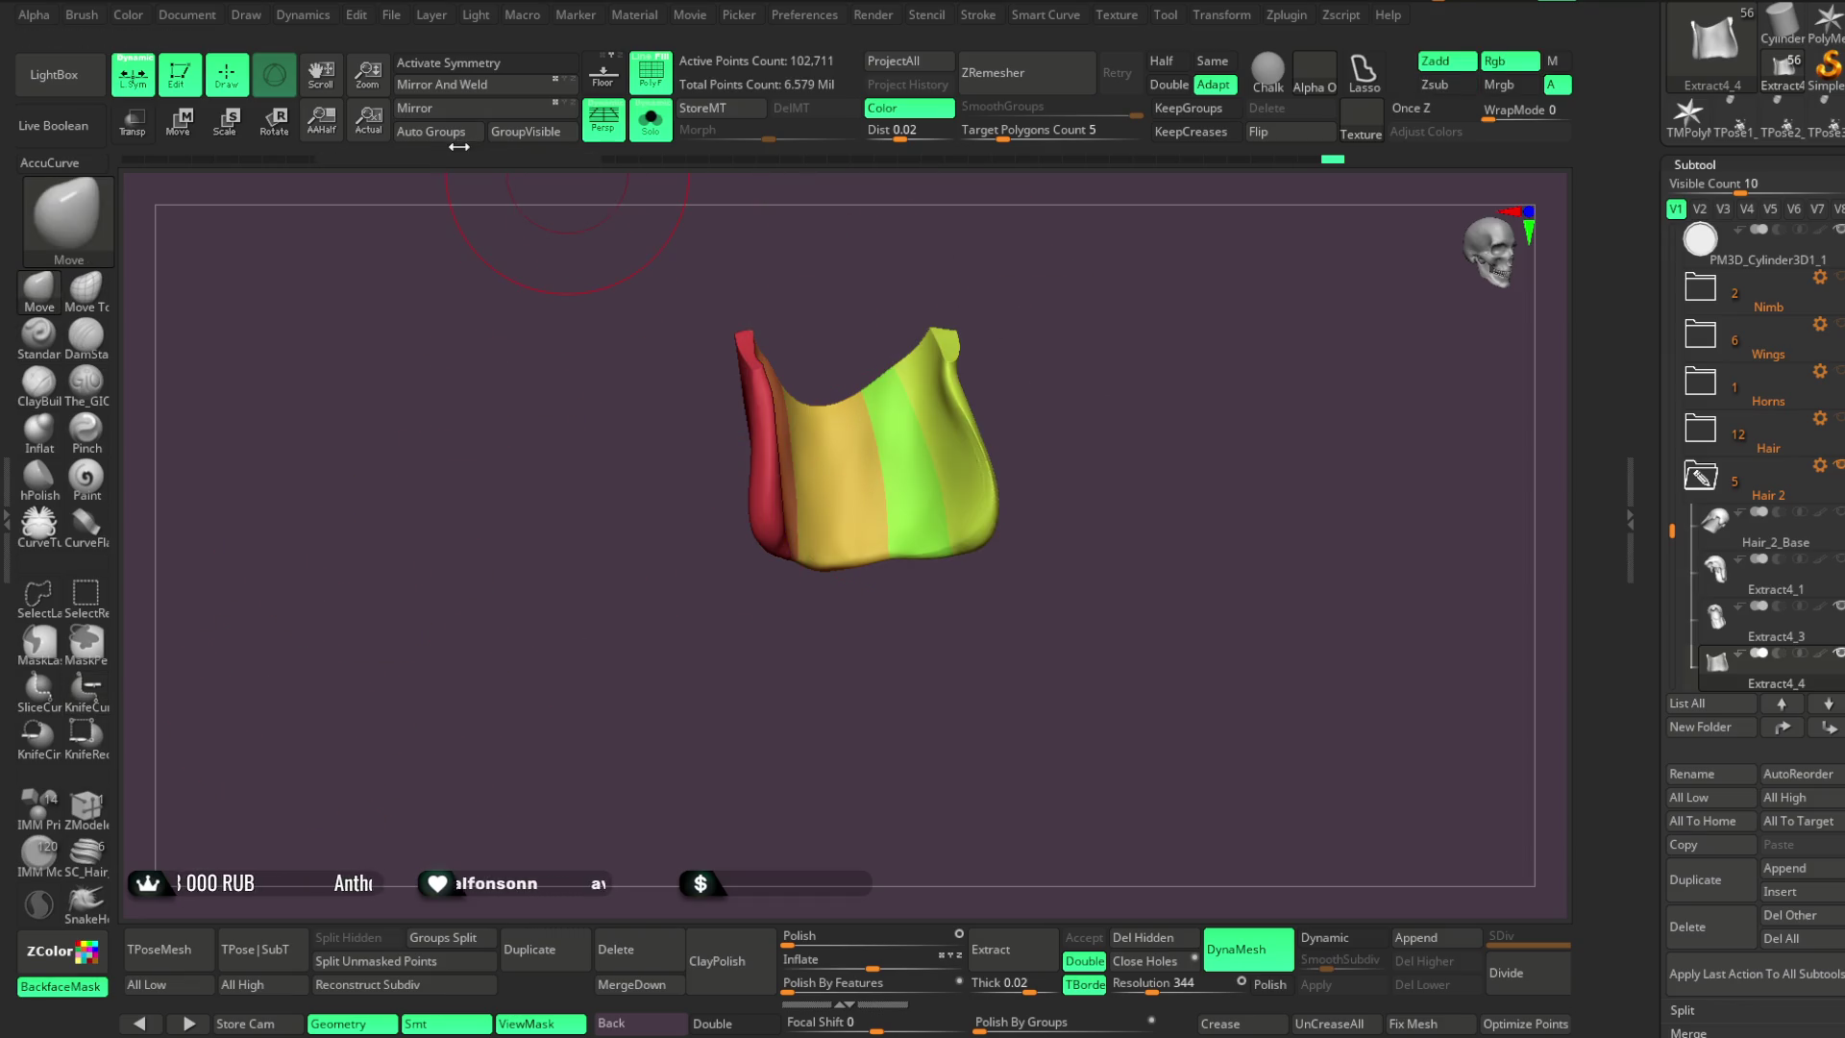
pyautogui.click(85, 594)
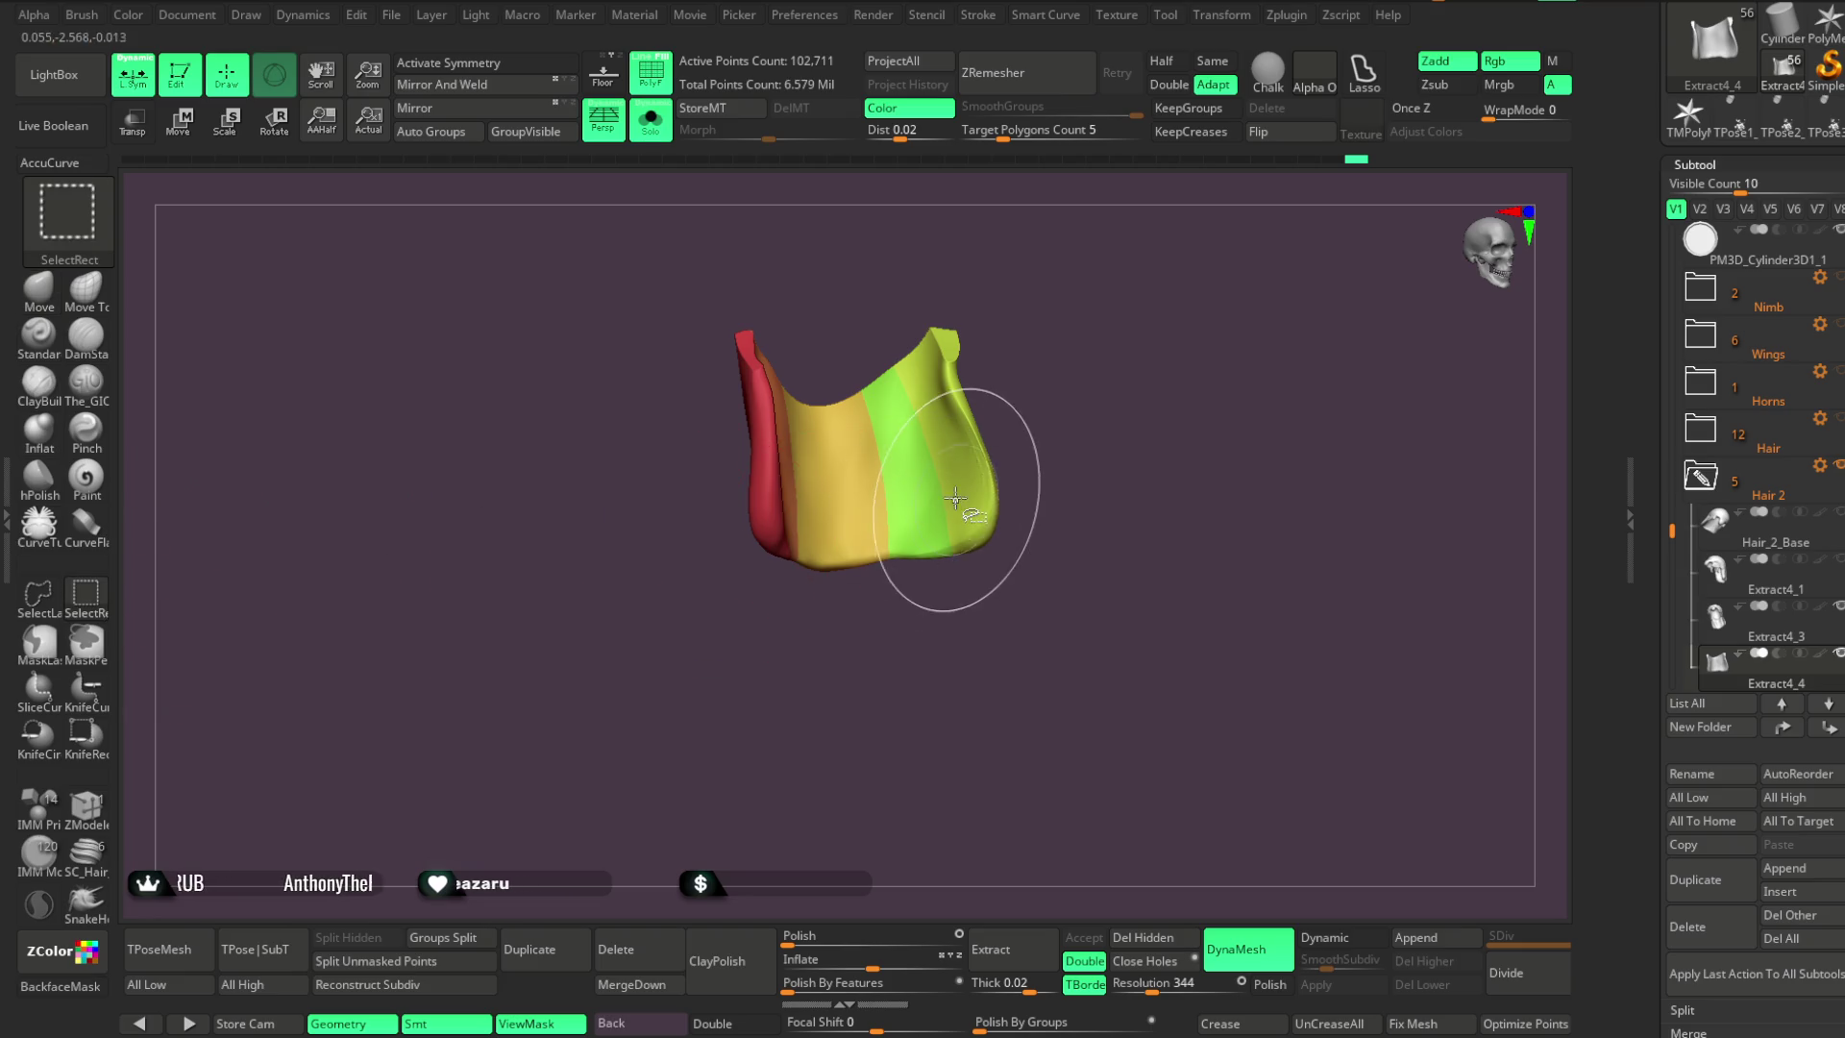
pyautogui.keyDown('ctrl'); pyautogui.keyDown('shift'); pyautogui.click(970, 470); pyautogui.keyUp('shift'); pyautogui.keyUp('ctrl')
pyautogui.keyDown('ctrl'); pyautogui.keyDown('shift'); pyautogui.click(1039, 432); pyautogui.keyUp('shift'); pyautogui.keyUp('ctrl')
pyautogui.moveTo(1039, 433)
pyautogui.mouseDown()
pyautogui.moveTo(1093, 375)
pyautogui.moveTo(1084, 411)
pyautogui.mouseUp()
# Show the full character in left profile and turn BackfaceMask off
pyautogui.hotkey('shift', 'ctrl', 's')
pyautogui.moveTo(1180, 253); pyautogui.dragTo(1215, 383)
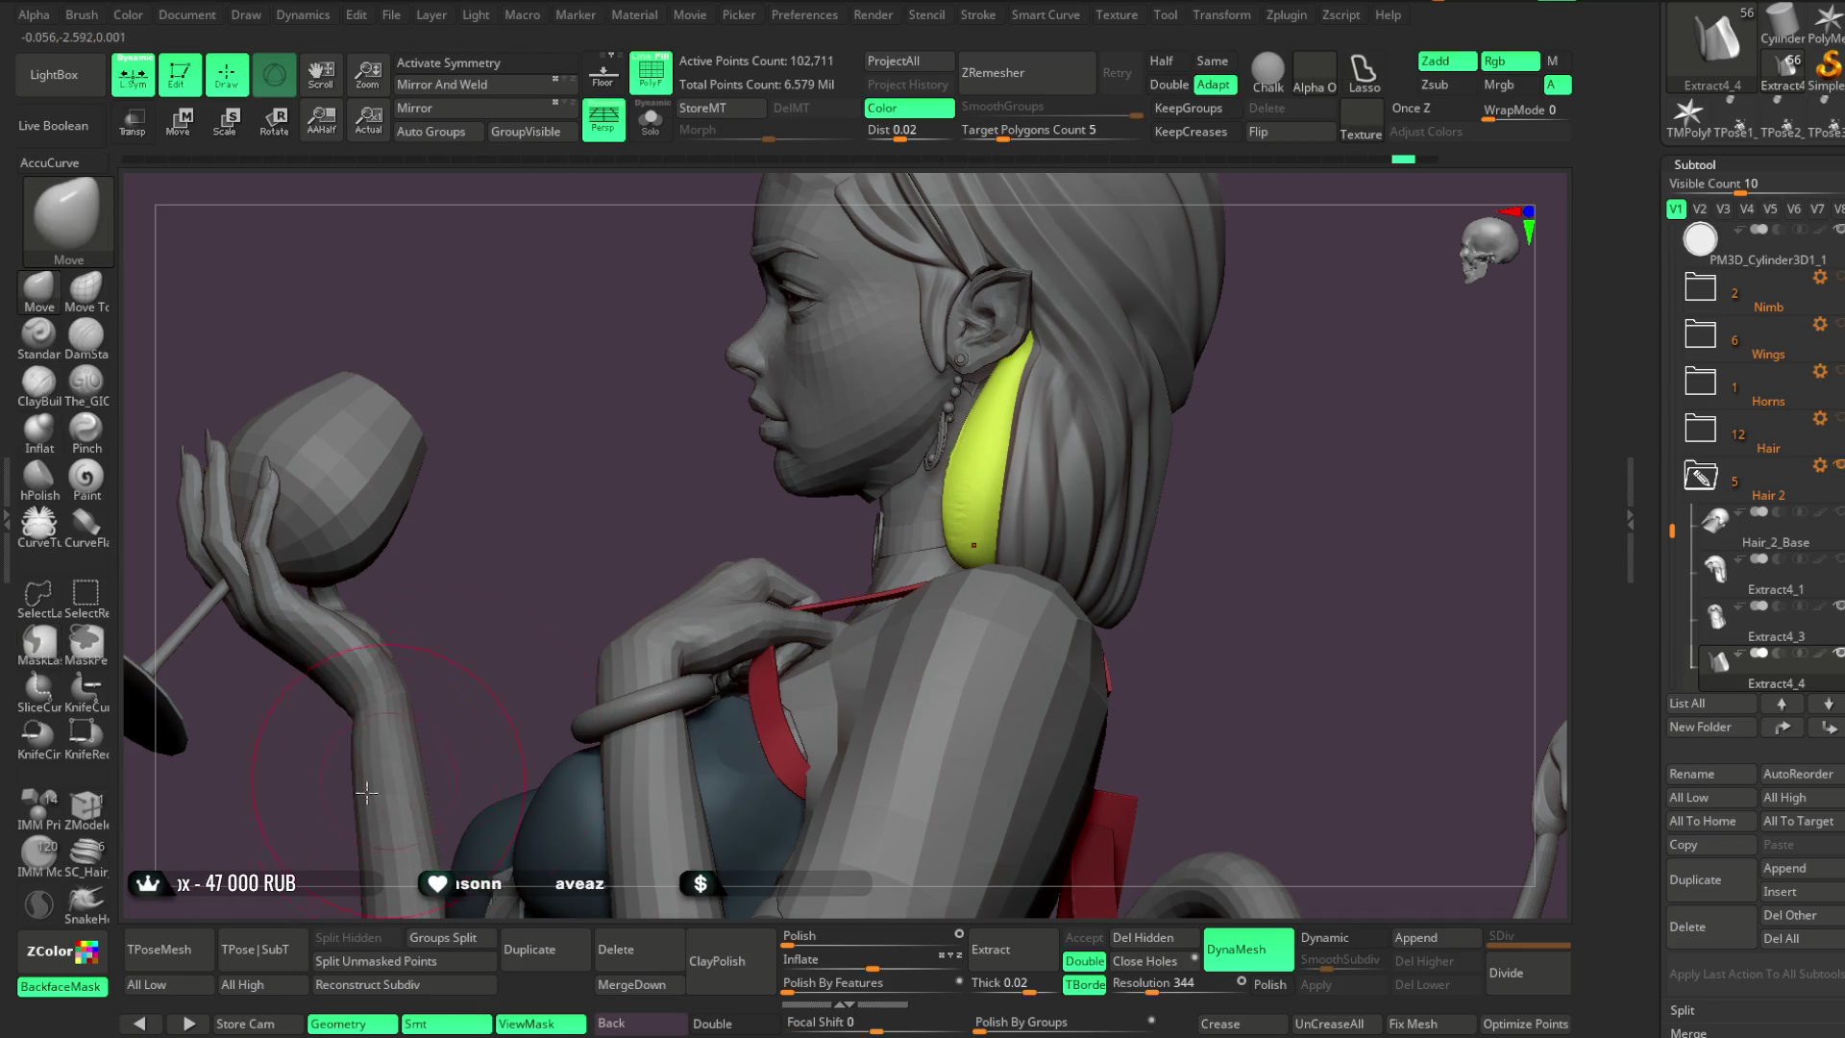
pyautogui.click(60, 985)
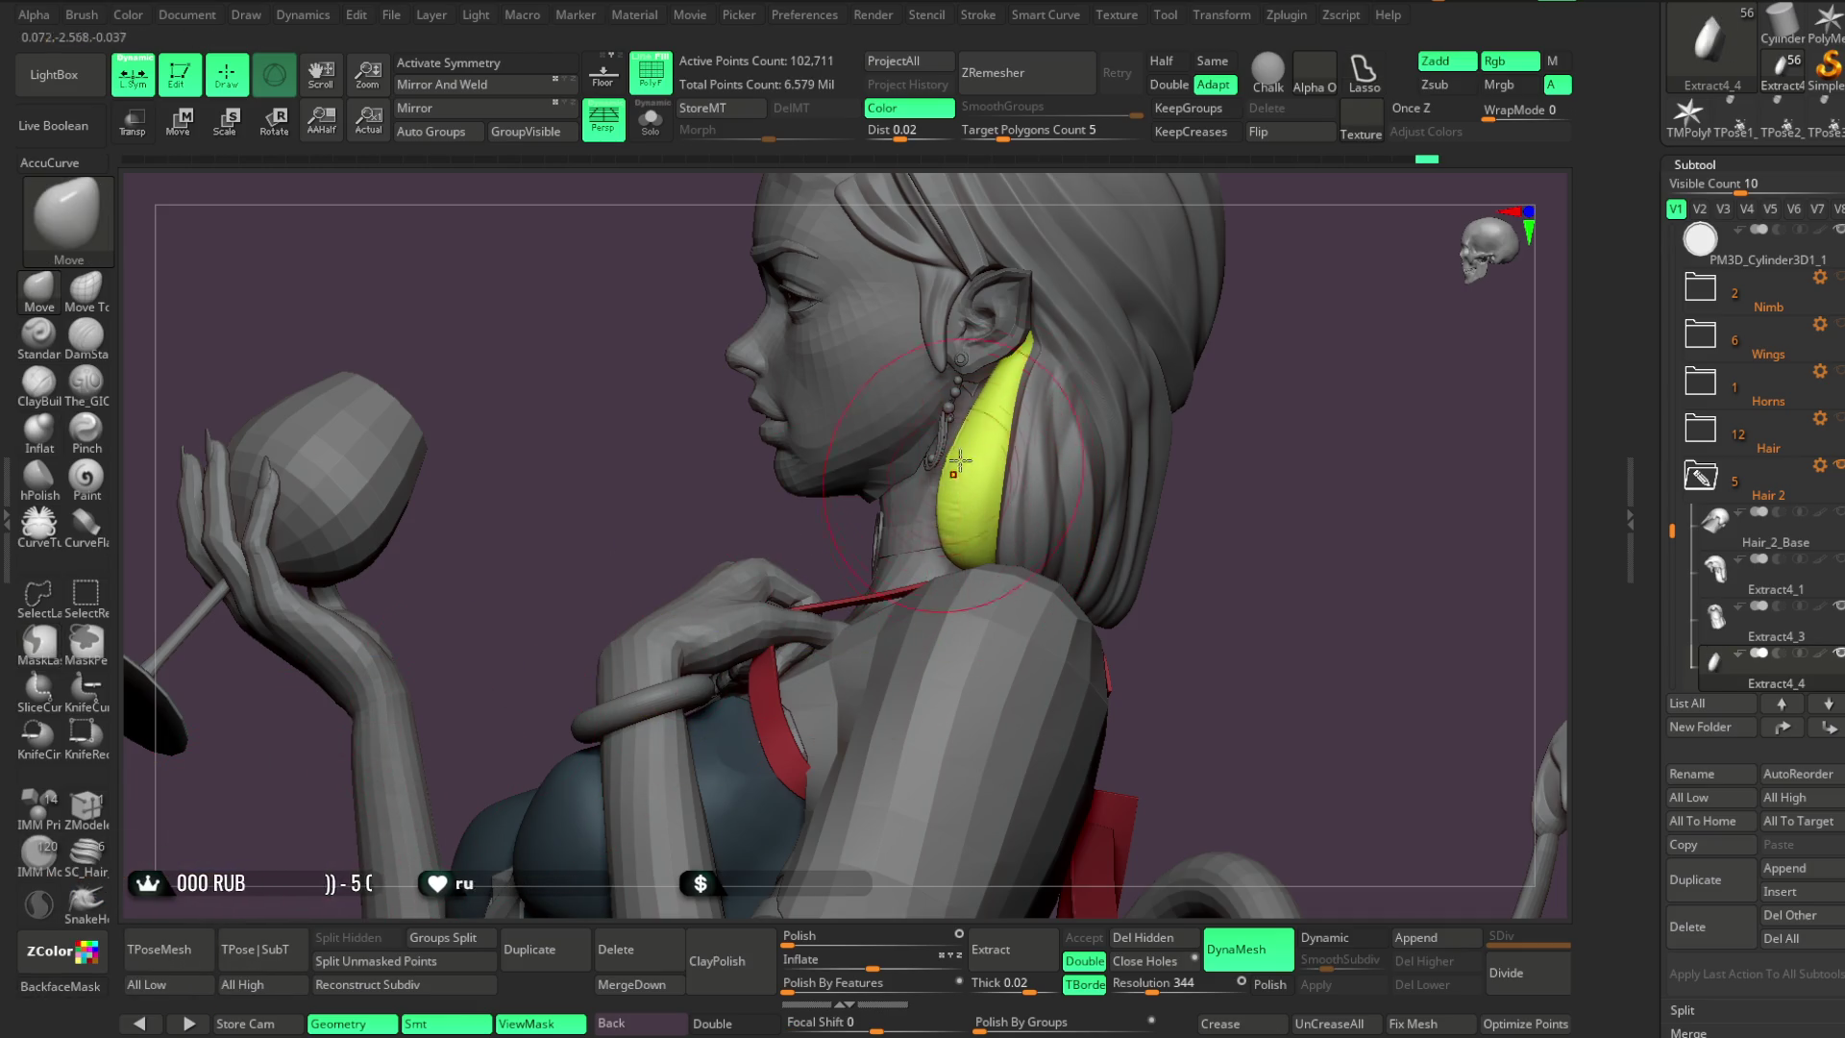
pyautogui.press('space')
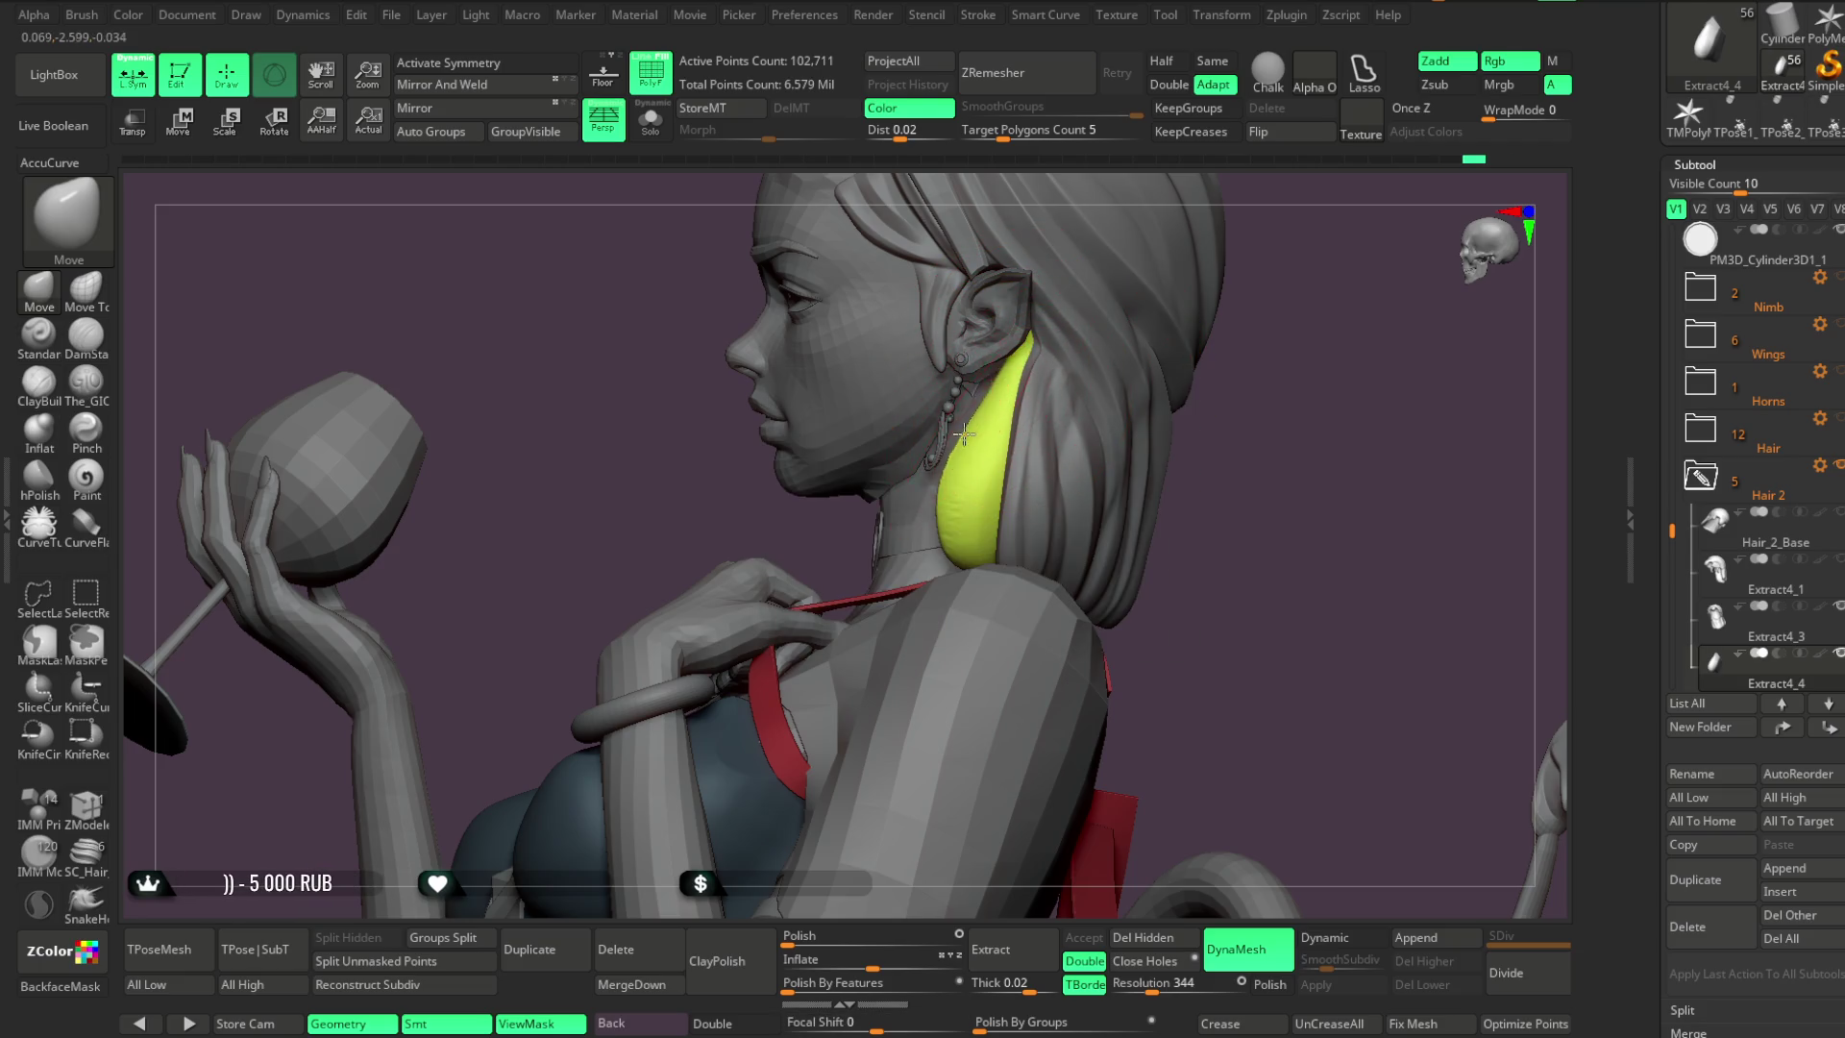
pyautogui.moveTo(1265, 366)
pyautogui.mouseDown()
pyautogui.moveTo(1110, 443)
pyautogui.moveTo(1074, 441)
pyautogui.moveTo(1080, 415)
pyautogui.mouseUp()
pyautogui.press('space')
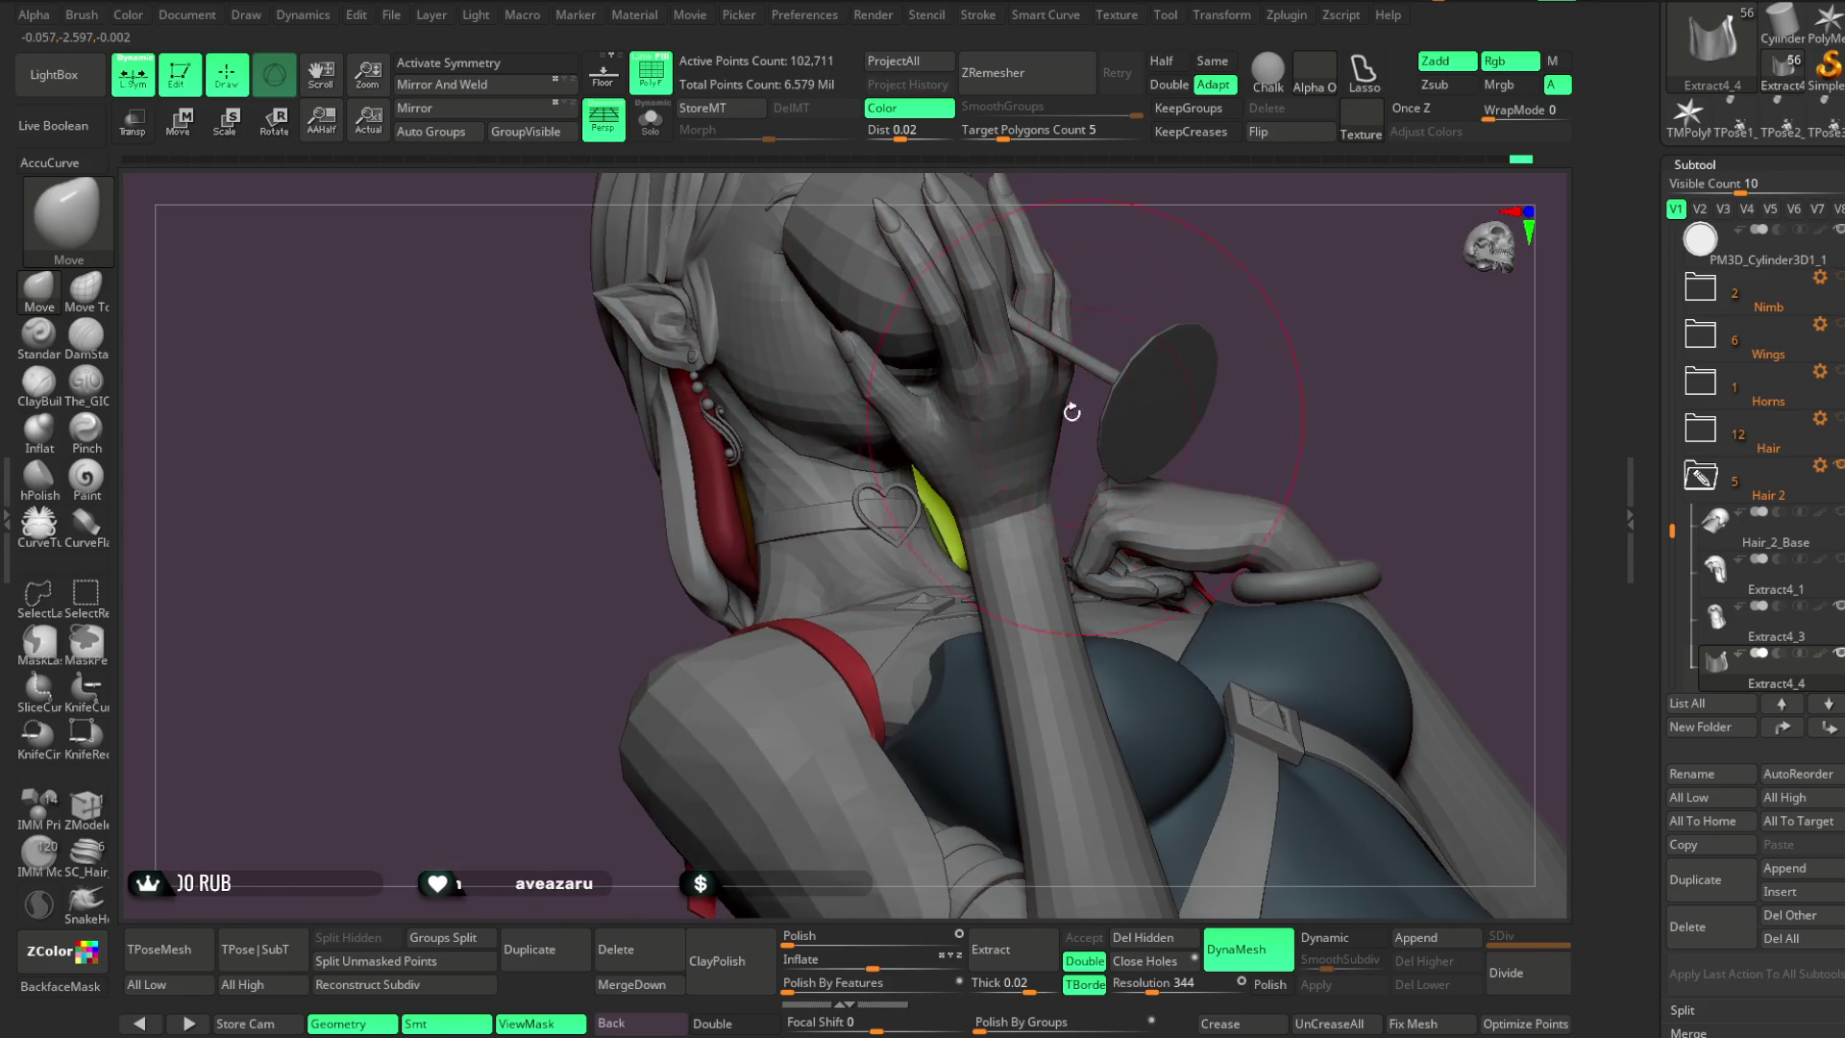
# Toggle Solo to review the hair piece alone and then on the full bust
pyautogui.click(650, 120)
pyautogui.moveTo(943, 510)
pyautogui.mouseDown()
pyautogui.moveTo(1047, 429)
pyautogui.moveTo(1005, 510)
pyautogui.moveTo(1057, 340)
pyautogui.moveTo(1120, 286)
pyautogui.moveTo(1227, 304)
pyautogui.moveTo(1186, 317)
pyautogui.moveTo(1243, 301)
pyautogui.moveTo(1169, 290)
pyautogui.moveTo(1058, 403)
pyautogui.moveTo(954, 564)
pyautogui.moveTo(1057, 477)
pyautogui.moveTo(952, 562)
pyautogui.mouseUp()
pyautogui.press('space')
pyautogui.press('space')
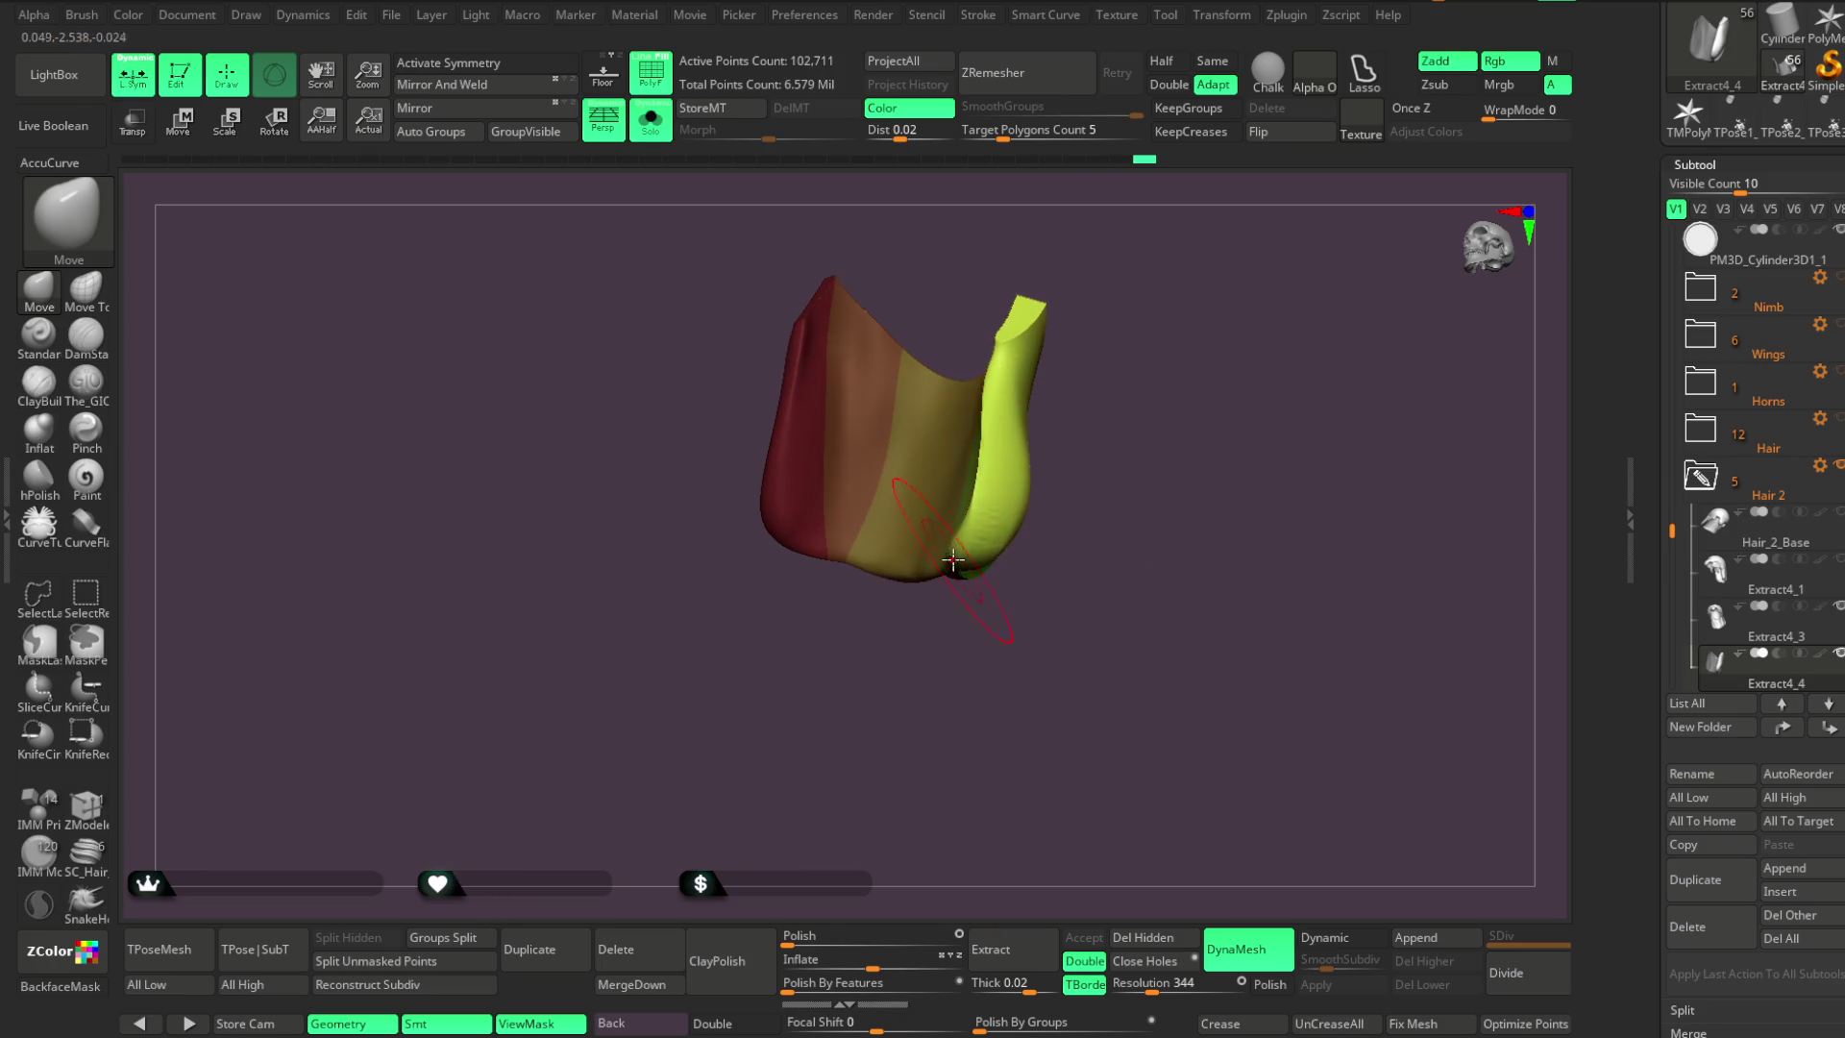
pyautogui.click(662, 135)
pyautogui.moveTo(1222, 382); pyautogui.dragTo(1047, 423)
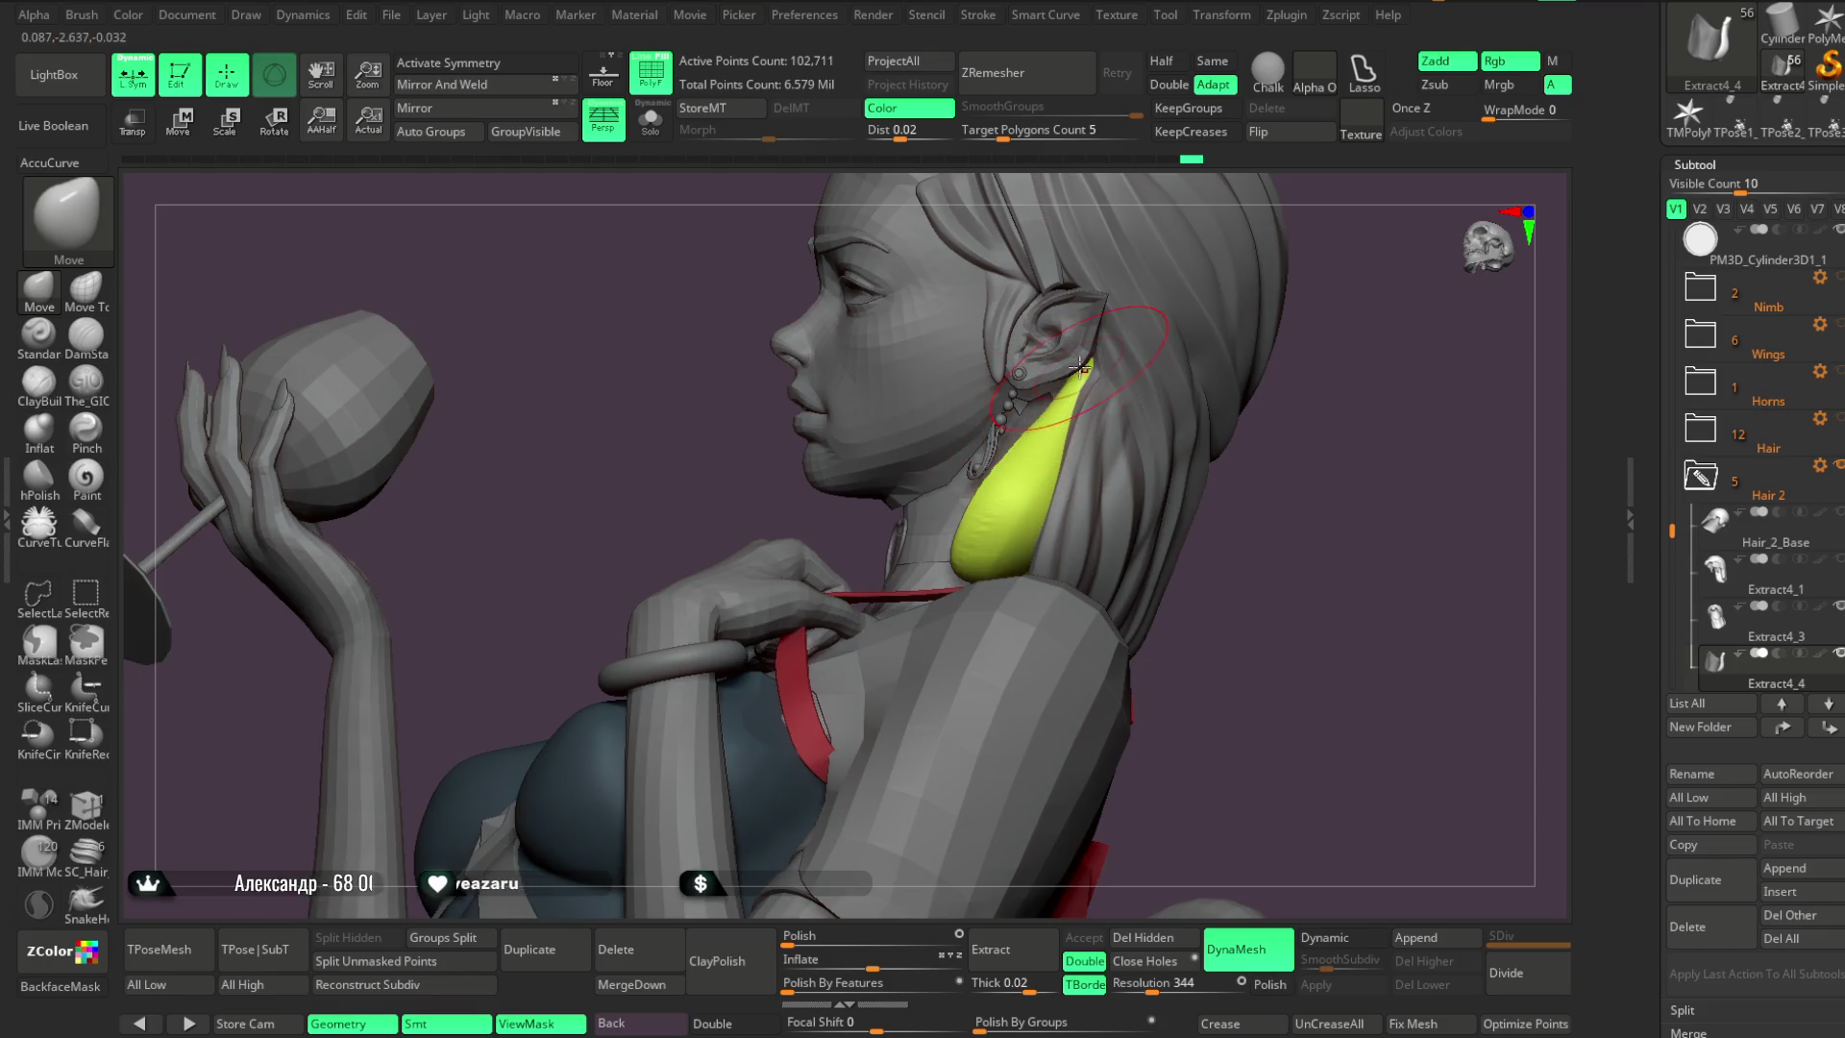
pyautogui.moveTo(1233, 377)
pyautogui.mouseDown()
pyautogui.moveTo(1364, 308)
pyautogui.moveTo(1177, 363)
pyautogui.moveTo(1171, 424)
pyautogui.moveTo(982, 579)
pyautogui.moveTo(1003, 529)
pyautogui.mouseUp()
pyautogui.press('space')
pyautogui.moveTo(1085, 368)
pyautogui.mouseDown()
pyautogui.moveTo(1070, 362)
pyautogui.moveTo(1104, 391)
pyautogui.moveTo(1144, 378)
pyautogui.moveTo(1045, 455)
pyautogui.mouseUp()
pyautogui.press('space')
# Inspect the head, yellow strip and wine glass from front and side, then Solo the hair piece
pyautogui.moveTo(1269, 412)
pyautogui.mouseDown()
pyautogui.moveTo(1191, 412)
pyautogui.moveTo(1173, 391)
pyautogui.moveTo(1190, 416)
pyautogui.moveTo(1194, 350)
pyautogui.moveTo(1140, 379)
pyautogui.moveTo(1048, 377)
pyautogui.moveTo(1033, 469)
pyautogui.mouseUp()
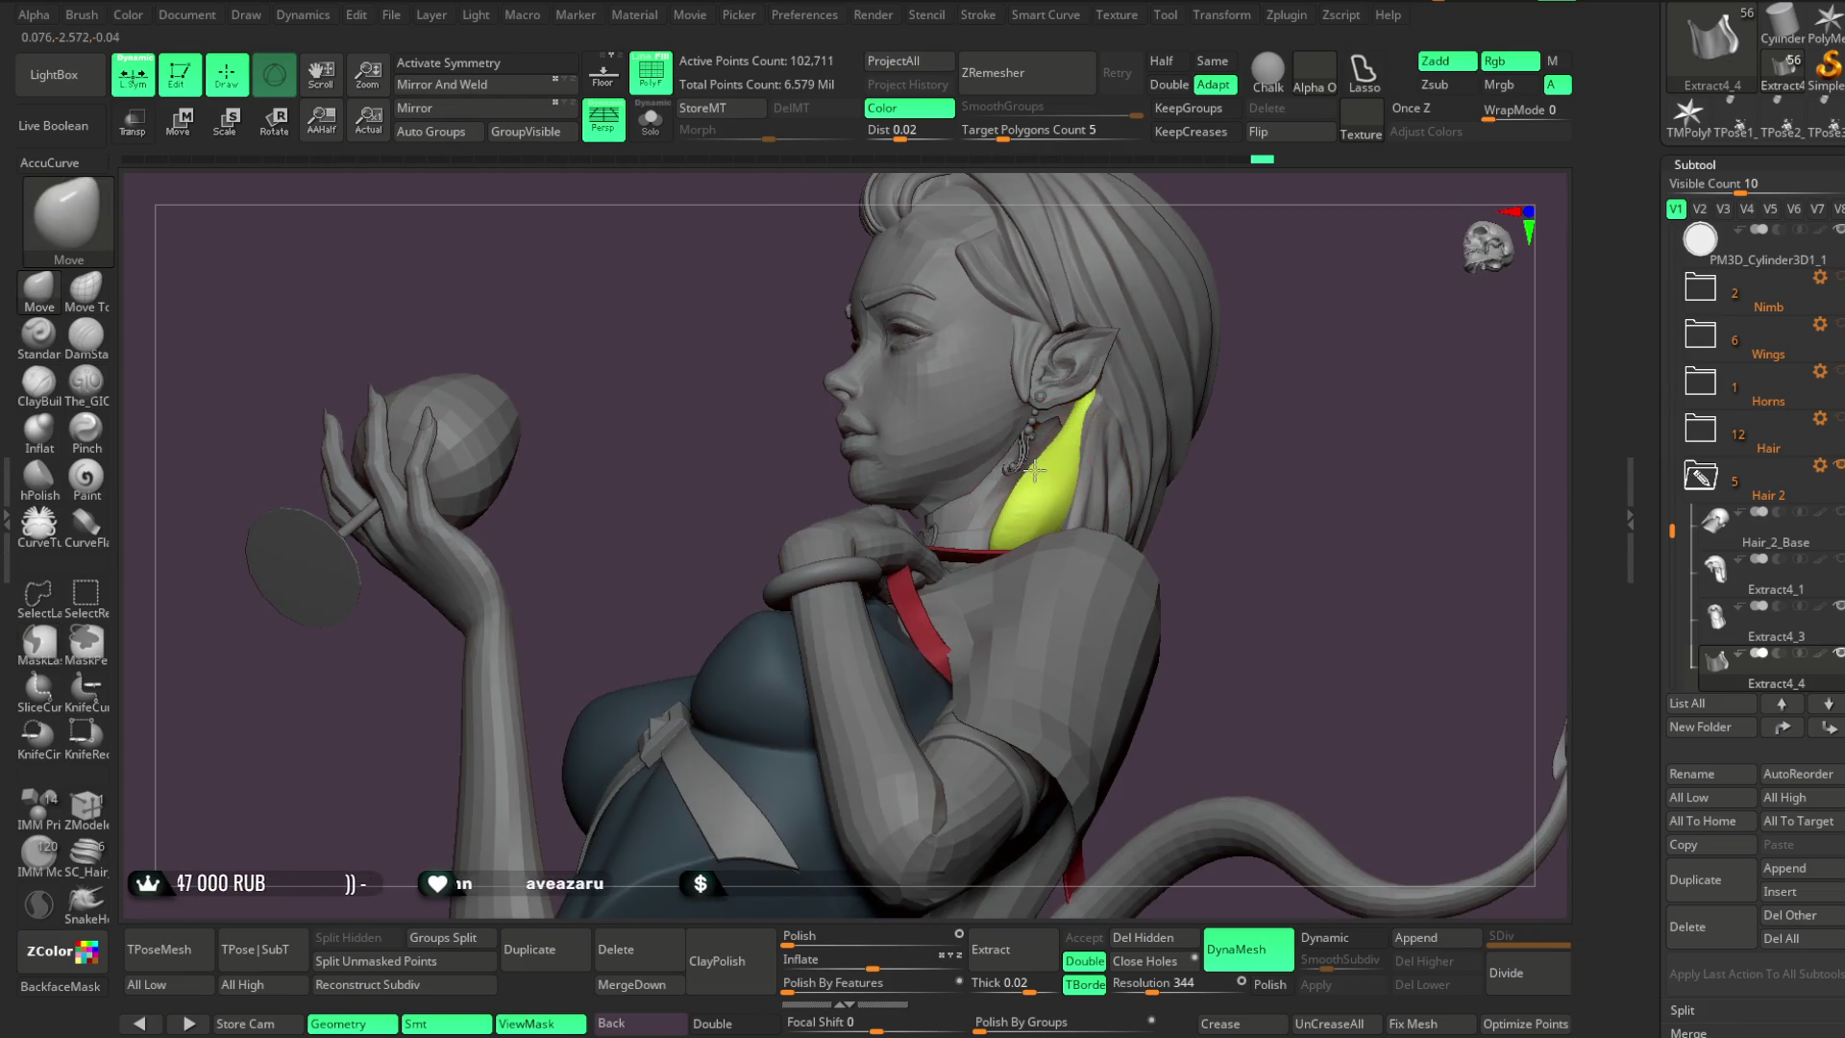
pyautogui.moveTo(1263, 407); pyautogui.dragTo(1063, 437)
pyautogui.moveTo(1301, 453)
pyautogui.mouseDown()
pyautogui.moveTo(1326, 416)
pyautogui.moveTo(1236, 366)
pyautogui.moveTo(1264, 375)
pyautogui.moveTo(997, 423)
pyautogui.moveTo(1069, 352)
pyautogui.moveTo(1335, 379)
pyautogui.moveTo(1227, 441)
pyautogui.moveTo(1233, 334)
pyautogui.mouseUp()
pyautogui.click(650, 117)
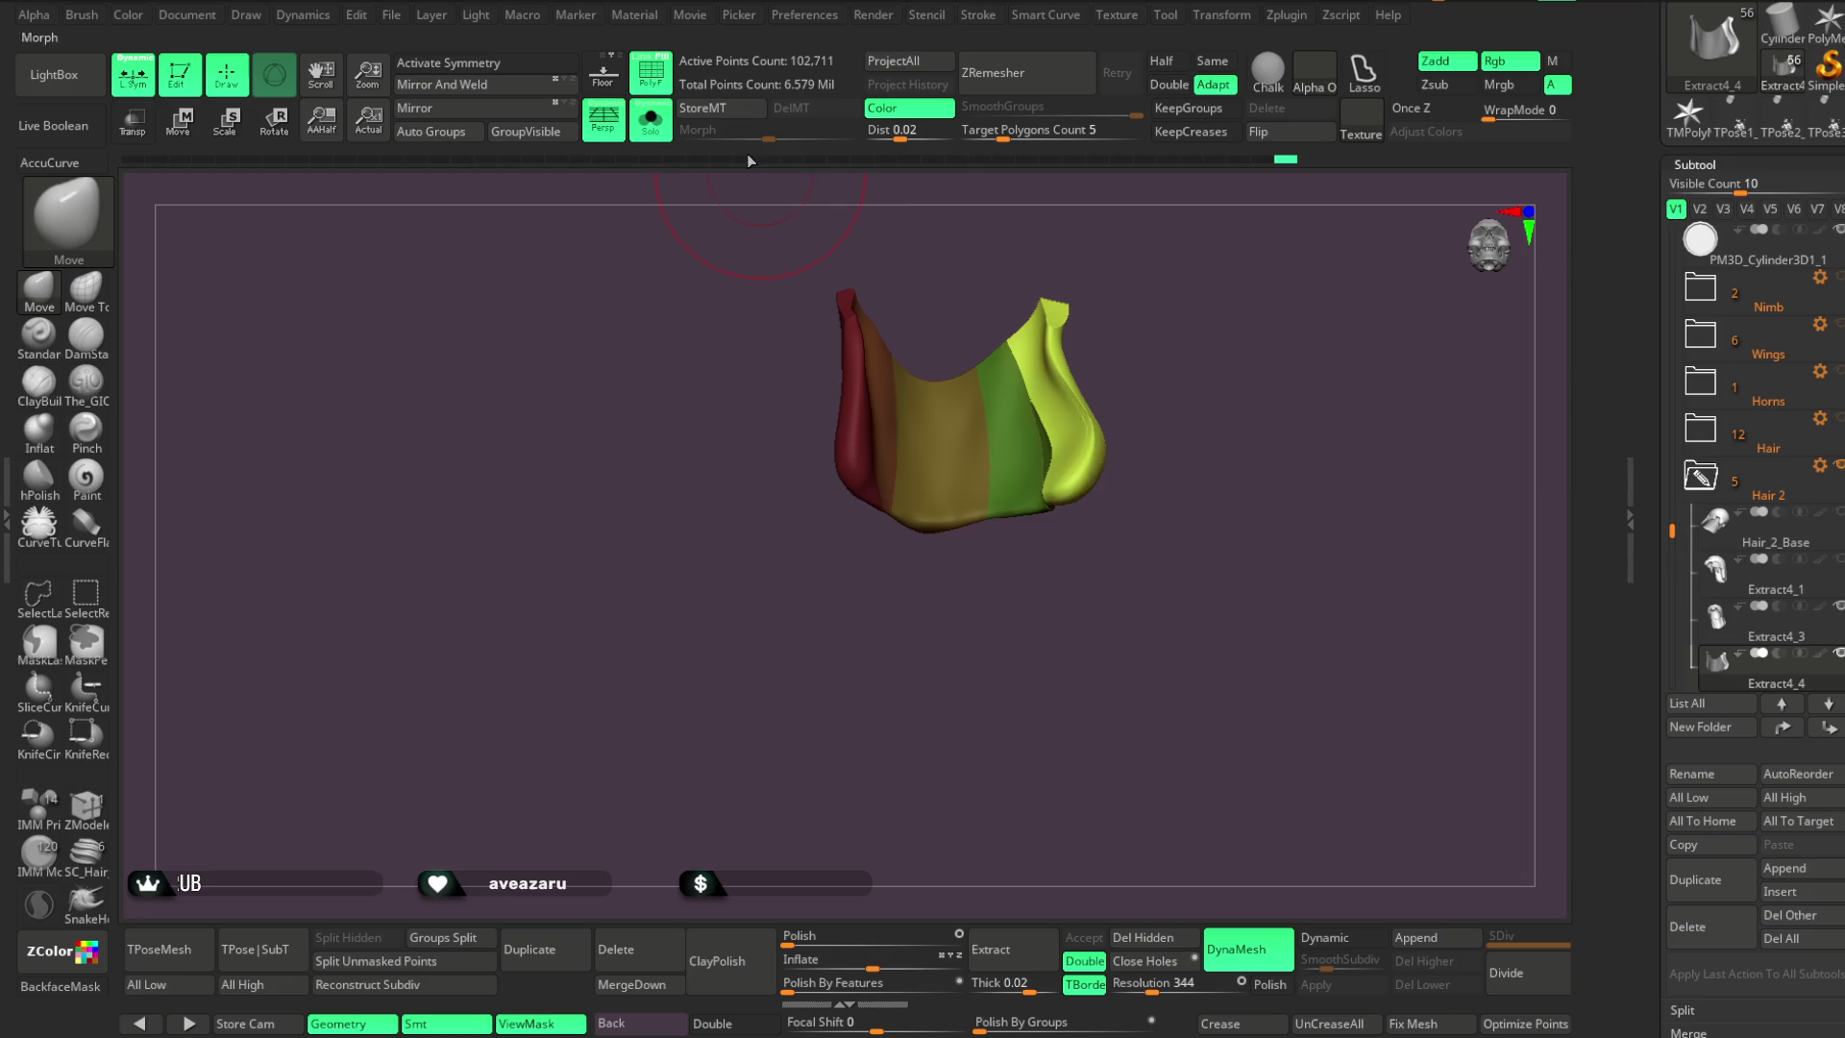
# Pick The_GIO brush and briefly smooth the strand surface
pyautogui.moveTo(1165, 273); pyautogui.dragTo(701, 399)
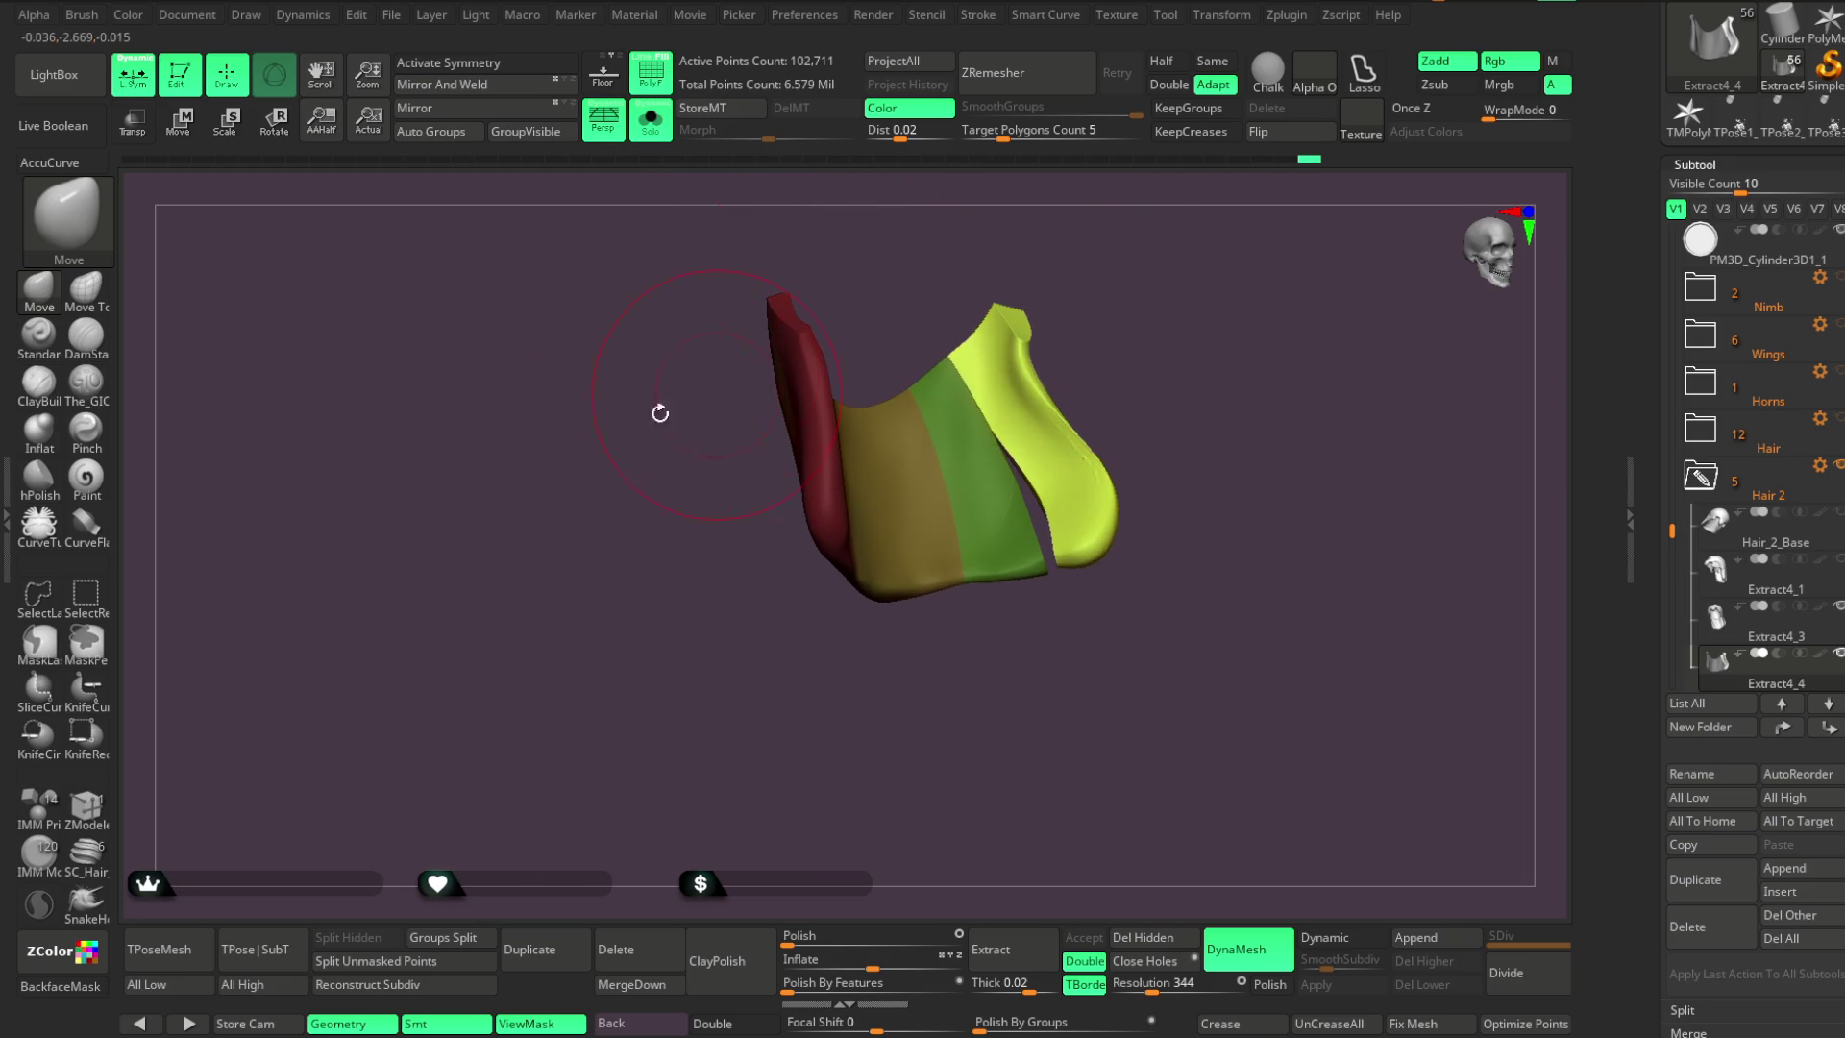
pyautogui.click(97, 401)
pyautogui.moveTo(1124, 247); pyautogui.dragTo(977, 355)
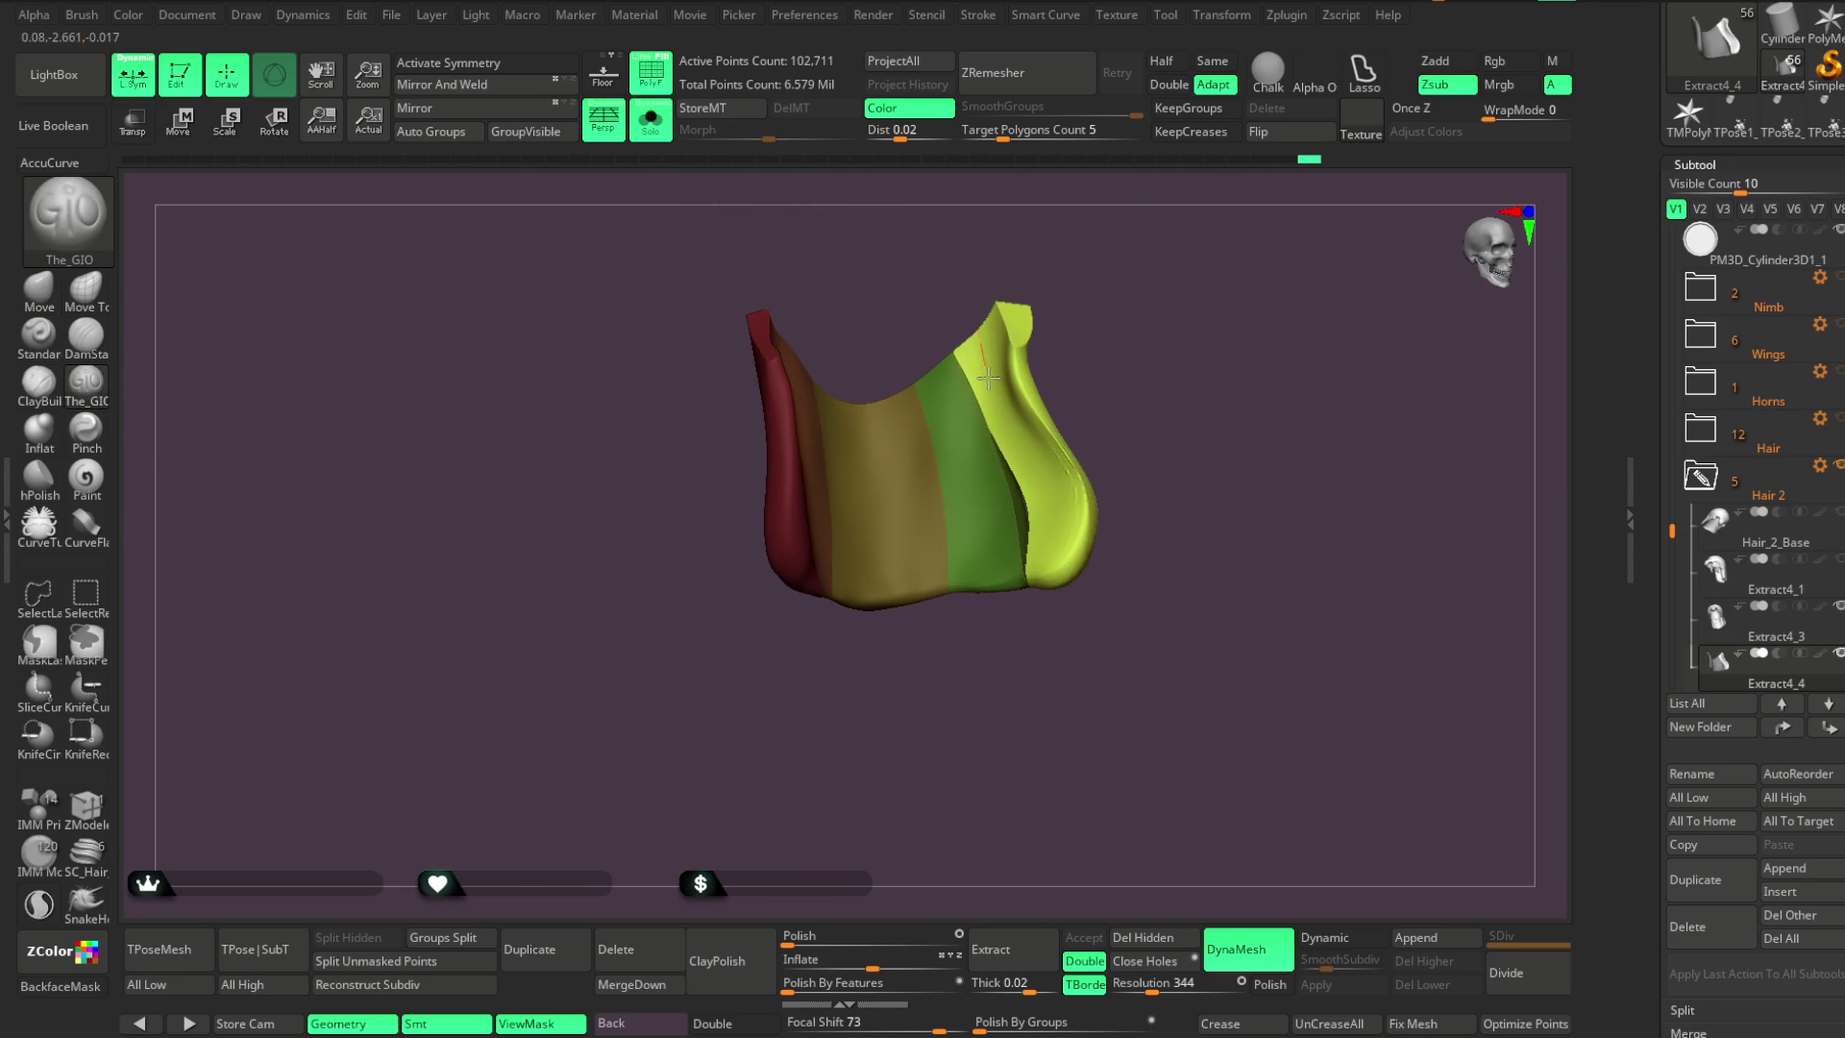
pyautogui.press('space')
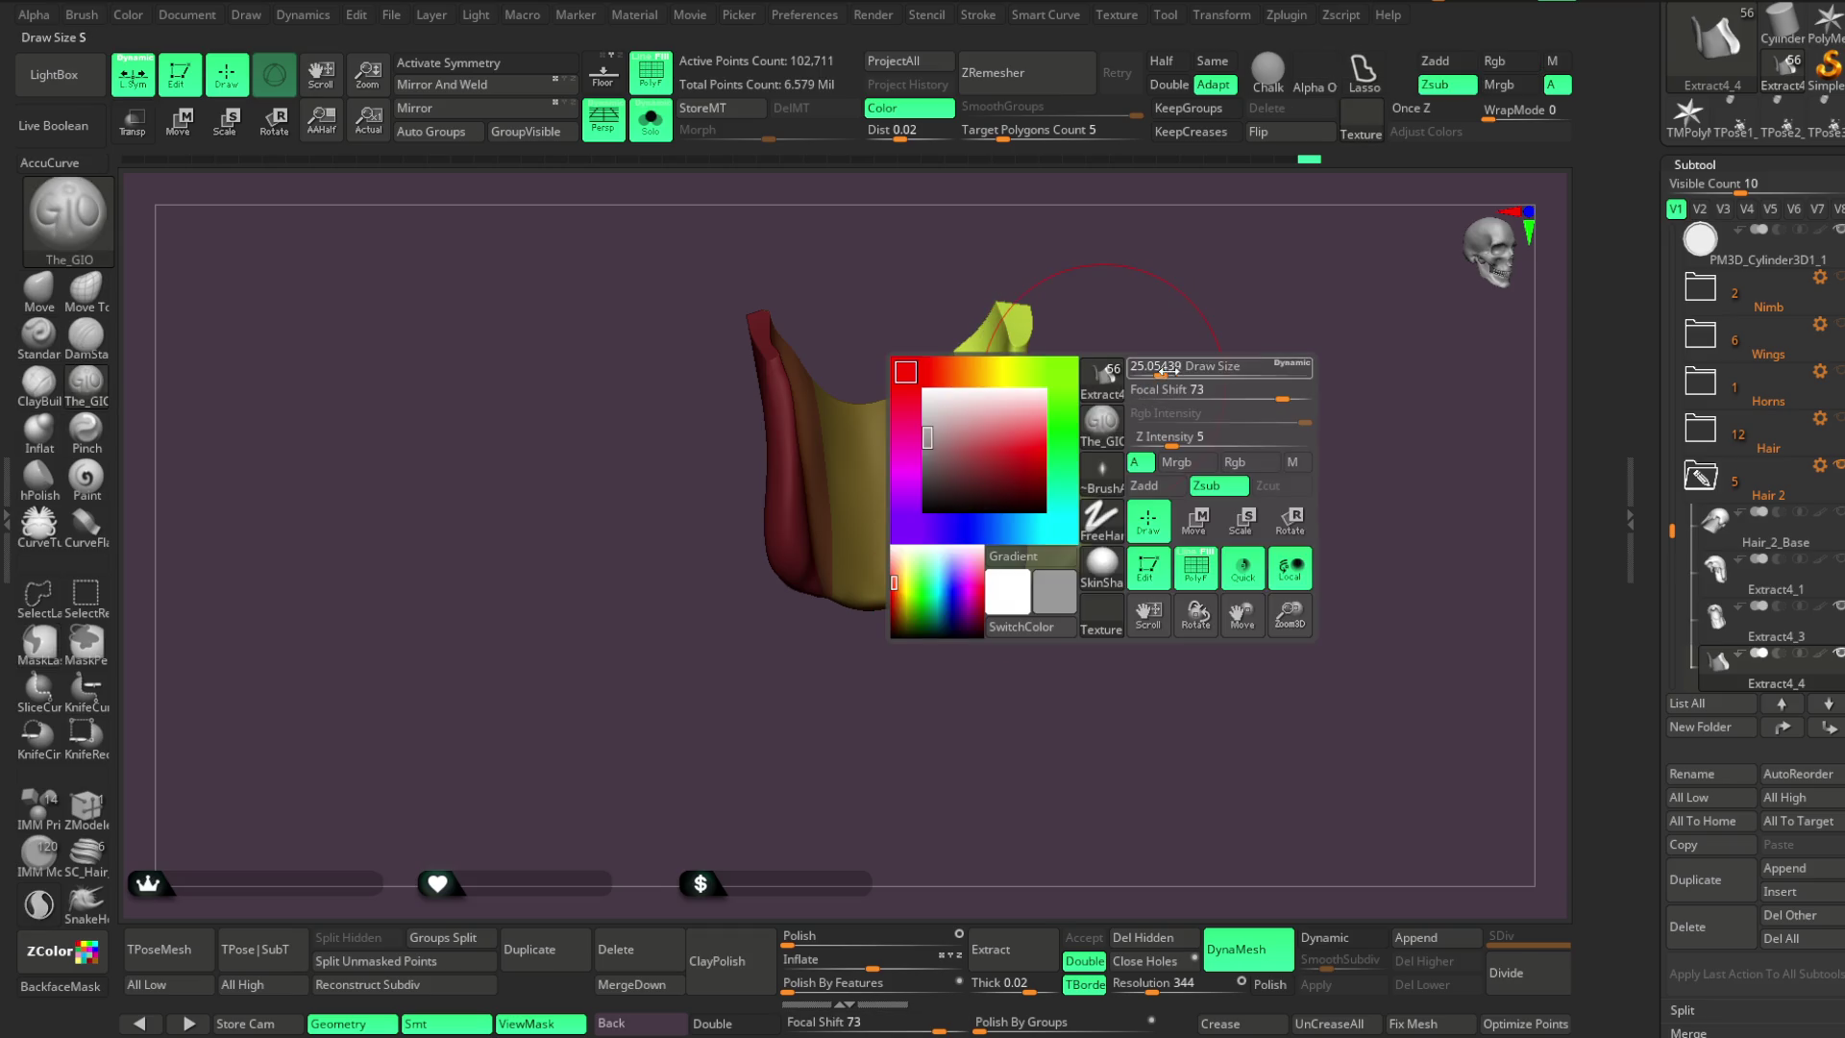
pyautogui.press('shift')
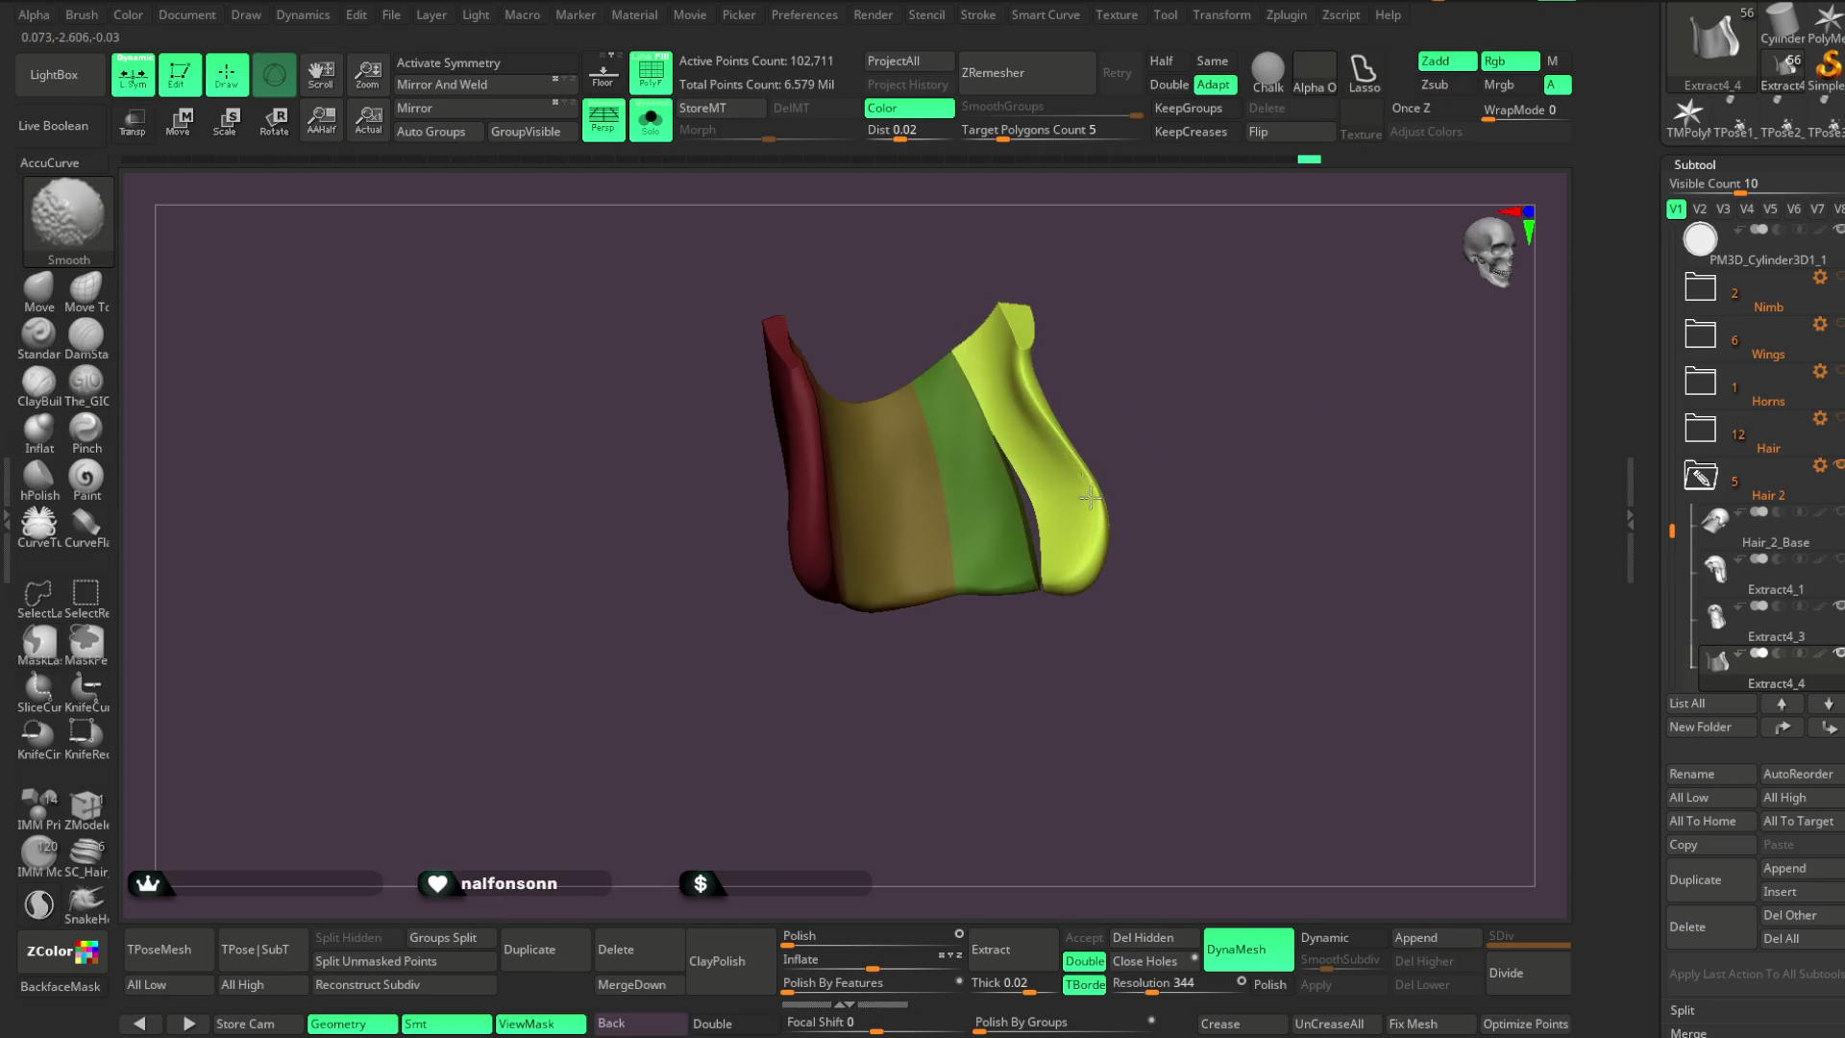
pyautogui.press('shift')
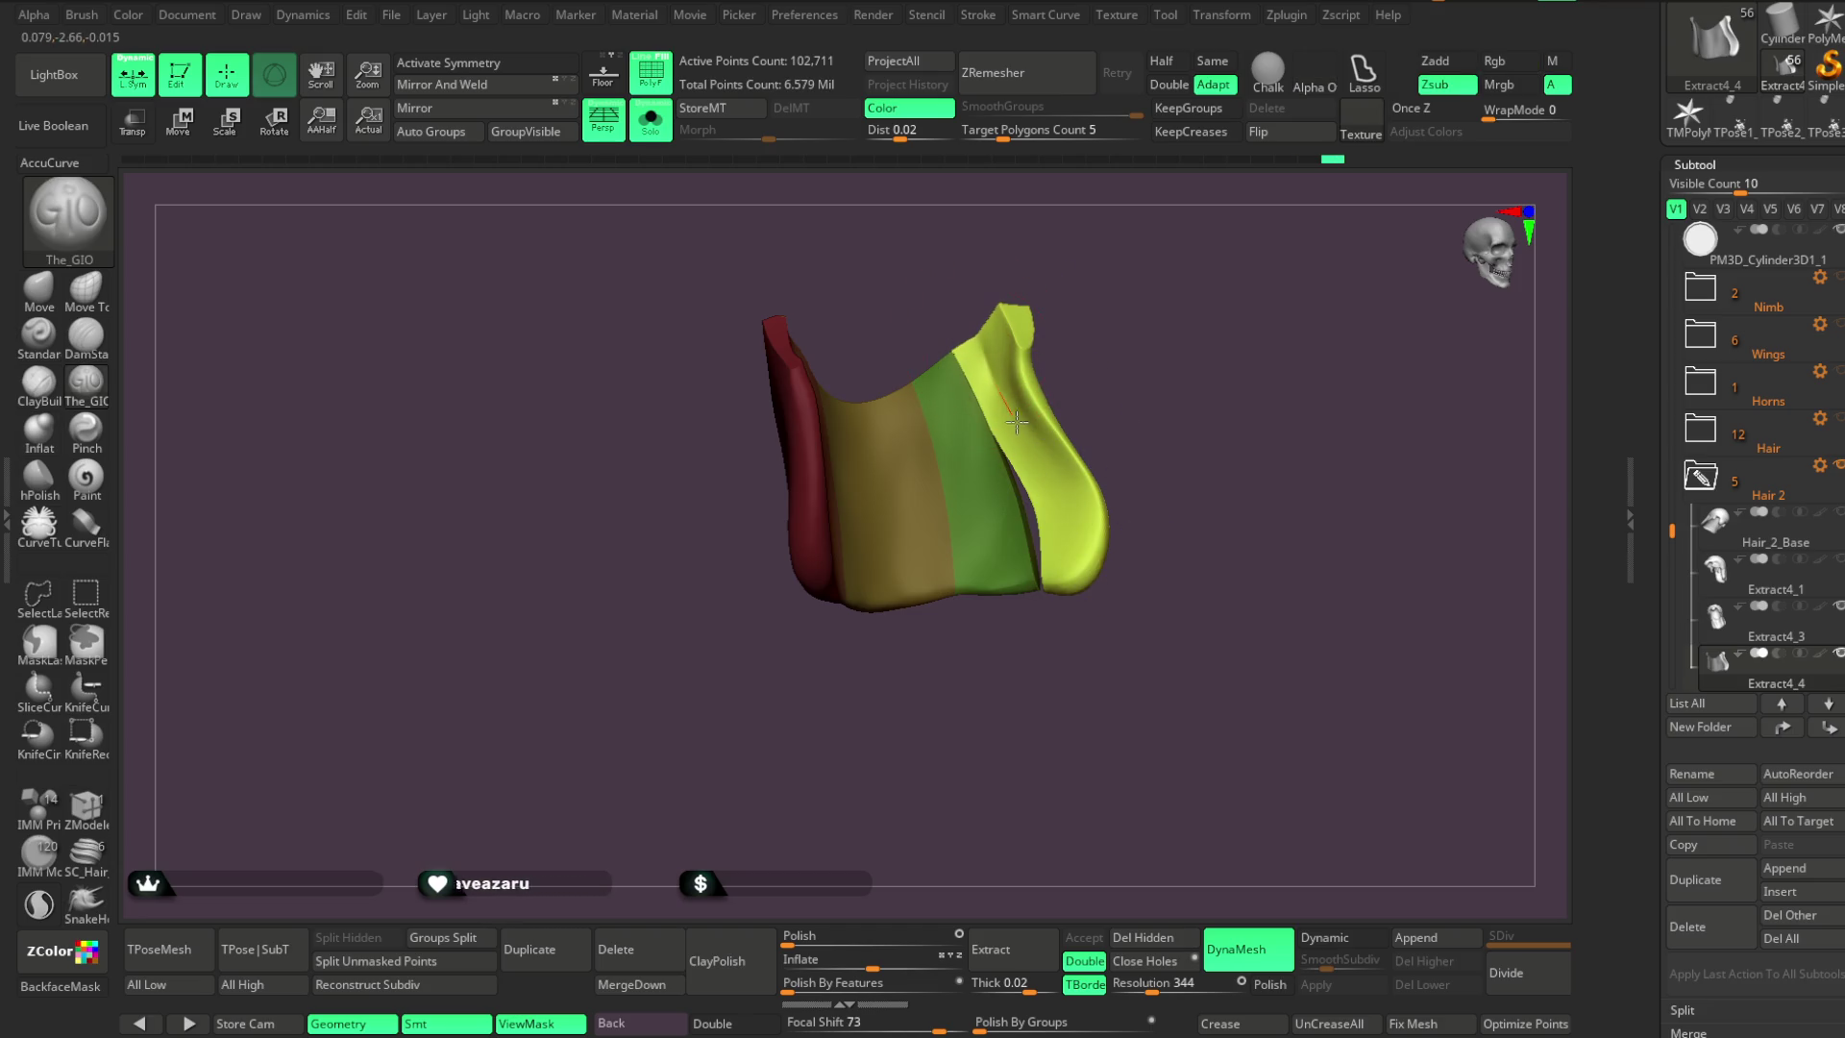
pyautogui.moveTo(1153, 358)
pyautogui.mouseDown()
pyautogui.moveTo(1162, 375)
pyautogui.moveTo(1153, 330)
pyautogui.mouseUp()
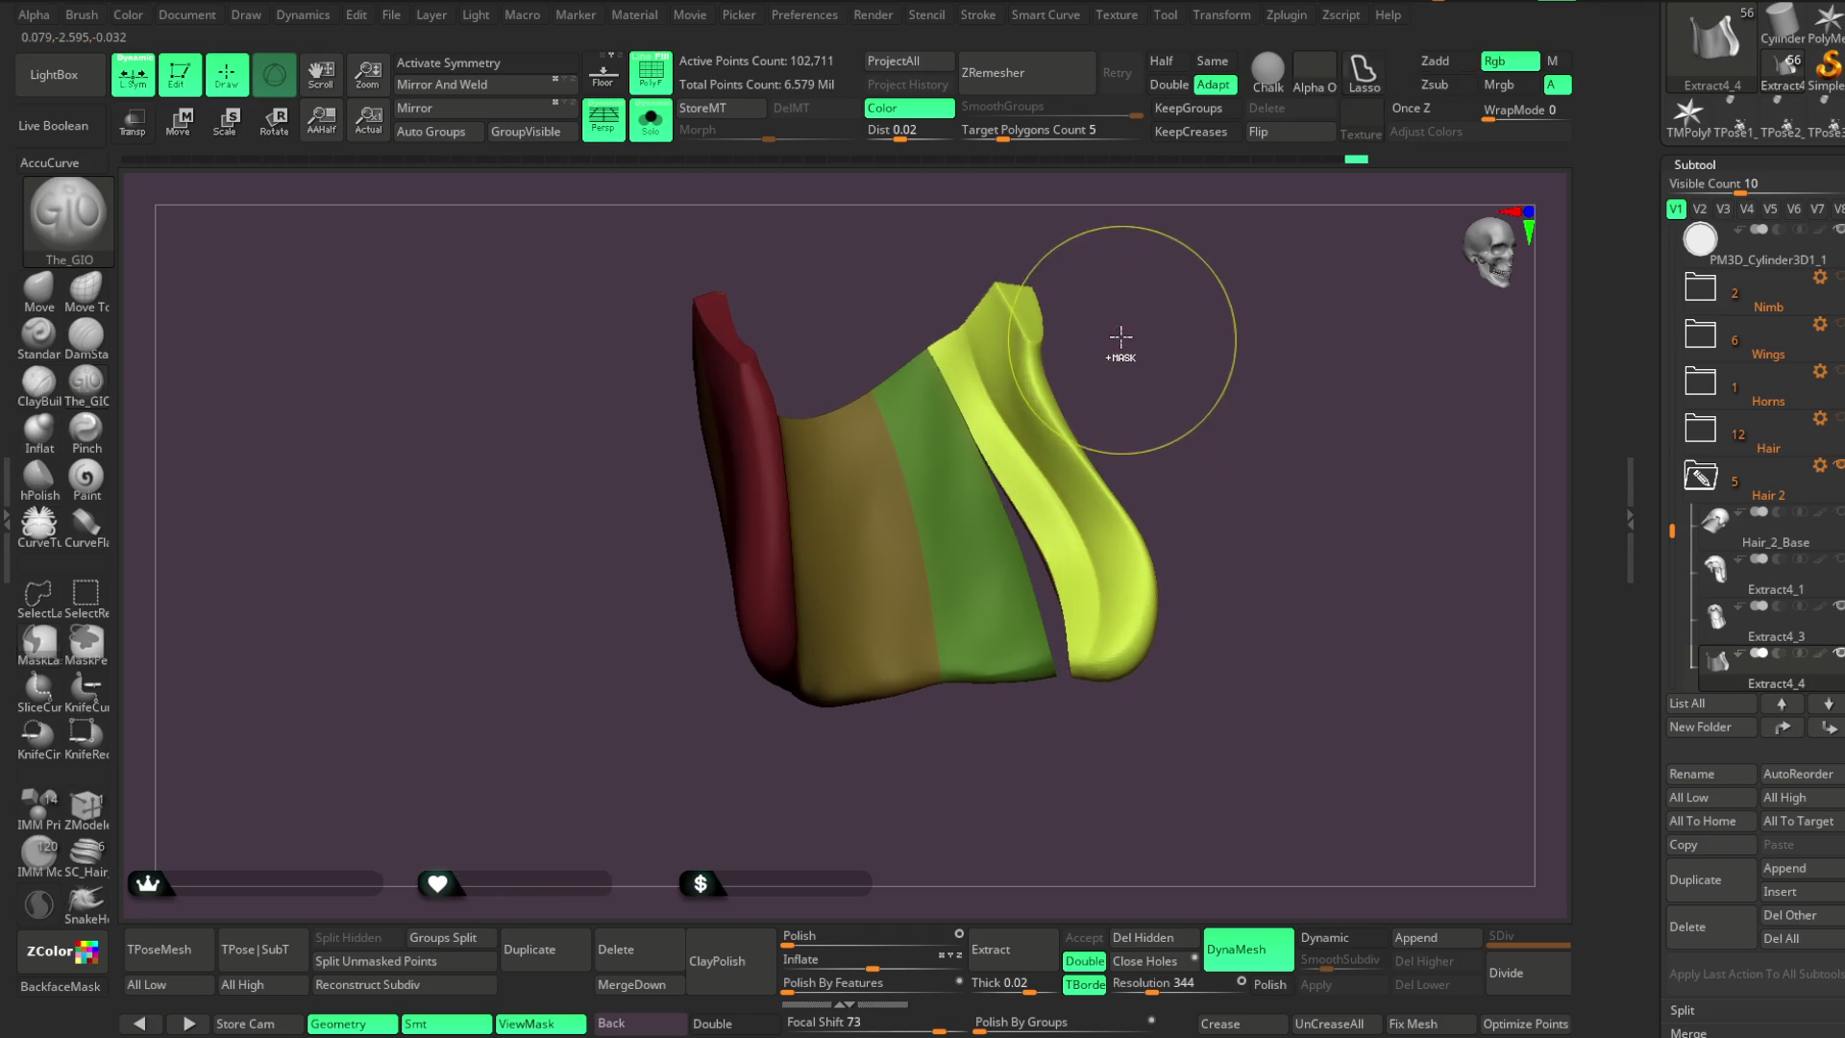
# Select hPolish with Z Intensity 9 and an adjusted Focal Shift
pyautogui.click(38, 476)
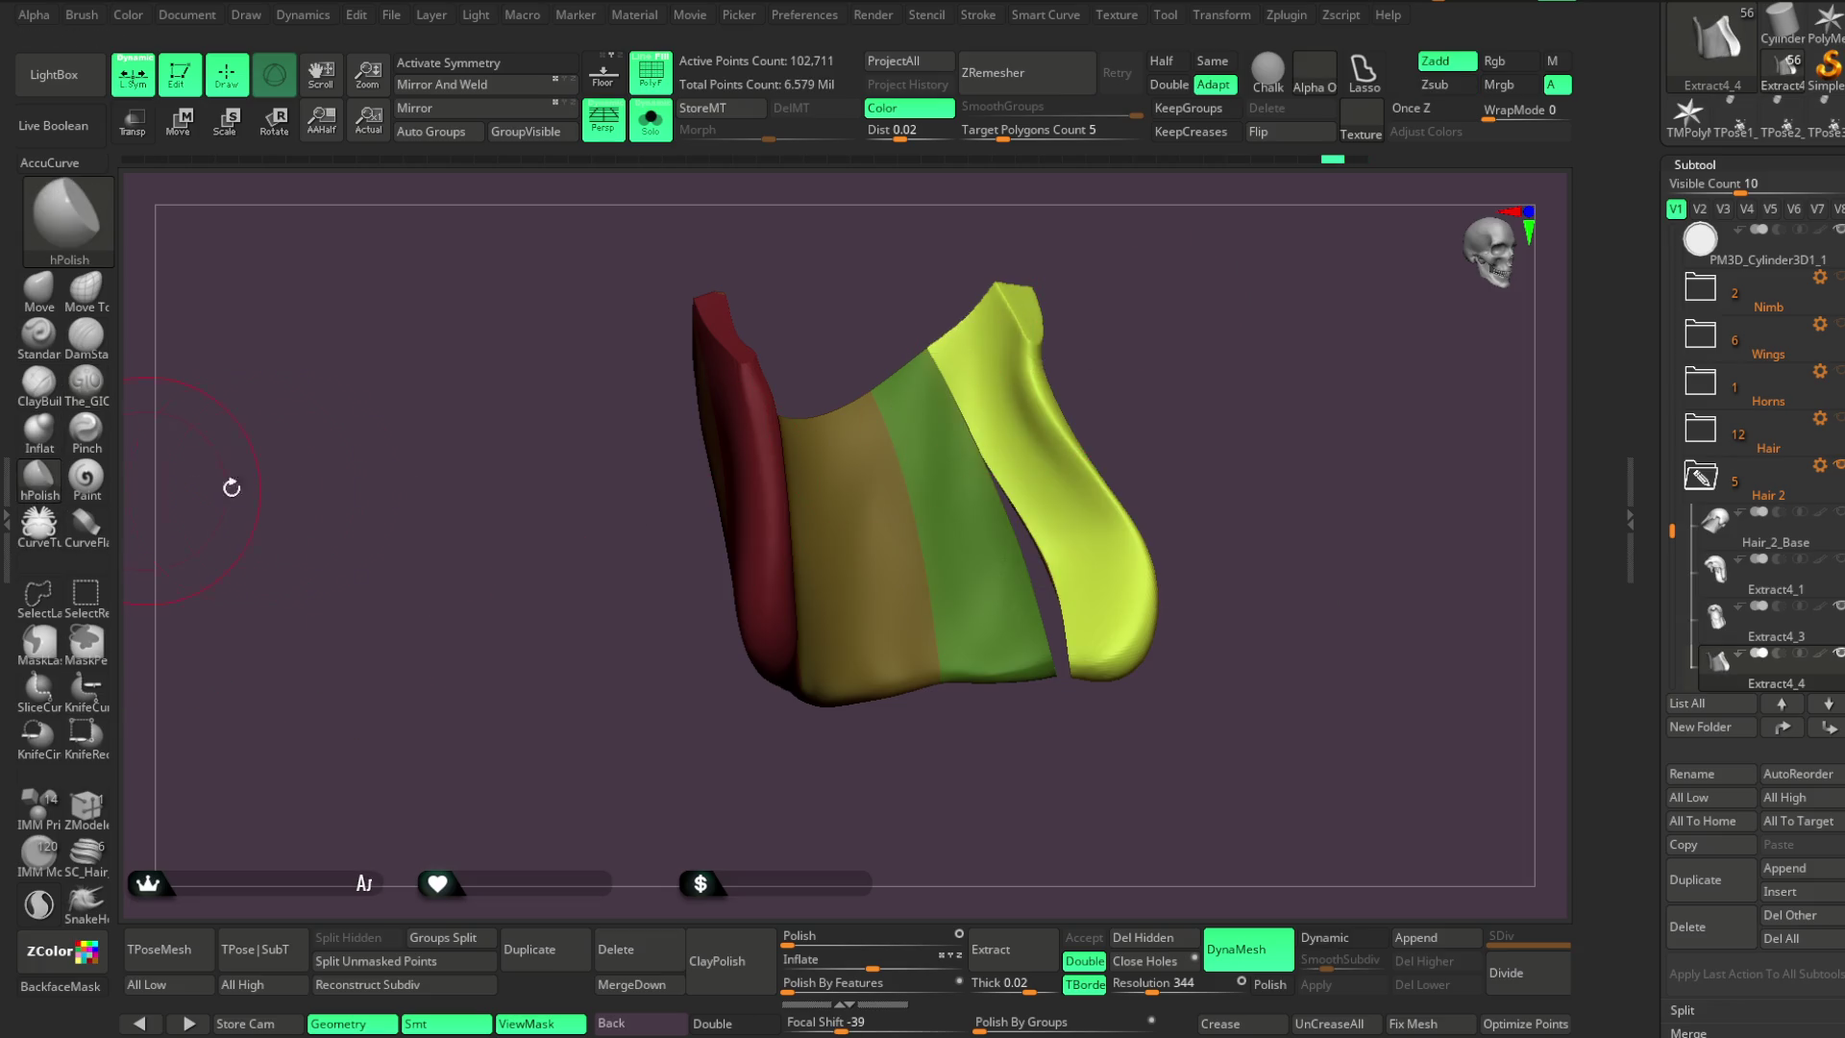
pyautogui.press('space')
pyautogui.moveTo(1201, 453); pyautogui.dragTo(1167, 452)
pyautogui.moveTo(1167, 406); pyautogui.dragTo(1186, 406)
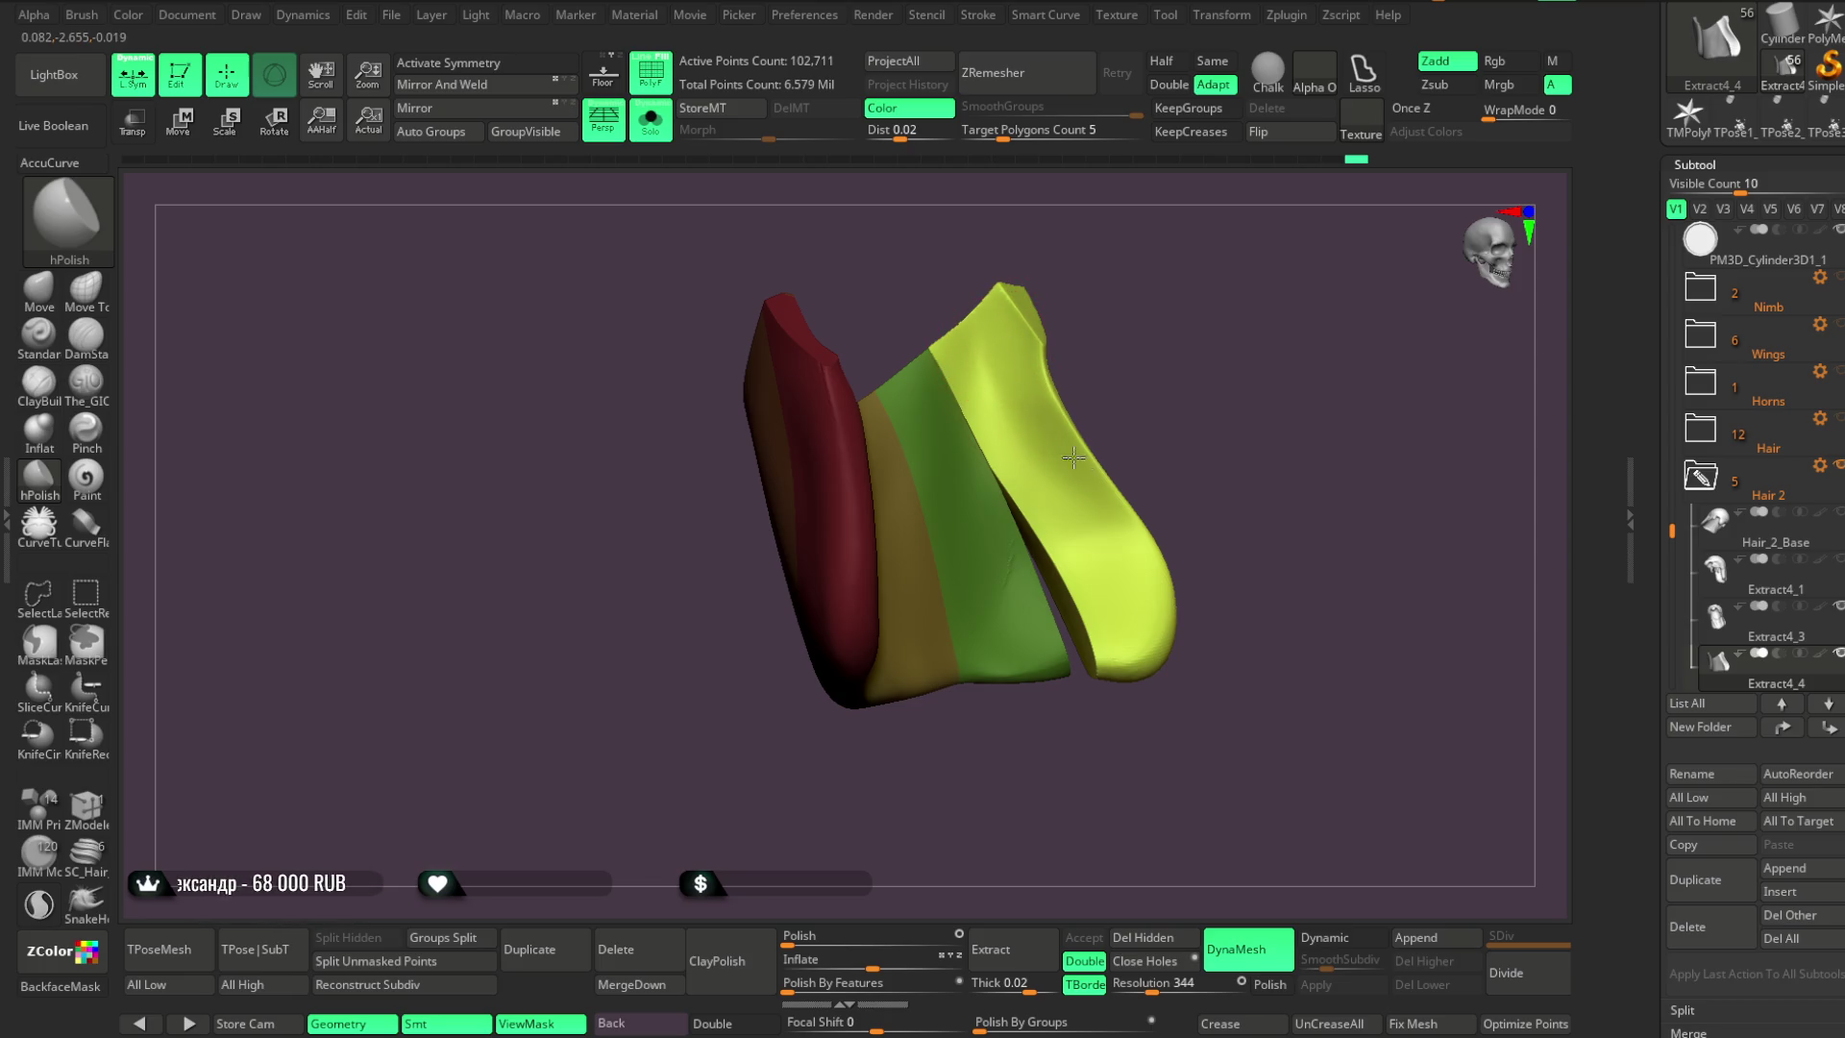
# Polish the red and yellow-green strand faces from several angles
pyautogui.moveTo(1079, 466); pyautogui.dragTo(1043, 451, button='right')
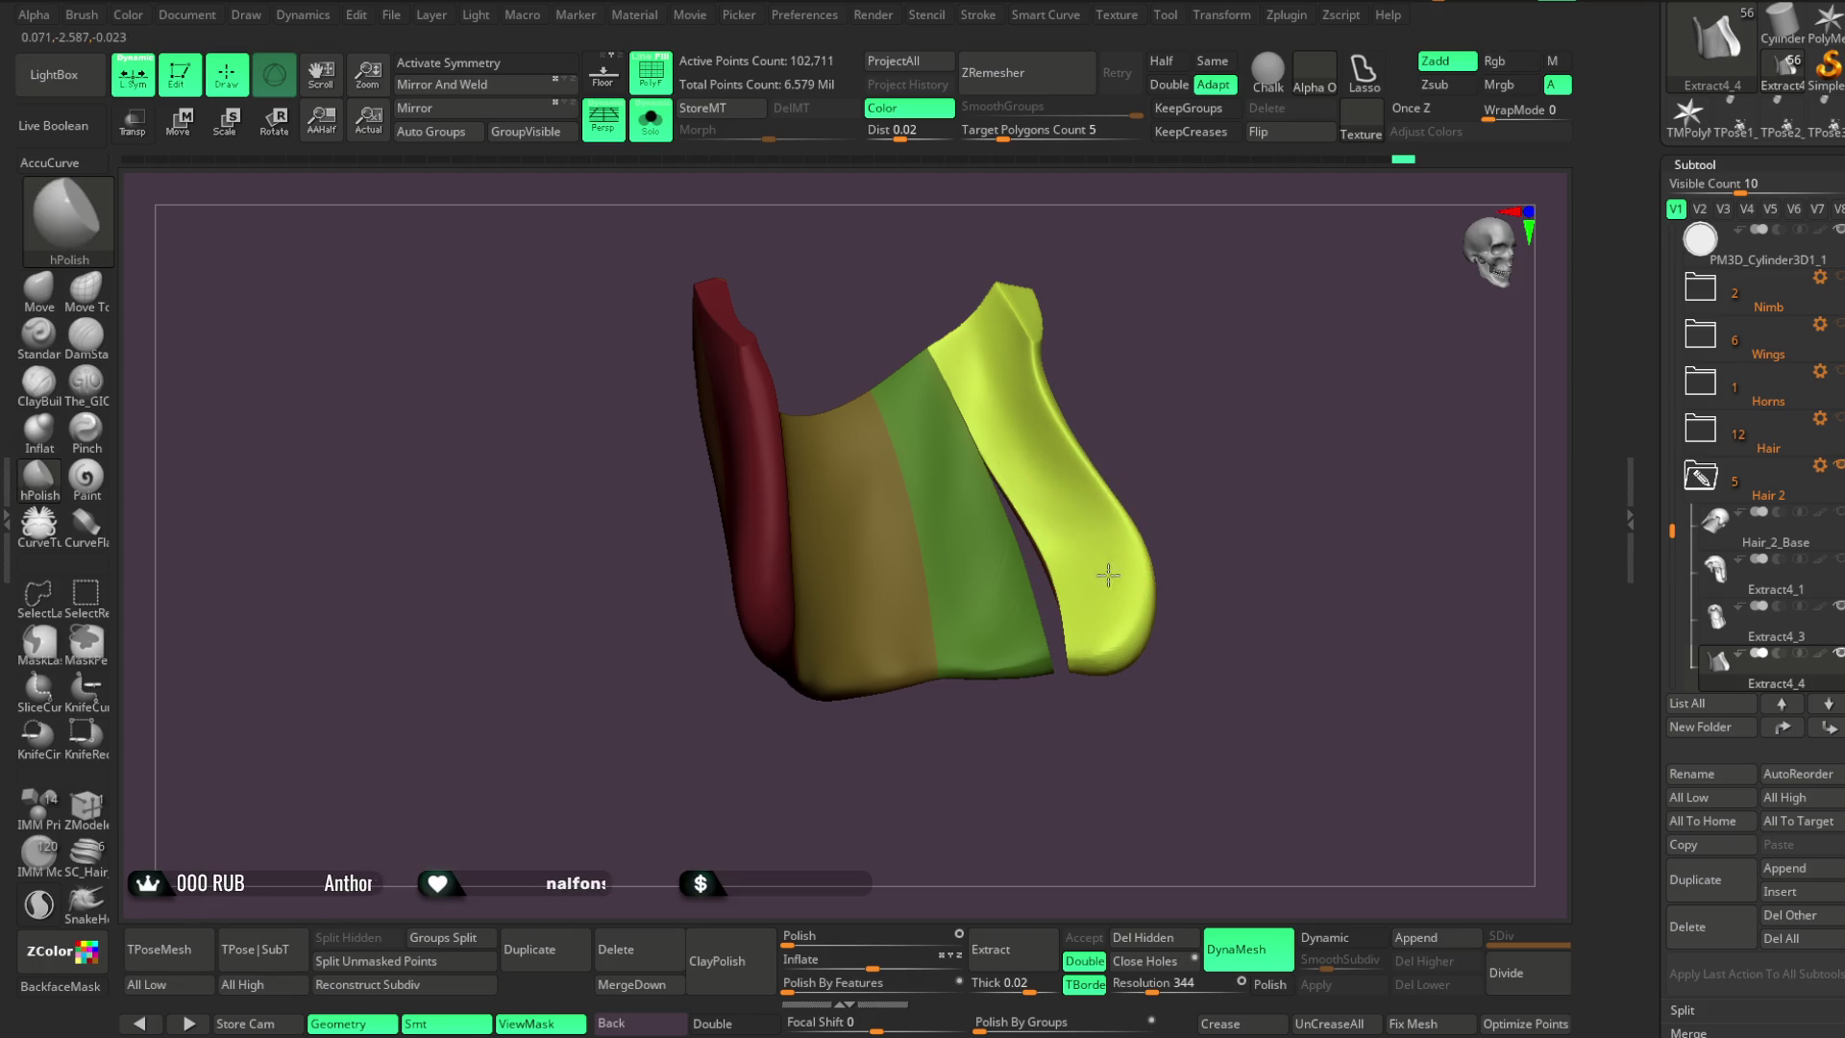
pyautogui.moveTo(1111, 600)
pyautogui.mouseDown(button='right')
pyautogui.moveTo(1178, 441)
pyautogui.moveTo(1134, 413)
pyautogui.mouseUp(button='right')
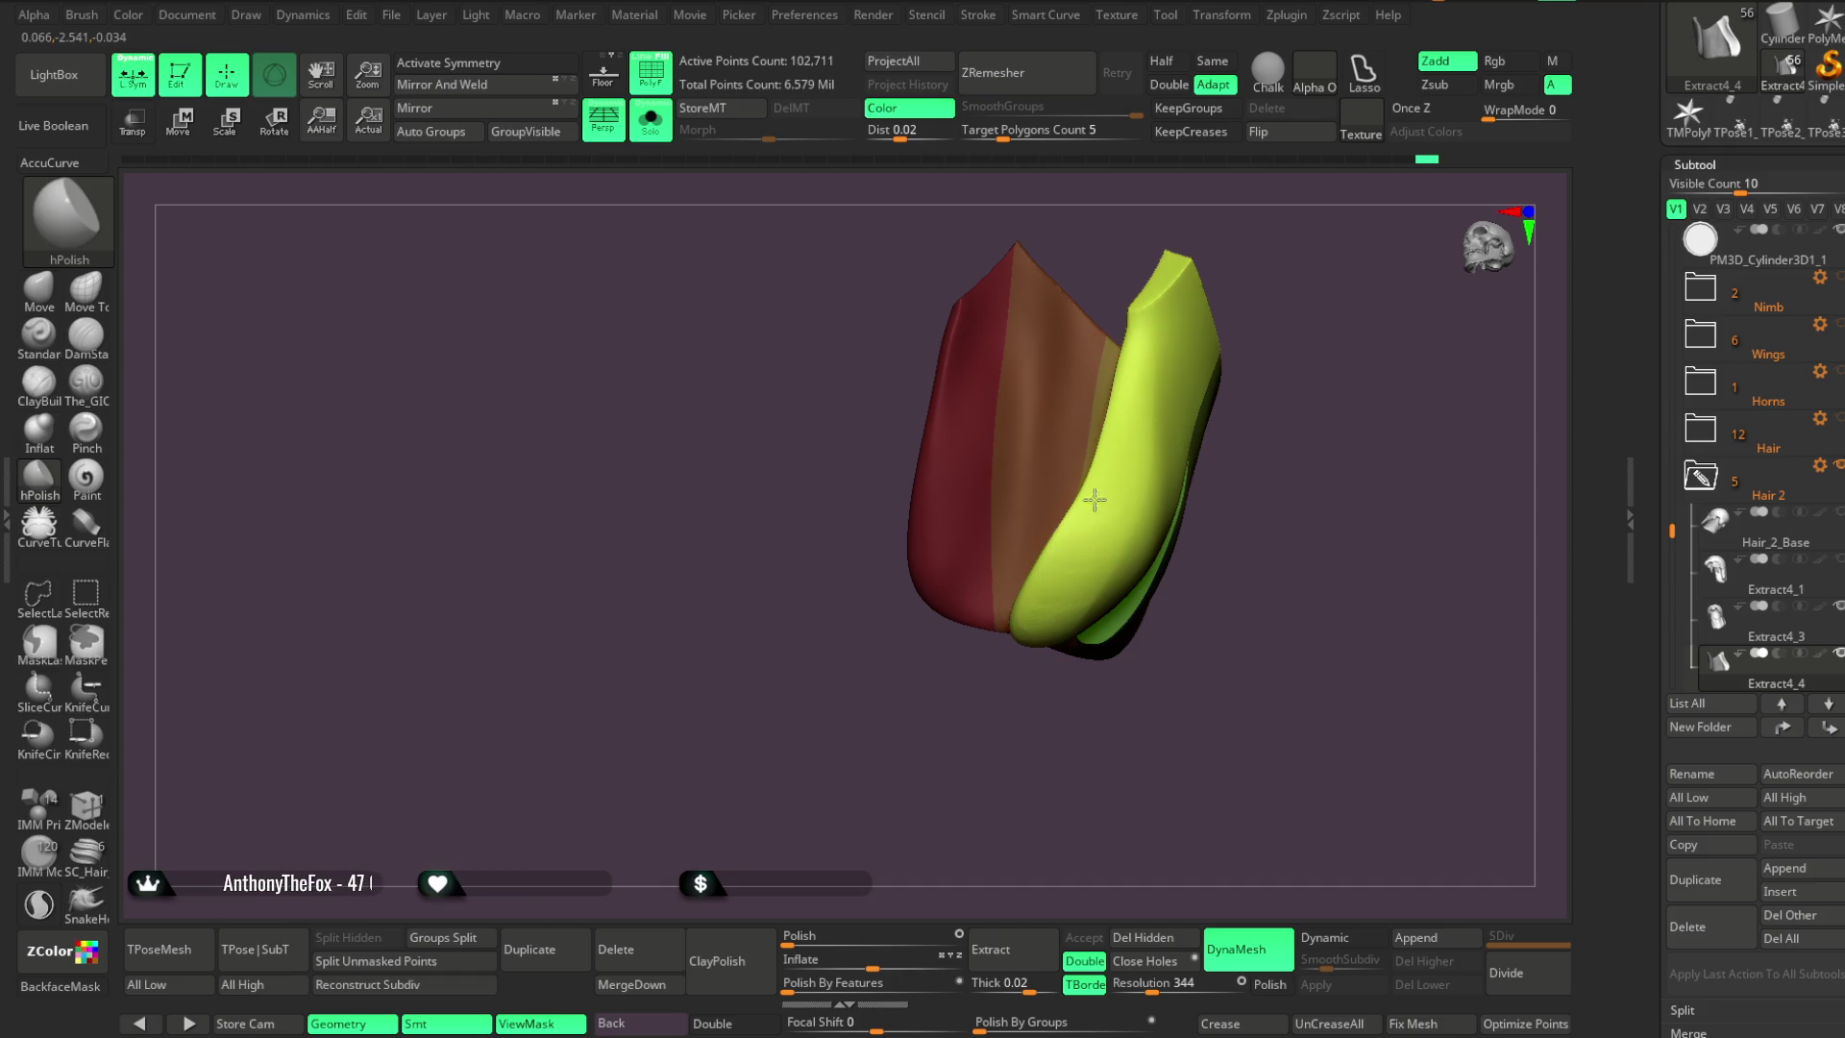
pyautogui.moveTo(1021, 634); pyautogui.dragTo(1207, 317, button='right')
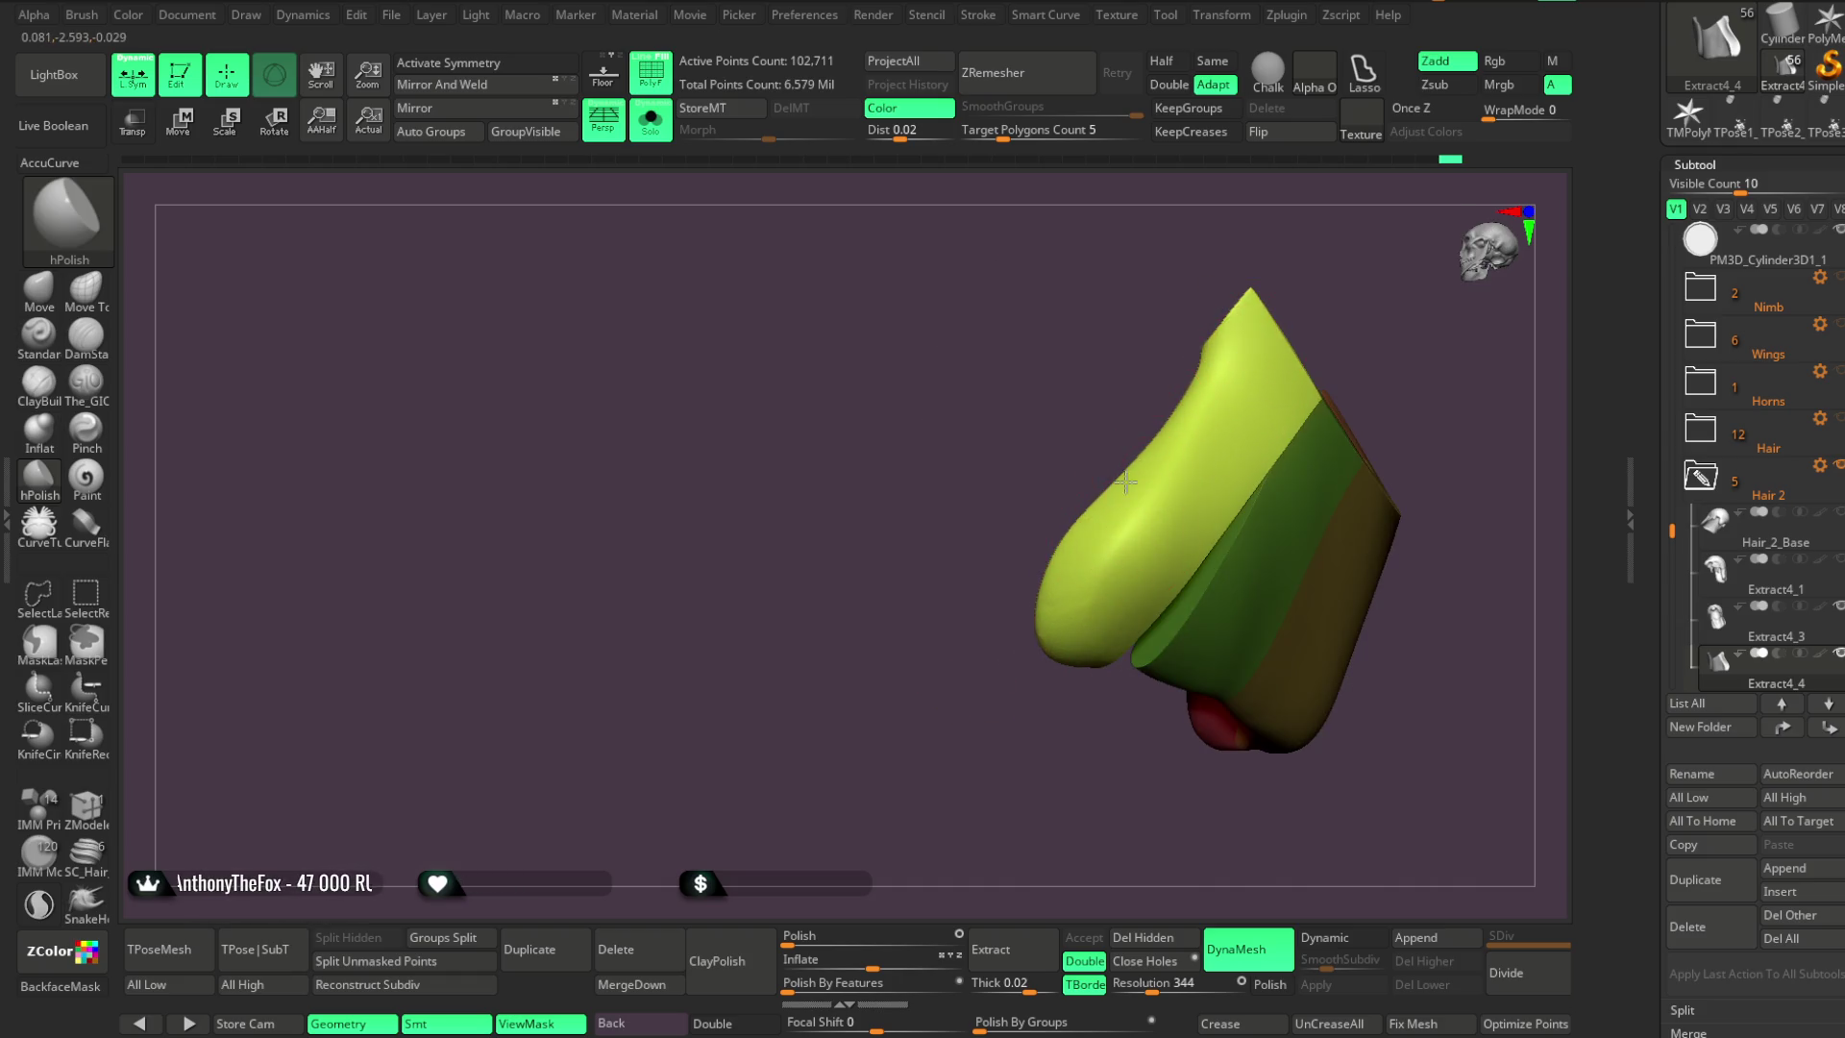
pyautogui.moveTo(1070, 678); pyautogui.dragTo(1249, 519, button='right')
pyautogui.press('space')
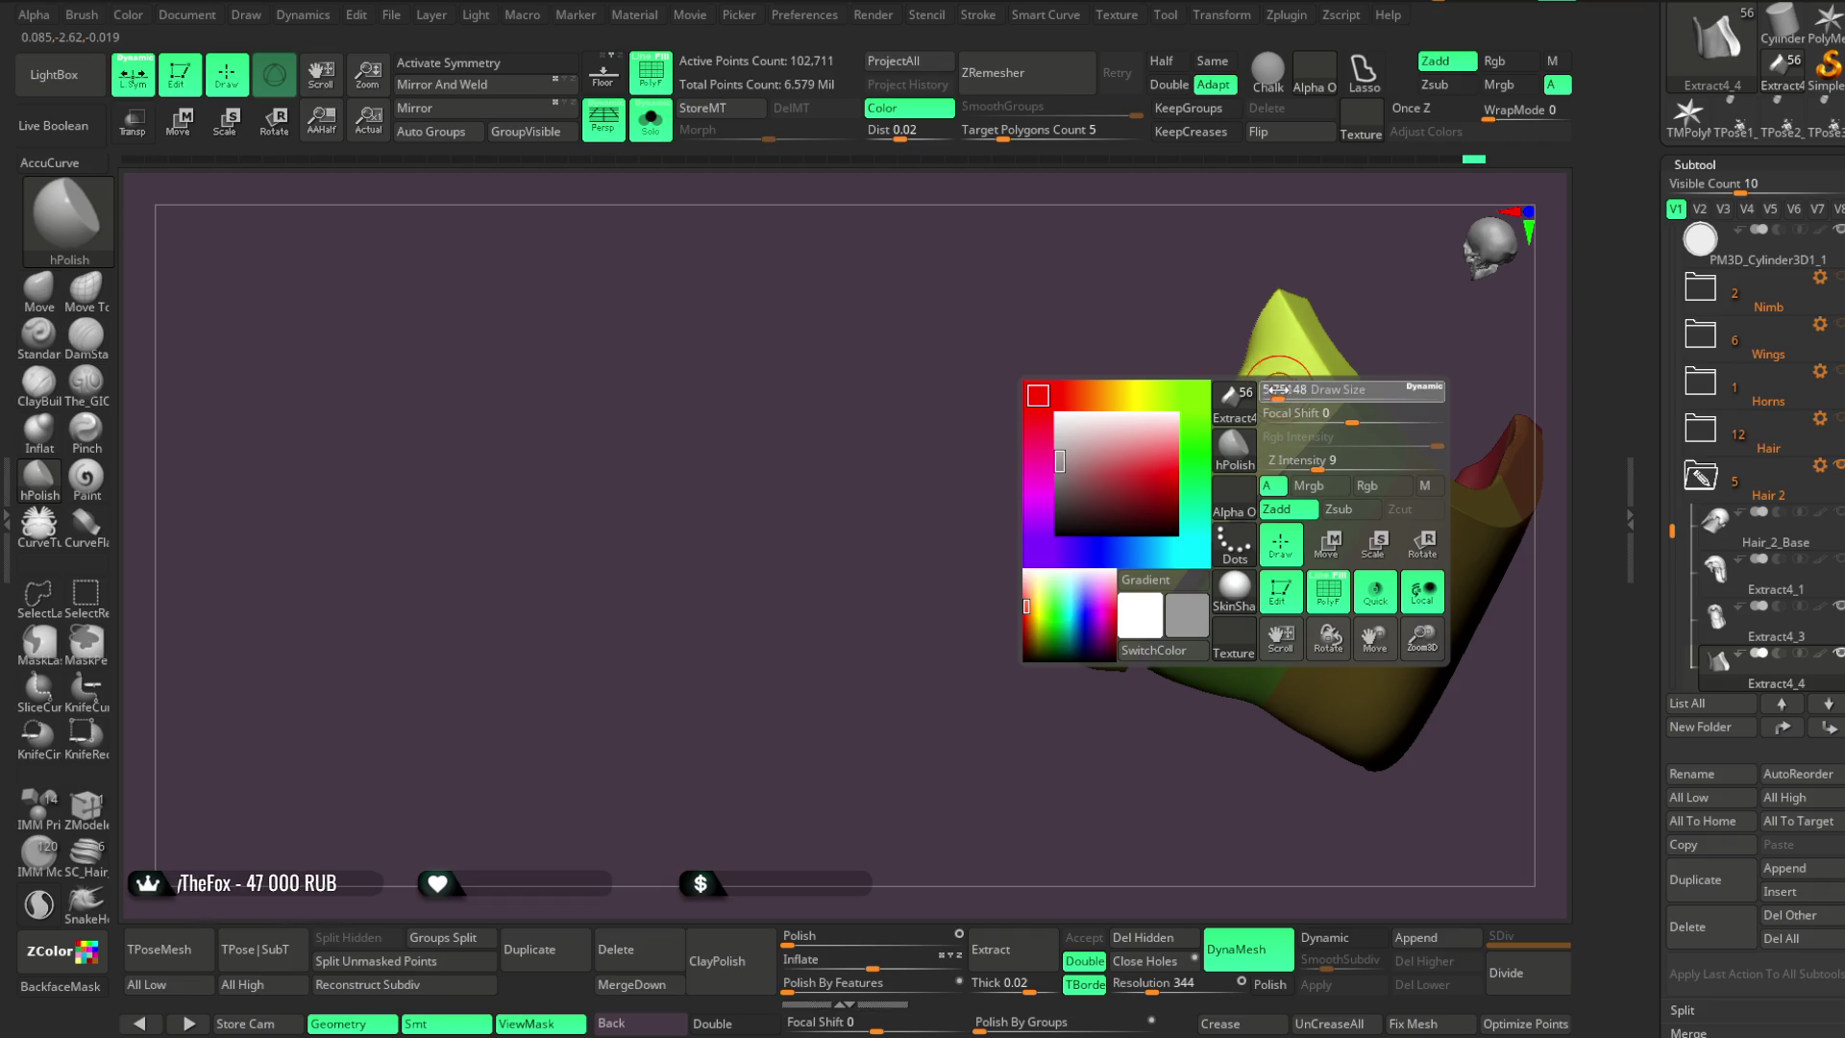
pyautogui.moveTo(1411, 314); pyautogui.dragTo(1243, 408, button='right')
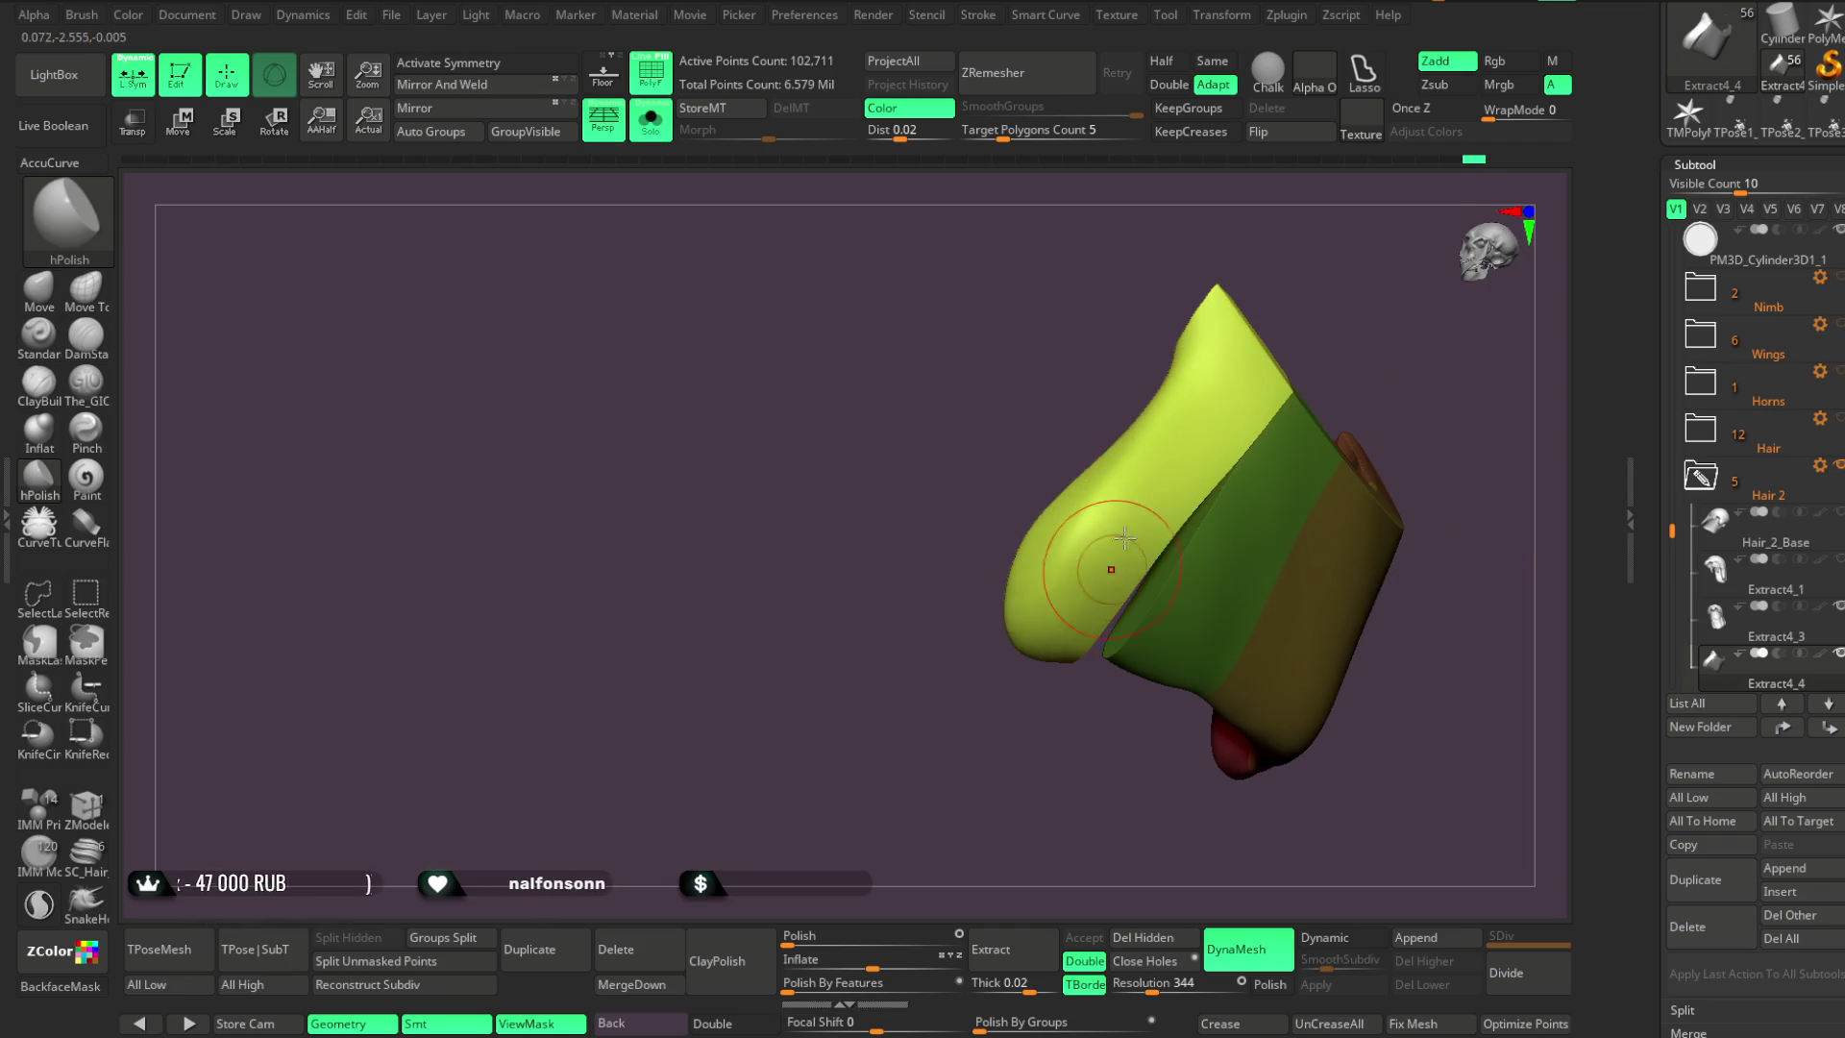
pyautogui.moveTo(1076, 730); pyautogui.dragTo(1054, 462, button='right')
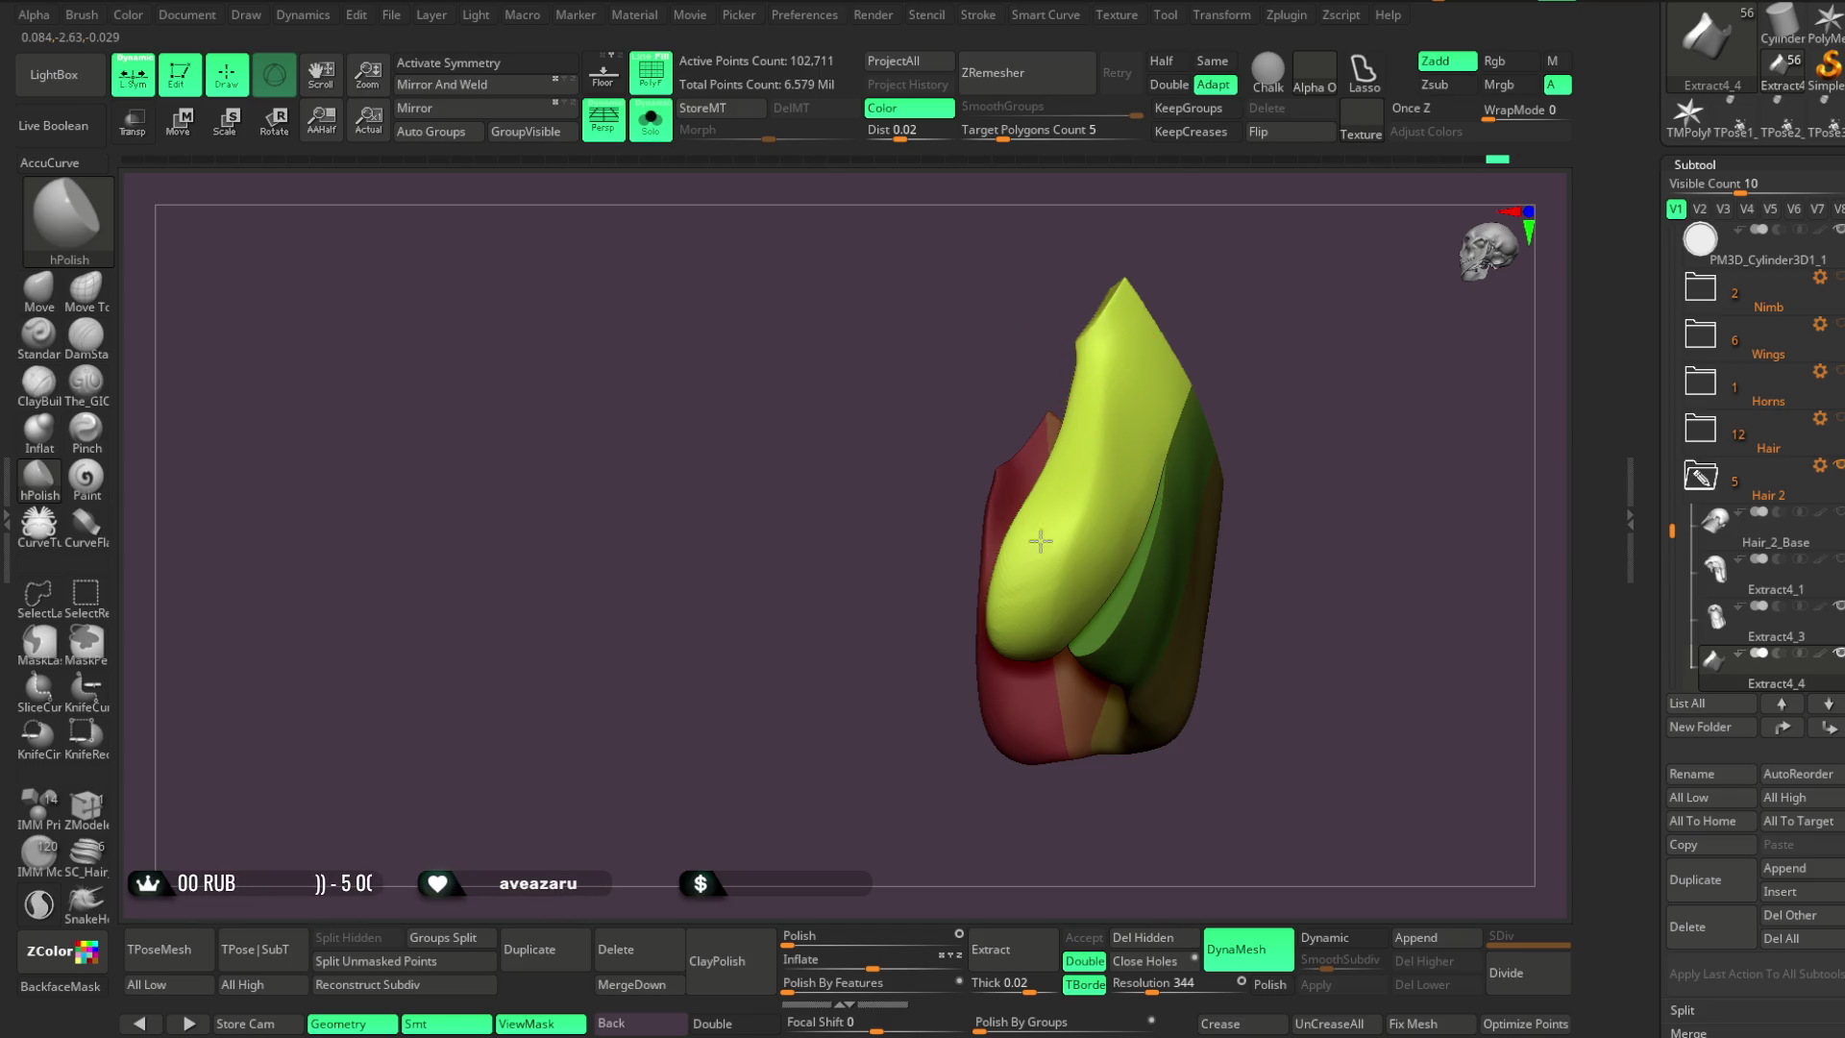
pyautogui.moveTo(1209, 306); pyautogui.dragTo(1036, 452, button='right')
pyautogui.moveTo(1021, 611)
pyautogui.mouseDown(button='right')
pyautogui.moveTo(1178, 346)
pyautogui.moveTo(1062, 486)
pyautogui.mouseUp(button='right')
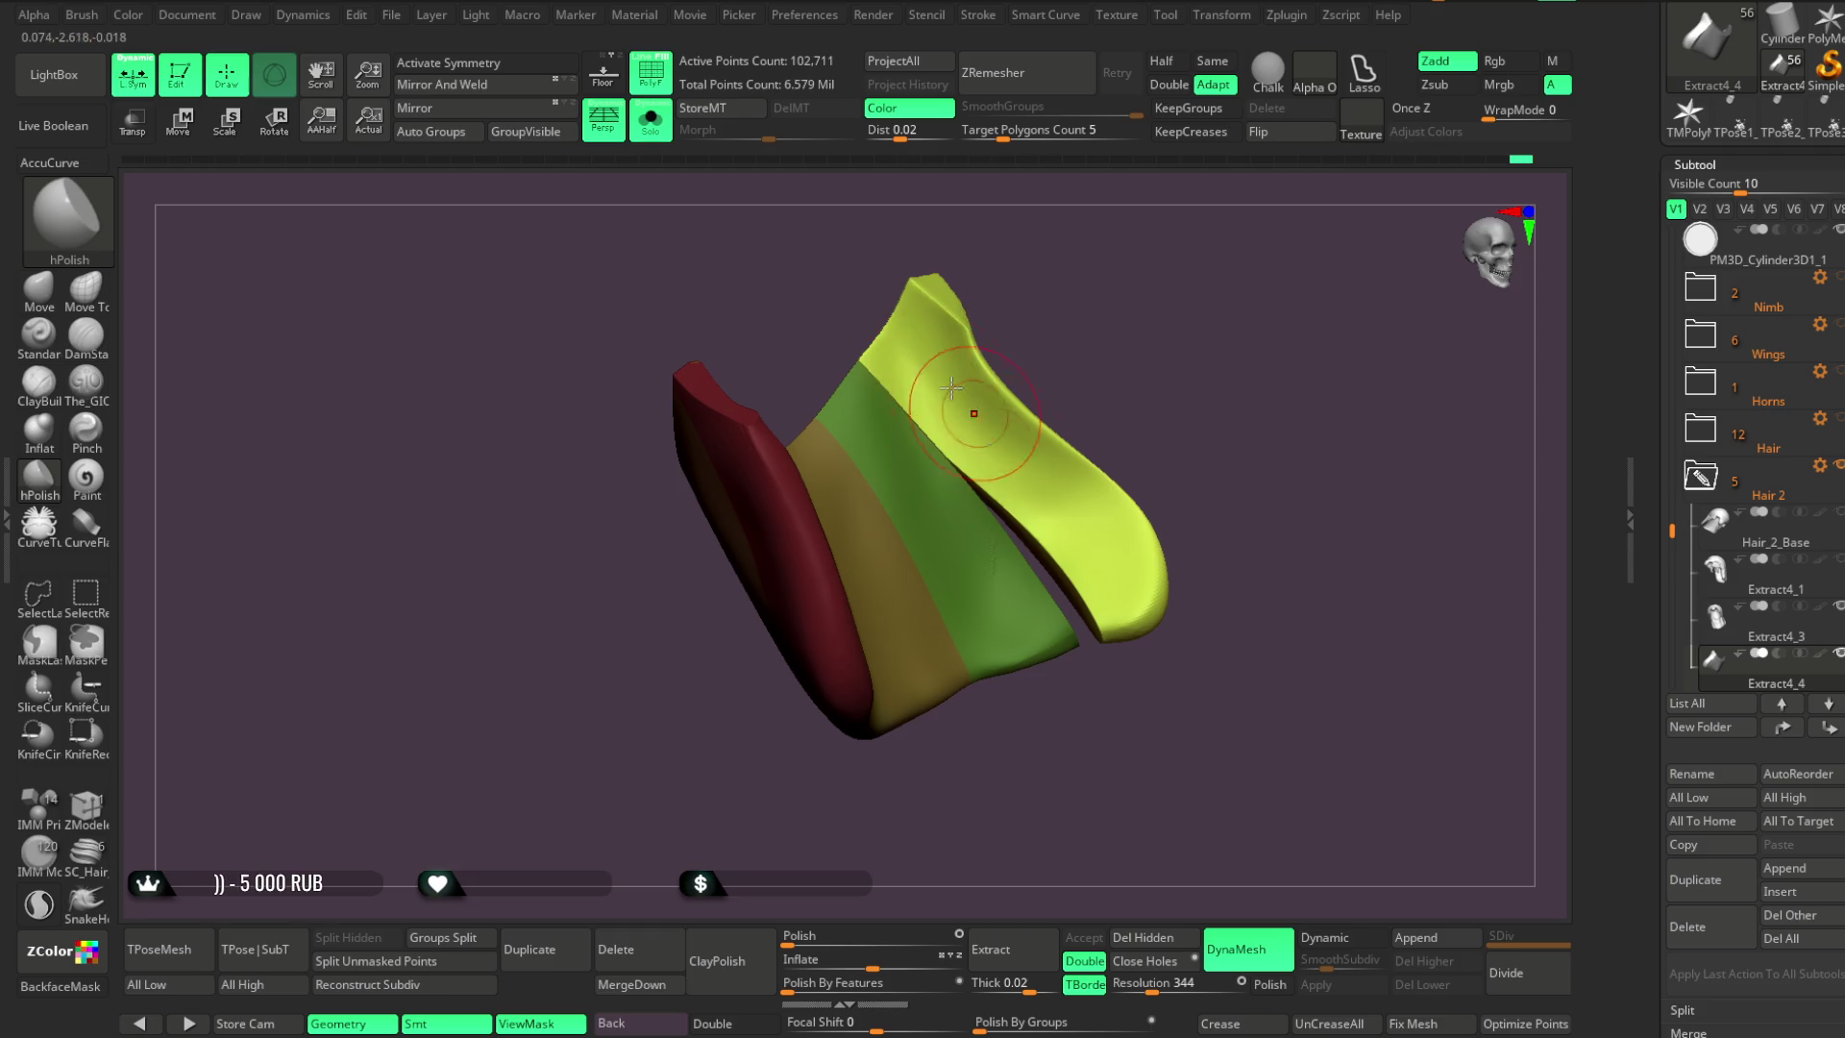
pyautogui.moveTo(1114, 576)
pyautogui.mouseDown(button='right')
pyautogui.moveTo(1153, 399)
pyautogui.moveTo(1059, 566)
pyautogui.moveTo(1073, 529)
pyautogui.mouseUp(button='right')
pyautogui.moveTo(1137, 415)
pyautogui.mouseDown(button='right')
pyautogui.moveTo(1128, 470)
pyautogui.moveTo(1131, 446)
pyautogui.mouseUp(button='right')
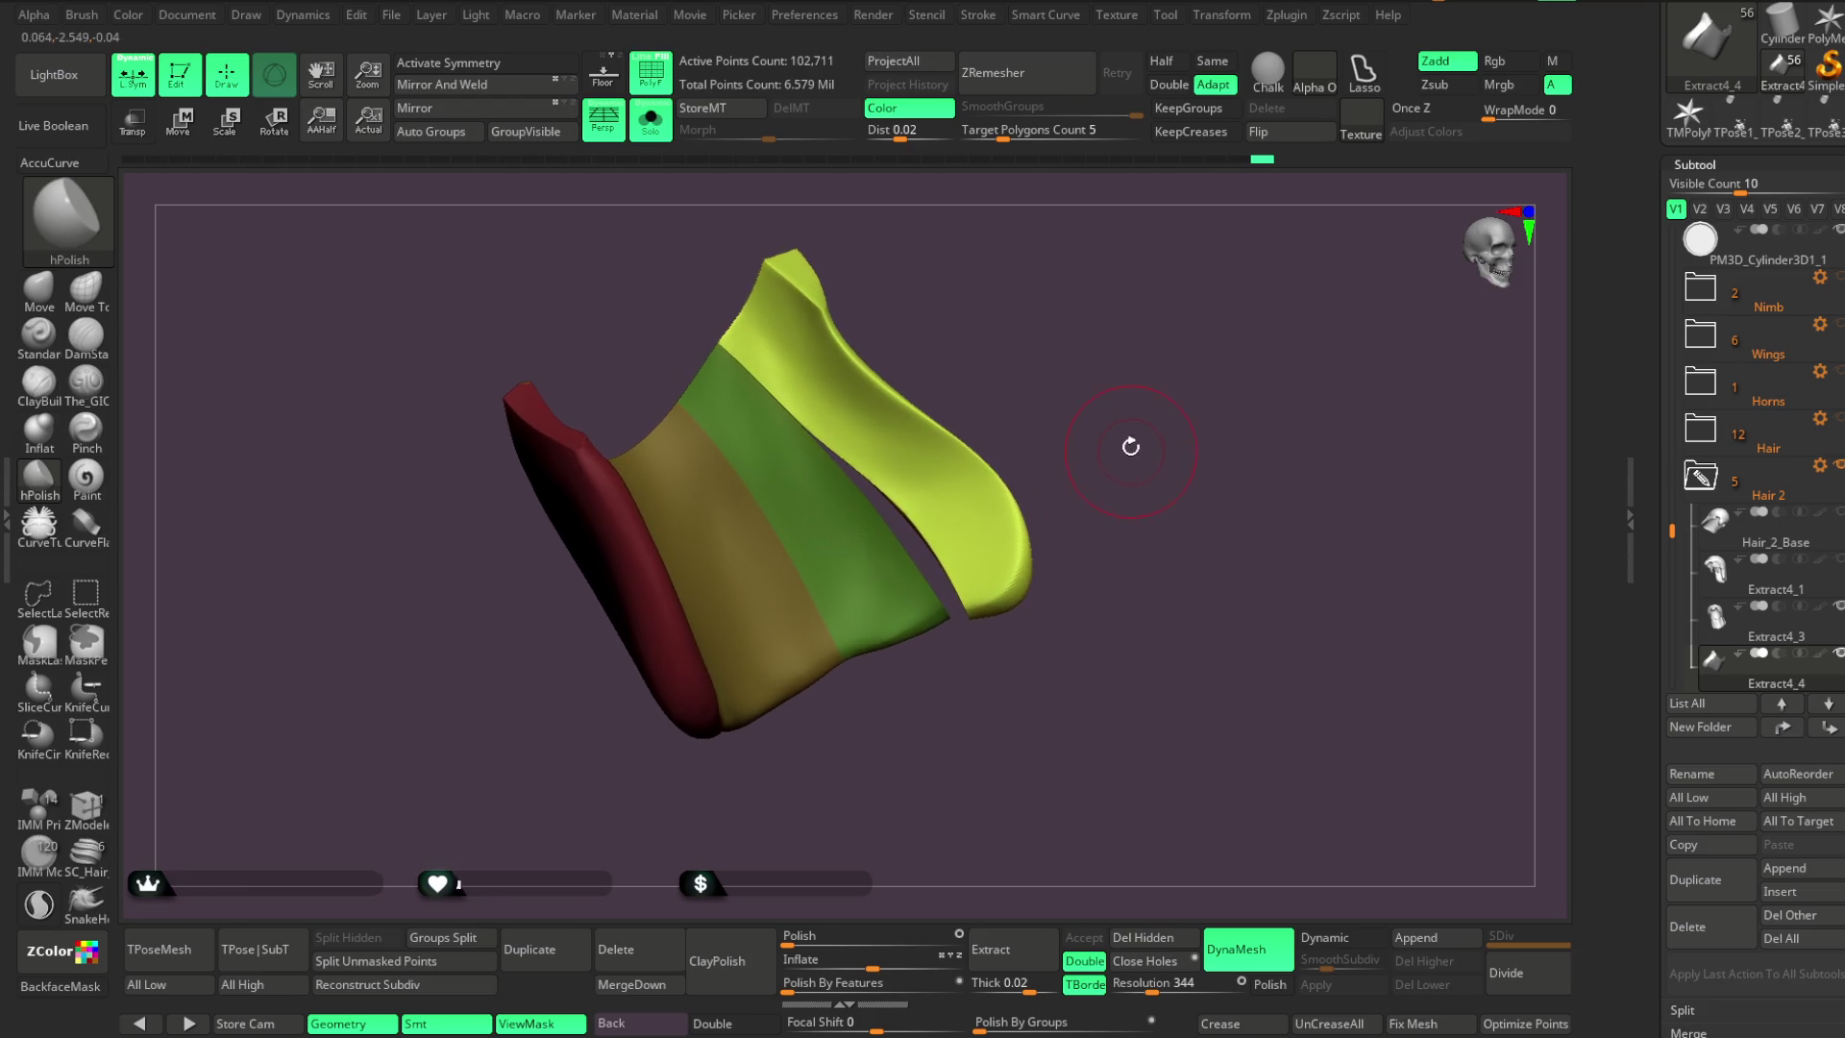
# Carve a groove along the yellow strand with The_GIO brush at lower strength
pyautogui.click(87, 390)
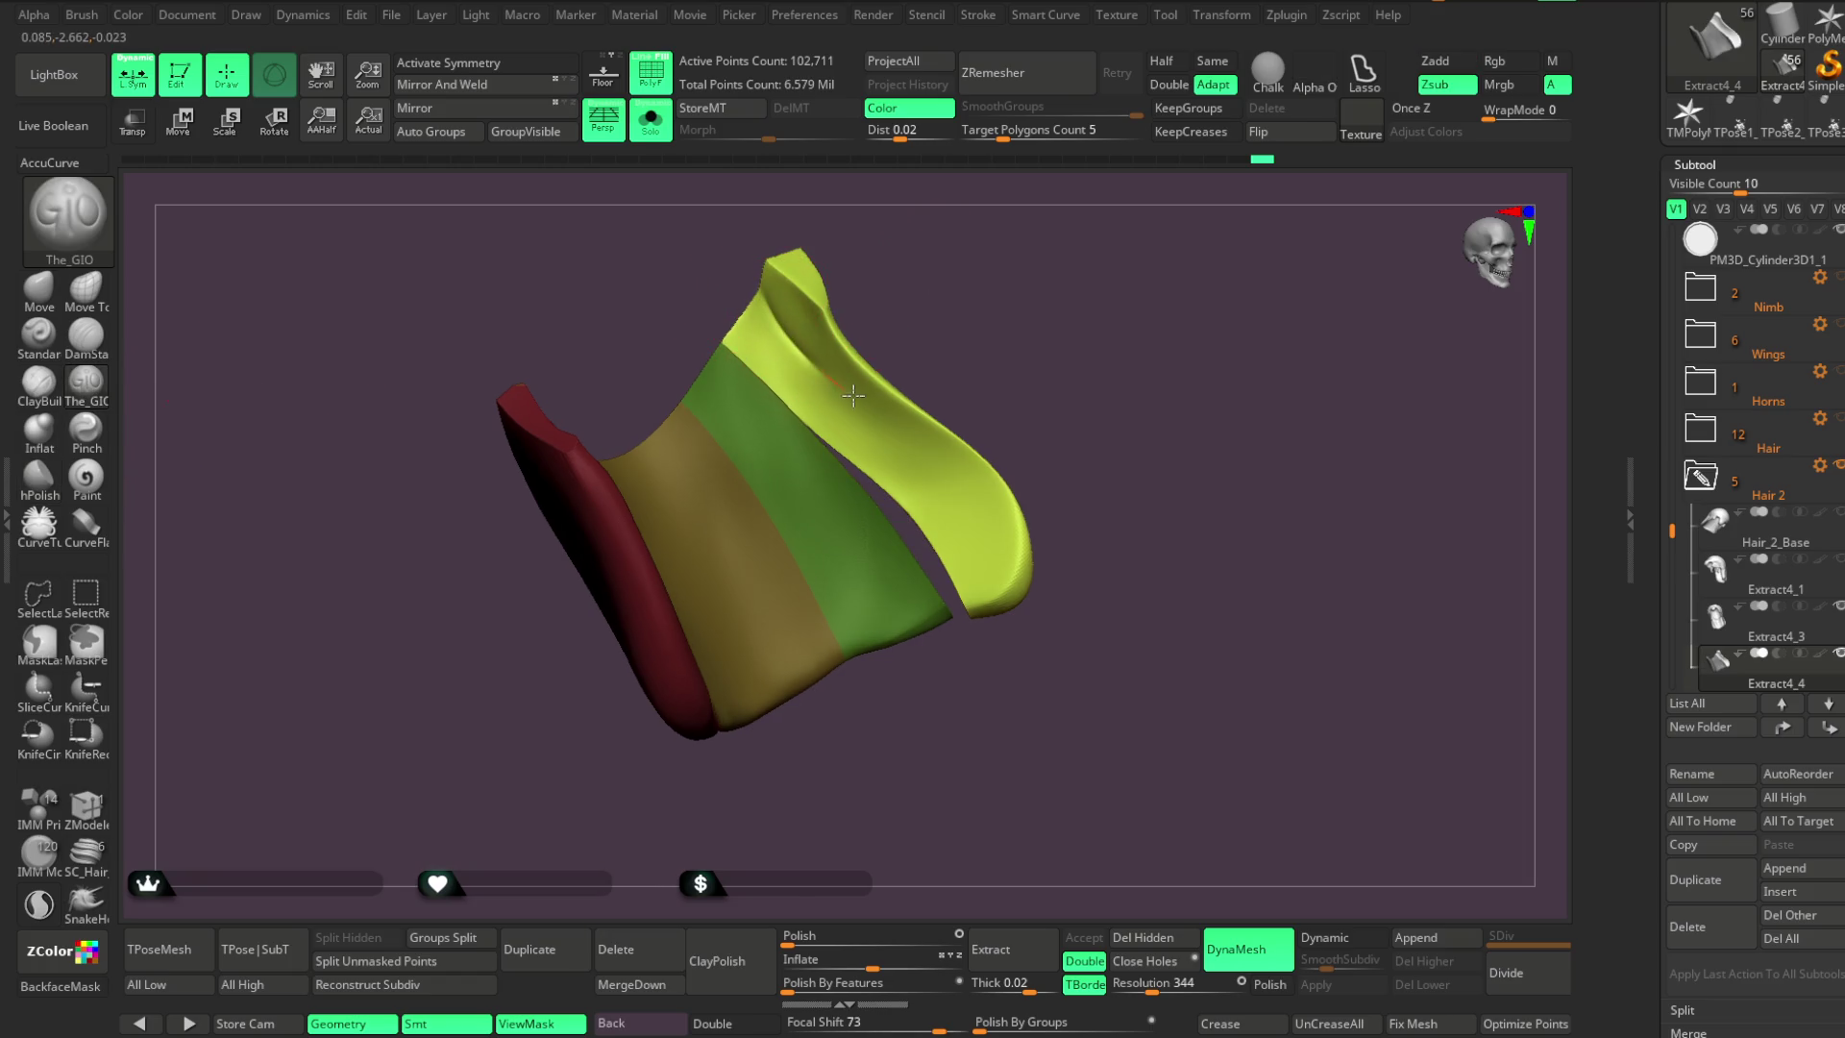
pyautogui.press('ctrl')
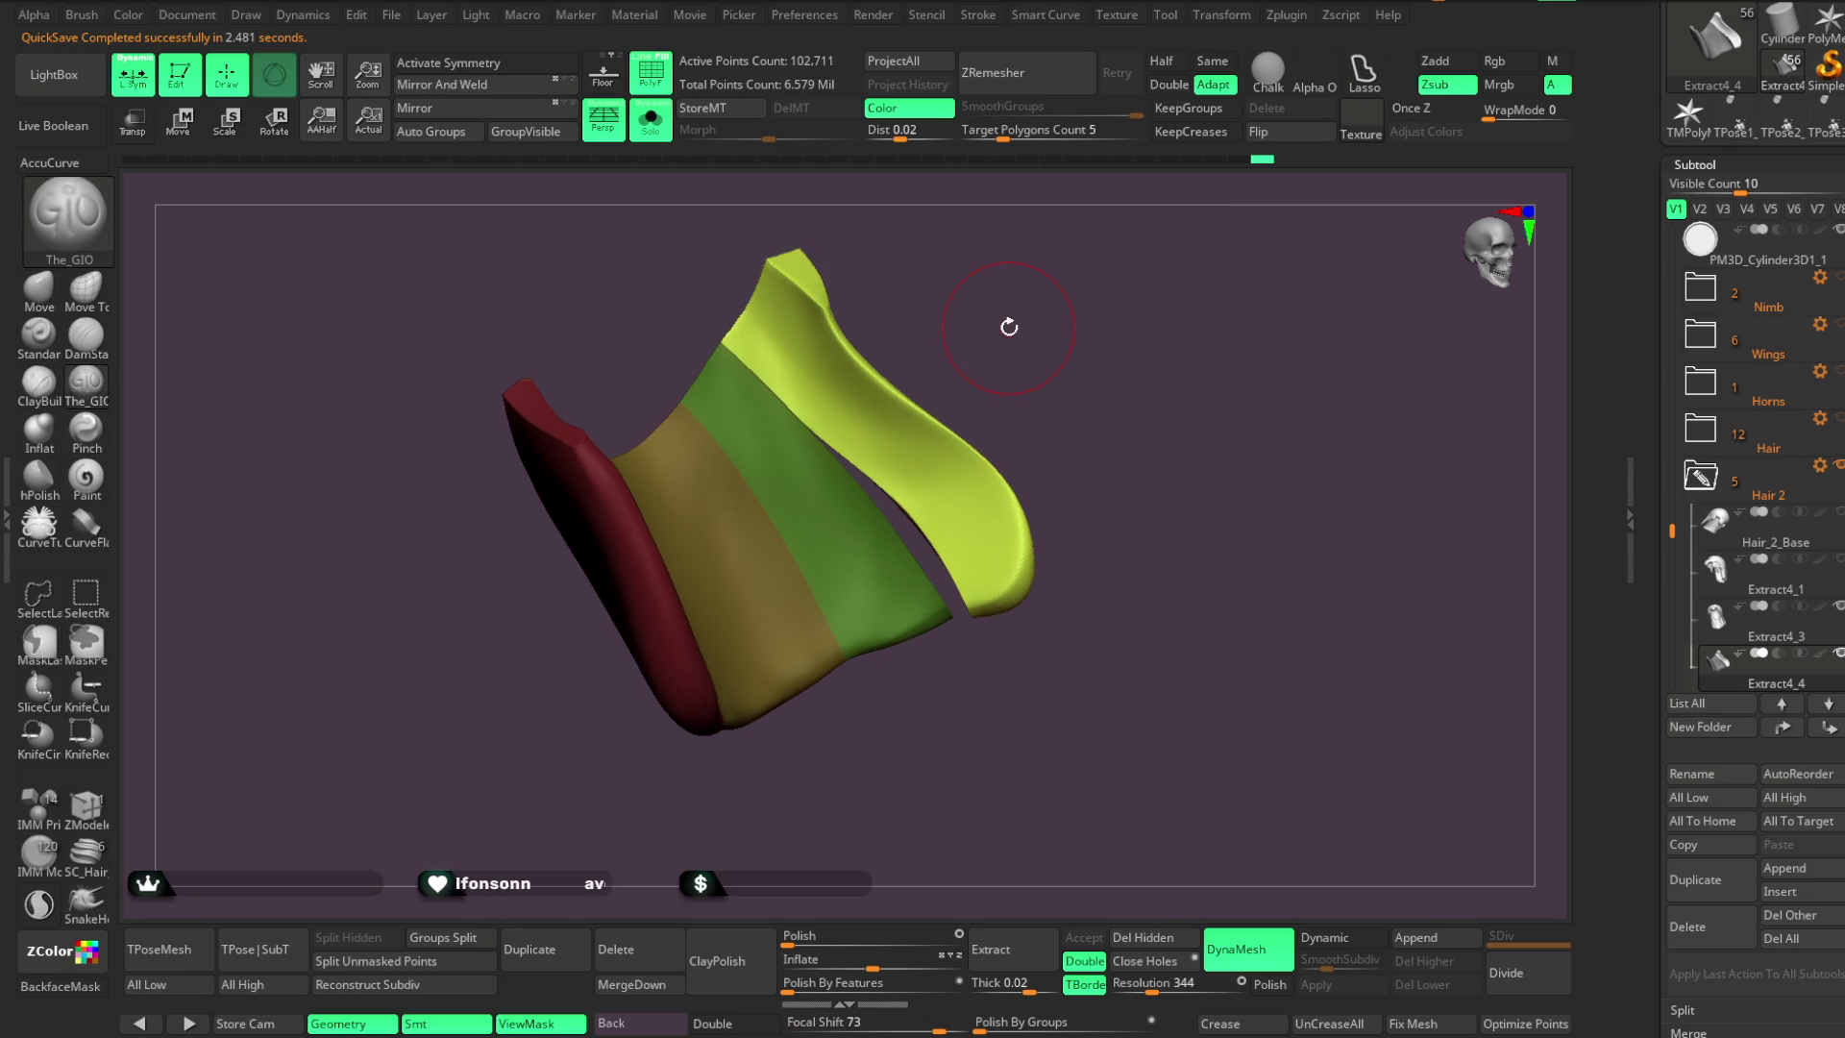
pyautogui.press('space')
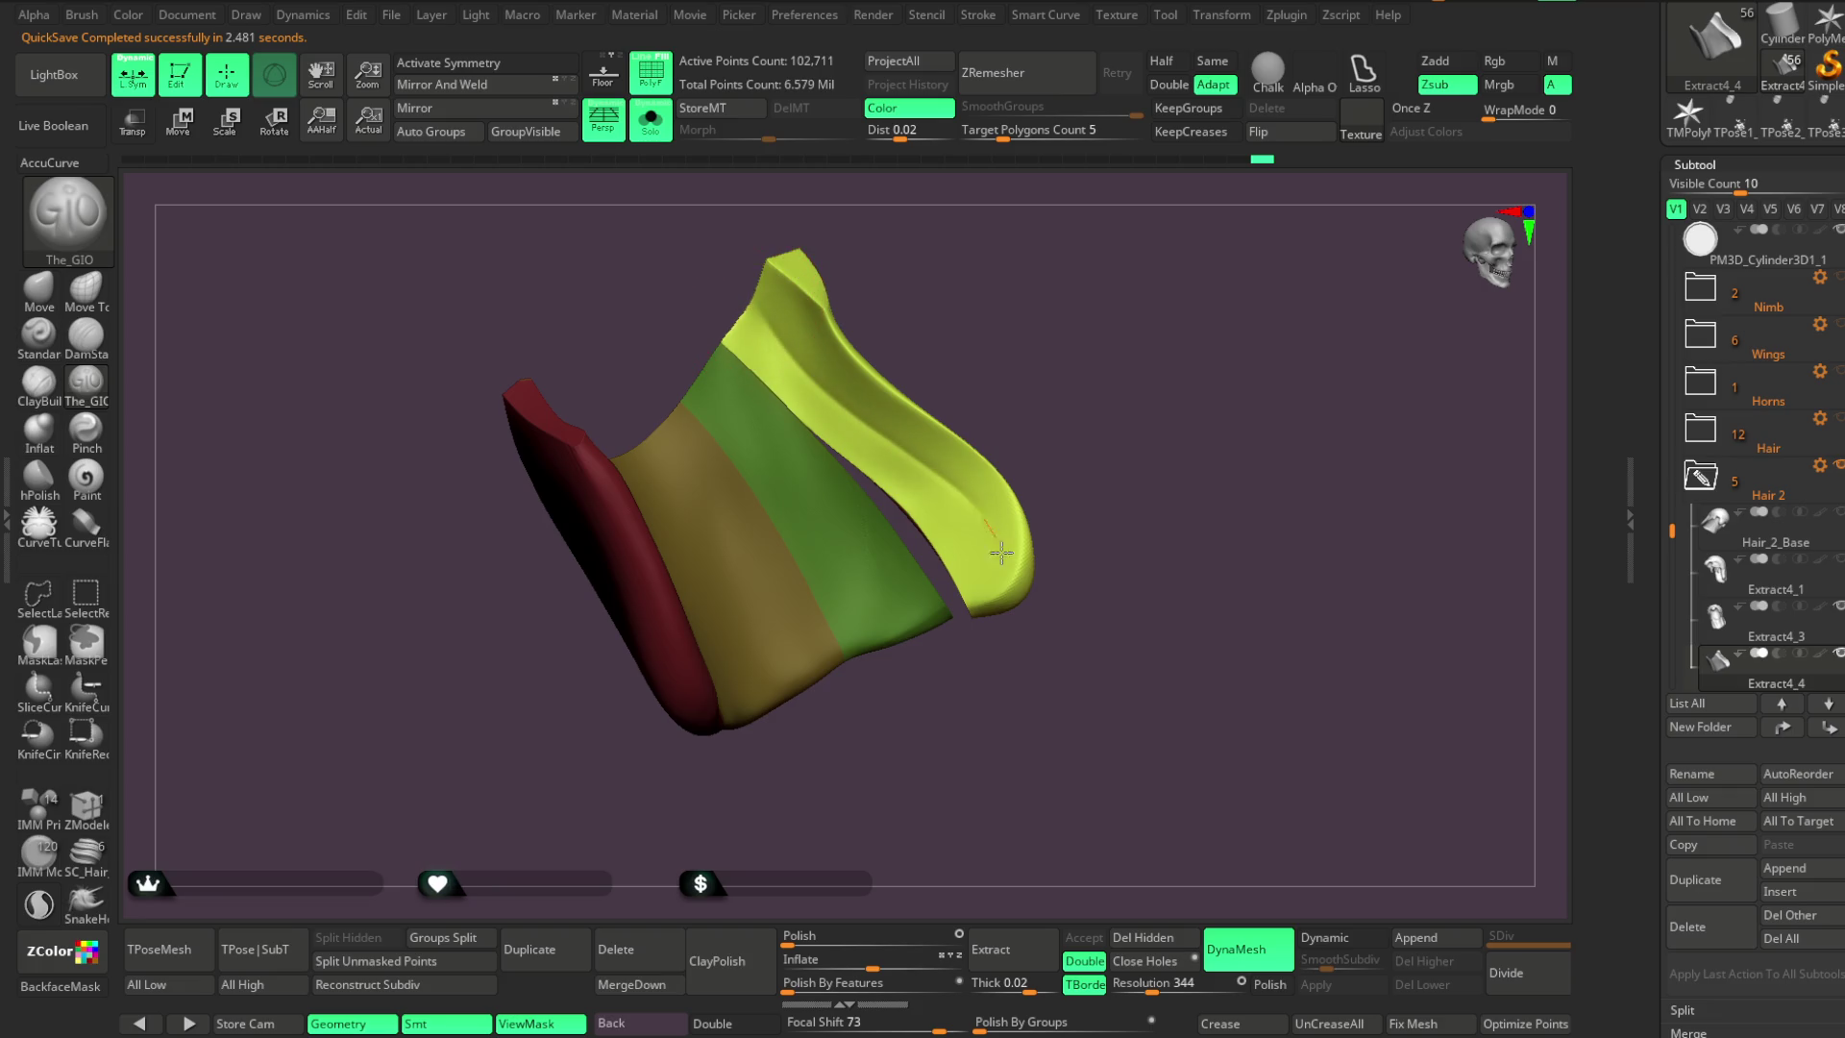
pyautogui.hotkey('ctrl', 'z')
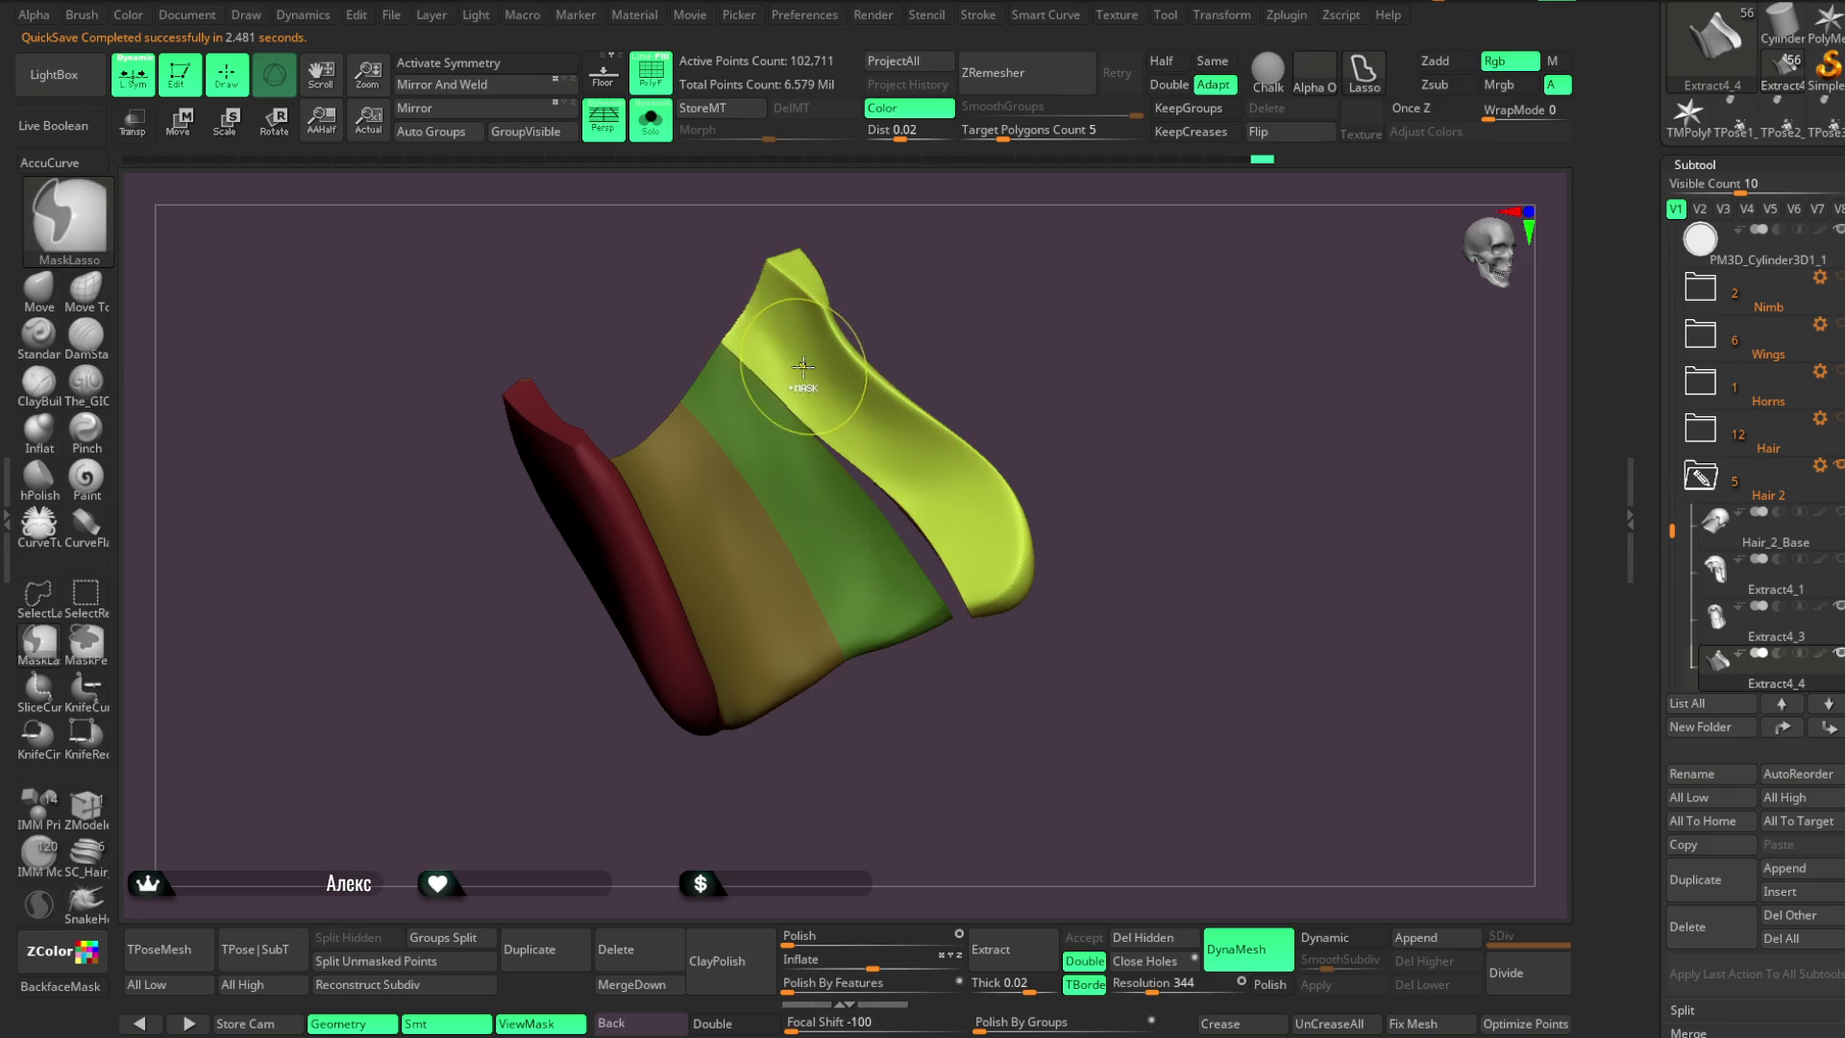
pyautogui.press('space')
pyautogui.click(892, 448)
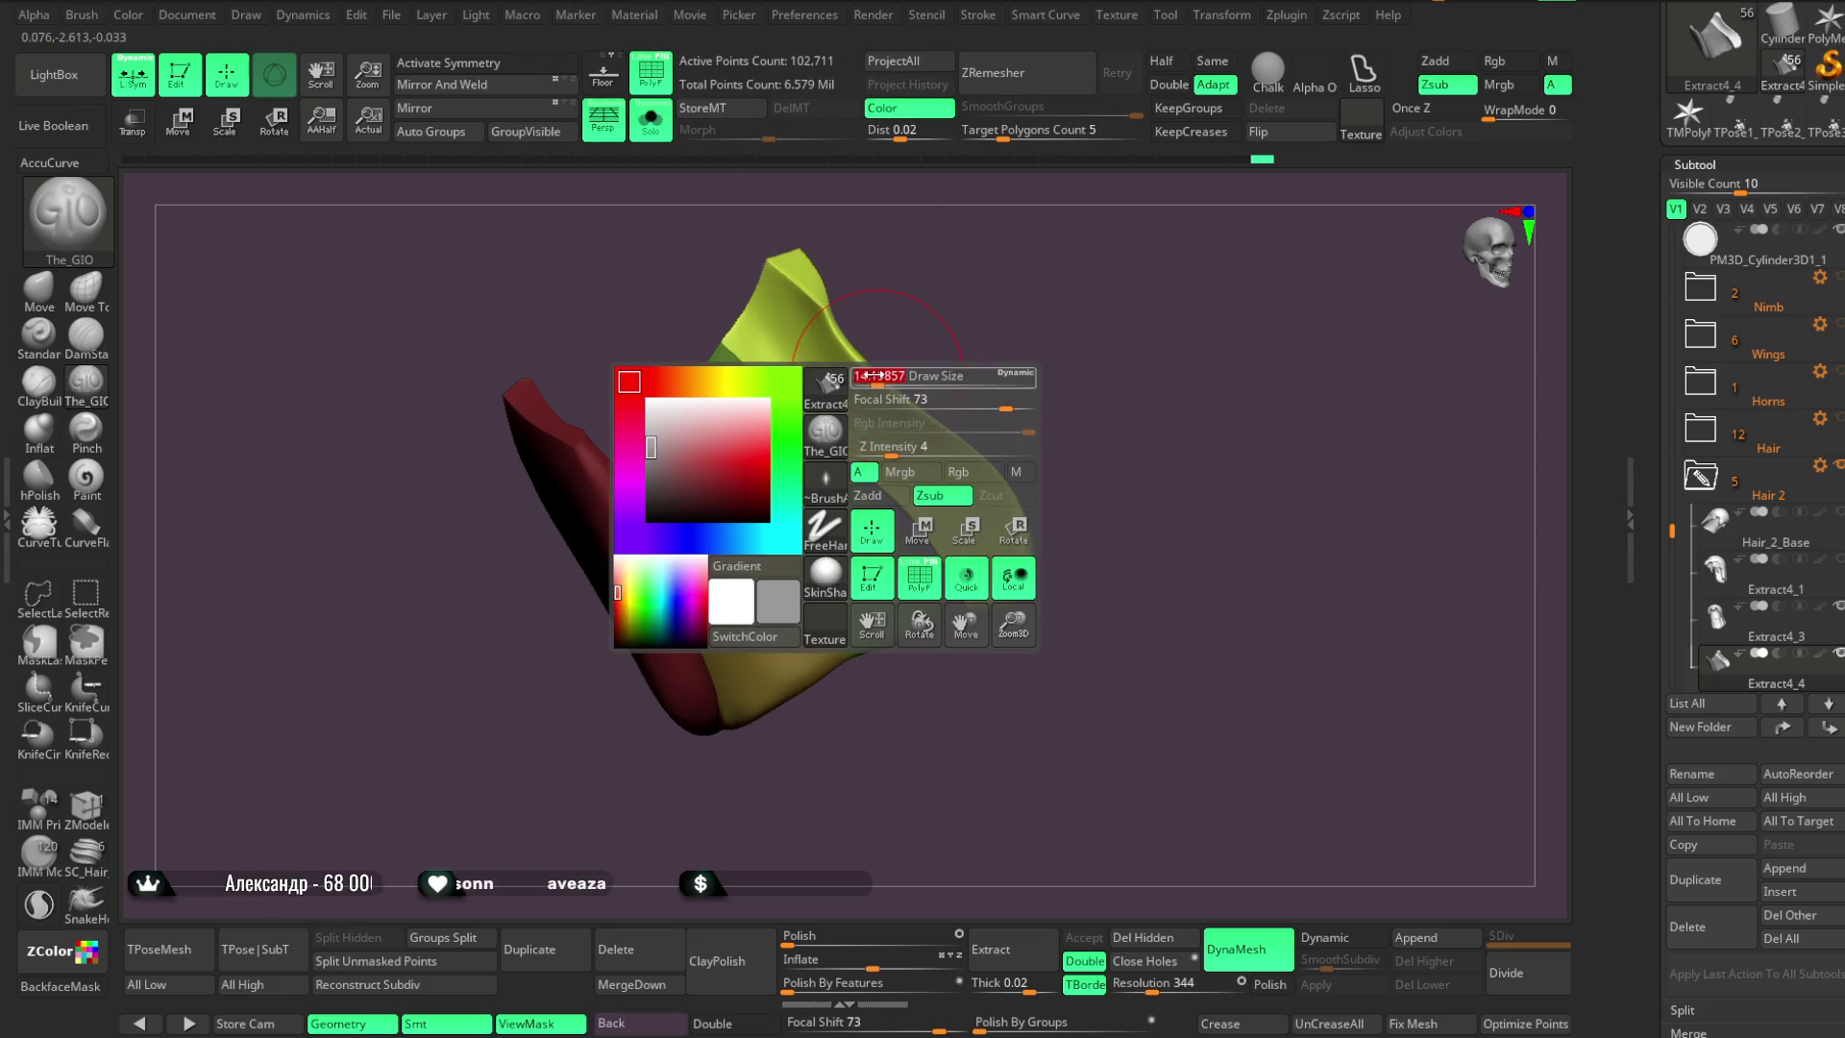
pyautogui.moveTo(755, 301)
pyautogui.mouseDown()
pyautogui.moveTo(797, 374)
pyautogui.moveTo(961, 495)
pyautogui.moveTo(994, 605)
pyautogui.mouseUp()
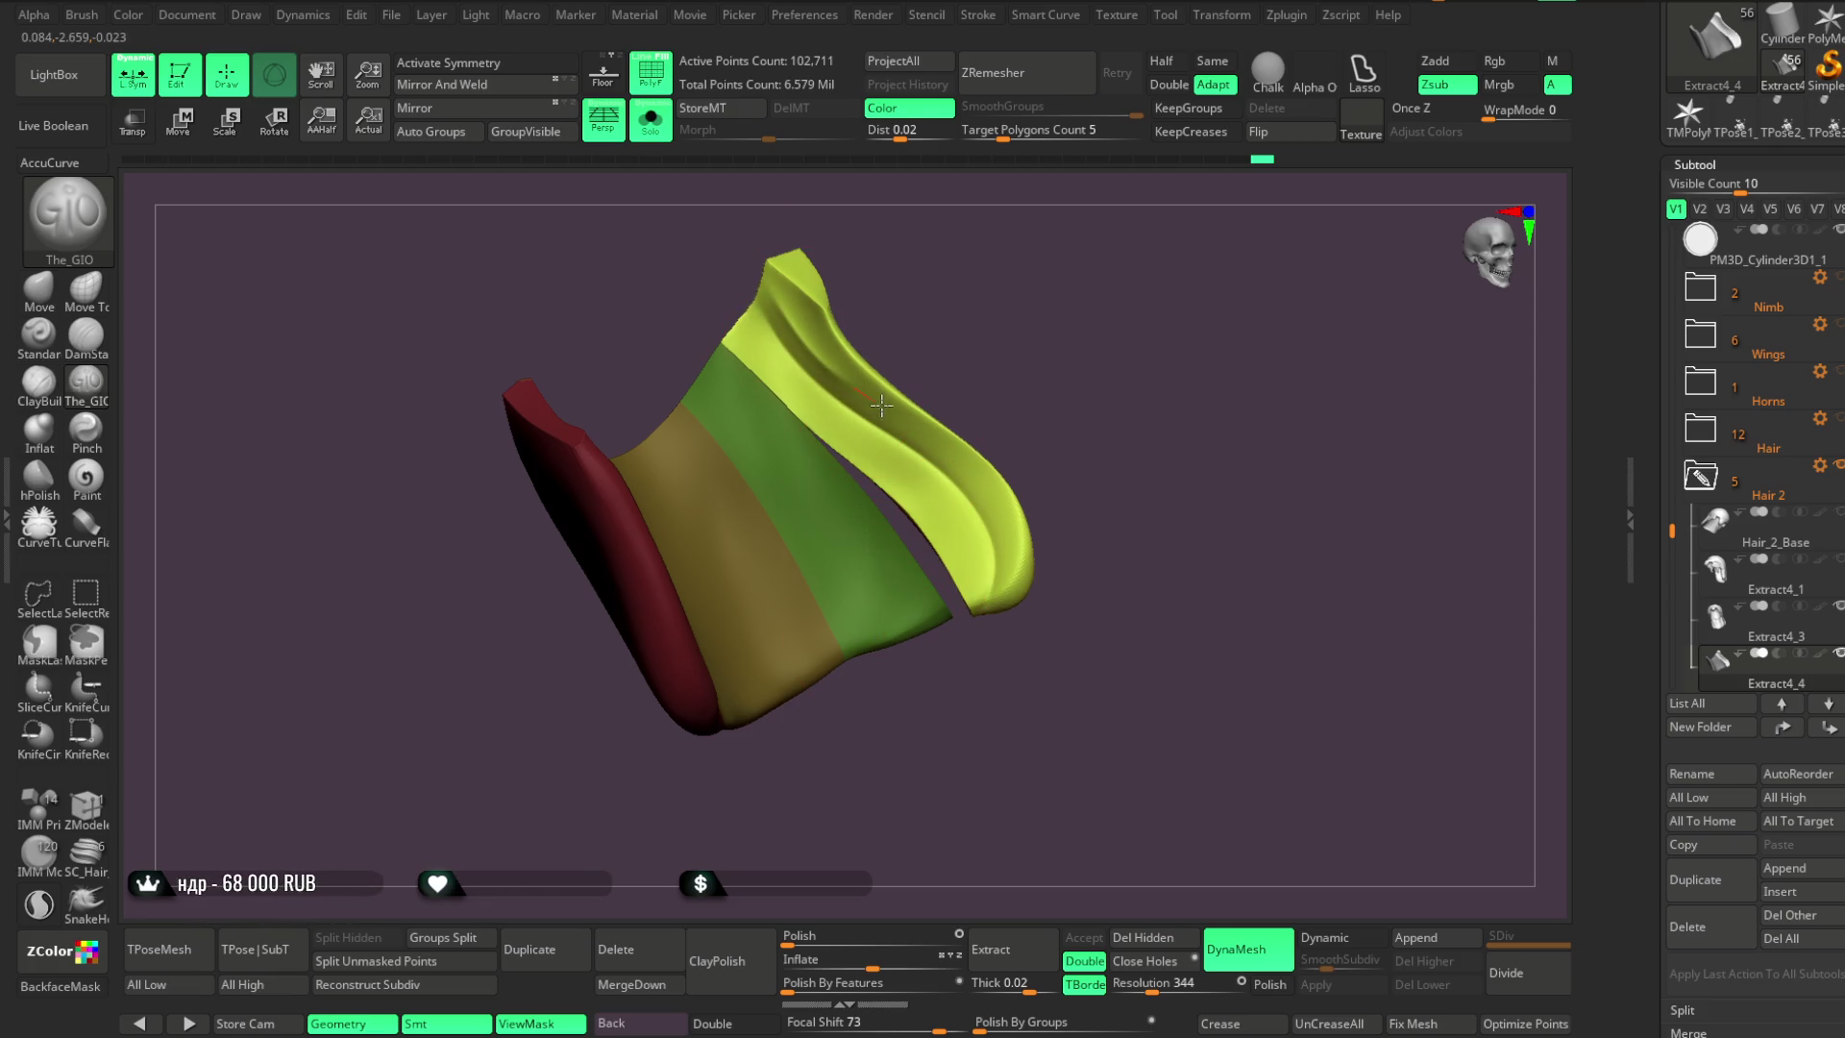
# Carve a second groove down the yellow strand and shrink the brush to about 11.7
pyautogui.moveTo(1080, 338); pyautogui.dragTo(893, 371)
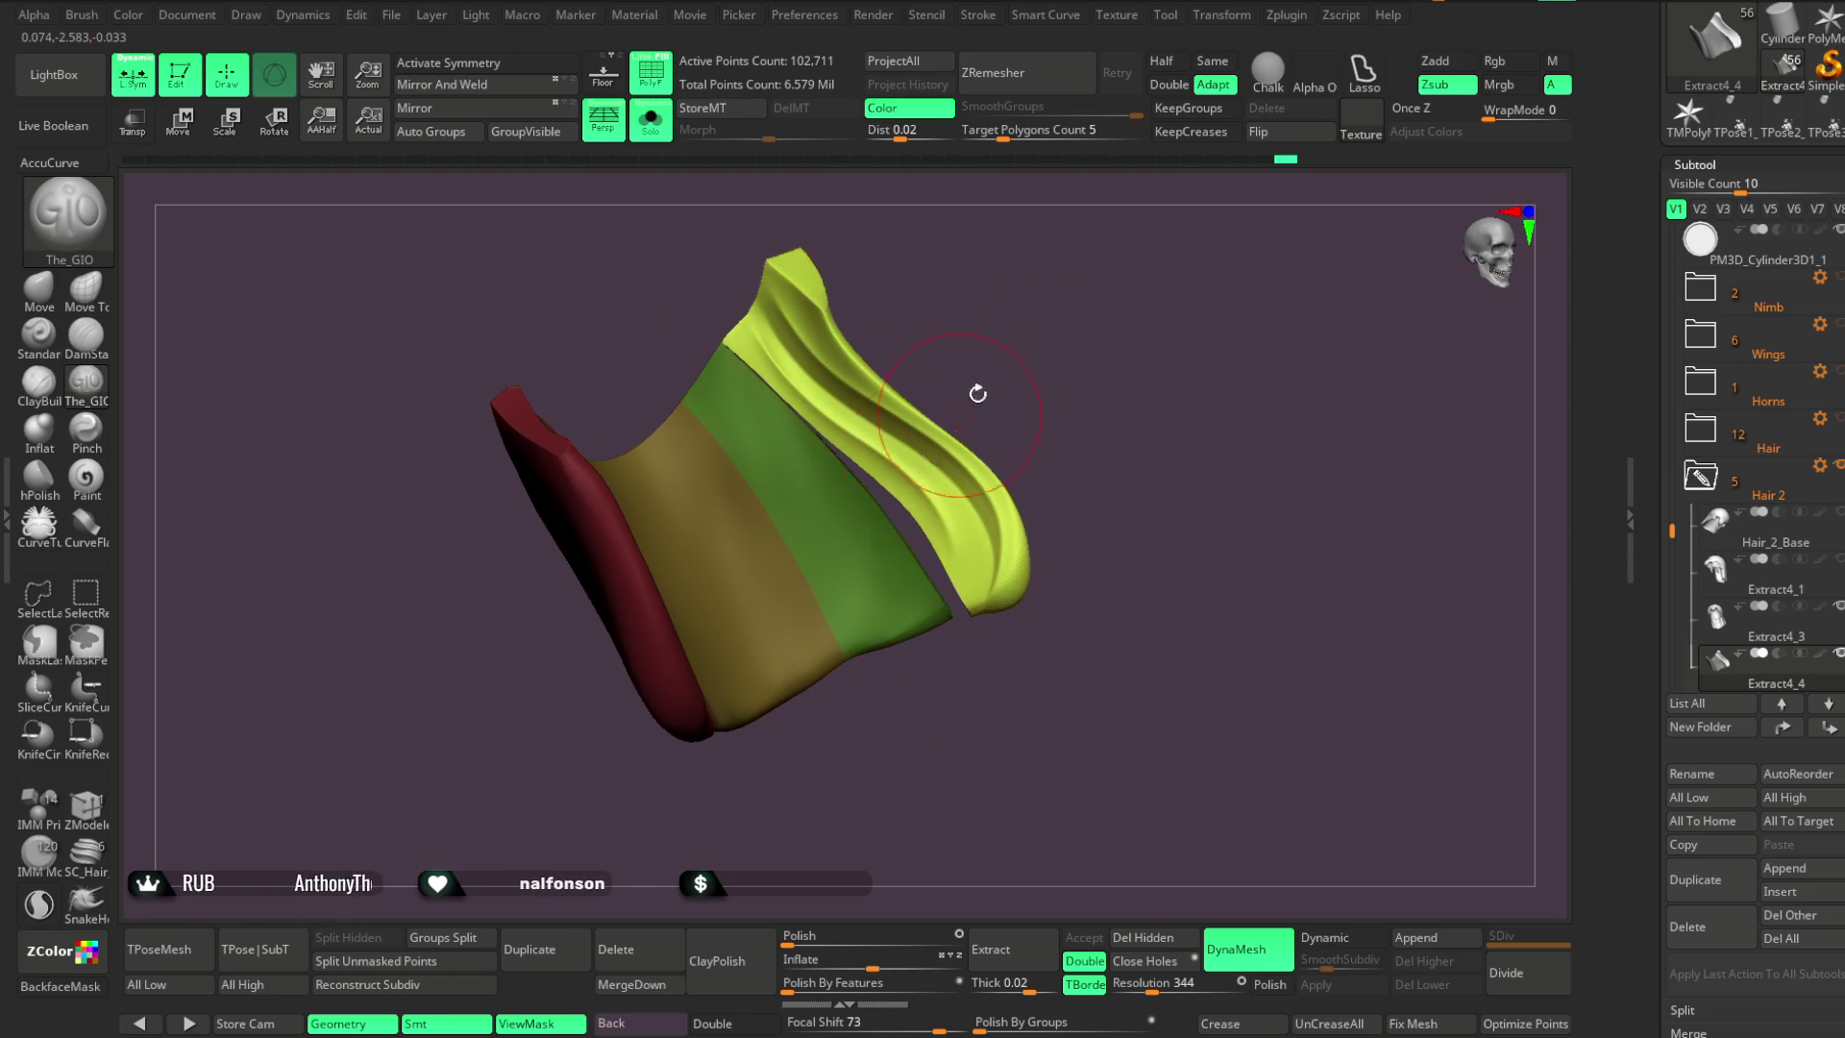
pyautogui.moveTo(744, 312)
pyautogui.mouseDown()
pyautogui.moveTo(937, 501)
pyautogui.moveTo(966, 591)
pyautogui.mouseUp()
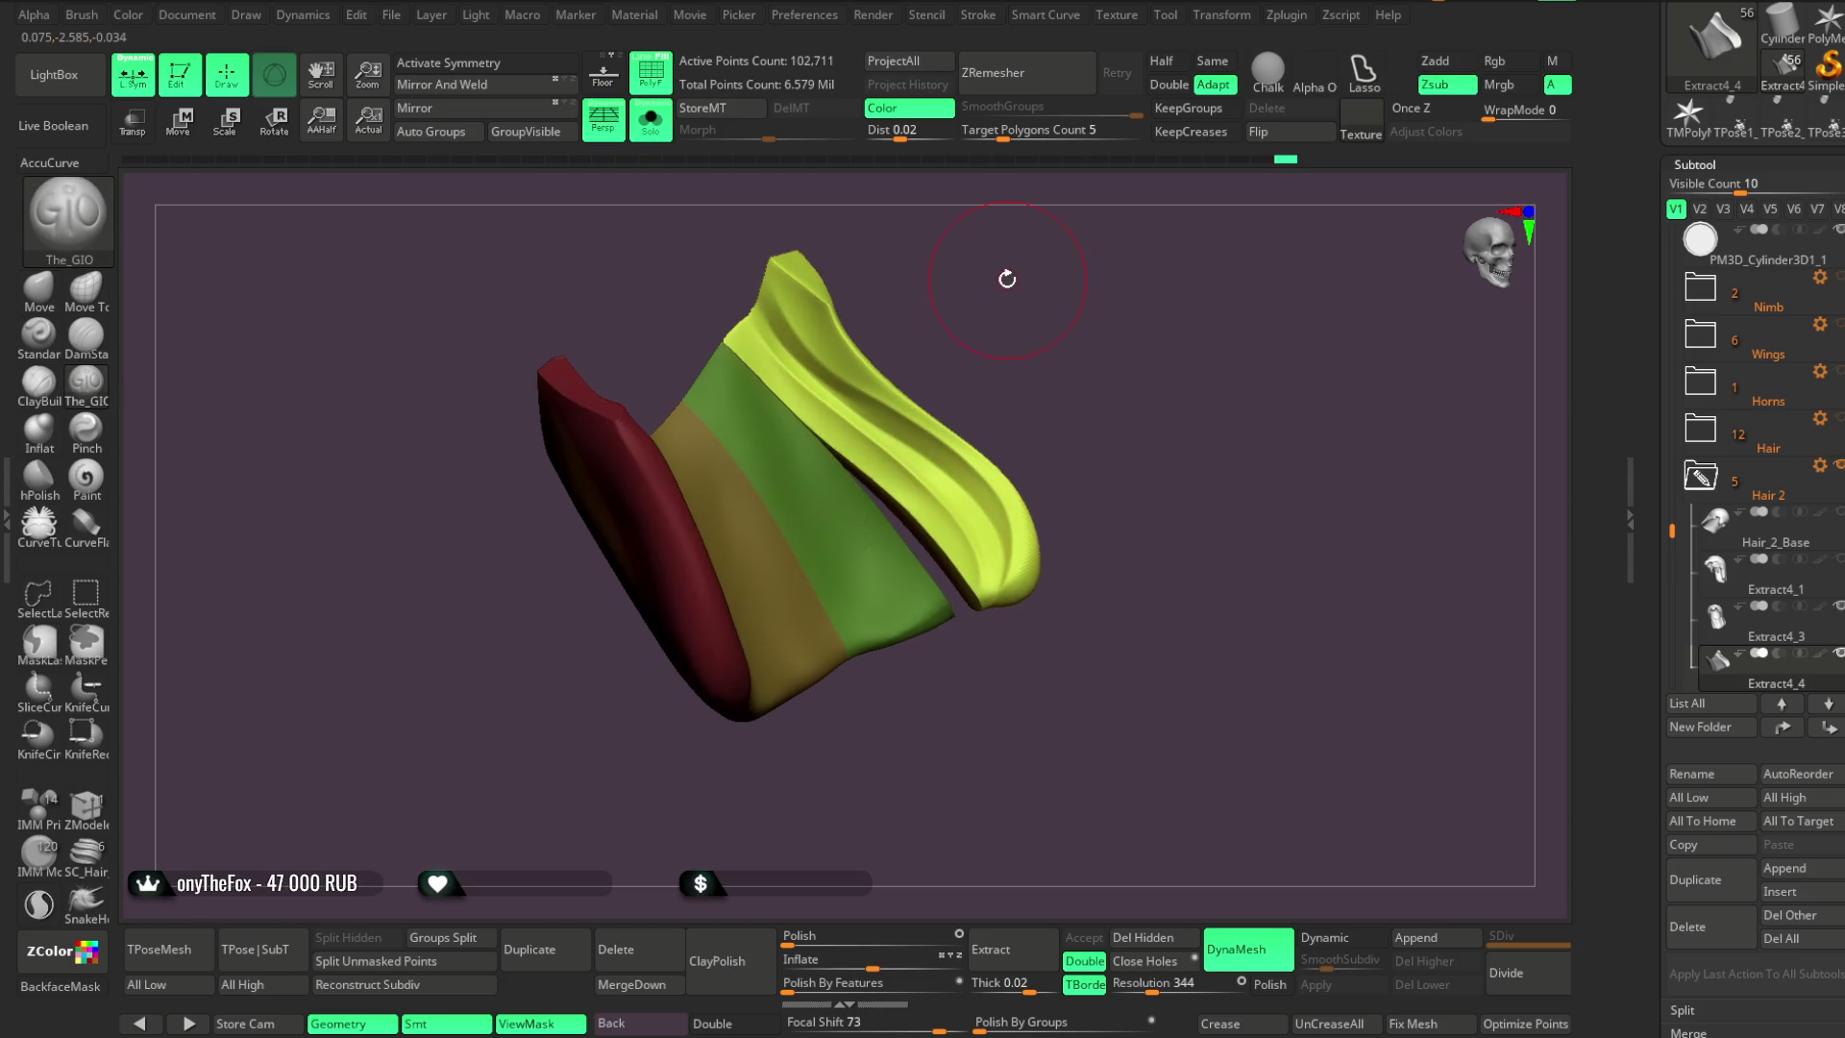
pyautogui.press('space')
pyautogui.moveTo(914, 324); pyautogui.dragTo(911, 330)
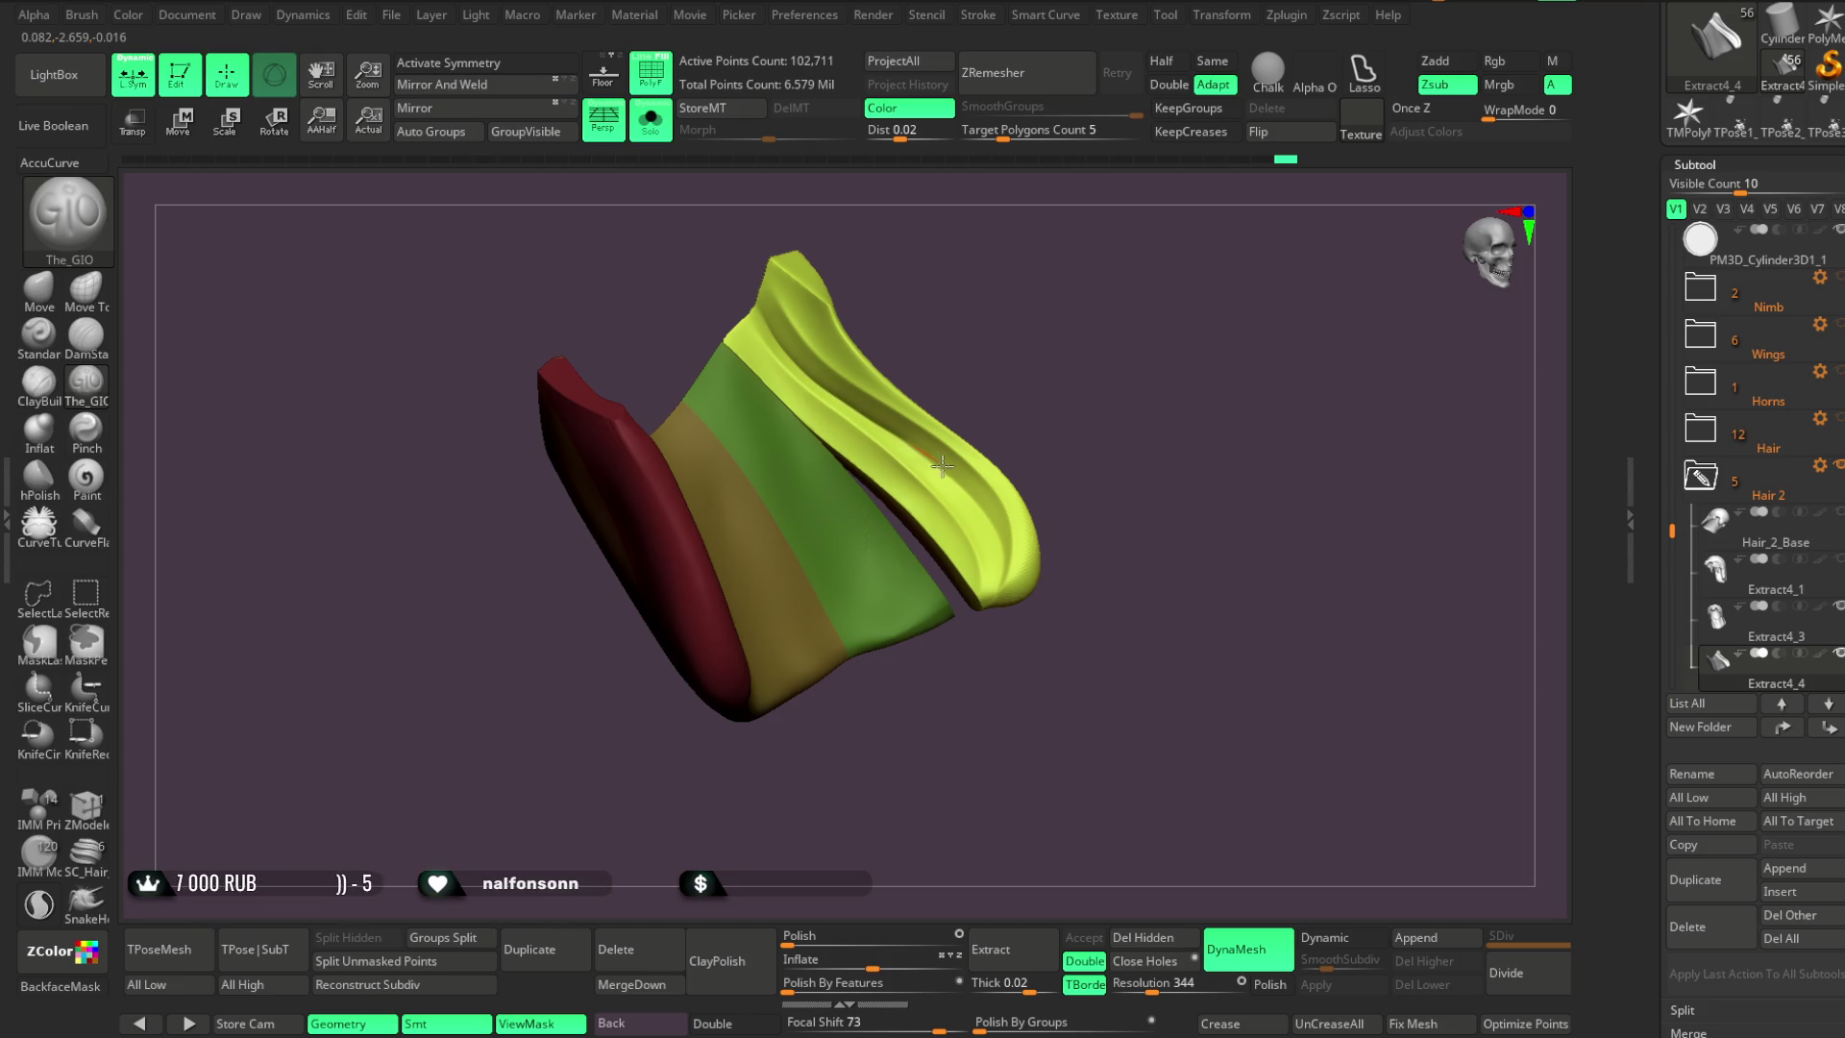
# Shrink the brush further, inspect the strand tip, then turn Solo off to view the bust
pyautogui.moveTo(984, 633); pyautogui.dragTo(955, 485)
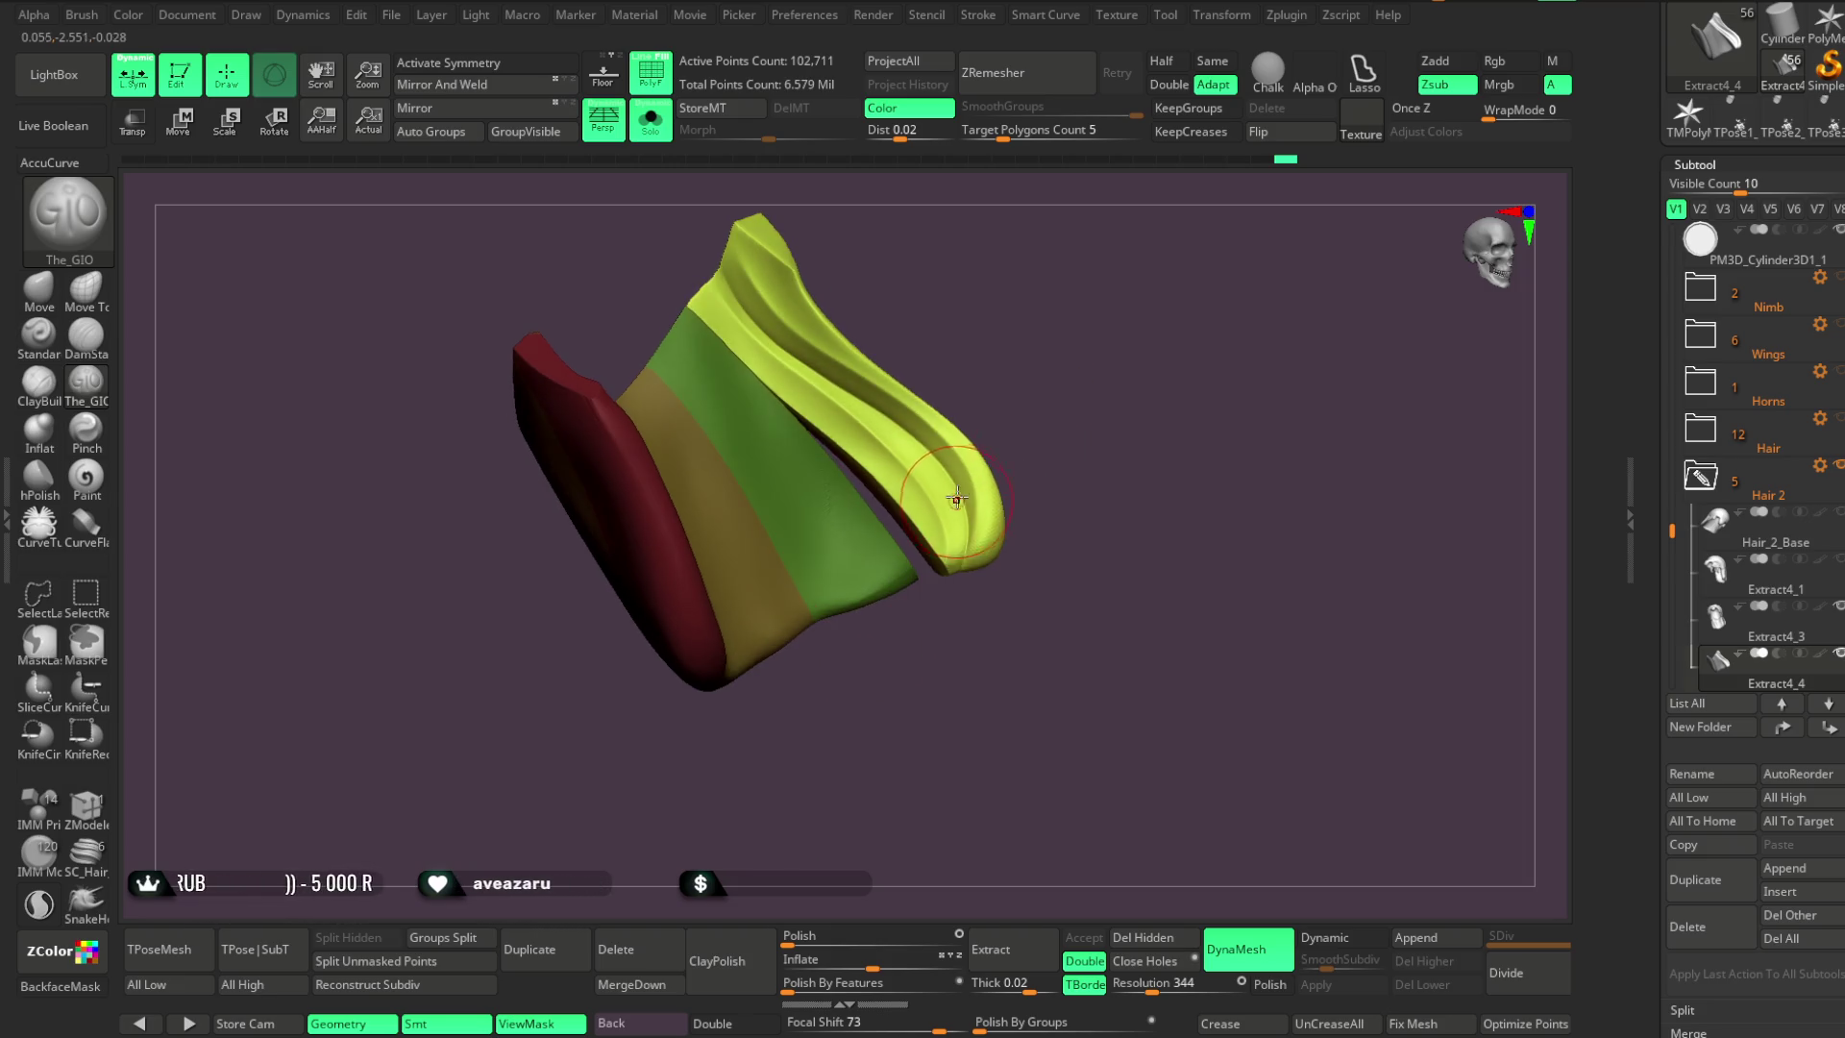
pyautogui.moveTo(1032, 403)
pyautogui.mouseDown()
pyautogui.moveTo(1046, 346)
pyautogui.moveTo(1041, 383)
pyautogui.moveTo(1017, 283)
pyautogui.moveTo(948, 480)
pyautogui.mouseUp()
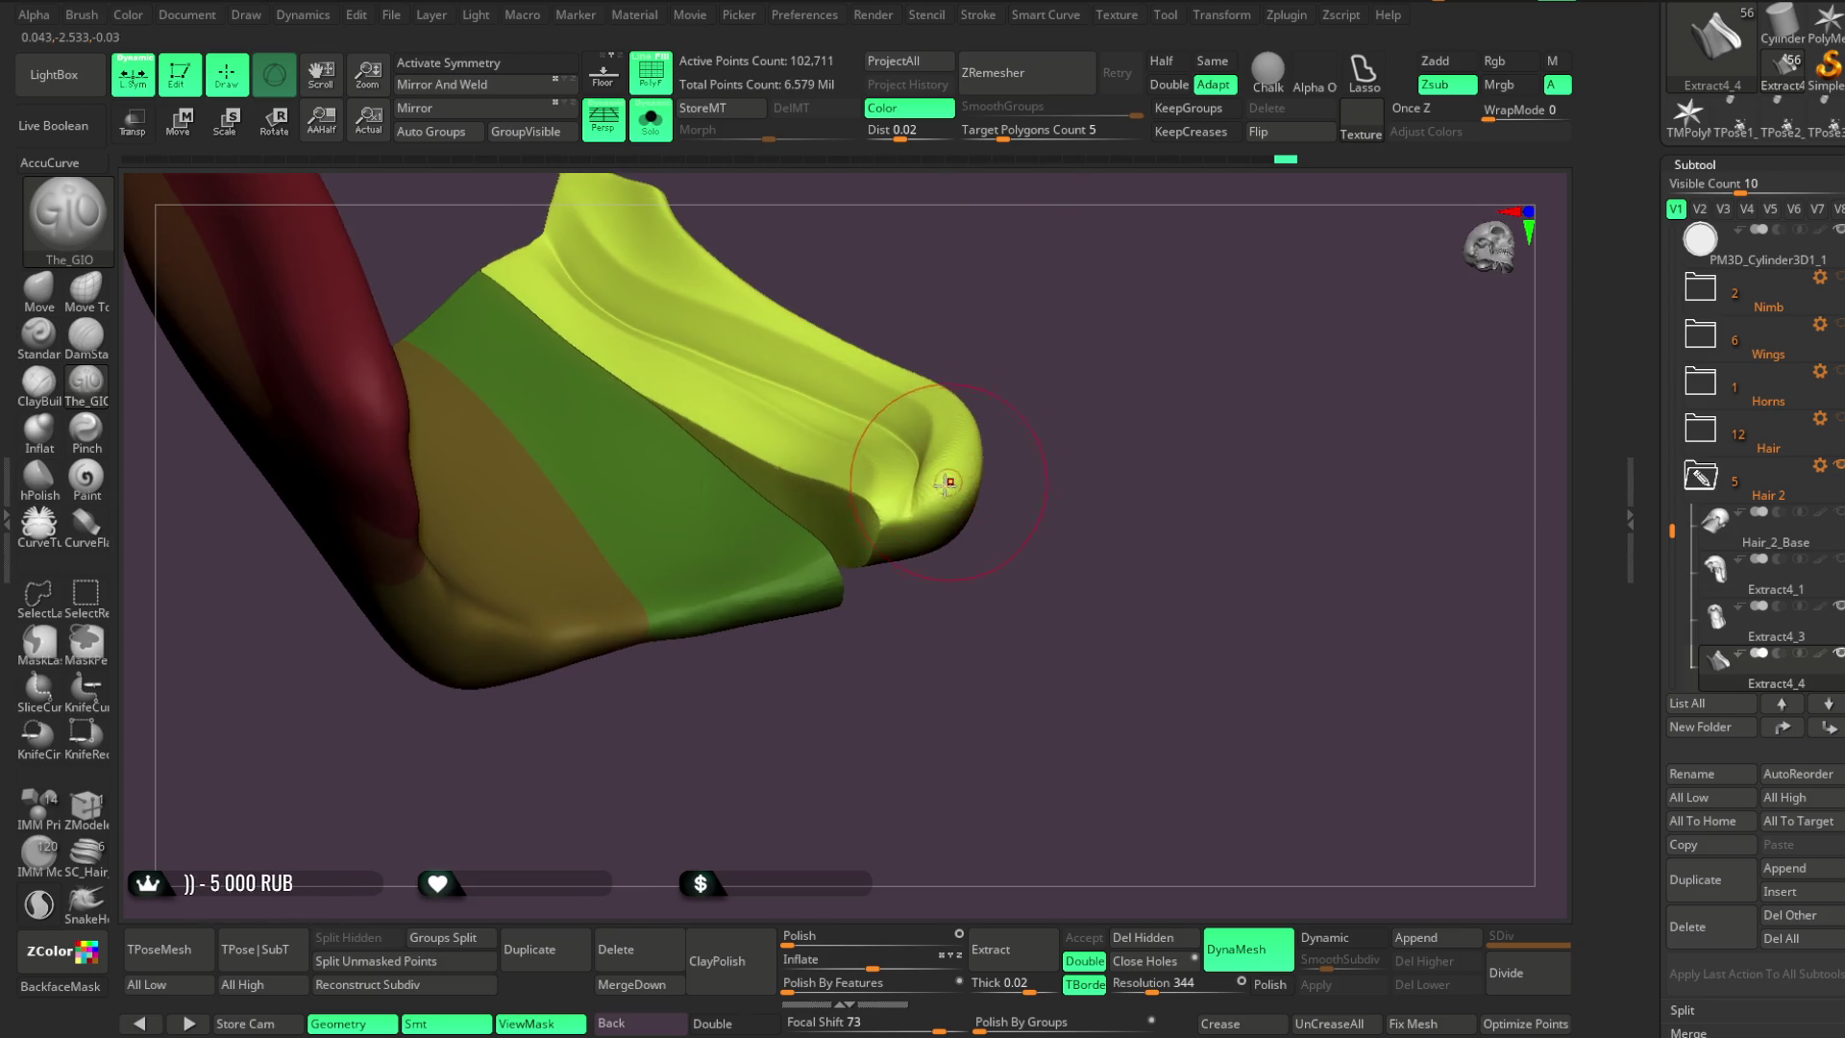
pyautogui.rightClick(972, 384)
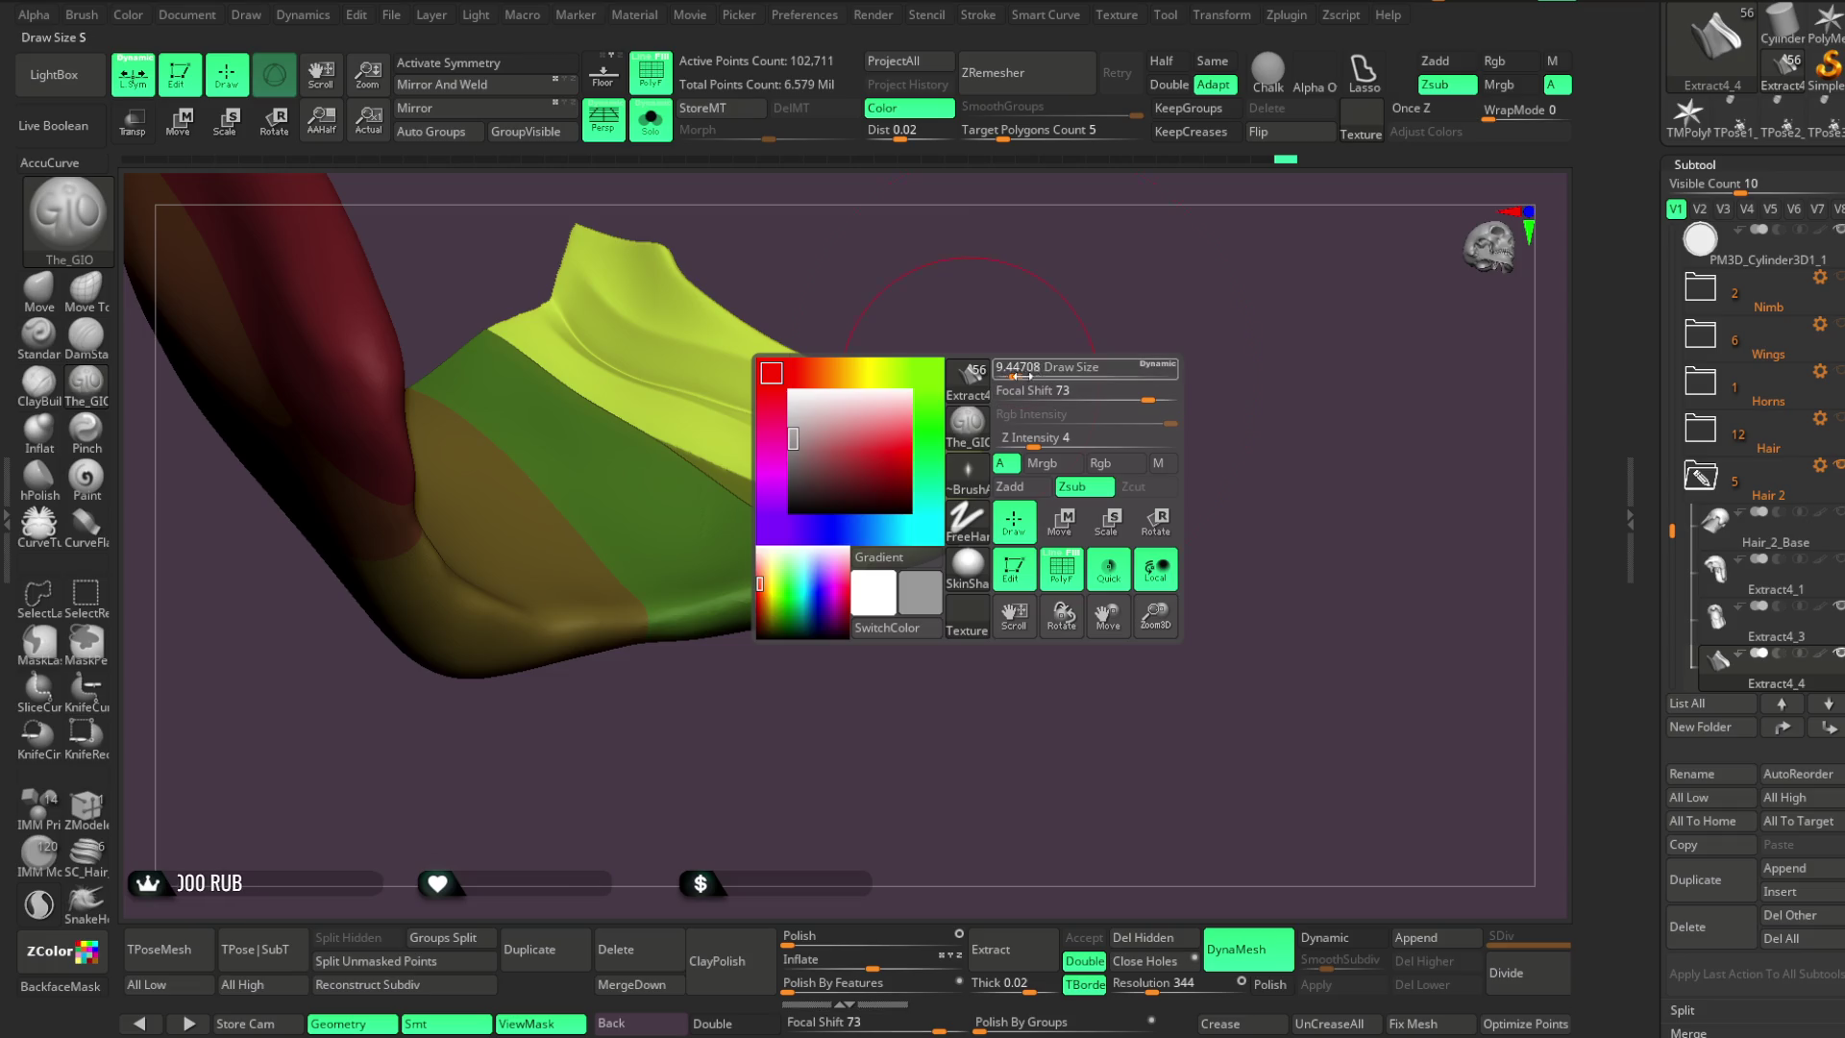
pyautogui.moveTo(971, 385); pyautogui.dragTo(909, 526, button='right')
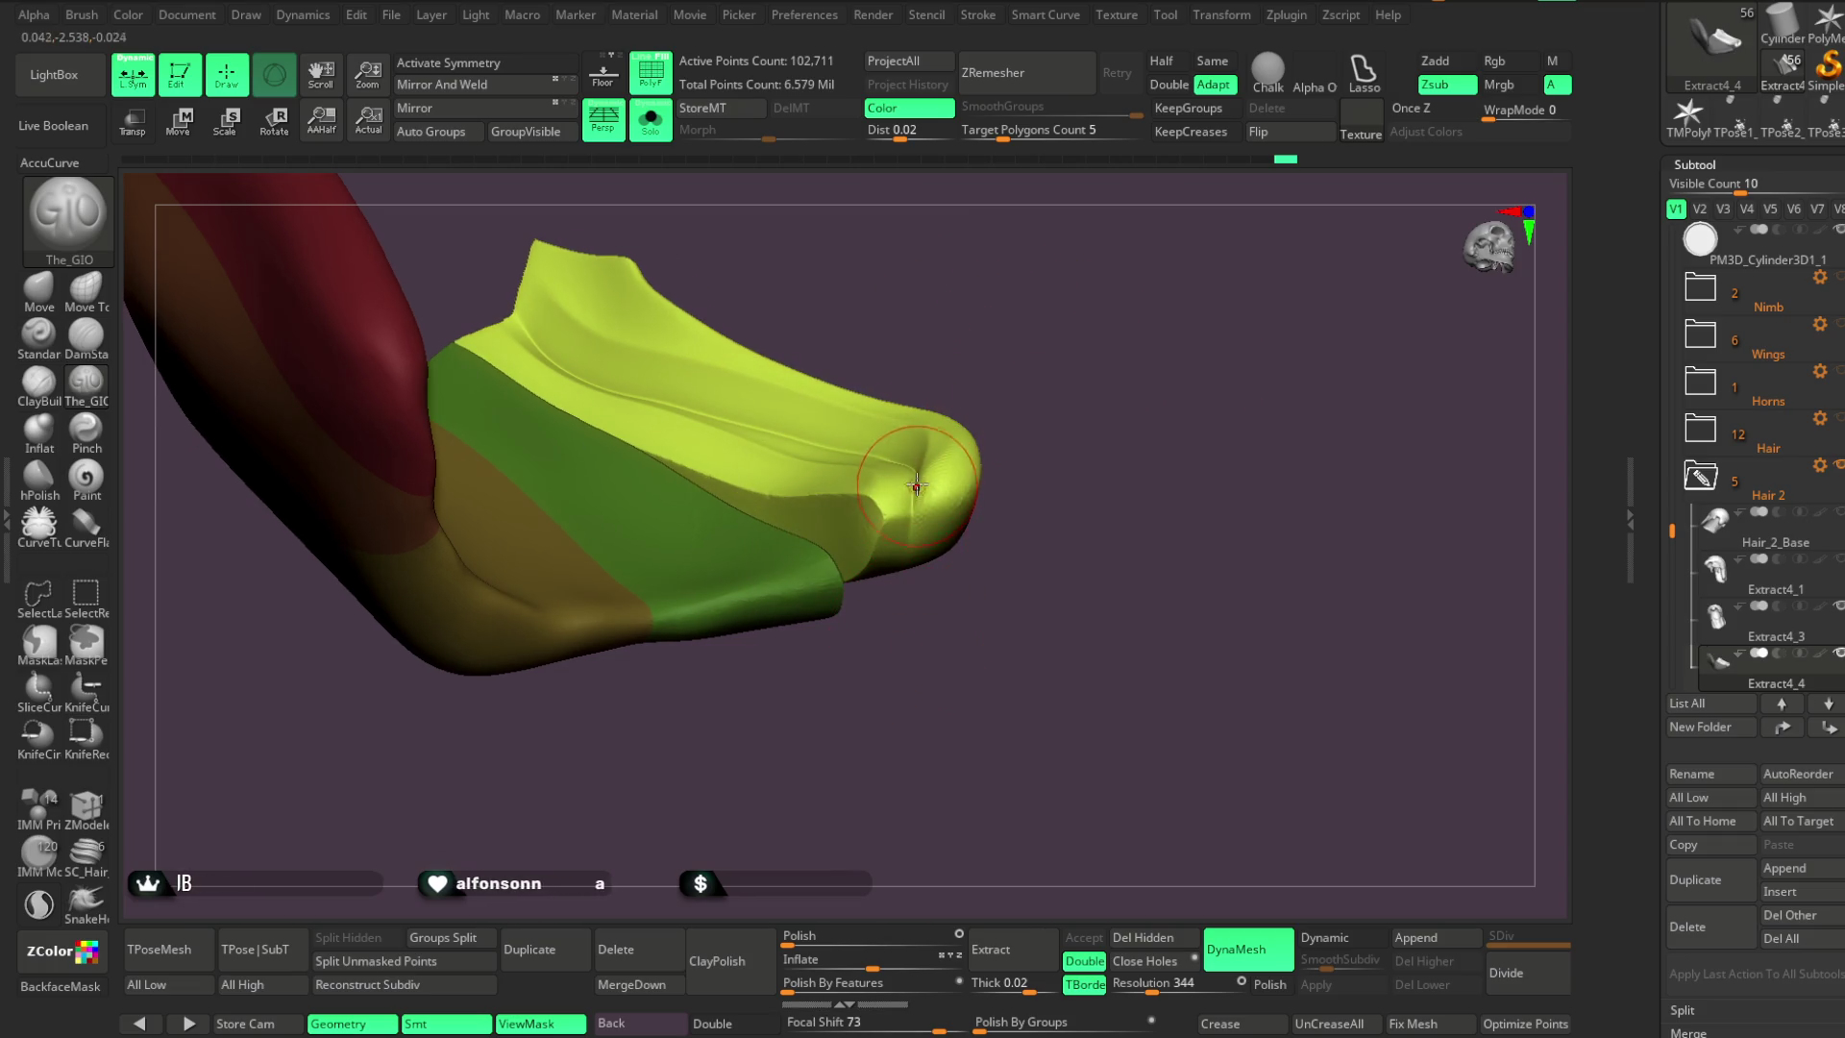
pyautogui.moveTo(990, 386); pyautogui.dragTo(909, 443)
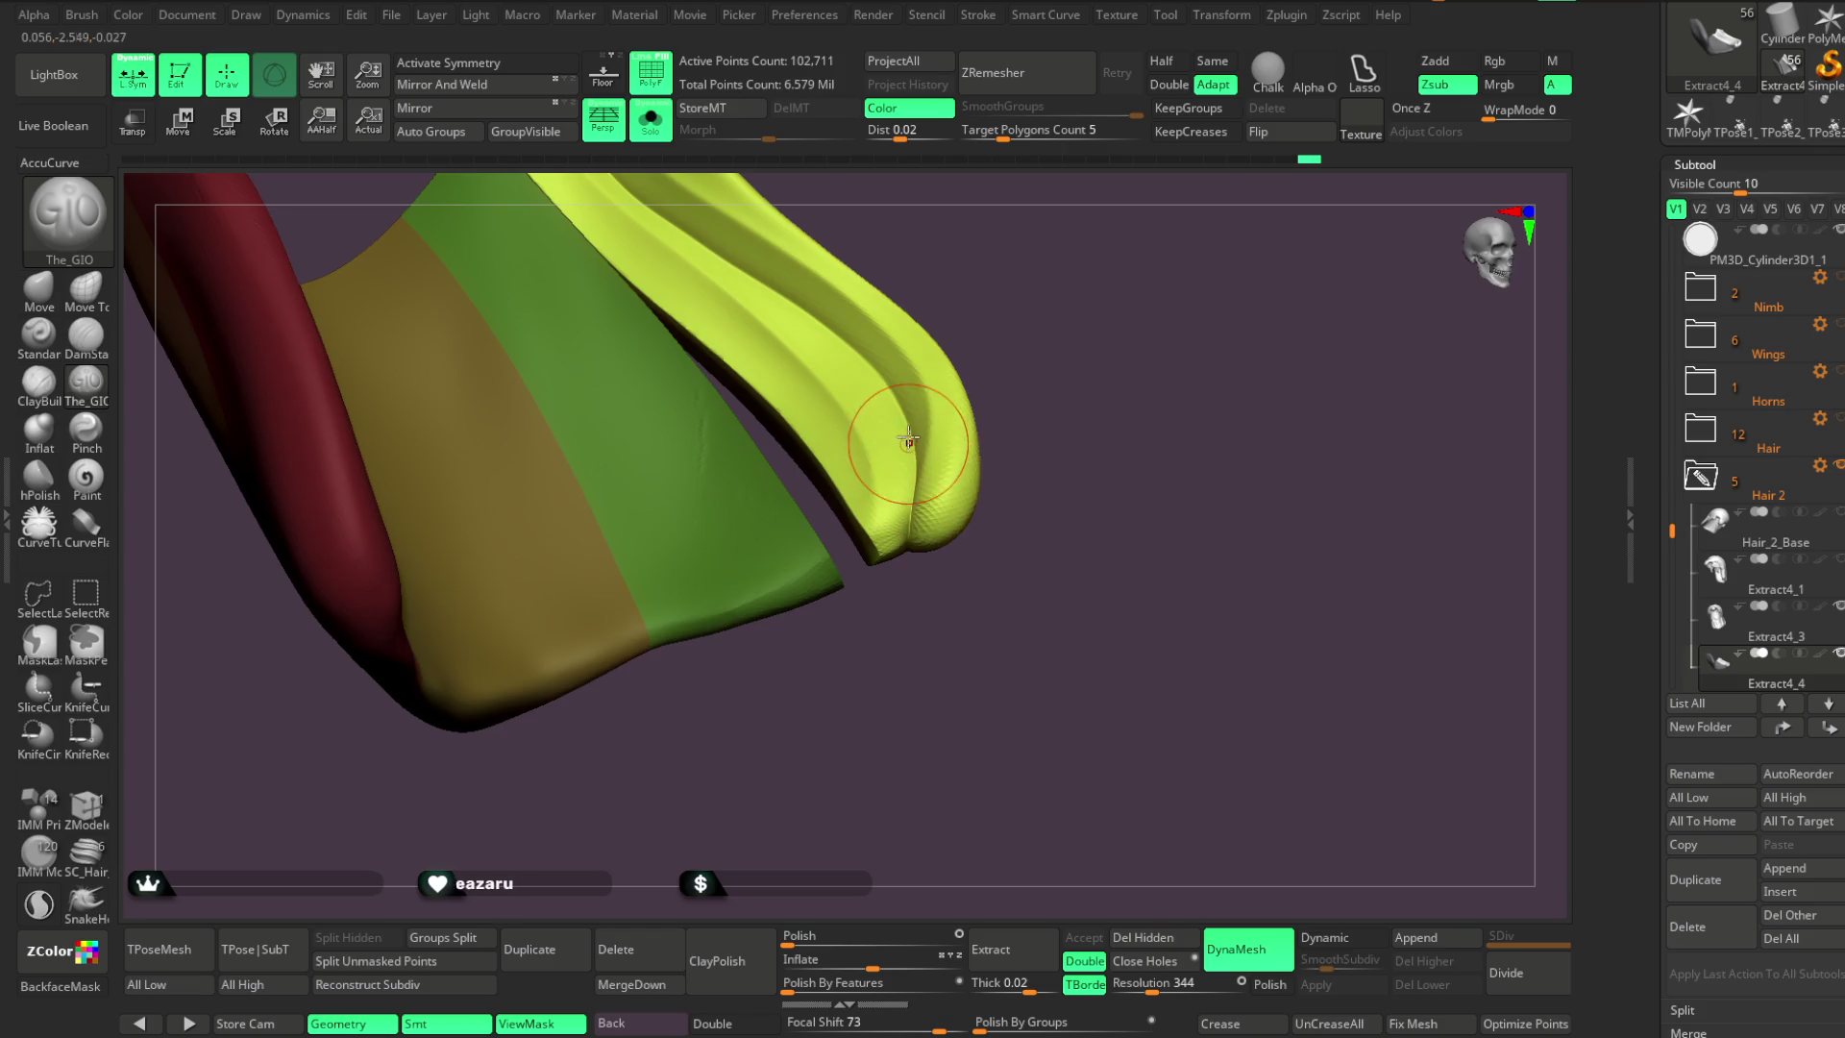
pyautogui.moveTo(907, 535); pyautogui.dragTo(930, 568)
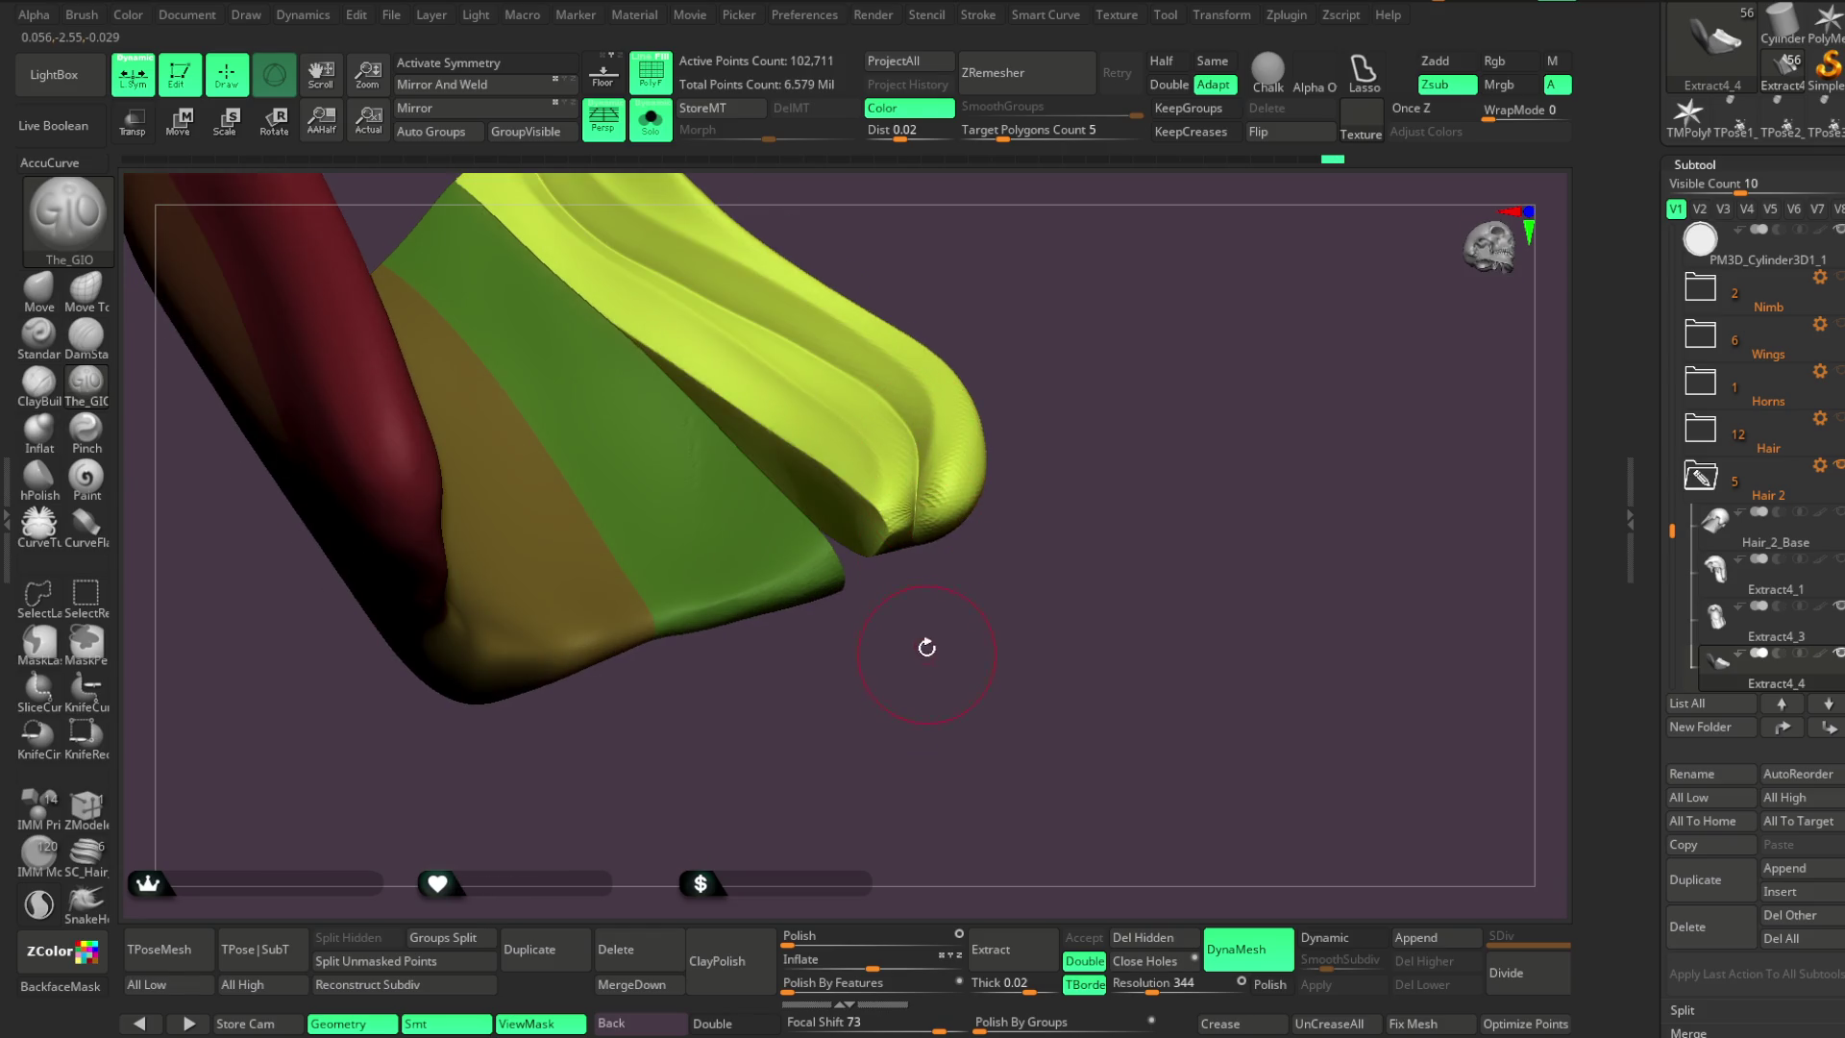
pyautogui.moveTo(928, 652); pyautogui.dragTo(920, 441)
pyautogui.moveTo(870, 598); pyautogui.dragTo(989, 320)
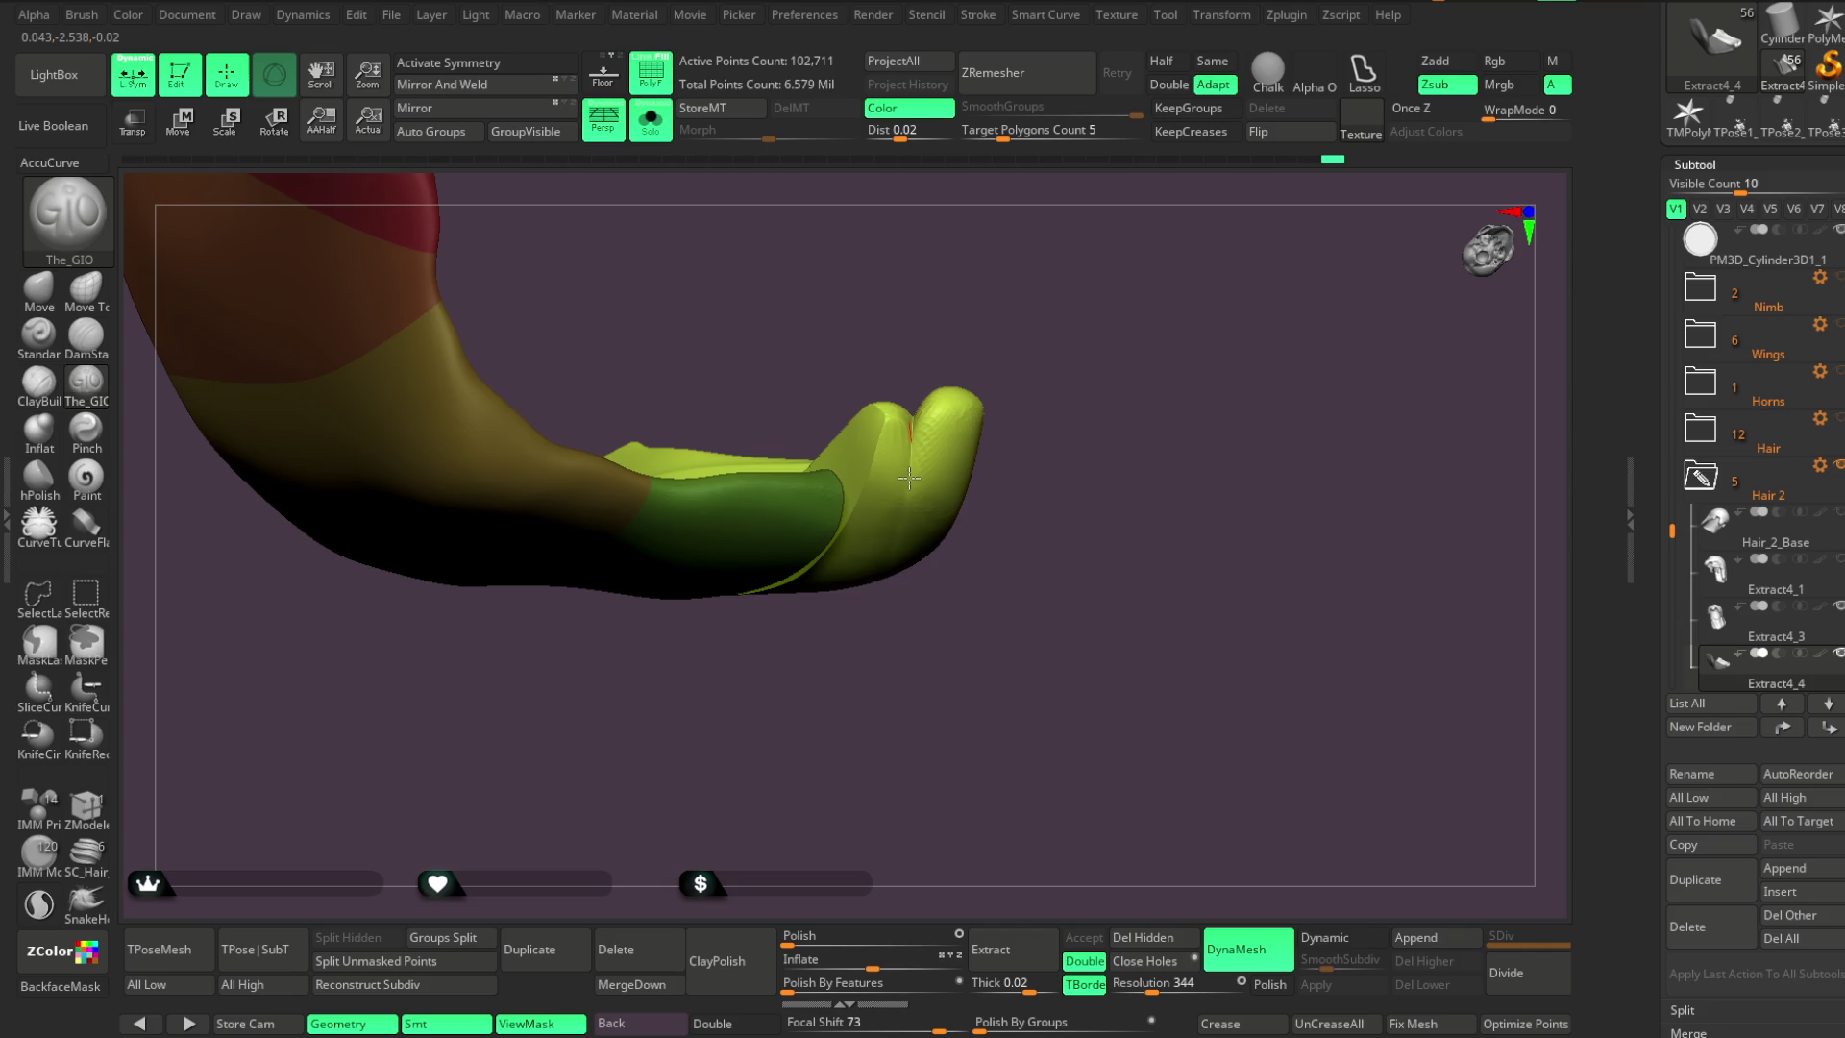
pyautogui.moveTo(923, 385)
pyautogui.mouseDown()
pyautogui.moveTo(1005, 502)
pyautogui.moveTo(1000, 585)
pyautogui.moveTo(1000, 441)
pyautogui.mouseUp()
pyautogui.click(651, 121)
pyautogui.moveTo(1134, 240)
pyautogui.mouseDown()
pyautogui.moveTo(1194, 235)
pyautogui.moveTo(1166, 220)
pyautogui.moveTo(1201, 250)
pyautogui.moveTo(1124, 230)
pyautogui.moveTo(1141, 248)
pyautogui.moveTo(846, 240)
pyautogui.mouseUp()
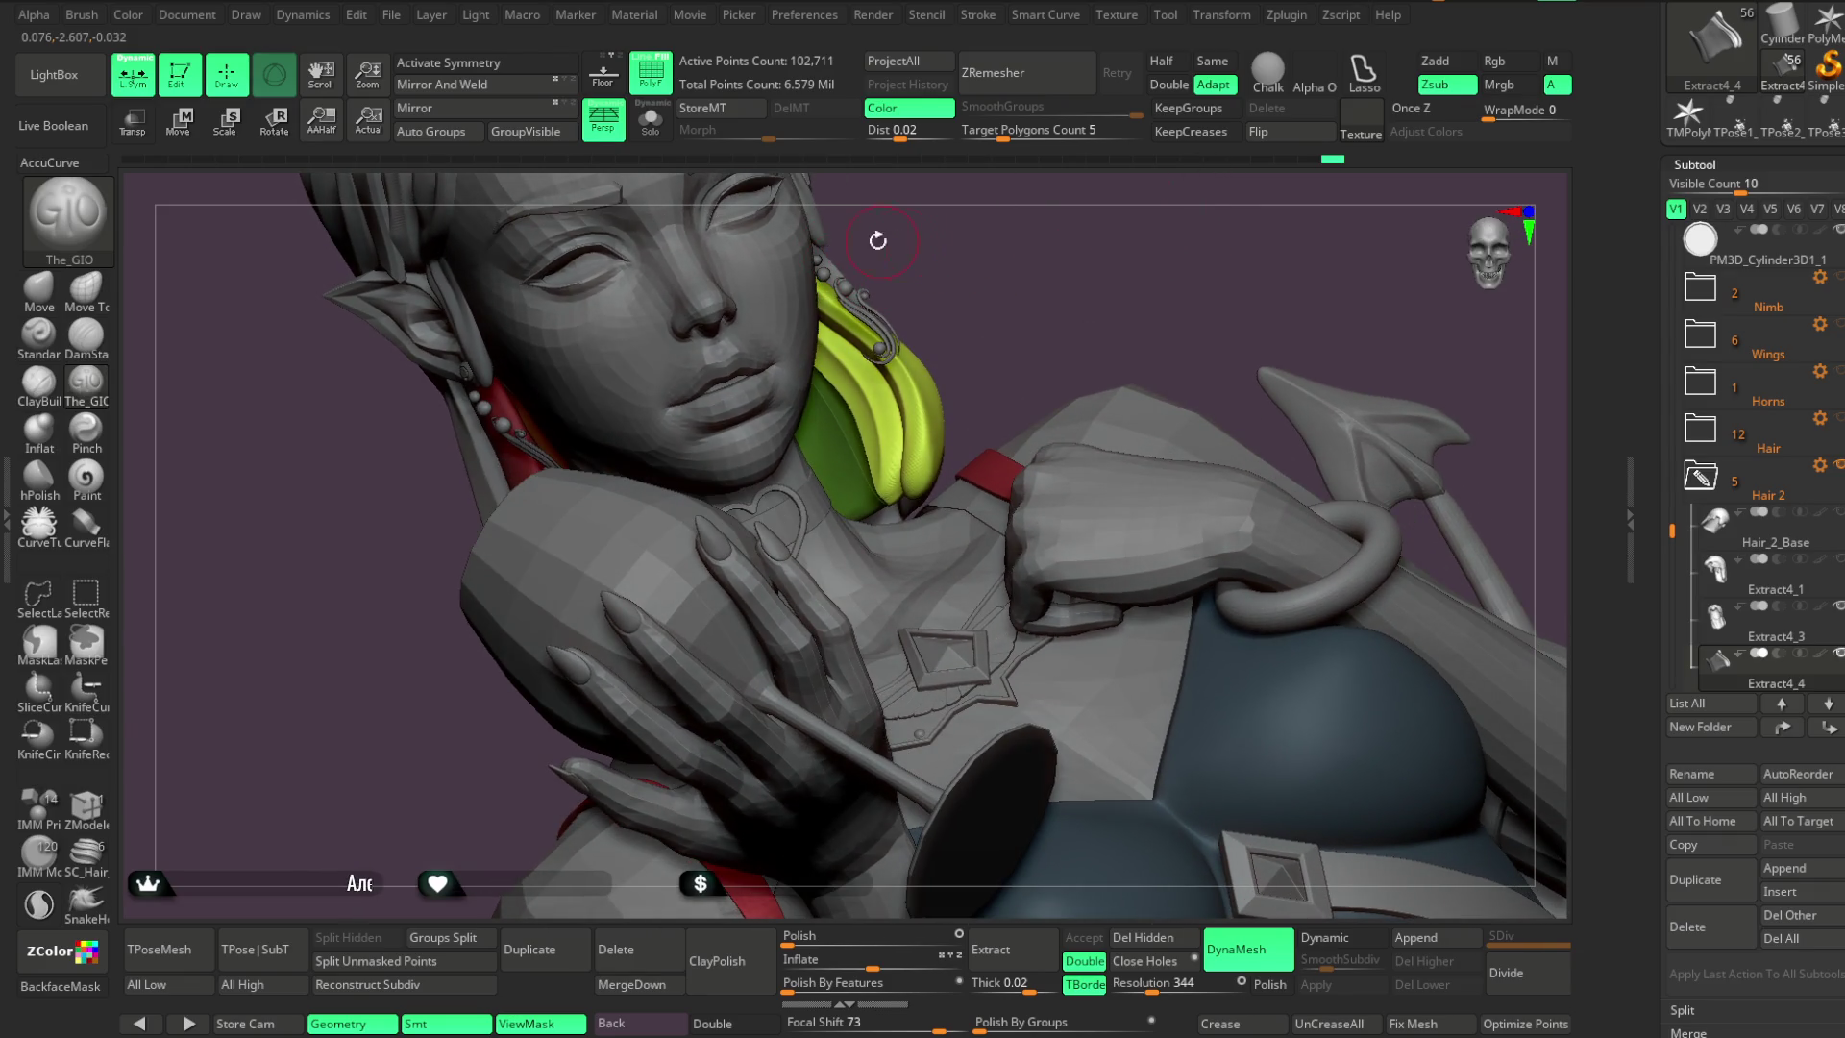
# Solo the hair piece and smooth the groove on its right lobe
pyautogui.click(650, 121)
pyautogui.moveTo(1029, 256)
pyautogui.mouseDown()
pyautogui.moveTo(1071, 297)
pyautogui.moveTo(951, 355)
pyautogui.mouseUp()
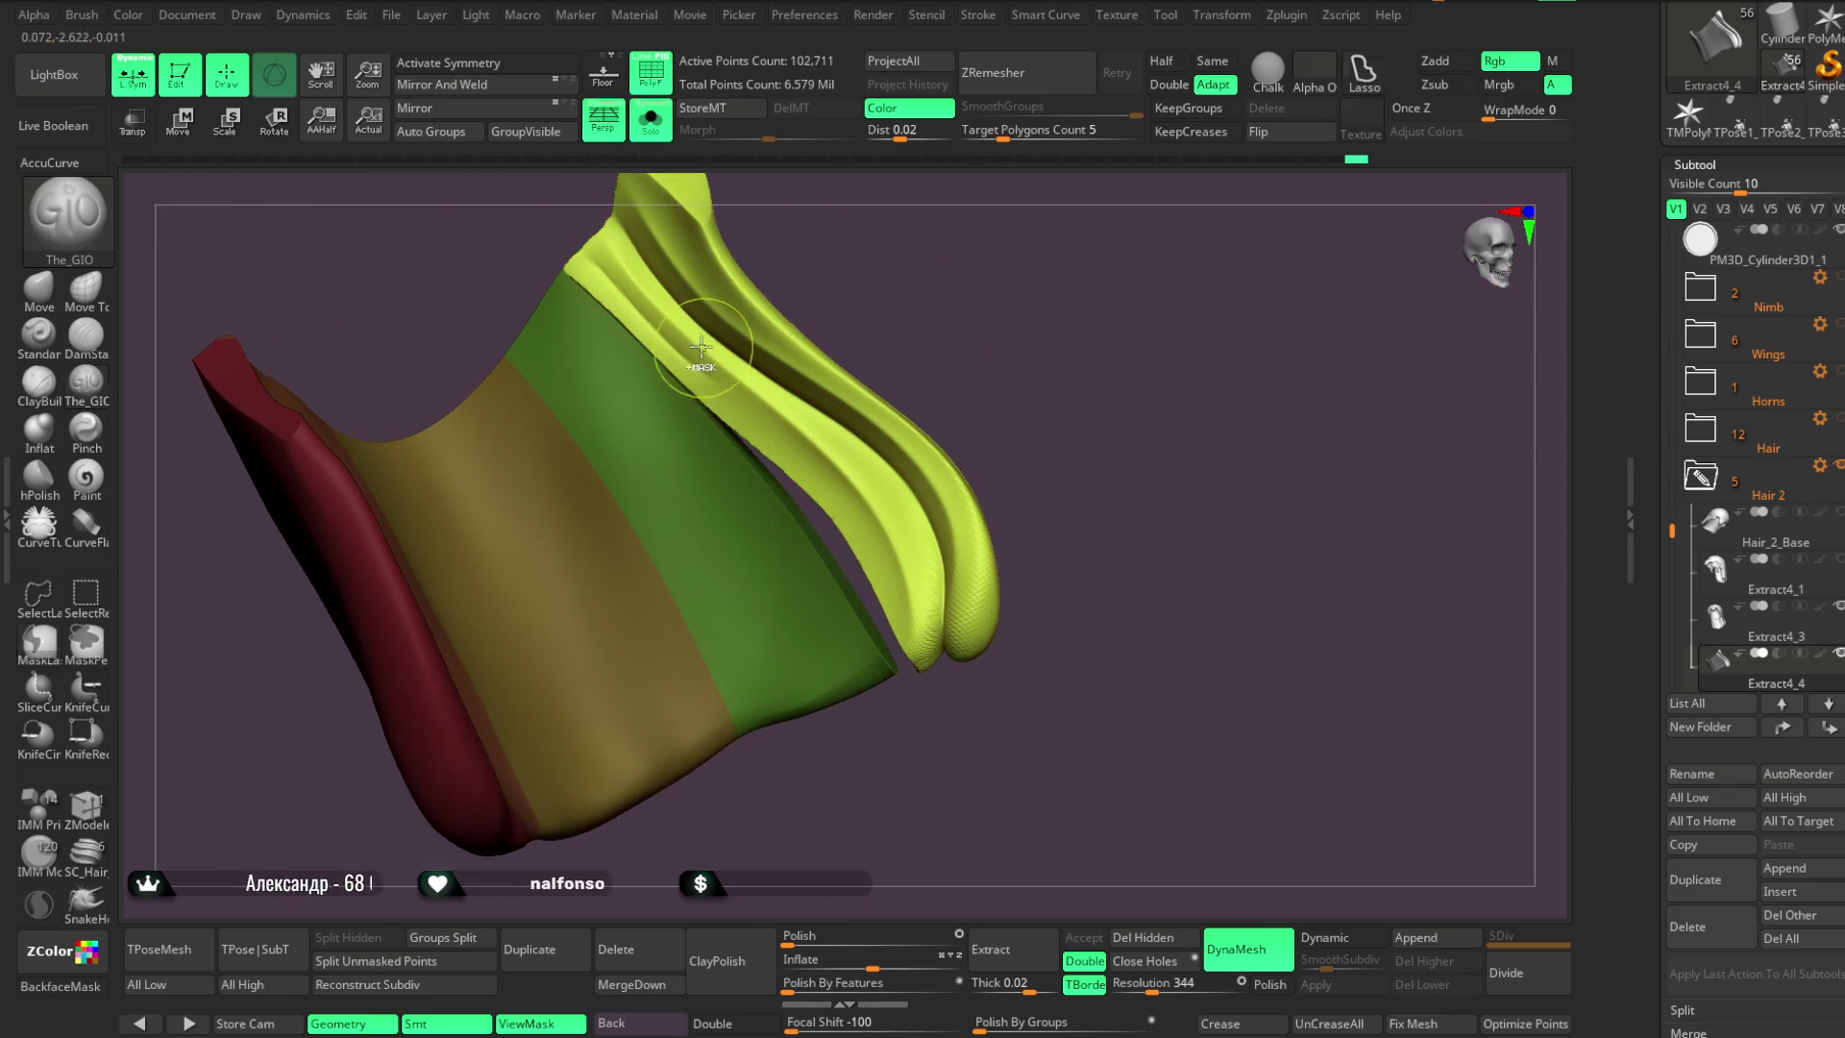
pyautogui.moveTo(1057, 250)
pyautogui.mouseDown()
pyautogui.moveTo(869, 215)
pyautogui.moveTo(660, 307)
pyautogui.mouseUp()
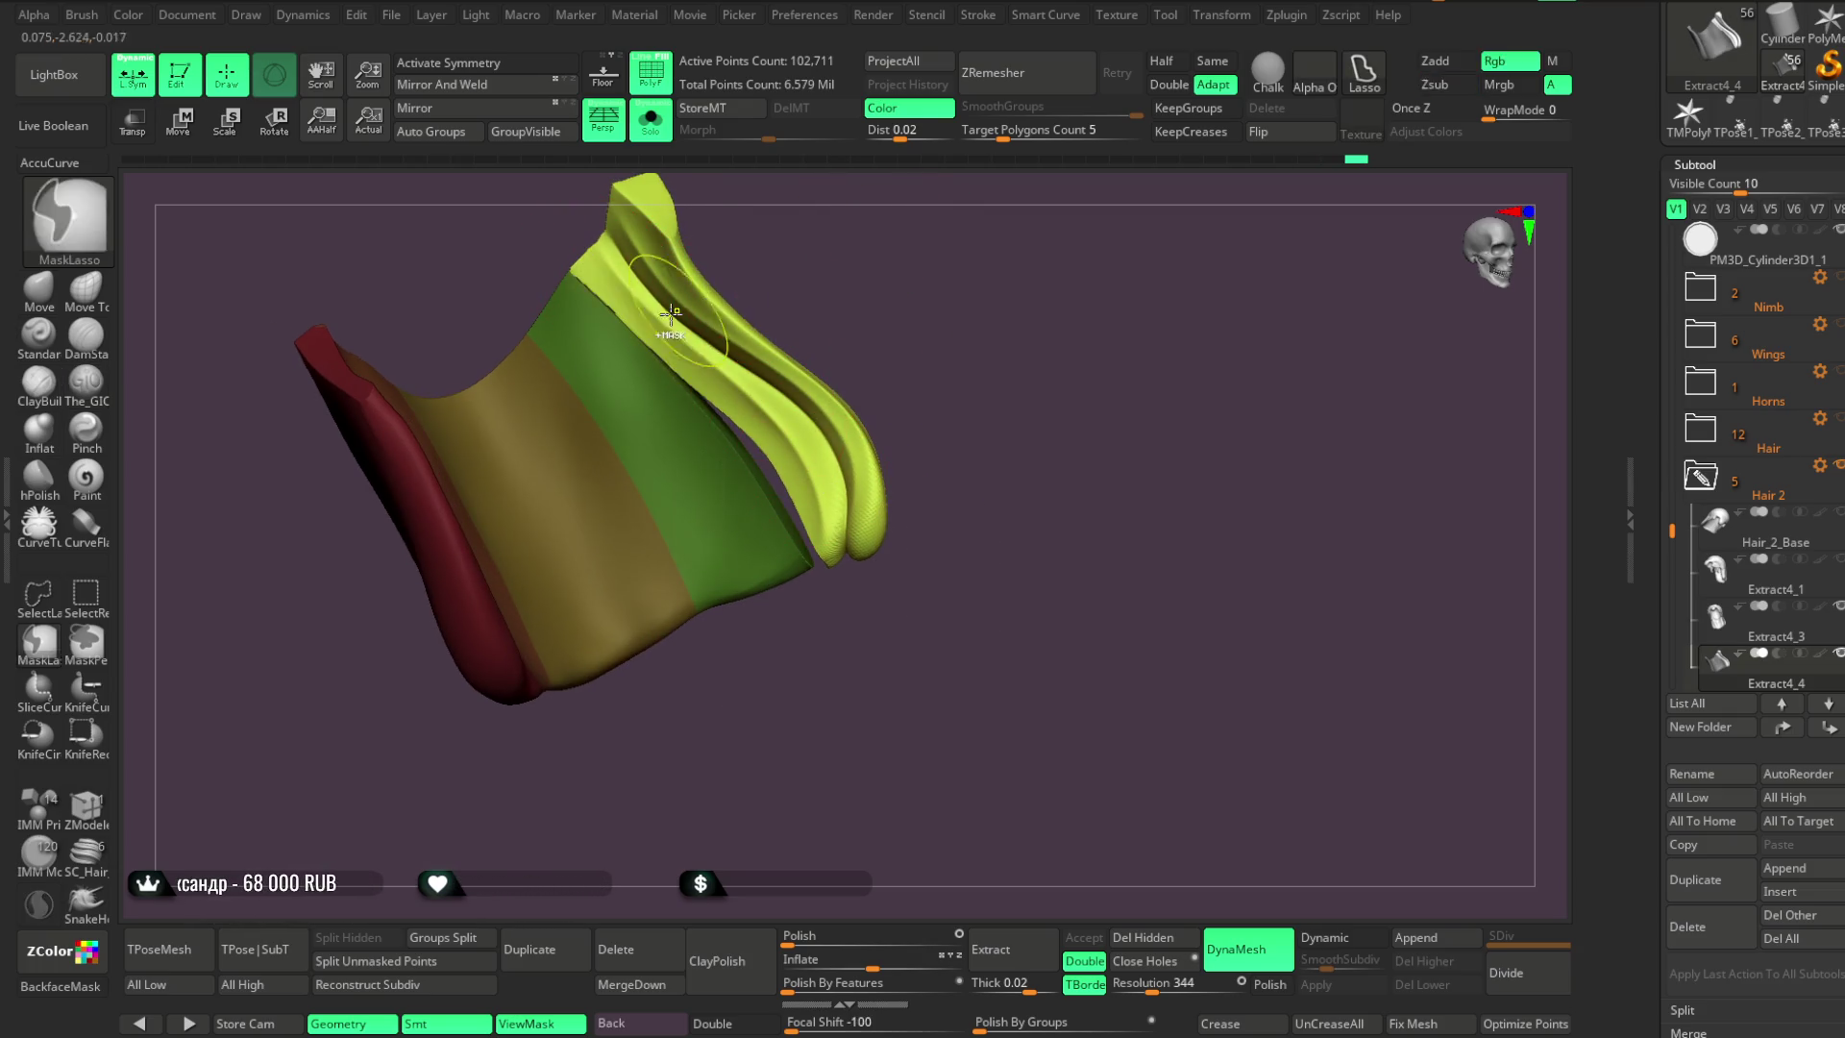
pyautogui.moveTo(816, 225)
pyautogui.mouseDown()
pyautogui.moveTo(821, 277)
pyautogui.moveTo(848, 247)
pyautogui.moveTo(881, 385)
pyautogui.mouseUp()
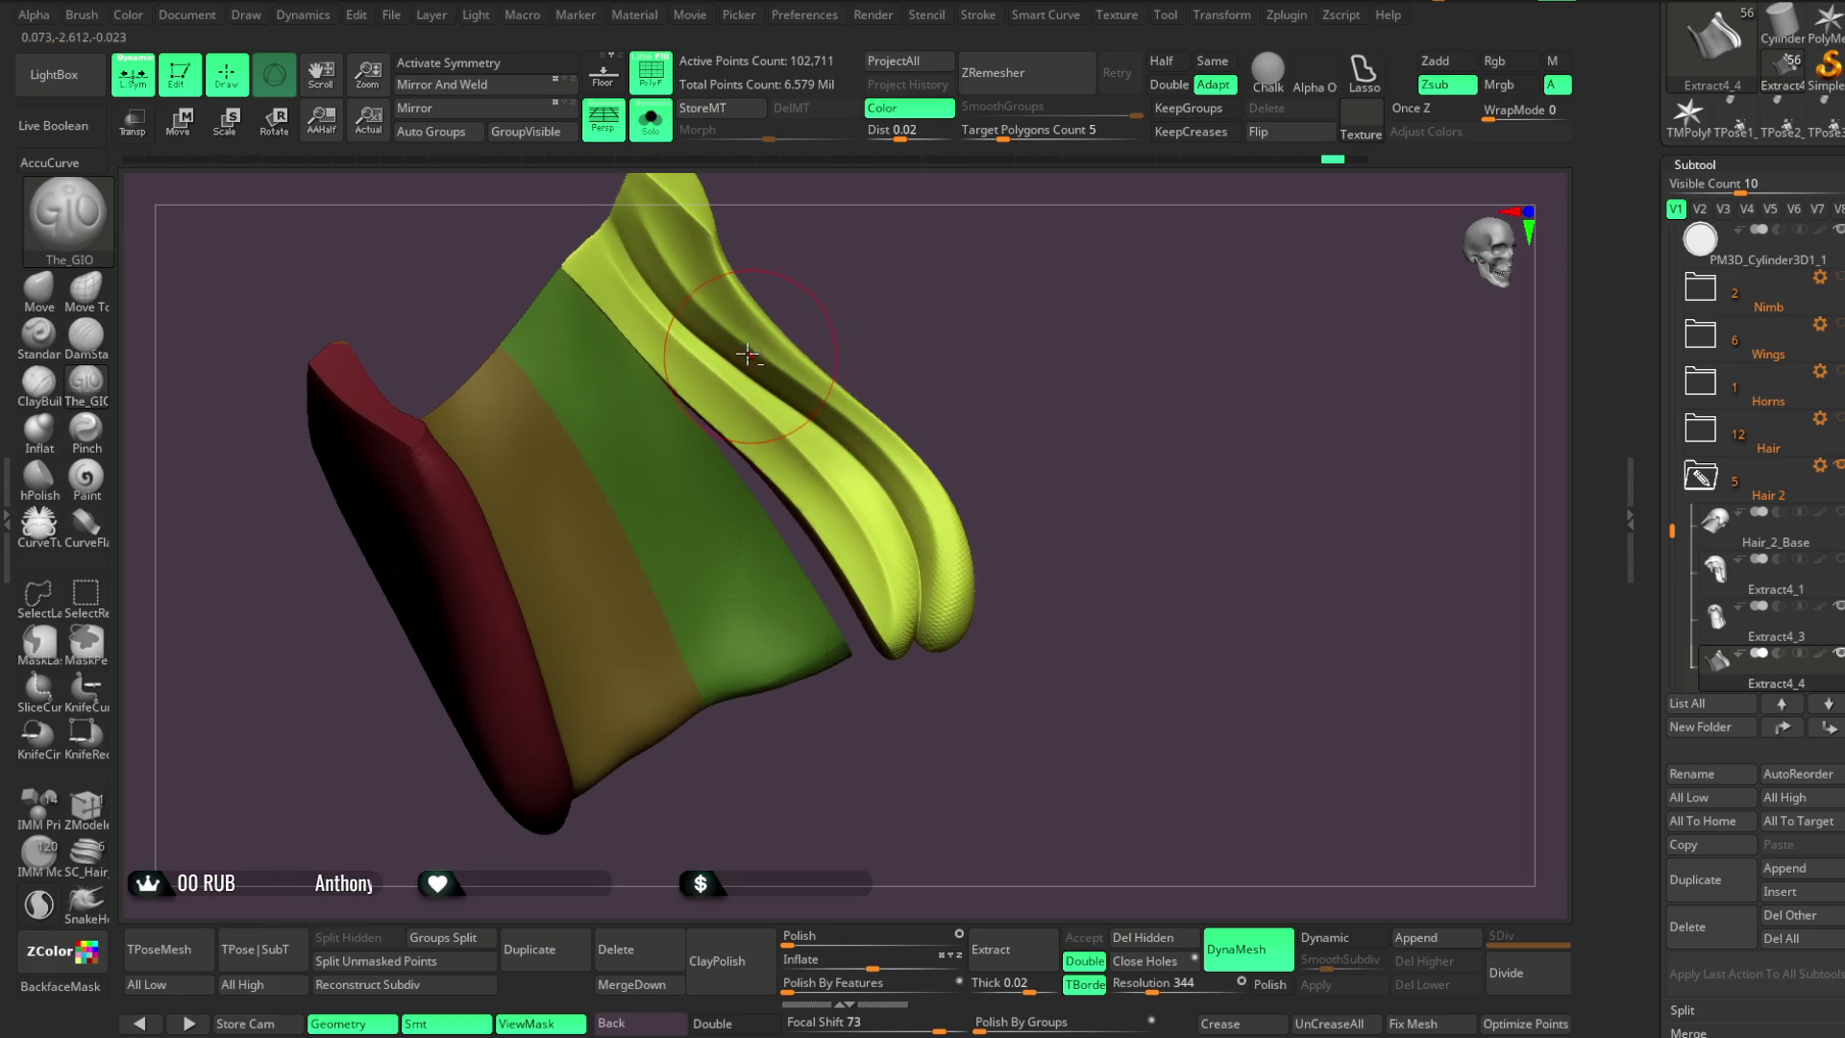
pyautogui.moveTo(891, 452); pyautogui.dragTo(944, 605)
pyautogui.moveTo(1000, 465)
pyautogui.mouseDown()
pyautogui.moveTo(989, 416)
pyautogui.moveTo(965, 476)
pyautogui.moveTo(947, 403)
pyautogui.moveTo(951, 436)
pyautogui.moveTo(915, 428)
pyautogui.mouseUp()
# Mask the outer yellow-green strand tips with MaskLasso
pyautogui.press('ctrl')
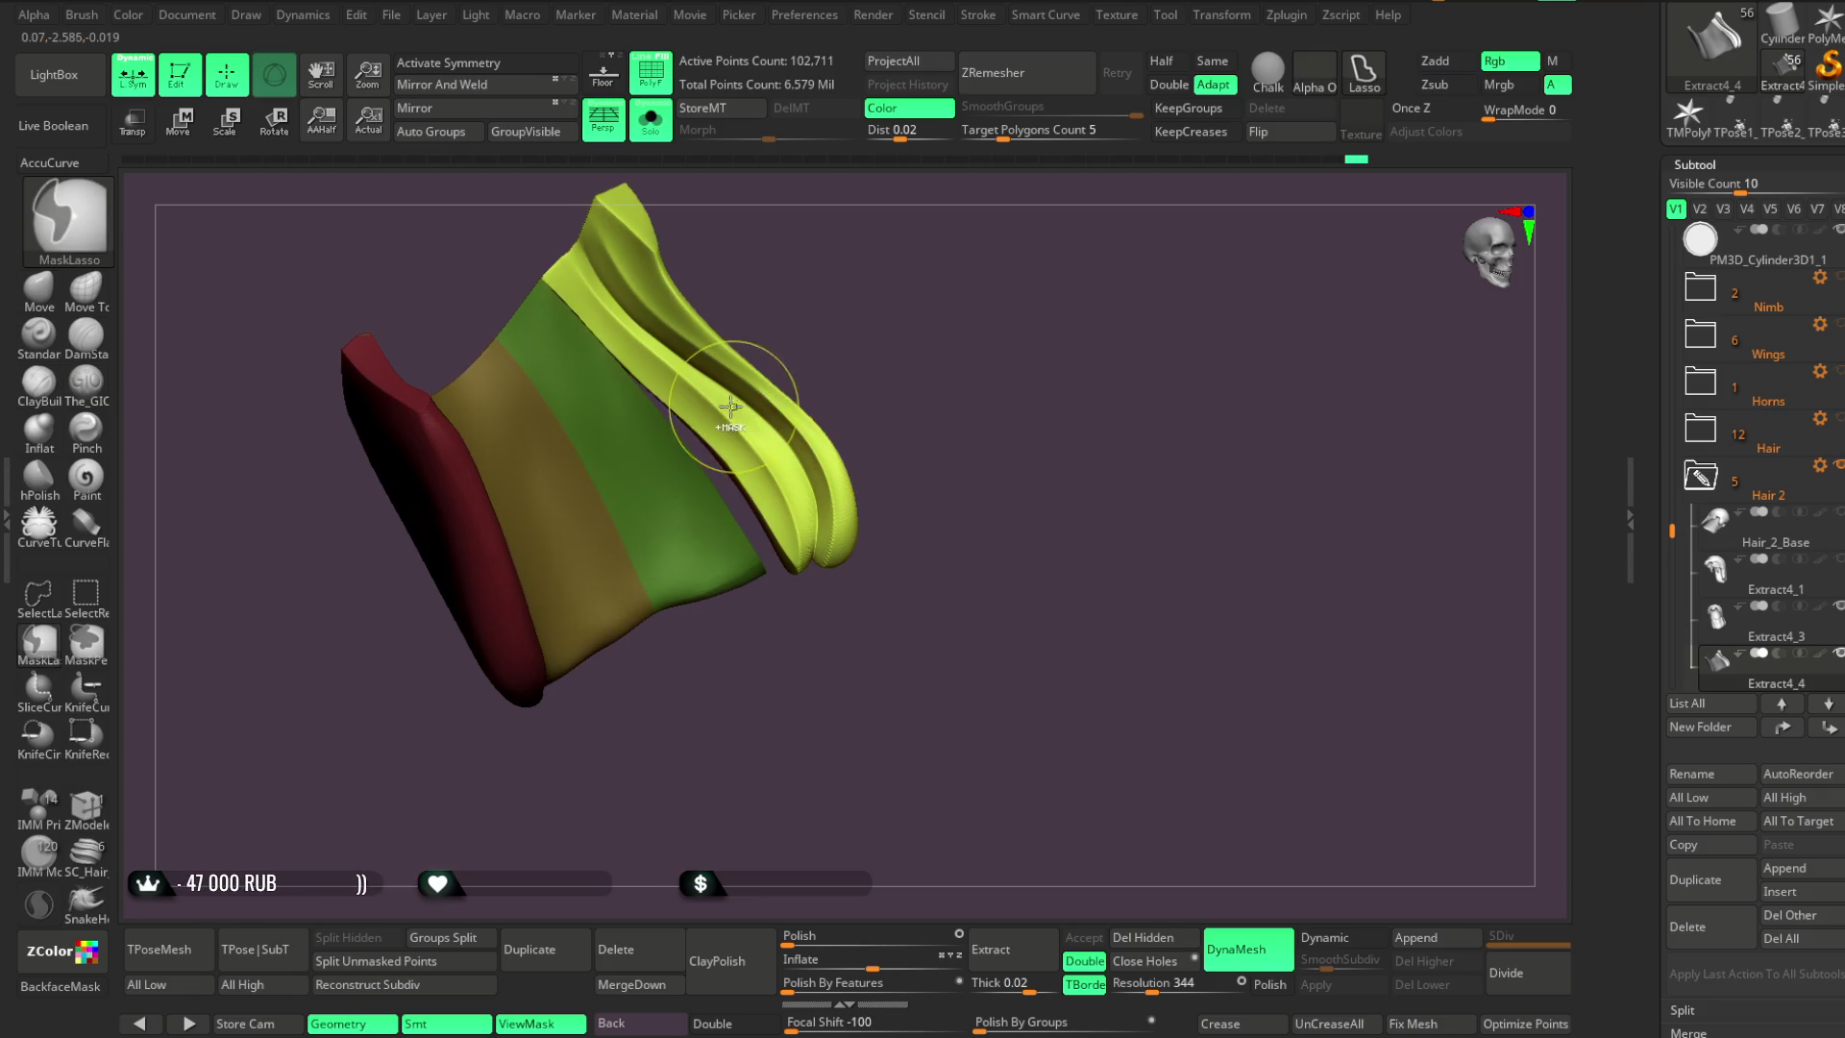
pyautogui.moveTo(819, 533)
pyautogui.keyDown('ctrl'); pyautogui.mouseDown()
pyautogui.moveTo(897, 621)
pyautogui.moveTo(923, 385)
pyautogui.mouseUp(); pyautogui.keyUp('ctrl')
pyautogui.moveTo(878, 279)
pyautogui.keyDown('alt'); pyautogui.mouseDown()
pyautogui.moveTo(926, 321)
pyautogui.moveTo(727, 374)
pyautogui.mouseUp(); pyautogui.keyUp('alt')
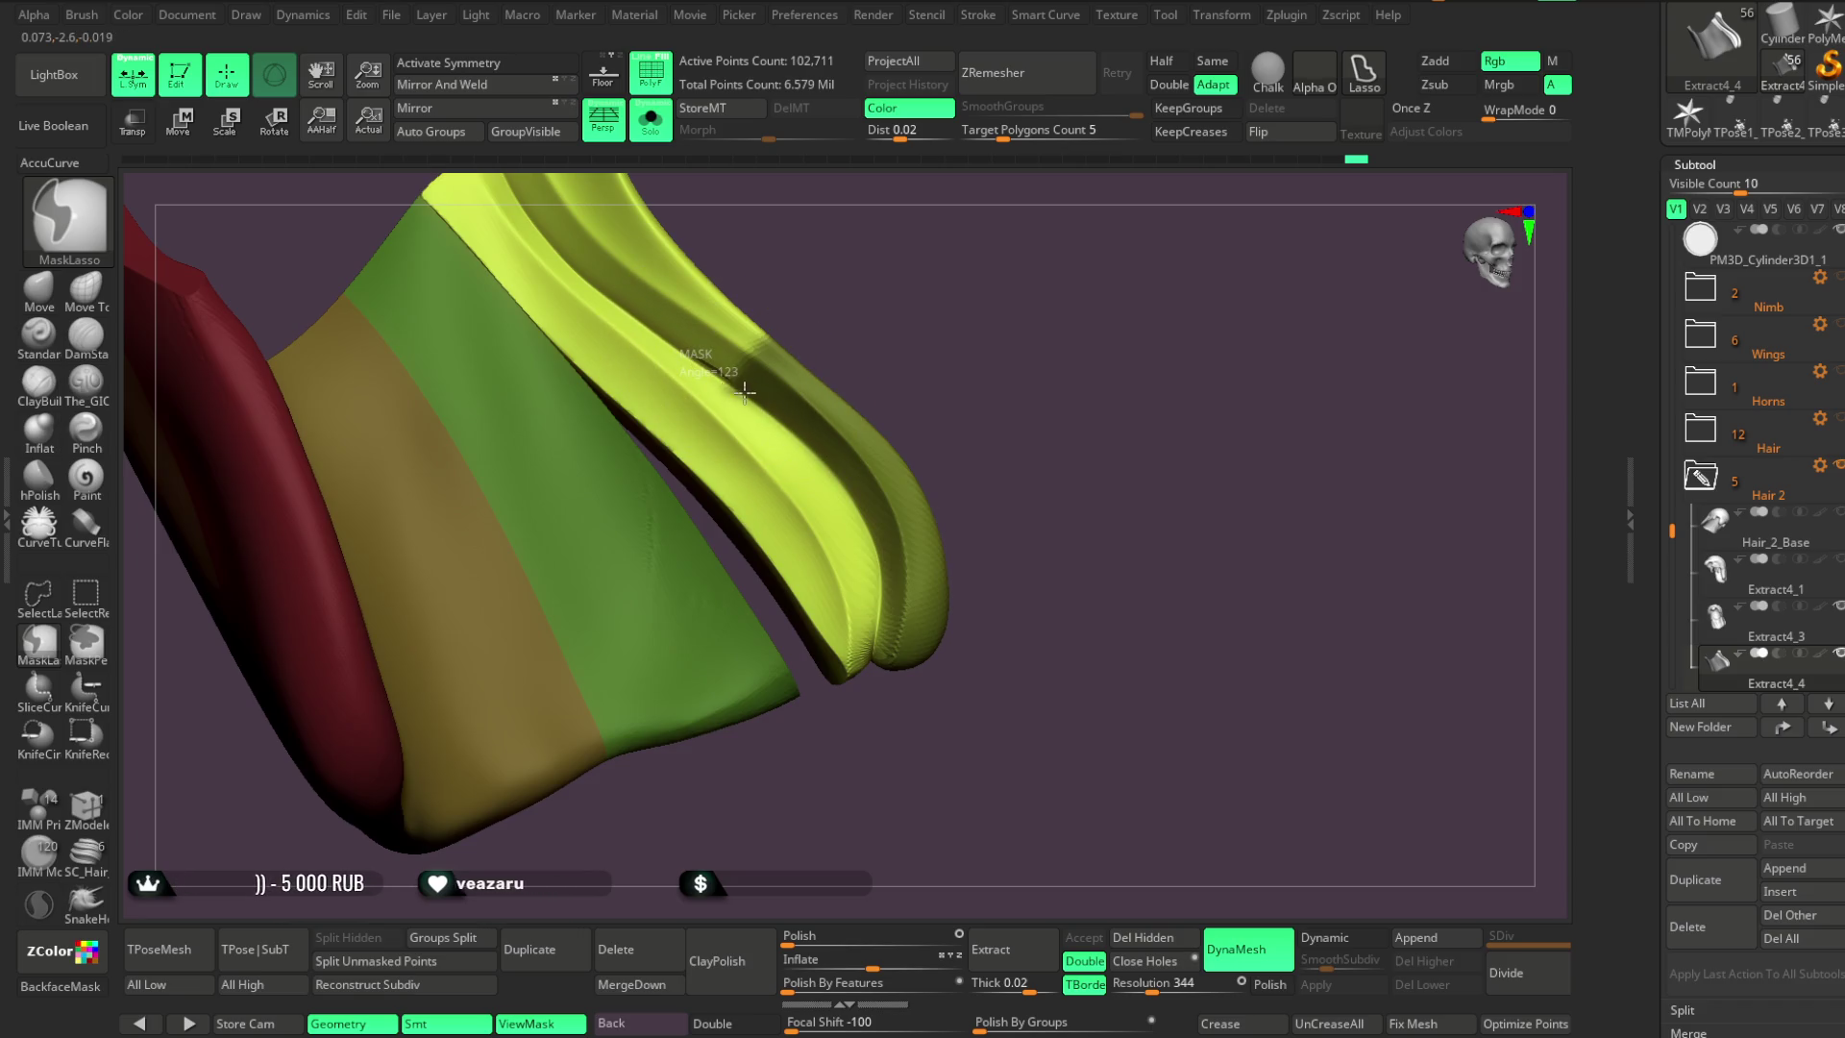
pyautogui.moveTo(881, 606)
pyautogui.keyDown('ctrl'); pyautogui.mouseDown()
pyautogui.moveTo(856, 712)
pyautogui.moveTo(1025, 333)
pyautogui.moveTo(885, 308)
pyautogui.mouseUp(); pyautogui.keyUp('ctrl')
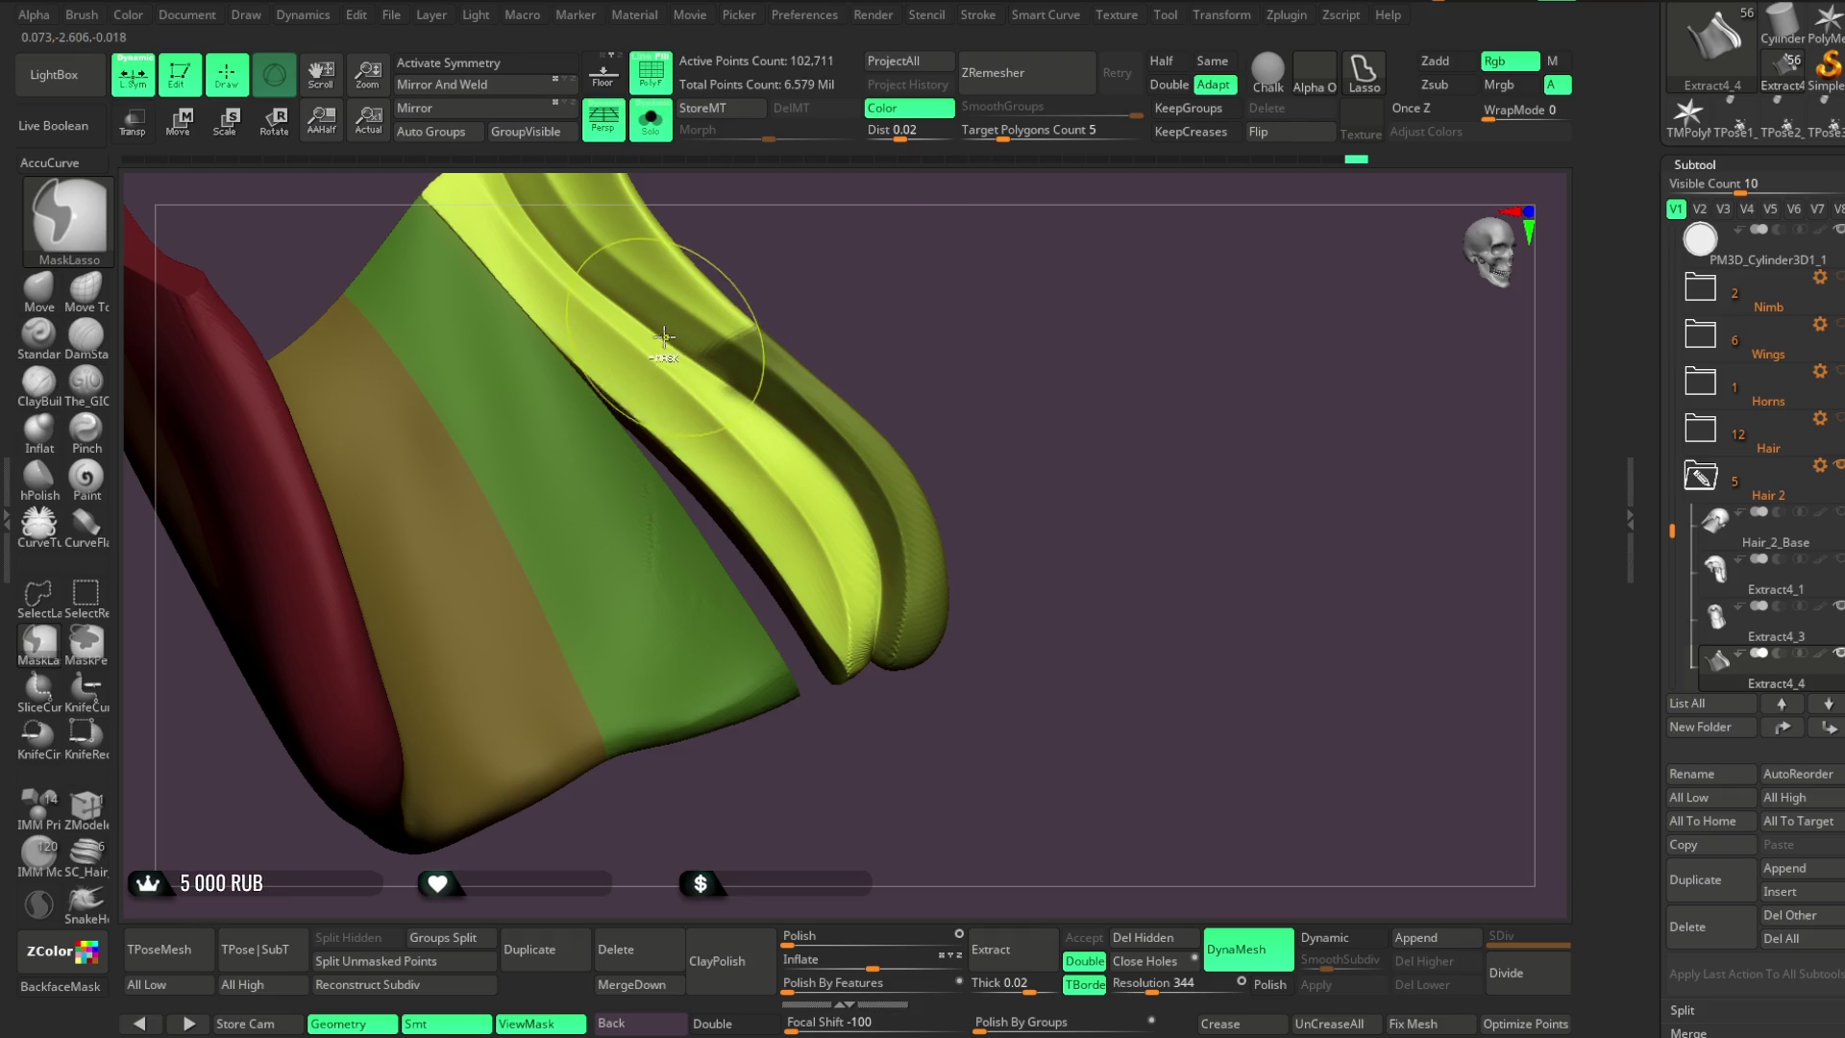
pyautogui.moveTo(669, 348)
pyautogui.keyDown('ctrl'); pyautogui.mouseDown()
pyautogui.moveTo(834, 495)
pyautogui.moveTo(879, 619)
pyautogui.moveTo(822, 784)
pyautogui.moveTo(708, 869)
pyautogui.mouseUp(); pyautogui.keyUp('ctrl')
pyautogui.moveTo(1000, 362)
pyautogui.mouseDown()
pyautogui.moveTo(942, 325)
pyautogui.moveTo(783, 679)
pyautogui.moveTo(667, 466)
pyautogui.moveTo(544, 796)
pyautogui.moveTo(816, 403)
pyautogui.moveTo(914, 329)
pyautogui.mouseUp()
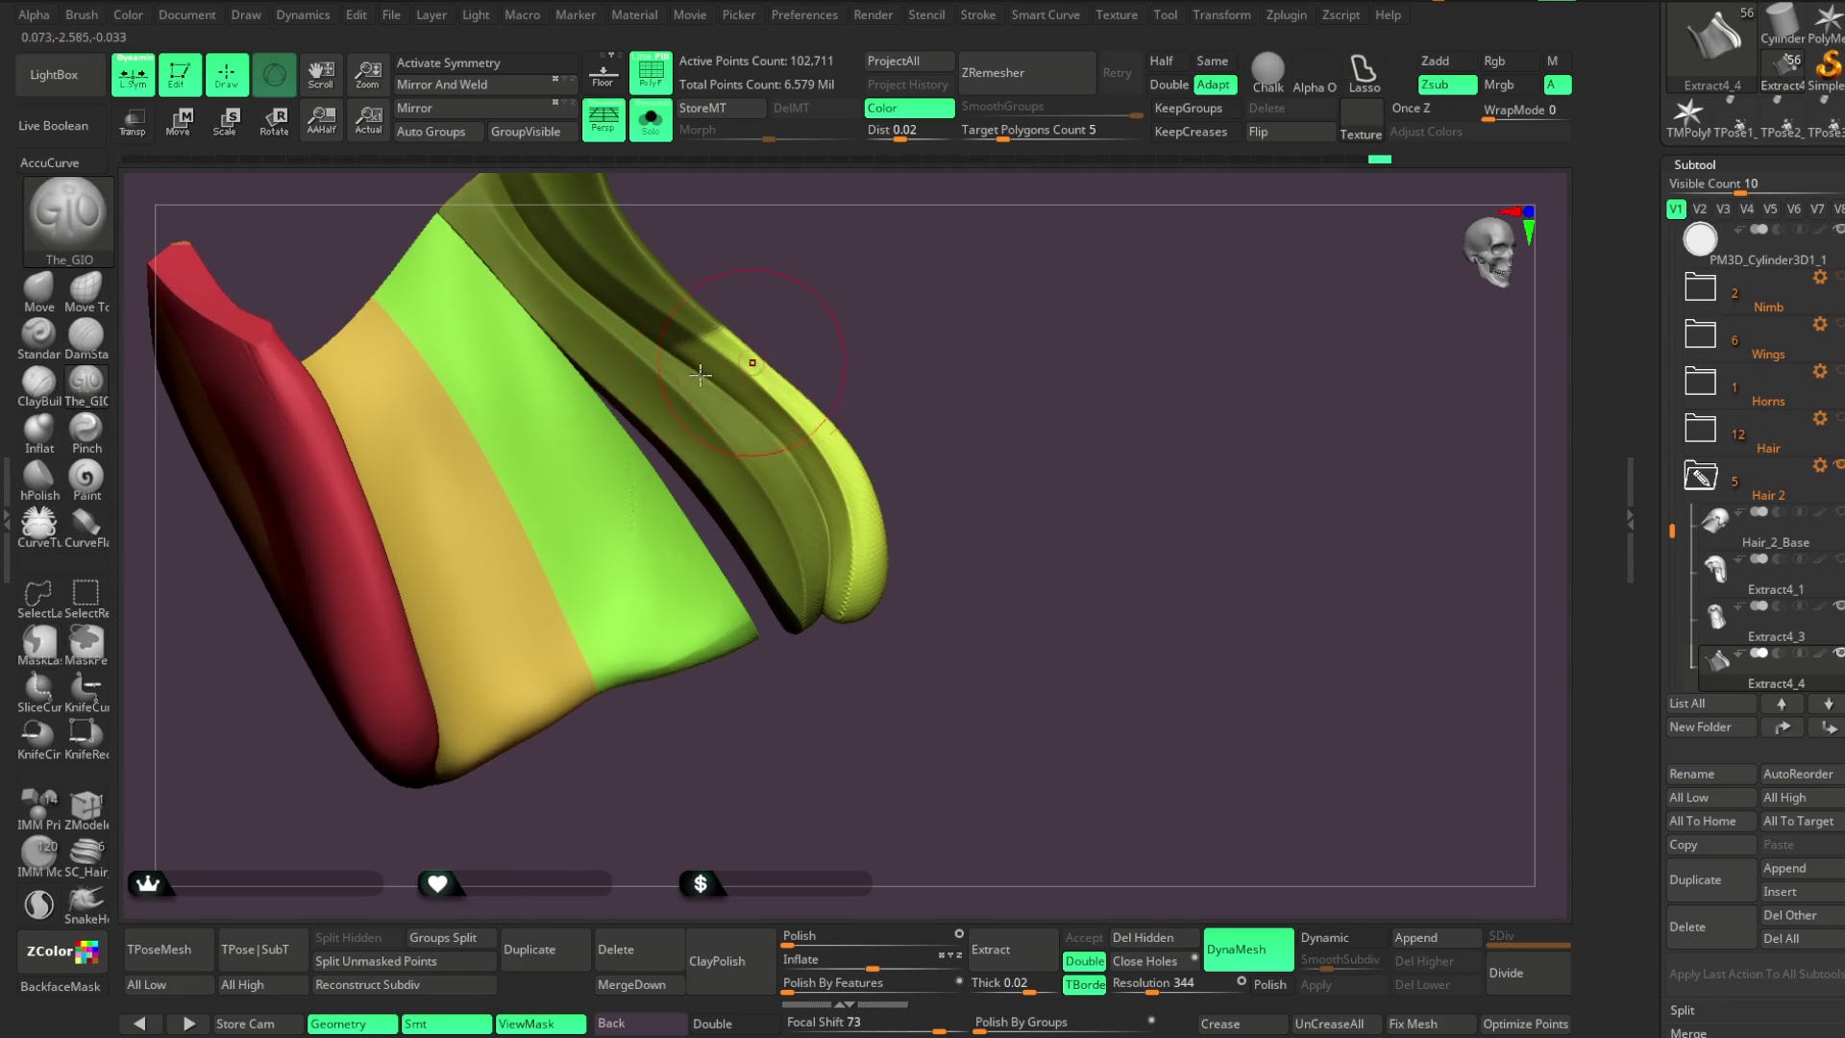
# Pull the green strand tip into a new position with the Move brush
pyautogui.click(39, 288)
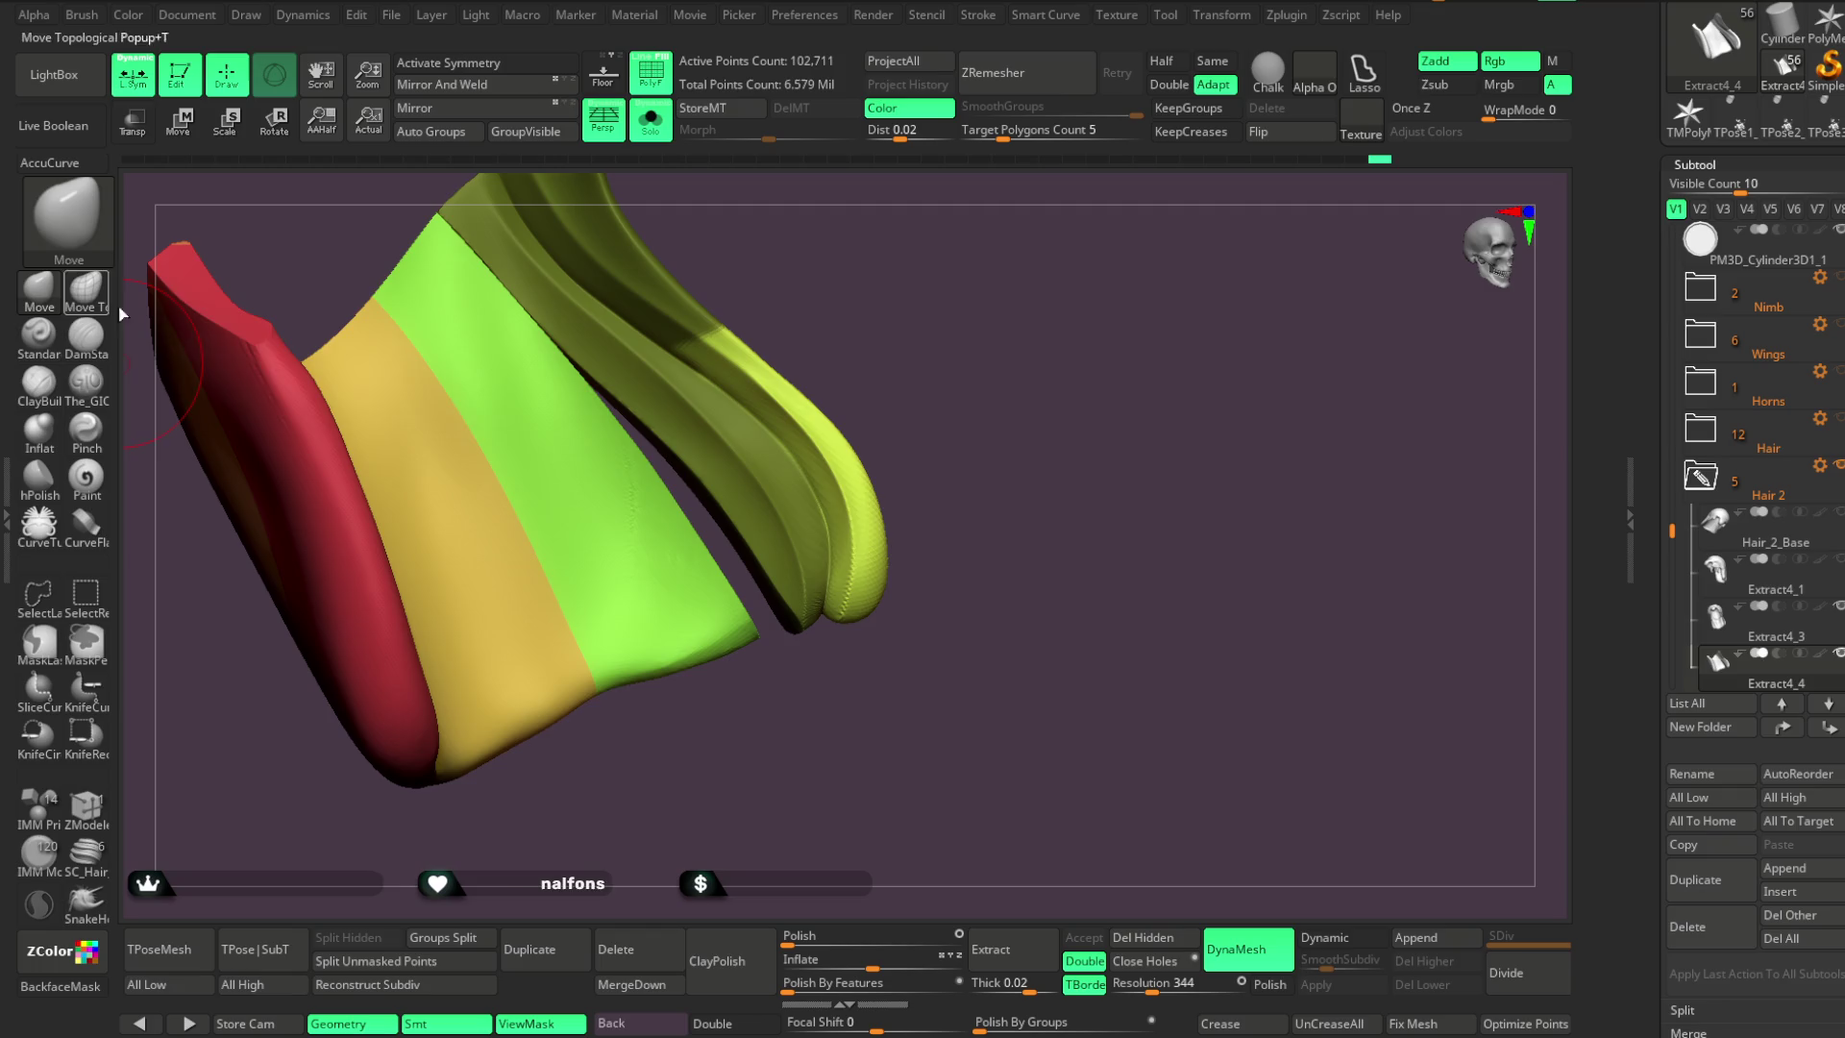
pyautogui.press('space')
pyautogui.moveTo(903, 526); pyautogui.dragTo(926, 502)
pyautogui.moveTo(858, 617); pyautogui.dragTo(853, 630)
pyautogui.moveTo(922, 437); pyautogui.dragTo(948, 465)
pyautogui.moveTo(800, 630); pyautogui.dragTo(821, 534)
# Turn Solo off to check the strand on the full character, then Solo the hair piece again
pyautogui.press('space')
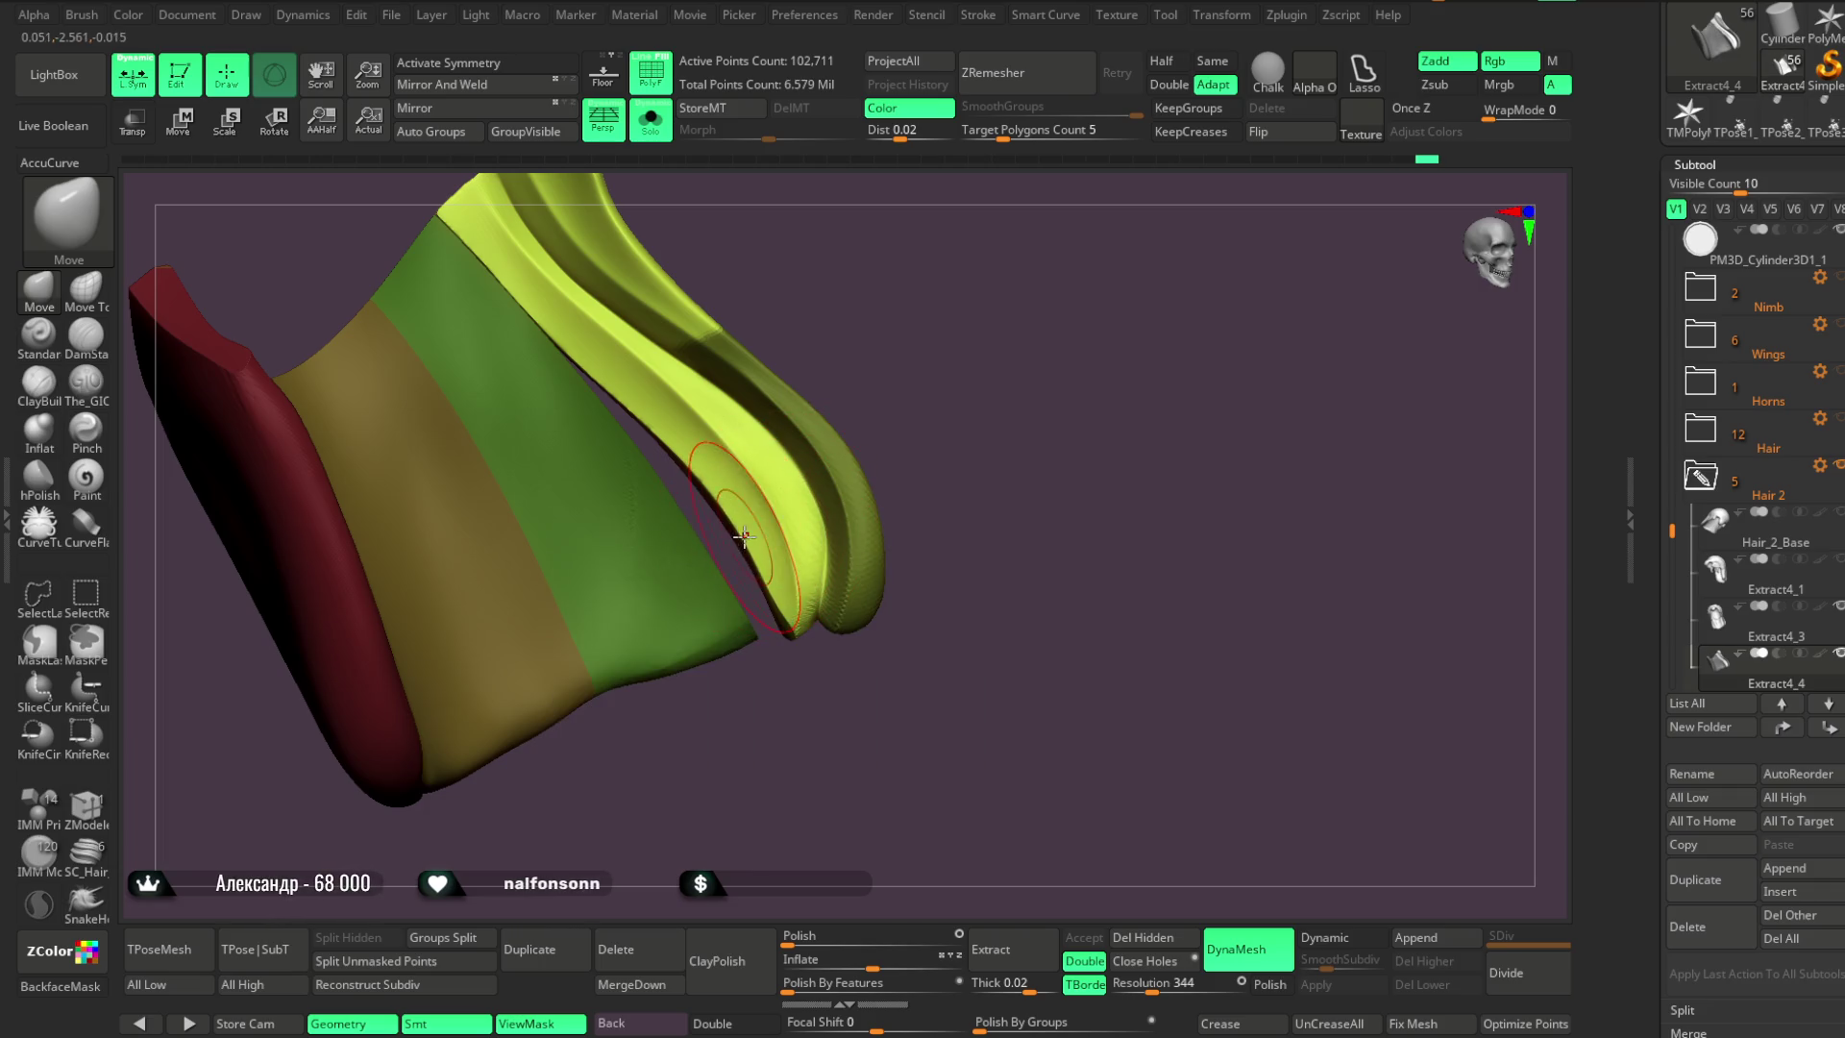
pyautogui.moveTo(906, 358)
pyautogui.mouseDown()
pyautogui.moveTo(926, 502)
pyautogui.moveTo(753, 288)
pyautogui.mouseUp()
pyautogui.click(671, 140)
pyautogui.moveTo(946, 357)
pyautogui.mouseDown()
pyautogui.moveTo(889, 342)
pyautogui.moveTo(906, 355)
pyautogui.moveTo(812, 463)
pyautogui.mouseUp()
pyautogui.press('ctrl')
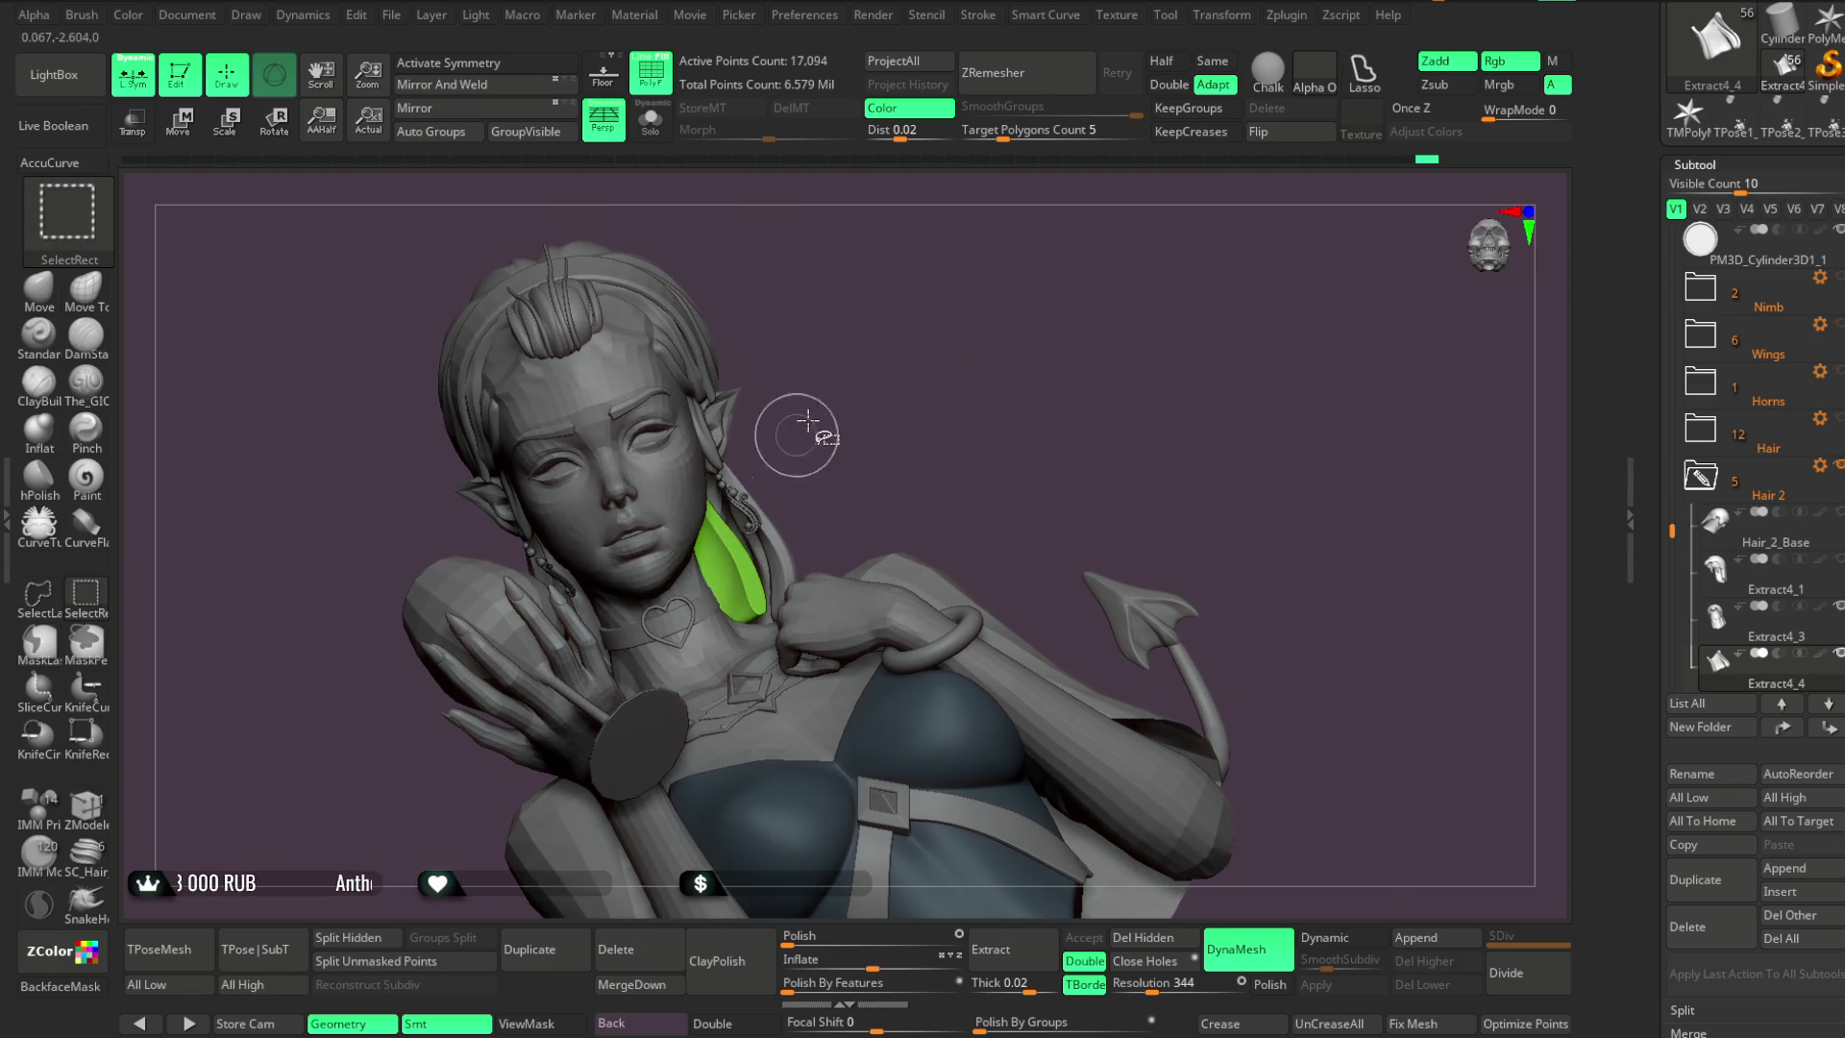
pyautogui.click(650, 119)
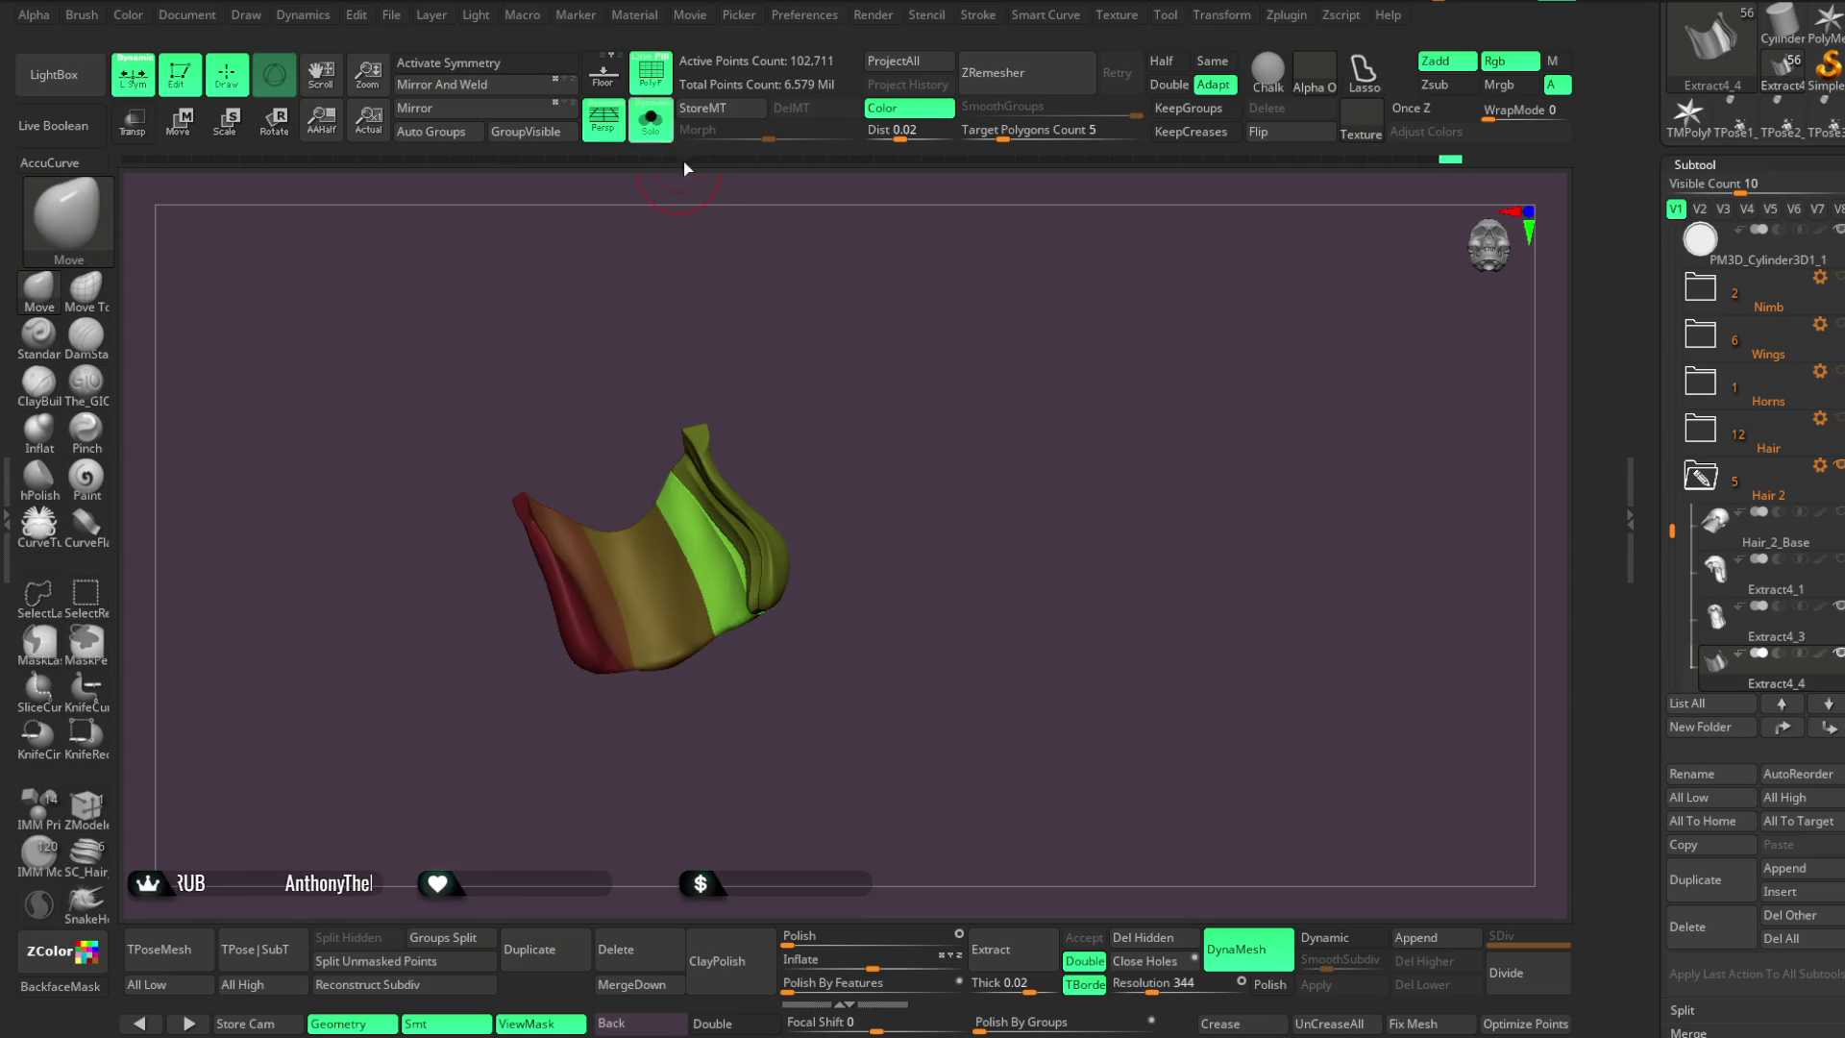
# Load The_GIO brush in Zsub mode and reduce its draw size
pyautogui.moveTo(873, 441)
pyautogui.mouseDown()
pyautogui.moveTo(864, 352)
pyautogui.moveTo(999, 357)
pyautogui.mouseUp()
pyautogui.press('space')
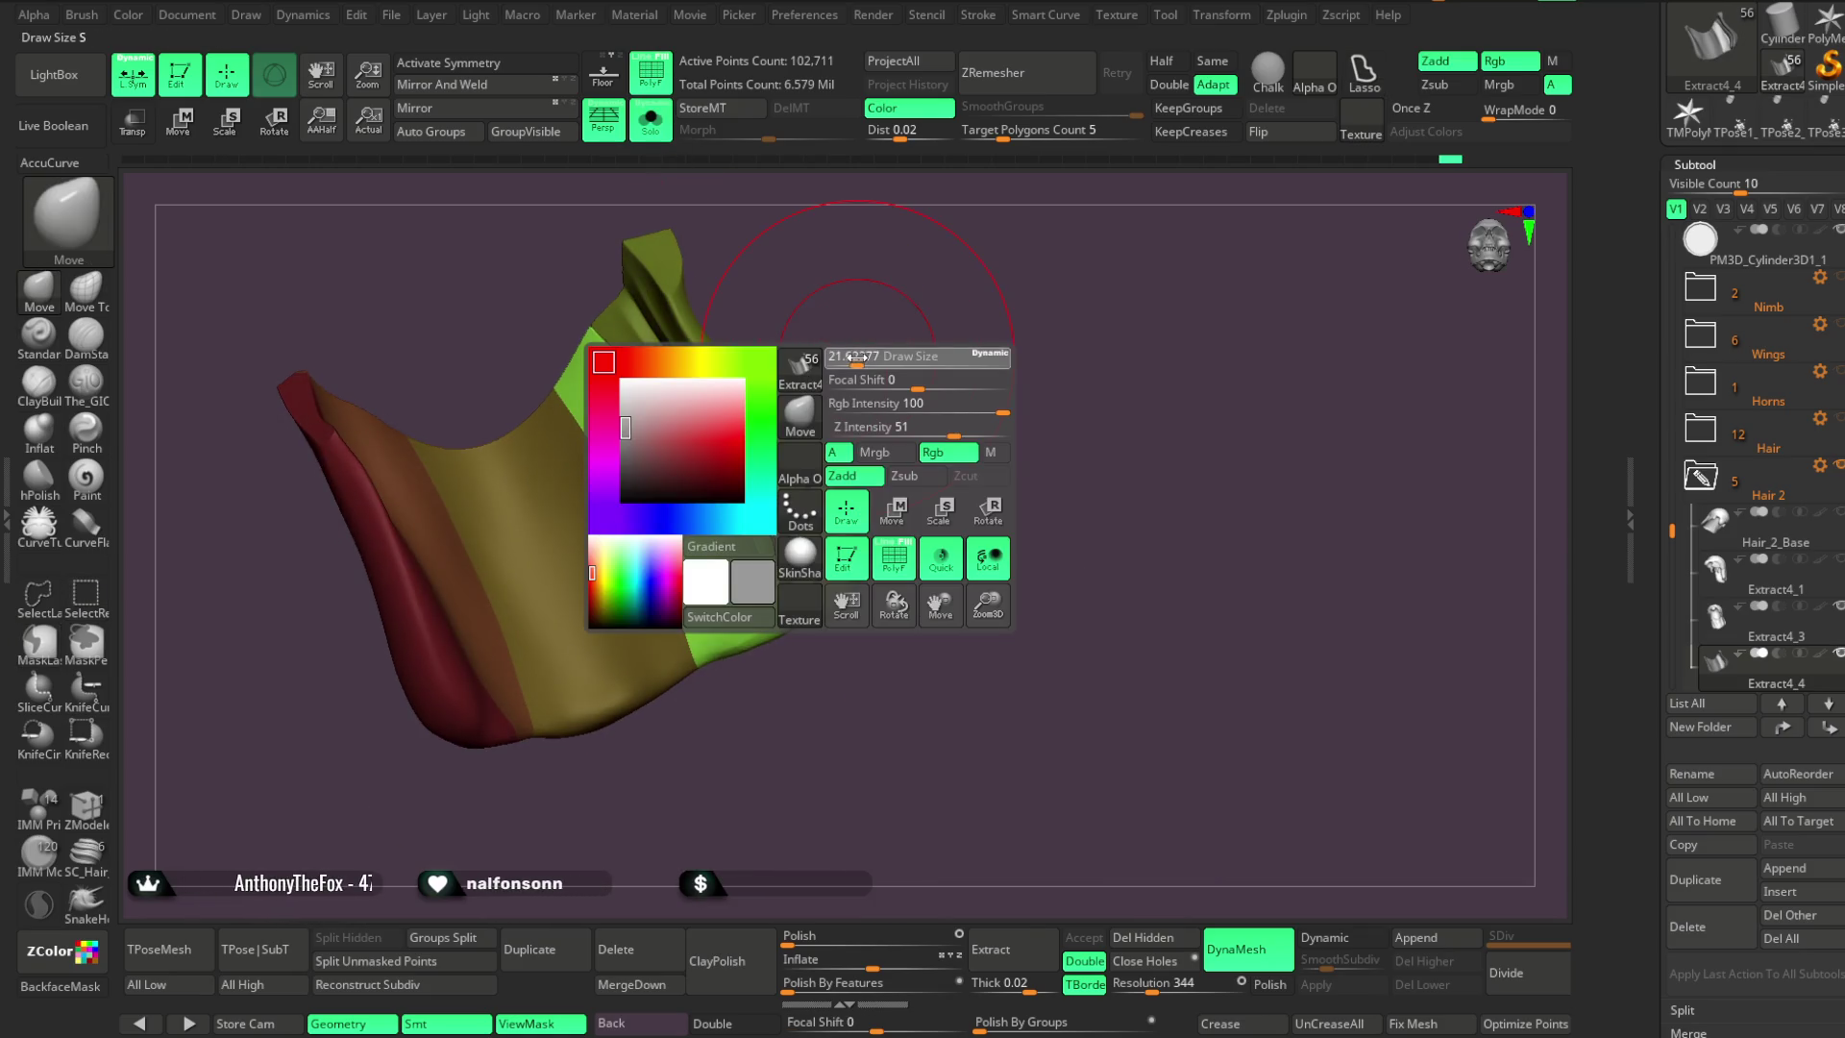
pyautogui.moveTo(865, 345)
pyautogui.mouseDown()
pyautogui.moveTo(838, 313)
pyautogui.moveTo(885, 288)
pyautogui.mouseUp()
pyautogui.press('space')
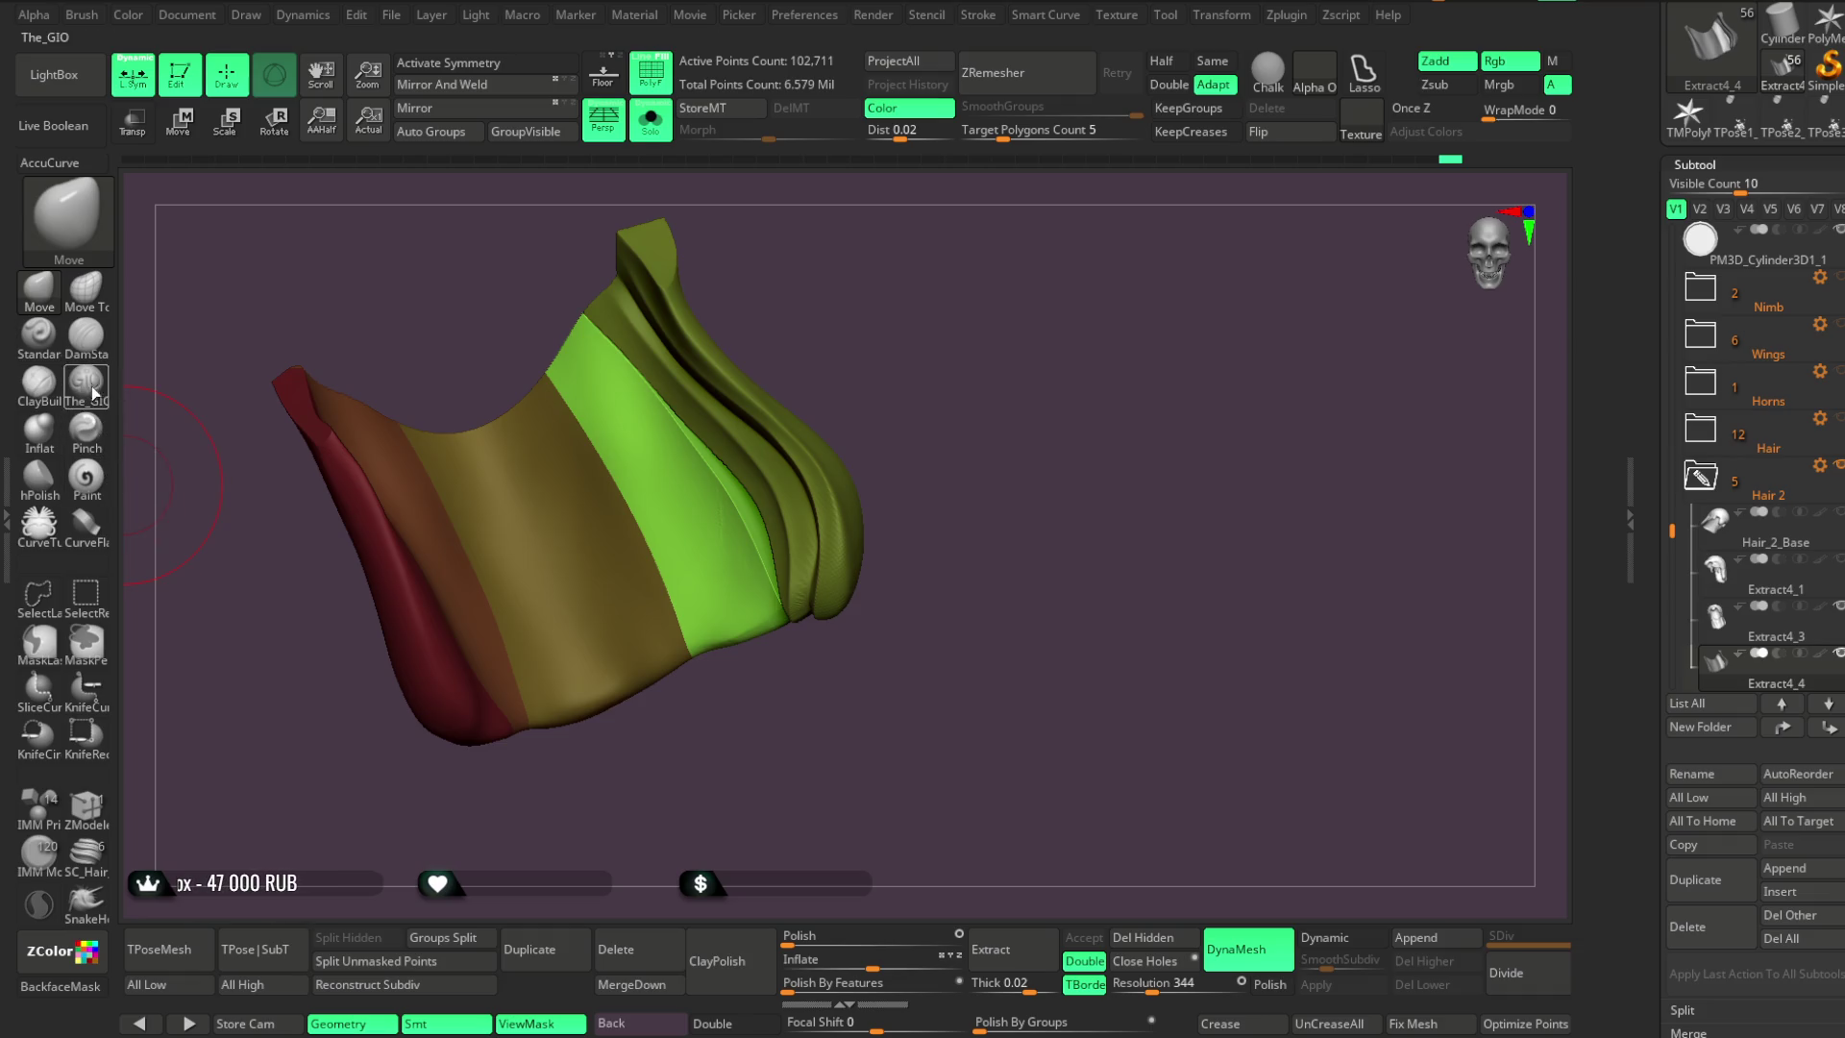
pyautogui.click(86, 381)
pyautogui.press('space')
pyautogui.moveTo(742, 442); pyautogui.dragTo(730, 442)
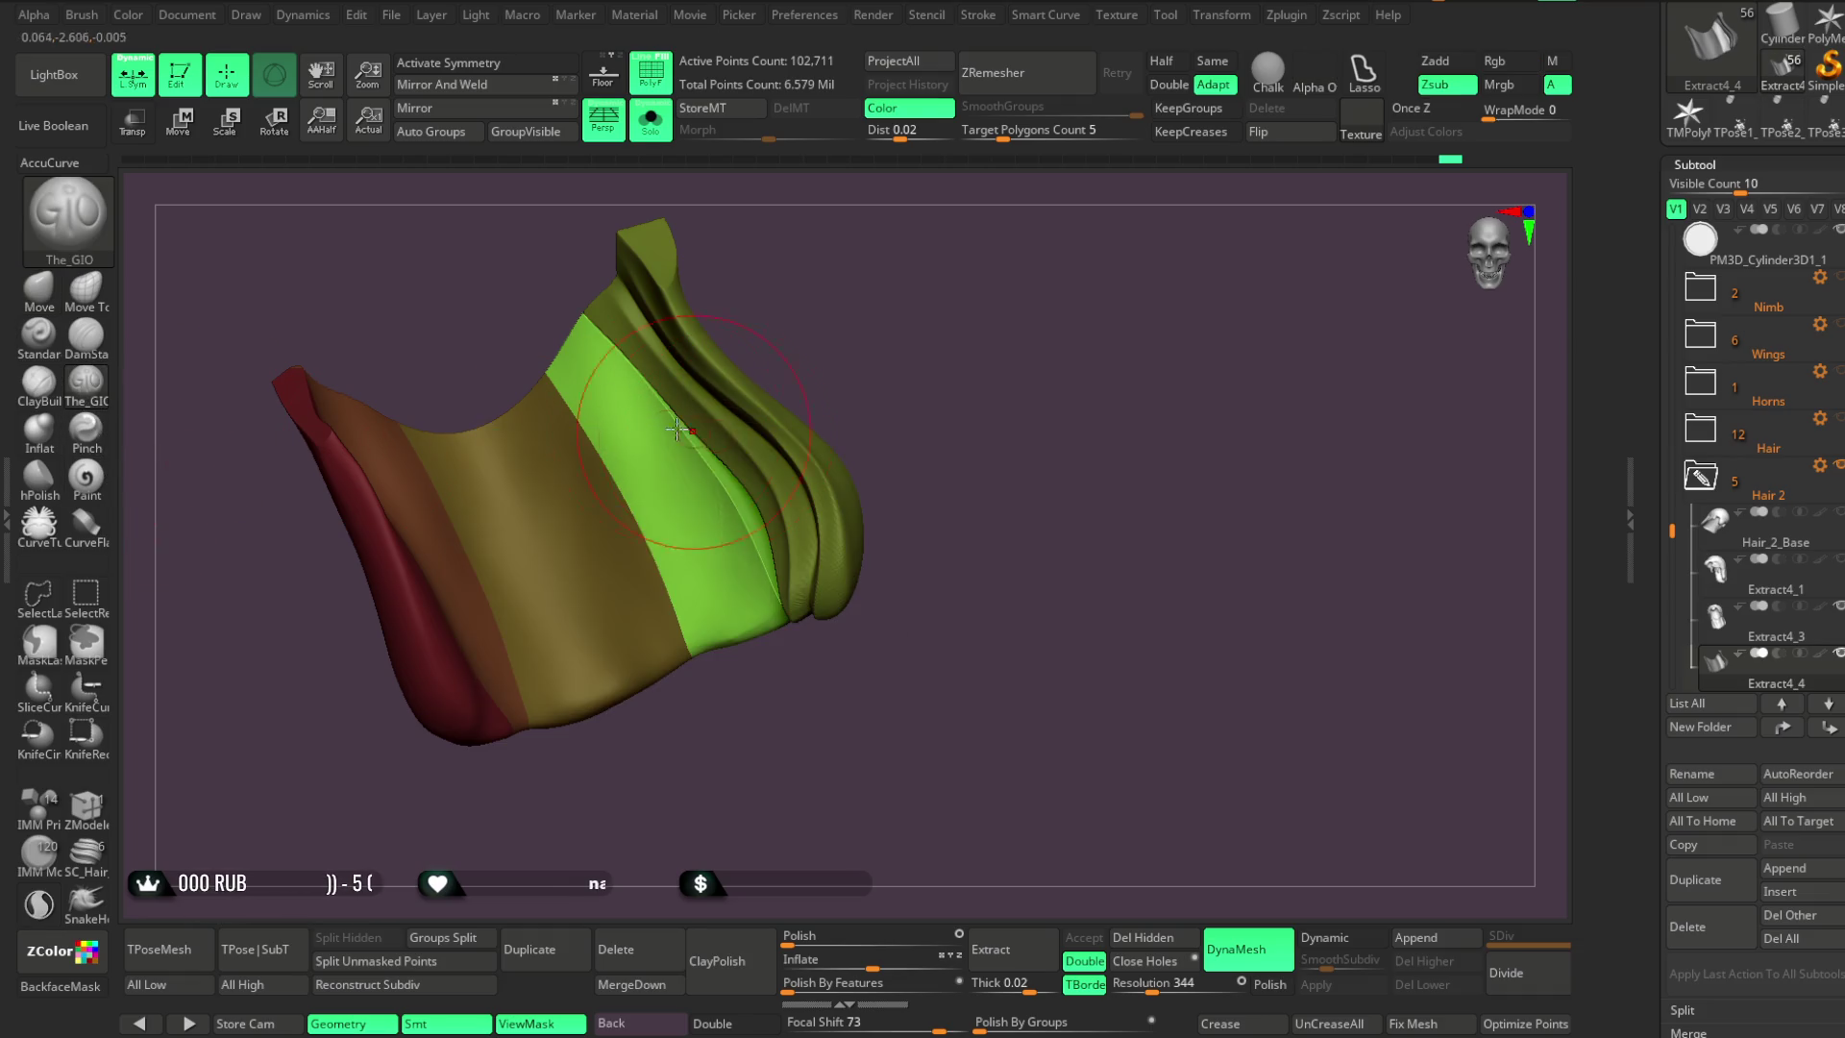
# Carve several lengthwise grooves down the bright green strand
pyautogui.moveTo(594, 382); pyautogui.dragTo(754, 642)
pyautogui.moveTo(598, 384); pyautogui.dragTo(754, 642)
pyautogui.press('space')
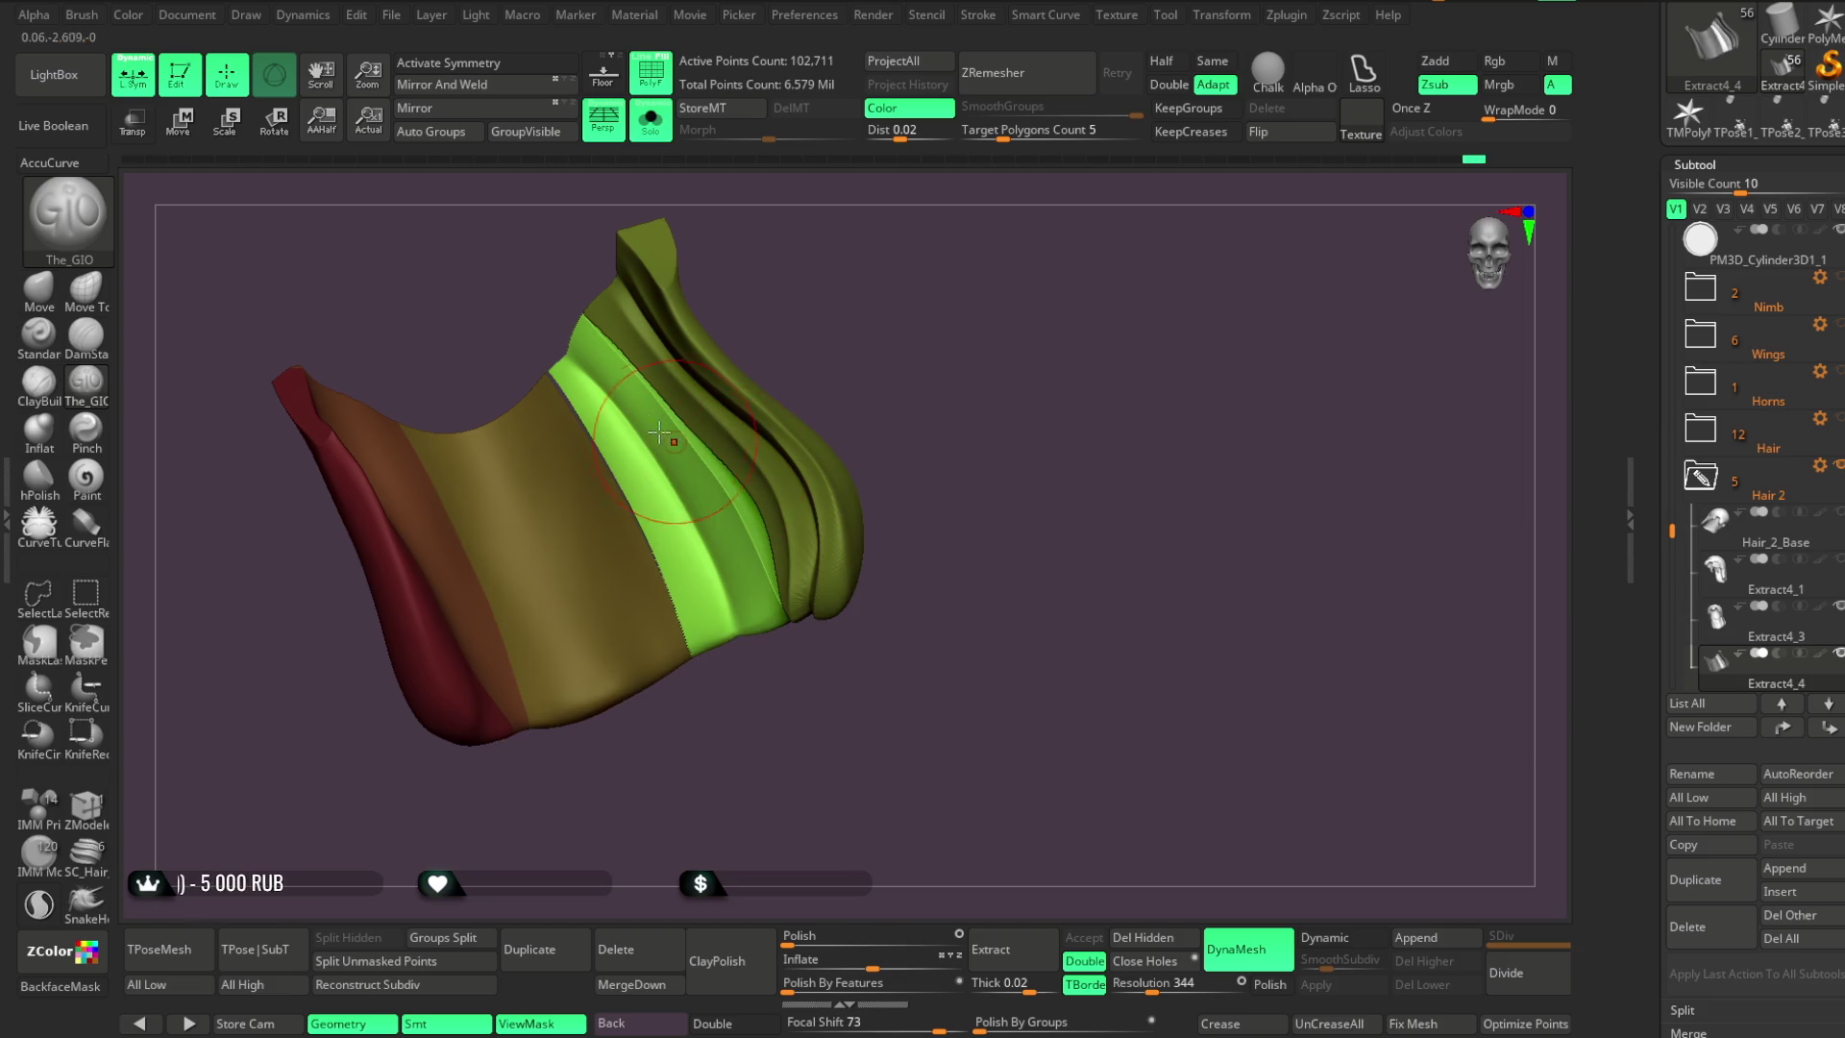
pyautogui.moveTo(567, 384)
pyautogui.mouseDown()
pyautogui.moveTo(569, 359)
pyautogui.moveTo(677, 480)
pyautogui.moveTo(762, 686)
pyautogui.mouseUp()
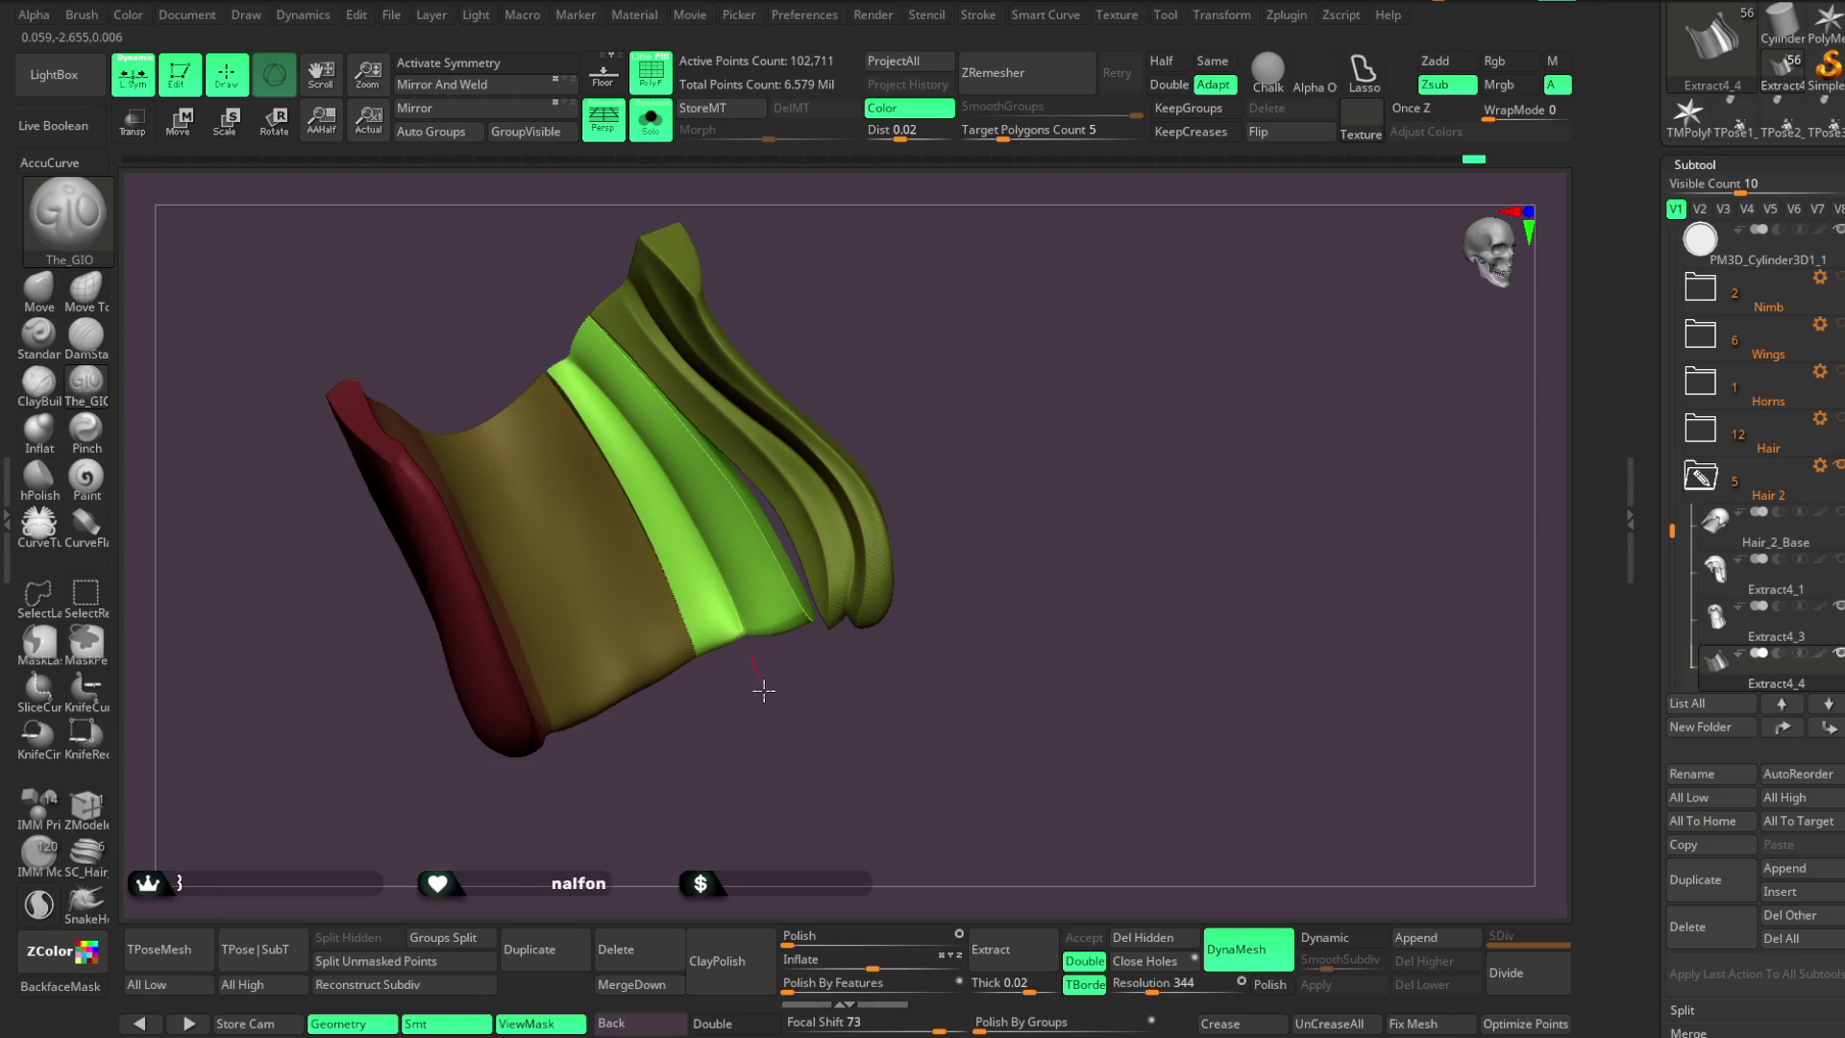
pyautogui.moveTo(576, 360)
pyautogui.mouseDown()
pyautogui.moveTo(658, 447)
pyautogui.moveTo(746, 595)
pyautogui.mouseUp()
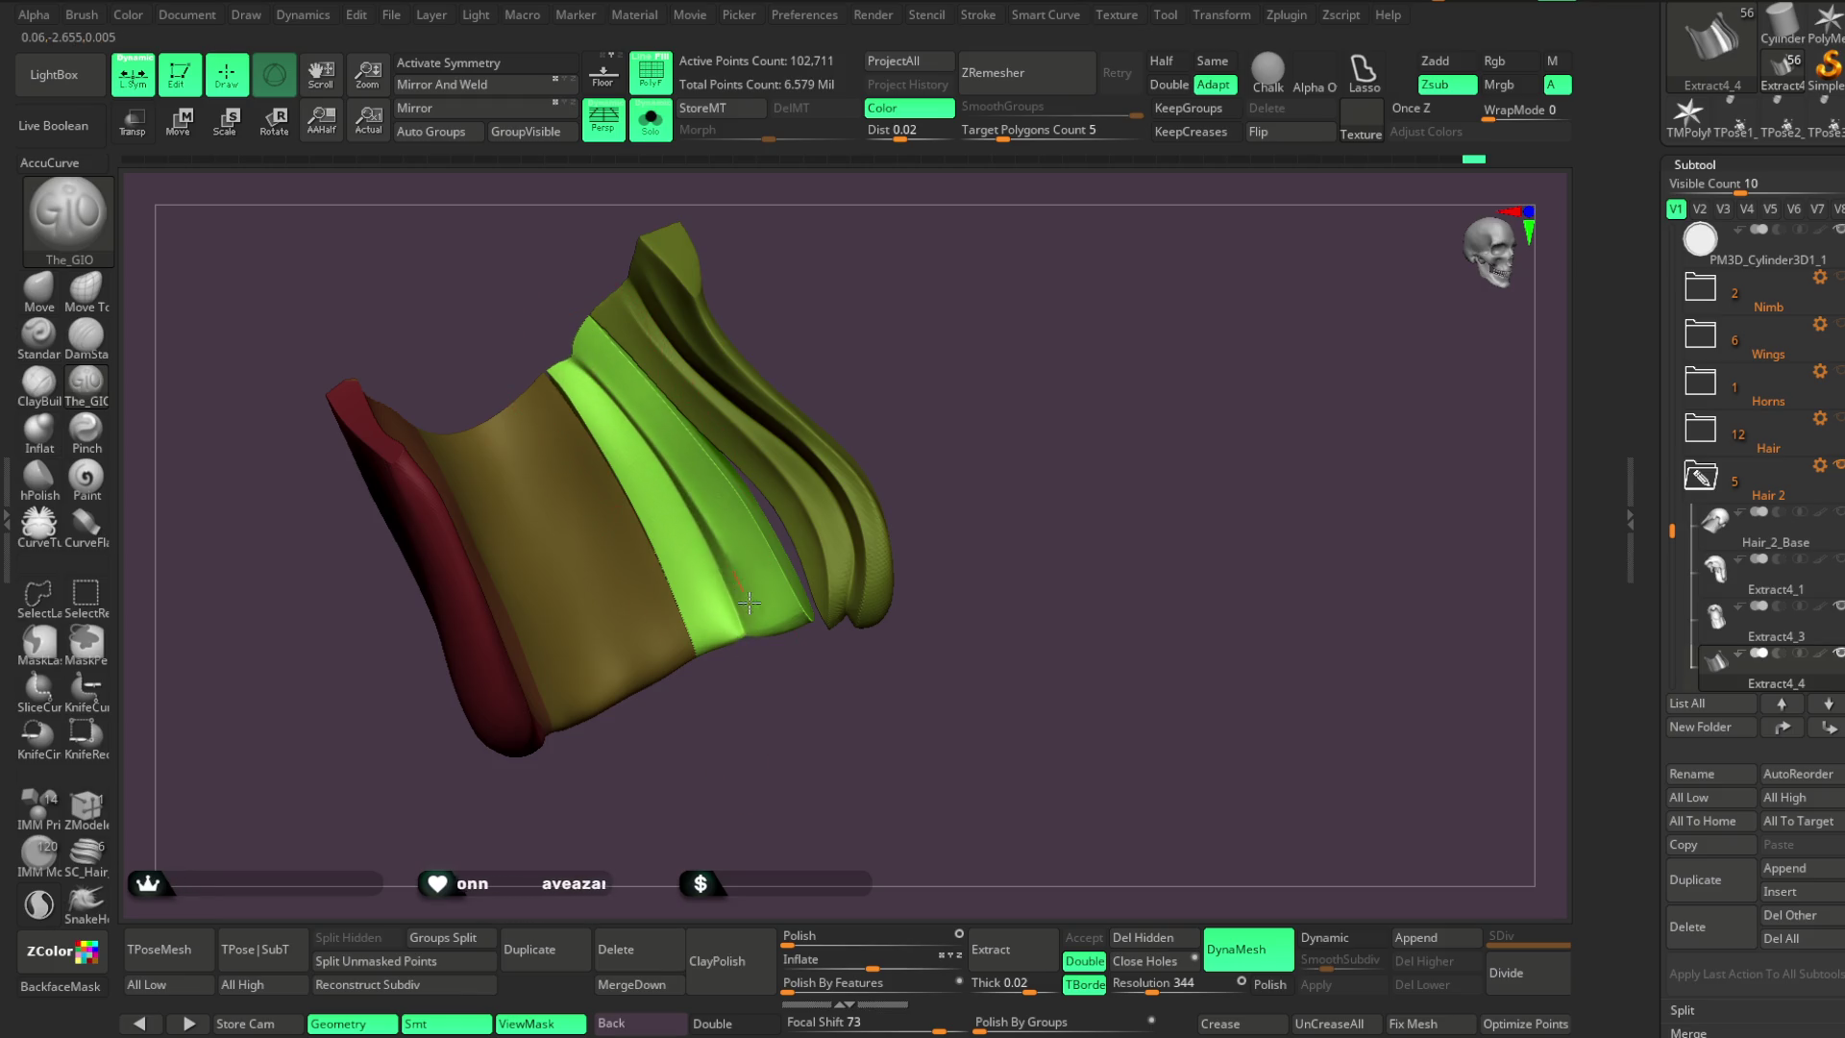
pyautogui.moveTo(577, 370); pyautogui.dragTo(725, 649)
pyautogui.moveTo(584, 341); pyautogui.dragTo(636, 391)
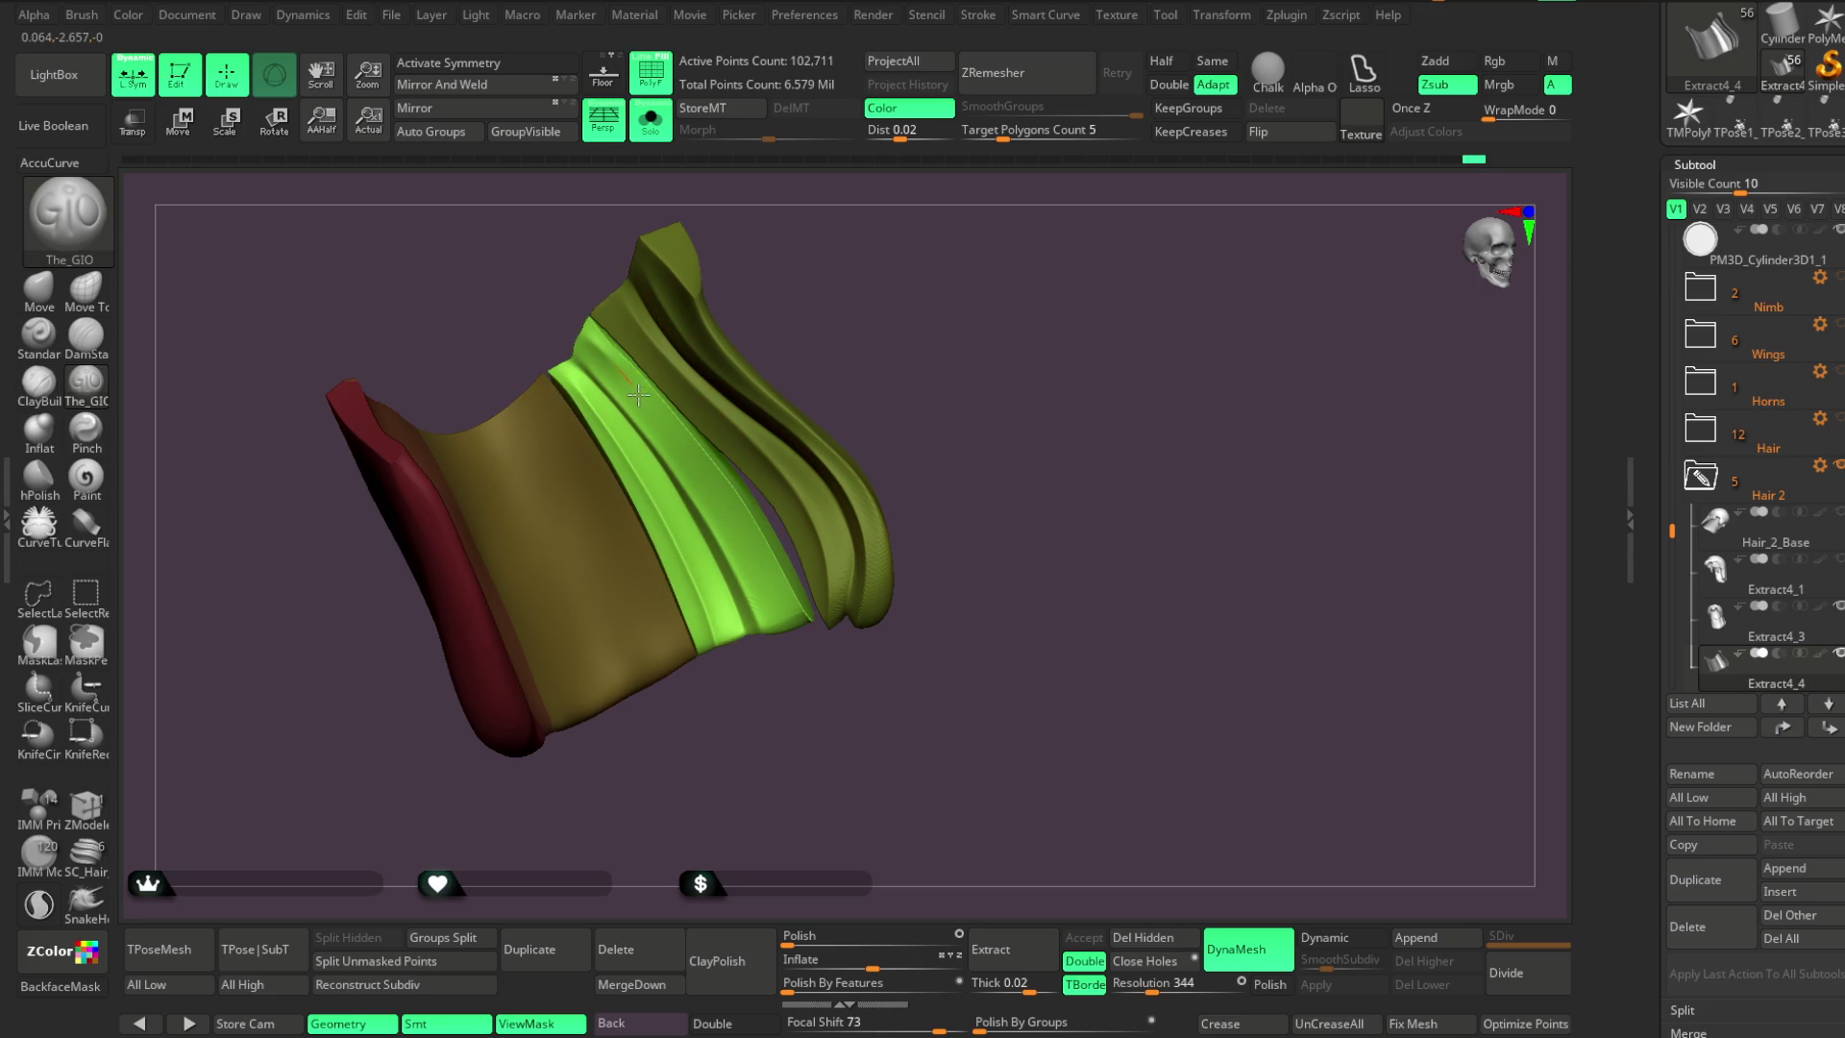
pyautogui.moveTo(703, 473); pyautogui.dragTo(820, 707)
pyautogui.moveTo(859, 319); pyautogui.dragTo(667, 434)
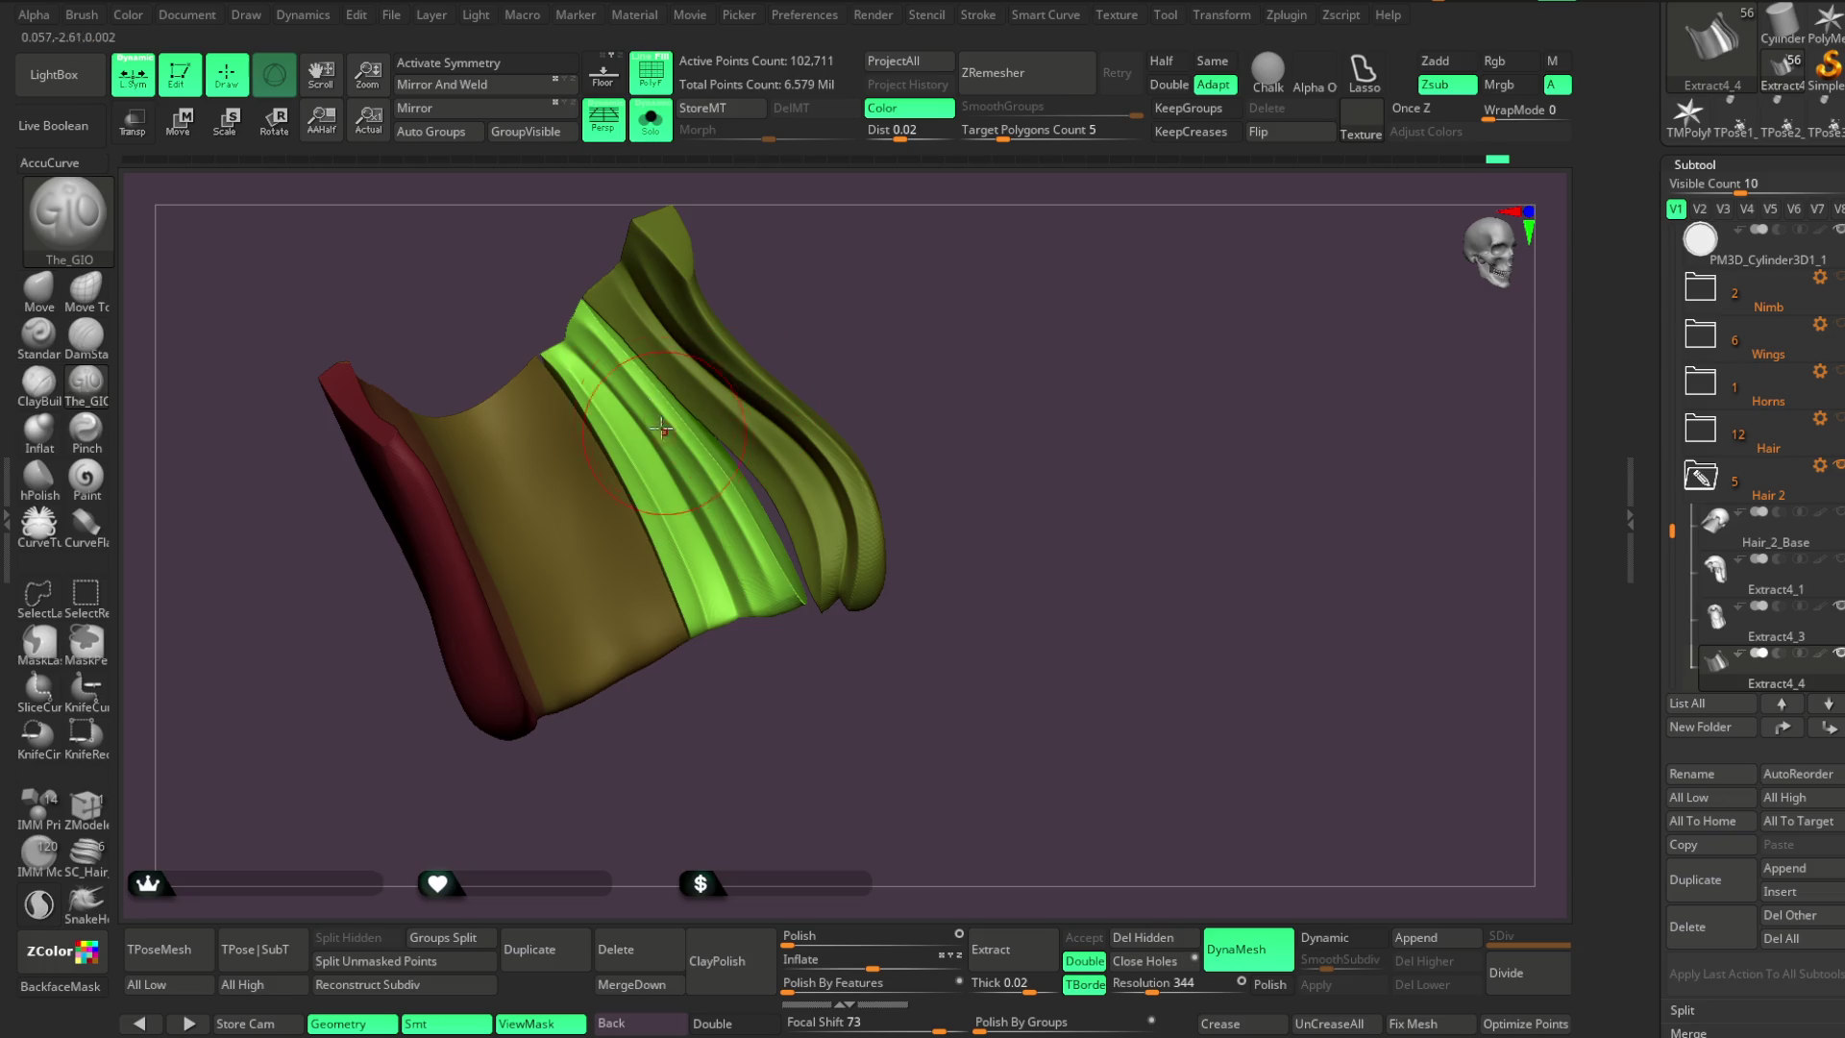
pyautogui.moveTo(570, 328)
pyautogui.mouseDown()
pyautogui.moveTo(774, 626)
pyautogui.moveTo(827, 308)
pyautogui.moveTo(867, 313)
pyautogui.moveTo(782, 432)
pyautogui.mouseUp()
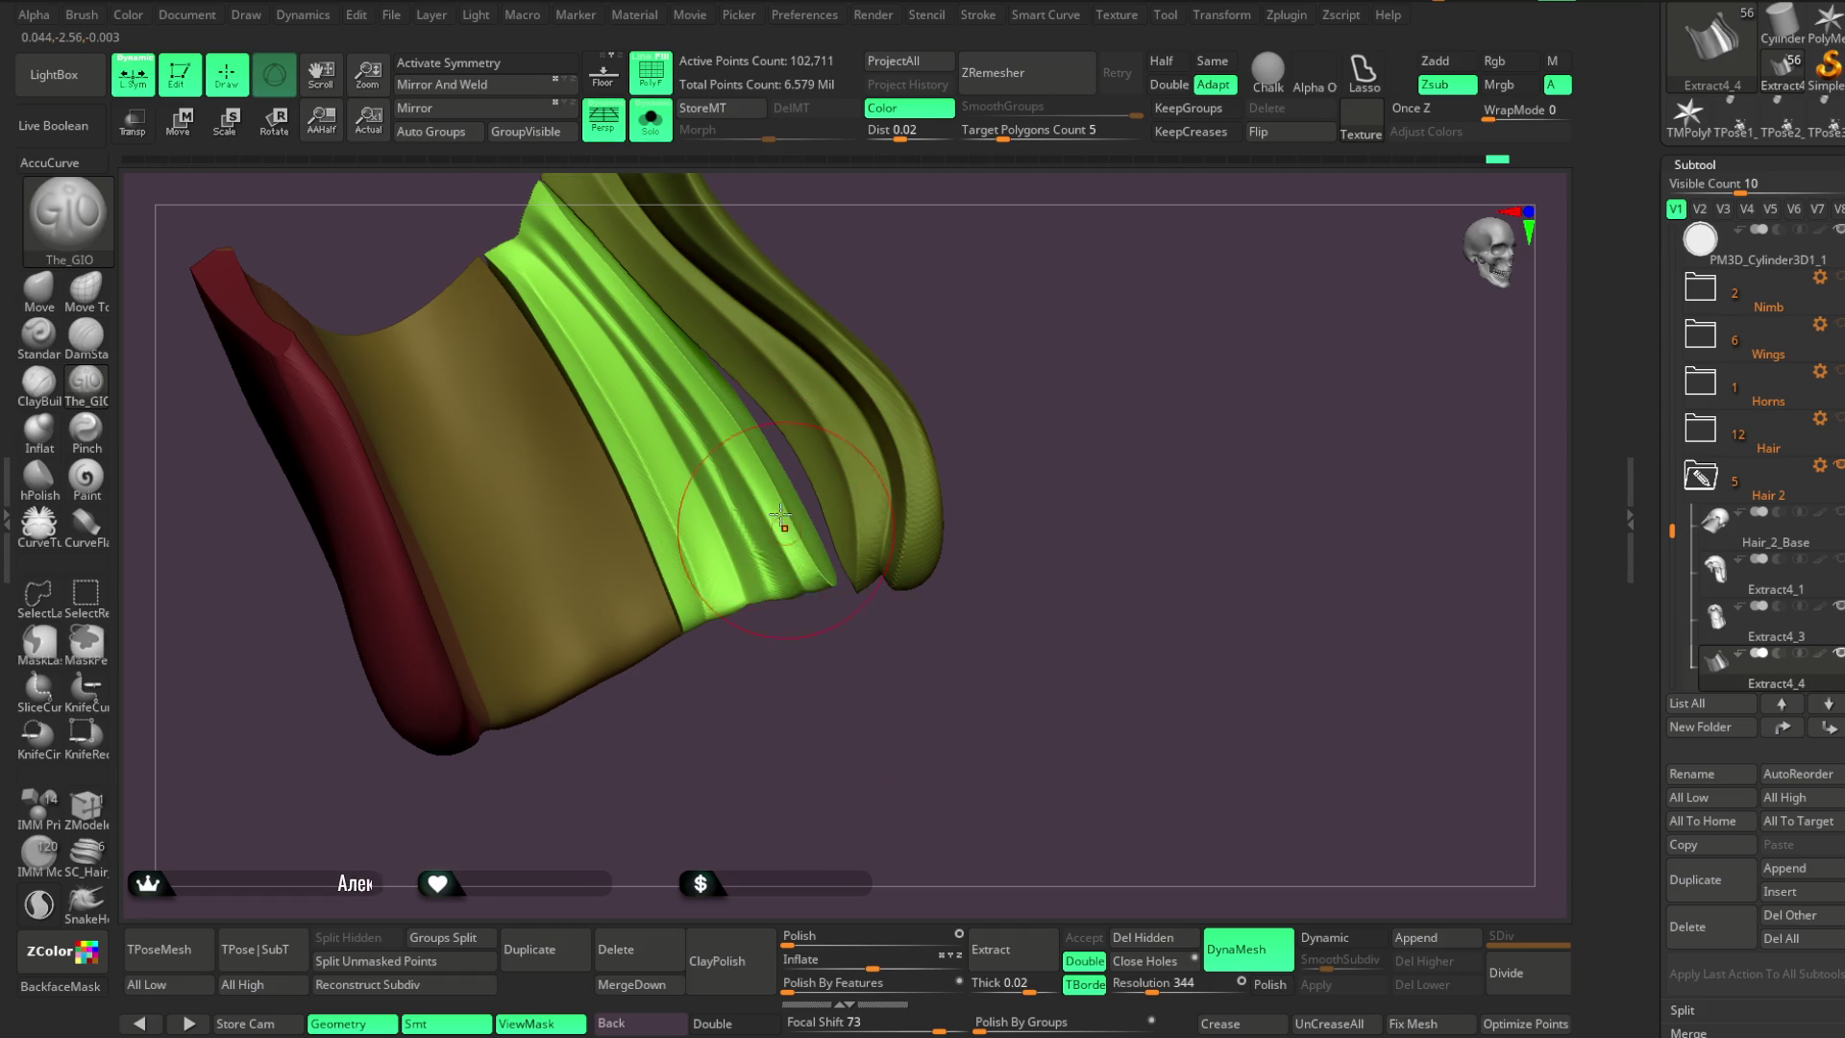
# Shrink the brush further and orbit to a low side view of the strand
pyautogui.press('space')
pyautogui.moveTo(817, 490); pyautogui.dragTo(806, 490)
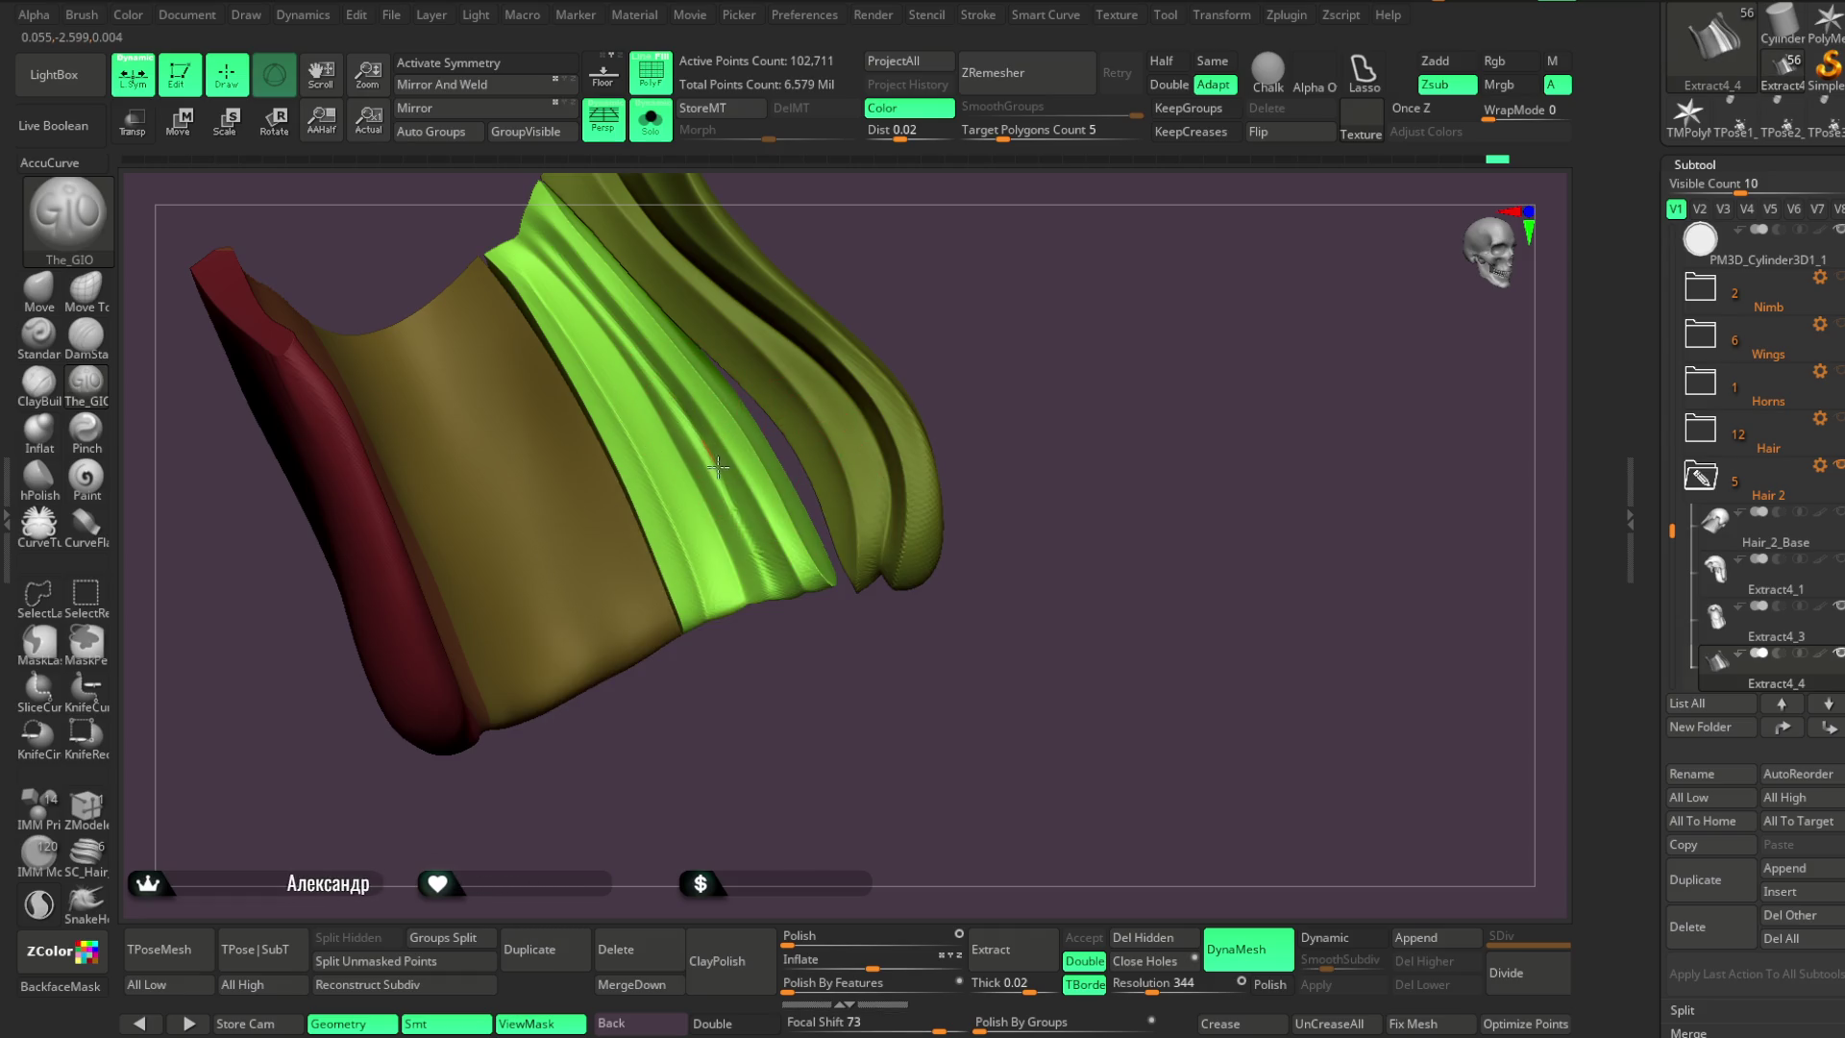
pyautogui.moveTo(836, 704)
pyautogui.mouseDown()
pyautogui.moveTo(811, 481)
pyautogui.moveTo(758, 509)
pyautogui.mouseUp()
pyautogui.moveTo(767, 671)
pyautogui.mouseDown()
pyautogui.moveTo(794, 762)
pyautogui.moveTo(692, 538)
pyautogui.mouseUp()
pyautogui.moveTo(784, 694); pyautogui.dragTo(712, 587)
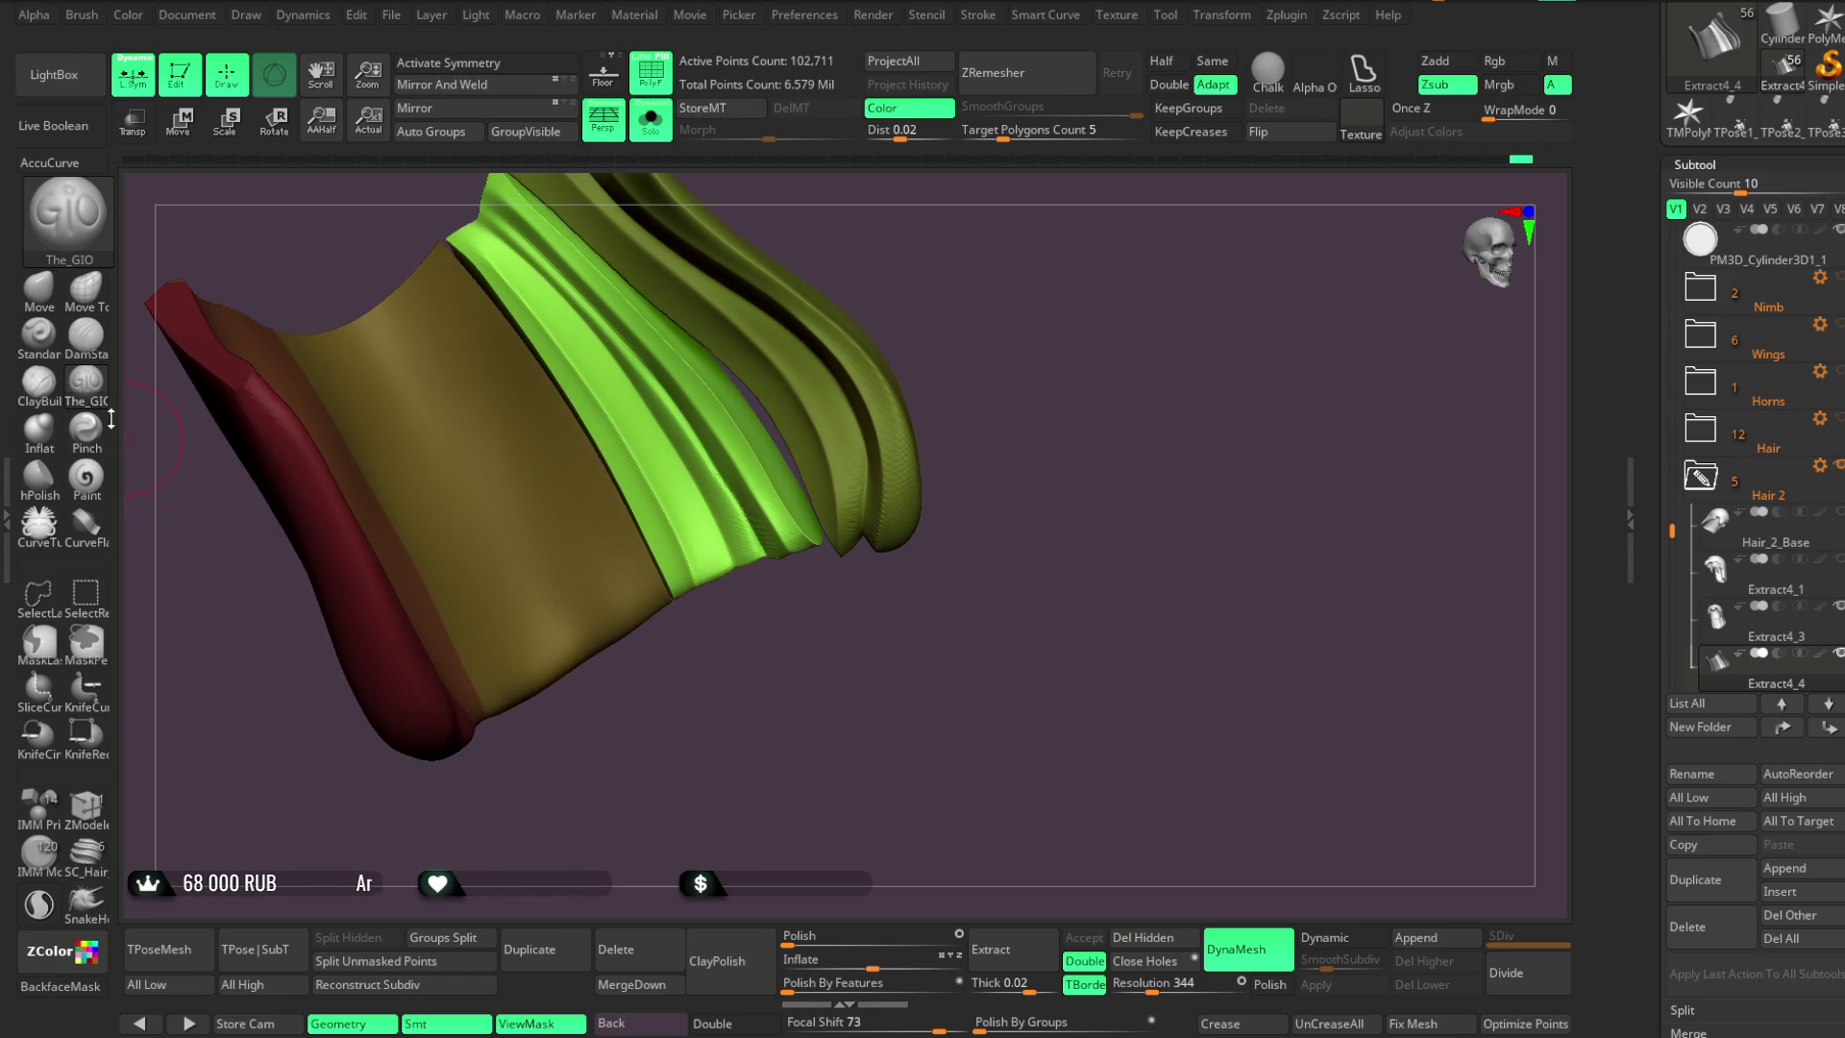
pyautogui.click(38, 286)
# Reduce the Move brush size, undo the last two edits, and nudge the strand's lower end
pyautogui.press('space')
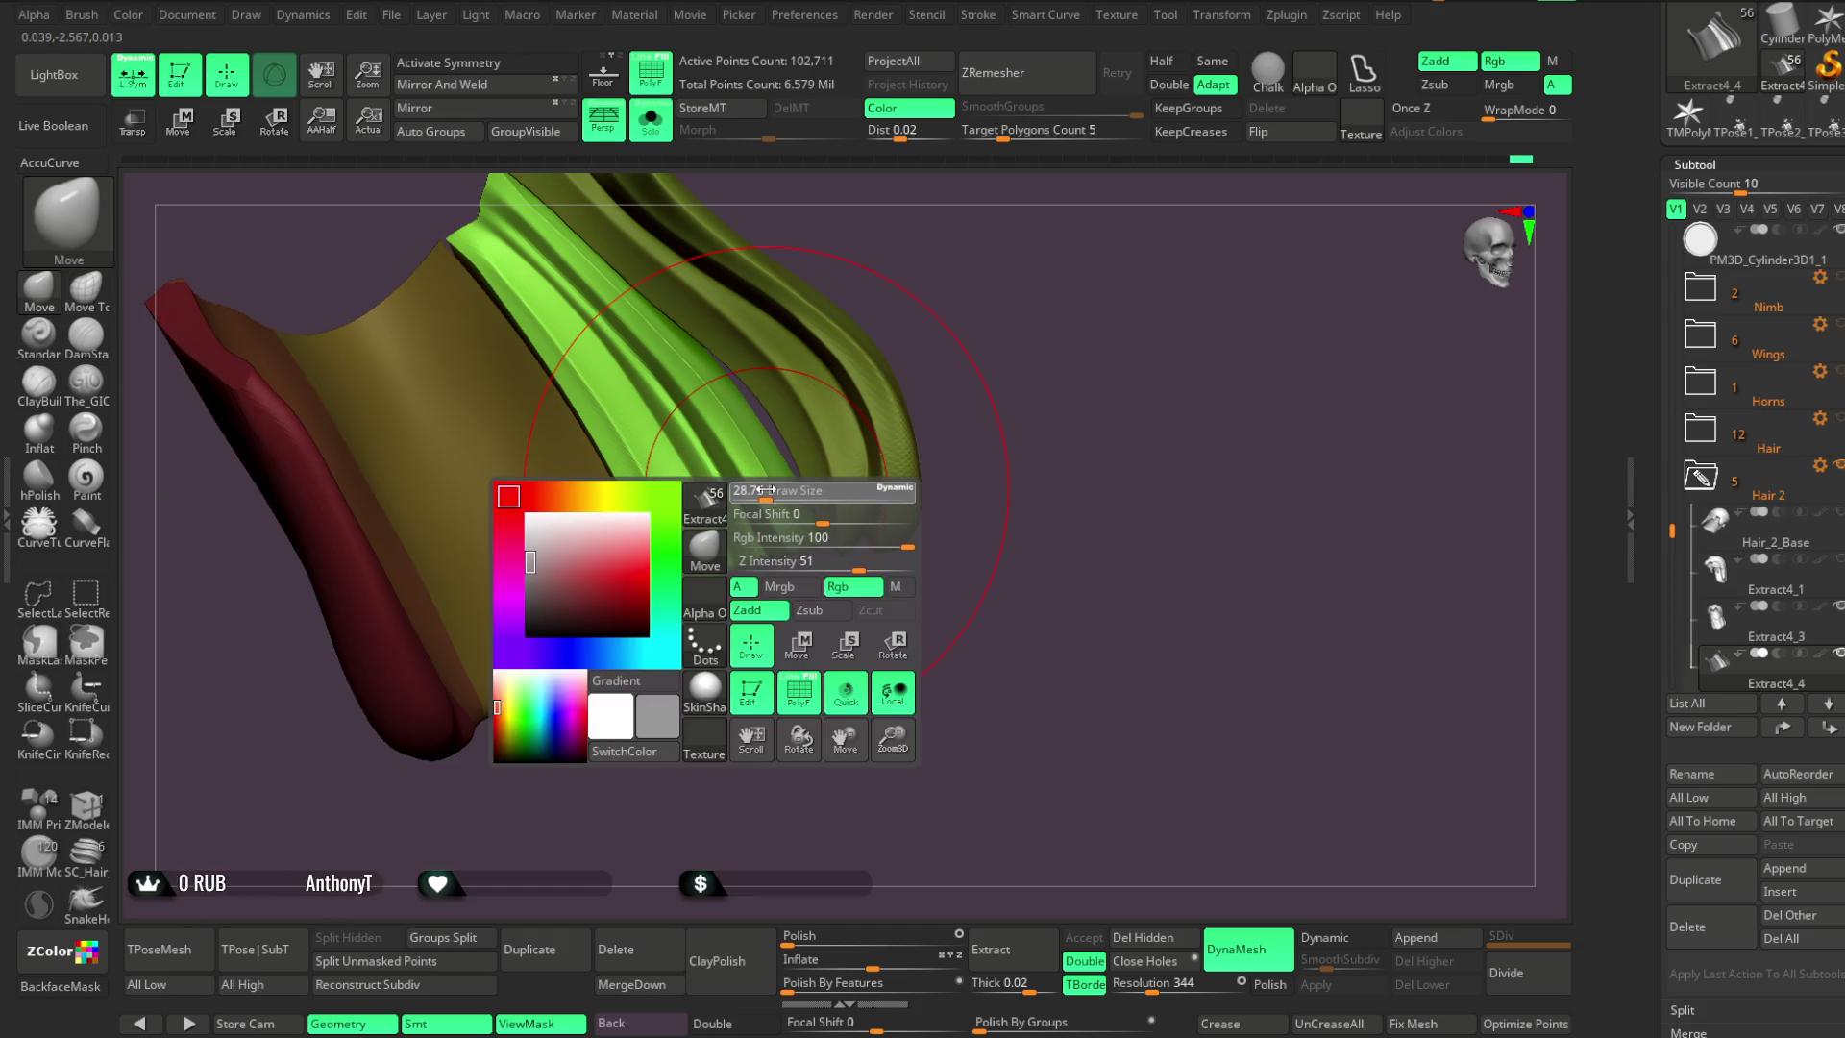
pyautogui.moveTo(765, 490); pyautogui.dragTo(728, 561)
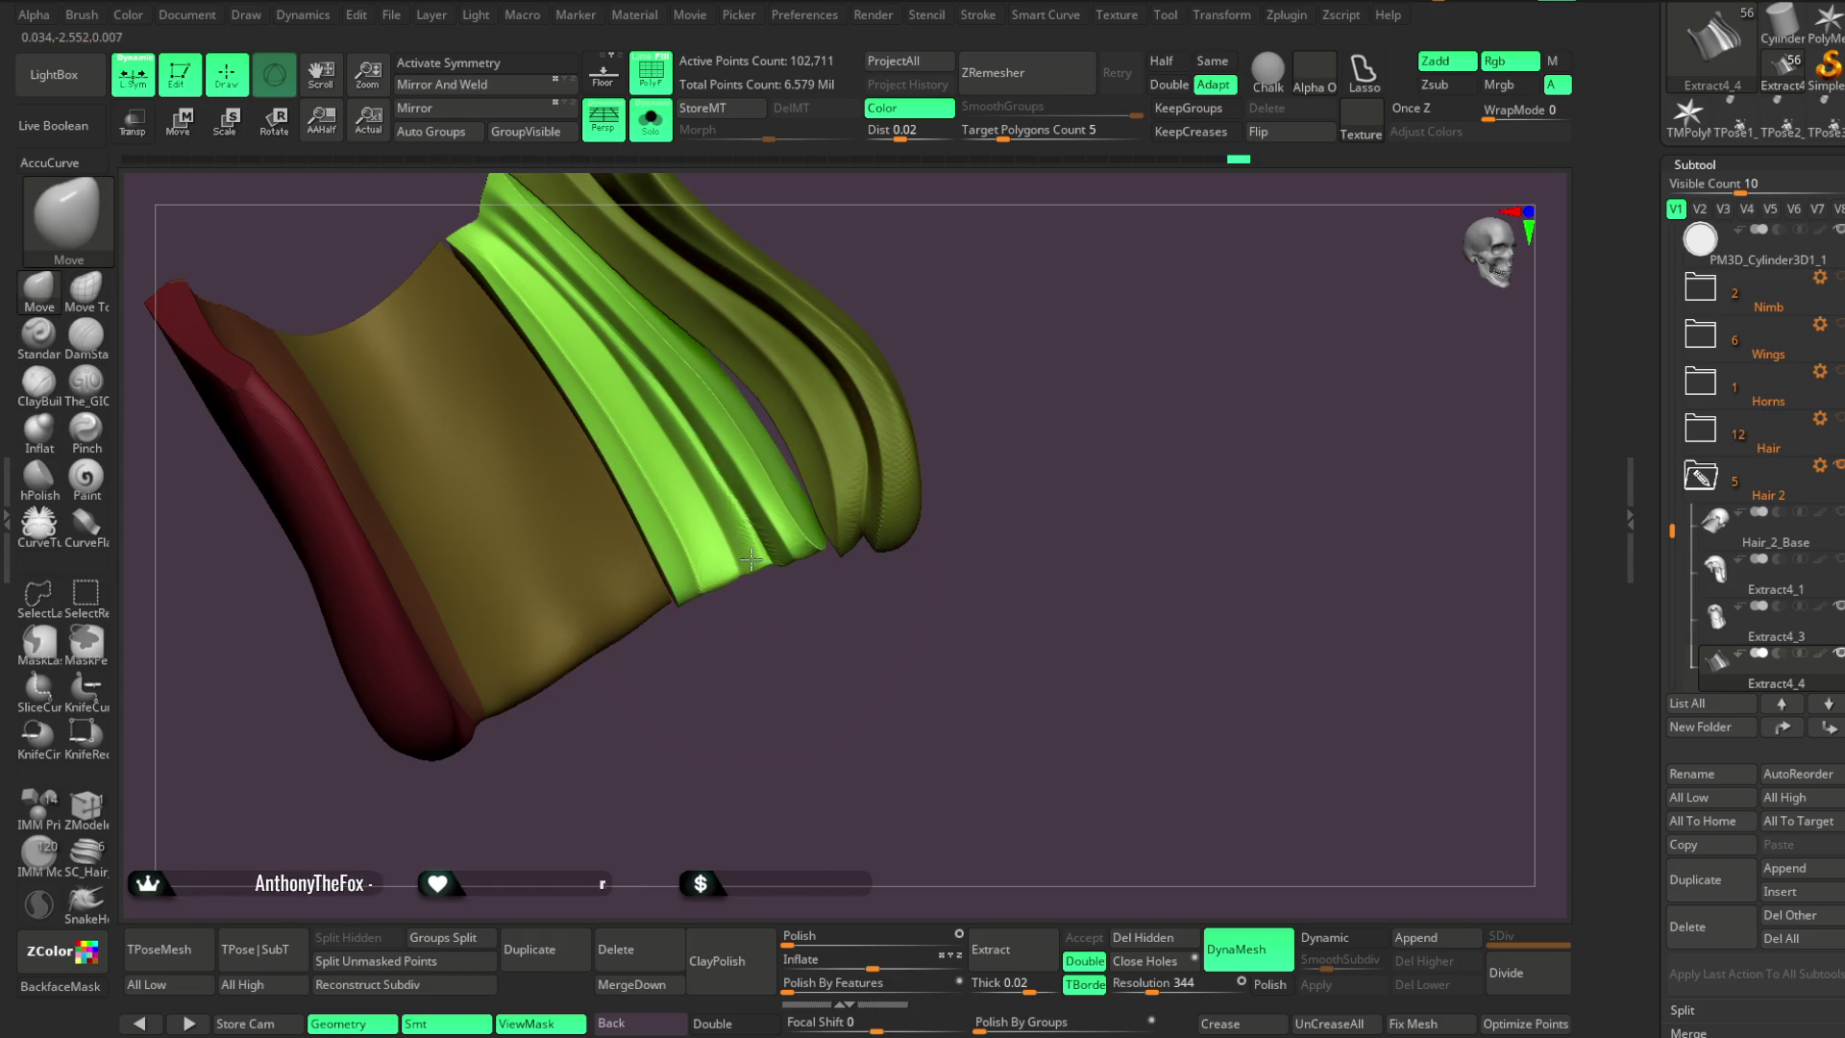
pyautogui.hotkey('ctrl', 'z')
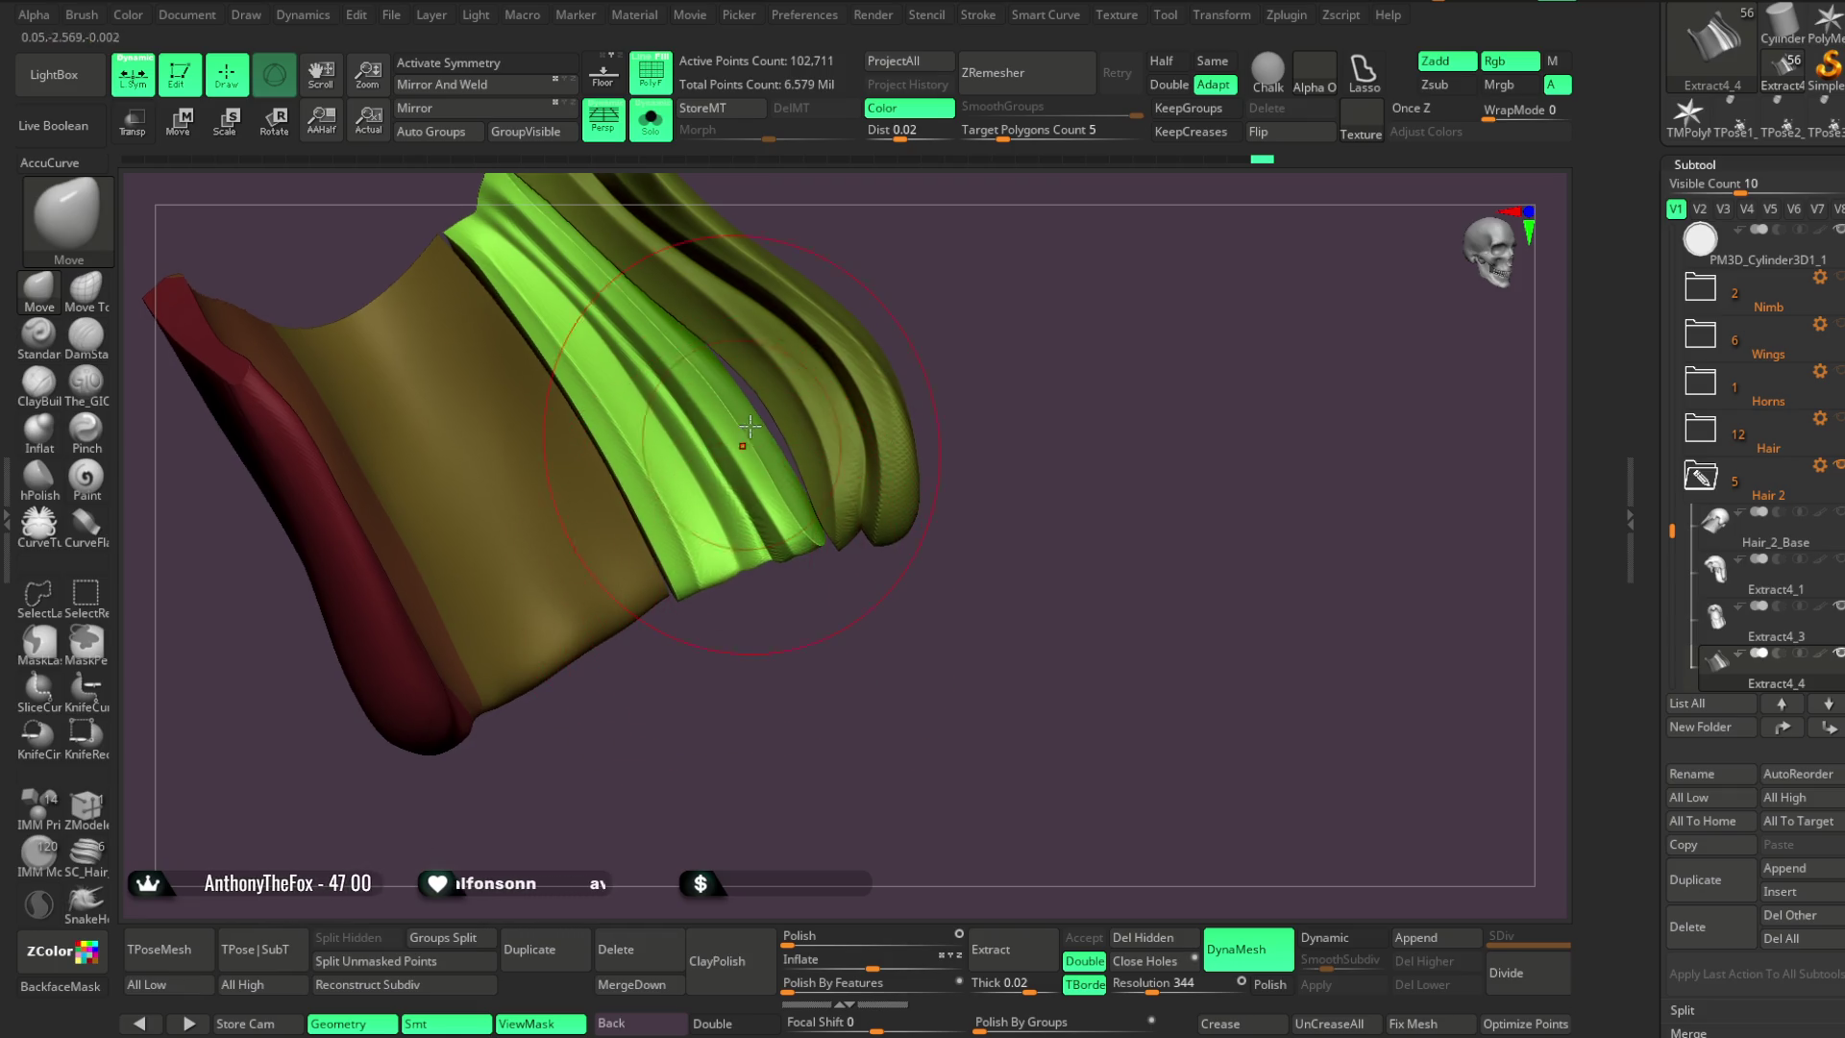
pyautogui.hotkey('ctrl', 'z')
pyautogui.press('space')
pyautogui.moveTo(812, 411); pyautogui.dragTo(790, 413)
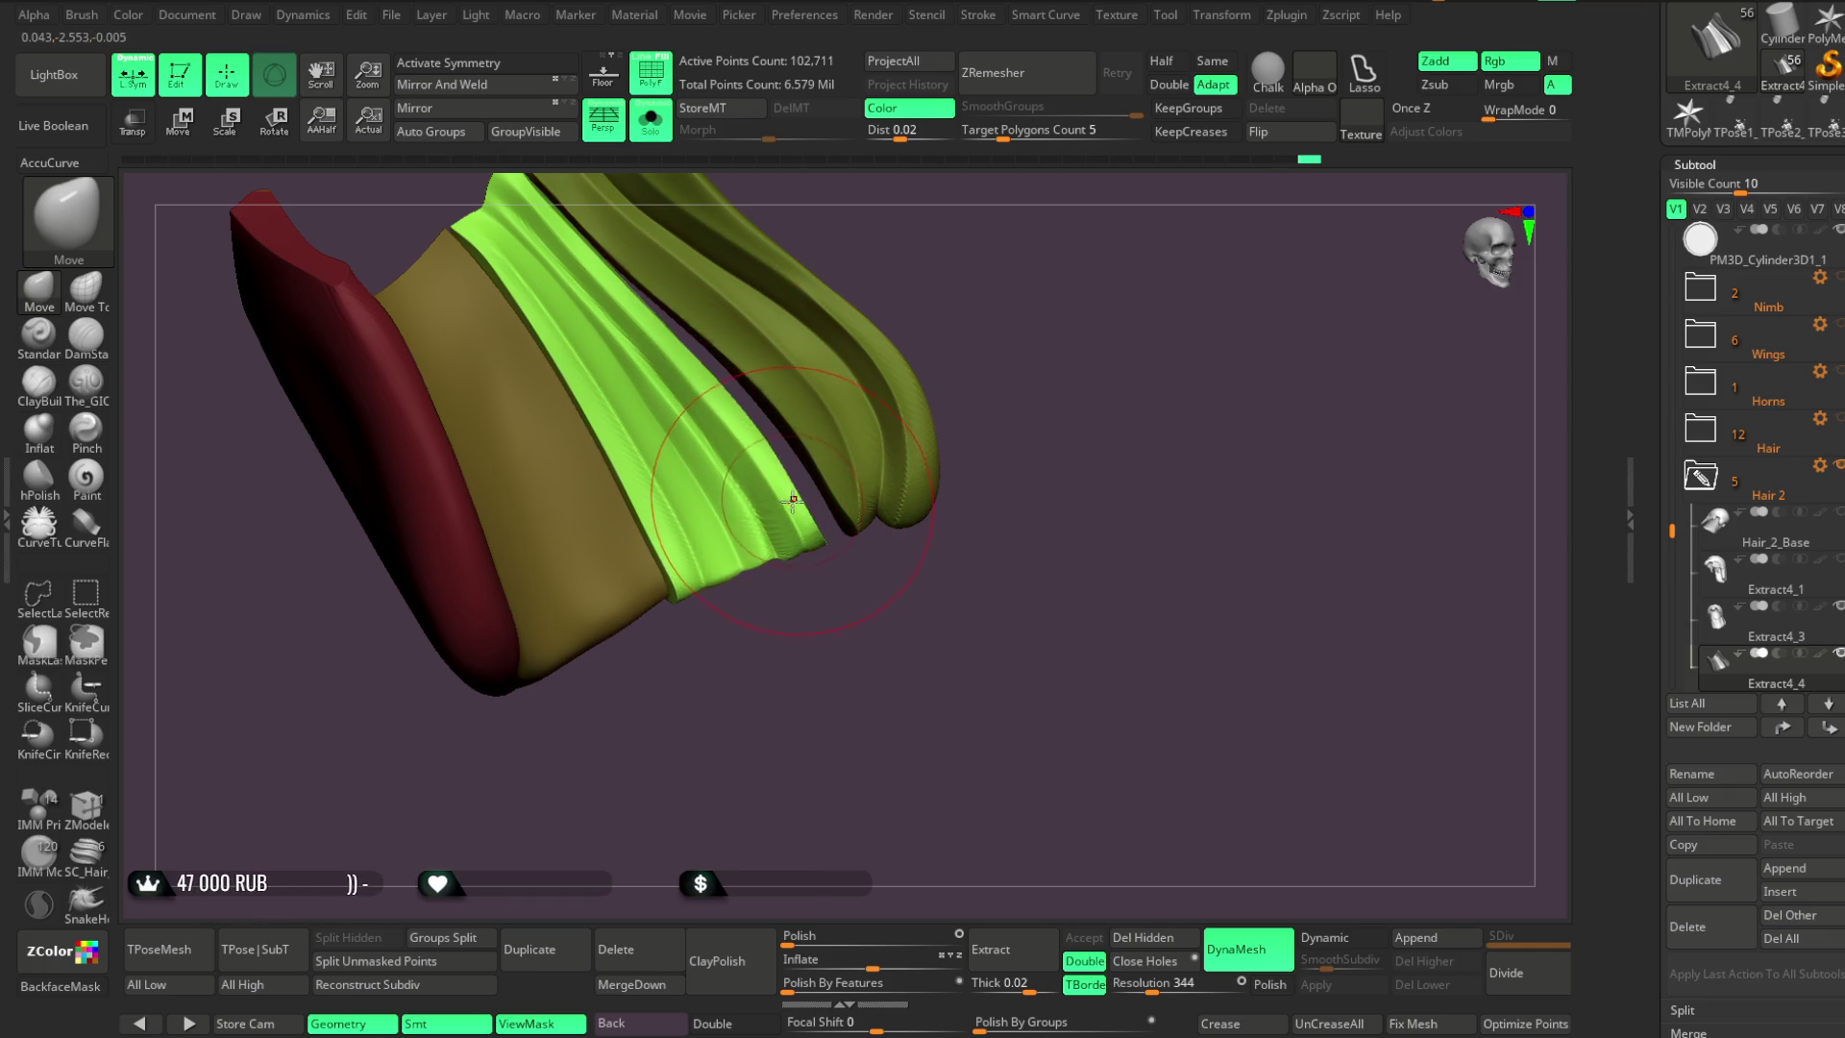
pyautogui.moveTo(823, 650)
pyautogui.mouseDown()
pyautogui.moveTo(786, 671)
pyautogui.moveTo(818, 648)
pyautogui.mouseUp()
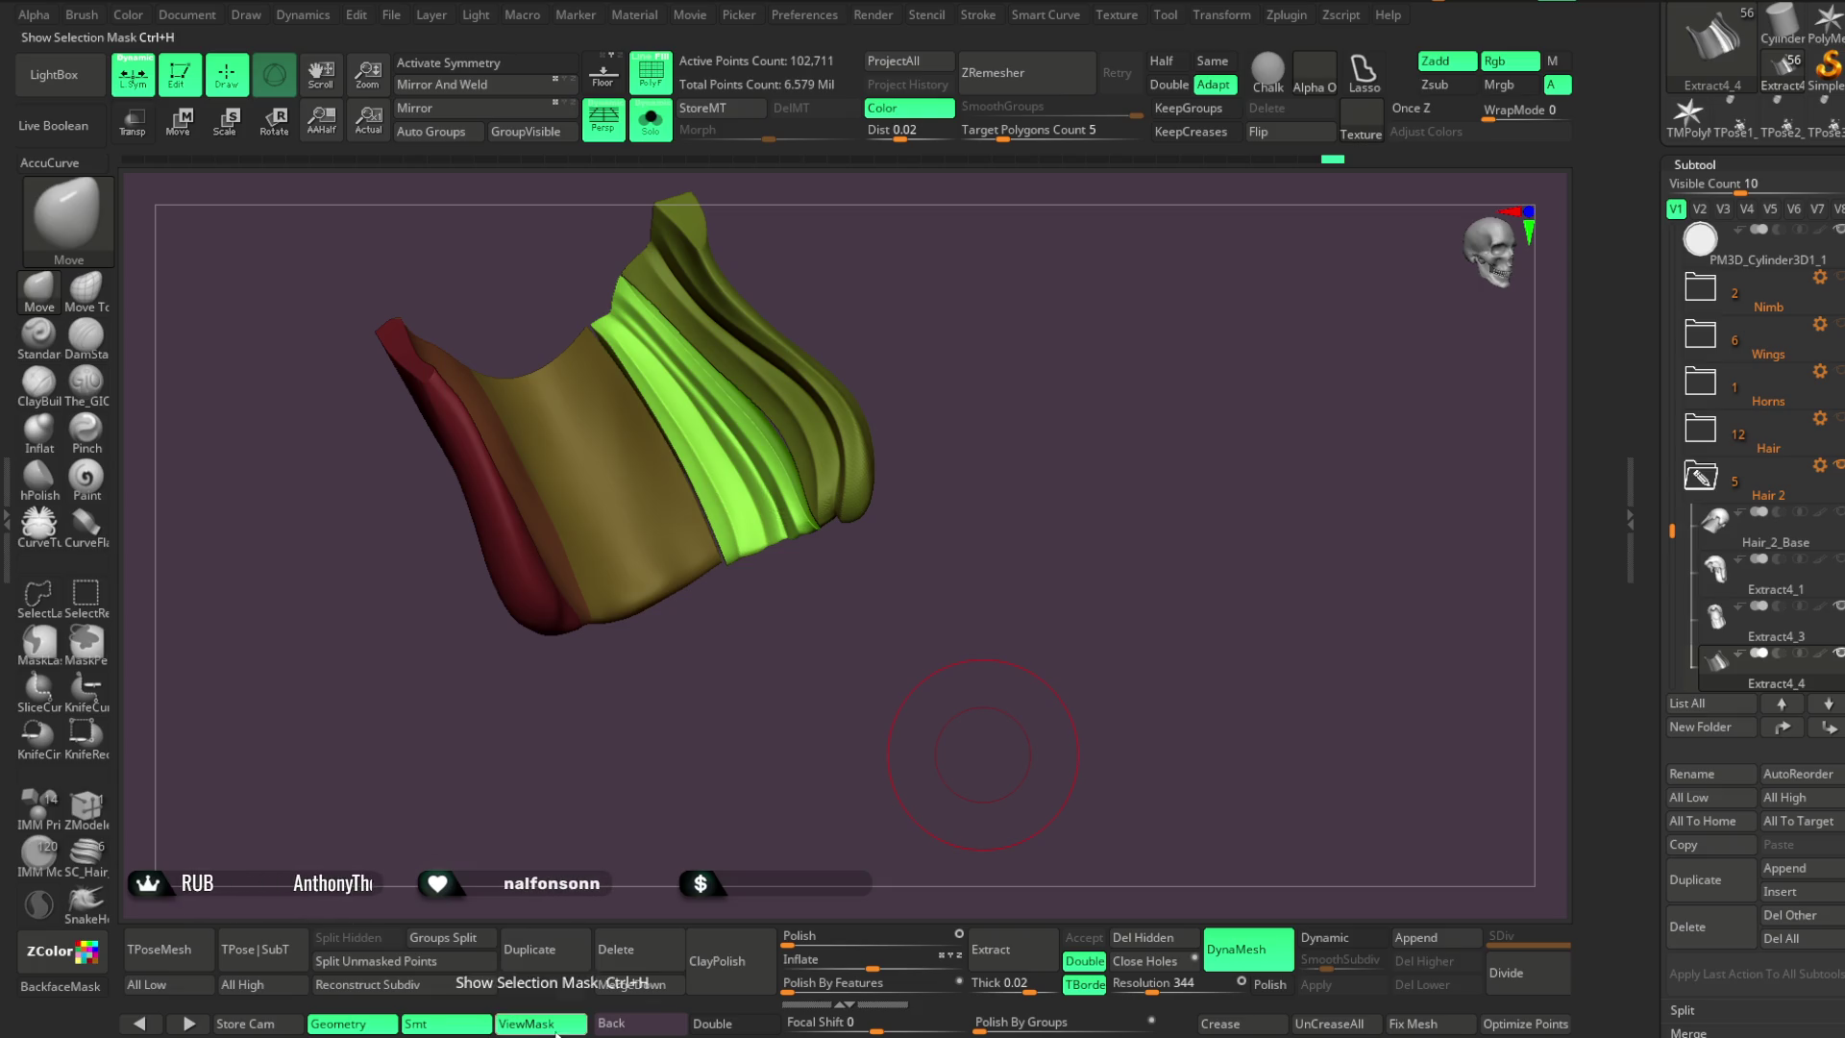
# Orbit the Hair 2 lock to another viewing angle
pyautogui.moveTo(976, 605)
pyautogui.mouseDown()
pyautogui.moveTo(956, 634)
pyautogui.moveTo(989, 638)
pyautogui.mouseUp()
# Toggle Solo off and back on, then zoom in on the isolated Hair 2 piece
pyautogui.click(651, 120)
pyautogui.moveTo(1249, 379)
pyautogui.mouseDown()
pyautogui.moveTo(1227, 378)
pyautogui.moveTo(1232, 357)
pyautogui.mouseUp()
pyautogui.click(650, 121)
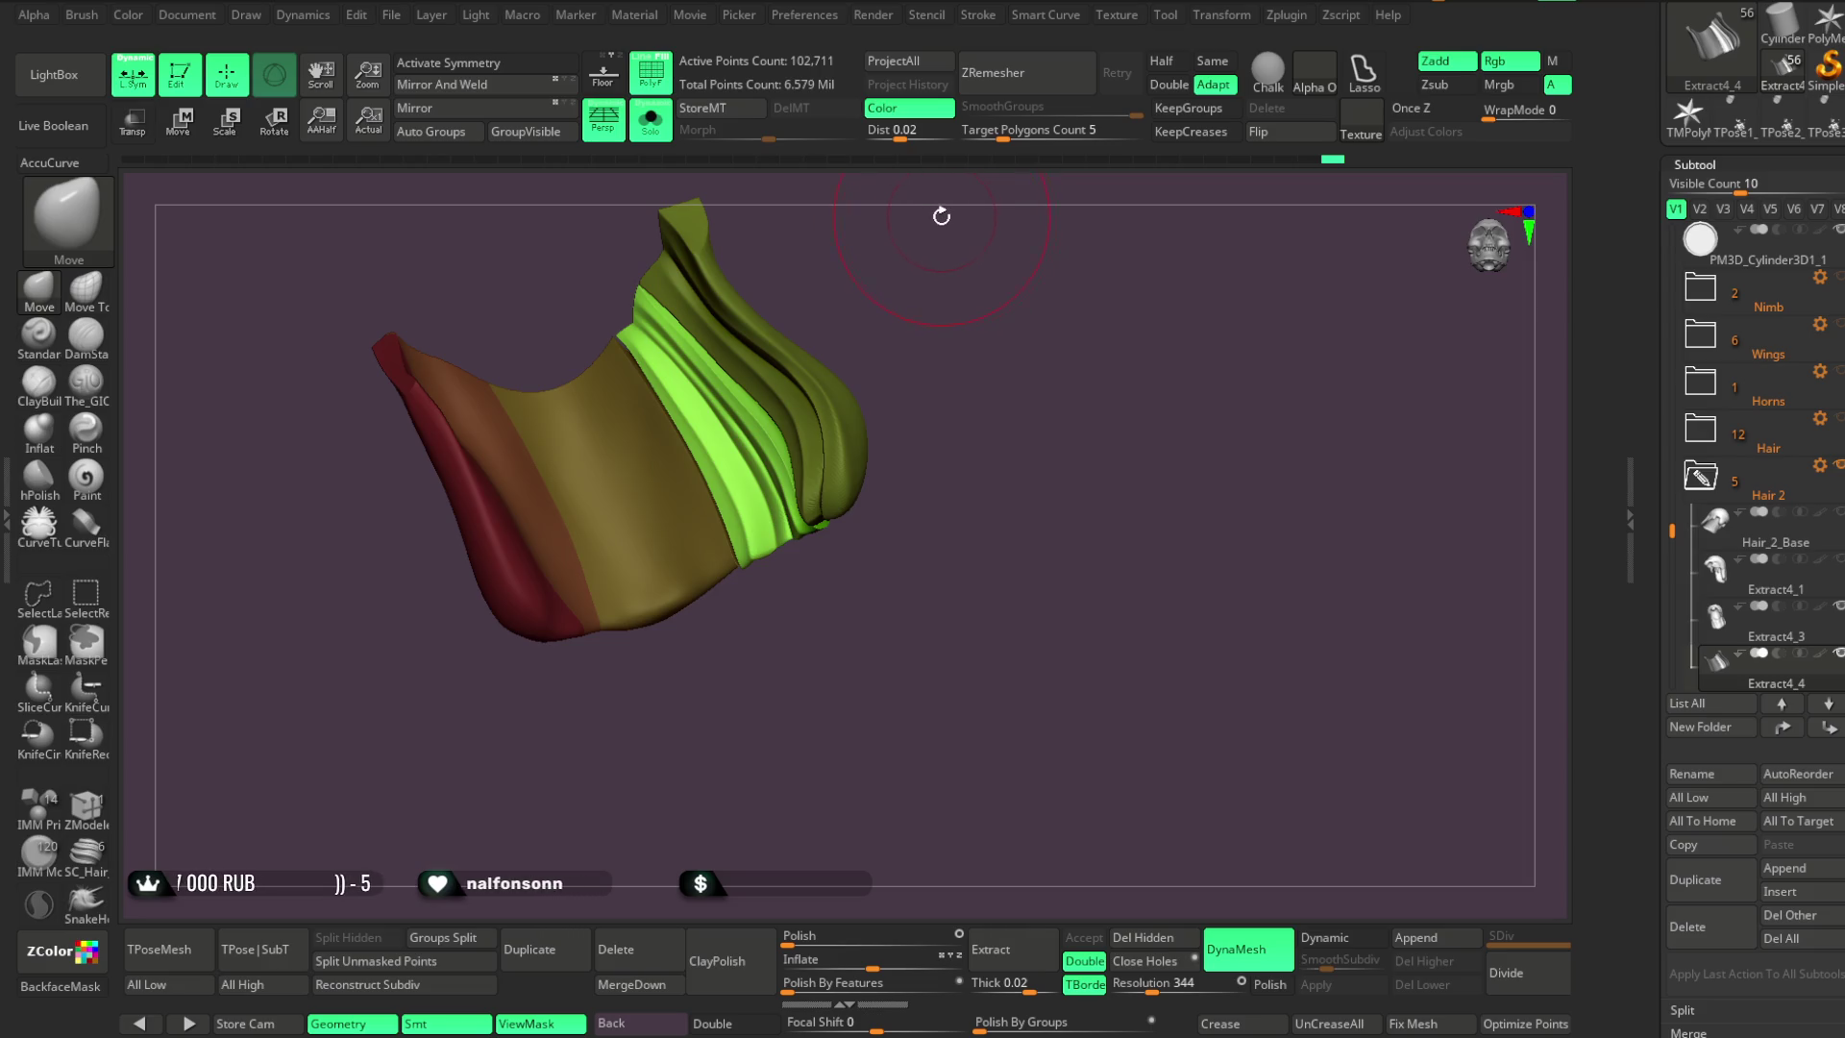
pyautogui.moveTo(959, 416)
pyautogui.mouseDown()
pyautogui.moveTo(992, 437)
pyautogui.moveTo(998, 388)
pyautogui.mouseUp()
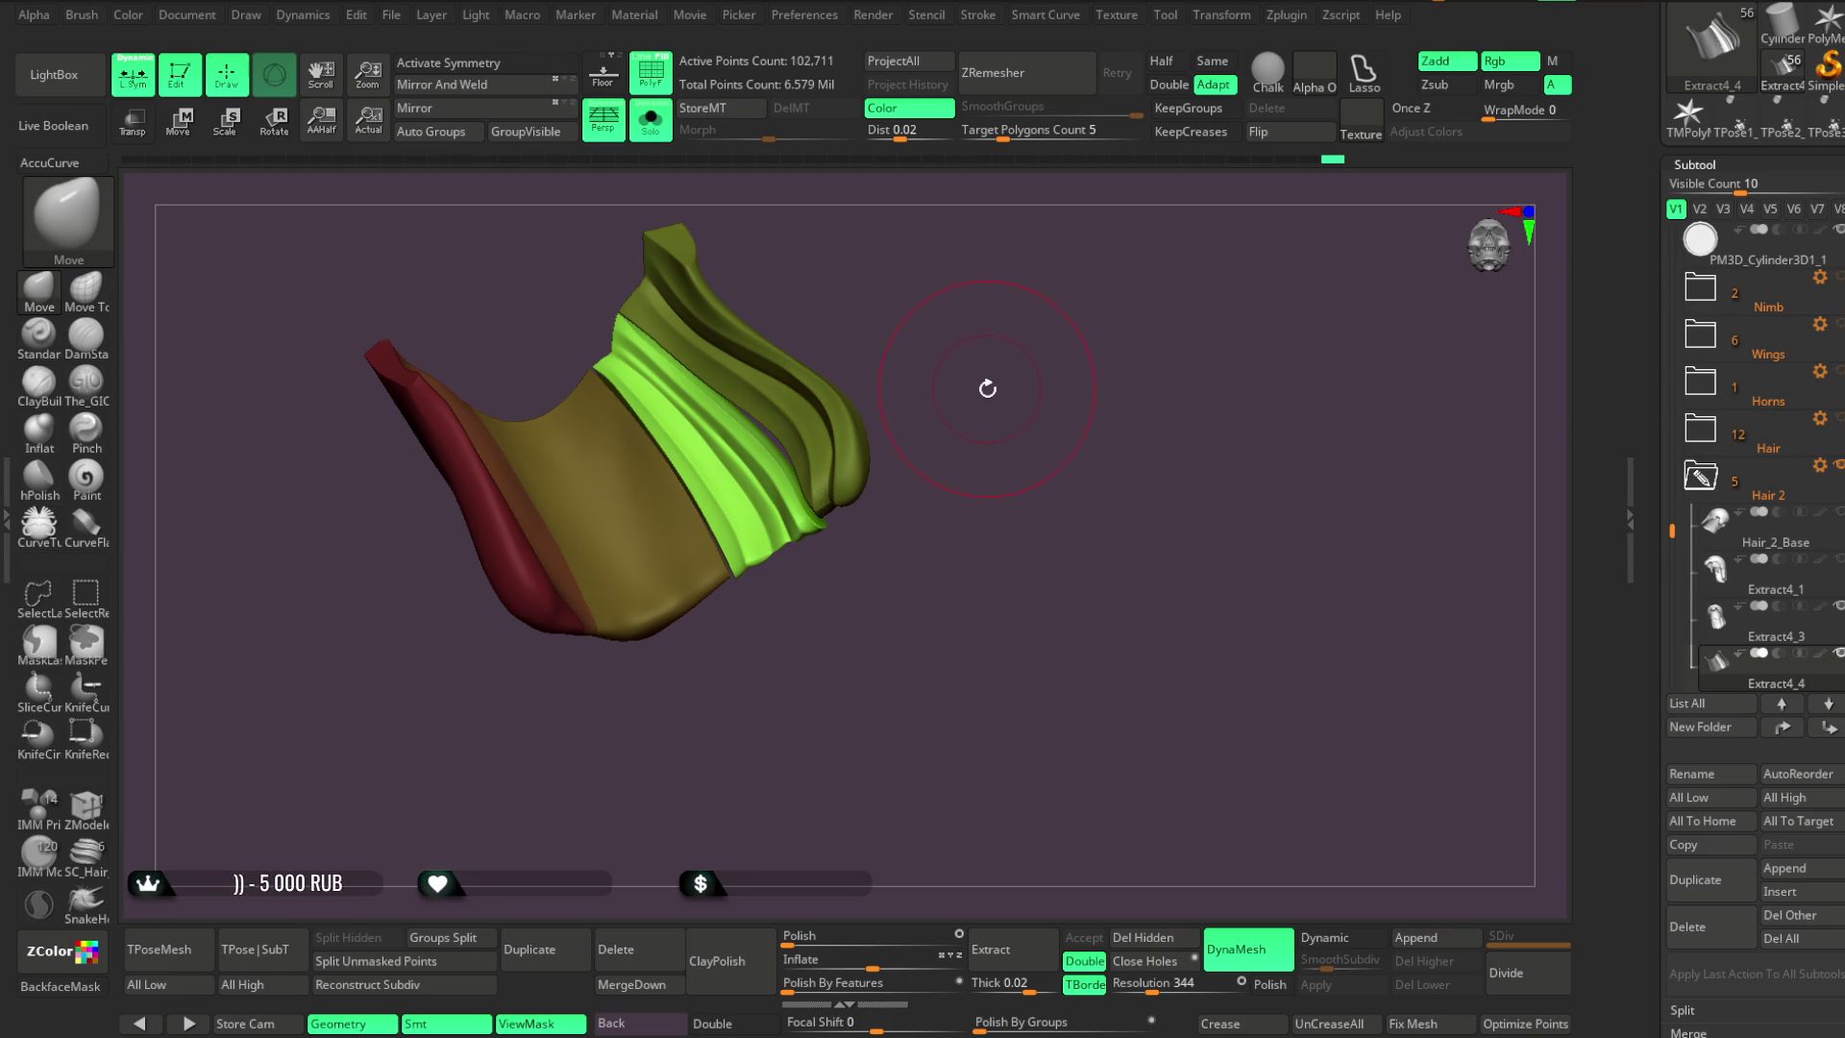
pyautogui.moveTo(979, 412)
pyautogui.keyDown('alt'); pyautogui.mouseDown()
pyautogui.moveTo(993, 481)
pyautogui.moveTo(1087, 441)
pyautogui.mouseUp(); pyautogui.keyUp('alt')
# Load The_GIO brush in Zsub mode at a smaller draw size and rotate the piece
pyautogui.click(82, 384)
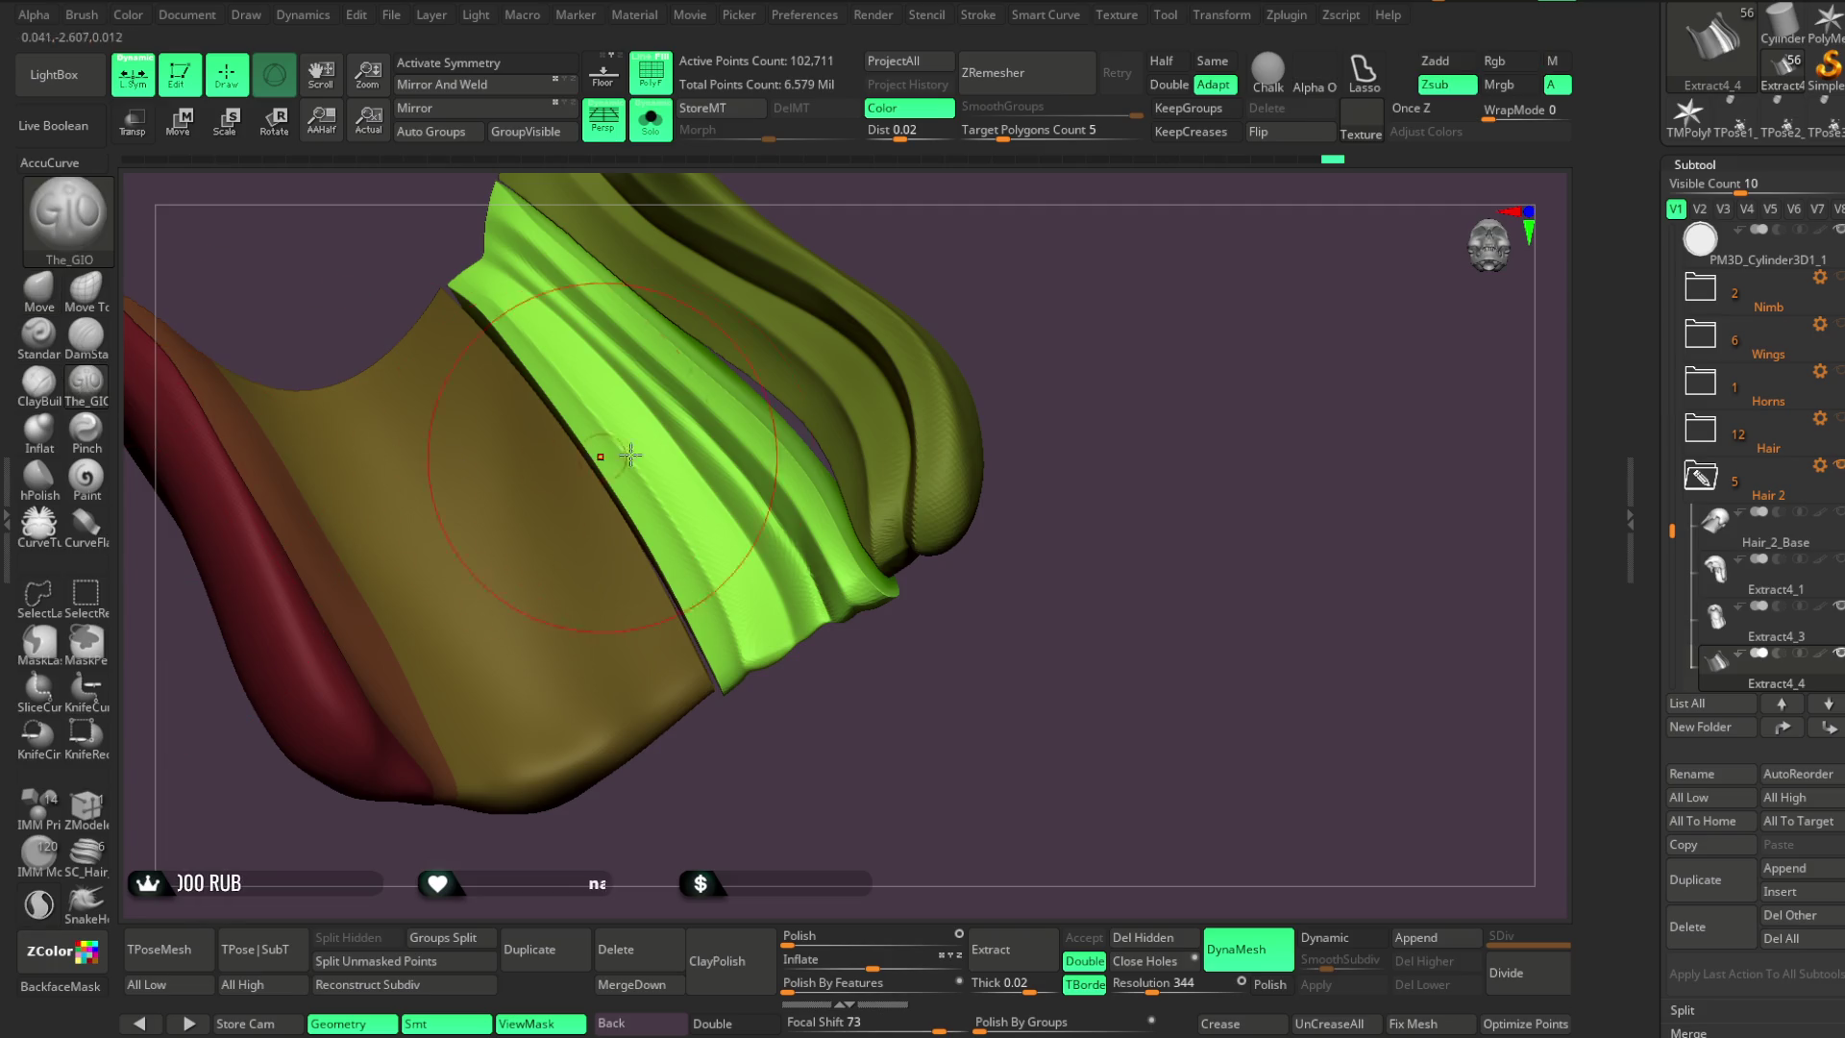
pyautogui.press('space')
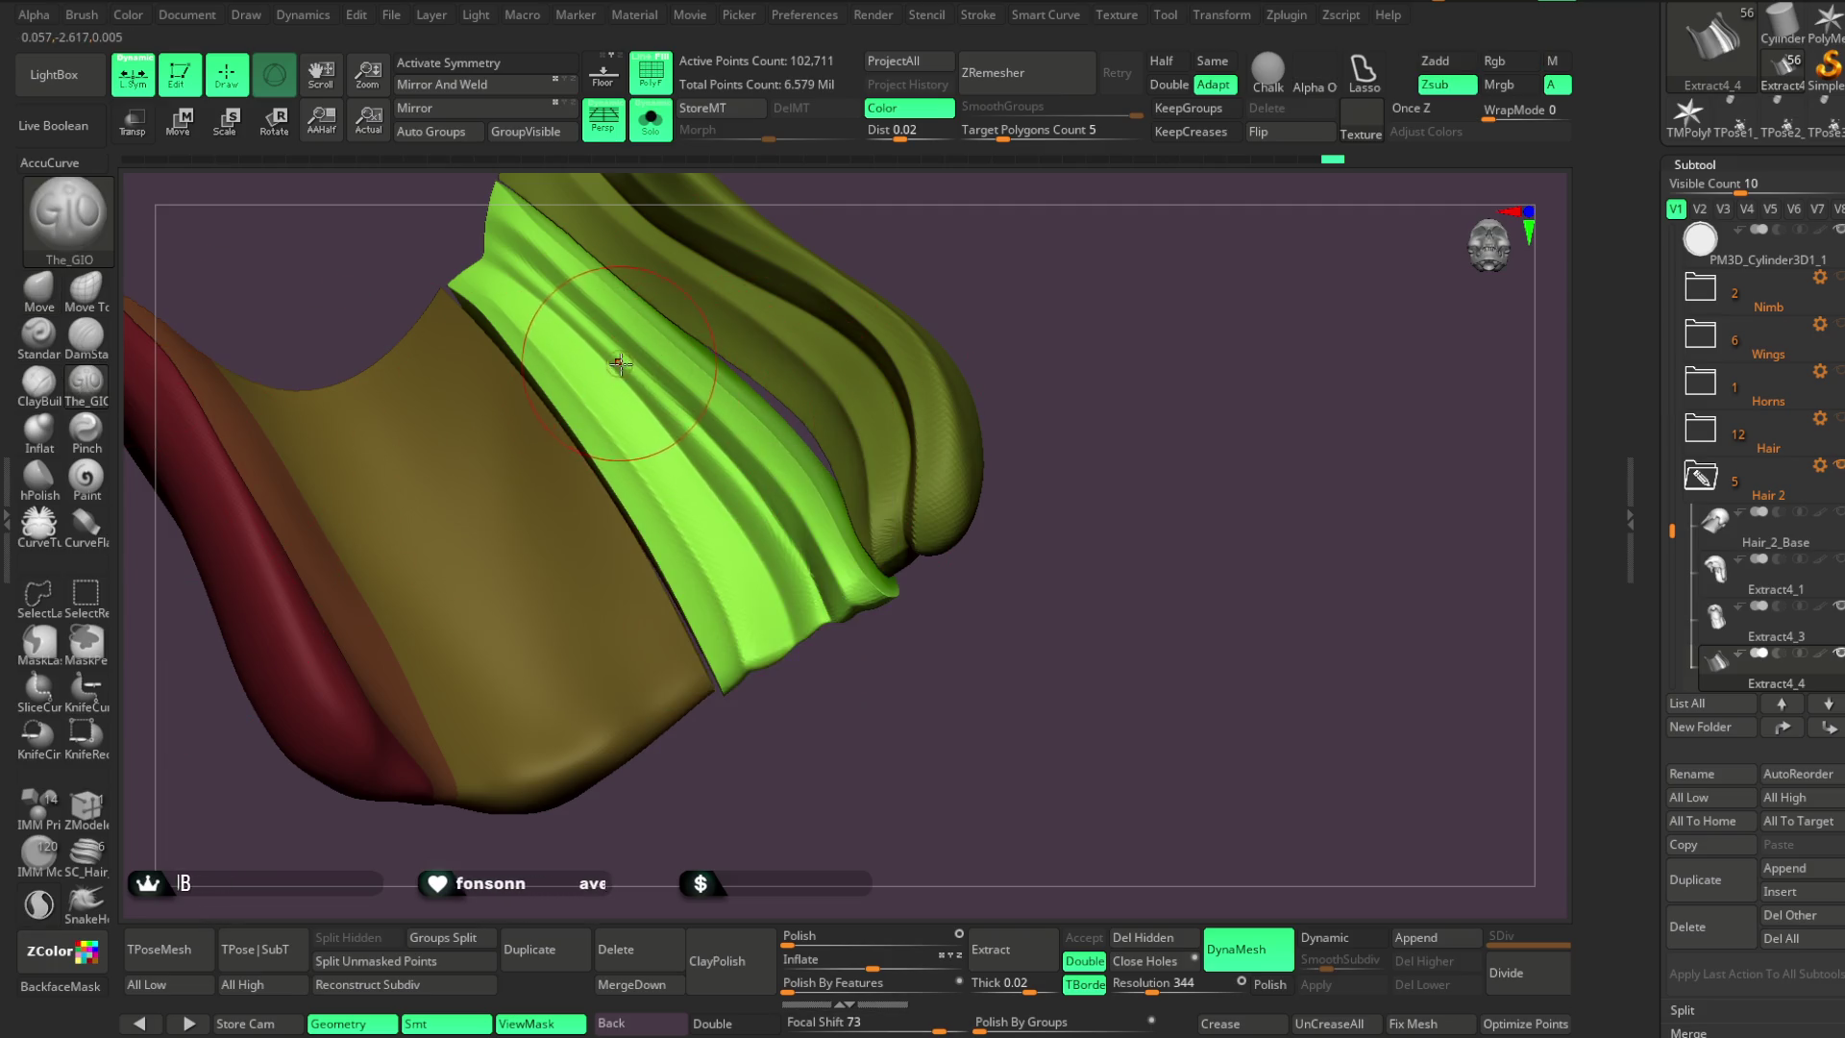
pyautogui.press('space')
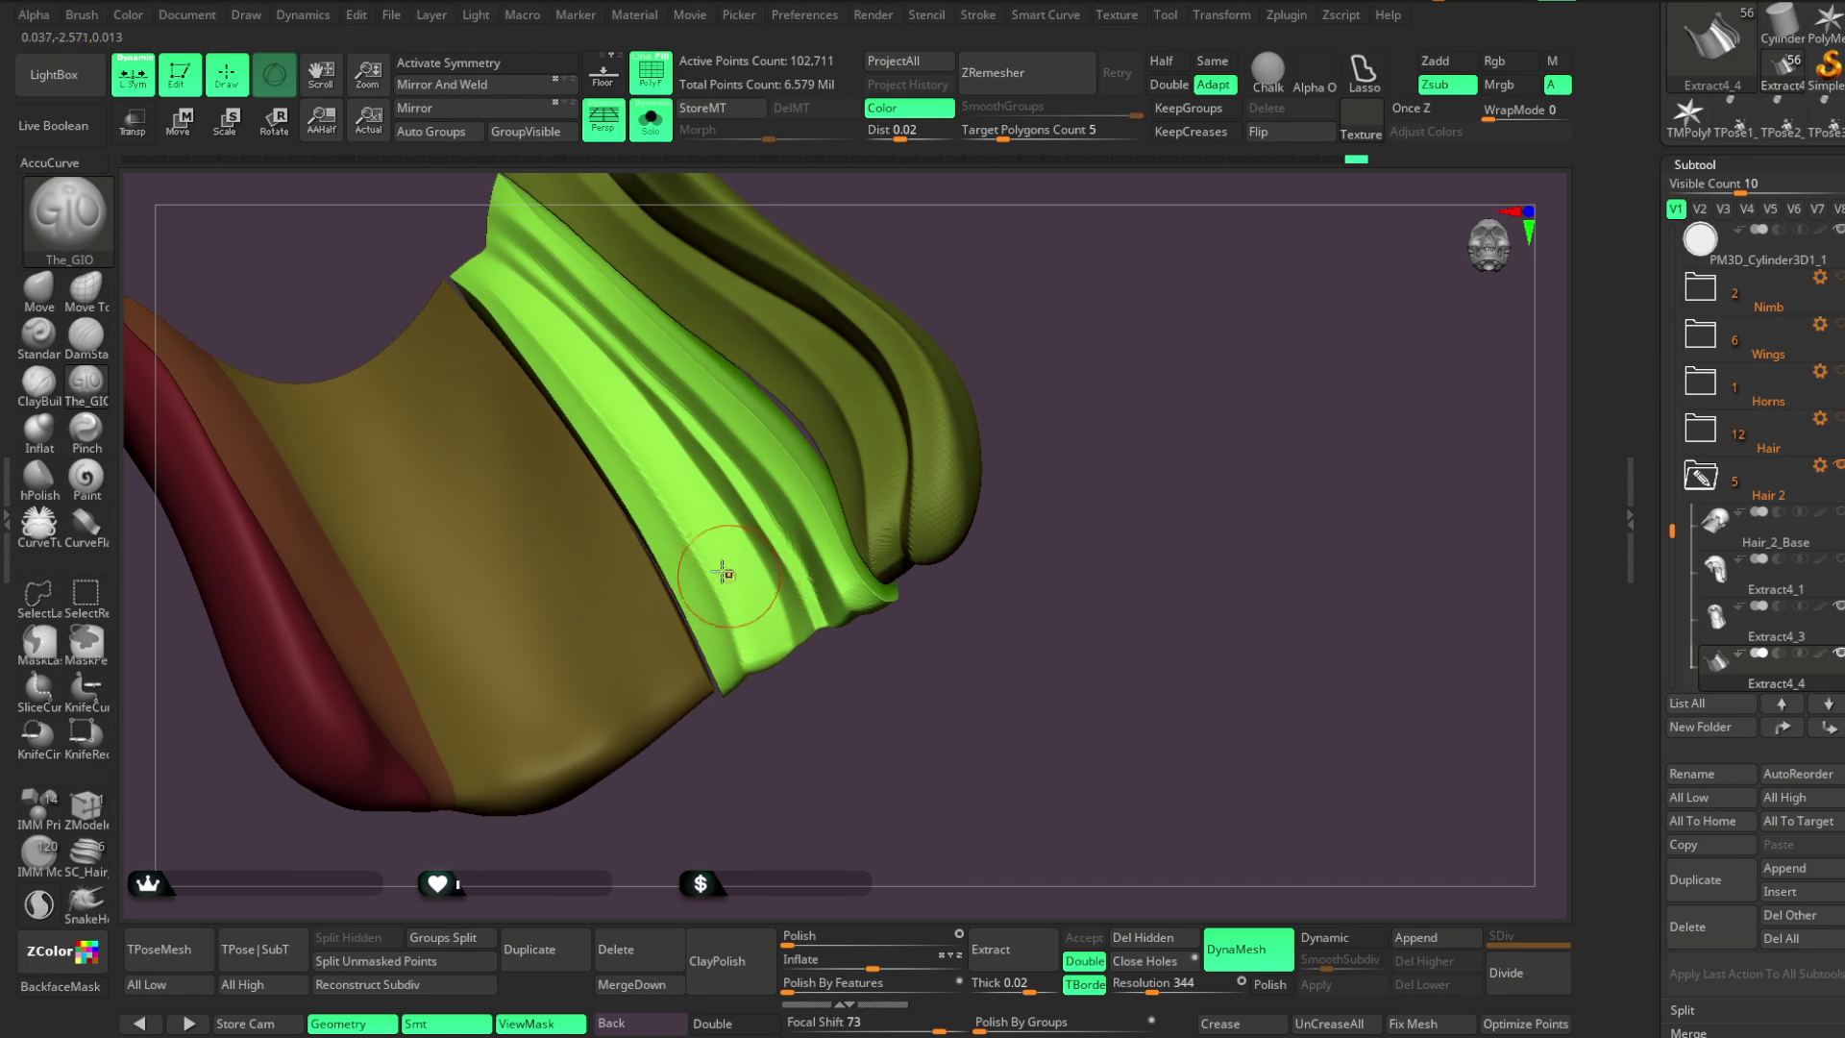
pyautogui.press('space')
pyautogui.moveTo(769, 544)
pyautogui.mouseDown()
pyautogui.moveTo(869, 215)
pyautogui.moveTo(893, 297)
pyautogui.moveTo(679, 308)
pyautogui.mouseUp()
pyautogui.press('space')
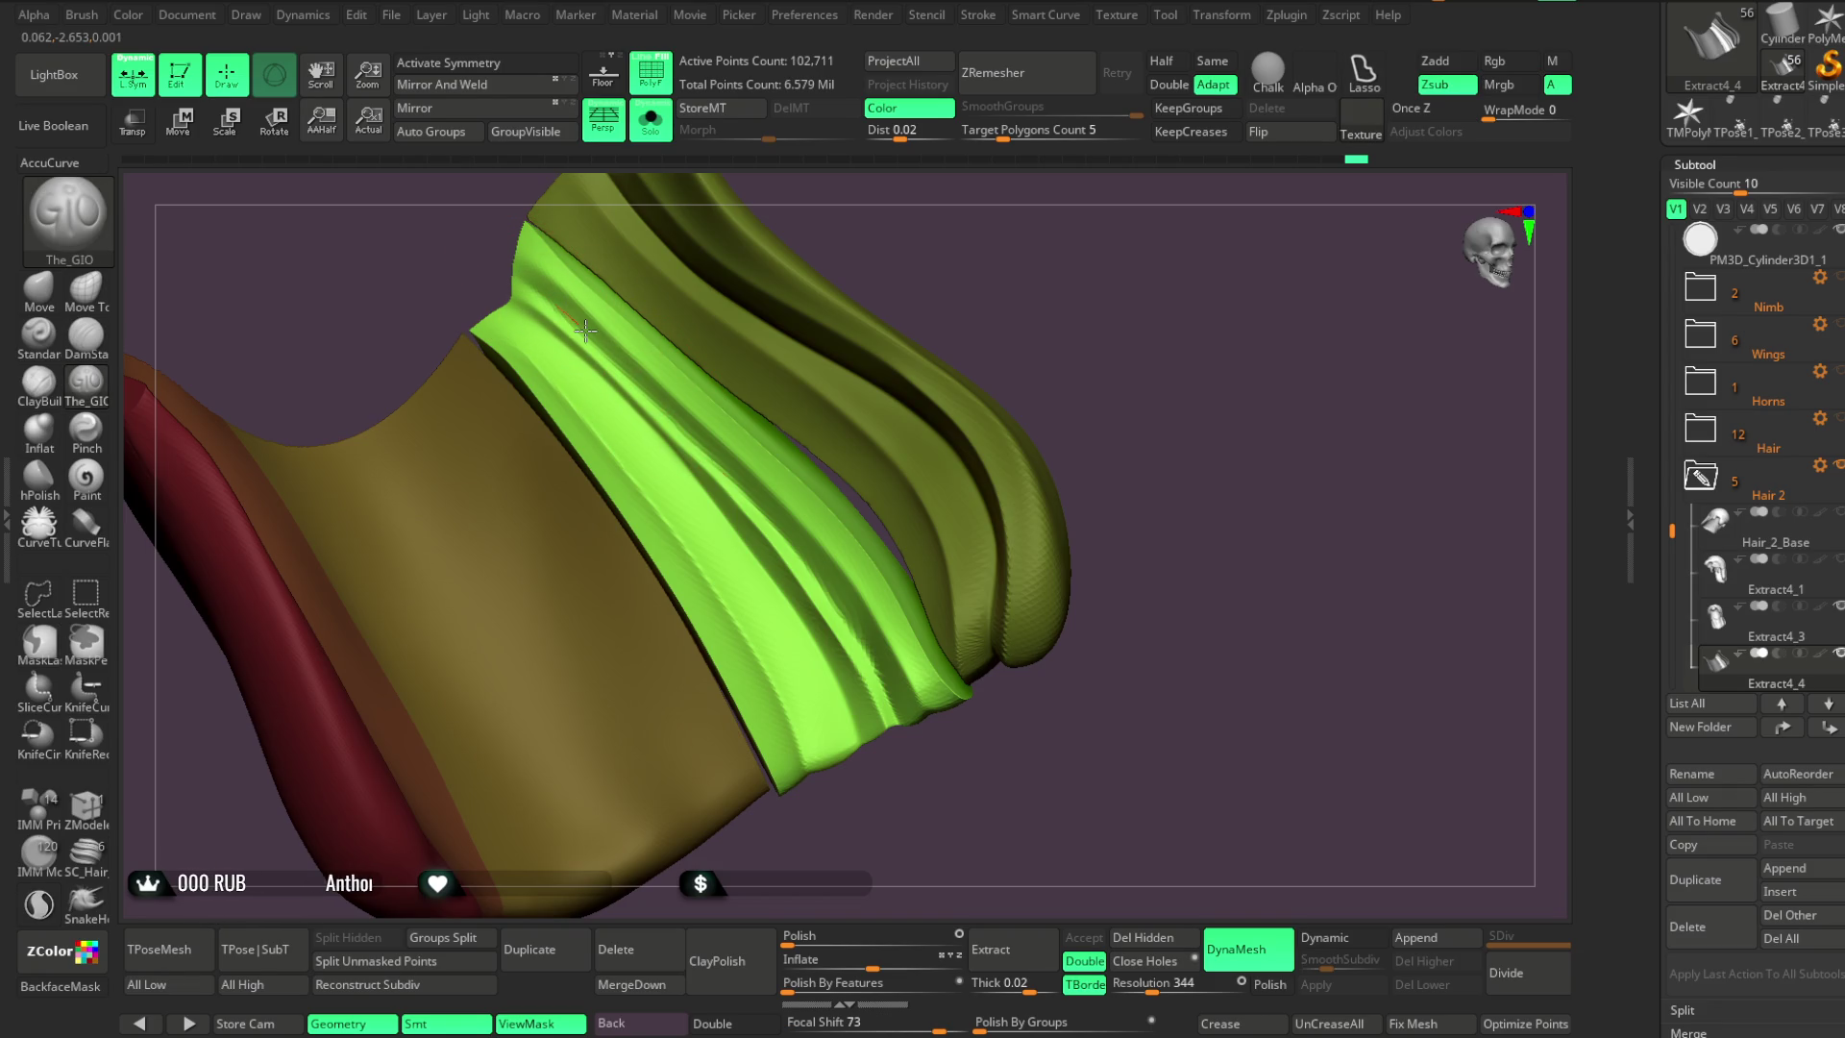
pyautogui.moveTo(1019, 289)
pyautogui.mouseDown()
pyautogui.moveTo(1005, 259)
pyautogui.moveTo(909, 318)
pyautogui.moveTo(813, 344)
pyautogui.moveTo(766, 276)
pyautogui.moveTo(889, 250)
pyautogui.moveTo(836, 268)
pyautogui.moveTo(884, 257)
pyautogui.moveTo(874, 276)
pyautogui.moveTo(782, 297)
pyautogui.moveTo(885, 272)
pyautogui.moveTo(765, 338)
pyautogui.mouseUp()
# Select the Move brush and inspect the hair piece from a few angles
pyautogui.press('b')
pyautogui.press('m')
pyautogui.press('v')
pyautogui.press('space')
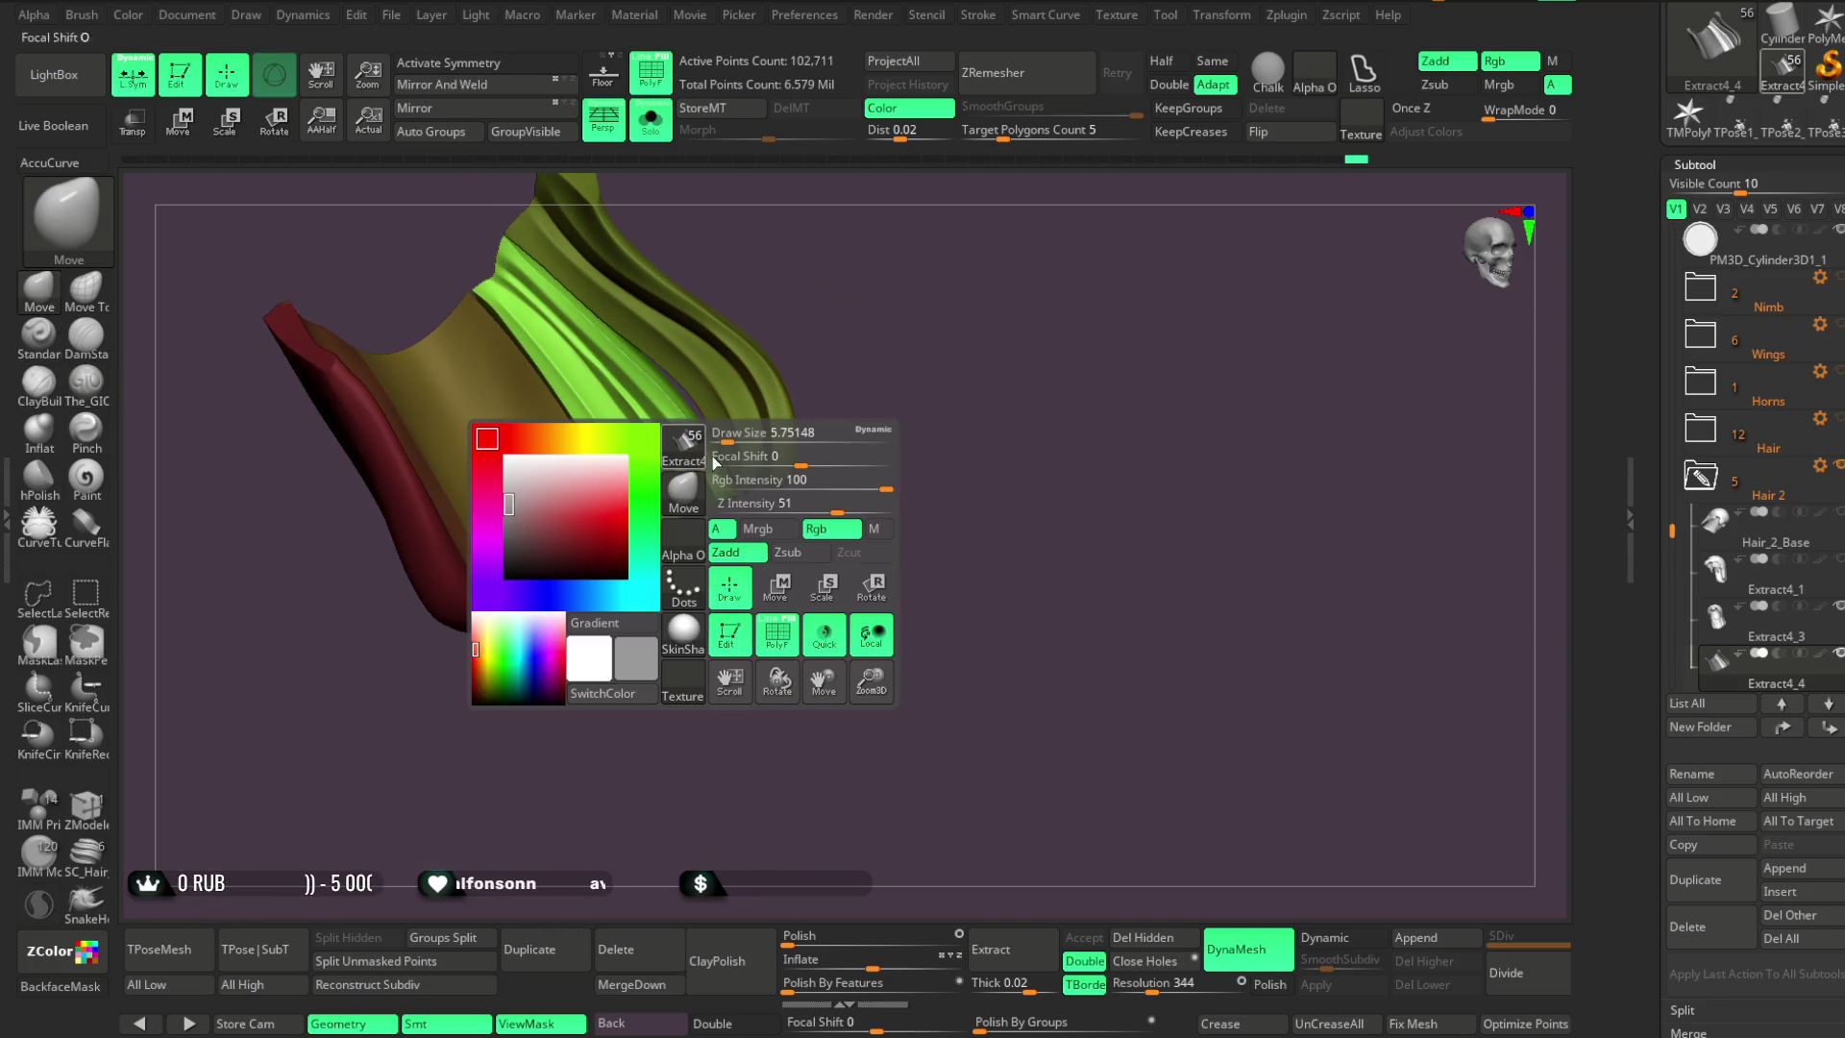
pyautogui.moveTo(865, 317)
pyautogui.mouseDown()
pyautogui.moveTo(891, 308)
pyautogui.moveTo(870, 332)
pyautogui.mouseUp()
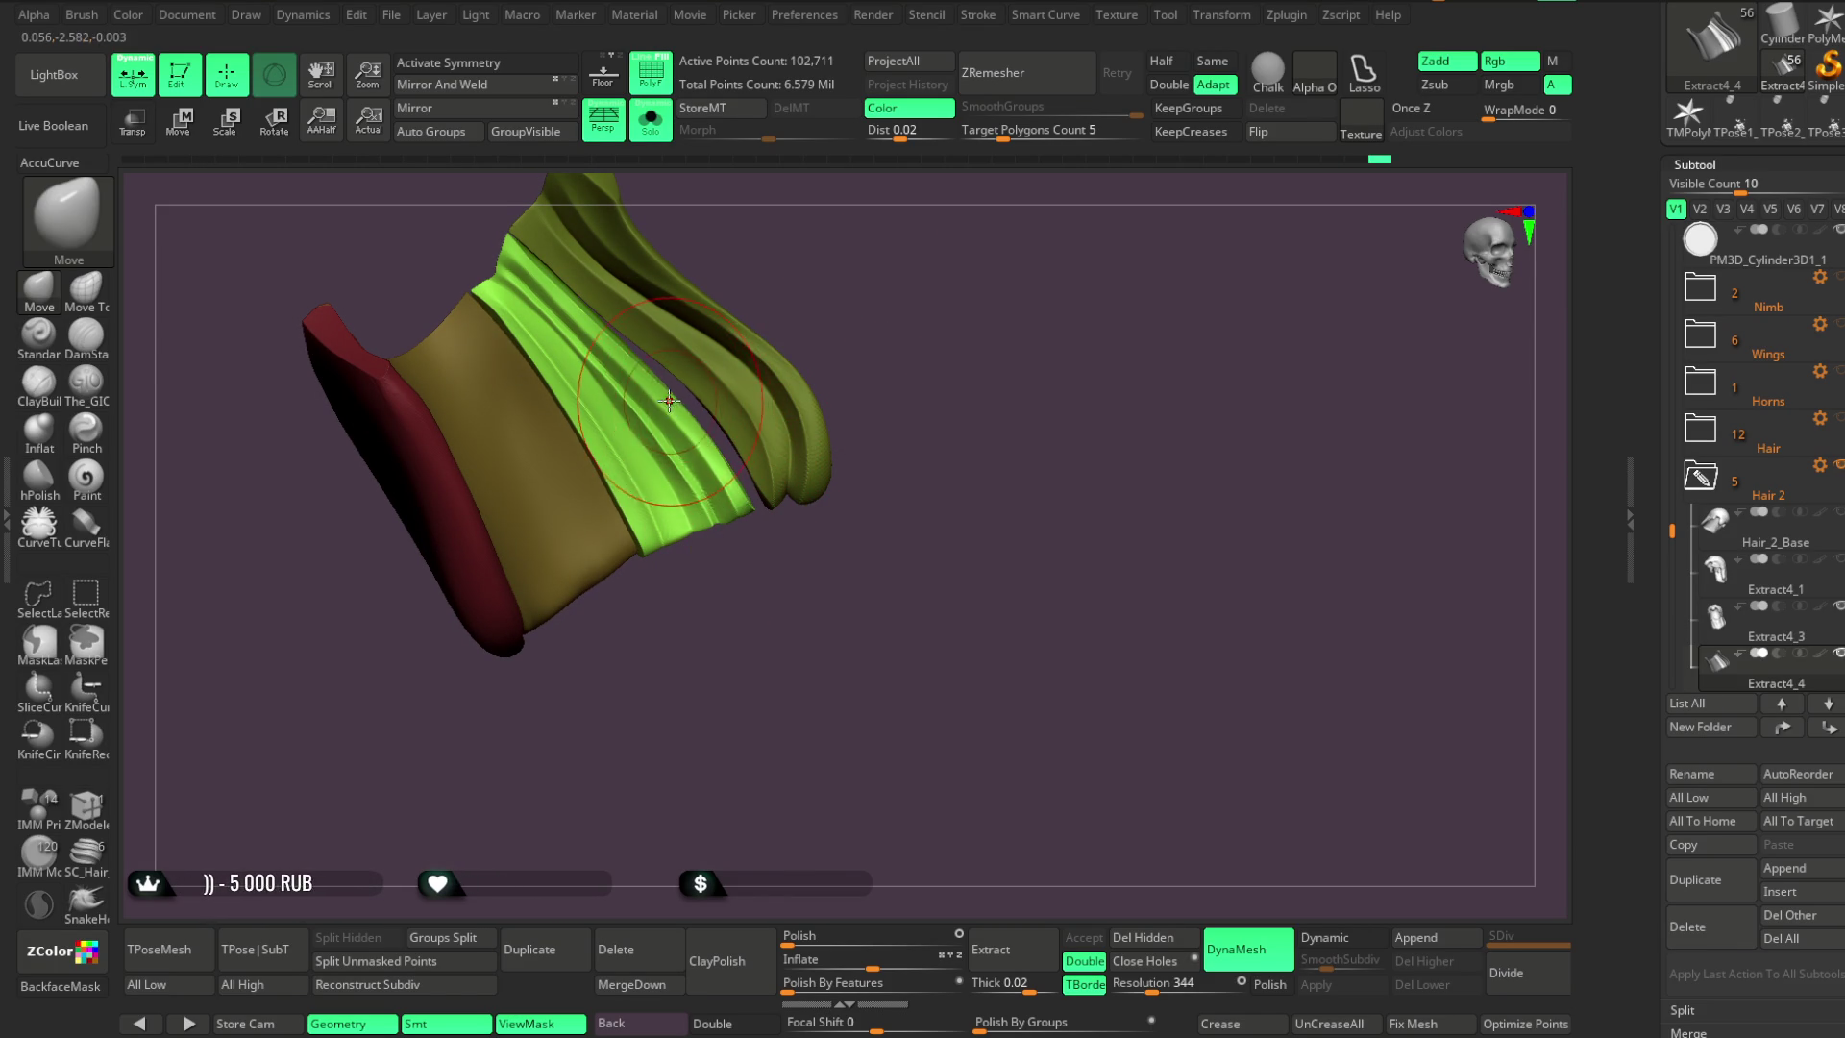
pyautogui.moveTo(732, 588)
pyautogui.mouseDown()
pyautogui.moveTo(700, 573)
pyautogui.moveTo(676, 595)
pyautogui.moveTo(749, 356)
pyautogui.moveTo(672, 452)
pyautogui.mouseUp()
pyautogui.press('space')
pyautogui.moveTo(740, 539)
pyautogui.mouseDown()
pyautogui.moveTo(770, 597)
pyautogui.moveTo(843, 440)
pyautogui.moveTo(819, 470)
pyautogui.moveTo(827, 433)
pyautogui.mouseUp()
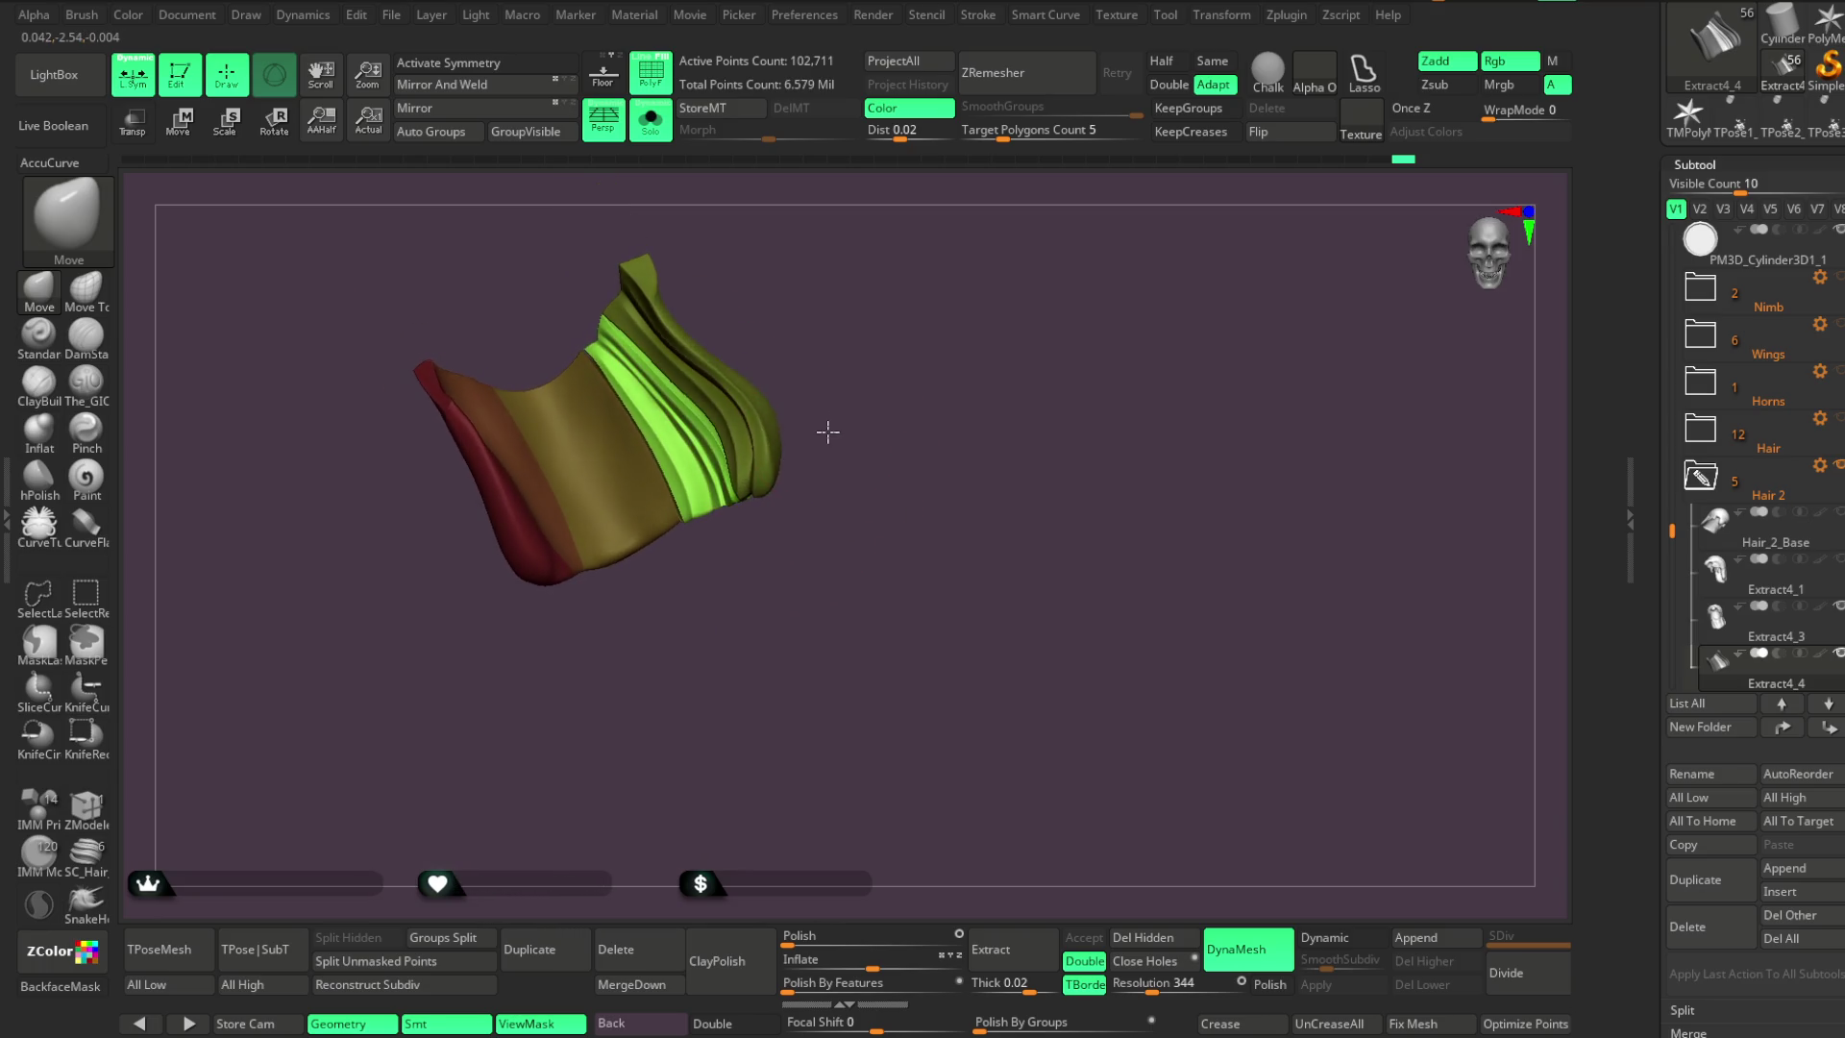
# Re-isolate the hair piece, zoom in, and nudge the green strand's surface upward
pyautogui.click(646, 117)
pyautogui.moveTo(876, 271)
pyautogui.mouseDown()
pyautogui.moveTo(877, 251)
pyautogui.moveTo(874, 304)
pyautogui.moveTo(882, 268)
pyautogui.mouseUp()
pyautogui.hotkey('ctrl', 'shift', 's')
pyautogui.scroll(5, 847, 272)
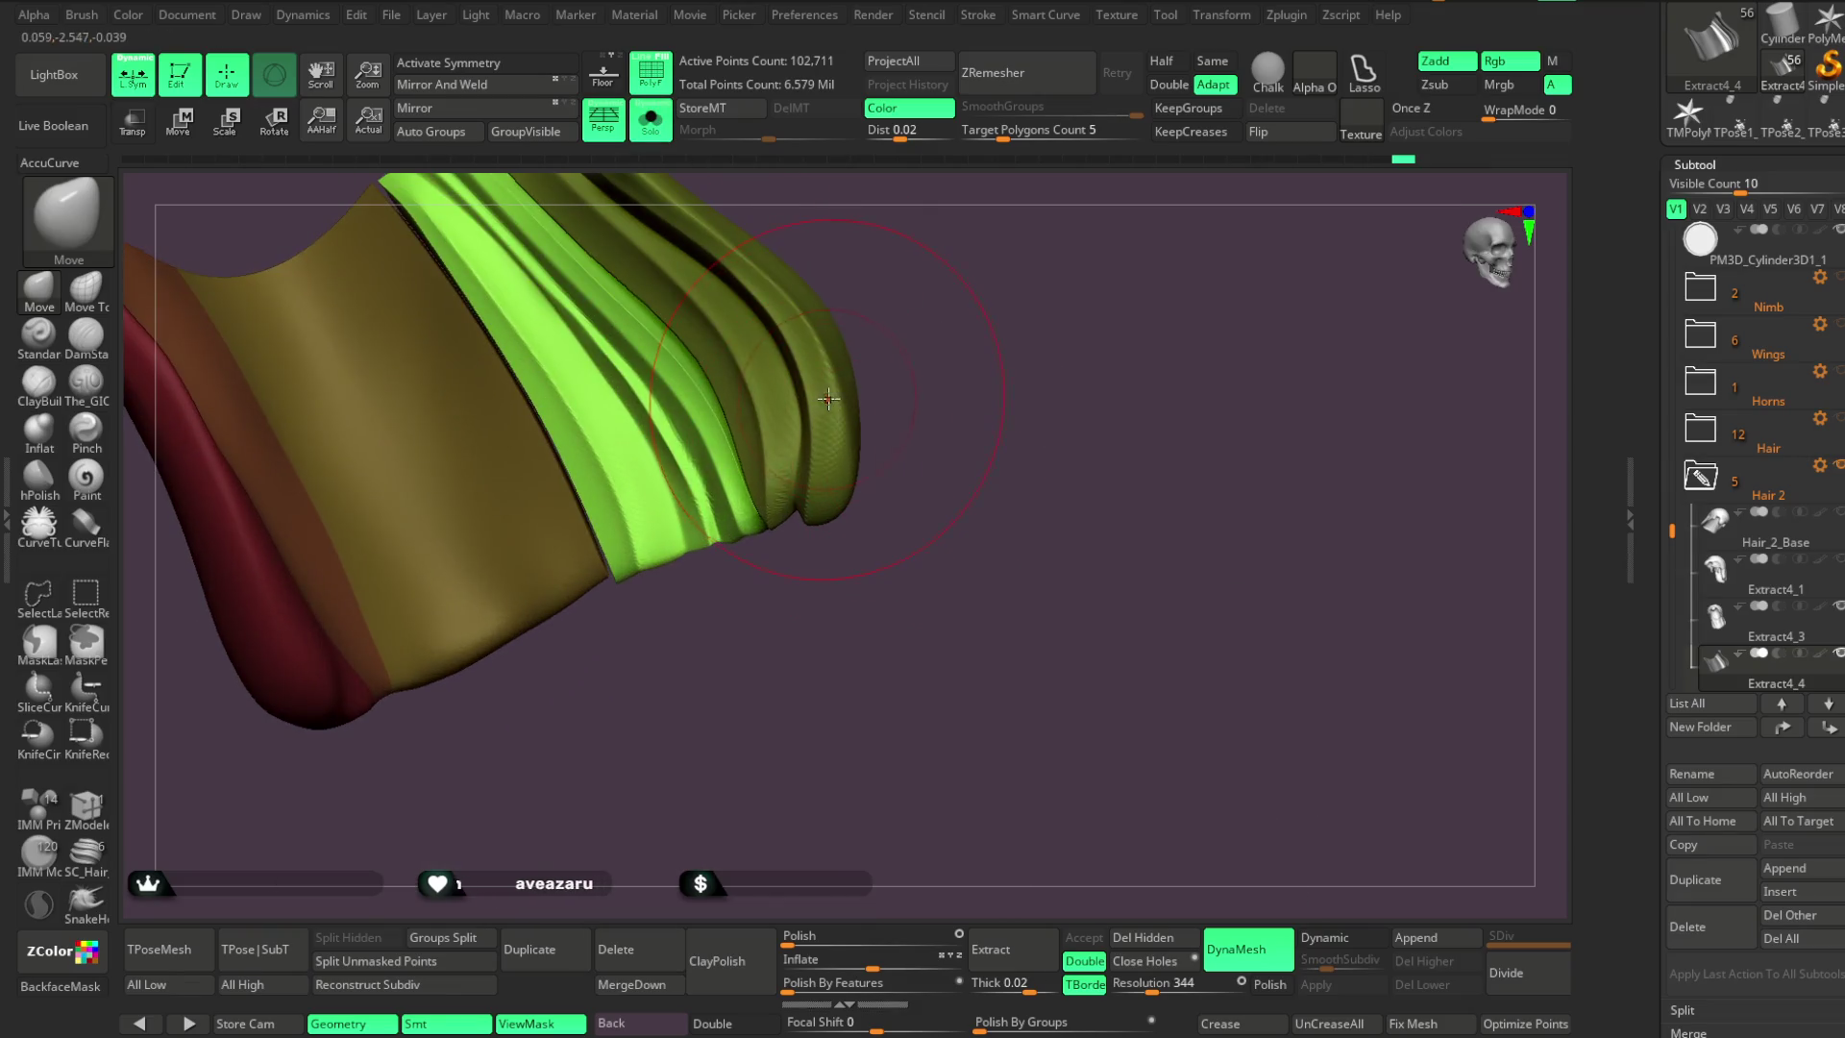
pyautogui.moveTo(823, 371); pyautogui.dragTo(923, 304)
pyautogui.moveTo(745, 530); pyautogui.dragTo(742, 483)
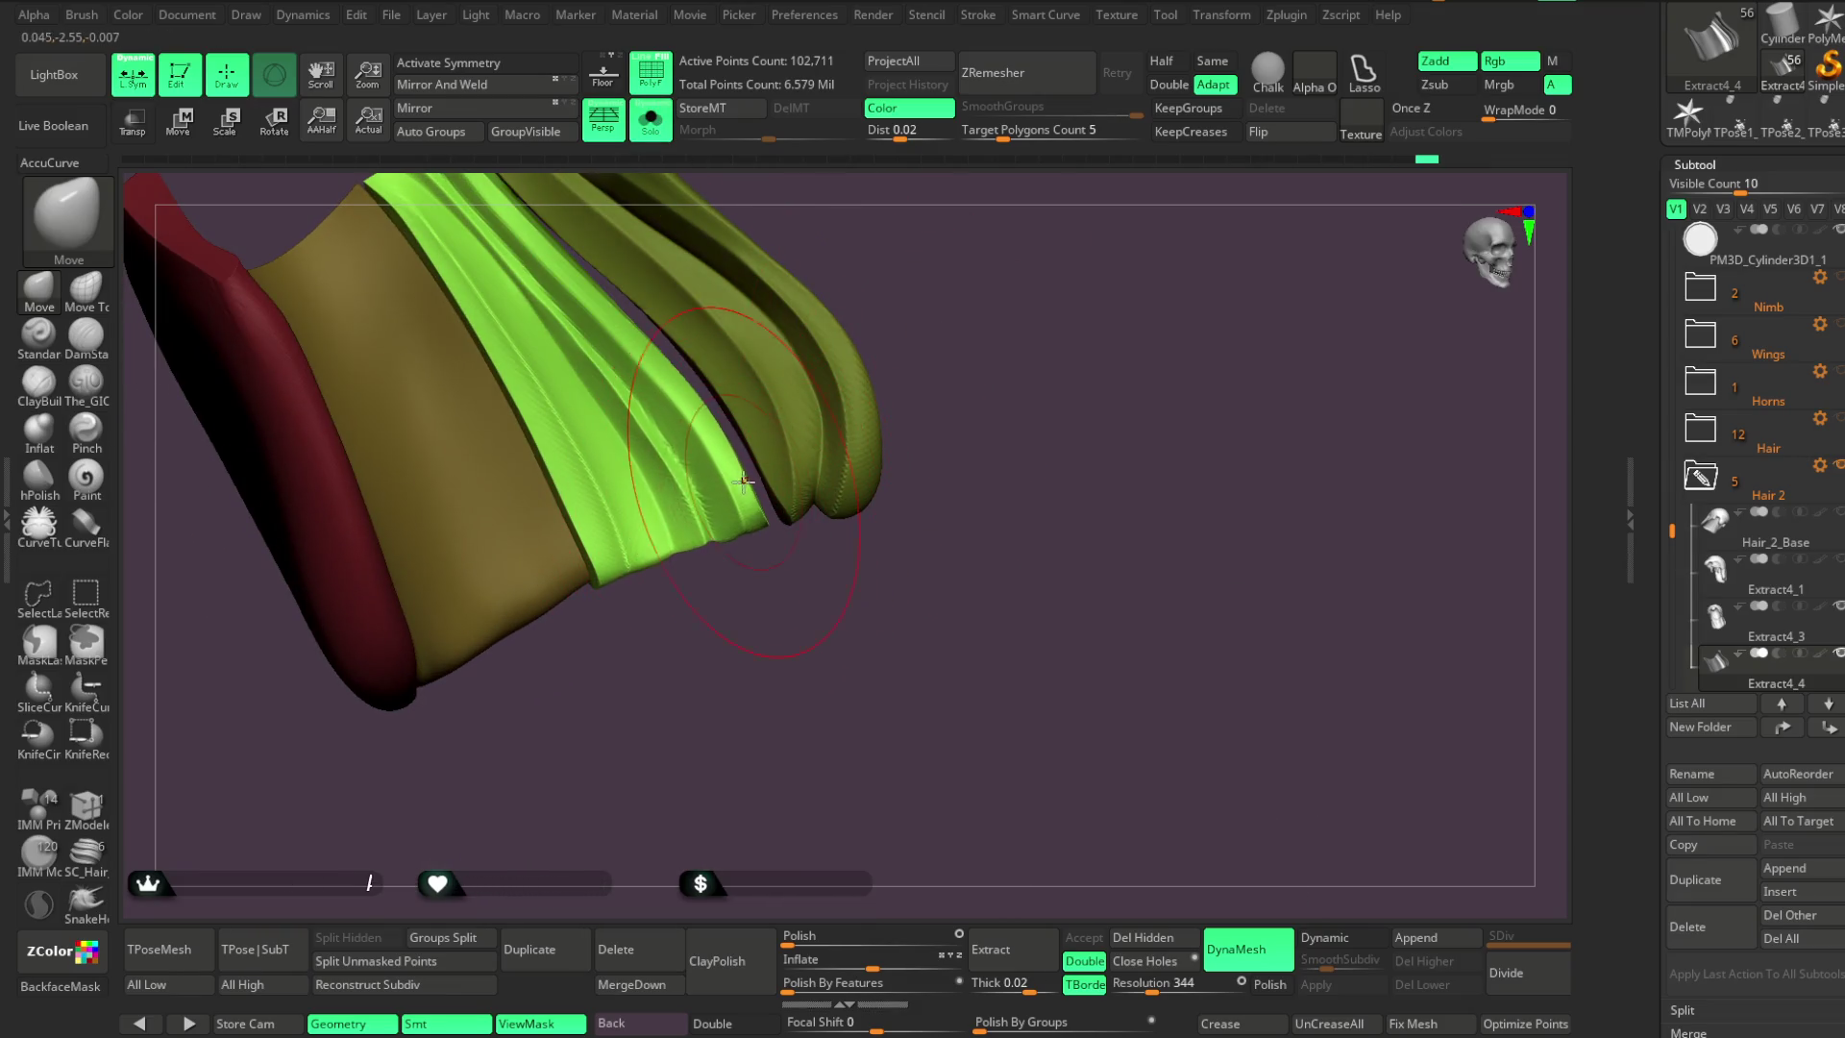
pyautogui.moveTo(696, 618)
pyautogui.mouseDown()
pyautogui.moveTo(621, 573)
pyautogui.moveTo(650, 621)
pyautogui.moveTo(626, 626)
pyautogui.mouseUp()
pyautogui.hotkey('ctrl', 'shift')
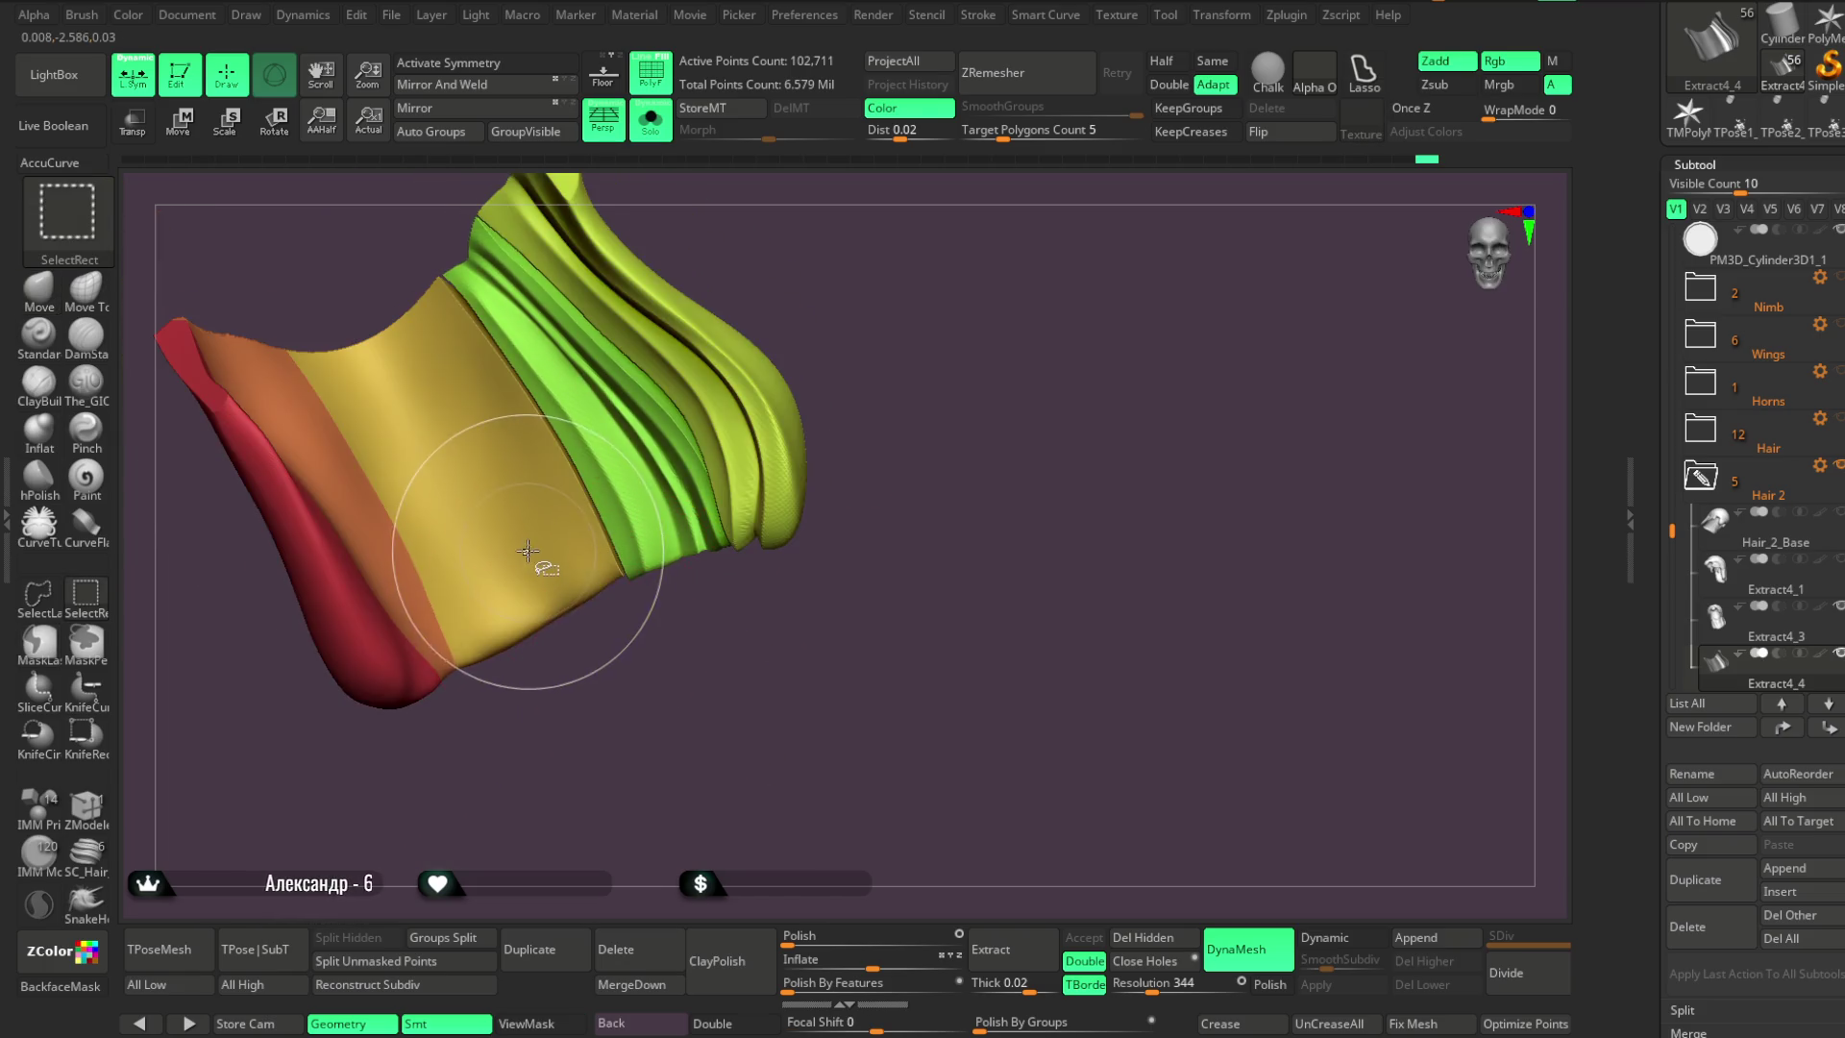
# Briefly isolate the yellow band, restore the piece, and load The_GIO brush in Zsub
pyautogui.keyDown('ctrl'); pyautogui.keyDown('shift'); pyautogui.click(528, 551); pyautogui.keyUp('shift'); pyautogui.keyUp('ctrl')
pyautogui.keyDown('ctrl'); pyautogui.keyDown('shift'); pyautogui.click(614, 659); pyautogui.keyUp('shift'); pyautogui.keyUp('ctrl')
pyautogui.moveTo(630, 688); pyautogui.dragTo(521, 557)
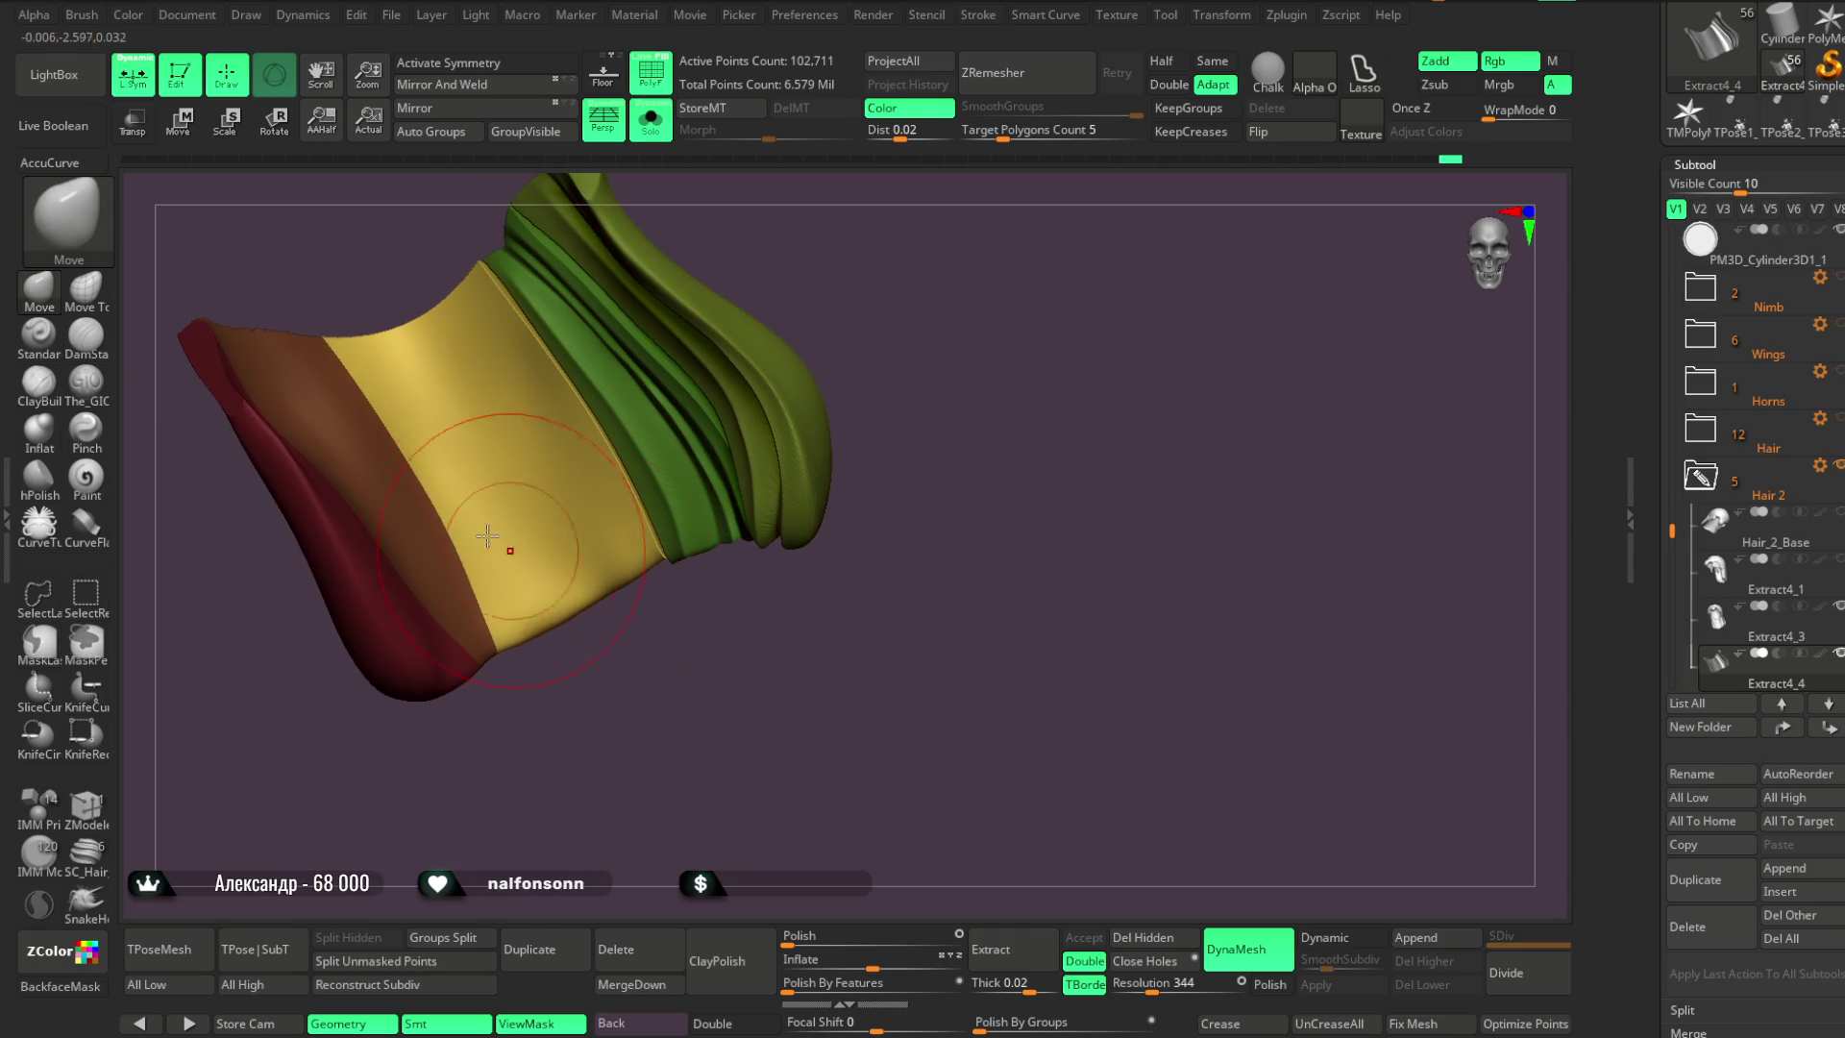
pyautogui.click(87, 381)
# Carve and deepen the first grooves down the yellow band, redoing one stroke
pyautogui.moveTo(430, 316)
pyautogui.mouseDown()
pyautogui.moveTo(553, 519)
pyautogui.moveTo(567, 600)
pyautogui.mouseUp()
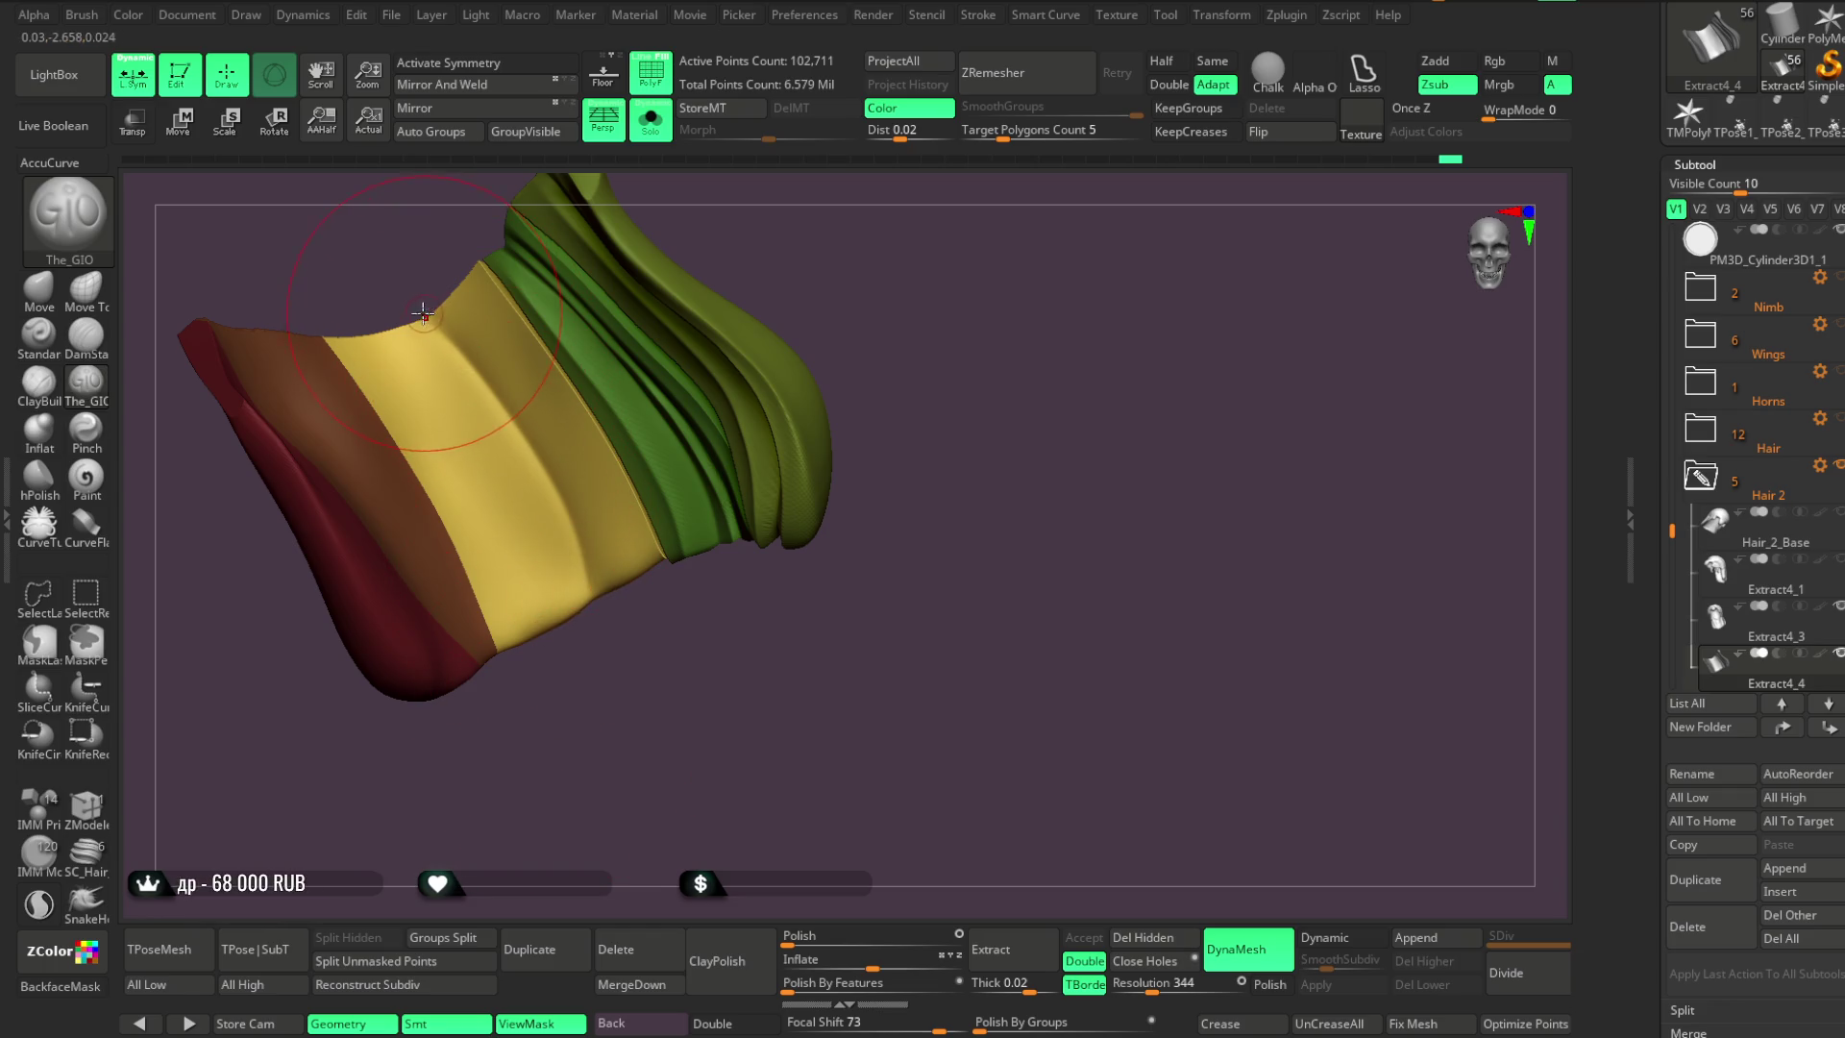
pyautogui.moveTo(454, 339)
pyautogui.mouseDown()
pyautogui.moveTo(550, 473)
pyautogui.moveTo(604, 663)
pyautogui.mouseUp()
pyautogui.moveTo(442, 308)
pyautogui.mouseDown()
pyautogui.moveTo(563, 519)
pyautogui.moveTo(609, 713)
pyautogui.moveTo(466, 527)
pyautogui.mouseUp()
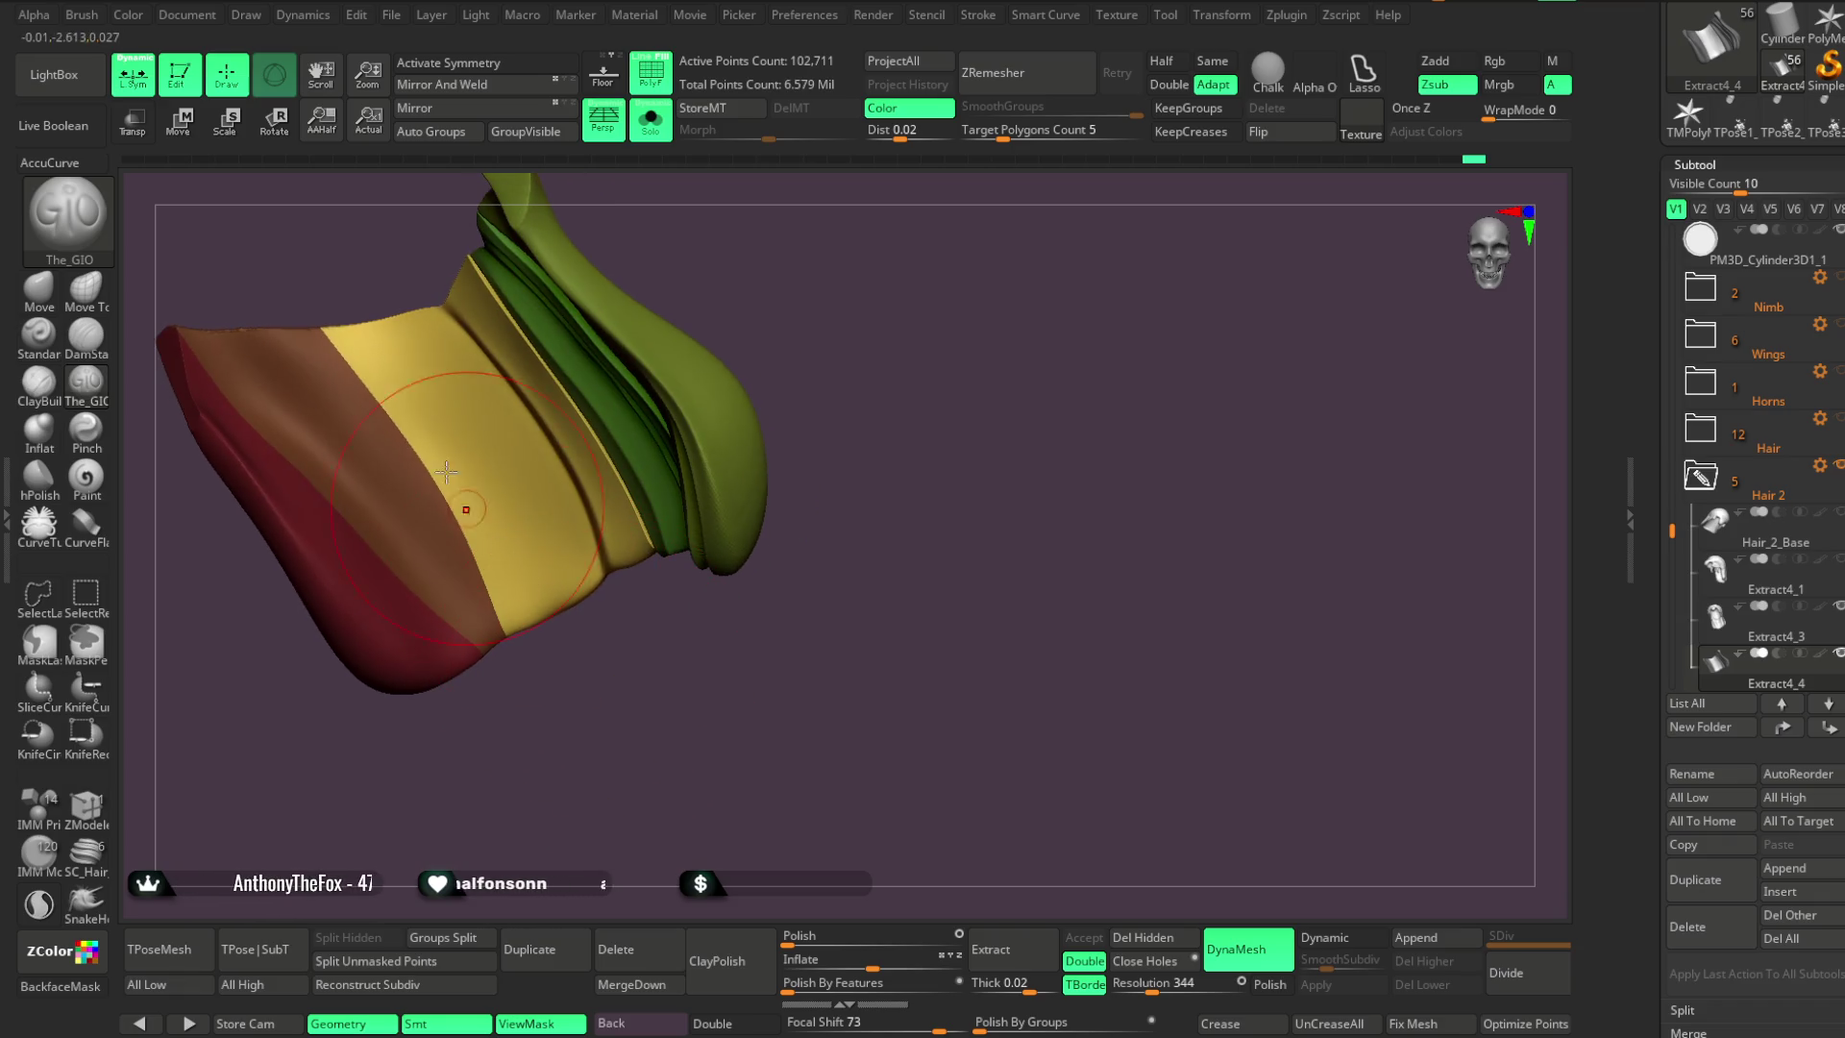
pyautogui.moveTo(394, 323); pyautogui.dragTo(505, 619)
pyautogui.hotkey('ctrl', 'z')
pyautogui.moveTo(383, 319); pyautogui.dragTo(504, 619)
pyautogui.moveTo(394, 323)
pyautogui.mouseDown()
pyautogui.moveTo(557, 571)
pyautogui.moveTo(593, 682)
pyautogui.moveTo(577, 663)
pyautogui.mouseUp()
# Add more grooves down the yellow band, then rotate the piece to a new angle
pyautogui.press('space')
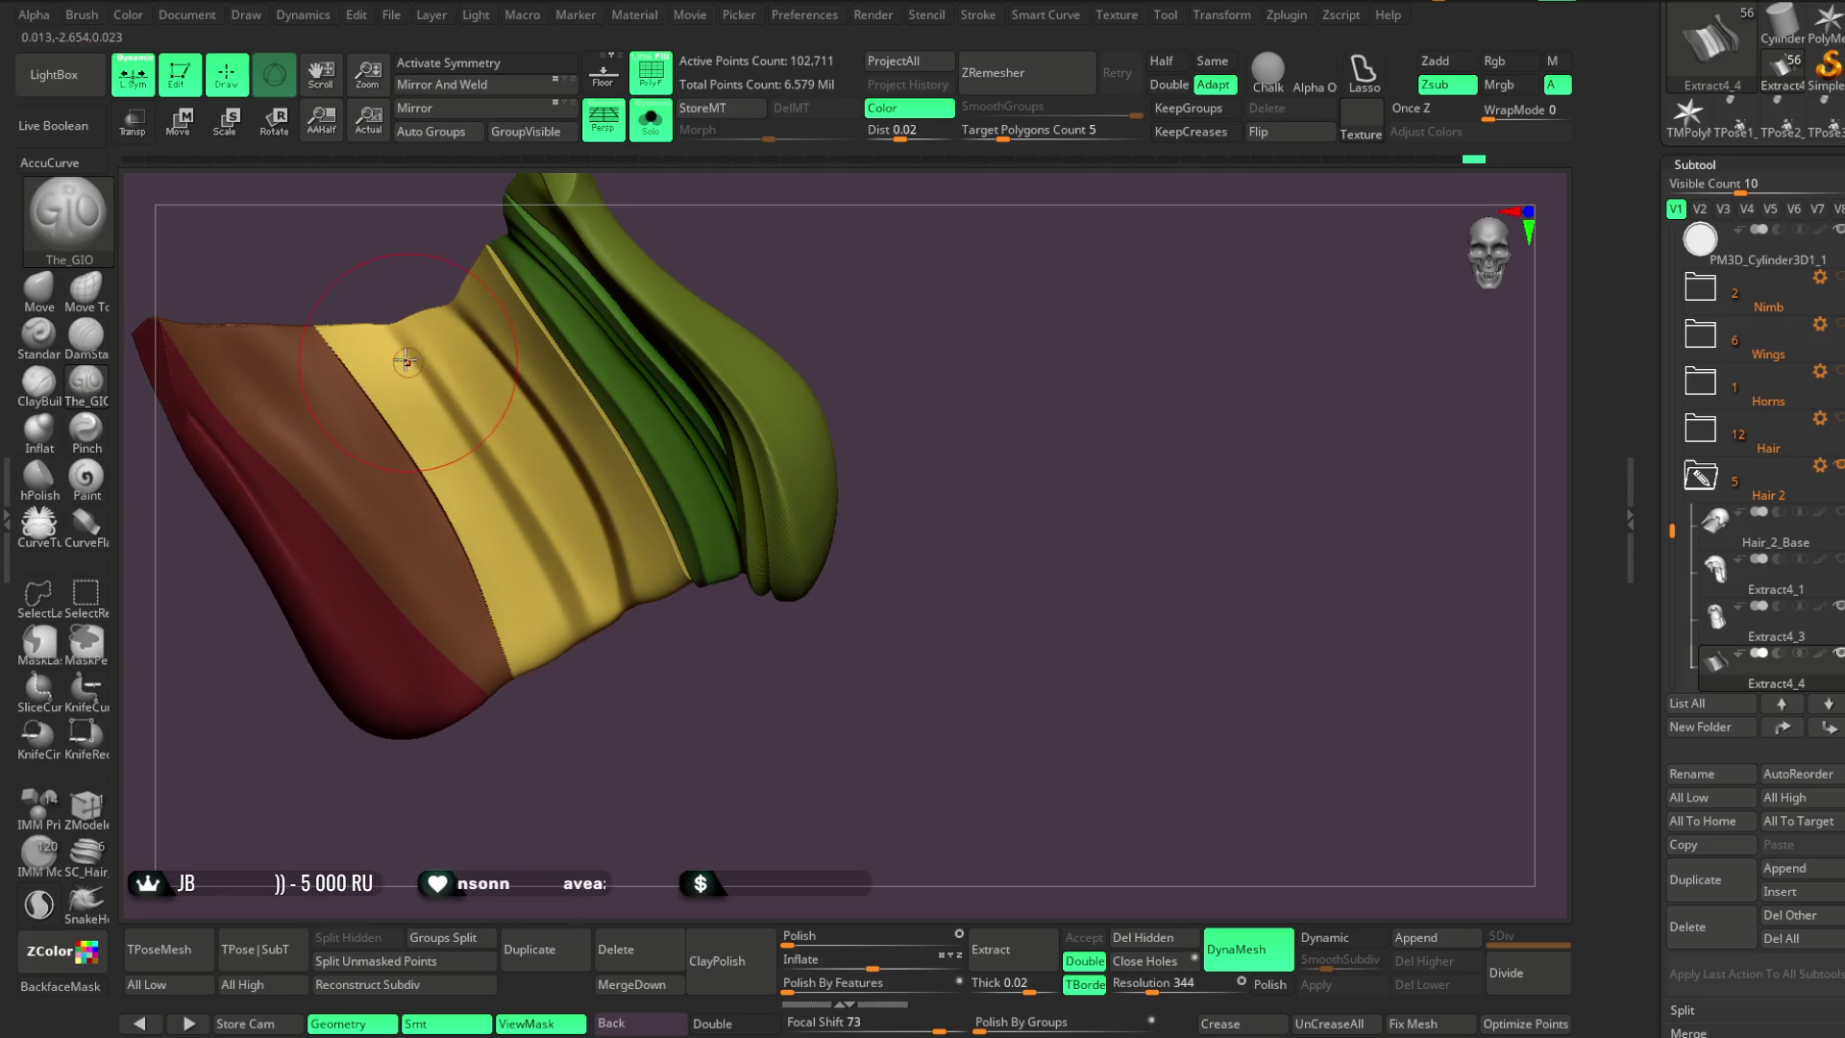
pyautogui.moveTo(384, 331)
pyautogui.mouseDown()
pyautogui.moveTo(501, 490)
pyautogui.moveTo(577, 706)
pyautogui.mouseUp()
pyautogui.moveTo(395, 327)
pyautogui.mouseDown()
pyautogui.moveTo(548, 558)
pyautogui.moveTo(584, 655)
pyautogui.moveTo(565, 663)
pyautogui.moveTo(616, 719)
pyautogui.moveTo(452, 452)
pyautogui.mouseUp()
pyautogui.moveTo(497, 357); pyautogui.dragTo(630, 634)
pyautogui.moveTo(466, 313)
pyautogui.mouseDown()
pyautogui.moveTo(574, 451)
pyautogui.moveTo(630, 613)
pyautogui.moveTo(621, 696)
pyautogui.moveTo(589, 683)
pyautogui.moveTo(499, 518)
pyautogui.mouseUp()
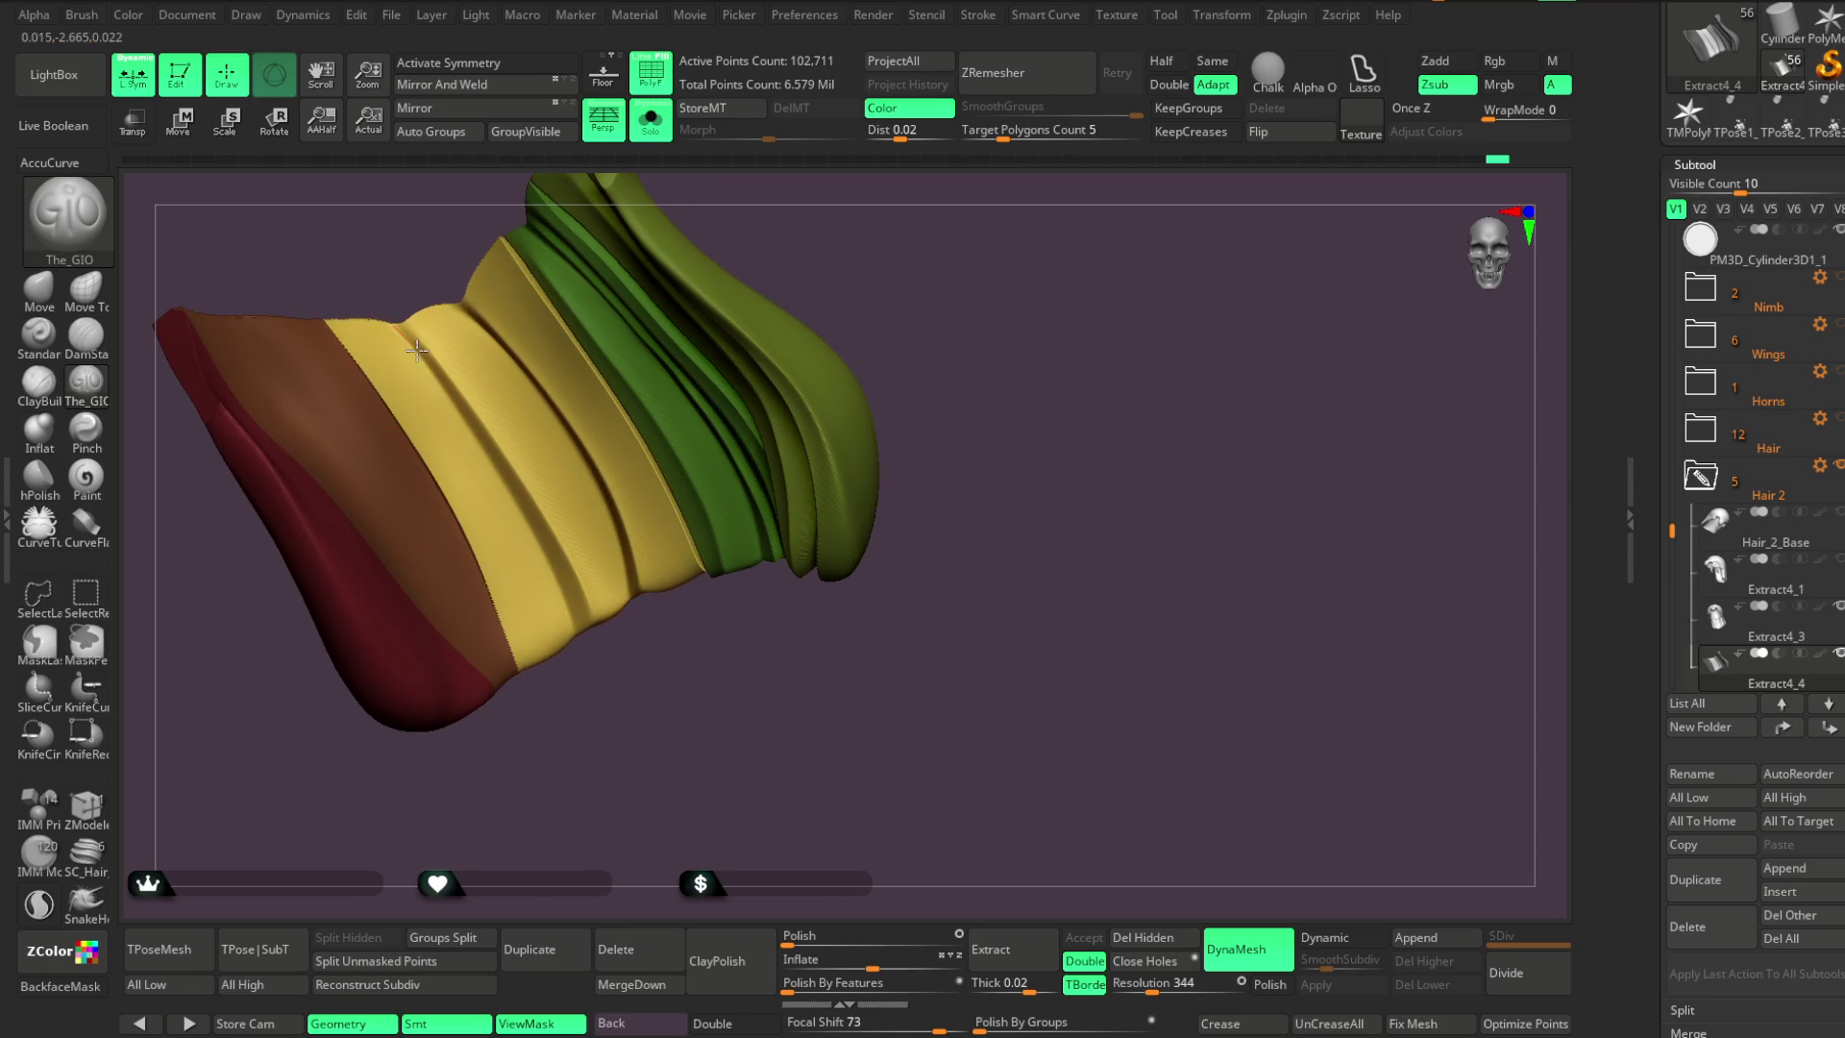
pyautogui.moveTo(581, 667)
pyautogui.mouseDown()
pyautogui.moveTo(589, 700)
pyautogui.moveTo(365, 331)
pyautogui.mouseUp()
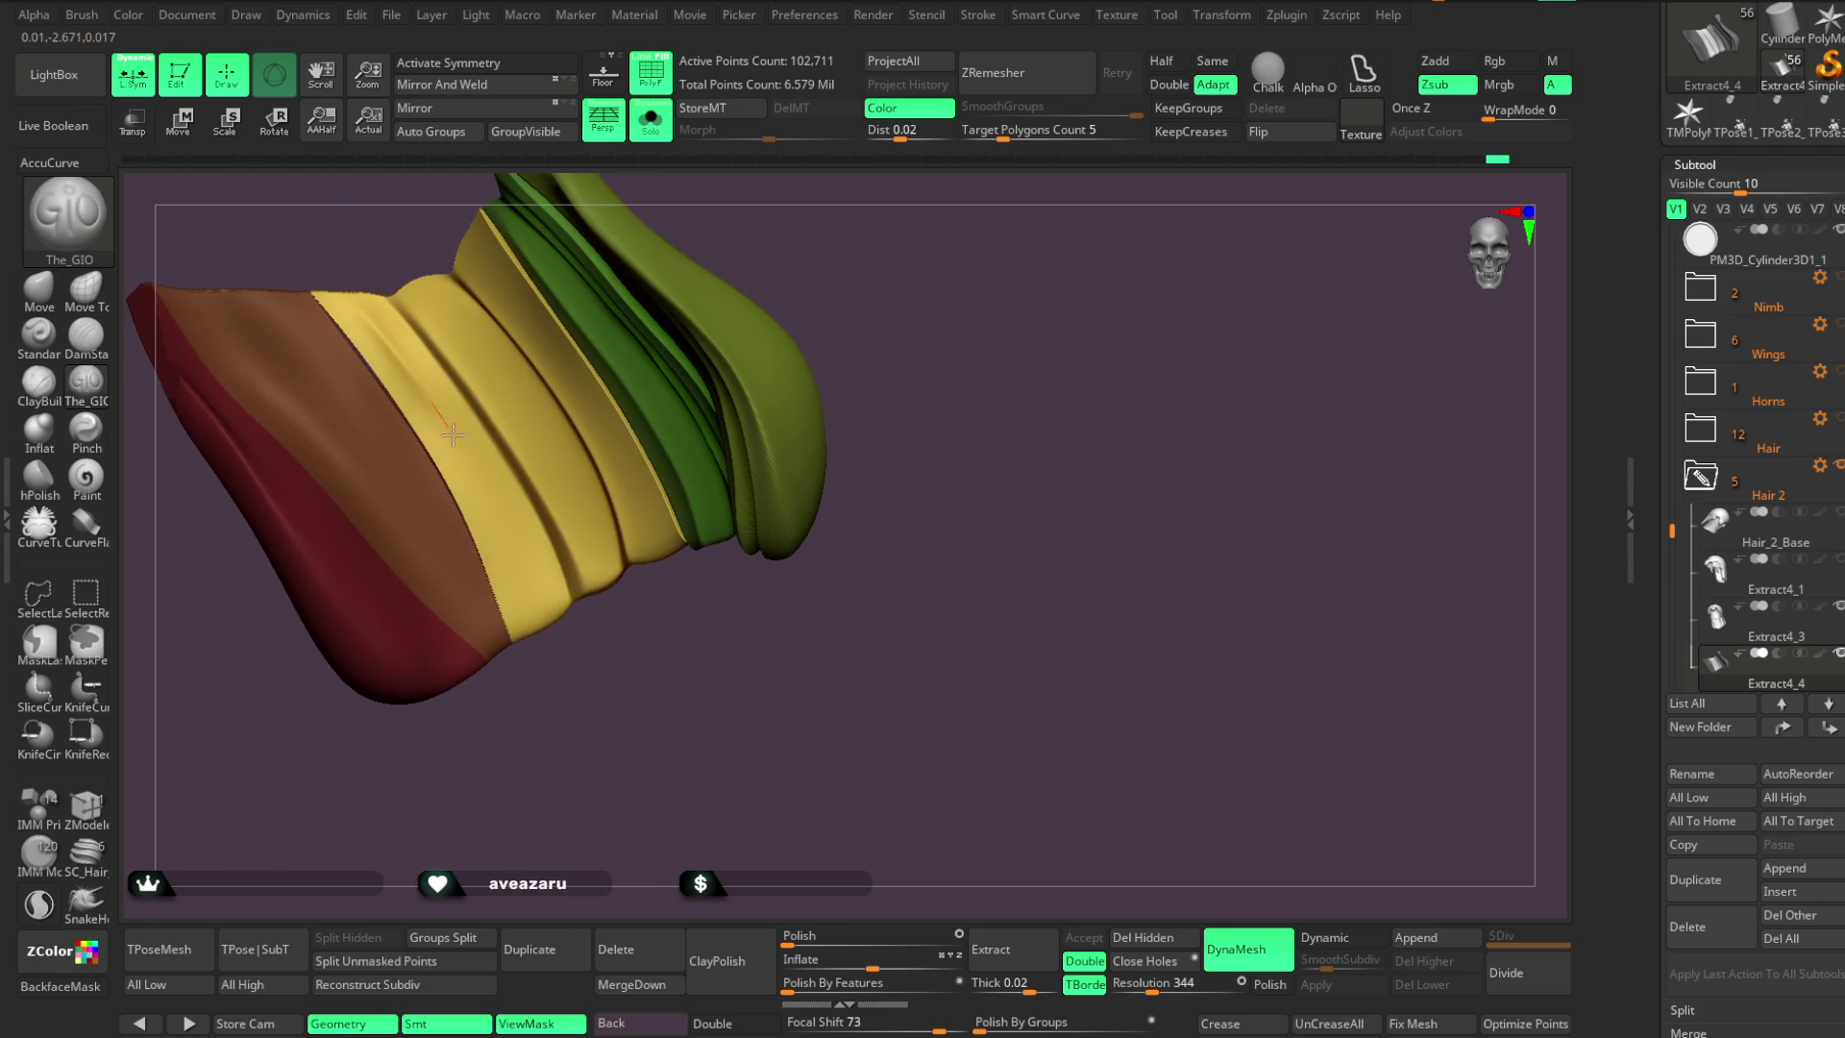
pyautogui.moveTo(576, 750)
pyautogui.mouseDown()
pyautogui.moveTo(589, 708)
pyautogui.moveTo(565, 603)
pyautogui.moveTo(564, 634)
pyautogui.moveTo(630, 672)
pyautogui.moveTo(604, 606)
pyautogui.moveTo(625, 609)
pyautogui.moveTo(625, 646)
pyautogui.moveTo(499, 576)
pyautogui.mouseUp()
pyautogui.press('ctrl')
pyautogui.press('ctrl')
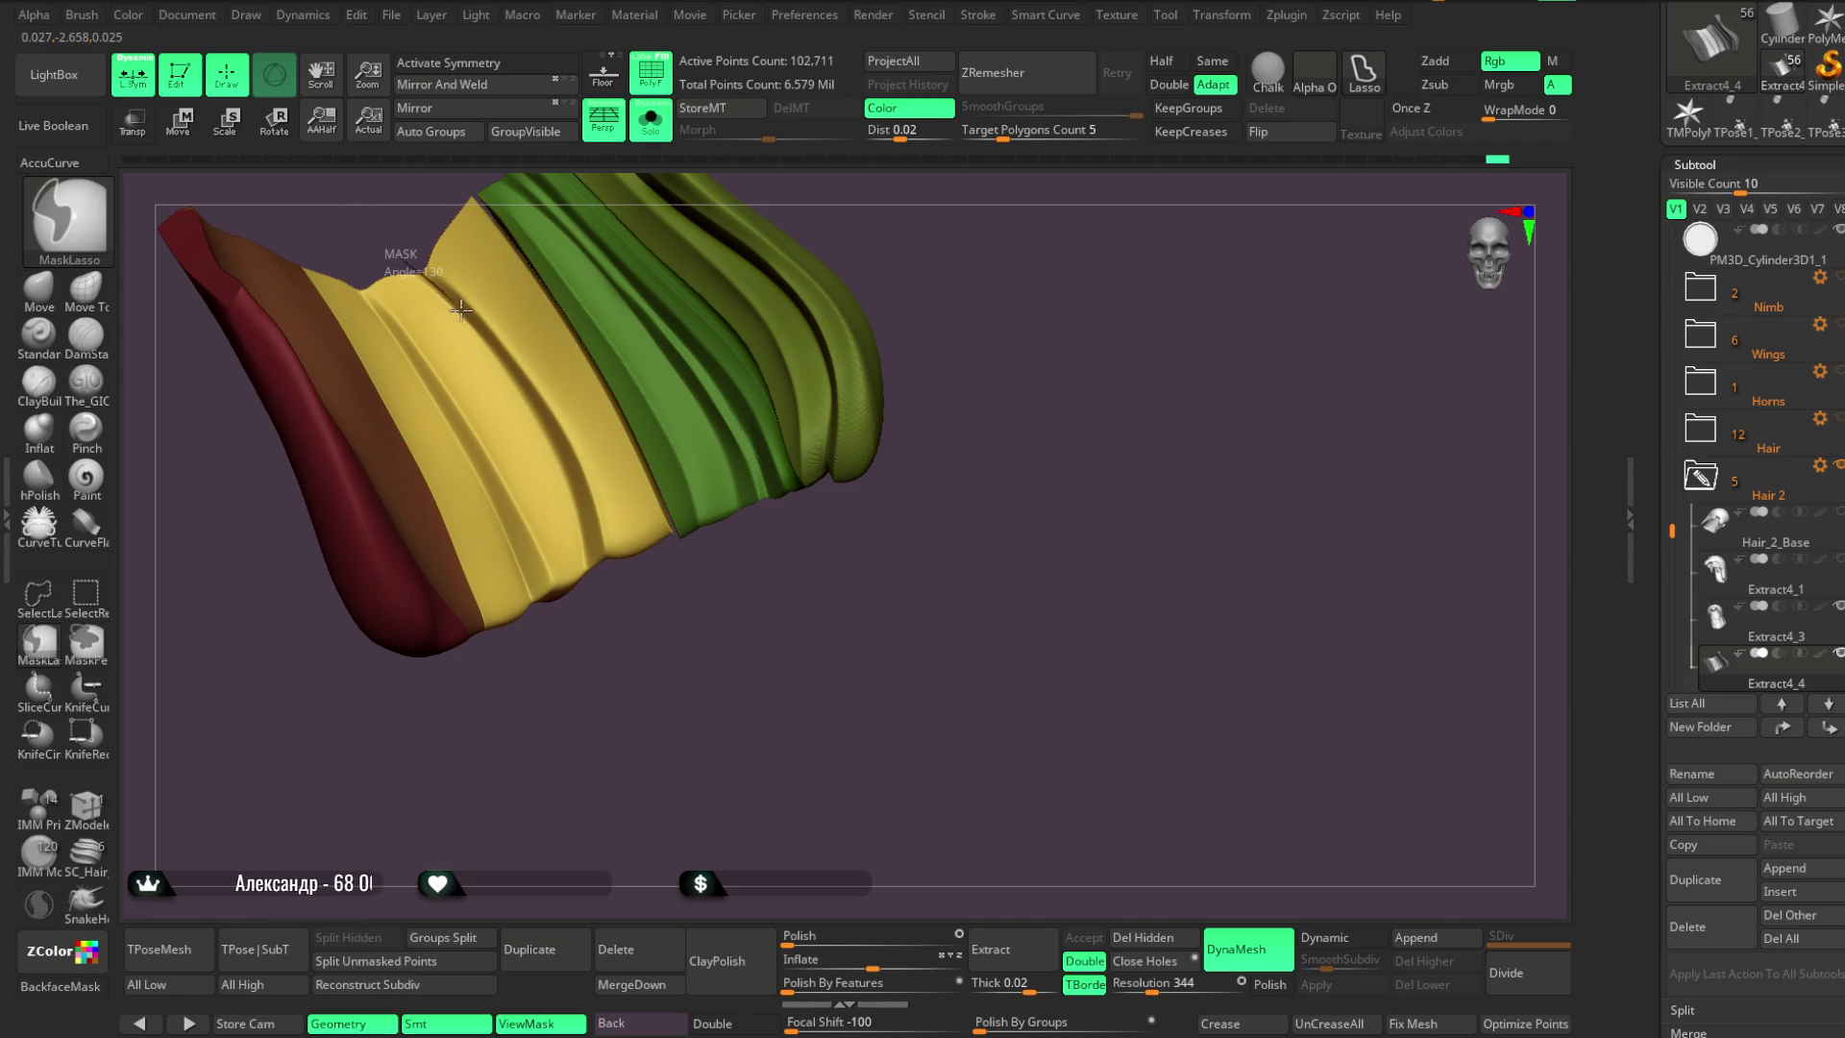
# Smooth away the deepest groove on the yellow band and clear a trial mask
pyautogui.keyDown('shift'); pyautogui.moveTo(566, 465); pyautogui.dragTo(500, 317); pyautogui.keyUp('shift')
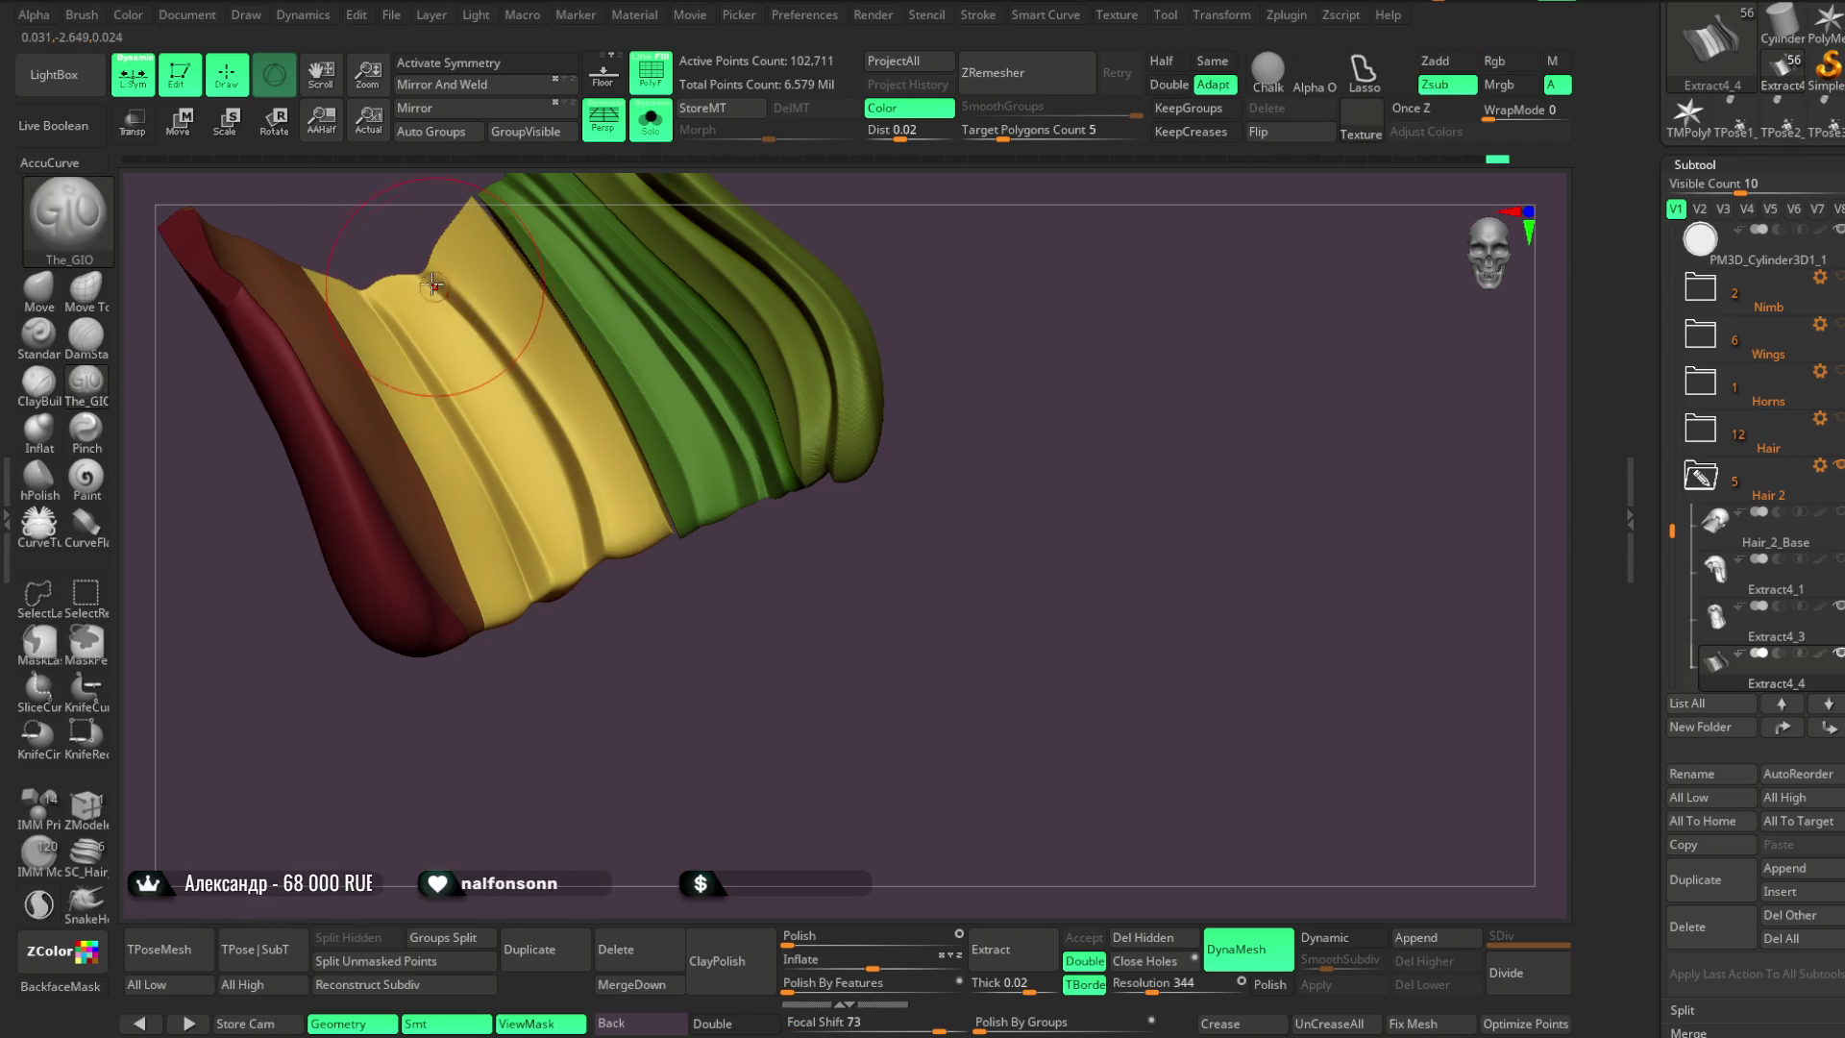
pyautogui.moveTo(558, 447)
pyautogui.mouseDown()
pyautogui.moveTo(505, 567)
pyautogui.moveTo(713, 609)
pyautogui.moveTo(605, 250)
pyautogui.mouseUp()
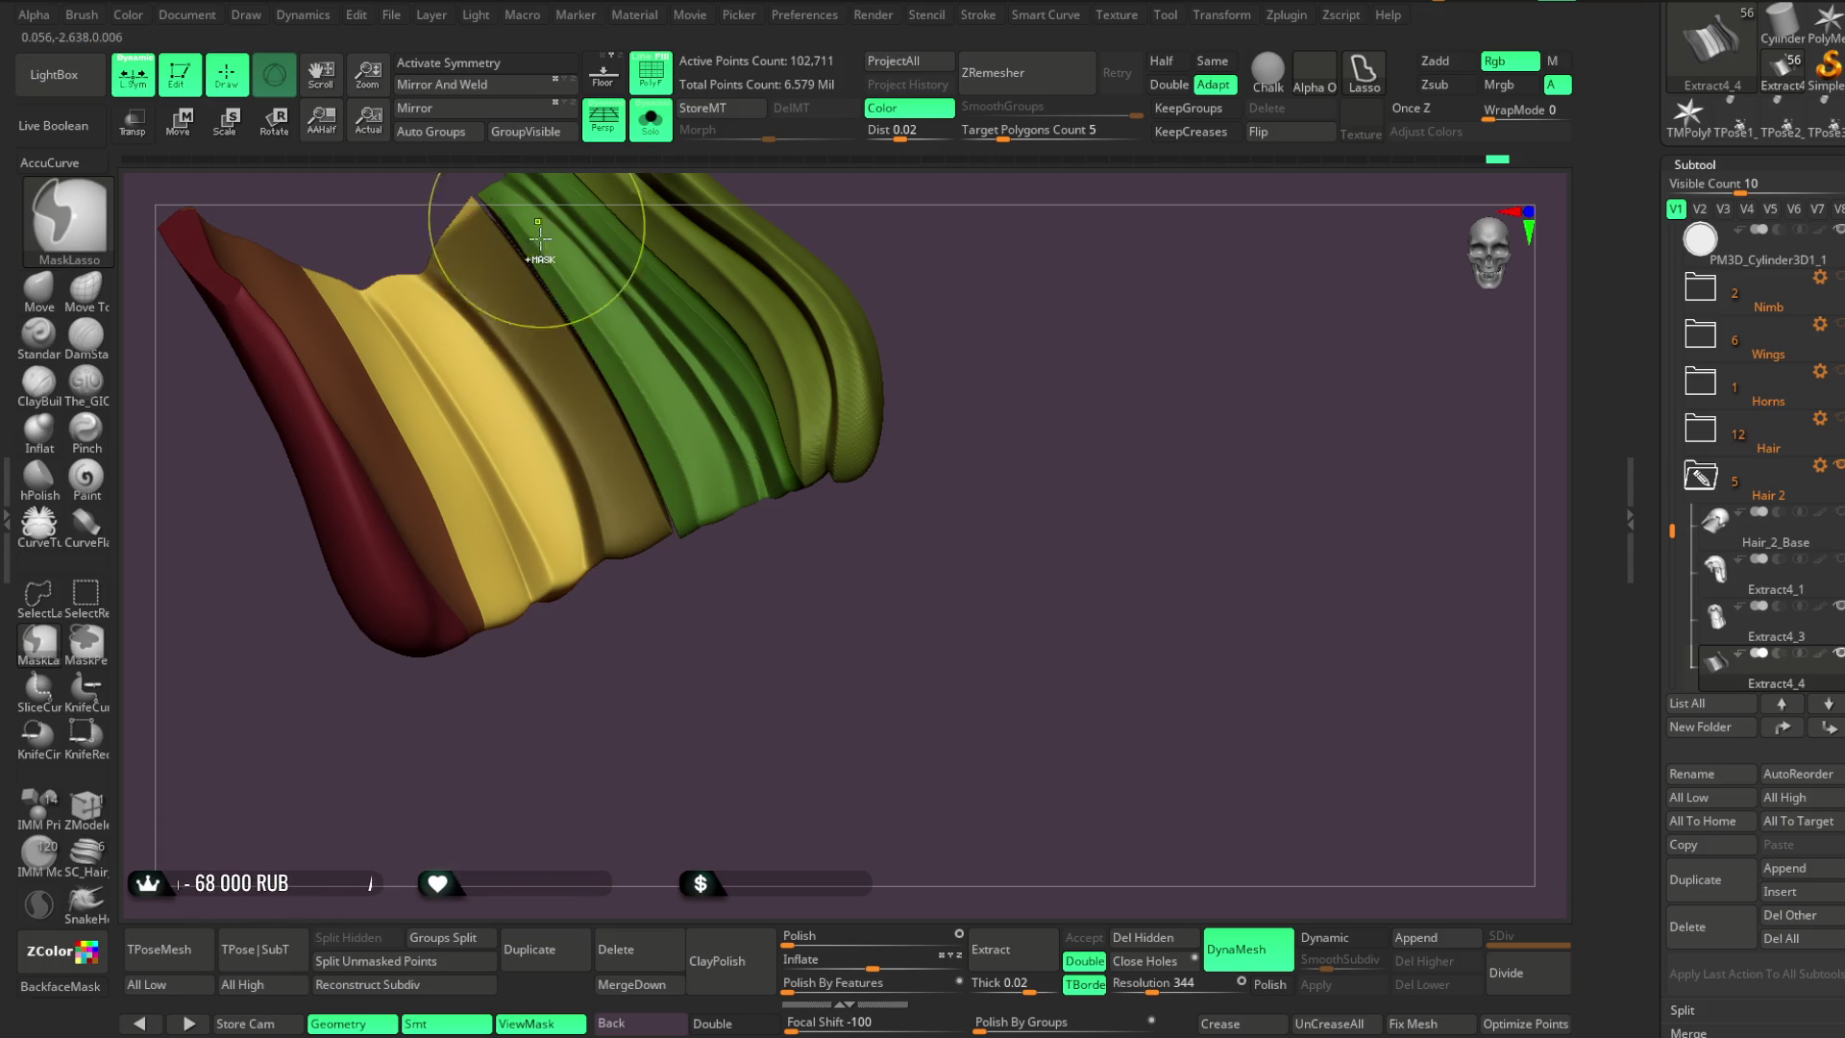
pyautogui.keyDown('ctrl'); pyautogui.click(596, 543); pyautogui.keyUp('ctrl')
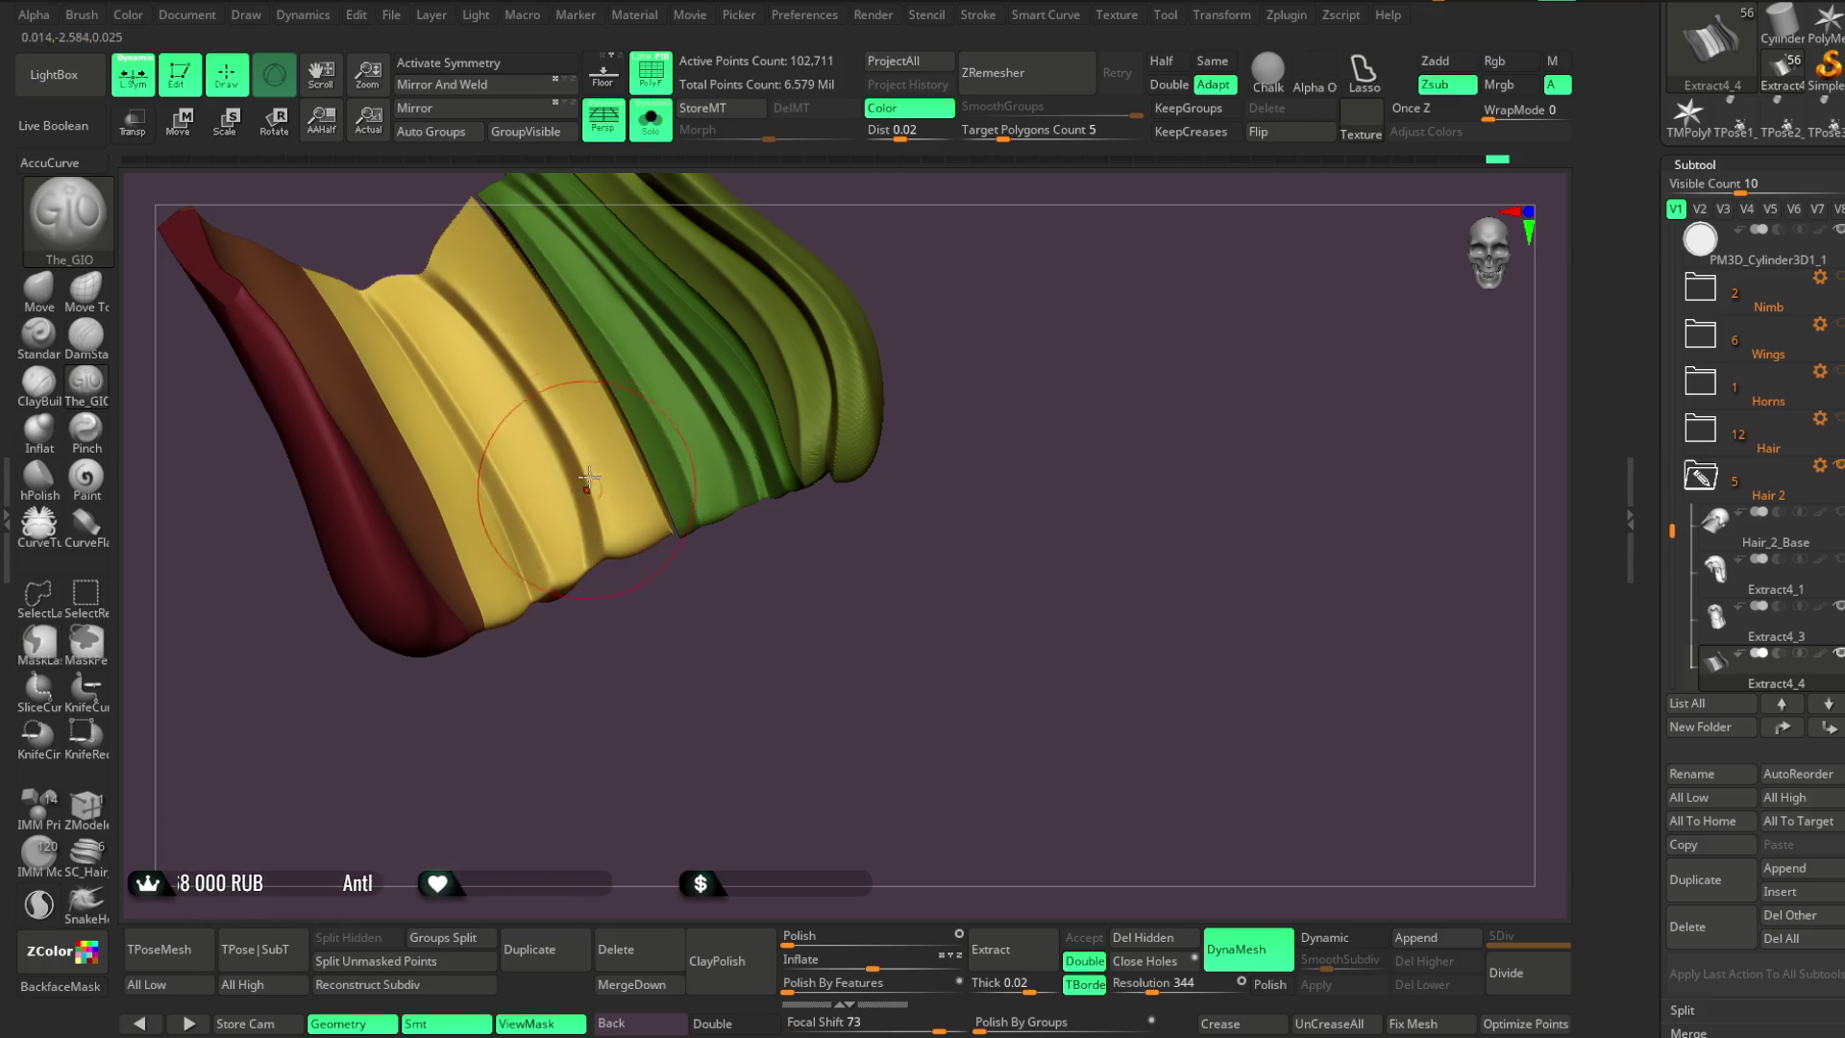
# Isolate the yellow band, mask a sliver along its bottom, invert it, and unhide all
pyautogui.keyDown('ctrl'); pyautogui.keyDown('shift'); pyautogui.click(530, 341); pyautogui.keyUp('shift'); pyautogui.keyUp('ctrl')
pyautogui.moveTo(609, 330); pyautogui.dragTo(638, 280)
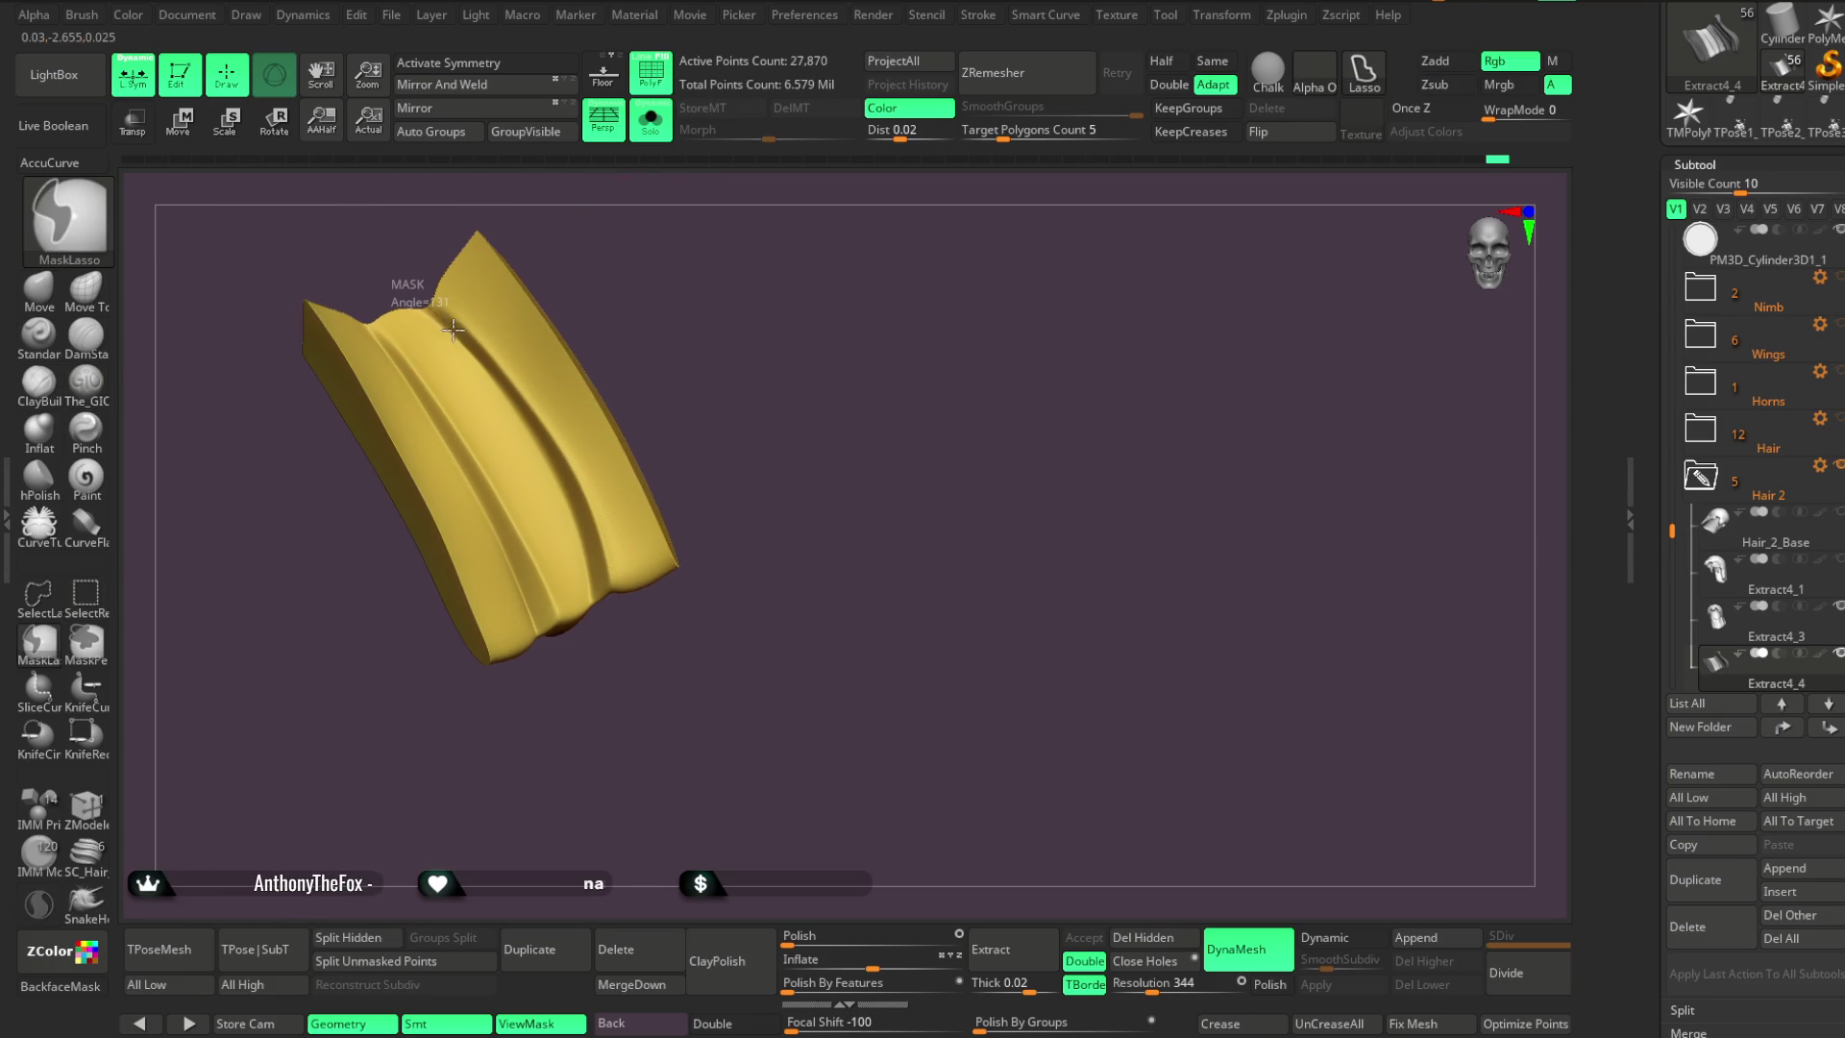
pyautogui.moveTo(521, 409)
pyautogui.keyDown('ctrl'); pyautogui.mouseDown()
pyautogui.moveTo(624, 675)
pyautogui.moveTo(733, 370)
pyautogui.moveTo(509, 183)
pyautogui.moveTo(451, 231)
pyautogui.mouseUp(); pyautogui.keyUp('ctrl')
pyautogui.keyDown('ctrl'); pyautogui.click(656, 291); pyautogui.keyUp('ctrl')
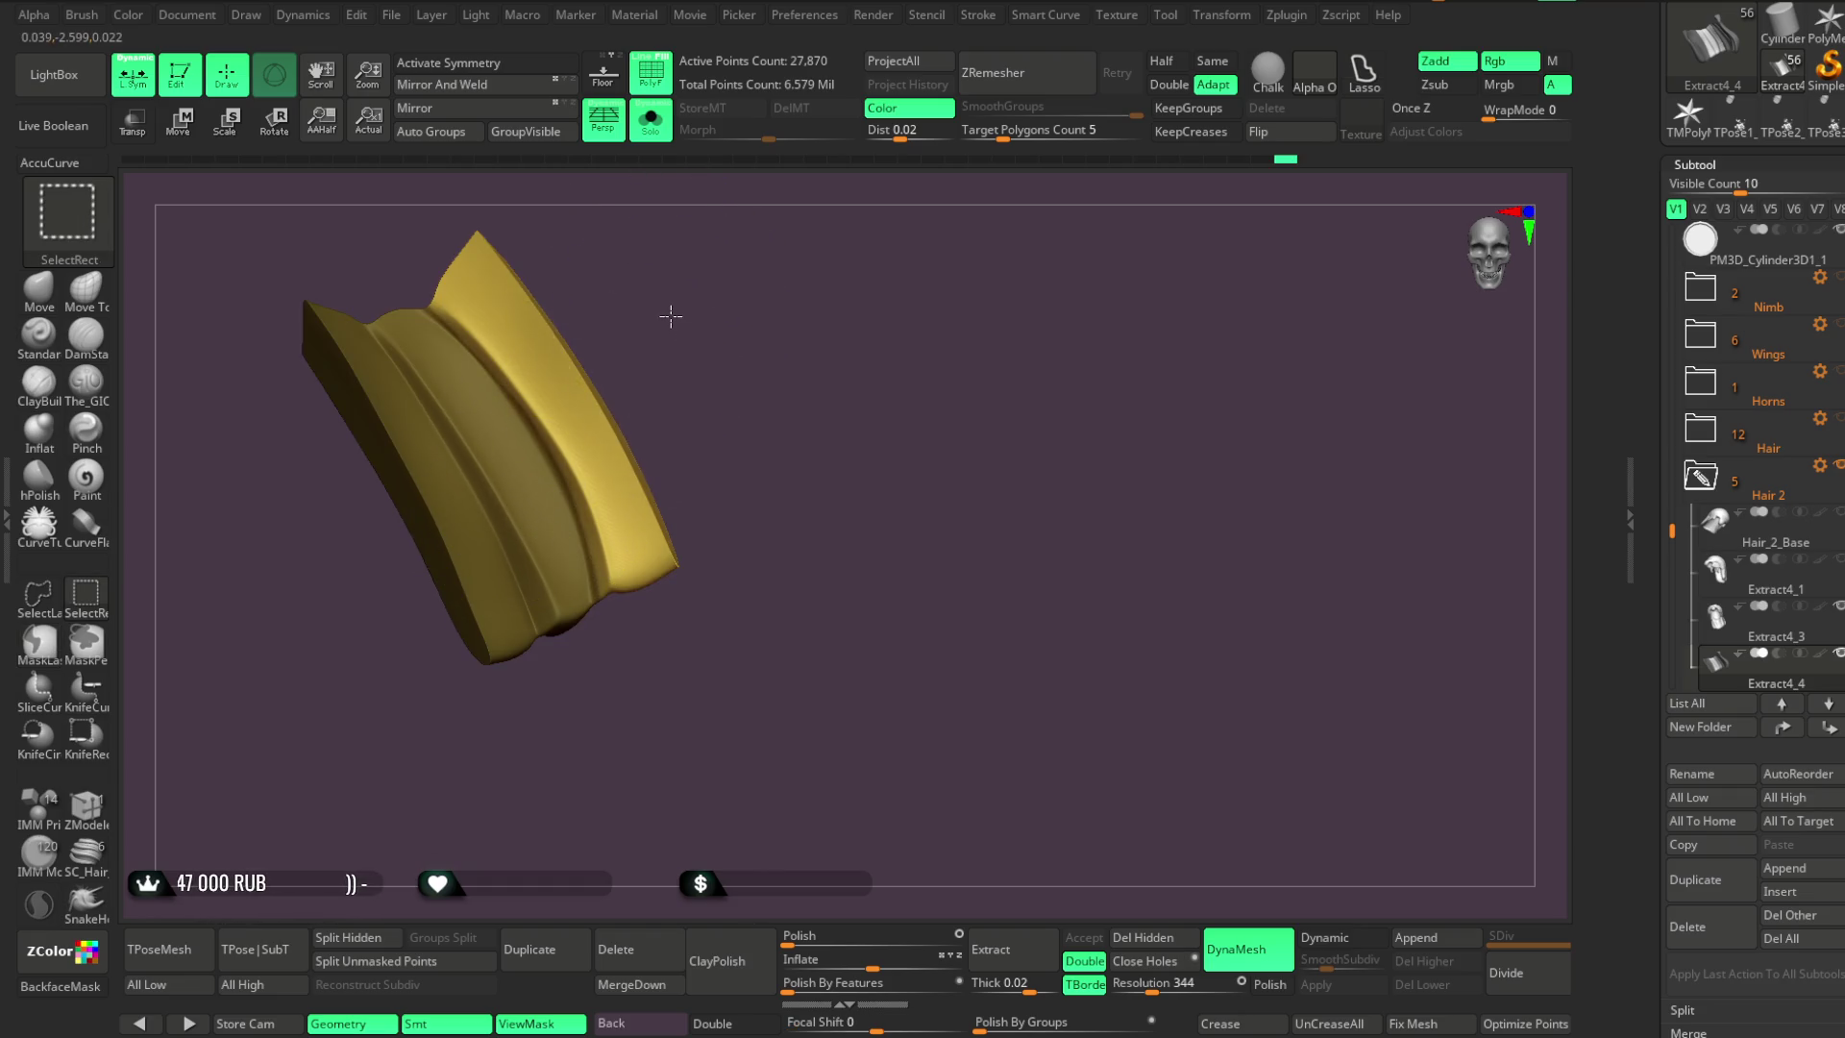
pyautogui.moveTo(672, 314); pyautogui.dragTo(659, 330)
pyautogui.moveTo(649, 671)
pyautogui.mouseDown()
pyautogui.moveTo(626, 642)
pyautogui.moveTo(276, 515)
pyautogui.mouseUp()
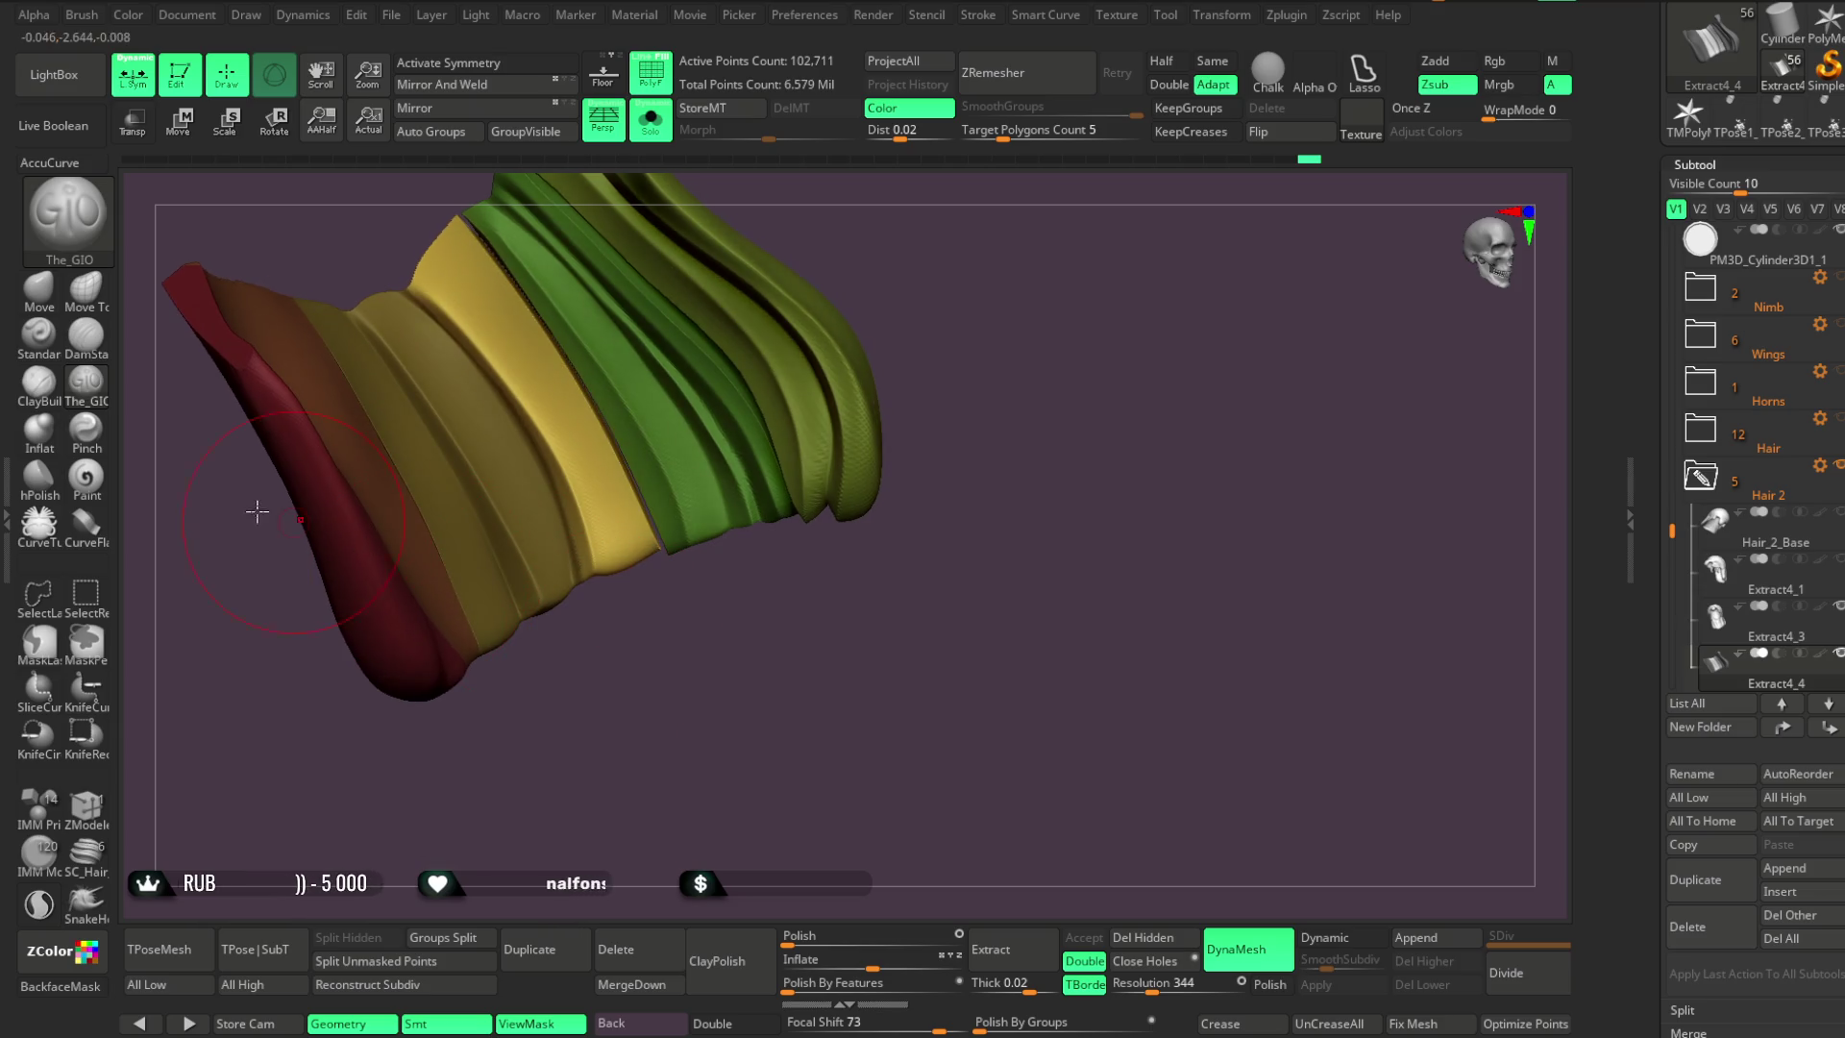
# Select the Move brush and briefly isolate the orange band to inspect the strand
pyautogui.press('b')
pyautogui.press('m')
pyautogui.press('v')
pyautogui.press('space')
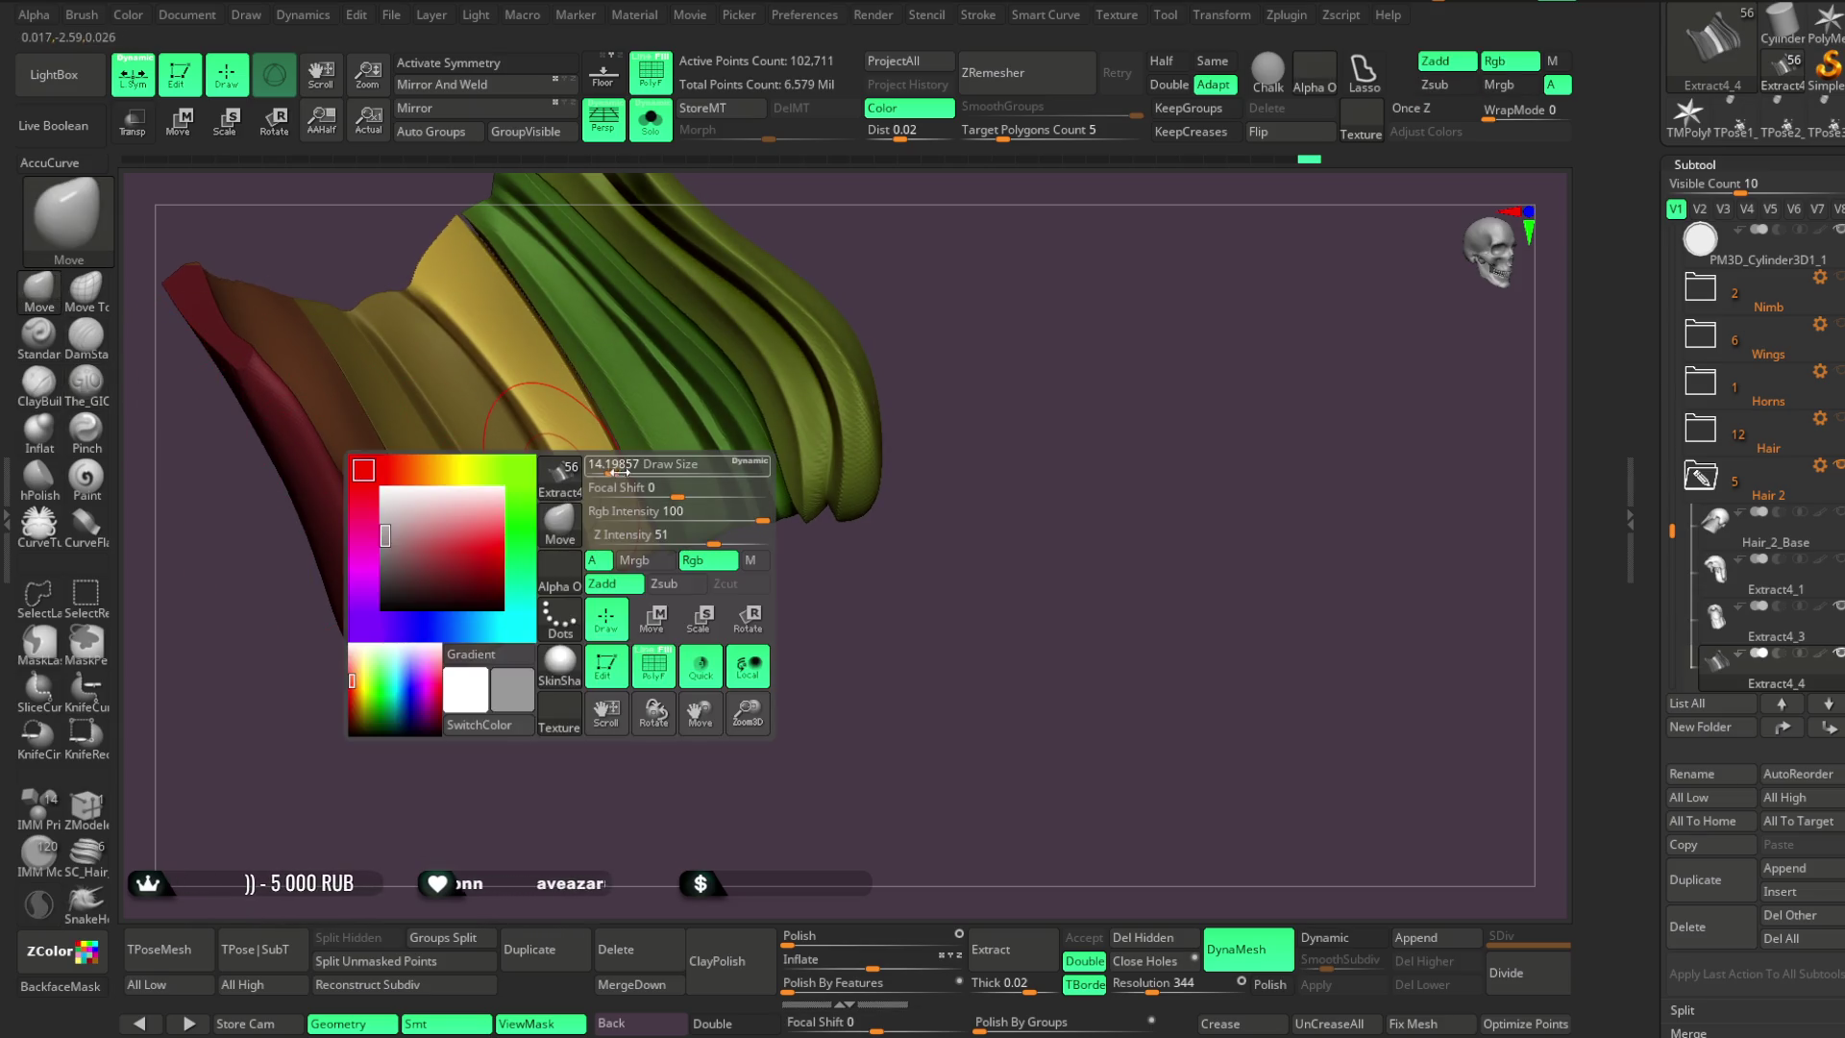
pyautogui.moveTo(627, 591); pyautogui.dragTo(622, 564, button='right')
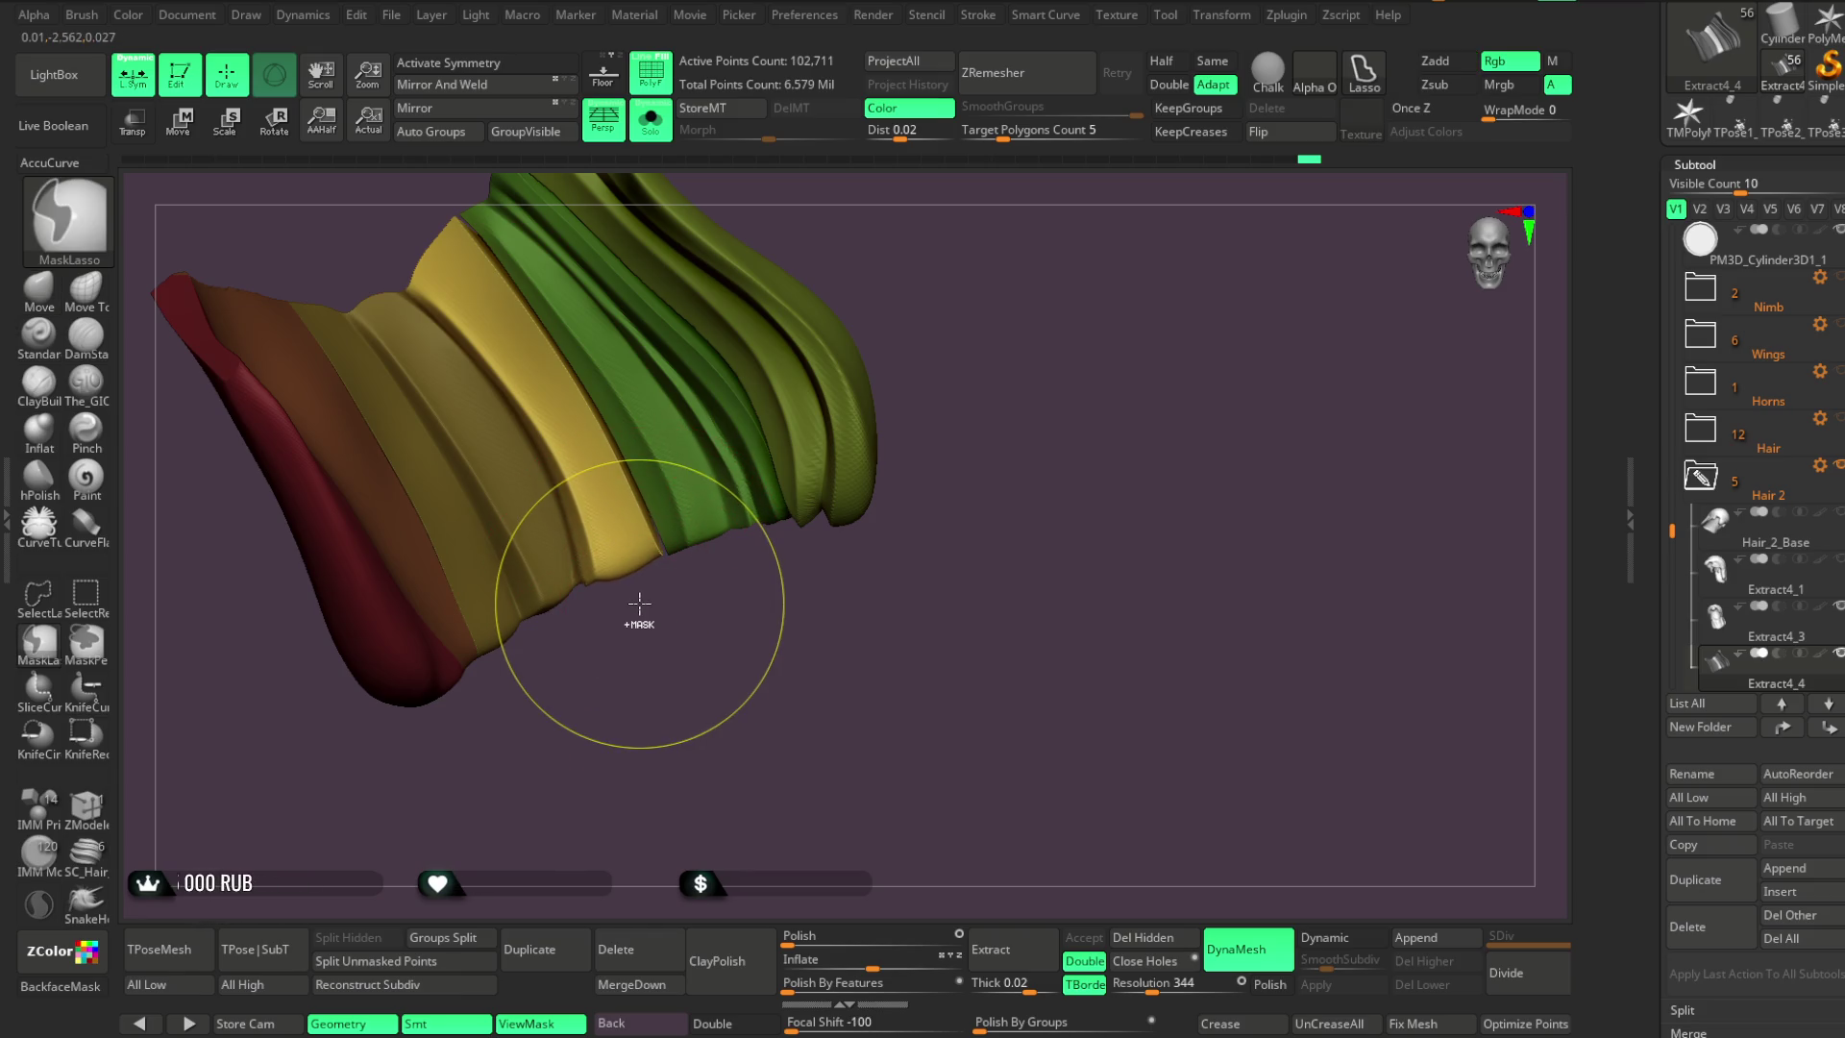
pyautogui.moveTo(638, 605)
pyautogui.mouseDown(button='right')
pyautogui.moveTo(640, 578)
pyautogui.moveTo(638, 634)
pyautogui.moveTo(632, 571)
pyautogui.moveTo(638, 659)
pyautogui.moveTo(664, 619)
pyautogui.moveTo(619, 639)
pyautogui.moveTo(591, 576)
pyautogui.moveTo(575, 621)
pyautogui.moveTo(543, 611)
pyautogui.mouseUp(button='right')
pyautogui.press('ctrl')
pyautogui.press('ctrl')
pyautogui.moveTo(618, 679)
pyautogui.mouseDown(button='right')
pyautogui.moveTo(614, 618)
pyautogui.moveTo(609, 685)
pyautogui.moveTo(609, 630)
pyautogui.moveTo(589, 647)
pyautogui.moveTo(557, 595)
pyautogui.moveTo(618, 701)
pyautogui.mouseUp(button='right')
pyautogui.keyDown('ctrl'); pyautogui.keyDown('shift'); pyautogui.click(509, 494); pyautogui.keyUp('shift'); pyautogui.keyUp('ctrl')
pyautogui.keyDown('ctrl'); pyautogui.keyDown('shift'); pyautogui.click(589, 648); pyautogui.keyUp('shift'); pyautogui.keyUp('ctrl')
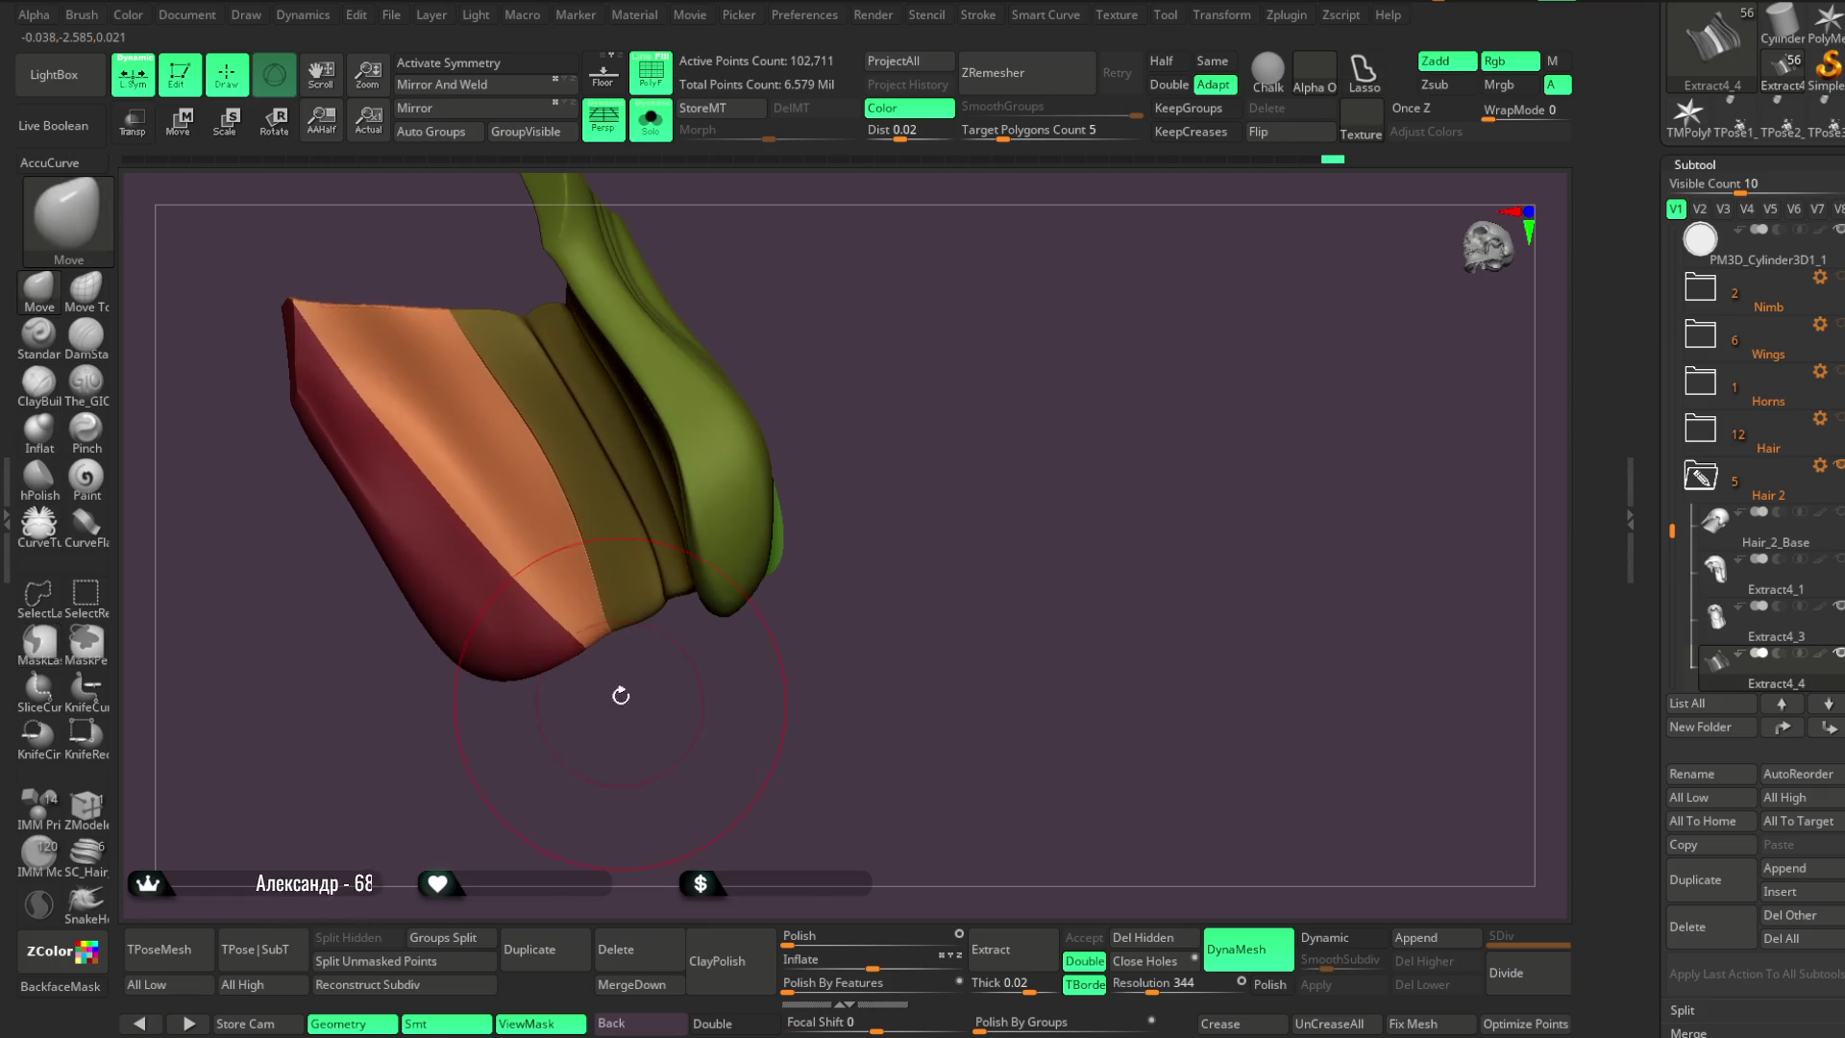
pyautogui.press('space')
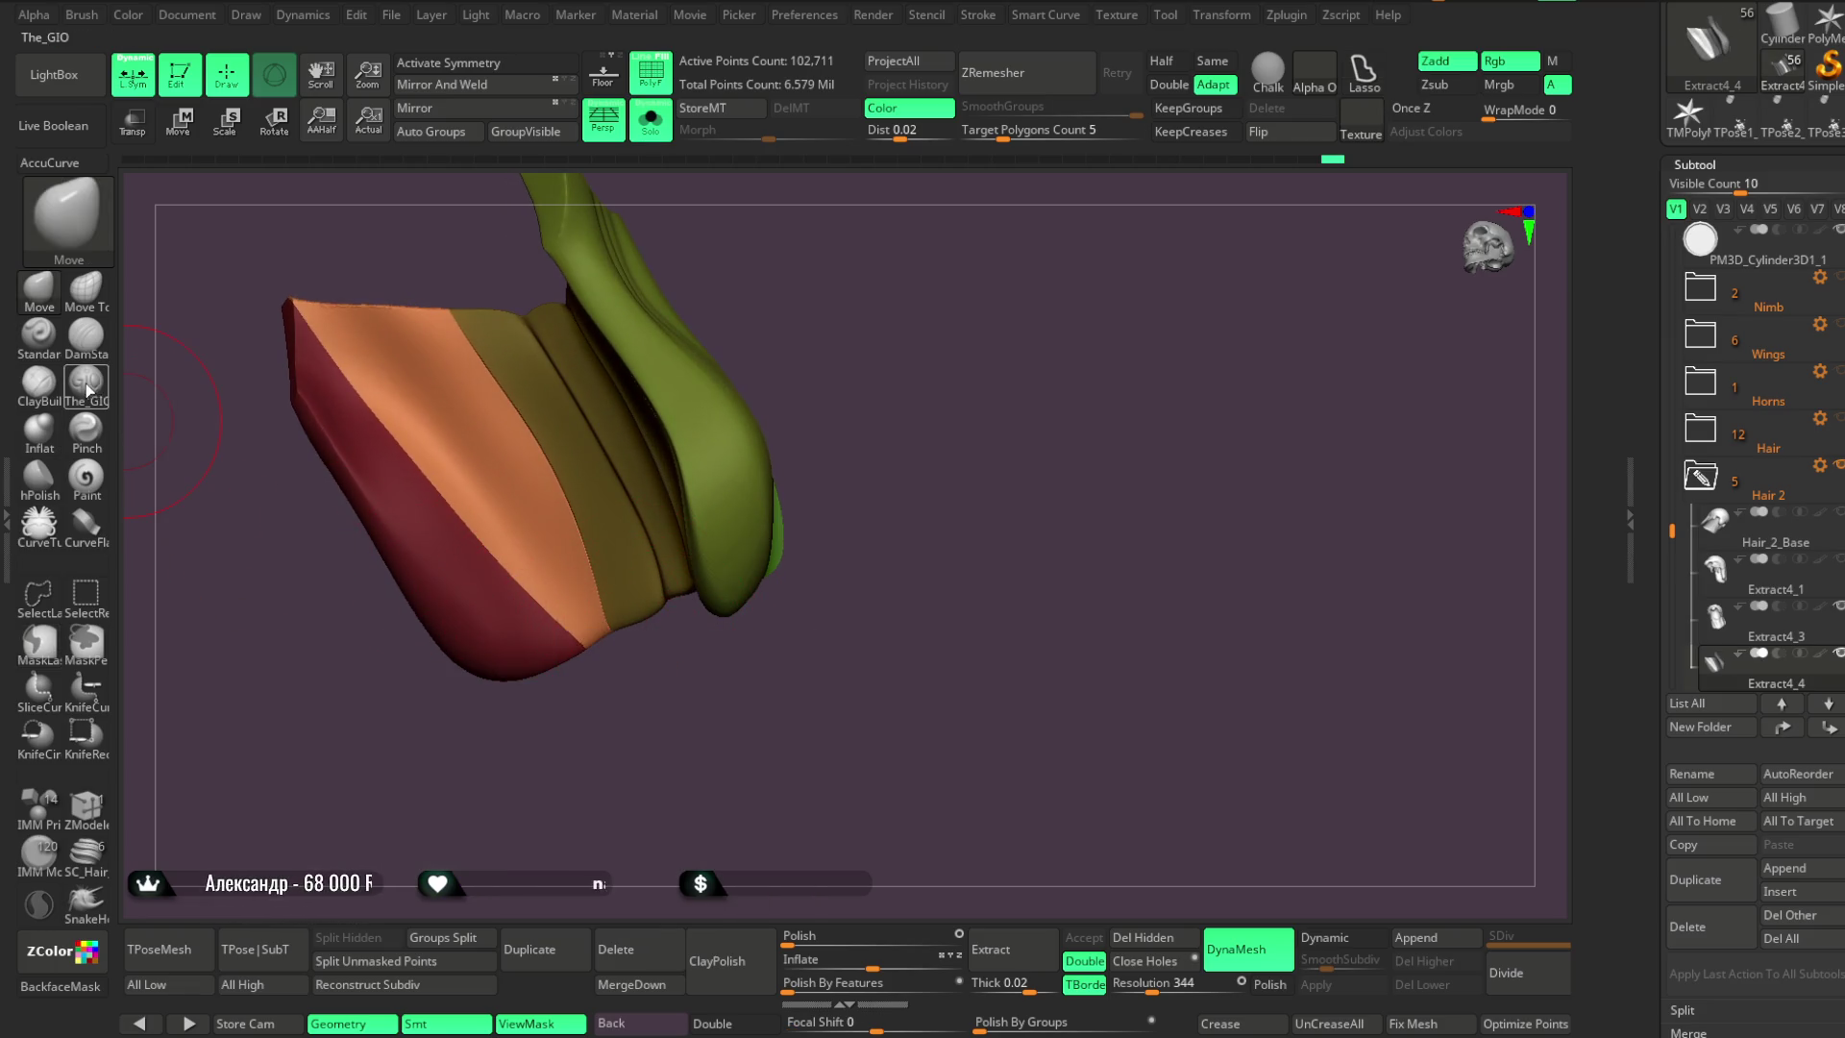
# Switch to The_GIO brush and try diagonal grooves on the orange face, undoing both
pyautogui.click(86, 381)
pyautogui.moveTo(321, 300)
pyautogui.mouseDown()
pyautogui.moveTo(503, 500)
pyautogui.moveTo(542, 625)
pyautogui.mouseUp()
pyautogui.hotkey('ctrl', 'z')
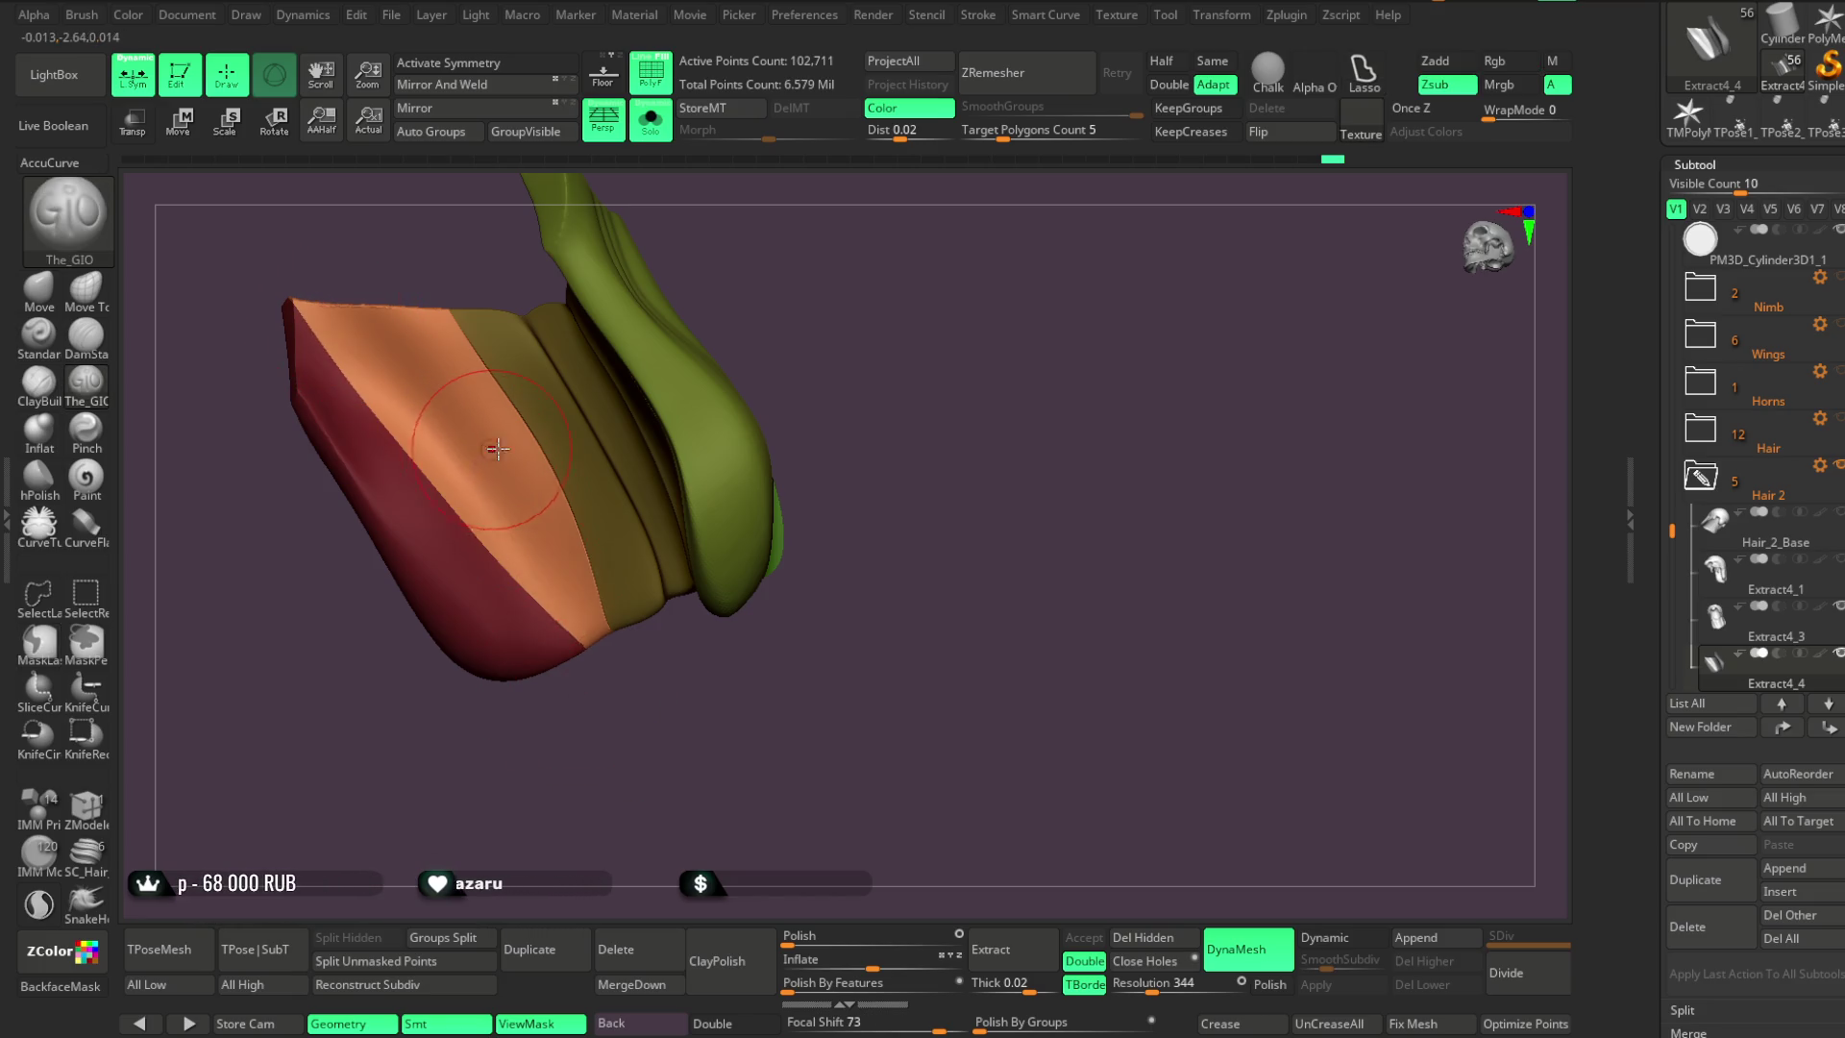
pyautogui.press('space')
pyautogui.moveTo(343, 332)
pyautogui.mouseDown()
pyautogui.moveTo(519, 540)
pyautogui.moveTo(532, 622)
pyautogui.mouseUp()
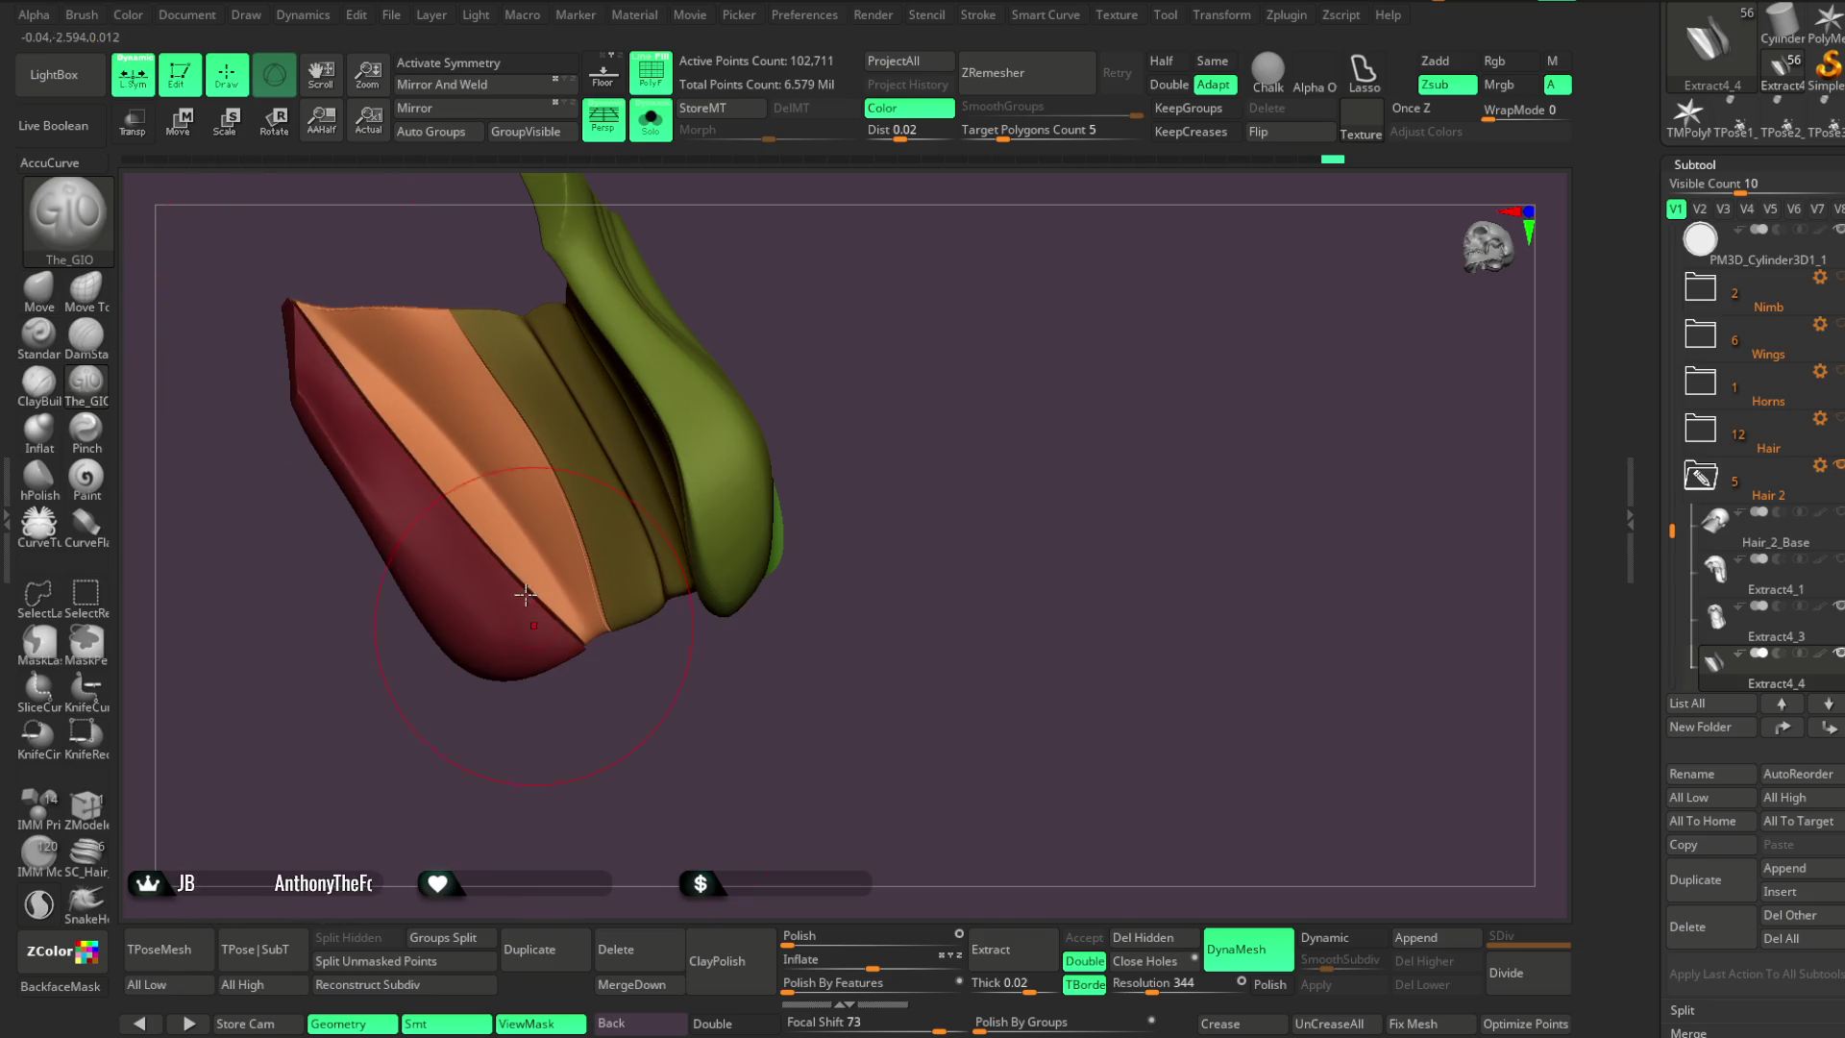
pyautogui.hotkey('ctrl', 'z')
pyautogui.press('space')
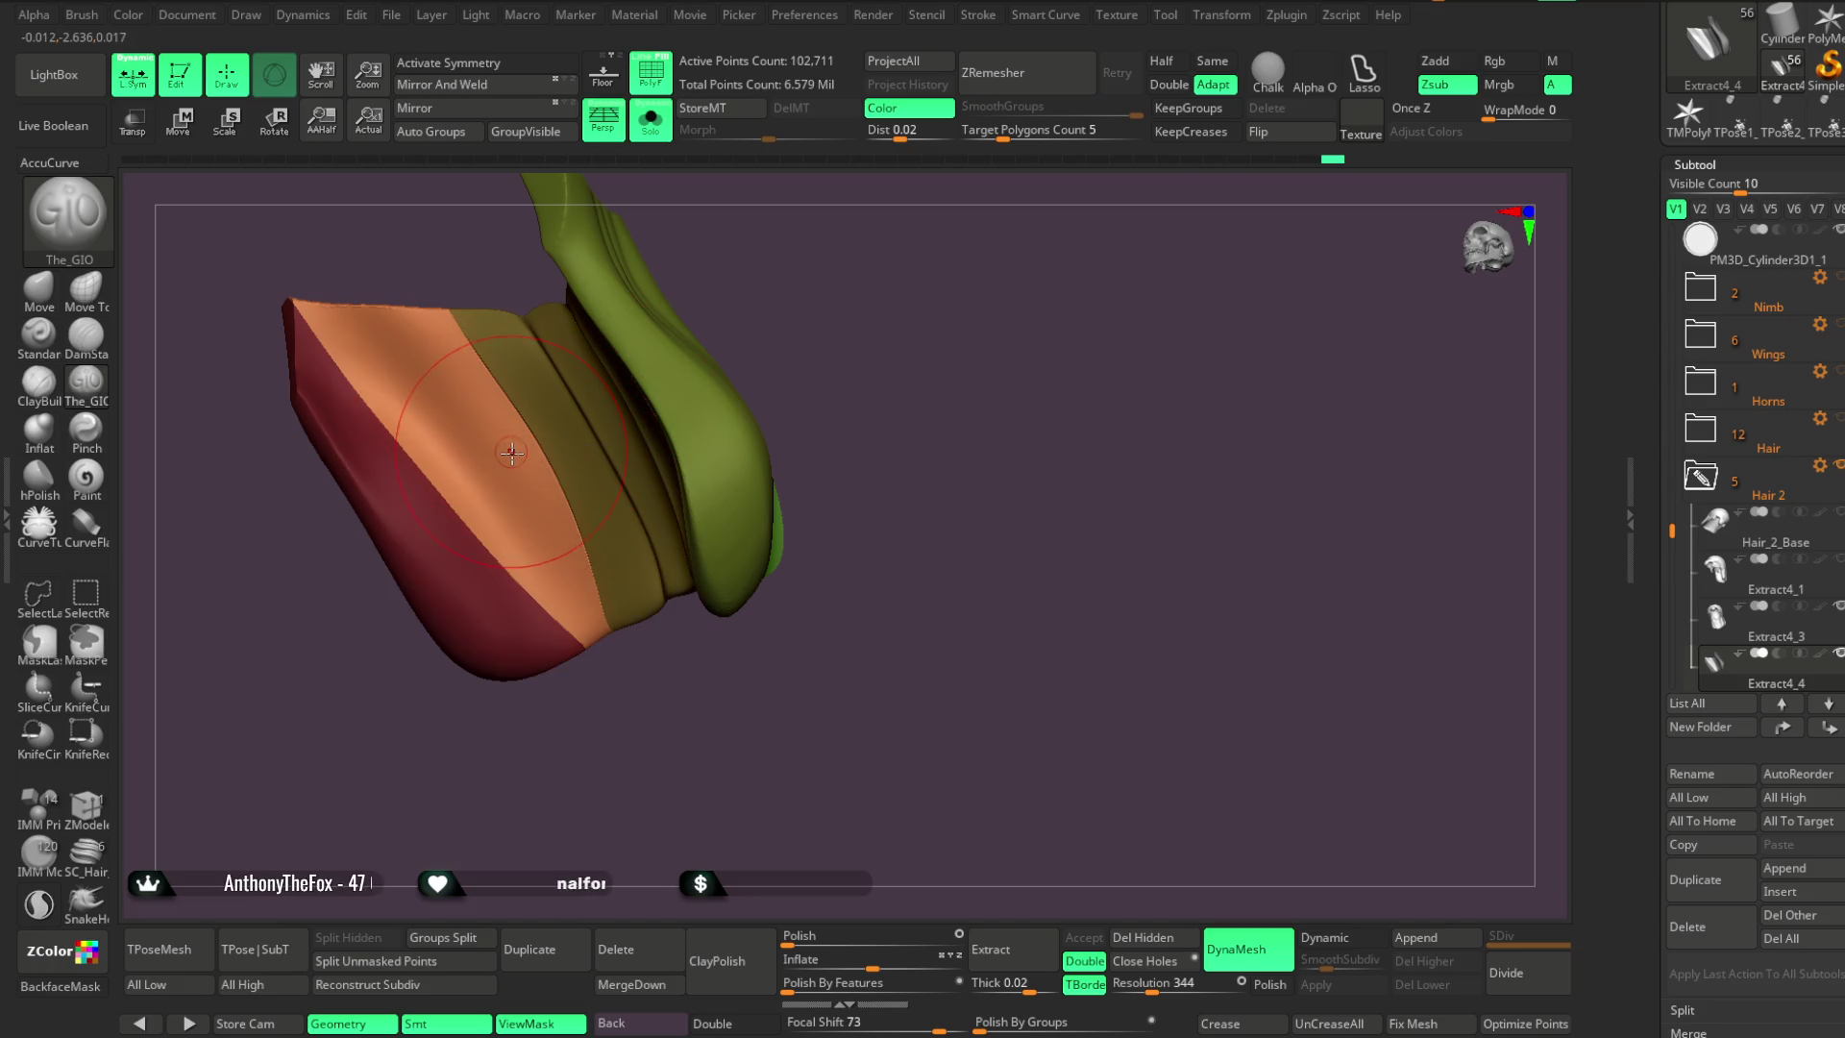
# Carve sharp creases down the orange face and along the orange-red boundary
pyautogui.moveTo(307, 305)
pyautogui.mouseDown()
pyautogui.moveTo(546, 577)
pyautogui.moveTo(603, 716)
pyautogui.mouseUp()
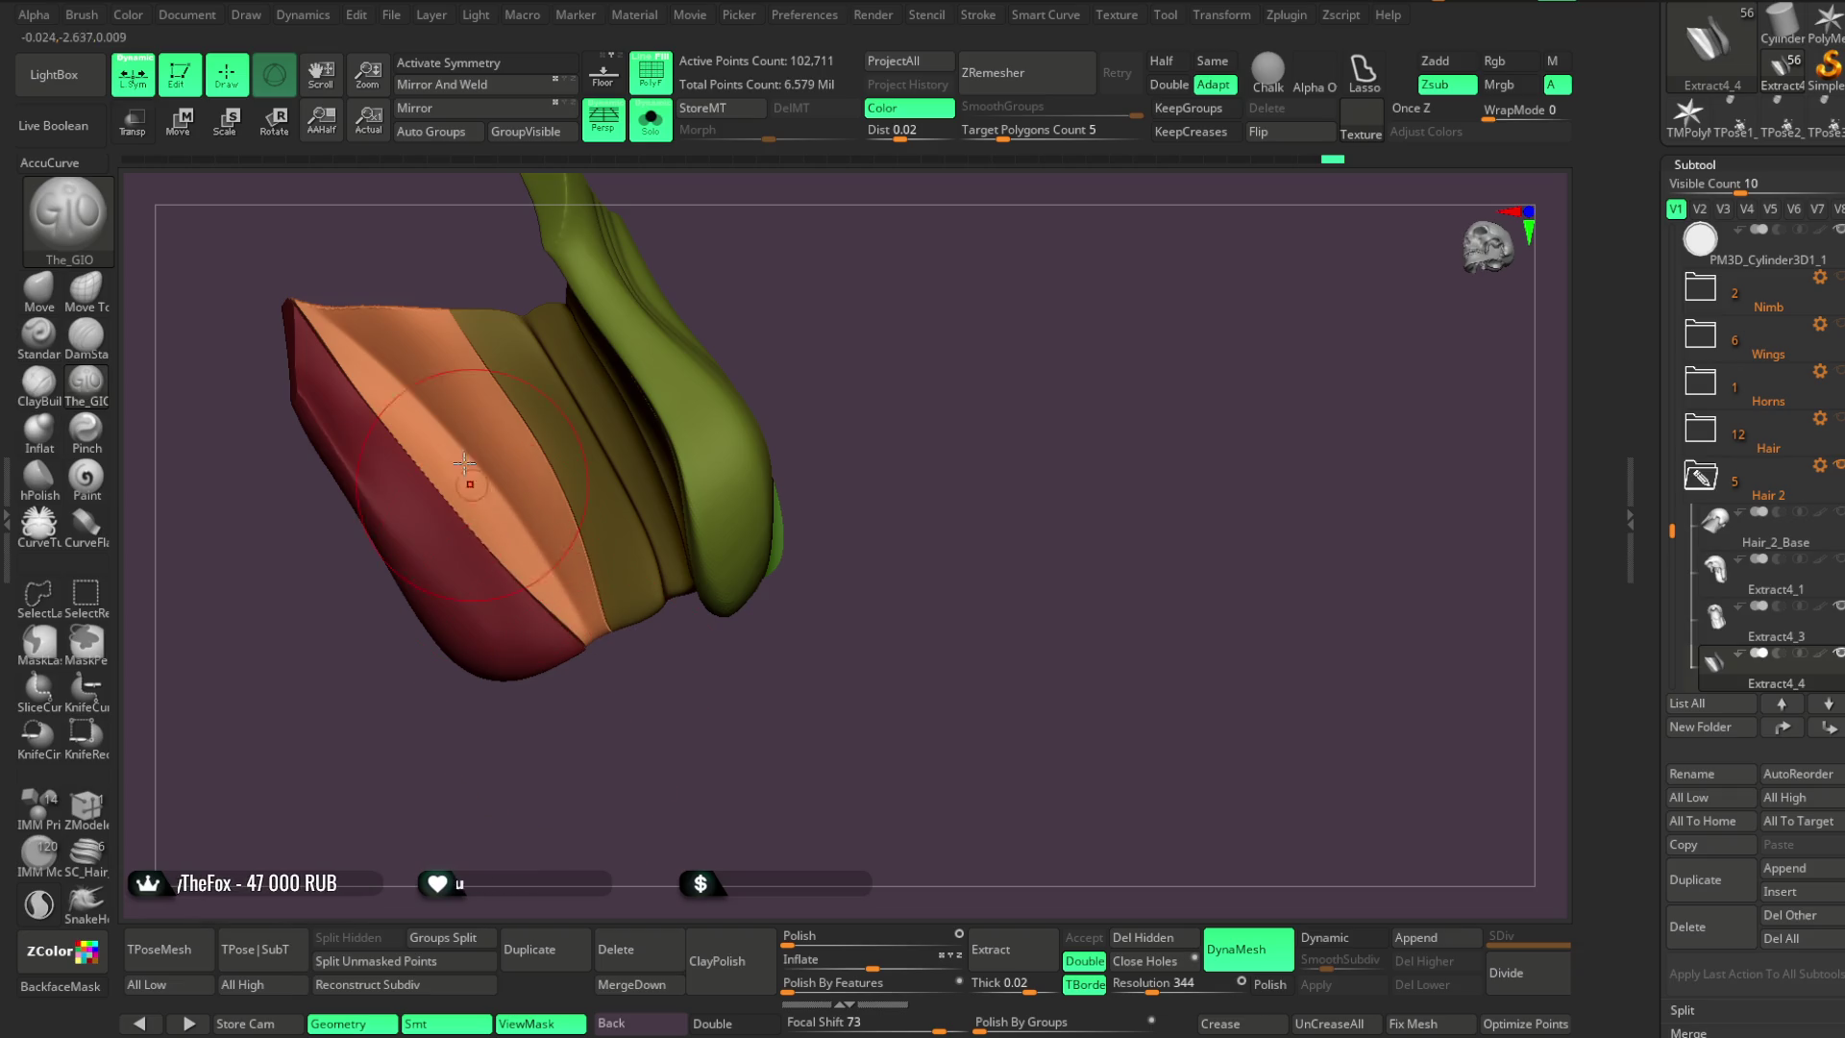
pyautogui.moveTo(463, 413); pyautogui.dragTo(577, 588)
pyautogui.moveTo(339, 322); pyautogui.dragTo(435, 394)
pyautogui.moveTo(513, 470); pyautogui.dragTo(572, 634)
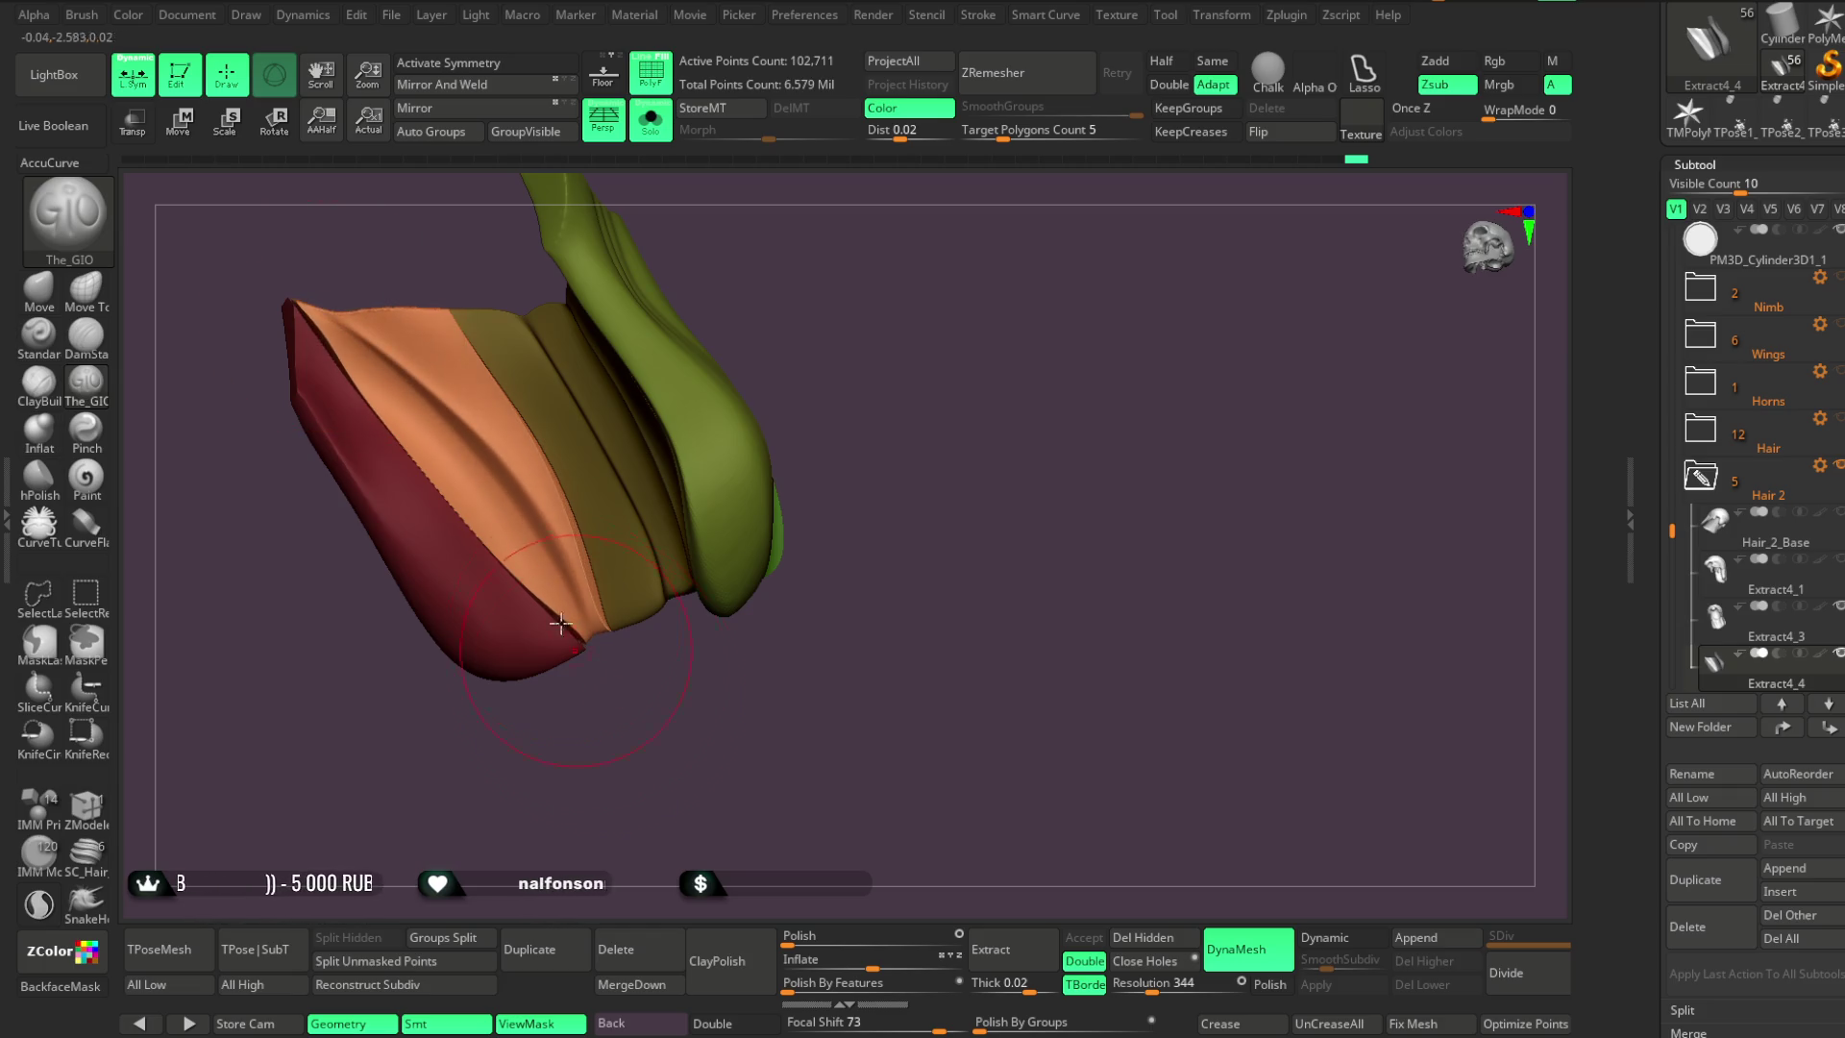
pyautogui.hotkey('ctrl', 'z')
pyautogui.moveTo(431, 388)
pyautogui.mouseDown()
pyautogui.moveTo(538, 509)
pyautogui.moveTo(586, 615)
pyautogui.mouseUp()
pyautogui.hotkey('ctrl', 'z')
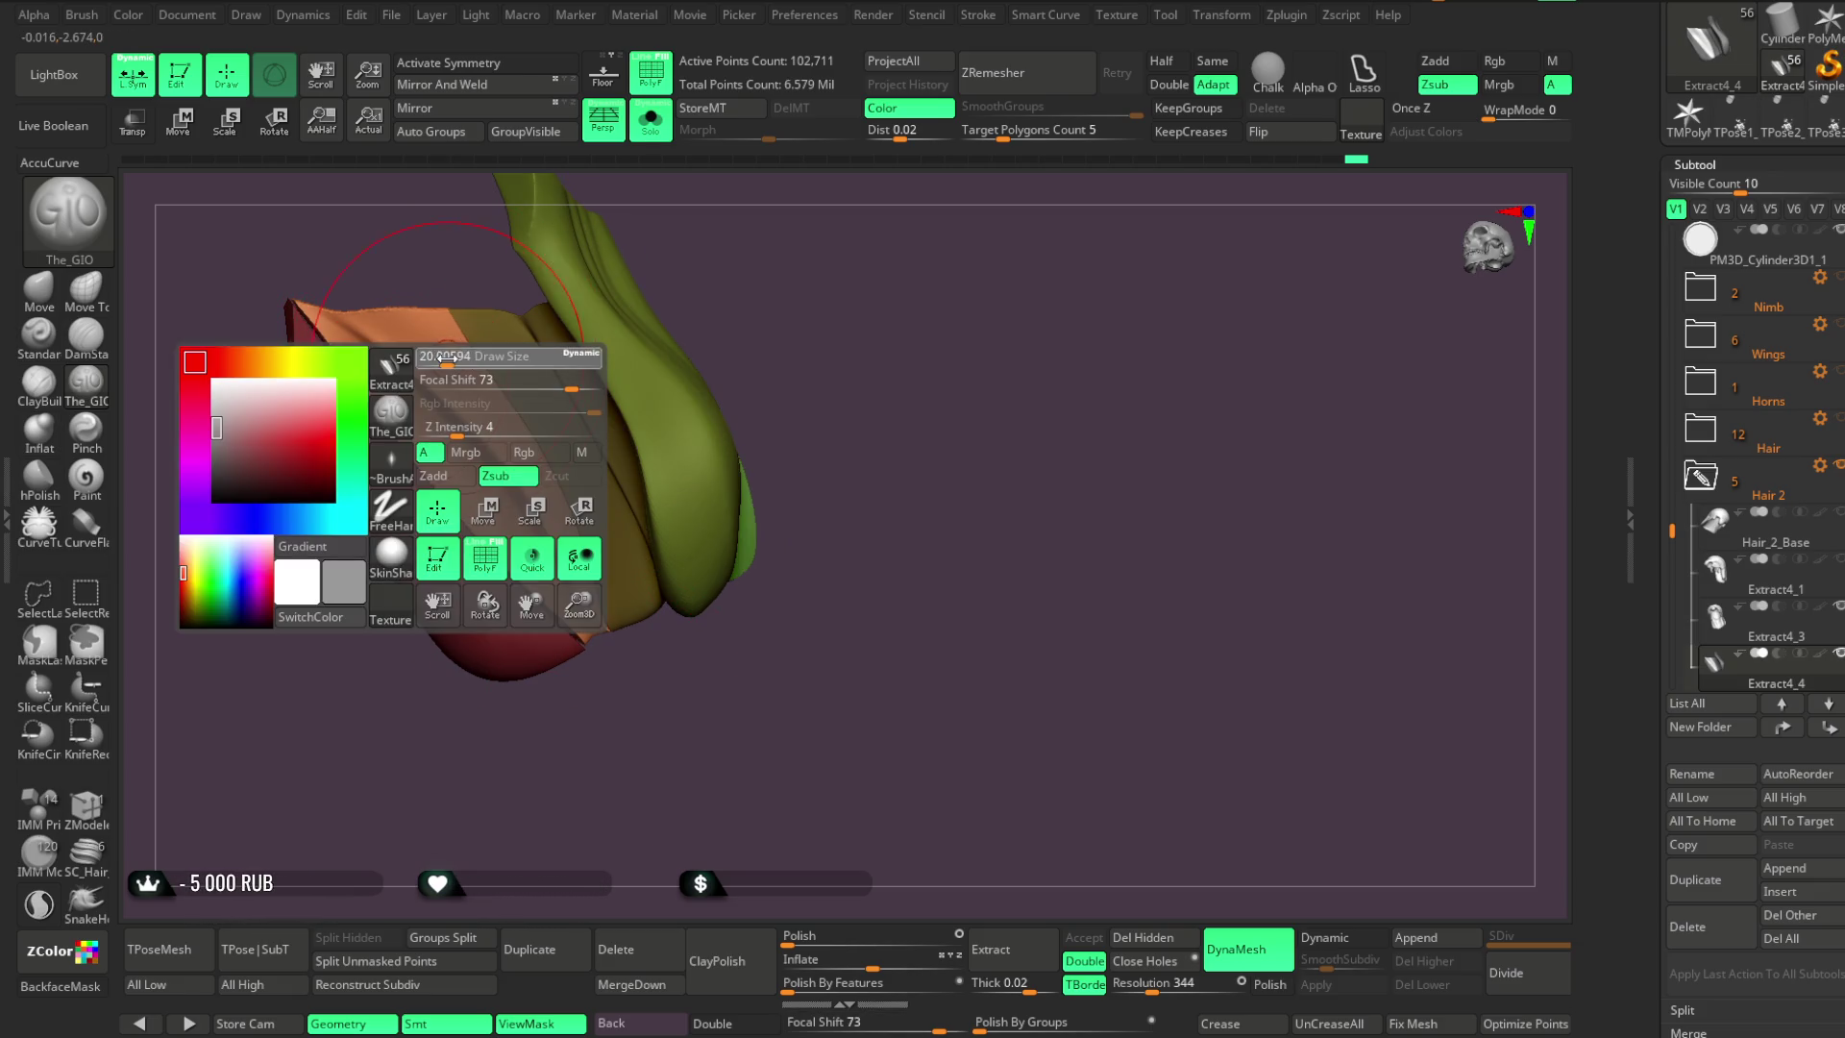
pyautogui.moveTo(403, 264)
pyautogui.mouseDown()
pyautogui.moveTo(347, 338)
pyautogui.moveTo(504, 485)
pyautogui.moveTo(588, 630)
pyautogui.mouseUp()
pyautogui.hotkey('ctrl', 'z')
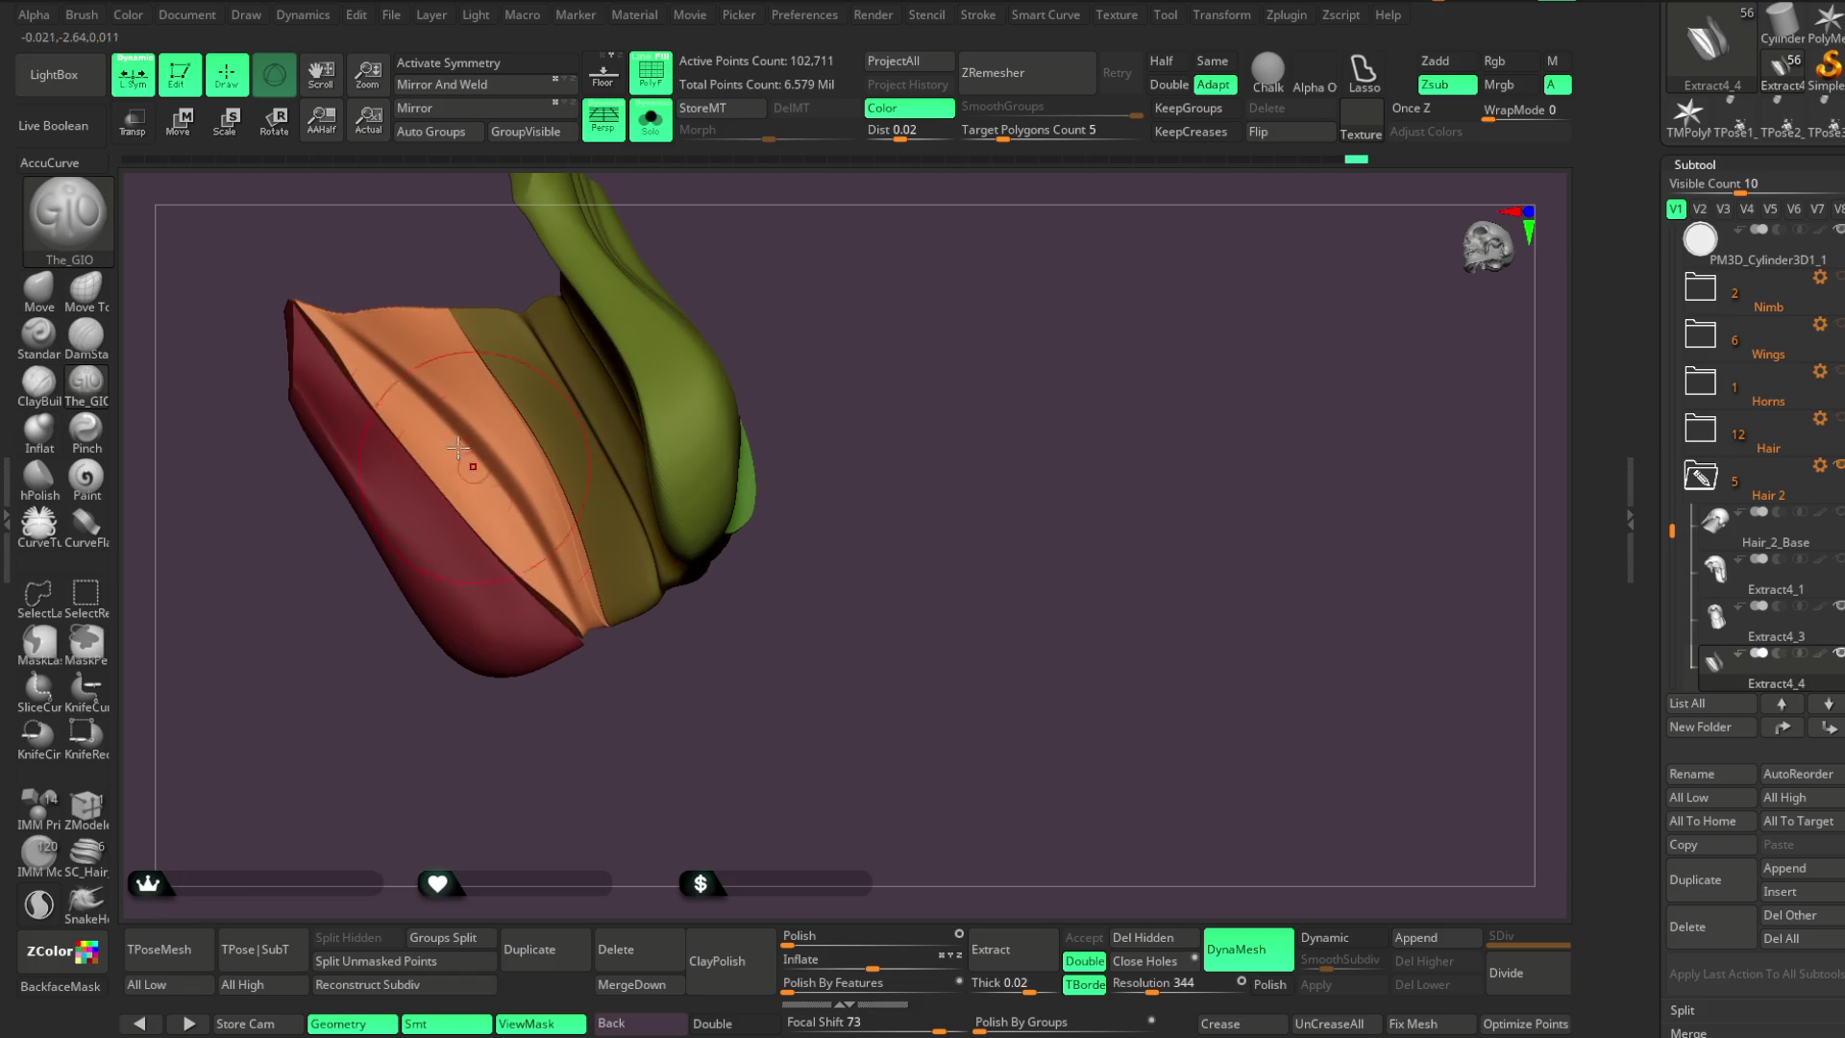
pyautogui.moveTo(456, 406); pyautogui.dragTo(571, 577)
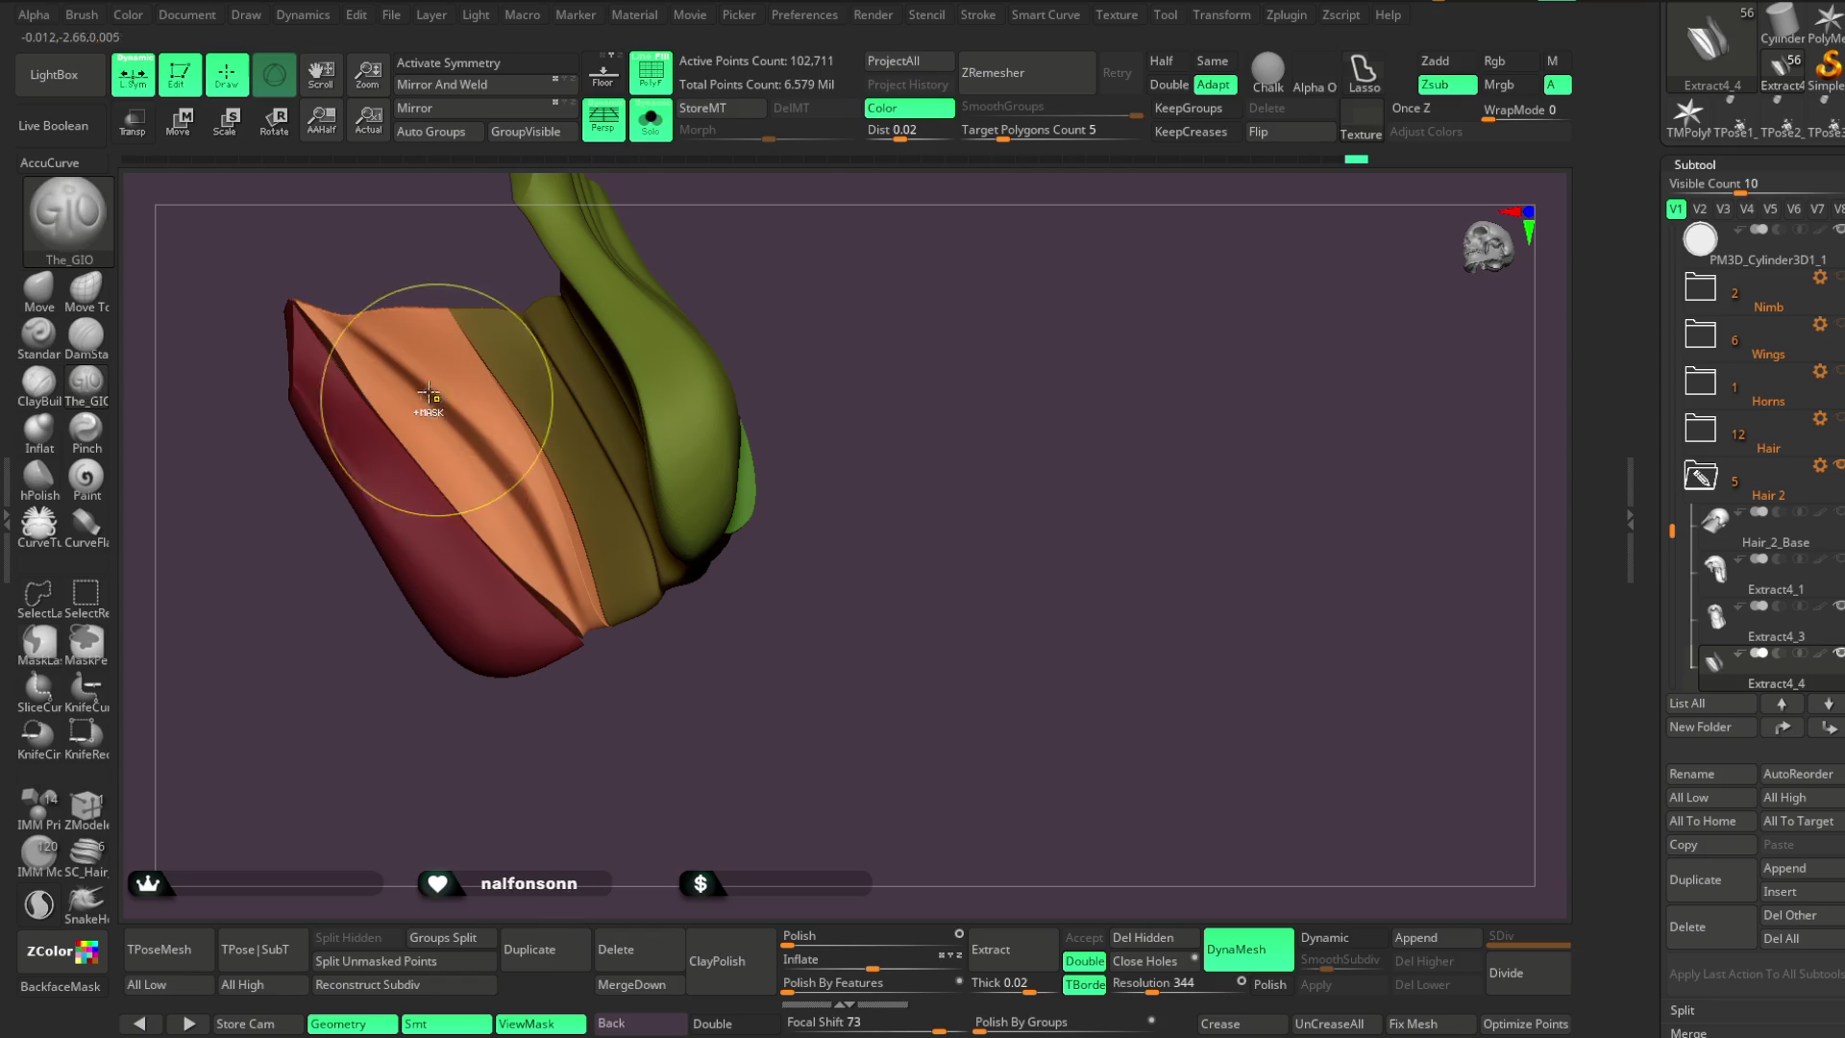
# Reshape and smooth the red face and tip, checking it from several angles
pyautogui.moveTo(610, 680); pyautogui.dragTo(441, 564)
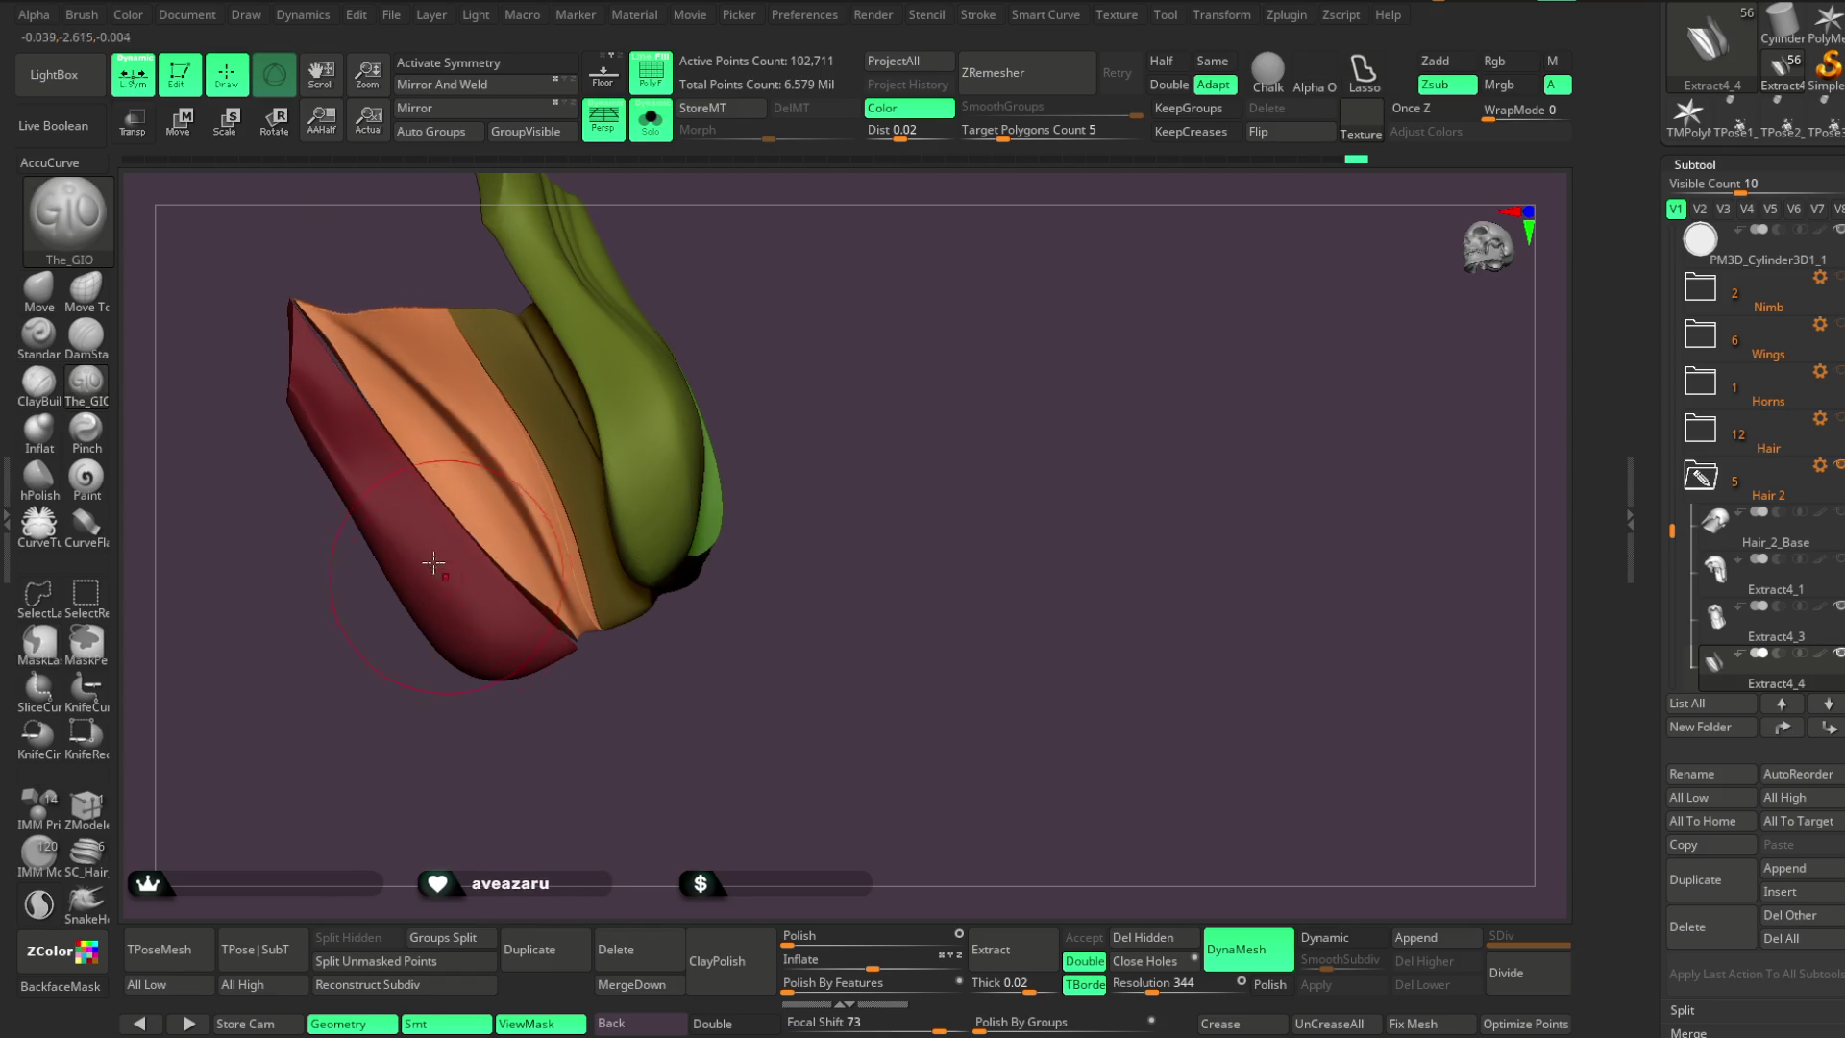
pyautogui.moveTo(494, 729)
pyautogui.mouseDown()
pyautogui.moveTo(558, 736)
pyautogui.moveTo(485, 676)
pyautogui.moveTo(610, 695)
pyautogui.moveTo(481, 586)
pyautogui.mouseUp()
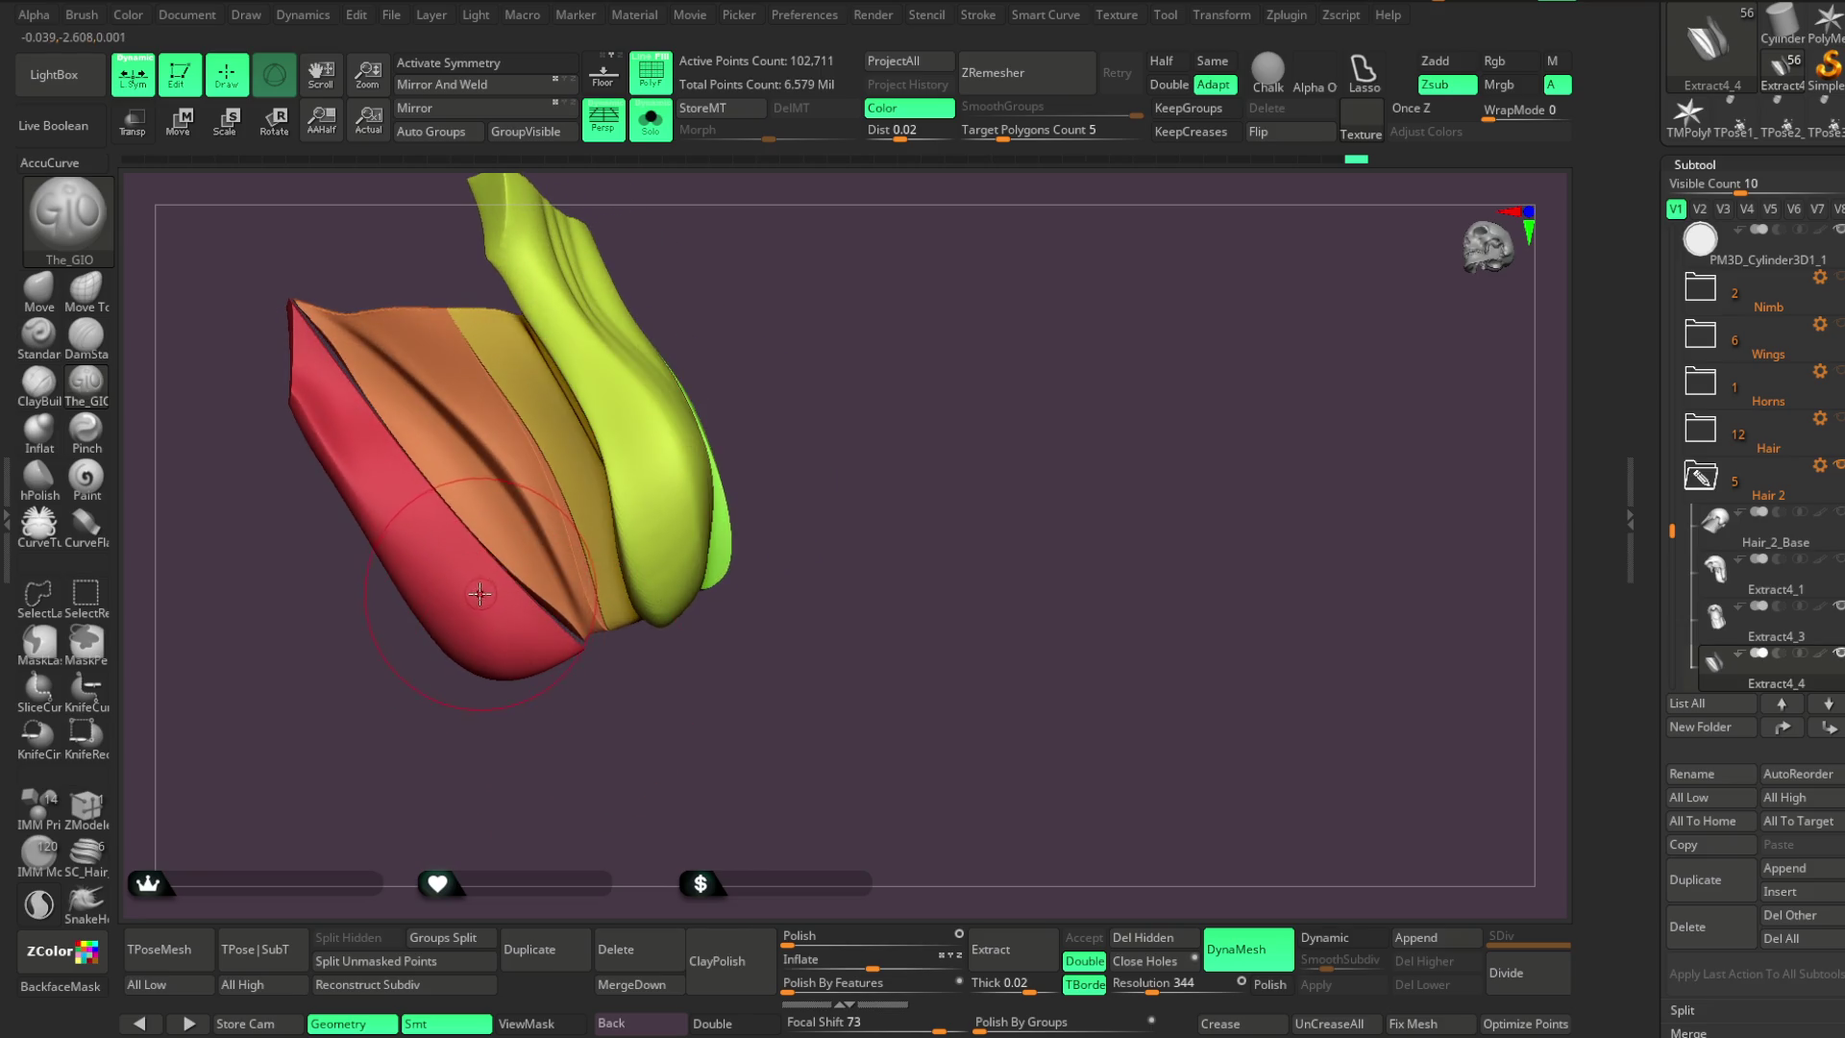
pyautogui.keyDown('ctrl'); pyautogui.keyDown('shift'); pyautogui.click(524, 663); pyautogui.keyUp('shift'); pyautogui.keyUp('ctrl')
pyautogui.moveTo(530, 689); pyautogui.dragTo(543, 721)
pyautogui.keyDown('ctrl'); pyautogui.keyDown('shift'); pyautogui.click(548, 712); pyautogui.keyUp('shift'); pyautogui.keyUp('ctrl')
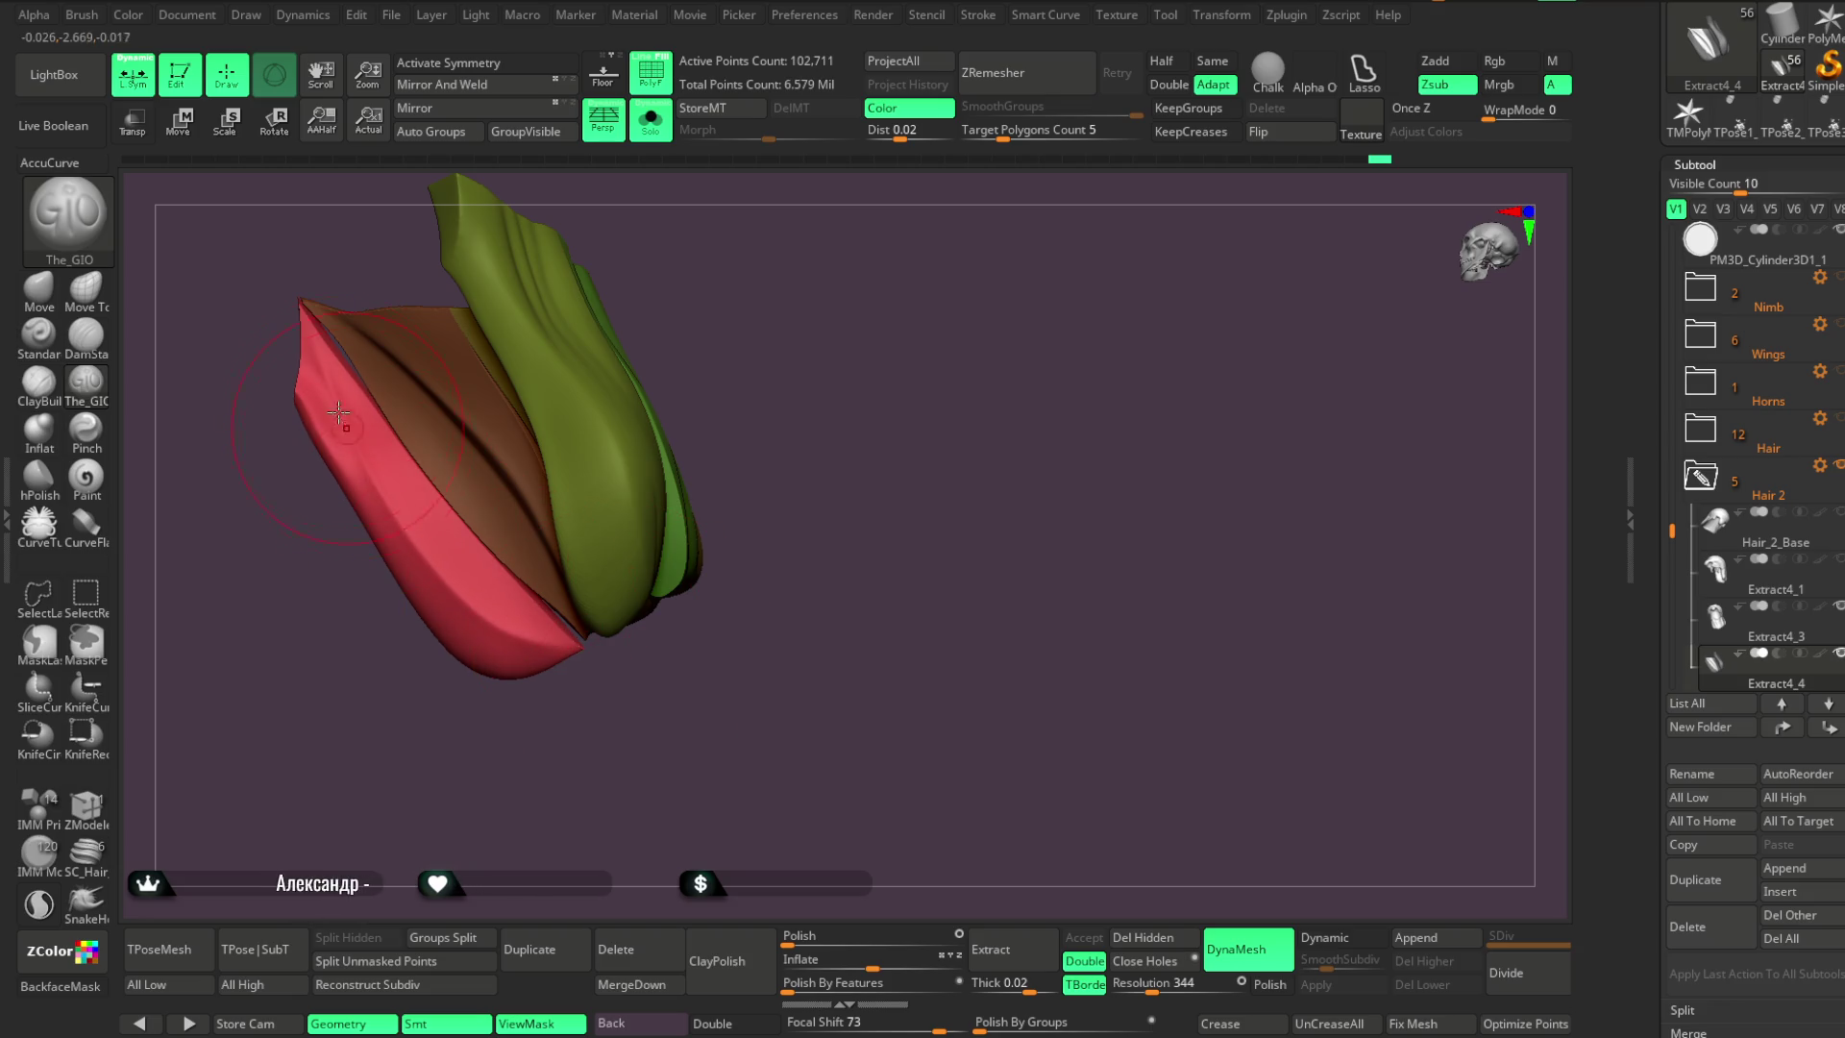
pyautogui.moveTo(324, 380); pyautogui.dragTo(413, 539)
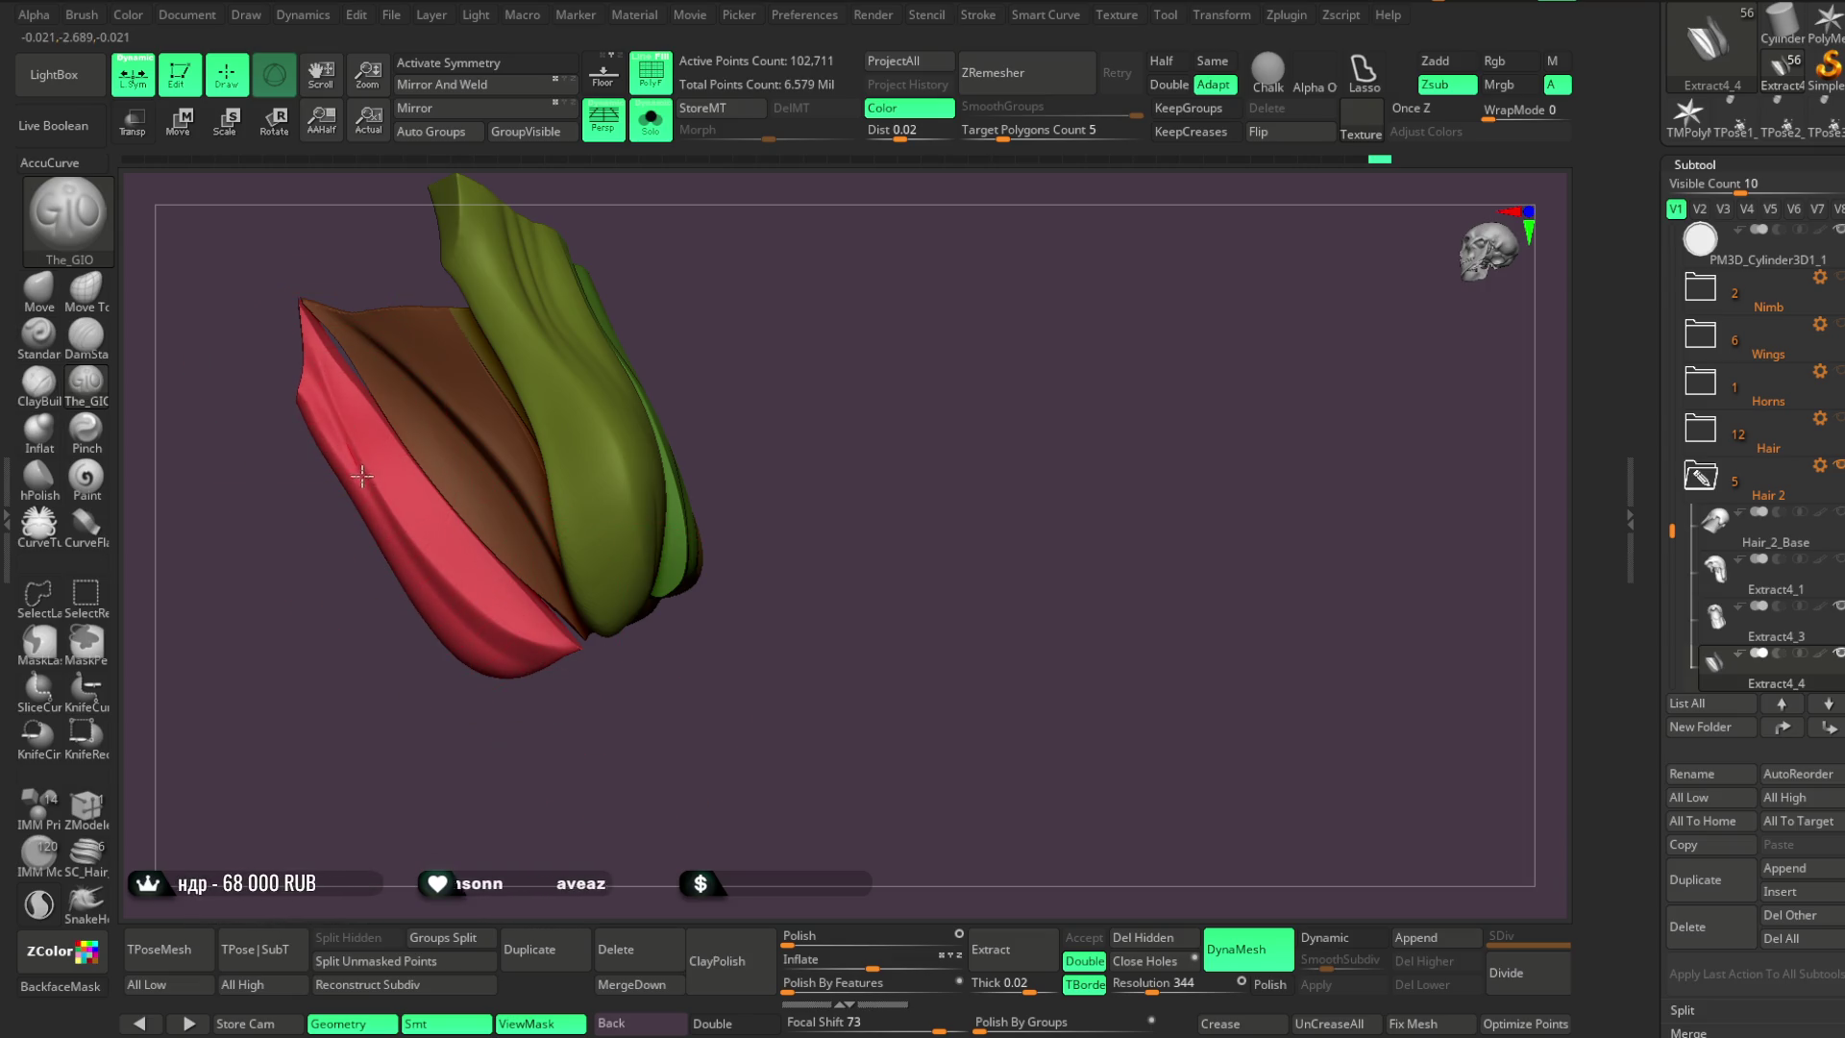
pyautogui.moveTo(498, 652)
pyautogui.mouseDown()
pyautogui.moveTo(635, 691)
pyautogui.moveTo(400, 535)
pyautogui.mouseUp()
pyautogui.moveTo(543, 720); pyautogui.dragTo(373, 545)
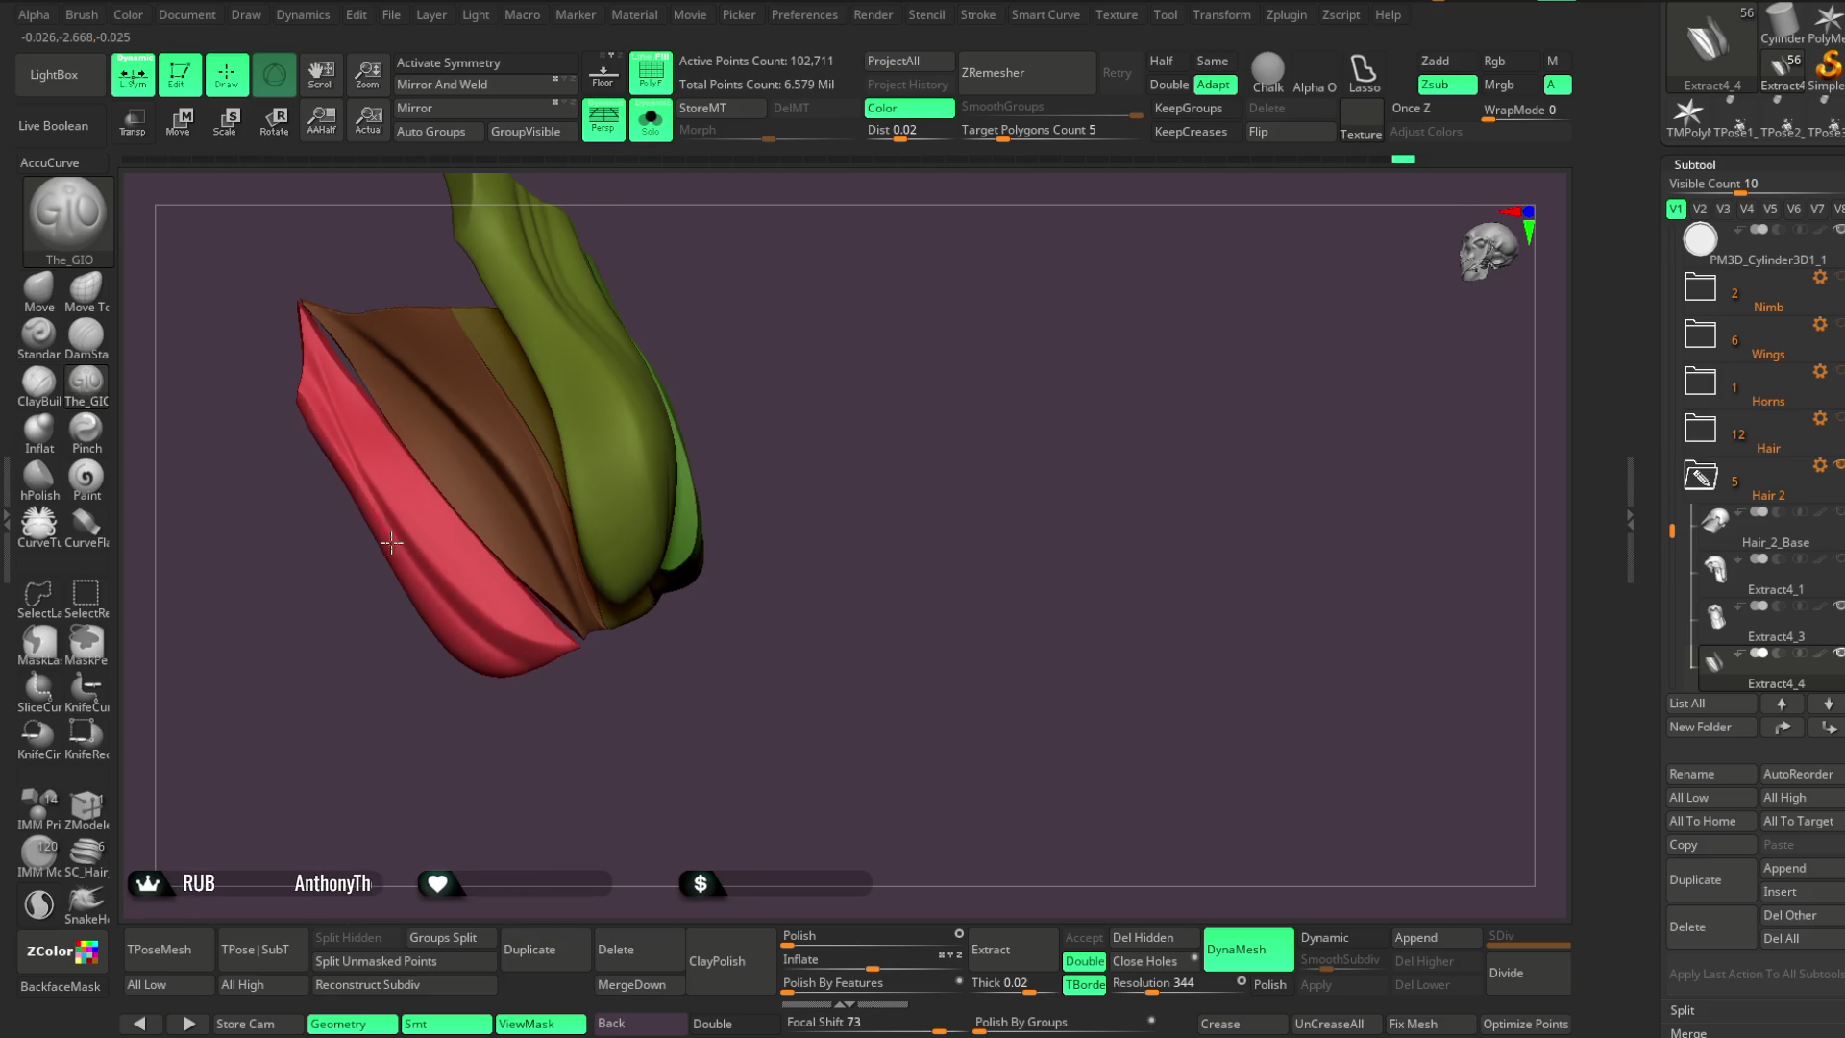
pyautogui.moveTo(452, 716)
pyautogui.mouseDown()
pyautogui.moveTo(481, 692)
pyautogui.moveTo(436, 592)
pyautogui.mouseUp()
pyautogui.moveTo(490, 670); pyautogui.dragTo(300, 390)
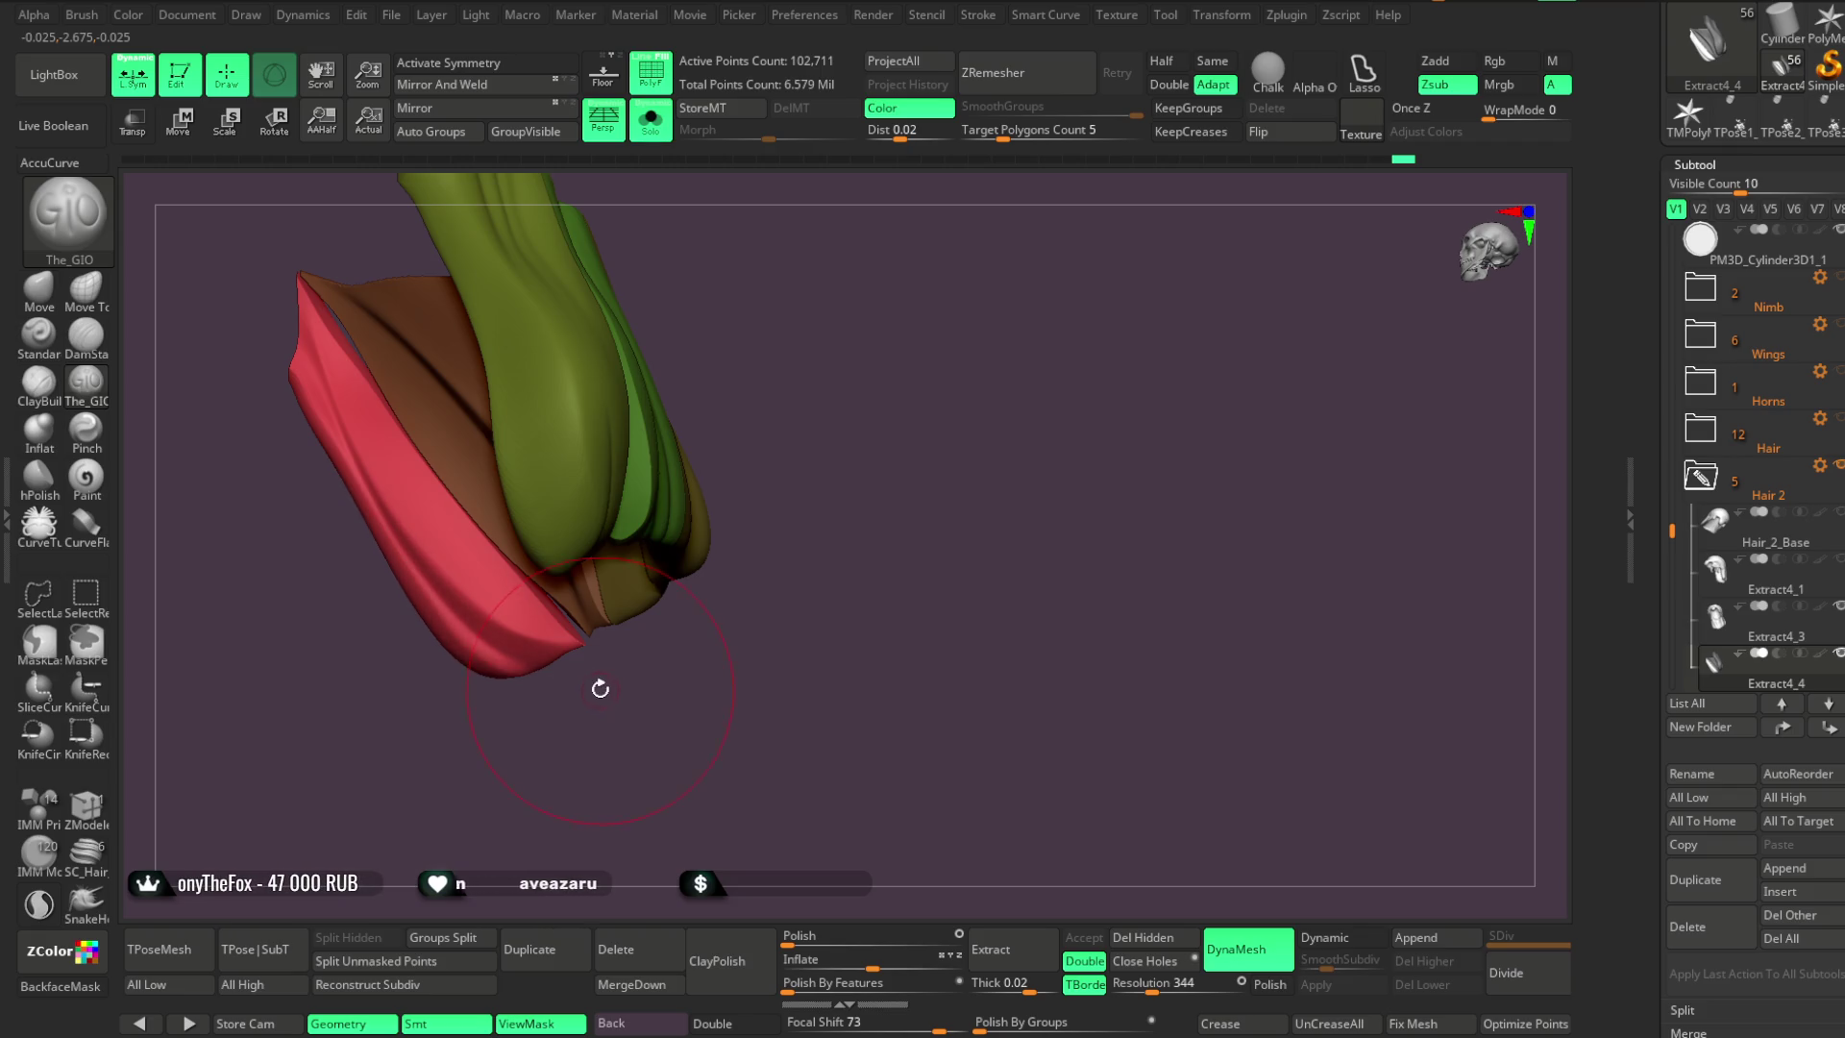
pyautogui.moveTo(543, 669)
pyautogui.mouseDown()
pyautogui.moveTo(614, 643)
pyautogui.moveTo(489, 614)
pyautogui.moveTo(618, 725)
pyautogui.moveTo(400, 521)
pyautogui.mouseUp()
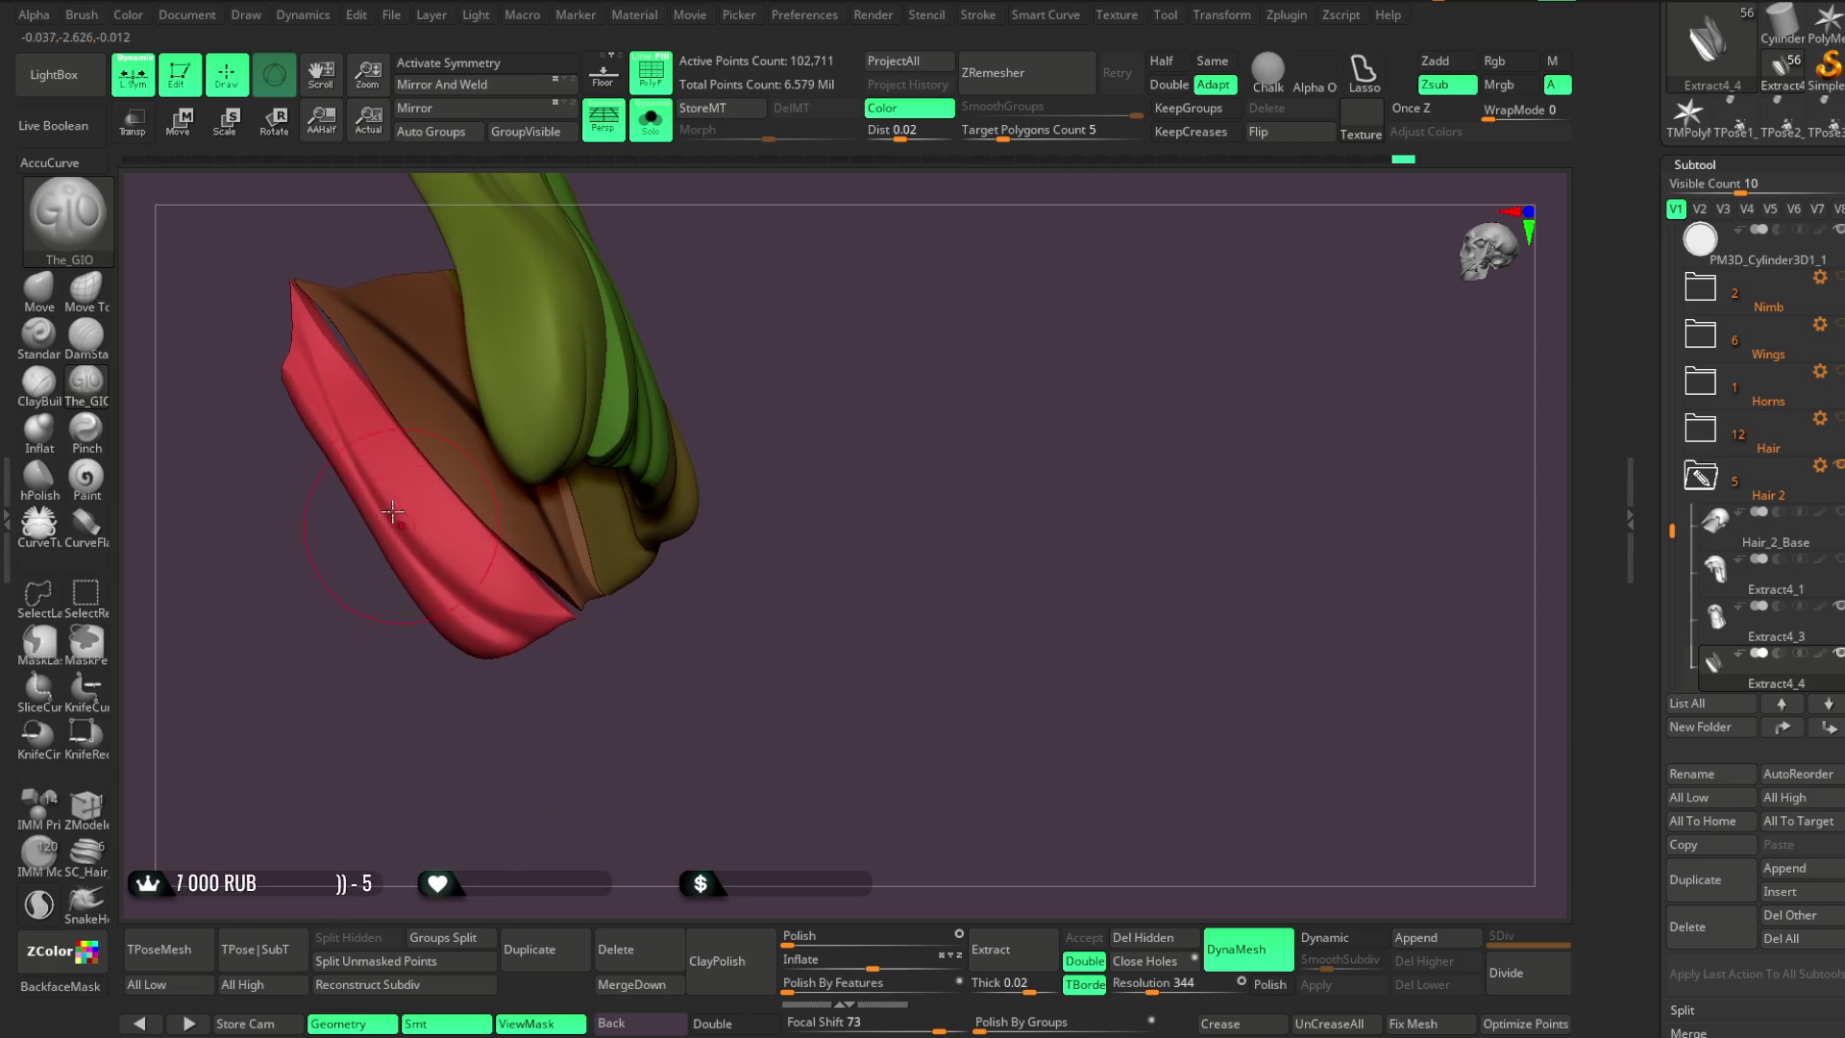
pyautogui.moveTo(616, 611)
pyautogui.mouseDown()
pyautogui.moveTo(548, 638)
pyautogui.moveTo(609, 618)
pyautogui.moveTo(539, 539)
pyautogui.mouseUp()
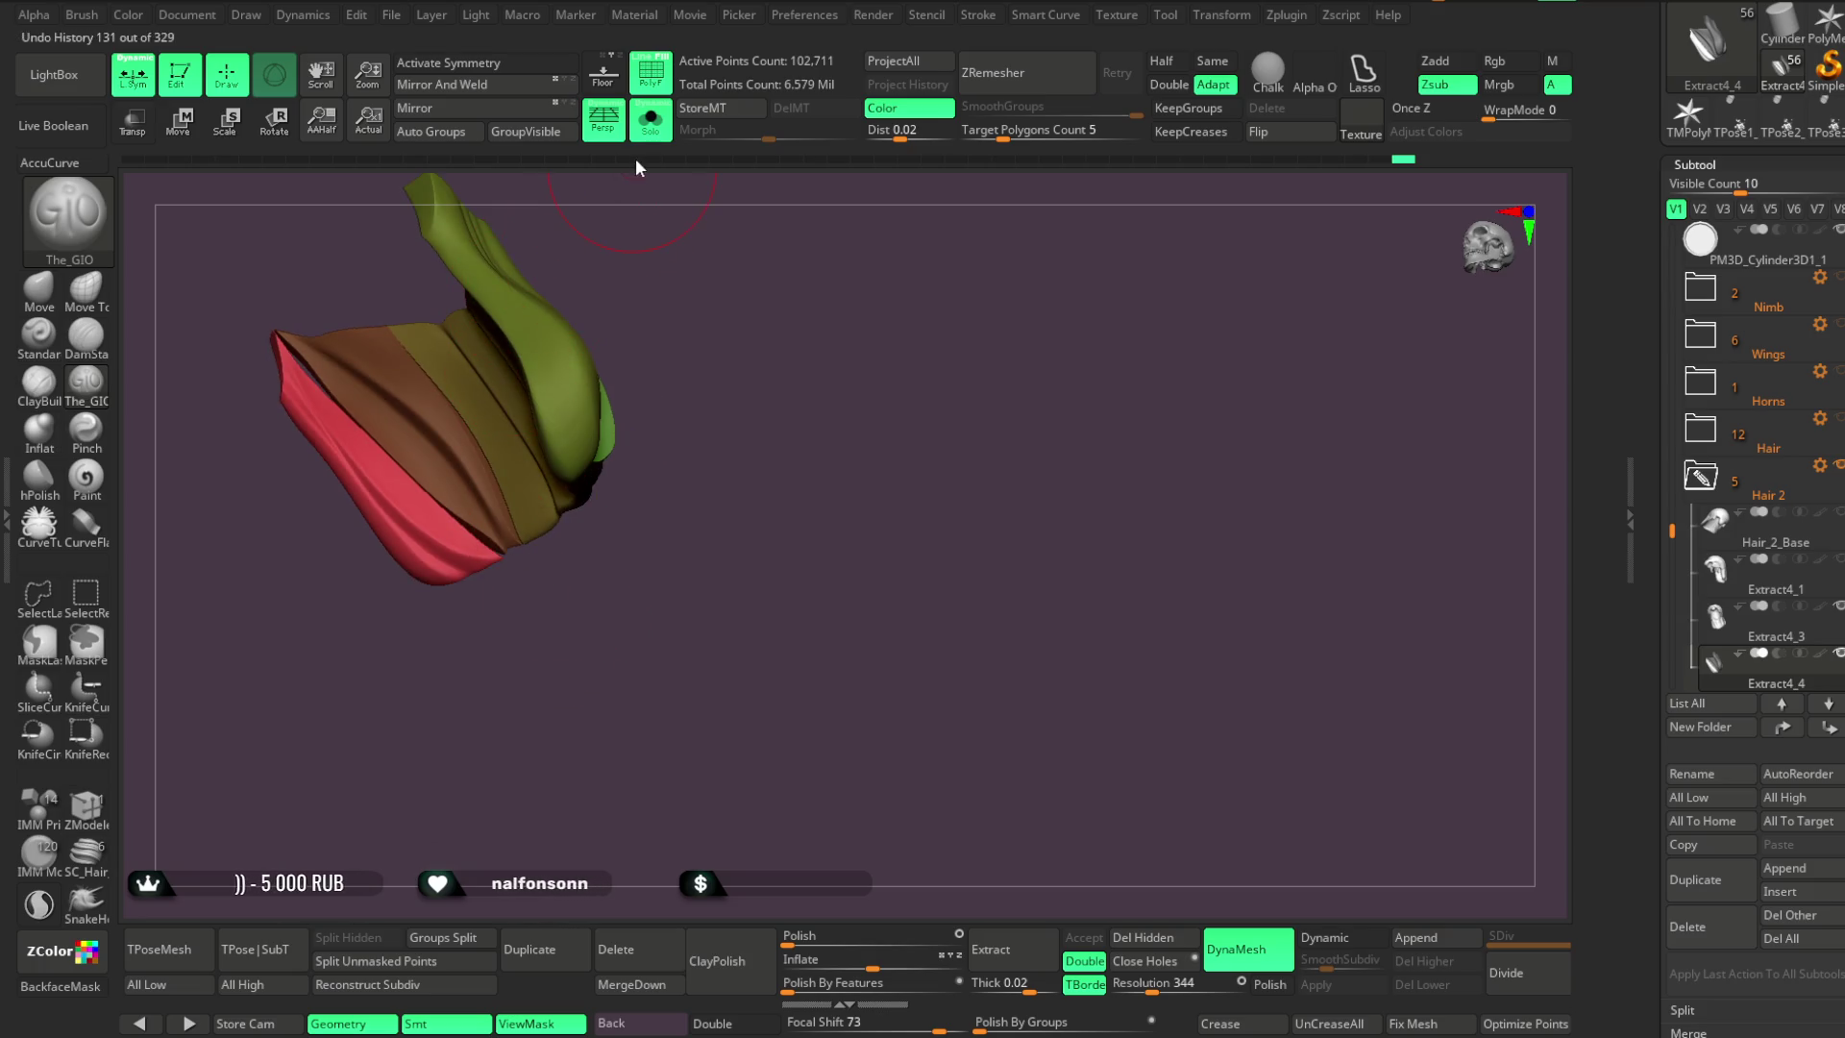
# Turn off Solo and use the Move brush to push the red strand behind the ear
pyautogui.click(649, 120)
pyautogui.moveTo(873, 256)
pyautogui.mouseDown()
pyautogui.moveTo(938, 238)
pyautogui.moveTo(817, 343)
pyautogui.moveTo(782, 297)
pyautogui.moveTo(897, 225)
pyautogui.moveTo(807, 263)
pyautogui.moveTo(816, 317)
pyautogui.moveTo(868, 292)
pyautogui.moveTo(885, 313)
pyautogui.moveTo(873, 384)
pyautogui.moveTo(939, 359)
pyautogui.moveTo(877, 358)
pyautogui.moveTo(724, 288)
pyautogui.moveTo(890, 346)
pyautogui.moveTo(589, 360)
pyautogui.mouseUp()
pyautogui.click(37, 291)
pyautogui.press('space')
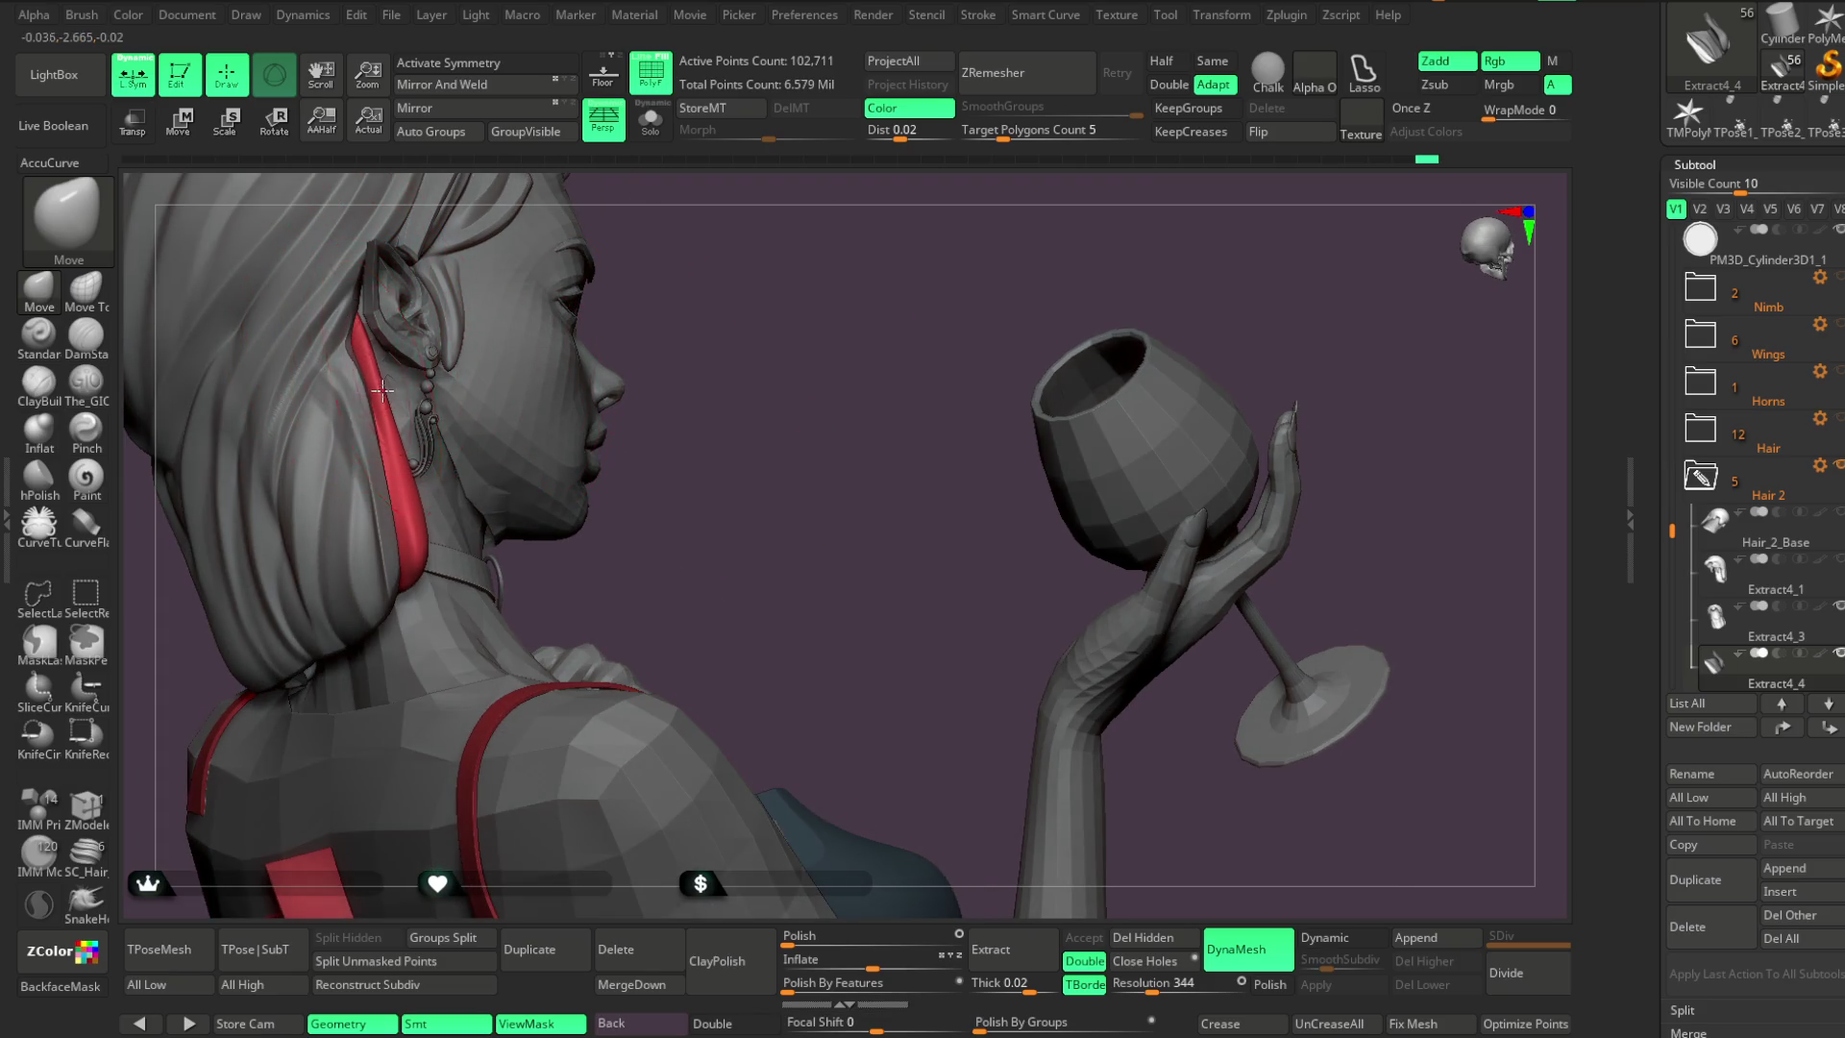
pyautogui.moveTo(389, 401); pyautogui.dragTo(424, 452, button='right')
pyautogui.moveTo(402, 445); pyautogui.dragTo(410, 448)
pyautogui.moveTo(644, 318); pyautogui.dragTo(400, 484)
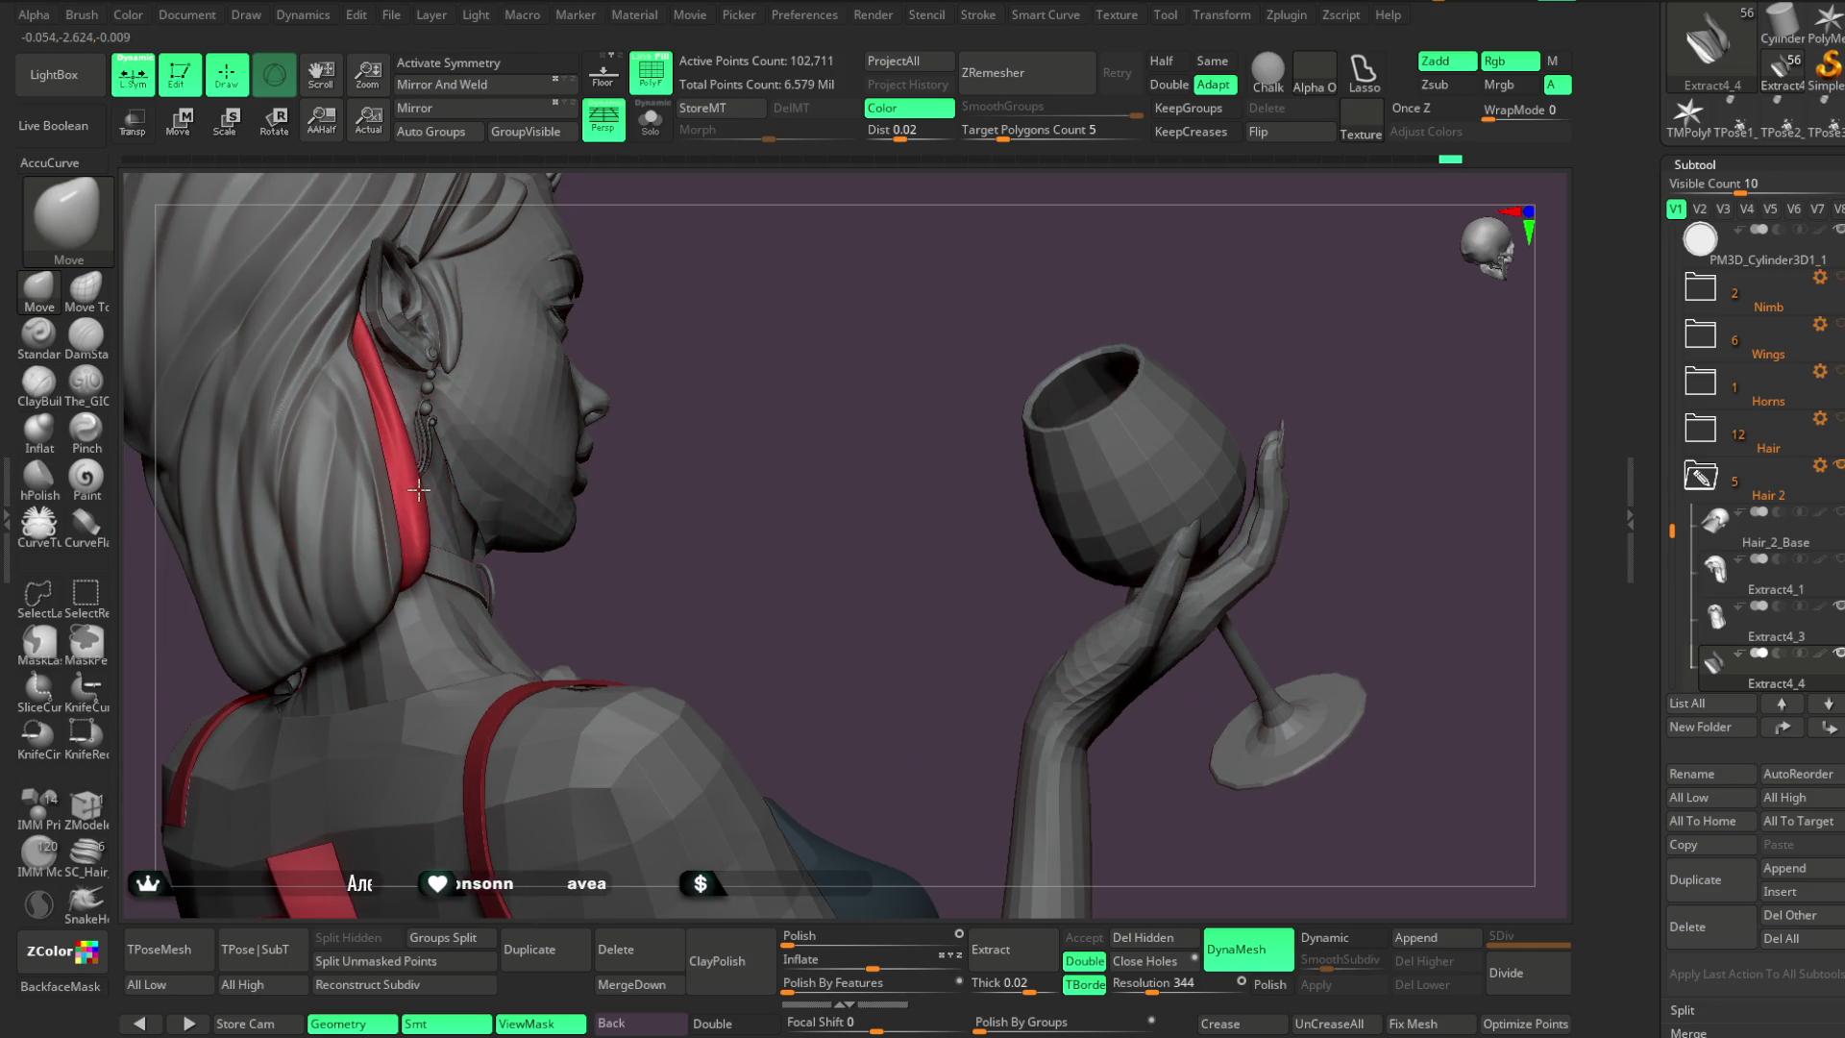
pyautogui.moveTo(717, 330); pyautogui.dragTo(594, 349)
pyautogui.moveTo(593, 349); pyautogui.dragTo(616, 506, button='right')
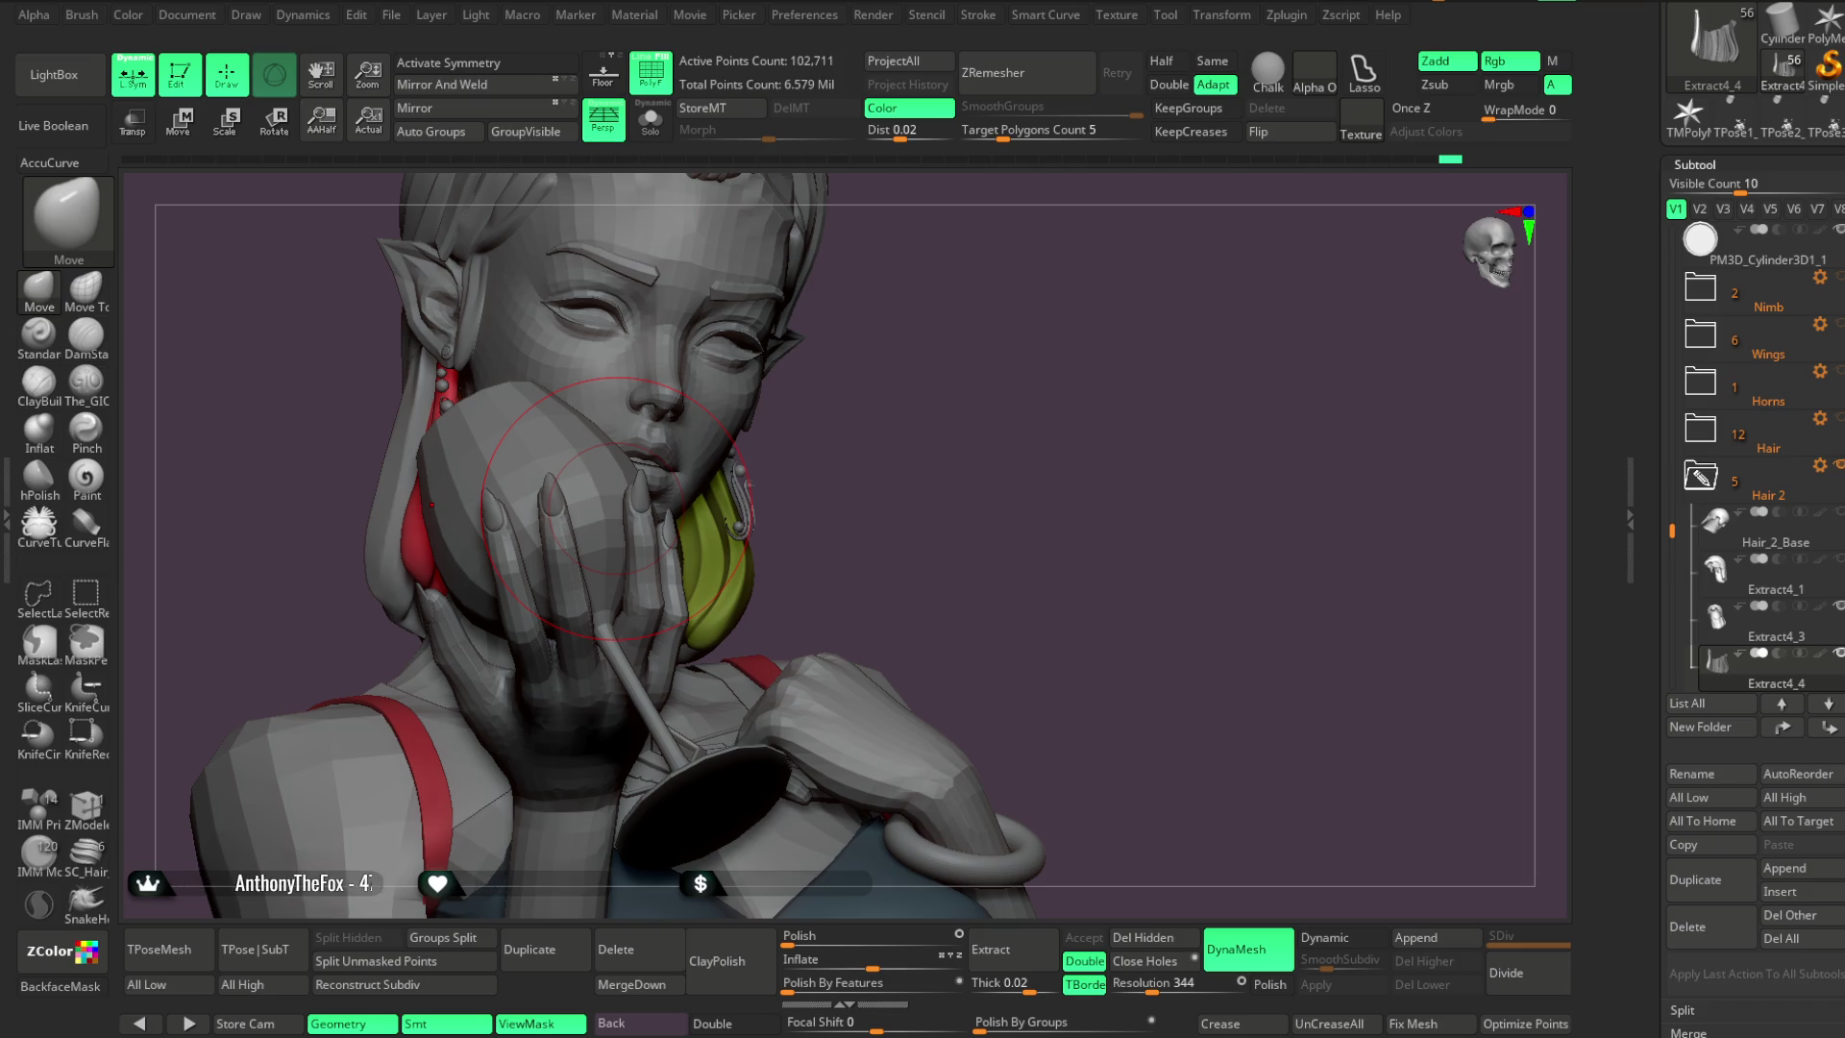
# Rotate to the side profile, solo the Hair 2 subtool, and turn off polygroup colours
pyautogui.moveTo(955, 394)
pyautogui.mouseDown()
pyautogui.moveTo(996, 429)
pyautogui.moveTo(843, 461)
pyautogui.mouseUp()
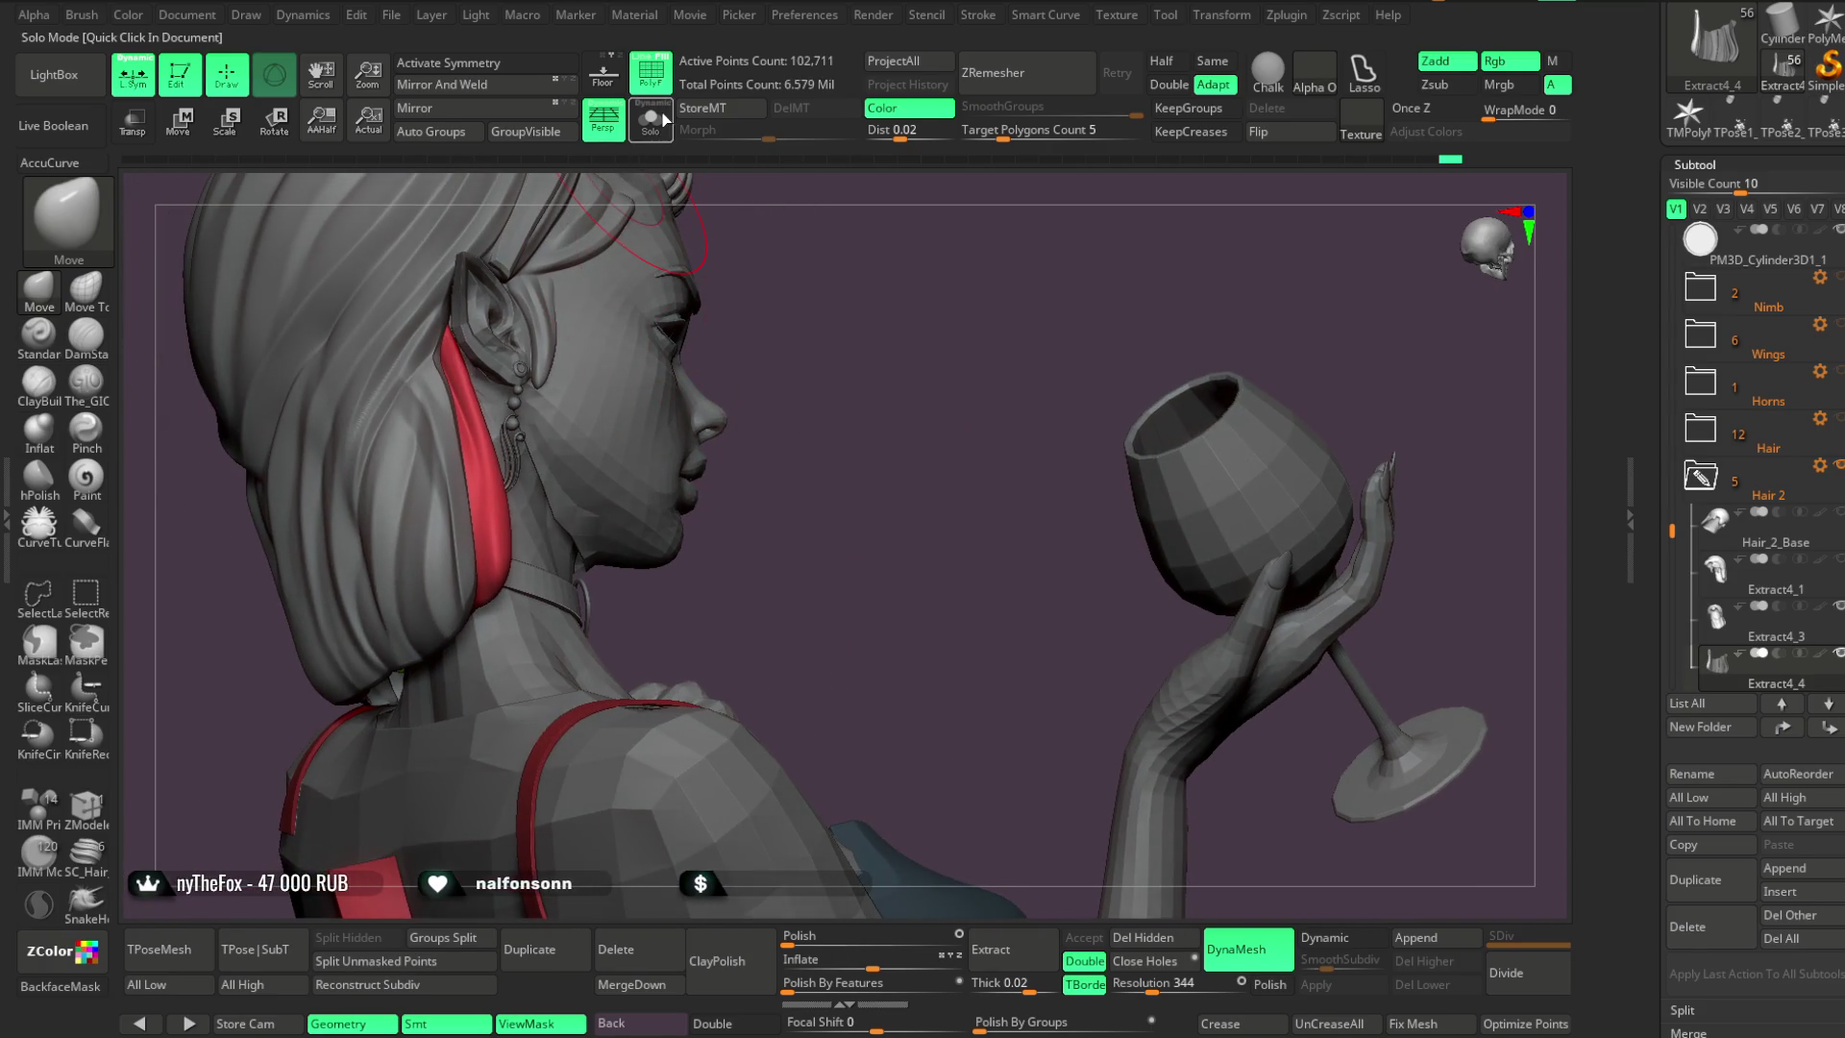
pyautogui.hotkey('shift', 'ctrl', 's')
pyautogui.press('space')
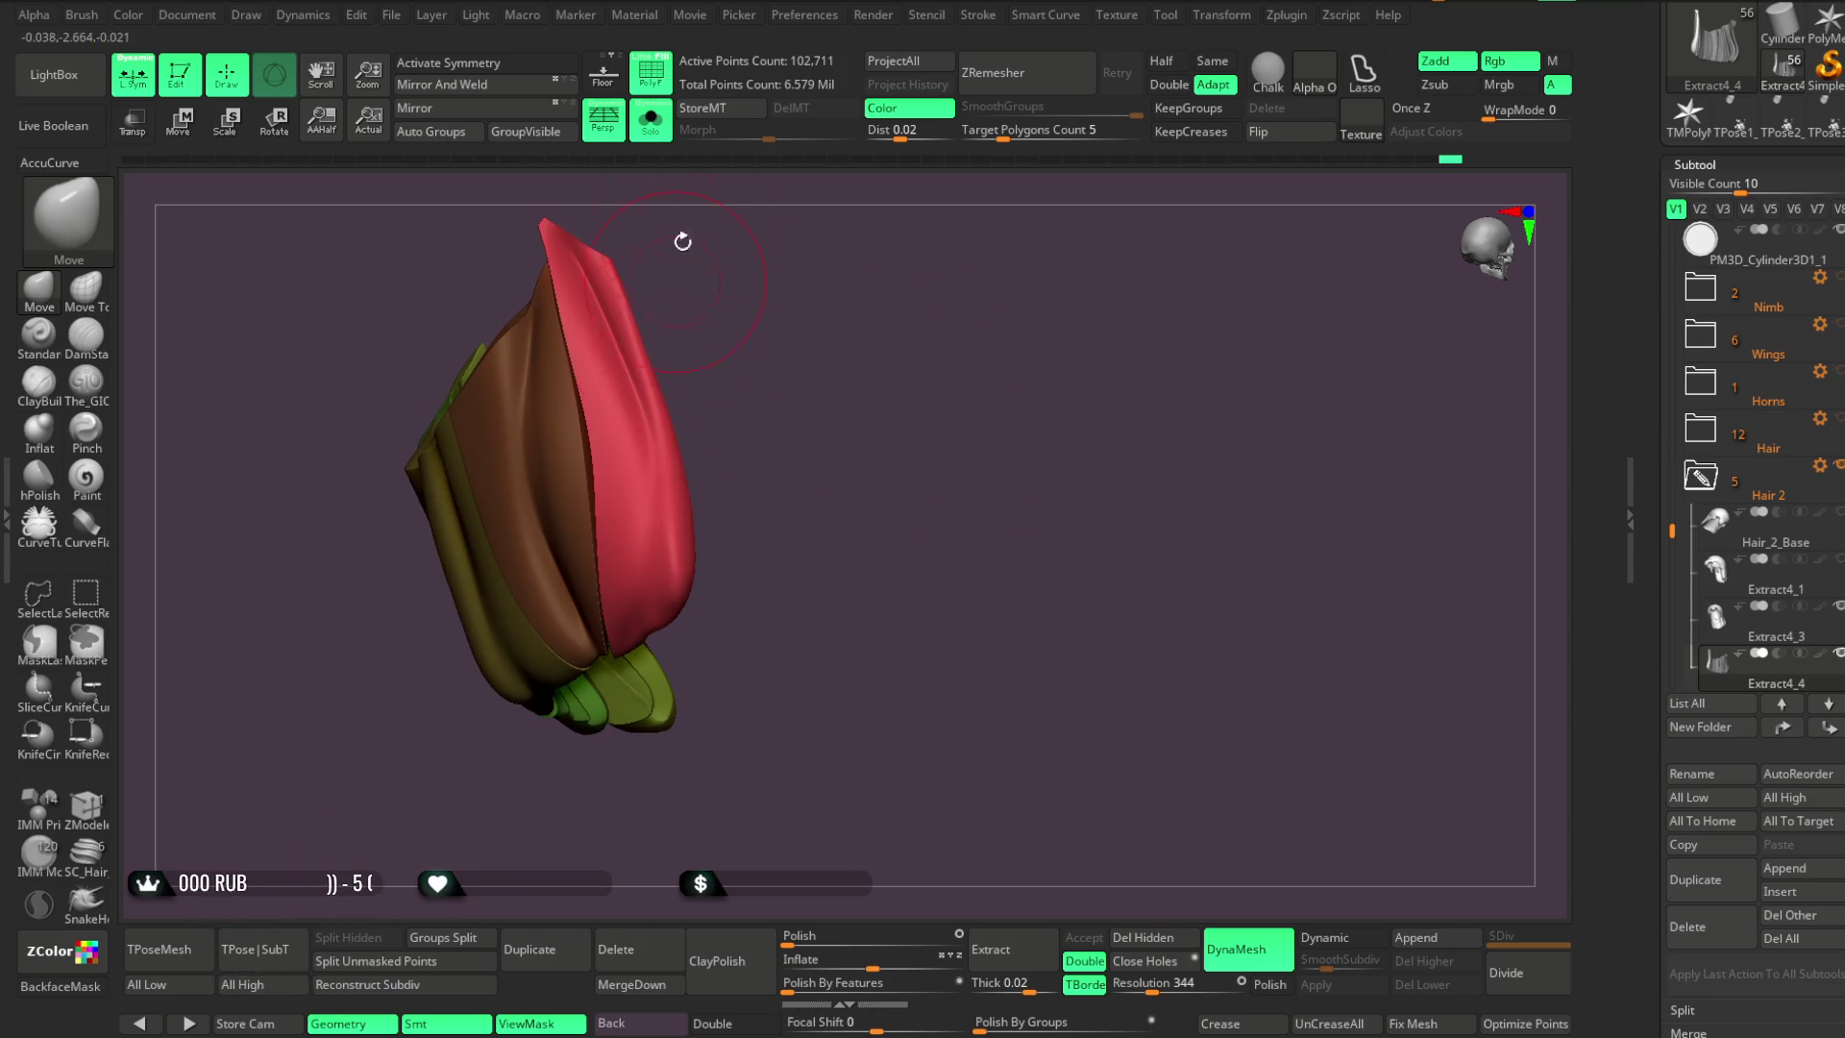
pyautogui.click(651, 72)
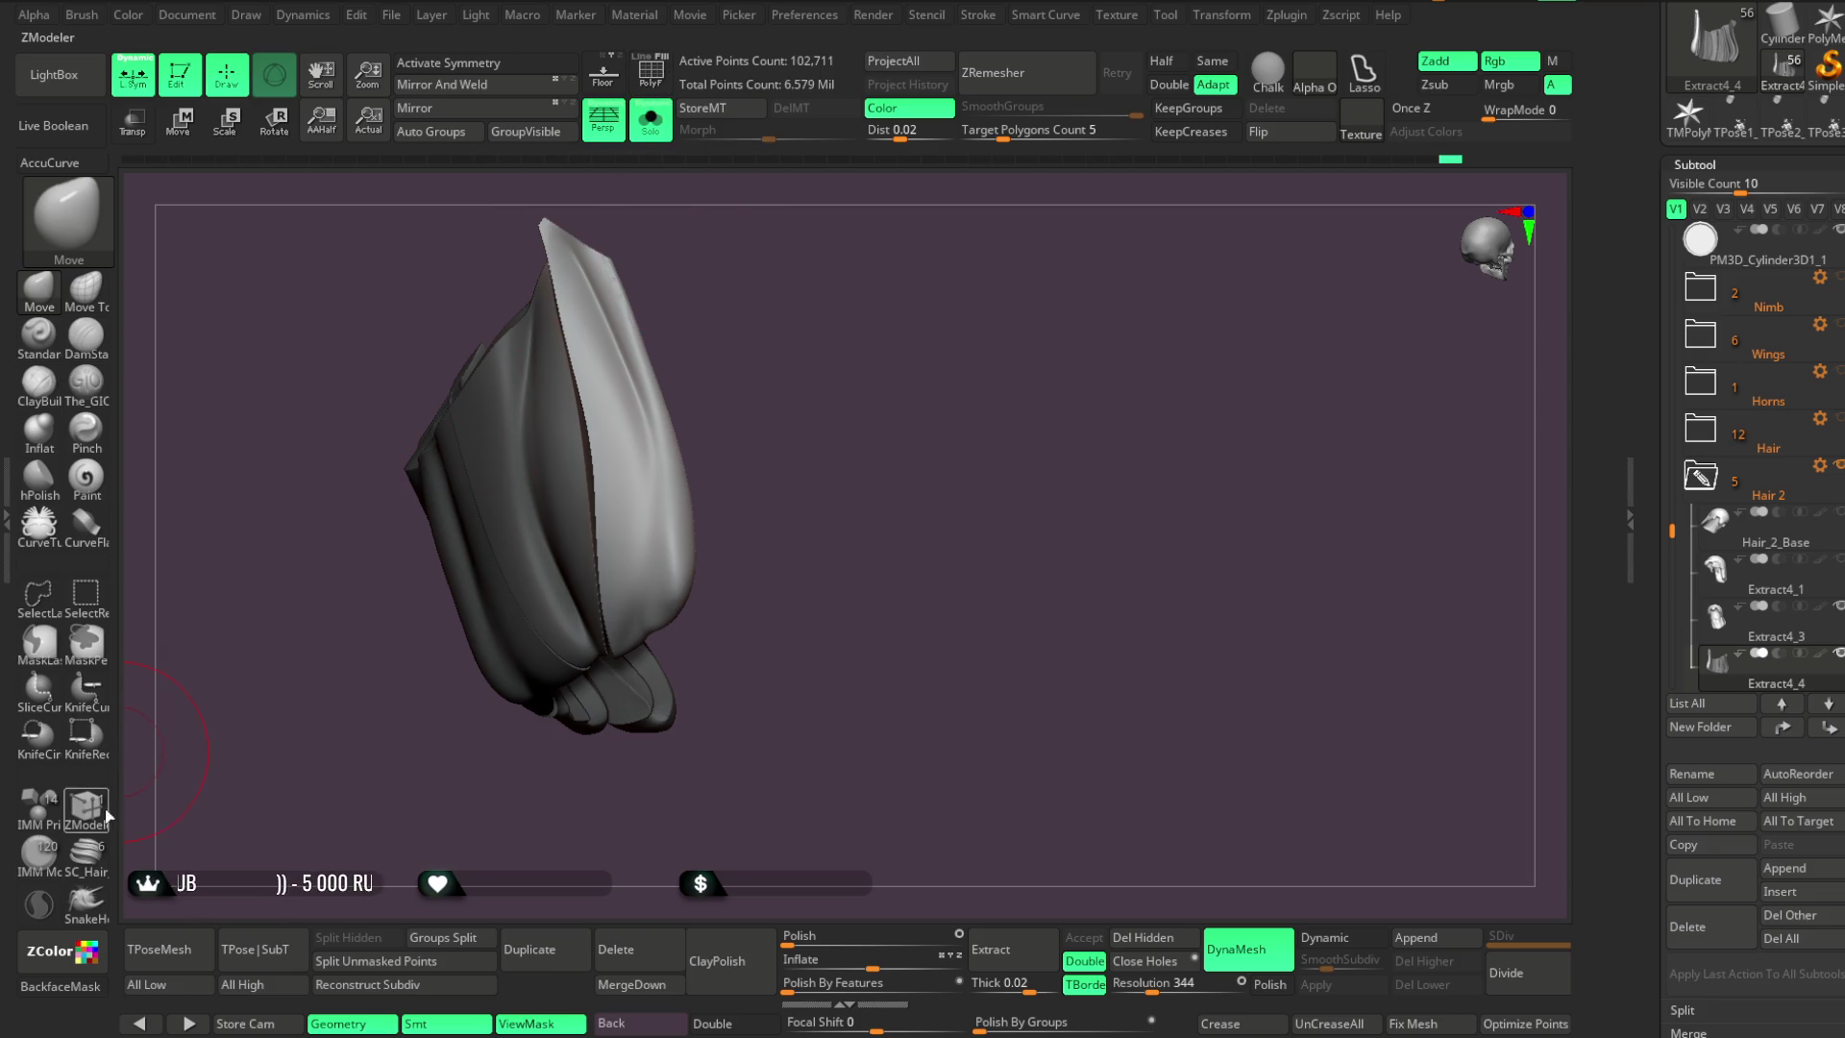
# Select The_GIO brush, reshape the strand's lower part, and enable BackfaceMask
pyautogui.click(85, 382)
pyautogui.moveTo(352, 404); pyautogui.dragTo(605, 385)
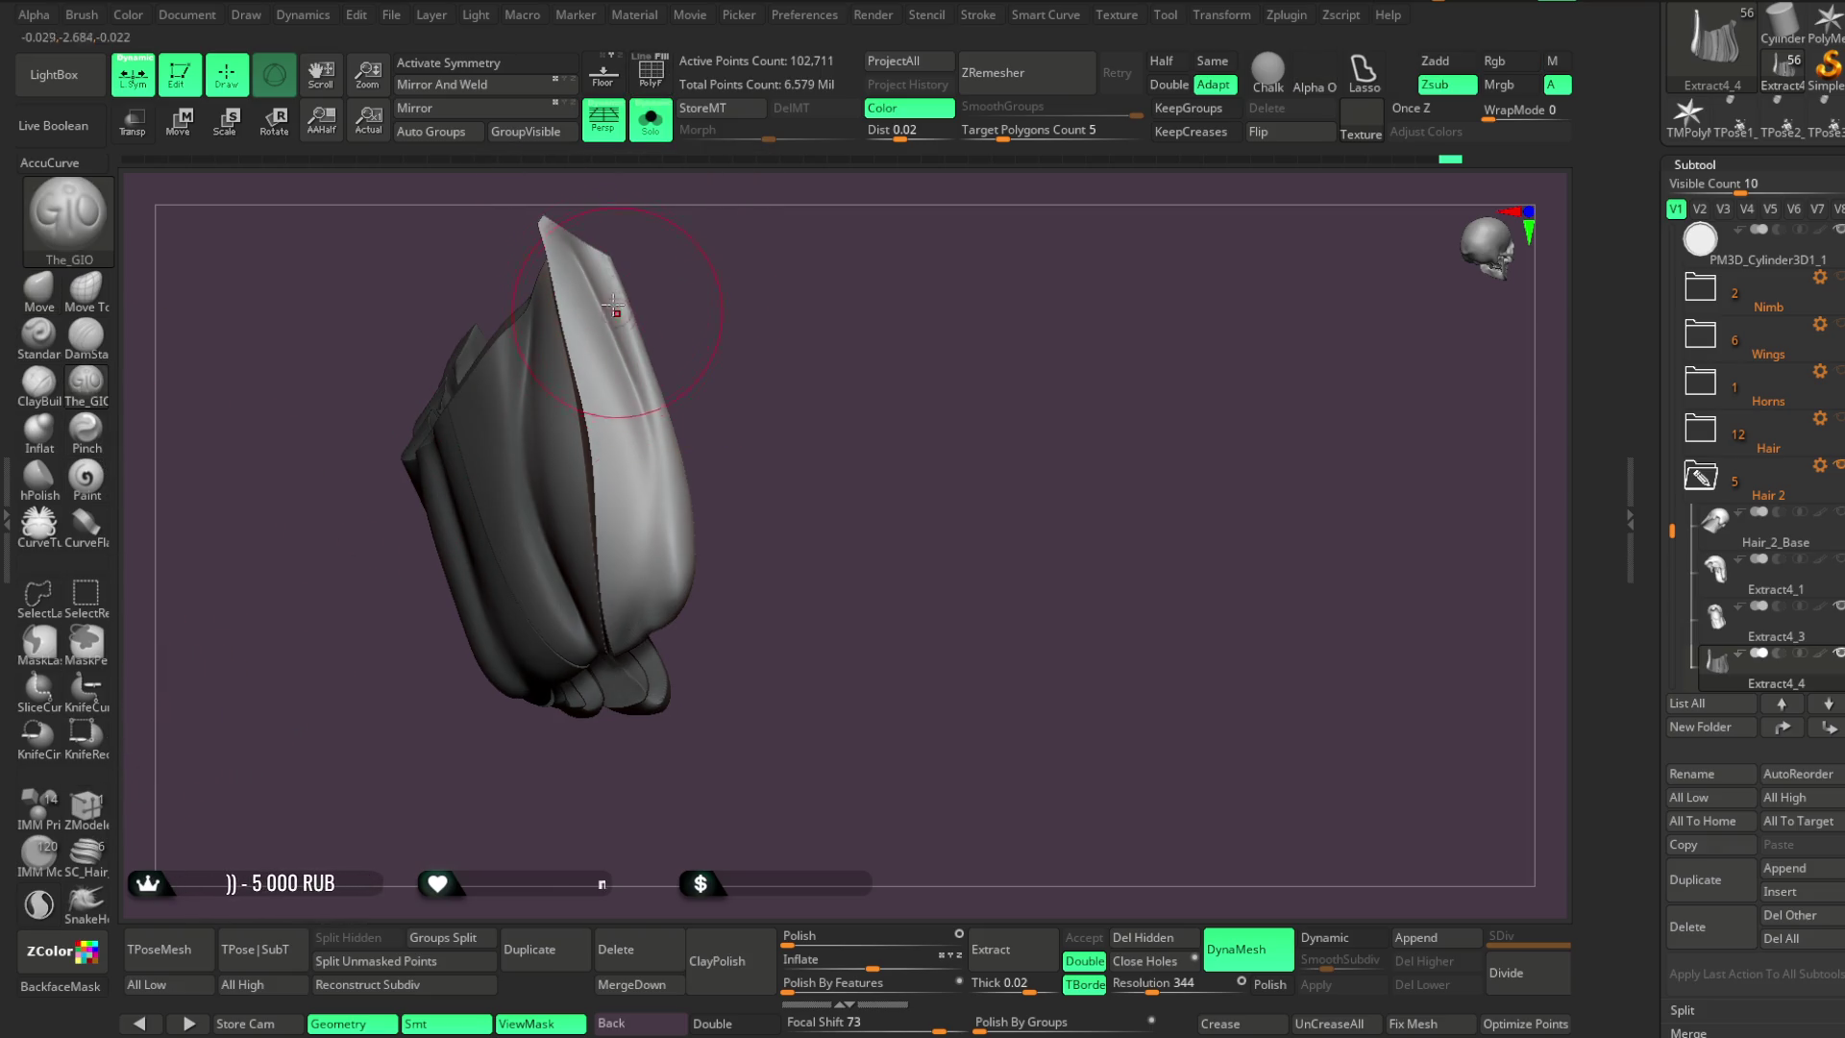
pyautogui.click(80, 990)
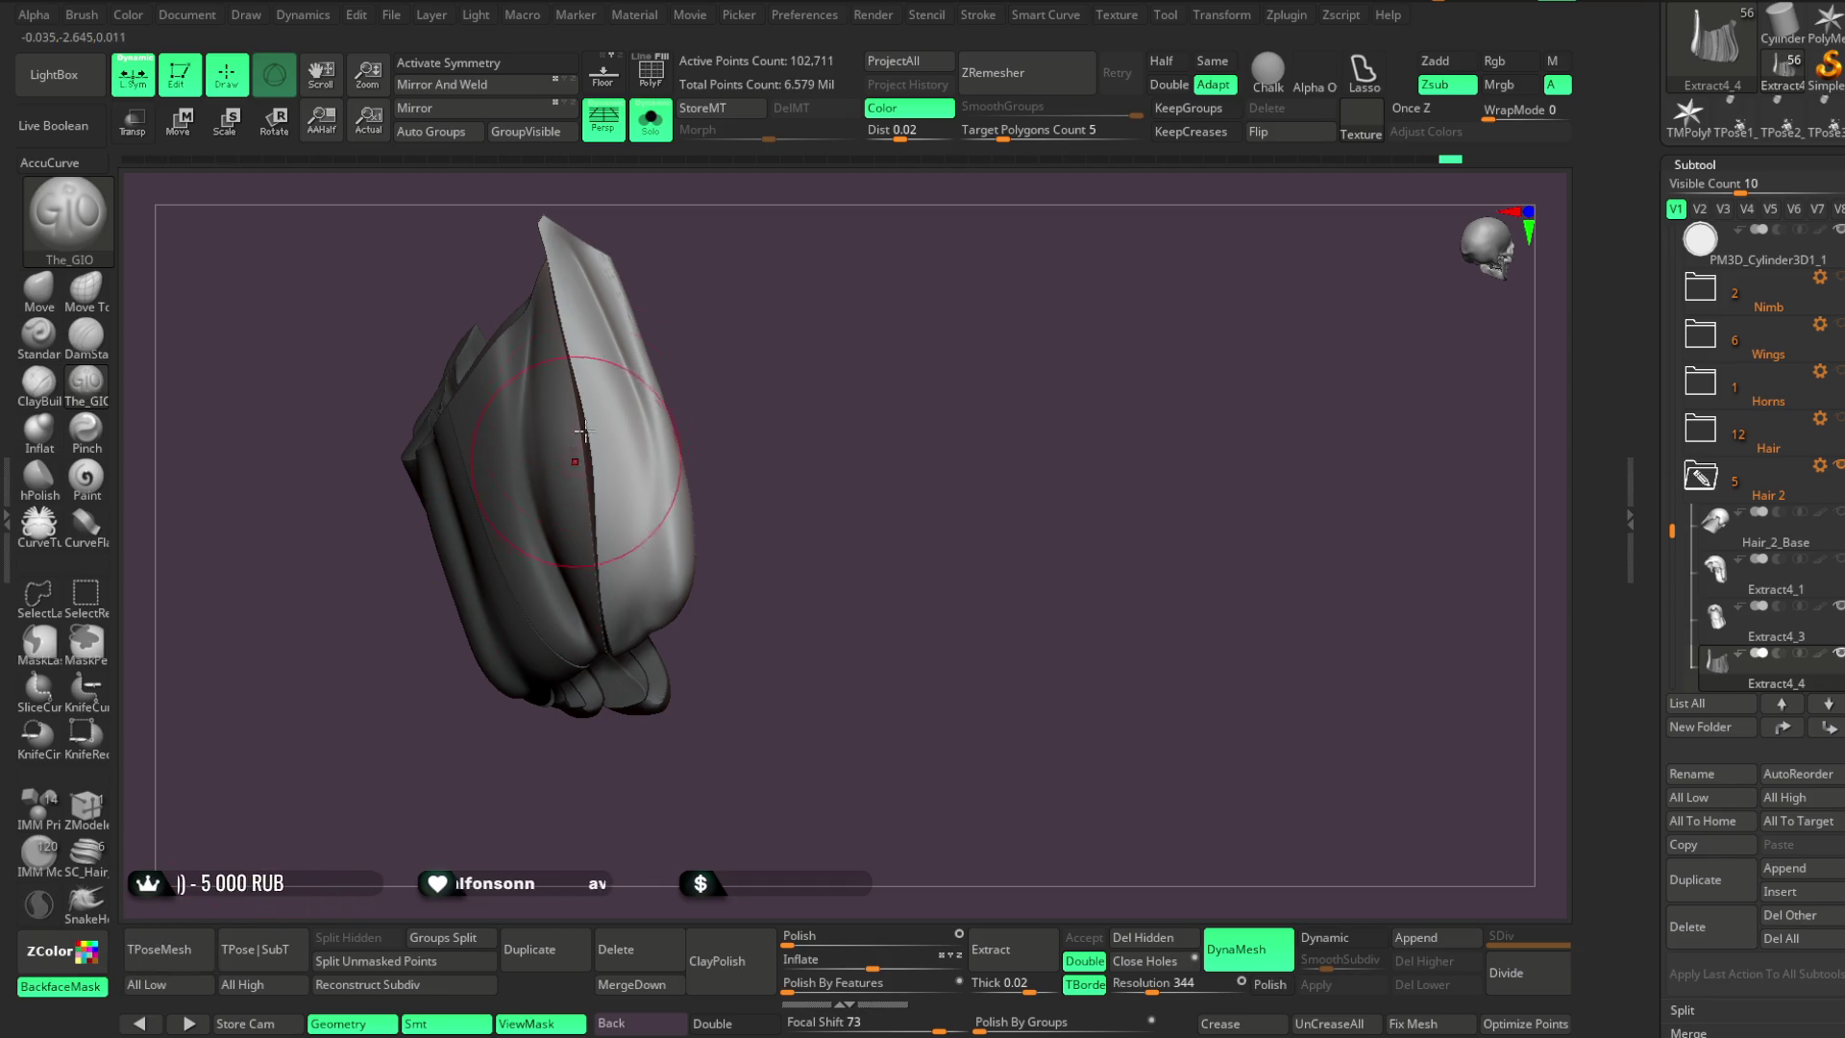
# Carve a crease down the isolated strand's right seam with The_GIO
pyautogui.moveTo(644, 419)
pyautogui.mouseDown()
pyautogui.moveTo(658, 615)
pyautogui.moveTo(754, 416)
pyautogui.moveTo(692, 541)
pyautogui.mouseUp()
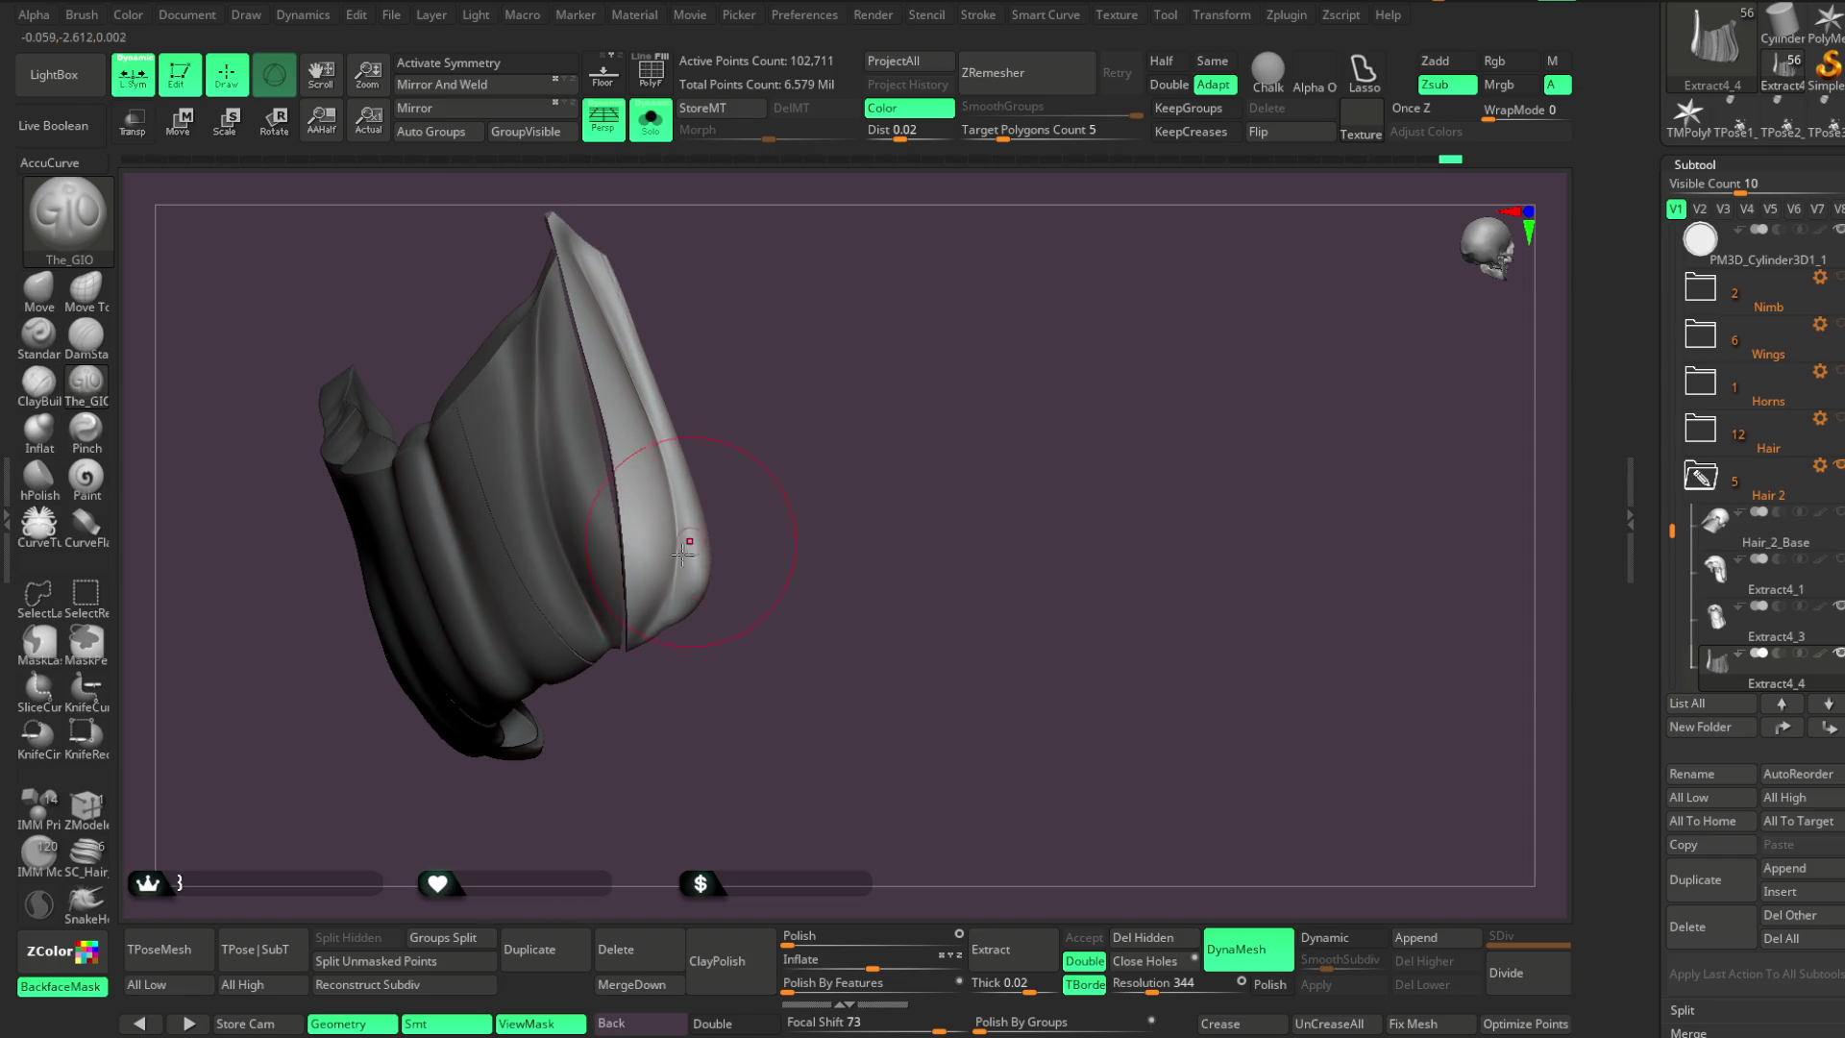
pyautogui.moveTo(660, 626)
pyautogui.mouseDown()
pyautogui.moveTo(717, 437)
pyautogui.moveTo(615, 301)
pyautogui.moveTo(684, 463)
pyautogui.moveTo(685, 596)
pyautogui.mouseUp()
pyautogui.moveTo(724, 470); pyautogui.dragTo(653, 452)
pyautogui.moveTo(577, 279)
pyautogui.mouseDown()
pyautogui.moveTo(611, 327)
pyautogui.moveTo(642, 615)
pyautogui.mouseUp()
pyautogui.moveTo(730, 500)
pyautogui.mouseDown()
pyautogui.moveTo(717, 371)
pyautogui.moveTo(917, 245)
pyautogui.moveTo(816, 234)
pyautogui.moveTo(799, 317)
pyautogui.mouseUp()
pyautogui.moveTo(644, 271); pyautogui.dragTo(637, 285)
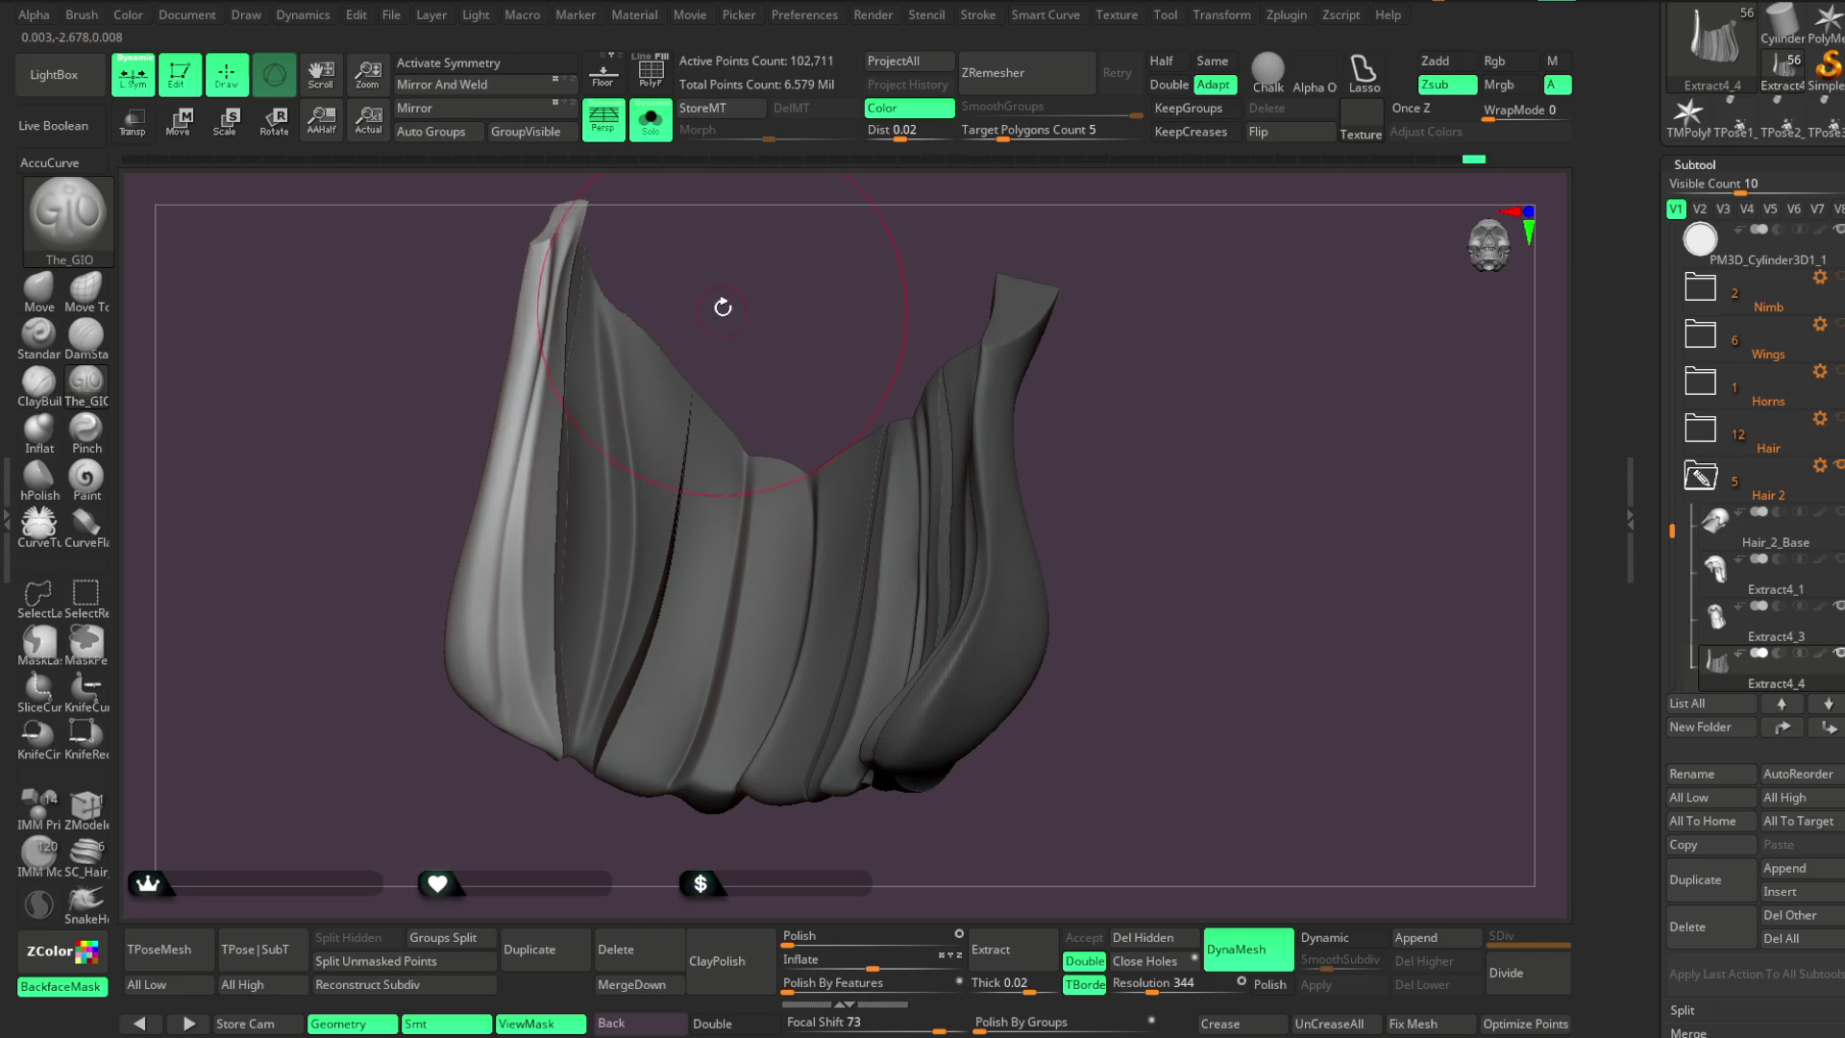
# Sharpen the seam between the pale outer flap and darker inner folds with The_GIO
pyautogui.press('space')
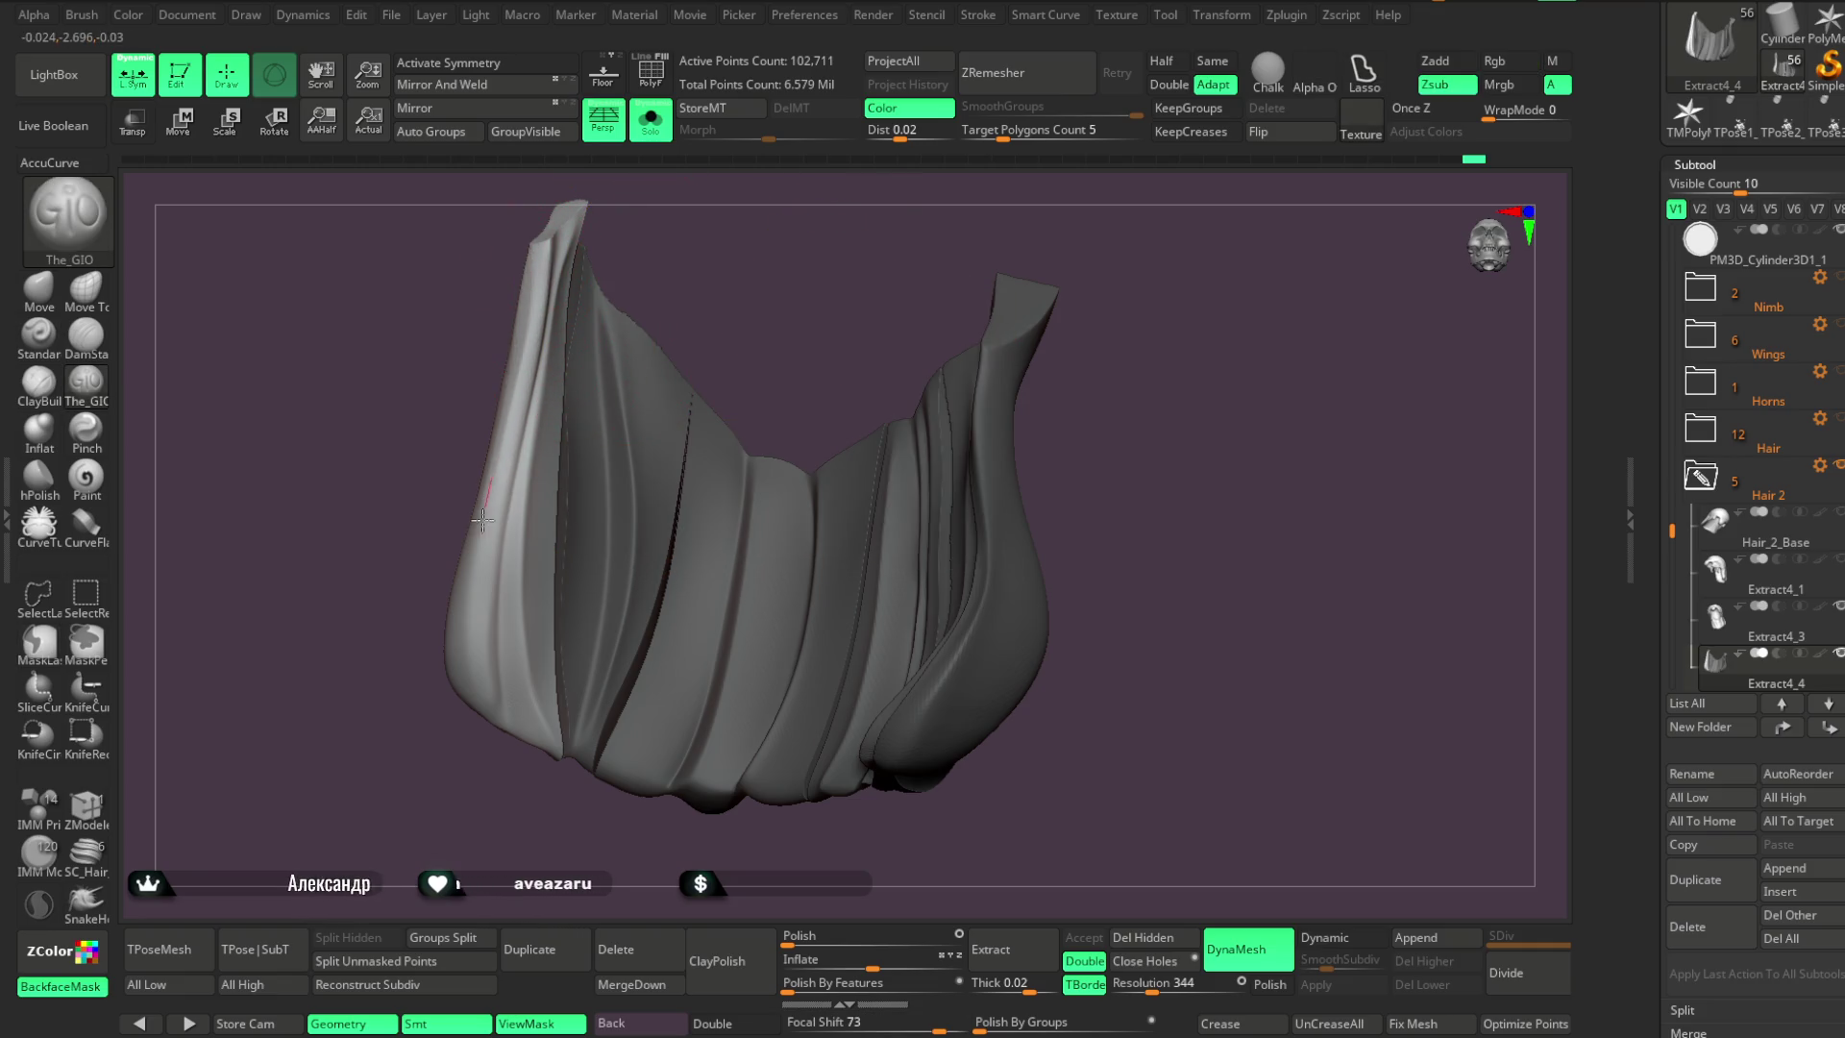
pyautogui.moveTo(721, 341); pyautogui.dragTo(475, 635)
pyautogui.moveTo(758, 247); pyautogui.dragTo(754, 247)
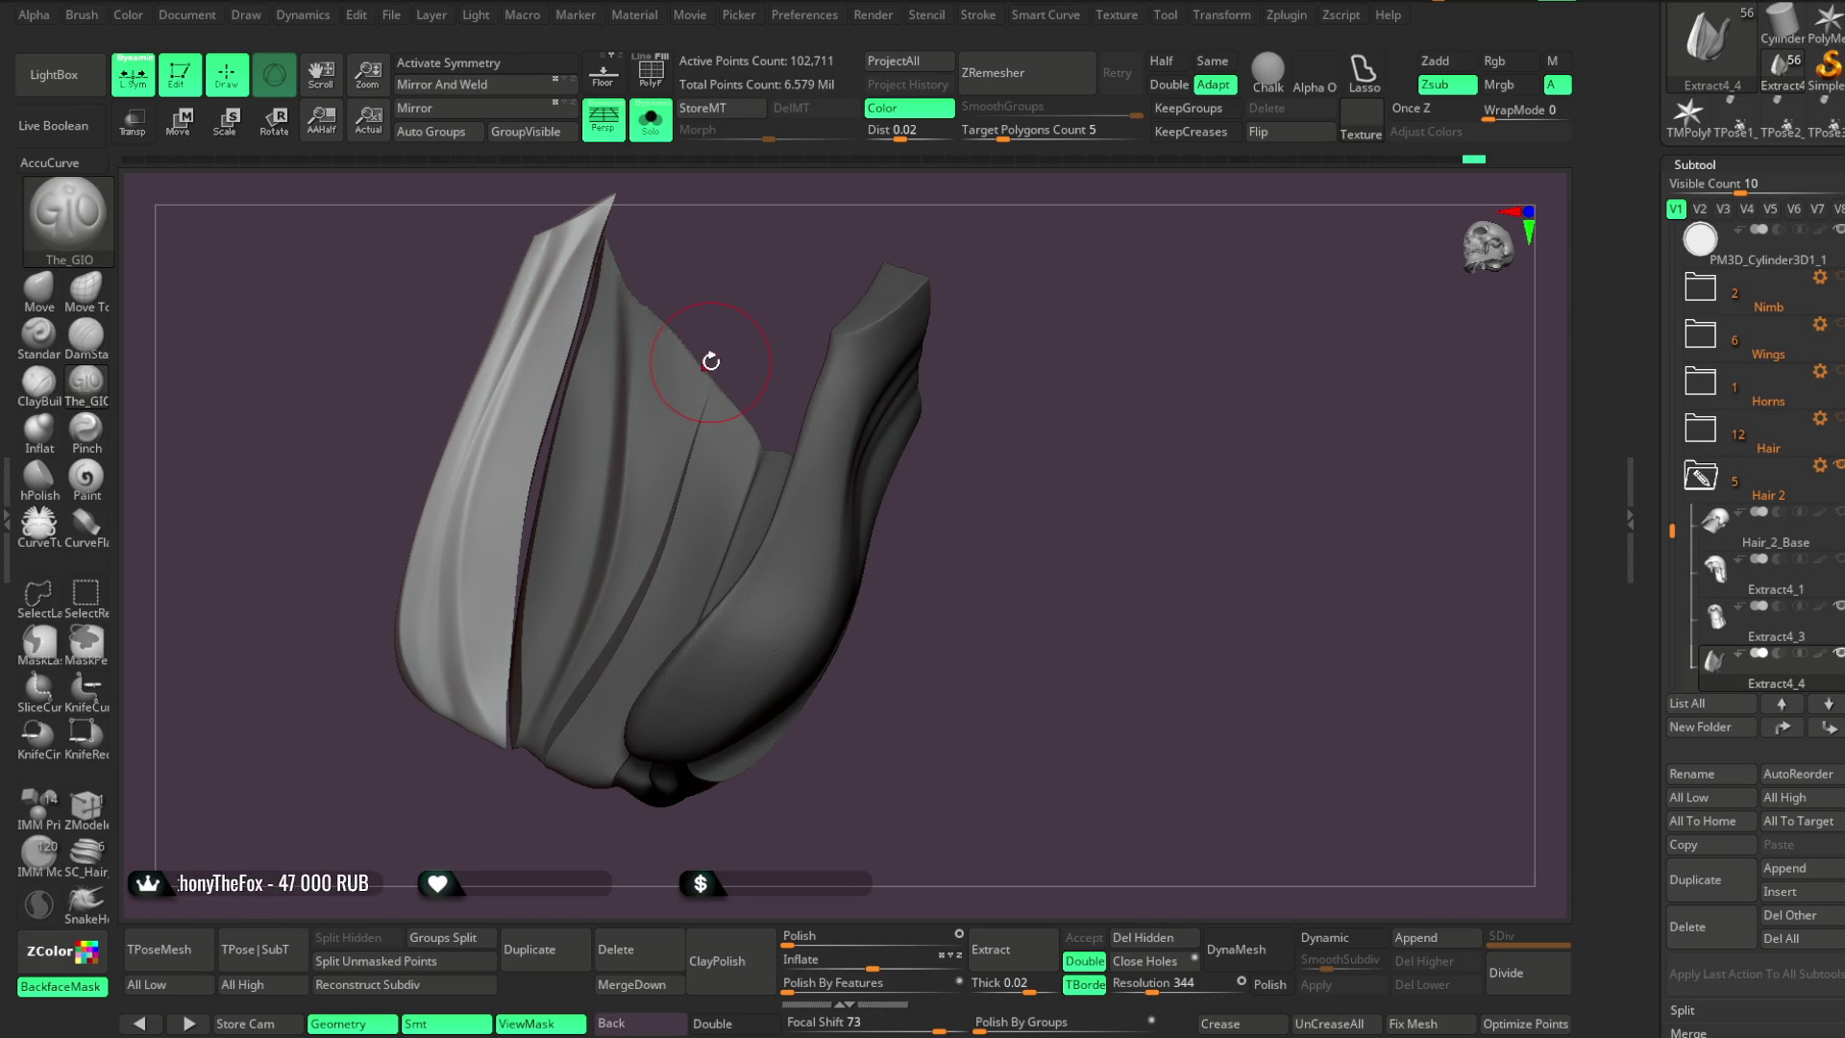
pyautogui.moveTo(725, 346)
pyautogui.mouseDown()
pyautogui.moveTo(766, 271)
pyautogui.moveTo(577, 284)
pyautogui.mouseUp()
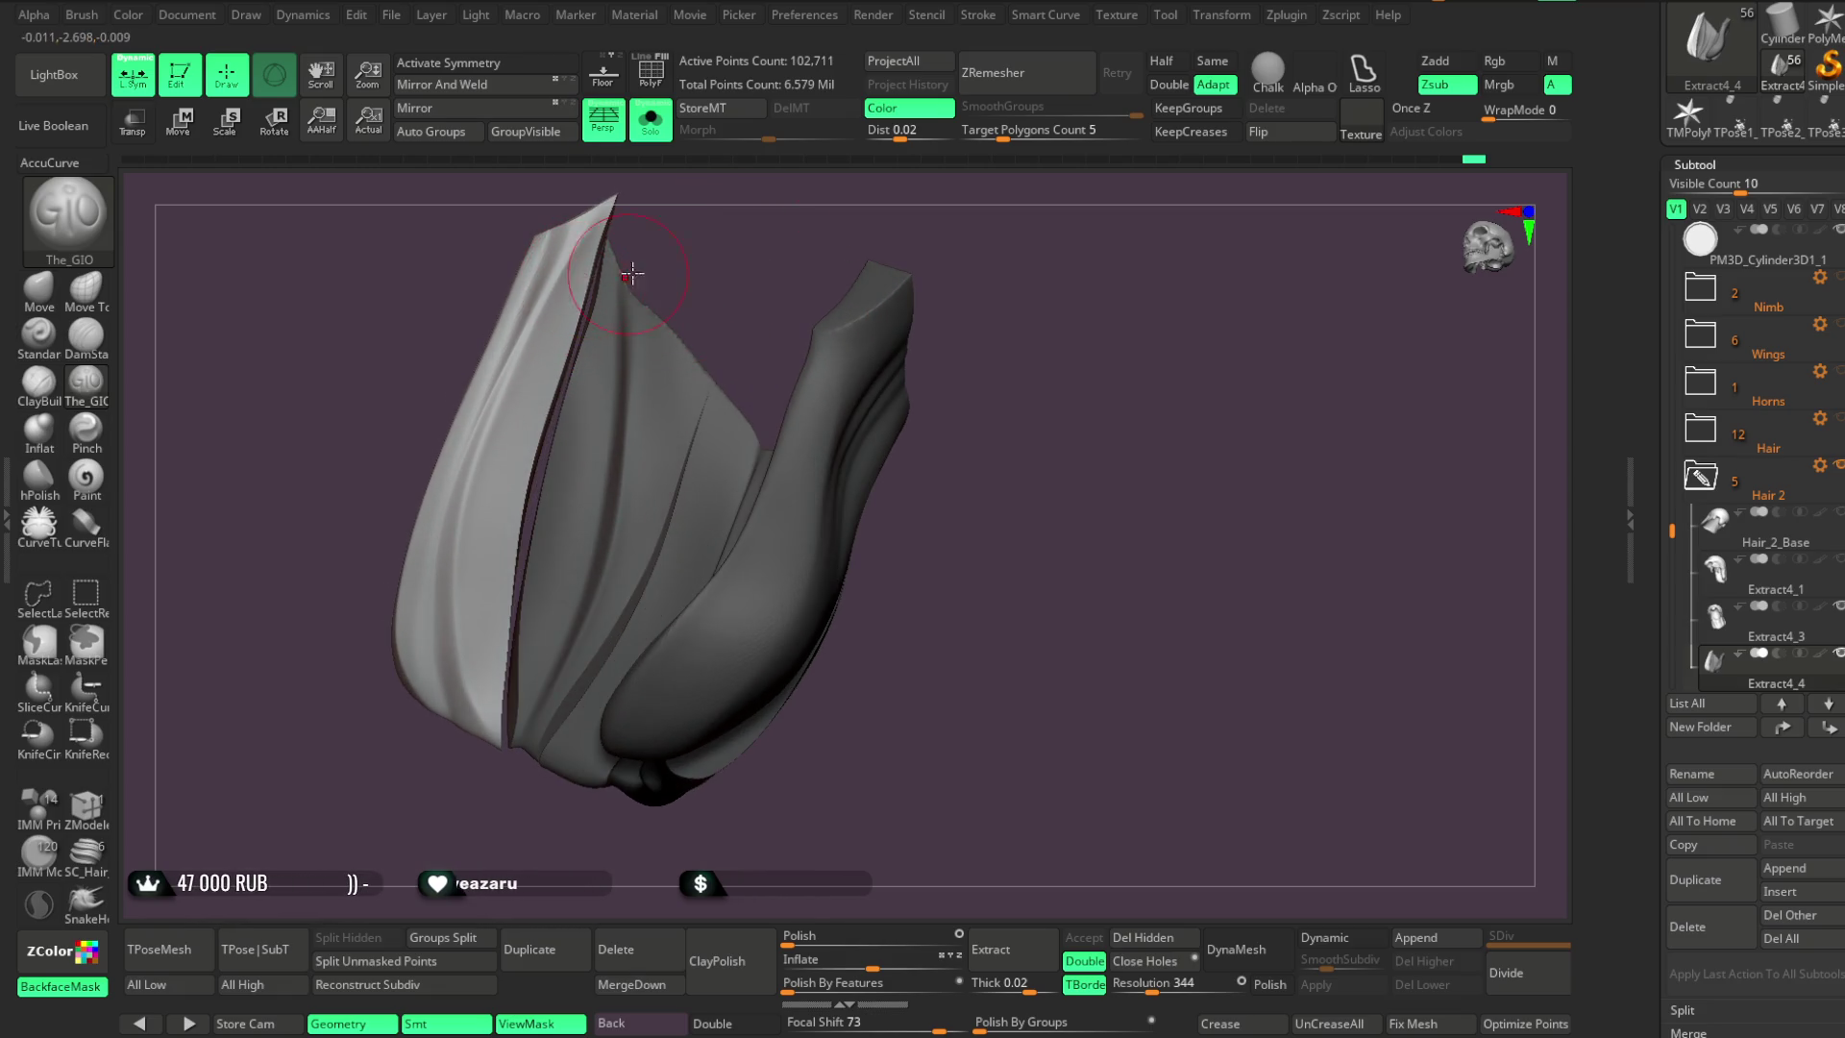
pyautogui.moveTo(520, 424)
pyautogui.mouseDown()
pyautogui.moveTo(498, 538)
pyautogui.moveTo(501, 511)
pyautogui.mouseUp()
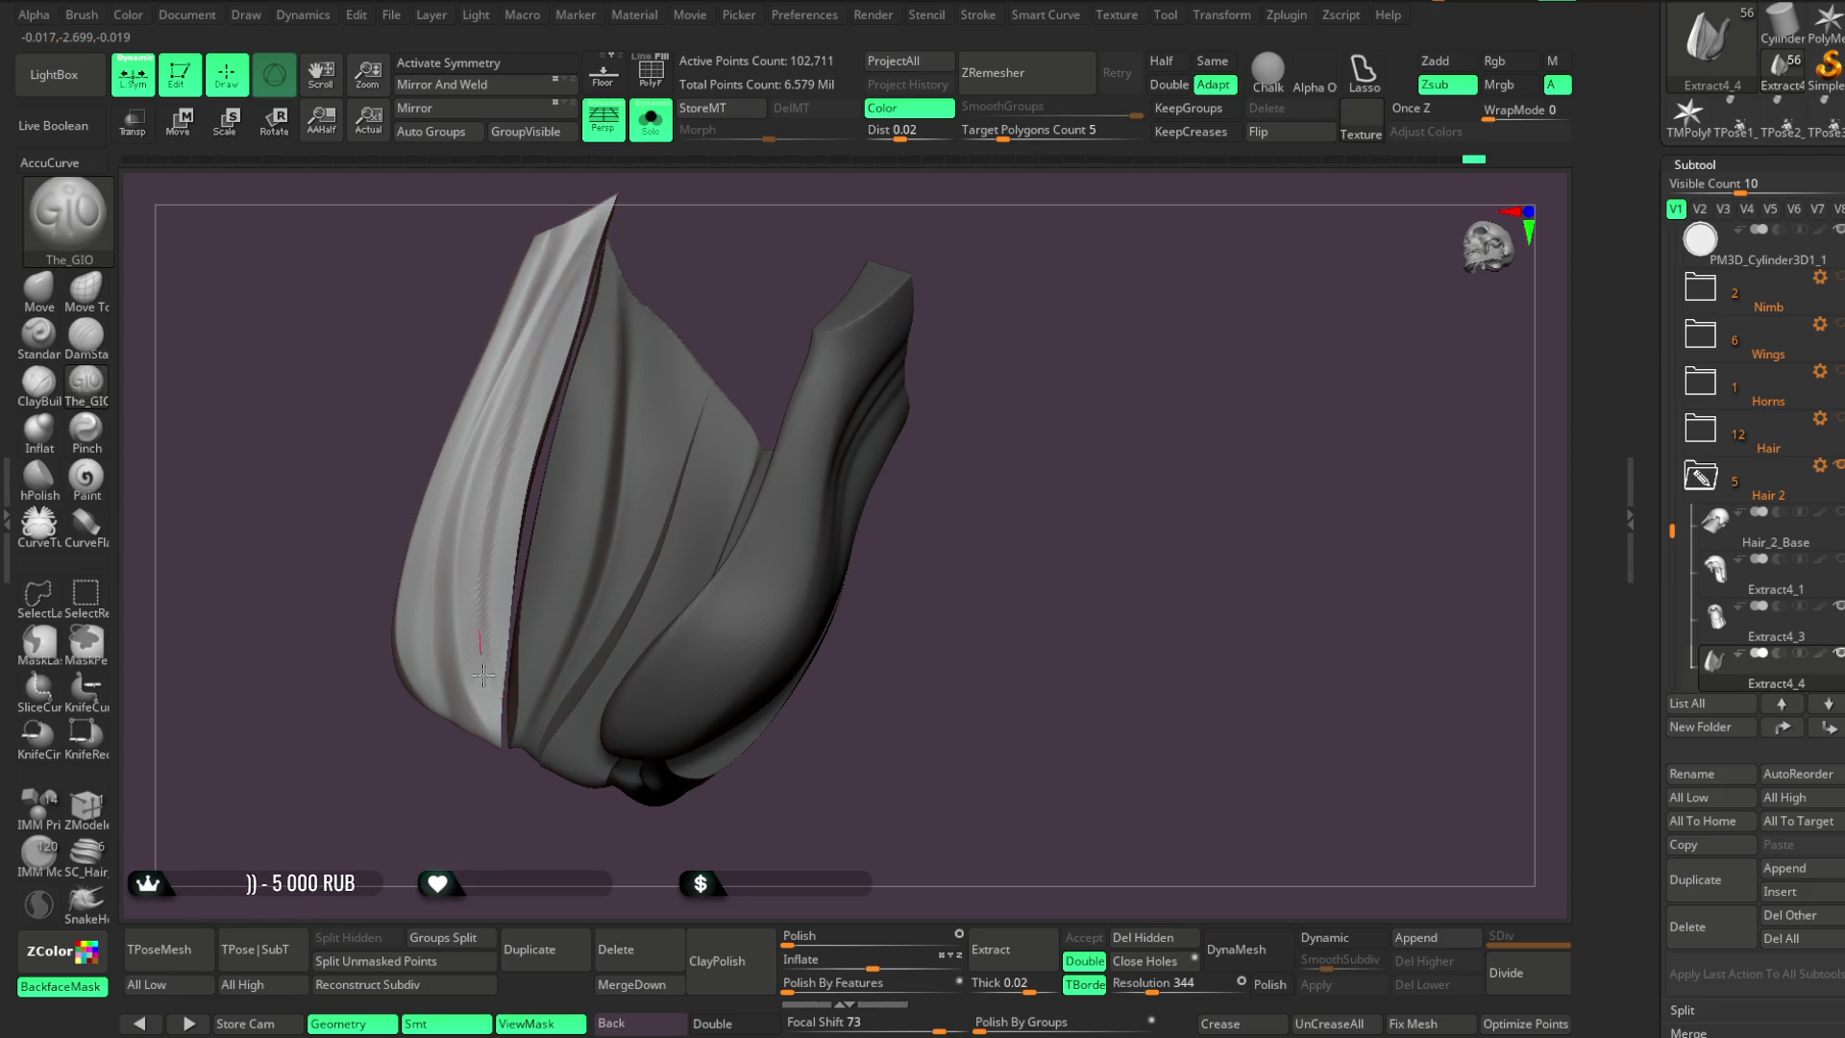
pyautogui.moveTo(716, 260); pyautogui.dragTo(586, 324)
pyautogui.moveTo(615, 252)
pyautogui.mouseDown()
pyautogui.moveTo(659, 227)
pyautogui.moveTo(683, 321)
pyautogui.moveTo(615, 289)
pyautogui.moveTo(515, 413)
pyautogui.moveTo(753, 276)
pyautogui.mouseUp()
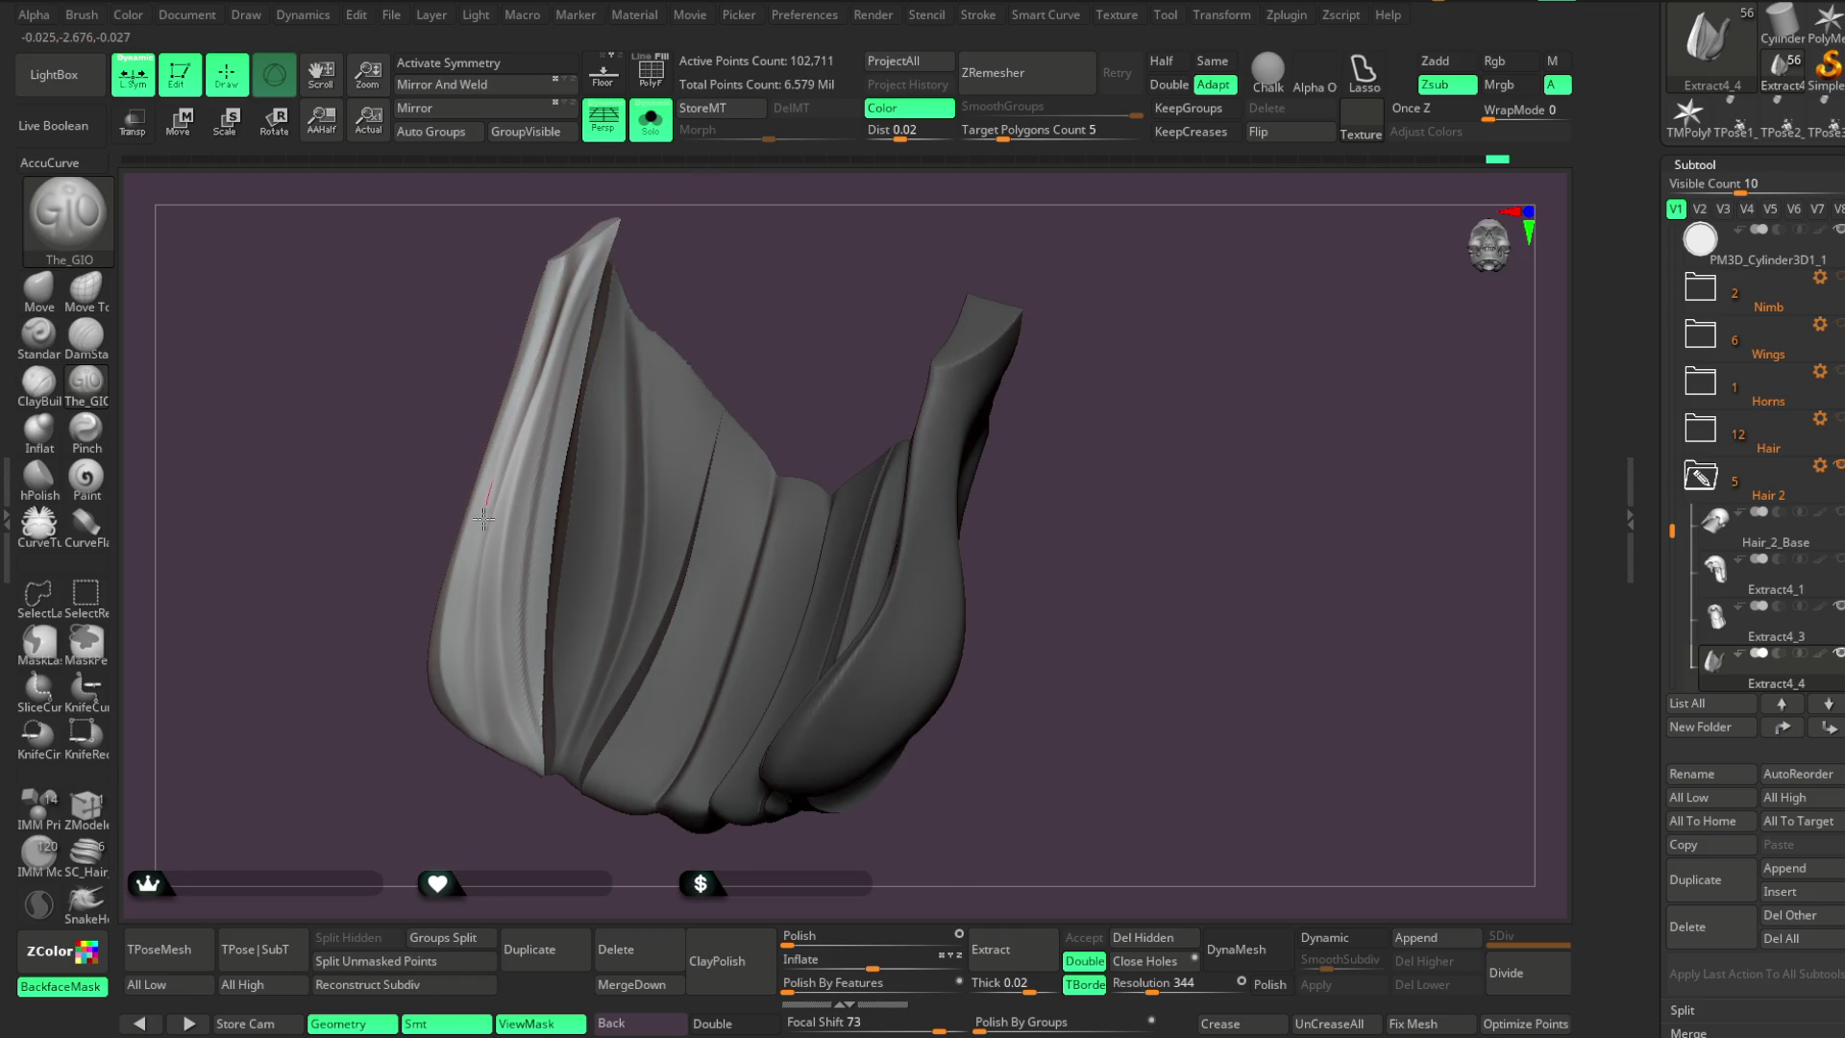
pyautogui.moveTo(627, 451); pyautogui.dragTo(470, 615)
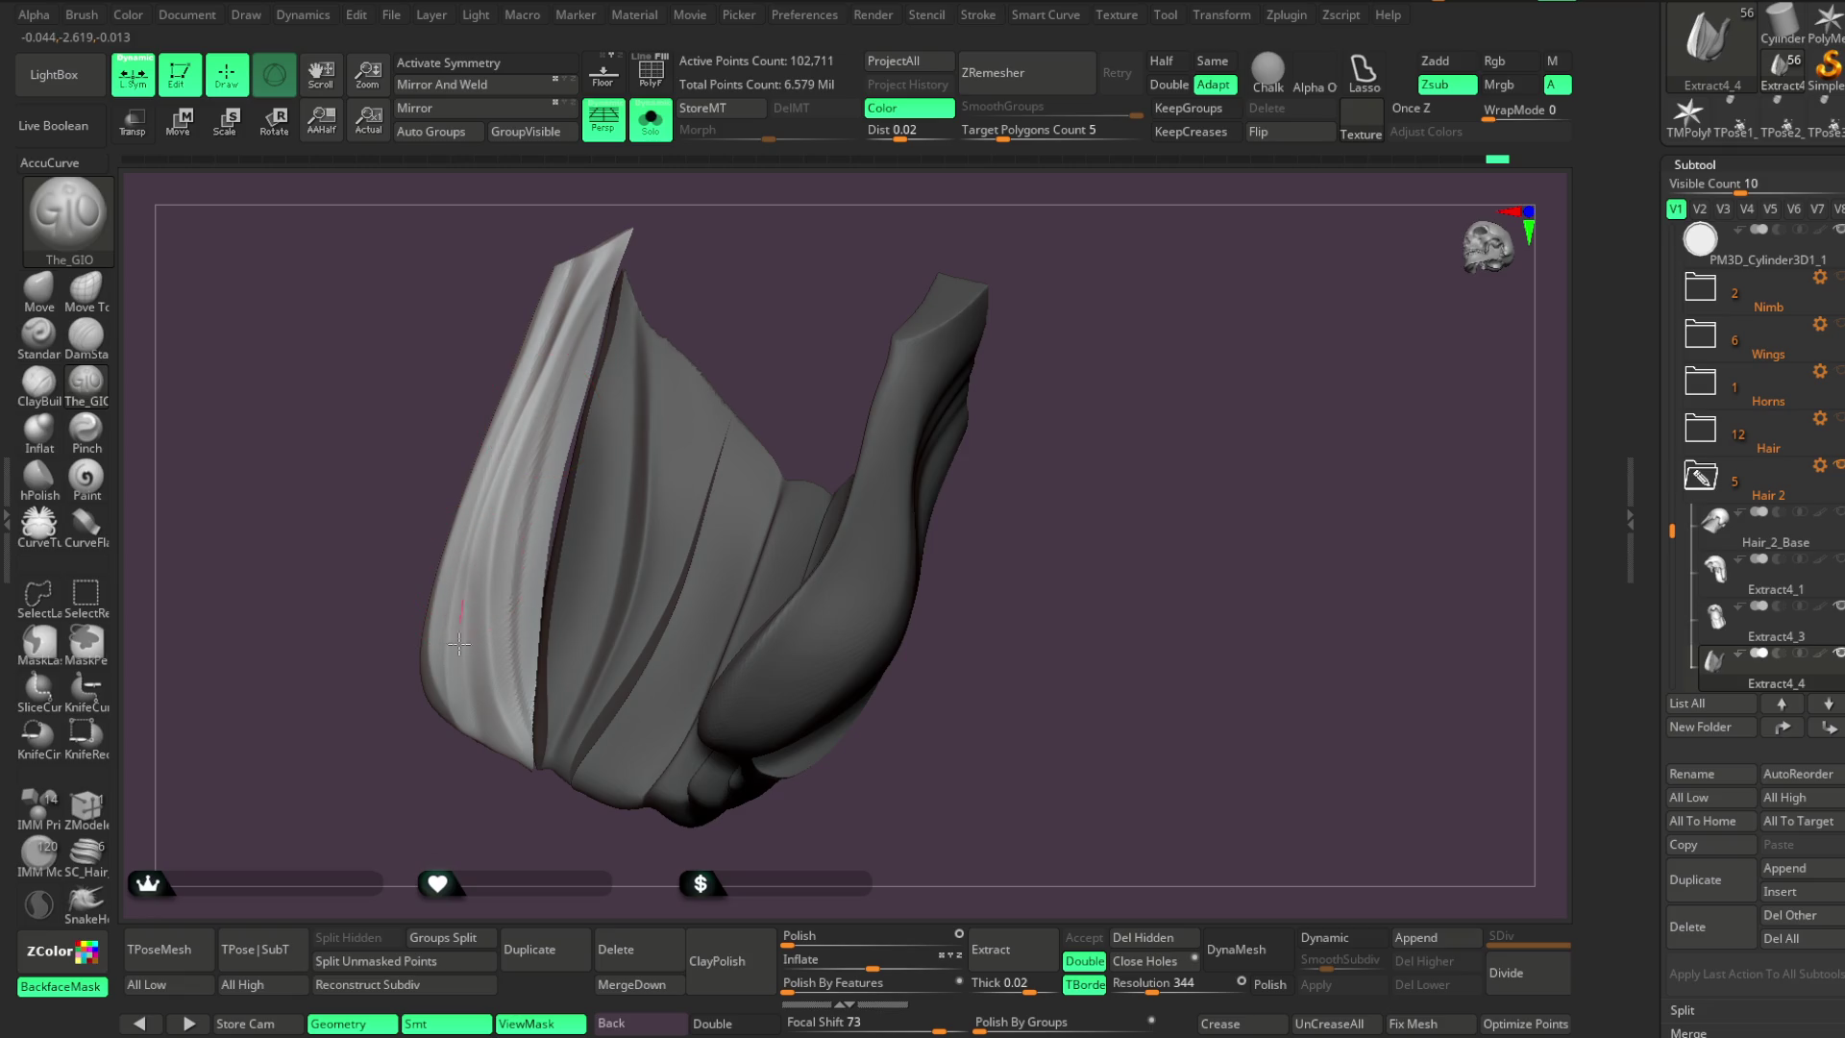
pyautogui.moveTo(529, 853)
pyautogui.mouseDown()
pyautogui.moveTo(659, 424)
pyautogui.moveTo(716, 423)
pyautogui.moveTo(724, 375)
pyautogui.moveTo(795, 301)
pyautogui.moveTo(942, 247)
pyautogui.moveTo(932, 295)
pyautogui.moveTo(926, 268)
pyautogui.moveTo(960, 289)
pyautogui.mouseUp()
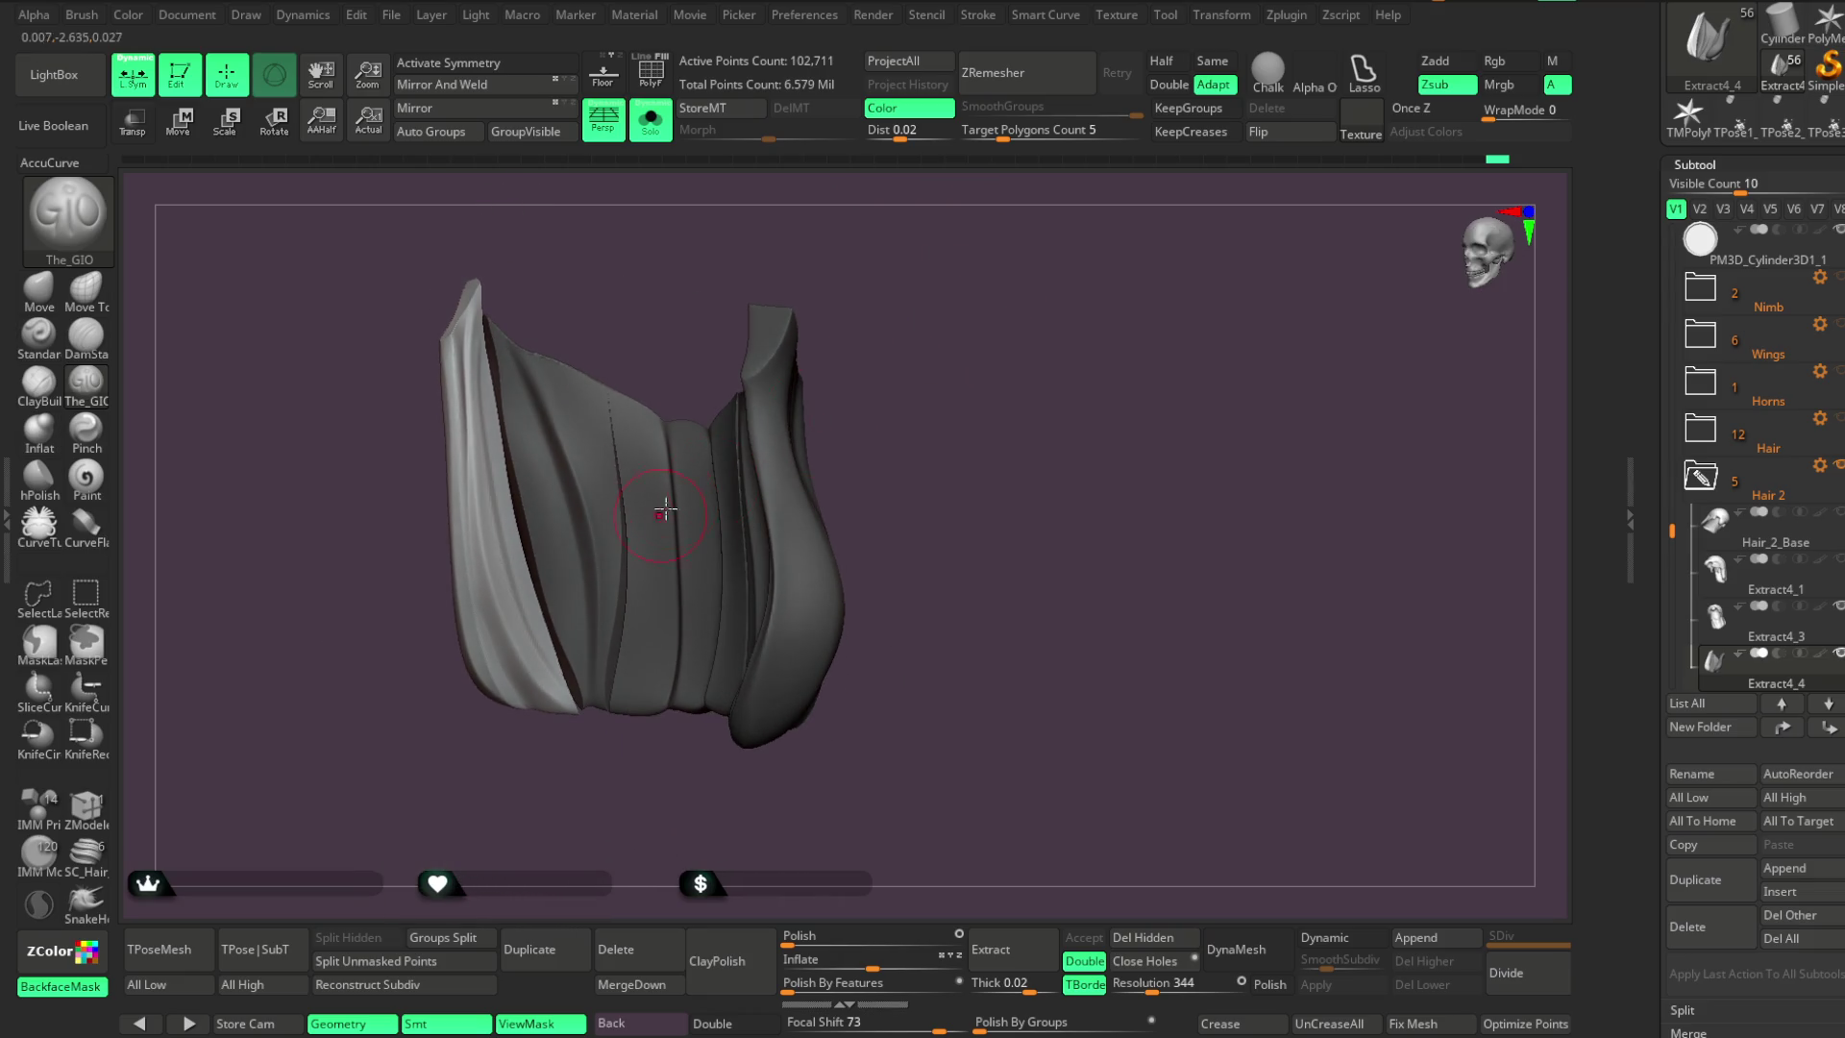
# Clear the mask from the hair piece, briefly isolate the leaf strand, then show everything again
pyautogui.keyDown('ctrl'); pyautogui.click(873, 373); pyautogui.keyUp('ctrl')
pyautogui.keyDown('ctrl'); pyautogui.keyDown('shift'); pyautogui.click(680, 296); pyautogui.keyUp('shift'); pyautogui.keyUp('ctrl')
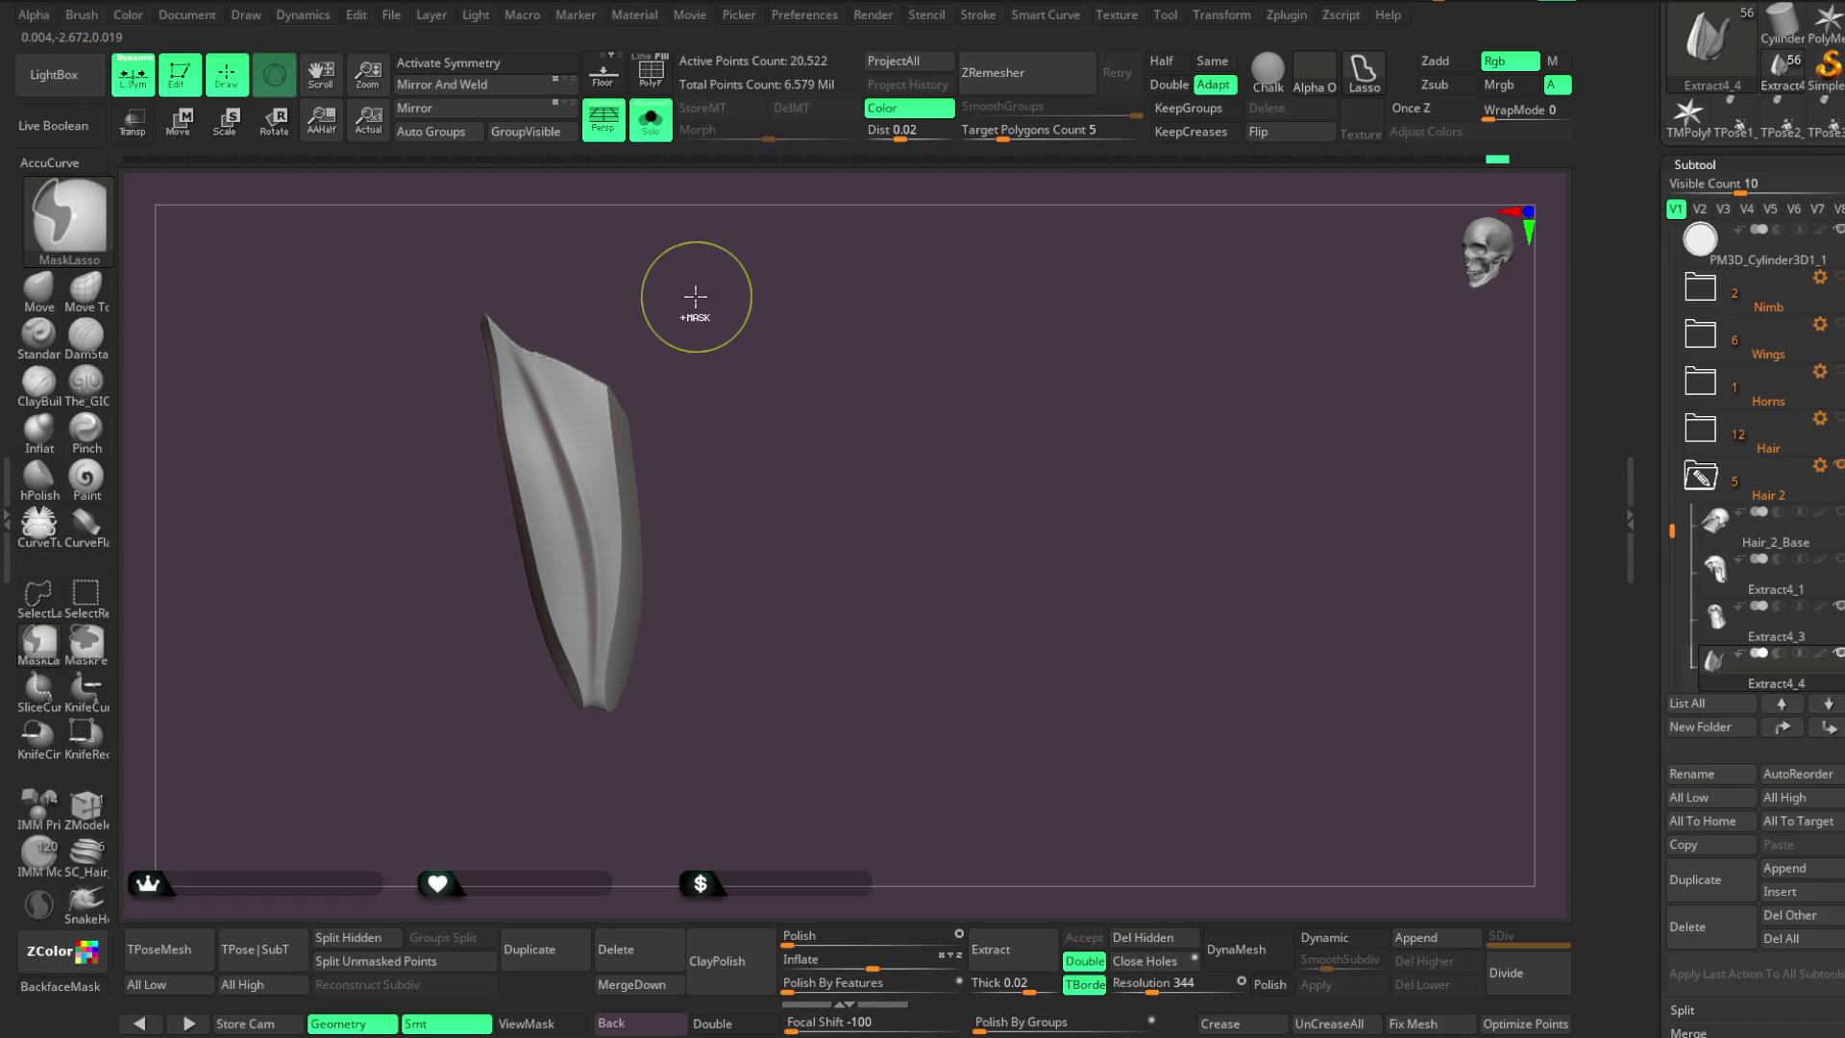
pyautogui.keyDown('ctrl'); pyautogui.keyDown('shift'); pyautogui.click(692, 297); pyautogui.keyUp('shift'); pyautogui.keyUp('ctrl')
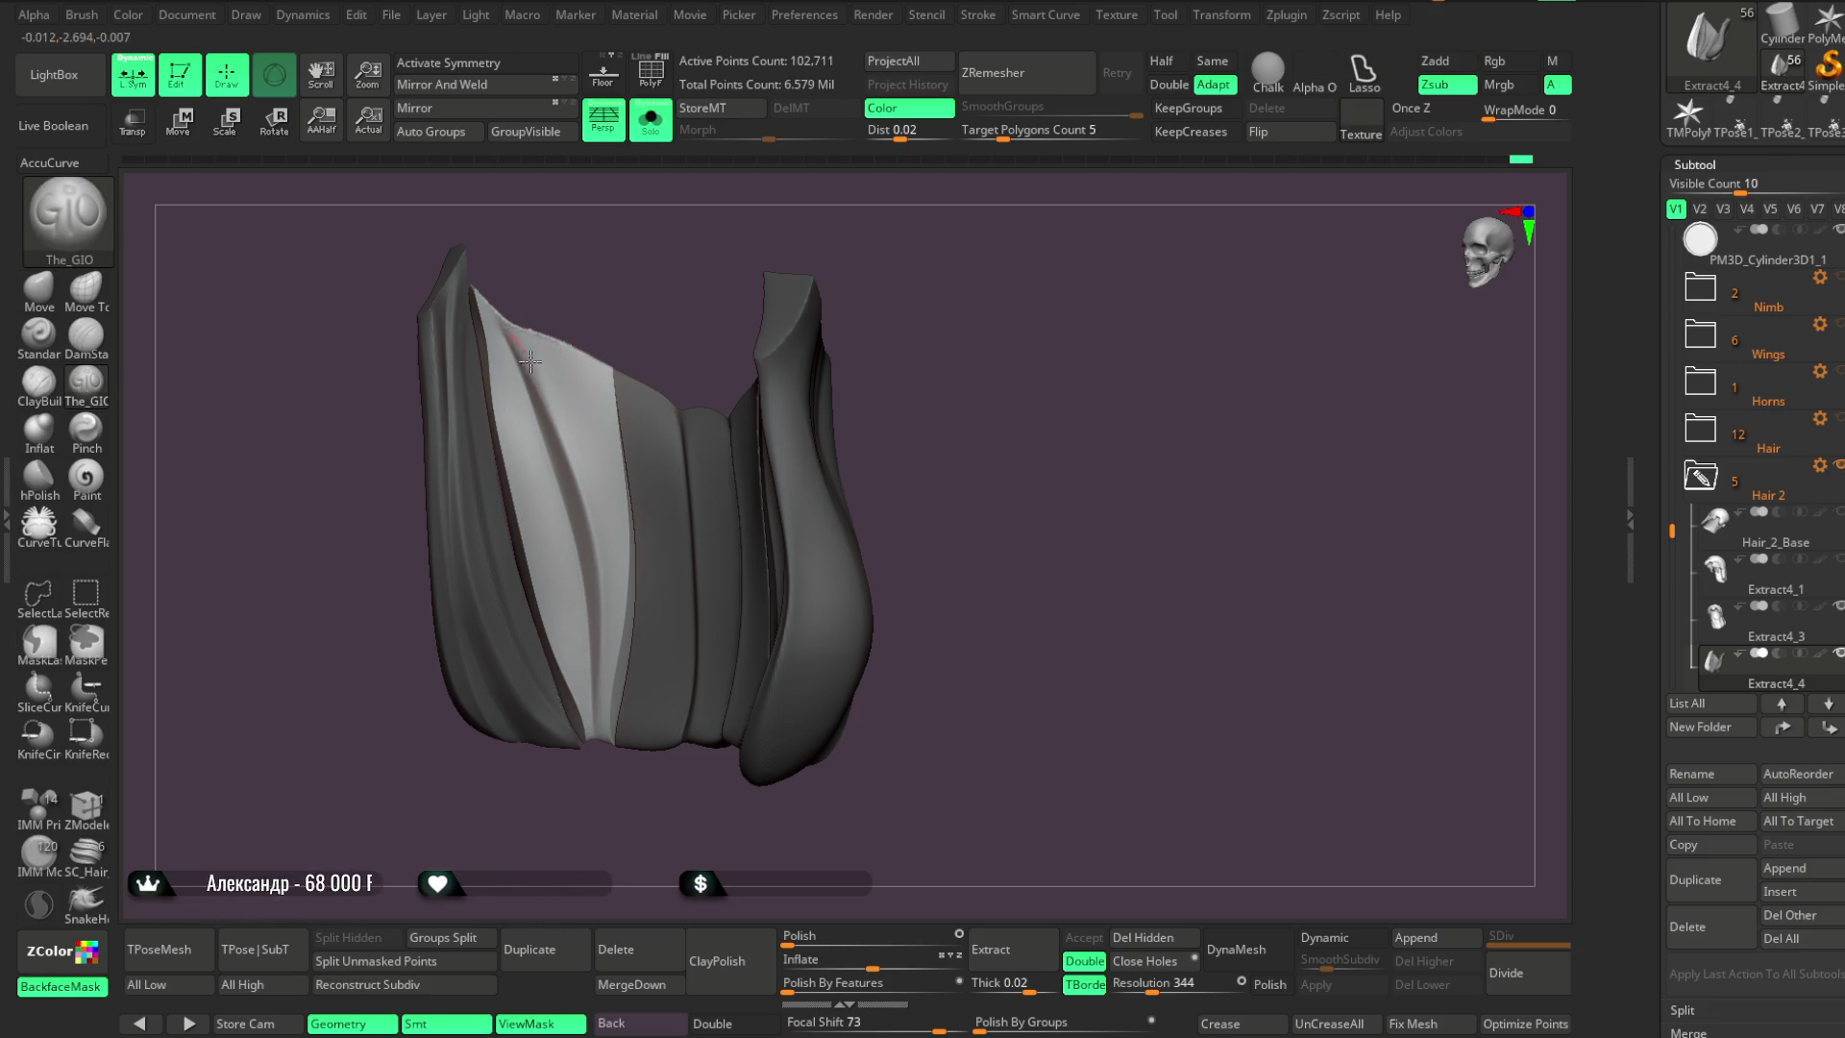
pyautogui.moveTo(598, 530); pyautogui.dragTo(545, 370, button='right')
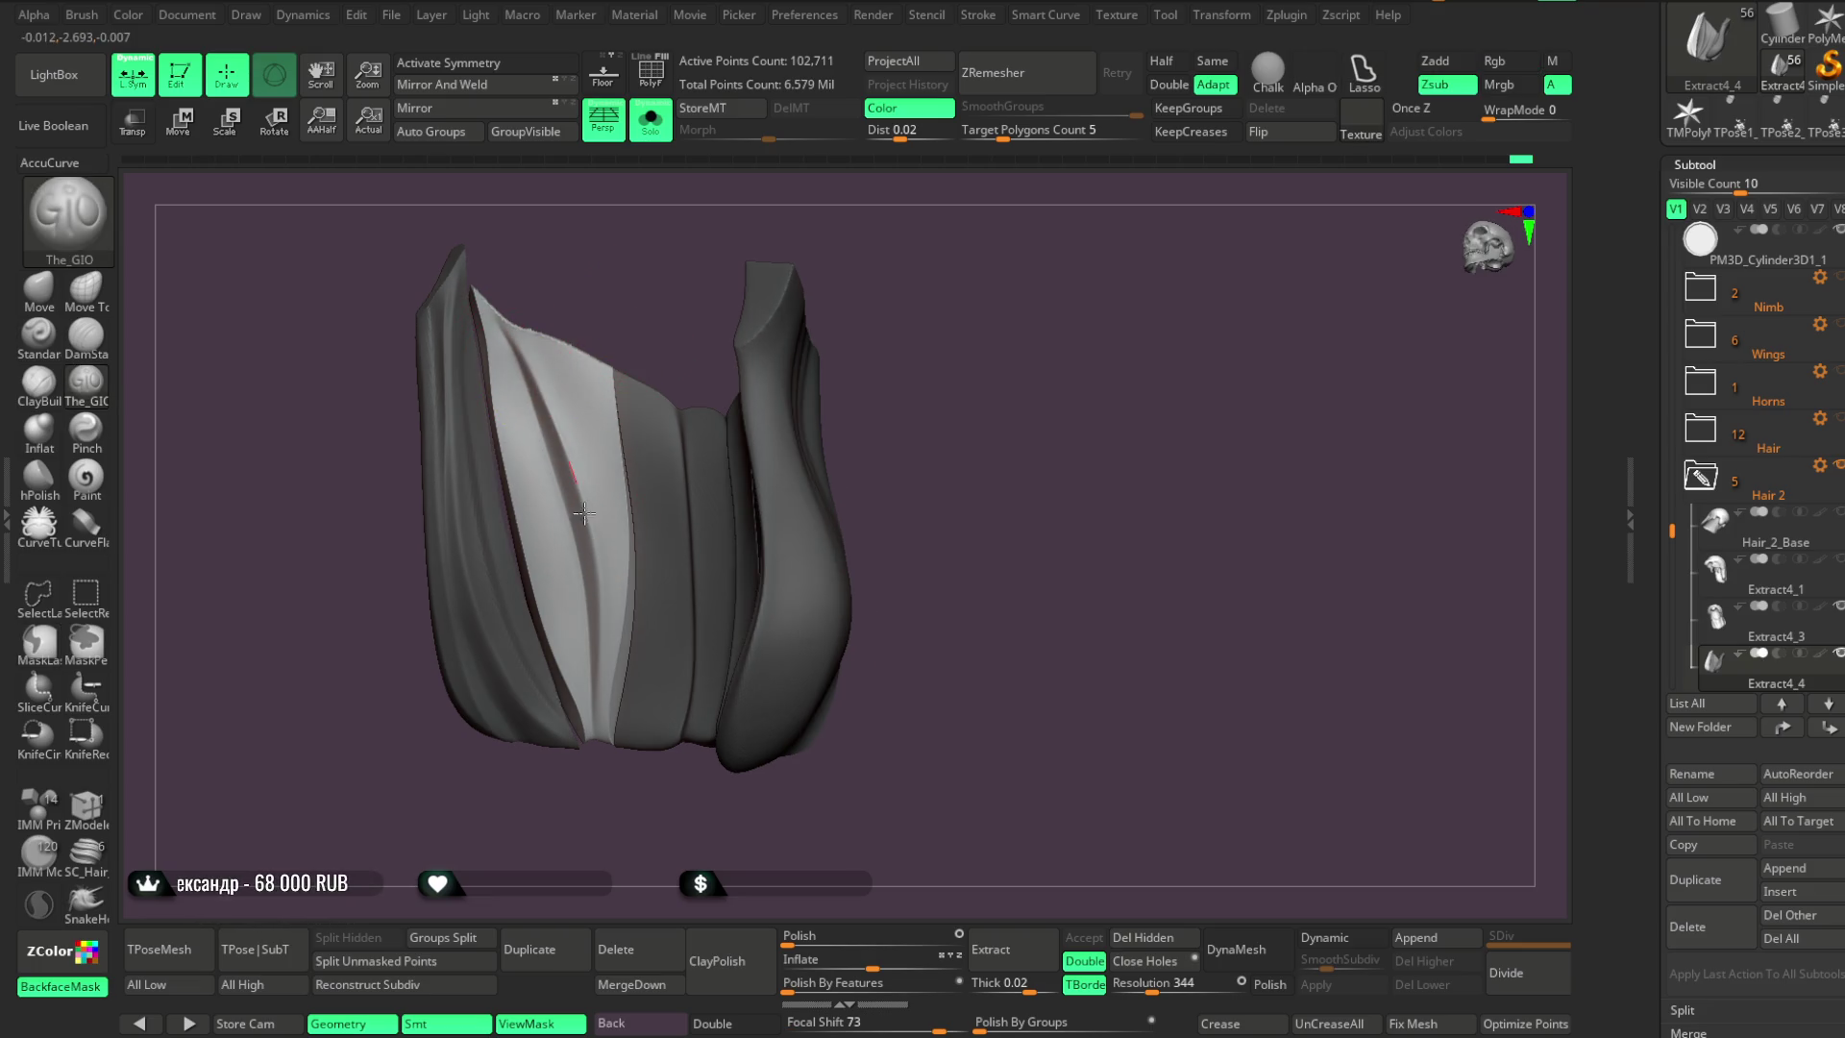
pyautogui.moveTo(581, 502); pyautogui.dragTo(608, 299, button='right')
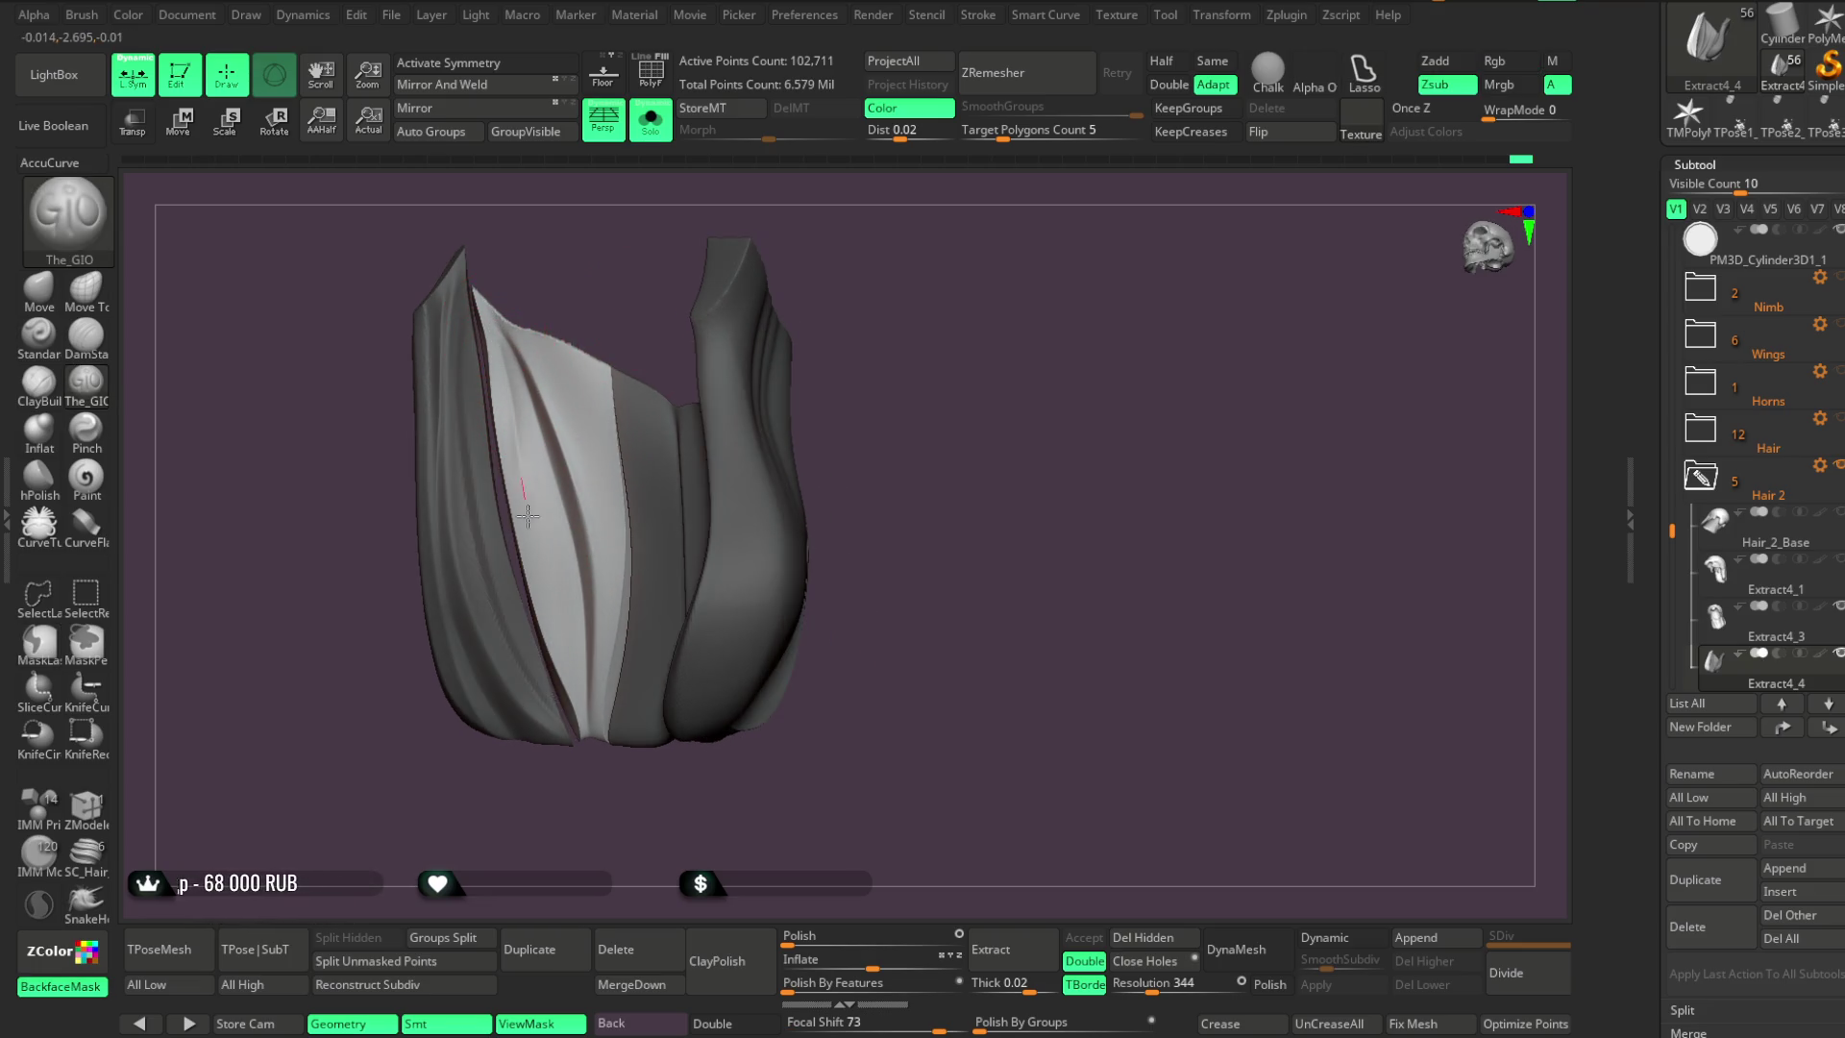
pyautogui.moveTo(597, 555)
pyautogui.mouseDown(button='right')
pyautogui.moveTo(618, 296)
pyautogui.moveTo(518, 383)
pyautogui.mouseUp(button='right')
# Sculpt deeper creases down the hair strands with The_GIO brush
pyautogui.press('space')
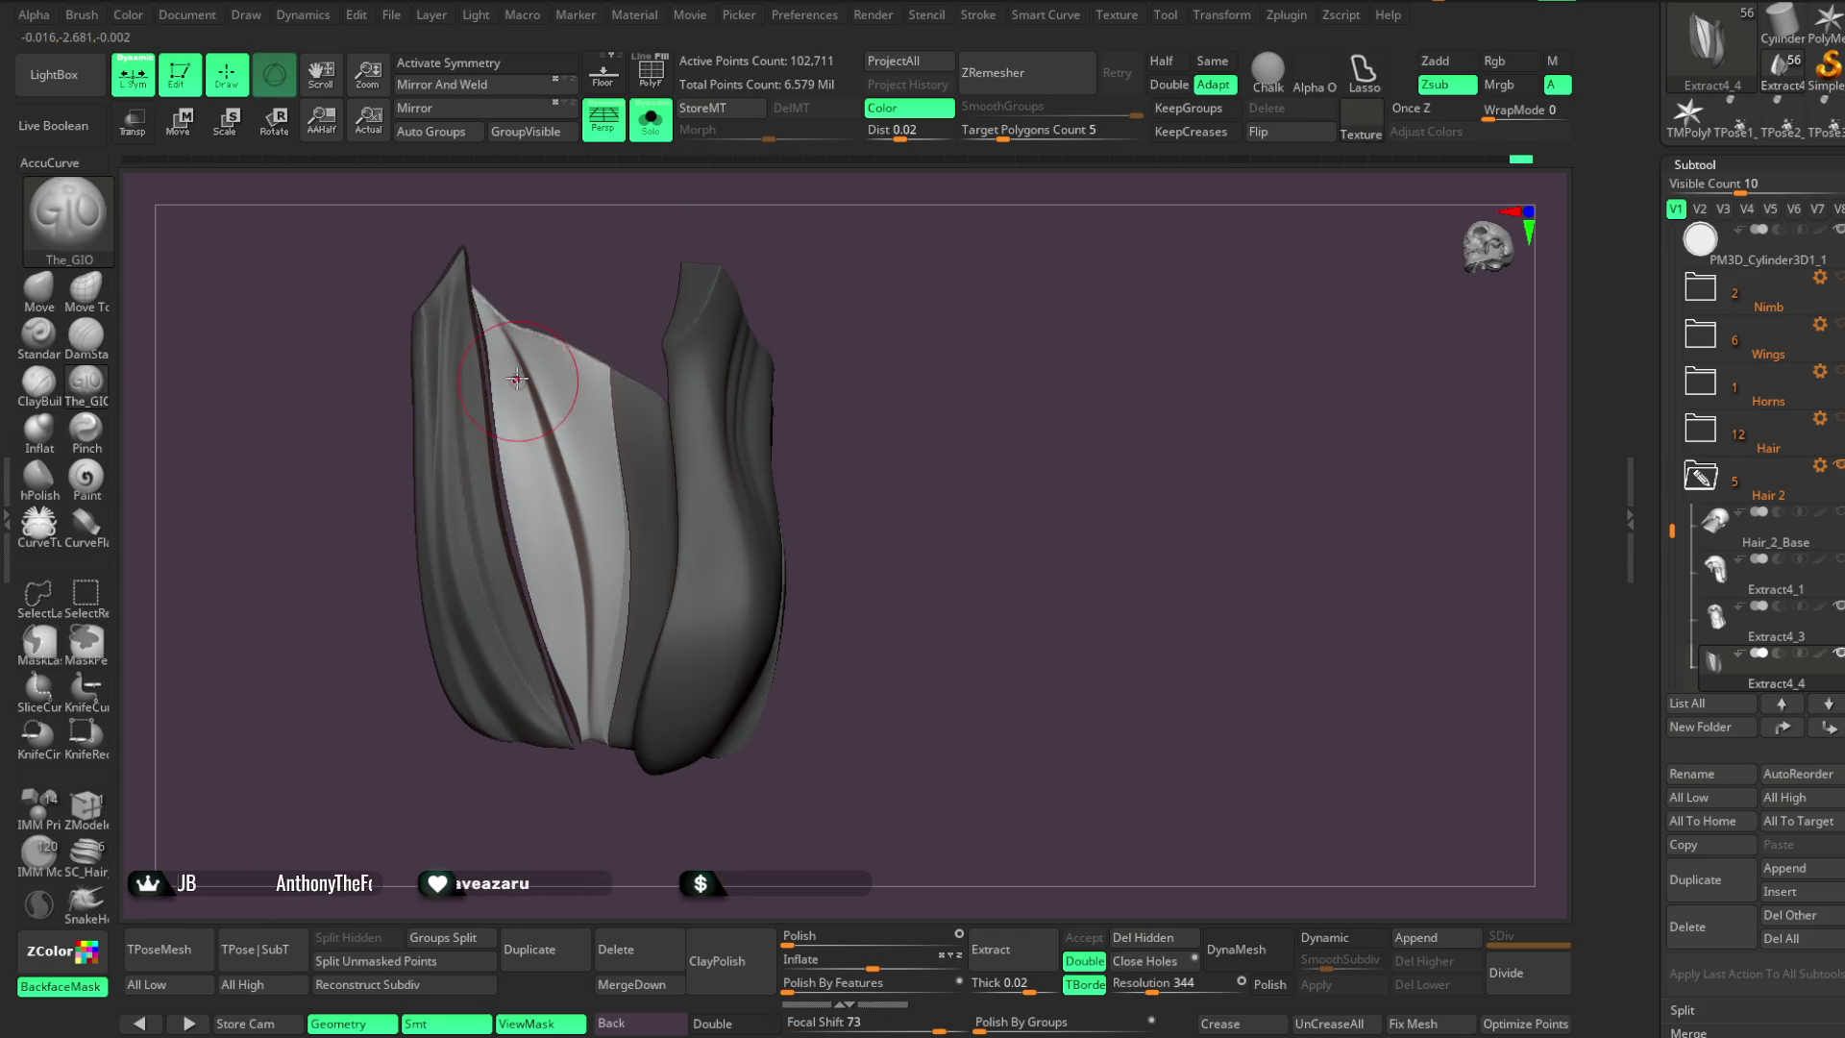
pyautogui.moveTo(529, 485); pyautogui.dragTo(546, 659)
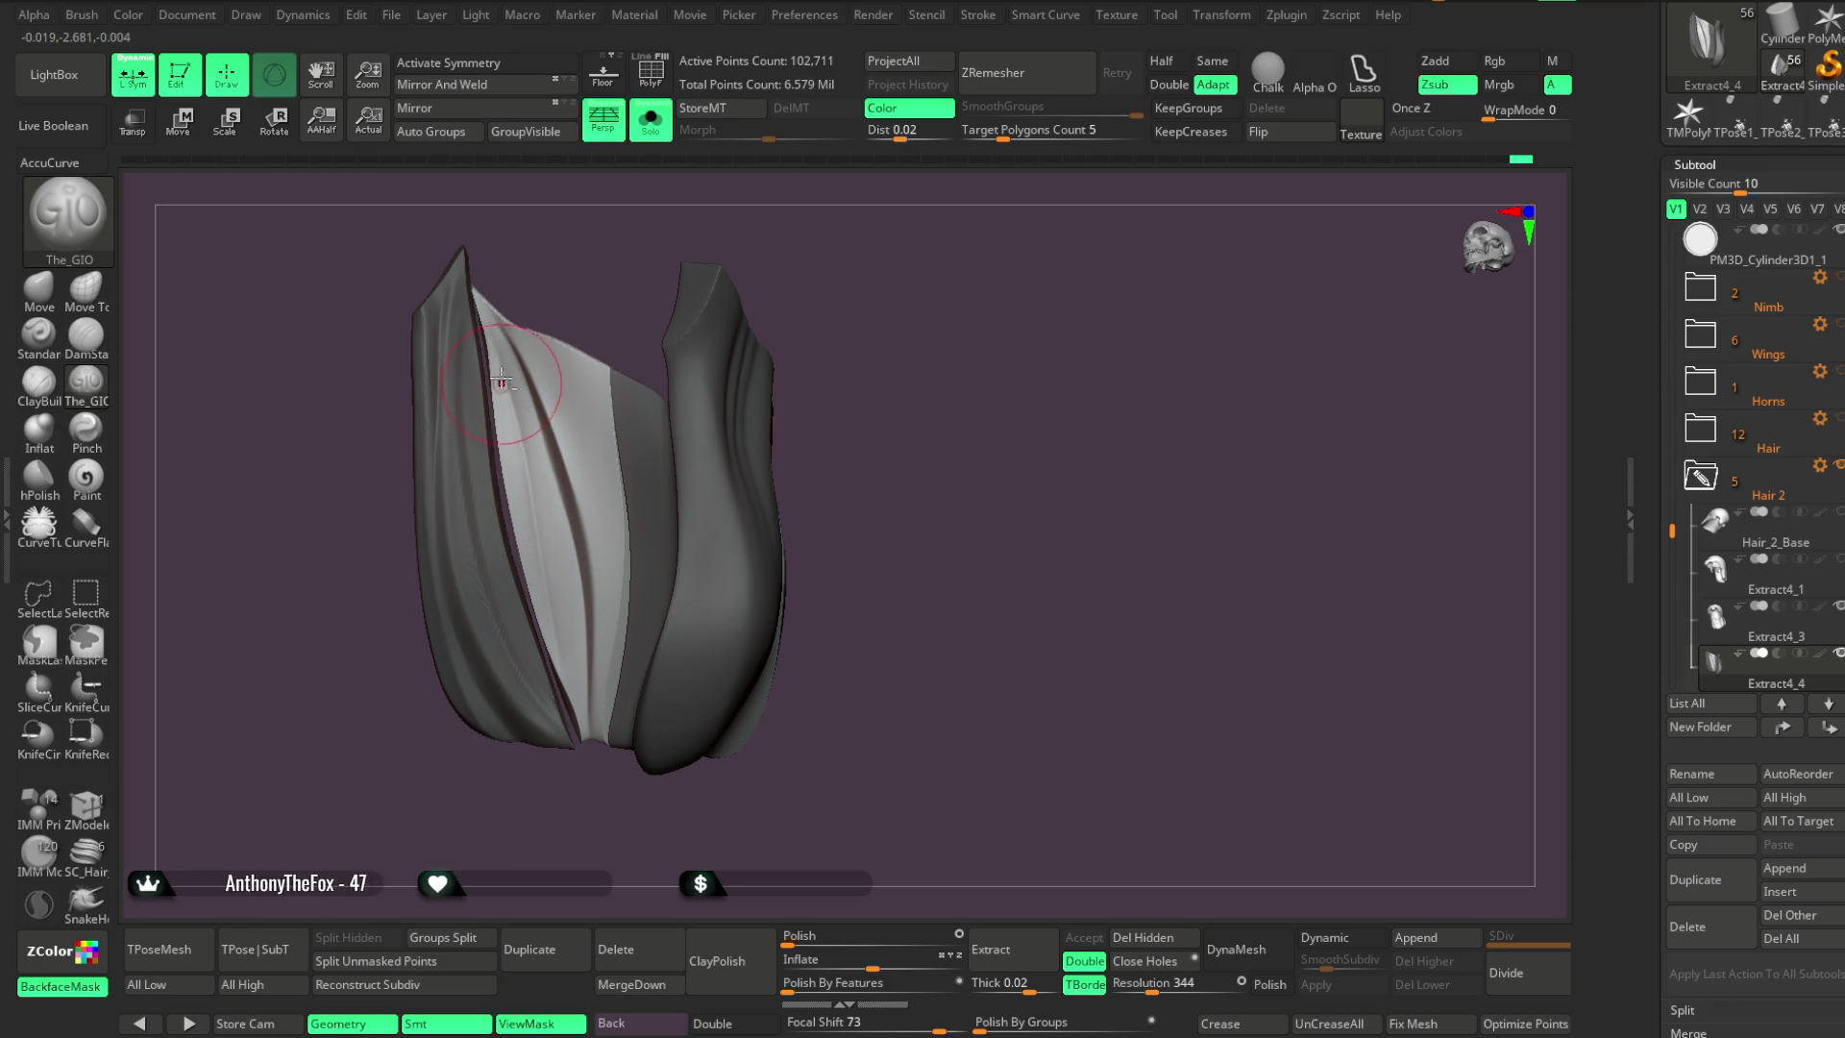
pyautogui.moveTo(526, 414)
pyautogui.mouseDown(button='right')
pyautogui.moveTo(618, 272)
pyautogui.moveTo(601, 416)
pyautogui.mouseUp(button='right')
pyautogui.press('space')
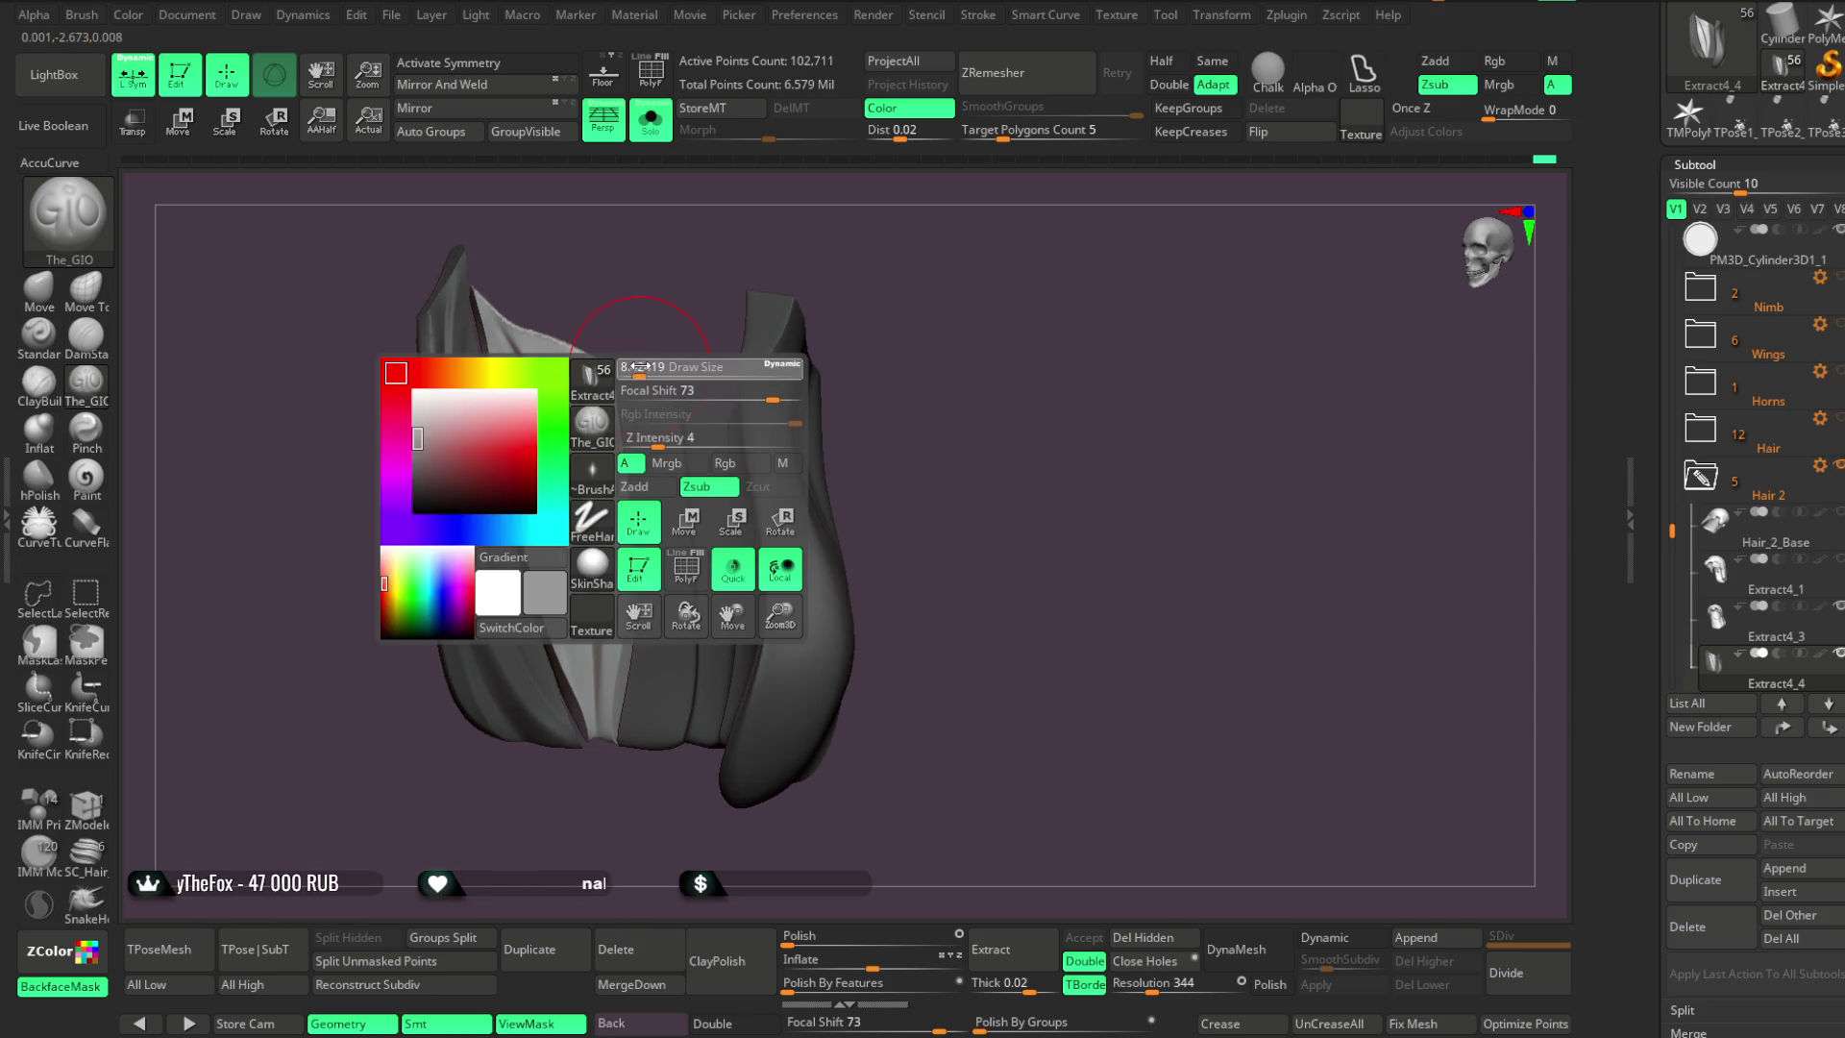
pyautogui.moveTo(641, 331); pyautogui.dragTo(543, 360, button='right')
pyautogui.press('ctrl')
pyautogui.moveTo(540, 346); pyautogui.dragTo(587, 451)
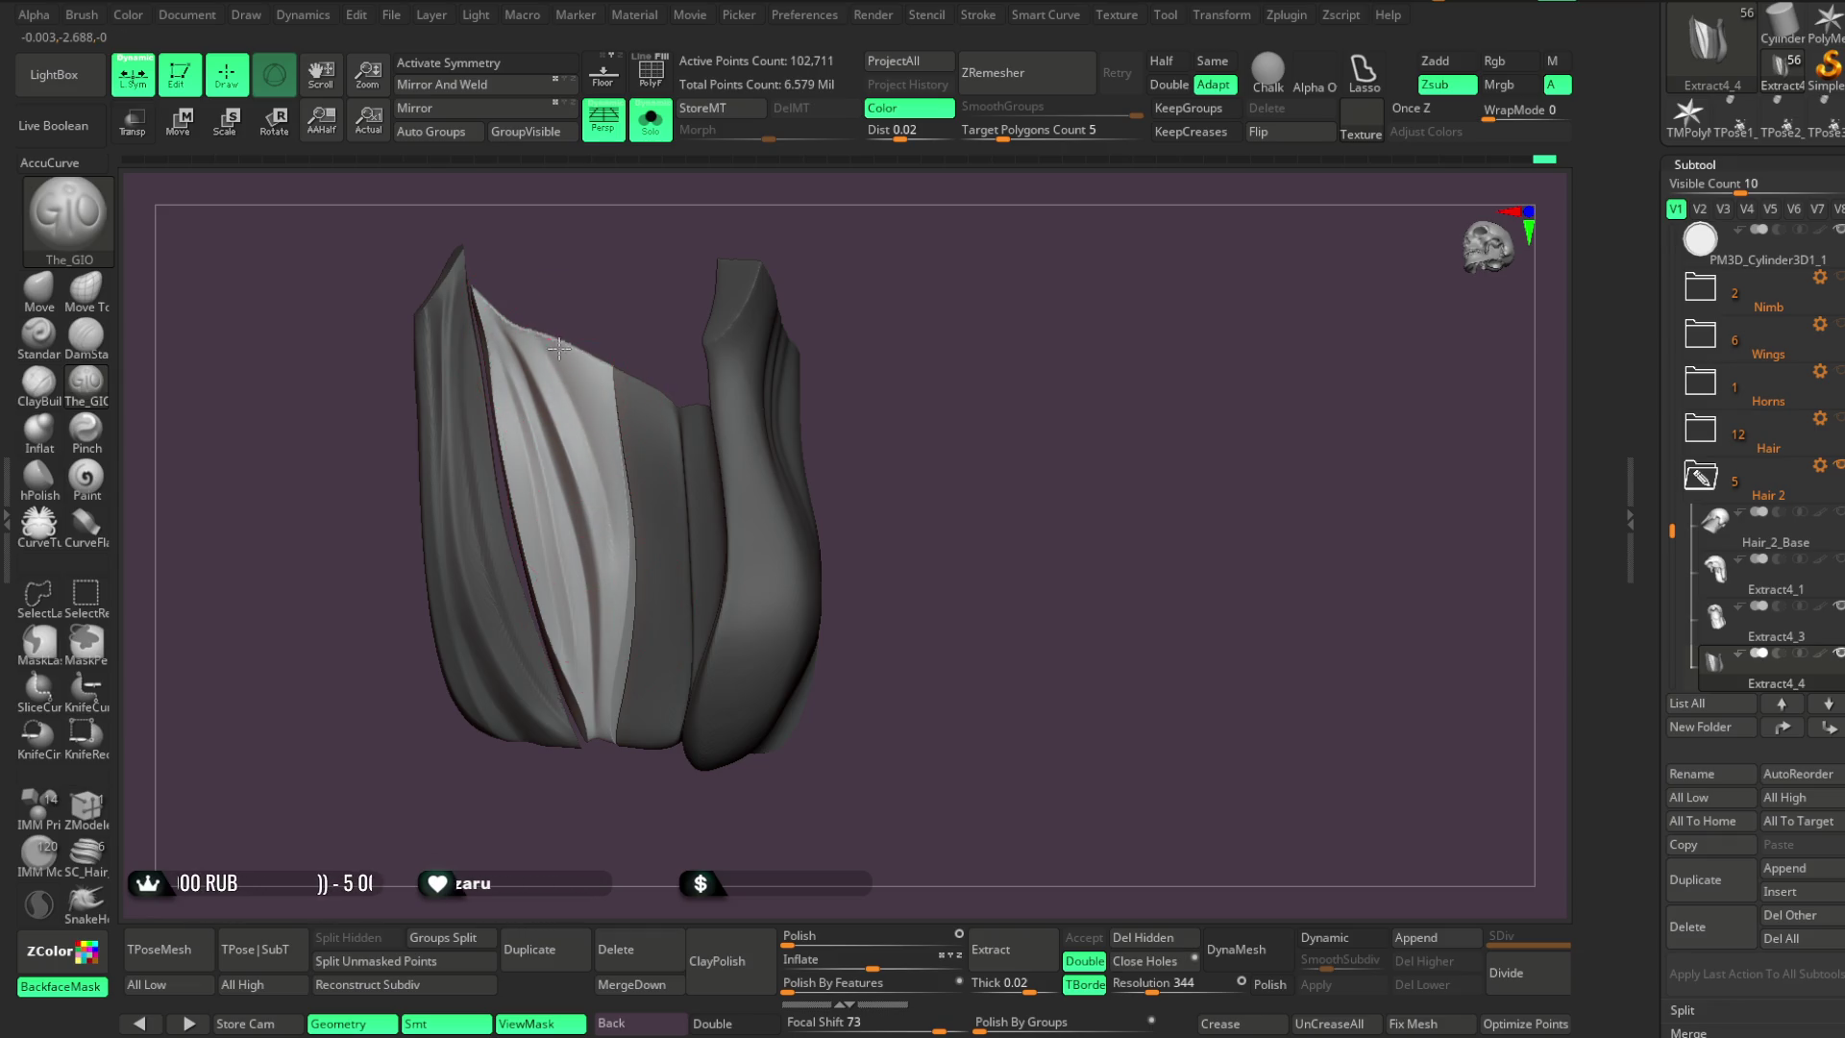
pyautogui.moveTo(590, 585)
pyautogui.mouseDown(button='right')
pyautogui.moveTo(663, 268)
pyautogui.moveTo(630, 357)
pyautogui.moveTo(679, 268)
pyautogui.moveTo(721, 255)
pyautogui.moveTo(615, 317)
pyautogui.mouseUp(button='right')
# Isolate the two middle strips with Ctrl+Shift and carve grooves down the left strip
pyautogui.hotkey('ctrl', 'shift')
pyautogui.keyDown('ctrl'); pyautogui.keyDown('shift'); pyautogui.click(651, 488); pyautogui.keyUp('shift'); pyautogui.keyUp('ctrl')
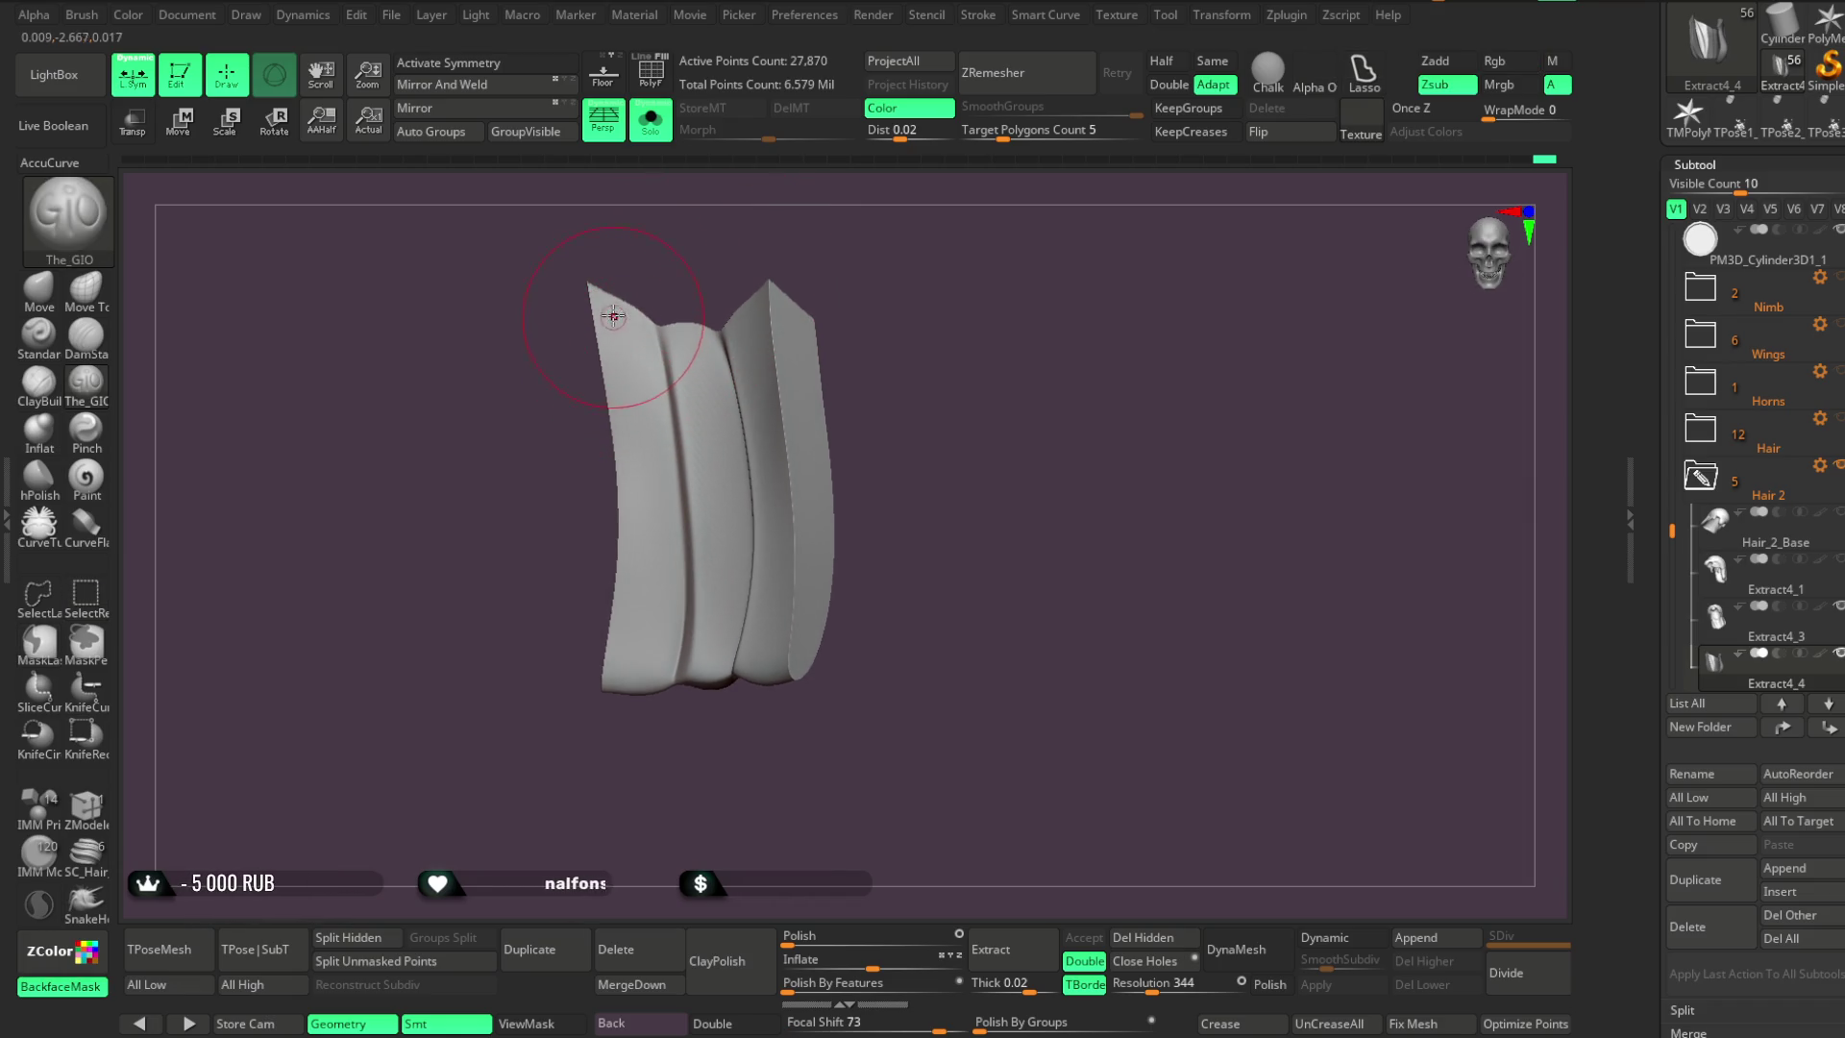
pyautogui.moveTo(638, 474)
pyautogui.mouseDown(button='right')
pyautogui.moveTo(672, 280)
pyautogui.moveTo(645, 343)
pyautogui.mouseUp(button='right')
pyautogui.press('ctrl')
pyautogui.keyDown('alt'); pyautogui.moveTo(601, 307); pyautogui.dragTo(661, 624); pyautogui.keyUp('alt')
pyautogui.keyDown('alt'); pyautogui.moveTo(677, 384); pyautogui.dragTo(701, 504); pyautogui.keyUp('alt')
pyautogui.moveTo(591, 293); pyautogui.dragTo(663, 576)
pyautogui.moveTo(701, 331); pyautogui.dragTo(716, 466)
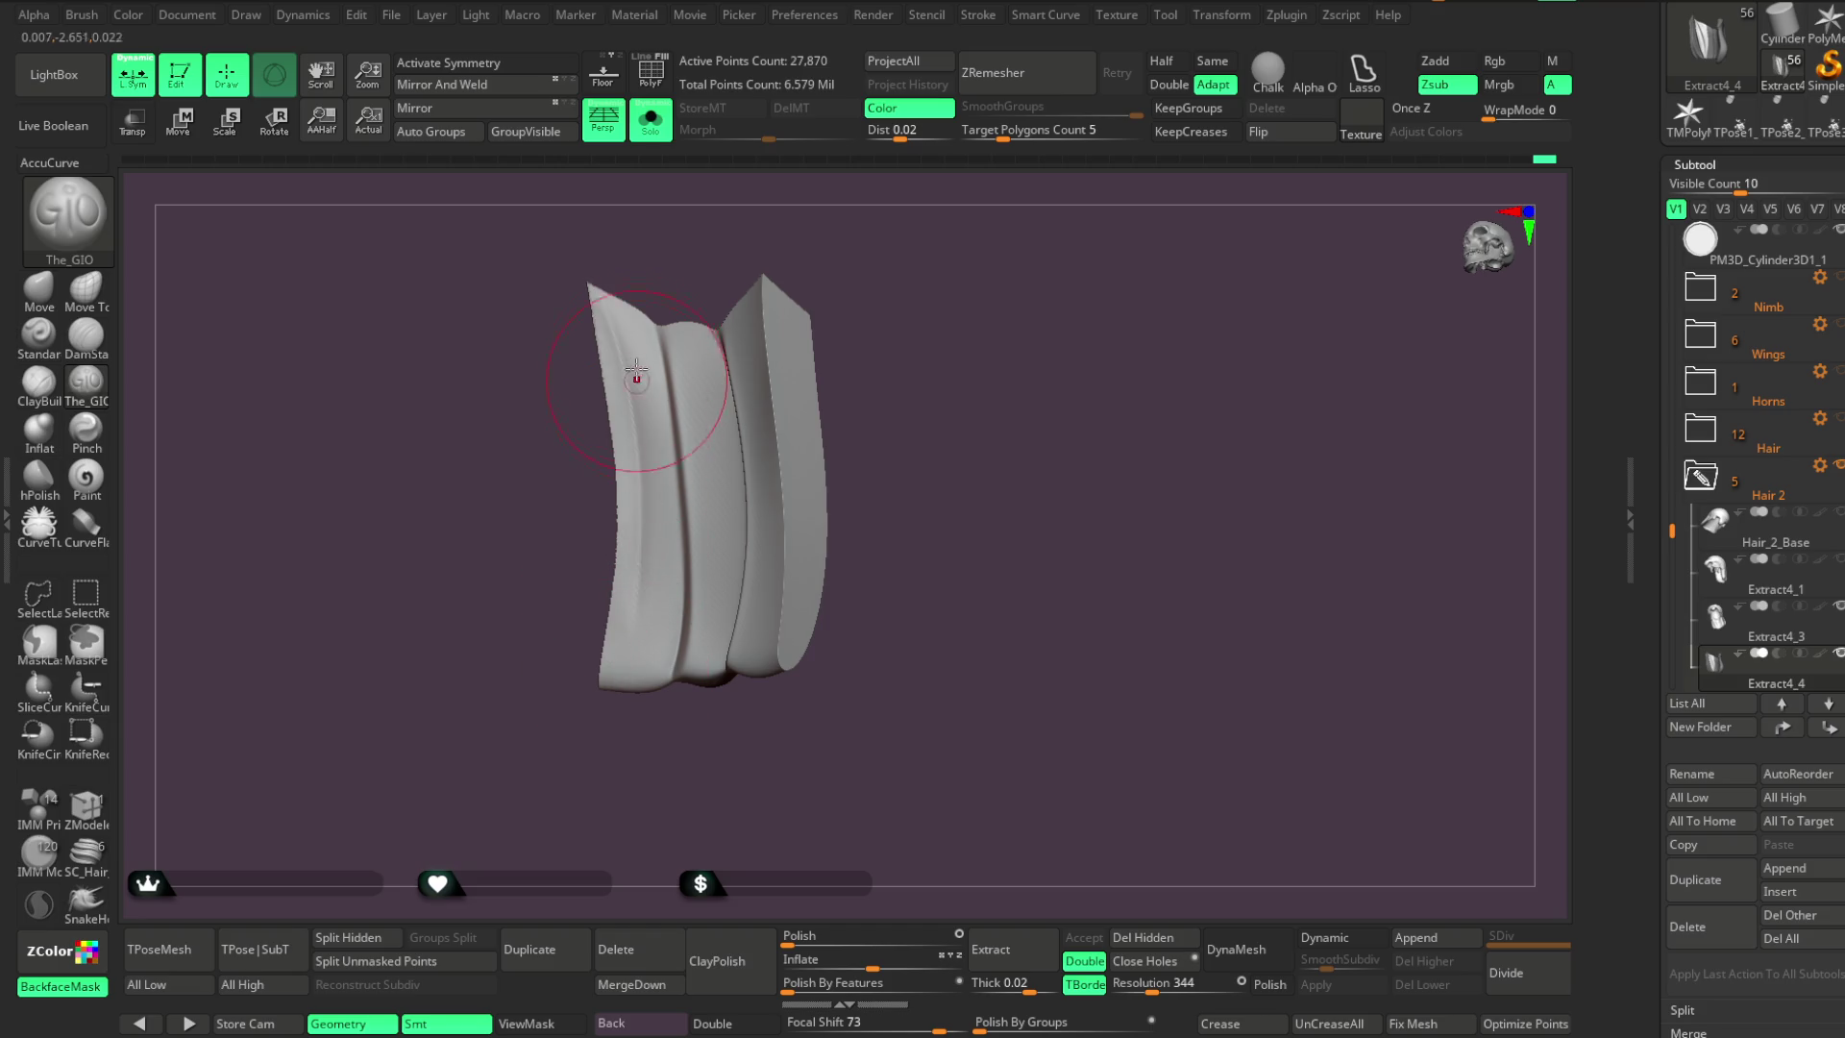
pyautogui.moveTo(490, 705)
pyautogui.mouseDown(button='right')
pyautogui.moveTo(700, 280)
pyautogui.moveTo(734, 239)
pyautogui.moveTo(824, 263)
pyautogui.moveTo(782, 276)
pyautogui.mouseUp(button='right')
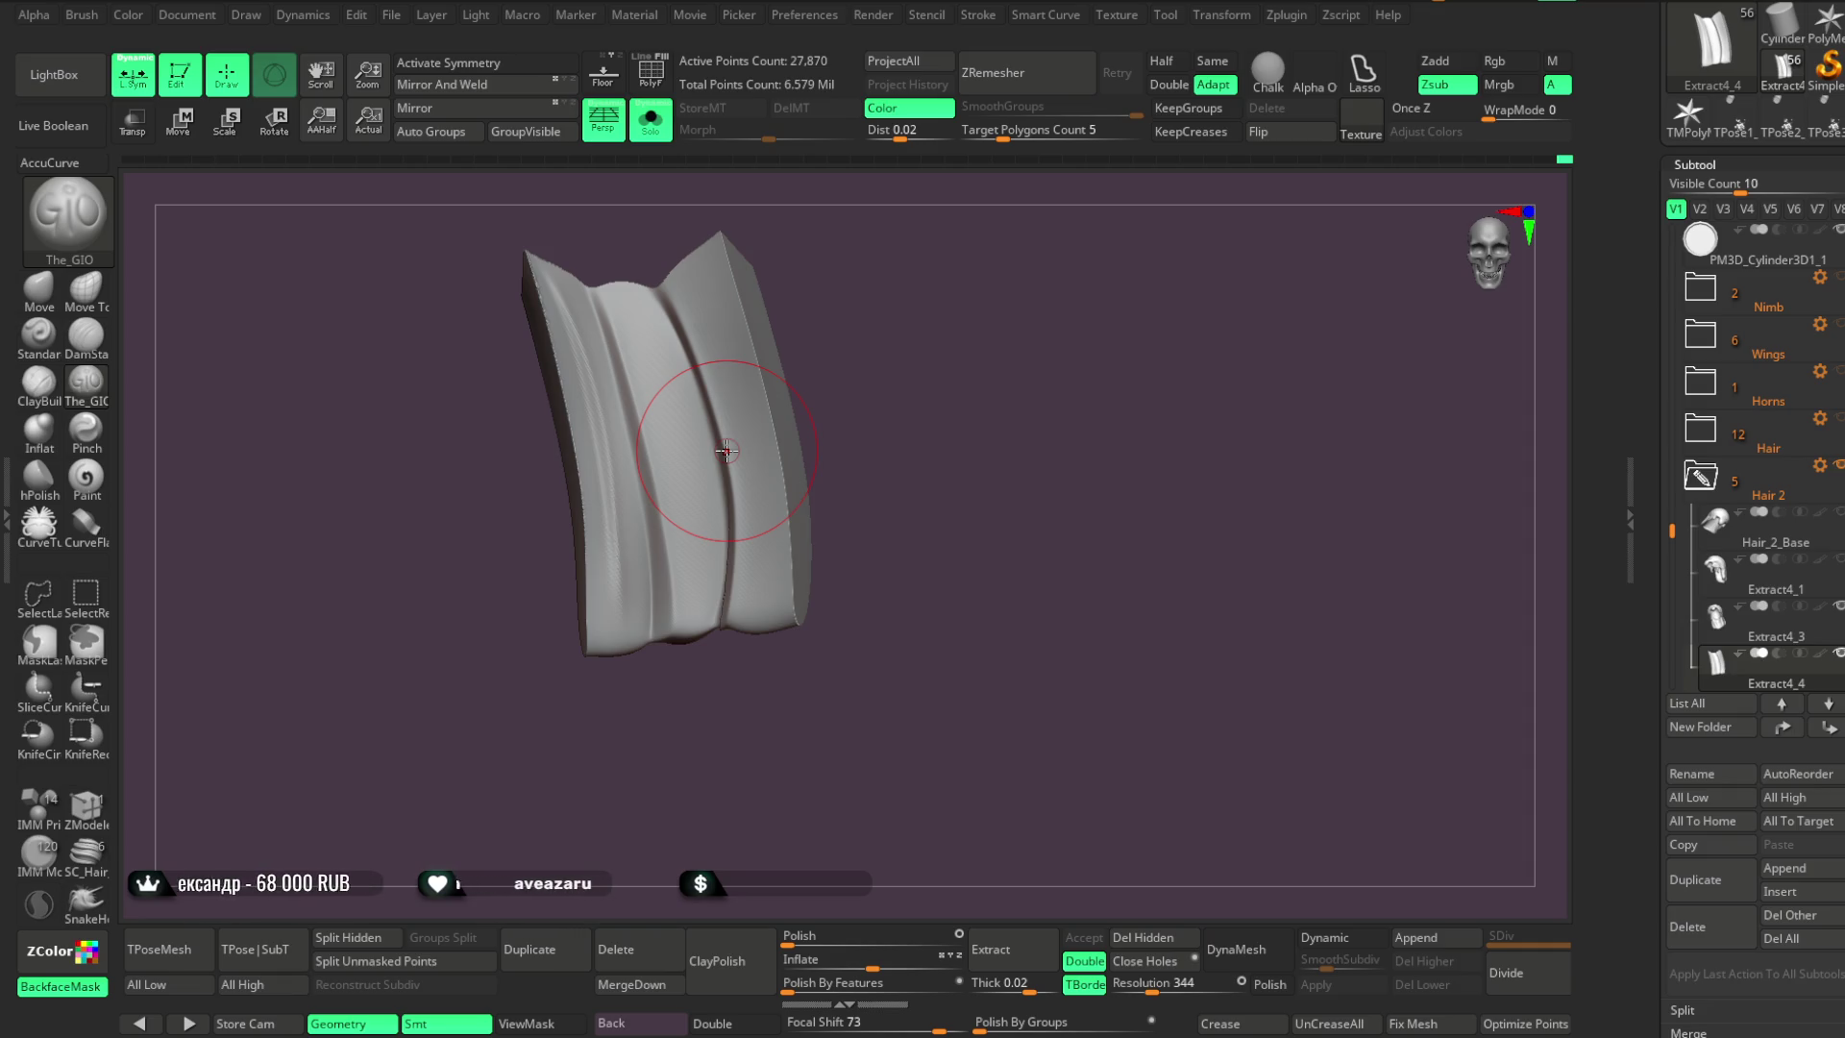
# Carve and deepen a groove down the centre of the middle strips
pyautogui.moveTo(845, 444)
pyautogui.mouseDown()
pyautogui.moveTo(935, 441)
pyautogui.moveTo(951, 462)
pyautogui.moveTo(973, 401)
pyautogui.moveTo(926, 440)
pyautogui.moveTo(1020, 350)
pyautogui.mouseUp()
pyautogui.press('space')
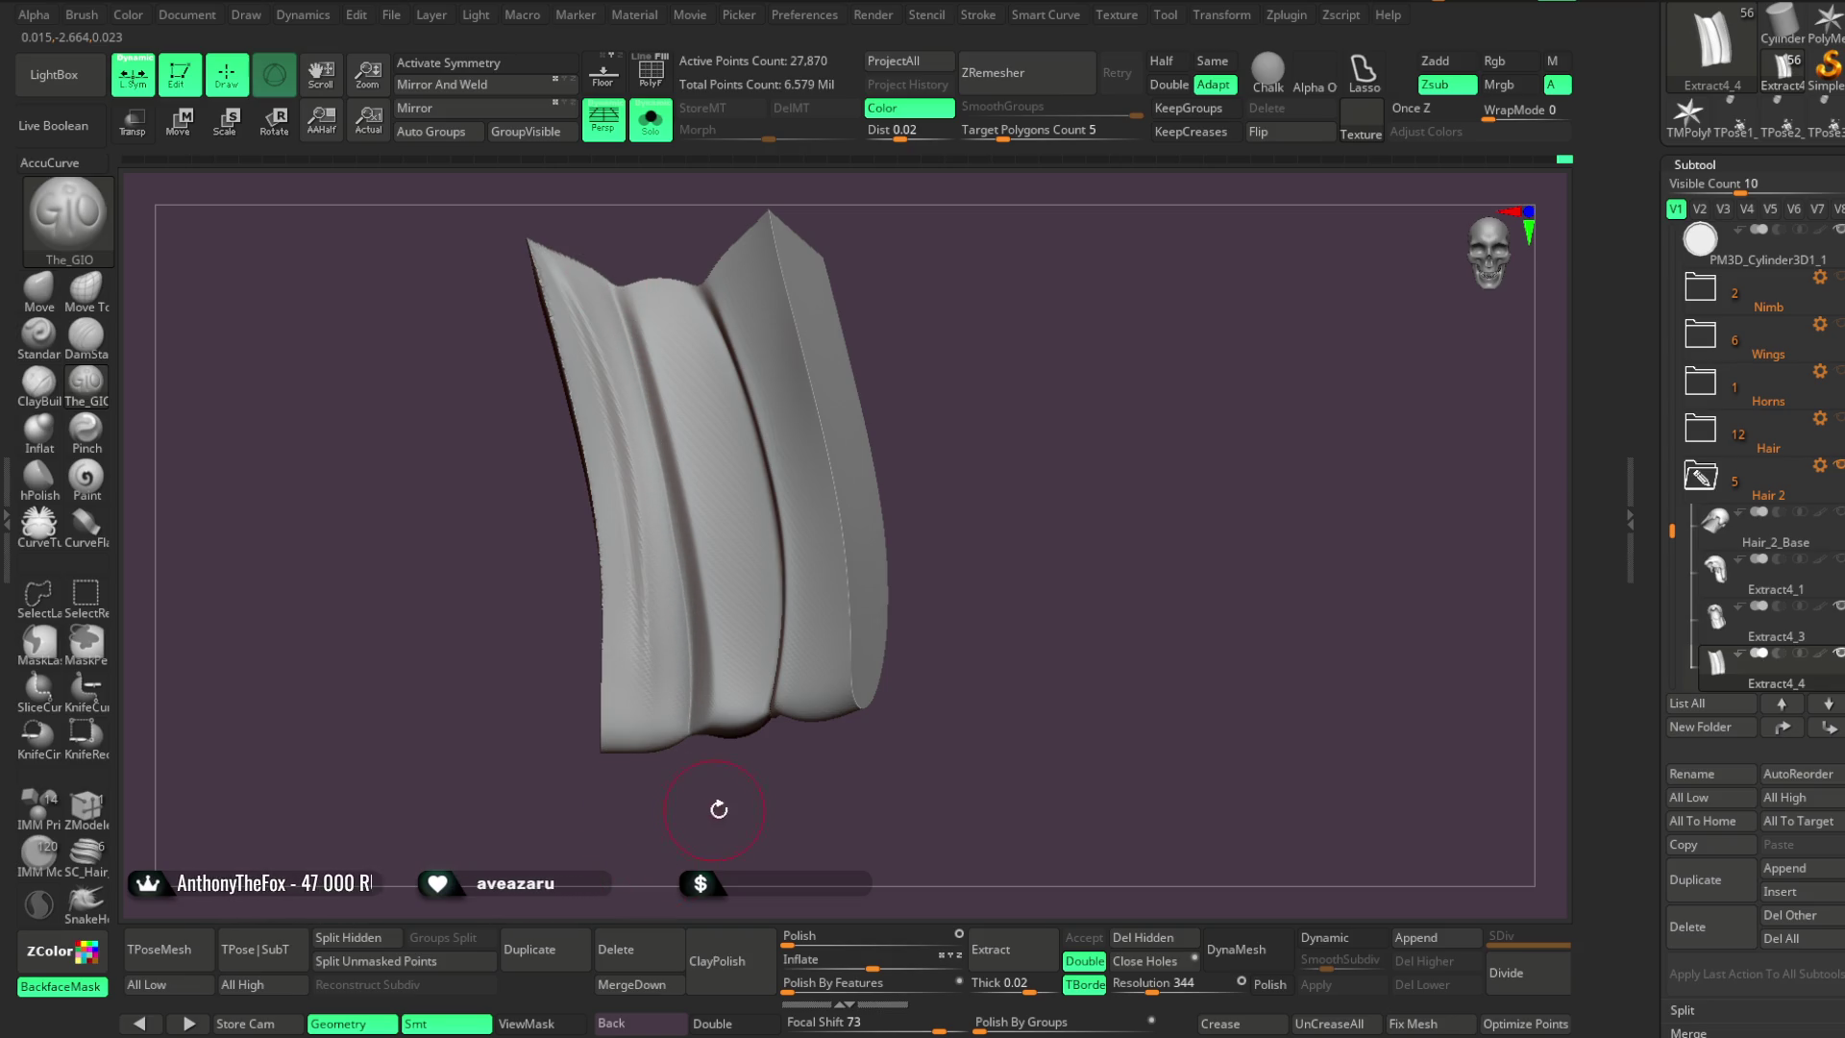
pyautogui.moveTo(708, 809); pyautogui.dragTo(708, 724)
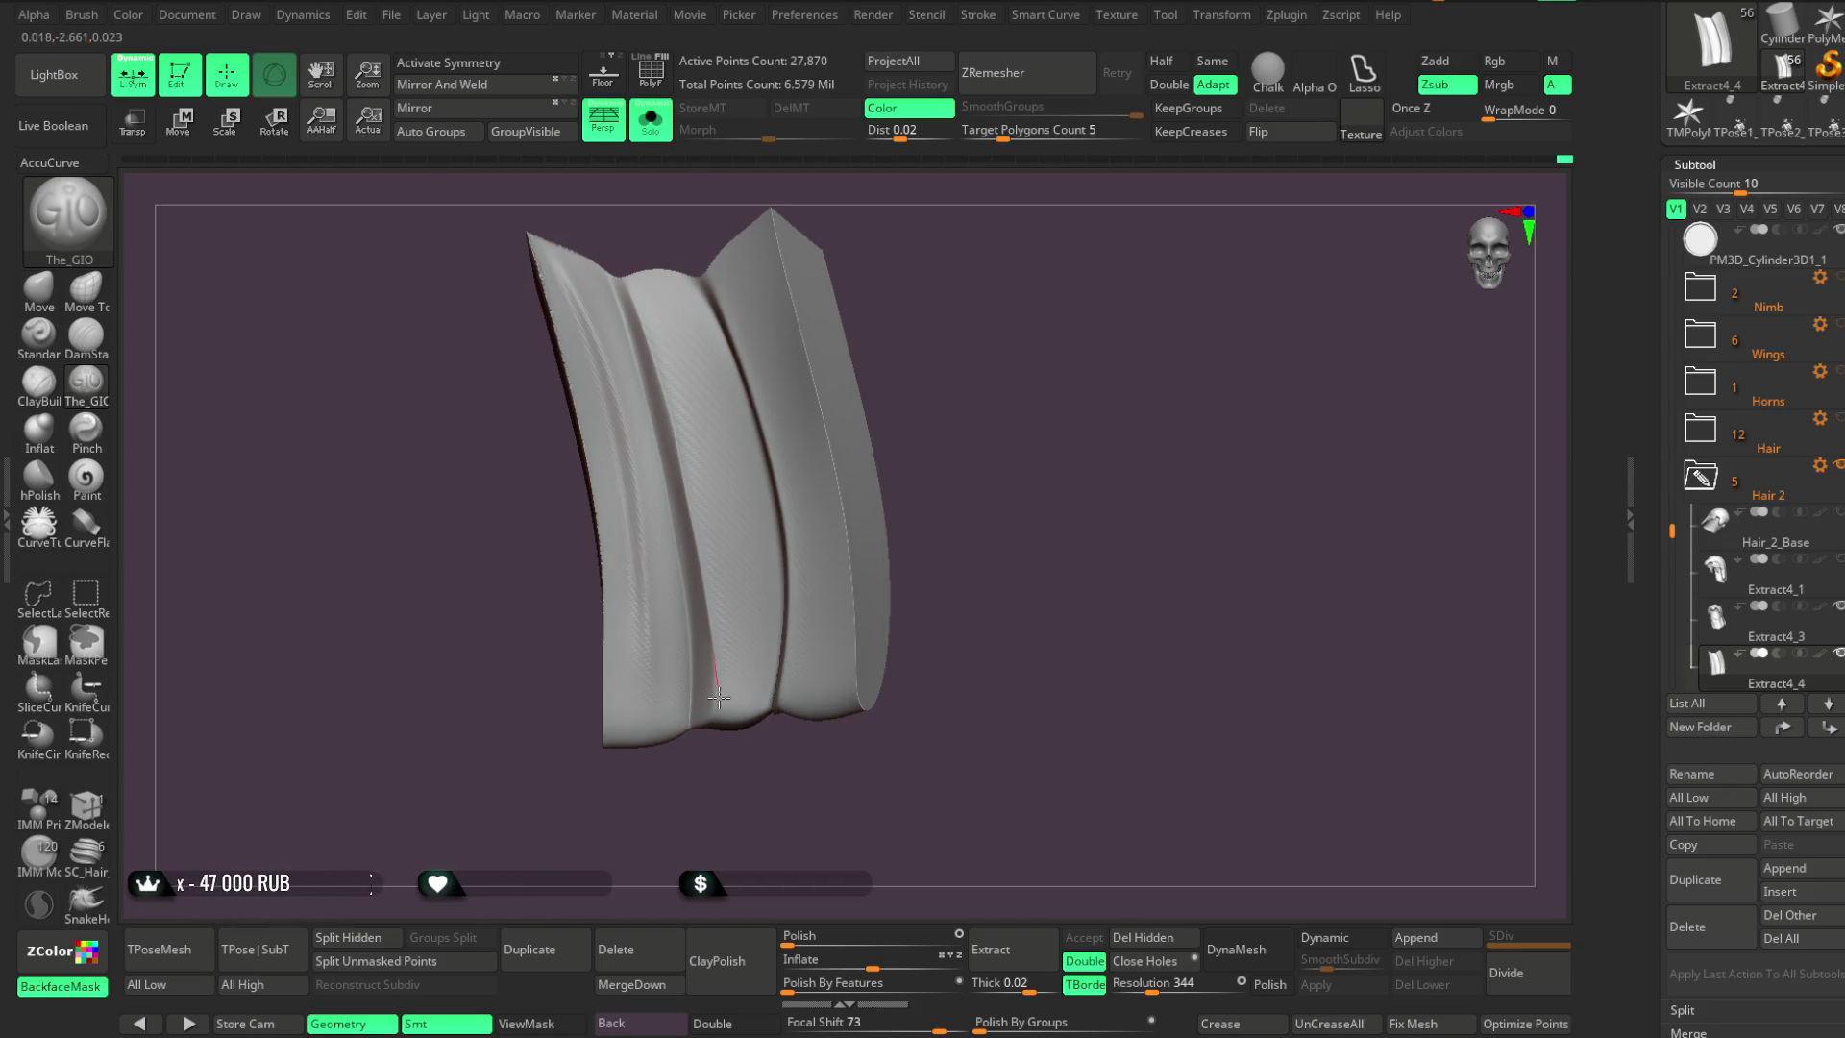
pyautogui.moveTo(897, 424)
pyautogui.mouseDown()
pyautogui.moveTo(976, 337)
pyautogui.moveTo(923, 289)
pyautogui.moveTo(701, 350)
pyautogui.mouseUp()
pyautogui.press('space')
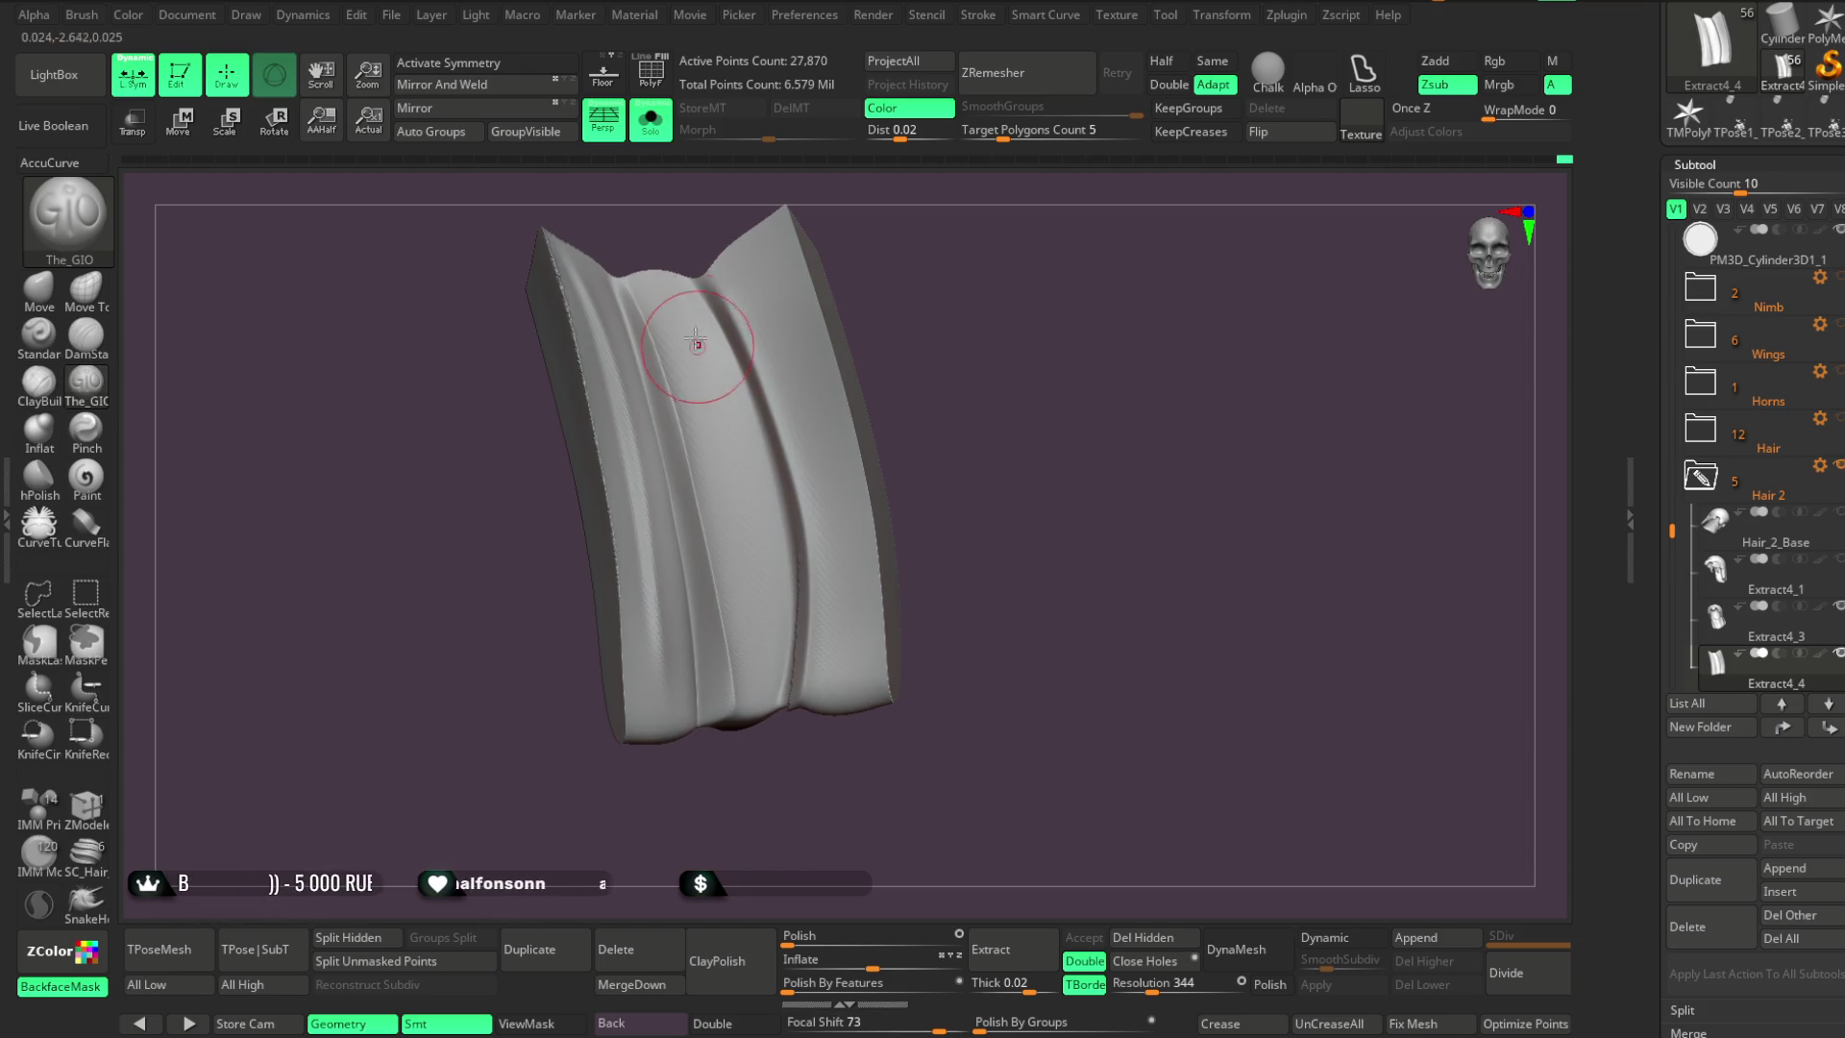
pyautogui.moveTo(859, 249); pyautogui.dragTo(678, 307)
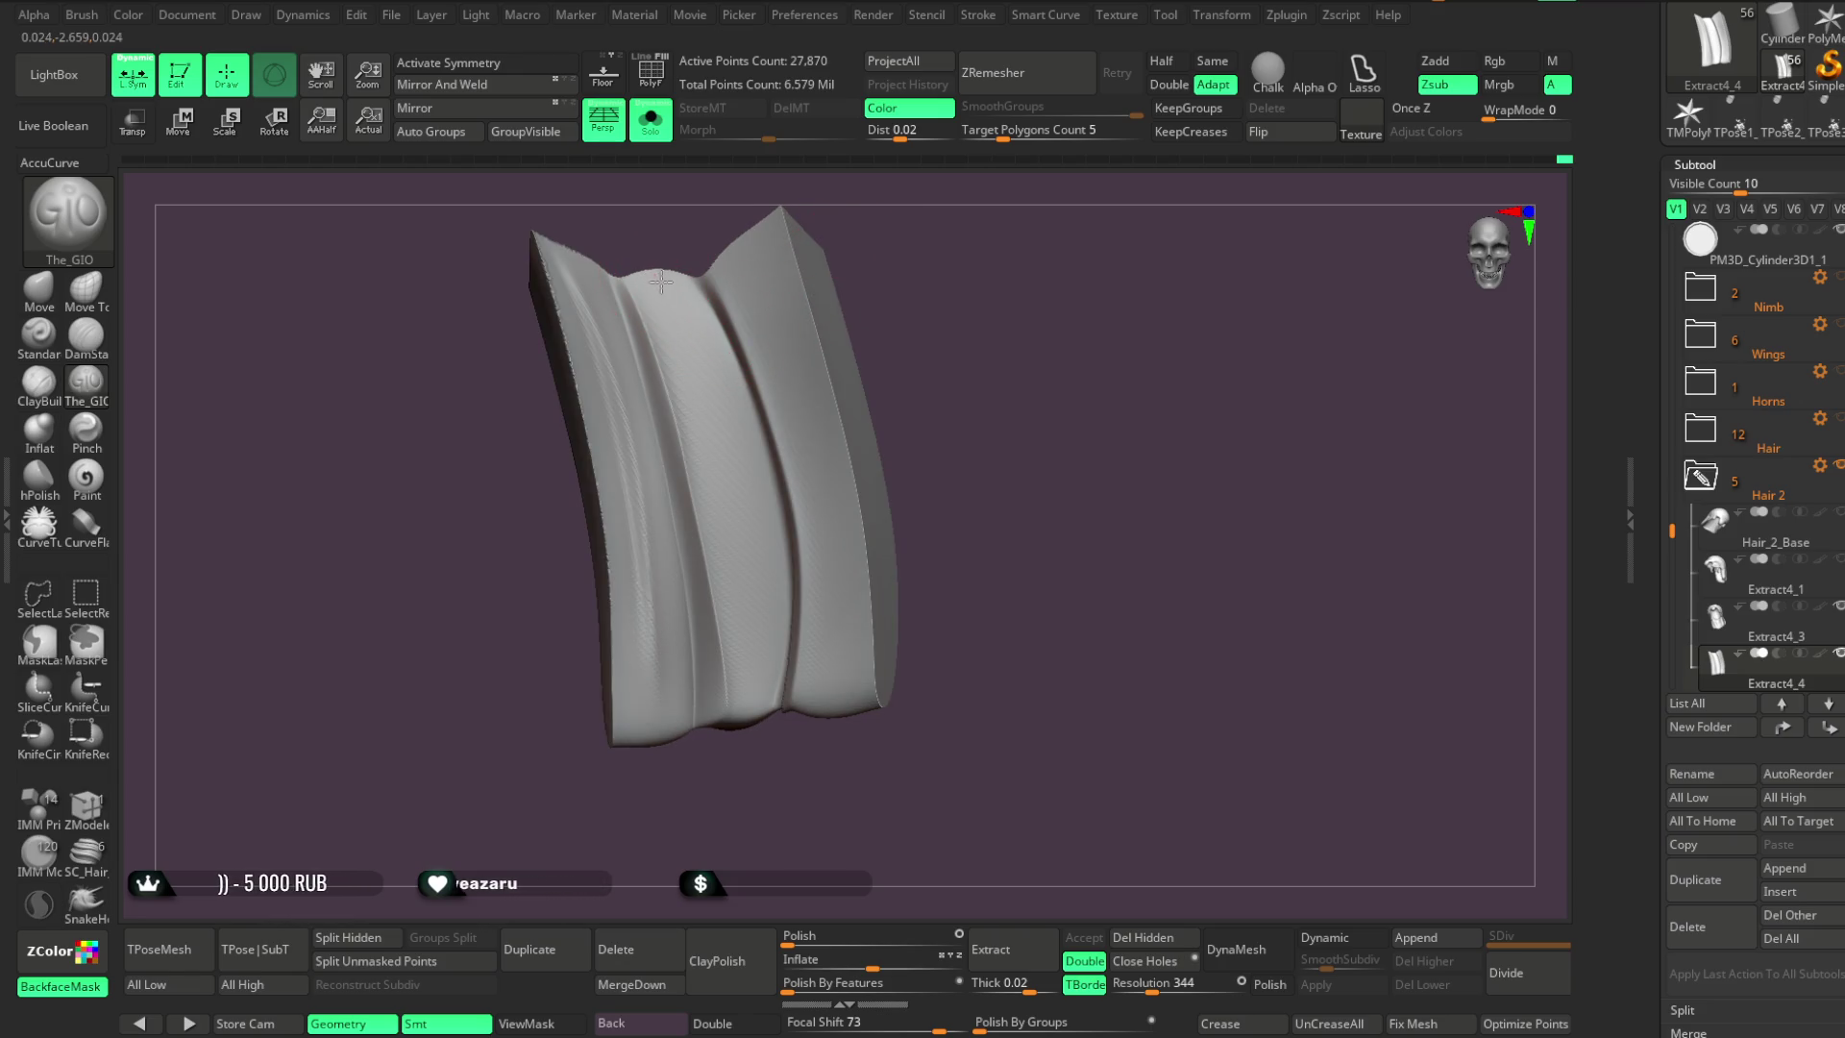
pyautogui.moveTo(702, 370); pyautogui.dragTo(749, 672)
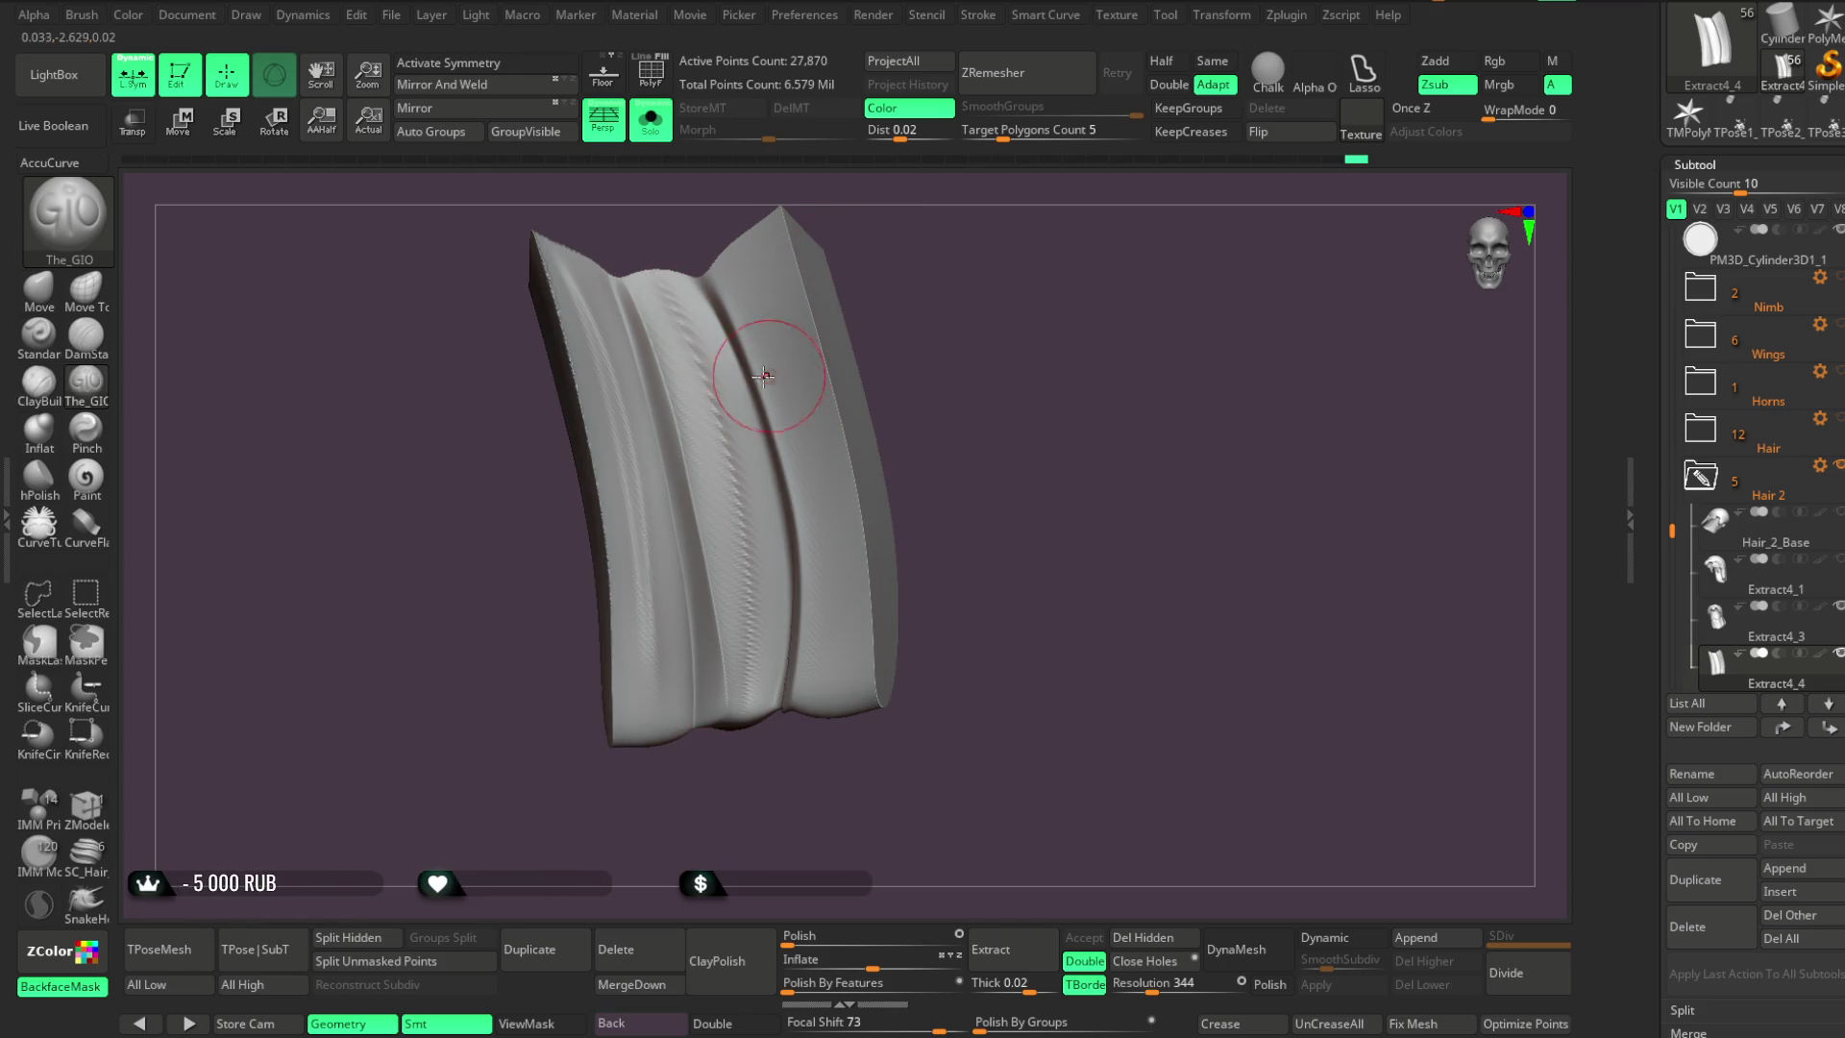
pyautogui.moveTo(670, 283)
pyautogui.mouseDown()
pyautogui.moveTo(740, 466)
pyautogui.moveTo(708, 811)
pyautogui.mouseUp()
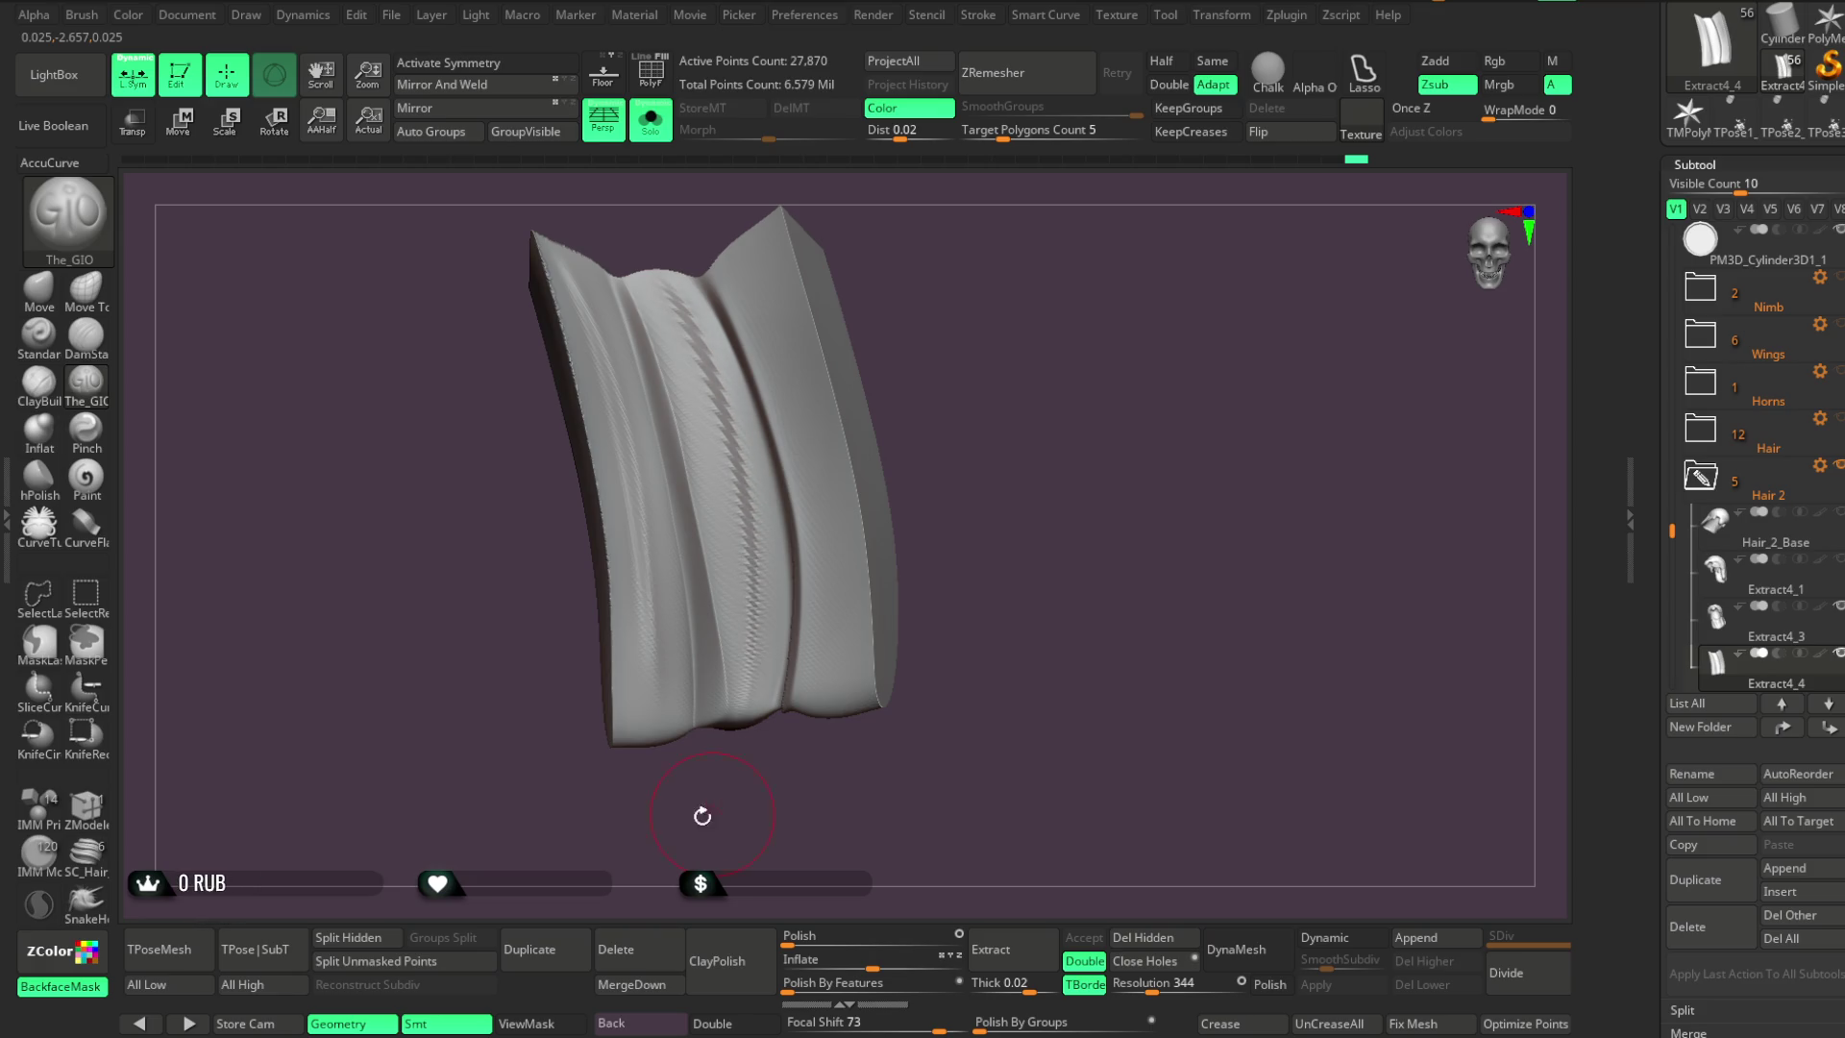
# Carve grooves along the strips' right side, then turn off Solo to show the bust
pyautogui.moveTo(915, 360)
pyautogui.mouseDown()
pyautogui.moveTo(906, 308)
pyautogui.moveTo(856, 301)
pyautogui.moveTo(812, 422)
pyautogui.moveTo(846, 706)
pyautogui.mouseUp()
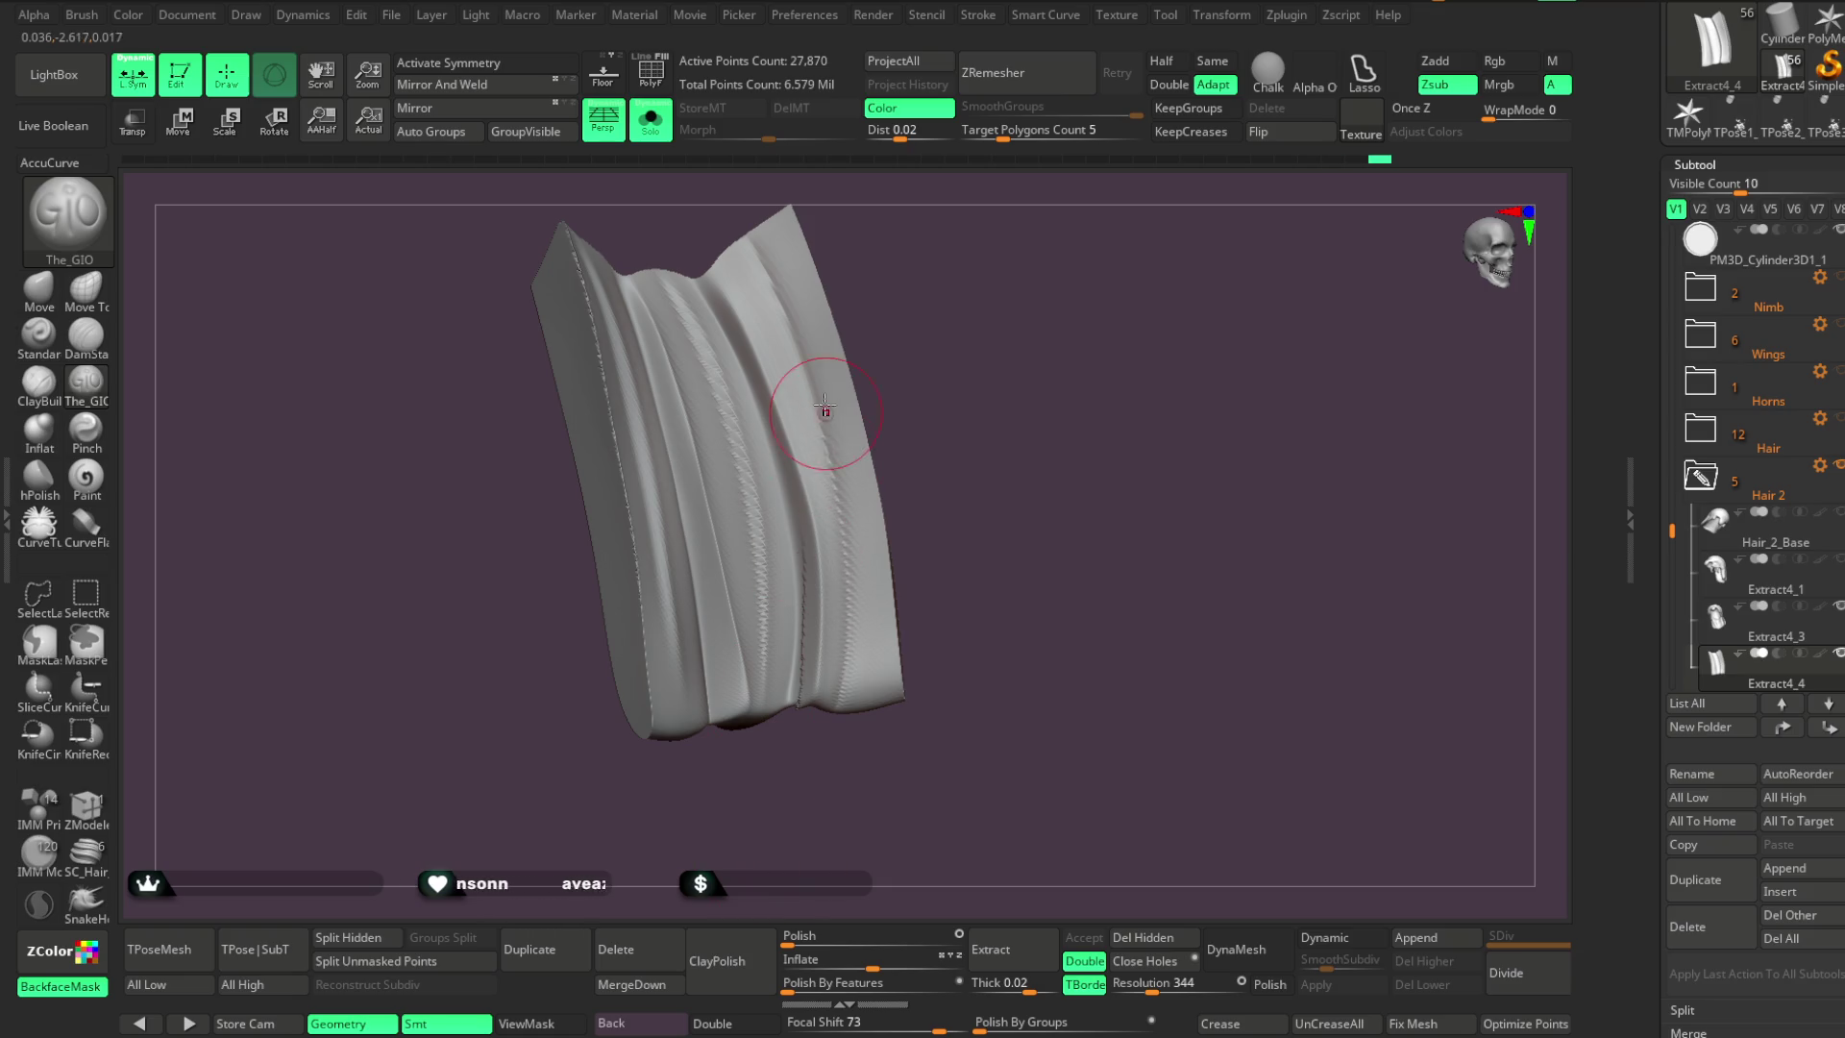
pyautogui.moveTo(767, 245)
pyautogui.mouseDown()
pyautogui.moveTo(807, 288)
pyautogui.moveTo(865, 702)
pyautogui.mouseUp()
pyautogui.moveTo(897, 515)
pyautogui.mouseDown()
pyautogui.moveTo(972, 366)
pyautogui.moveTo(942, 321)
pyautogui.moveTo(913, 318)
pyautogui.mouseUp()
pyautogui.click(651, 120)
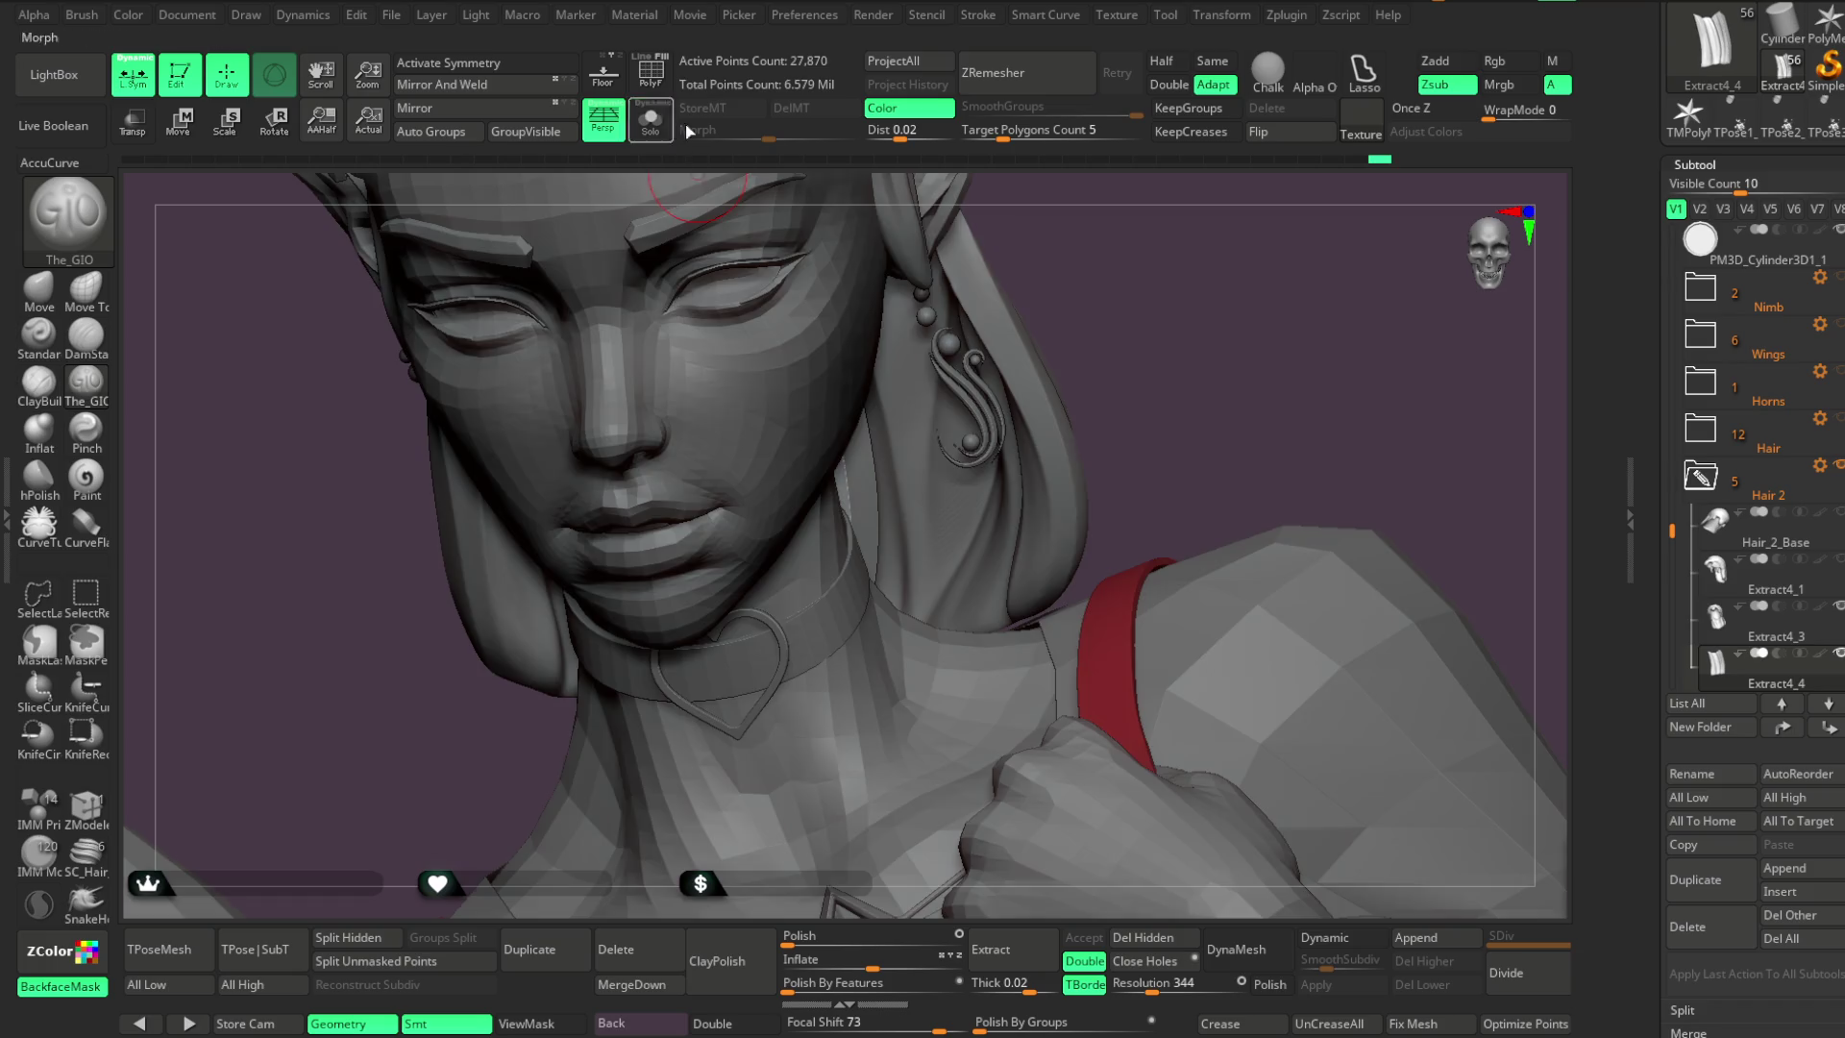
# Make the Extract4_3 hair subtool active and view it alone in Solo
pyautogui.moveTo(1135, 289)
pyautogui.mouseDown()
pyautogui.moveTo(1099, 379)
pyautogui.moveTo(1078, 301)
pyautogui.moveTo(825, 453)
pyautogui.mouseUp()
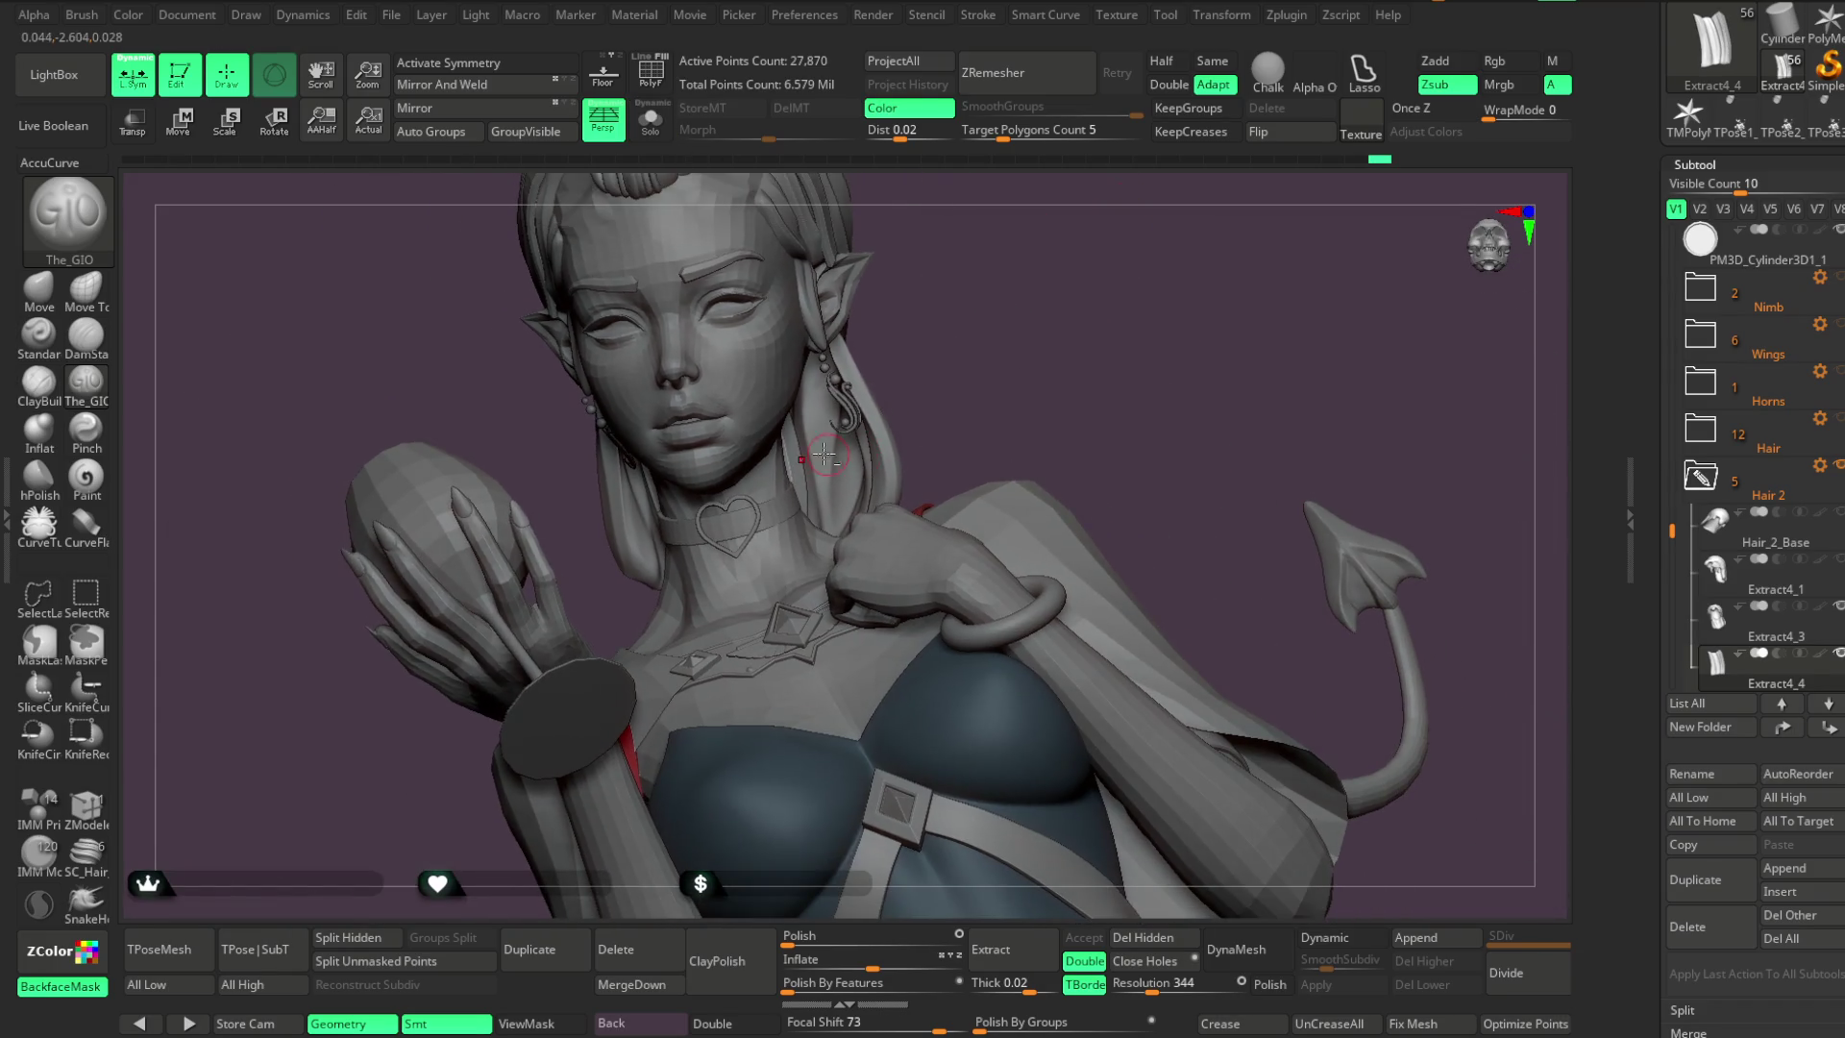
pyautogui.keyDown('alt'); pyautogui.click(825, 453); pyautogui.keyUp('alt')
pyautogui.click(650, 120)
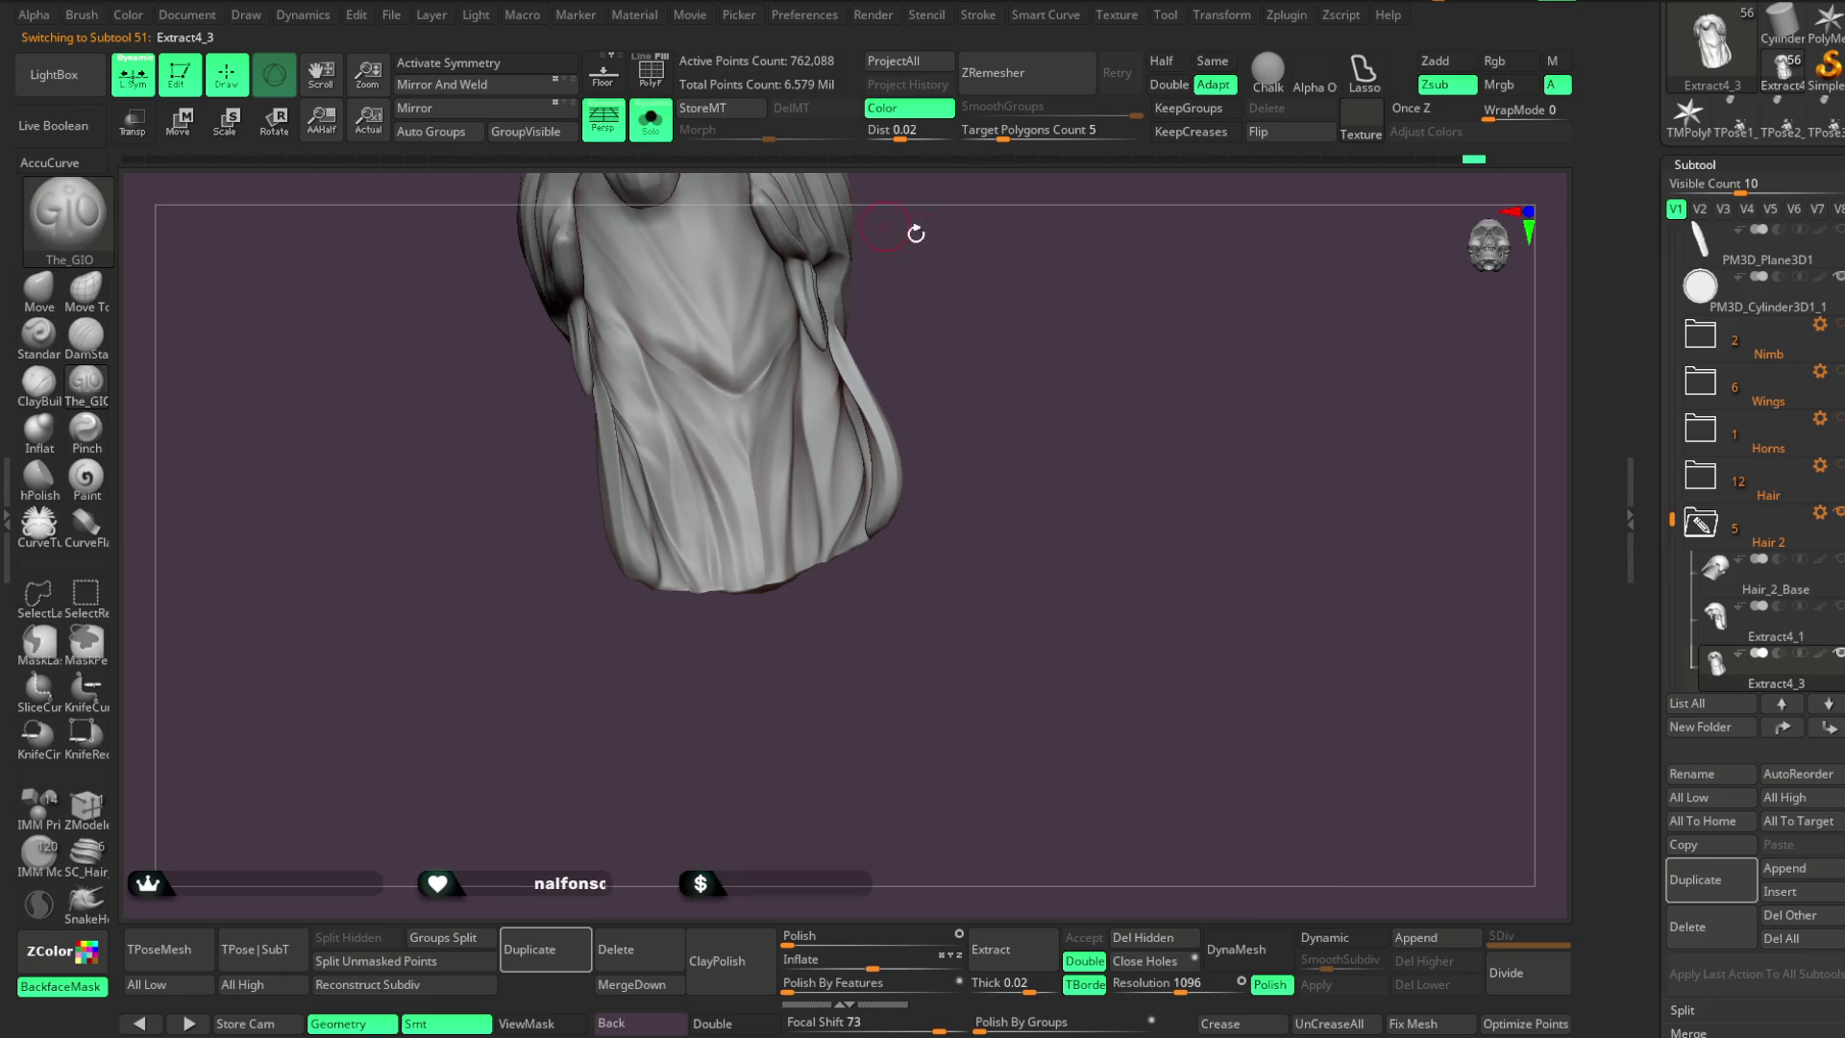
# Enlarge Draw Size, inspect the piece from several angles, then make Extract4_4 active
pyautogui.moveTo(1009, 421); pyautogui.dragTo(829, 307)
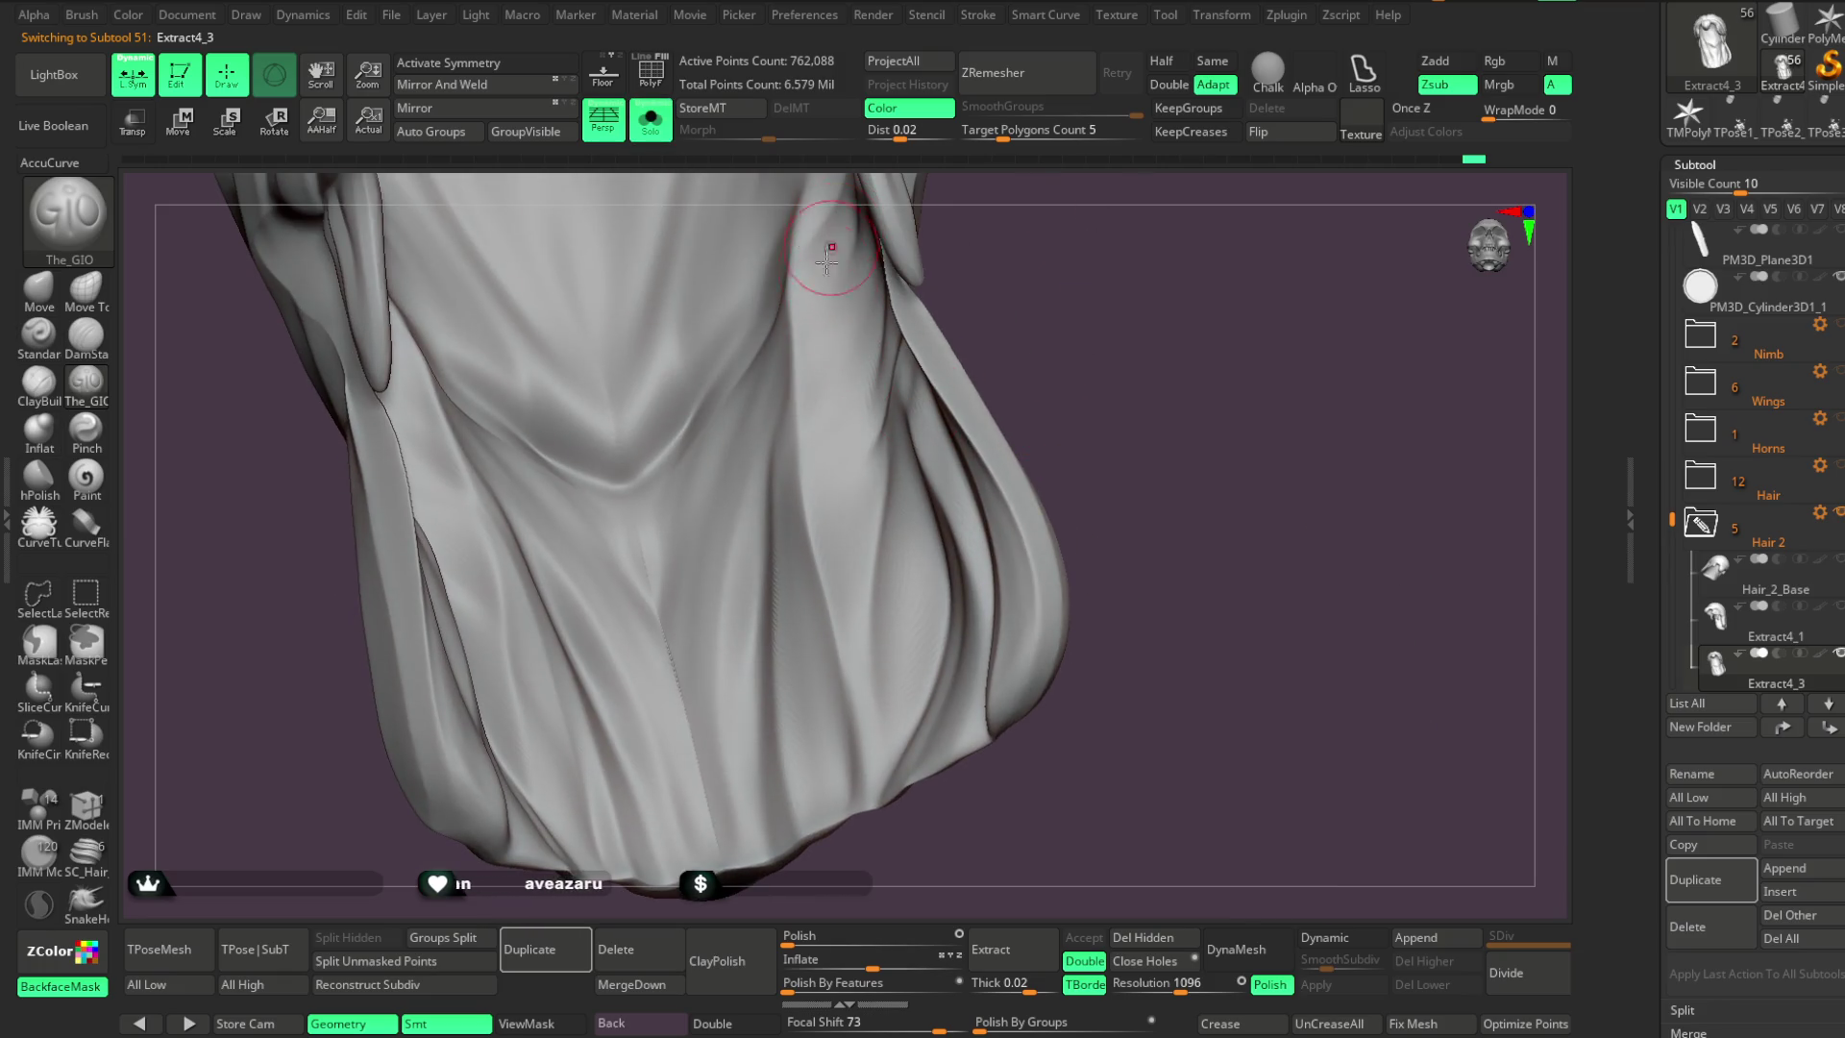
pyautogui.press('space')
pyautogui.moveTo(946, 305); pyautogui.dragTo(999, 305)
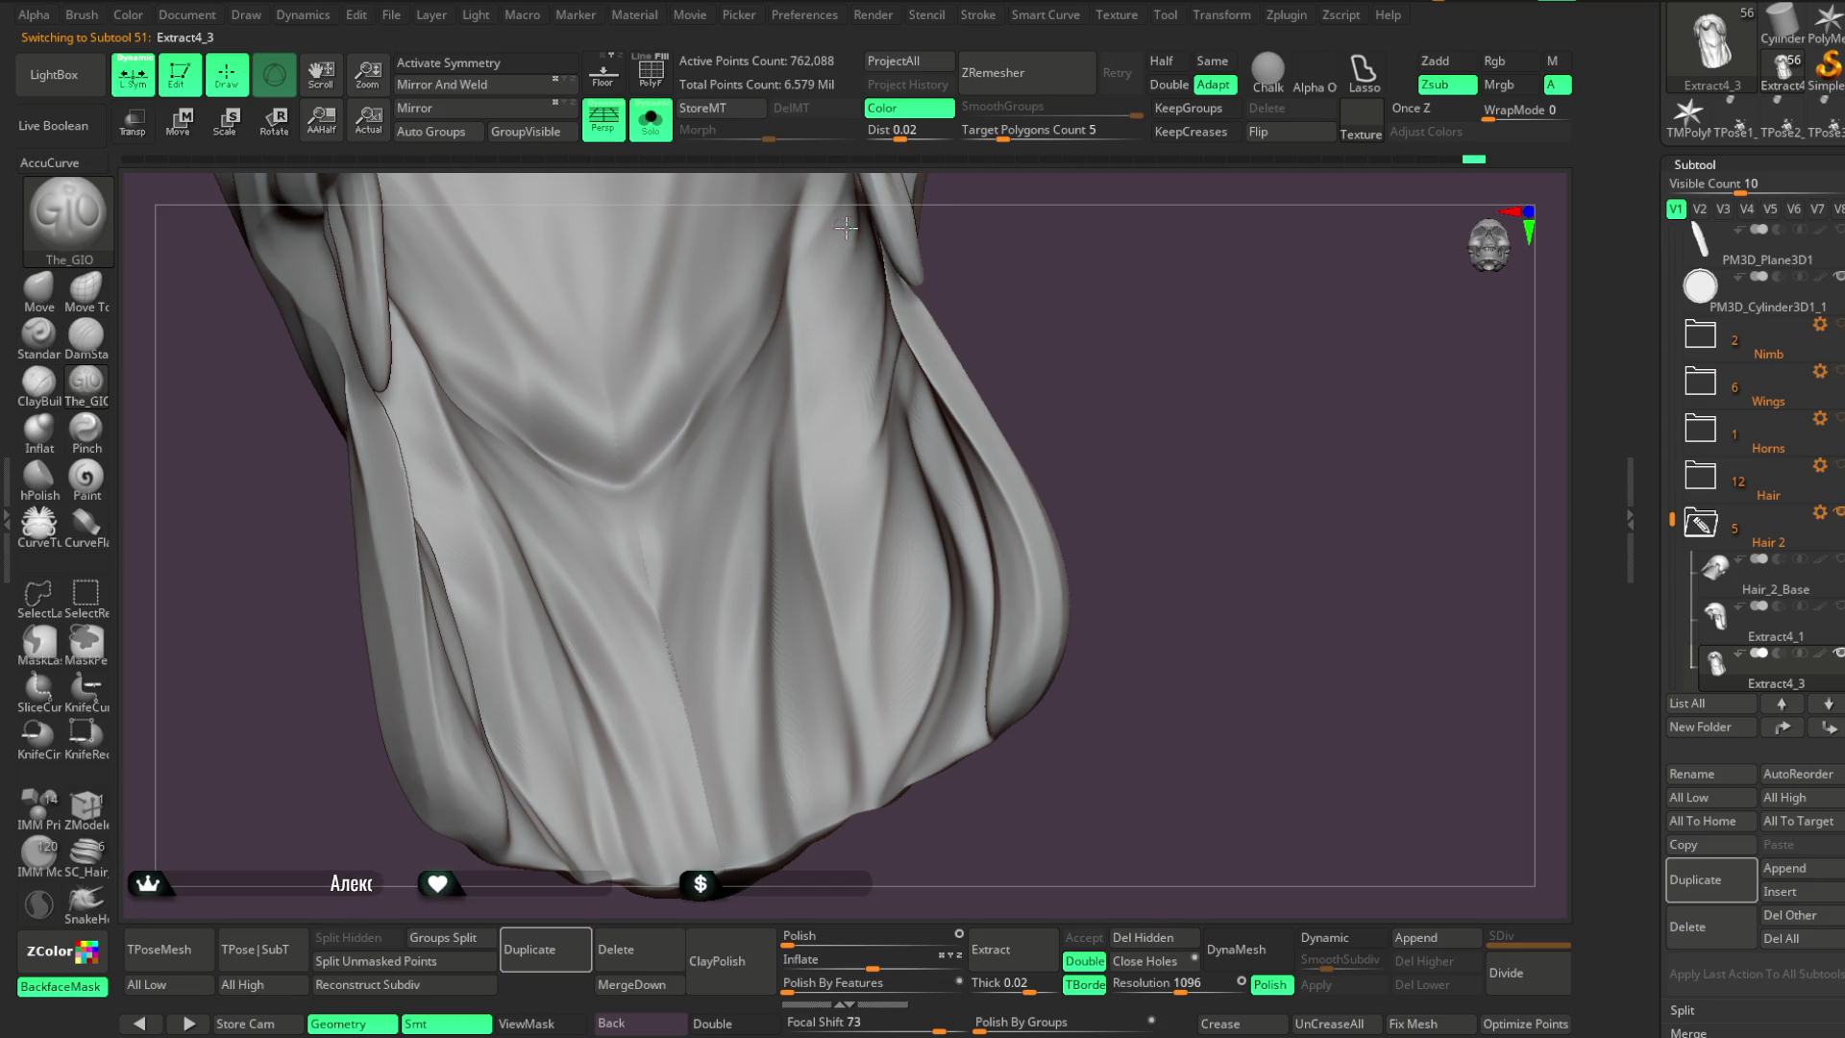
pyautogui.moveTo(877, 672)
pyautogui.mouseDown()
pyautogui.moveTo(846, 235)
pyautogui.moveTo(870, 288)
pyautogui.moveTo(1021, 305)
pyautogui.moveTo(860, 269)
pyautogui.mouseUp()
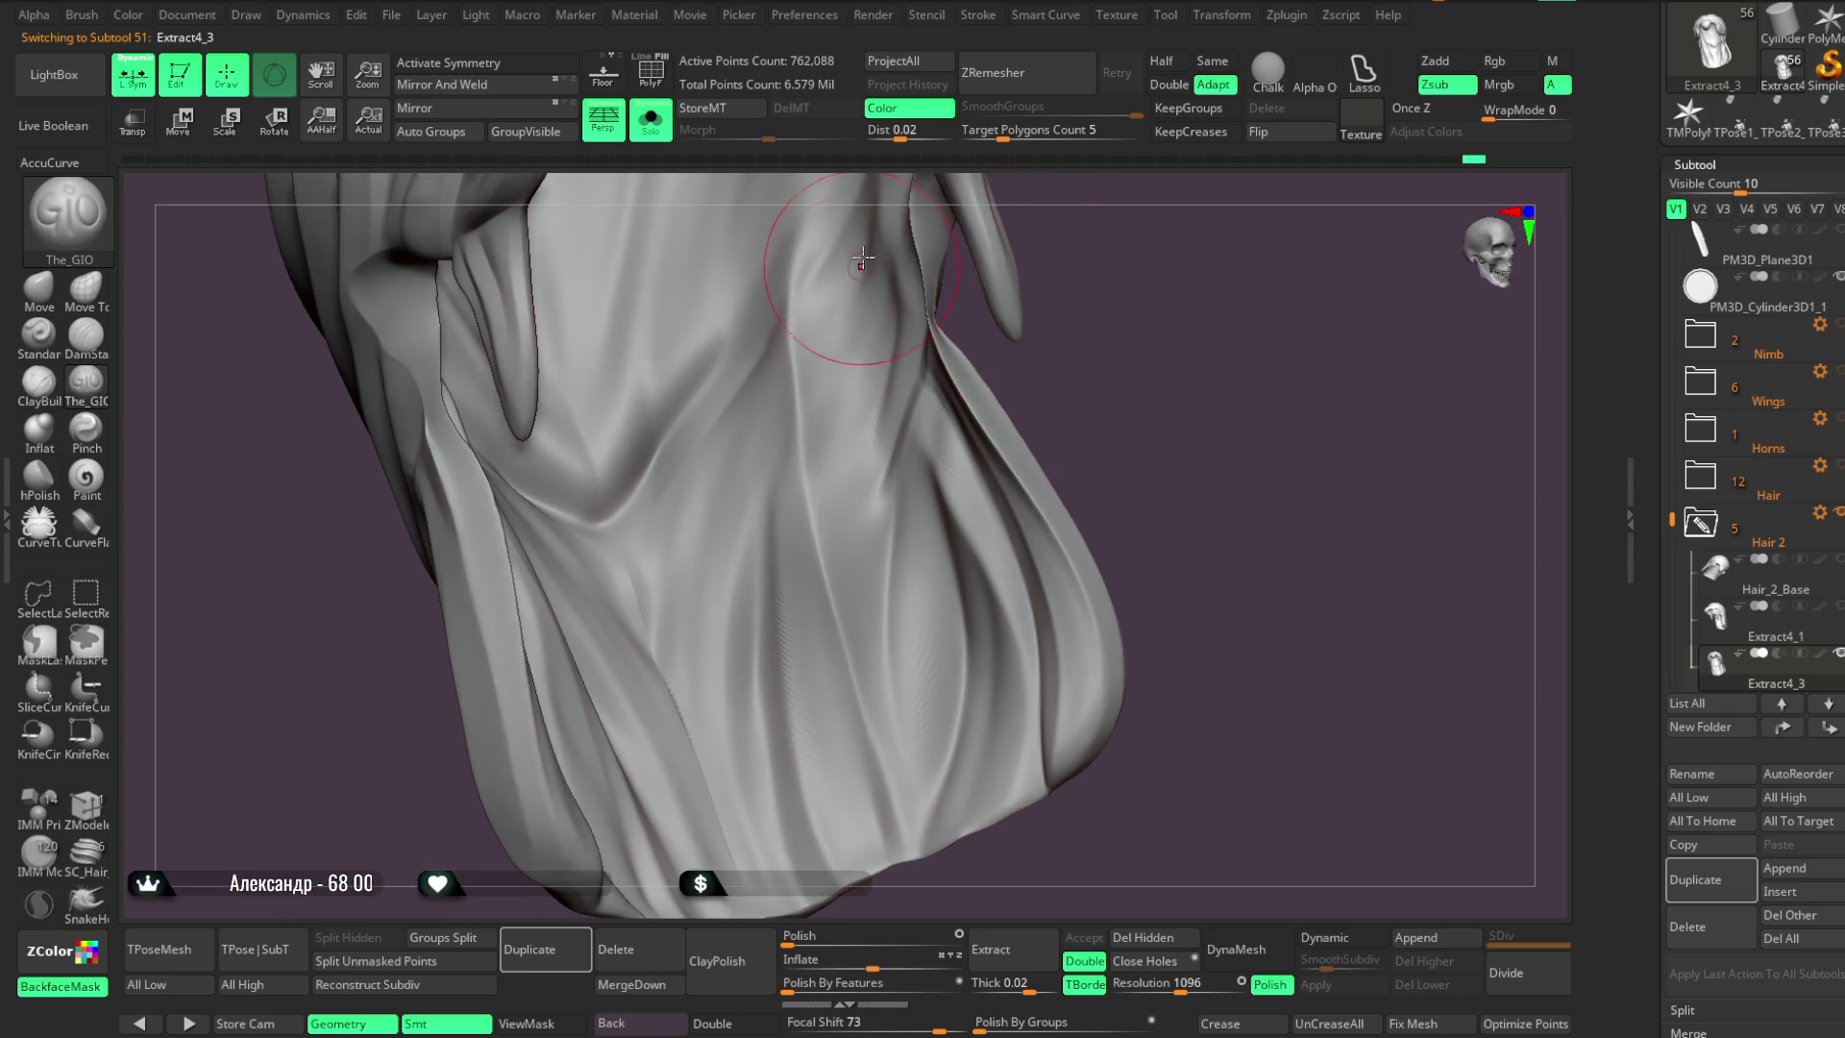
pyautogui.moveTo(783, 721)
pyautogui.mouseDown()
pyautogui.moveTo(866, 366)
pyautogui.moveTo(892, 371)
pyautogui.mouseUp()
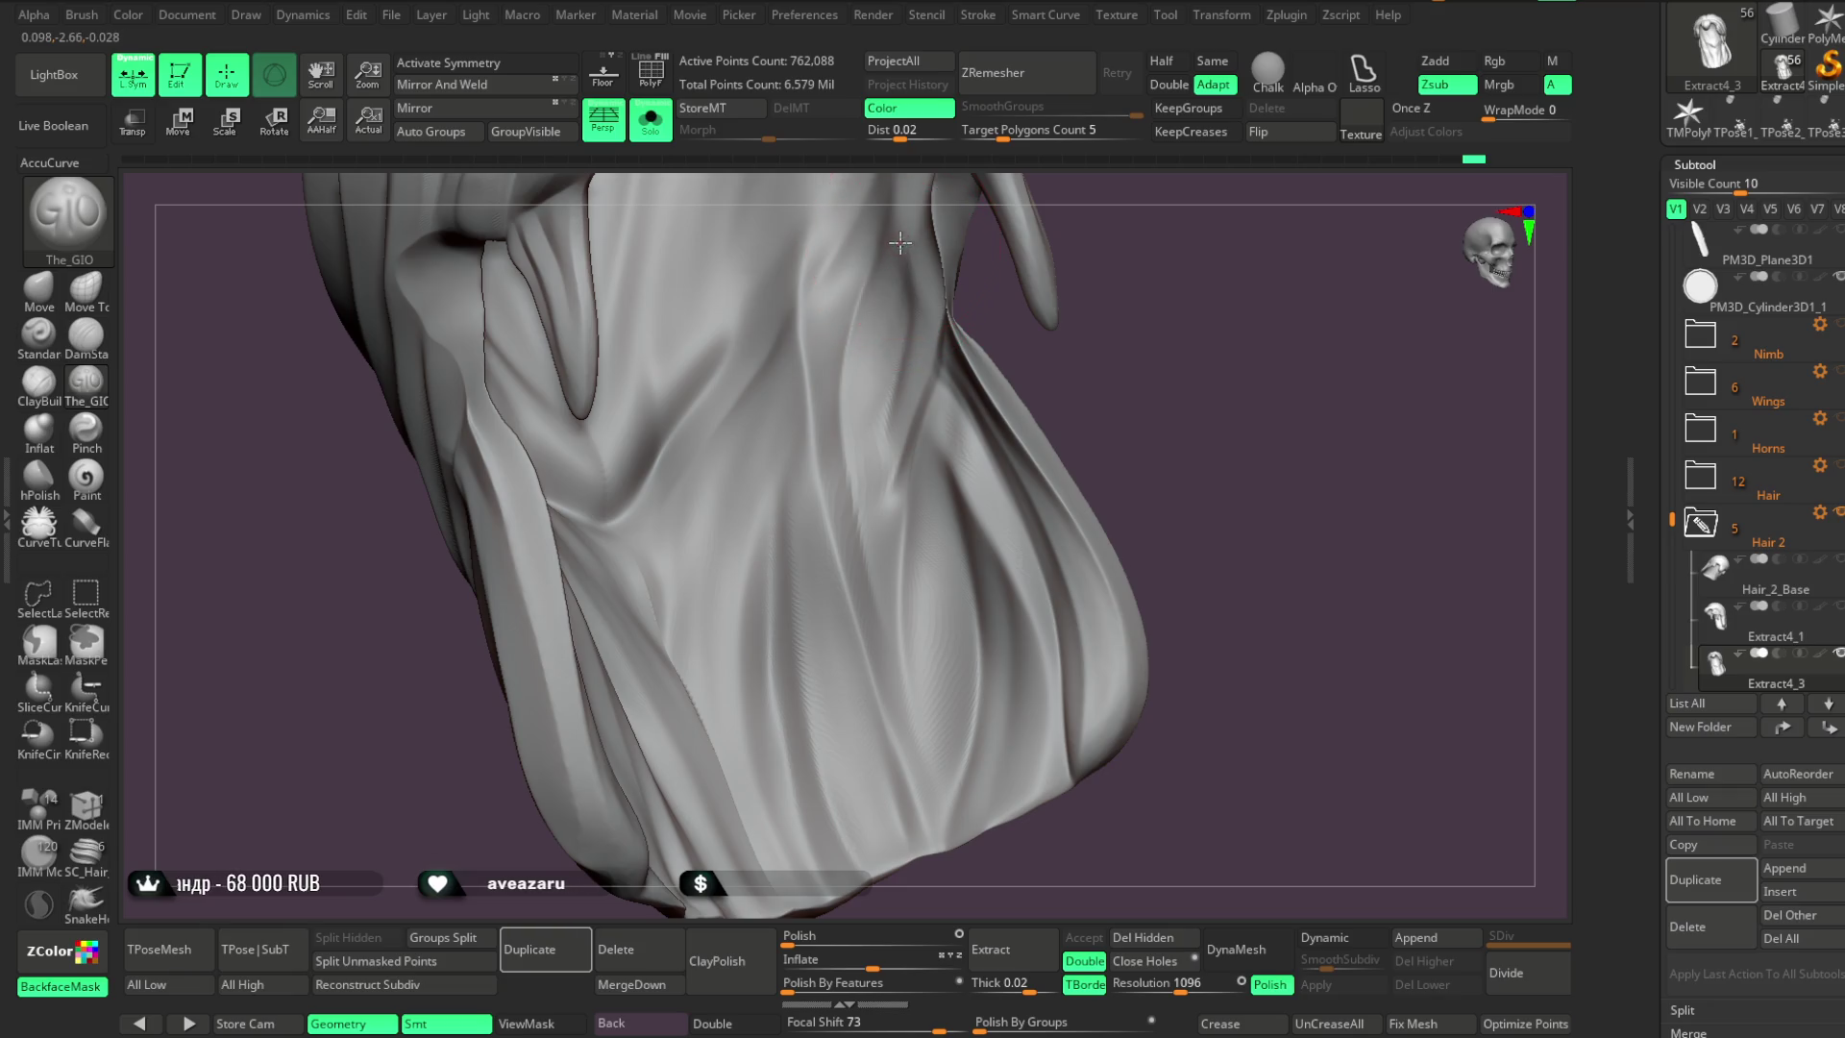
pyautogui.moveTo(947, 679)
pyautogui.mouseDown()
pyautogui.moveTo(1122, 248)
pyautogui.moveTo(856, 472)
pyautogui.mouseUp()
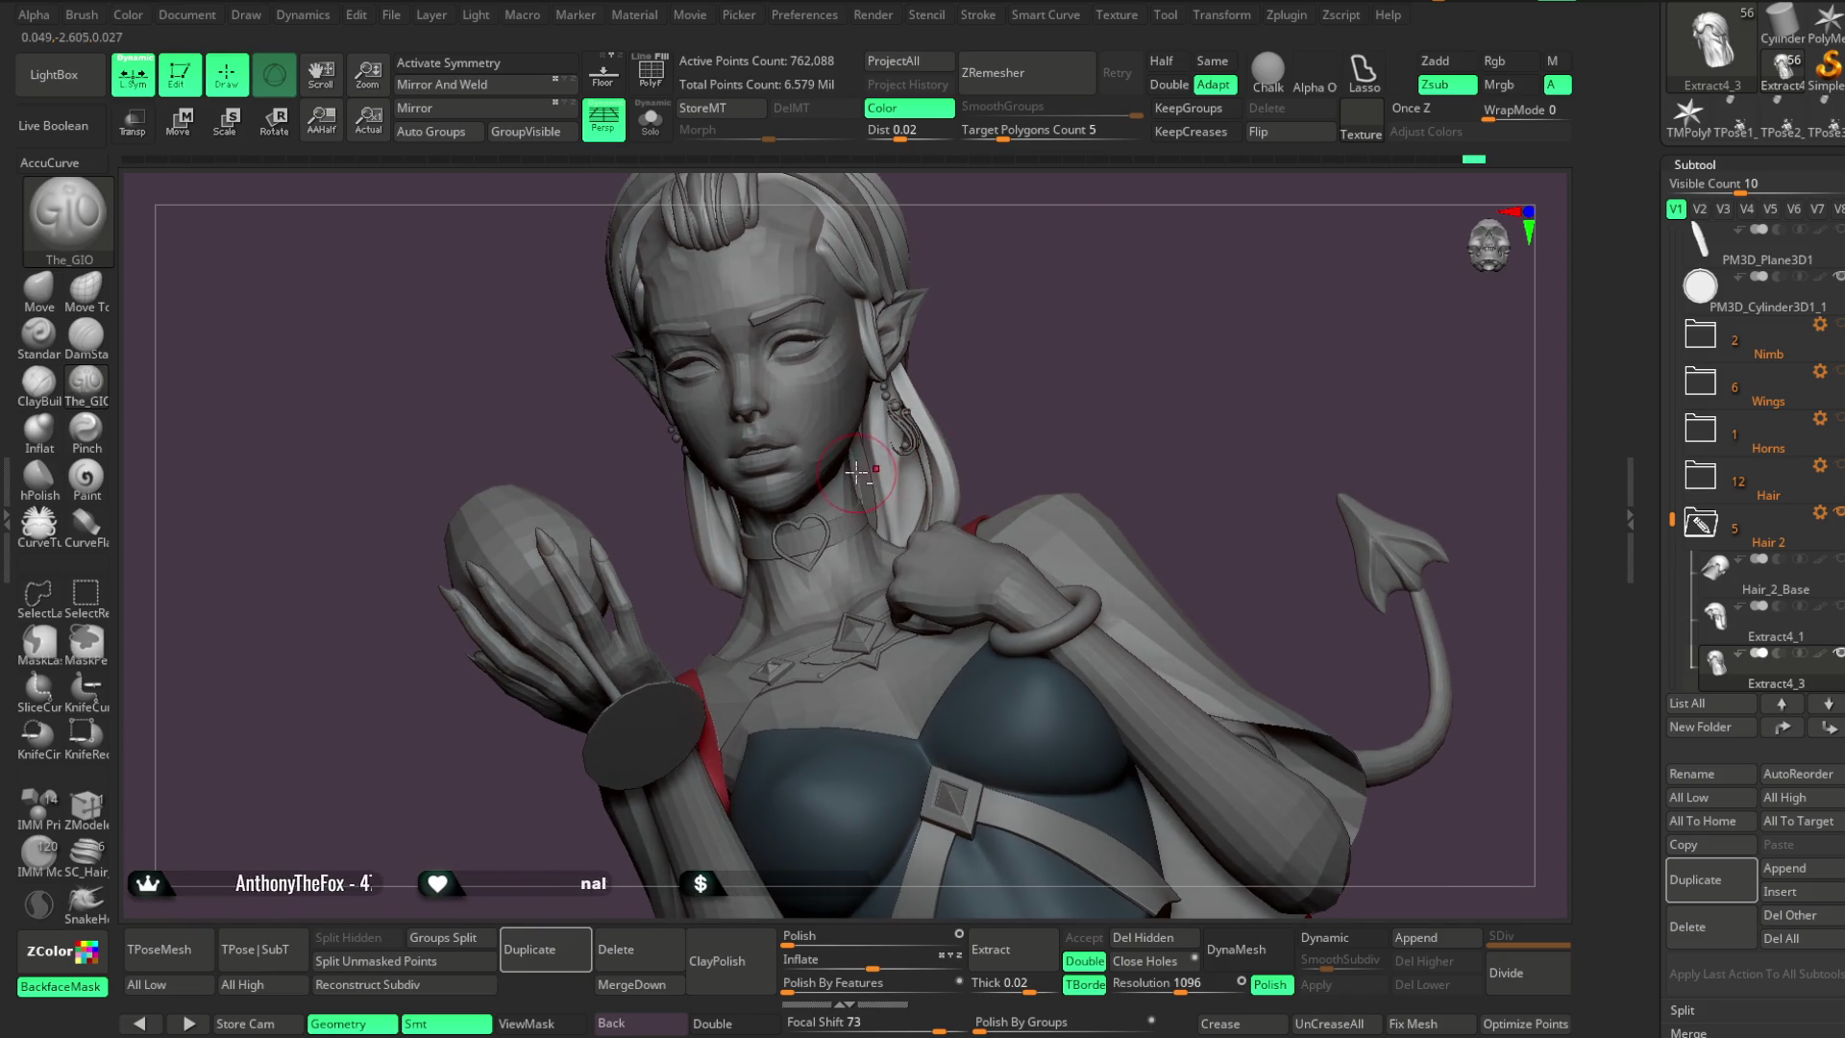
pyautogui.keyDown('alt'); pyautogui.click(856, 471); pyautogui.keyUp('alt')
# Put Extract4_4 in Solo and sculpt strokes down the front hair strand
pyautogui.moveTo(1046, 326)
pyautogui.mouseDown()
pyautogui.moveTo(1063, 304)
pyautogui.moveTo(1045, 329)
pyautogui.moveTo(1029, 321)
pyautogui.moveTo(1046, 313)
pyautogui.moveTo(1037, 448)
pyautogui.moveTo(1000, 363)
pyautogui.mouseUp()
pyautogui.press('space')
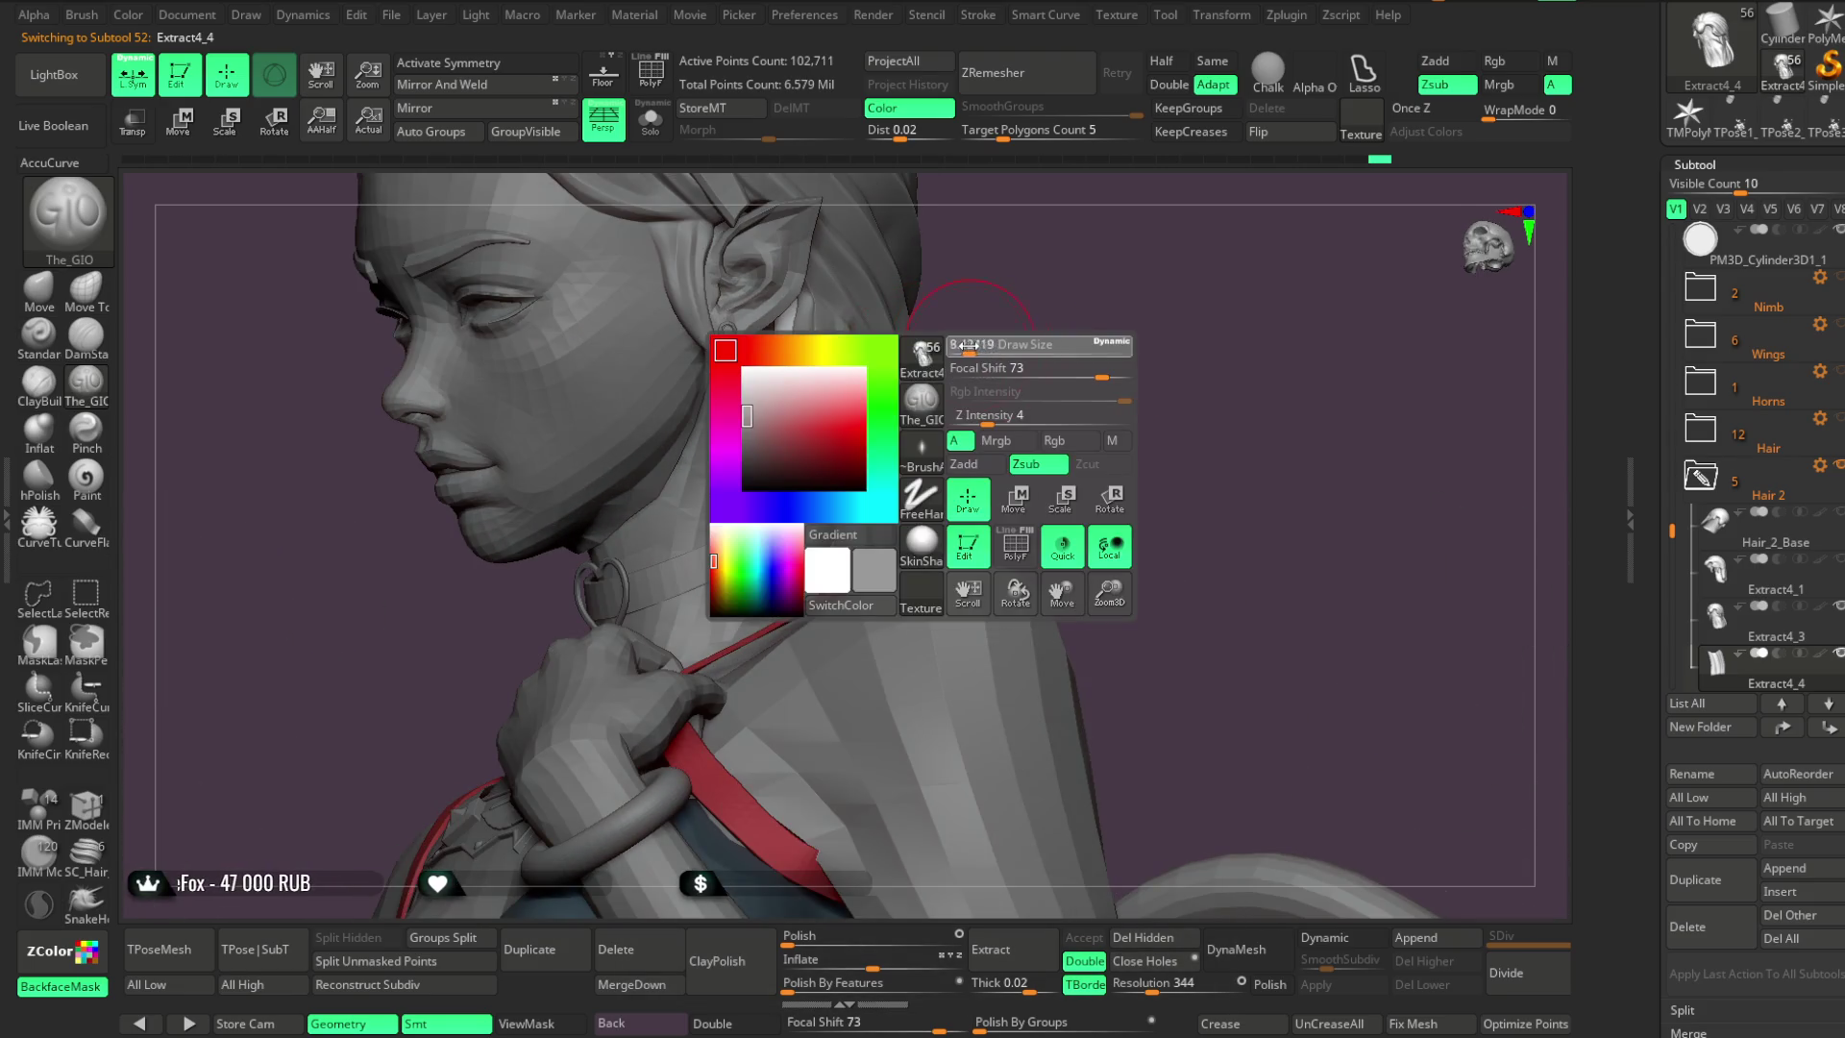
pyautogui.click(652, 120)
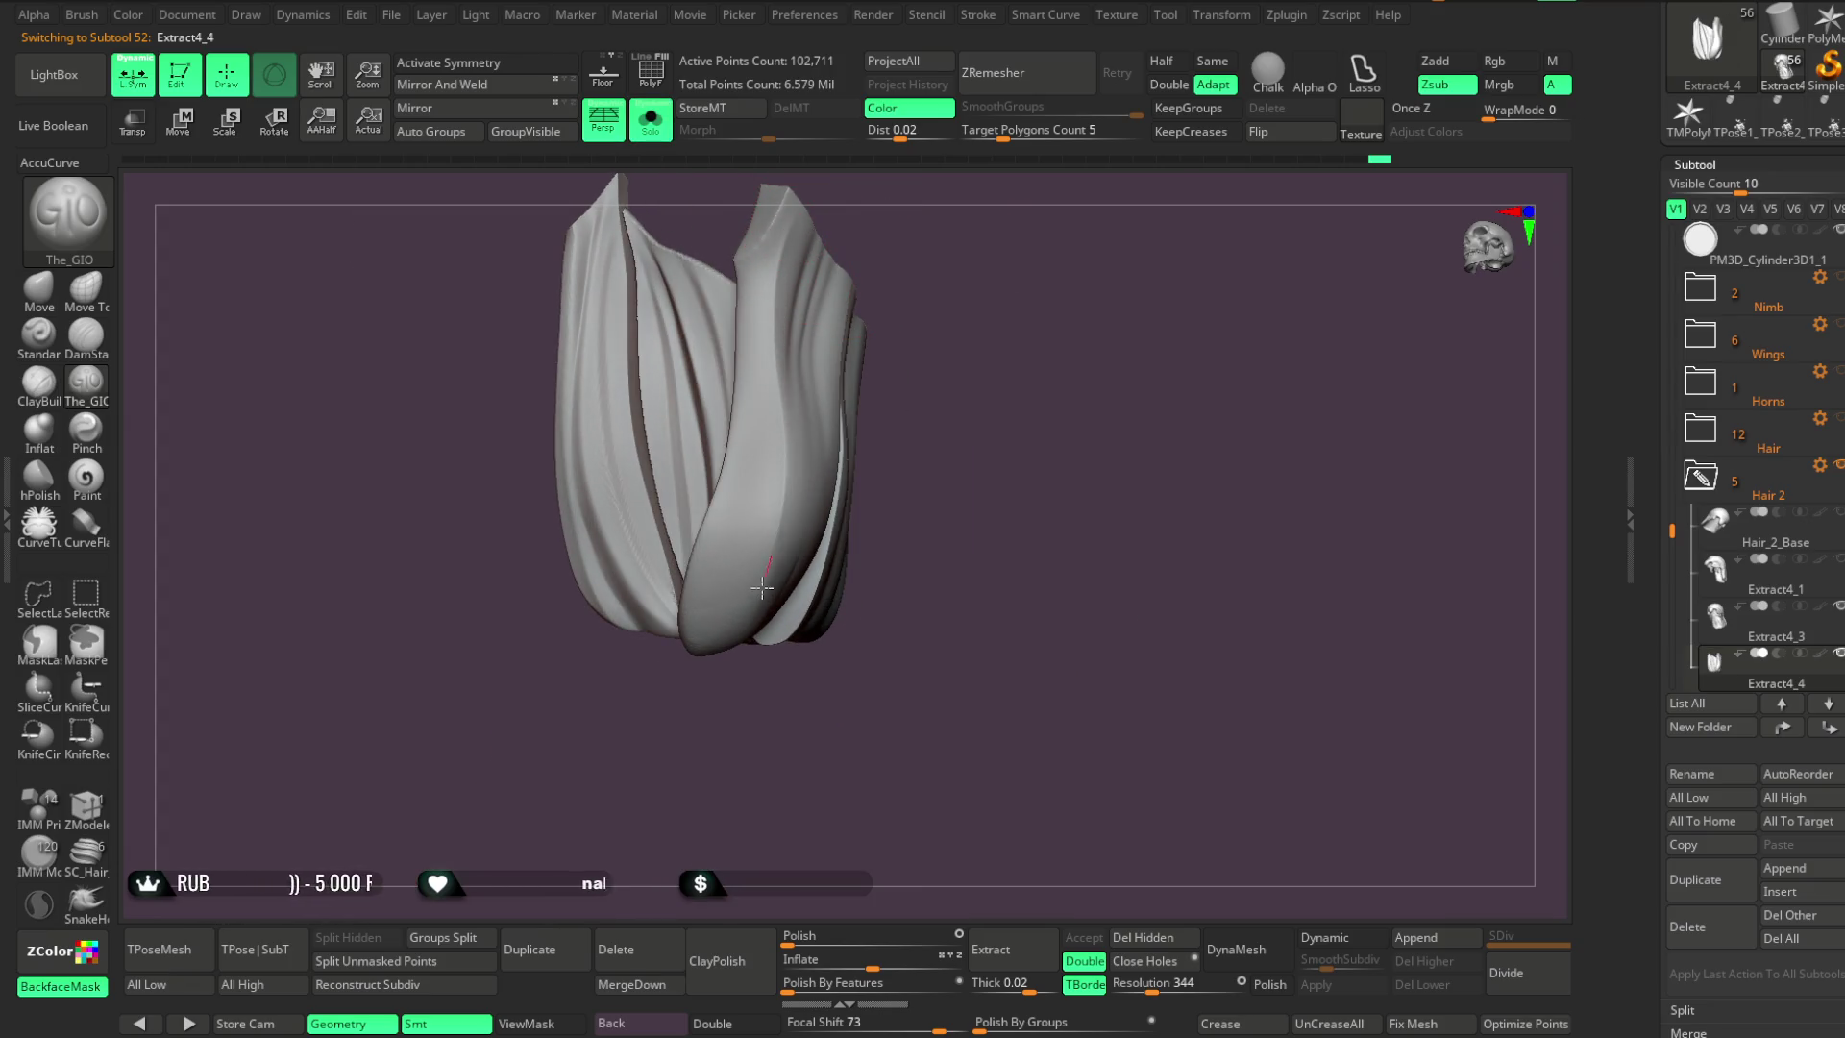
pyautogui.press('space')
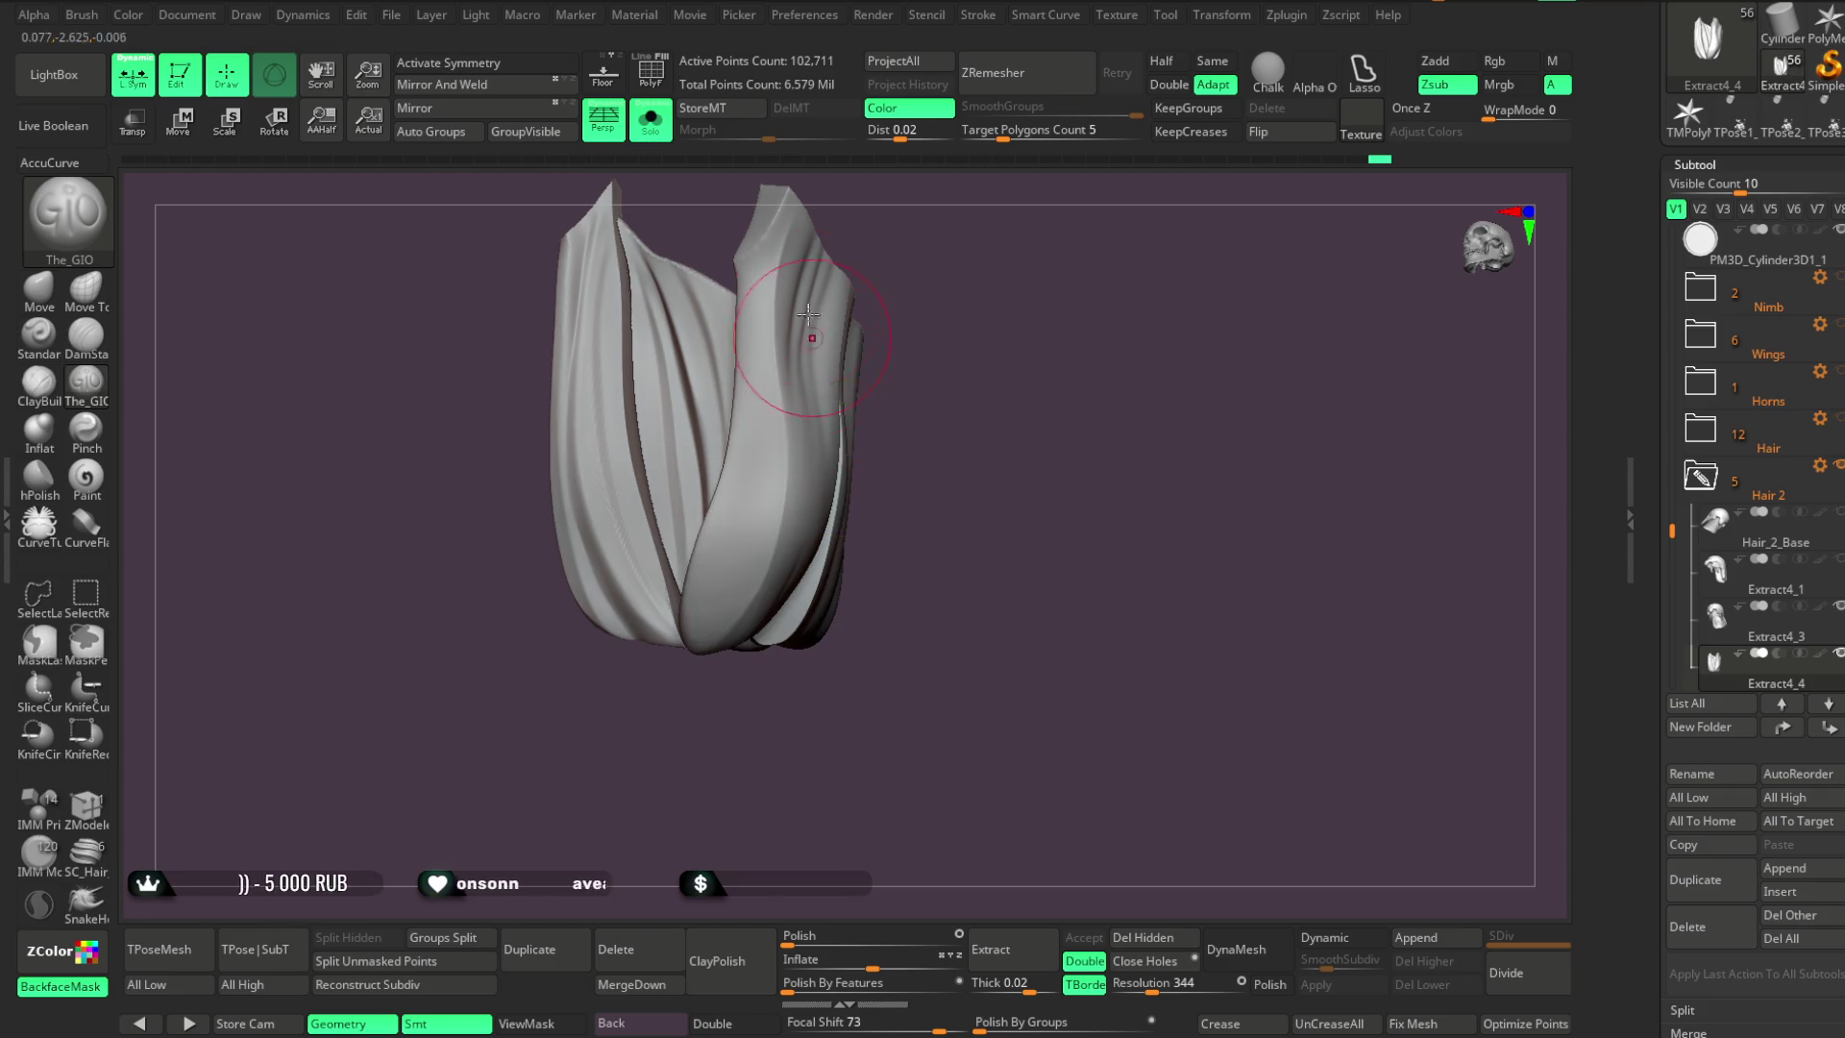
pyautogui.moveTo(769, 284)
pyautogui.mouseDown()
pyautogui.moveTo(780, 403)
pyautogui.moveTo(752, 596)
pyautogui.mouseUp()
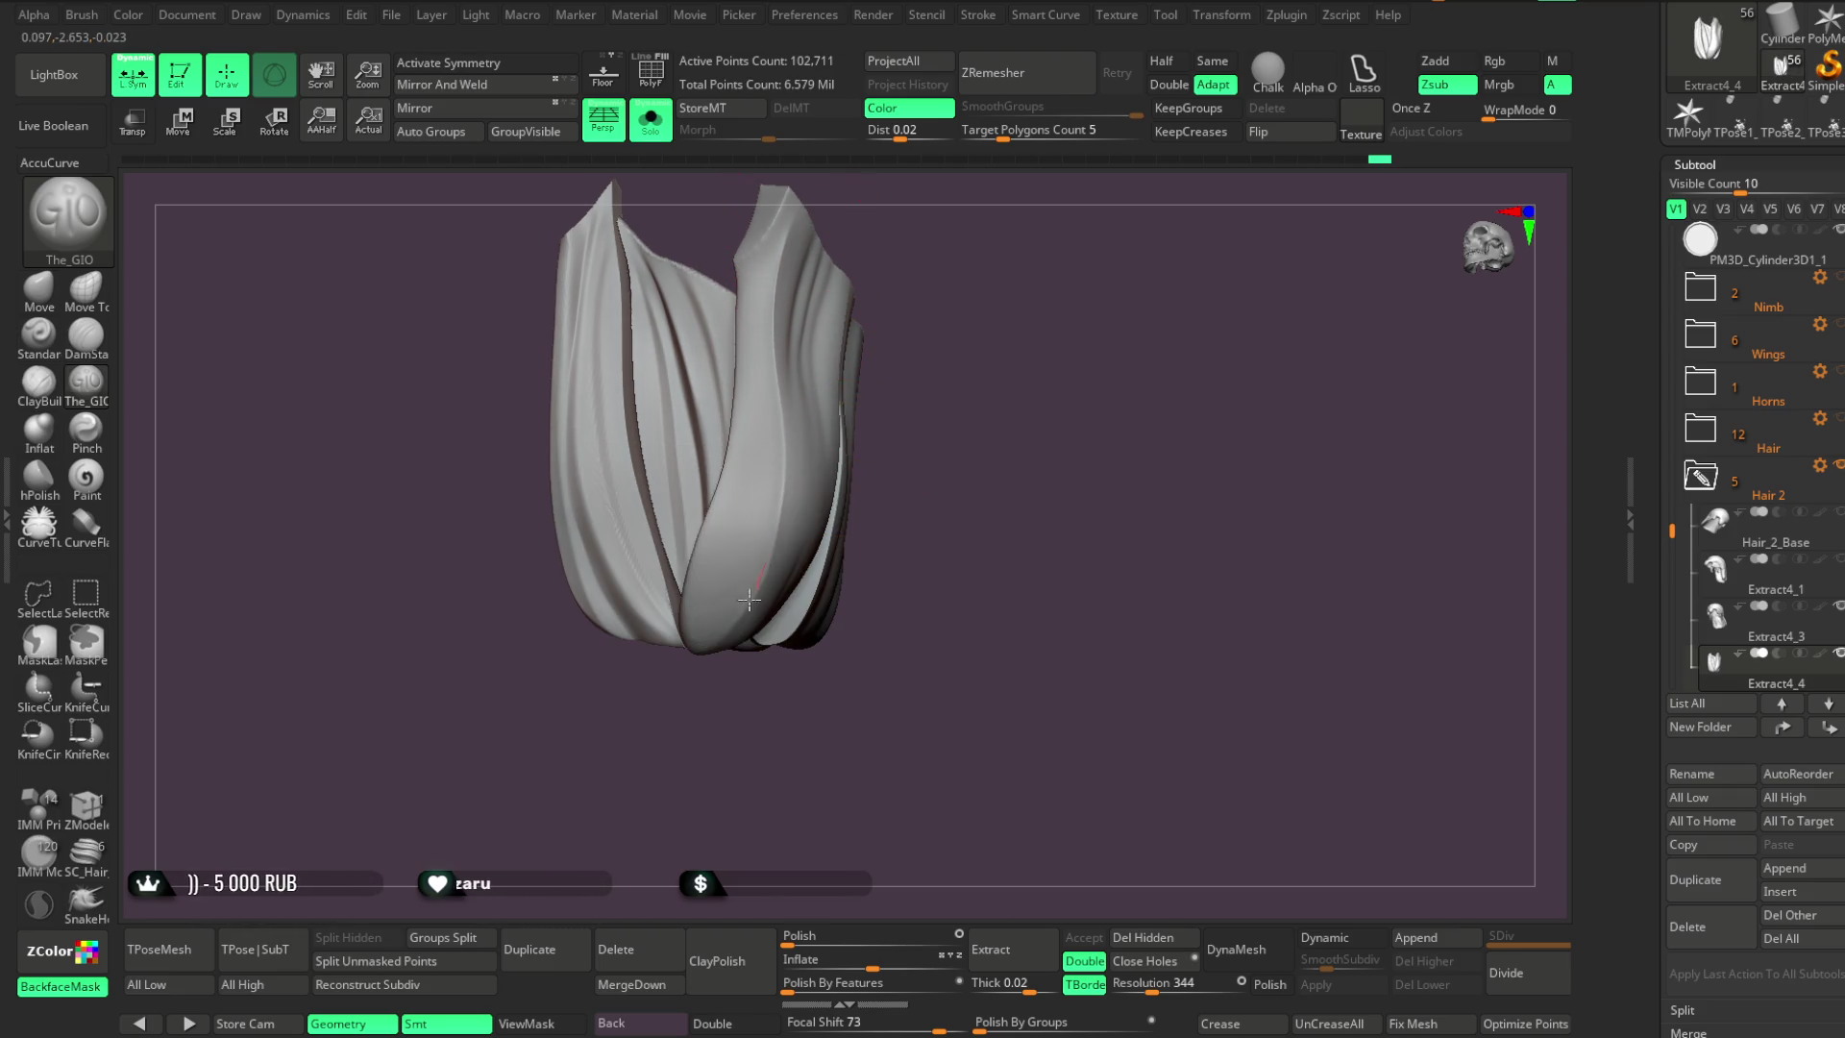
pyautogui.moveTo(708, 724)
pyautogui.mouseDown()
pyautogui.moveTo(860, 321)
pyautogui.moveTo(908, 296)
pyautogui.moveTo(785, 245)
pyautogui.mouseUp()
pyautogui.press('space')
pyautogui.moveTo(759, 353); pyautogui.dragTo(773, 468)
# Sculpt several The_GIO strokes down the right hair strand, orbiting to check
pyautogui.moveTo(865, 374); pyautogui.dragTo(848, 395)
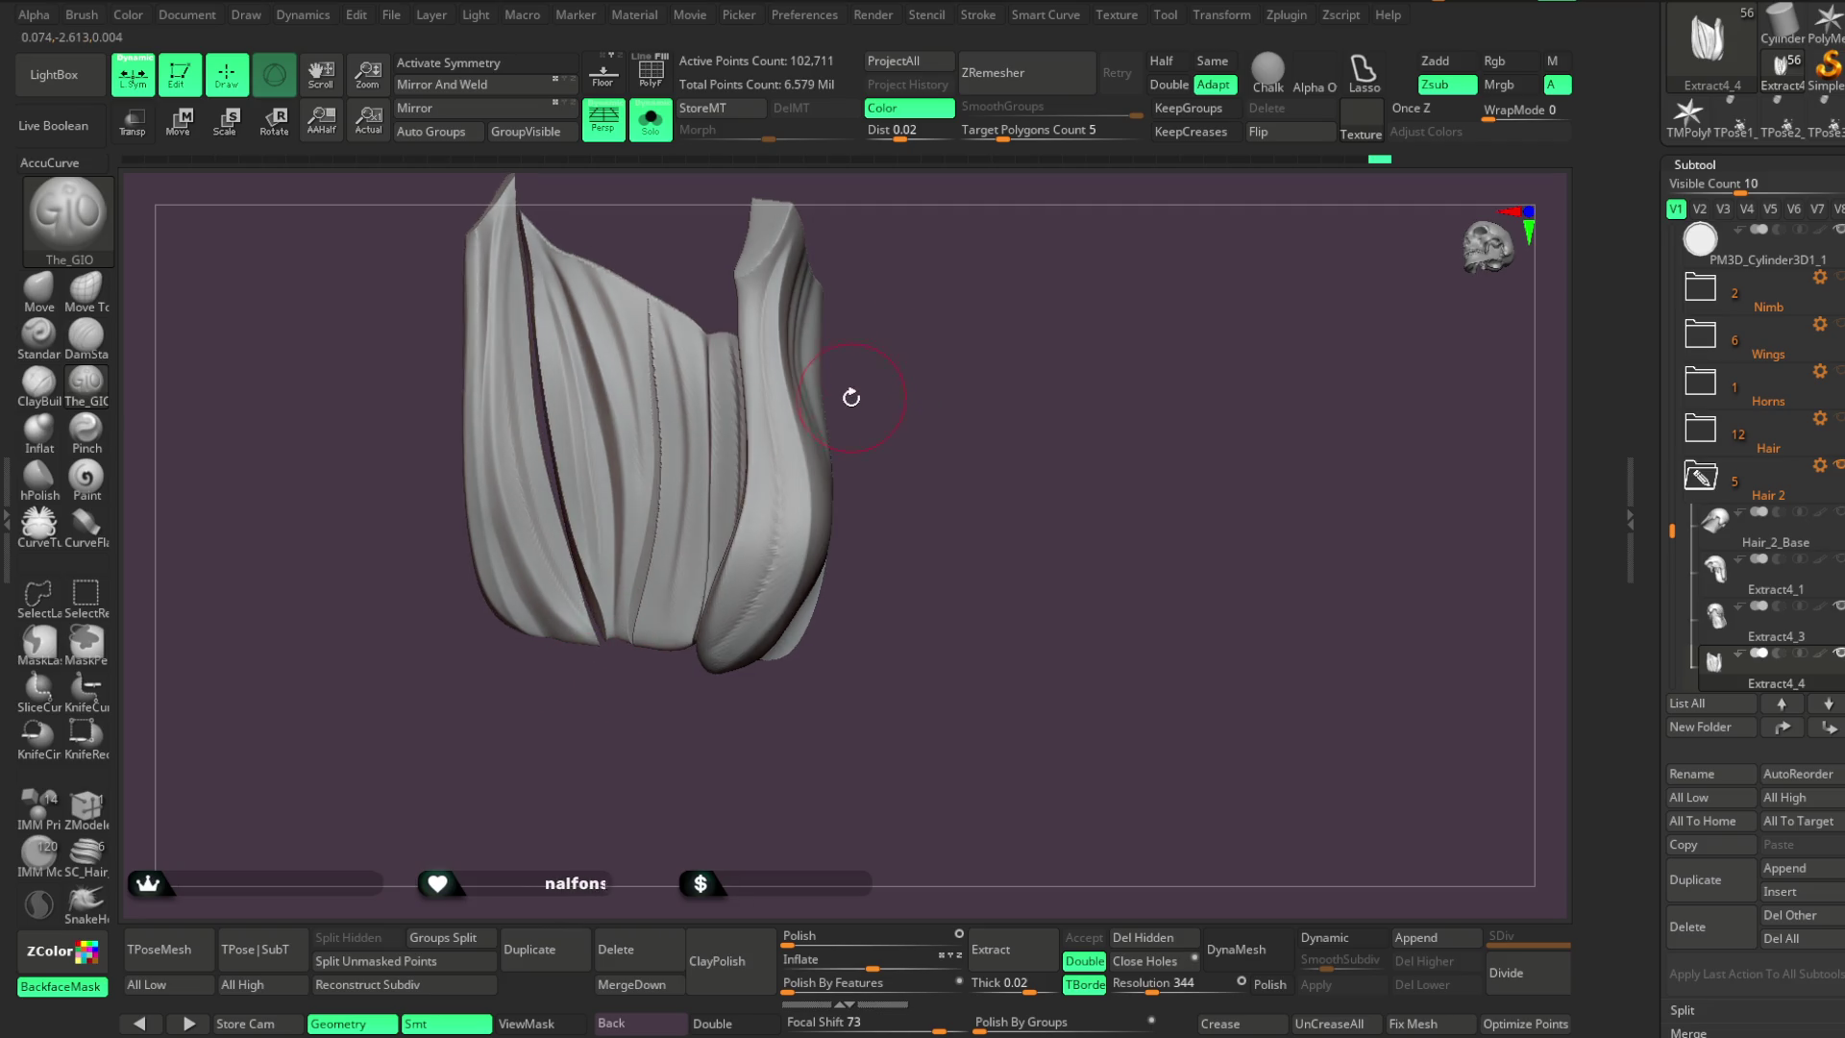
pyautogui.press('space')
pyautogui.moveTo(759, 288); pyautogui.dragTo(759, 566)
pyautogui.moveTo(651, 692)
pyautogui.mouseDown()
pyautogui.moveTo(914, 321)
pyautogui.moveTo(844, 400)
pyautogui.moveTo(933, 241)
pyautogui.moveTo(864, 317)
pyautogui.mouseUp()
pyautogui.moveTo(766, 411); pyautogui.dragTo(772, 506)
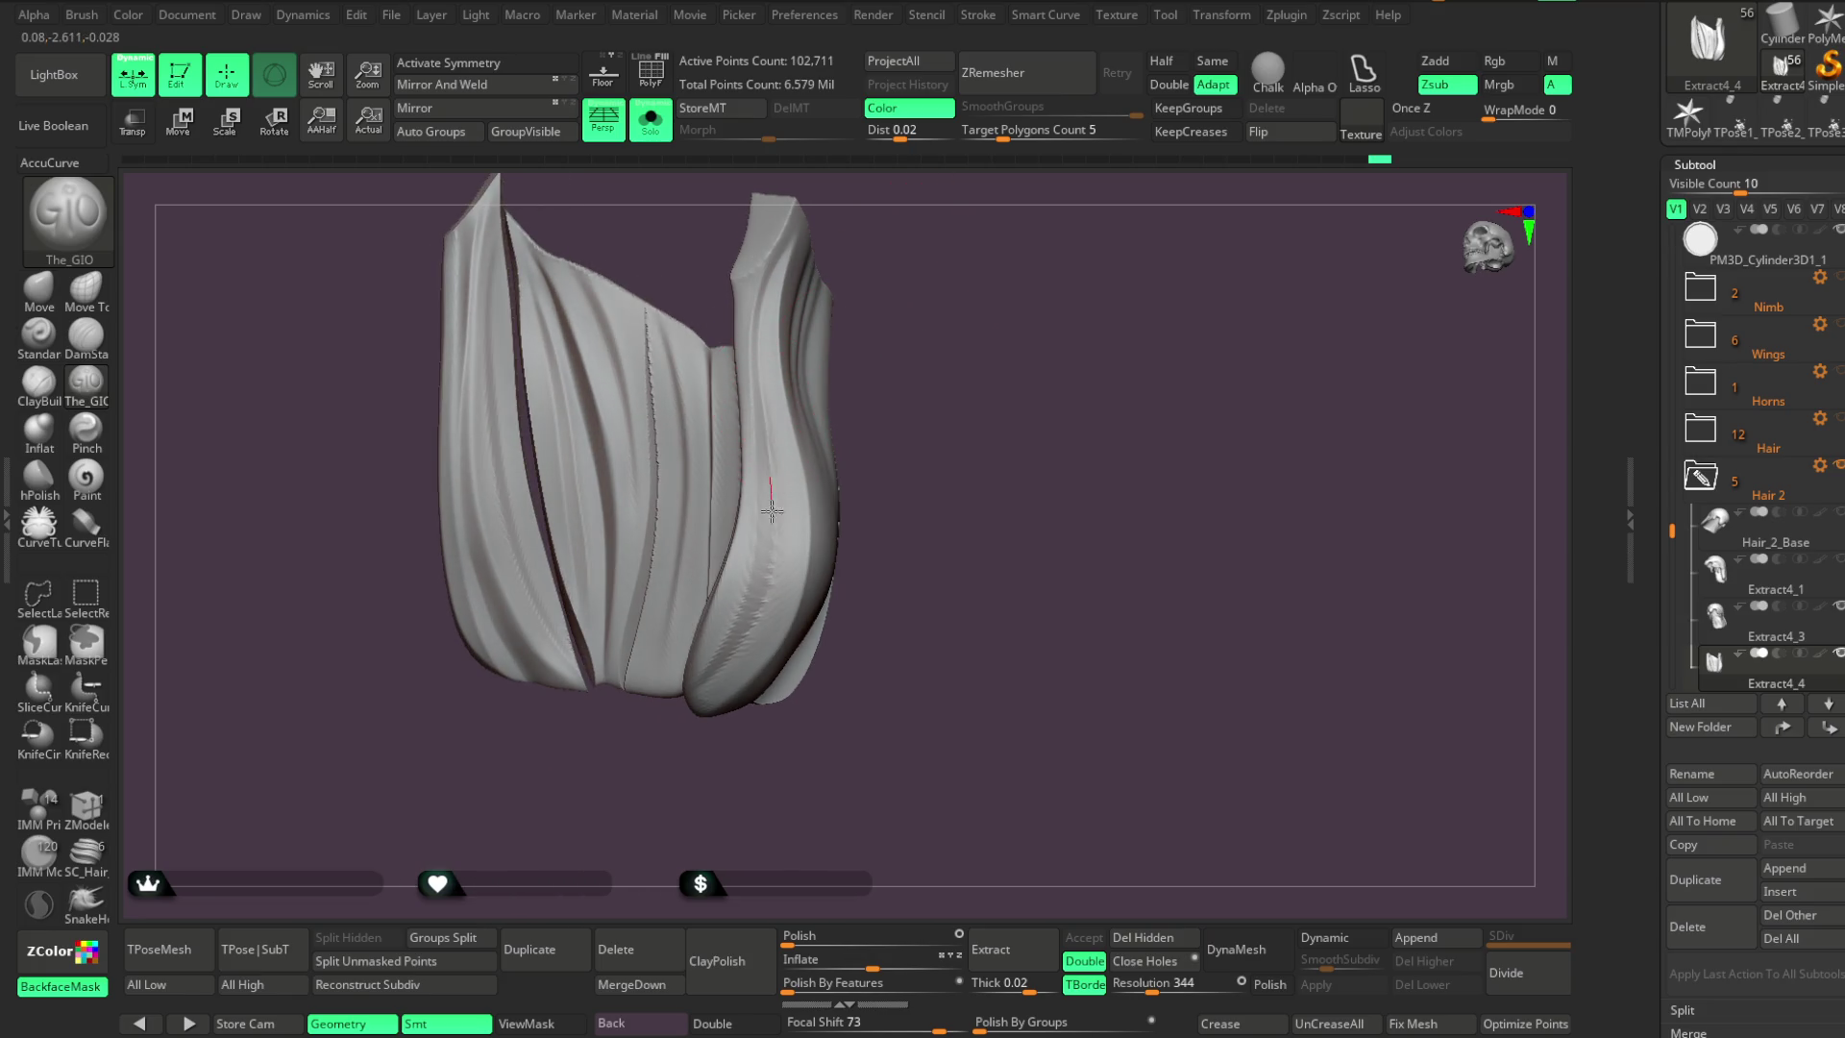
pyautogui.moveTo(752, 624); pyautogui.dragTo(711, 677)
pyautogui.moveTo(846, 451); pyautogui.dragTo(852, 395)
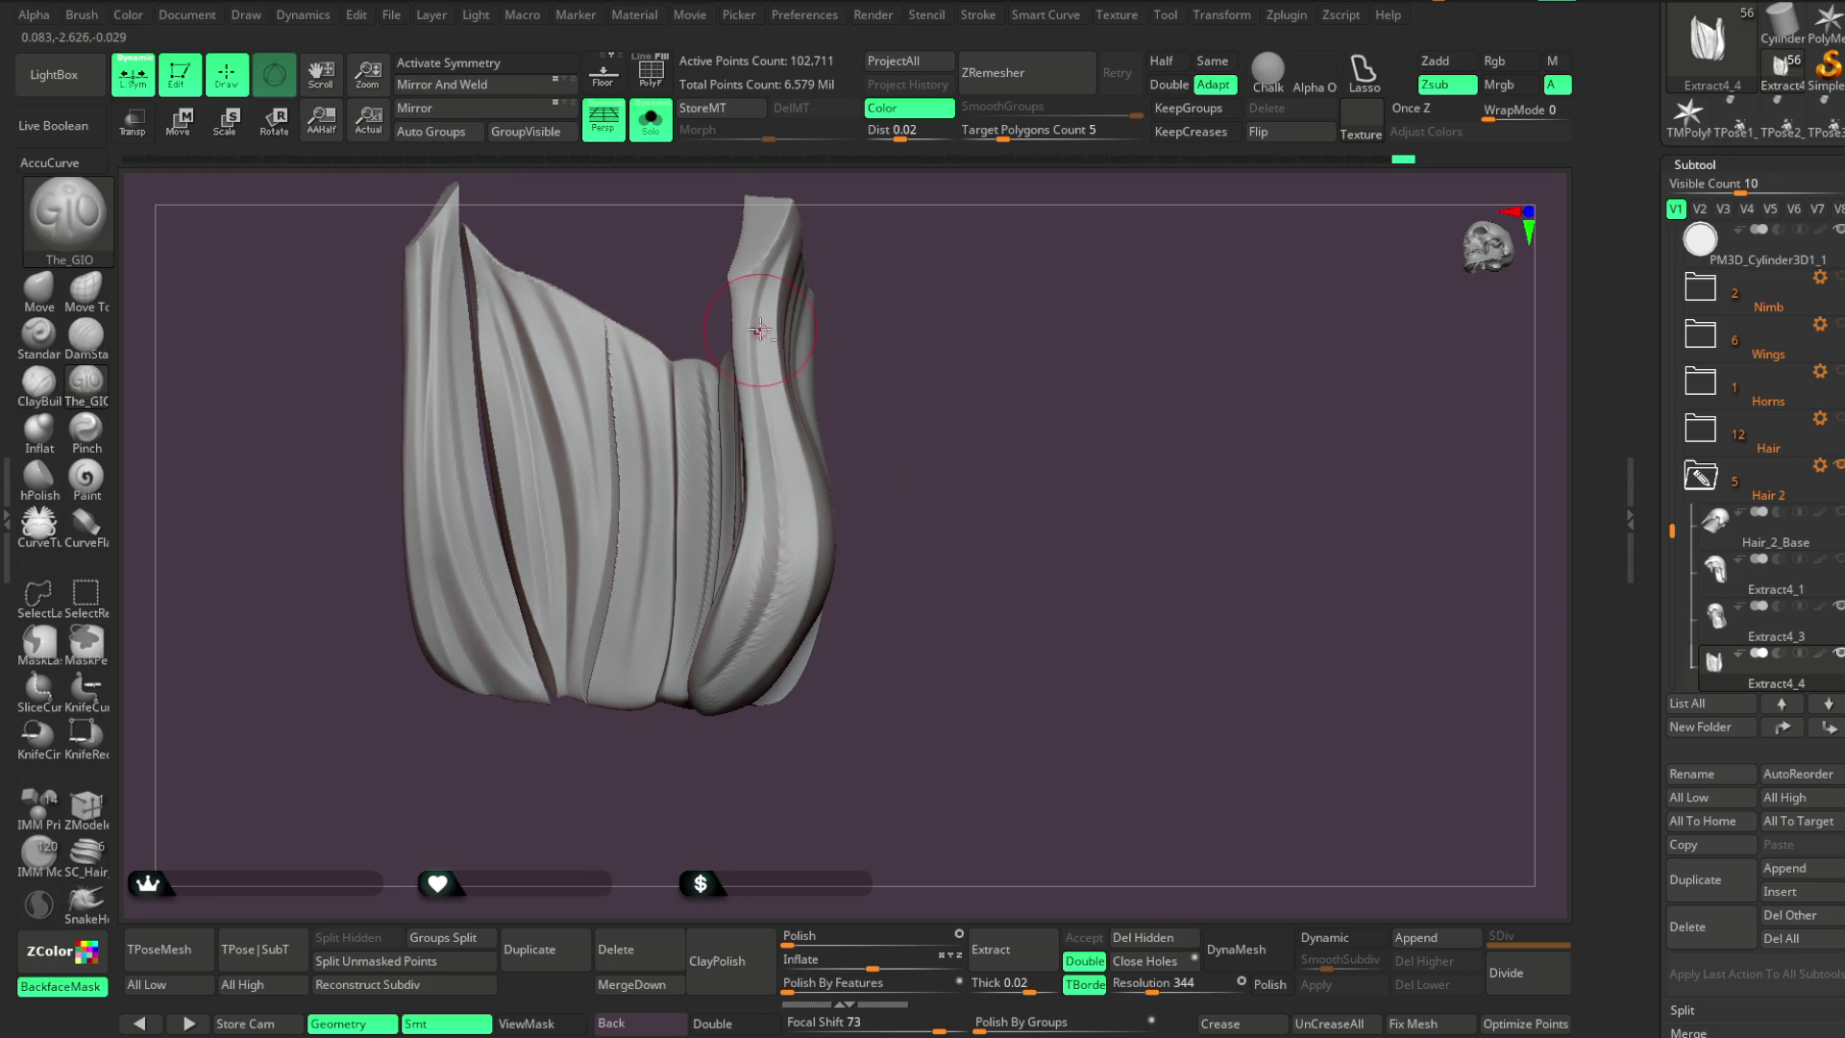
pyautogui.moveTo(846, 461)
pyautogui.mouseDown()
pyautogui.moveTo(910, 412)
pyautogui.moveTo(943, 419)
pyautogui.mouseUp()
pyautogui.moveTo(773, 397)
pyautogui.mouseDown()
pyautogui.moveTo(803, 577)
pyautogui.moveTo(740, 692)
pyautogui.mouseUp()
# Refine the right strand further, review it, and turn Solo off to show the full bust
pyautogui.press('ctrl')
pyautogui.moveTo(925, 379)
pyautogui.mouseDown()
pyautogui.moveTo(788, 524)
pyautogui.moveTo(792, 567)
pyautogui.moveTo(755, 663)
pyautogui.moveTo(715, 701)
pyautogui.mouseUp()
pyautogui.moveTo(711, 725)
pyautogui.mouseDown()
pyautogui.moveTo(694, 780)
pyautogui.moveTo(769, 658)
pyautogui.moveTo(730, 673)
pyautogui.moveTo(790, 588)
pyautogui.mouseUp()
pyautogui.moveTo(898, 500)
pyautogui.mouseDown()
pyautogui.moveTo(885, 445)
pyautogui.moveTo(855, 452)
pyautogui.moveTo(938, 323)
pyautogui.moveTo(902, 391)
pyautogui.mouseUp()
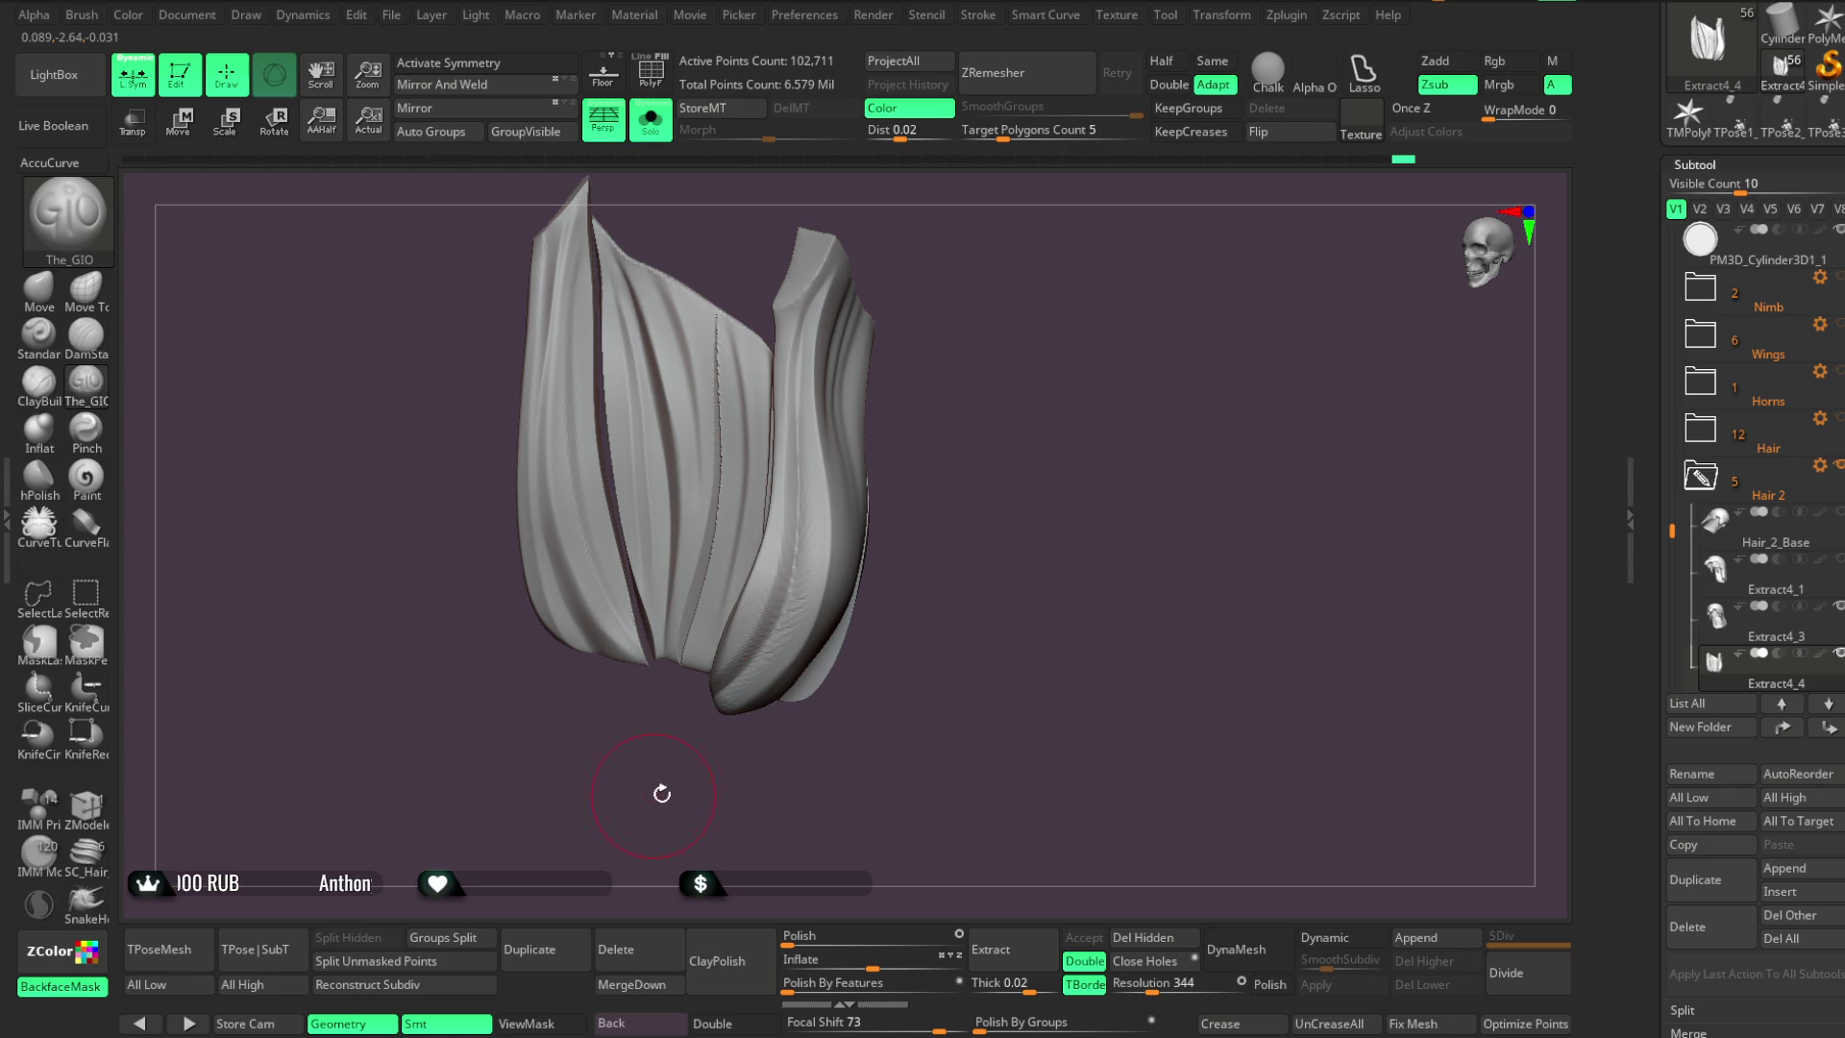
pyautogui.moveTo(654, 794); pyautogui.dragTo(815, 495)
pyautogui.moveTo(583, 762)
pyautogui.mouseDown()
pyautogui.moveTo(931, 395)
pyautogui.moveTo(952, 436)
pyautogui.moveTo(962, 397)
pyautogui.mouseUp()
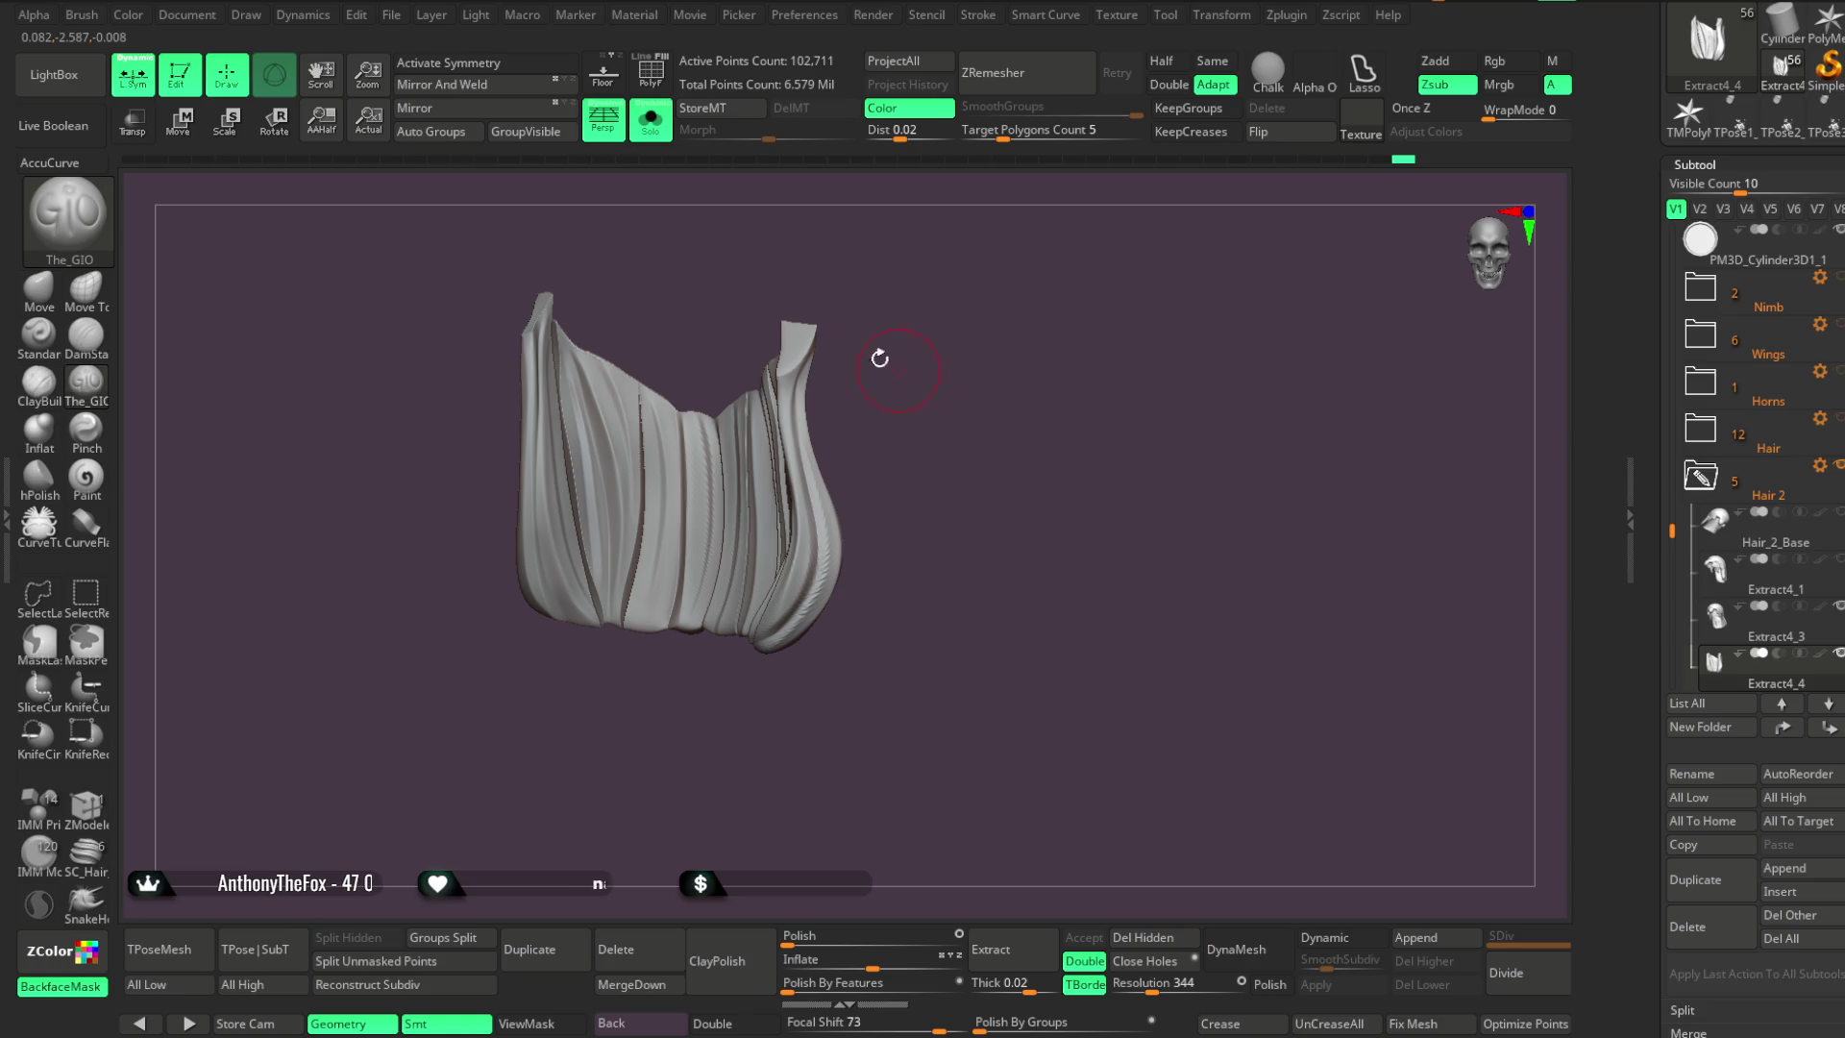
pyautogui.click(650, 119)
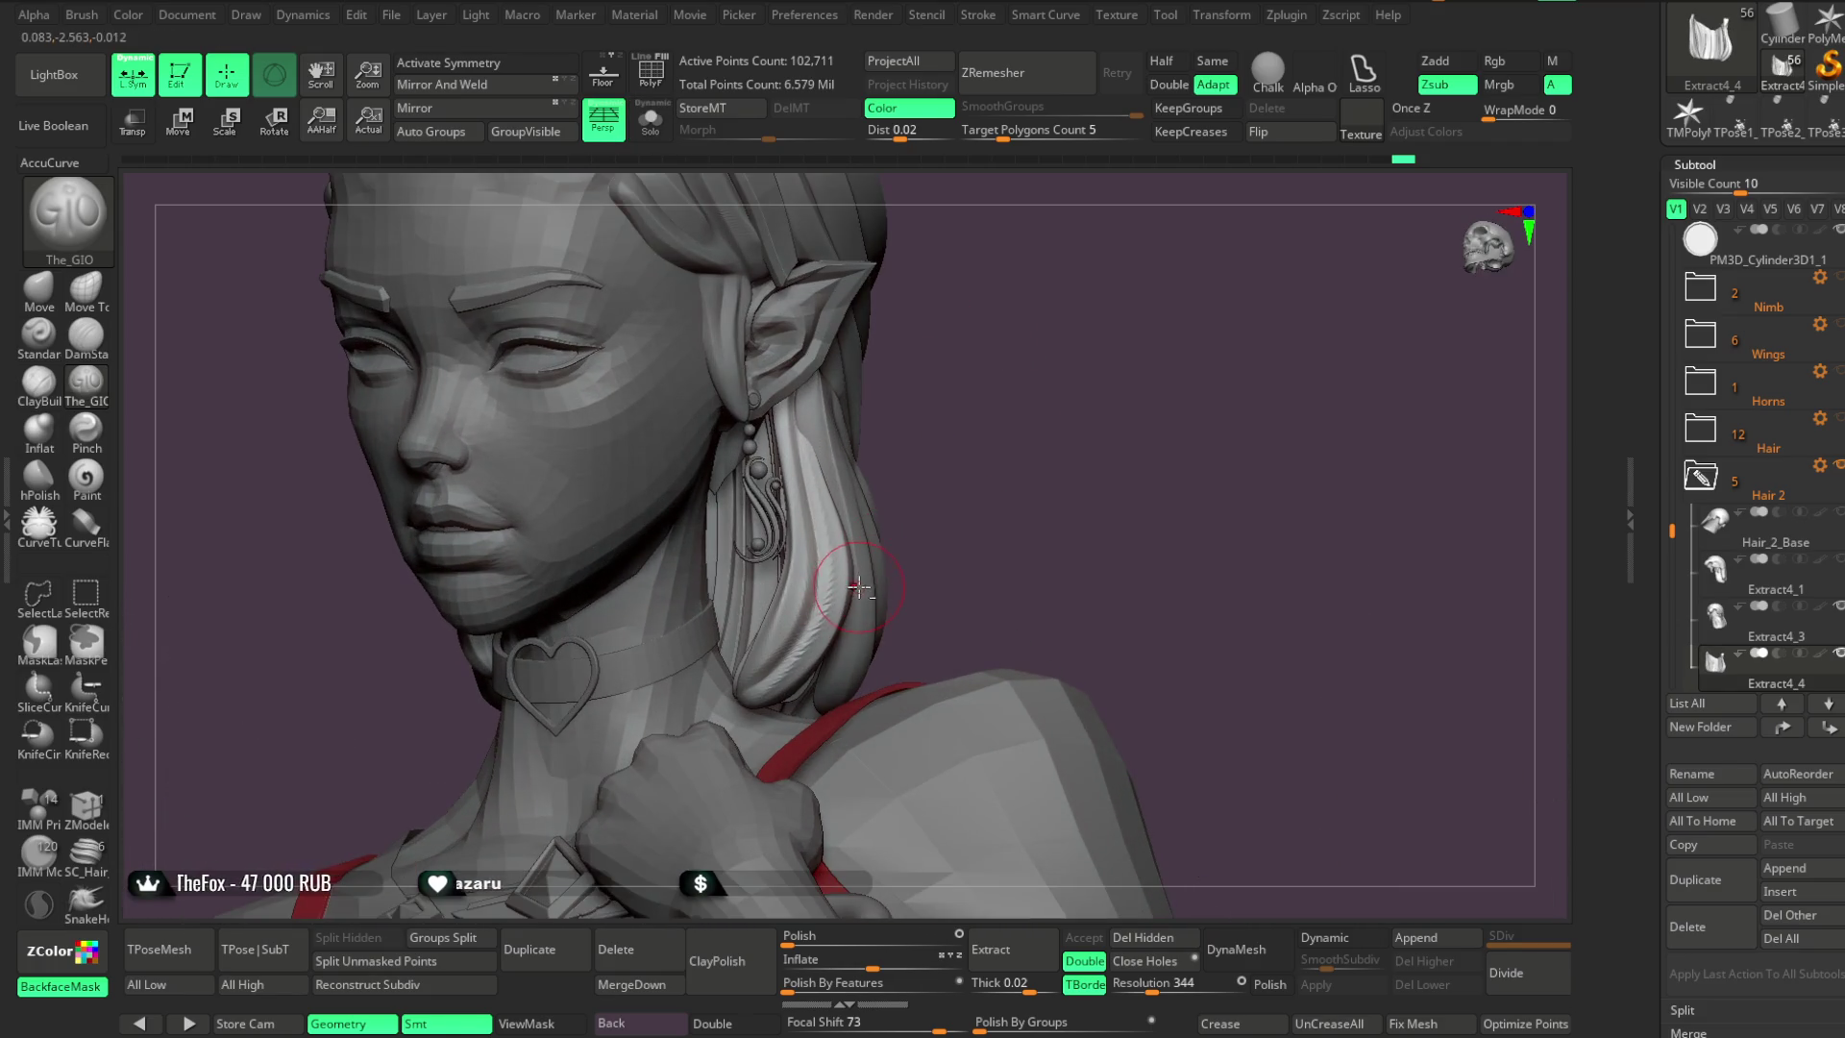
# Make Extract4_3 active and inspect it alone in Solo from a frontal angle
pyautogui.keyDown('alt'); pyautogui.click(870, 403); pyautogui.keyUp('alt')
pyautogui.click(661, 140)
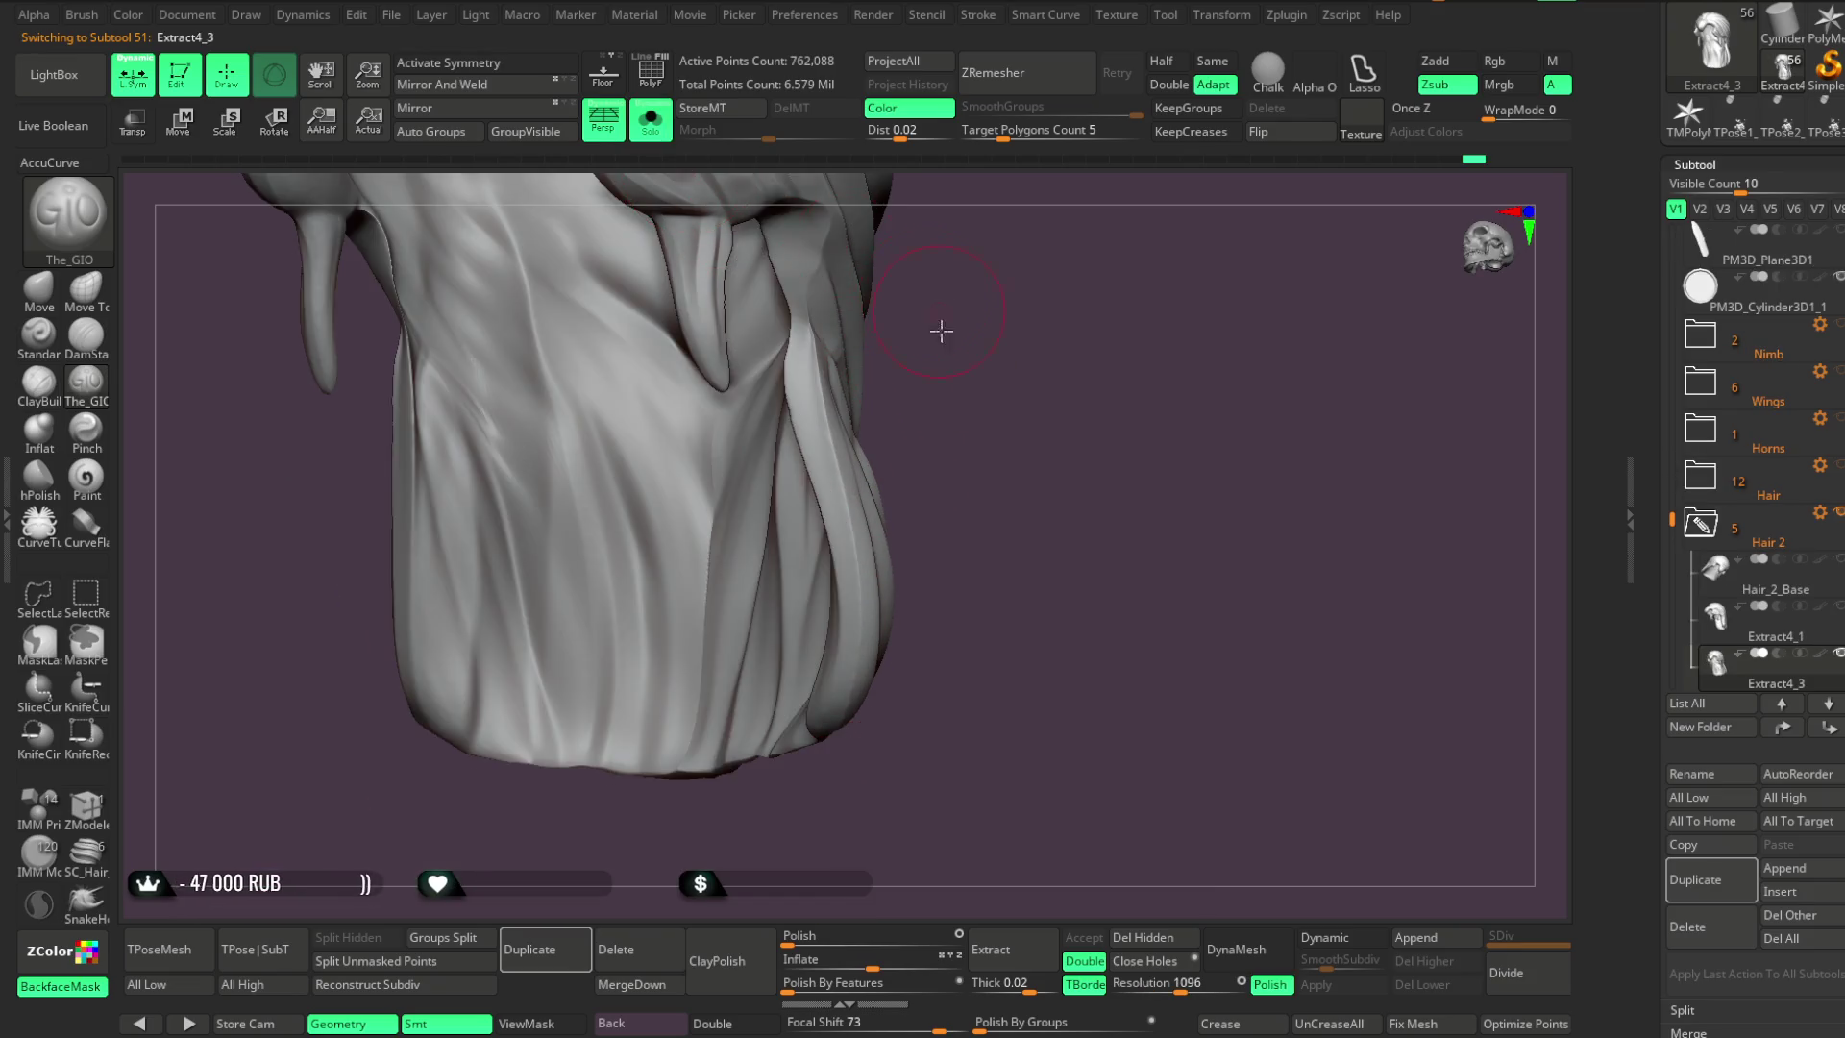
pyautogui.press('space')
pyautogui.moveTo(907, 367); pyautogui.dragTo(788, 372)
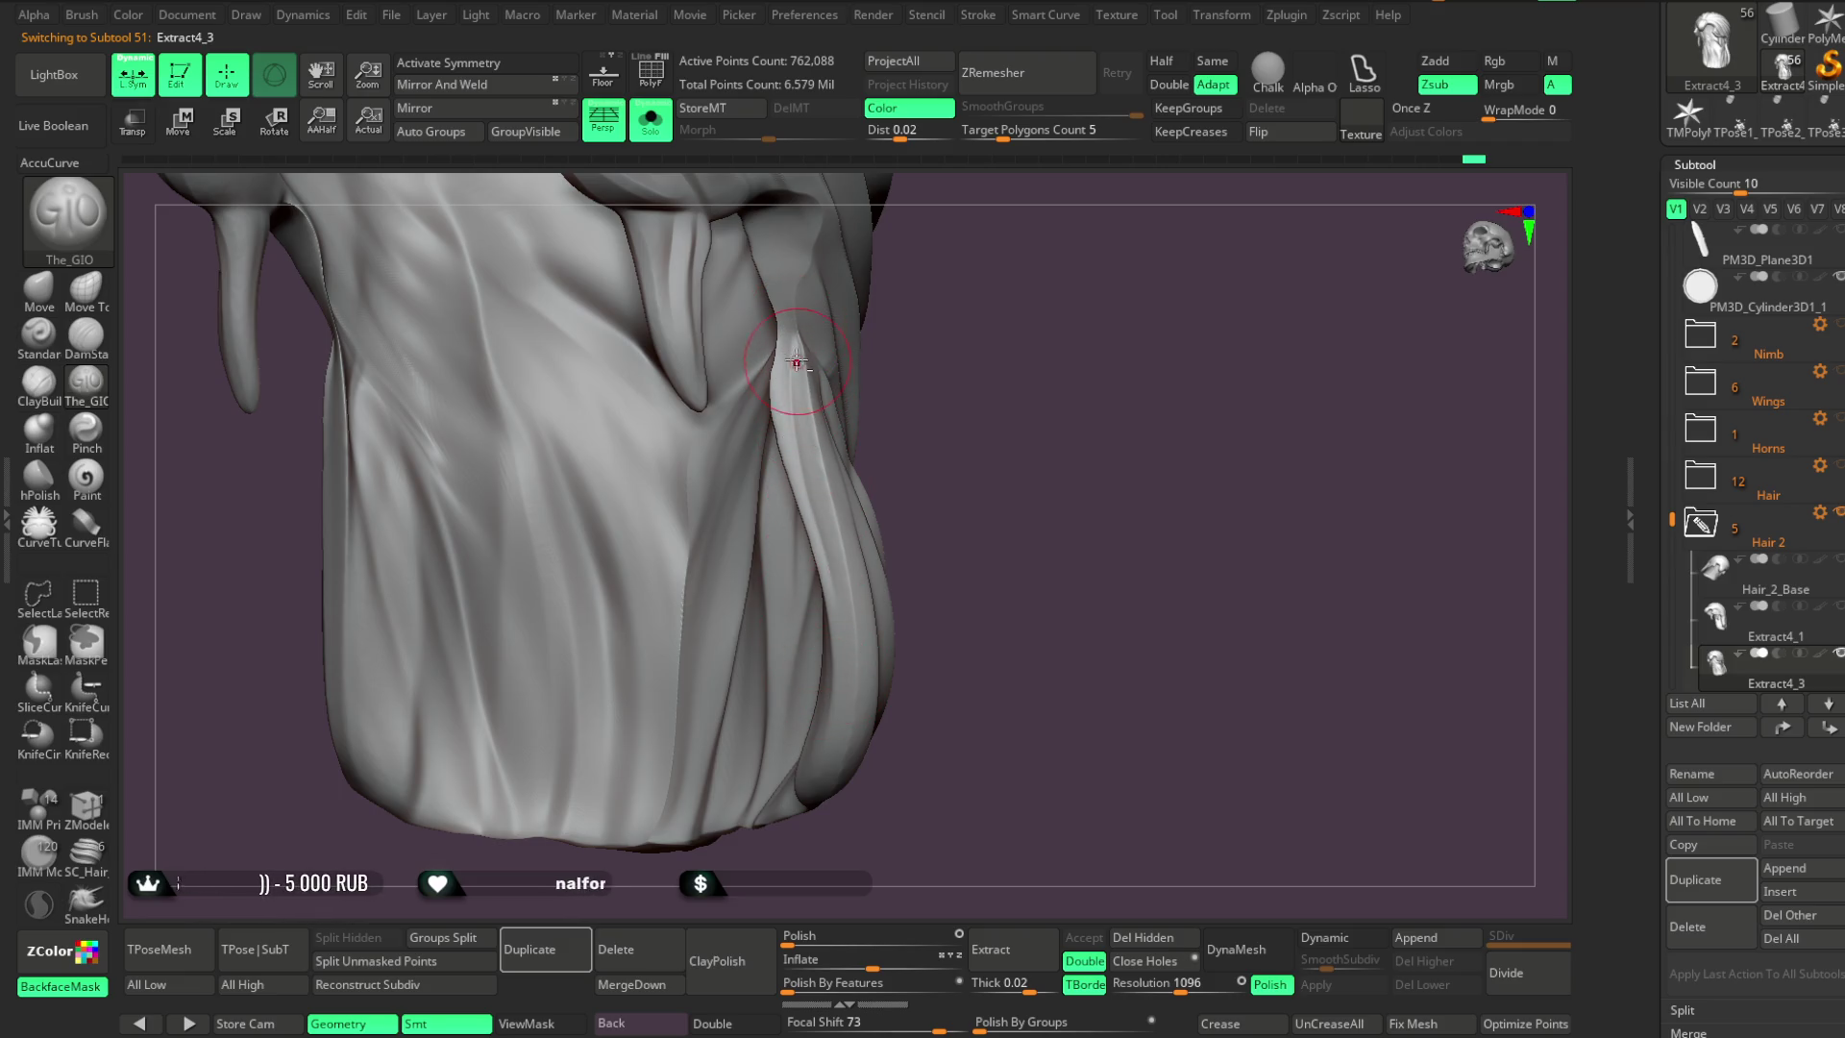
pyautogui.moveTo(908, 615); pyautogui.dragTo(898, 557)
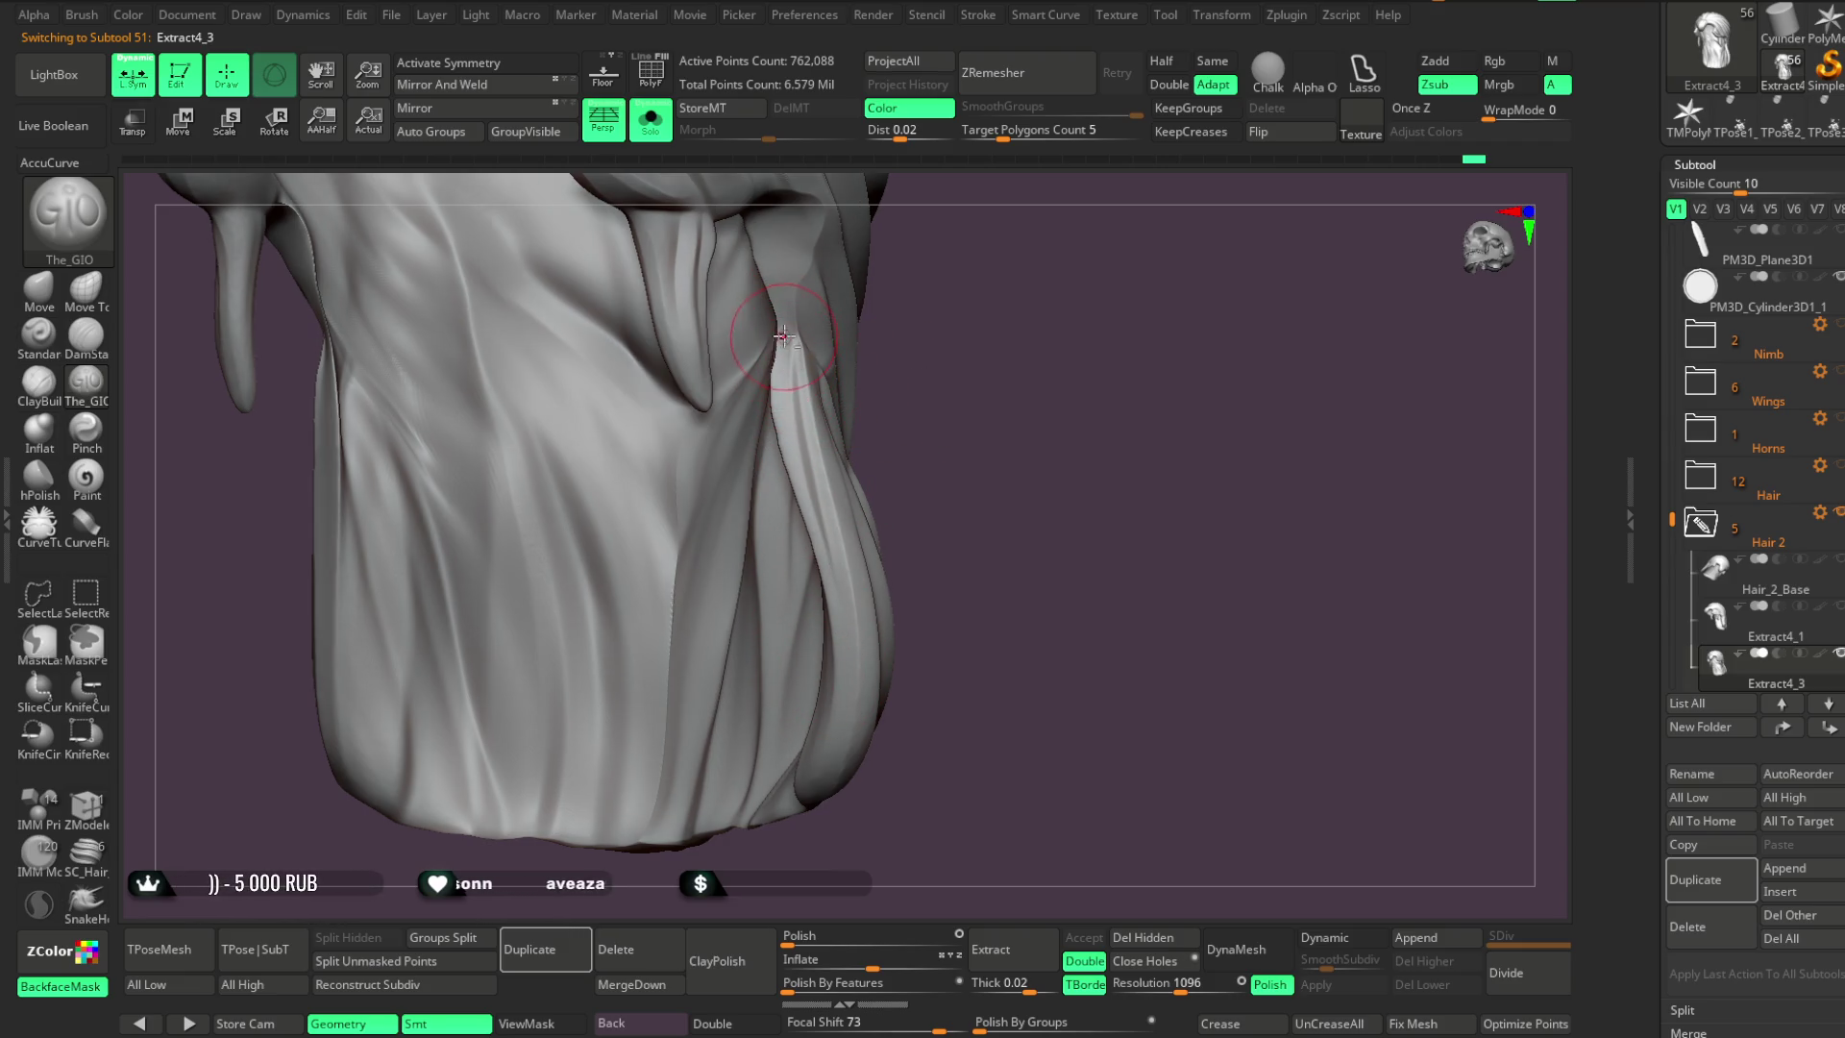
pyautogui.moveTo(893, 452)
pyautogui.mouseDown()
pyautogui.moveTo(884, 397)
pyautogui.moveTo(914, 399)
pyautogui.moveTo(801, 440)
pyautogui.mouseUp()
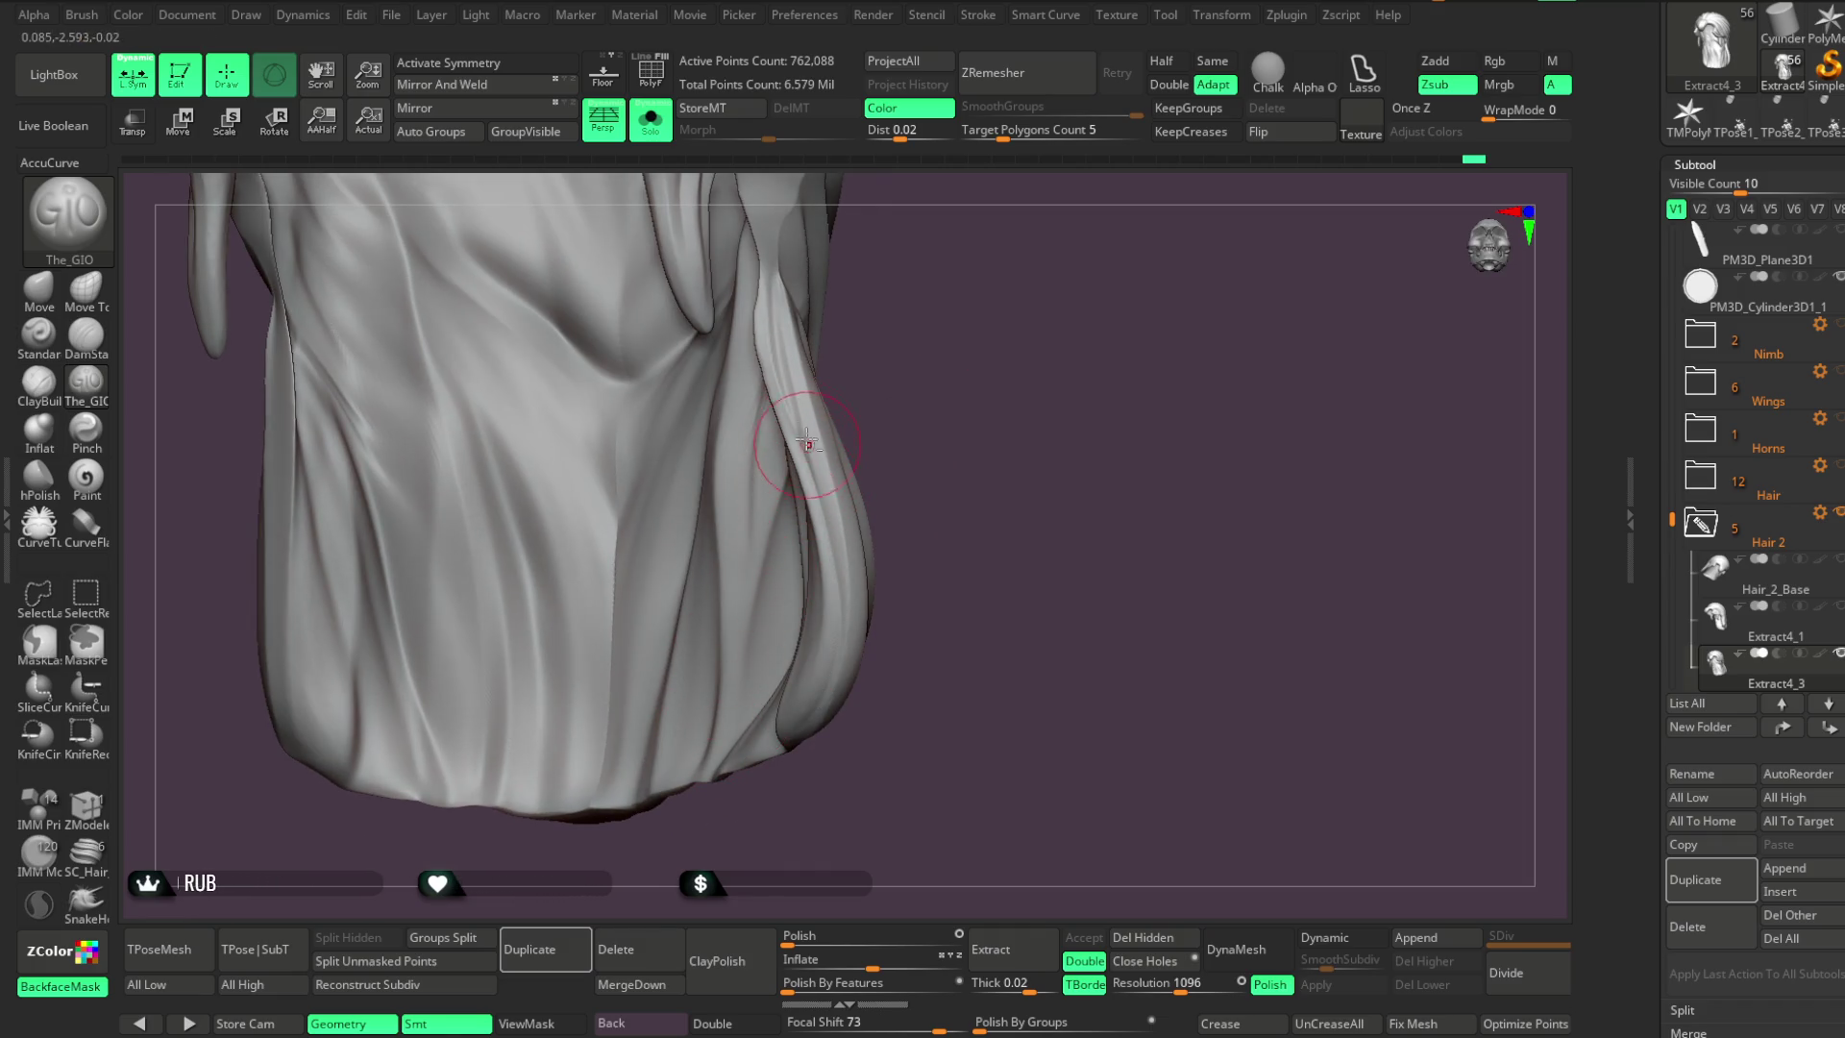
pyautogui.moveTo(916, 445)
pyautogui.mouseDown()
pyautogui.moveTo(904, 522)
pyautogui.moveTo(916, 473)
pyautogui.mouseUp()
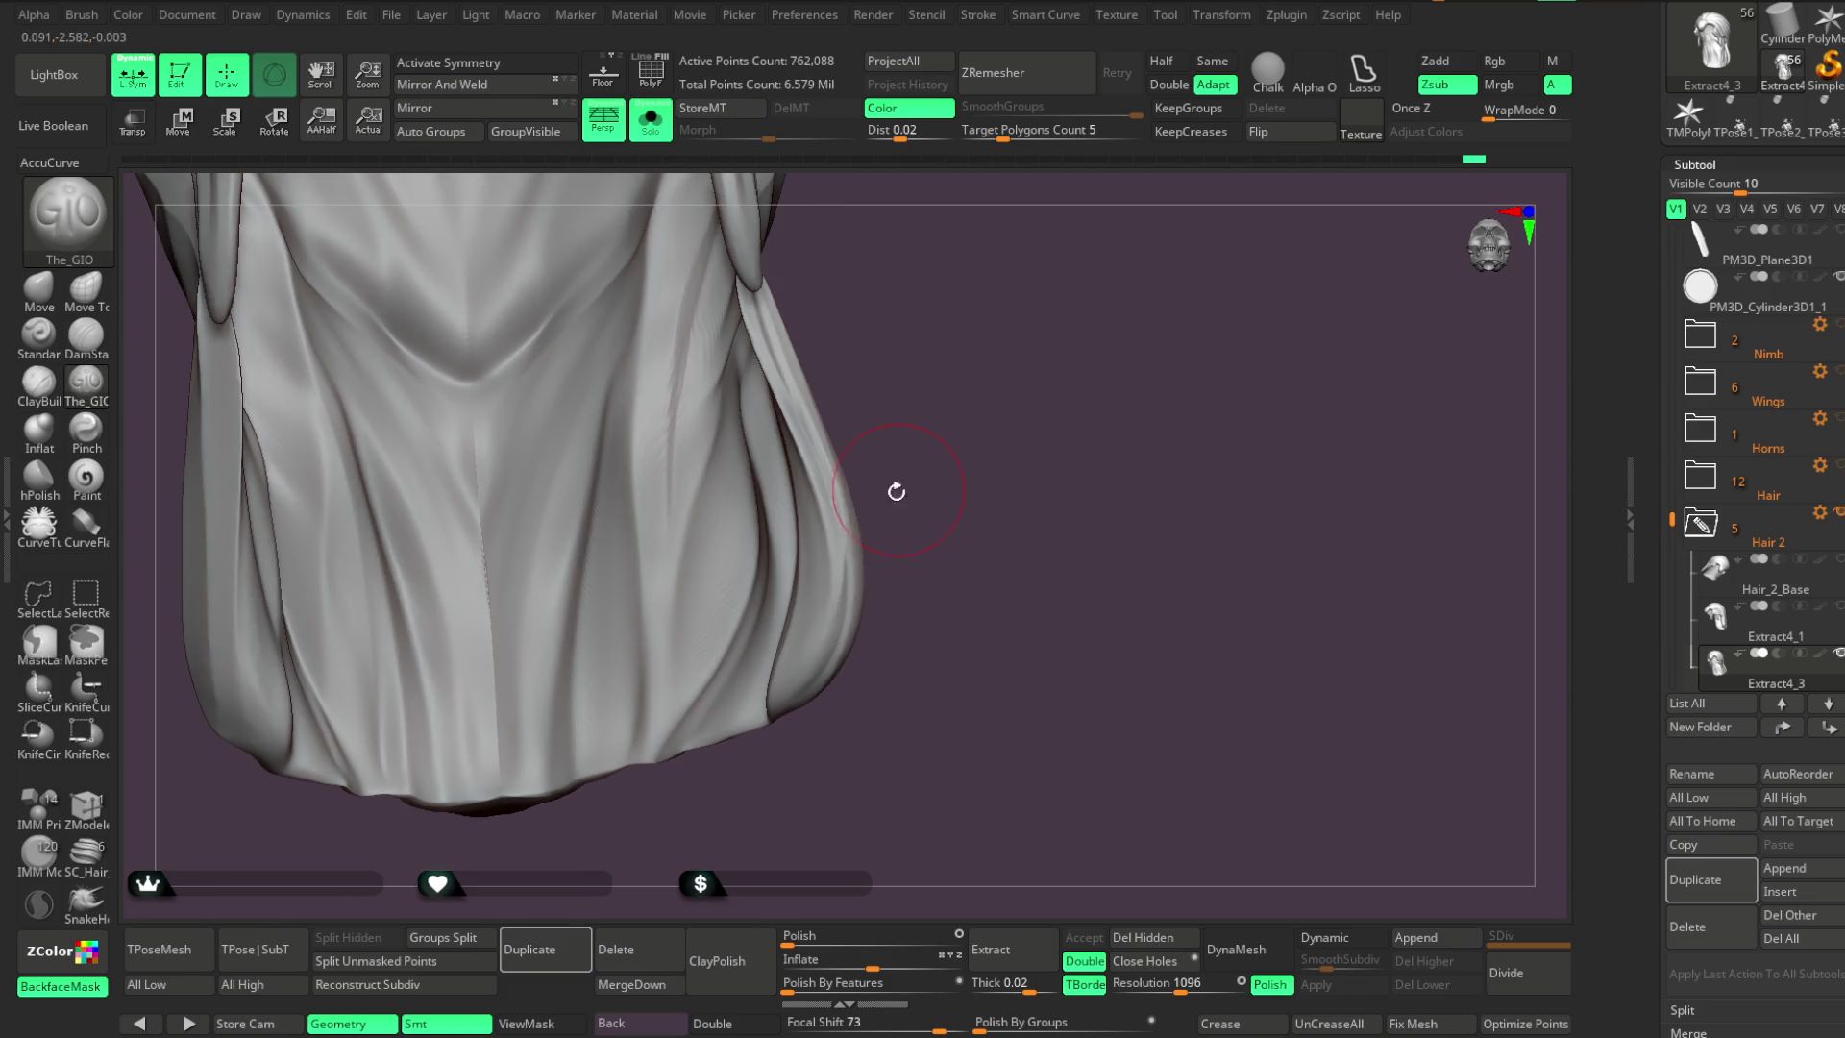
# Restore and frame the full bust, orbiting round to the back of the hair
pyautogui.press('f')
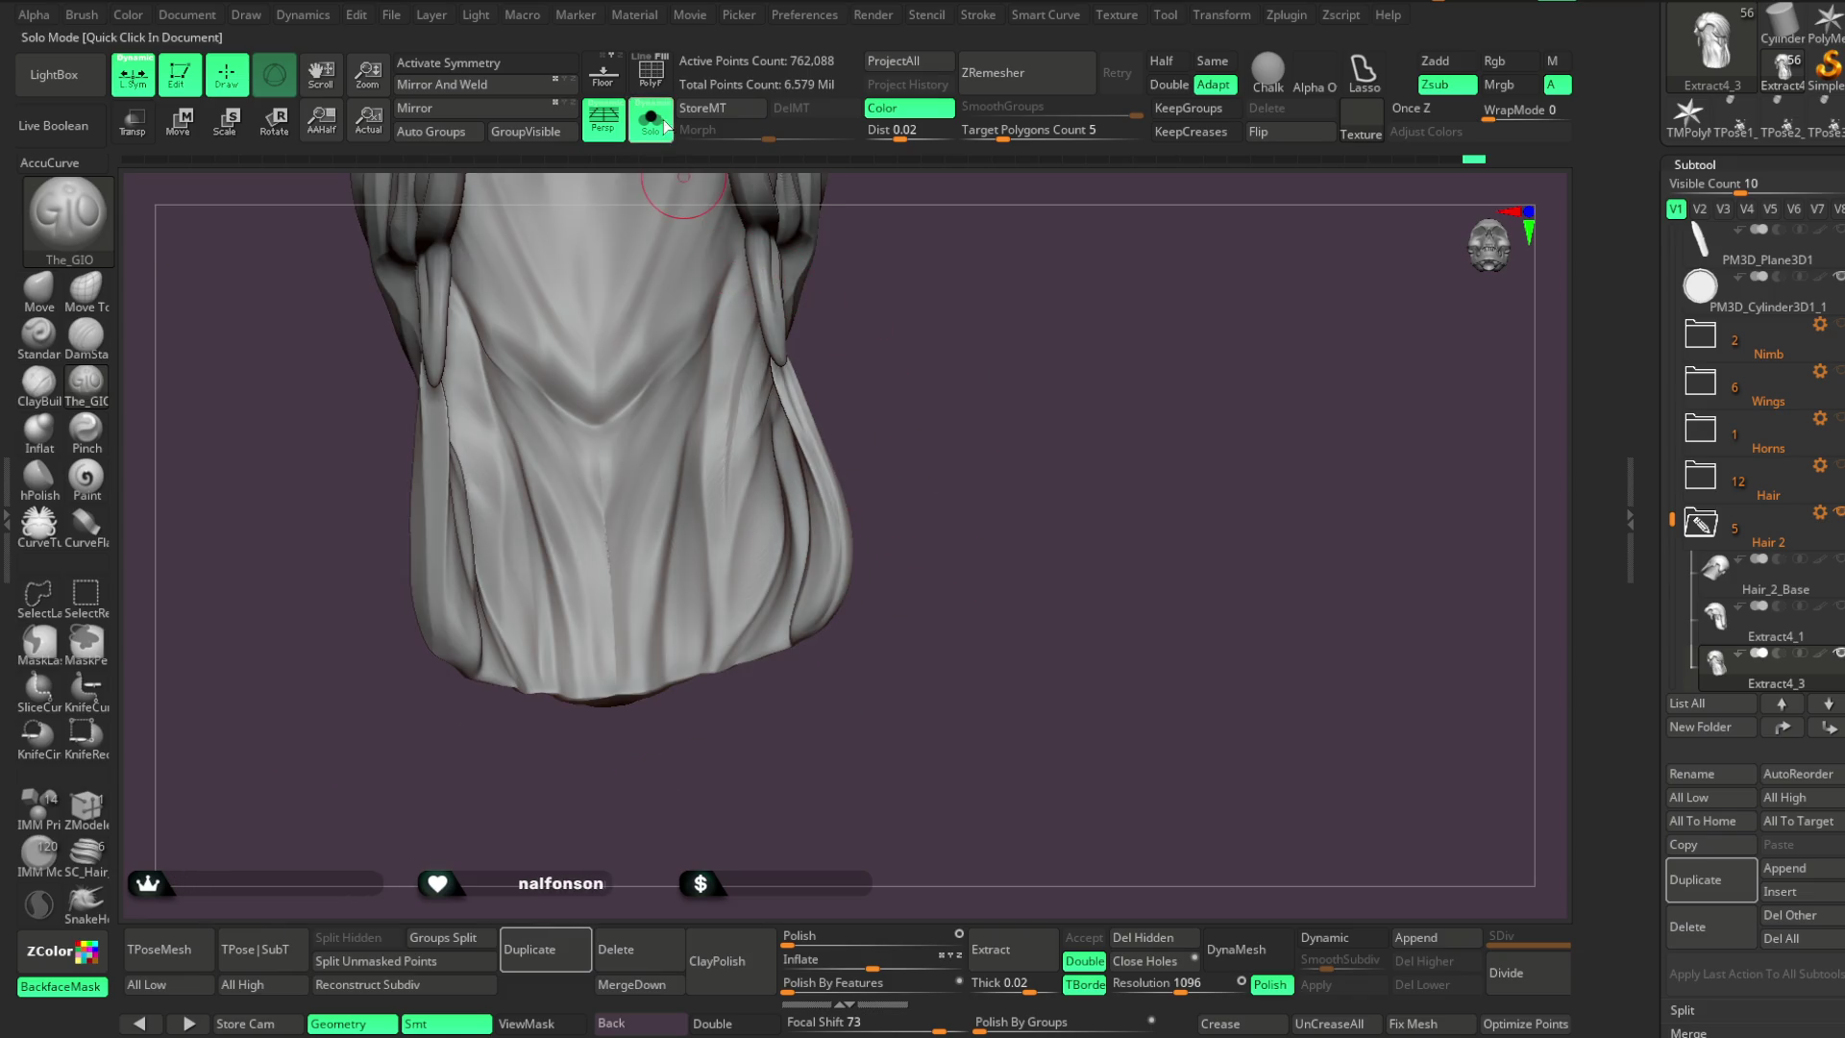
pyautogui.click(650, 120)
pyautogui.press('f')
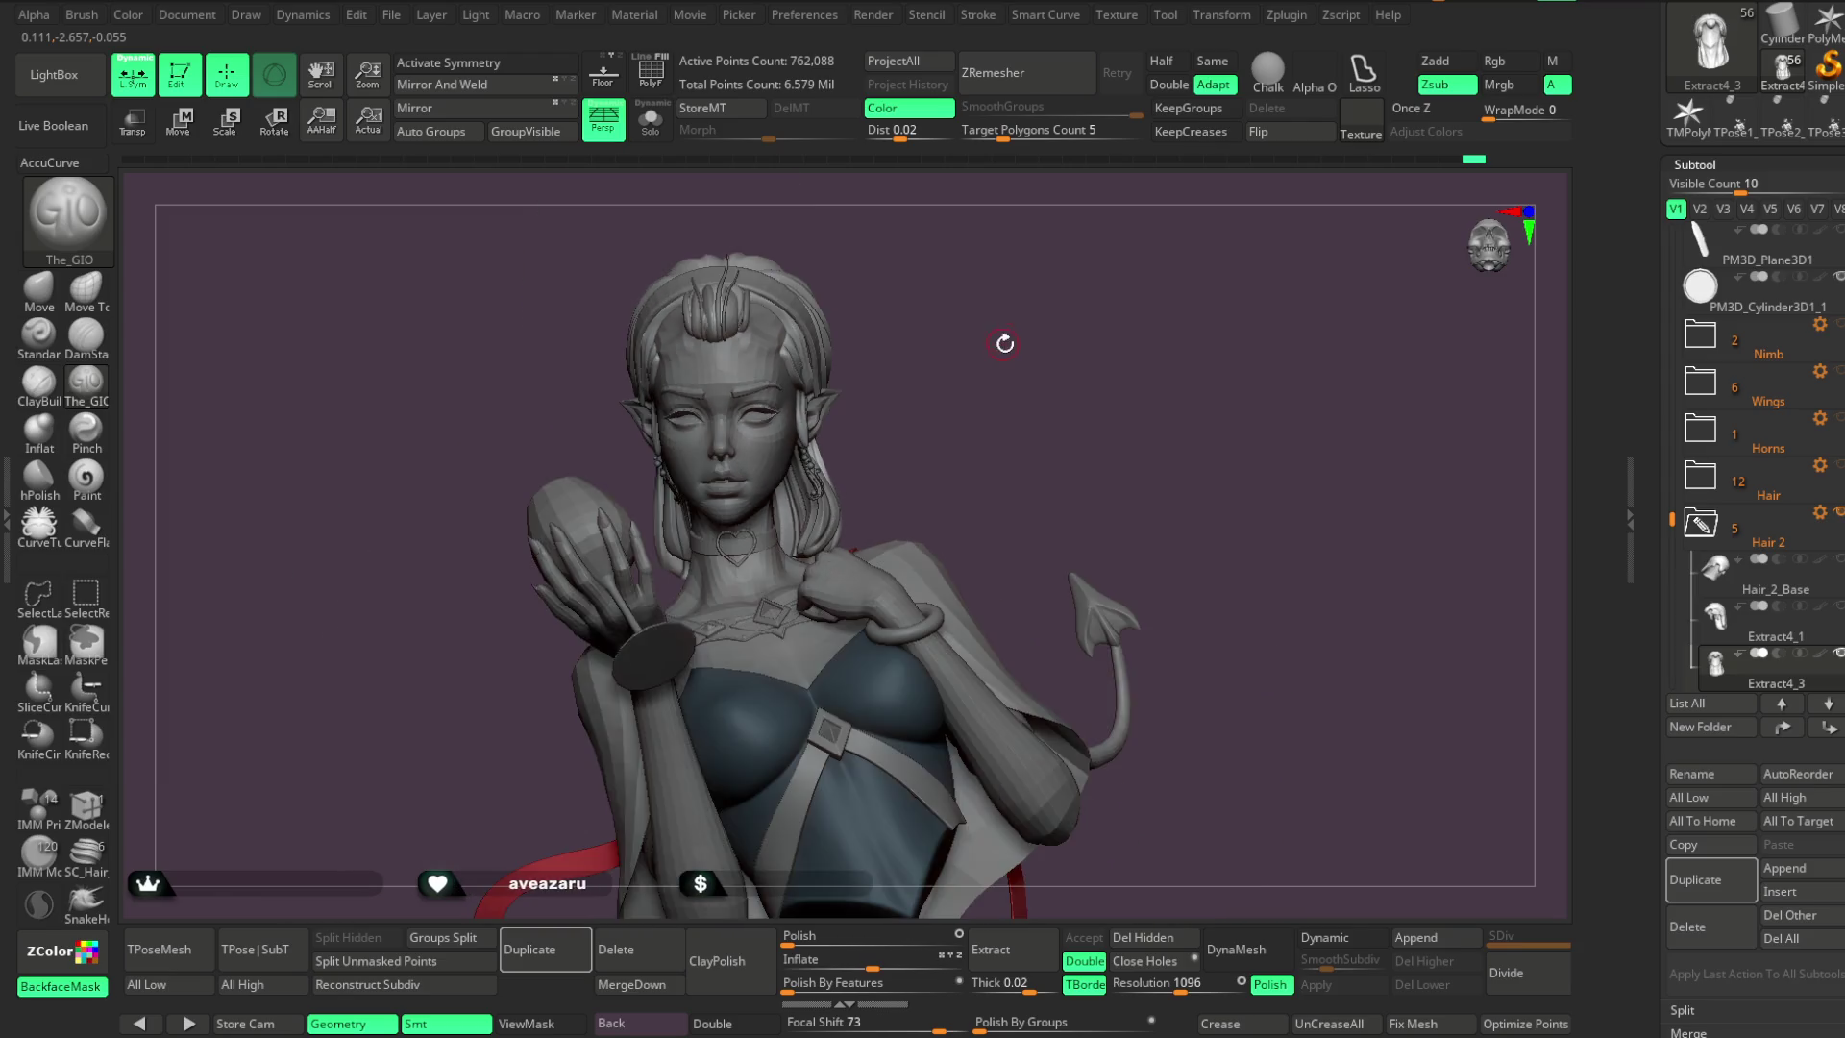
pyautogui.moveTo(1003, 338)
pyautogui.mouseDown()
pyautogui.moveTo(881, 395)
pyautogui.moveTo(987, 372)
pyautogui.moveTo(981, 400)
pyautogui.moveTo(1034, 384)
pyautogui.moveTo(991, 401)
pyautogui.moveTo(971, 441)
pyautogui.moveTo(1000, 515)
pyautogui.moveTo(963, 441)
pyautogui.moveTo(1046, 363)
pyautogui.moveTo(1141, 337)
pyautogui.moveTo(1099, 305)
pyautogui.moveTo(1135, 365)
pyautogui.mouseUp()
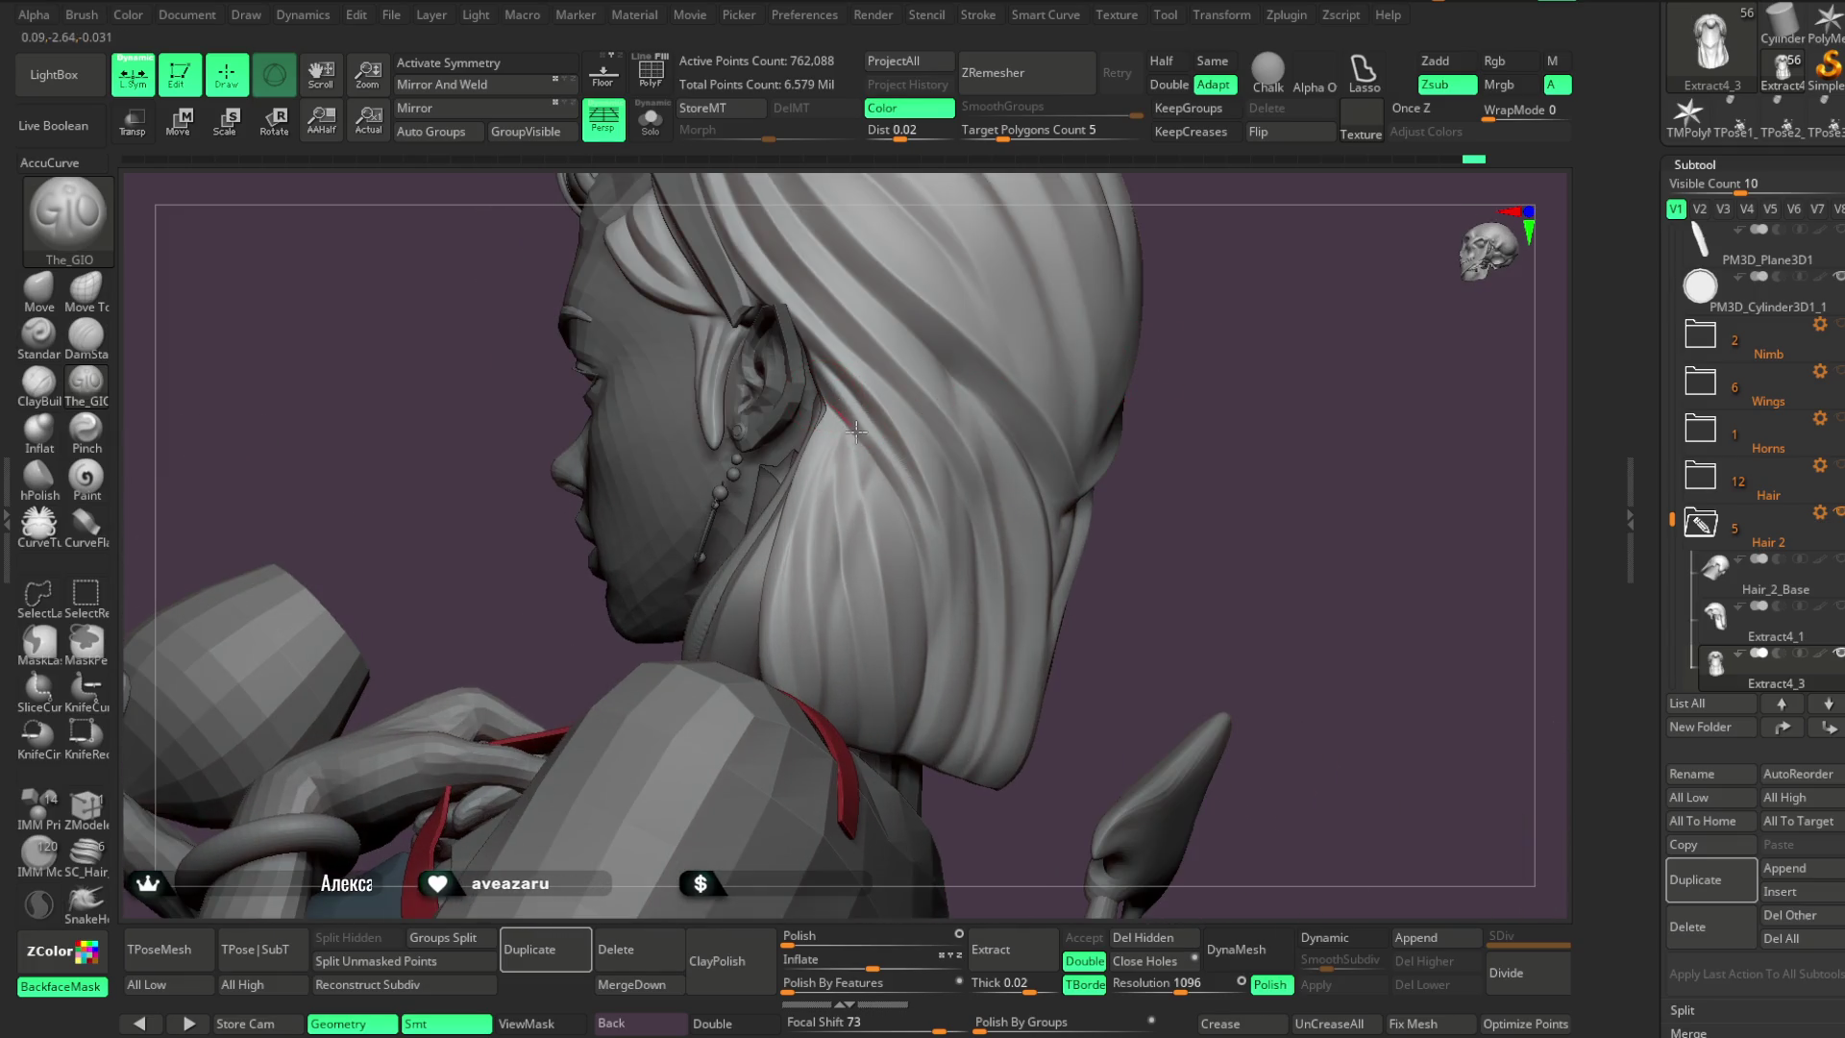
pyautogui.moveTo(1192, 461)
pyautogui.mouseDown()
pyautogui.moveTo(1220, 436)
pyautogui.moveTo(1182, 423)
pyautogui.mouseUp()
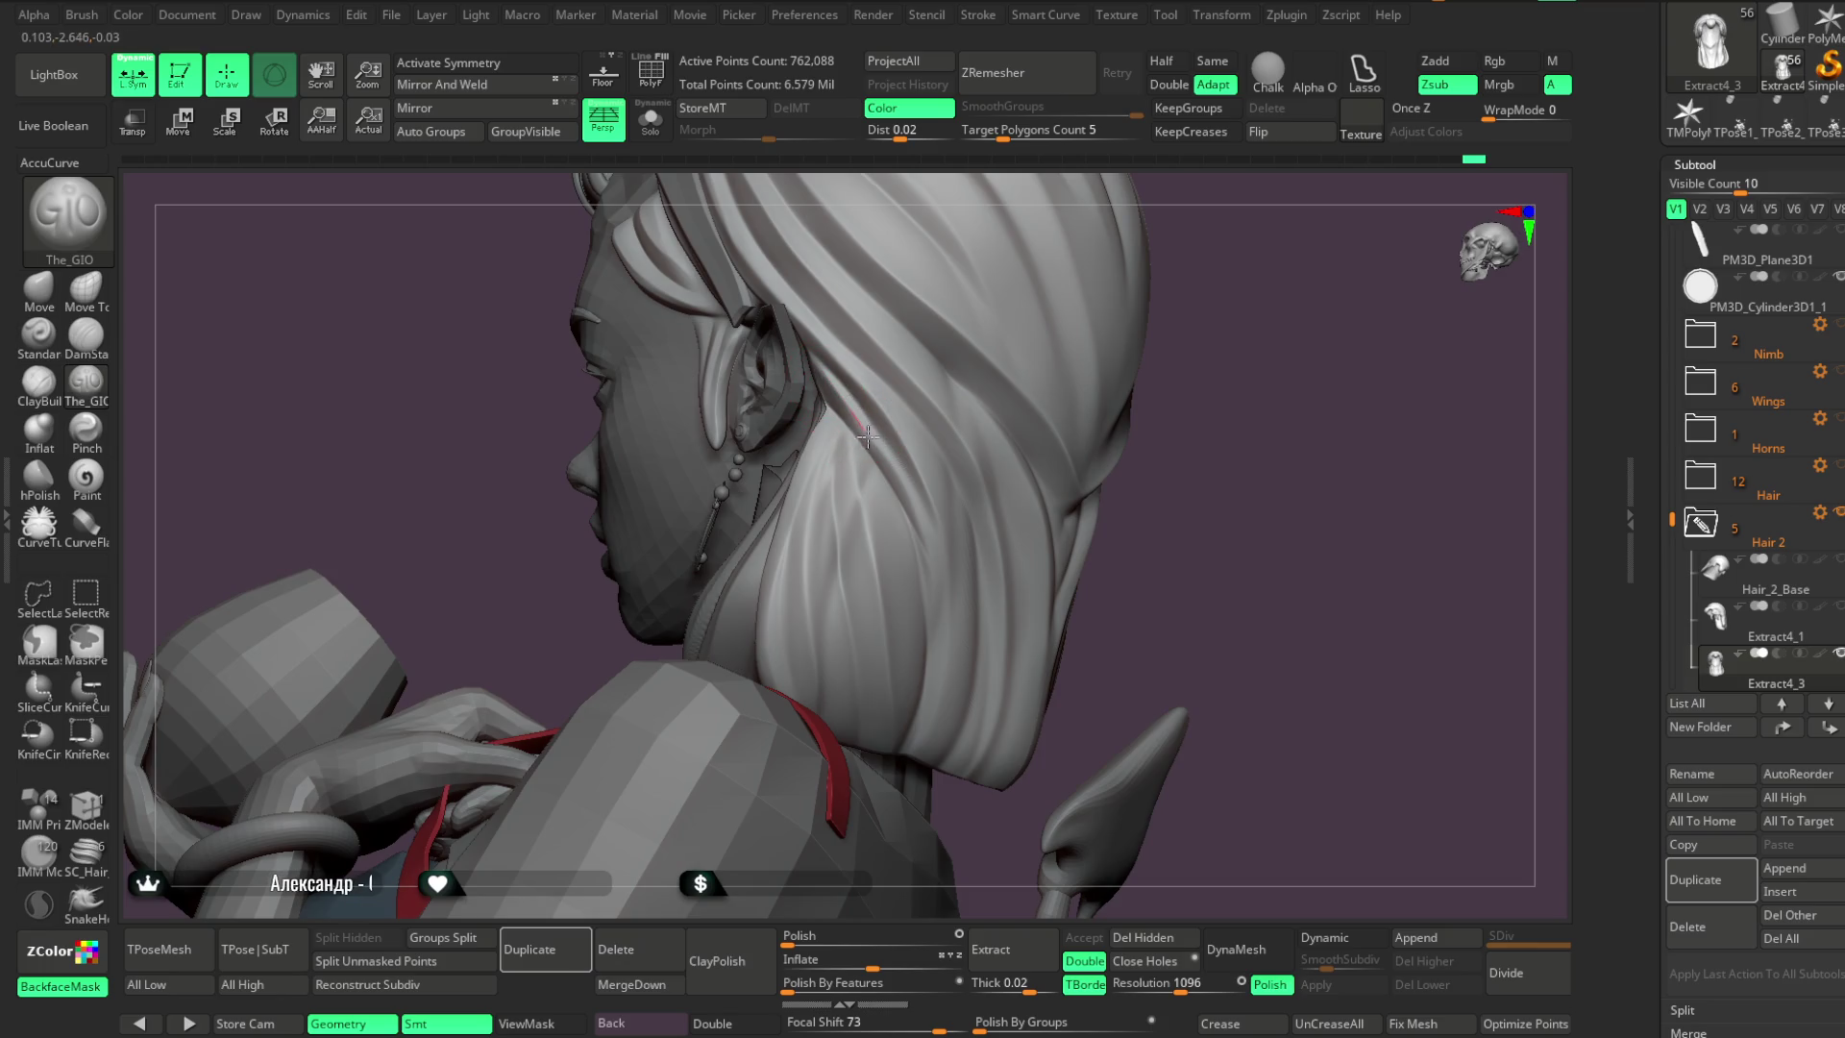
pyautogui.moveTo(1153, 538)
pyautogui.mouseDown()
pyautogui.moveTo(1182, 499)
pyautogui.moveTo(1008, 423)
pyautogui.mouseUp()
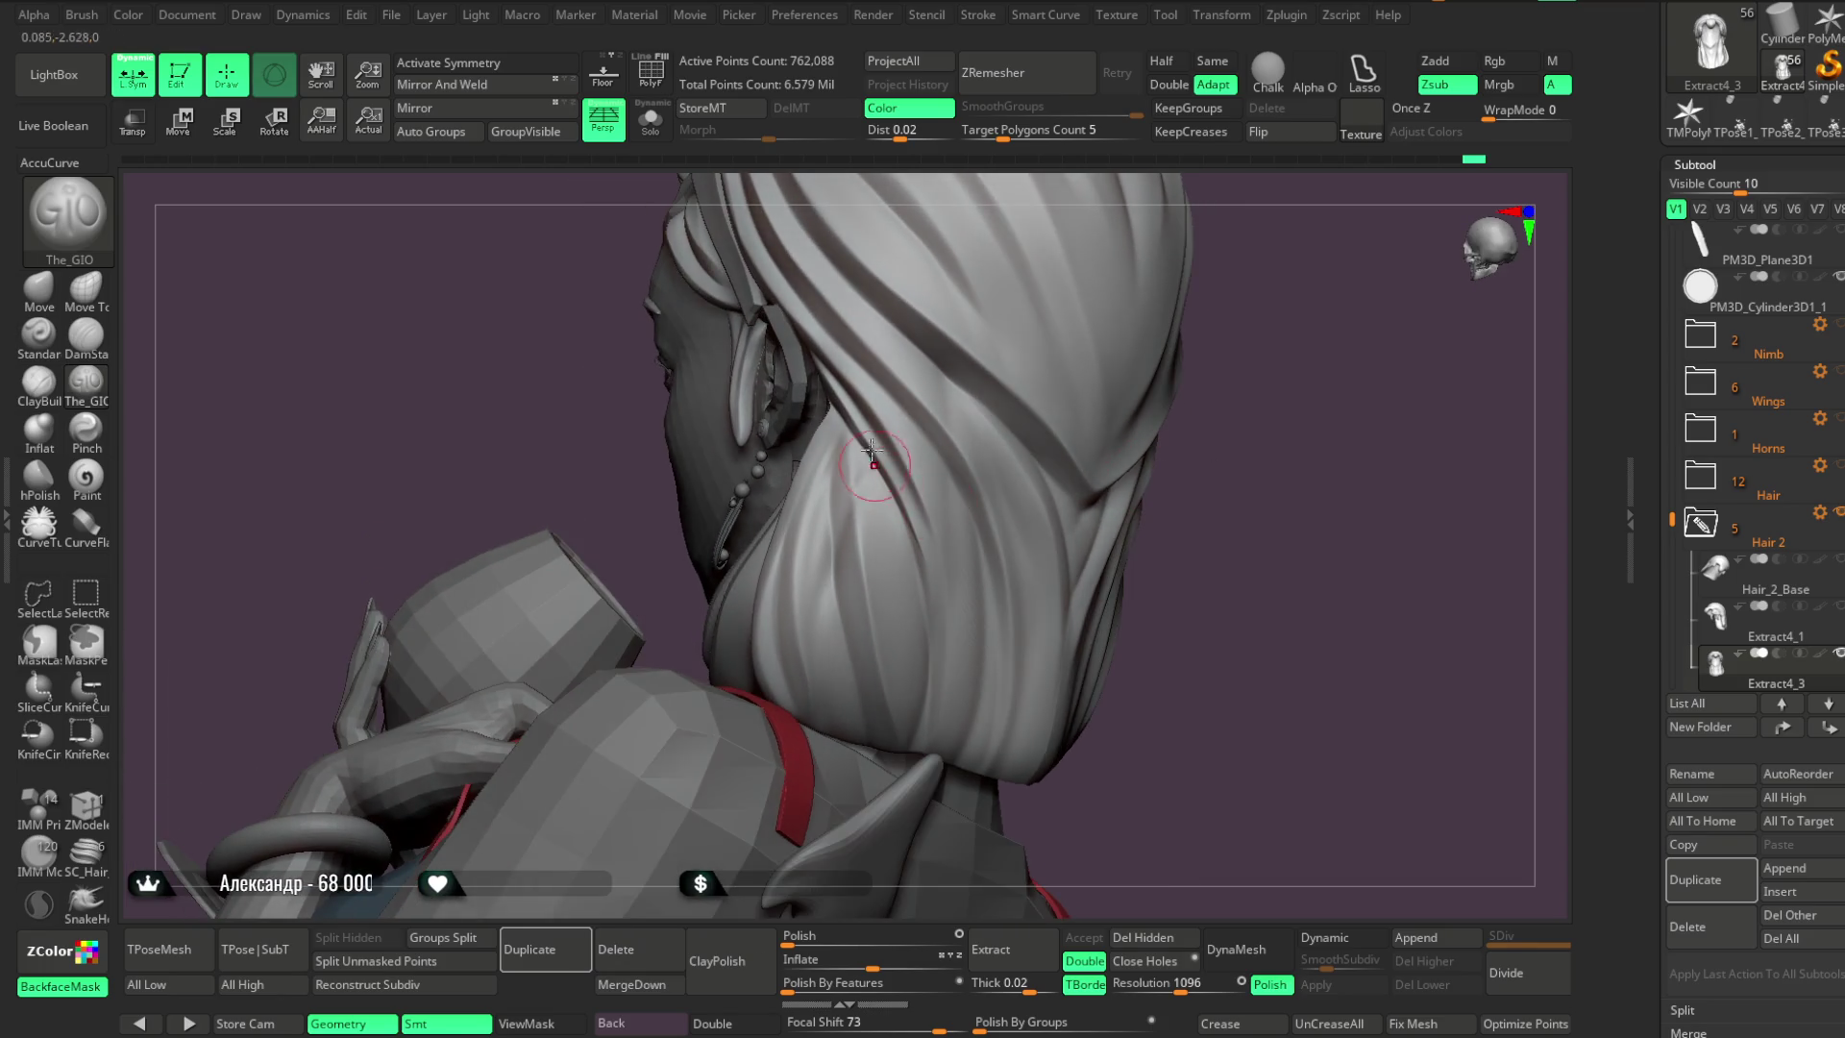
pyautogui.moveTo(1235, 498)
pyautogui.mouseDown()
pyautogui.moveTo(1118, 423)
pyautogui.moveTo(1164, 480)
pyautogui.moveTo(1160, 420)
pyautogui.moveTo(1125, 424)
pyautogui.moveTo(870, 528)
pyautogui.mouseUp()
pyautogui.moveTo(1066, 362); pyautogui.dragTo(842, 423)
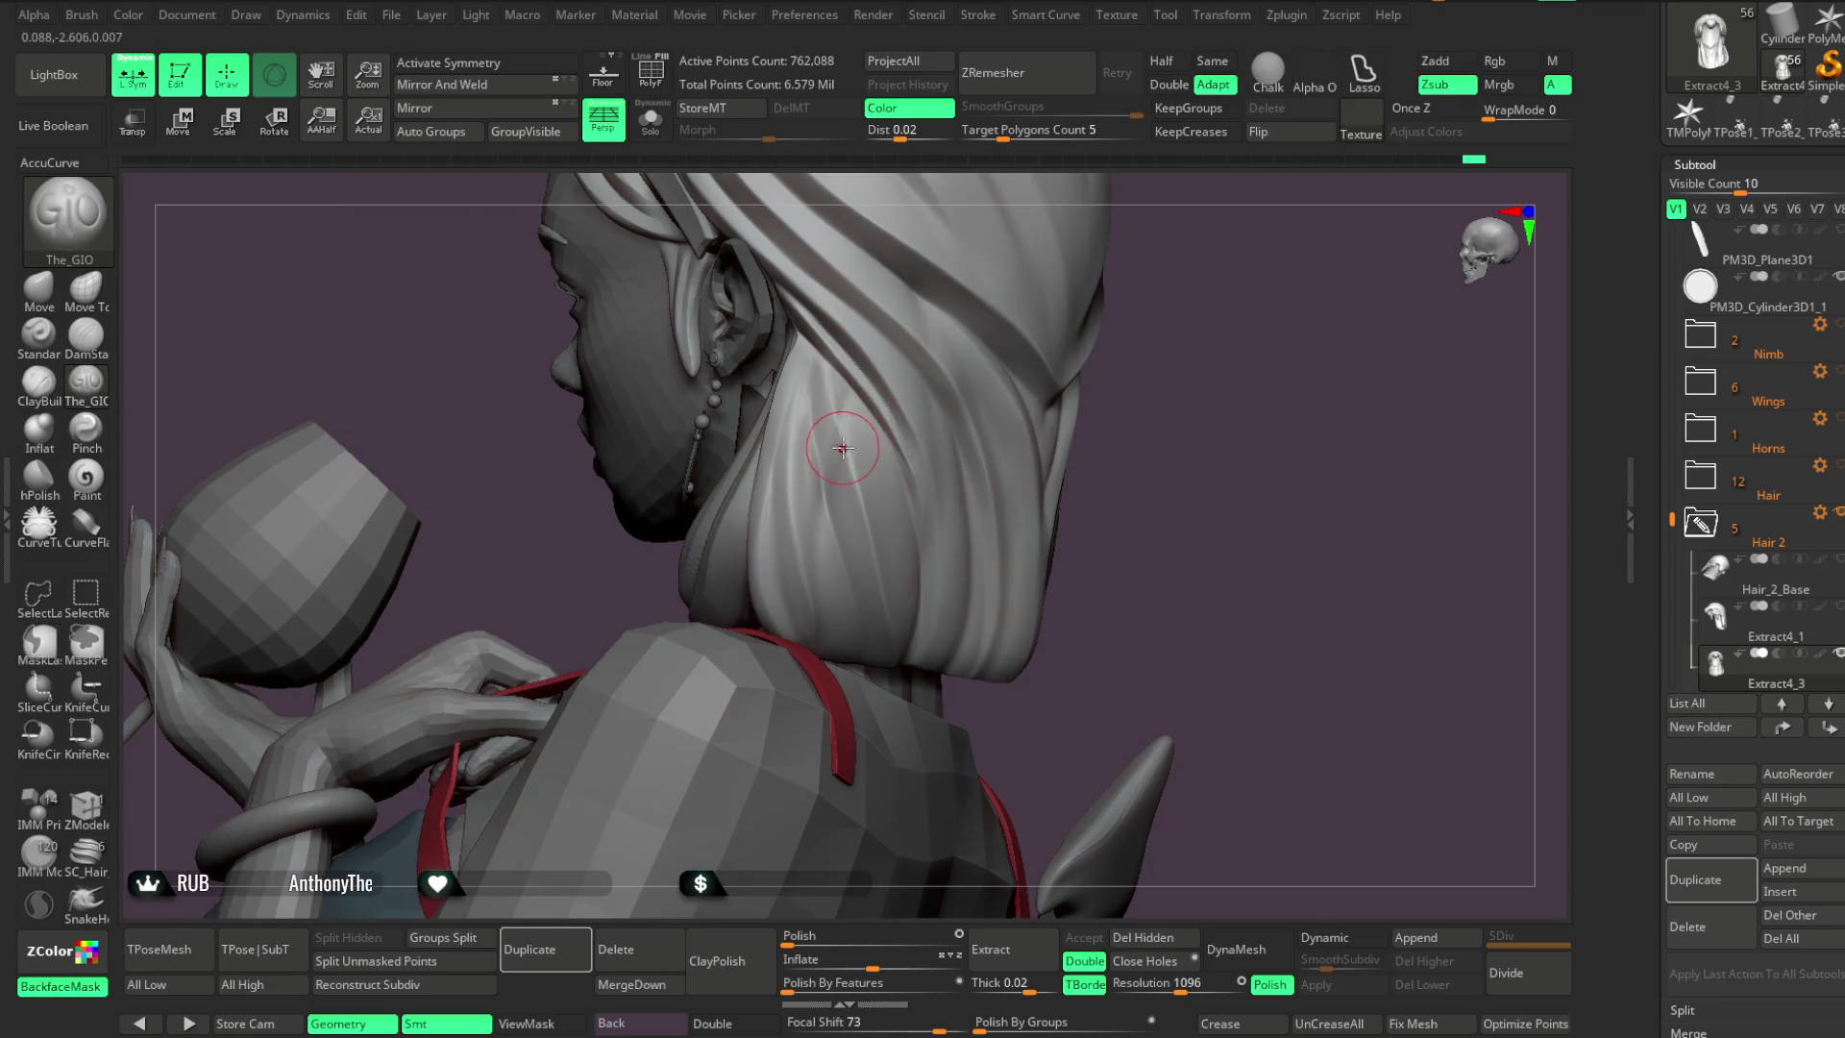
# Shrink the brush and deepen a groove at the back of the hair, checking from several angles
pyautogui.press('space')
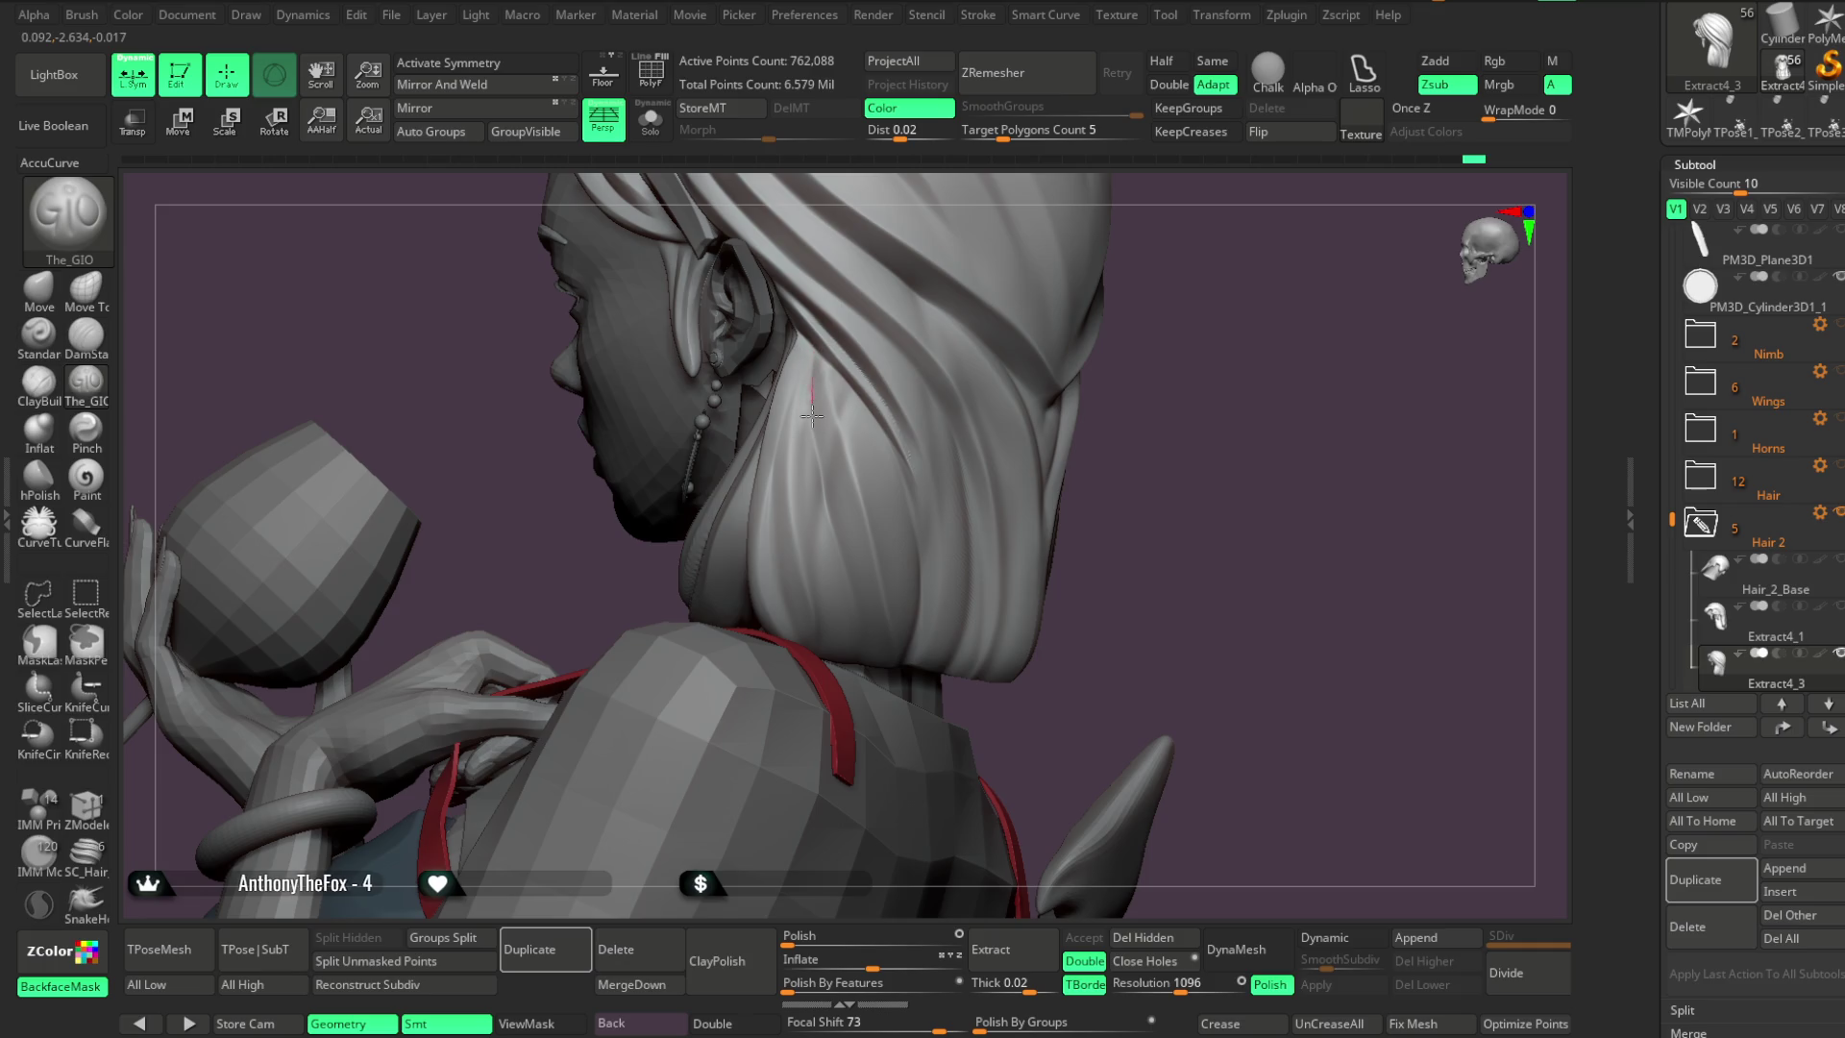
pyautogui.moveTo(1166, 444); pyautogui.dragTo(788, 455)
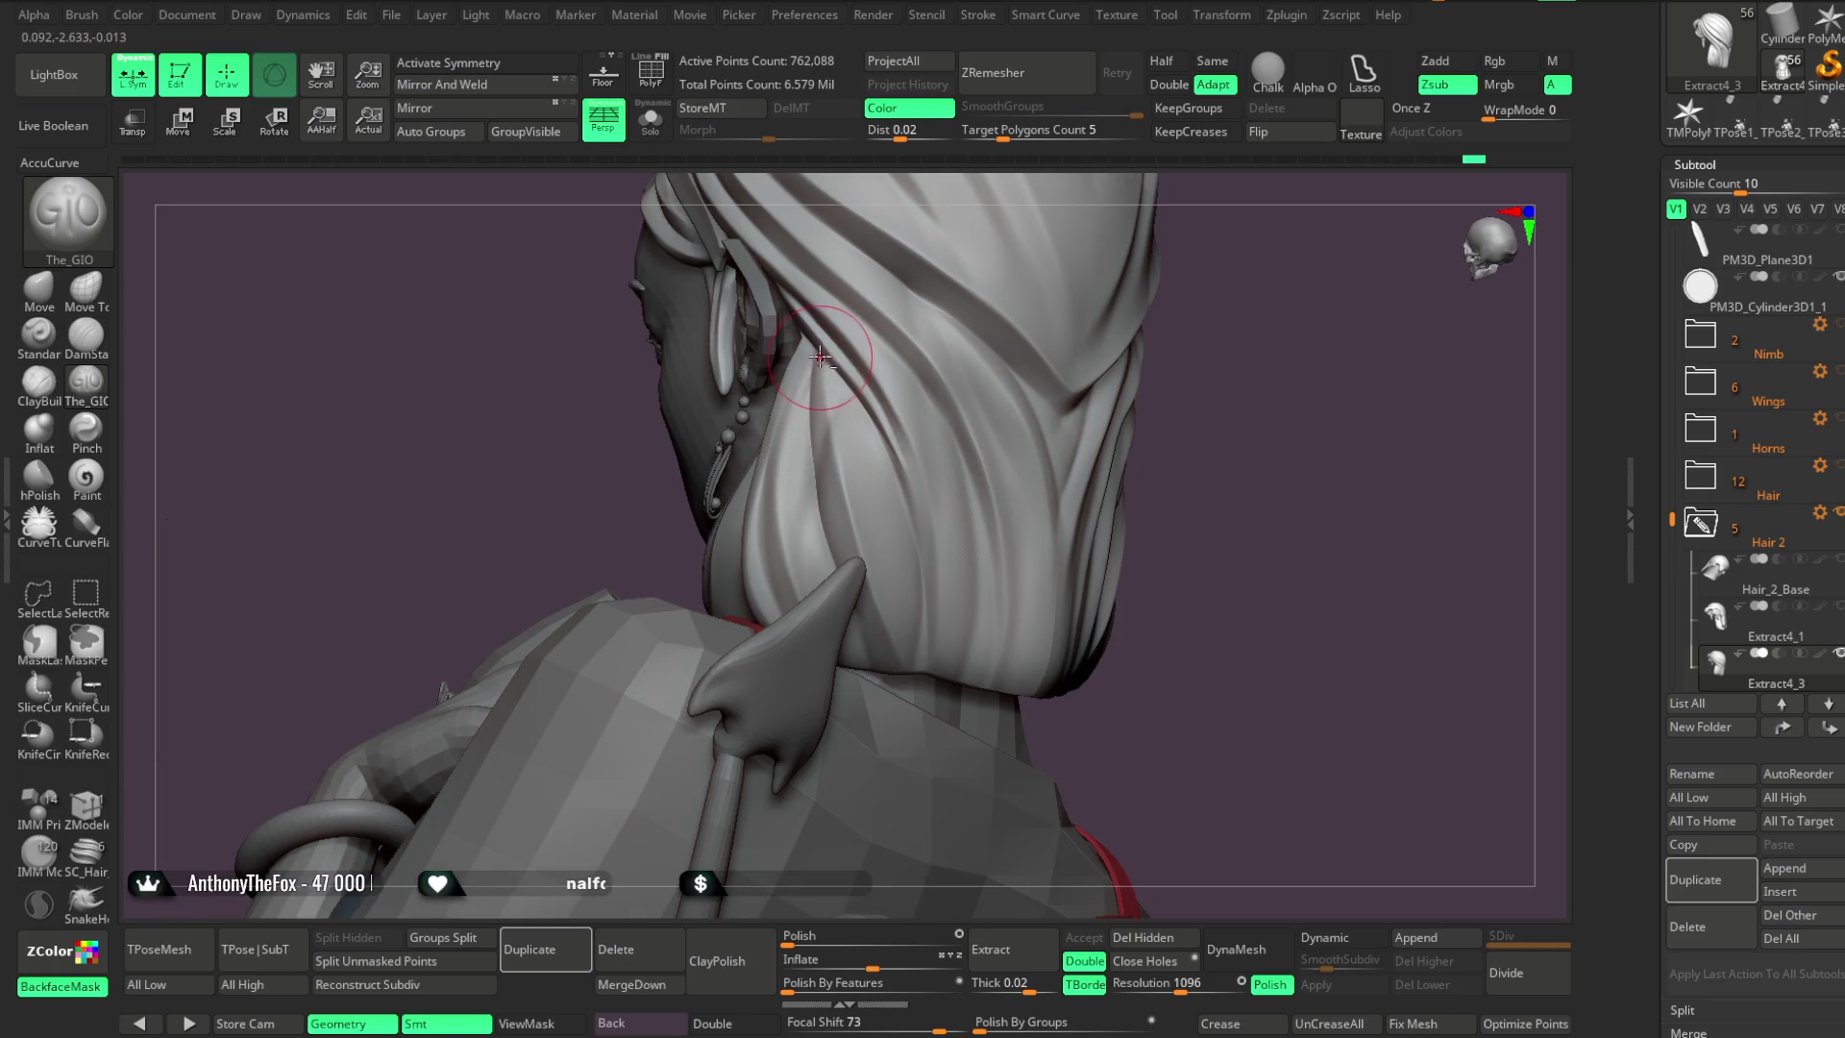
pyautogui.moveTo(1207, 452); pyautogui.dragTo(865, 495)
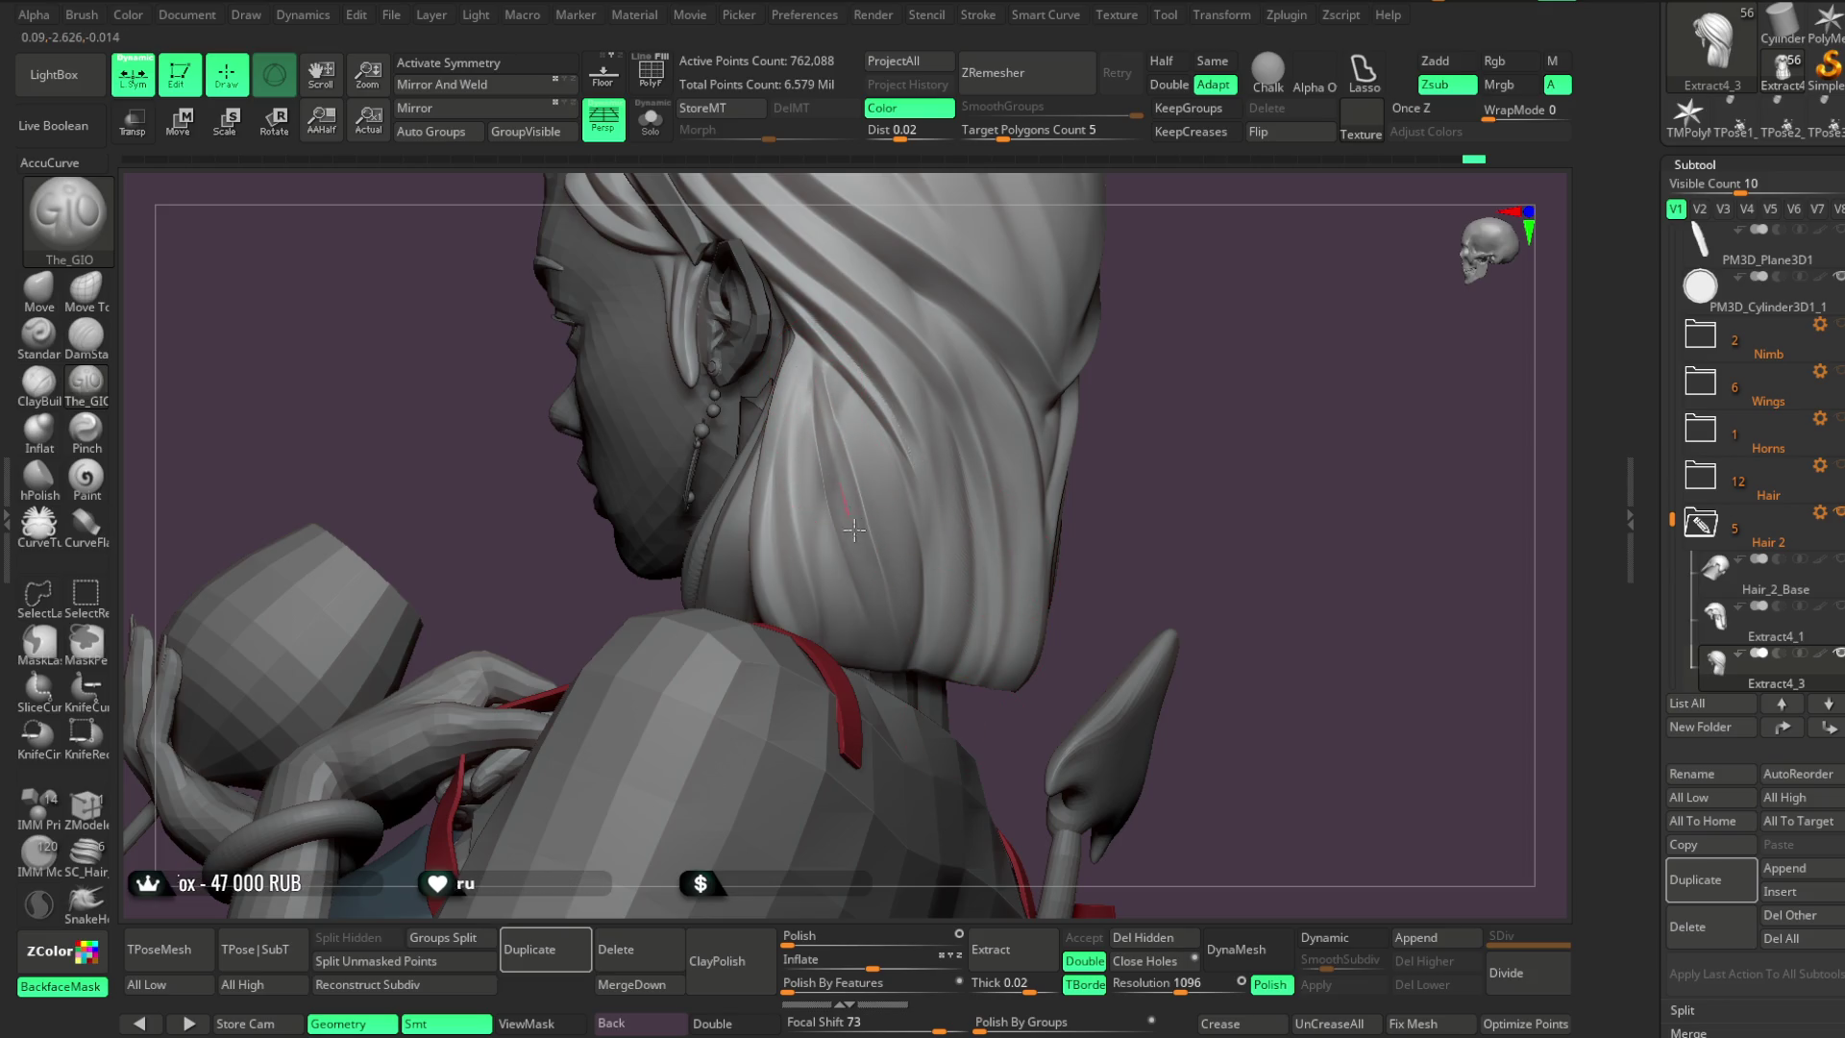
pyautogui.moveTo(1105, 480)
pyautogui.mouseDown()
pyautogui.moveTo(1079, 428)
pyautogui.moveTo(978, 421)
pyautogui.mouseUp()
pyautogui.press('space')
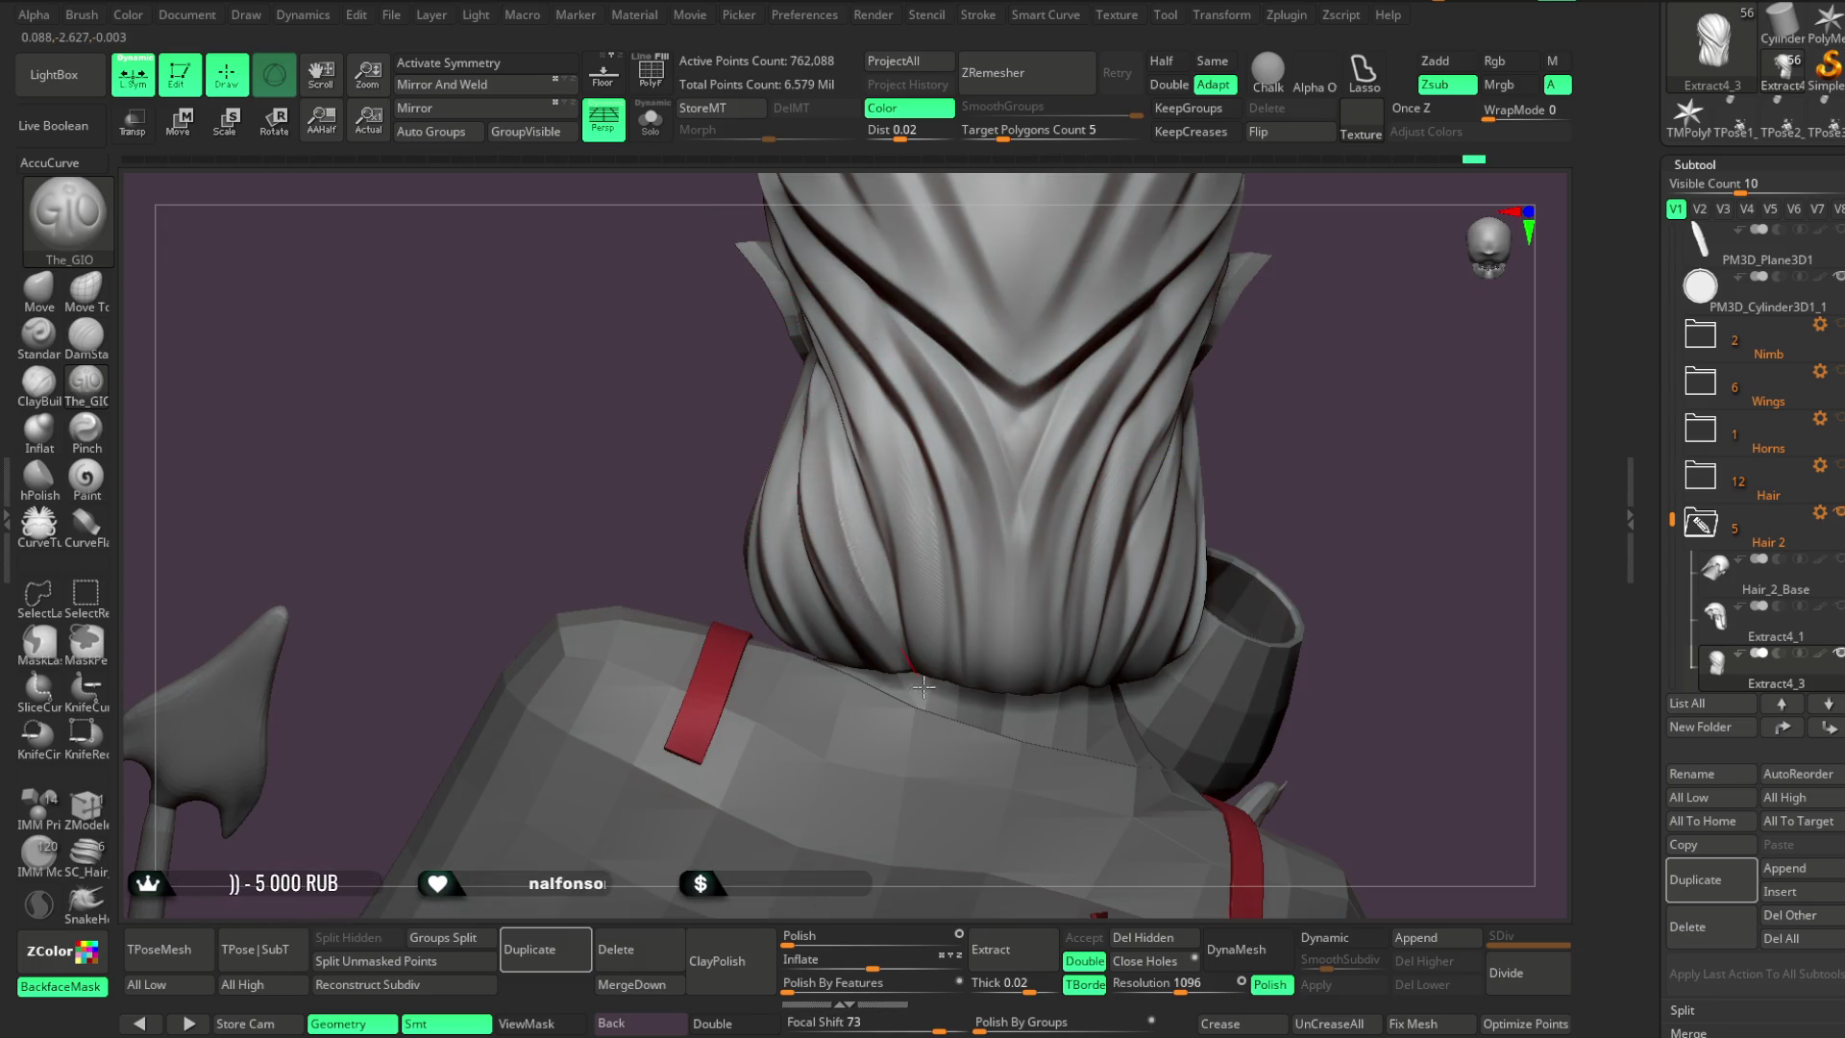
pyautogui.press('space')
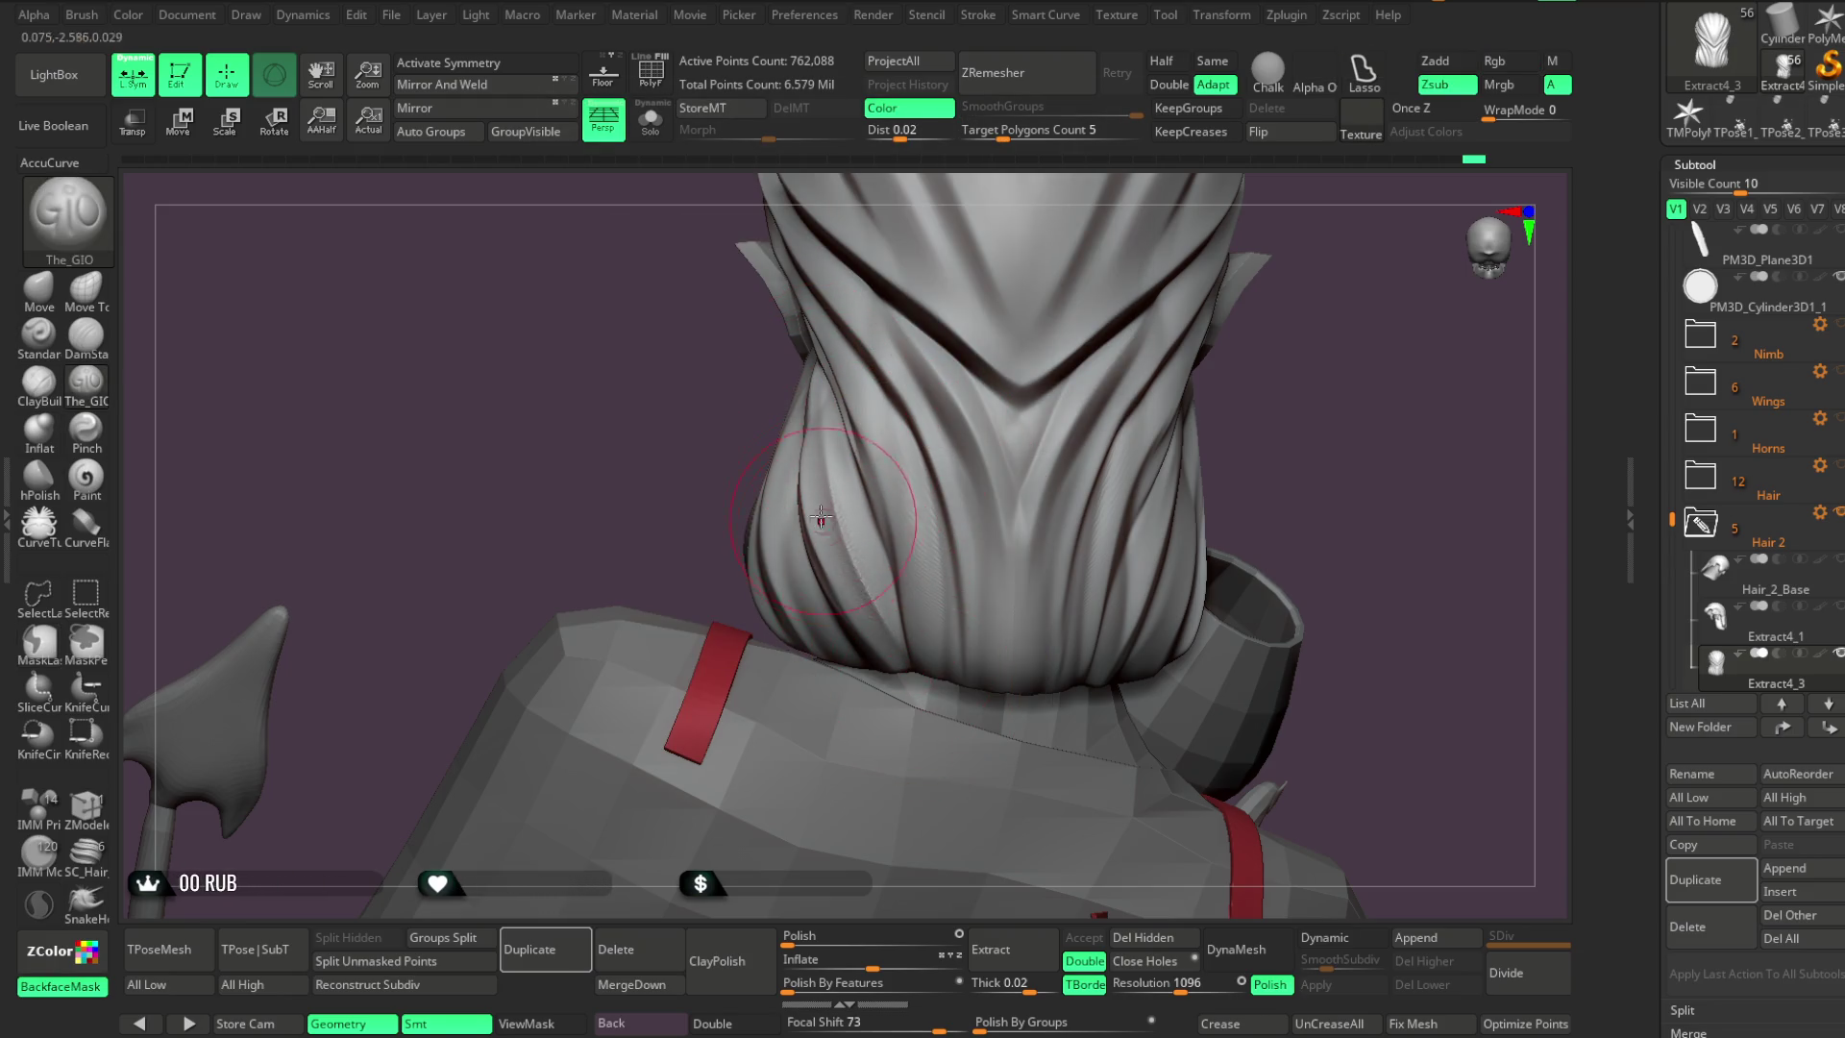
pyautogui.moveTo(834, 550); pyautogui.dragTo(922, 690)
pyautogui.moveTo(1238, 435)
pyautogui.mouseDown()
pyautogui.moveTo(1285, 391)
pyautogui.moveTo(1249, 415)
pyautogui.mouseUp()
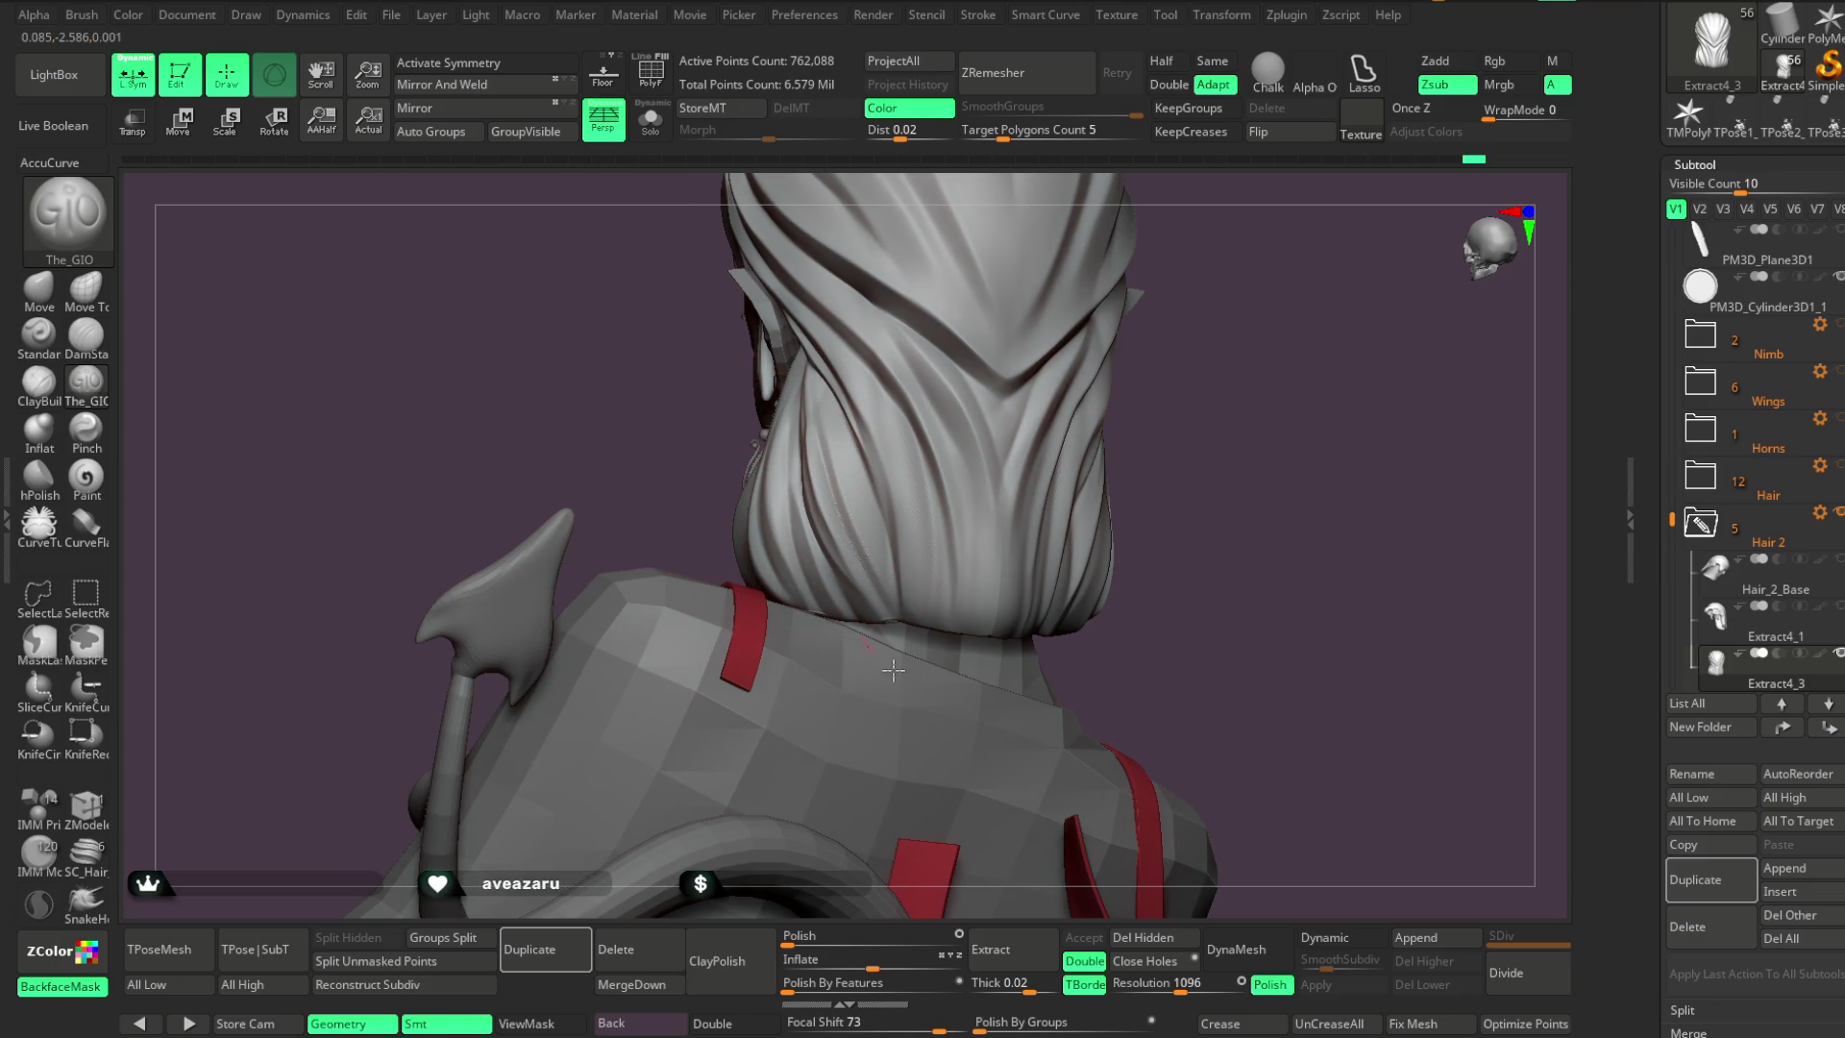
pyautogui.moveTo(1186, 371)
pyautogui.mouseDown()
pyautogui.moveTo(1289, 379)
pyautogui.moveTo(1140, 362)
pyautogui.moveTo(1058, 441)
pyautogui.moveTo(988, 429)
pyautogui.moveTo(1046, 552)
pyautogui.moveTo(1024, 404)
pyautogui.moveTo(1074, 403)
pyautogui.moveTo(805, 415)
pyautogui.mouseUp()
pyautogui.press('space')
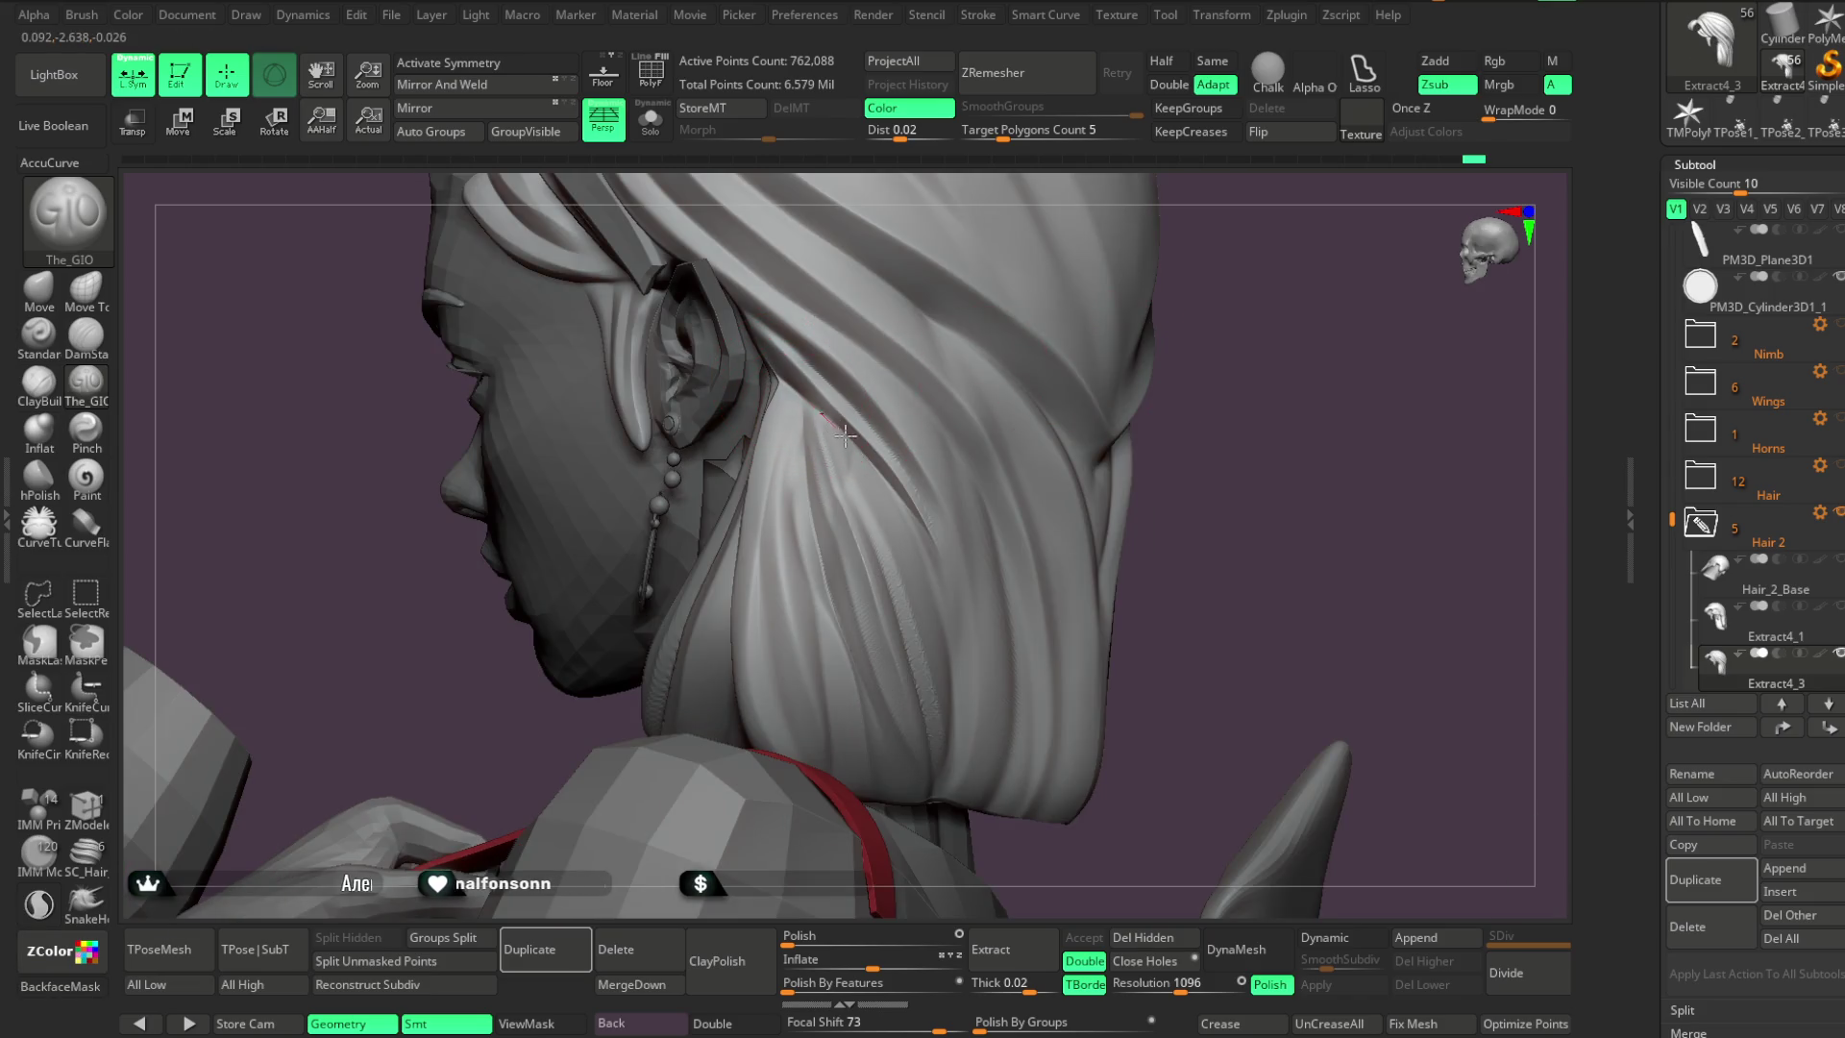
pyautogui.moveTo(1186, 407)
pyautogui.mouseDown()
pyautogui.moveTo(1174, 292)
pyautogui.moveTo(1196, 270)
pyautogui.moveTo(988, 434)
pyautogui.mouseUp()
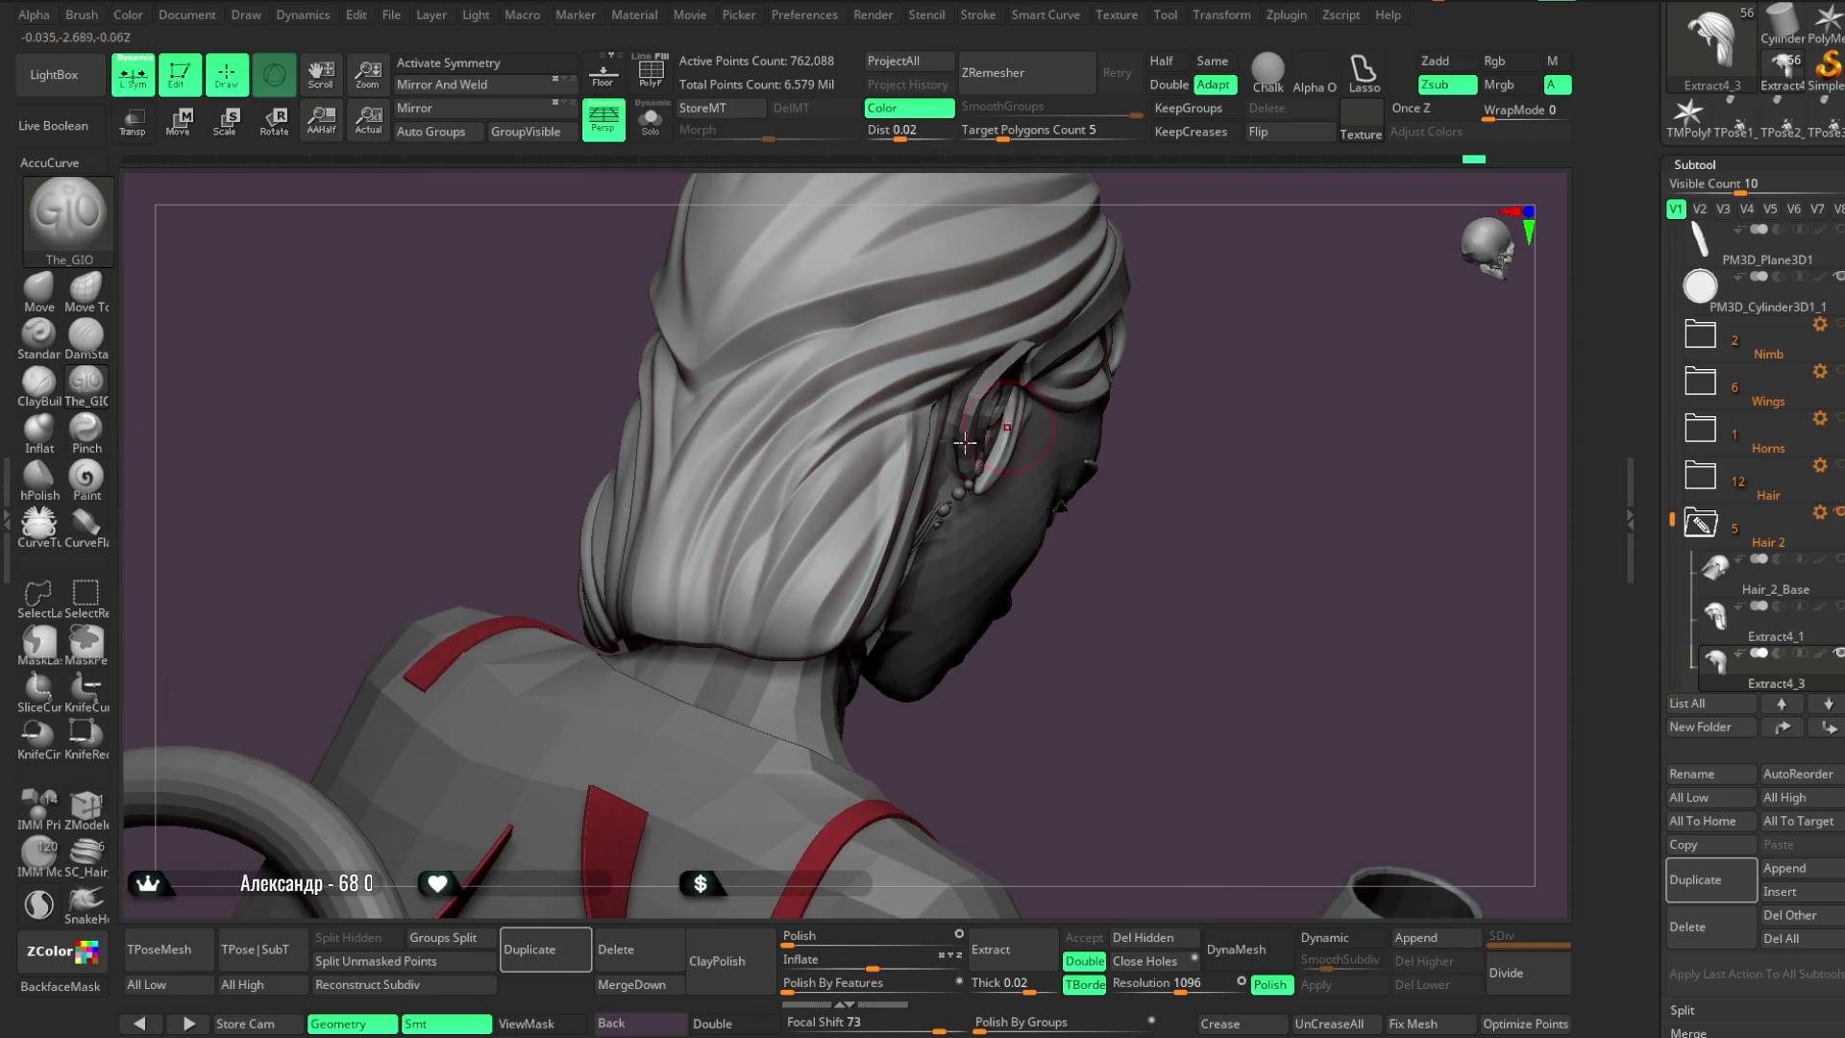
pyautogui.moveTo(1100, 549)
pyautogui.mouseDown()
pyautogui.moveTo(1133, 539)
pyautogui.moveTo(1104, 445)
pyautogui.moveTo(1136, 374)
pyautogui.moveTo(1111, 308)
pyautogui.moveTo(1009, 395)
pyautogui.moveTo(1026, 362)
pyautogui.moveTo(1025, 391)
pyautogui.mouseUp()
# Switch to the Move brush and turn the bust between front and back views
pyautogui.click(39, 288)
pyautogui.moveTo(1000, 329)
pyautogui.mouseDown()
pyautogui.moveTo(1150, 403)
pyautogui.moveTo(1004, 369)
pyautogui.moveTo(892, 490)
pyautogui.mouseUp()
pyautogui.press('space')
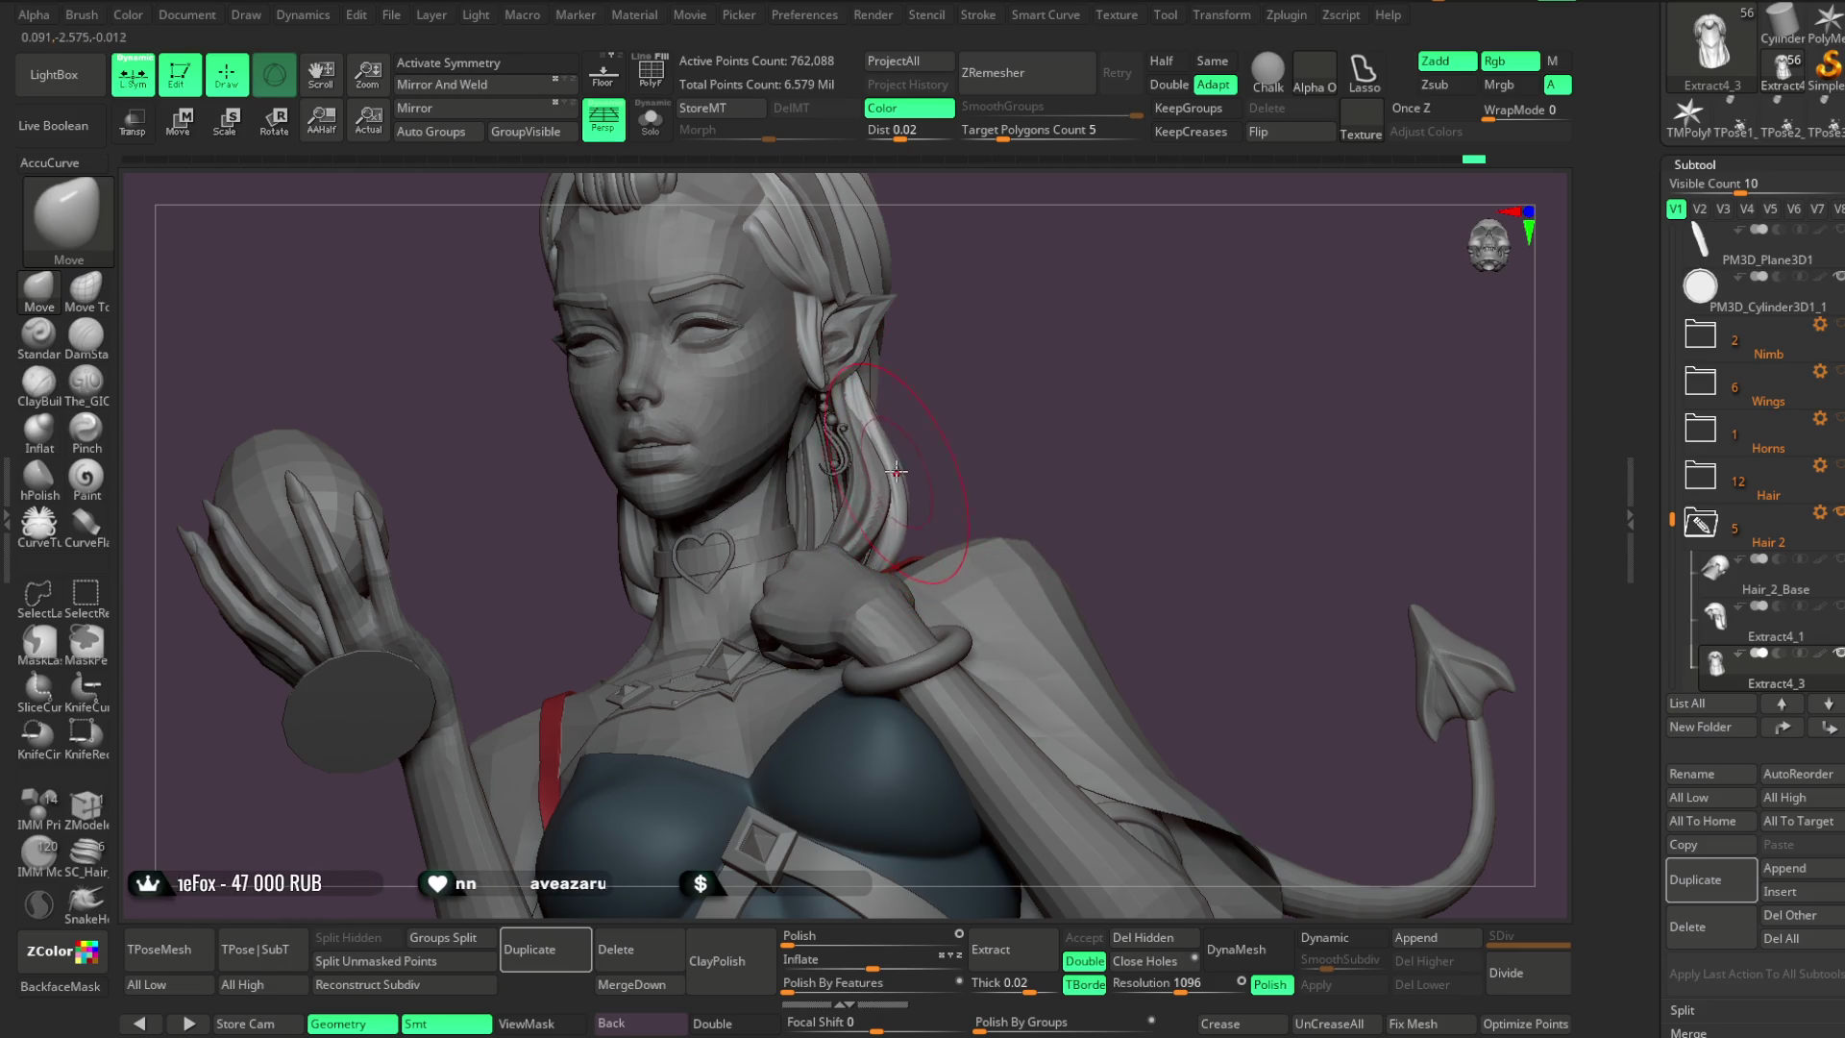
pyautogui.moveTo(939, 404)
pyautogui.mouseDown(button='right')
pyautogui.moveTo(893, 444)
pyautogui.moveTo(1012, 441)
pyautogui.moveTo(903, 535)
pyautogui.mouseUp(button='right')
pyautogui.moveTo(991, 413)
pyautogui.mouseDown(button='right')
pyautogui.moveTo(995, 359)
pyautogui.moveTo(1165, 294)
pyautogui.moveTo(1057, 389)
pyautogui.moveTo(1291, 285)
pyautogui.moveTo(1169, 321)
pyautogui.moveTo(999, 567)
pyautogui.mouseUp(button='right')
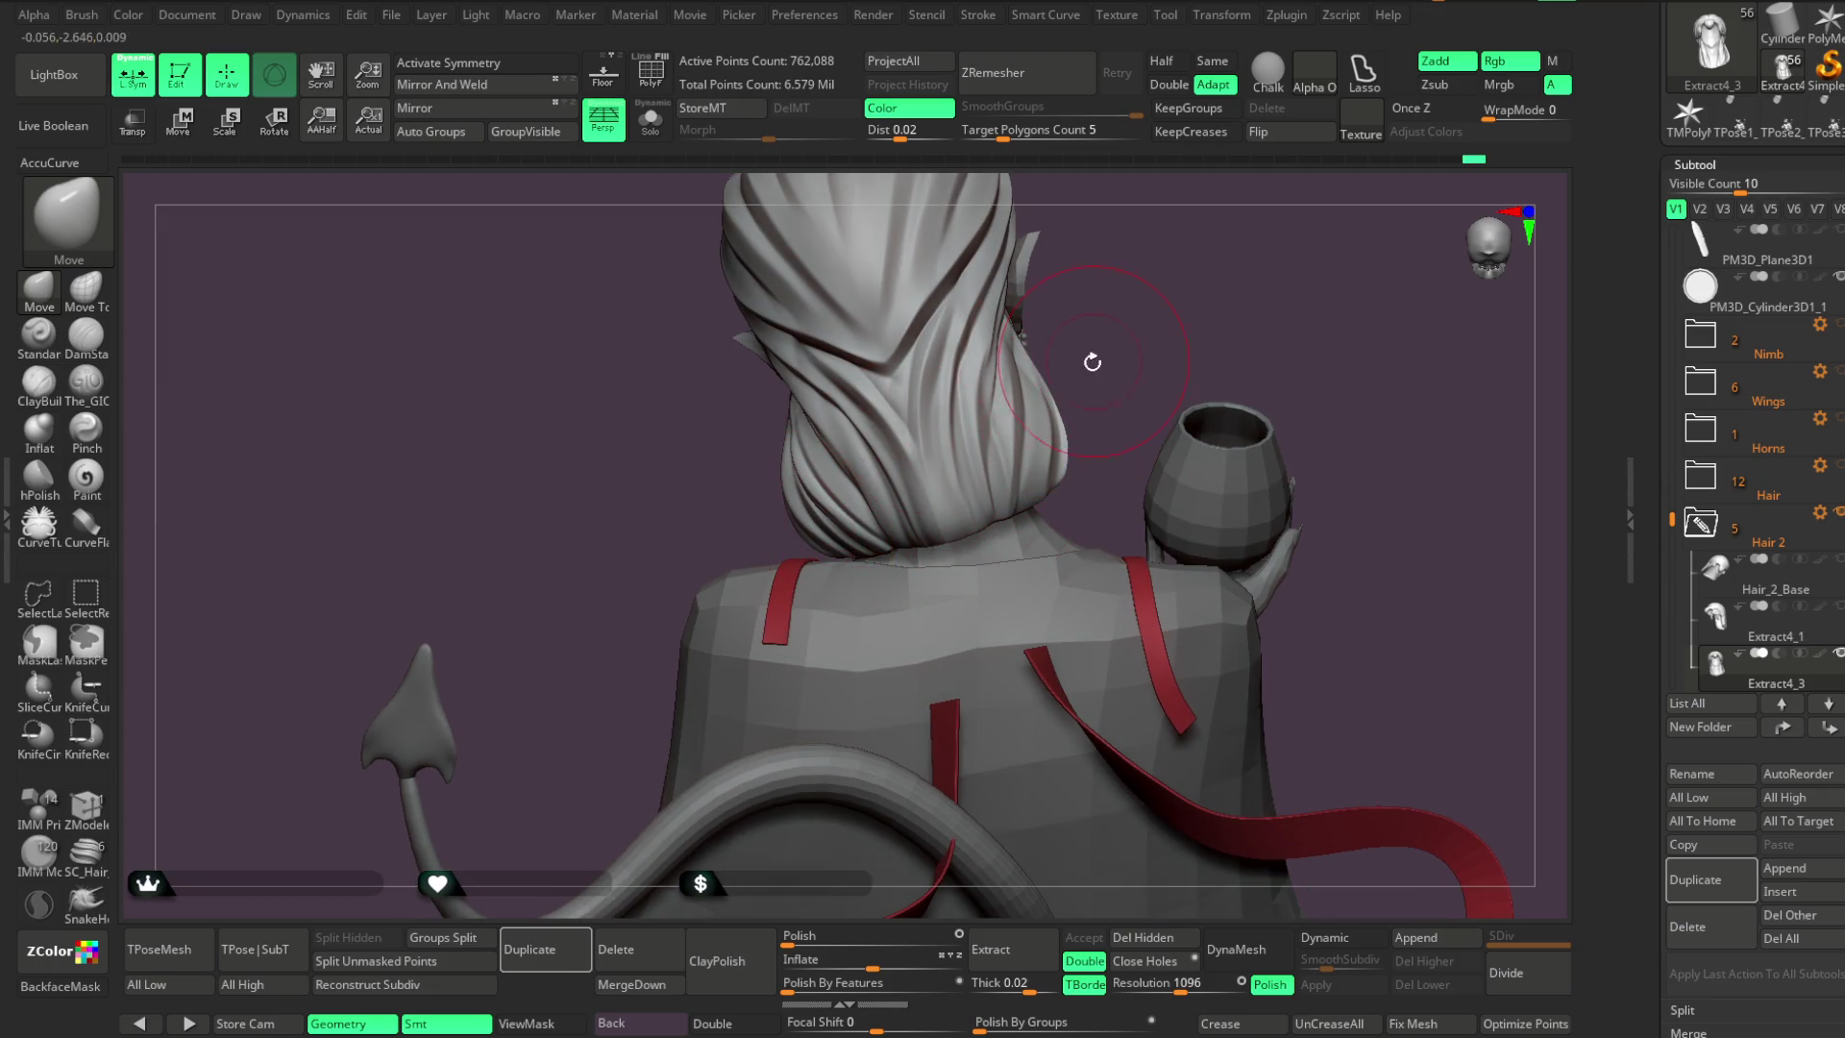
pyautogui.moveTo(1124, 289)
pyautogui.mouseDown(button='right')
pyautogui.moveTo(1000, 481)
pyautogui.moveTo(955, 363)
pyautogui.moveTo(1141, 362)
pyautogui.moveTo(1120, 349)
pyautogui.moveTo(1088, 379)
pyautogui.moveTo(1103, 428)
pyautogui.moveTo(1071, 388)
pyautogui.moveTo(1182, 378)
pyautogui.moveTo(1010, 504)
pyautogui.mouseUp(button='right')
pyautogui.press('space')
# Make the Extract4_4 hair piece active and isolate it with Alt+S
pyautogui.keyDown('alt'); pyautogui.click(1152, 387); pyautogui.keyUp('alt')
pyautogui.press('space')
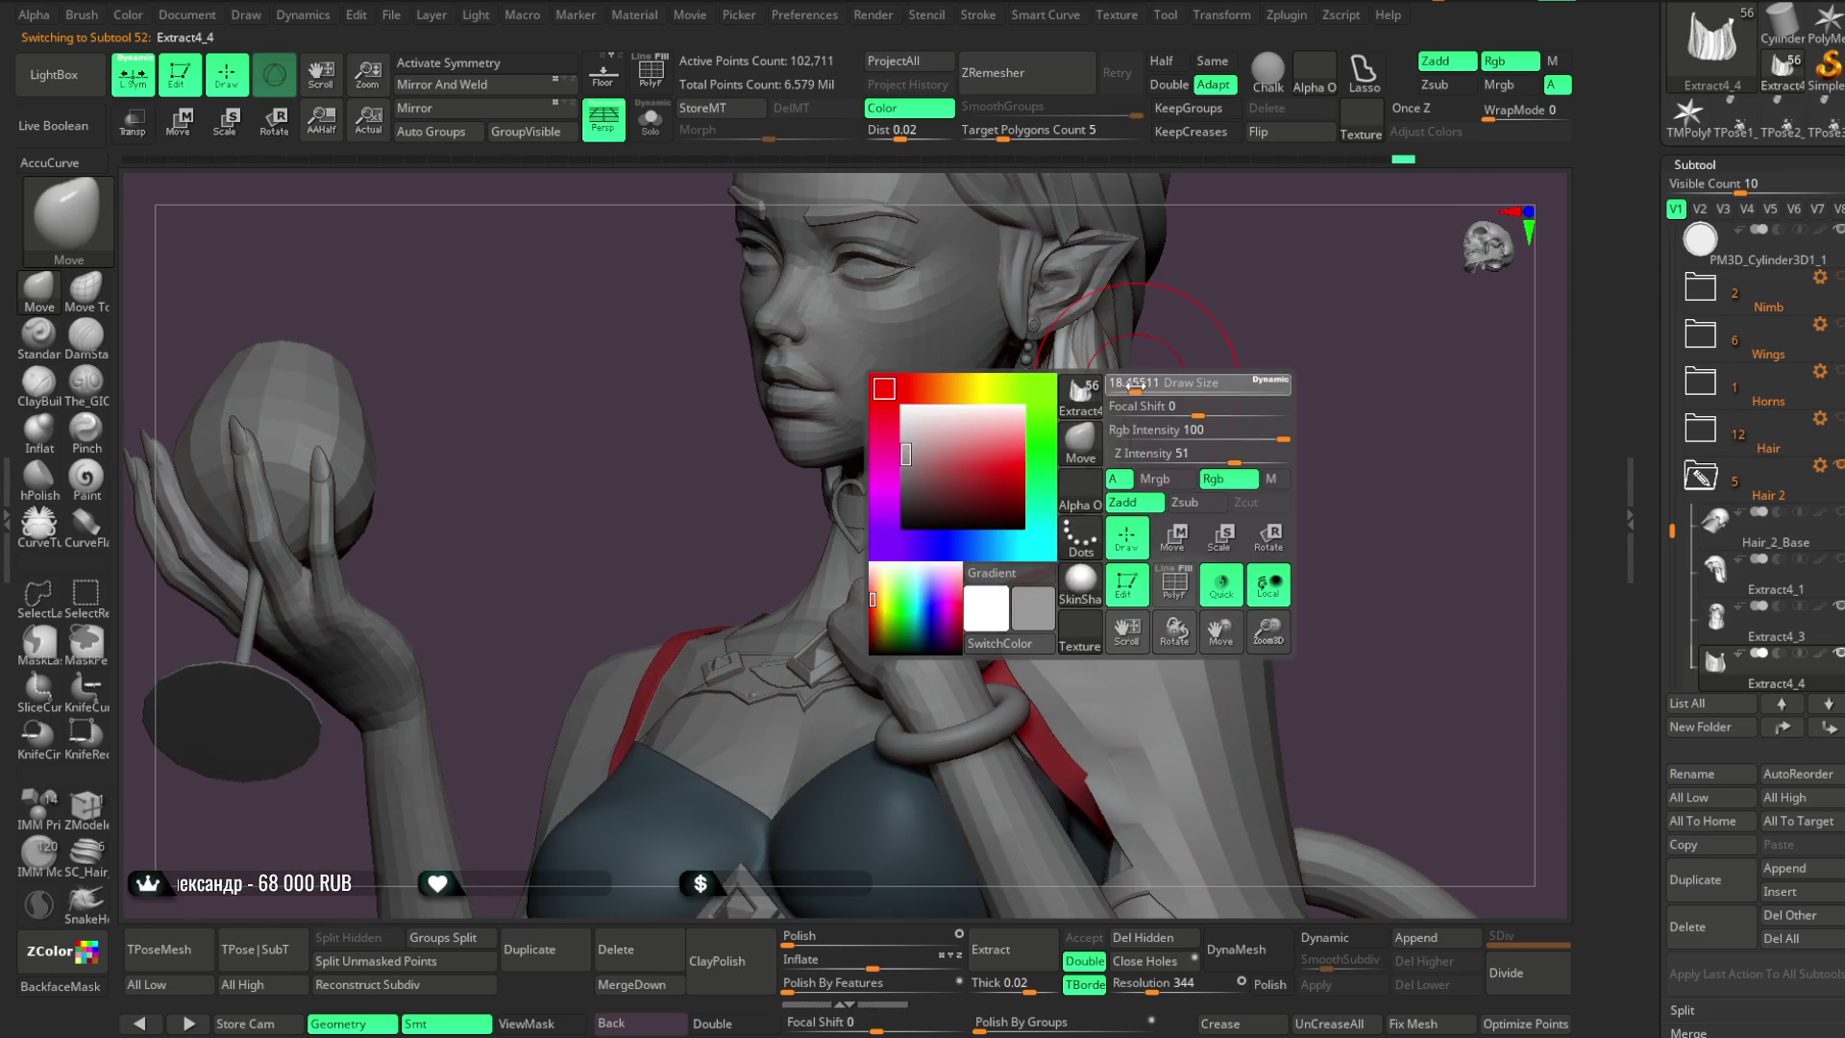
pyautogui.keyDown('alt'); pyautogui.click(1010, 504); pyautogui.keyUp('alt')
pyautogui.moveTo(1026, 497)
pyautogui.mouseDown(button='right')
pyautogui.moveTo(1220, 335)
pyautogui.moveTo(1191, 313)
pyautogui.moveTo(1042, 387)
pyautogui.moveTo(1173, 337)
pyautogui.moveTo(1067, 479)
pyautogui.moveTo(1153, 375)
pyautogui.moveTo(1153, 399)
pyautogui.moveTo(1013, 533)
pyautogui.mouseUp(button='right')
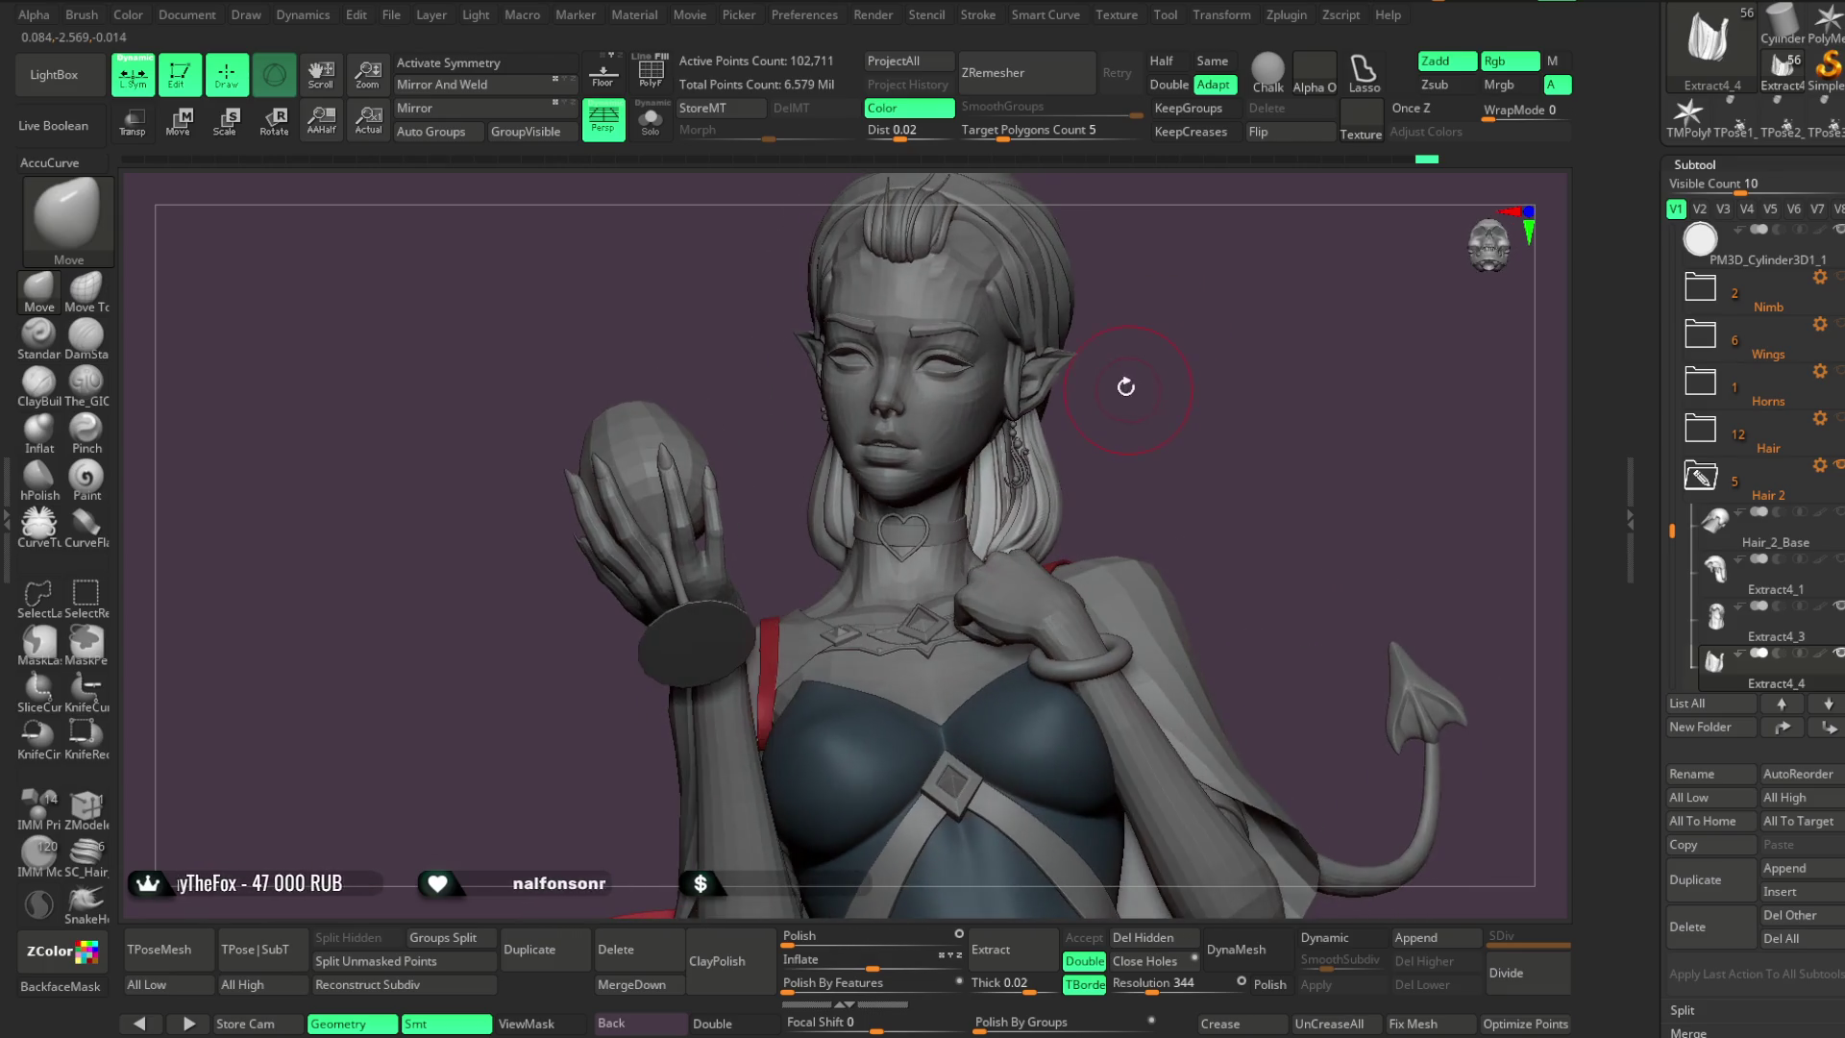
pyautogui.hotkey('alt', 's')
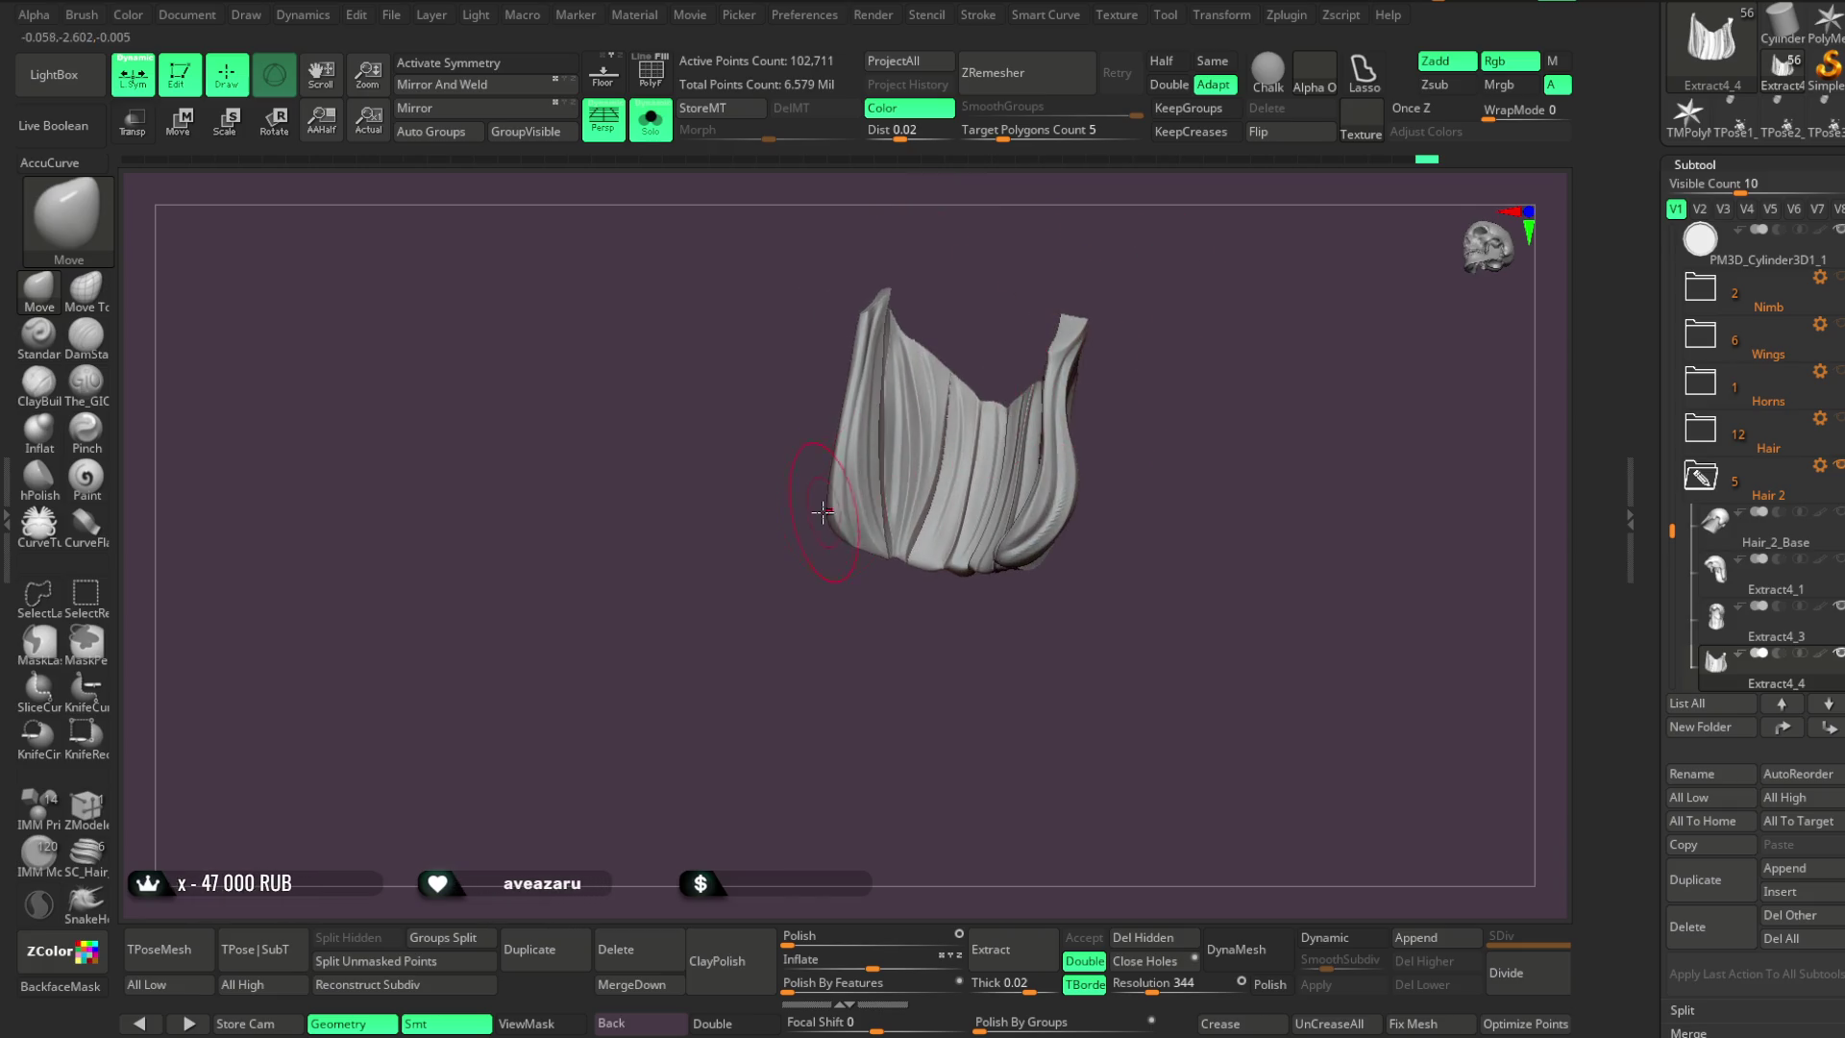
pyautogui.rightClick(825, 588)
pyautogui.moveTo(825, 588)
pyautogui.mouseDown(button='right')
pyautogui.moveTo(843, 579)
pyautogui.moveTo(813, 549)
pyautogui.mouseUp(button='right')
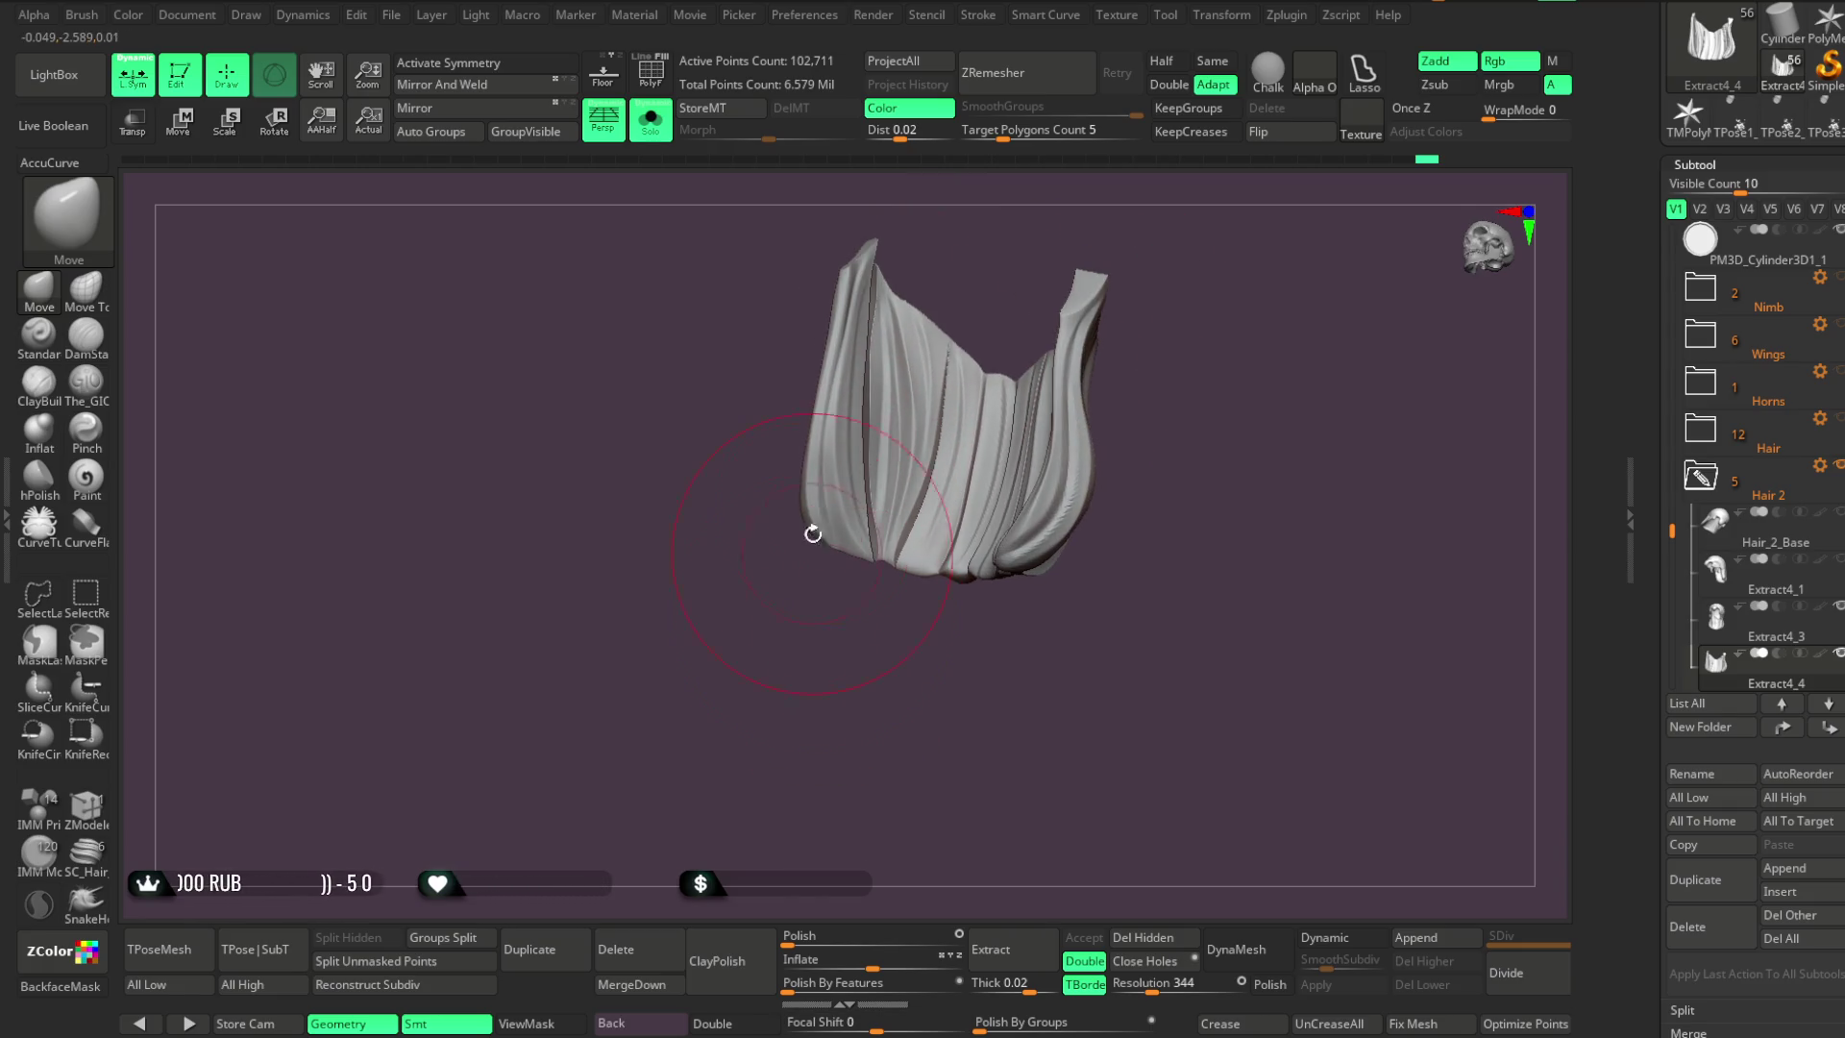
pyautogui.moveTo(815, 455)
pyautogui.mouseDown(button='right')
pyautogui.moveTo(821, 435)
pyautogui.moveTo(802, 480)
pyautogui.mouseUp(button='right')
pyautogui.moveTo(825, 394); pyautogui.dragTo(820, 663, button='right')
# Briefly show the full character, isolate the hair piece again, and open the File menu
pyautogui.click(650, 118)
pyautogui.moveTo(1235, 317); pyautogui.dragTo(1245, 323, button='right')
pyautogui.click(662, 133)
pyautogui.moveTo(1063, 288)
pyautogui.mouseDown(button='right')
pyautogui.moveTo(1190, 292)
pyautogui.moveTo(1185, 354)
pyautogui.moveTo(1156, 367)
pyautogui.mouseUp(button='right')
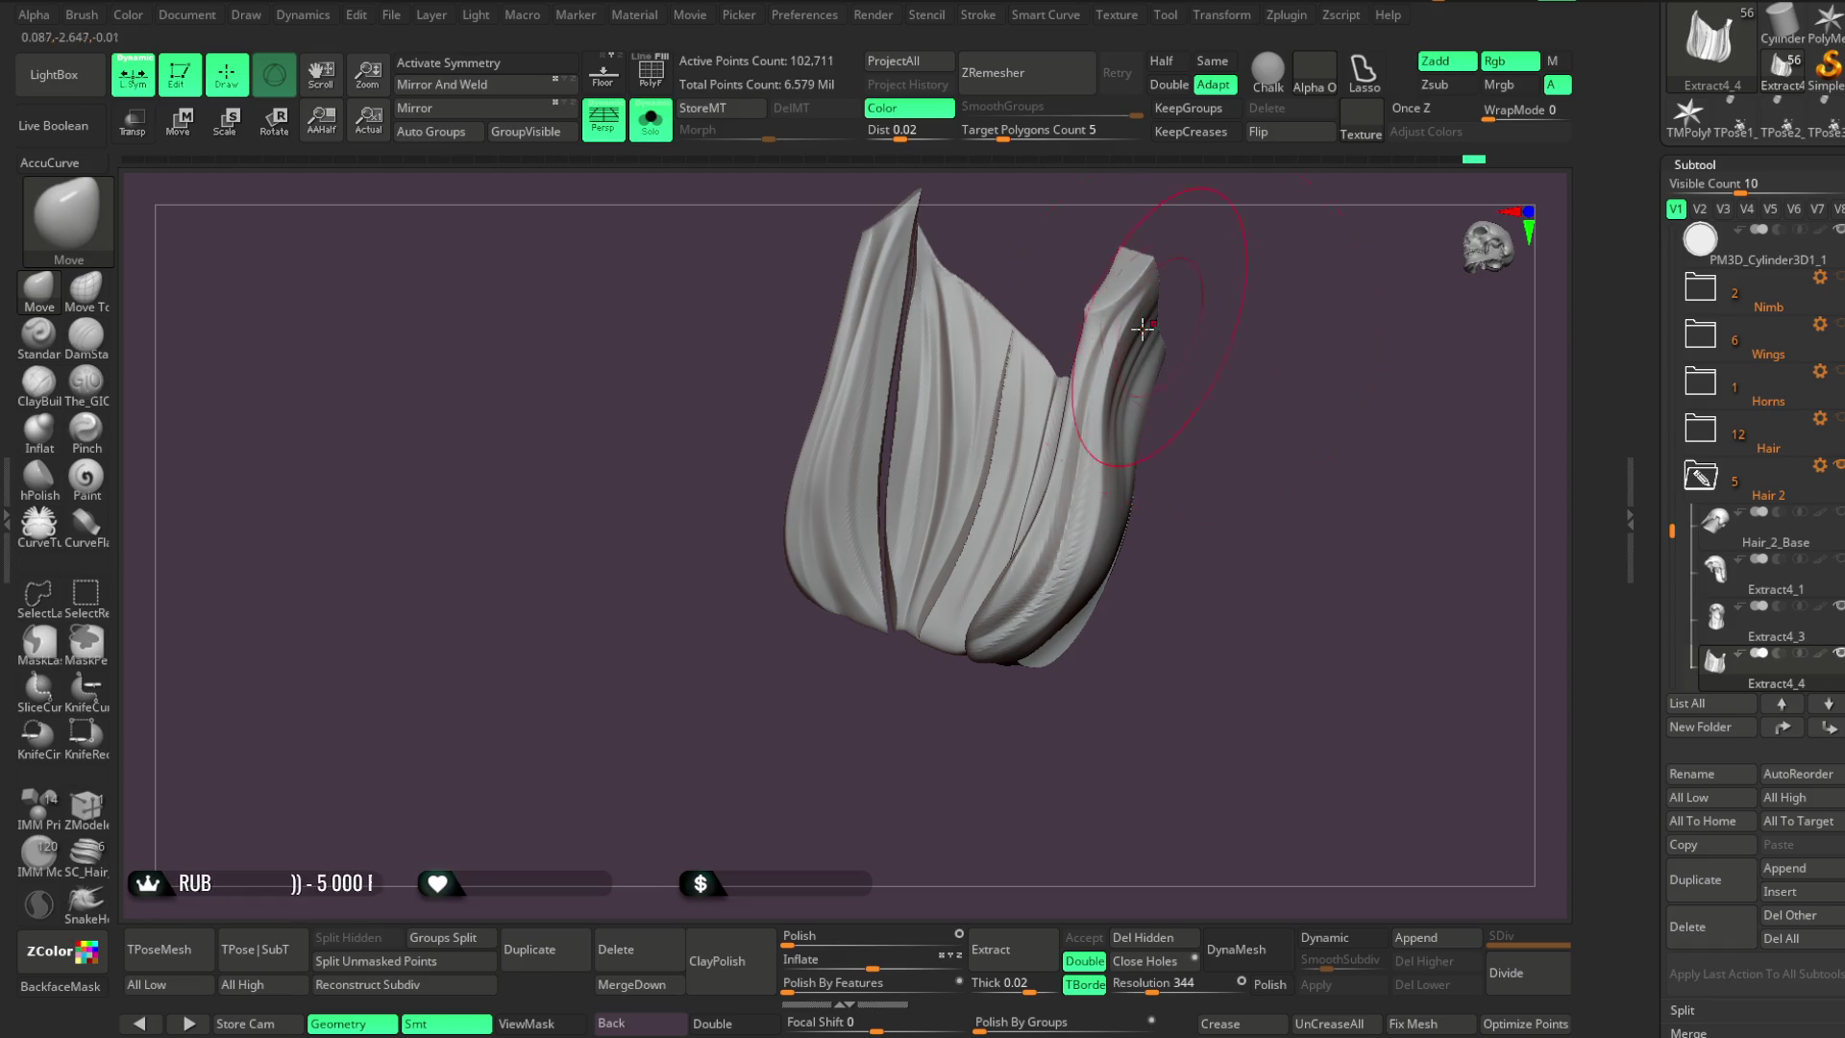
pyautogui.click(391, 15)
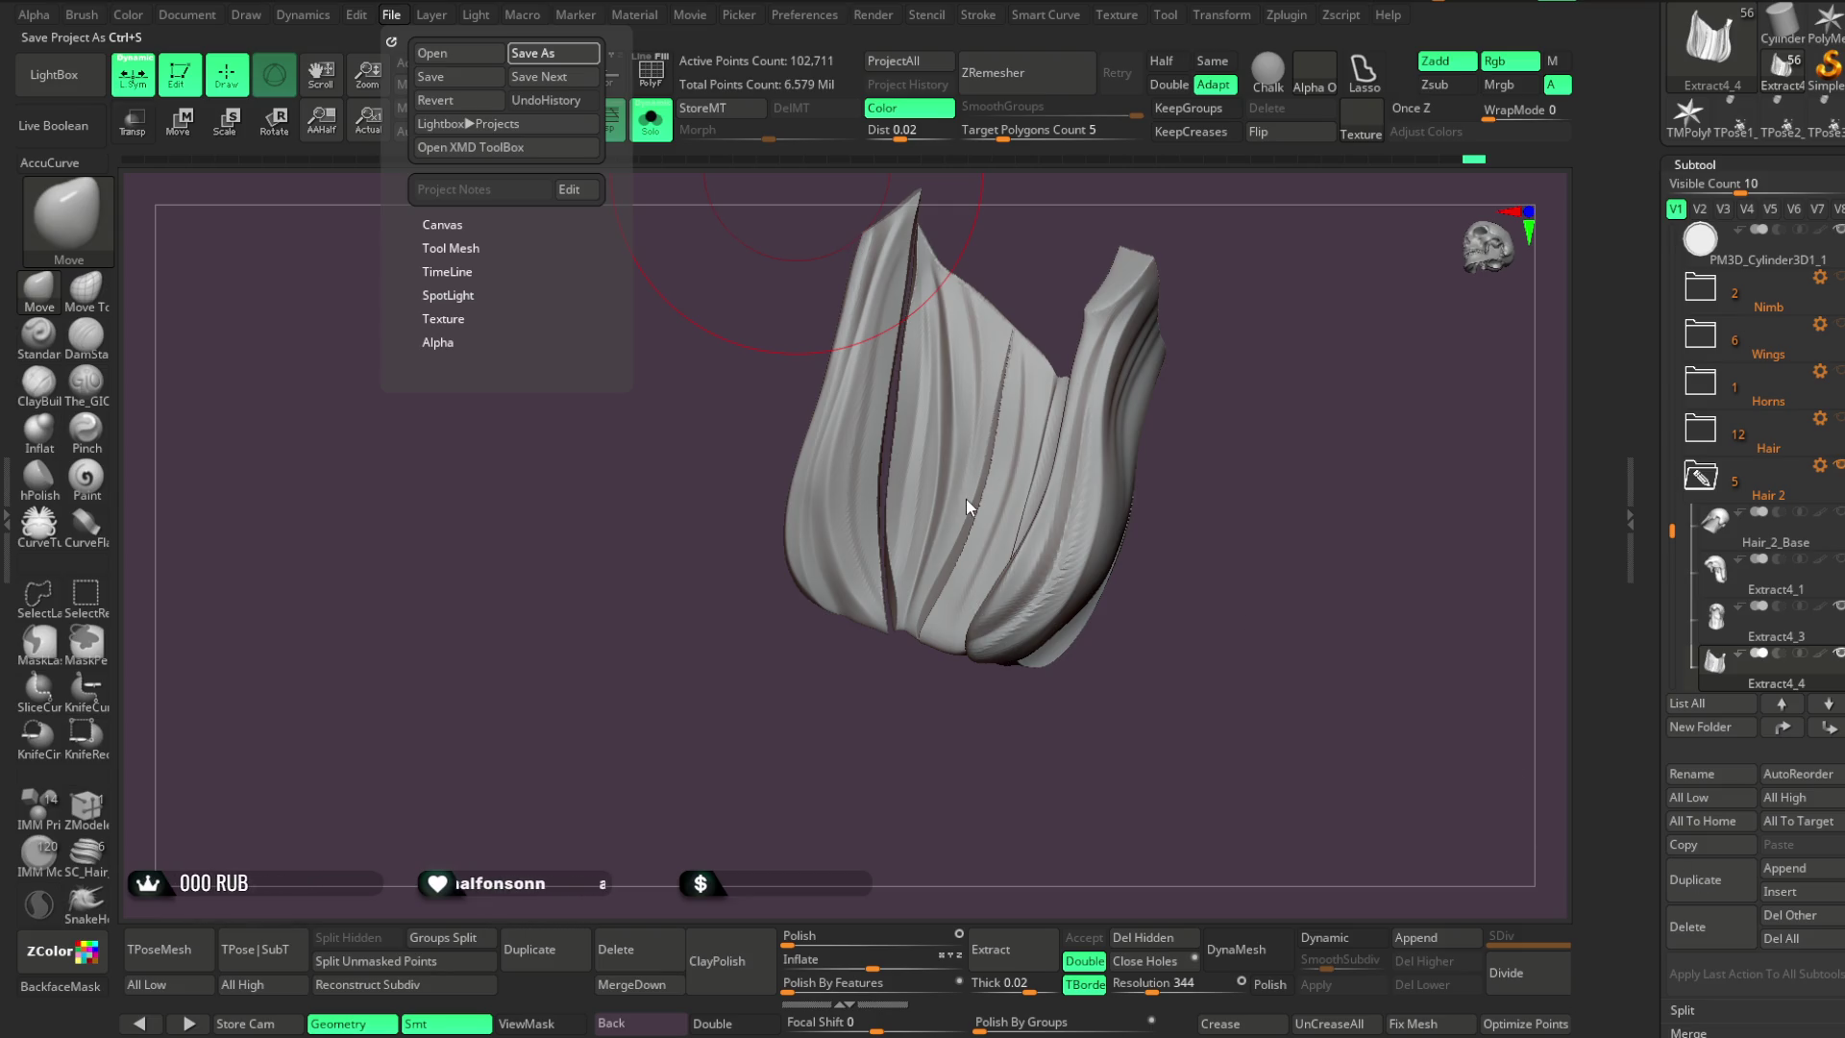
# Save the project, then split the yellow-green polygroup strand off the pleated hair piece into its own subtool
pyautogui.hotkey('ctrl', 's')
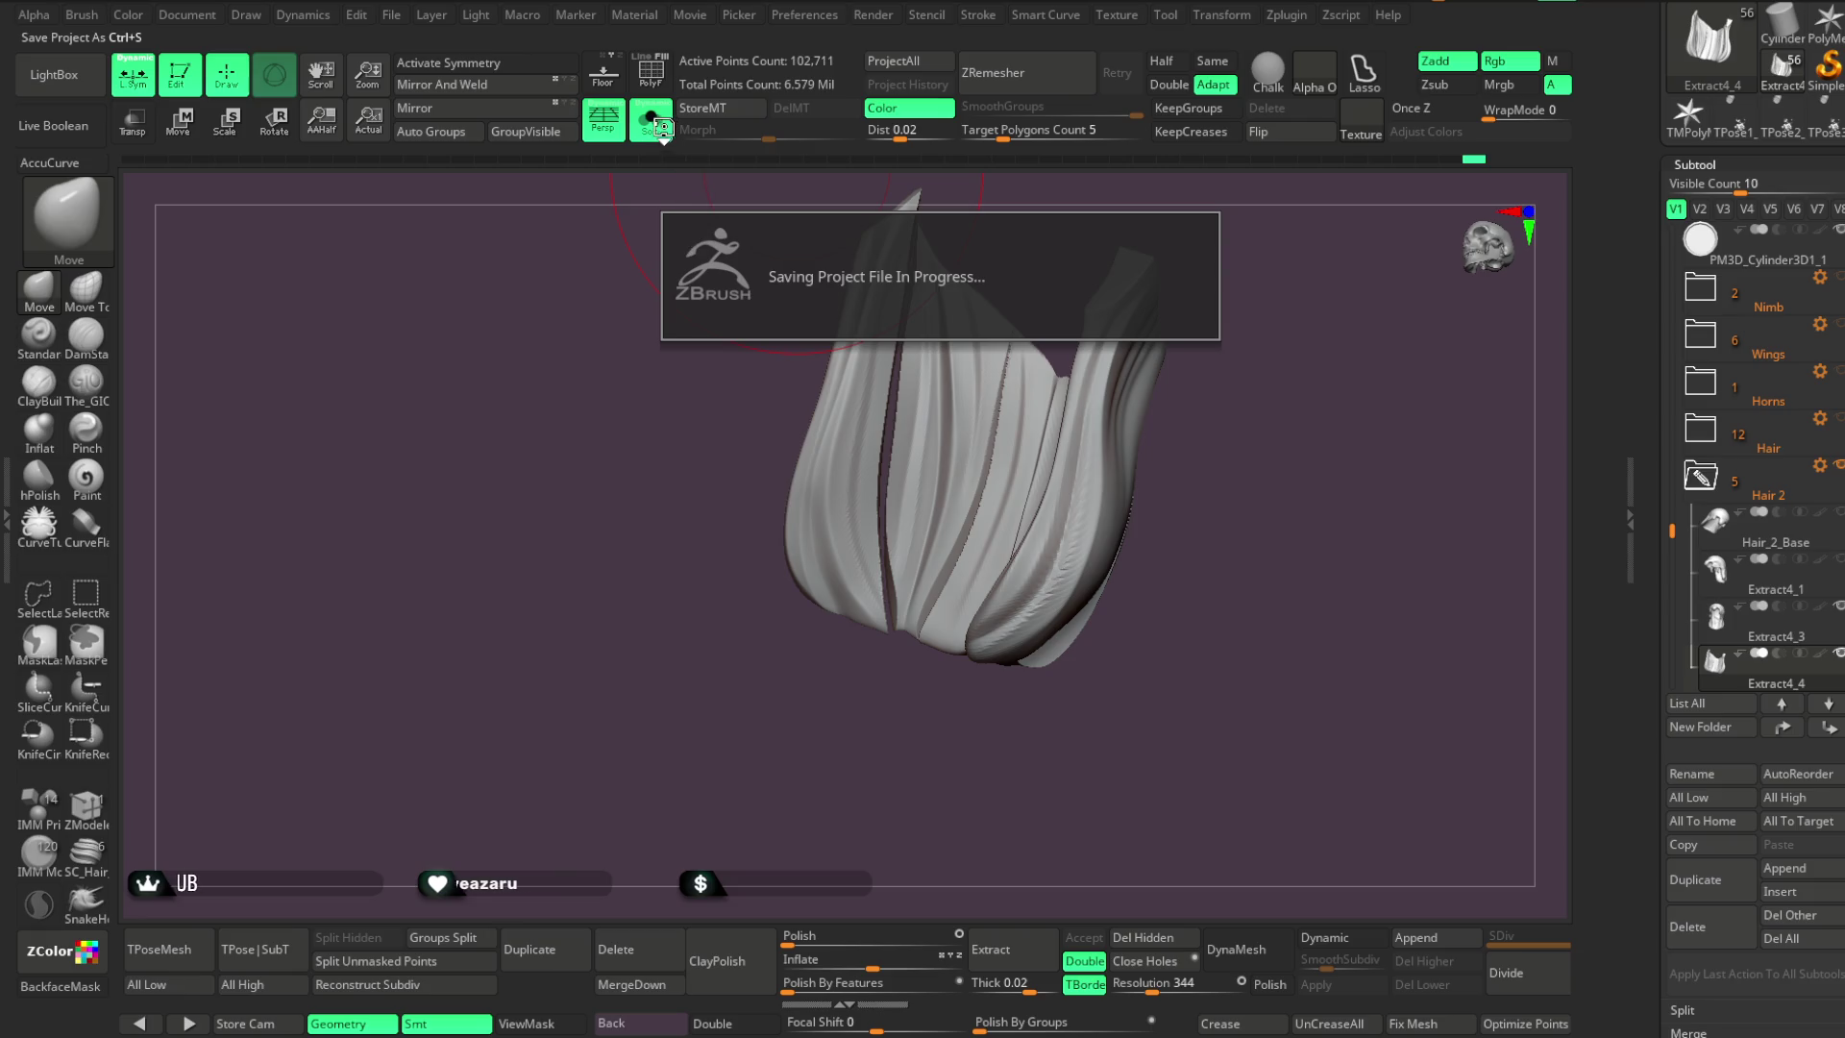
pyautogui.click(650, 120)
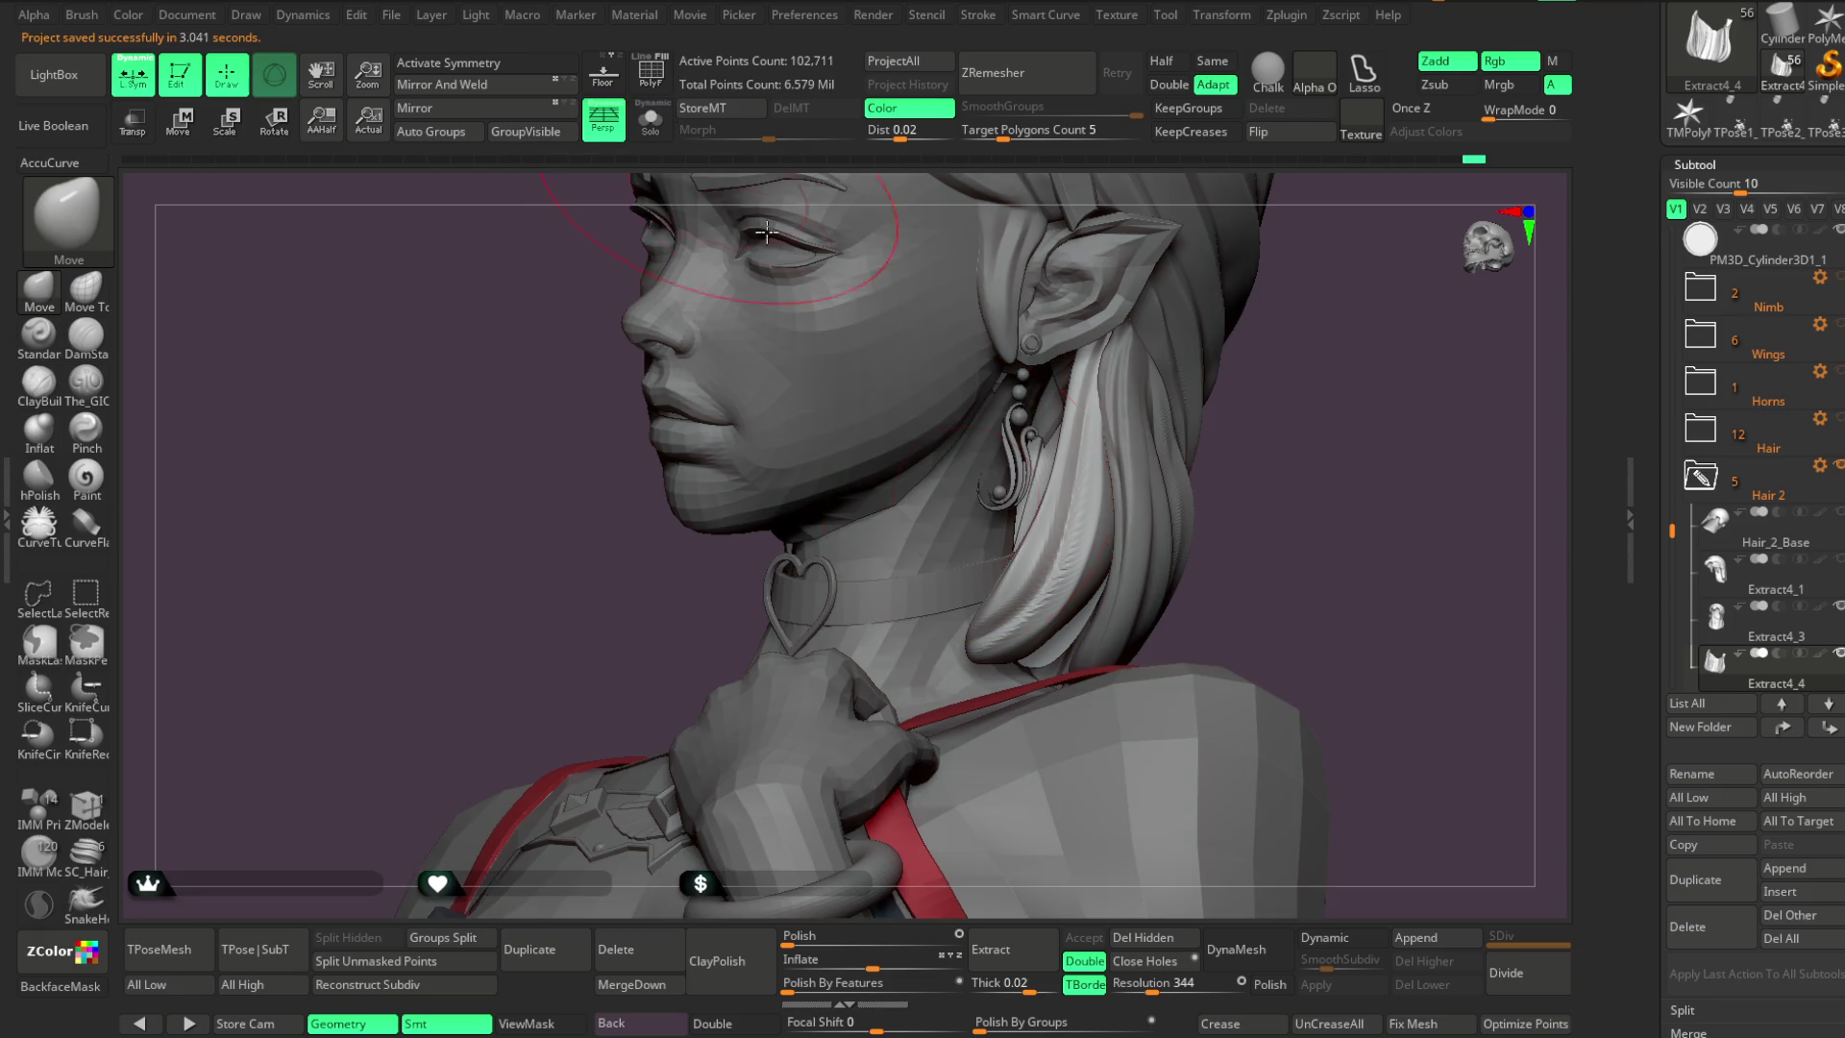
pyautogui.moveTo(1309, 410); pyautogui.dragTo(1290, 396)
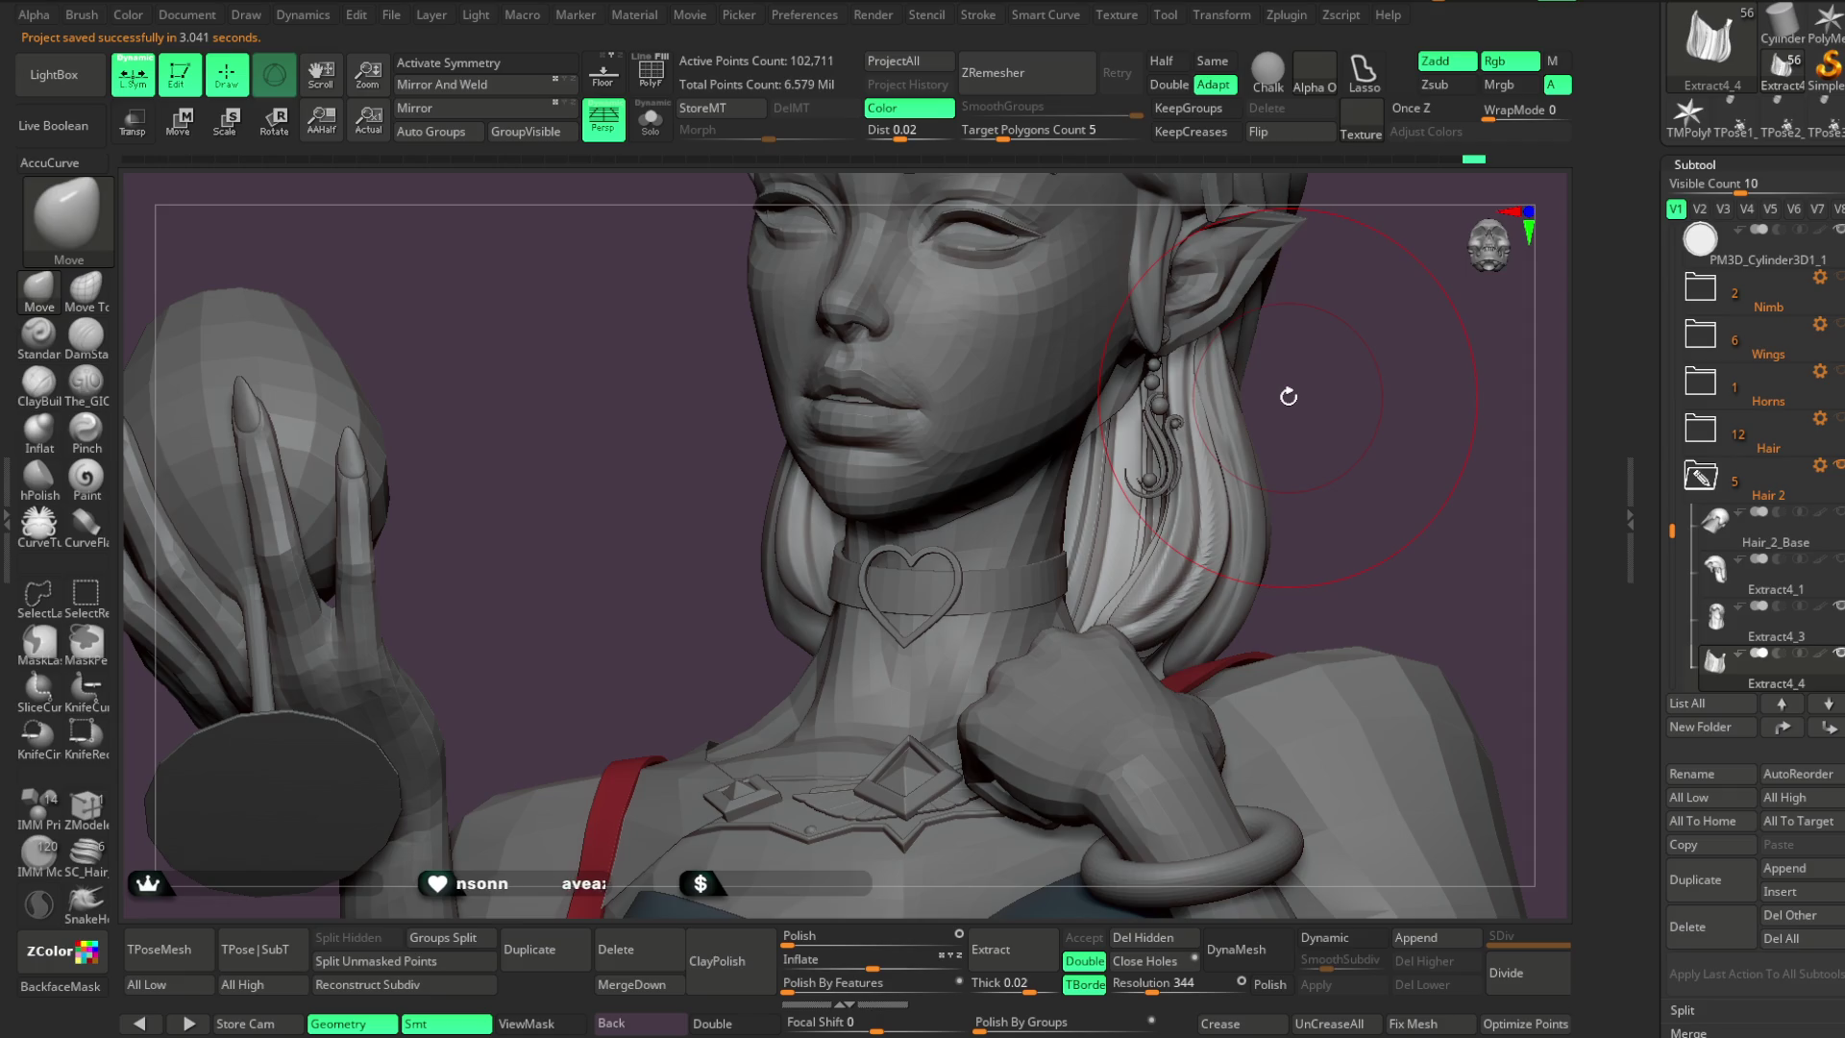
pyautogui.click(650, 120)
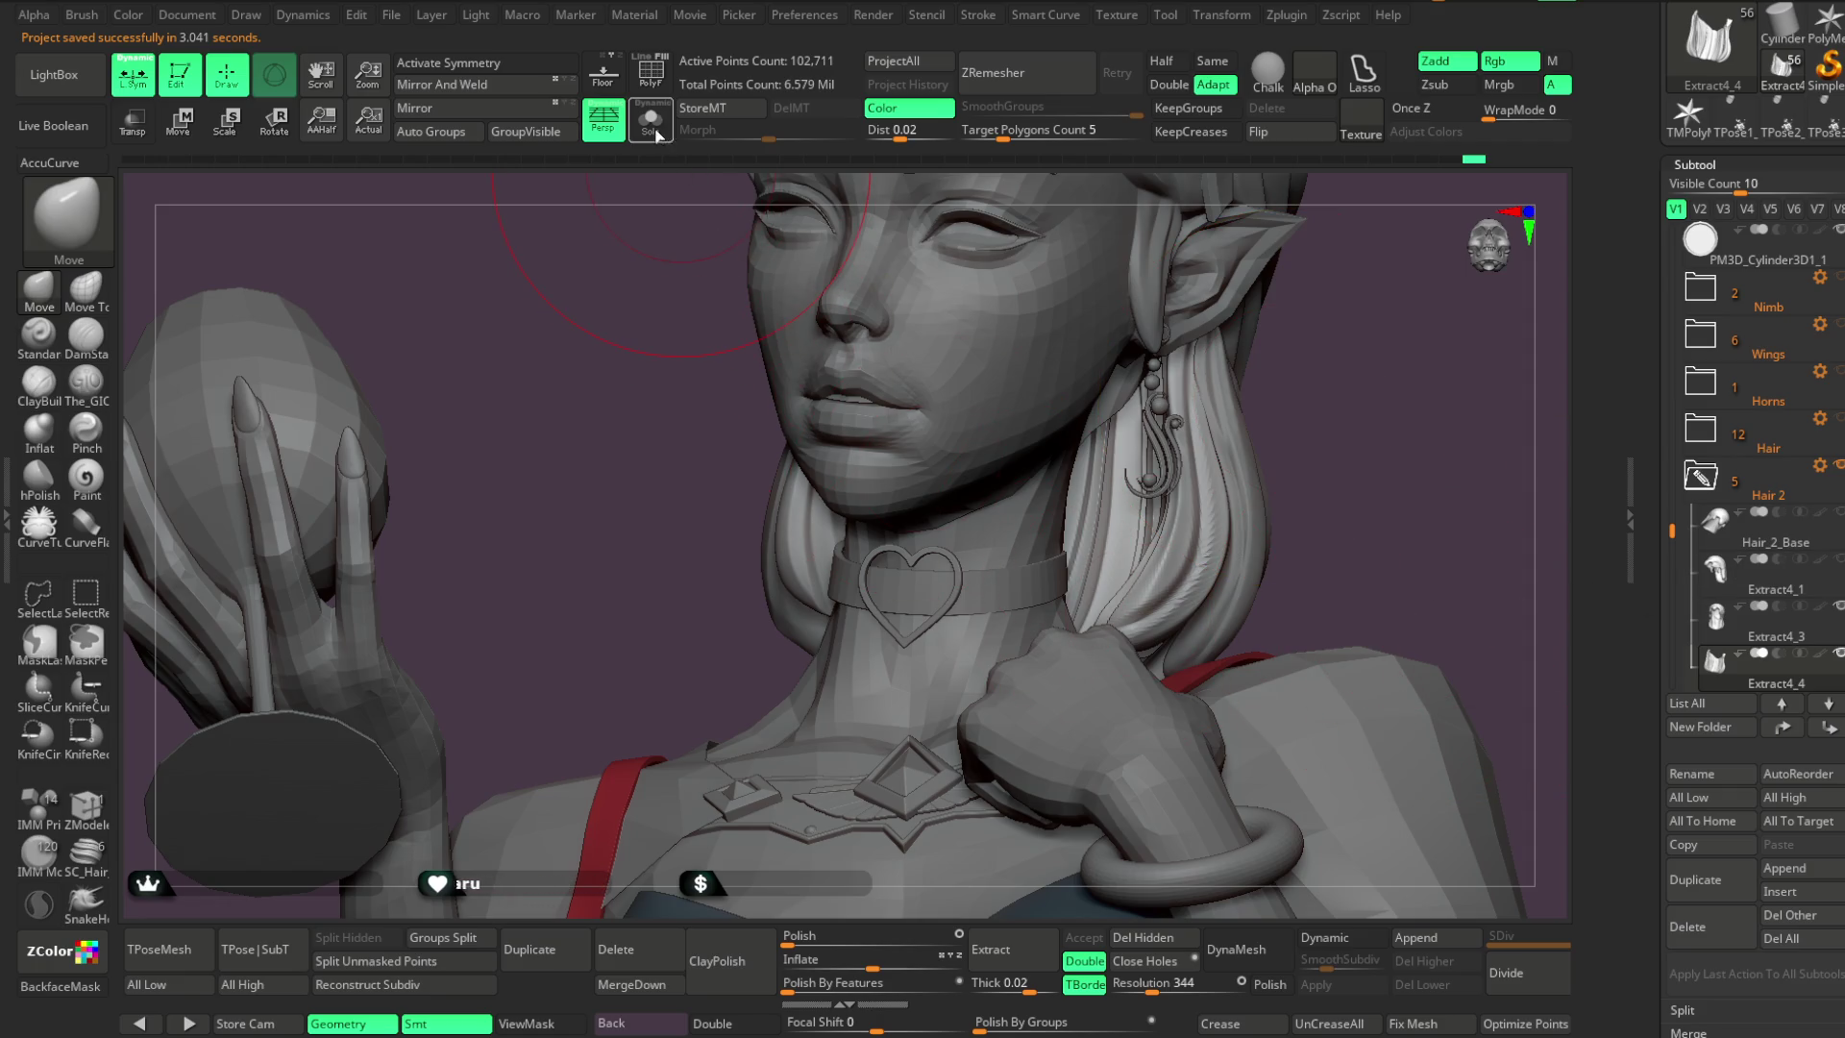
pyautogui.moveTo(1291, 393); pyautogui.dragTo(1297, 389)
pyautogui.hotkey('shift', 'f')
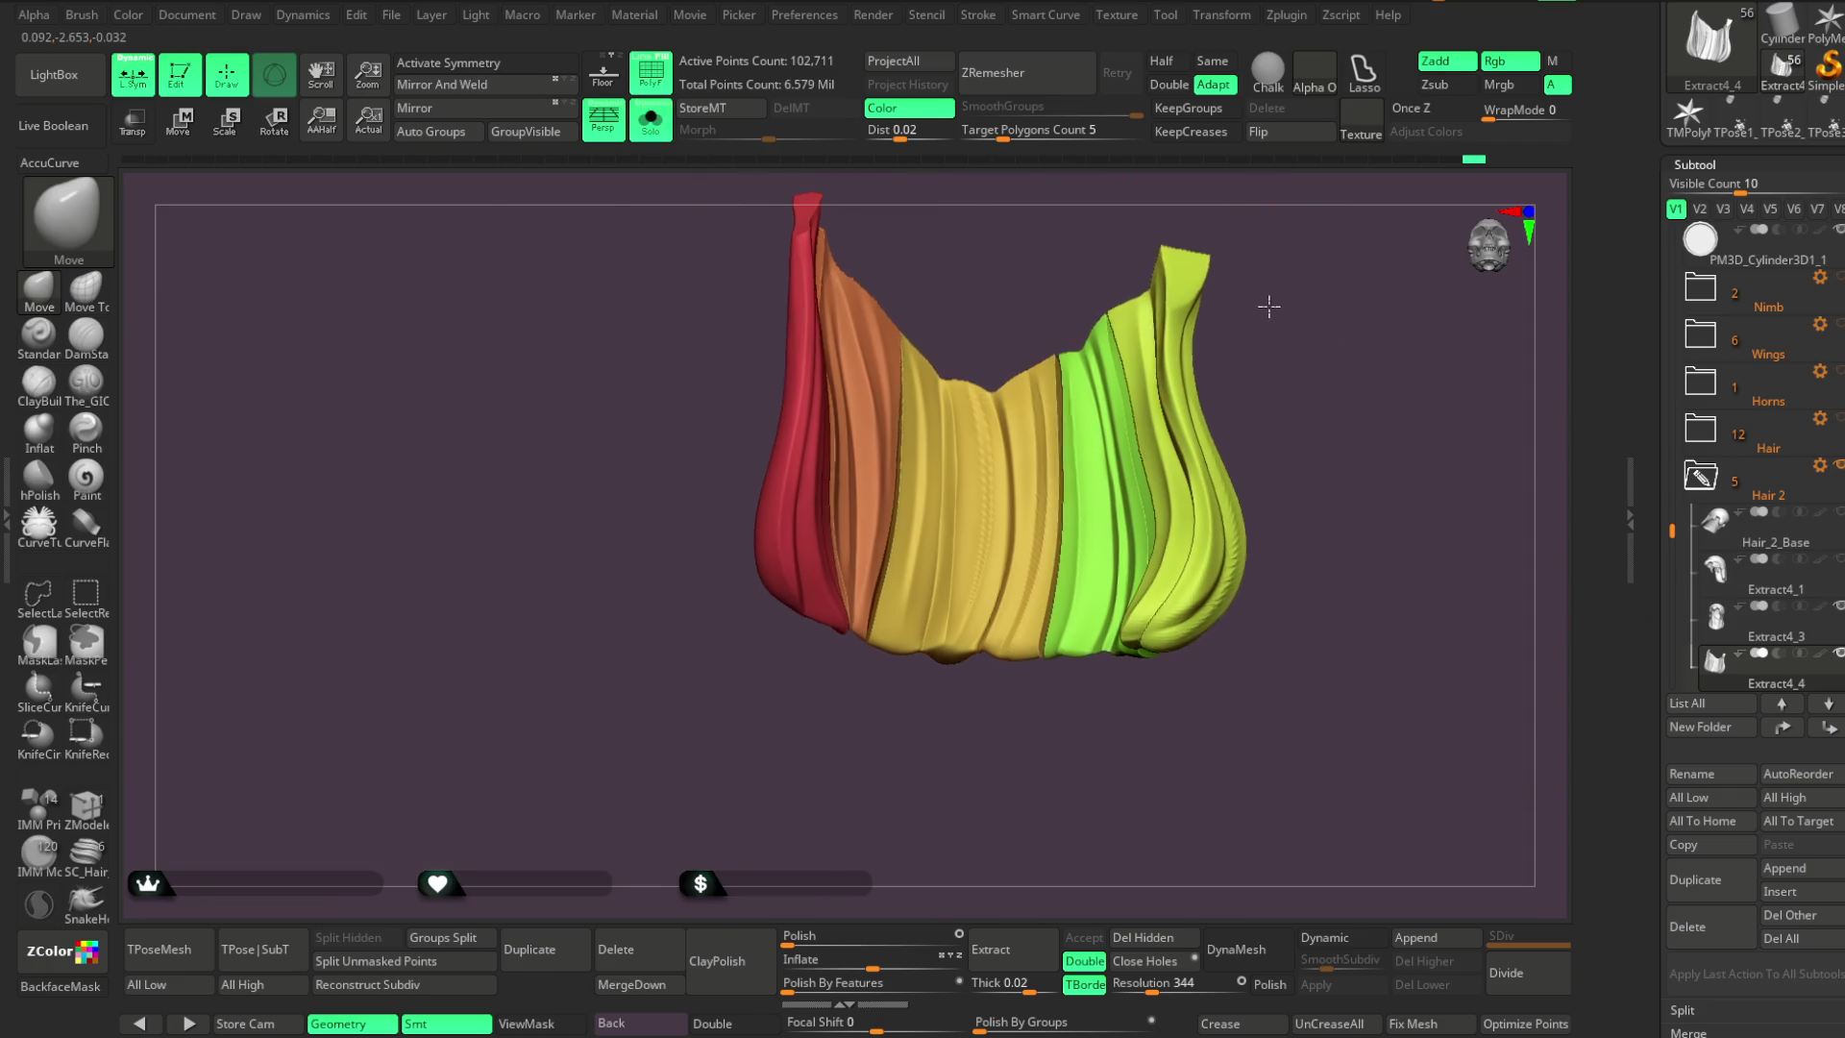
pyautogui.moveTo(1284, 309); pyautogui.dragTo(1207, 308)
pyautogui.keyDown('ctrl'); pyautogui.keyDown('shift'); pyautogui.click(1144, 399); pyautogui.keyUp('shift'); pyautogui.keyUp('ctrl')
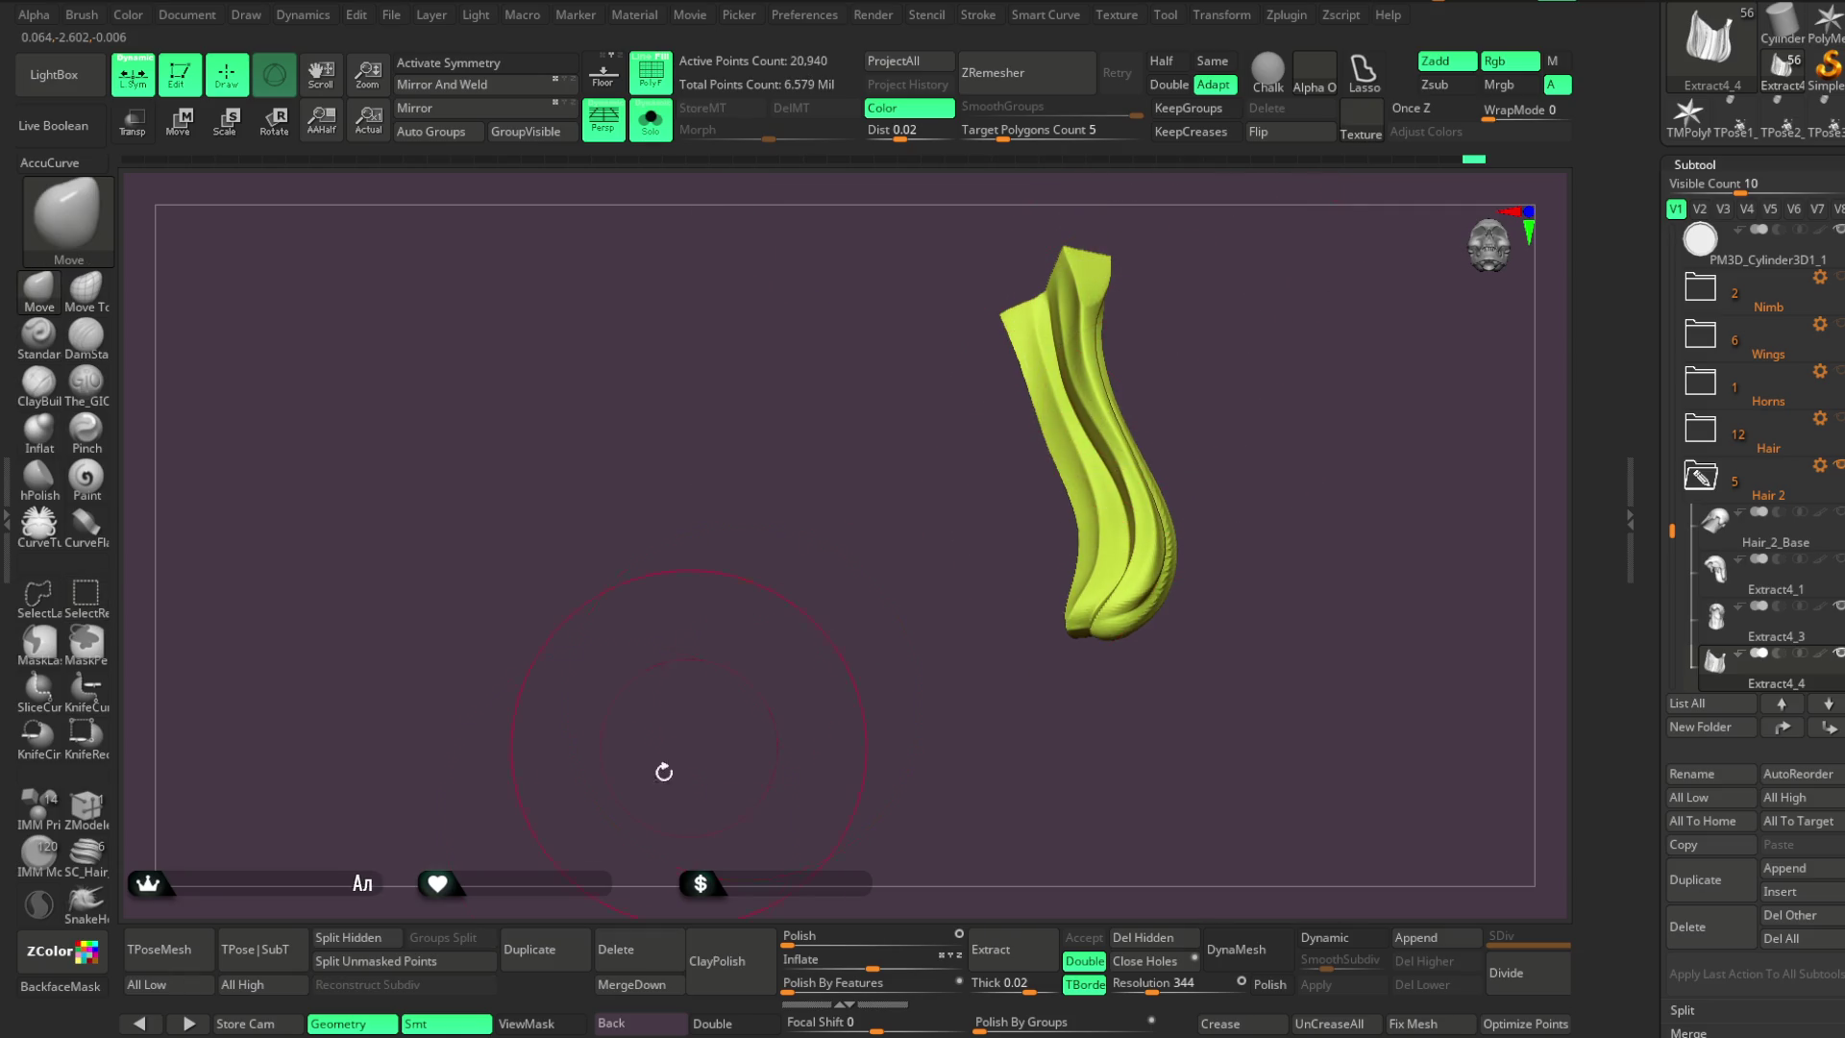
pyautogui.click(369, 940)
# On Extract4_5, hide the green and orange polygroups and split the hidden part into a separate subtool
pyautogui.click(650, 120)
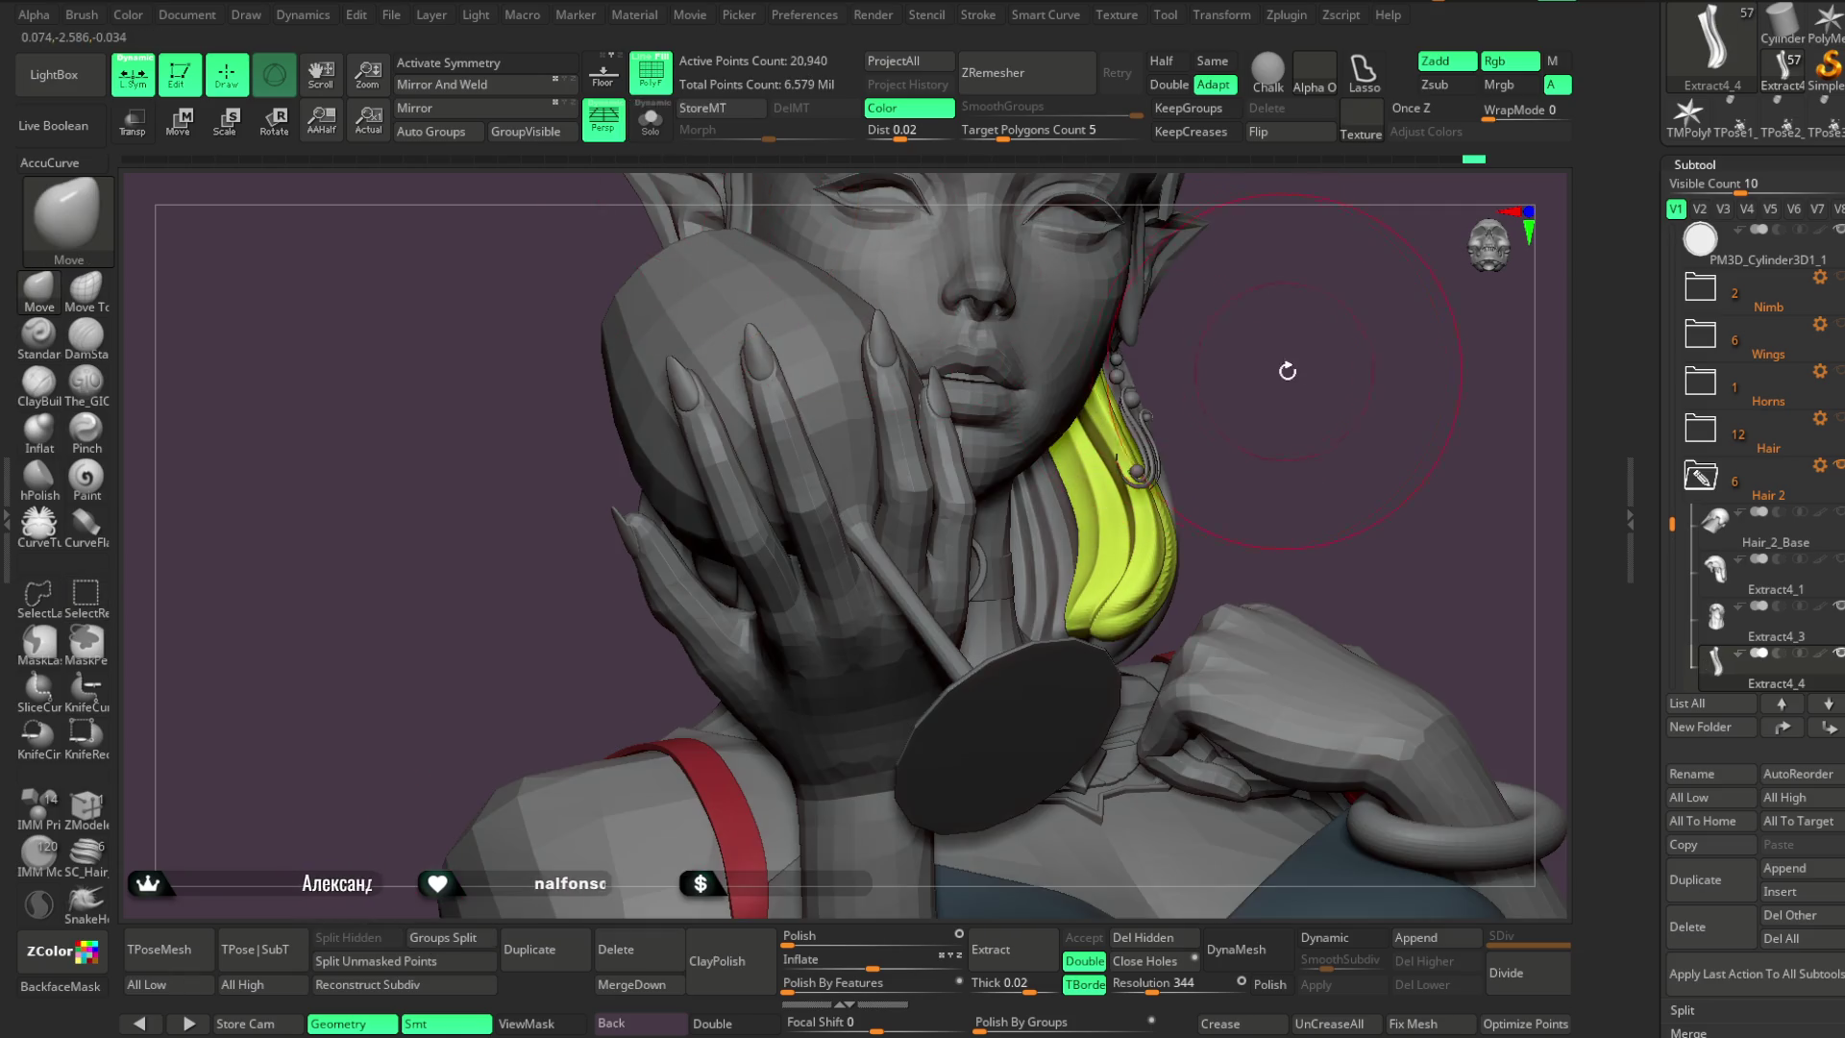
pyautogui.keyDown('alt'); pyautogui.click(1022, 527); pyautogui.keyUp('alt')
pyautogui.click(651, 120)
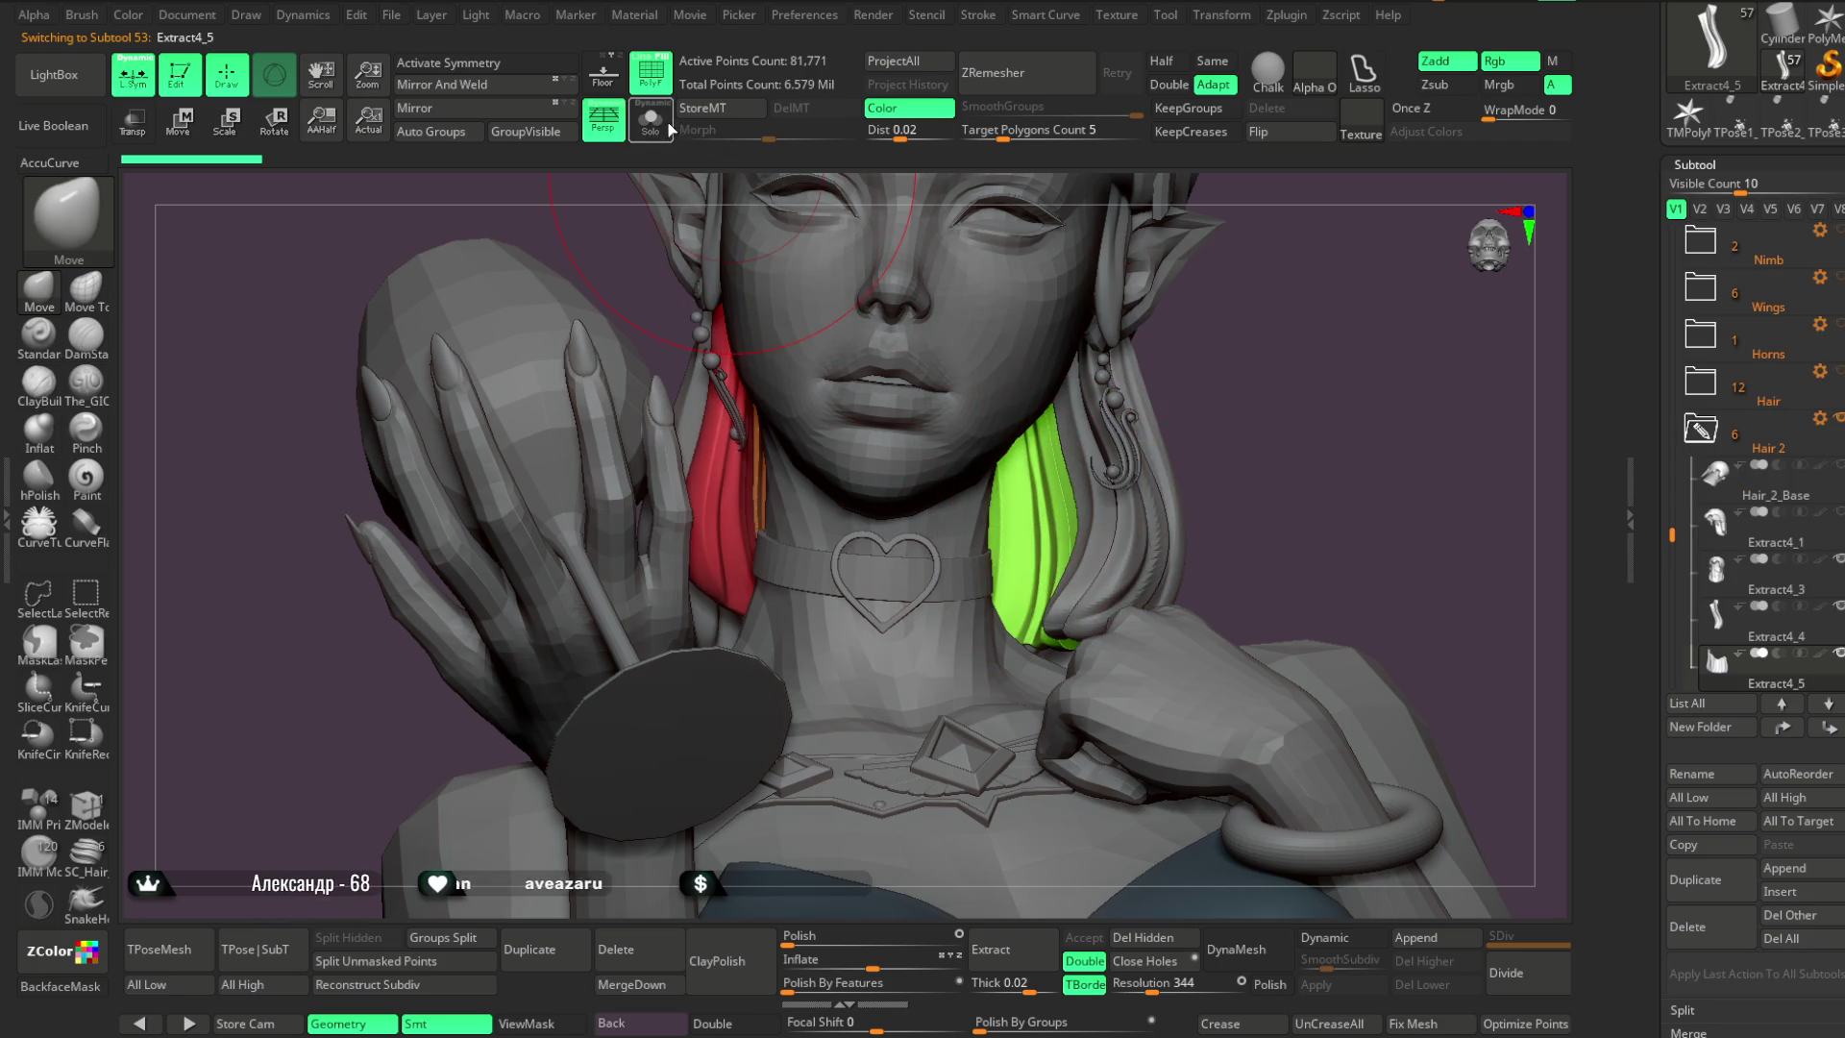
pyautogui.keyDown('ctrl'); pyautogui.keyDown('shift'); pyautogui.click(1057, 413); pyautogui.keyUp('shift'); pyautogui.keyUp('ctrl')
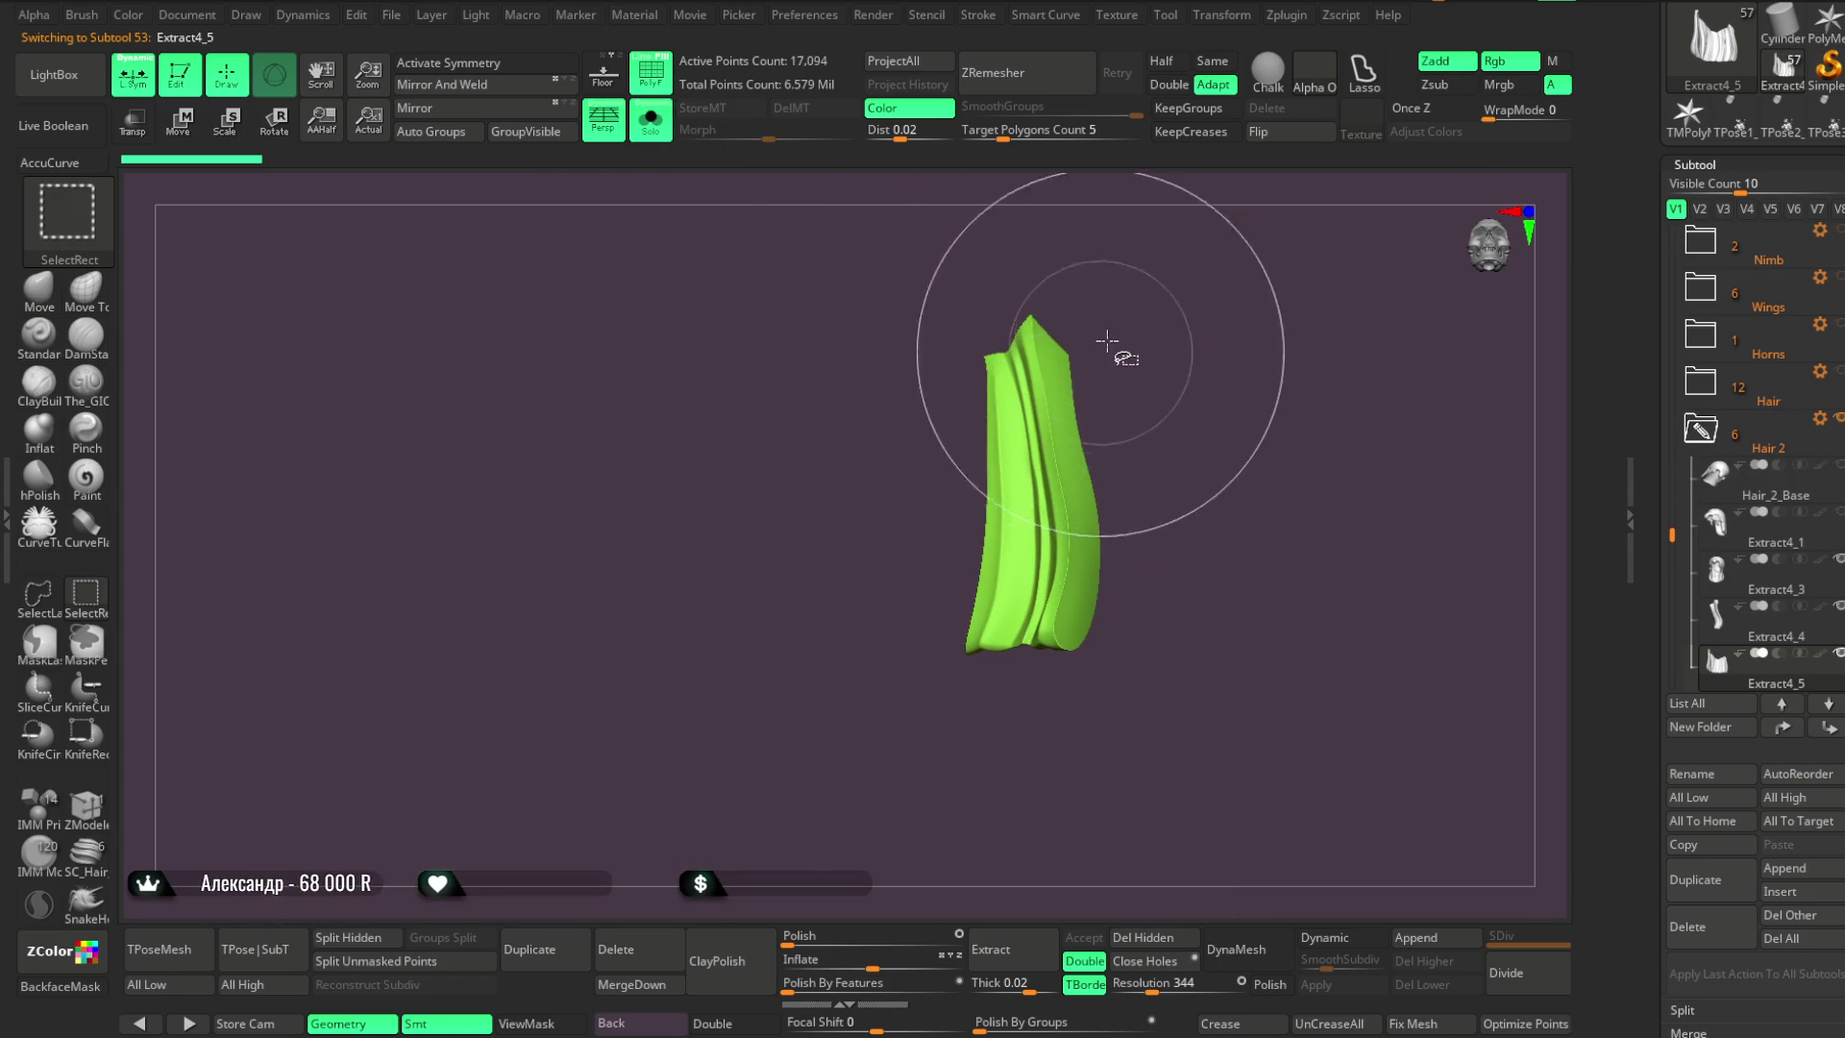
pyautogui.keyDown('ctrl'); pyautogui.keyDown('shift'); pyautogui.click(1105, 365); pyautogui.keyUp('shift'); pyautogui.keyUp('ctrl')
pyautogui.keyDown('ctrl'); pyautogui.keyDown('alt'); pyautogui.keyDown('shift'); pyautogui.click(795, 446); pyautogui.keyUp('shift'); pyautogui.keyUp('alt'); pyautogui.keyUp('ctrl')
pyautogui.moveTo(1121, 355)
pyautogui.mouseDown()
pyautogui.moveTo(1157, 321)
pyautogui.moveTo(1145, 341)
pyautogui.moveTo(1173, 383)
pyautogui.mouseUp()
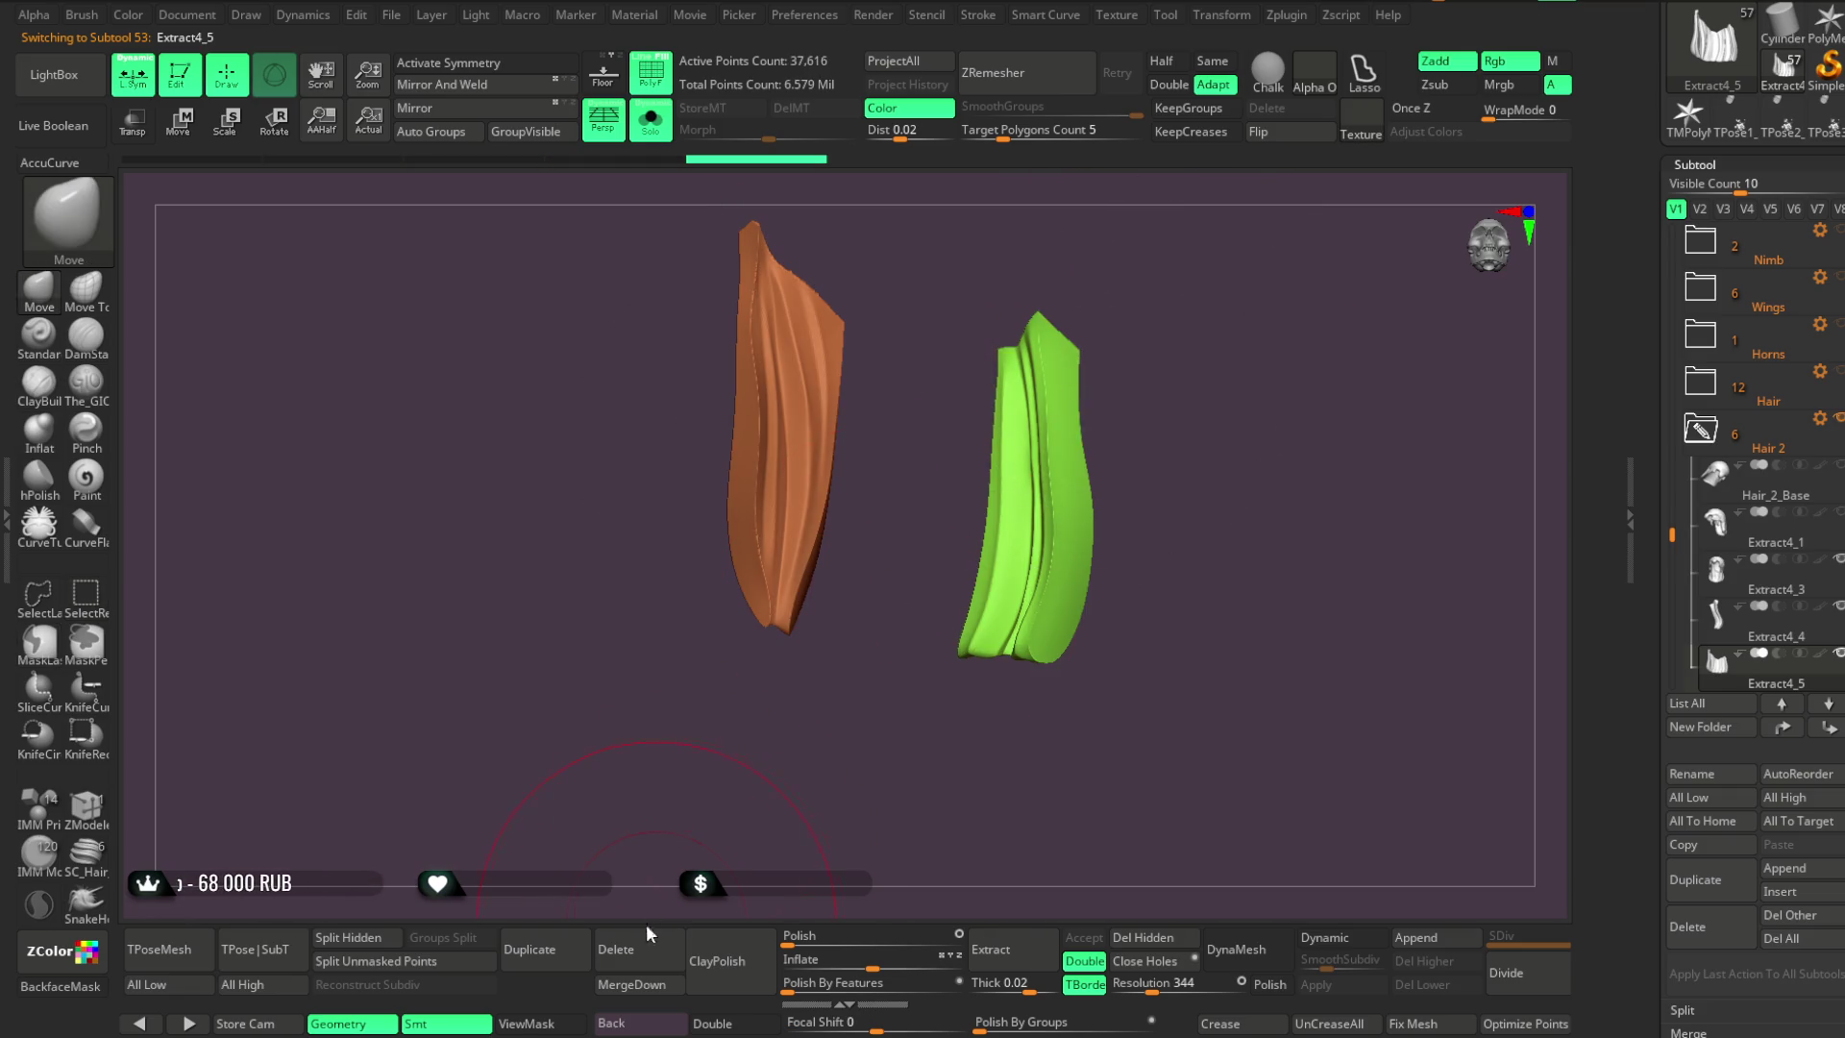
pyautogui.click(374, 942)
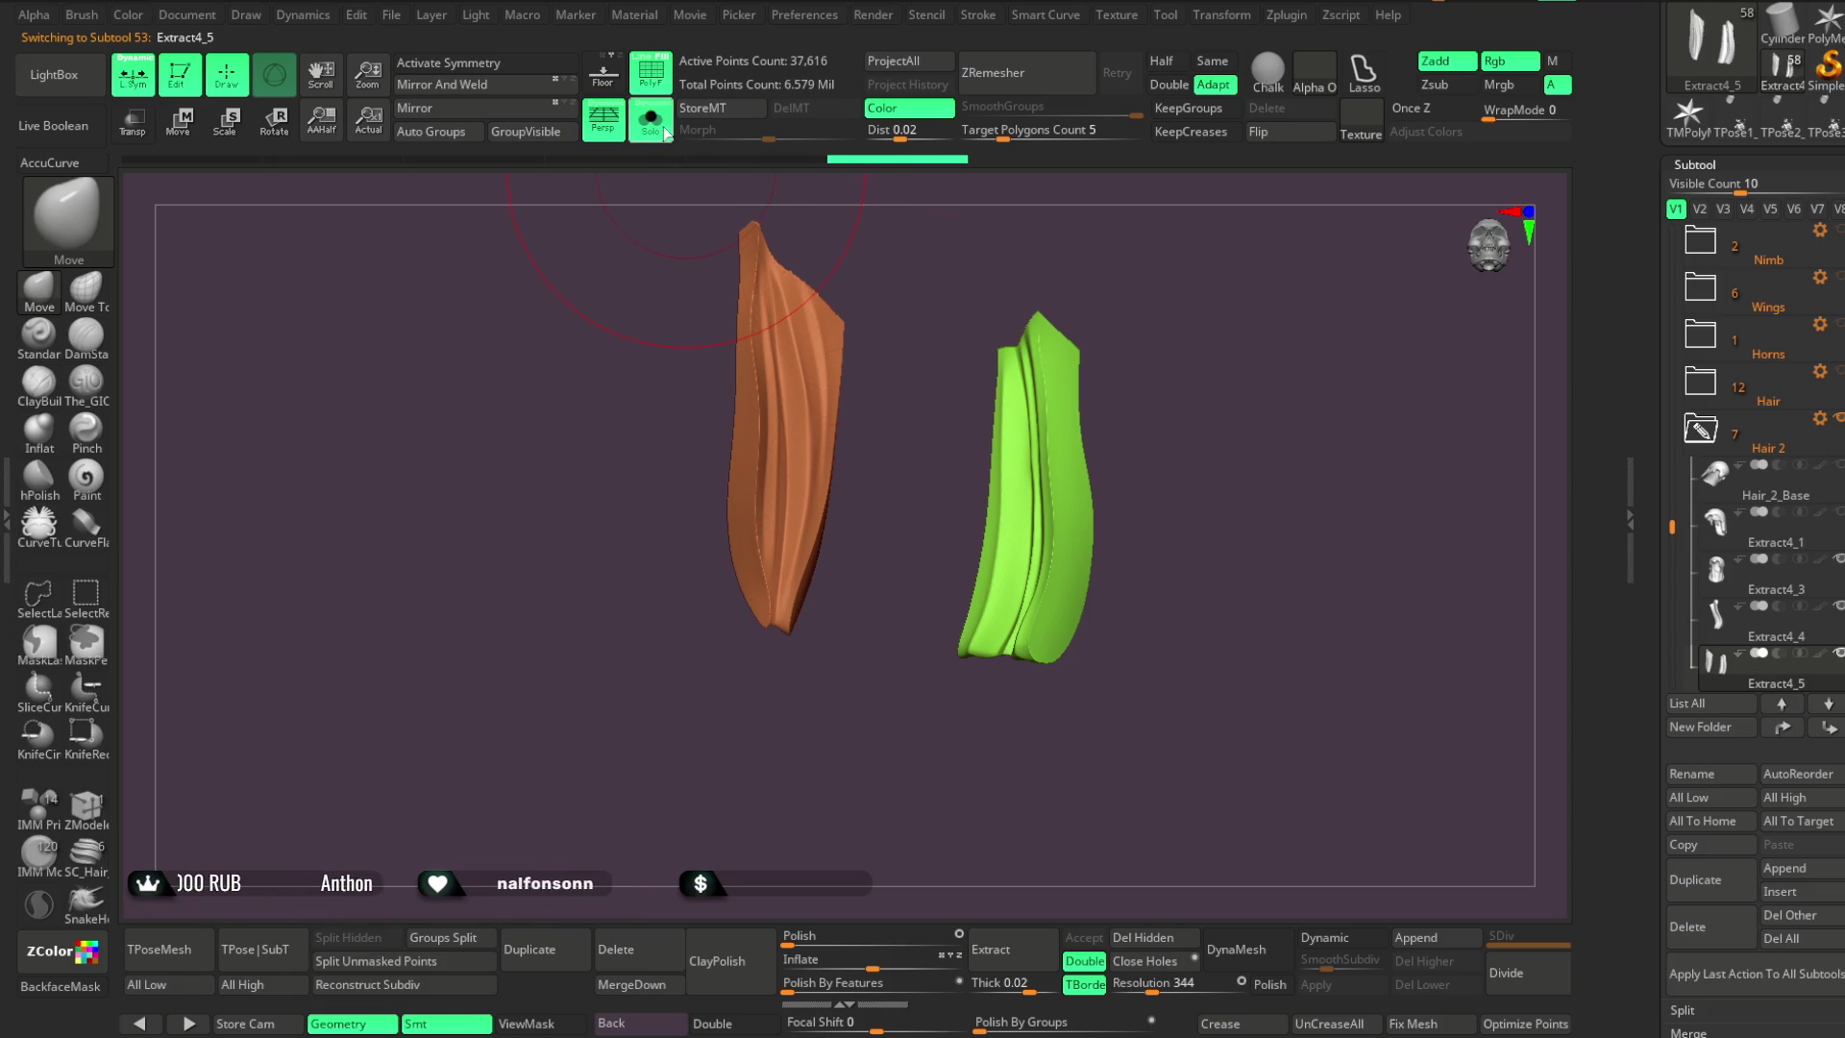
# With the whole bust shown, make the yellow Extract4_4 strand the active subtool
pyautogui.click(650, 120)
pyautogui.moveTo(1345, 528); pyautogui.dragTo(1421, 552)
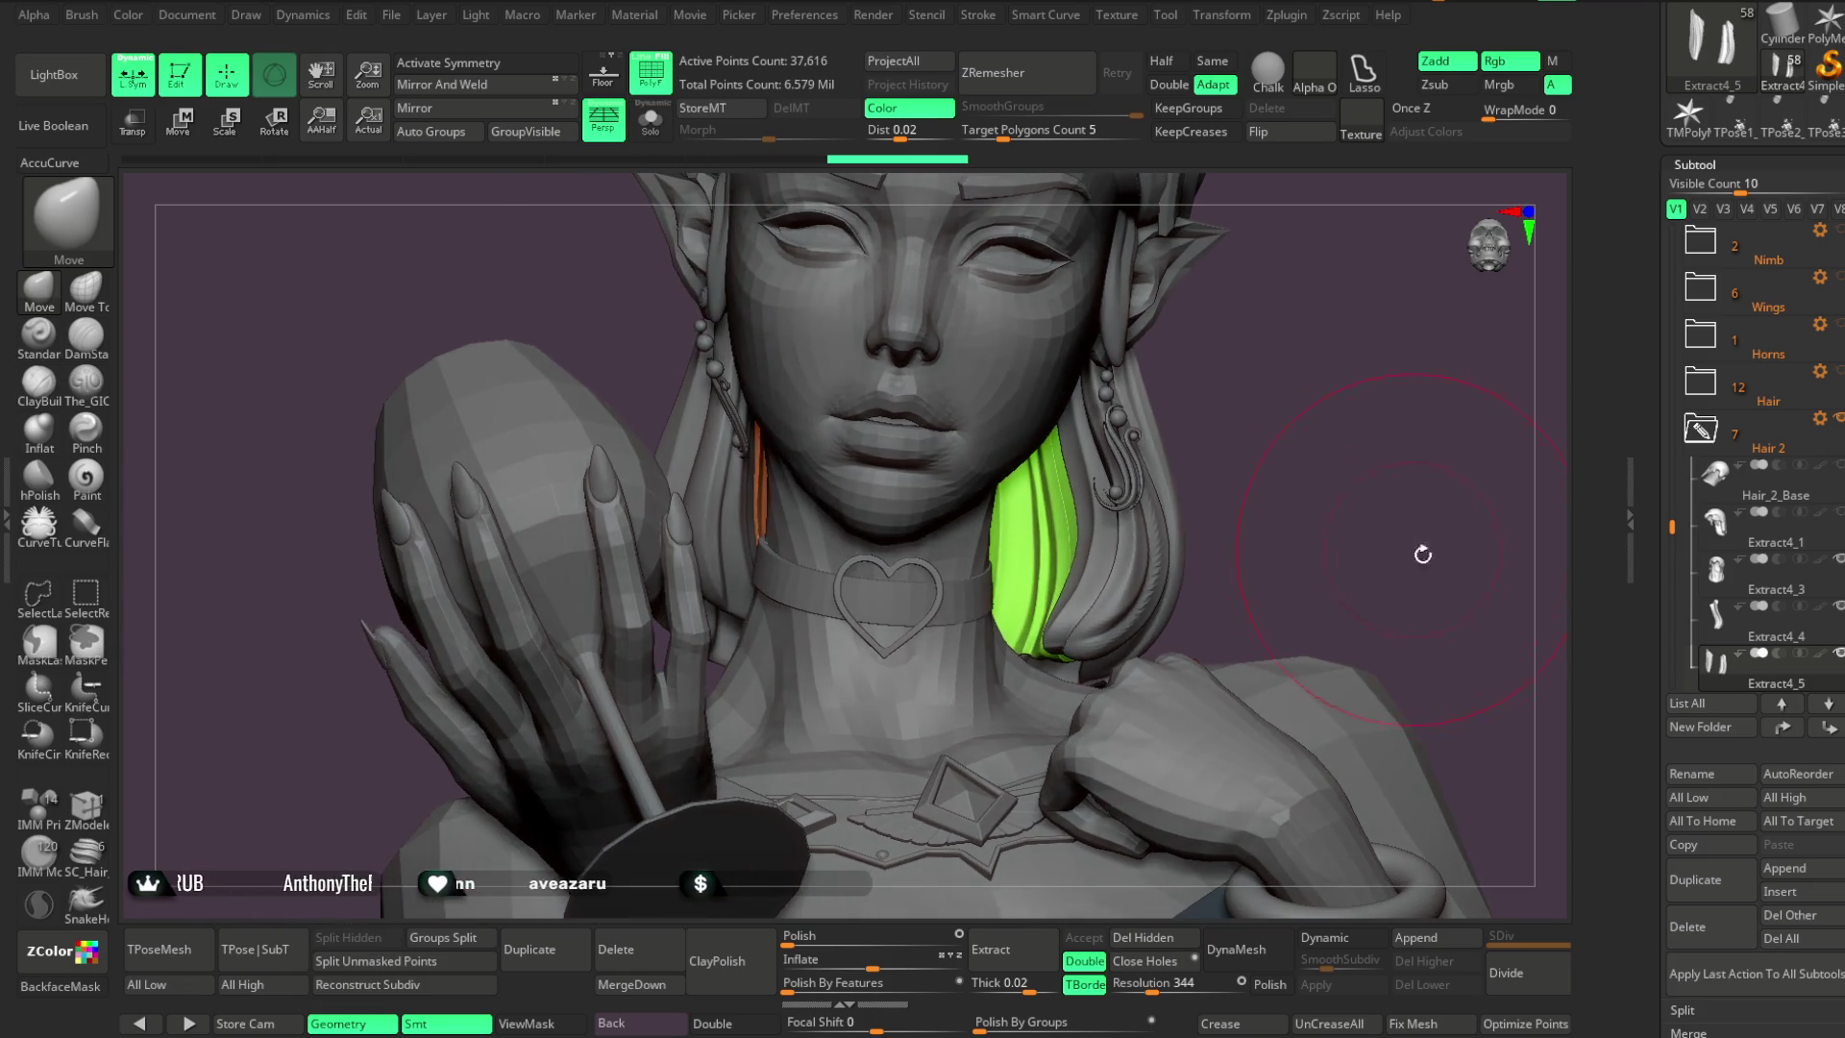
pyautogui.keyDown('alt'); pyautogui.click(1162, 567); pyautogui.keyUp('alt')
pyautogui.moveTo(1173, 559)
pyautogui.mouseDown()
pyautogui.moveTo(1294, 461)
pyautogui.moveTo(1259, 585)
pyautogui.mouseUp()
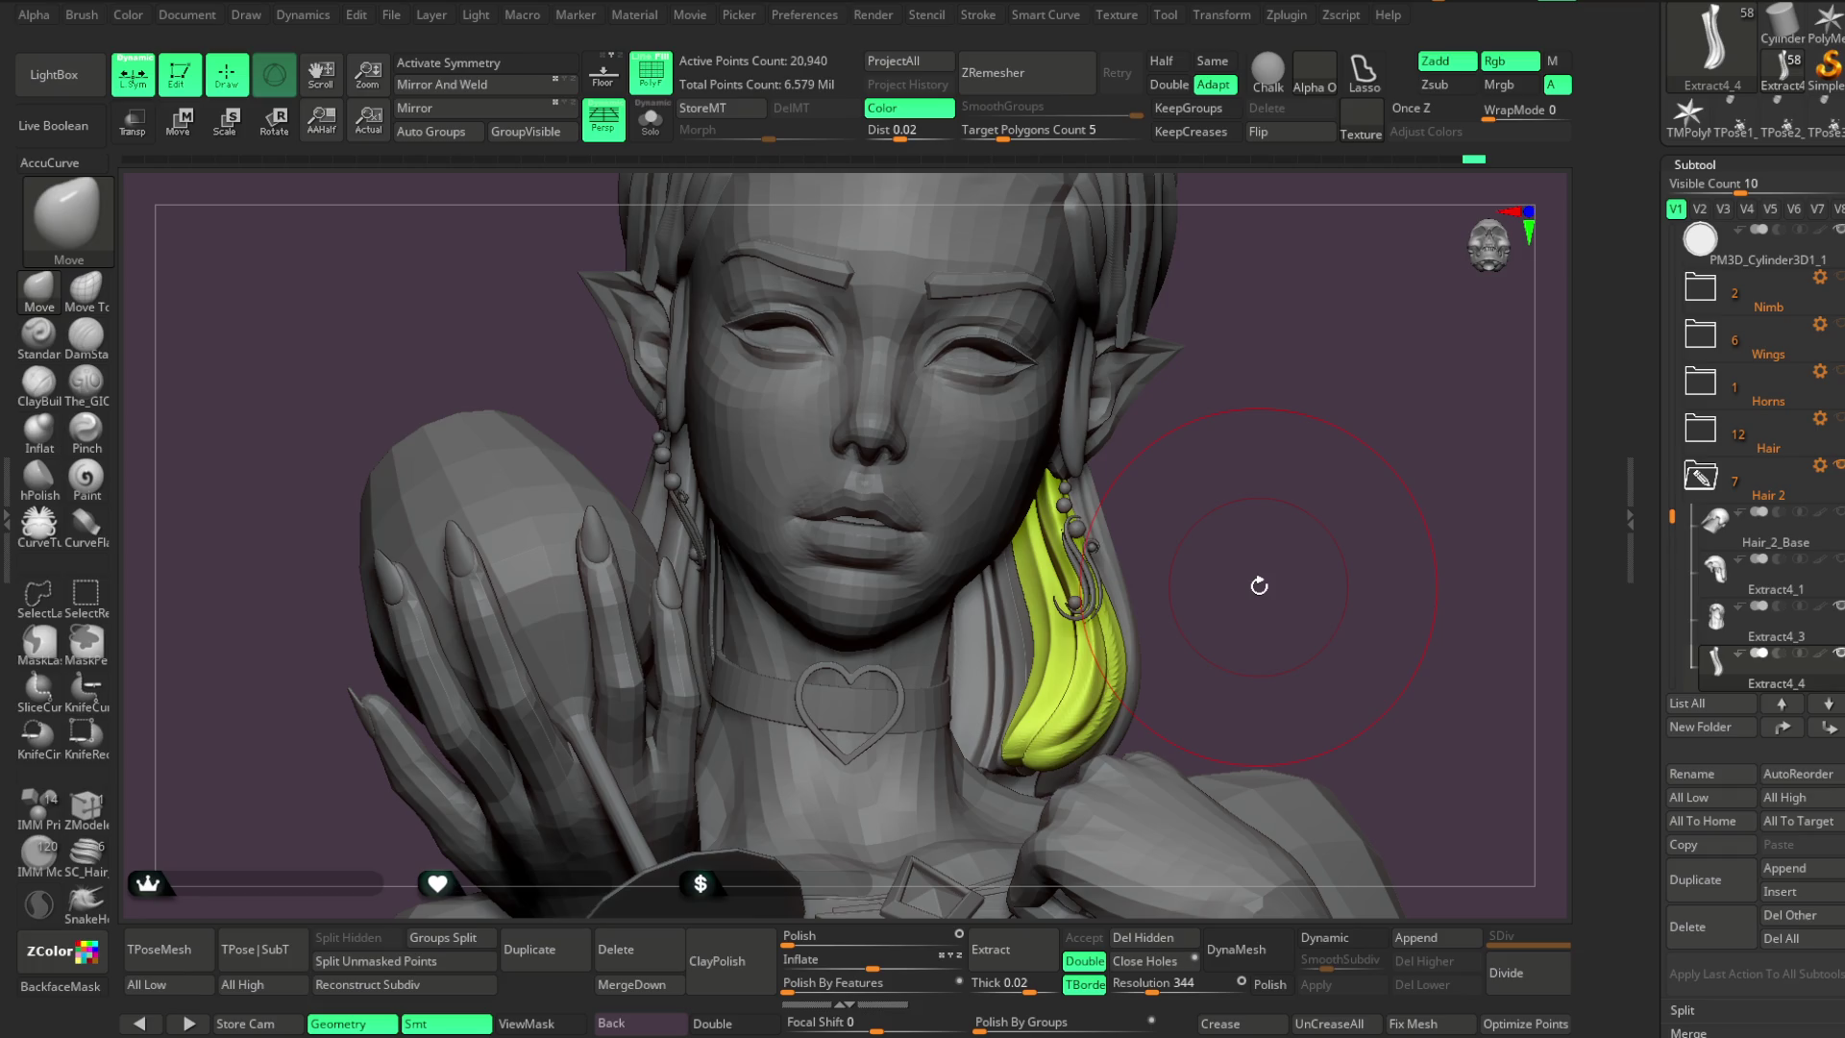
# Isolate the yellow hair strand in Solo and turn it to inspect it
pyautogui.moveTo(1173, 507); pyautogui.dragTo(1185, 424)
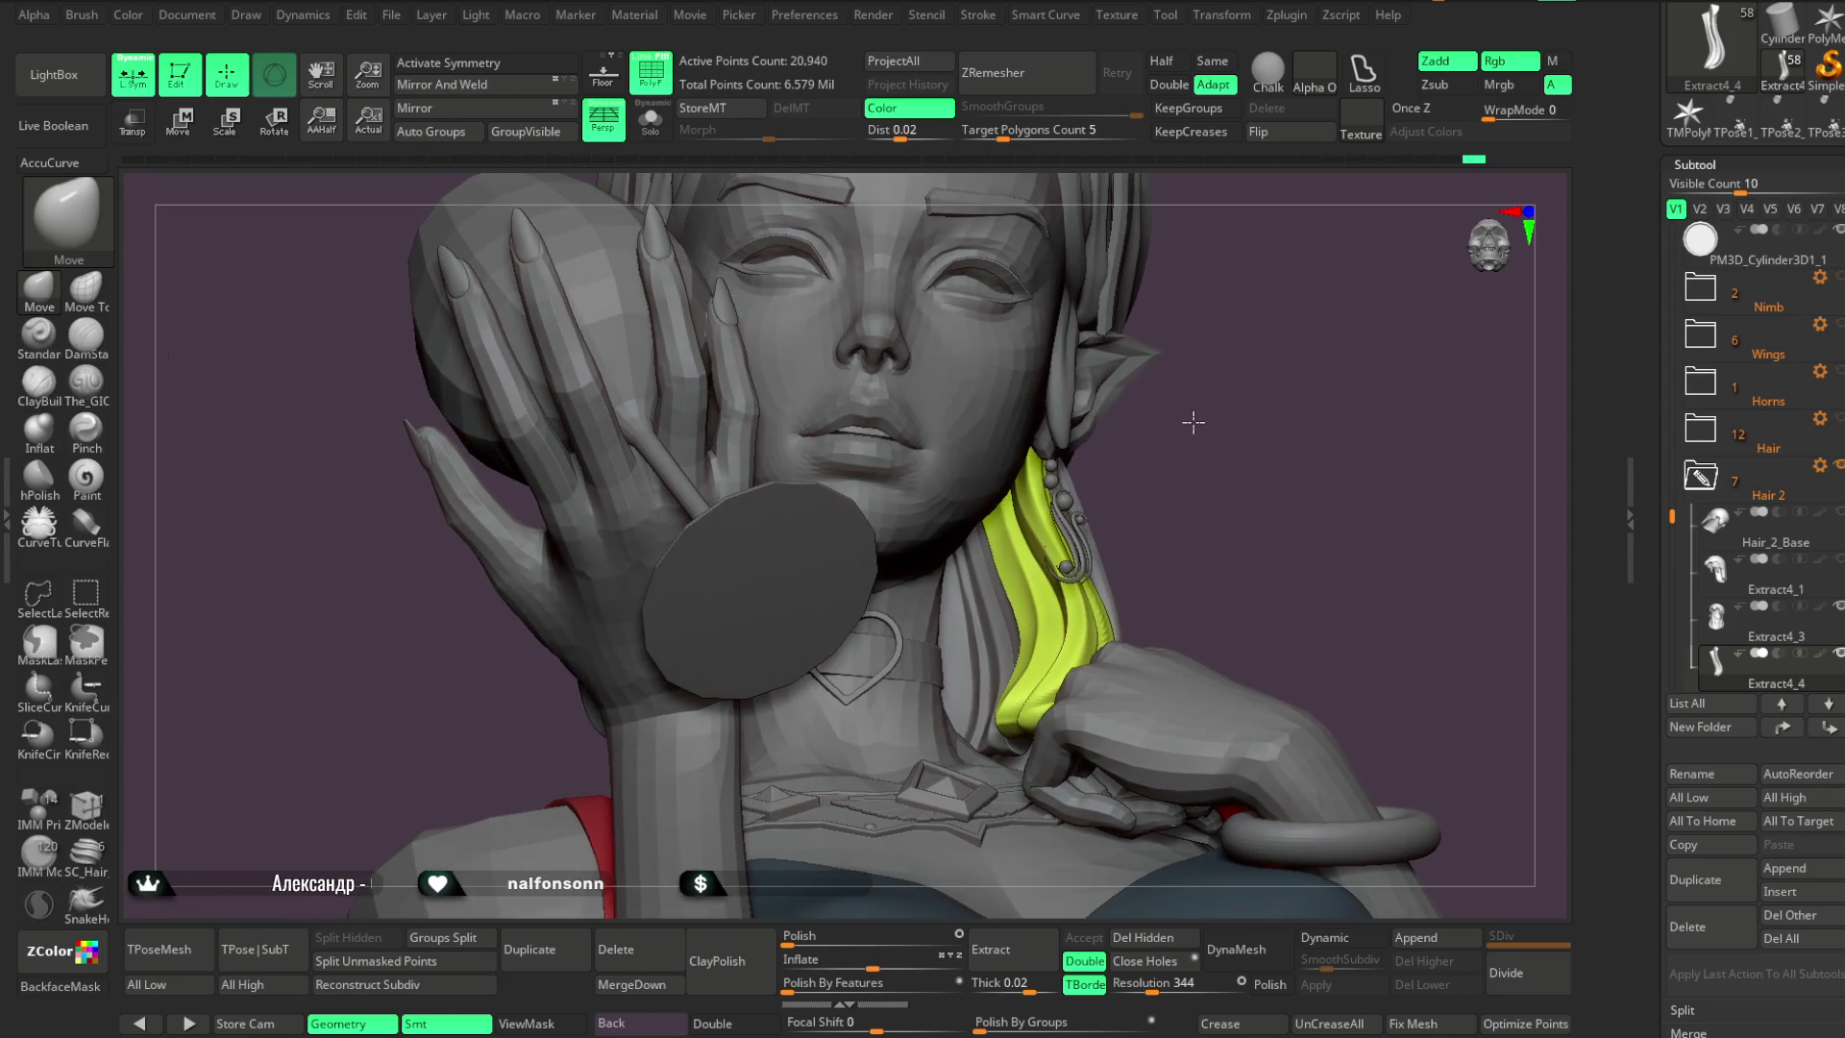
pyautogui.hotkey('ctrl', 'shift', 's')
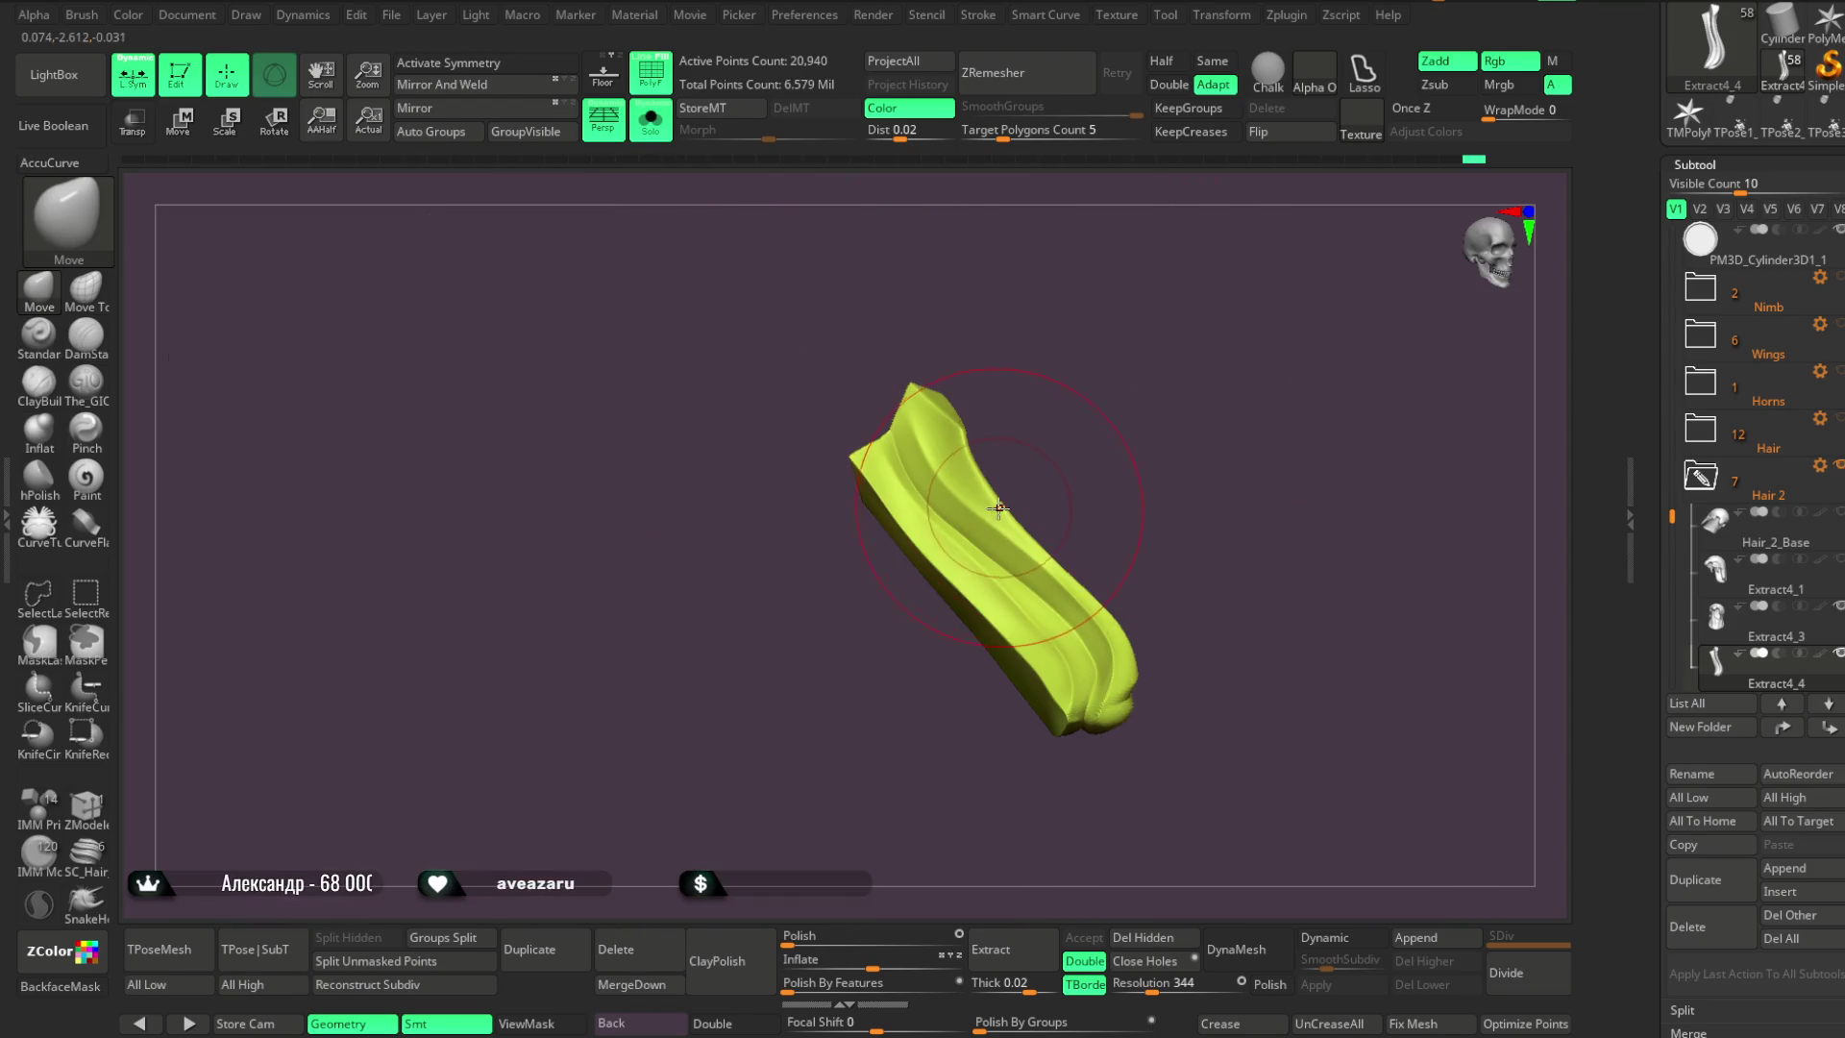
pyautogui.moveTo(1178, 506)
pyautogui.mouseDown()
pyautogui.moveTo(1115, 538)
pyautogui.moveTo(1127, 486)
pyautogui.moveTo(1104, 465)
pyautogui.moveTo(756, 275)
pyautogui.mouseUp()
pyautogui.click(650, 119)
# Select the red Extract4_6 strand behind the ear, view it in side profile, and solo the strands
pyautogui.moveTo(1170, 355)
pyautogui.mouseDown()
pyautogui.moveTo(1207, 346)
pyautogui.moveTo(1189, 392)
pyautogui.moveTo(1274, 358)
pyautogui.moveTo(1179, 461)
pyautogui.moveTo(1236, 337)
pyautogui.moveTo(1009, 570)
pyautogui.mouseUp()
pyautogui.keyDown('alt'); pyautogui.click(1009, 462); pyautogui.keyUp('alt')
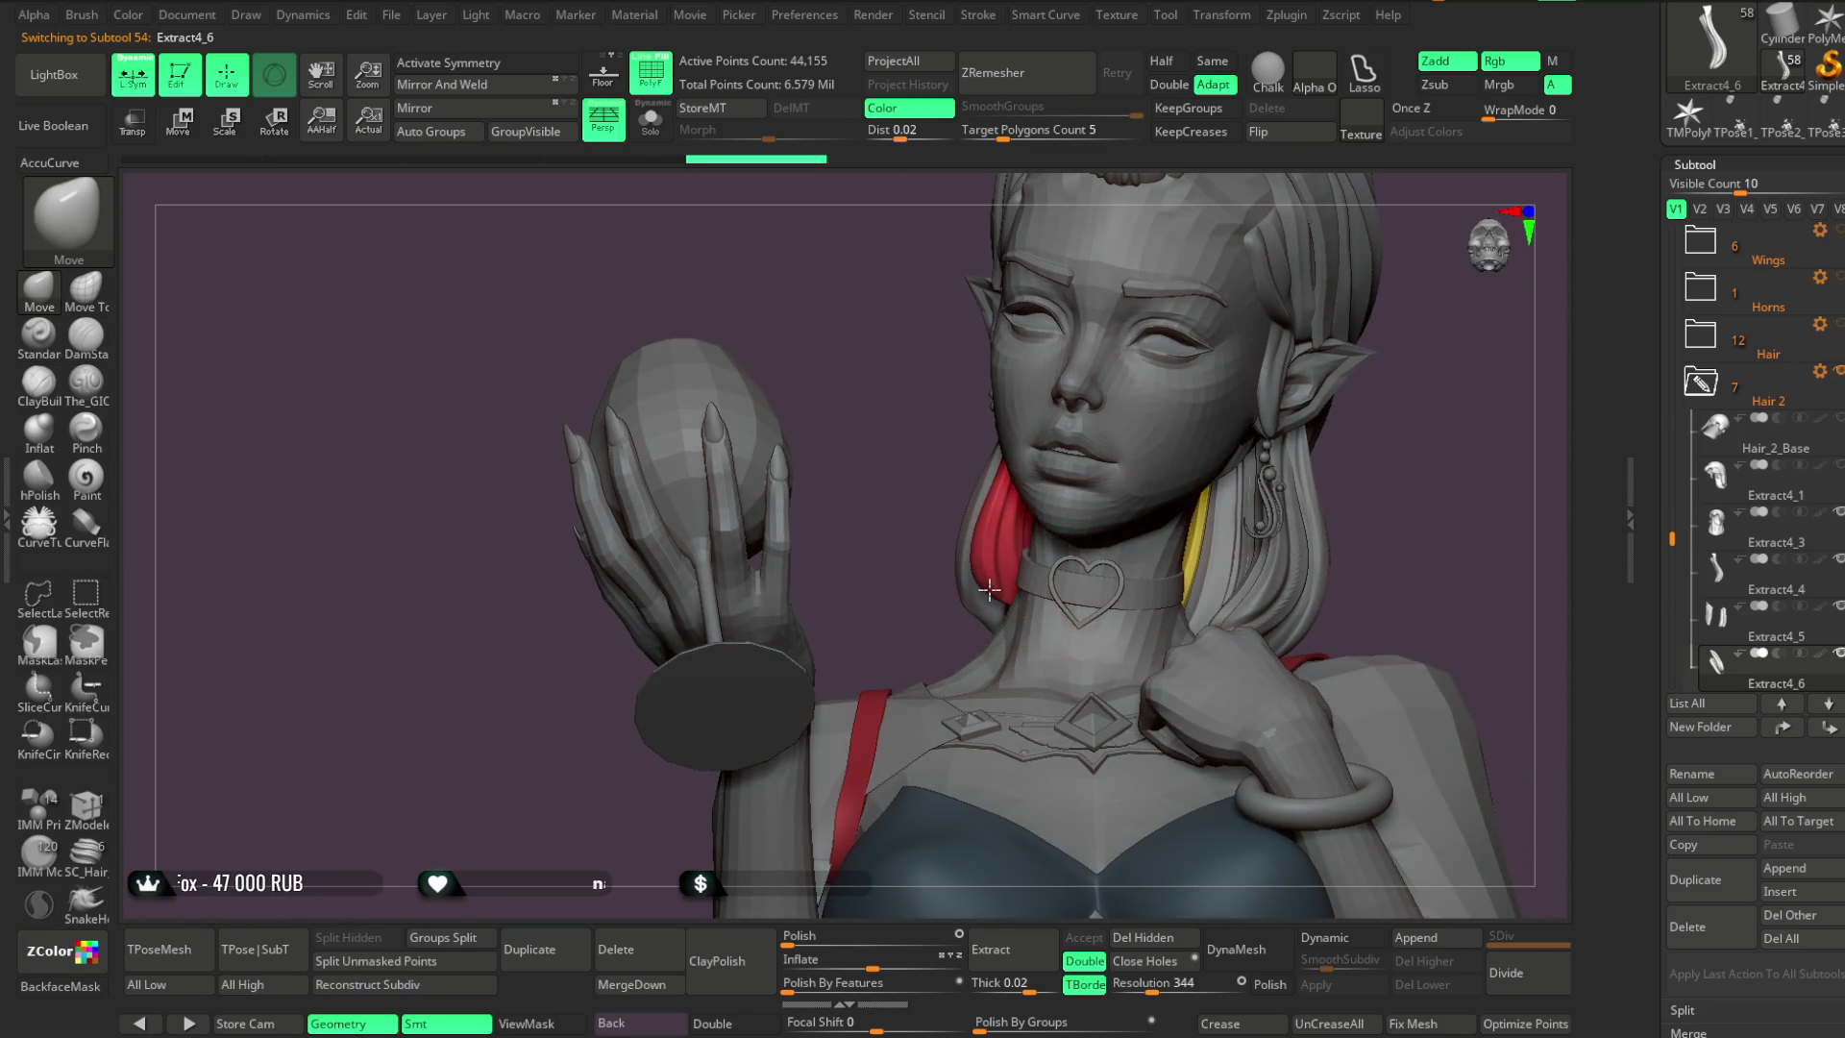
pyautogui.moveTo(836, 523)
pyautogui.mouseDown()
pyautogui.moveTo(955, 424)
pyautogui.moveTo(998, 451)
pyautogui.moveTo(1332, 340)
pyautogui.mouseUp()
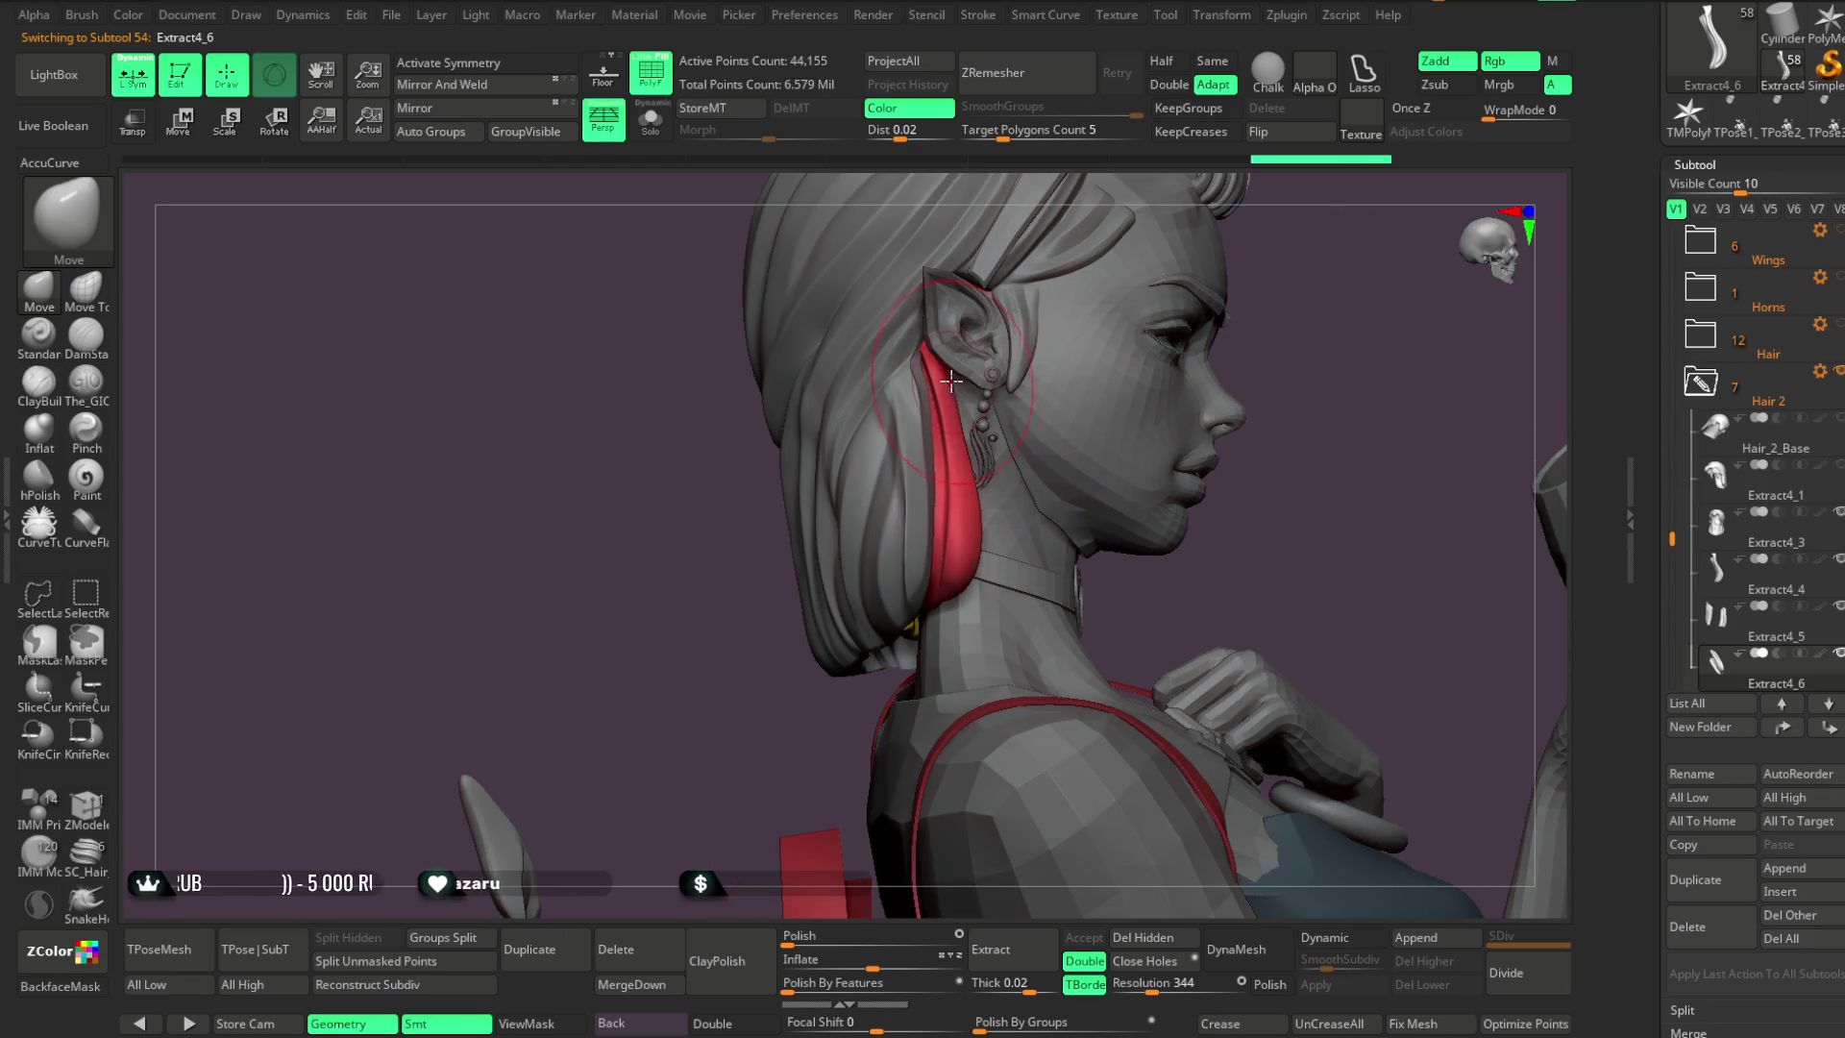
pyautogui.moveTo(1201, 433)
pyautogui.mouseDown()
pyautogui.moveTo(1301, 309)
pyautogui.moveTo(1277, 350)
pyautogui.moveTo(1285, 318)
pyautogui.moveTo(1195, 369)
pyautogui.moveTo(1248, 375)
pyautogui.moveTo(1268, 317)
pyautogui.moveTo(1277, 346)
pyautogui.mouseUp()
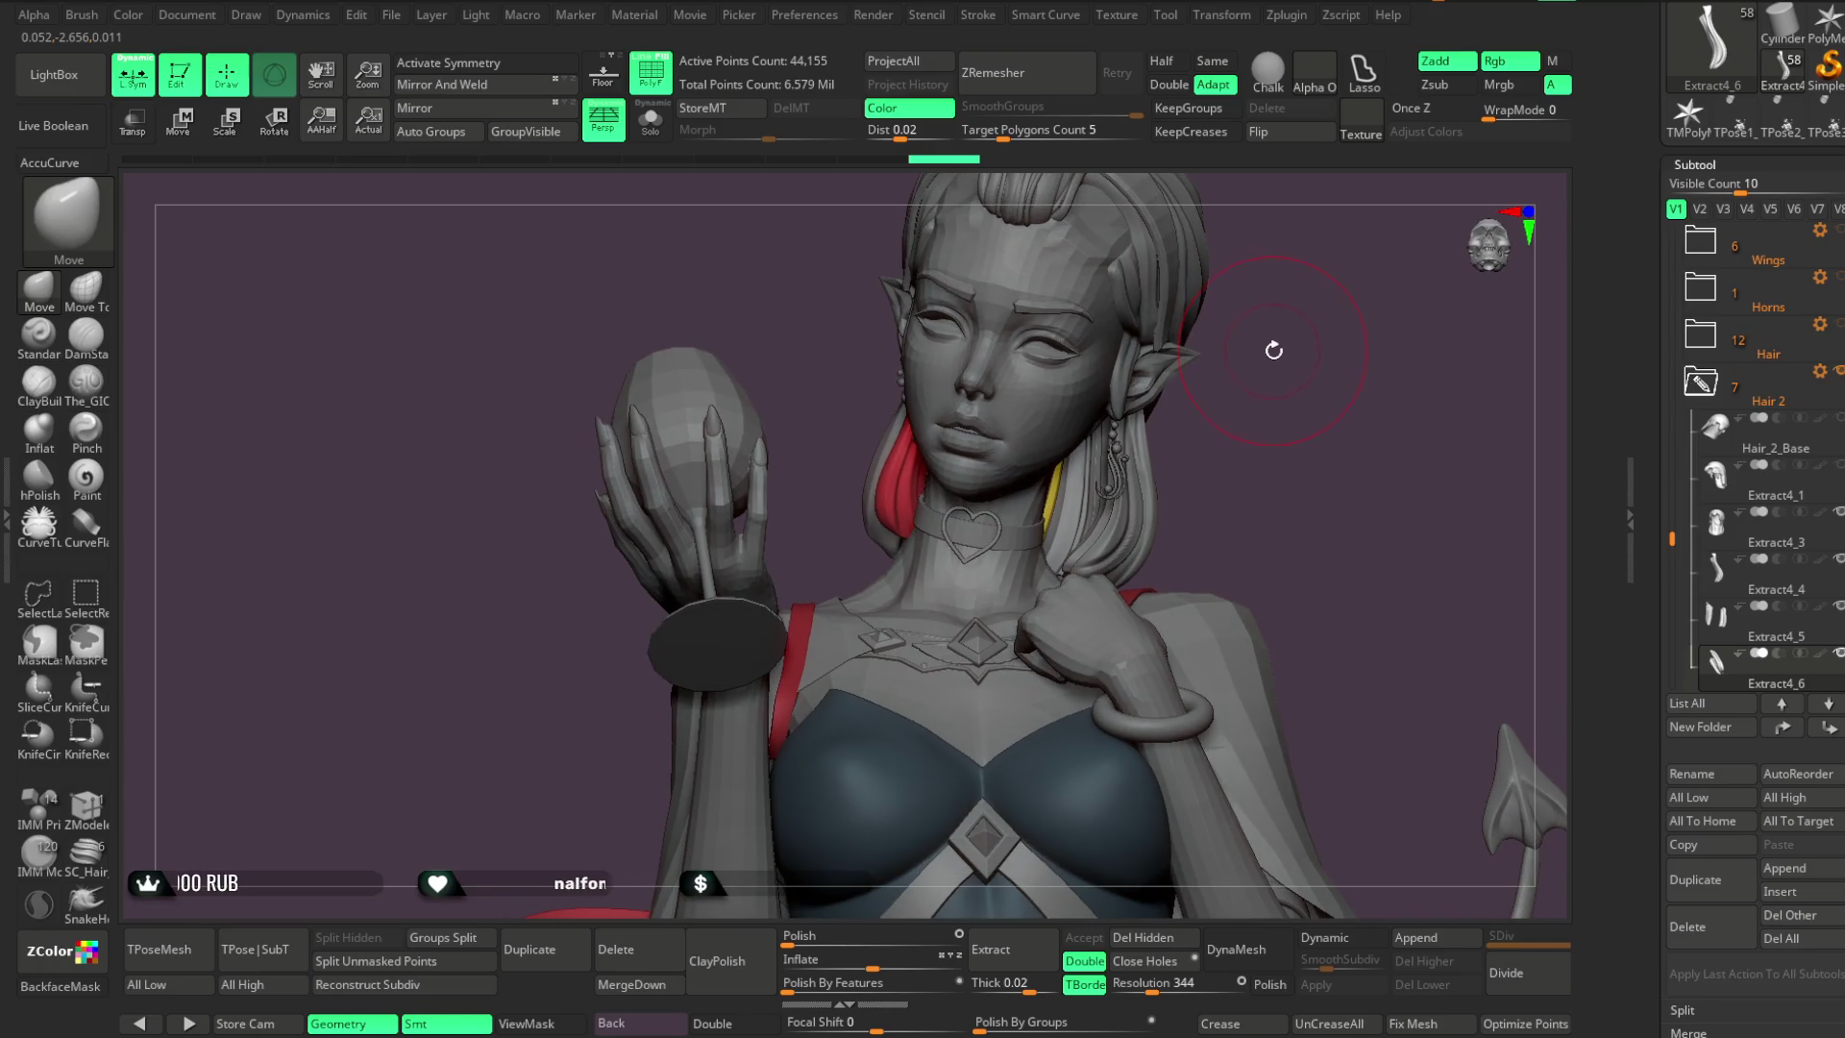
pyautogui.click(651, 120)
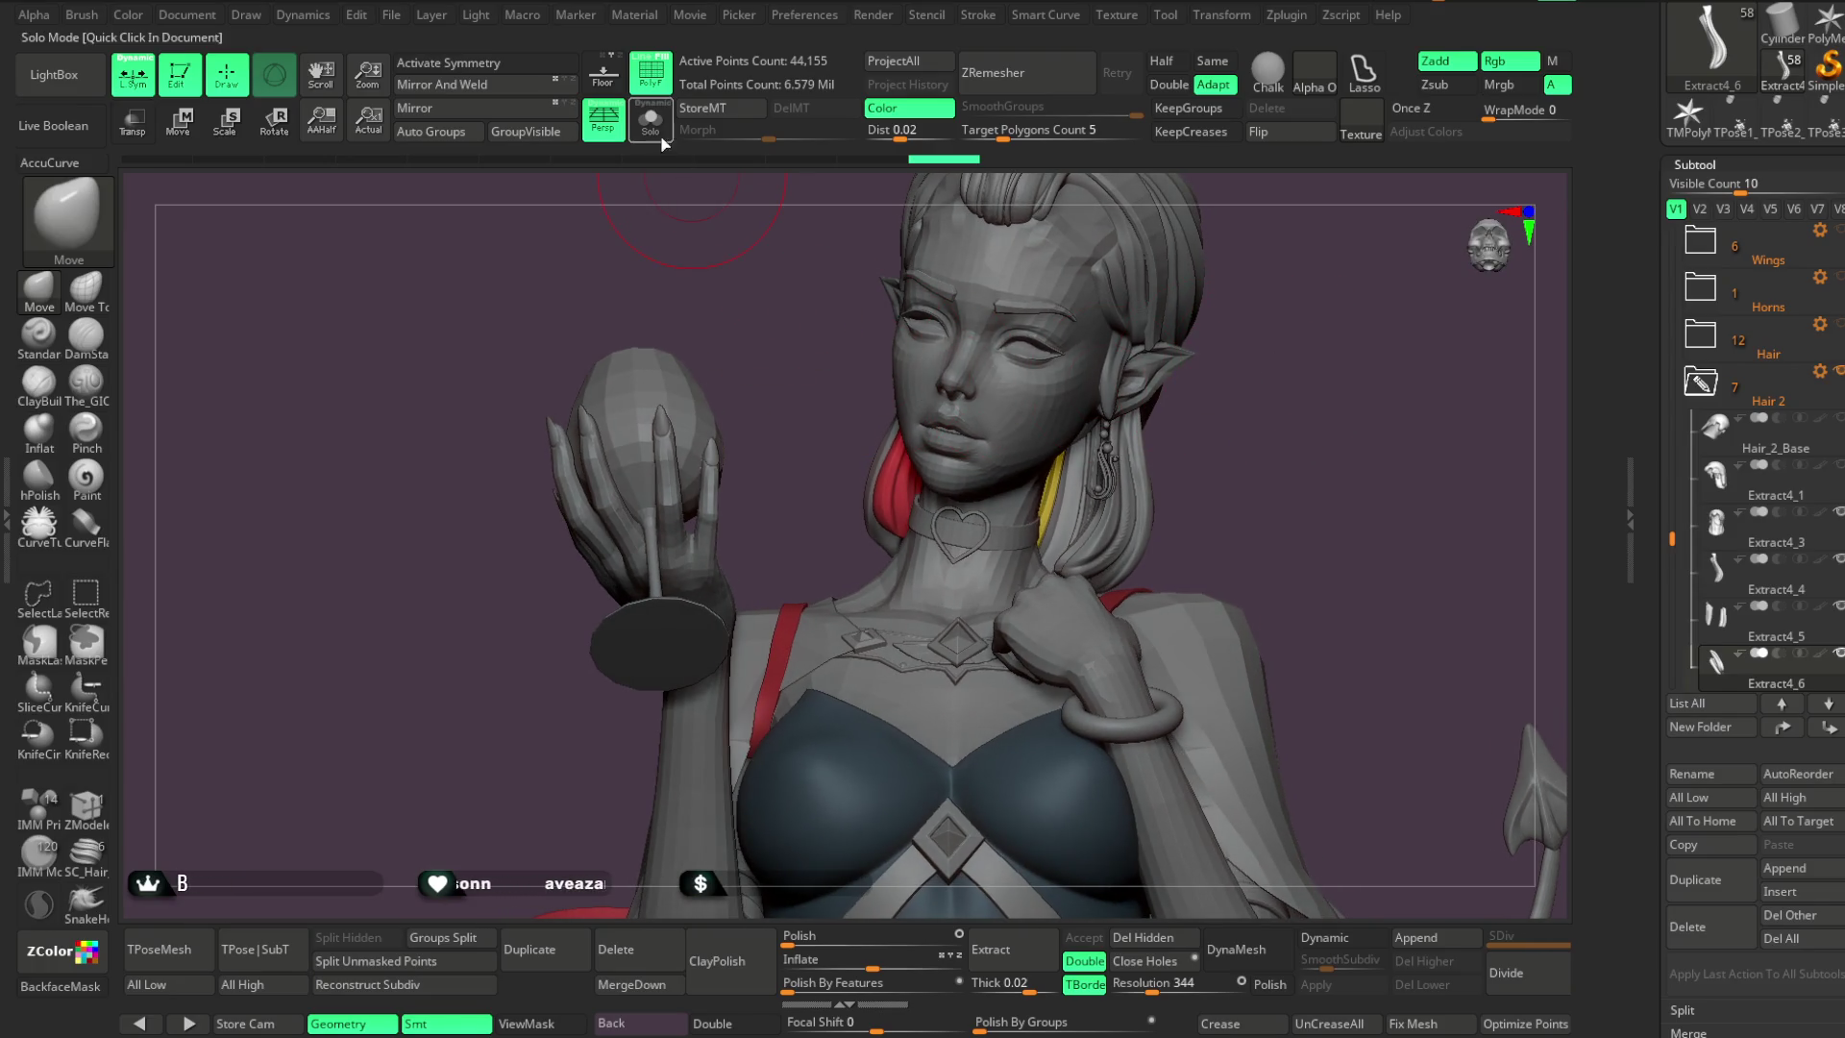
# Merge Extract4_6 down into Extract4_4 and confirm the non-undoable MergeDown
pyautogui.moveTo(1192, 288); pyautogui.dragTo(971, 538)
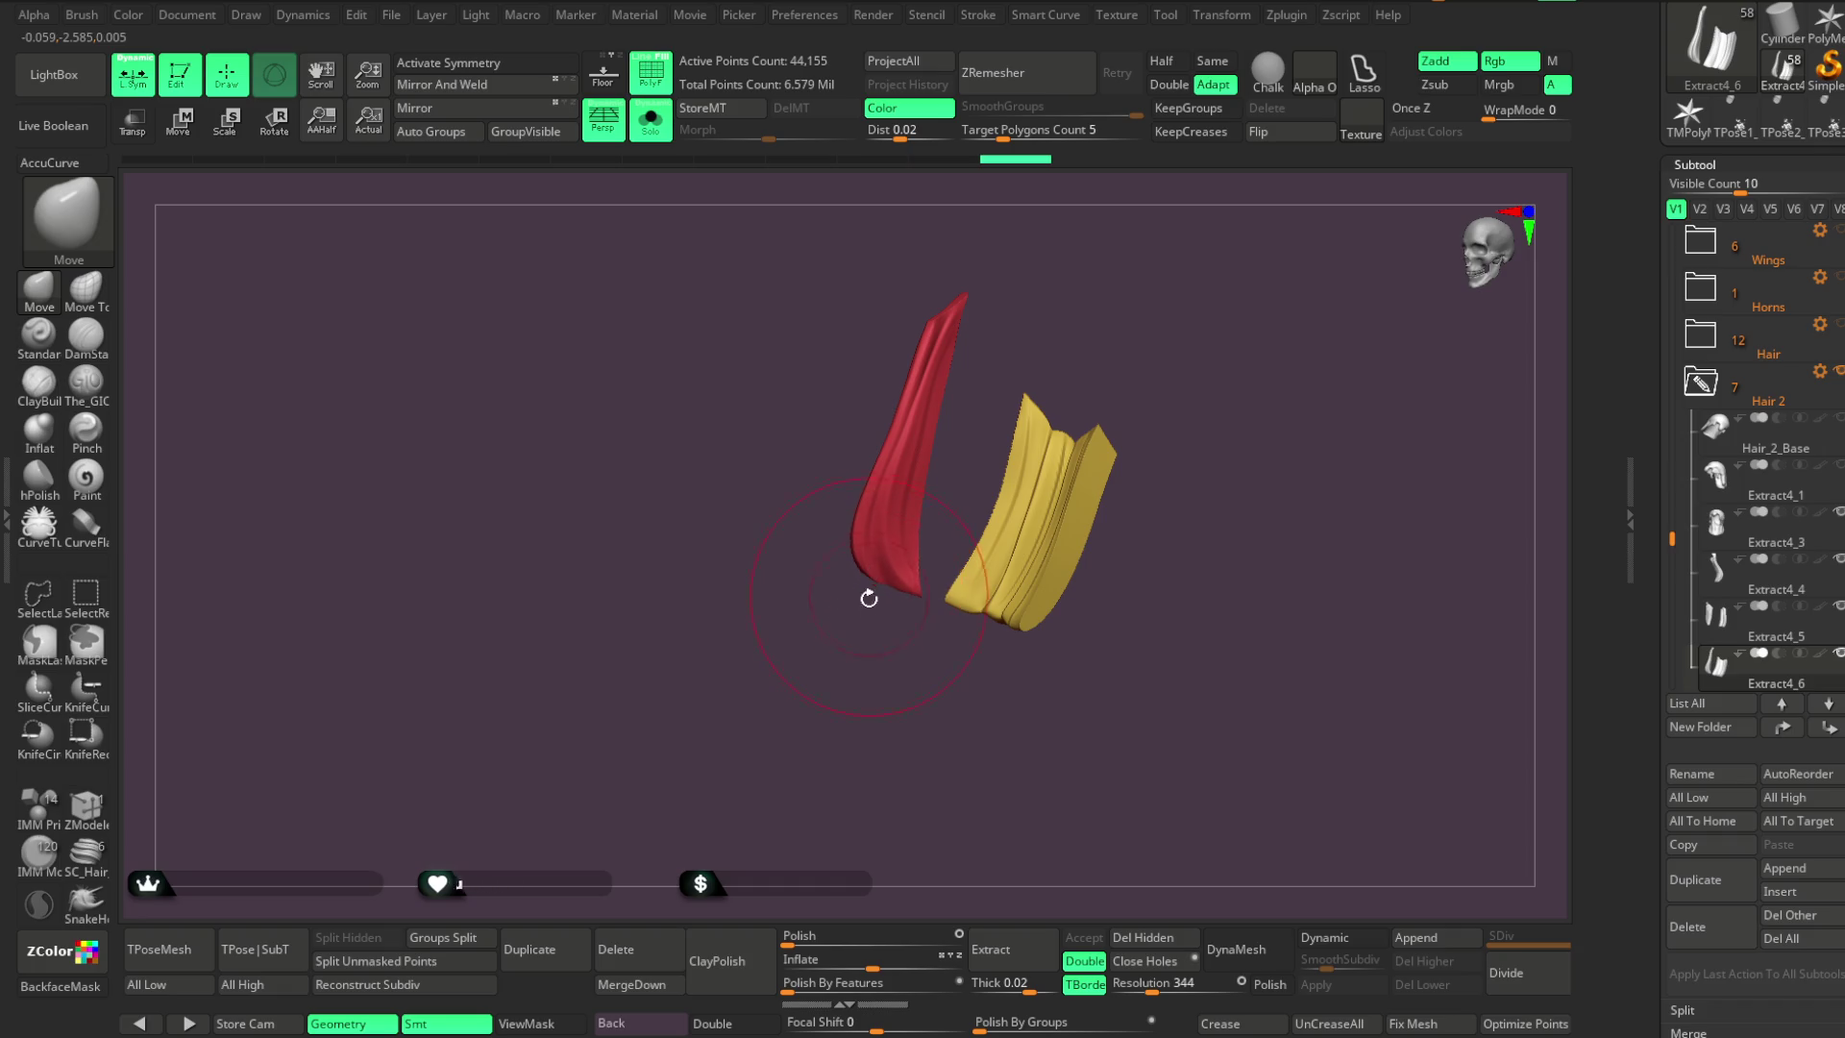
pyautogui.moveTo(865, 589); pyautogui.dragTo(853, 543)
pyautogui.moveTo(844, 618)
pyautogui.mouseDown()
pyautogui.moveTo(885, 626)
pyautogui.moveTo(1114, 385)
pyautogui.moveTo(1141, 389)
pyautogui.mouseUp()
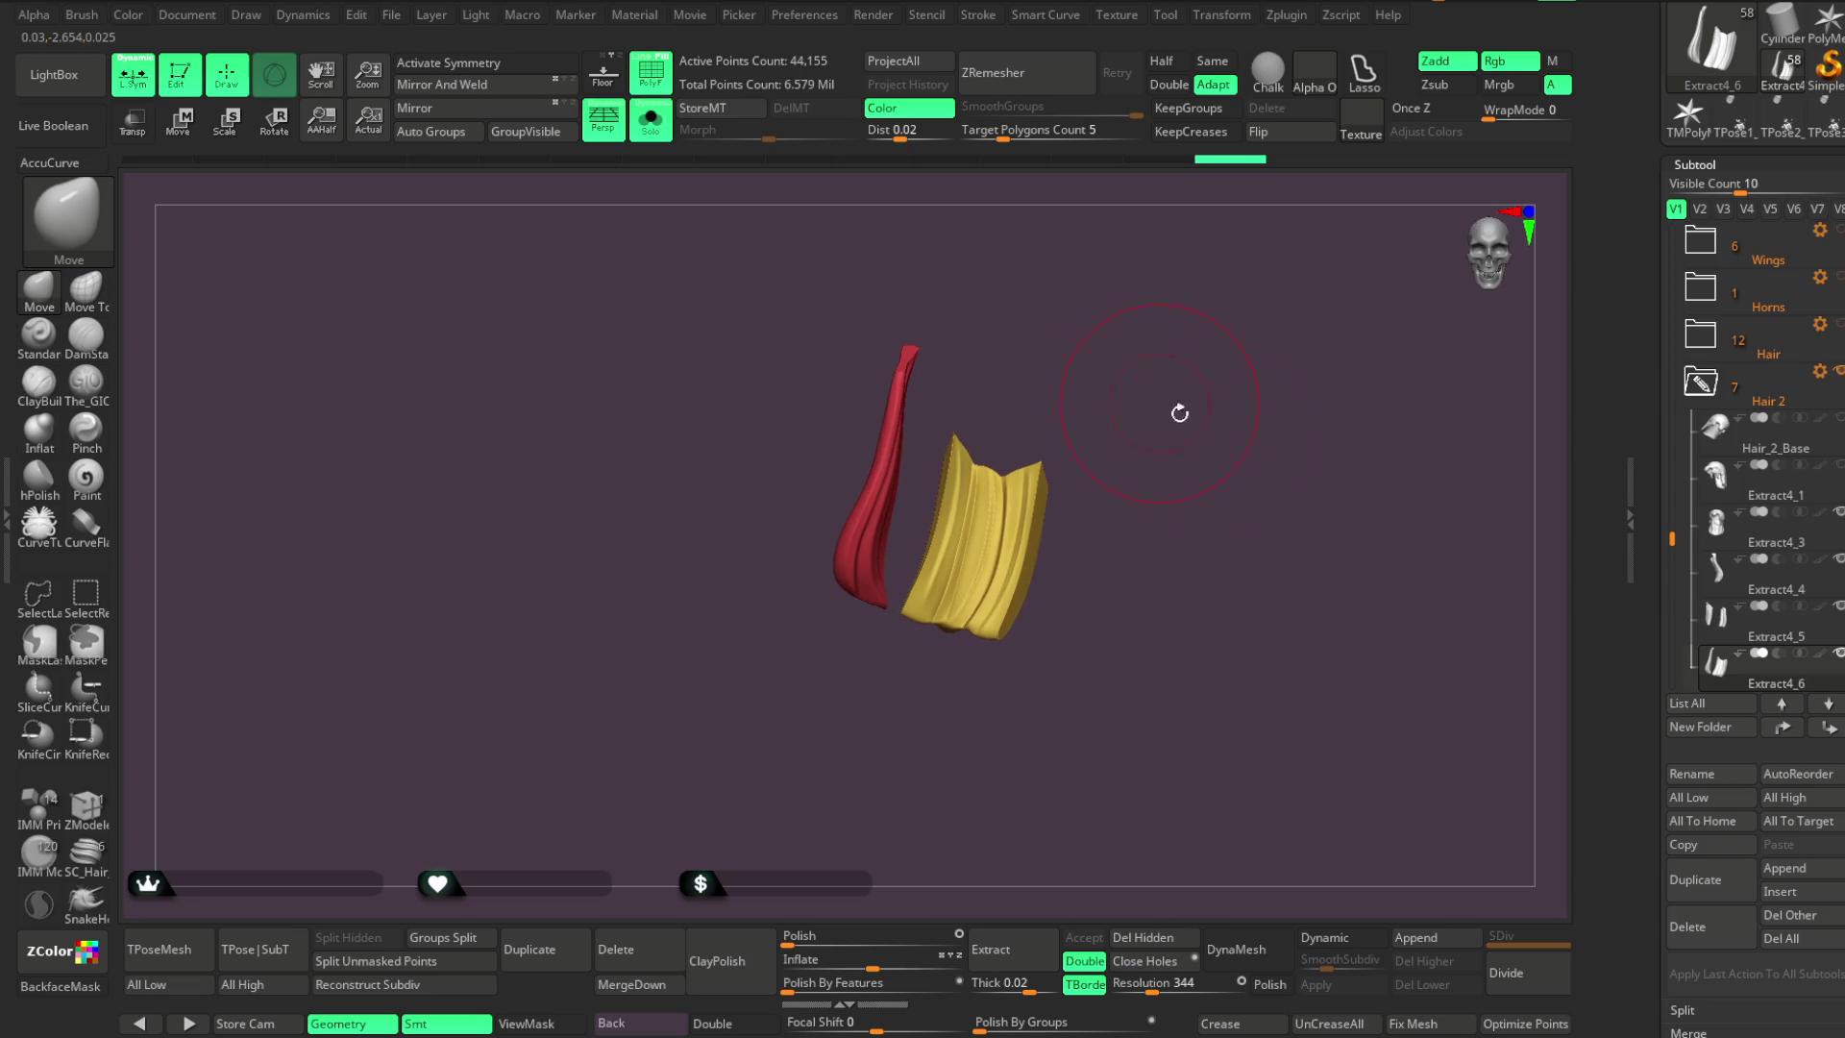
pyautogui.click(1749, 587)
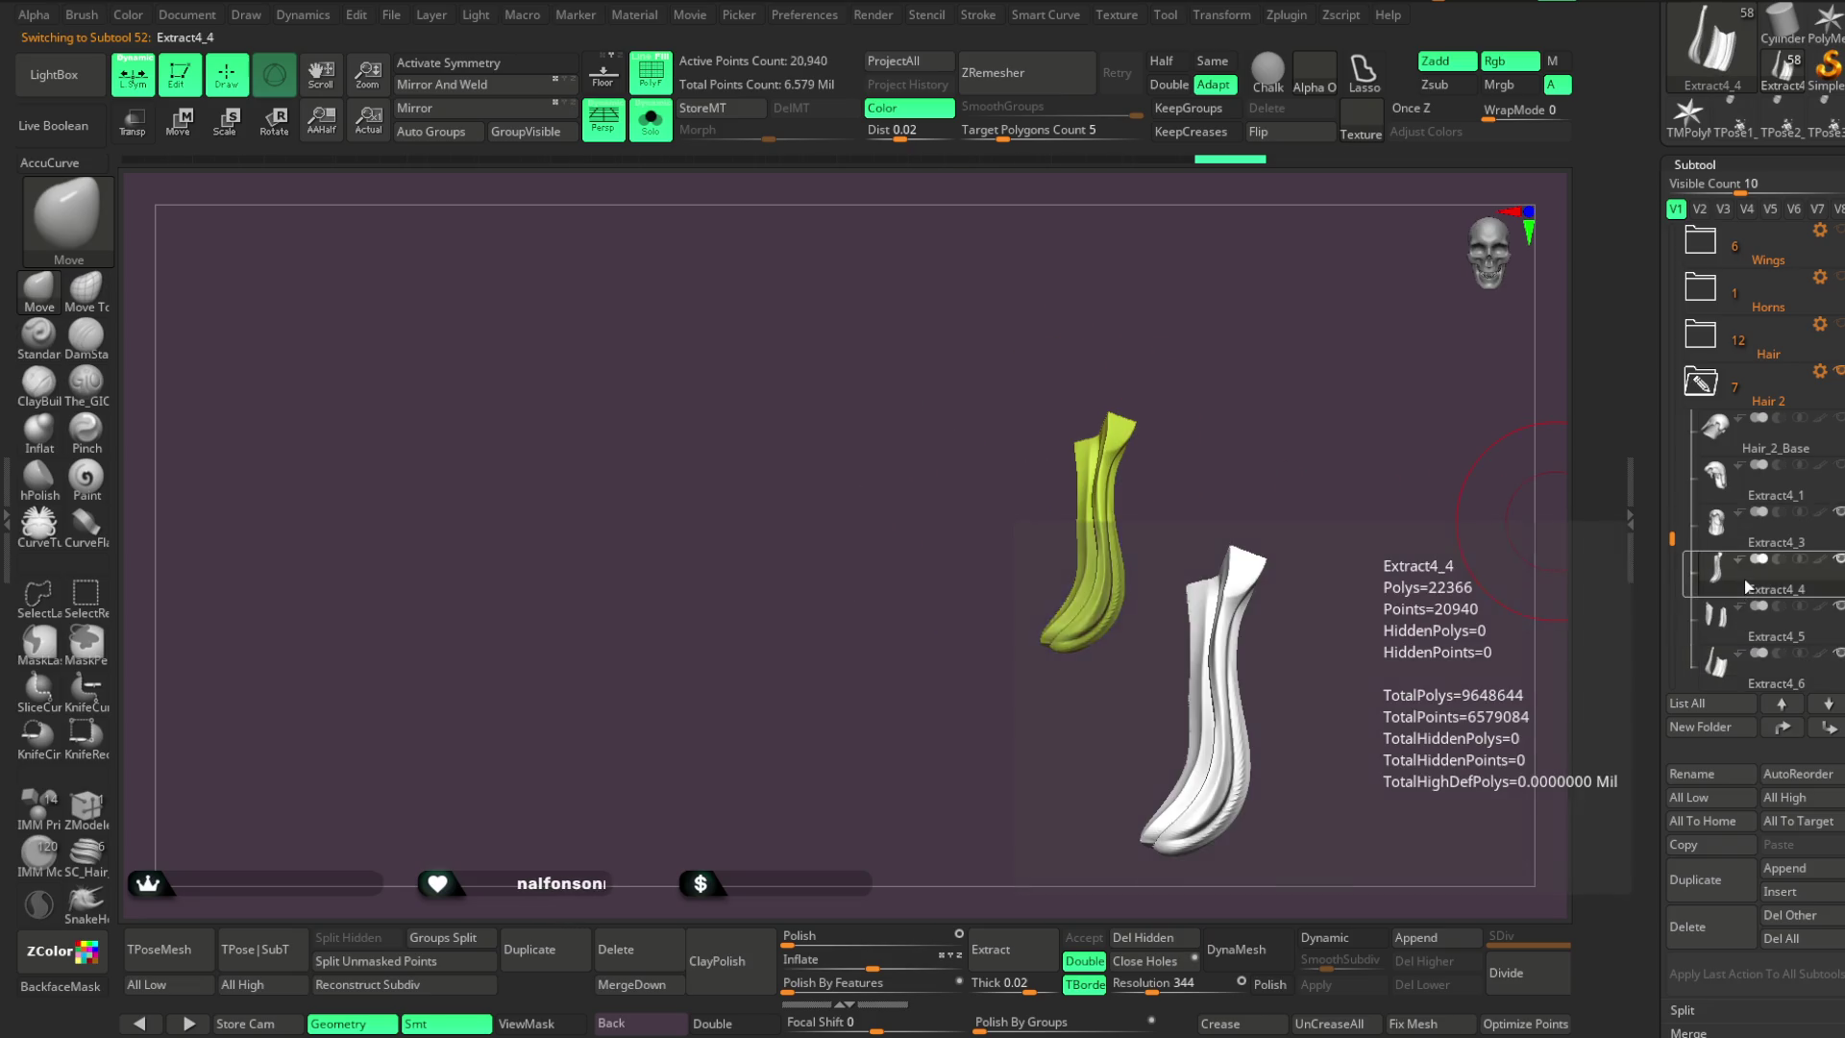
pyautogui.moveTo(1755, 610); pyautogui.dragTo(1755, 615)
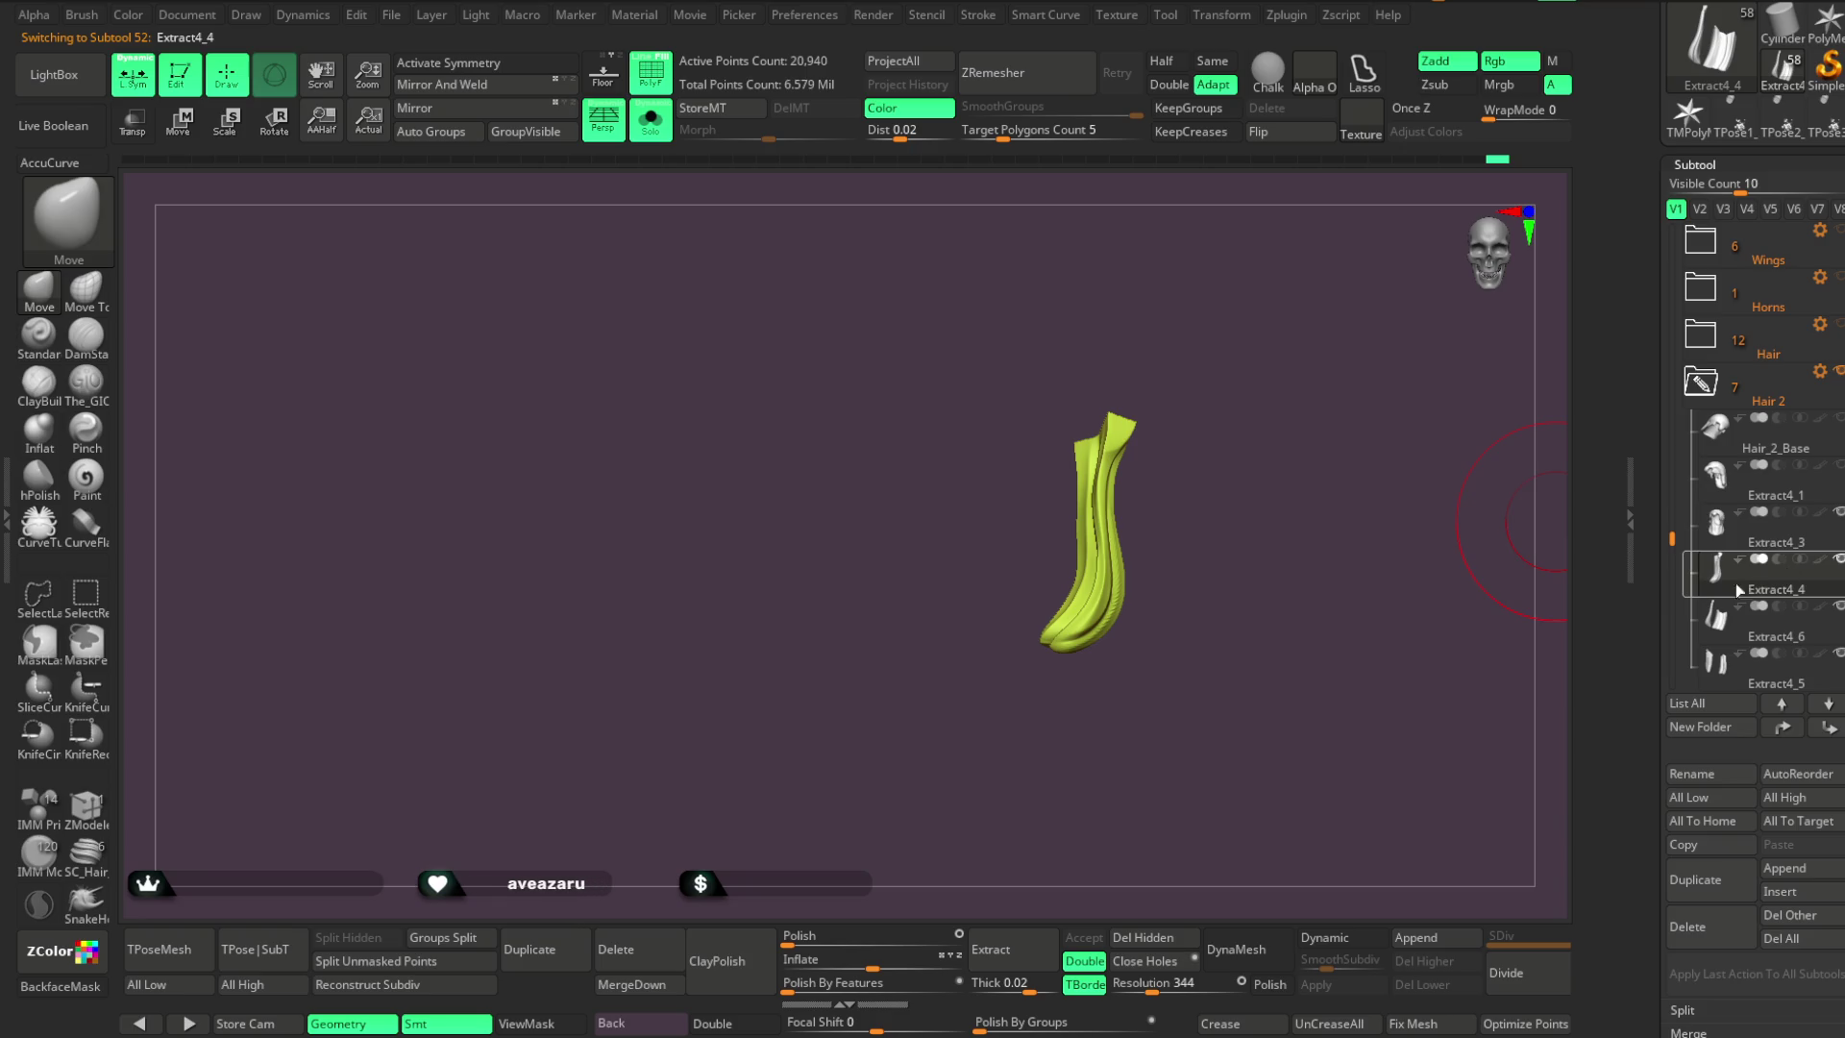
pyautogui.click(635, 986)
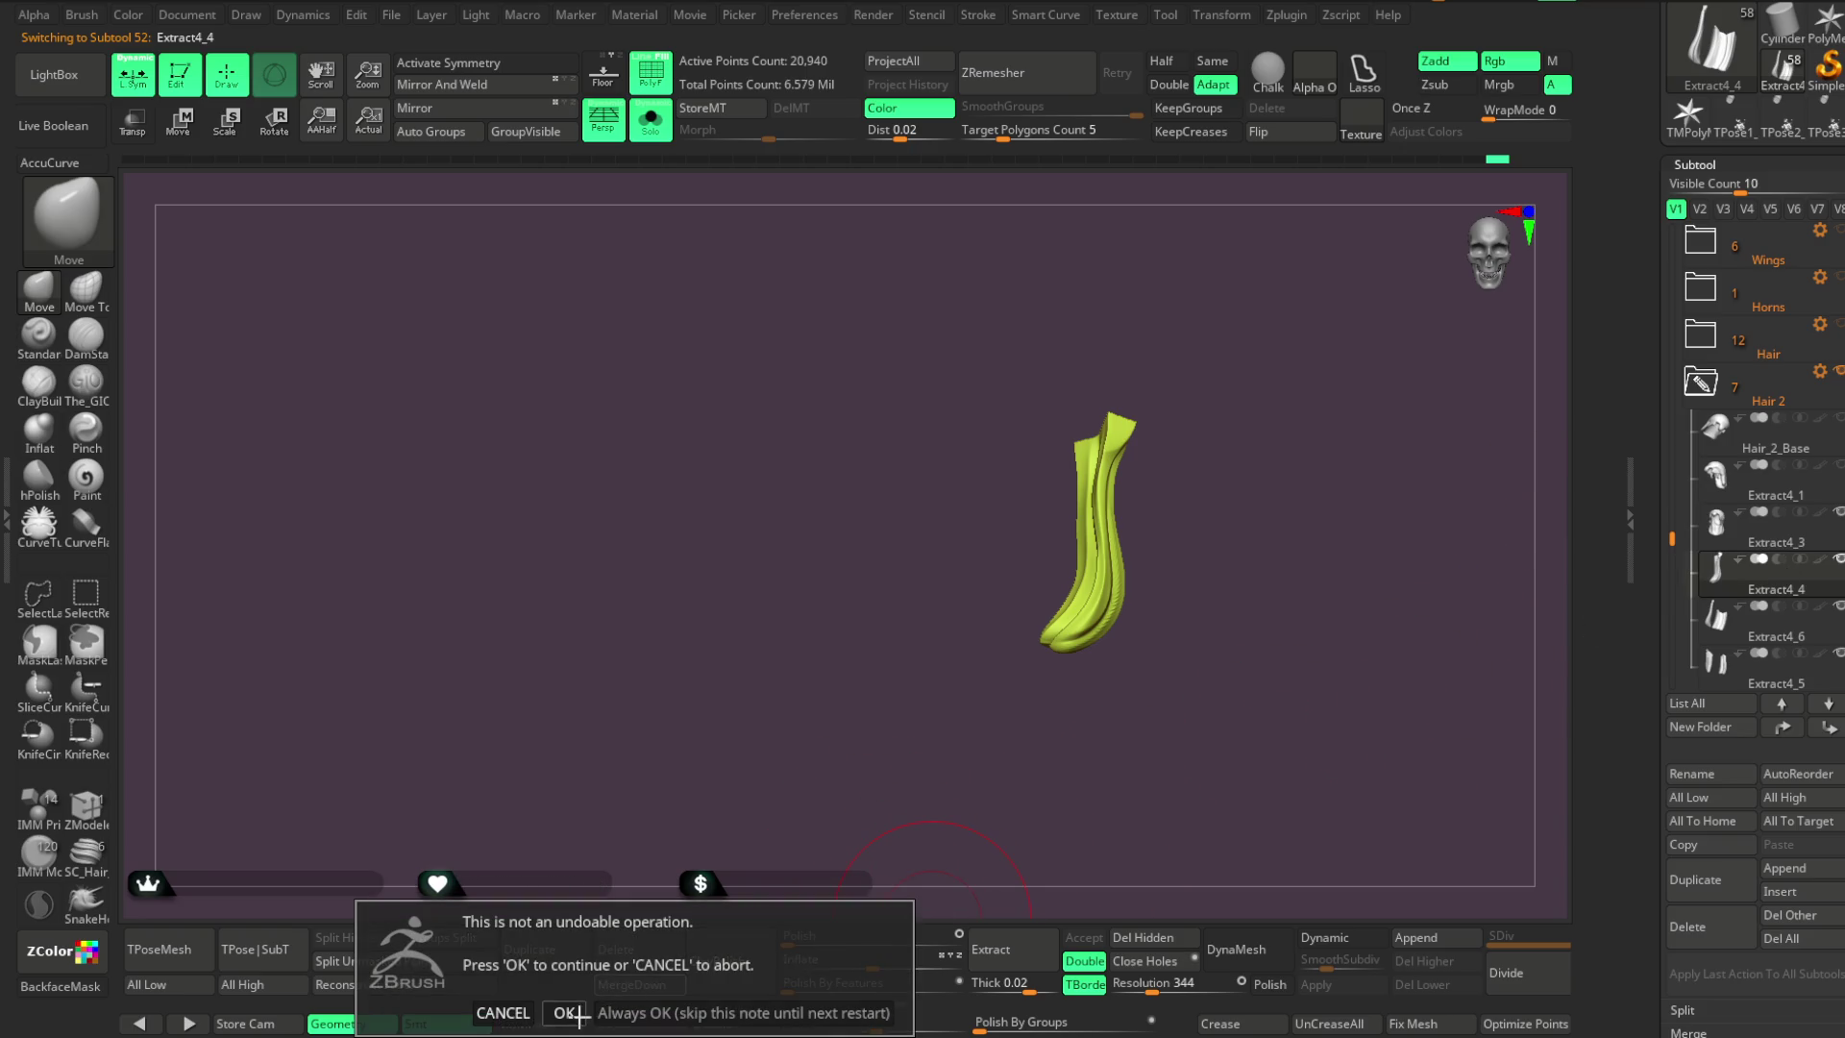
pyautogui.click(567, 1014)
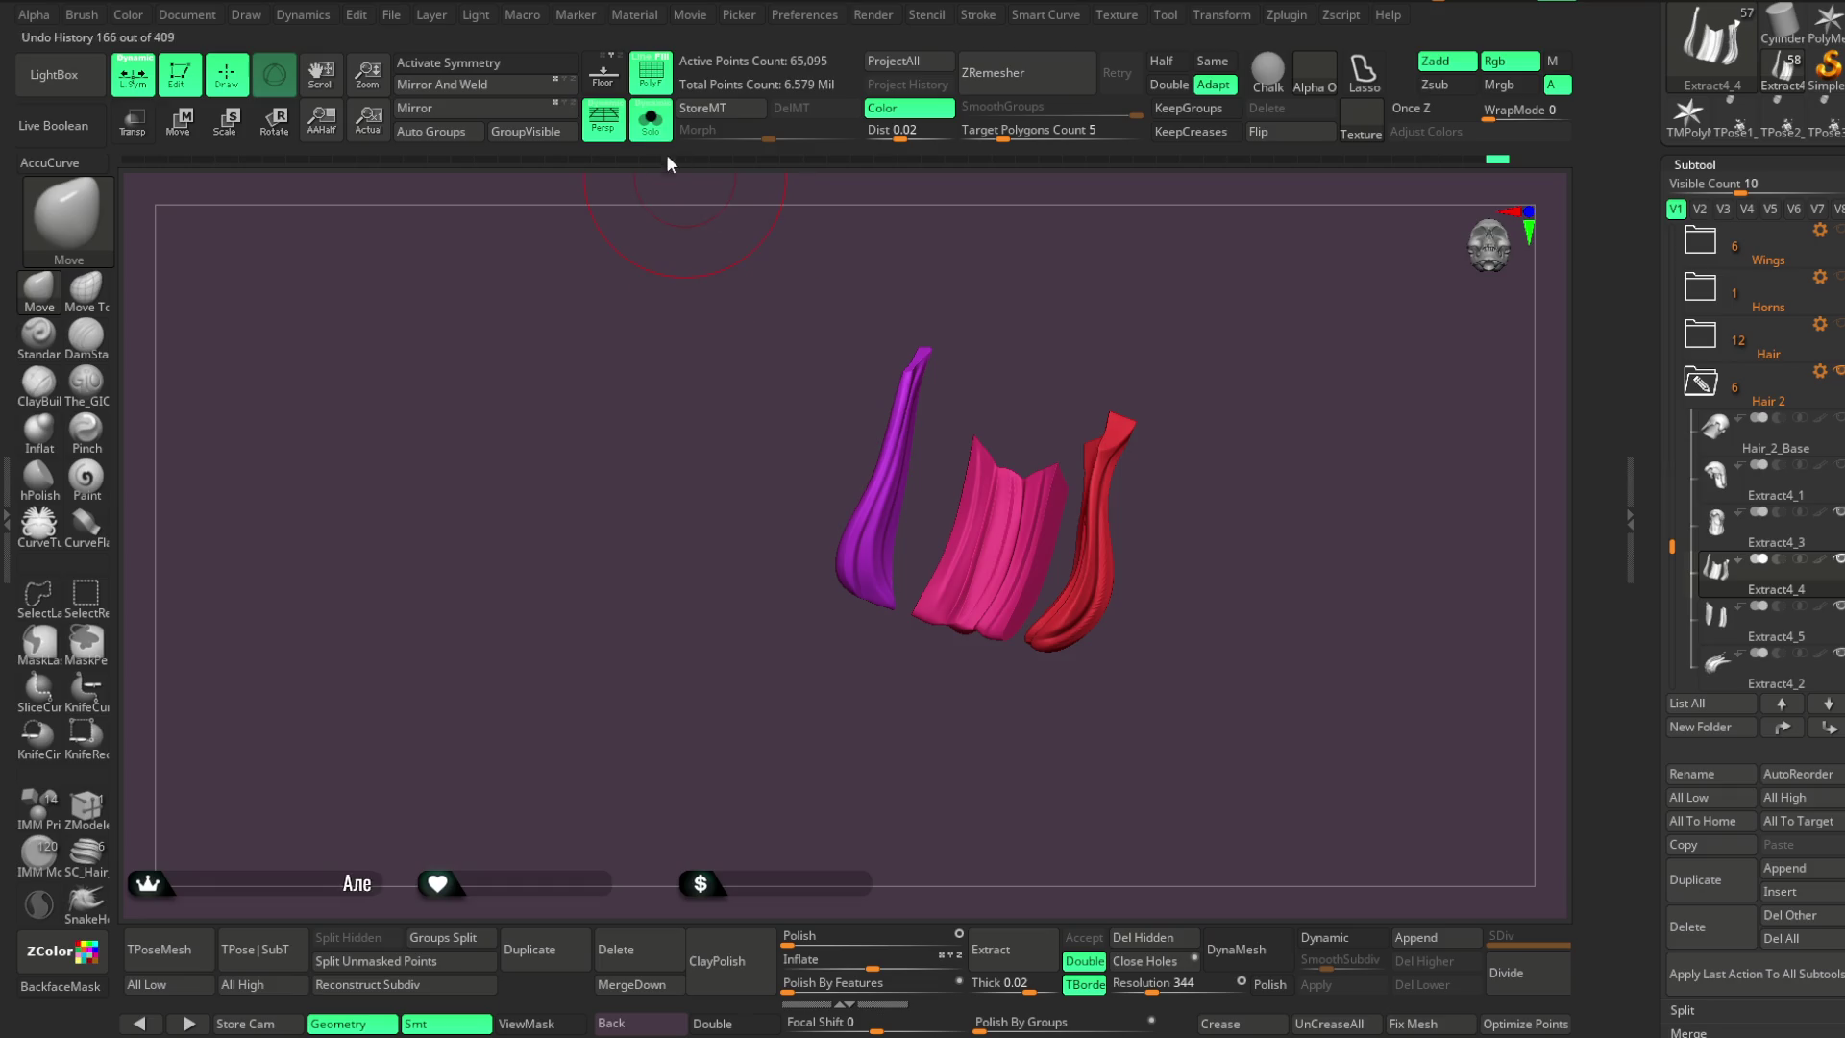
# Turn Solo off and make the Extract4_5 strand the active subtool
pyautogui.click(650, 120)
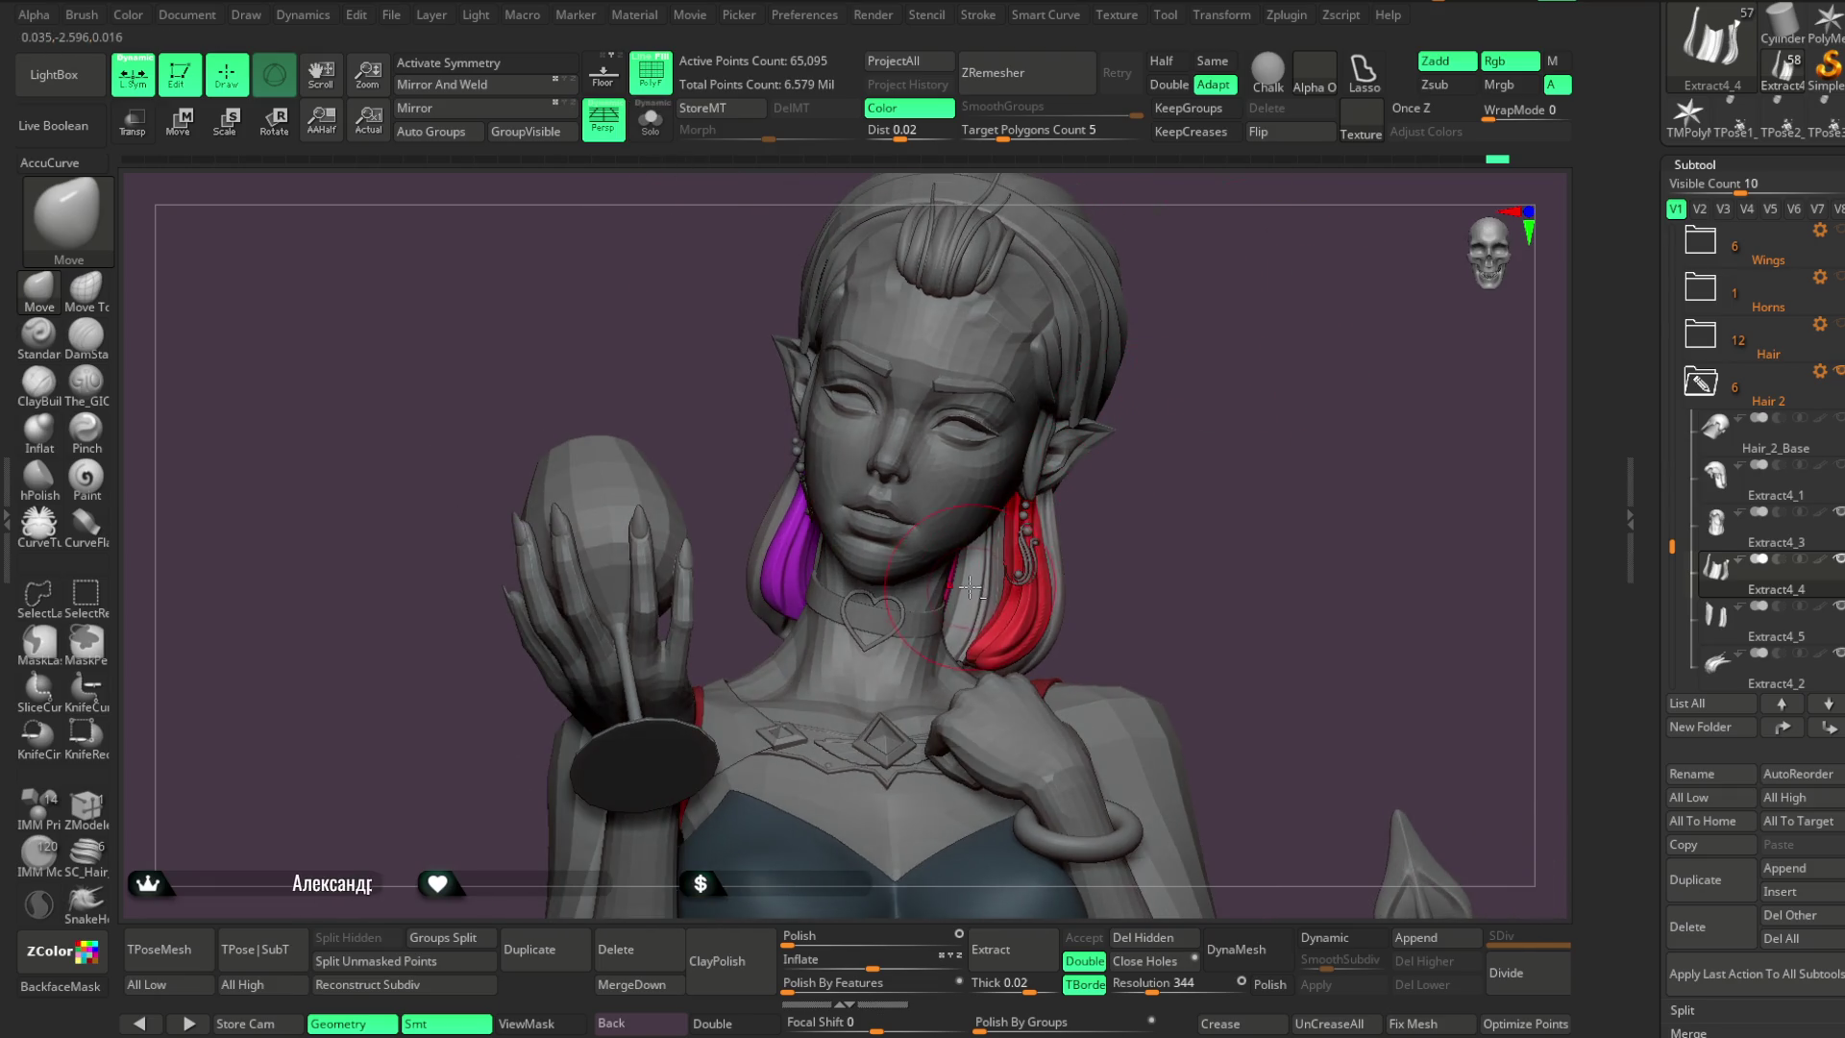
pyautogui.keyDown('alt'); pyautogui.click(970, 576); pyautogui.keyUp('alt')
pyautogui.click(651, 120)
pyautogui.click(651, 120)
pyautogui.moveTo(1134, 307); pyautogui.dragTo(1171, 358)
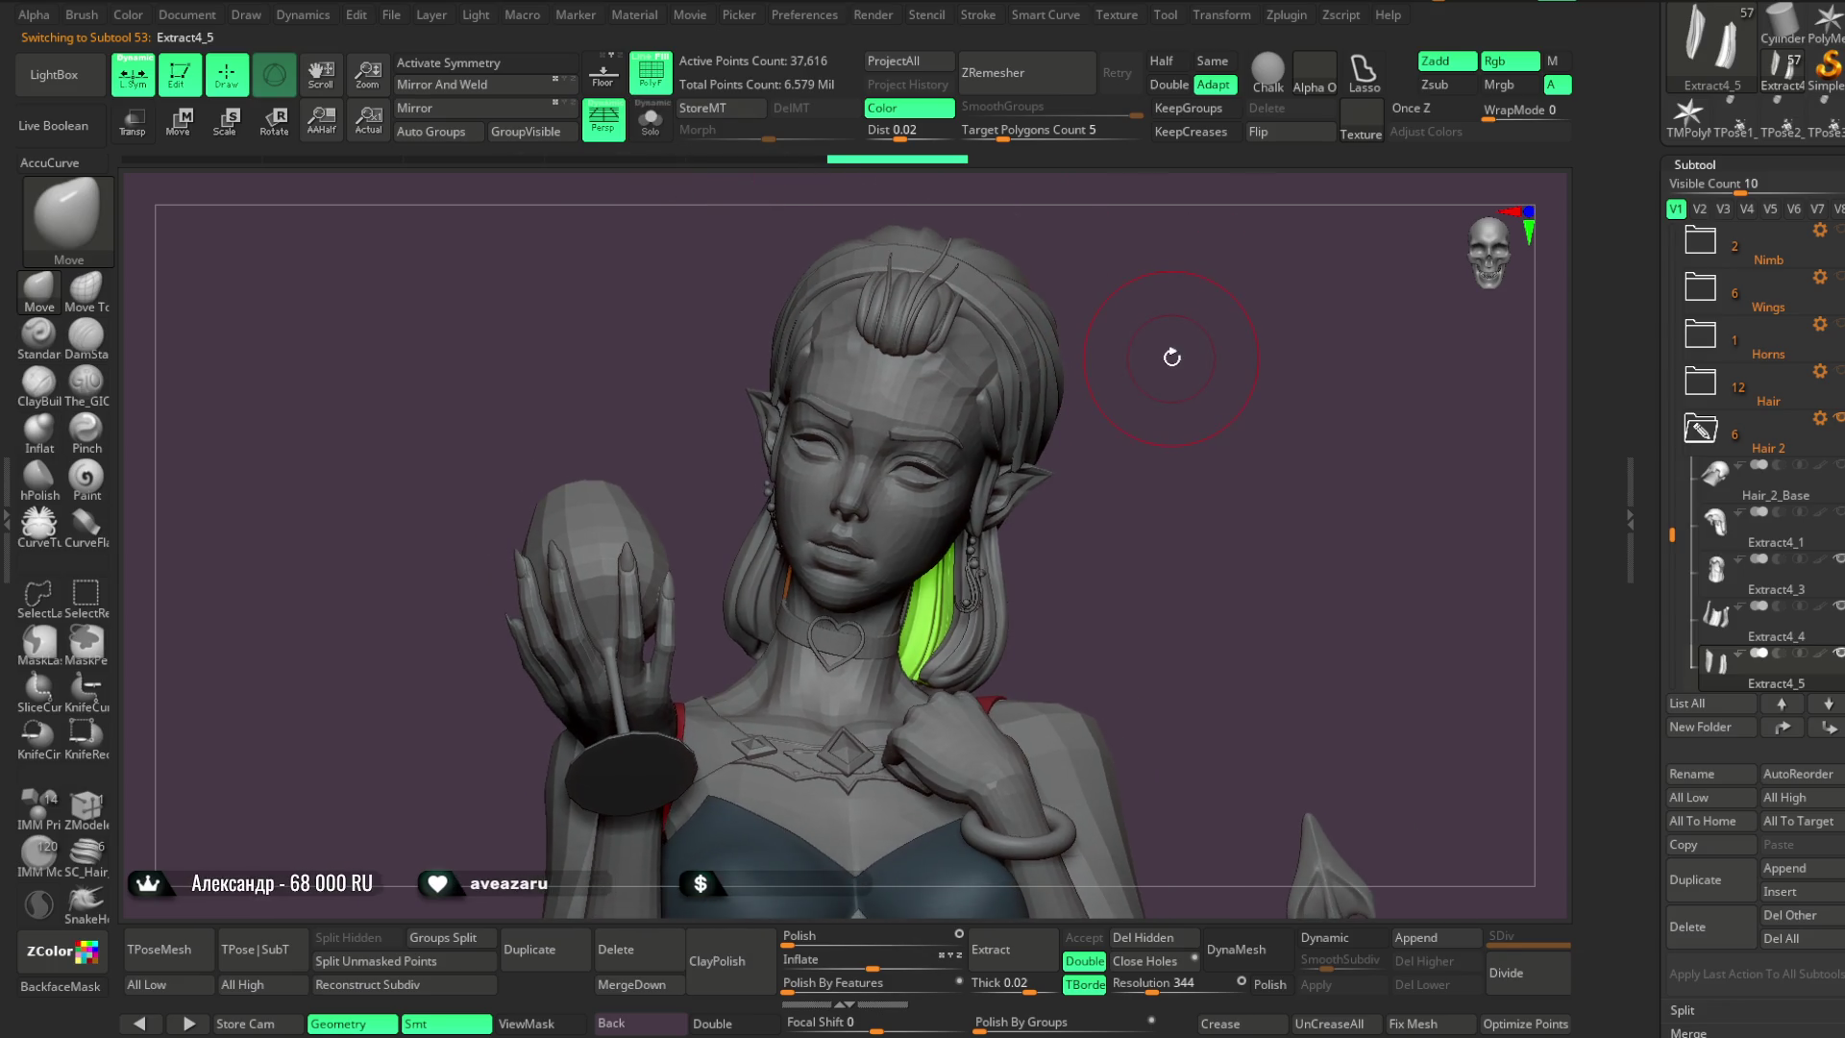
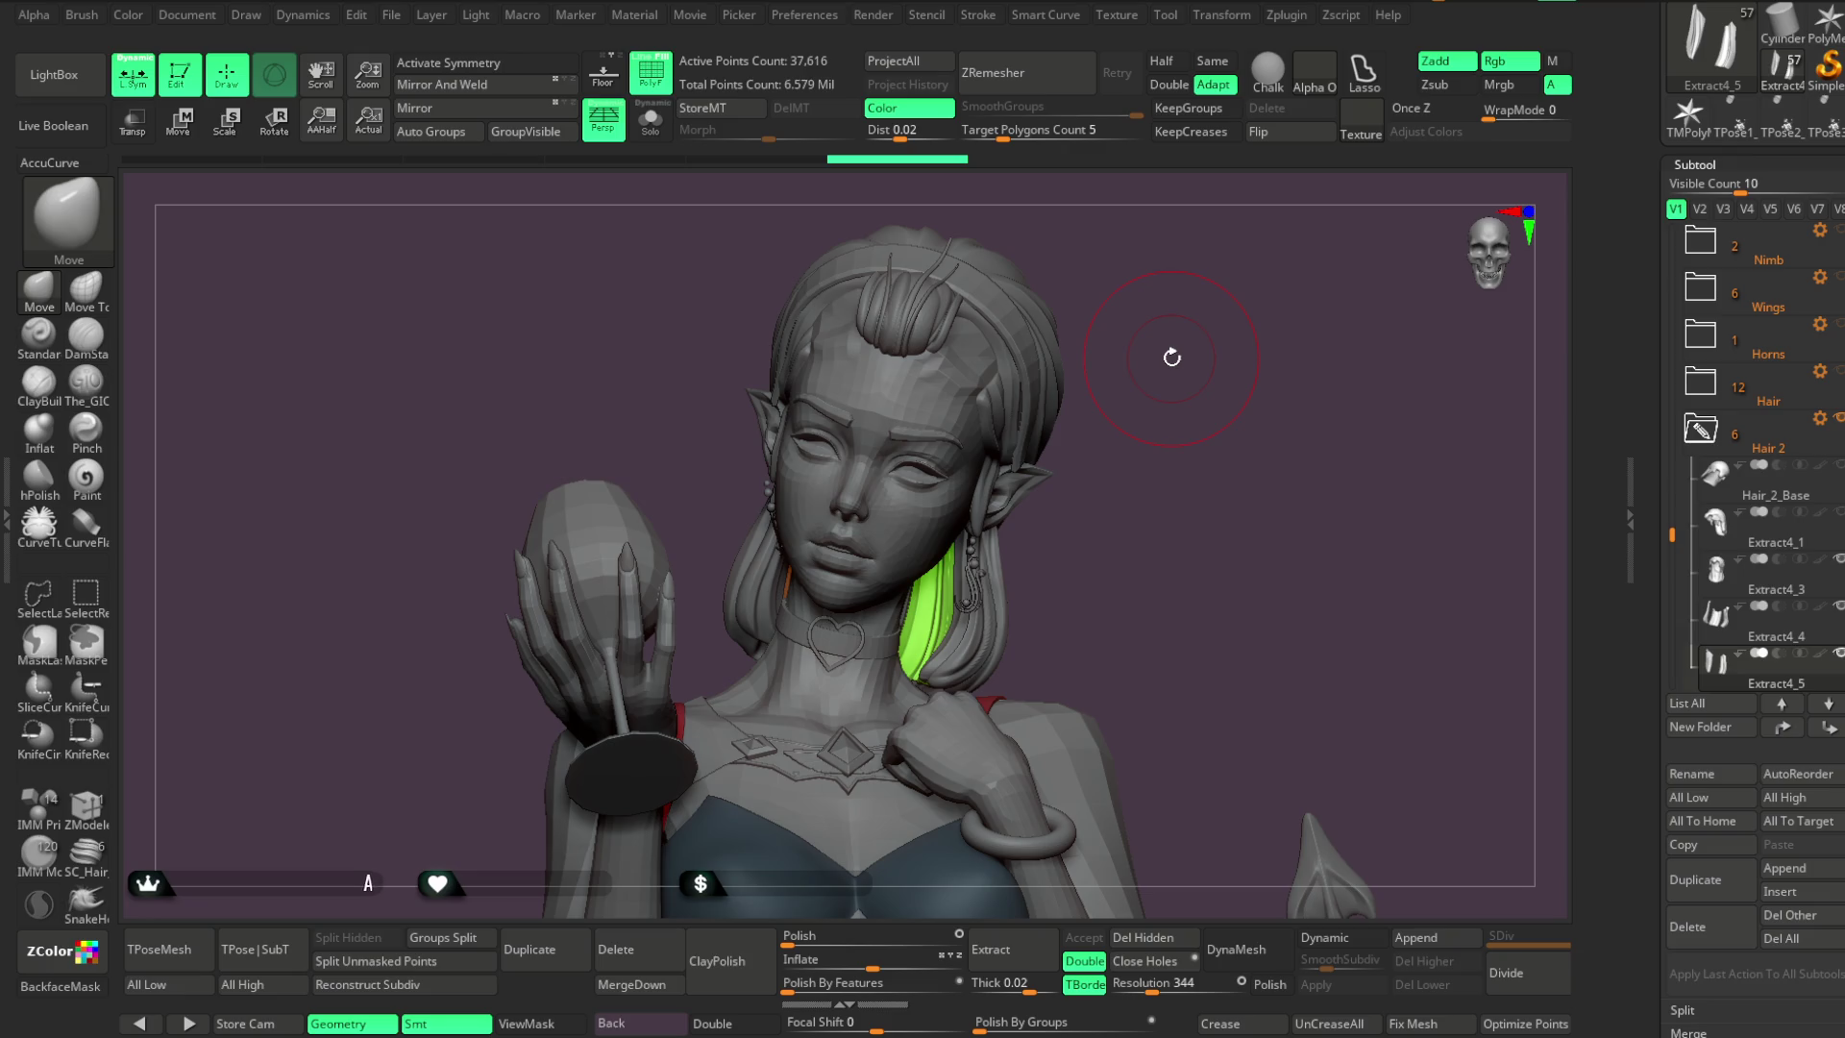
# Save the elf bust project, turn it to a front view, and select the headband subtool
pyautogui.click(391, 14)
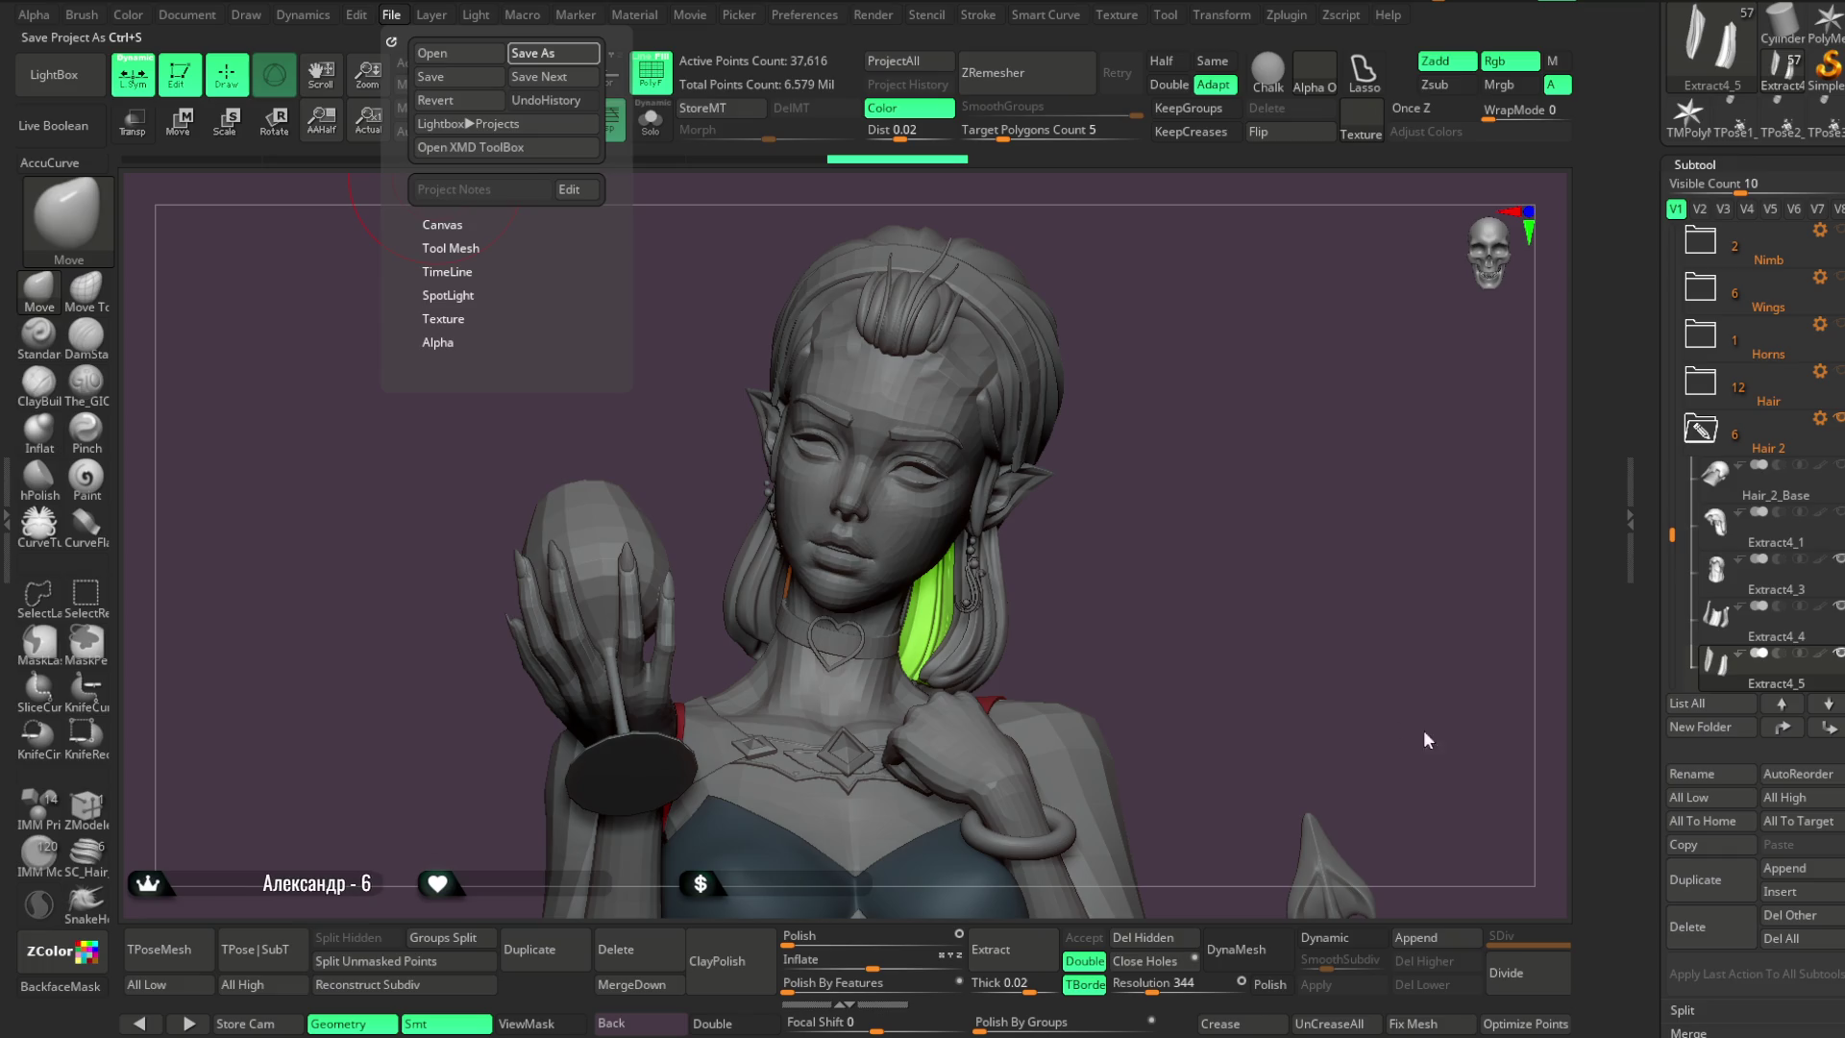
pyautogui.hotkey('ctrl', 's')
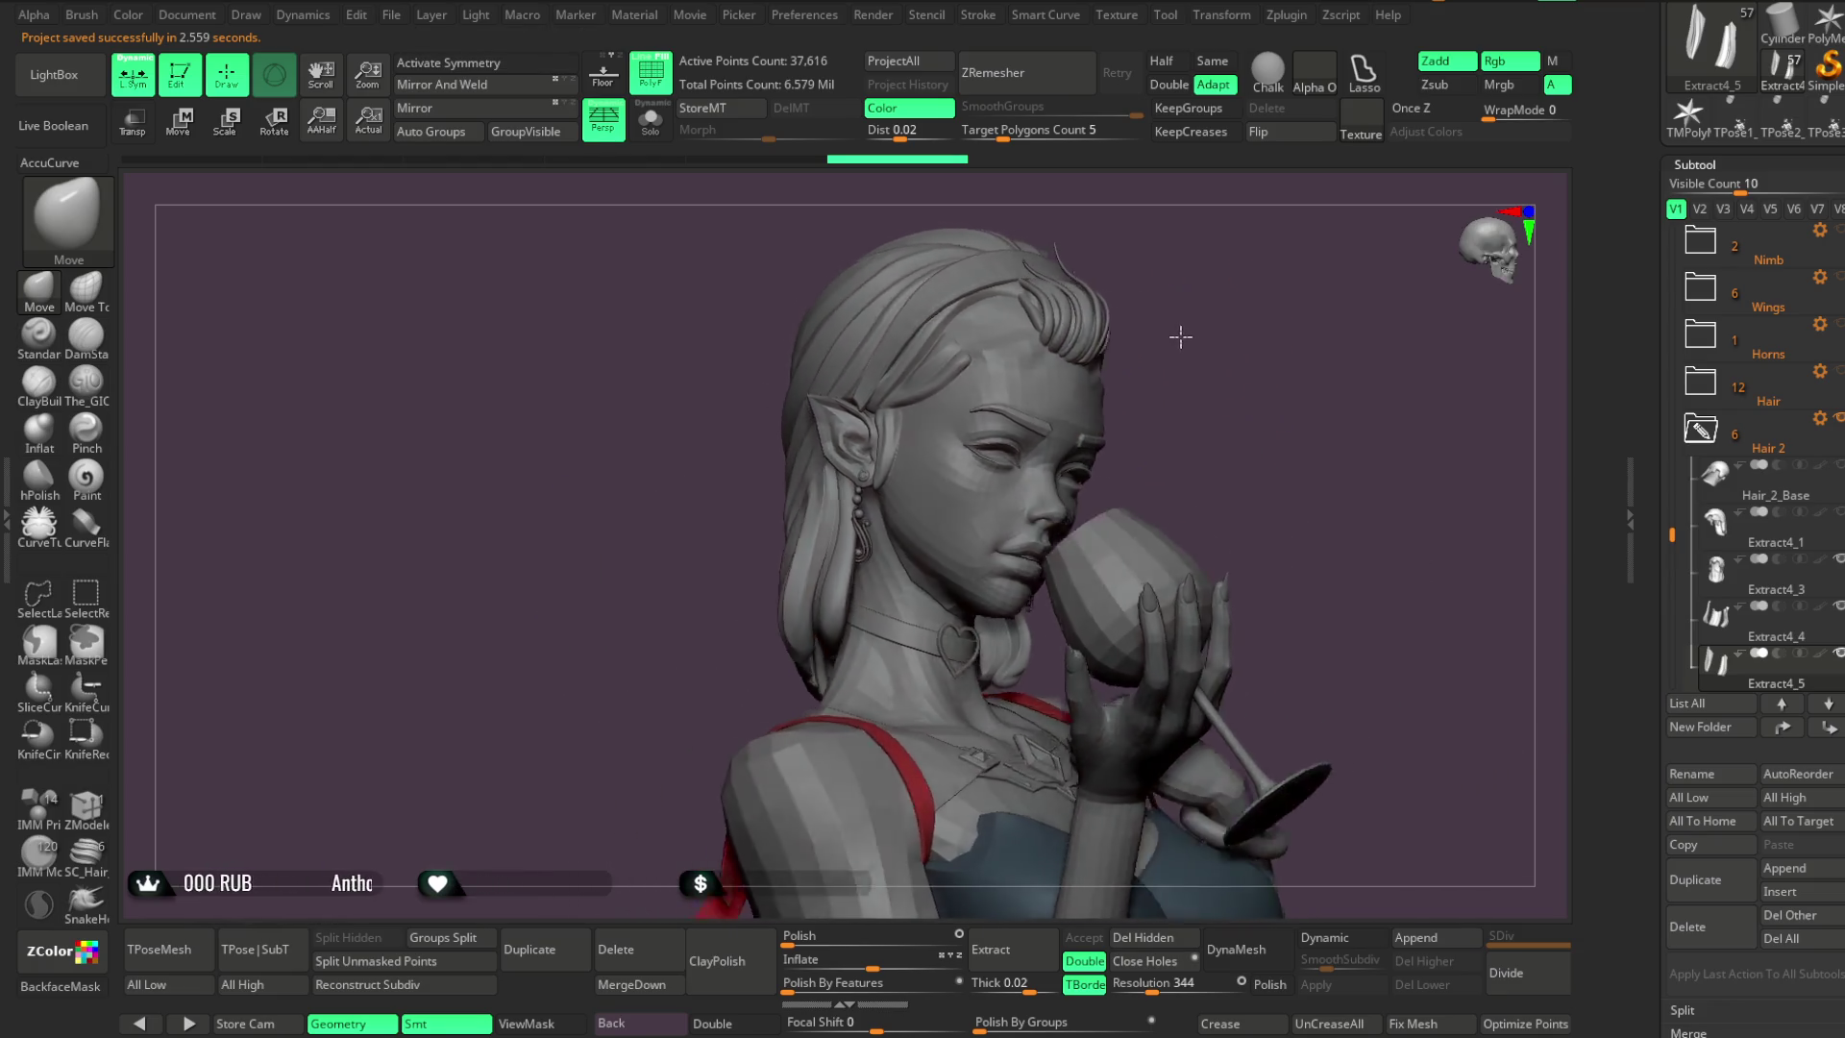
pyautogui.moveTo(1181, 336); pyautogui.dragTo(1146, 332)
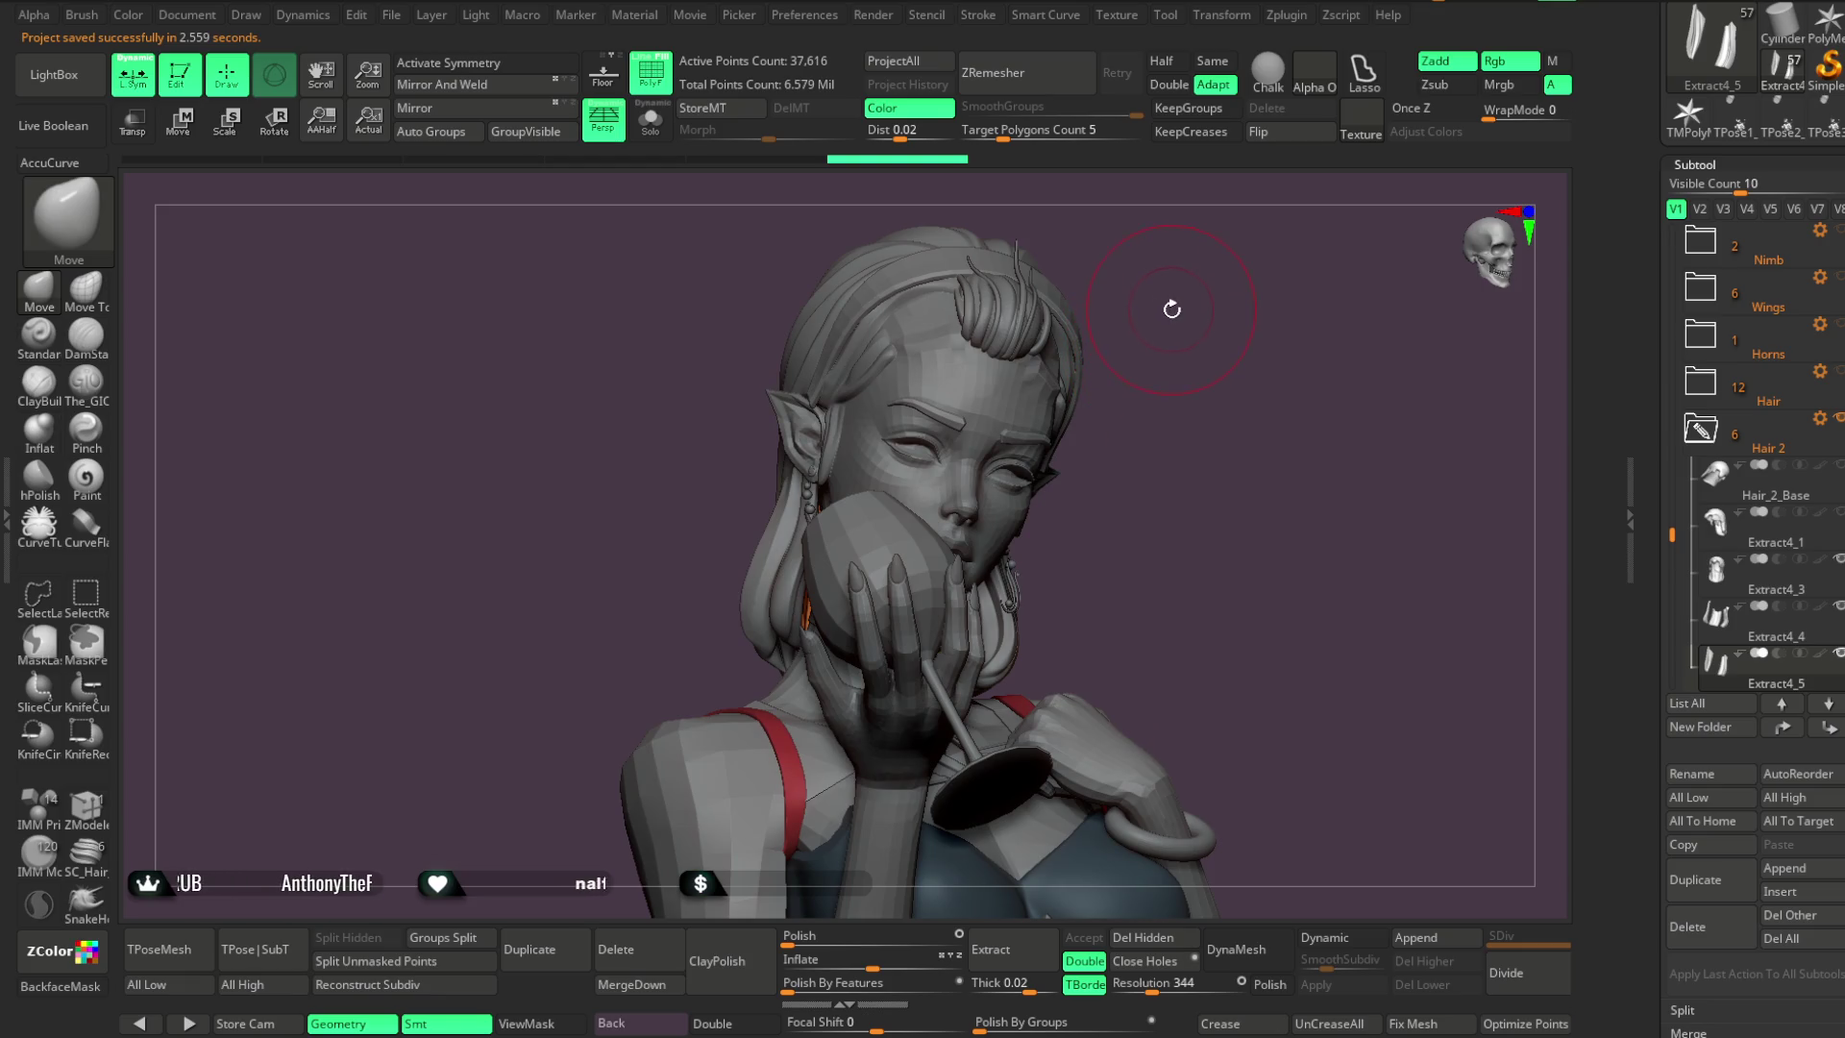
pyautogui.moveTo(1219, 333); pyautogui.dragTo(1104, 337)
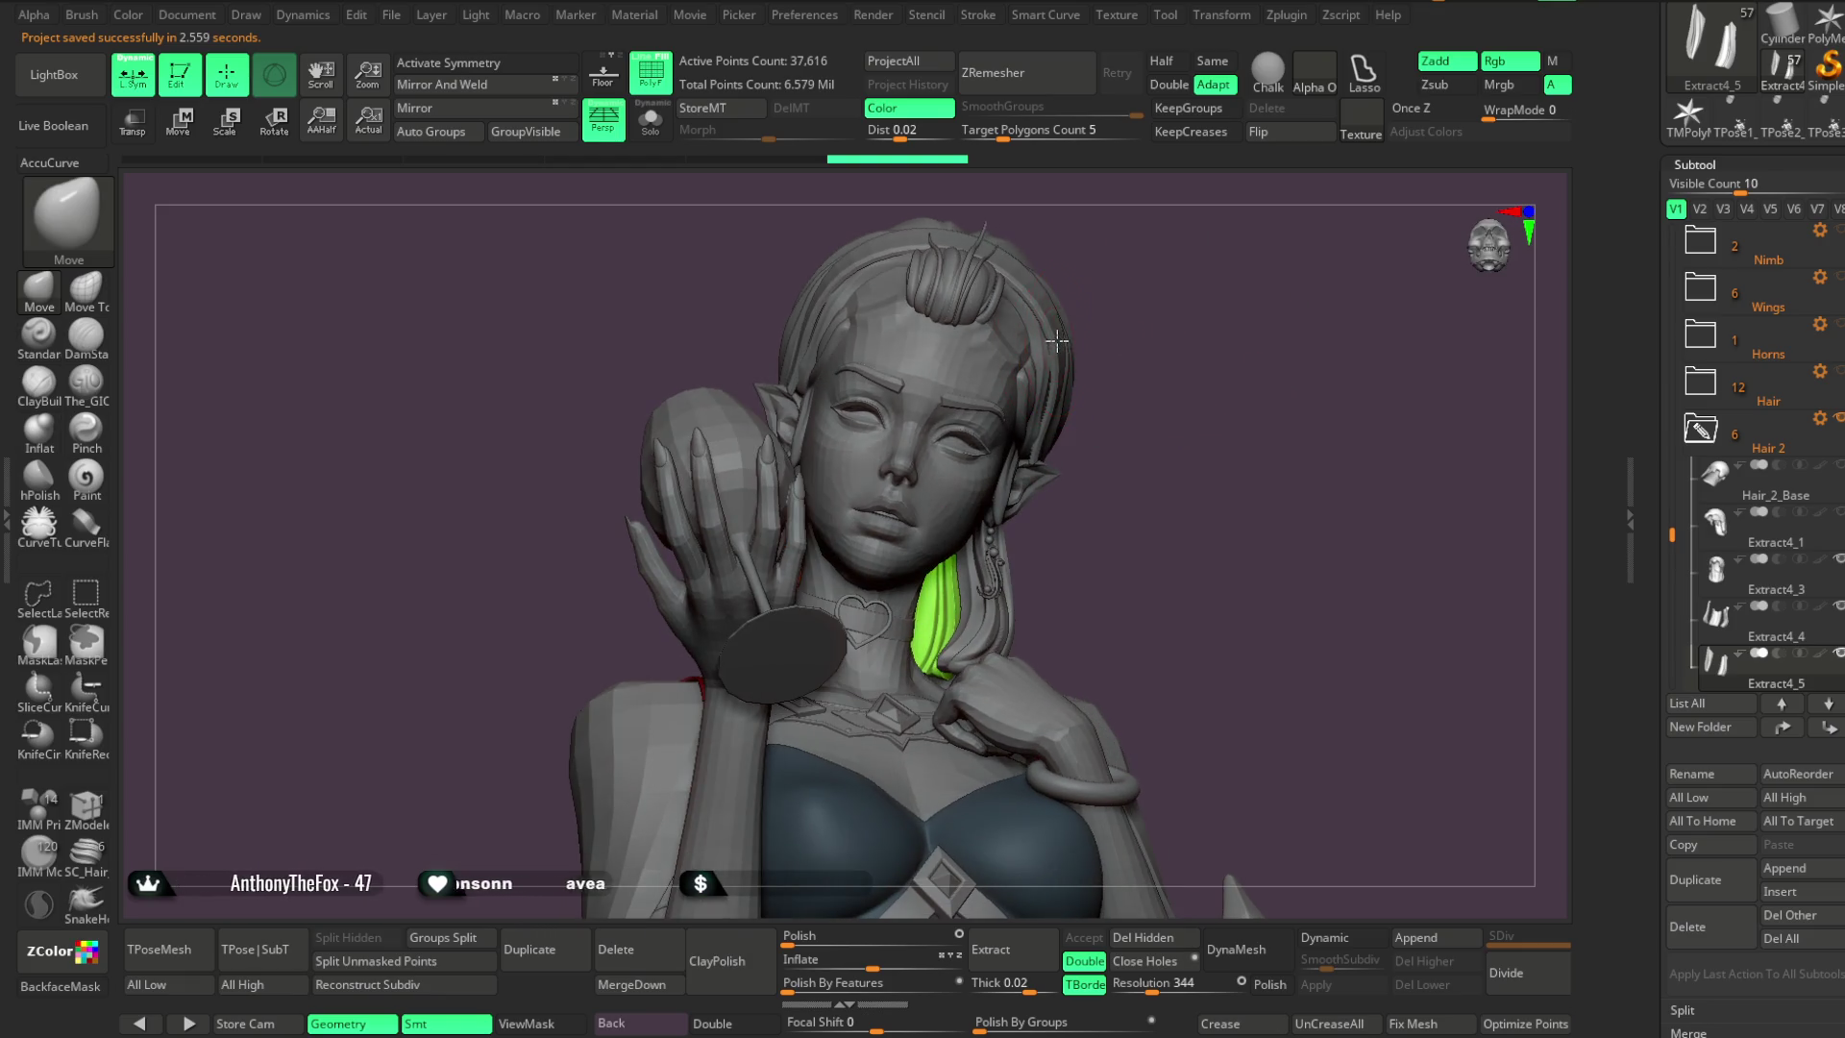
pyautogui.keyDown('alt'); pyautogui.click(1057, 339); pyautogui.keyUp('alt')
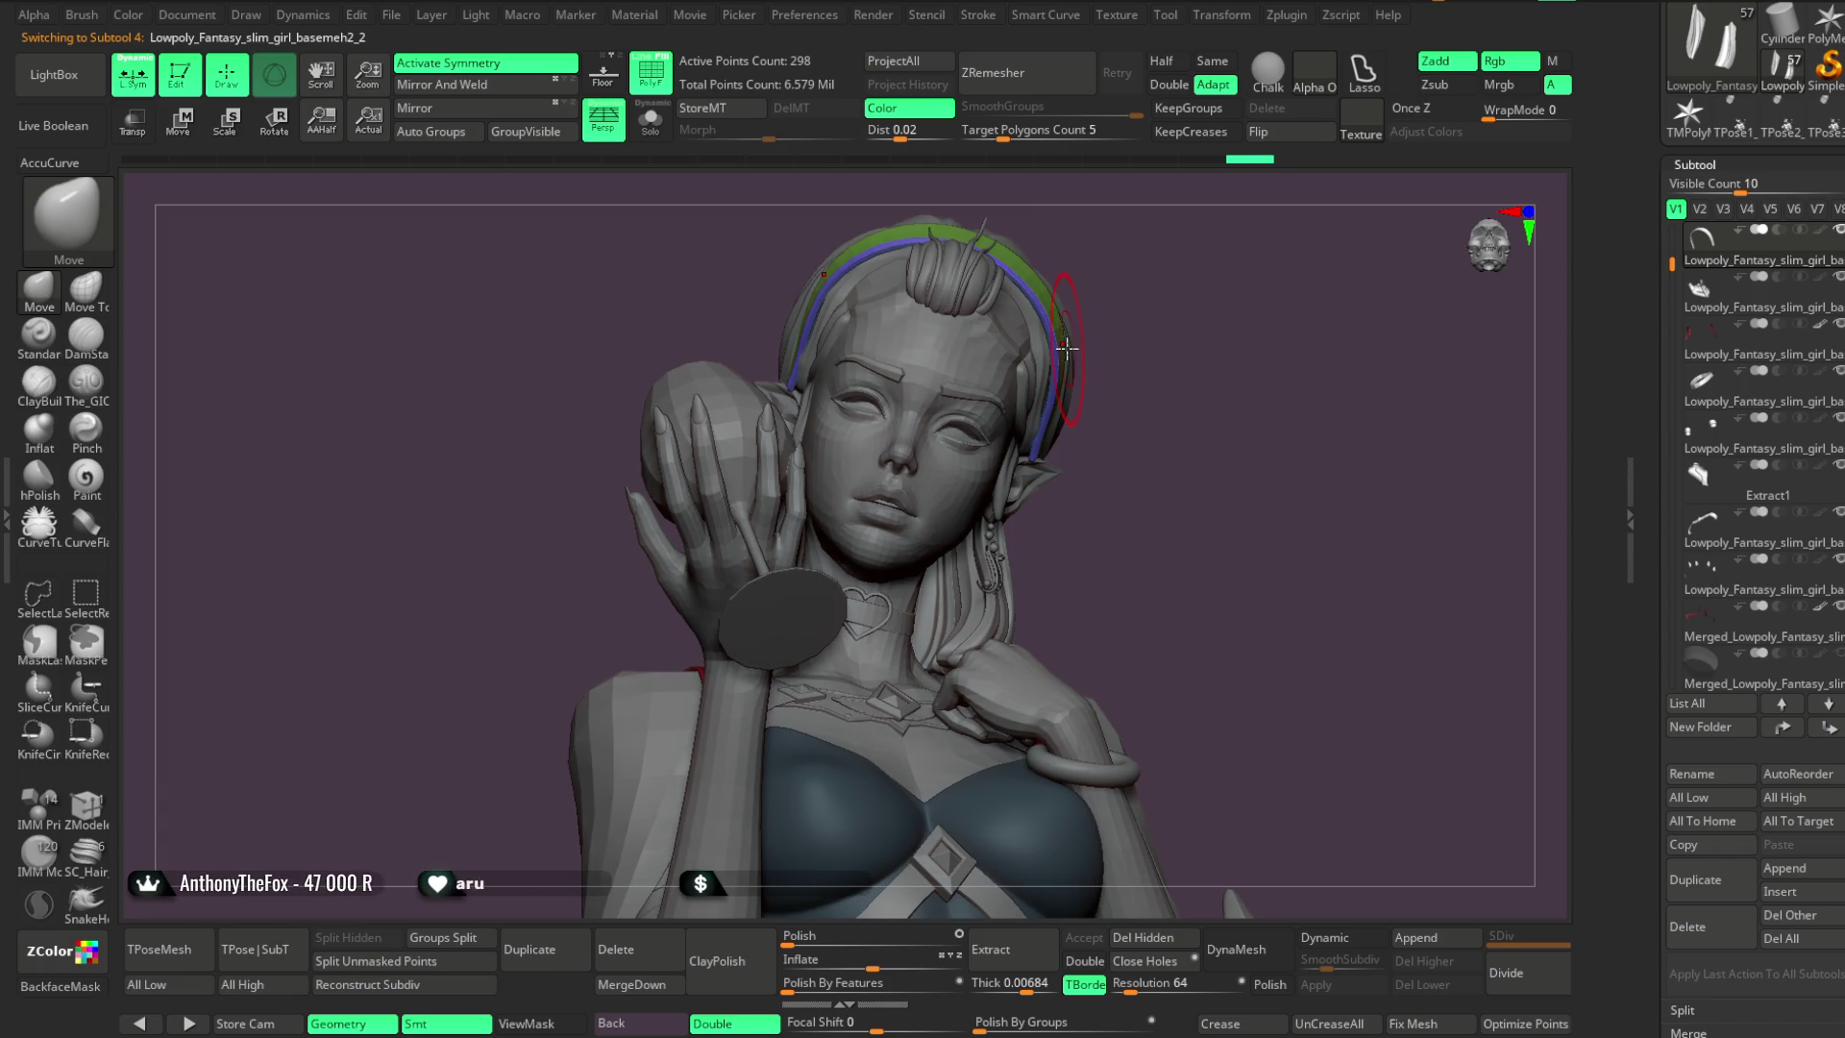
# Inspect the headband from several angles, shrink the brush, and select the Extract4_3 hair subtool
pyautogui.moveTo(1180, 269)
pyautogui.mouseDown()
pyautogui.moveTo(1214, 280)
pyautogui.moveTo(960, 289)
pyautogui.mouseUp()
pyautogui.press('space')
pyautogui.moveTo(1076, 226)
pyautogui.mouseDown()
pyautogui.moveTo(1186, 265)
pyautogui.moveTo(1056, 252)
pyautogui.mouseUp()
pyautogui.moveTo(1236, 227)
pyautogui.mouseDown()
pyautogui.moveTo(1235, 280)
pyautogui.moveTo(990, 317)
pyautogui.mouseUp()
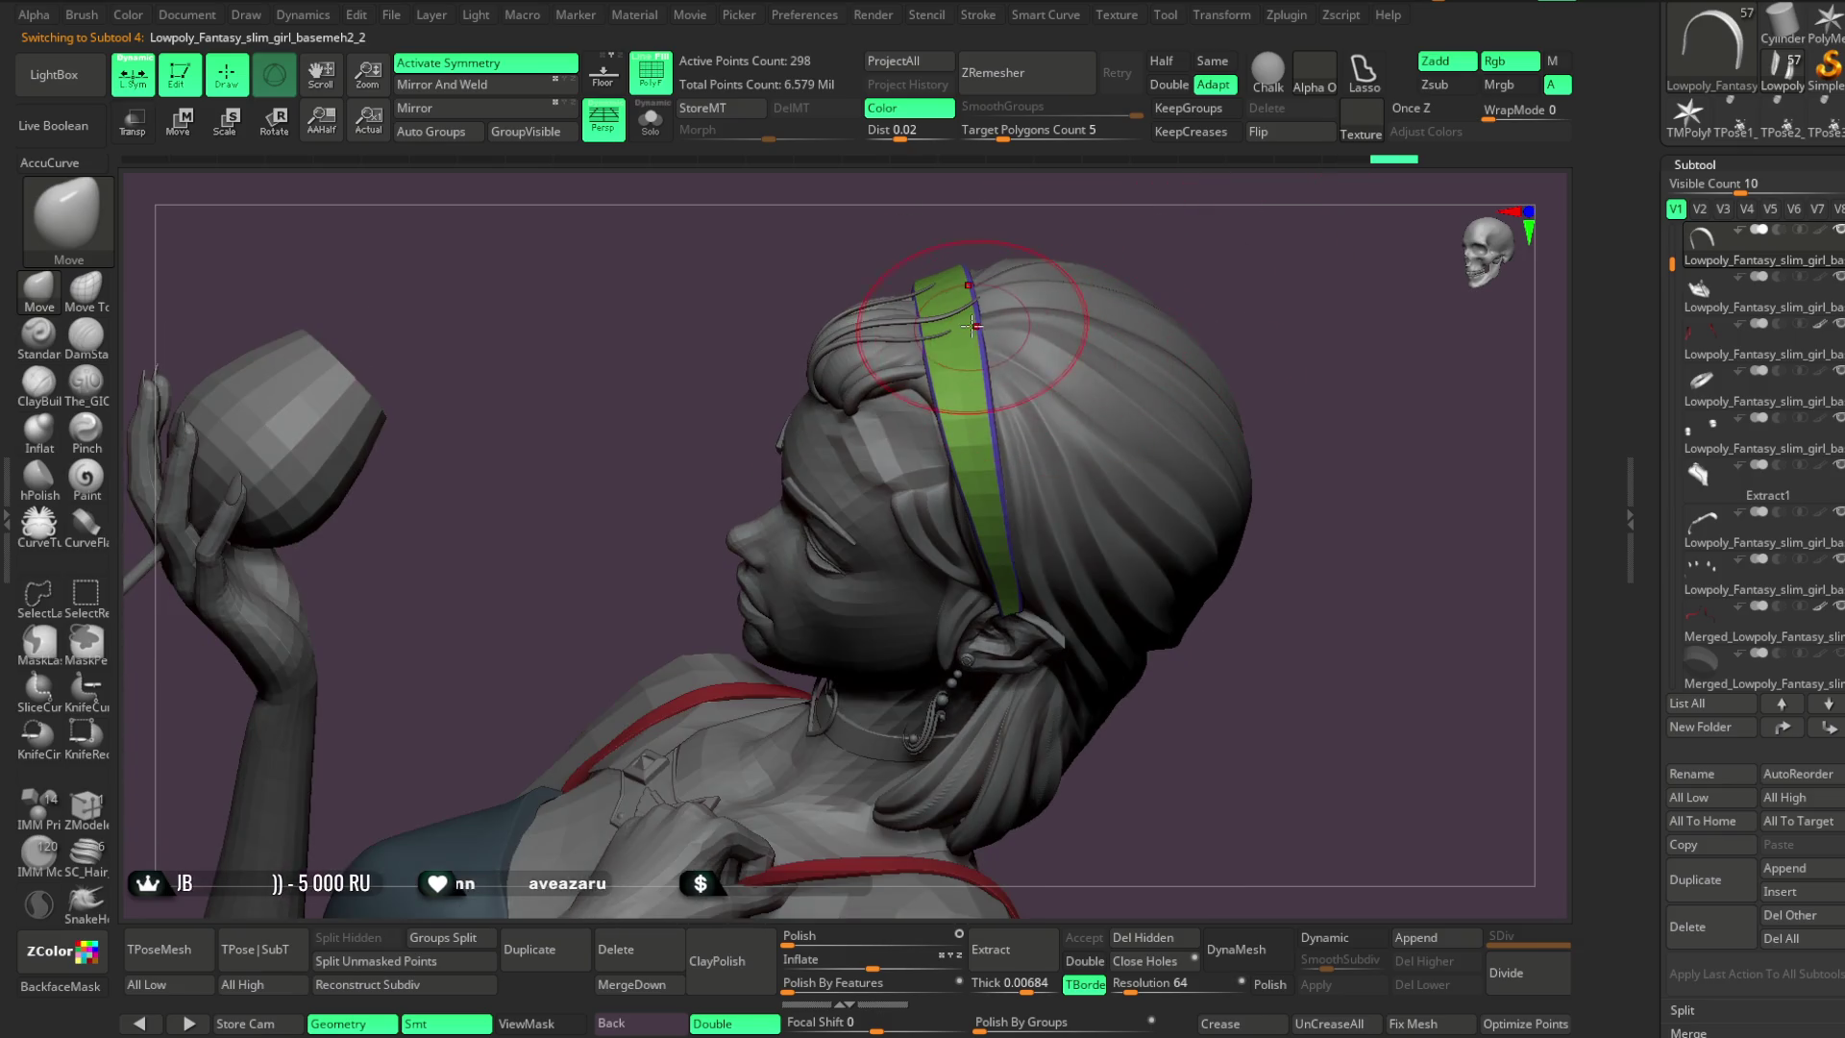
pyautogui.moveTo(1188, 312)
pyautogui.mouseDown()
pyautogui.moveTo(1222, 202)
pyautogui.moveTo(1186, 289)
pyautogui.moveTo(1235, 276)
pyautogui.moveTo(1239, 345)
pyautogui.moveTo(1283, 266)
pyautogui.moveTo(1105, 330)
pyautogui.mouseUp()
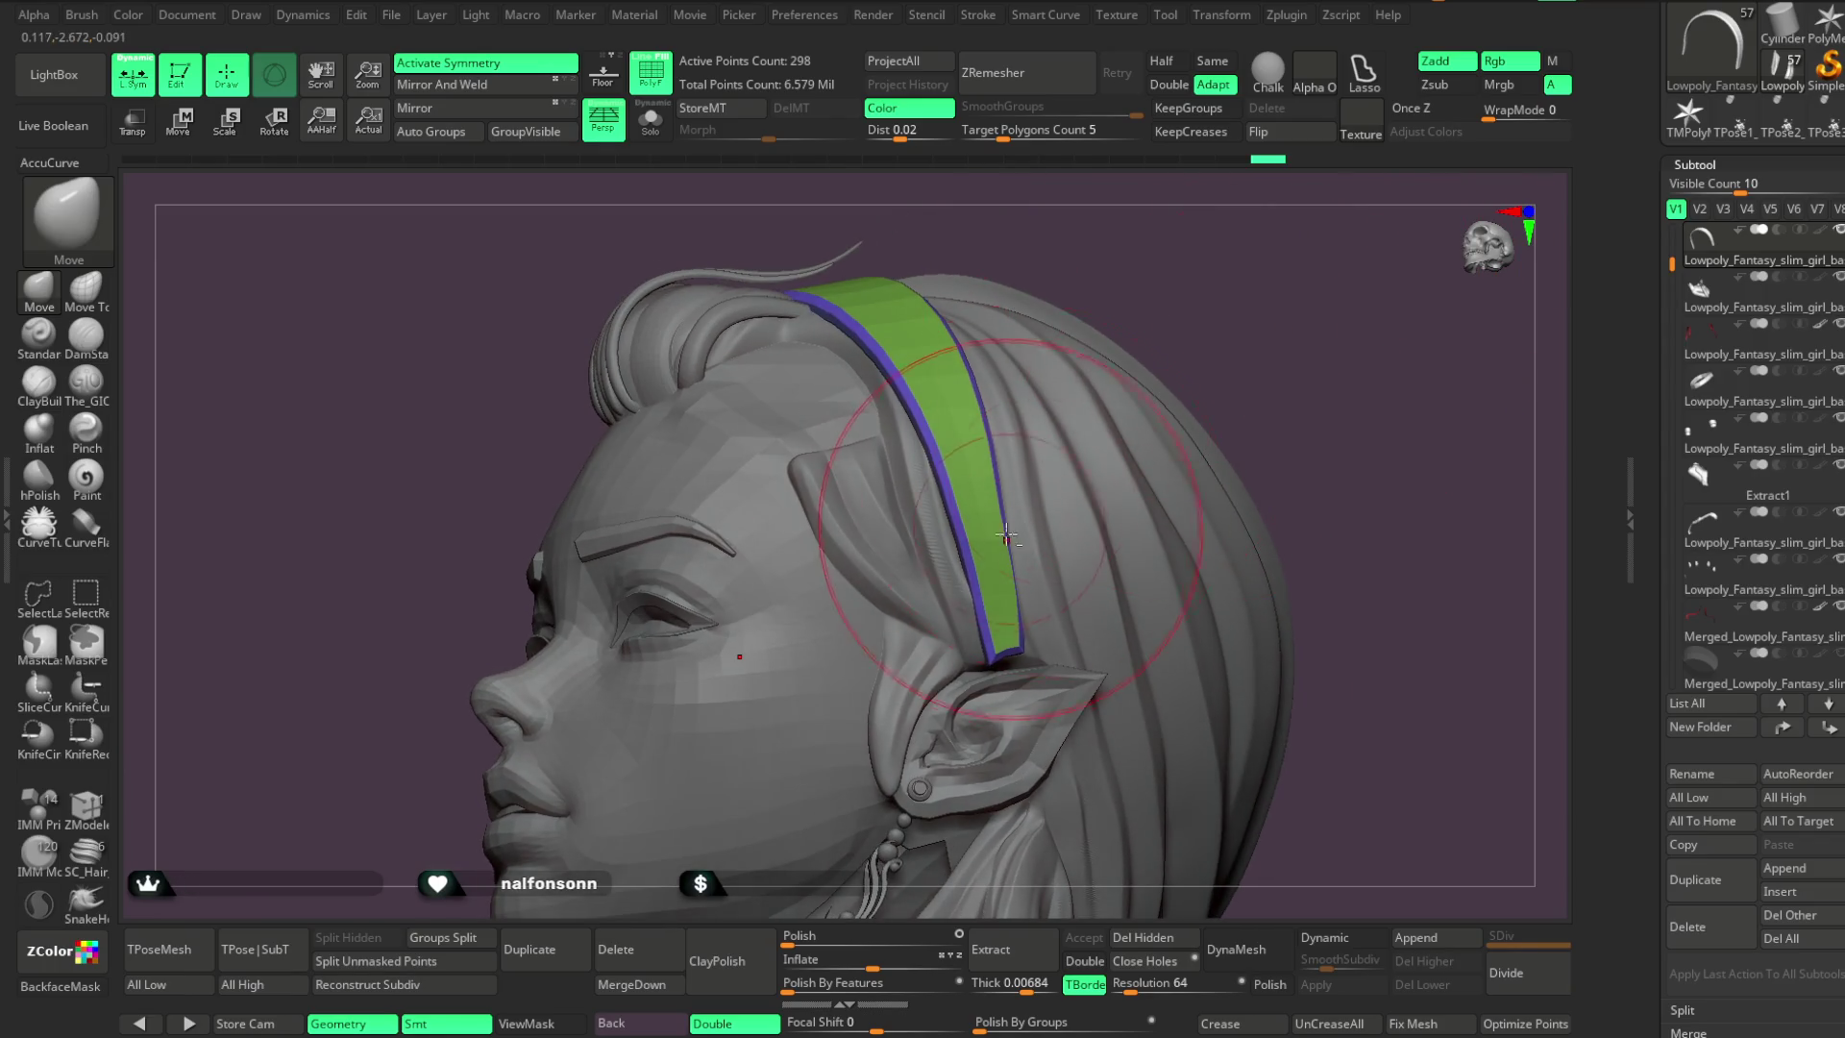
pyautogui.moveTo(1240, 389); pyautogui.dragTo(1071, 398)
pyautogui.press('space')
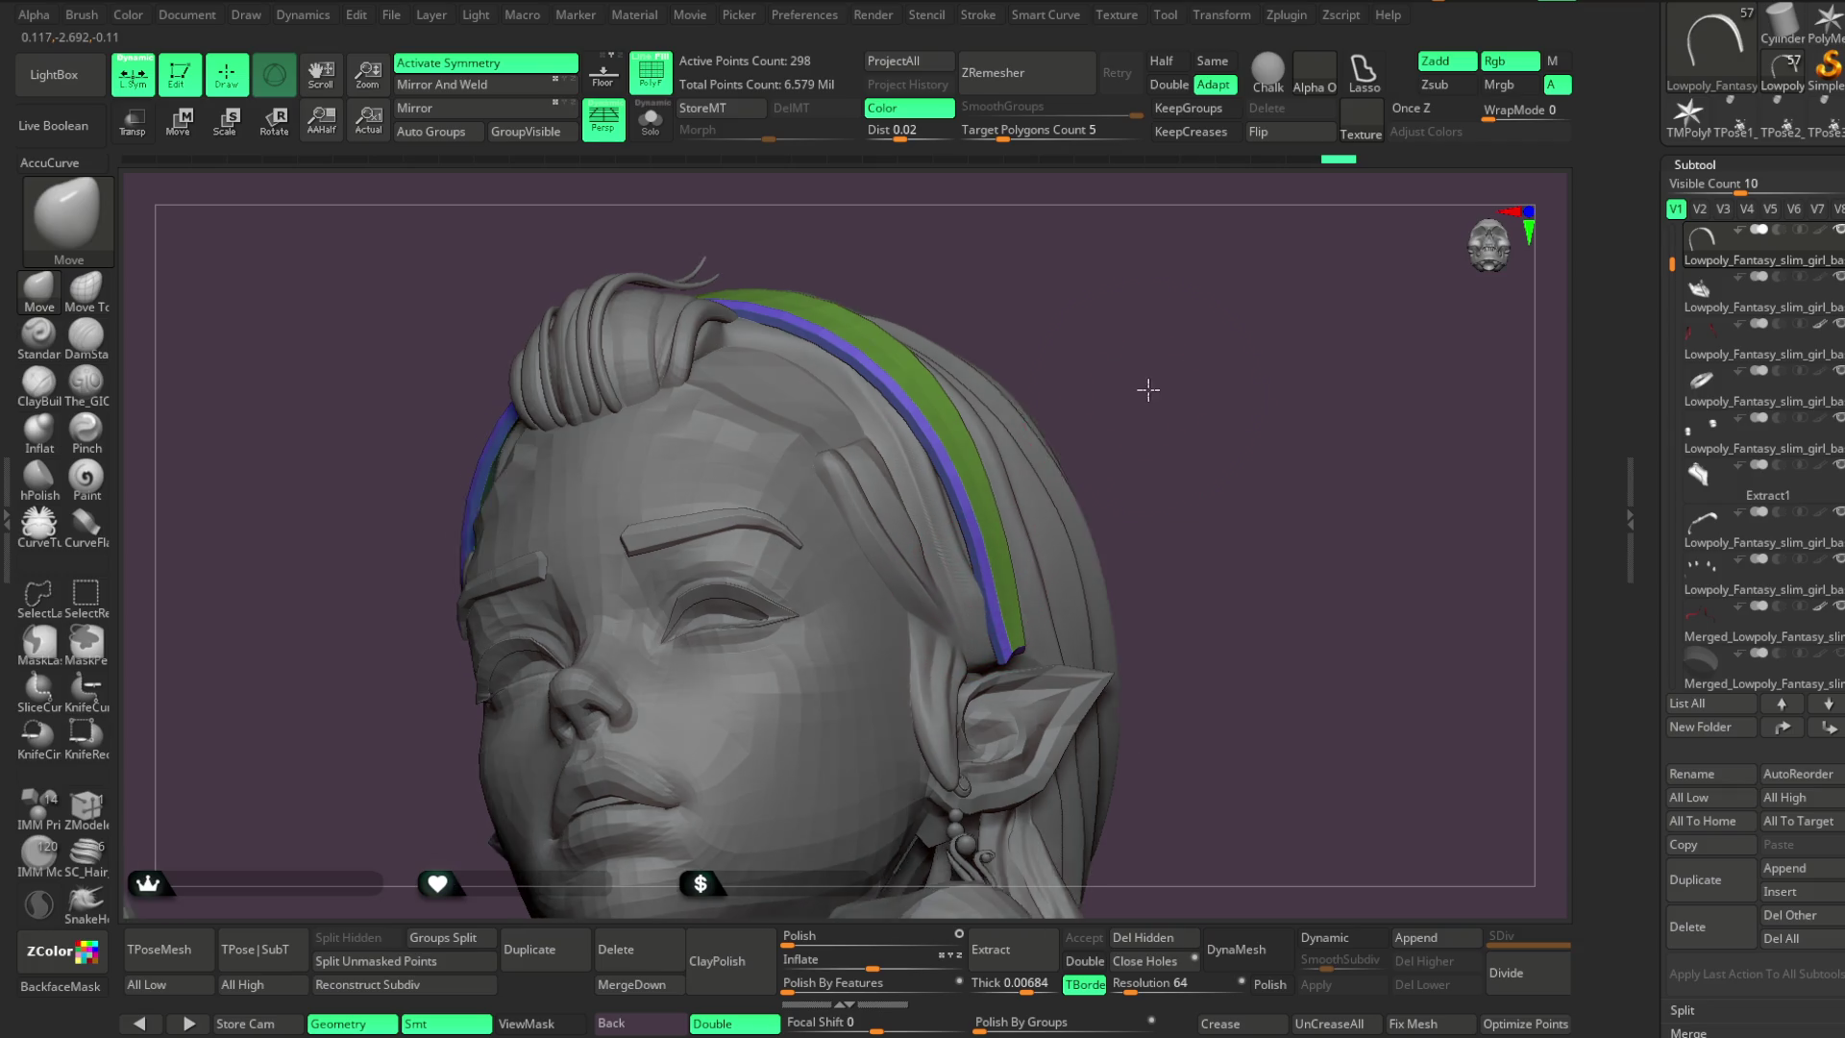
pyautogui.keyDown('alt'); pyautogui.click(987, 661); pyautogui.keyUp('alt')
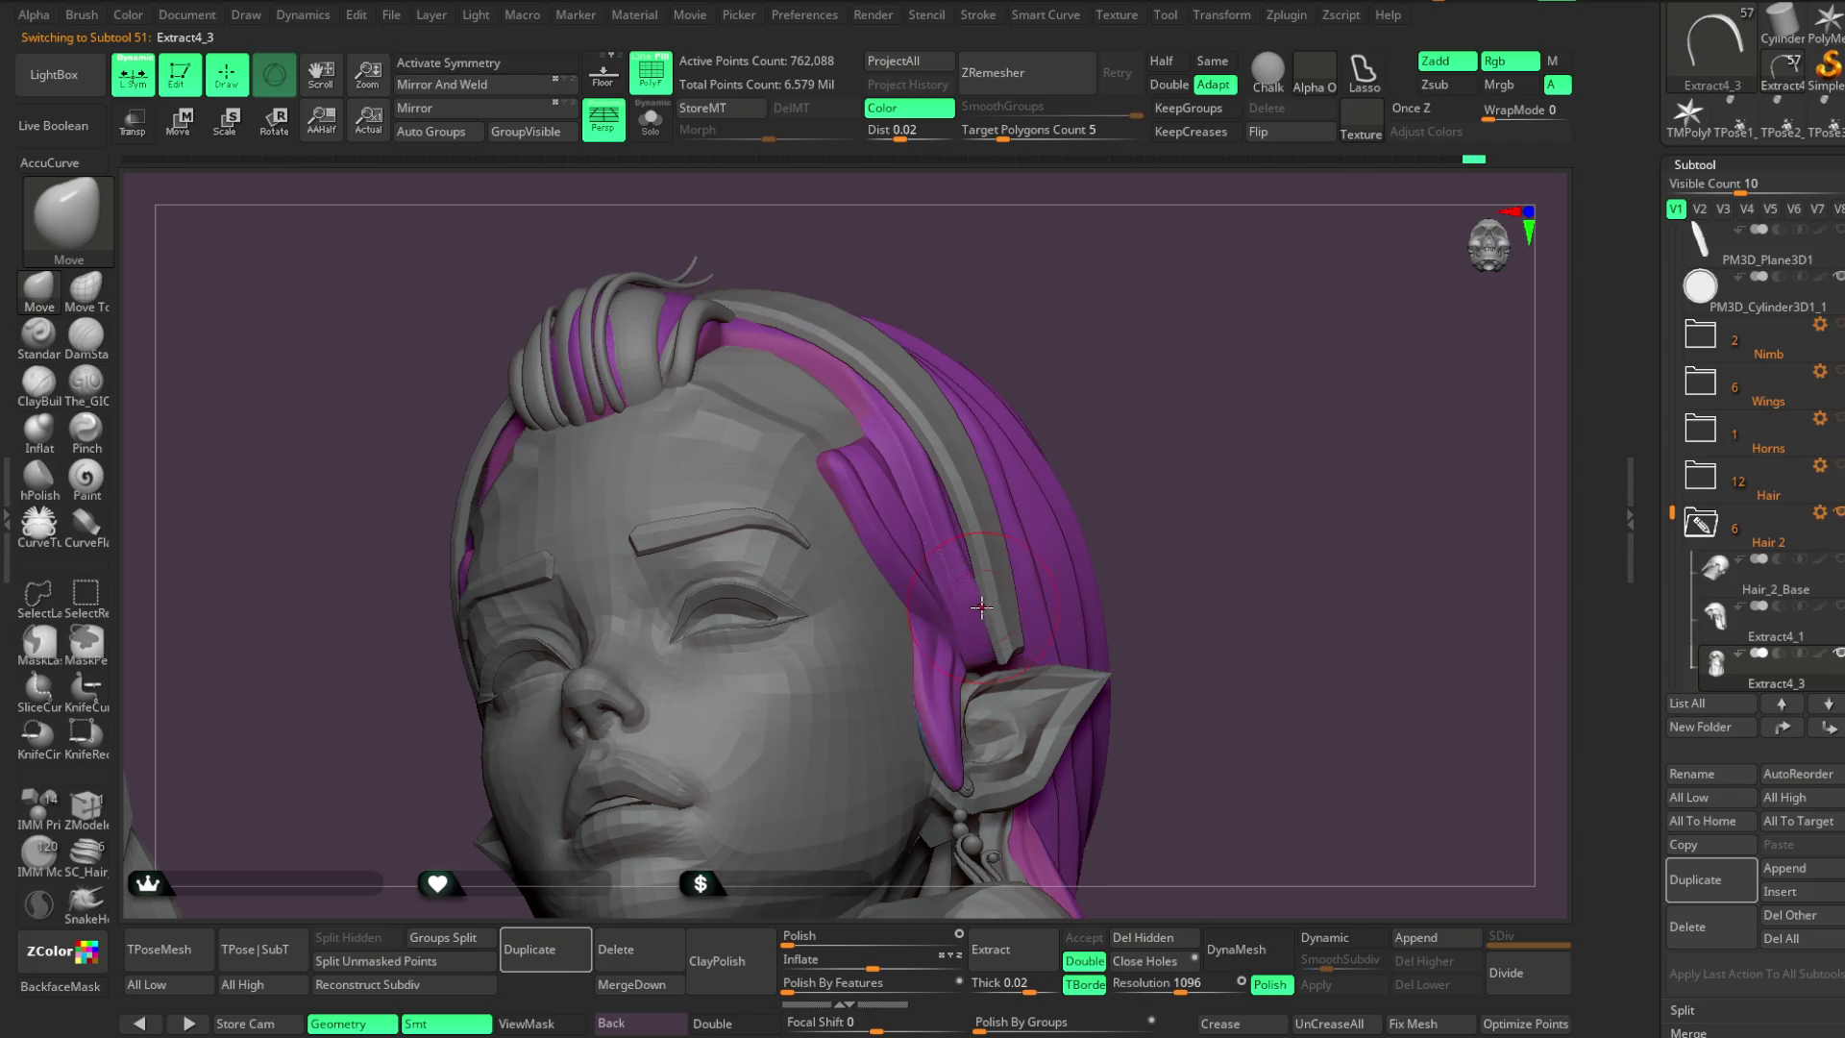
# Merge the Extract4_3 hair into one polygroup with GroupVisible, turn Solo off, and frame the head's side
pyautogui.moveTo(1159, 443)
pyautogui.mouseDown()
pyautogui.moveTo(1181, 400)
pyautogui.moveTo(1133, 383)
pyautogui.moveTo(1108, 428)
pyautogui.moveTo(842, 372)
pyautogui.mouseUp()
pyautogui.click(526, 132)
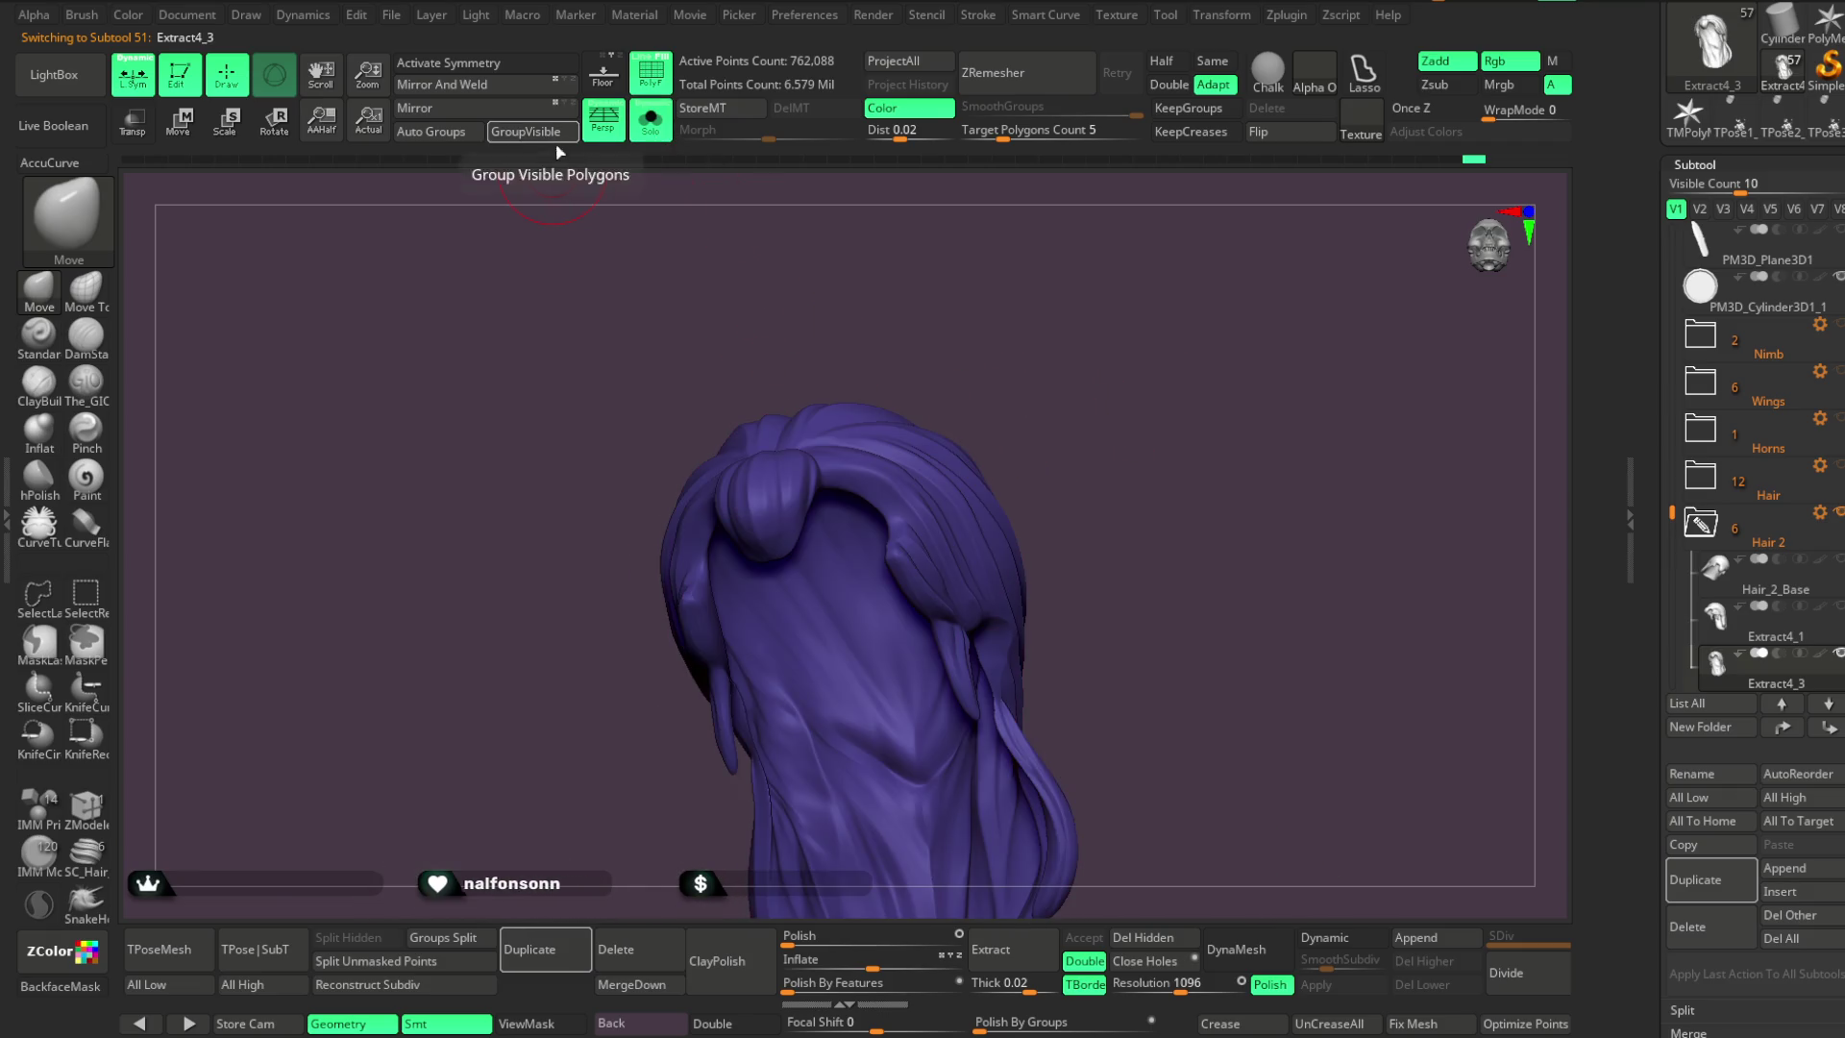
pyautogui.moveTo(1009, 298); pyautogui.dragTo(993, 276)
pyautogui.click(650, 119)
pyautogui.moveTo(1104, 383)
pyautogui.mouseDown()
pyautogui.moveTo(1115, 313)
pyautogui.moveTo(1083, 378)
pyautogui.moveTo(1066, 363)
pyautogui.moveTo(1066, 429)
pyautogui.moveTo(1067, 362)
pyautogui.moveTo(1038, 403)
pyautogui.moveTo(1167, 355)
pyautogui.moveTo(1144, 363)
pyautogui.mouseUp()
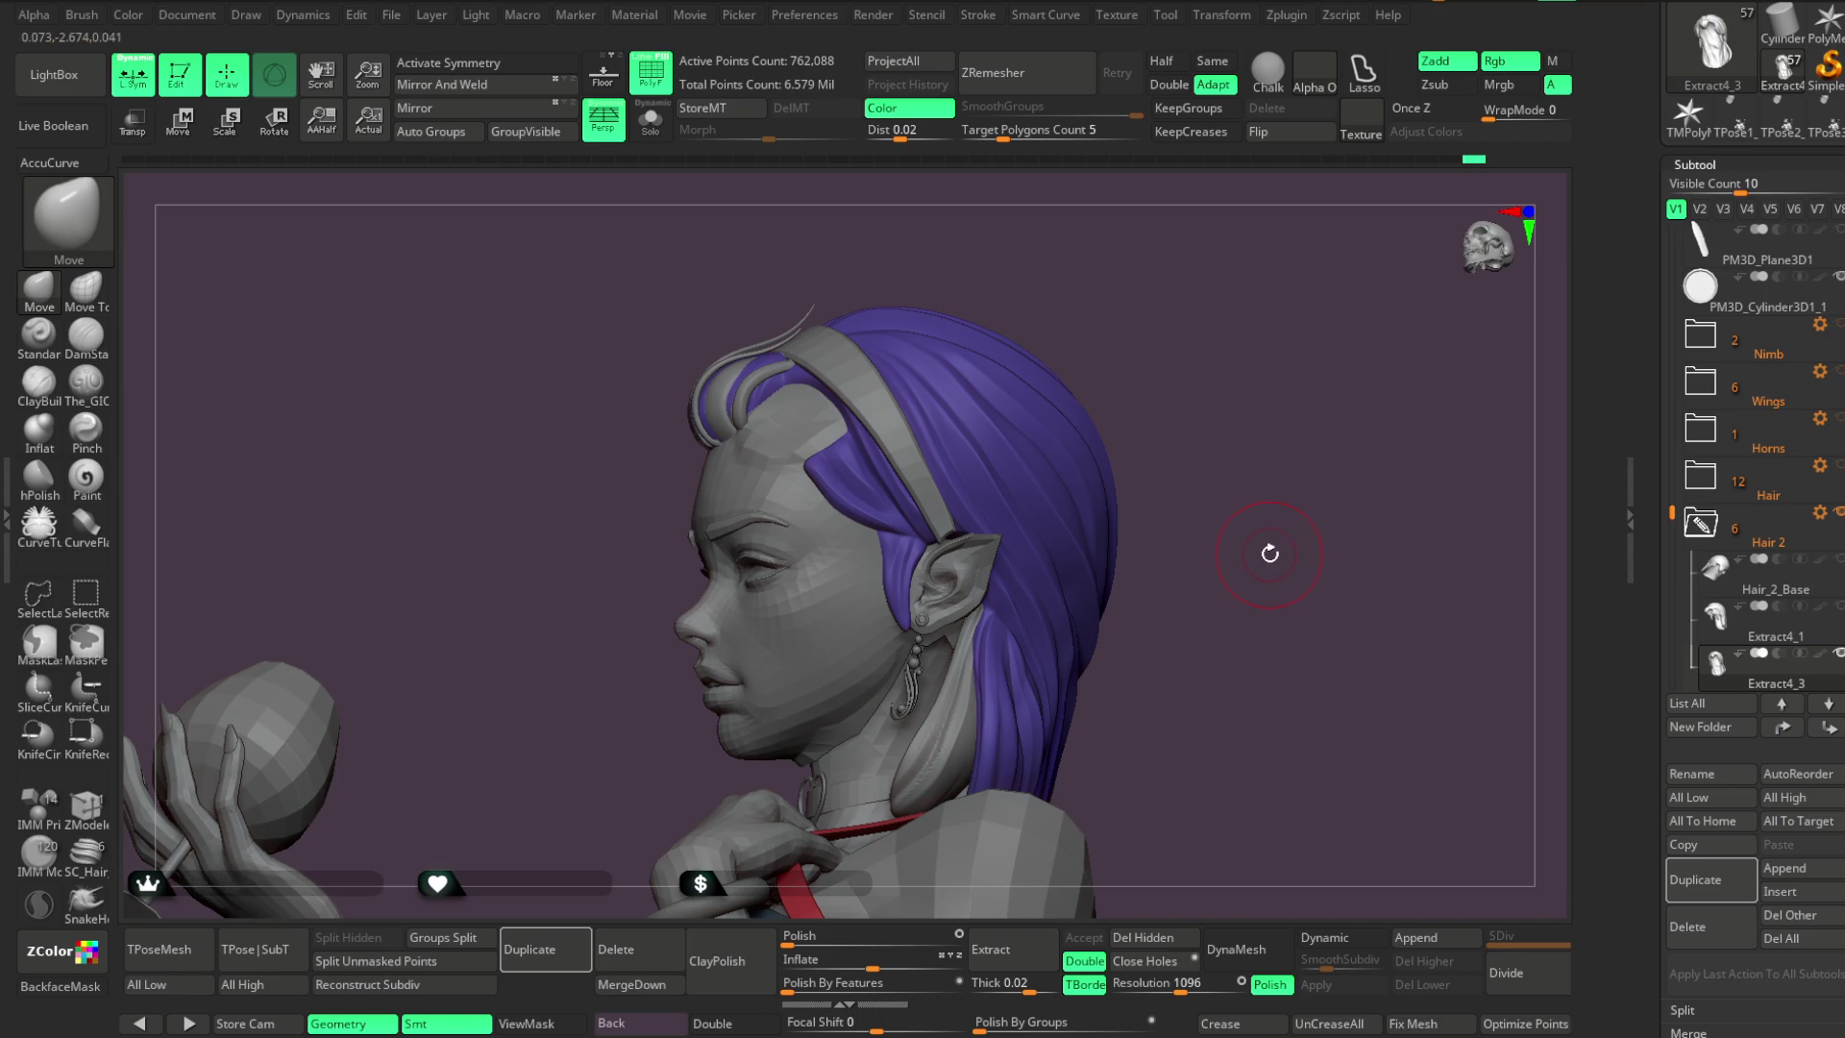
pyautogui.moveTo(1194, 321)
pyautogui.mouseDown()
pyautogui.moveTo(1199, 272)
pyautogui.moveTo(1278, 241)
pyautogui.mouseUp()
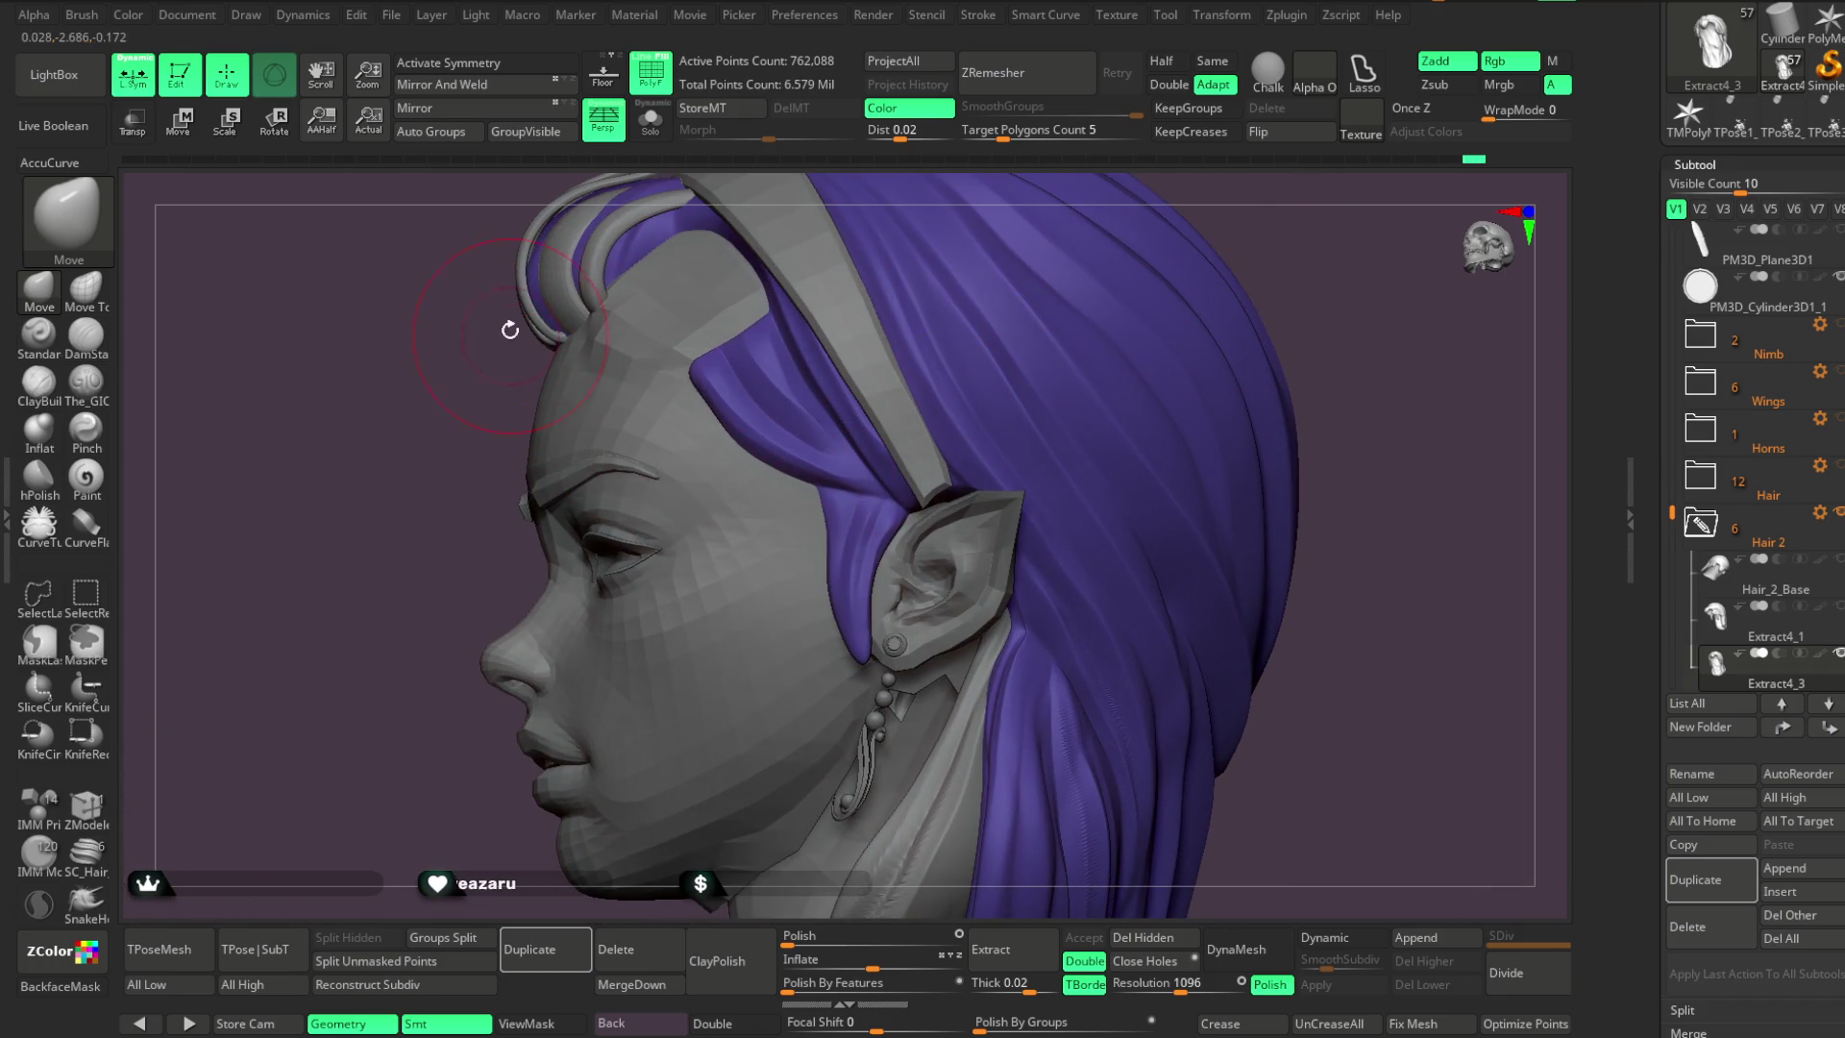
pyautogui.click(85, 384)
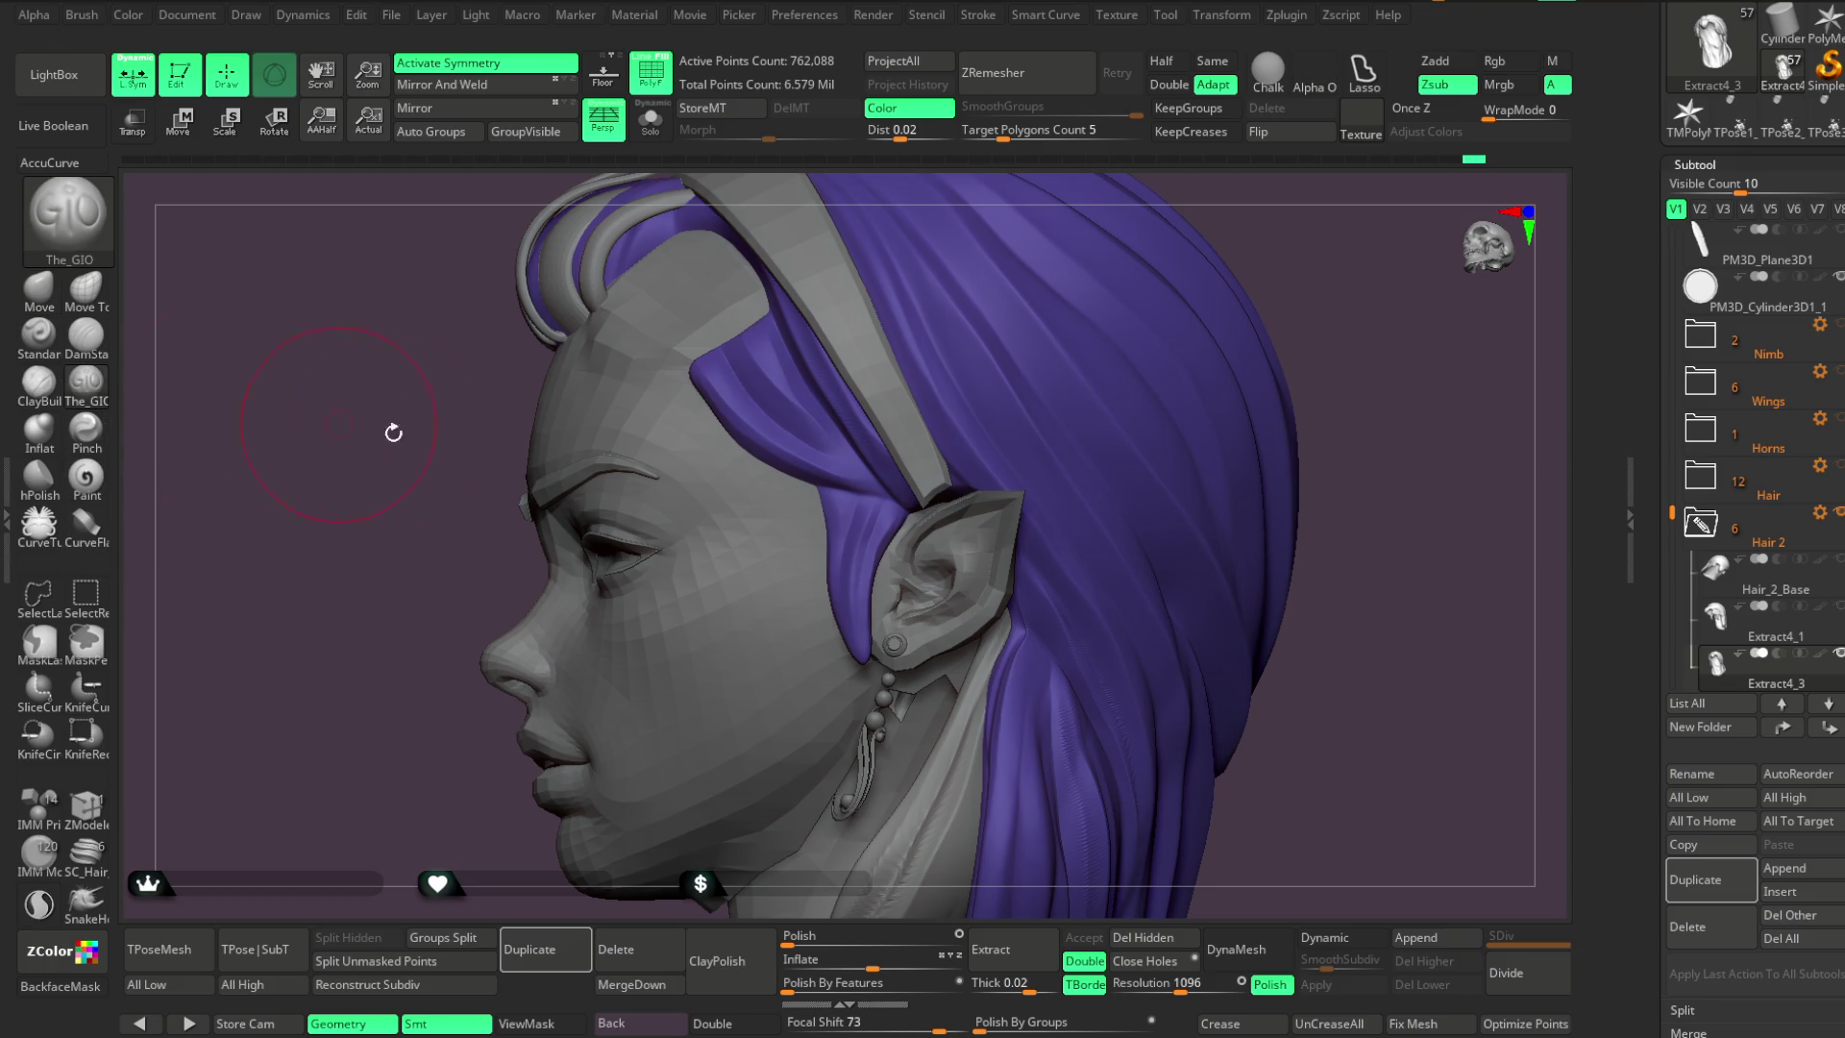
# Resize The_GIO brush and carve the temple hair lock in front of the pointed ear
pyautogui.press('space')
pyautogui.moveTo(903, 507); pyautogui.dragTo(886, 506)
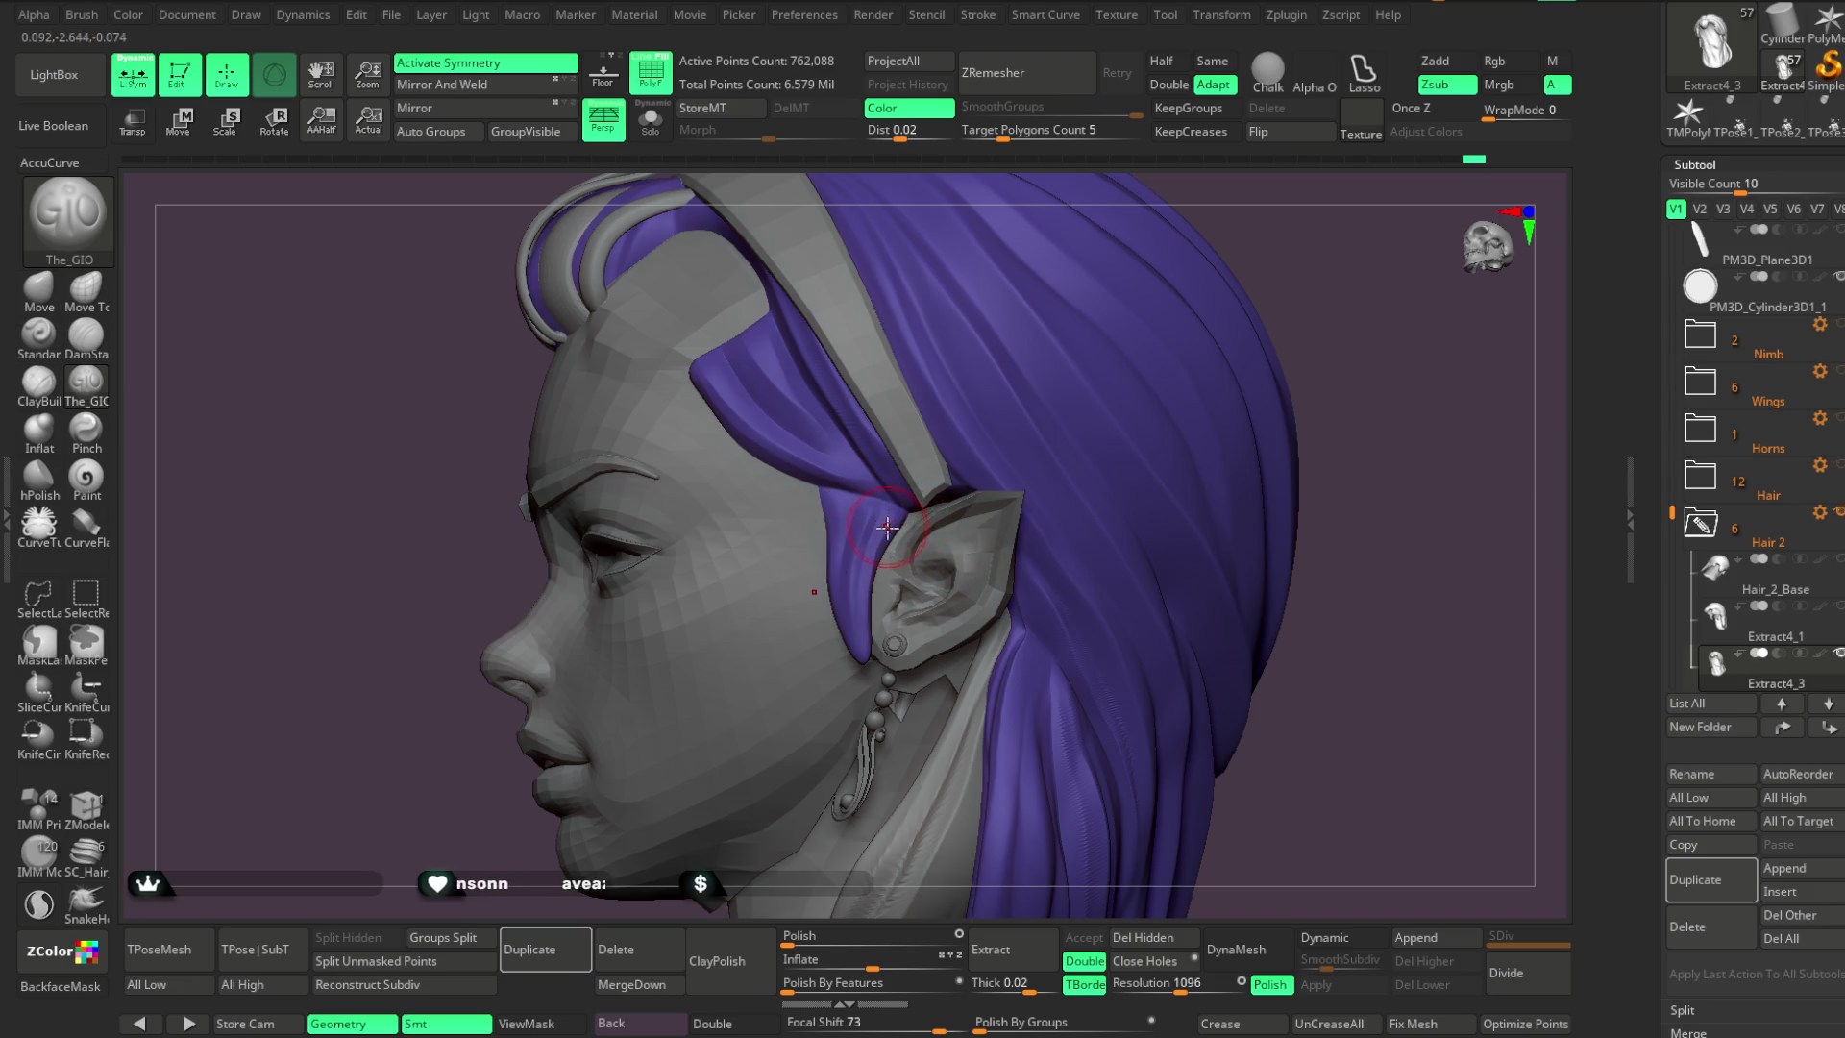
pyautogui.press('space')
pyautogui.moveTo(890, 502); pyautogui.dragTo(900, 502)
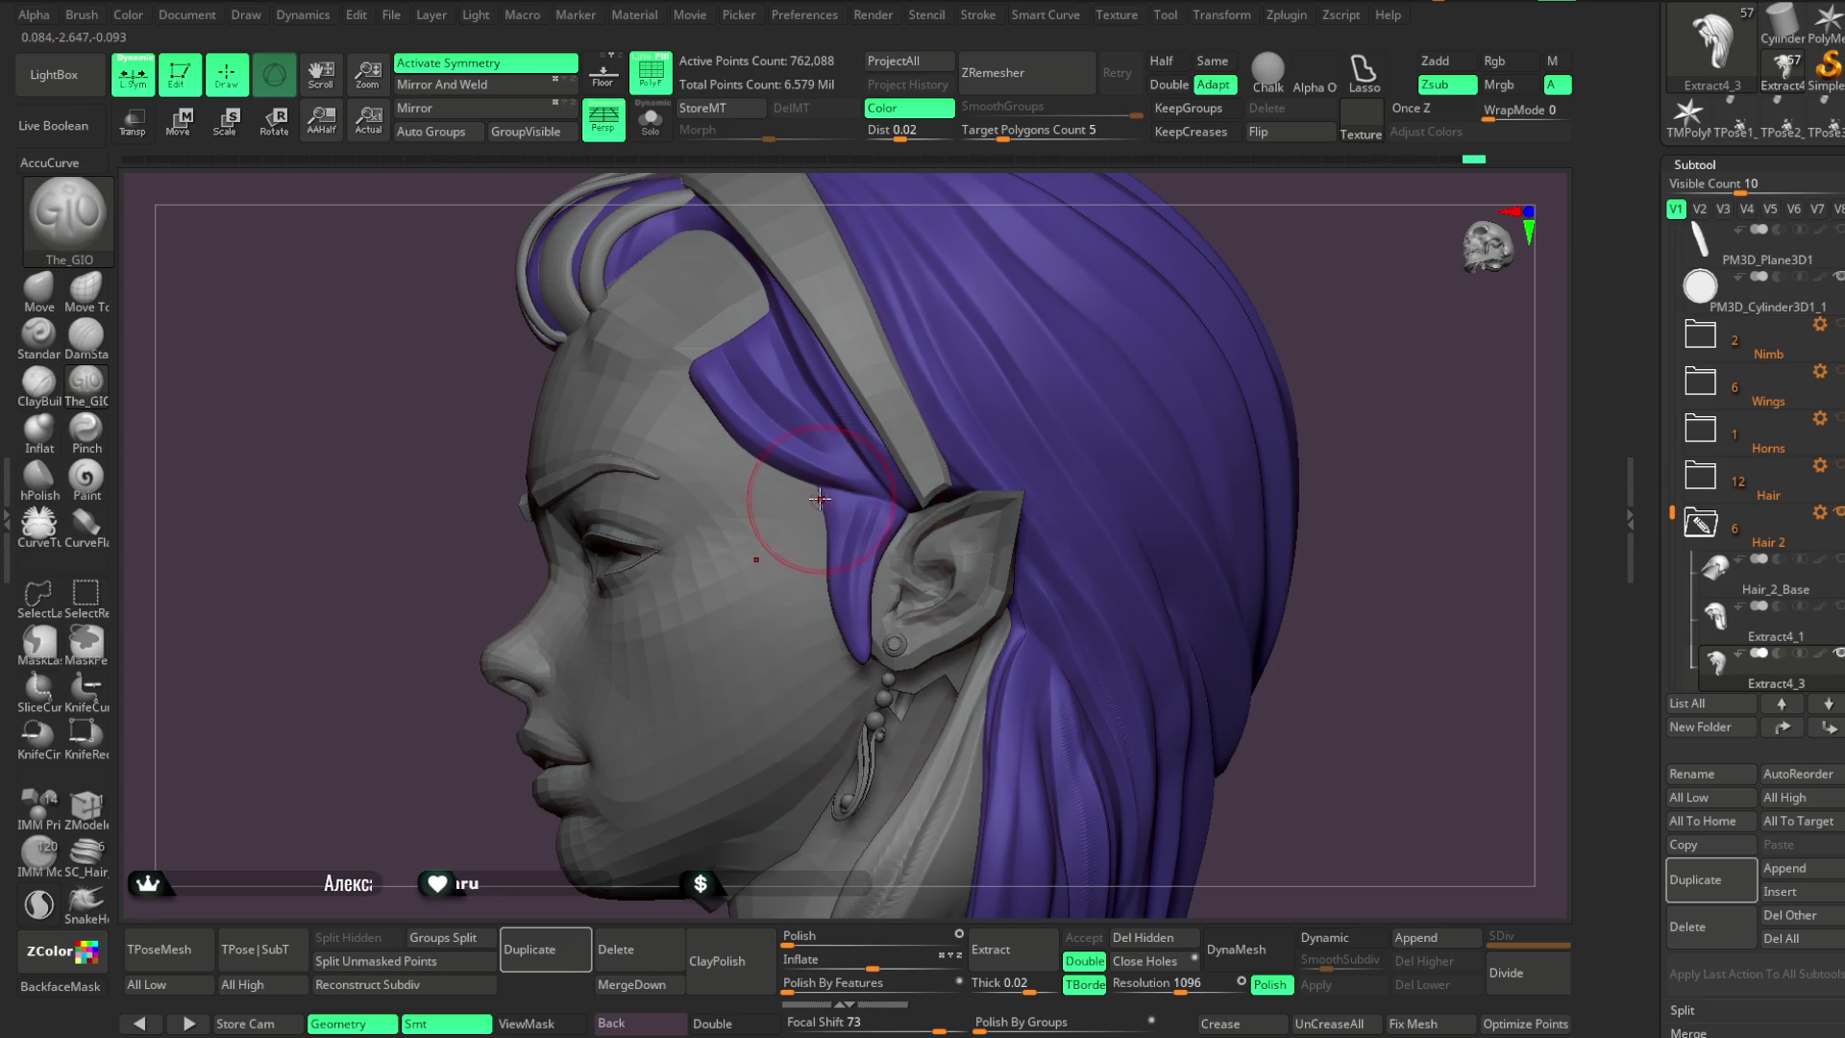
pyautogui.press('space')
pyautogui.moveTo(890, 472); pyautogui.dragTo(922, 473)
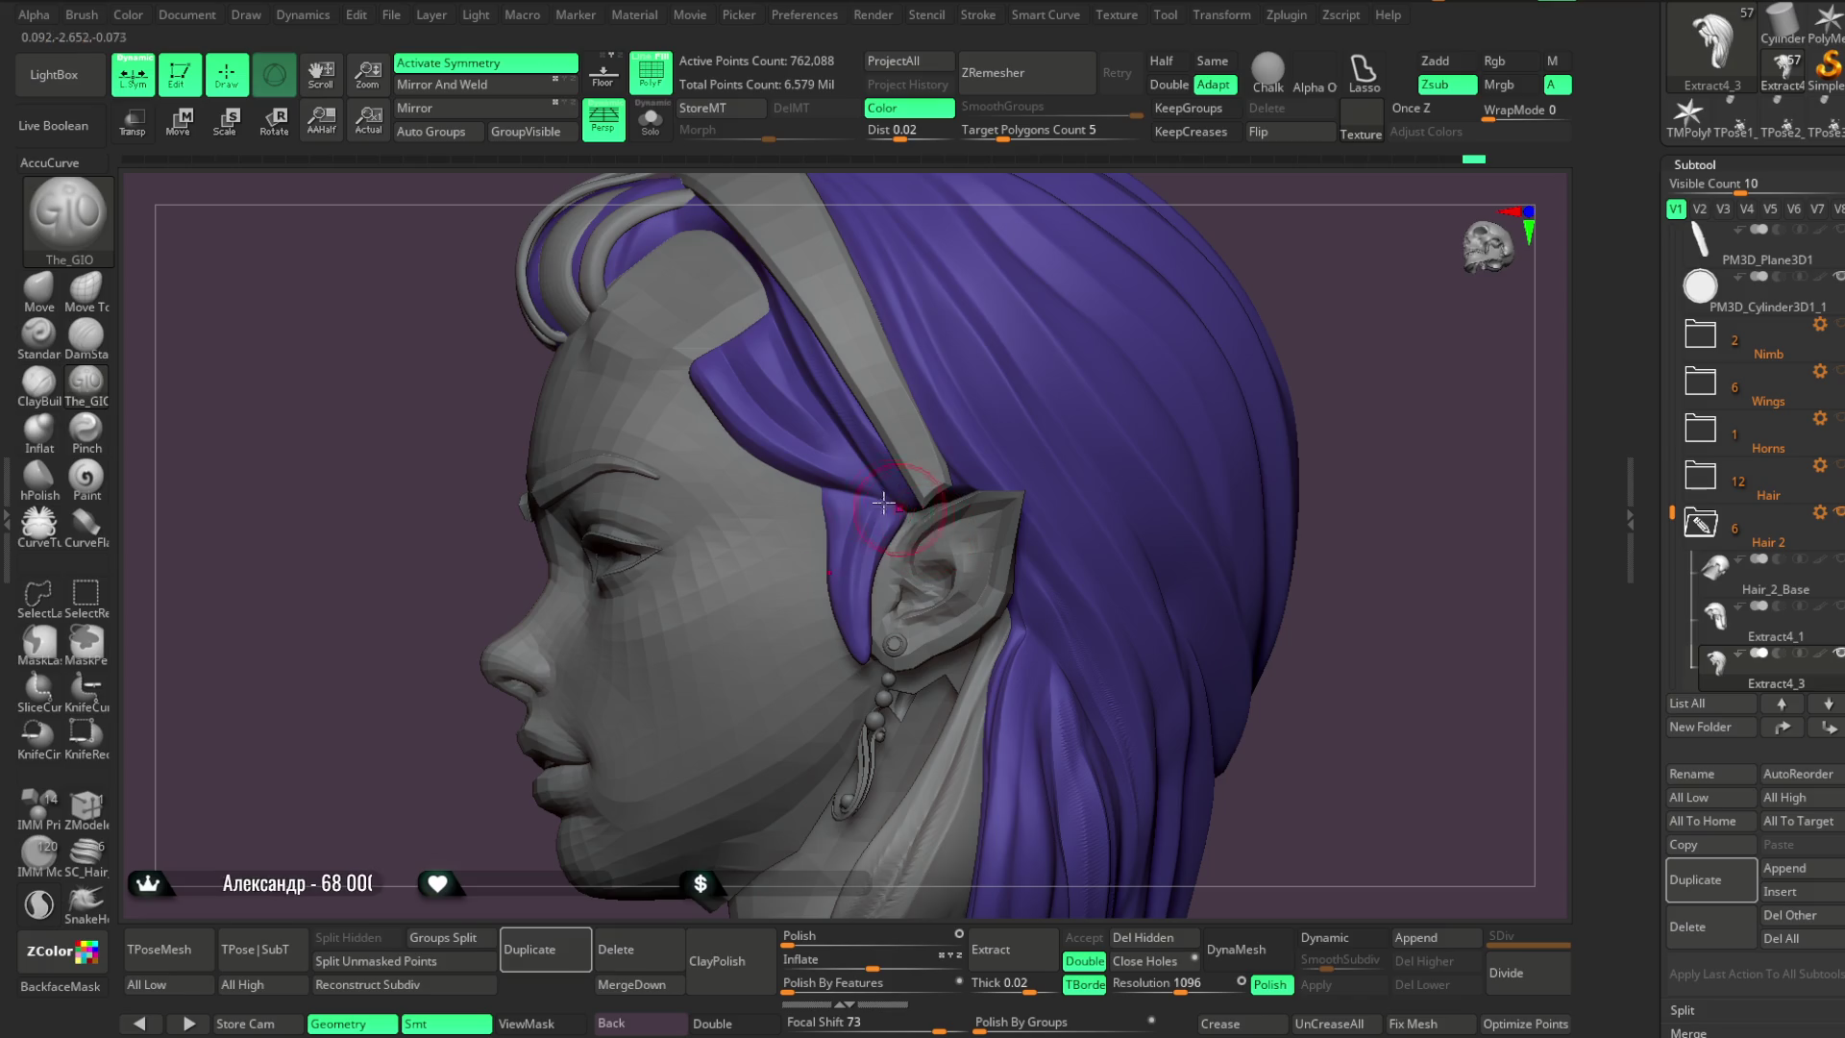
pyautogui.moveTo(1278, 245)
pyautogui.mouseDown()
pyautogui.moveTo(1252, 284)
pyautogui.moveTo(1031, 416)
pyautogui.mouseUp()
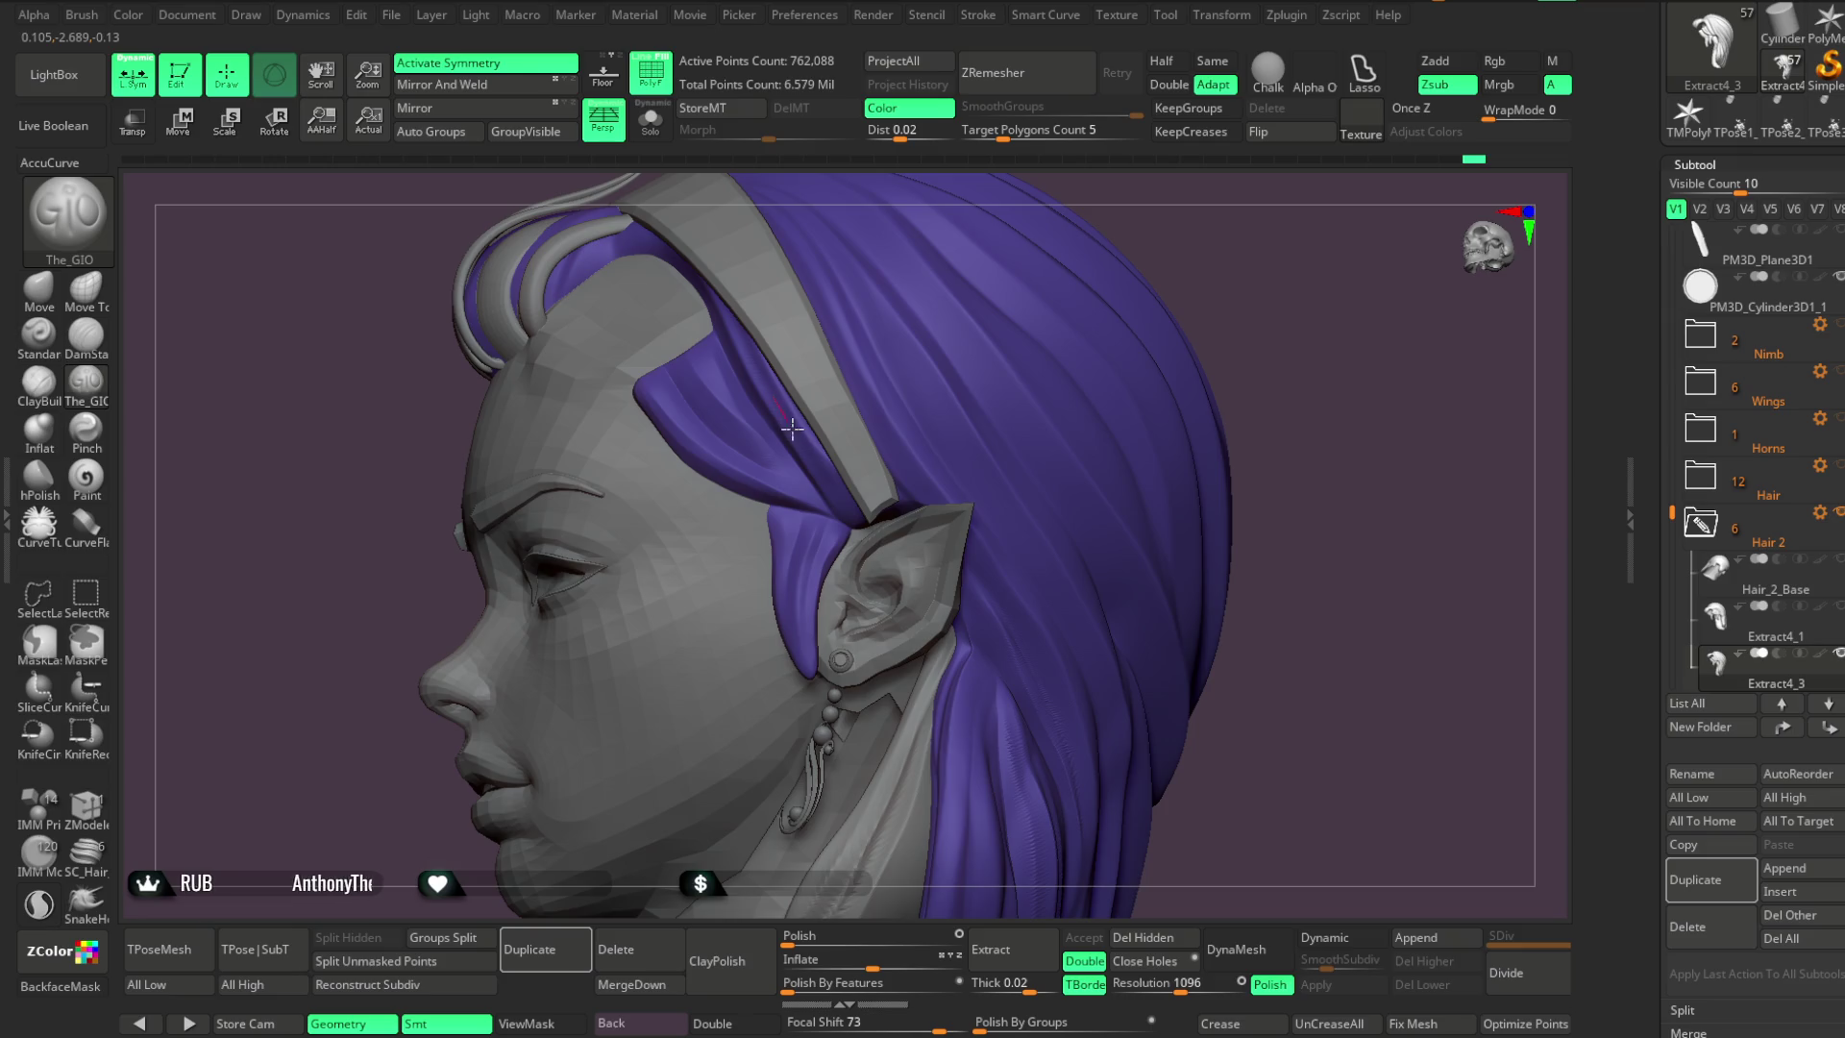
pyautogui.press('space')
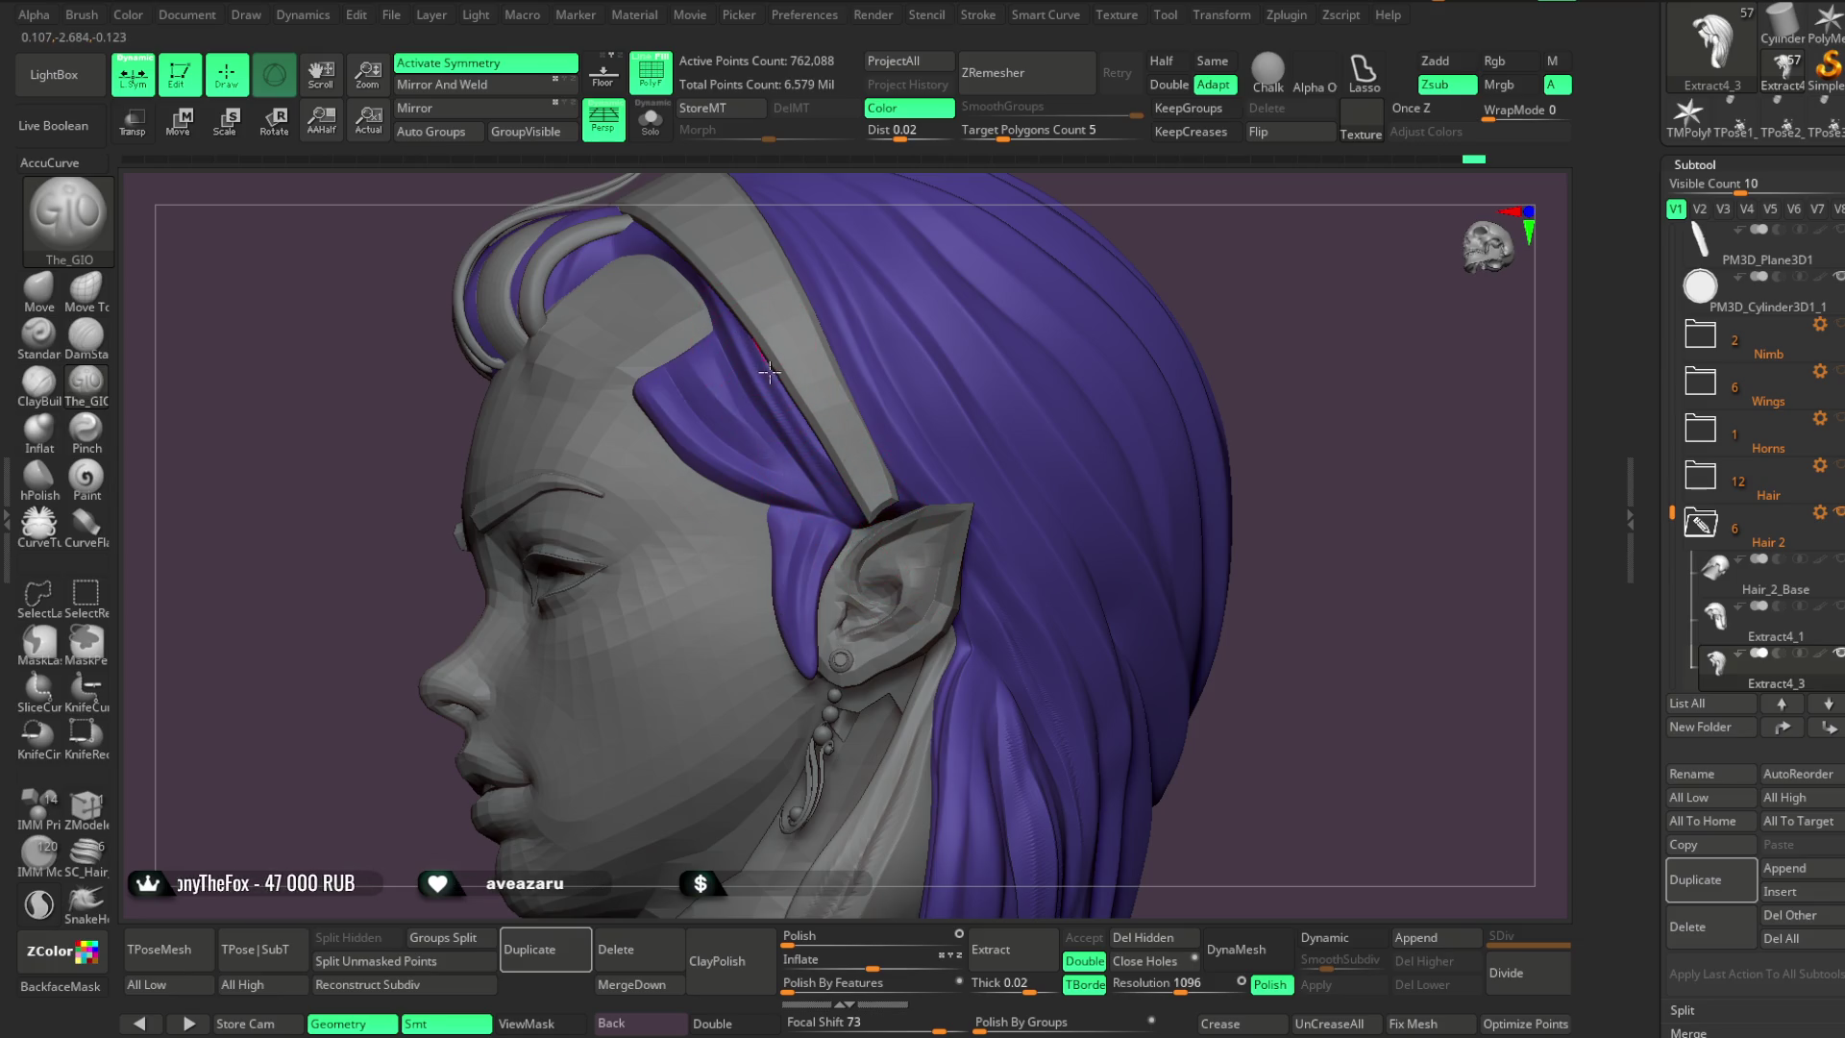
pyautogui.moveTo(1197, 252)
pyautogui.mouseDown()
pyautogui.moveTo(1105, 250)
pyautogui.moveTo(1236, 234)
pyautogui.moveTo(645, 335)
pyautogui.mouseUp()
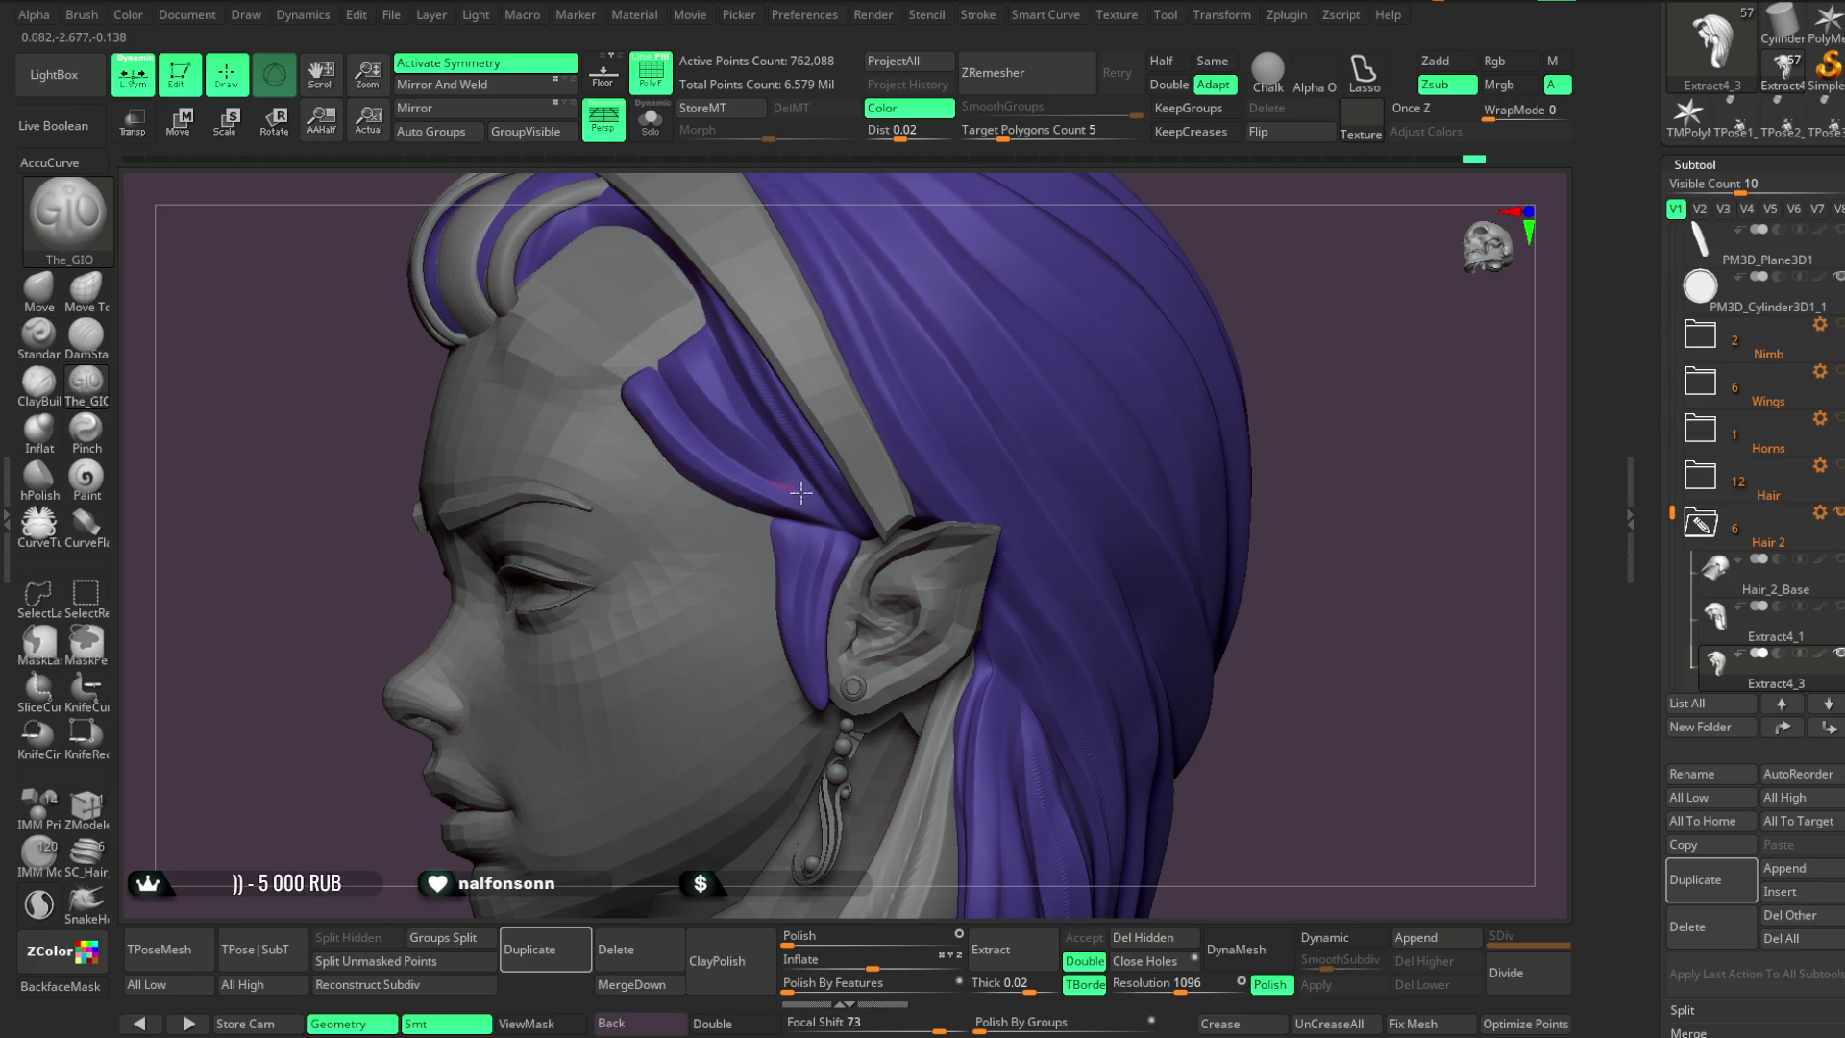
pyautogui.press('space')
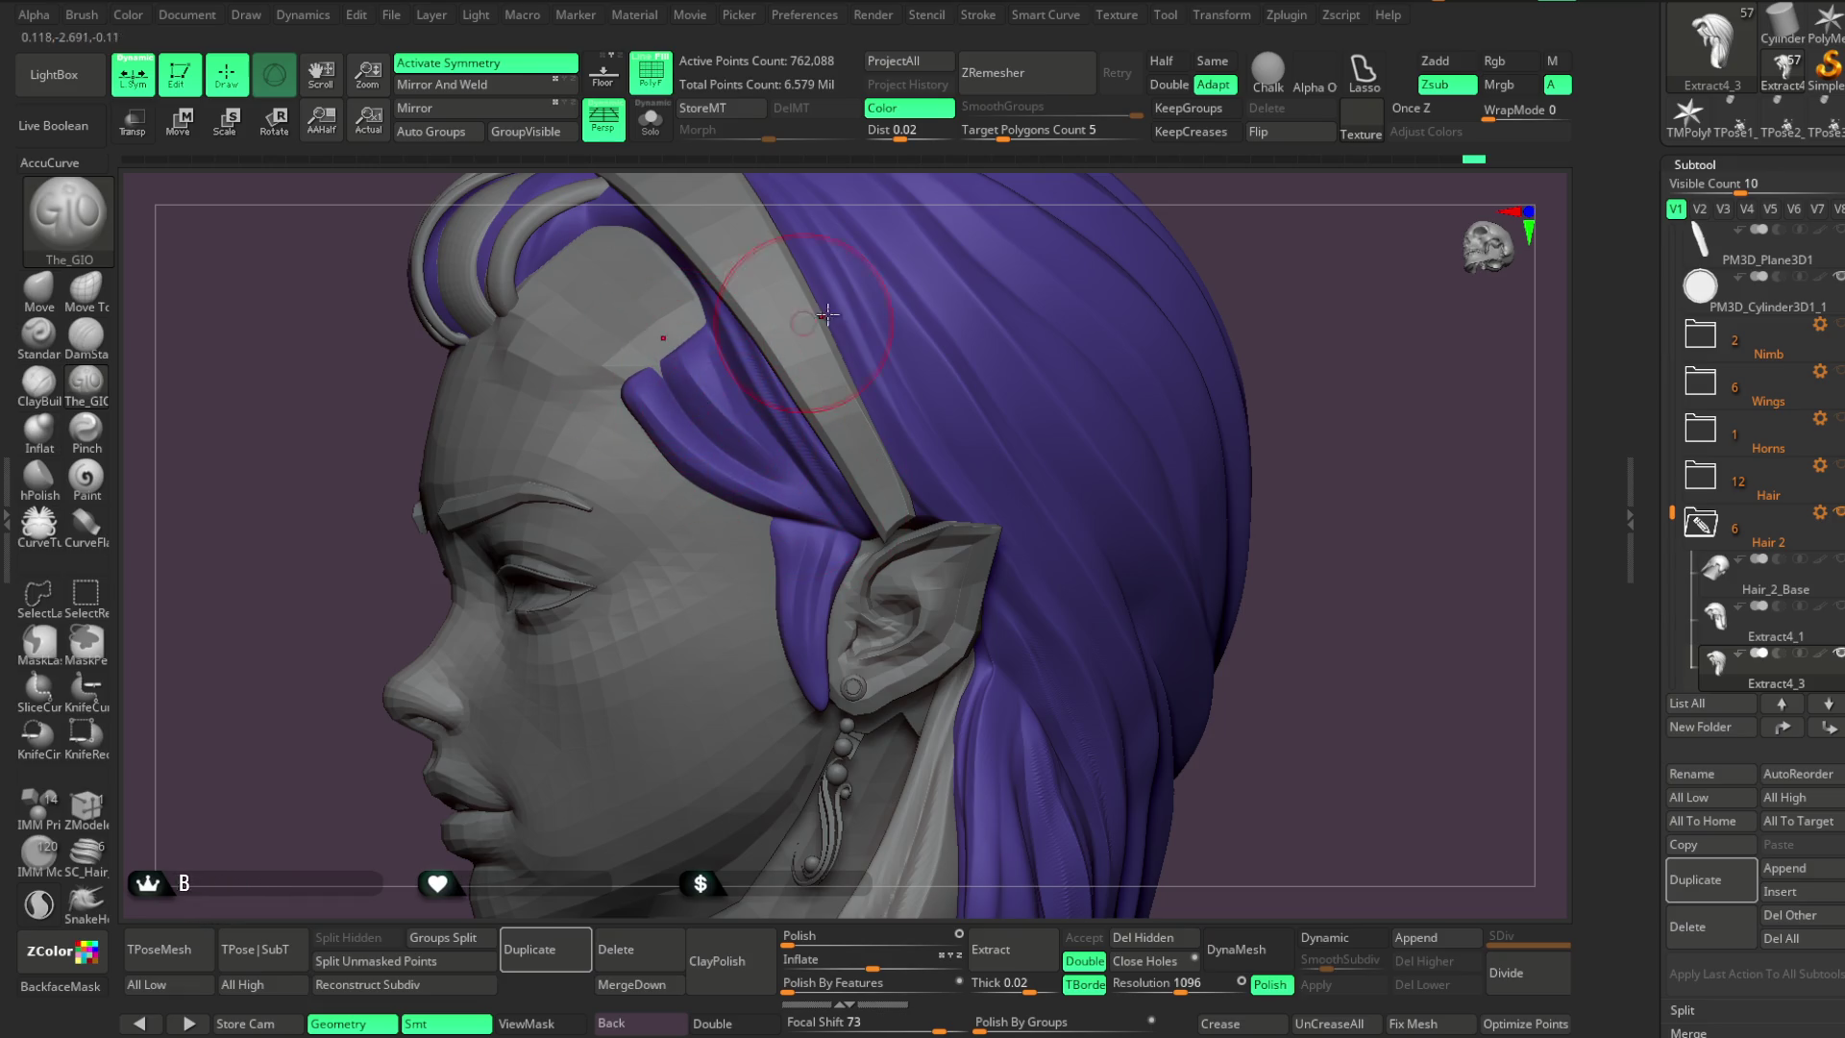
# Switch to the Move brush with AccuCurve enabled and a smaller brush size
pyautogui.click(38, 288)
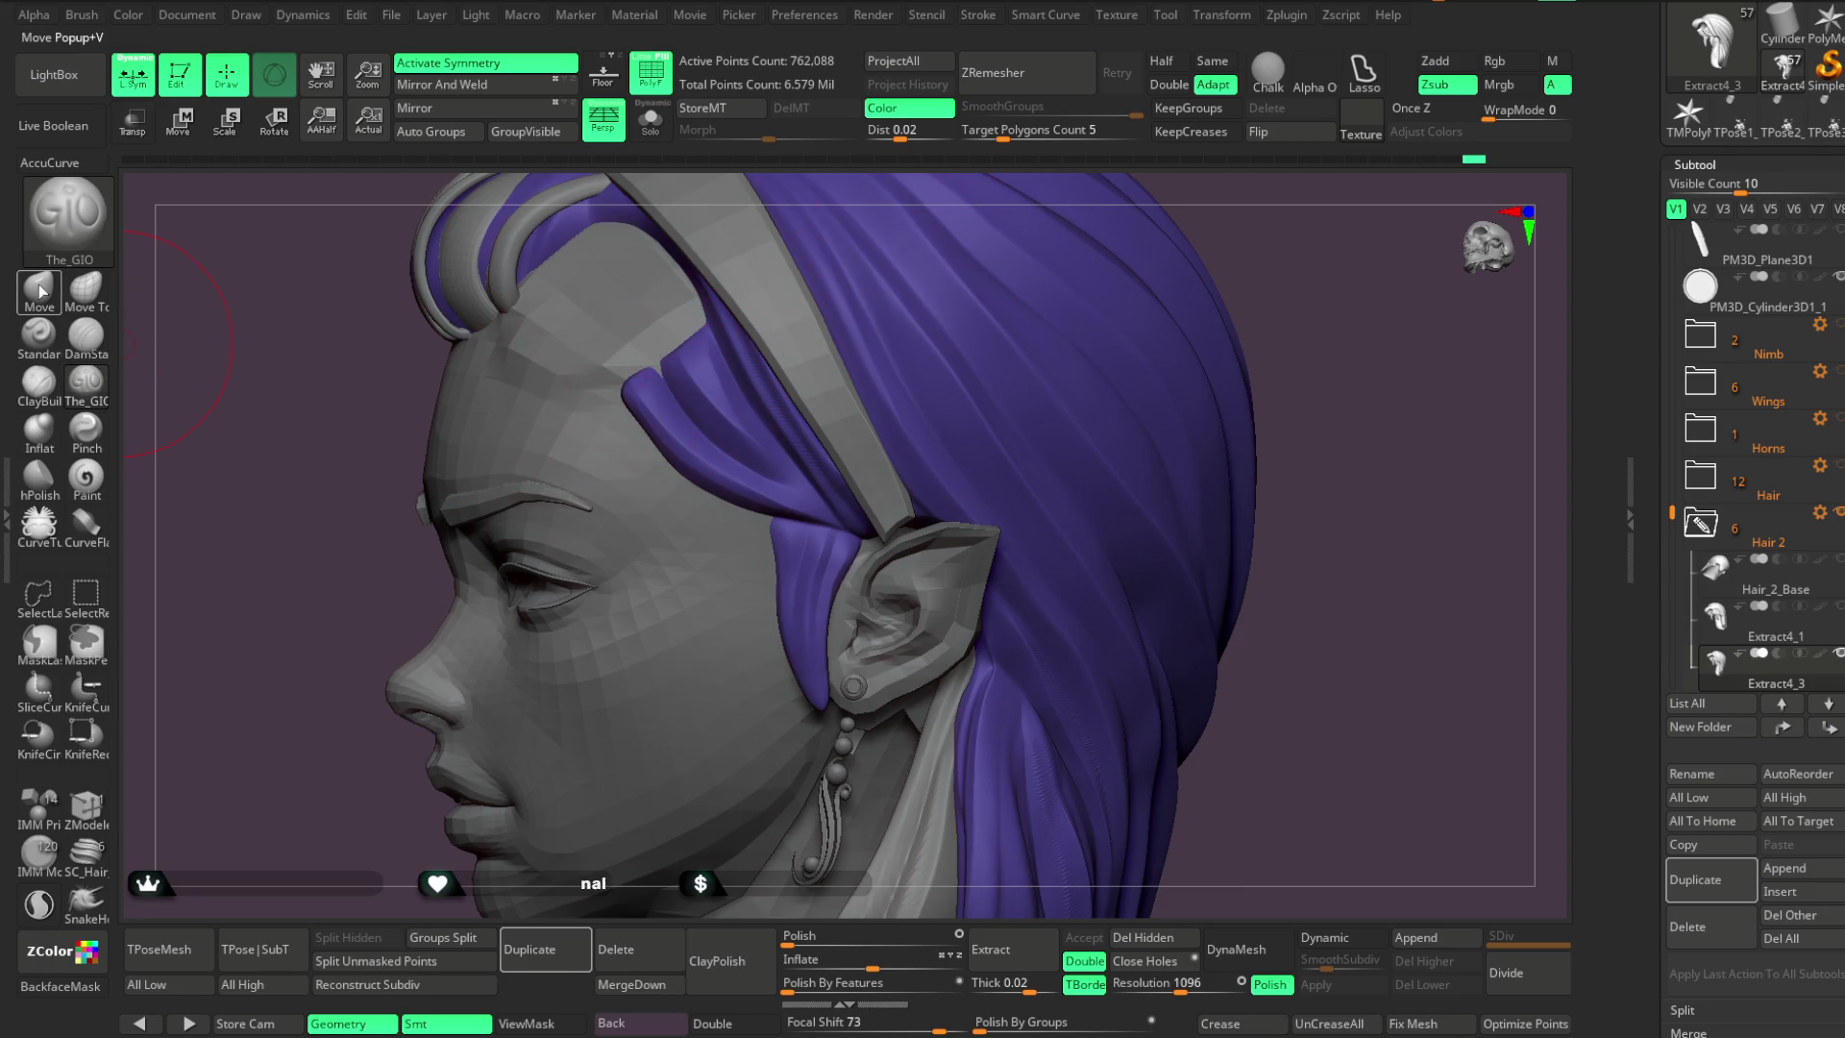
pyautogui.click(64, 164)
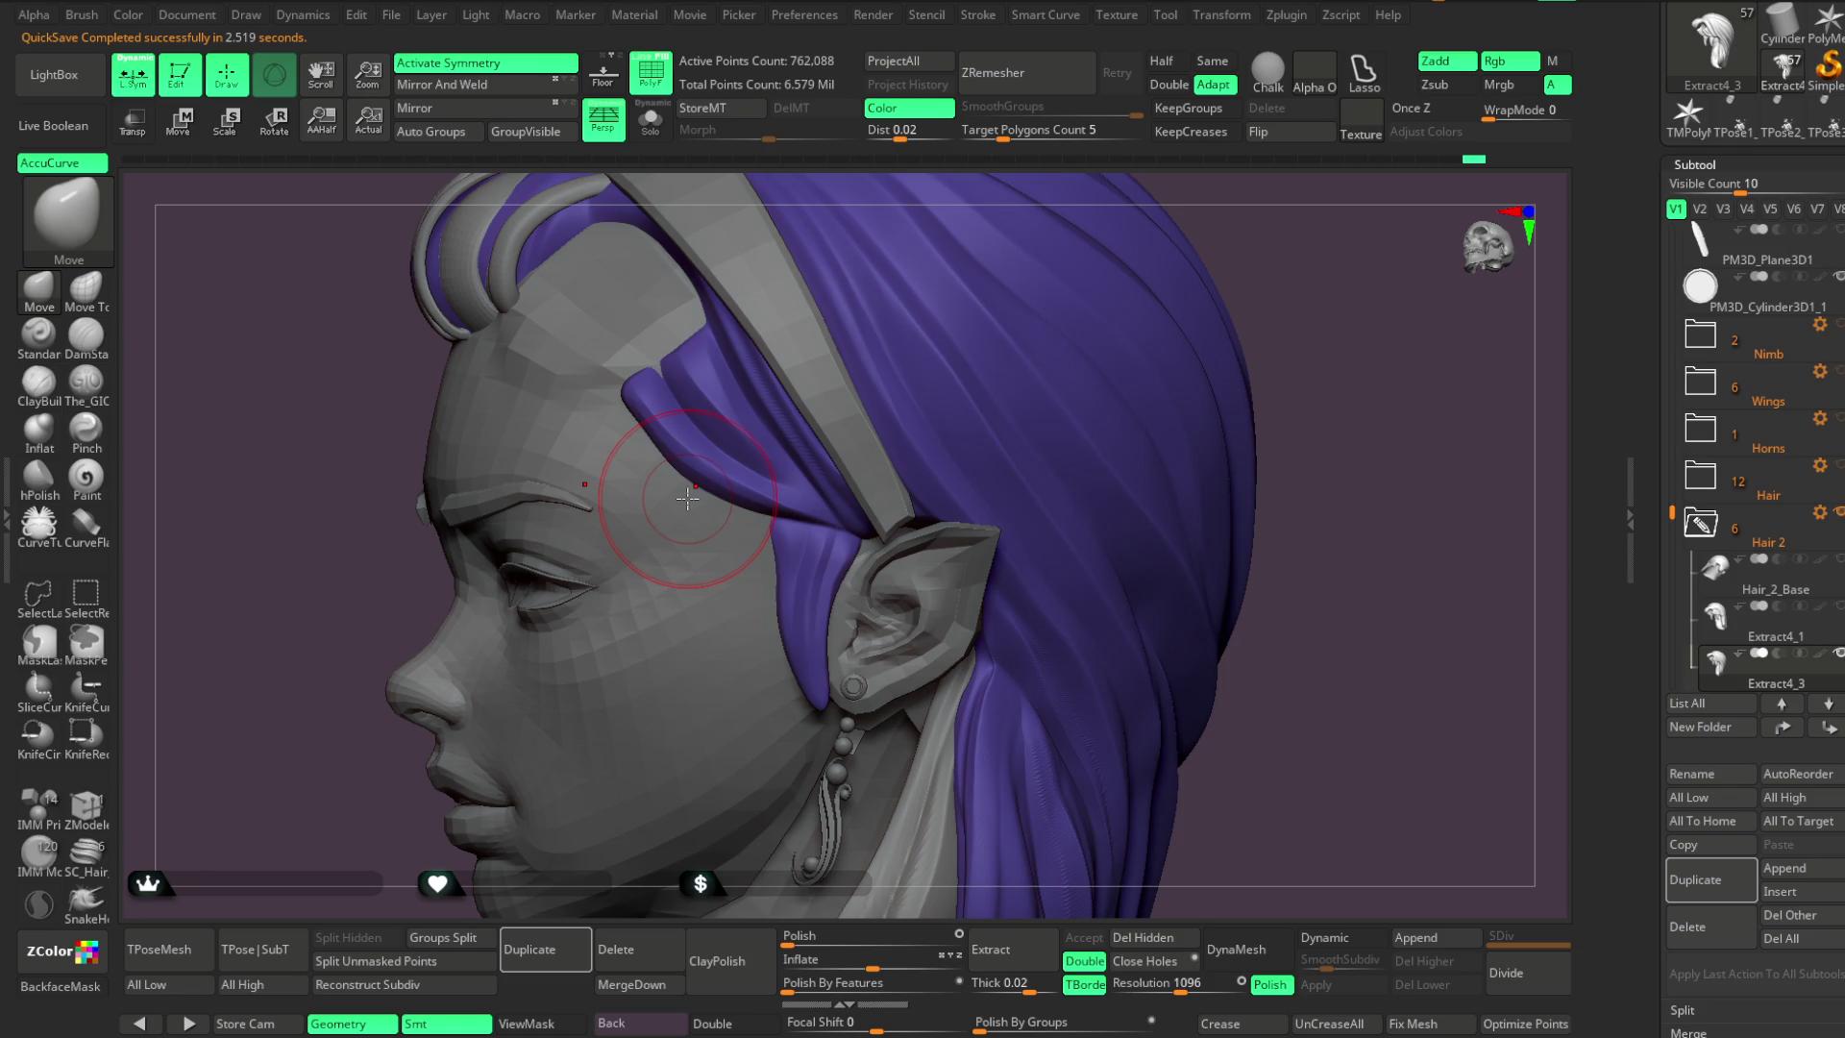
pyautogui.press('space')
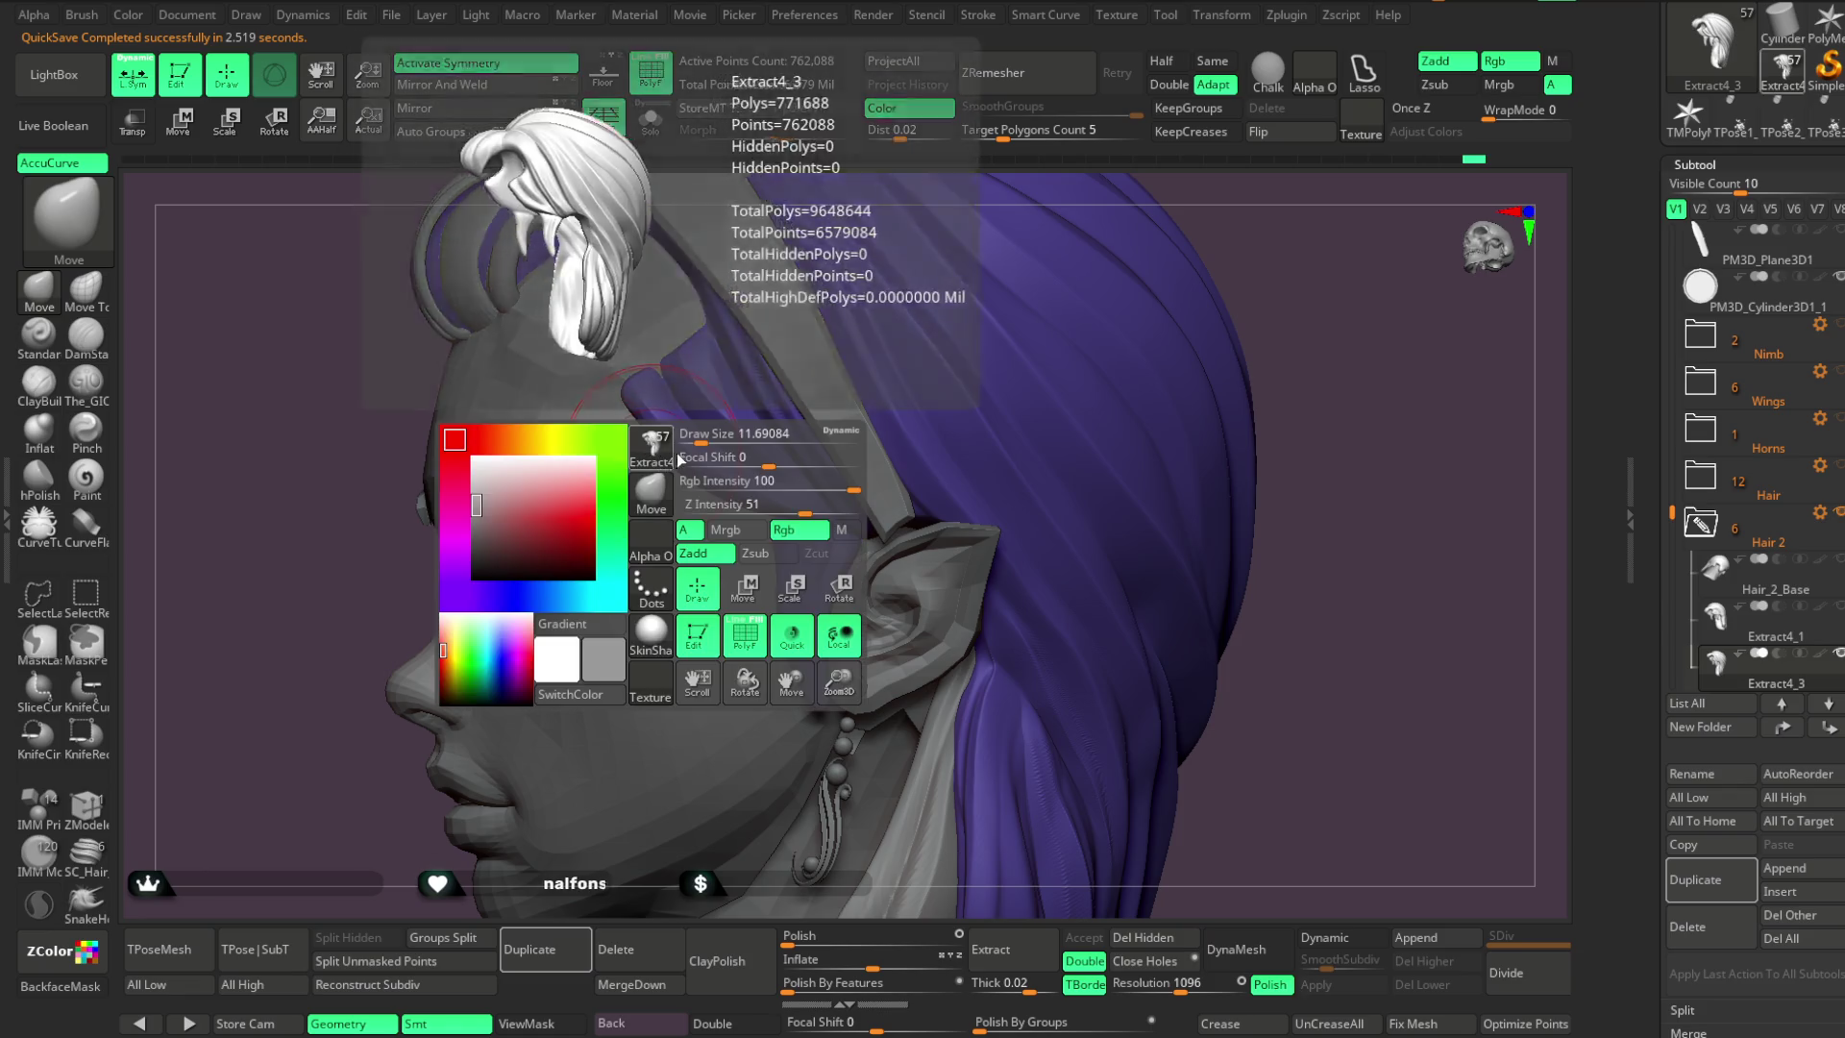
pyautogui.moveTo(750, 435); pyautogui.dragTo(701, 435)
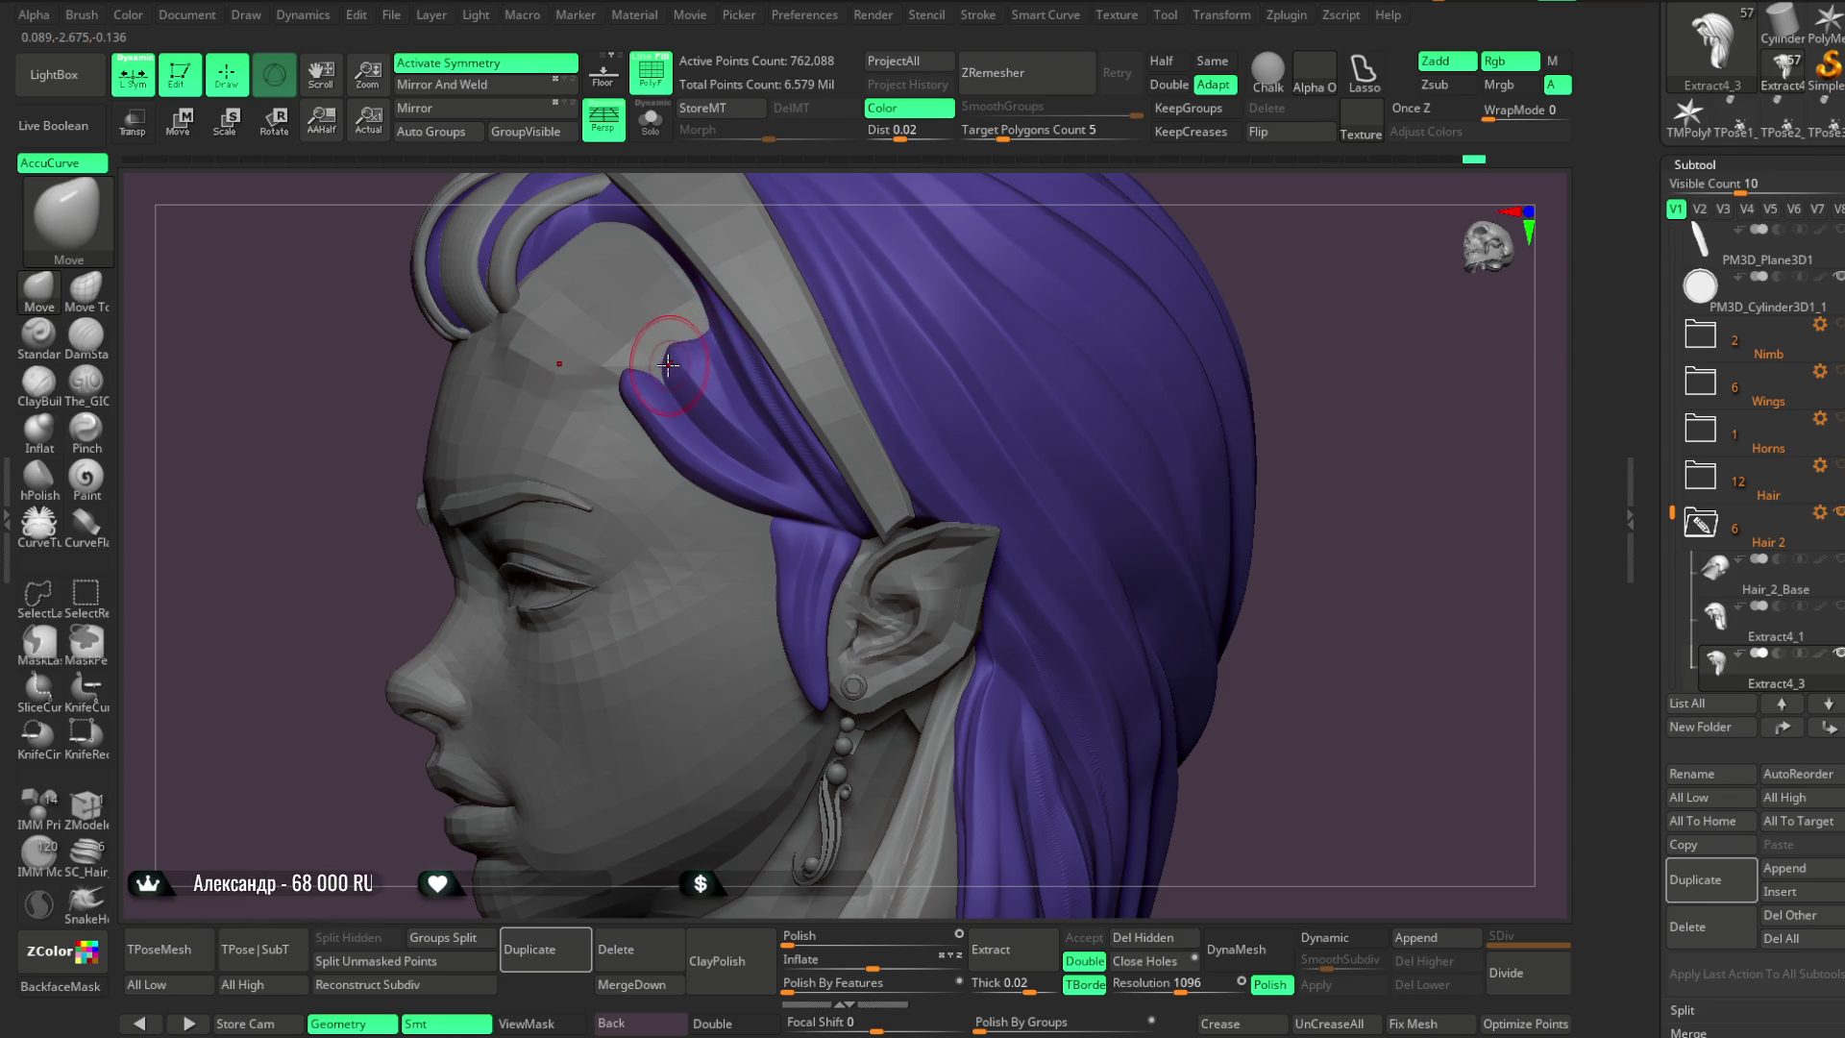
pyautogui.moveTo(1336, 399)
pyautogui.mouseDown()
pyautogui.moveTo(1301, 362)
pyautogui.moveTo(1289, 408)
pyautogui.moveTo(1066, 451)
pyautogui.mouseUp()
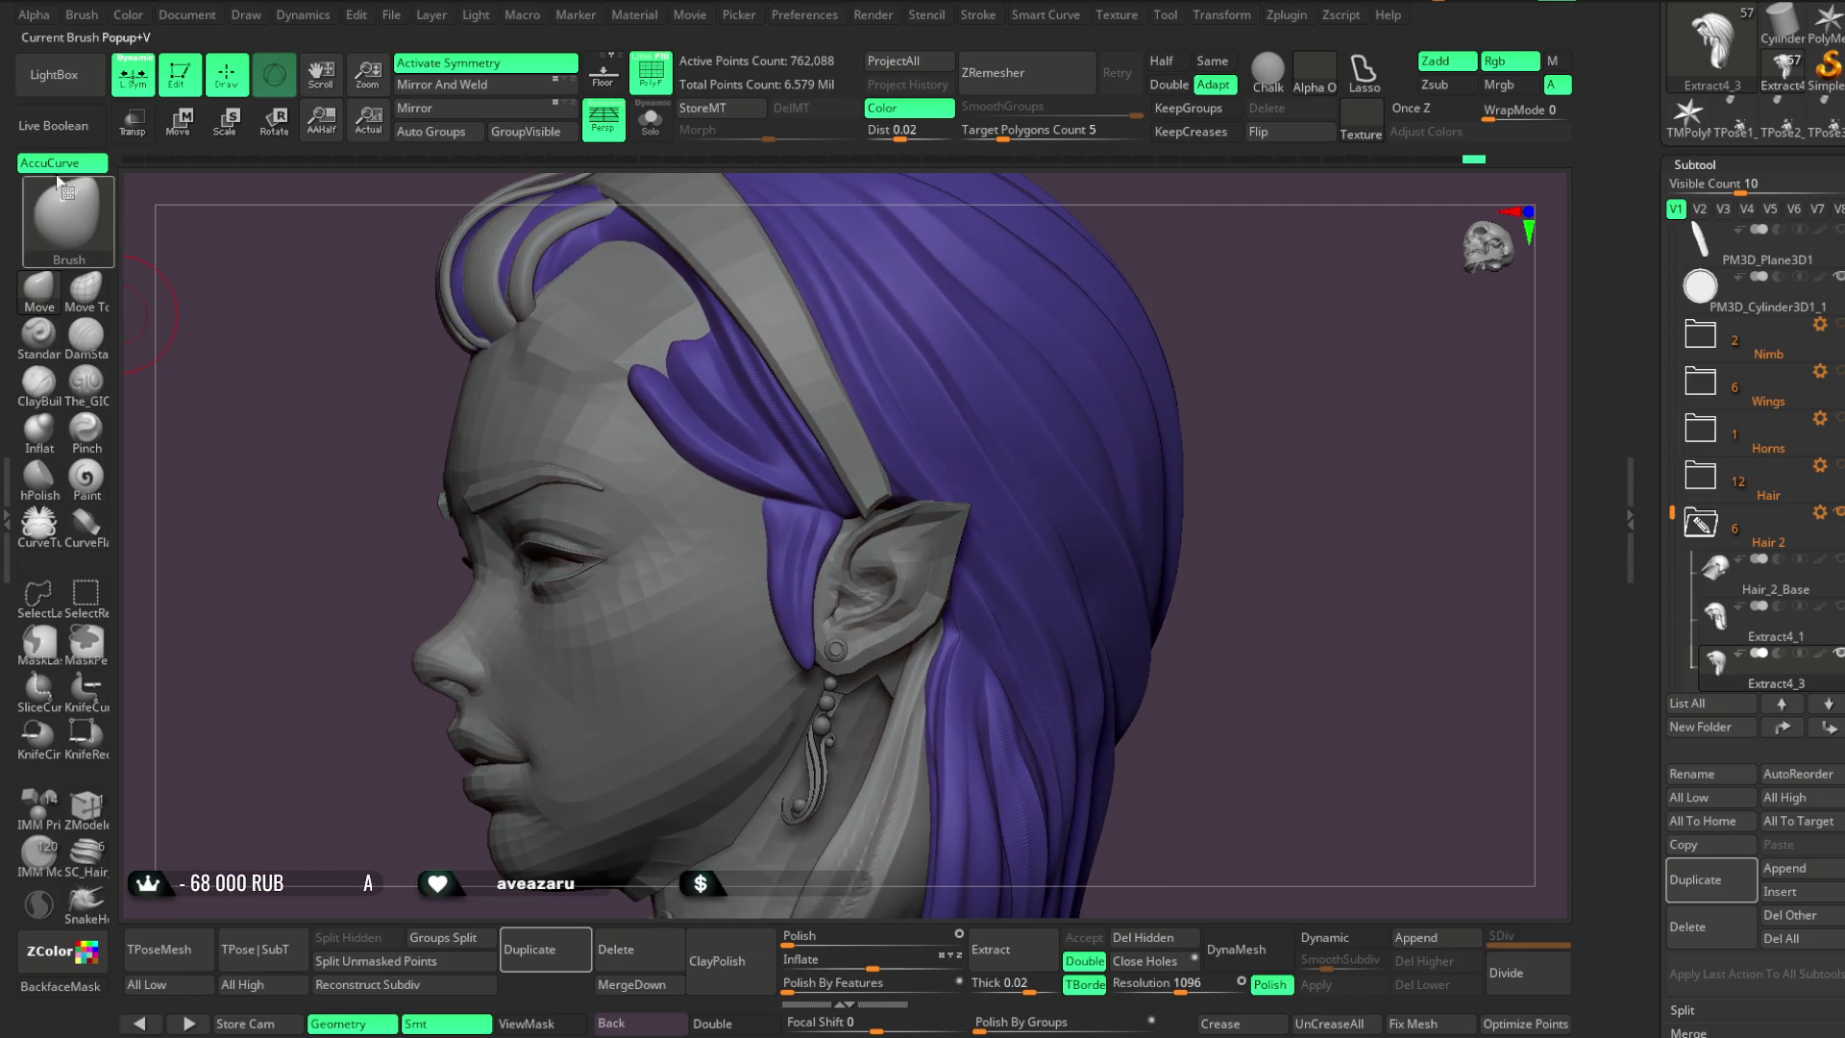
# Enlarge the brush and zoom in close on the pointed ear and its hair
pyautogui.press('space')
pyautogui.moveTo(759, 441); pyautogui.dragTo(797, 441)
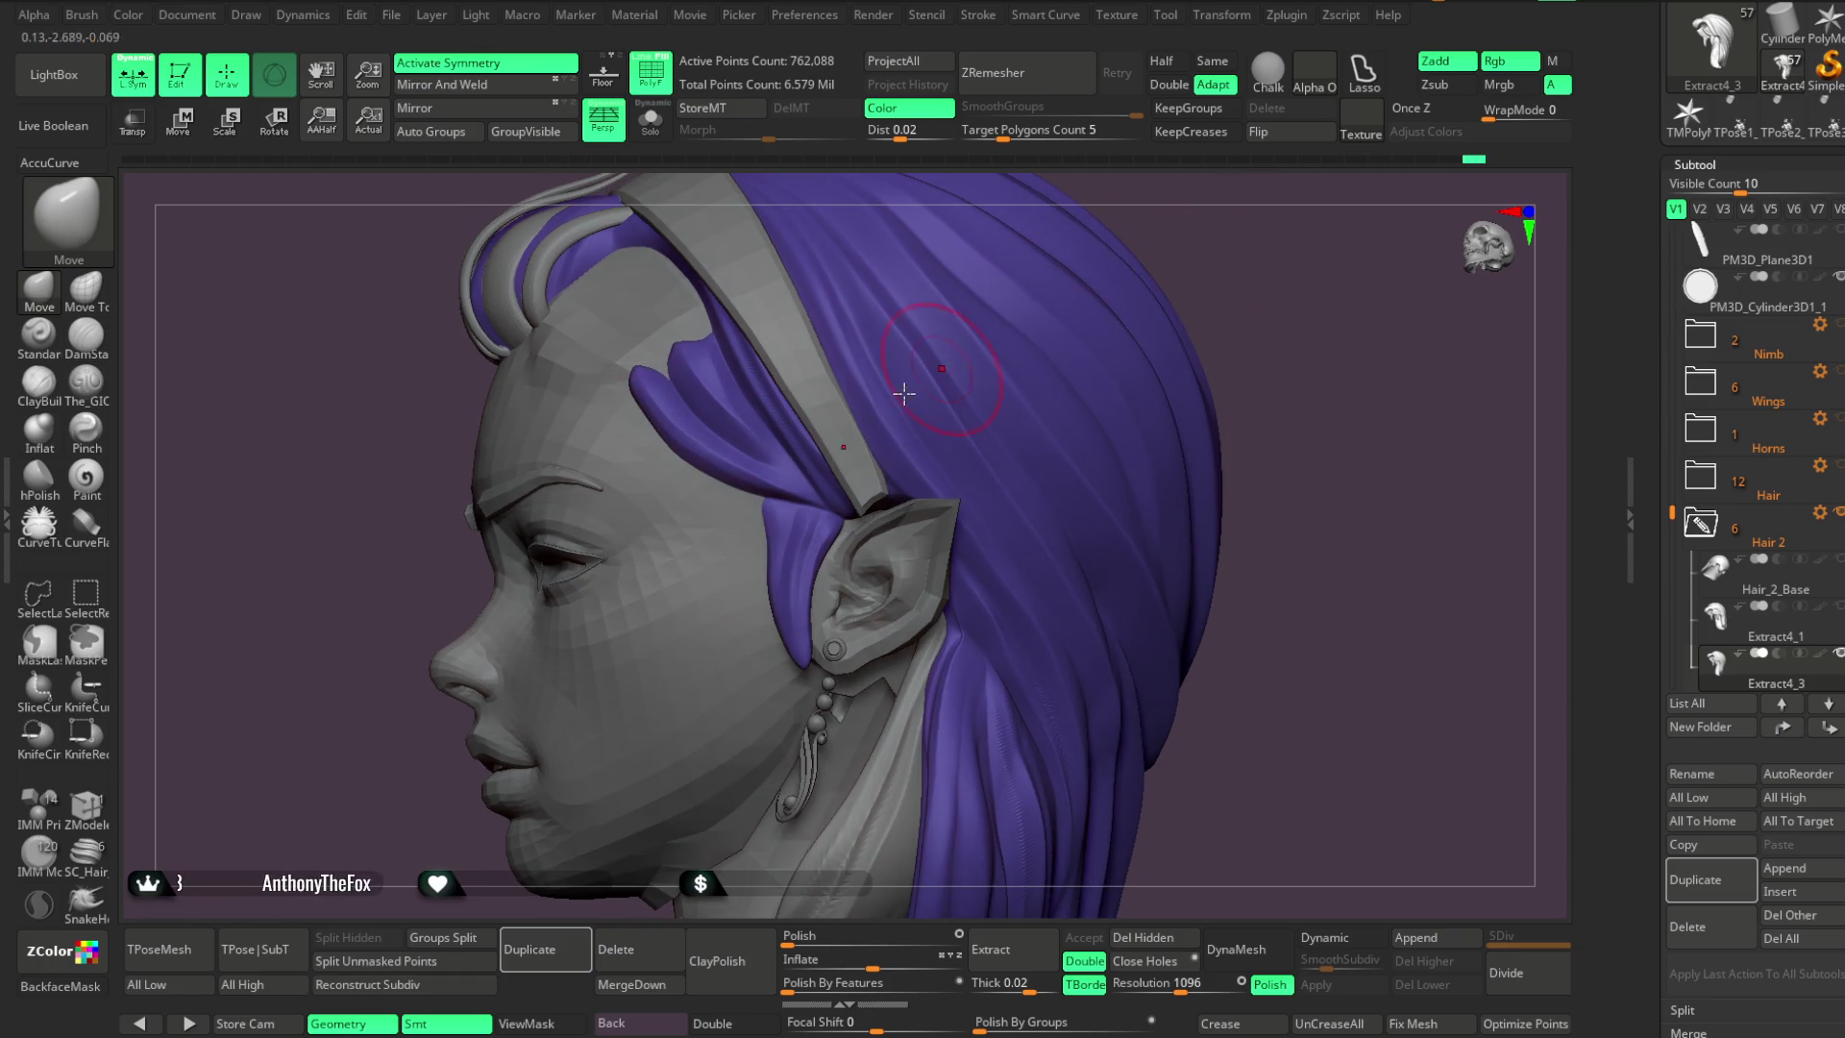
pyautogui.moveTo(1195, 236)
pyautogui.mouseDown()
pyautogui.moveTo(1256, 235)
pyautogui.moveTo(1104, 251)
pyautogui.moveTo(1023, 278)
pyautogui.moveTo(1067, 297)
pyautogui.moveTo(947, 313)
pyautogui.moveTo(1028, 278)
pyautogui.moveTo(1013, 239)
pyautogui.moveTo(976, 235)
pyautogui.moveTo(1076, 272)
pyautogui.moveTo(1057, 236)
pyautogui.moveTo(984, 343)
pyautogui.moveTo(869, 390)
pyautogui.mouseUp()
pyautogui.press('space')
pyautogui.keyDown('shift'); pyautogui.moveTo(467, 461); pyautogui.dragTo(823, 259); pyautogui.keyUp('shift')
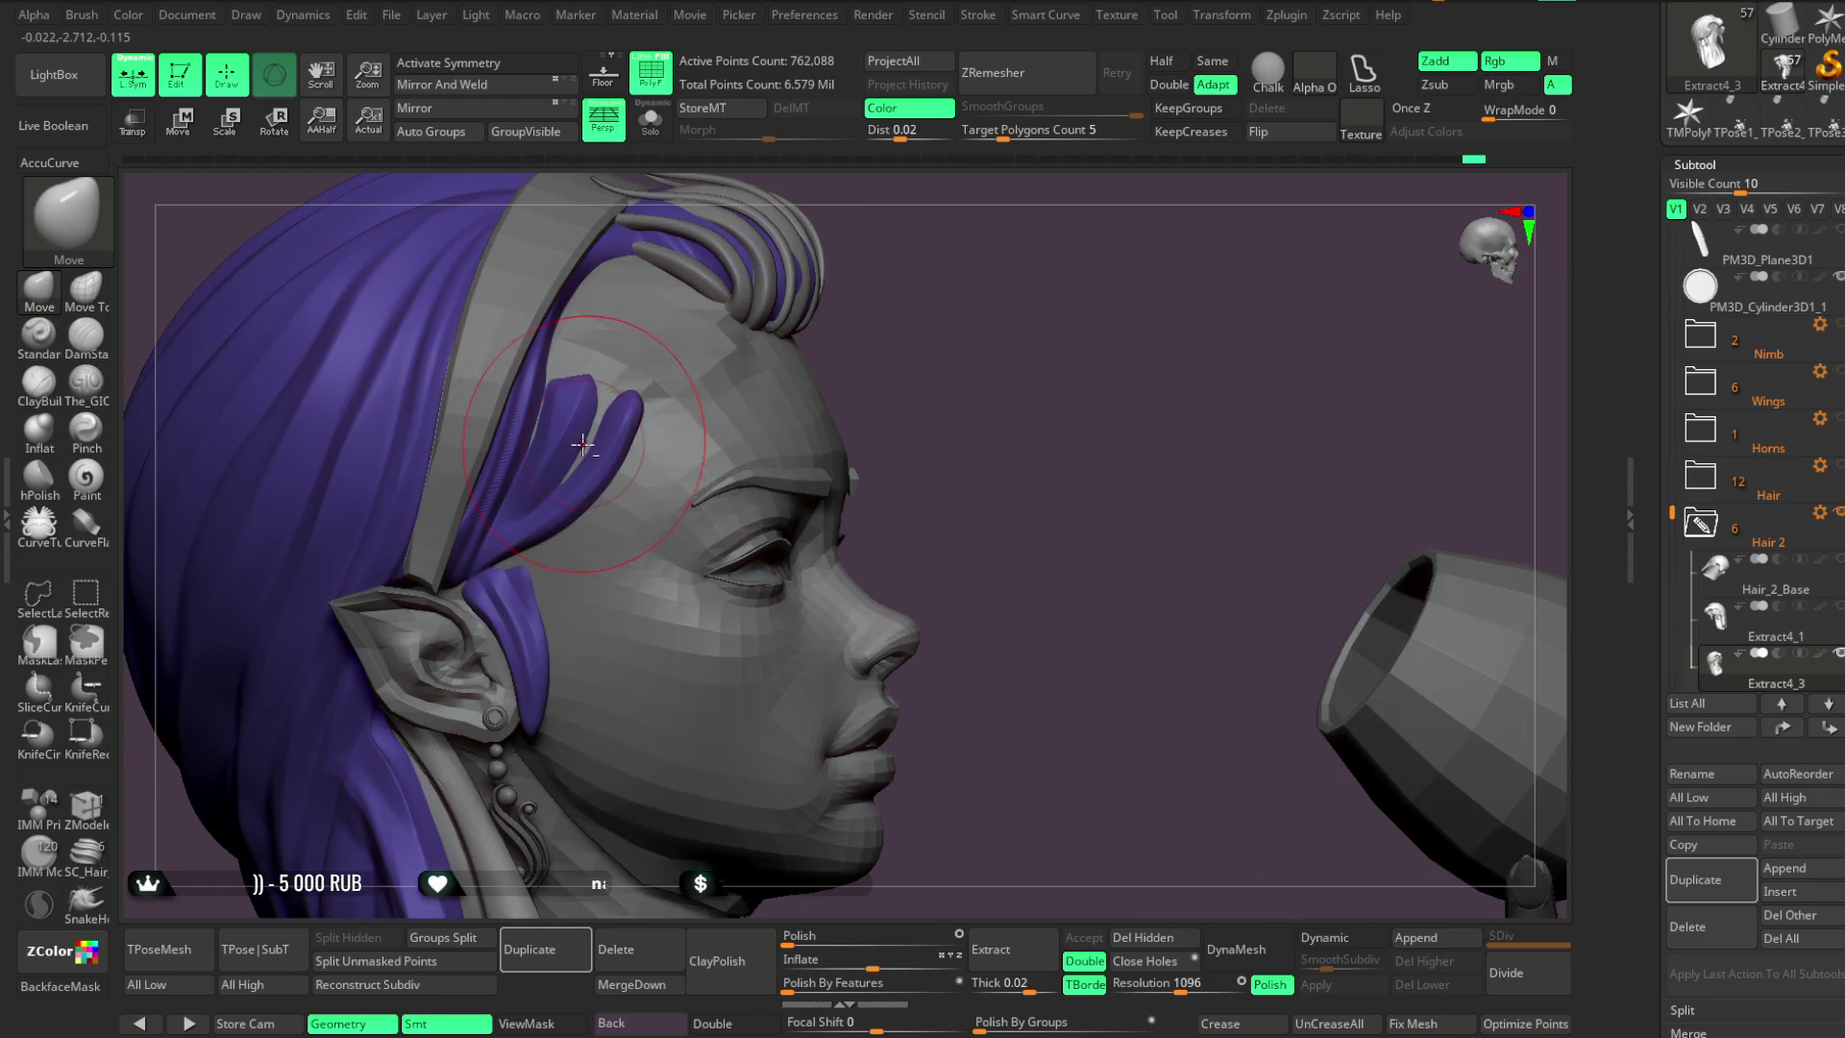
pyautogui.moveTo(999, 349)
pyautogui.mouseDown()
pyautogui.moveTo(997, 288)
pyautogui.moveTo(938, 292)
pyautogui.moveTo(1004, 298)
pyautogui.moveTo(1029, 256)
pyautogui.moveTo(1045, 293)
pyautogui.moveTo(1029, 260)
pyautogui.moveTo(901, 378)
pyautogui.mouseUp()
pyautogui.press('space')
pyautogui.moveTo(976, 325)
pyautogui.mouseDown()
pyautogui.moveTo(1070, 234)
pyautogui.moveTo(492, 440)
pyautogui.mouseUp()
# Carve two grooves down the ear-side hair strand with The_GIO brush
pyautogui.click(85, 380)
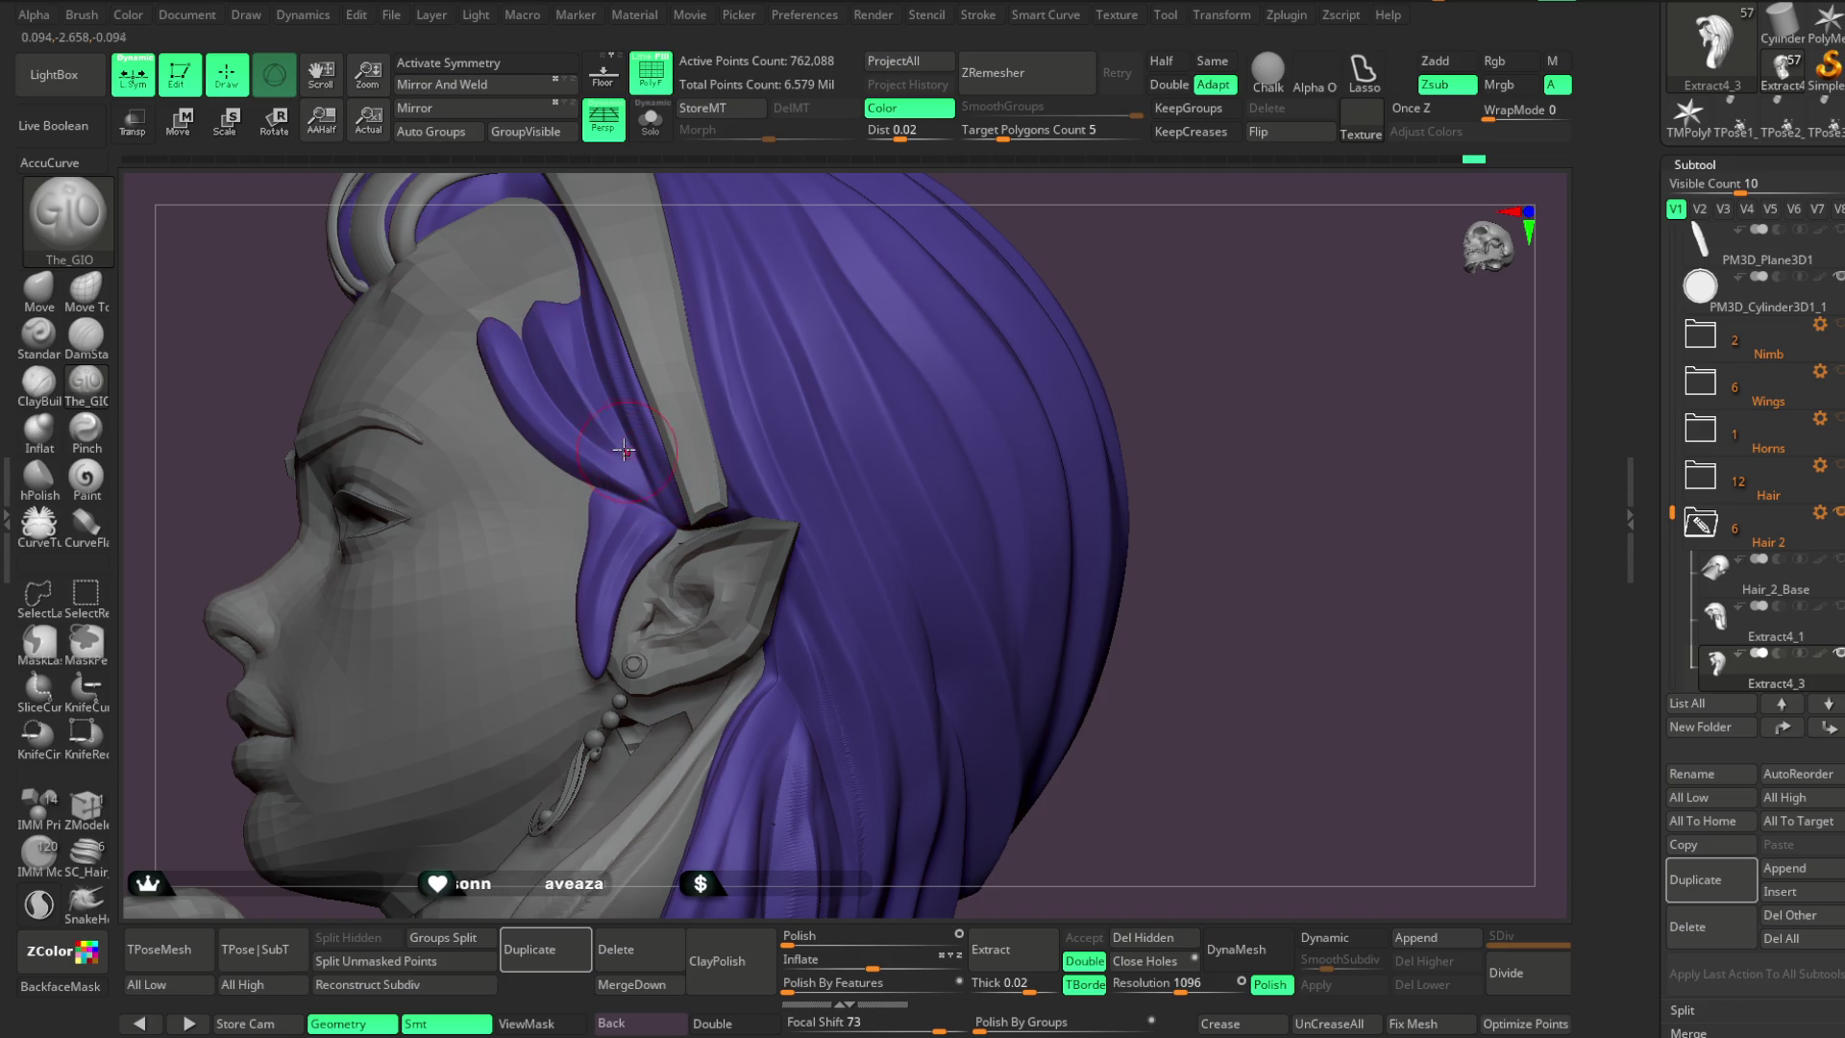
pyautogui.press('space')
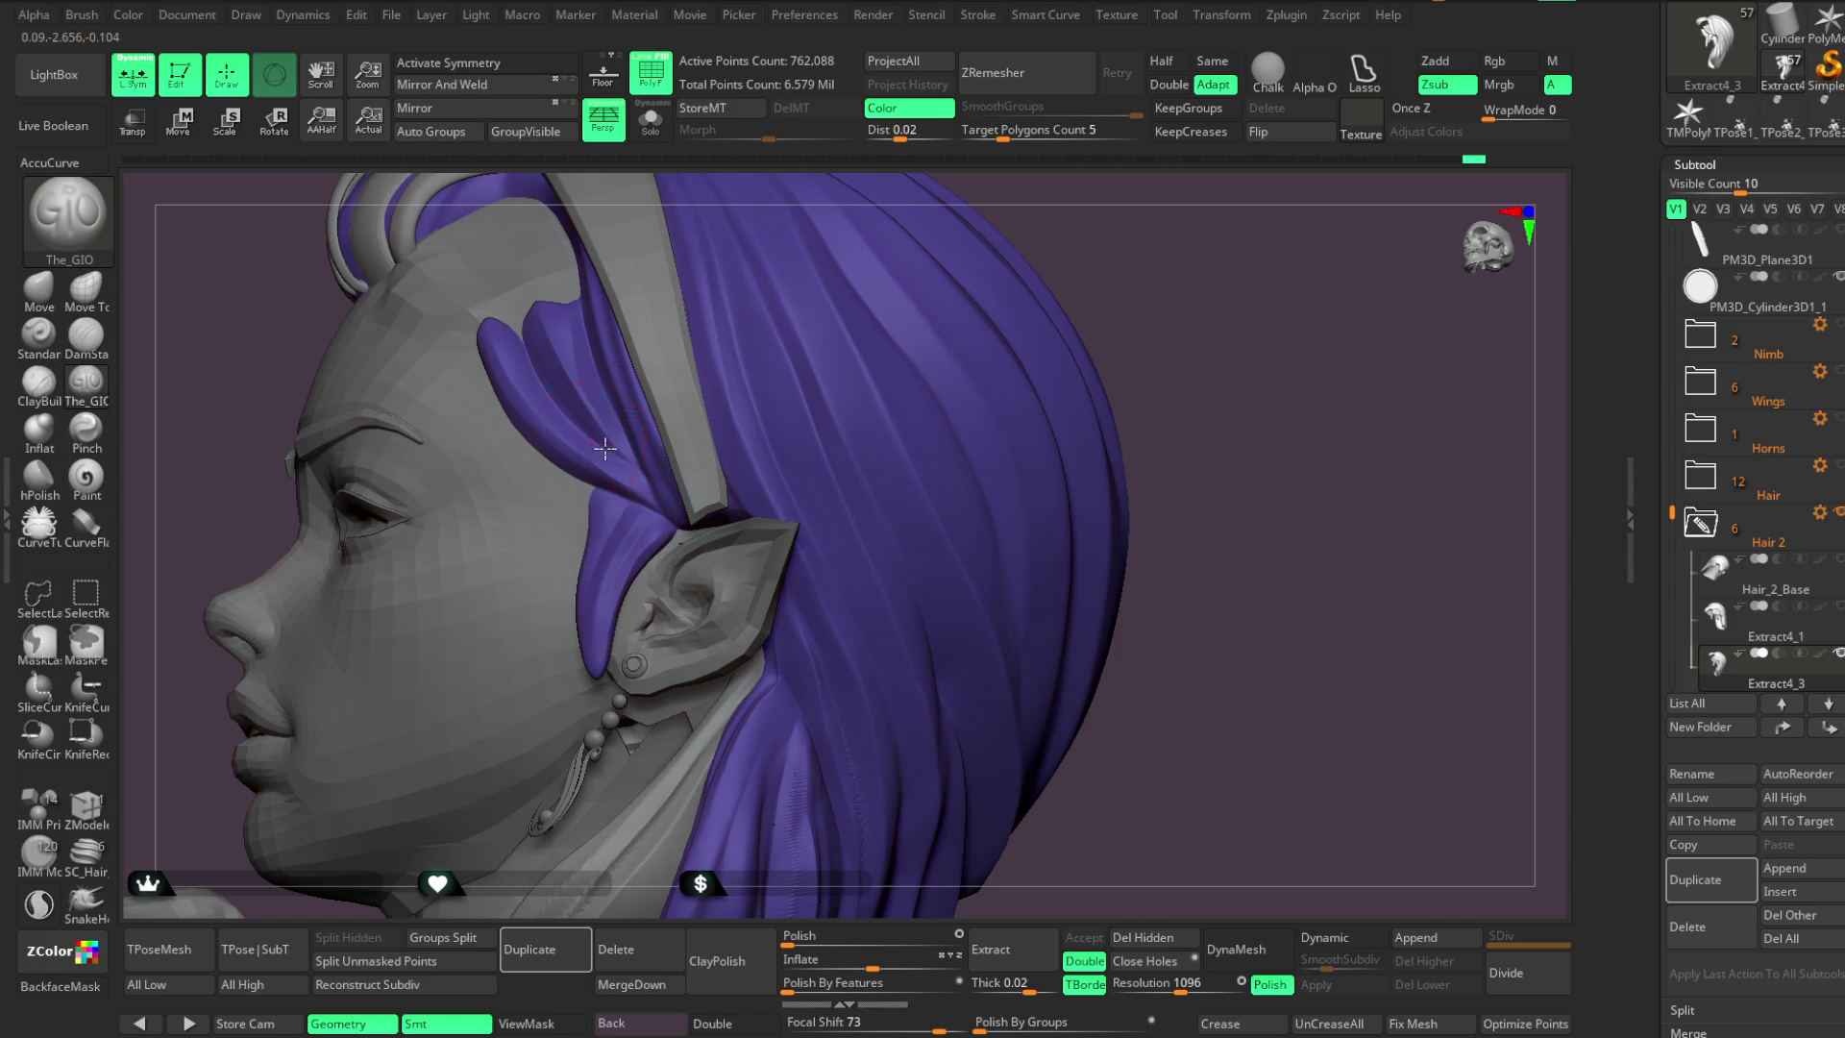
pyautogui.moveTo(1239, 354)
pyautogui.mouseDown(button='right')
pyautogui.moveTo(1231, 309)
pyautogui.moveTo(1124, 379)
pyautogui.moveTo(1133, 350)
pyautogui.moveTo(1062, 266)
pyautogui.moveTo(1038, 461)
pyautogui.moveTo(756, 564)
pyautogui.mouseUp(button='right')
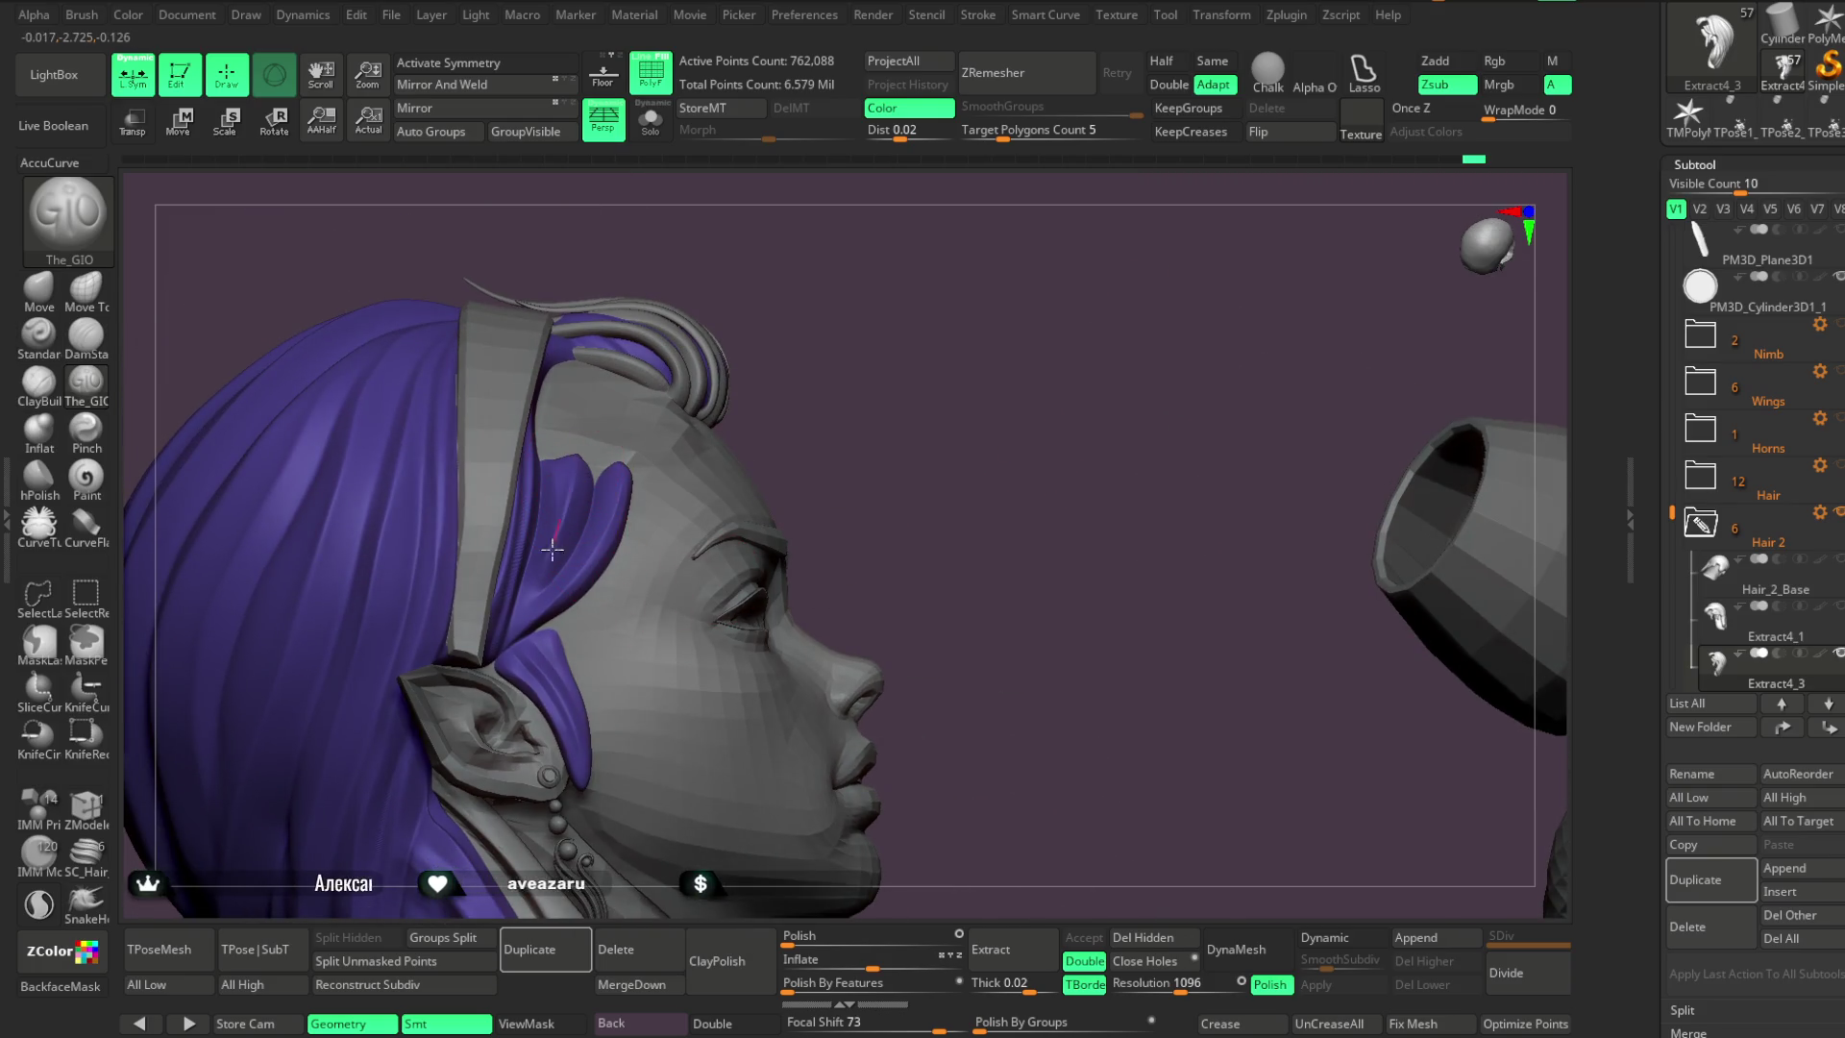
pyautogui.moveTo(815, 452)
pyautogui.mouseDown(button='right')
pyautogui.moveTo(843, 363)
pyautogui.moveTo(732, 441)
pyautogui.mouseUp(button='right')
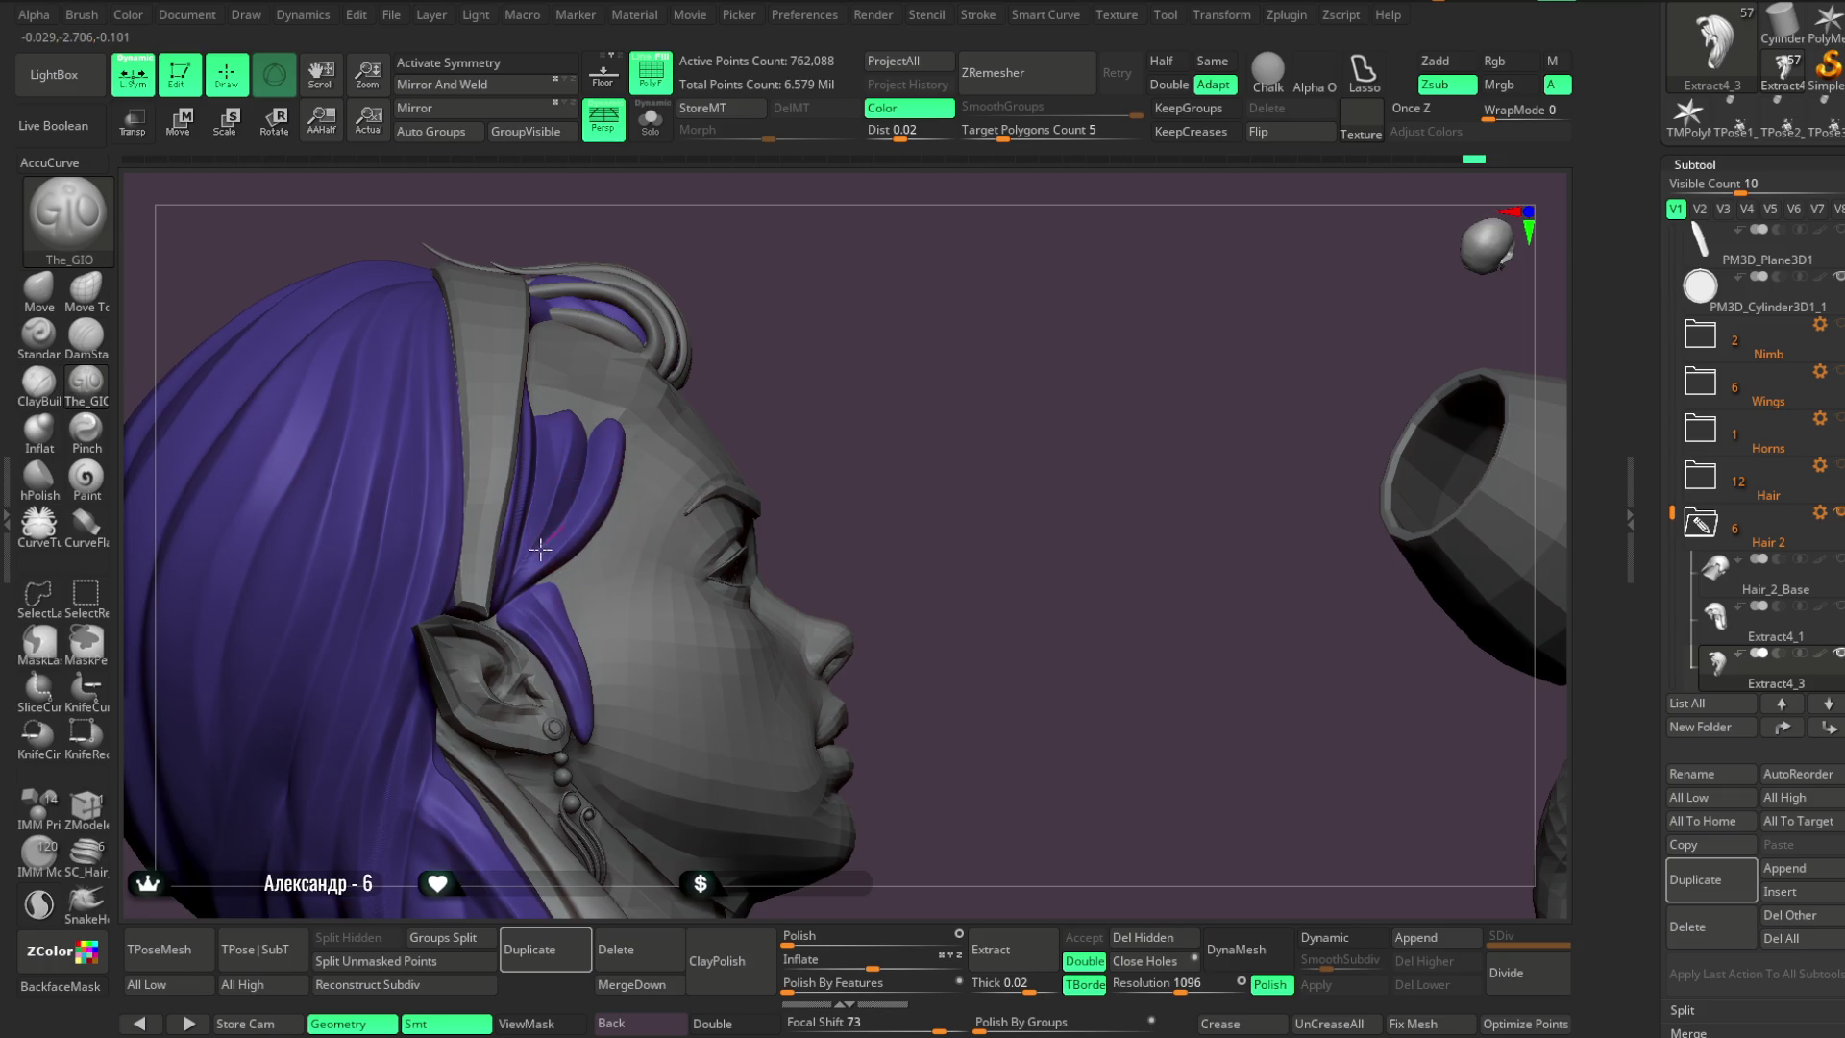
pyautogui.moveTo(542, 546)
pyautogui.keyDown('ctrl'); pyautogui.mouseDown(button='right')
pyautogui.moveTo(843, 383)
pyautogui.moveTo(867, 447)
pyautogui.moveTo(546, 519)
pyautogui.moveTo(943, 286)
pyautogui.moveTo(461, 453)
pyautogui.mouseUp(button='right'); pyautogui.keyUp('ctrl')
pyautogui.moveTo(517, 538); pyautogui.dragTo(547, 646)
pyautogui.moveTo(451, 442)
pyautogui.mouseDown()
pyautogui.moveTo(534, 579)
pyautogui.moveTo(556, 678)
pyautogui.mouseUp()
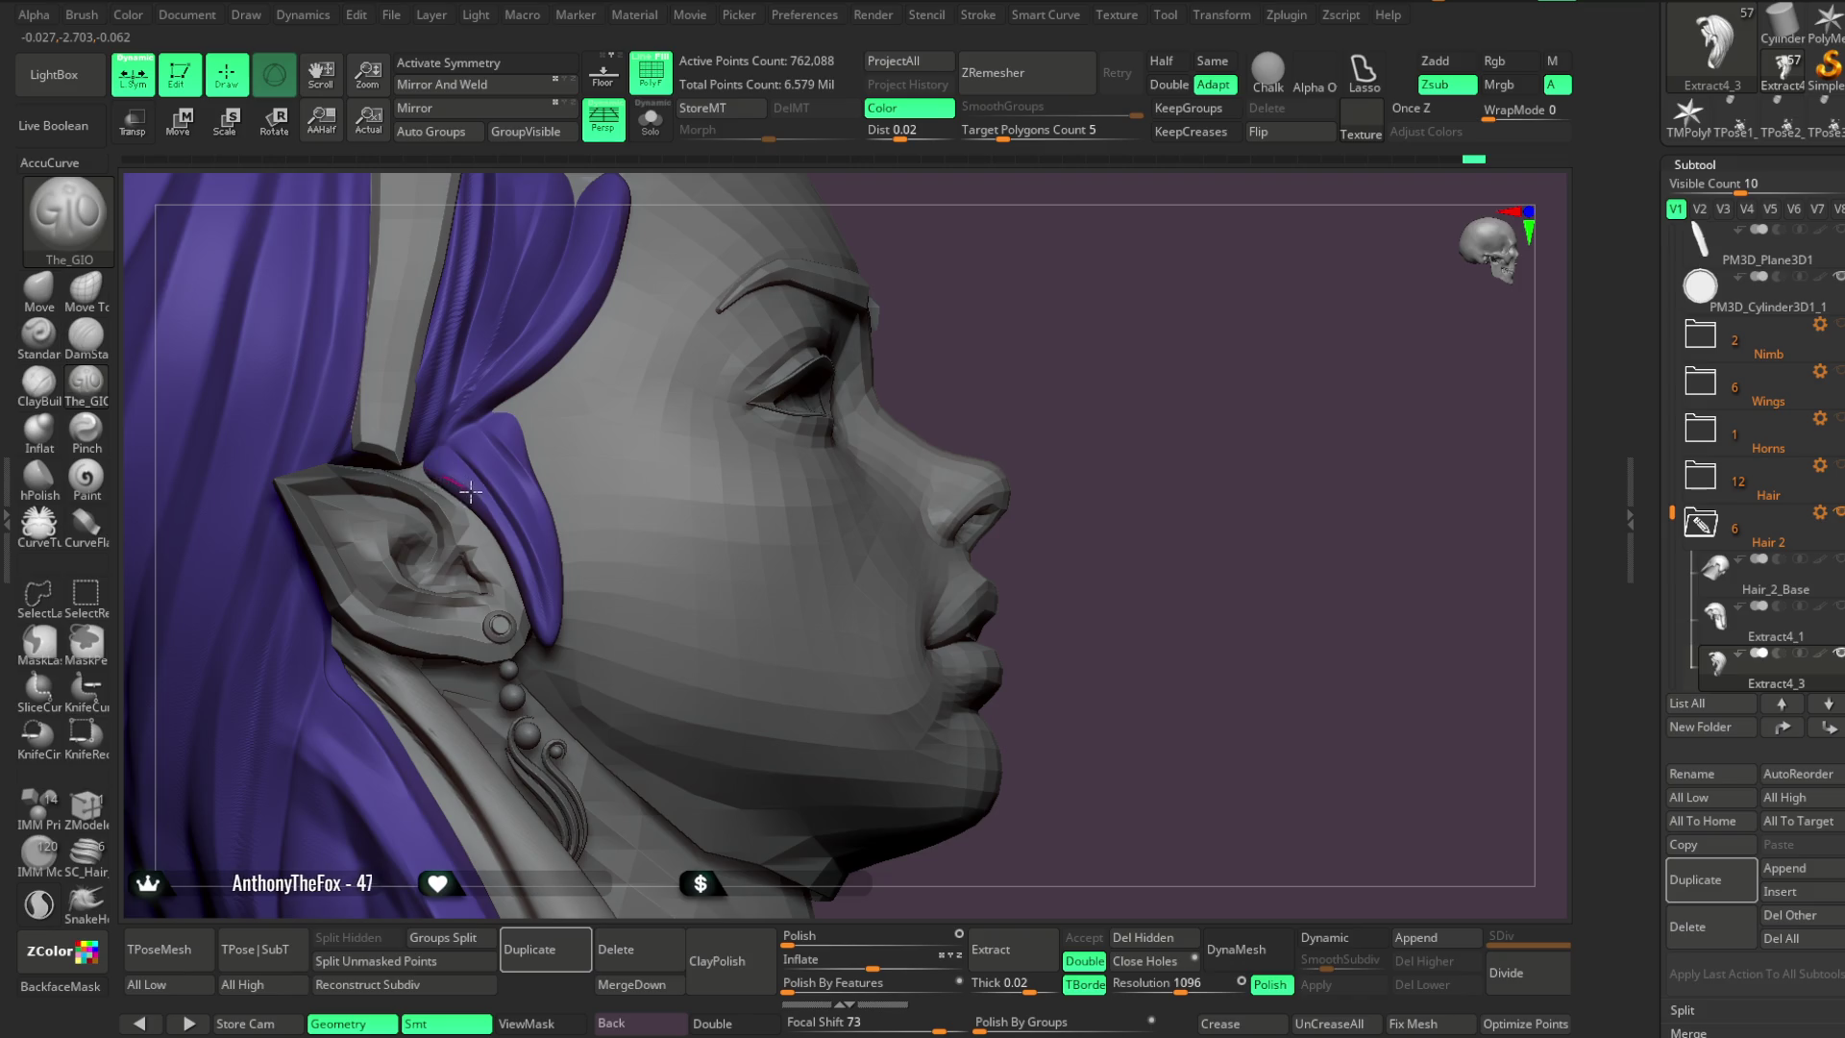
# With BackfaceMask on, pull the strand in front of the ear upward and select the Move brush
pyautogui.moveTo(943, 372)
pyautogui.mouseDown()
pyautogui.moveTo(886, 347)
pyautogui.moveTo(1021, 211)
pyautogui.moveTo(1030, 227)
pyautogui.moveTo(689, 443)
pyautogui.mouseUp()
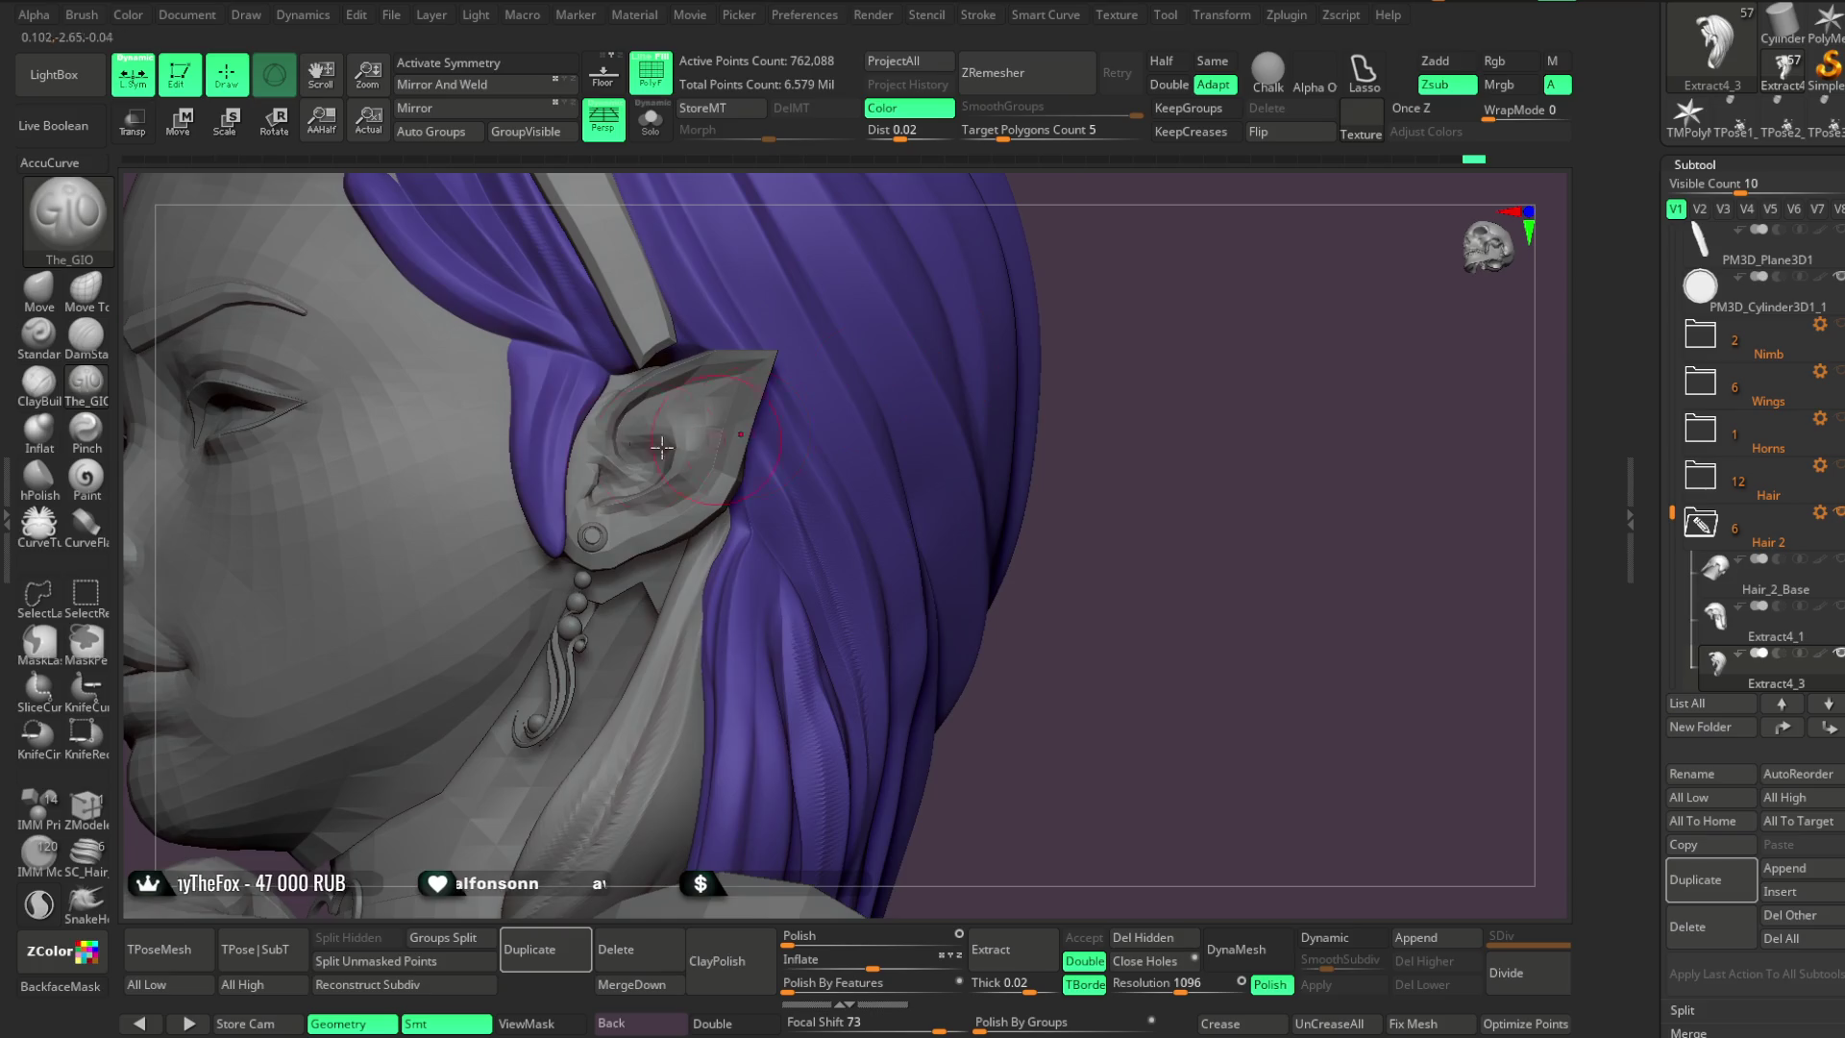
pyautogui.click(60, 985)
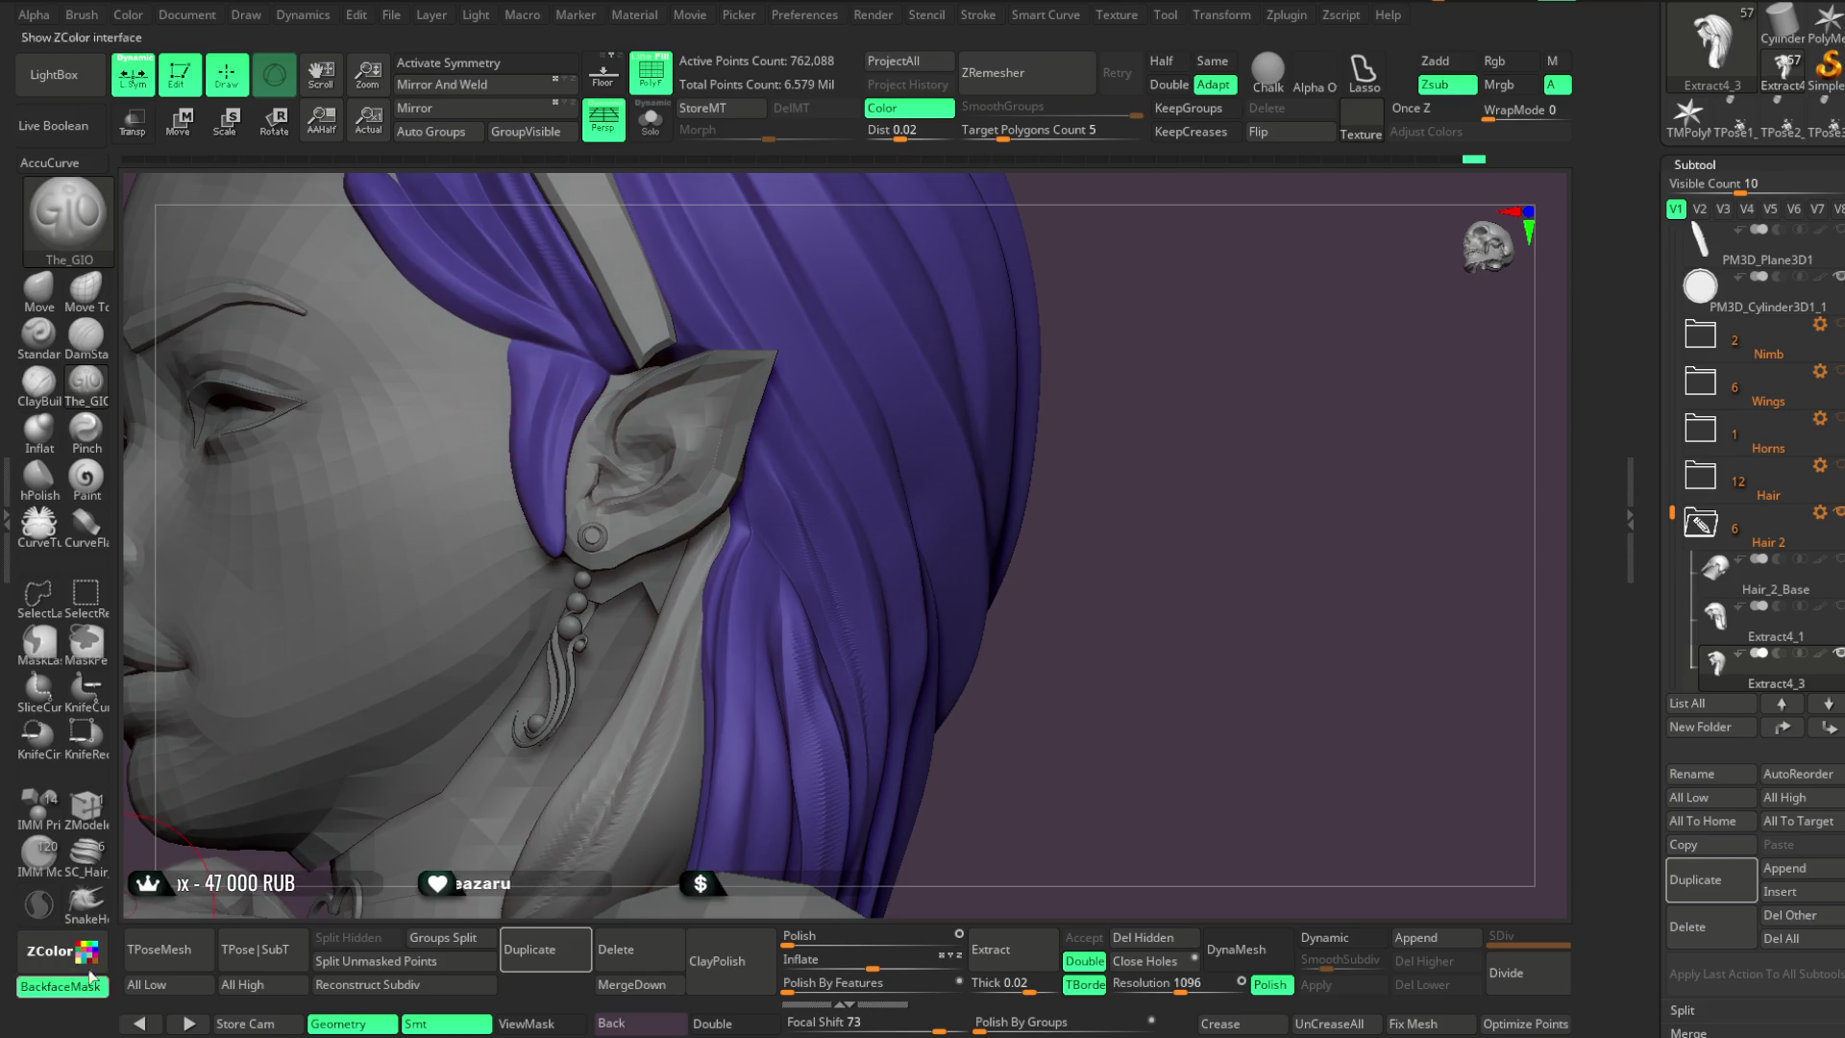
pyautogui.moveTo(542, 529); pyautogui.dragTo(527, 391)
pyautogui.moveTo(1079, 217)
pyautogui.mouseDown()
pyautogui.moveTo(960, 303)
pyautogui.moveTo(581, 387)
pyautogui.mouseUp()
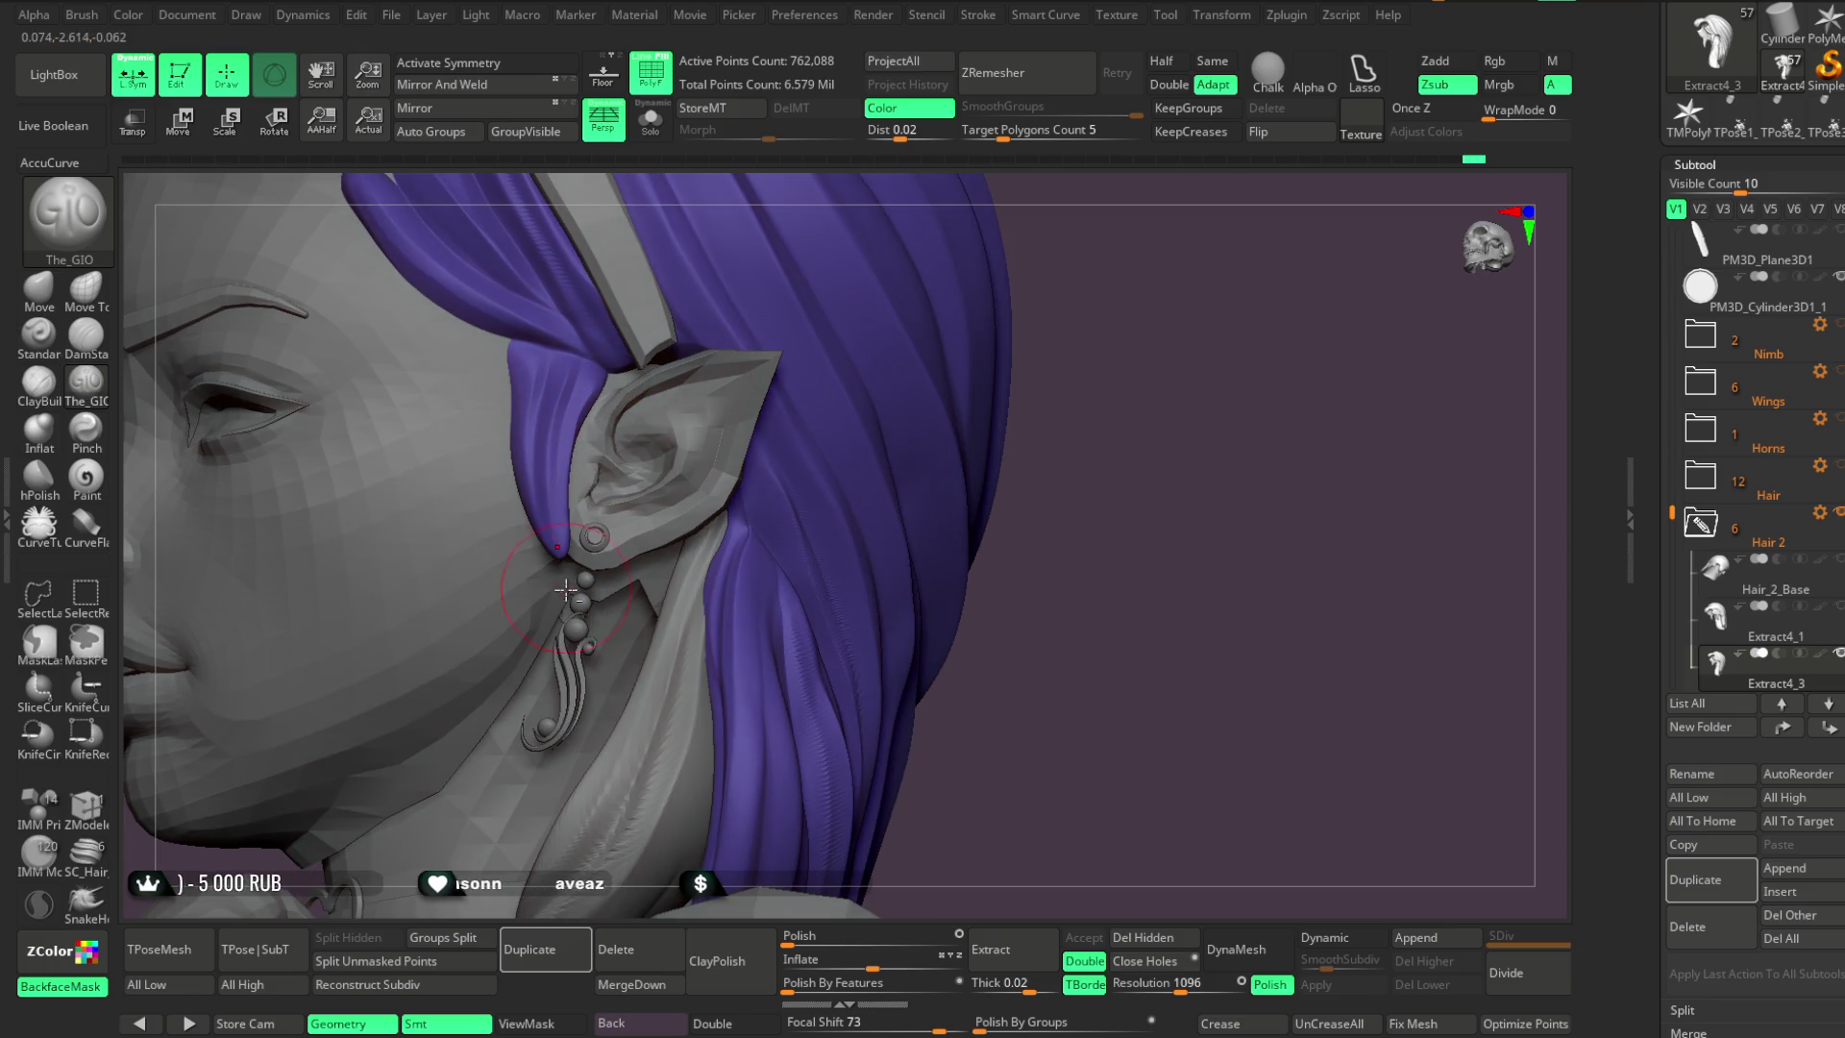
pyautogui.moveTo(921, 477)
pyautogui.mouseDown()
pyautogui.moveTo(1079, 297)
pyautogui.moveTo(1079, 359)
pyautogui.moveTo(1112, 378)
pyautogui.moveTo(1084, 334)
pyautogui.moveTo(1083, 404)
pyautogui.moveTo(1144, 371)
pyautogui.moveTo(1006, 537)
pyautogui.moveTo(1115, 423)
pyautogui.moveTo(1116, 371)
pyautogui.moveTo(1015, 521)
pyautogui.moveTo(1012, 453)
pyautogui.moveTo(1062, 384)
pyautogui.moveTo(1017, 424)
pyautogui.mouseUp()
pyautogui.click(39, 288)
pyautogui.press('space')
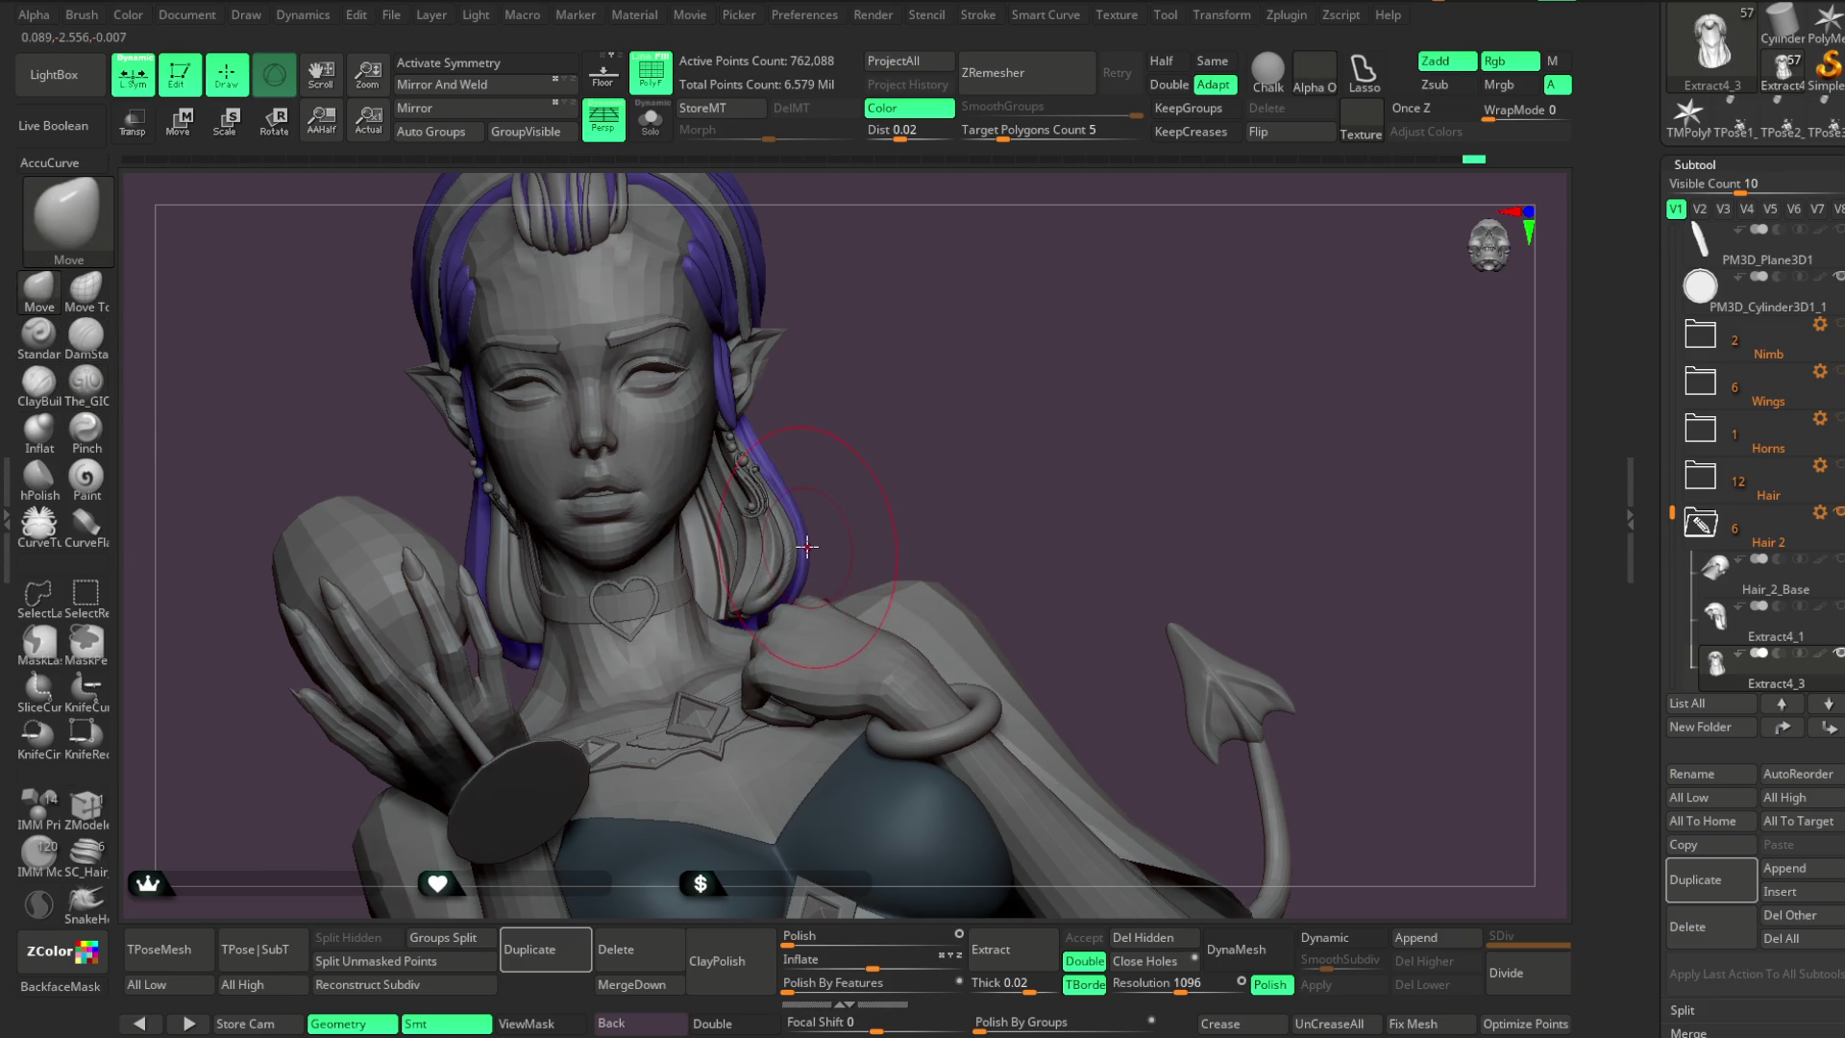
# Select the Extract4_4 hair-lock subtool and isolate it with Solo
pyautogui.moveTo(810, 542); pyautogui.dragTo(815, 511)
pyautogui.moveTo(897, 464)
pyautogui.mouseDown()
pyautogui.moveTo(852, 449)
pyautogui.moveTo(913, 401)
pyautogui.moveTo(834, 424)
pyautogui.moveTo(769, 480)
pyautogui.moveTo(791, 550)
pyautogui.mouseUp()
pyautogui.keyDown('alt'); pyautogui.click(921, 396); pyautogui.keyUp('alt')
pyautogui.moveTo(818, 502)
pyautogui.mouseDown(button='right')
pyautogui.moveTo(766, 557)
pyautogui.moveTo(897, 391)
pyautogui.moveTo(864, 347)
pyautogui.mouseUp(button='right')
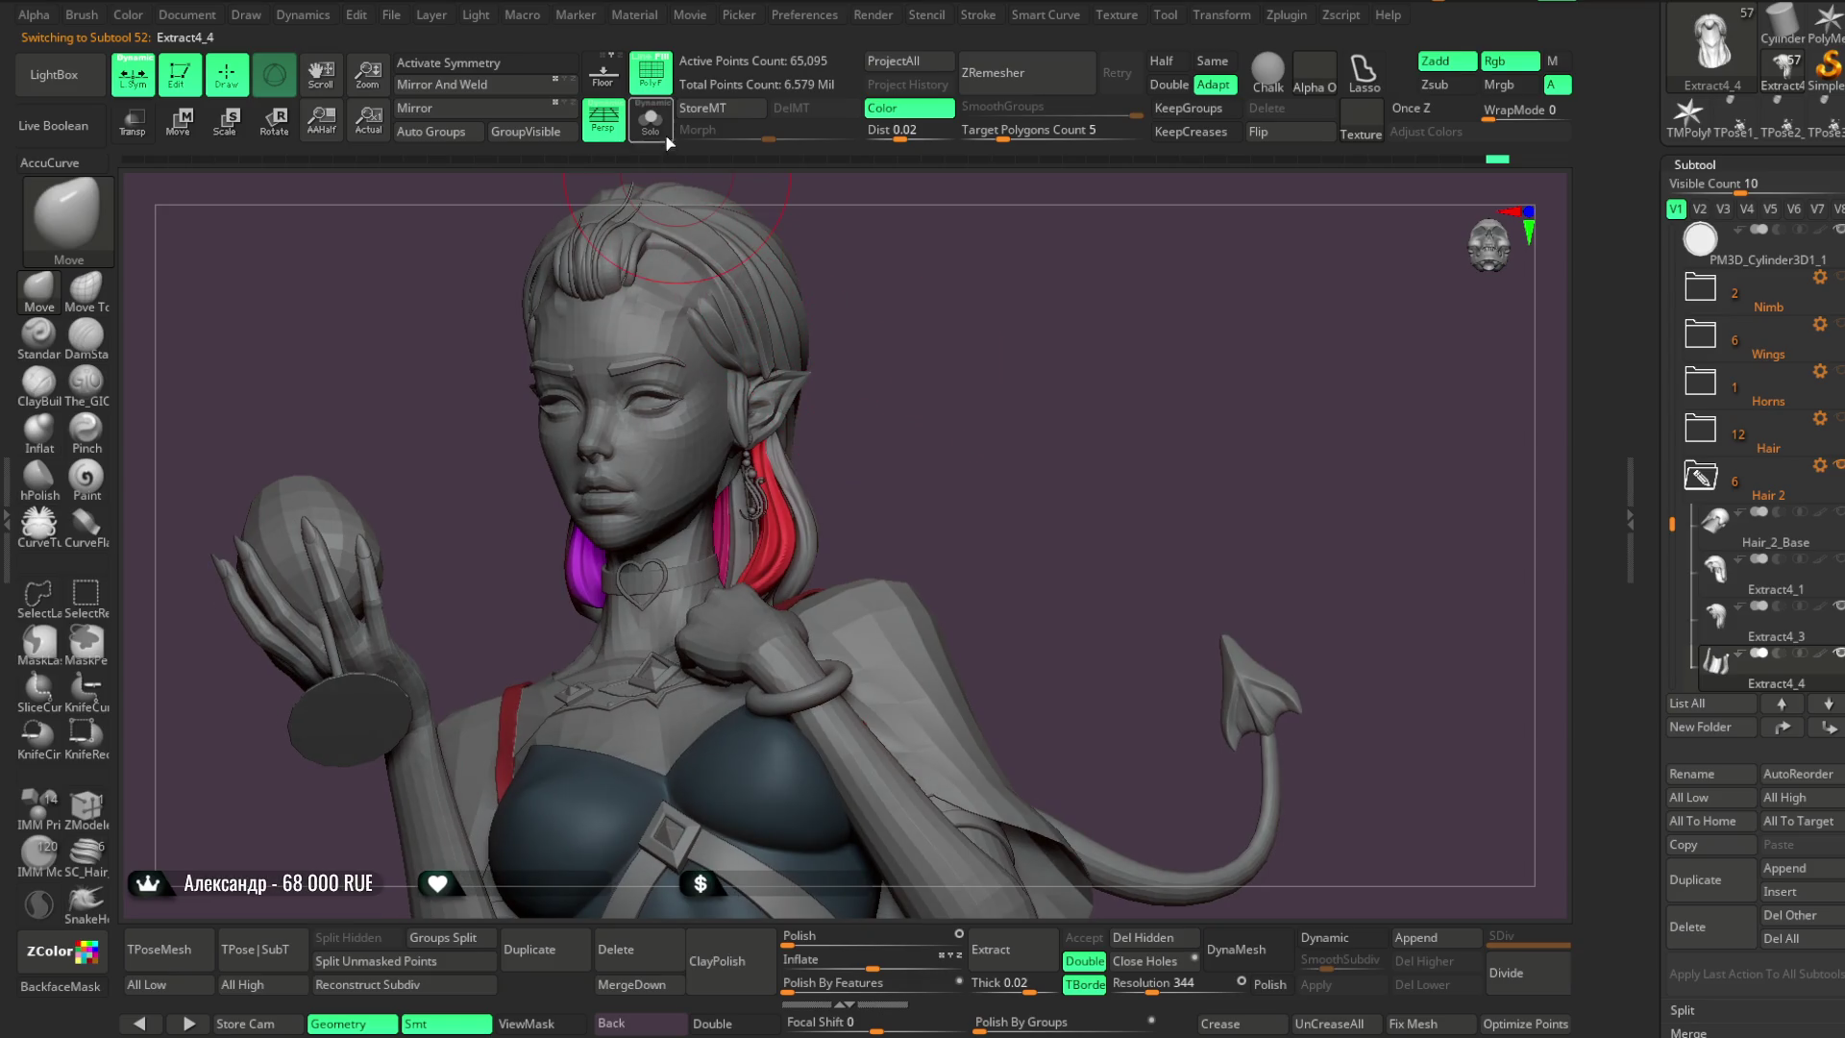
pyautogui.click(653, 123)
pyautogui.moveTo(865, 280)
pyautogui.mouseDown(button='right')
pyautogui.moveTo(869, 371)
pyautogui.moveTo(1058, 366)
pyautogui.moveTo(885, 441)
pyautogui.mouseUp(button='right')
# DynaMesh the hair pieces at resolution 552 with Polish enabled
pyautogui.click(1271, 984)
pyautogui.moveTo(1153, 982); pyautogui.dragTo(1196, 982)
pyautogui.click(1232, 953)
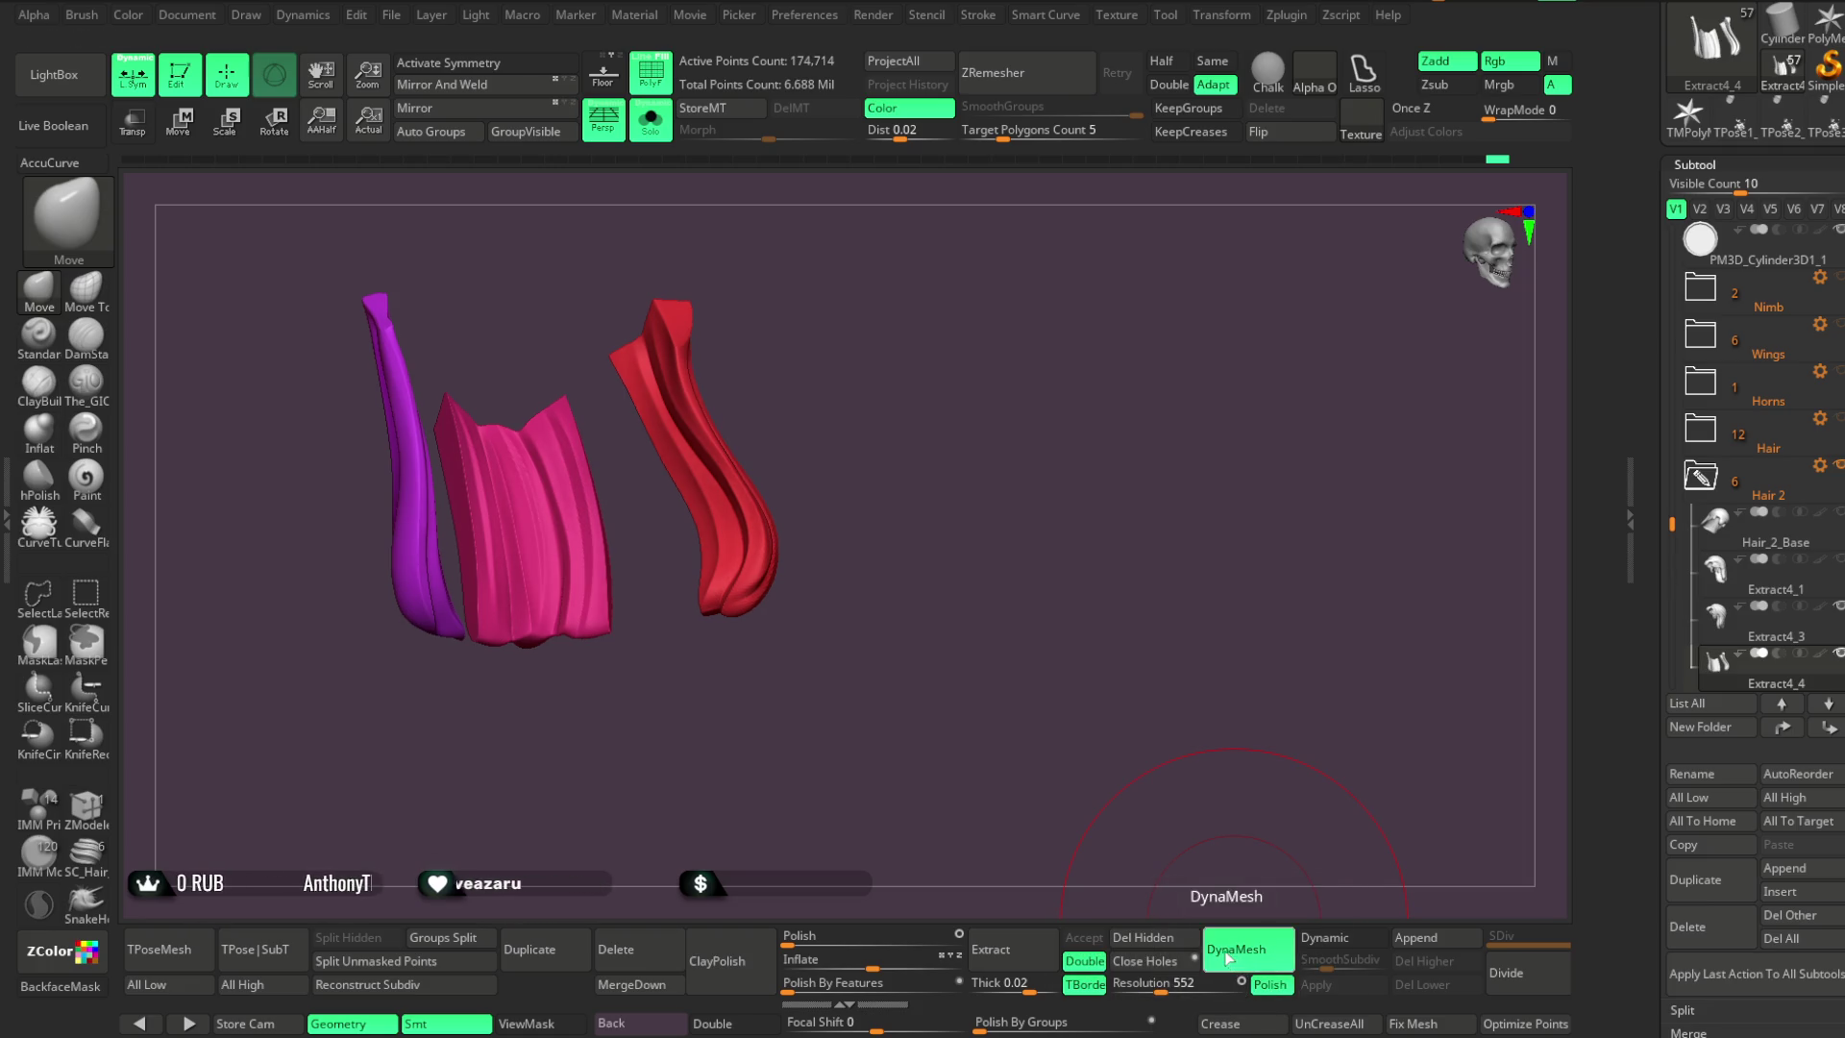
pyautogui.moveTo(922, 399)
pyautogui.mouseDown(button='right')
pyautogui.moveTo(959, 445)
pyautogui.moveTo(992, 436)
pyautogui.moveTo(956, 452)
pyautogui.moveTo(958, 587)
pyautogui.moveTo(989, 515)
pyautogui.moveTo(939, 485)
pyautogui.mouseUp(button='right')
pyautogui.press('space')
pyautogui.click(86, 382)
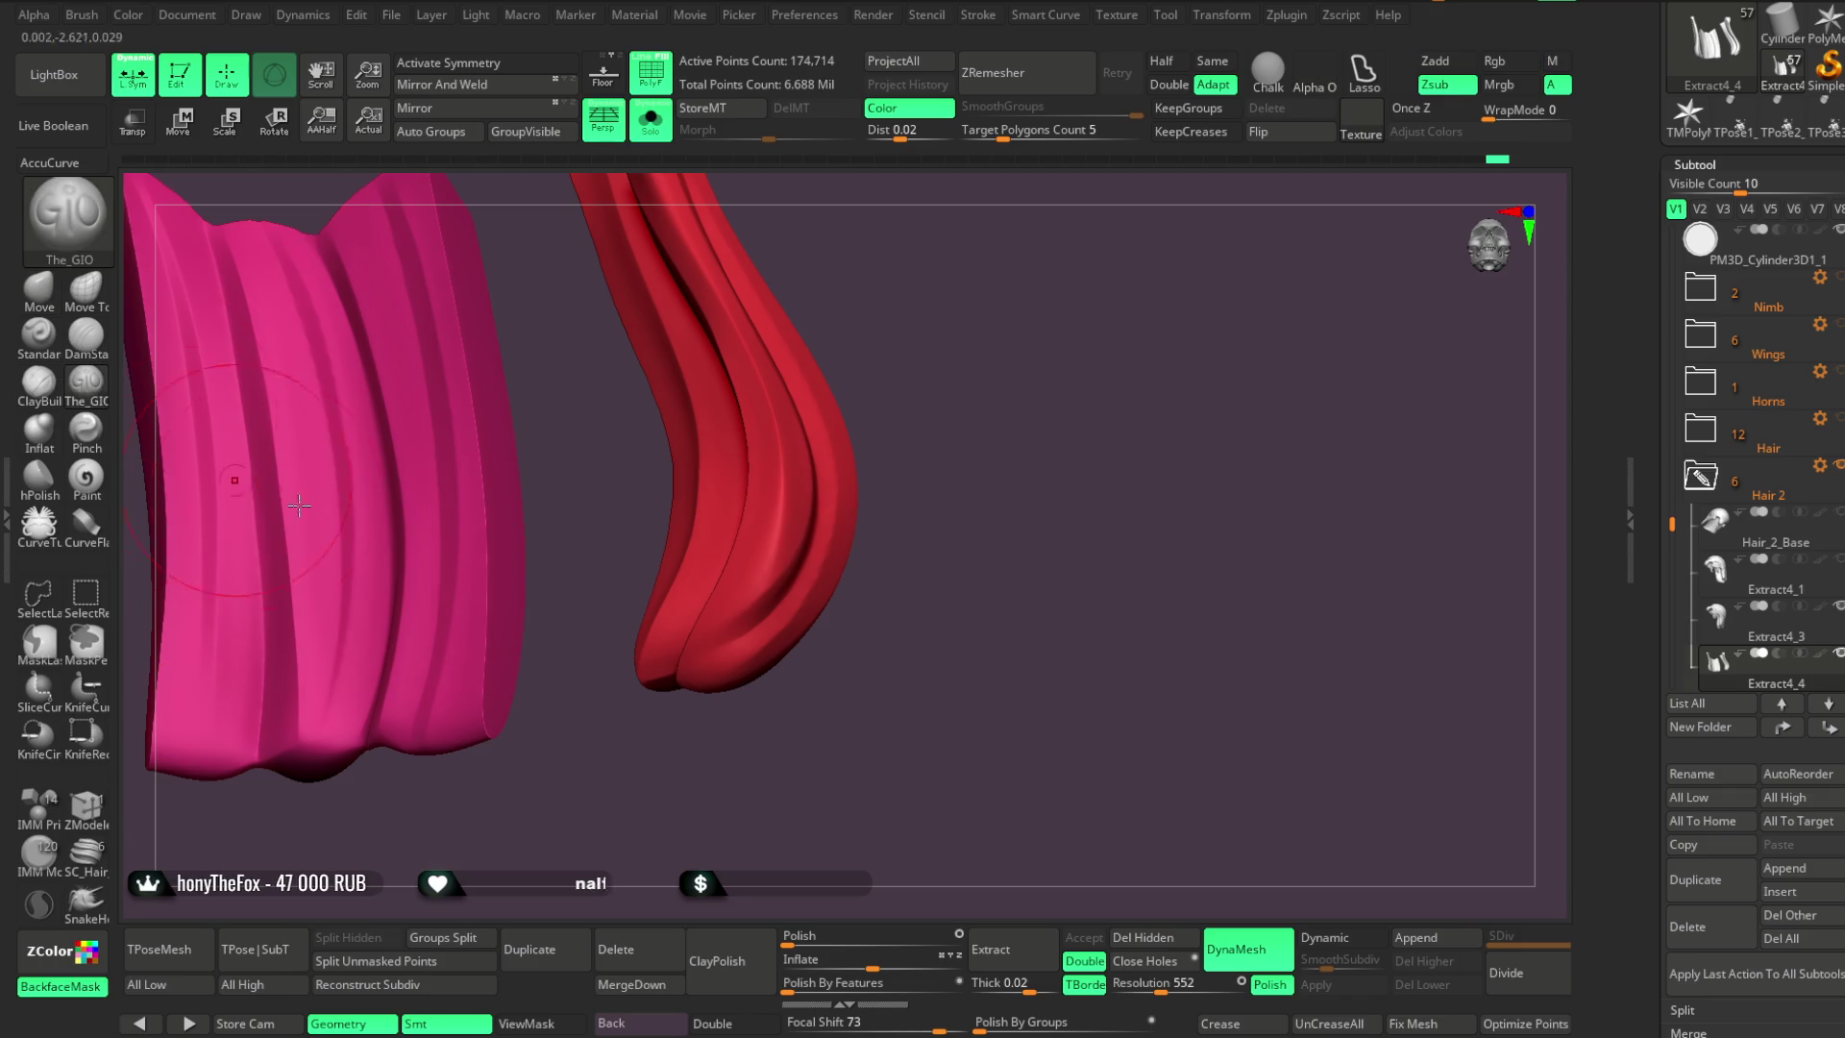
pyautogui.press('space')
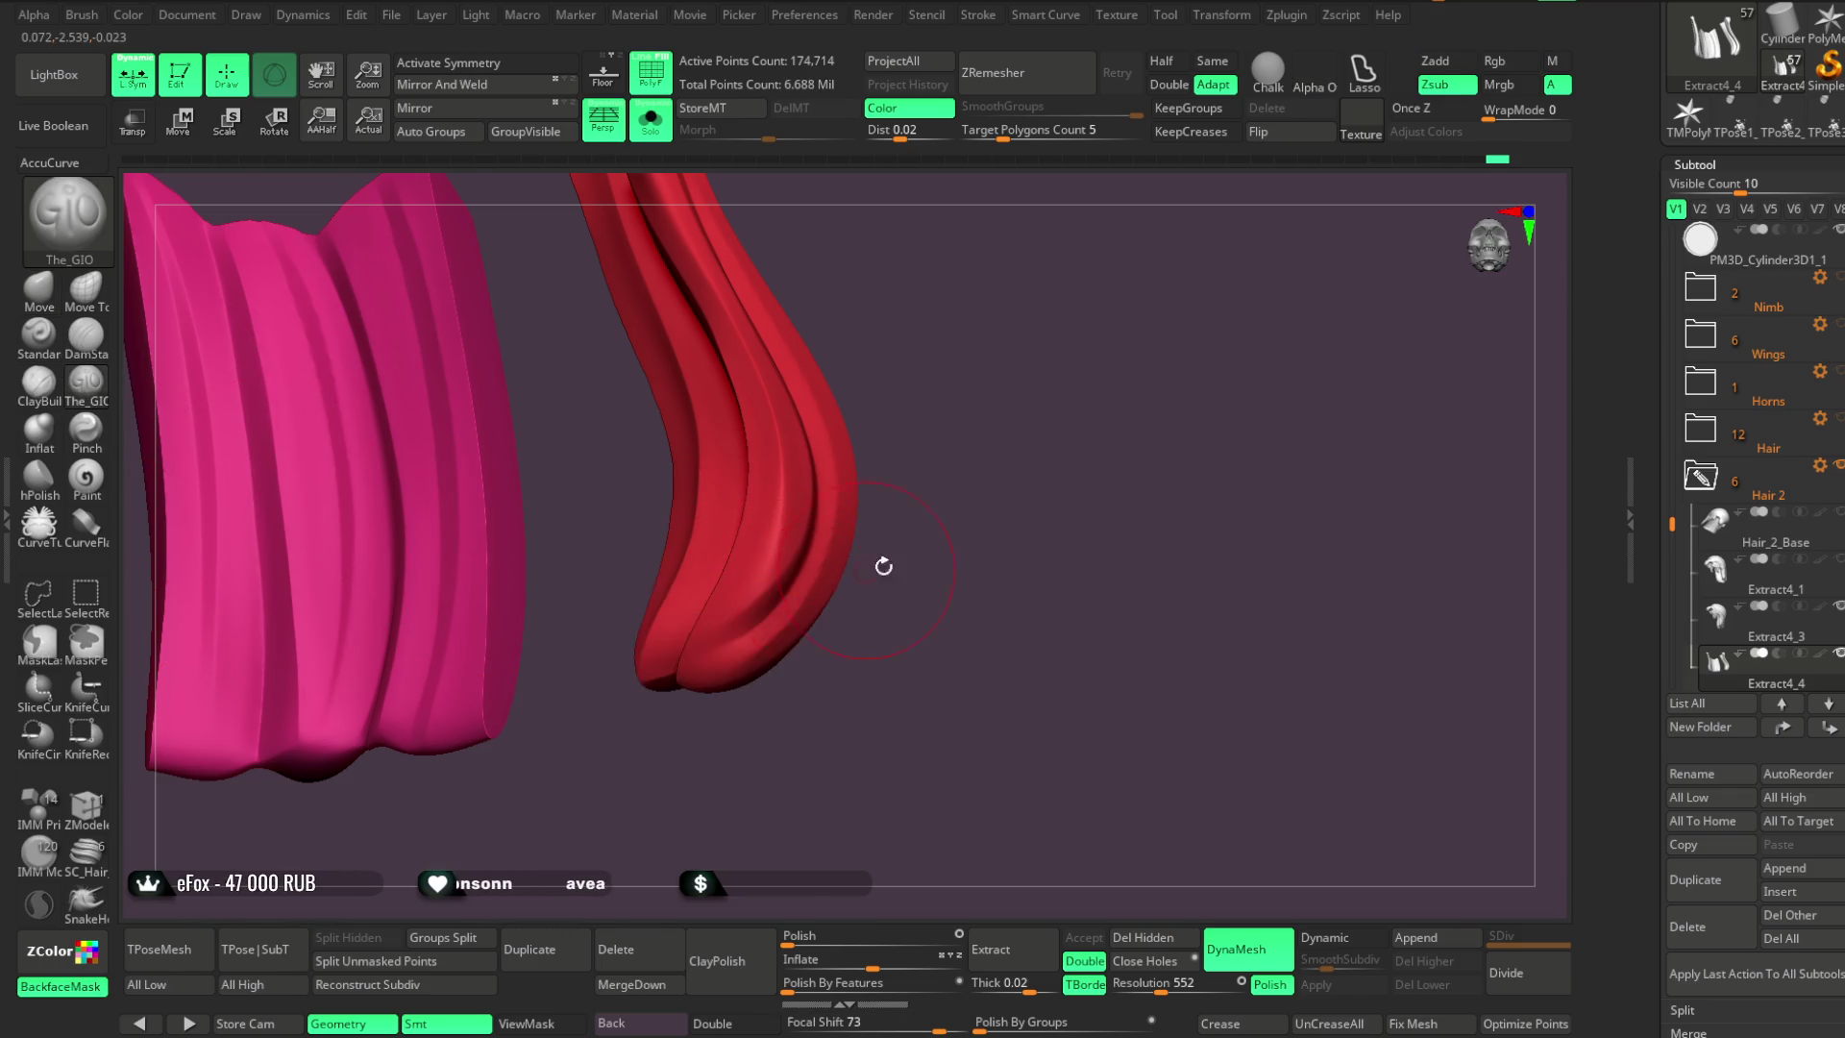
# Orbit around the hair pieces and turn off PolyF so they show plain grey
pyautogui.moveTo(874, 567); pyautogui.dragTo(775, 611, button='right')
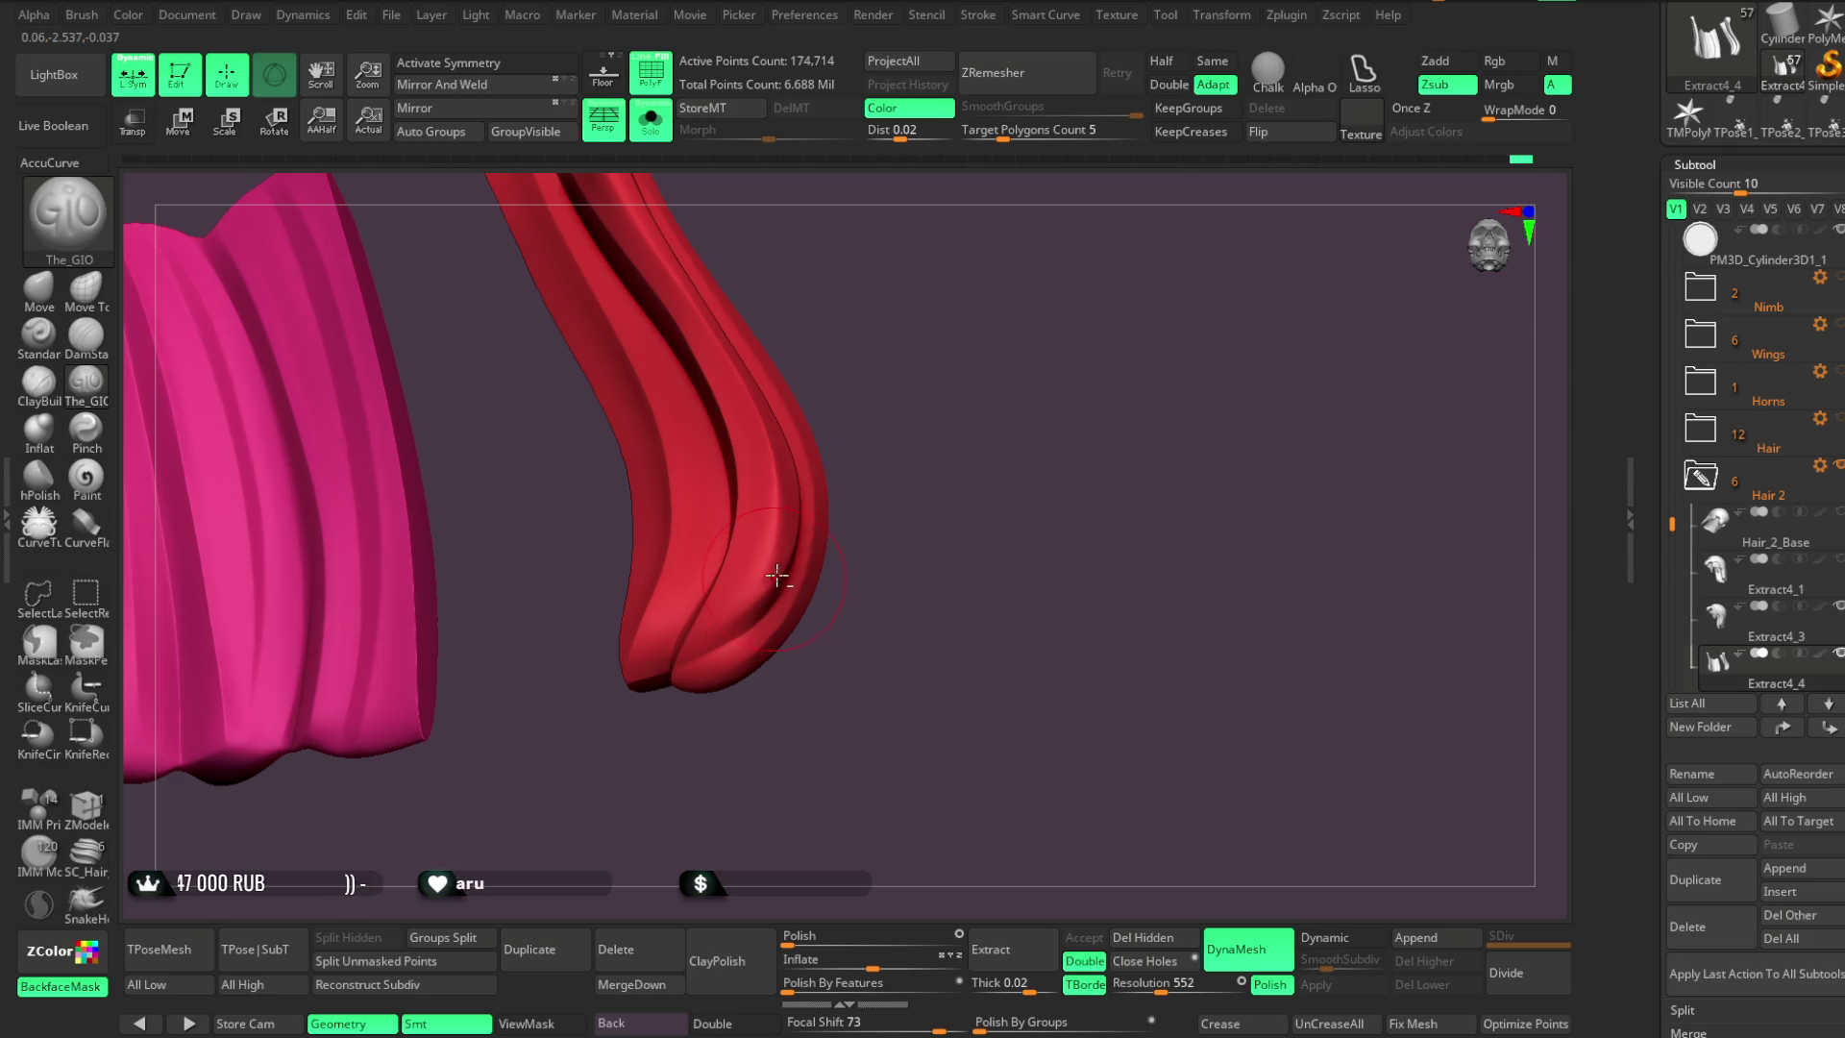
pyautogui.moveTo(927, 505)
pyautogui.mouseDown(button='right')
pyautogui.moveTo(935, 452)
pyautogui.moveTo(947, 517)
pyautogui.moveTo(976, 481)
pyautogui.moveTo(964, 490)
pyautogui.moveTo(951, 453)
pyautogui.moveTo(963, 494)
pyautogui.moveTo(683, 725)
pyautogui.moveTo(700, 667)
pyautogui.mouseUp(button='right')
pyautogui.moveTo(603, 730)
pyautogui.mouseDown(button='right')
pyautogui.moveTo(528, 787)
pyautogui.moveTo(502, 705)
pyautogui.moveTo(620, 855)
pyautogui.mouseUp(button='right')
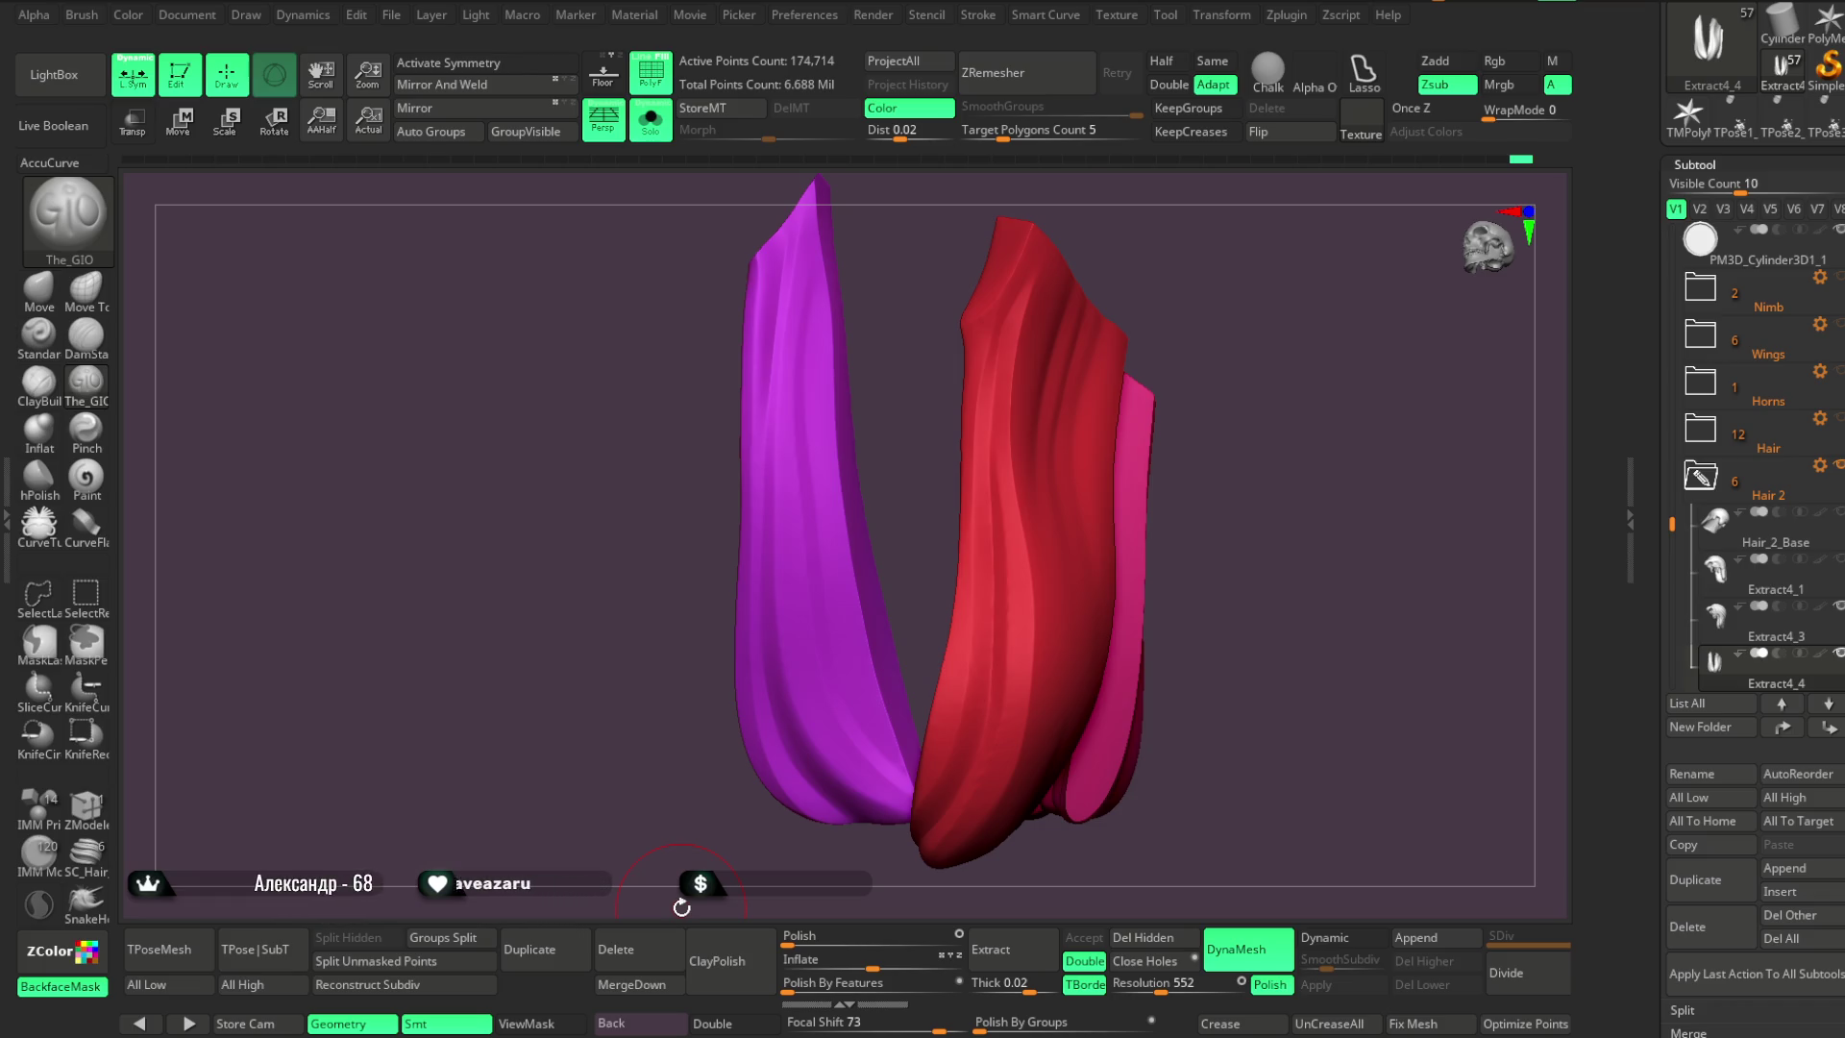
pyautogui.moveTo(1289, 416)
pyautogui.mouseDown()
pyautogui.moveTo(1247, 300)
pyautogui.moveTo(1346, 284)
pyautogui.moveTo(1234, 360)
pyautogui.moveTo(1002, 594)
pyautogui.mouseUp()
pyautogui.moveTo(1090, 494)
pyautogui.keyDown('shift'); pyautogui.mouseDown()
pyautogui.moveTo(995, 562)
pyautogui.moveTo(1137, 383)
pyautogui.moveTo(1099, 474)
pyautogui.moveTo(1210, 400)
pyautogui.moveTo(980, 412)
pyautogui.mouseUp(); pyautogui.keyUp('shift')
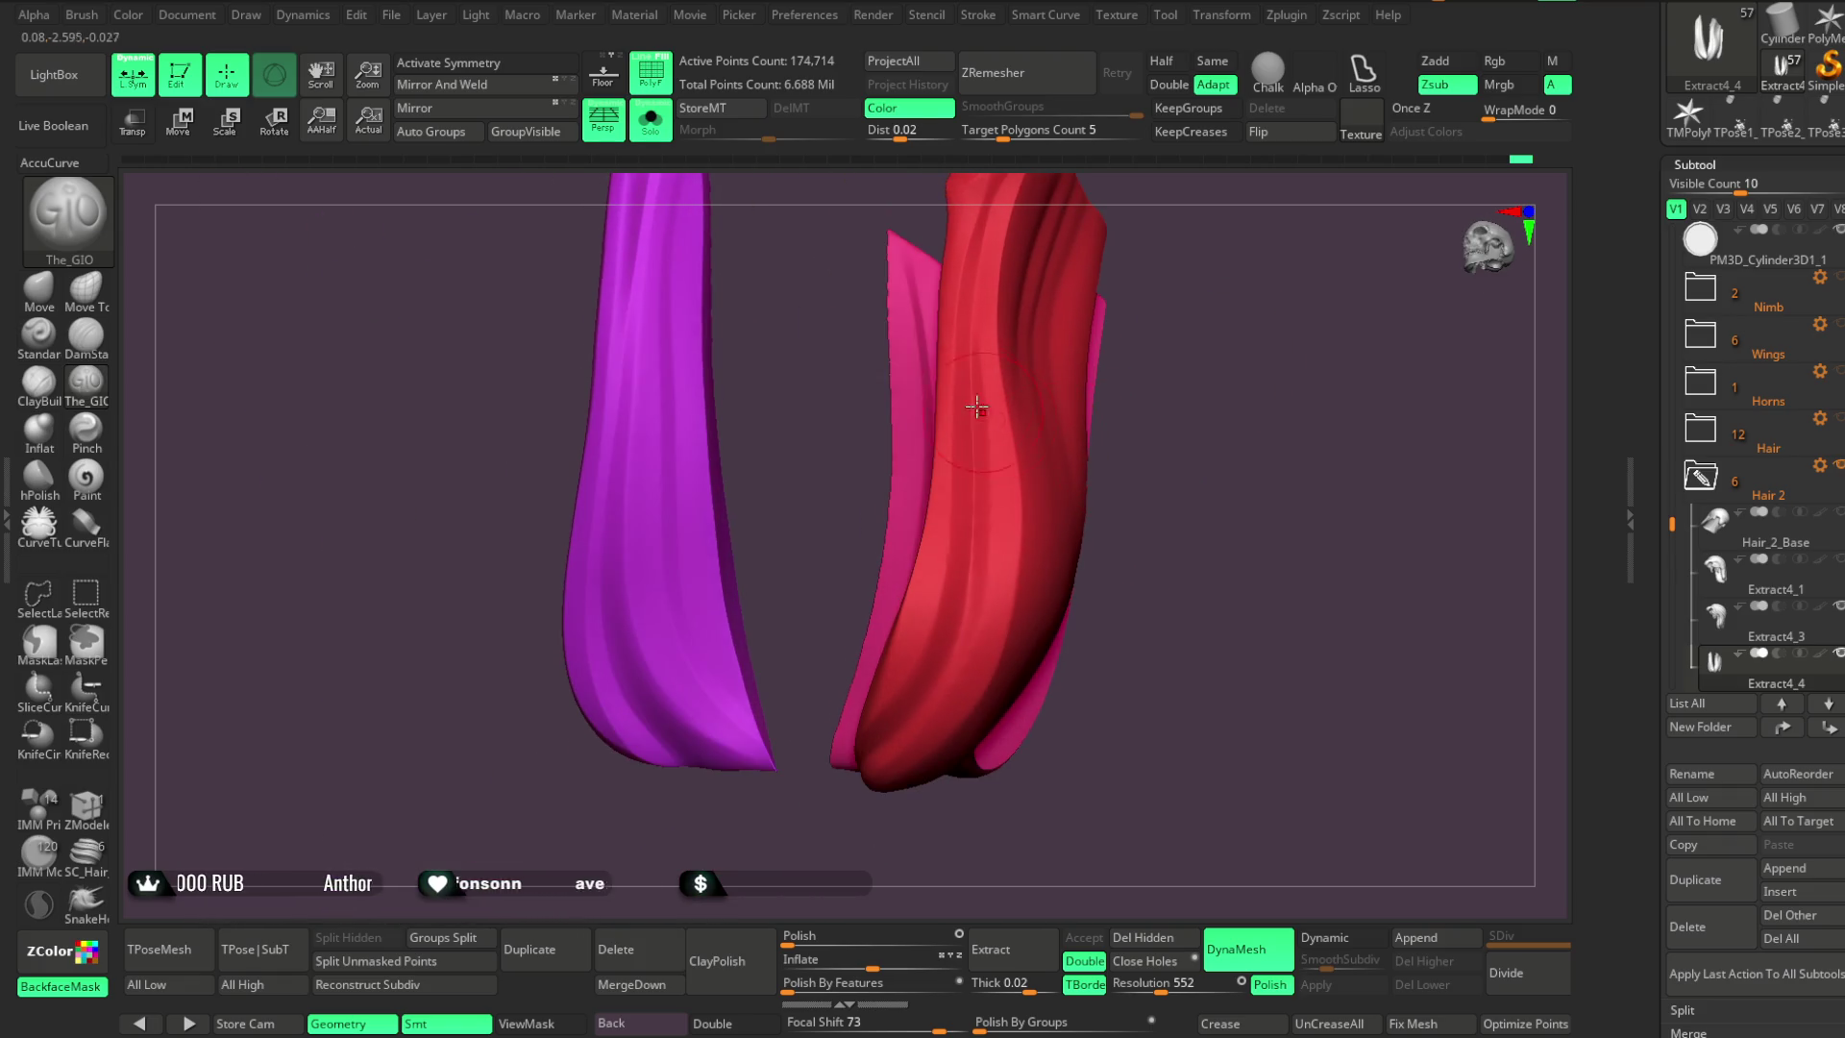
pyautogui.click(660, 87)
# Inspect the grey grooved hair-lock pieces from several angles
pyautogui.moveTo(1201, 384)
pyautogui.mouseDown()
pyautogui.moveTo(1185, 399)
pyautogui.moveTo(953, 312)
pyautogui.mouseUp()
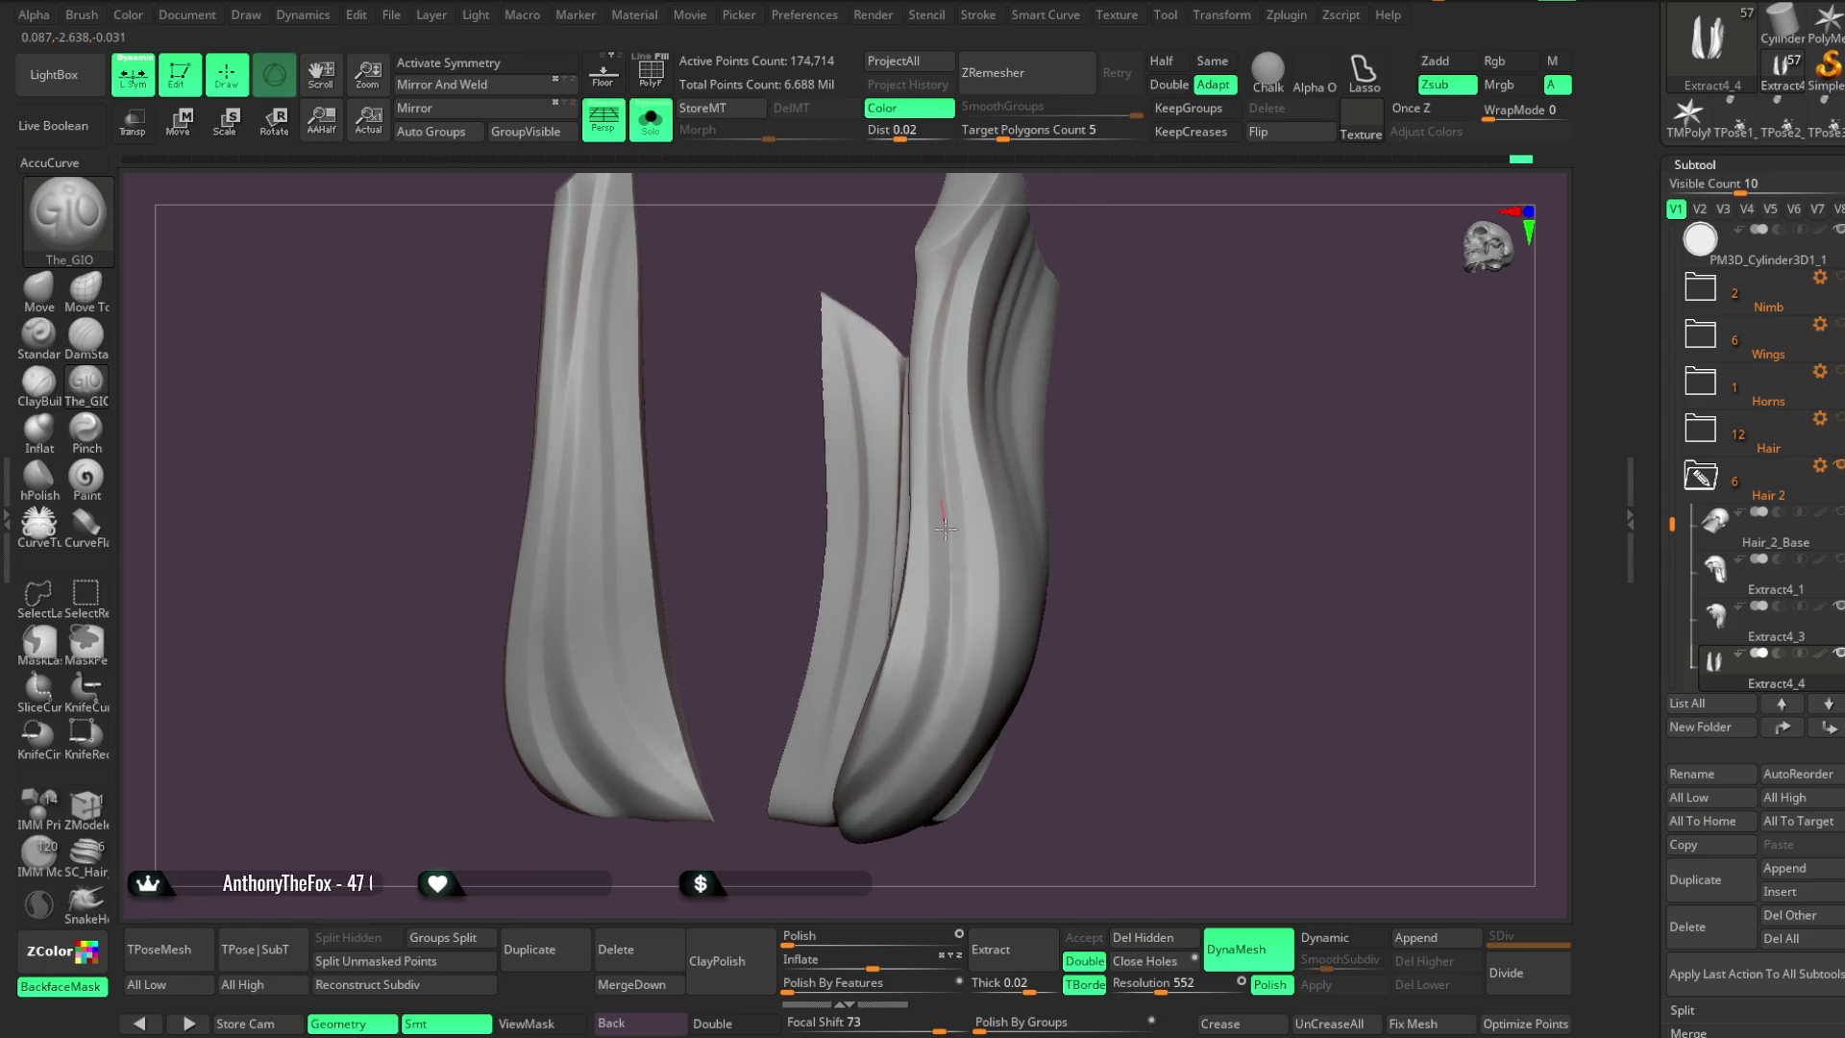
pyautogui.moveTo(764, 842); pyautogui.dragTo(1198, 391)
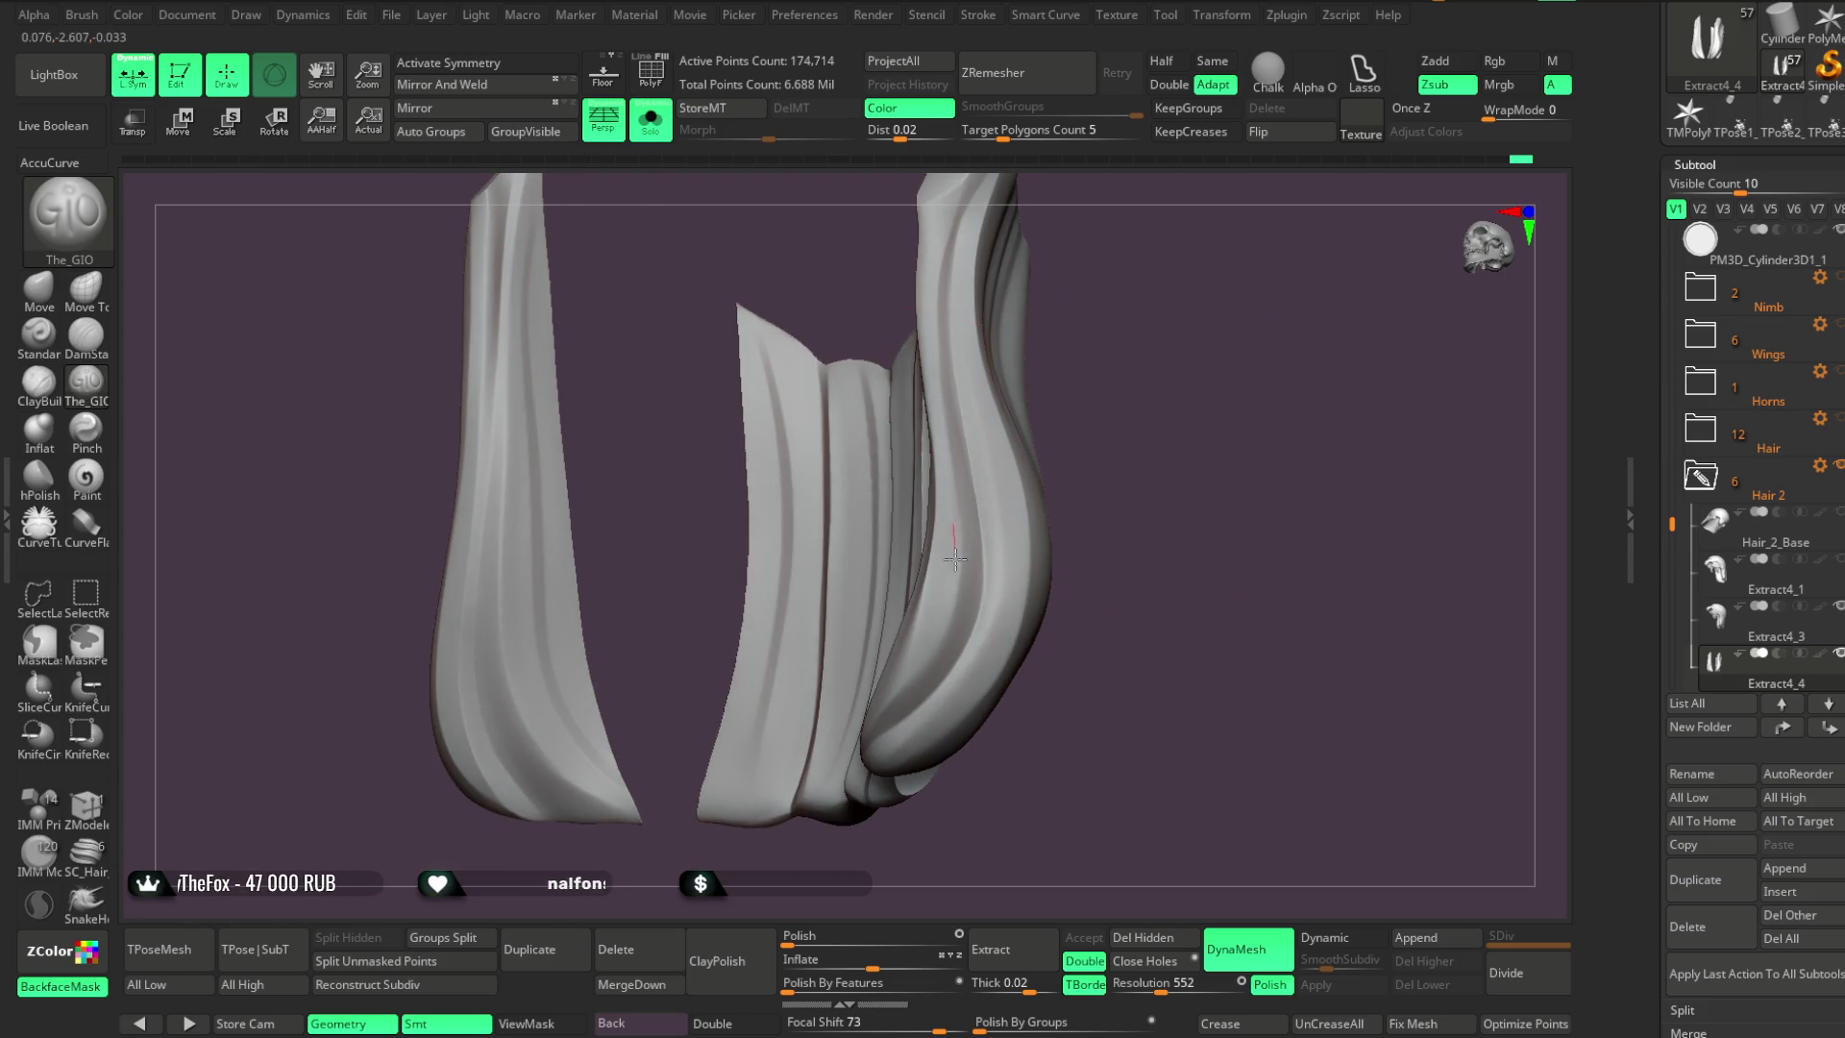
pyautogui.moveTo(1144, 440)
pyautogui.mouseDown()
pyautogui.moveTo(1218, 379)
pyautogui.moveTo(995, 447)
pyautogui.mouseUp()
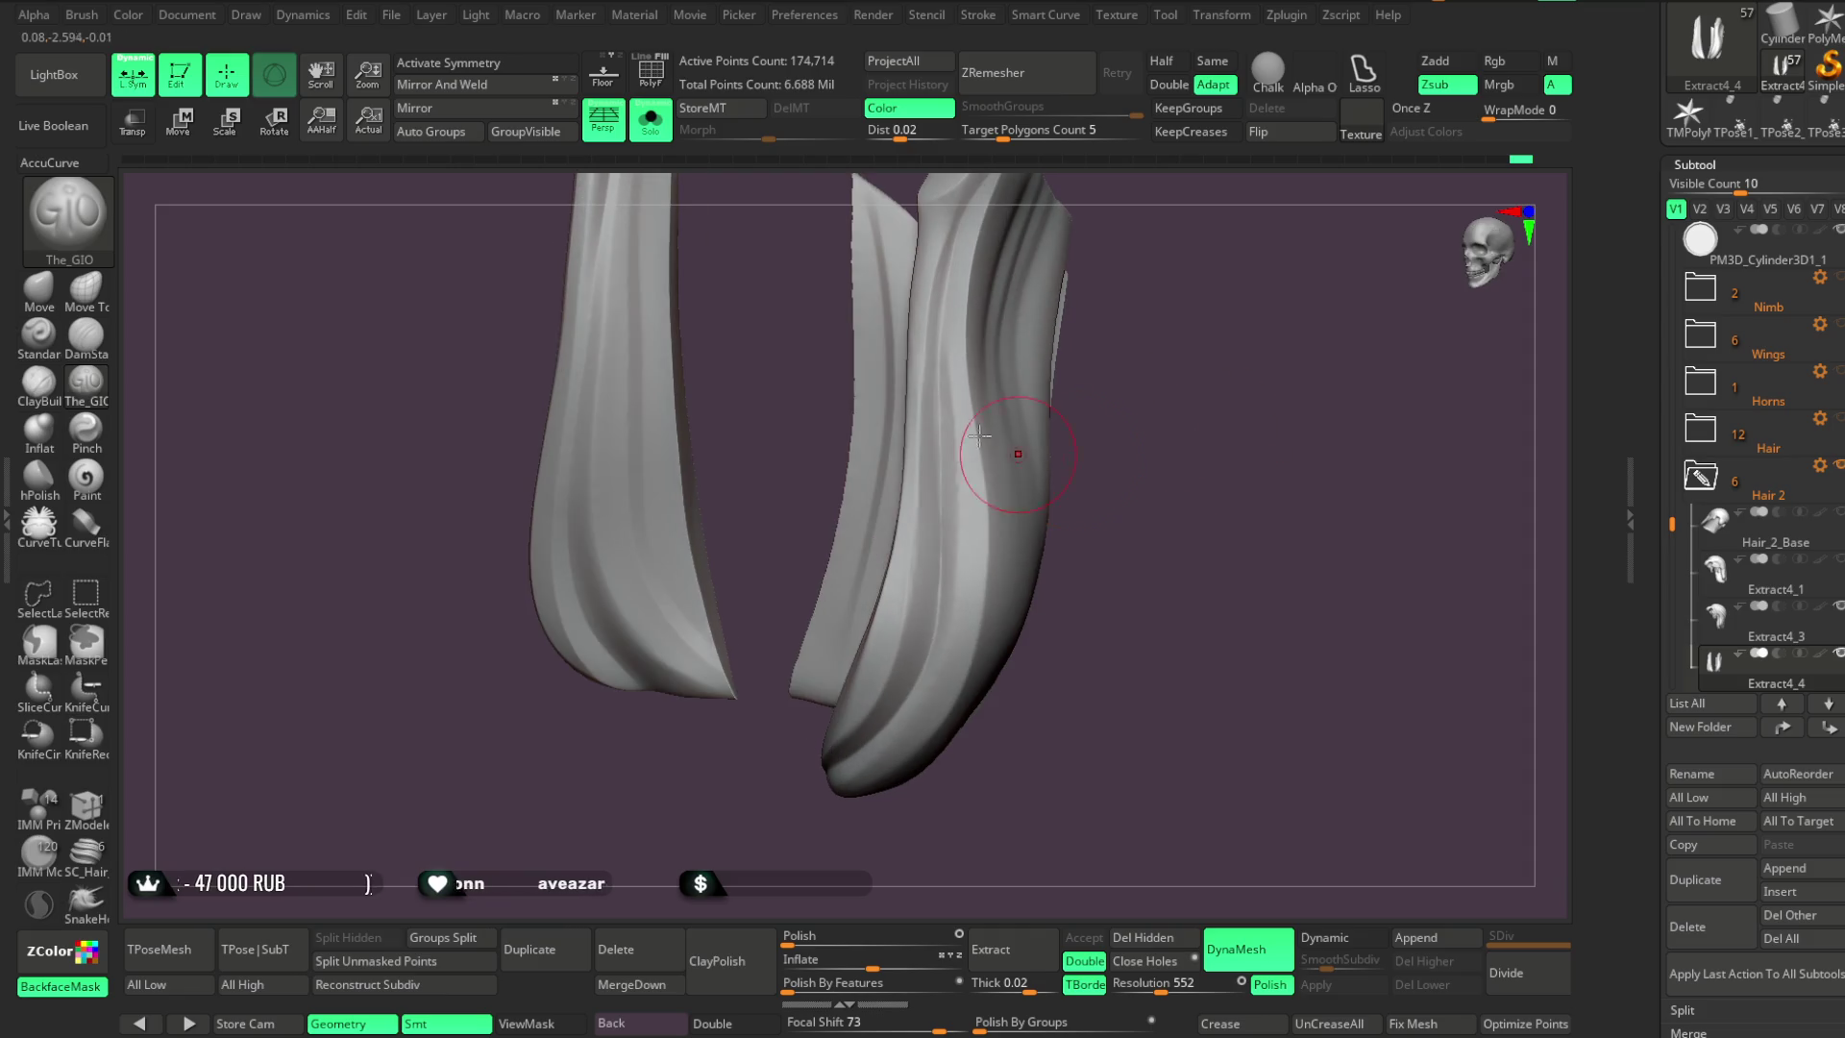
pyautogui.moveTo(788, 807)
pyautogui.mouseDown()
pyautogui.moveTo(922, 538)
pyautogui.moveTo(1121, 308)
pyautogui.moveTo(1102, 376)
pyautogui.moveTo(1202, 379)
pyautogui.moveTo(1202, 337)
pyautogui.moveTo(1029, 394)
pyautogui.moveTo(1215, 313)
pyautogui.moveTo(782, 746)
pyautogui.mouseUp()
pyautogui.moveTo(845, 659)
pyautogui.keyDown('alt'); pyautogui.mouseDown()
pyautogui.moveTo(827, 725)
pyautogui.moveTo(1079, 317)
pyautogui.moveTo(1046, 424)
pyautogui.moveTo(906, 362)
pyautogui.mouseUp(); pyautogui.keyUp('alt')
pyautogui.moveTo(871, 241)
pyautogui.mouseDown()
pyautogui.moveTo(1013, 308)
pyautogui.moveTo(976, 318)
pyautogui.mouseUp()
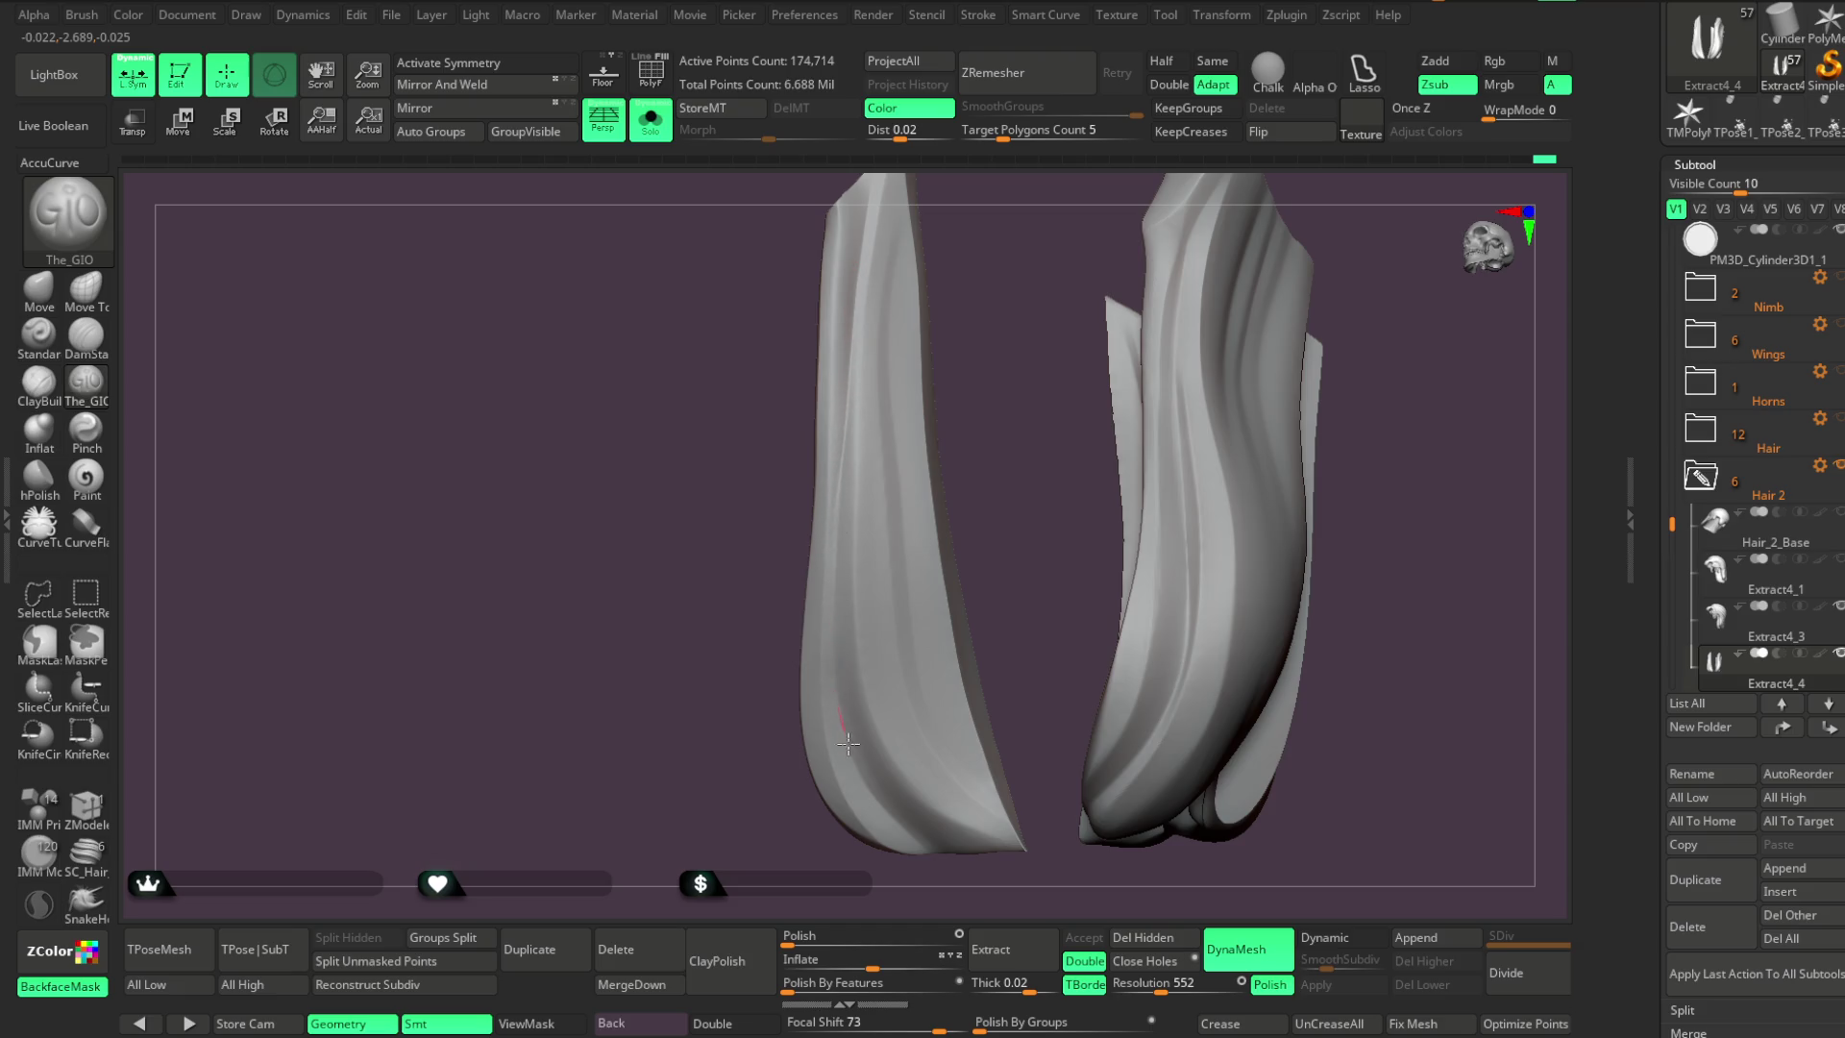
pyautogui.moveTo(935, 855)
pyautogui.keyDown('alt'); pyautogui.mouseDown()
pyautogui.moveTo(1012, 589)
pyautogui.moveTo(836, 577)
pyautogui.mouseUp(); pyautogui.keyUp('alt')
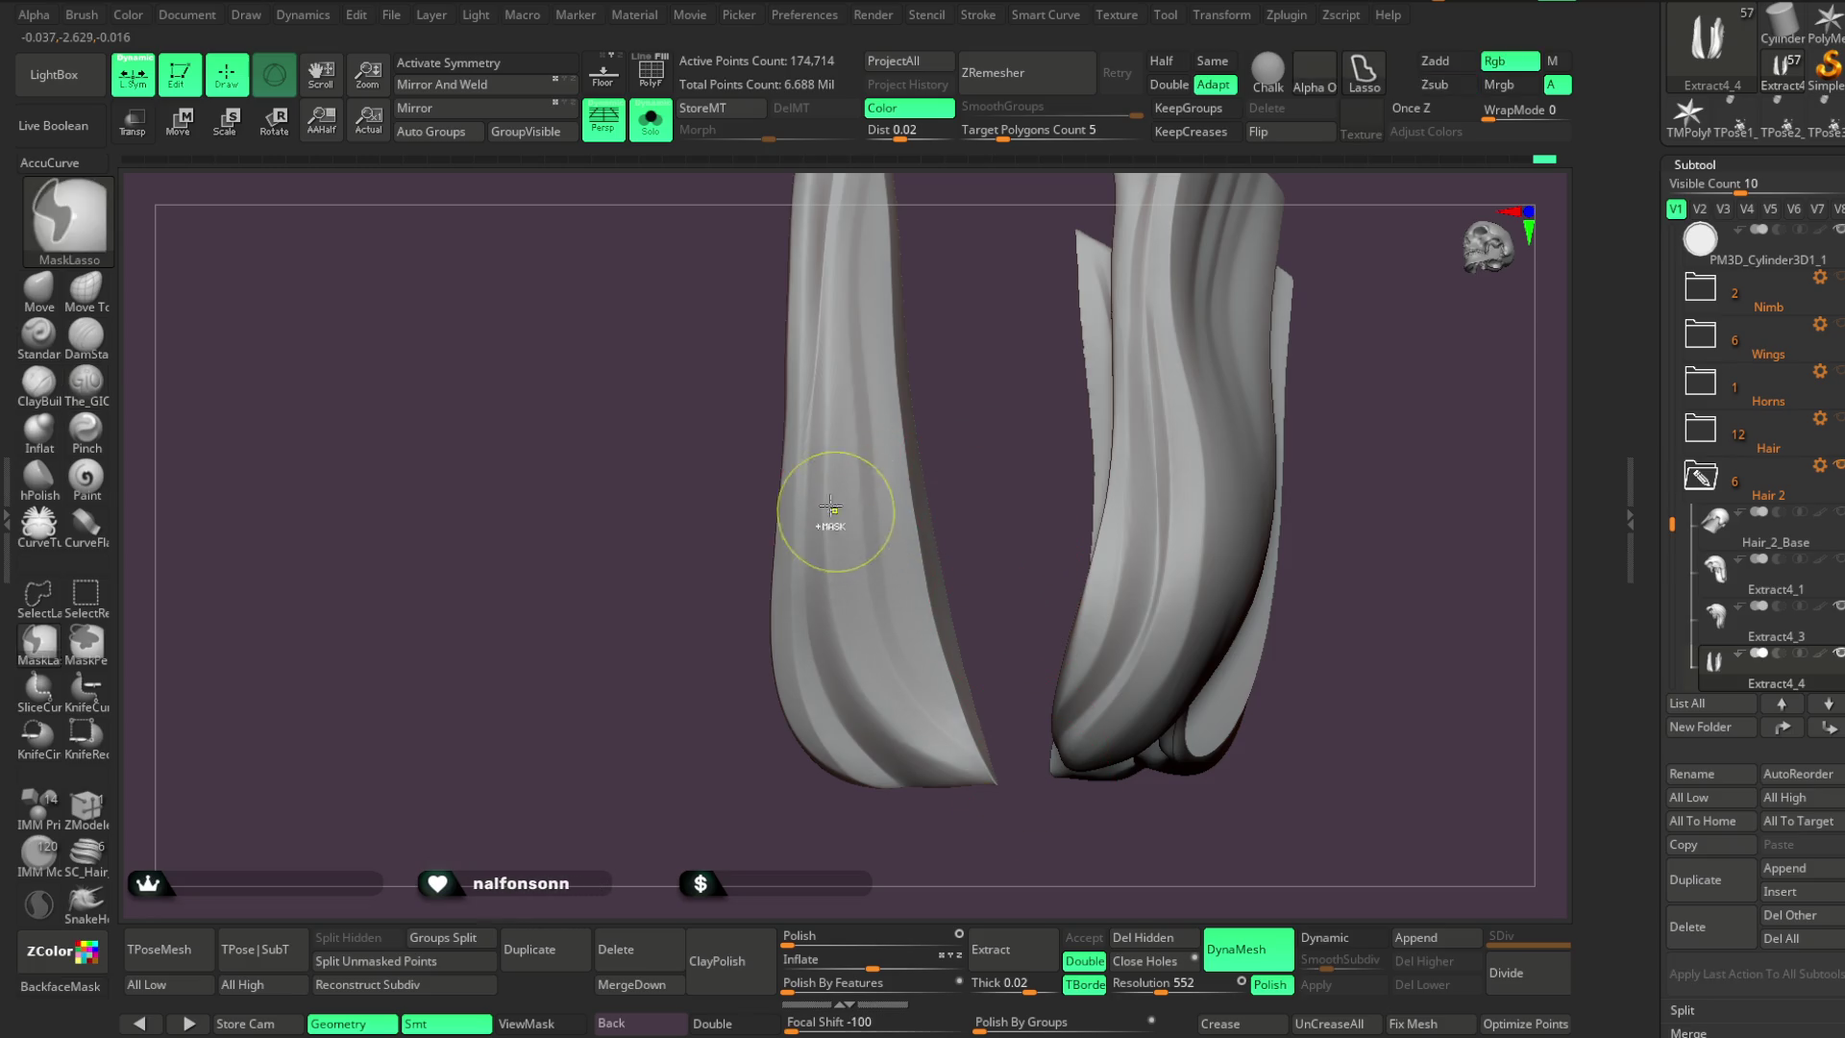
pyautogui.moveTo(976, 673)
pyautogui.mouseDown()
pyautogui.moveTo(989, 474)
pyautogui.moveTo(836, 465)
pyautogui.moveTo(1000, 391)
pyautogui.moveTo(968, 317)
pyautogui.moveTo(836, 412)
pyautogui.mouseUp()
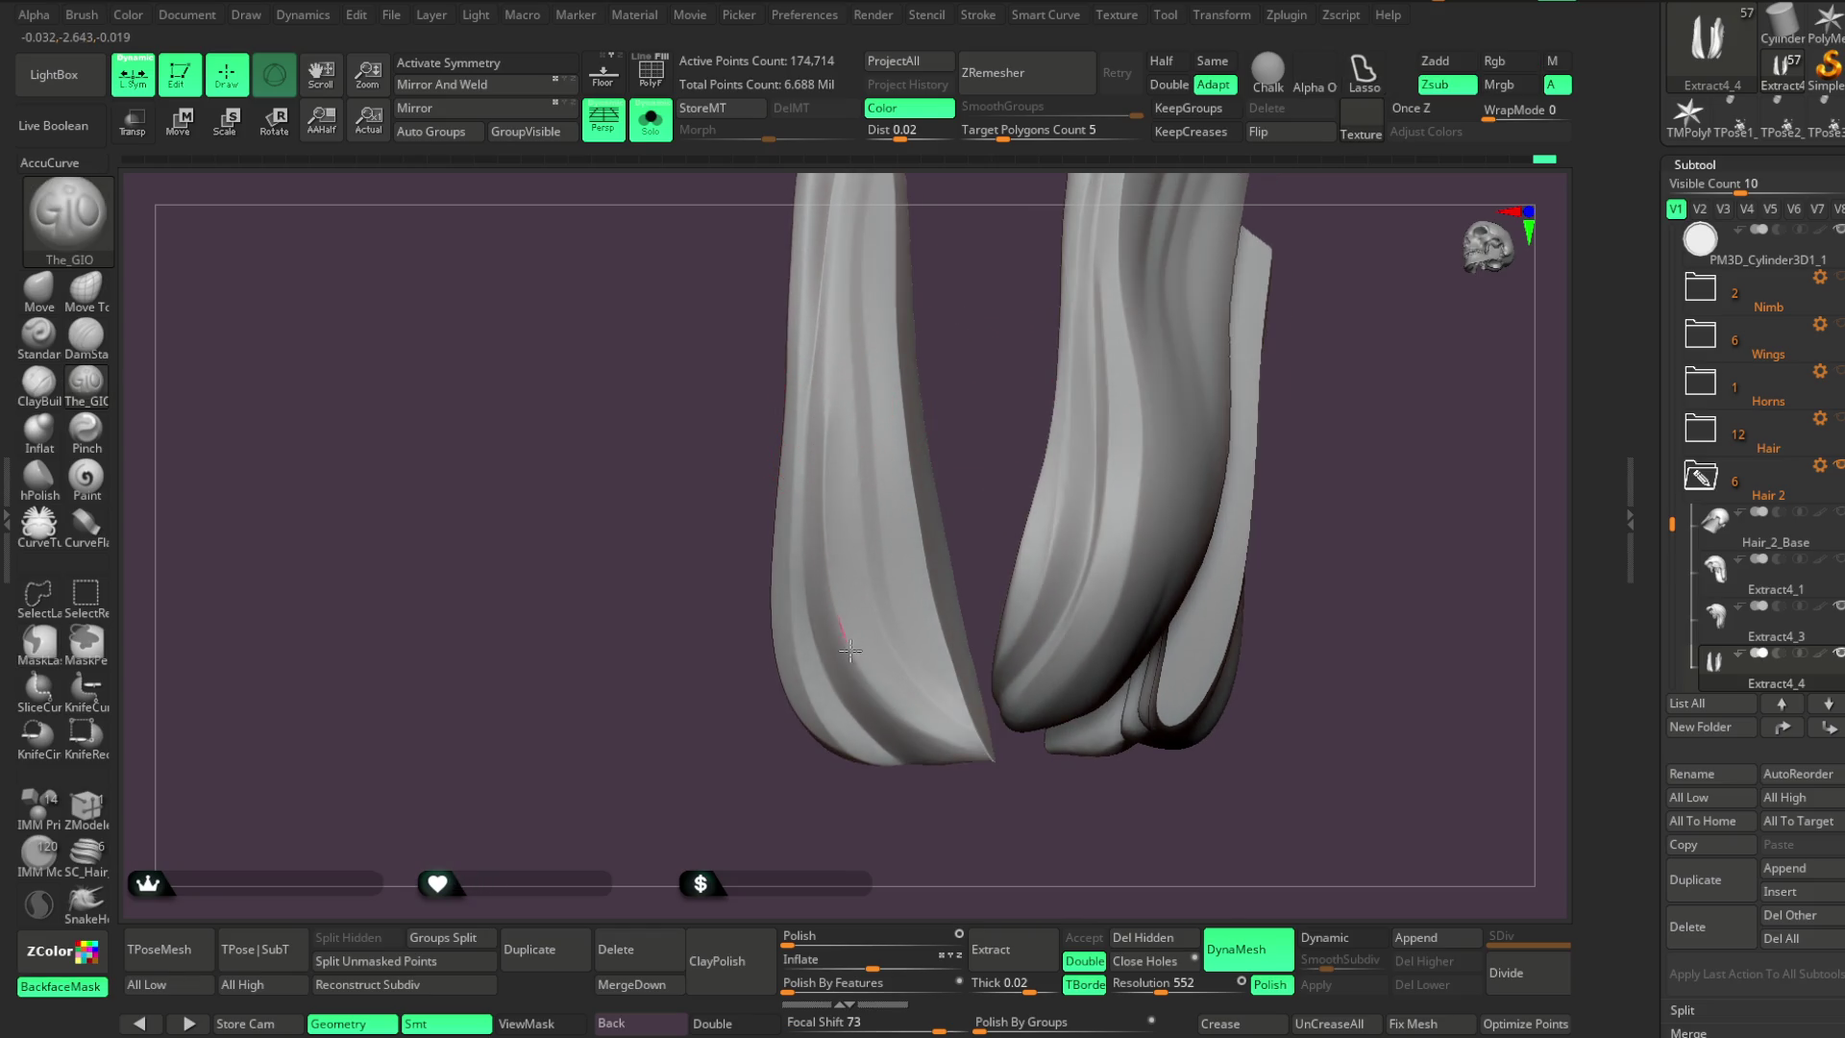
pyautogui.moveTo(966, 557)
pyautogui.mouseDown()
pyautogui.moveTo(972, 465)
pyautogui.moveTo(1040, 466)
pyautogui.moveTo(955, 794)
pyautogui.moveTo(1281, 424)
pyautogui.moveTo(1326, 597)
pyautogui.mouseUp()
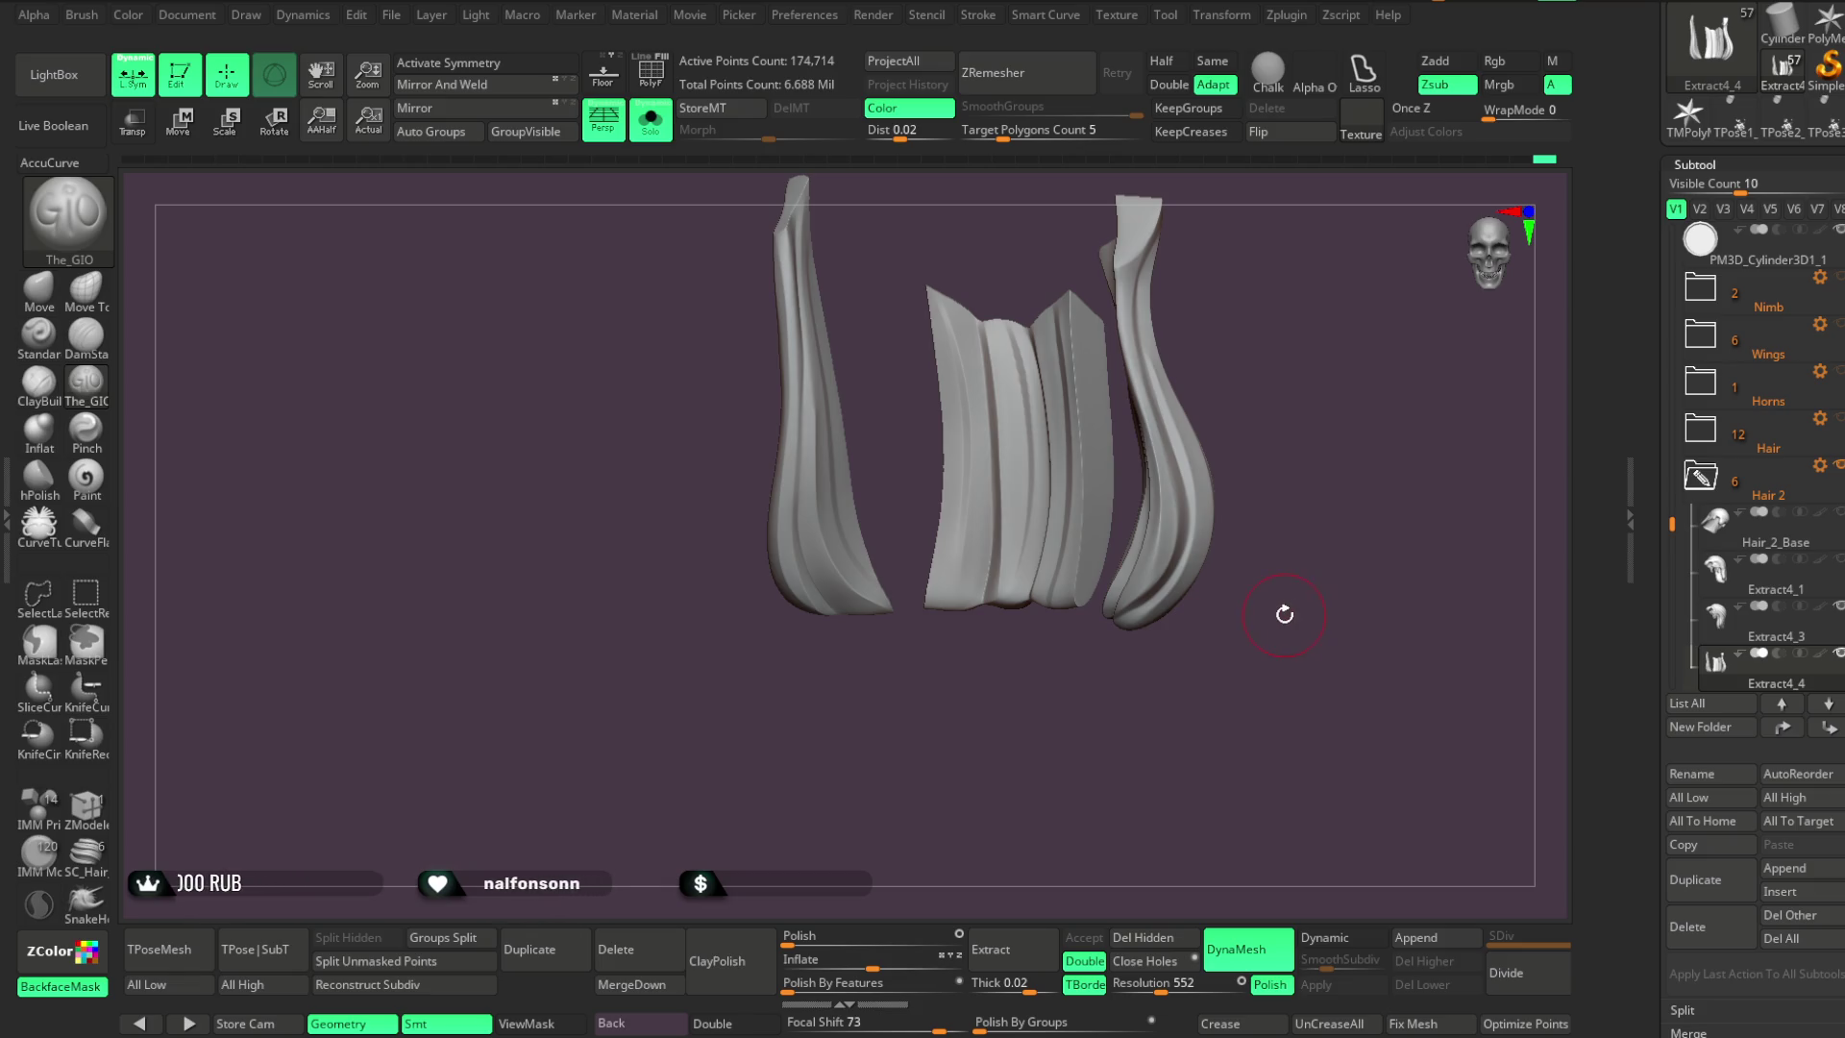
# Orbit in close on the hair locks, toggling between smoothing and The_GIO groove brush
pyautogui.moveTo(1289, 337)
pyautogui.mouseDown()
pyautogui.moveTo(1223, 317)
pyautogui.moveTo(1200, 357)
pyautogui.moveTo(1248, 399)
pyautogui.moveTo(1193, 352)
pyautogui.moveTo(1297, 363)
pyautogui.moveTo(1189, 340)
pyautogui.moveTo(1091, 408)
pyautogui.mouseUp()
pyautogui.moveTo(1079, 317)
pyautogui.mouseDown()
pyautogui.moveTo(1124, 346)
pyautogui.moveTo(1112, 387)
pyautogui.moveTo(1079, 346)
pyautogui.moveTo(1102, 373)
pyautogui.moveTo(1086, 376)
pyautogui.mouseUp()
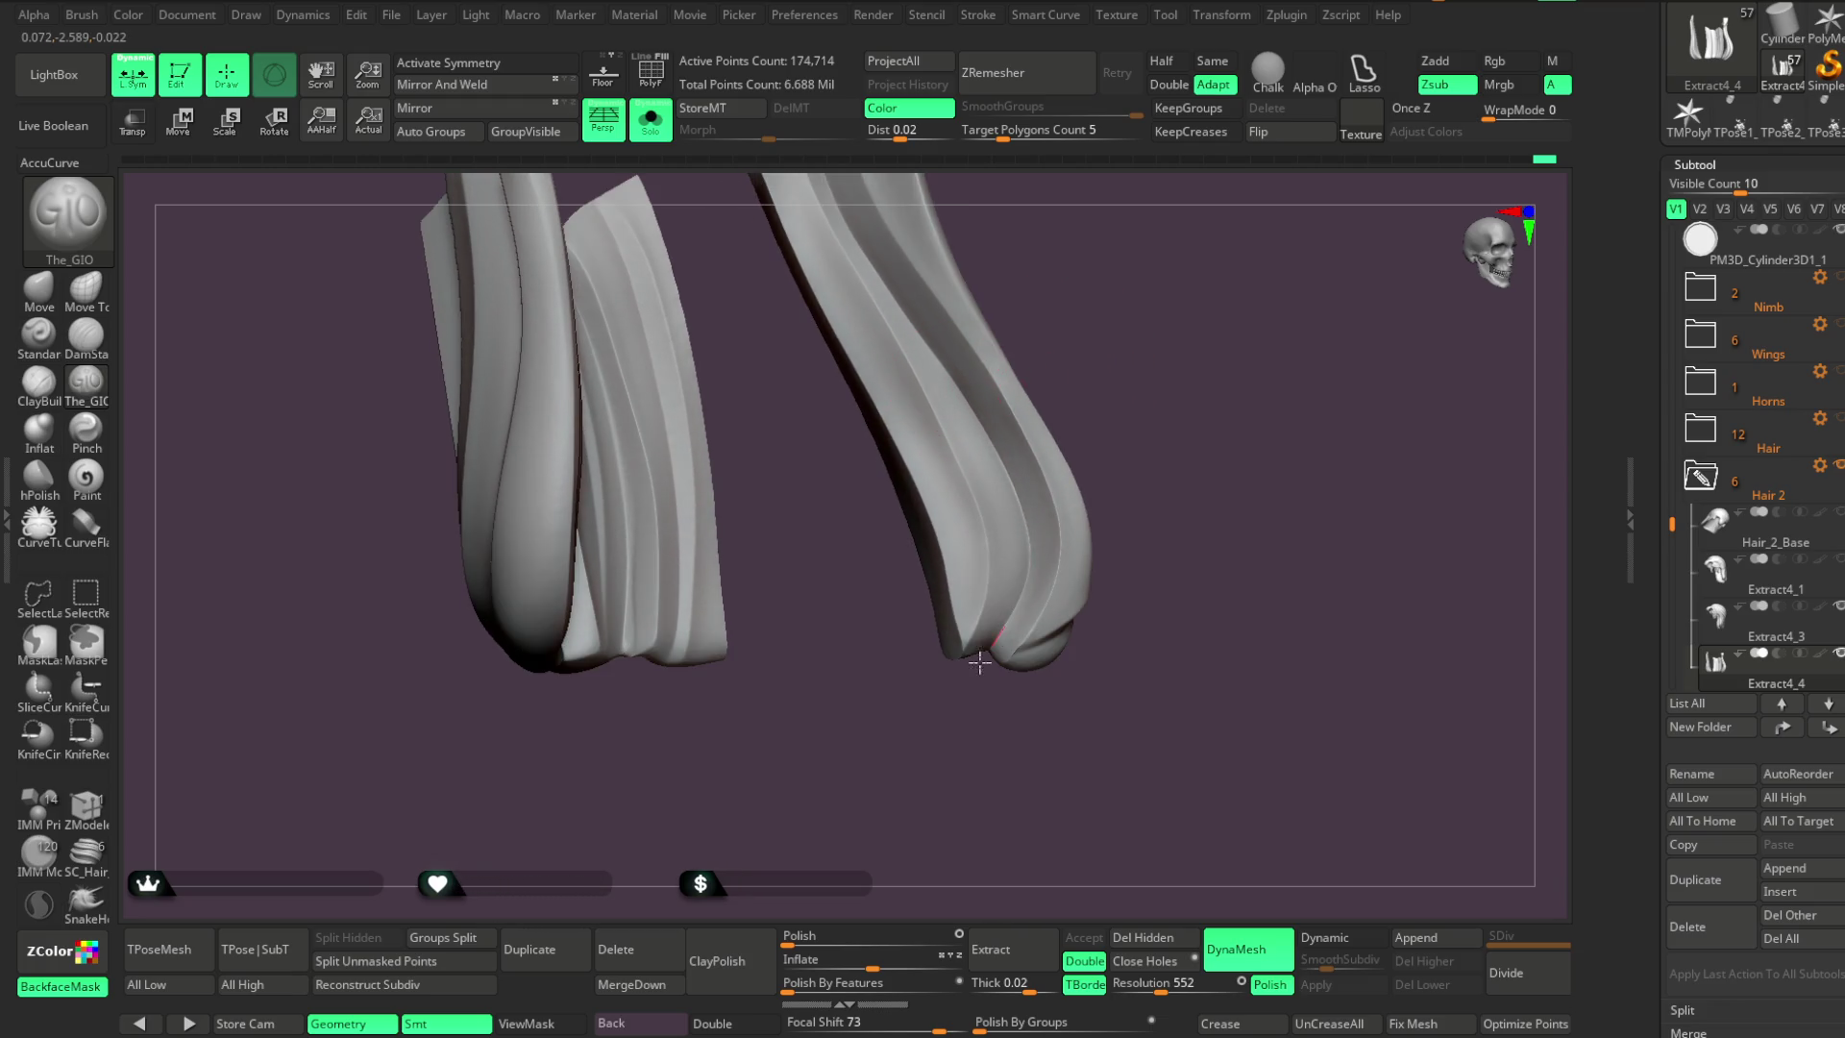
pyautogui.moveTo(1146, 439); pyautogui.dragTo(1046, 391)
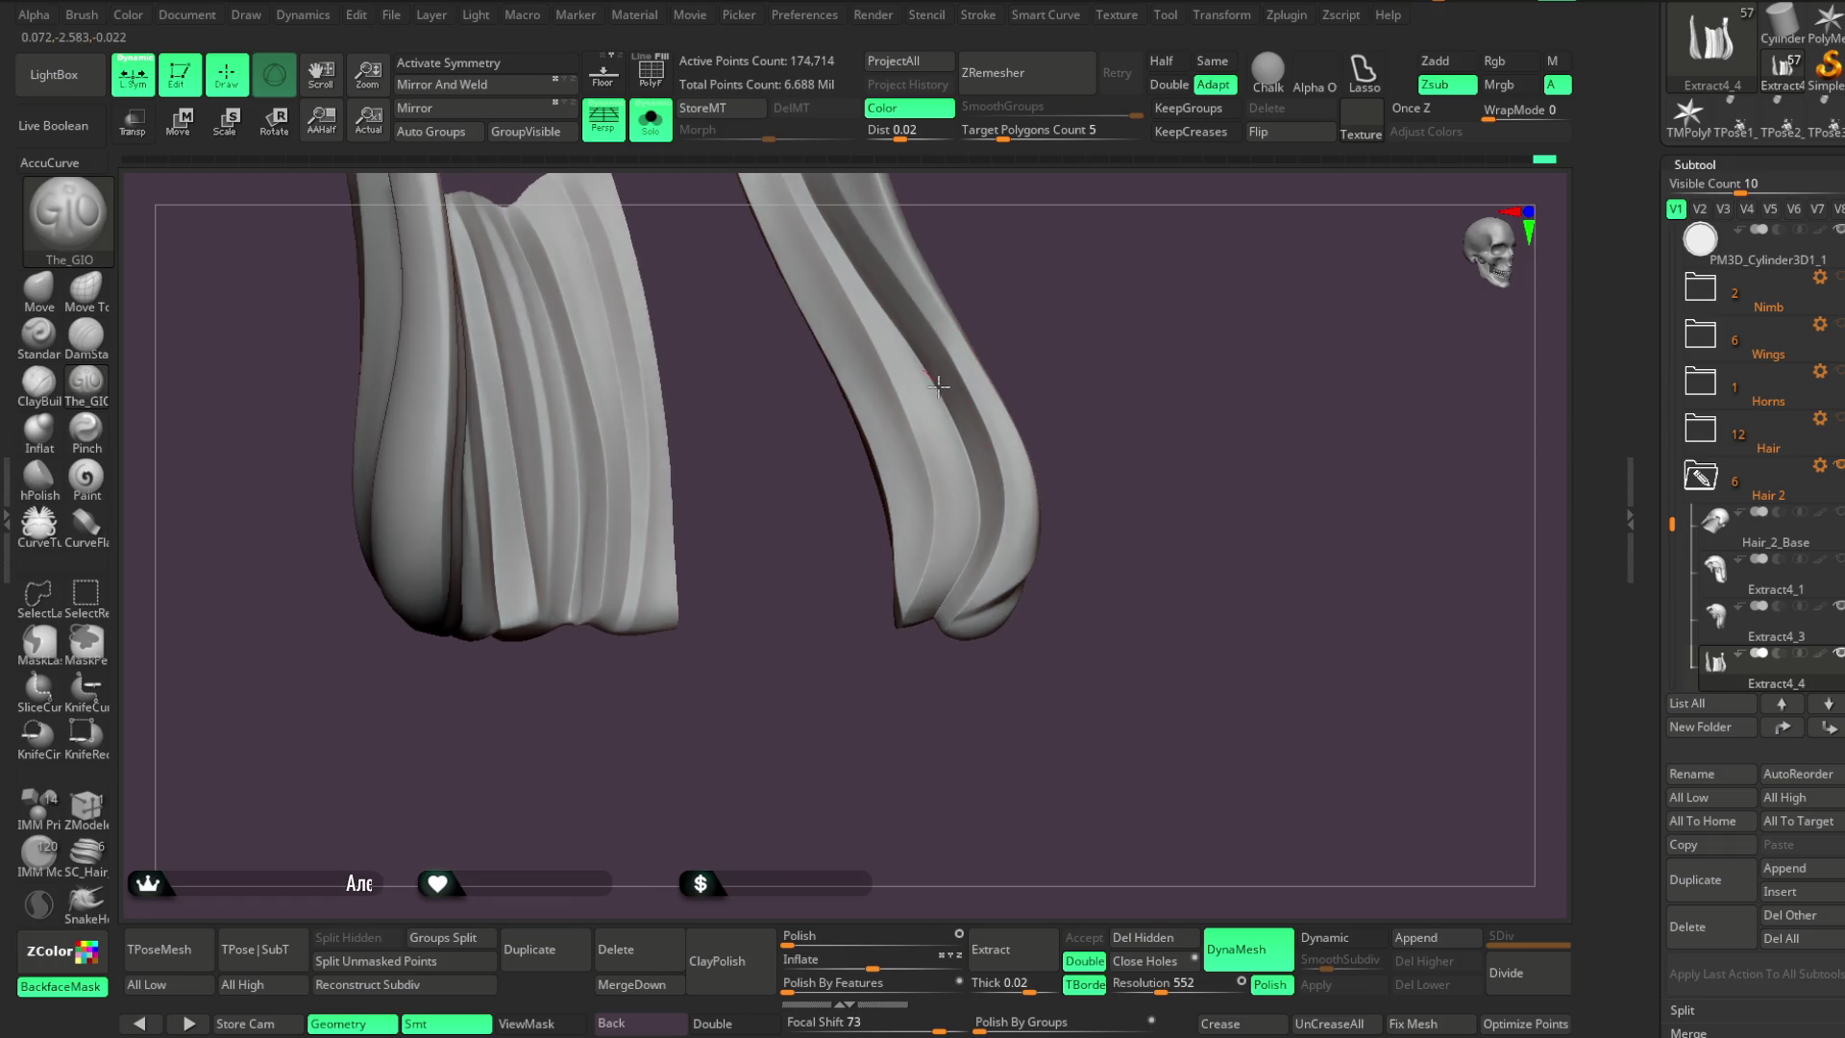
pyautogui.moveTo(925, 672)
pyautogui.mouseDown()
pyautogui.moveTo(1133, 289)
pyautogui.moveTo(1111, 272)
pyautogui.moveTo(1112, 325)
pyautogui.moveTo(1124, 247)
pyautogui.mouseUp()
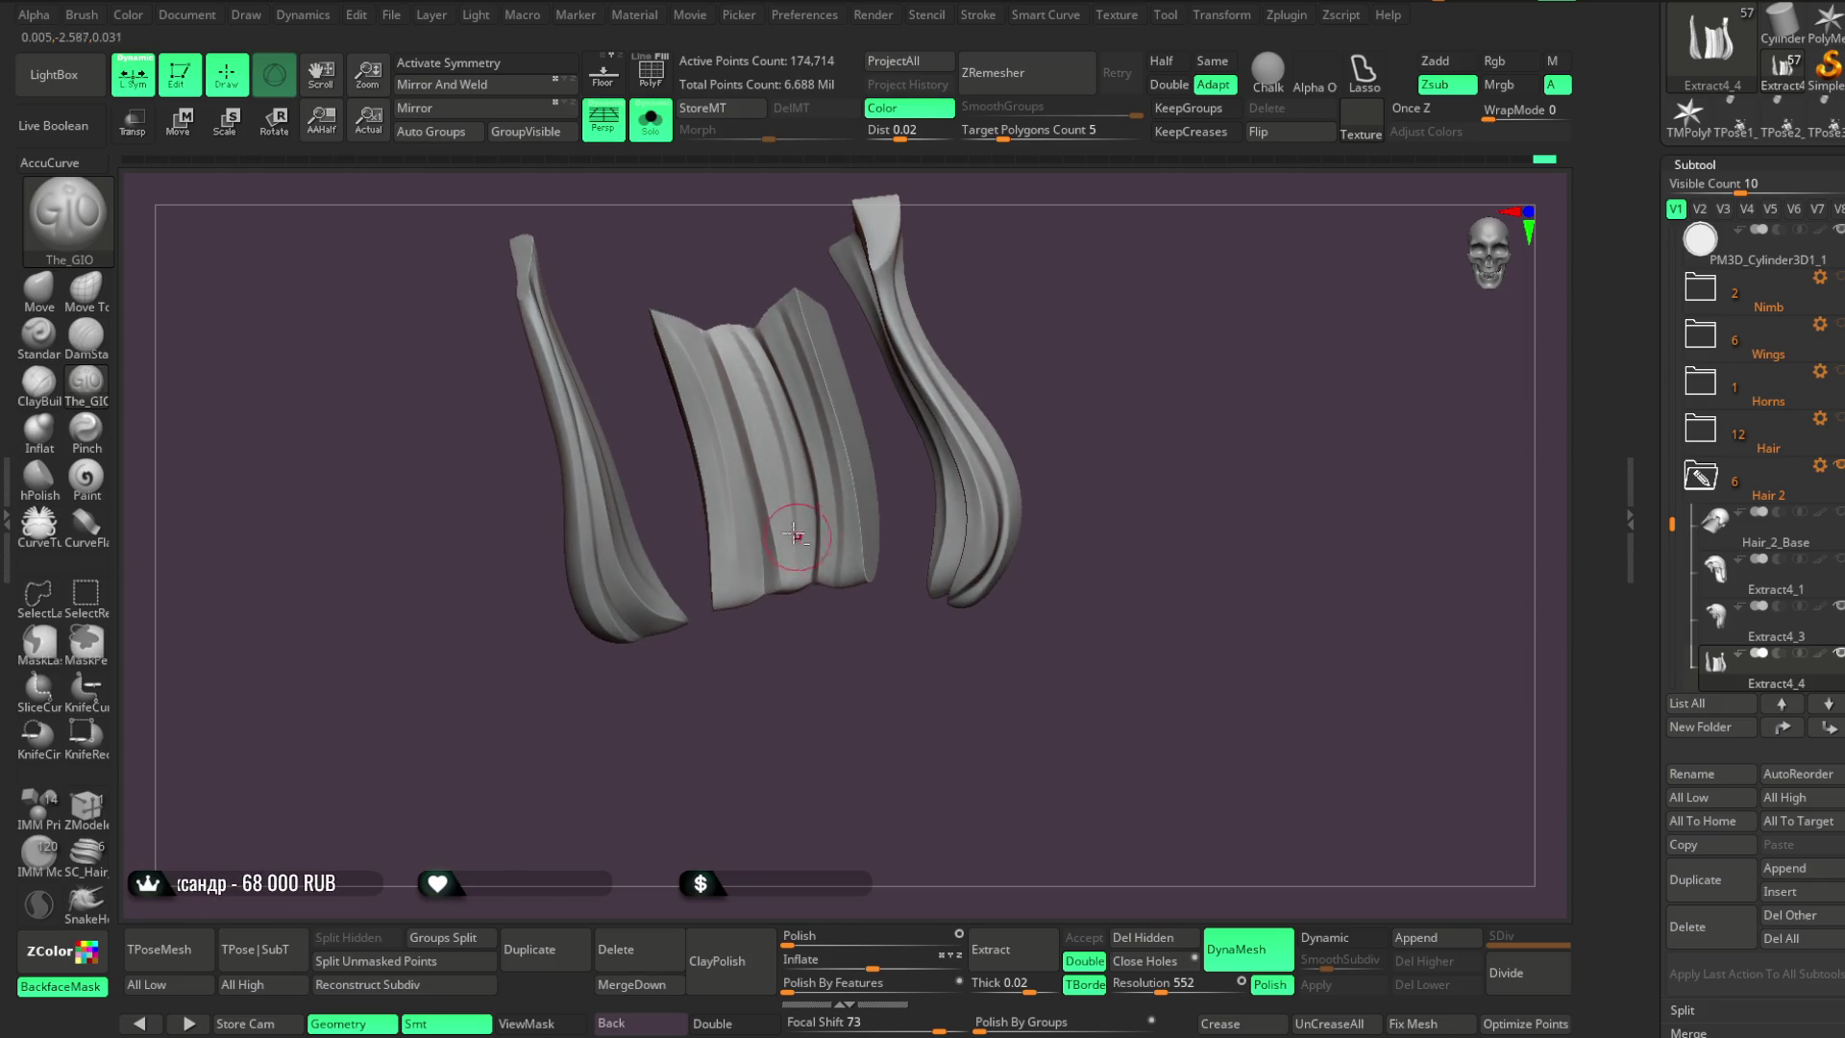
pyautogui.moveTo(798, 622)
pyautogui.mouseDown()
pyautogui.moveTo(847, 802)
pyautogui.moveTo(942, 400)
pyautogui.moveTo(807, 360)
pyautogui.mouseUp()
pyautogui.press('shift')
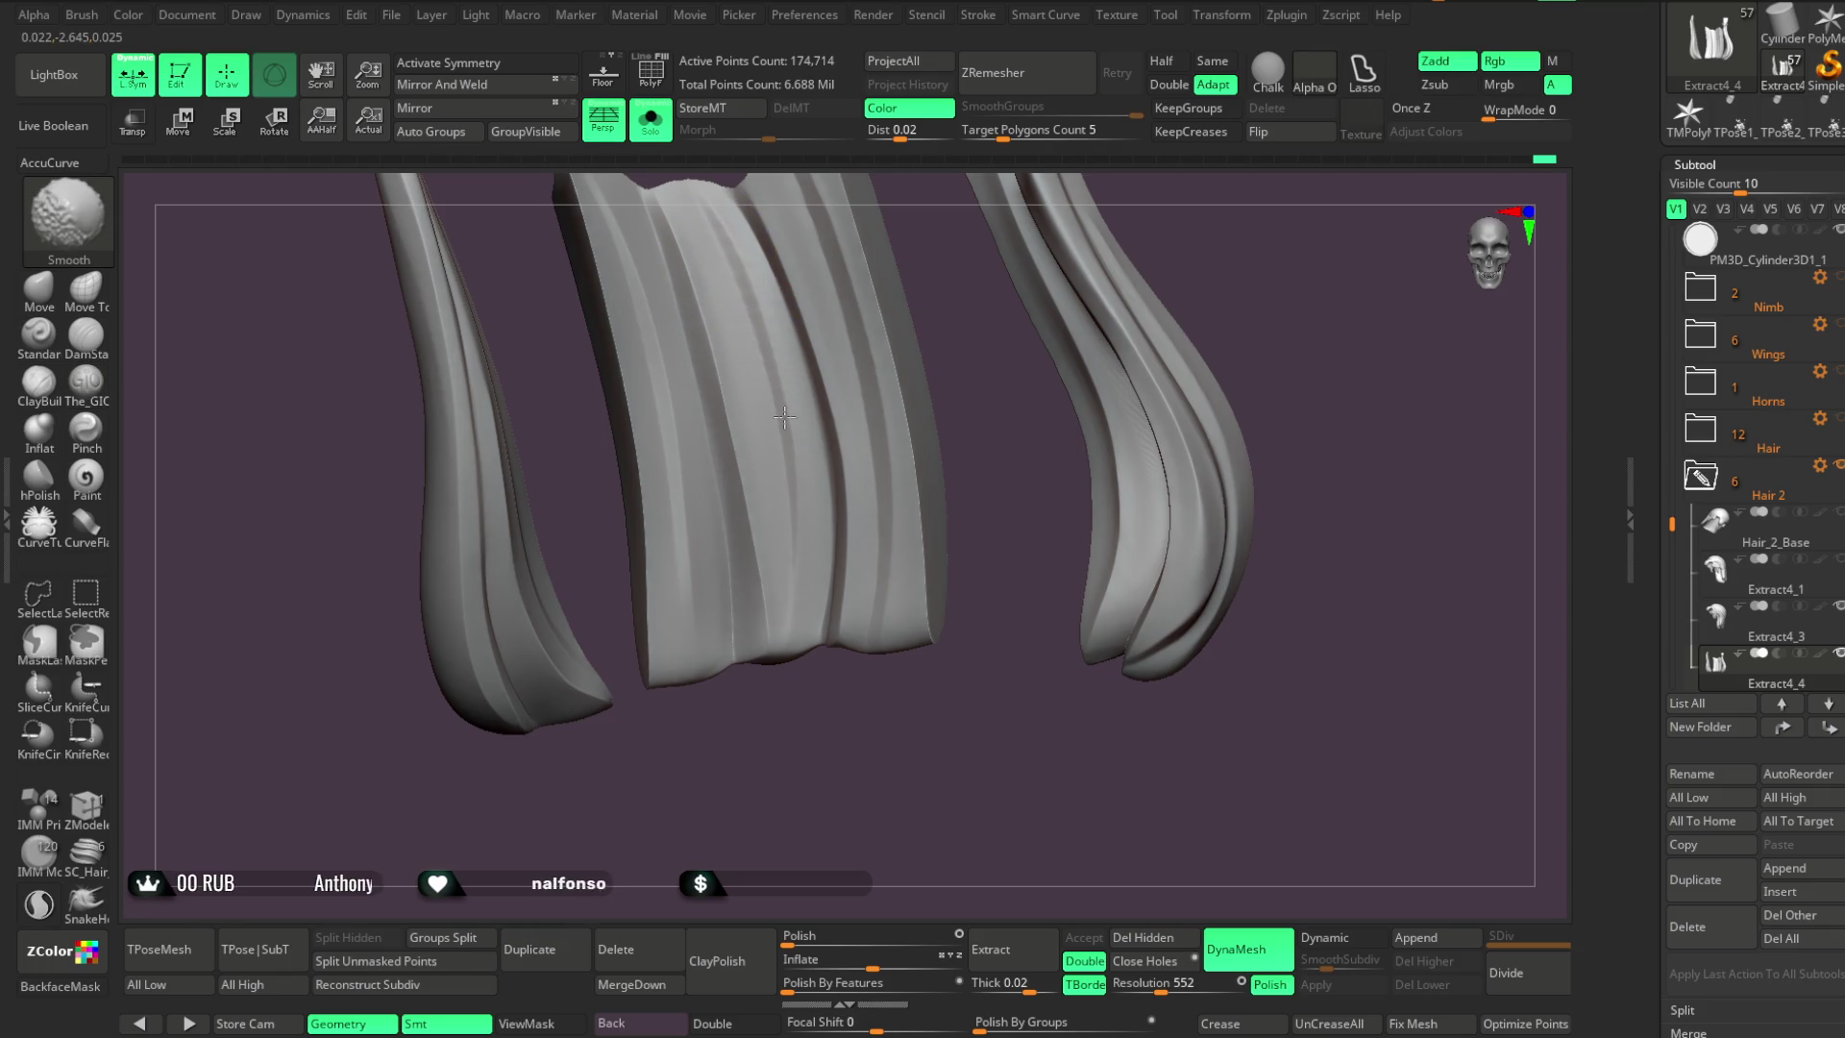
pyautogui.press('alt')
pyautogui.moveTo(1000, 486)
pyautogui.mouseDown()
pyautogui.moveTo(913, 650)
pyautogui.moveTo(972, 475)
pyautogui.mouseUp()
pyautogui.press('space')
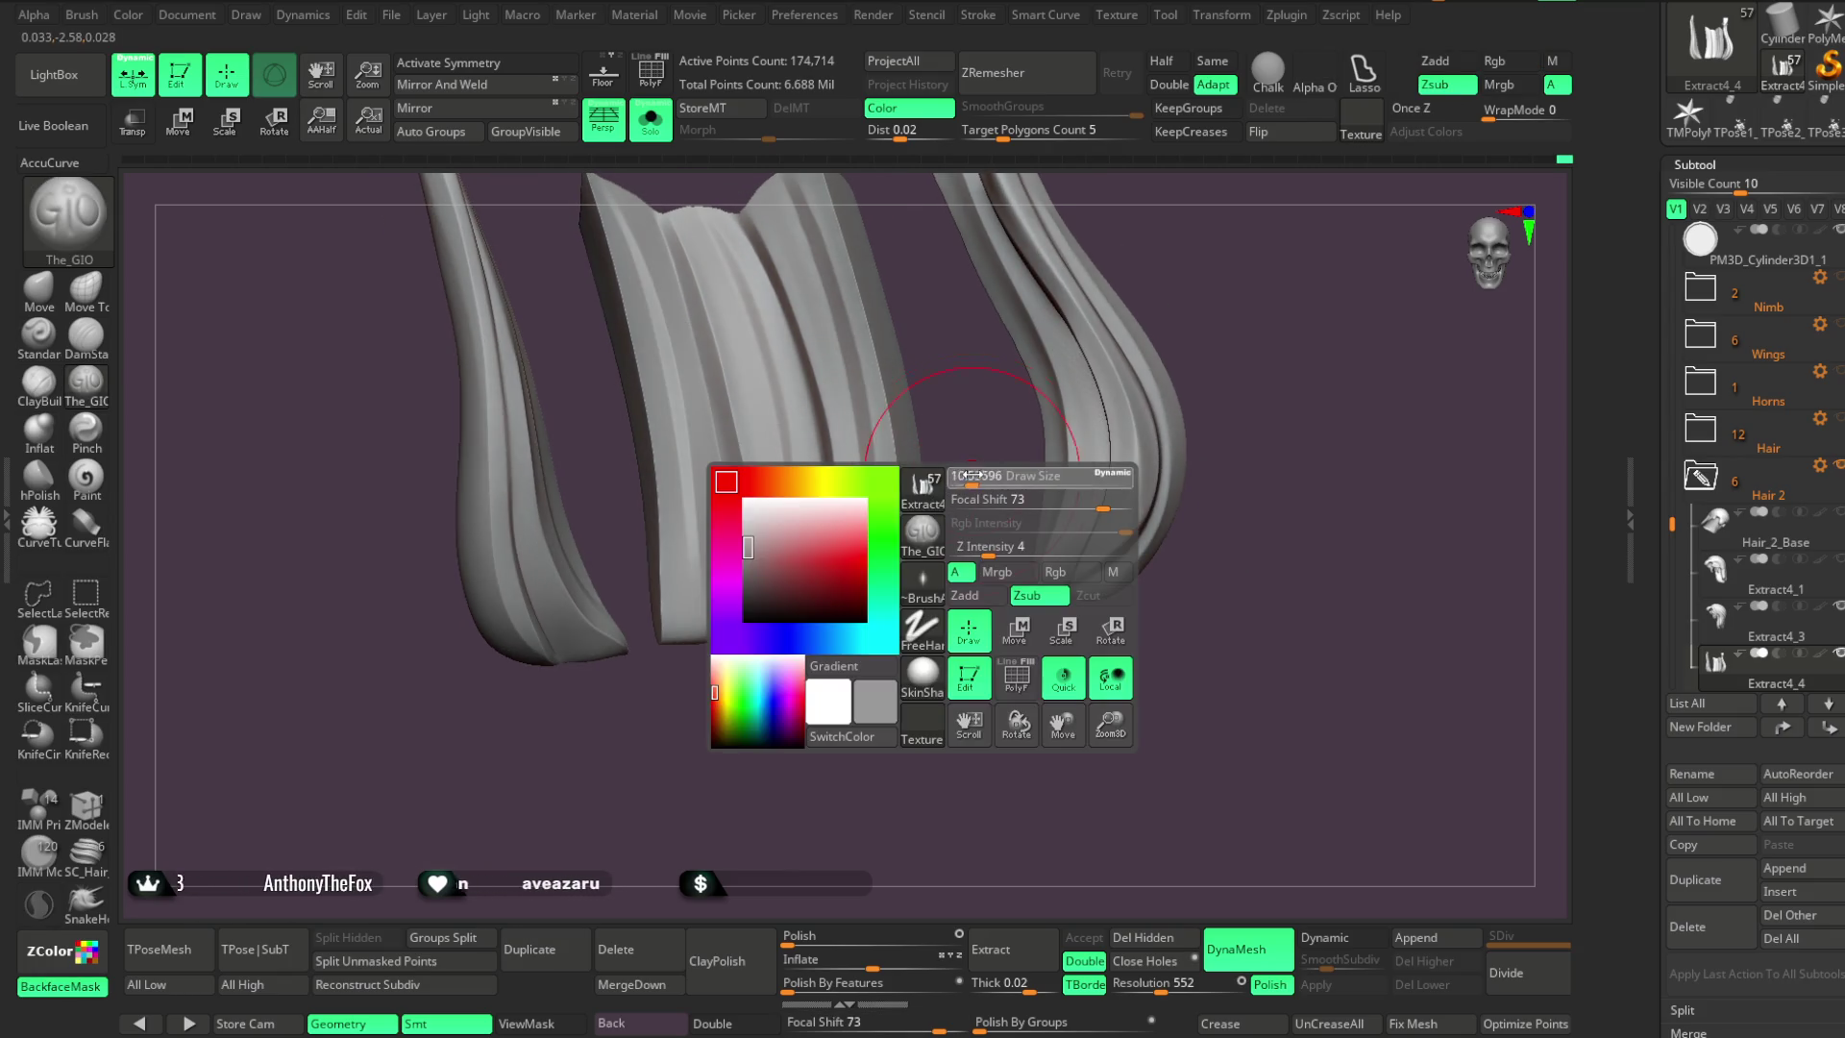
pyautogui.press('shift')
pyautogui.moveTo(749, 673)
pyautogui.mouseDown()
pyautogui.moveTo(758, 730)
pyautogui.moveTo(740, 567)
pyautogui.mouseUp()
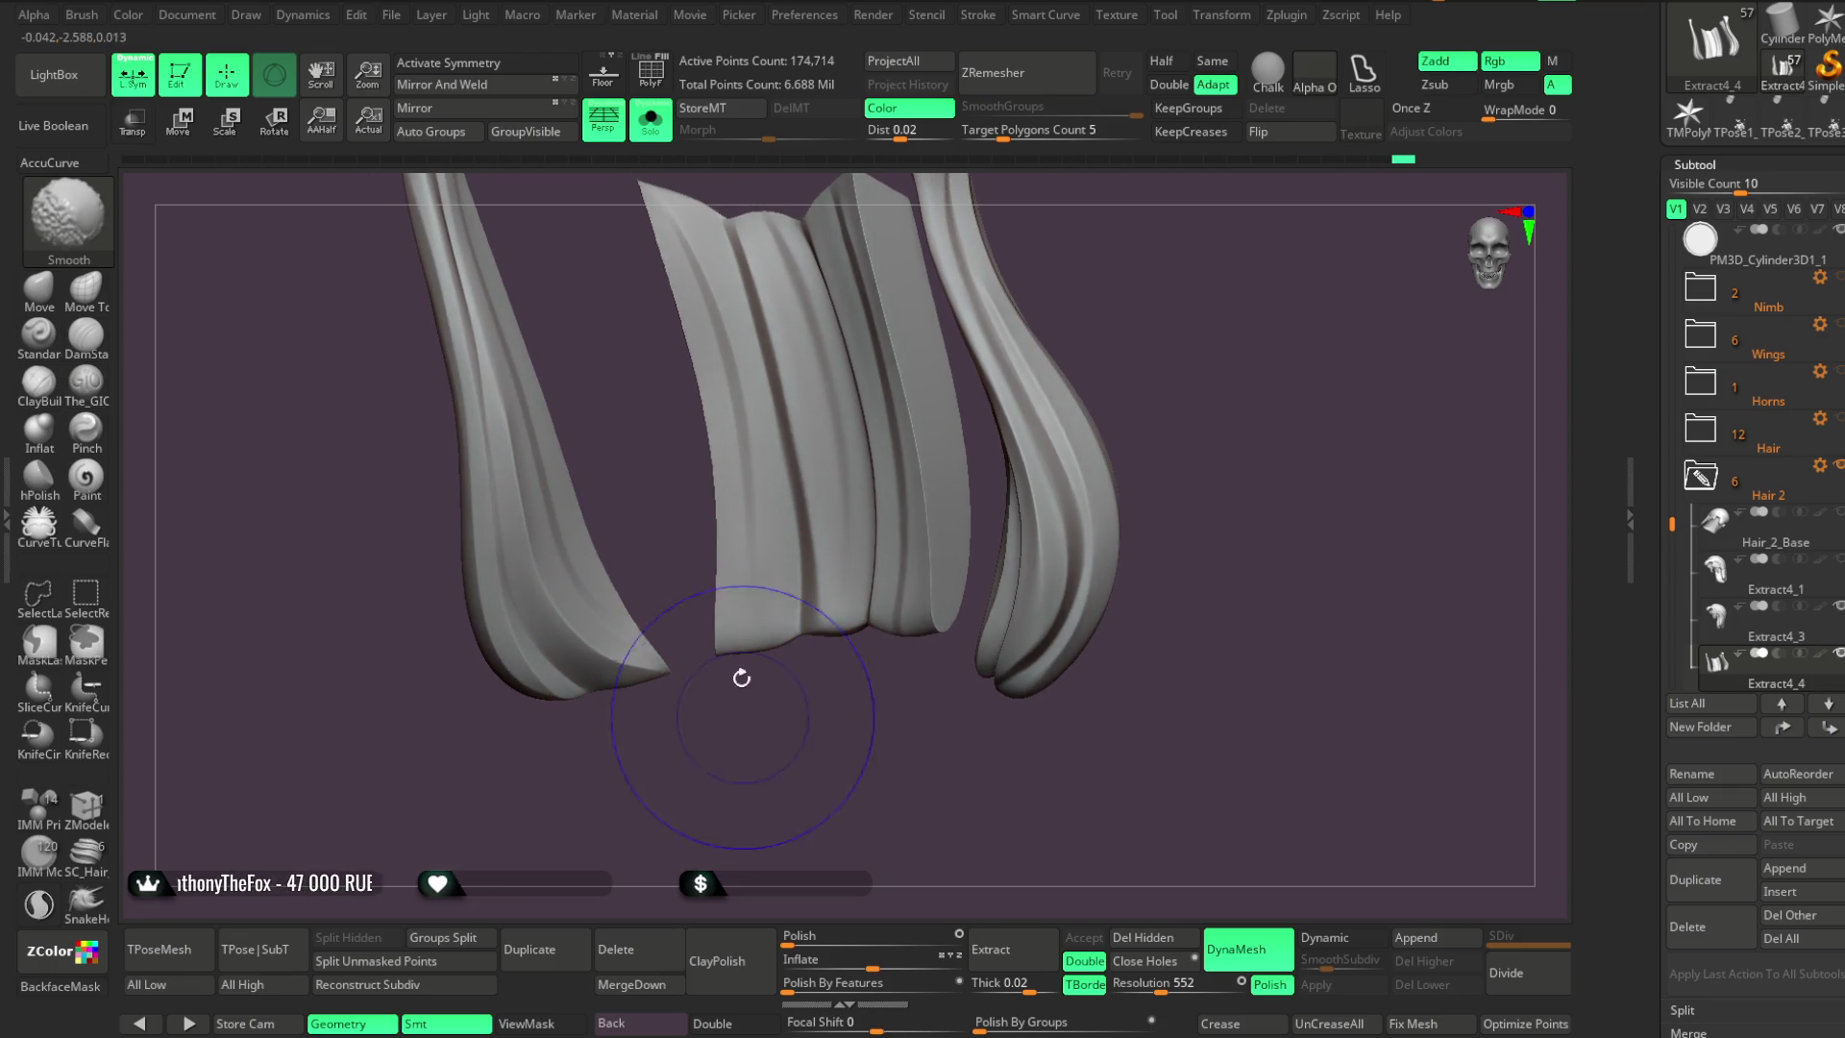
pyautogui.moveTo(788, 704); pyautogui.dragTo(794, 410)
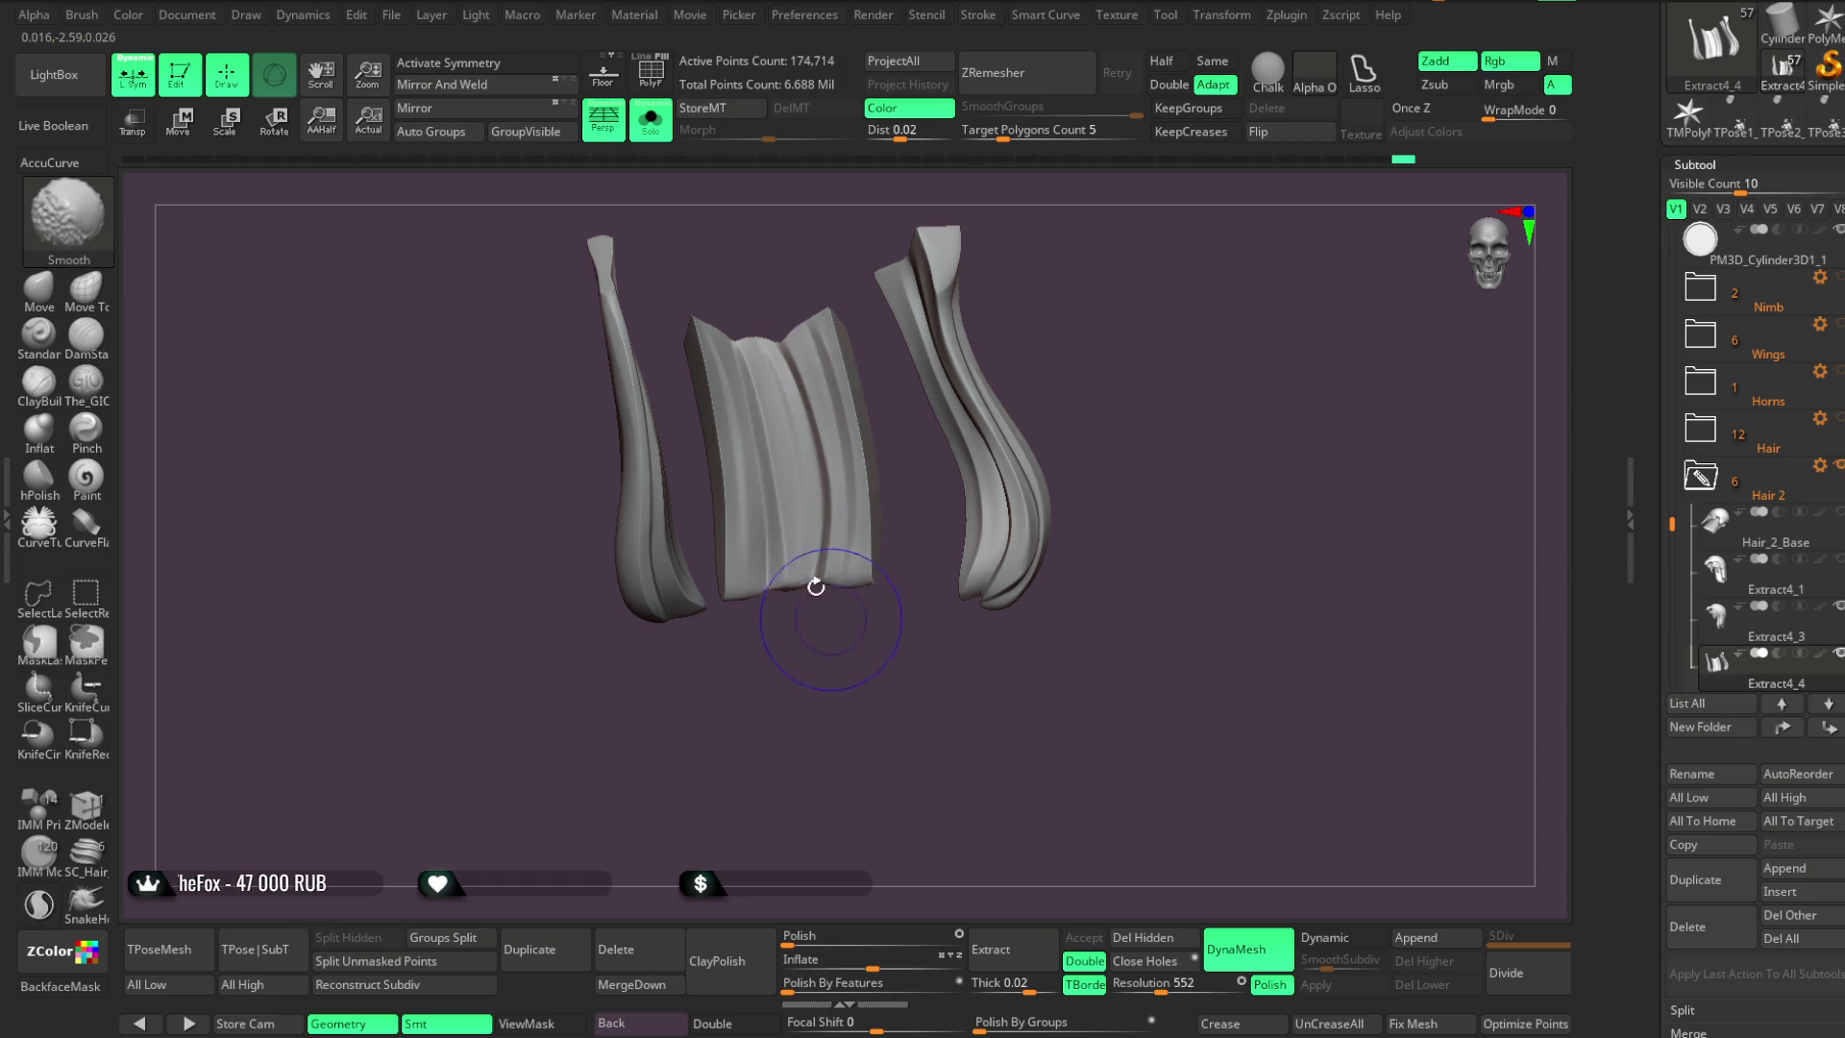
pyautogui.moveTo(845, 652); pyautogui.dragTo(812, 634)
pyautogui.moveTo(807, 663)
pyautogui.keyDown('ctrl'); pyautogui.mouseDown(button='right')
pyautogui.moveTo(782, 733)
pyautogui.moveTo(794, 700)
pyautogui.moveTo(526, 528)
pyautogui.mouseUp(button='right'); pyautogui.keyUp('ctrl')
# Shrink the brush for fine detail and smooth a vertical band on the central lock
pyautogui.press('b')
pyautogui.press('Escape')
pyautogui.rightClick(800, 394)
pyautogui.moveTo(858, 389); pyautogui.dragTo(836, 388)
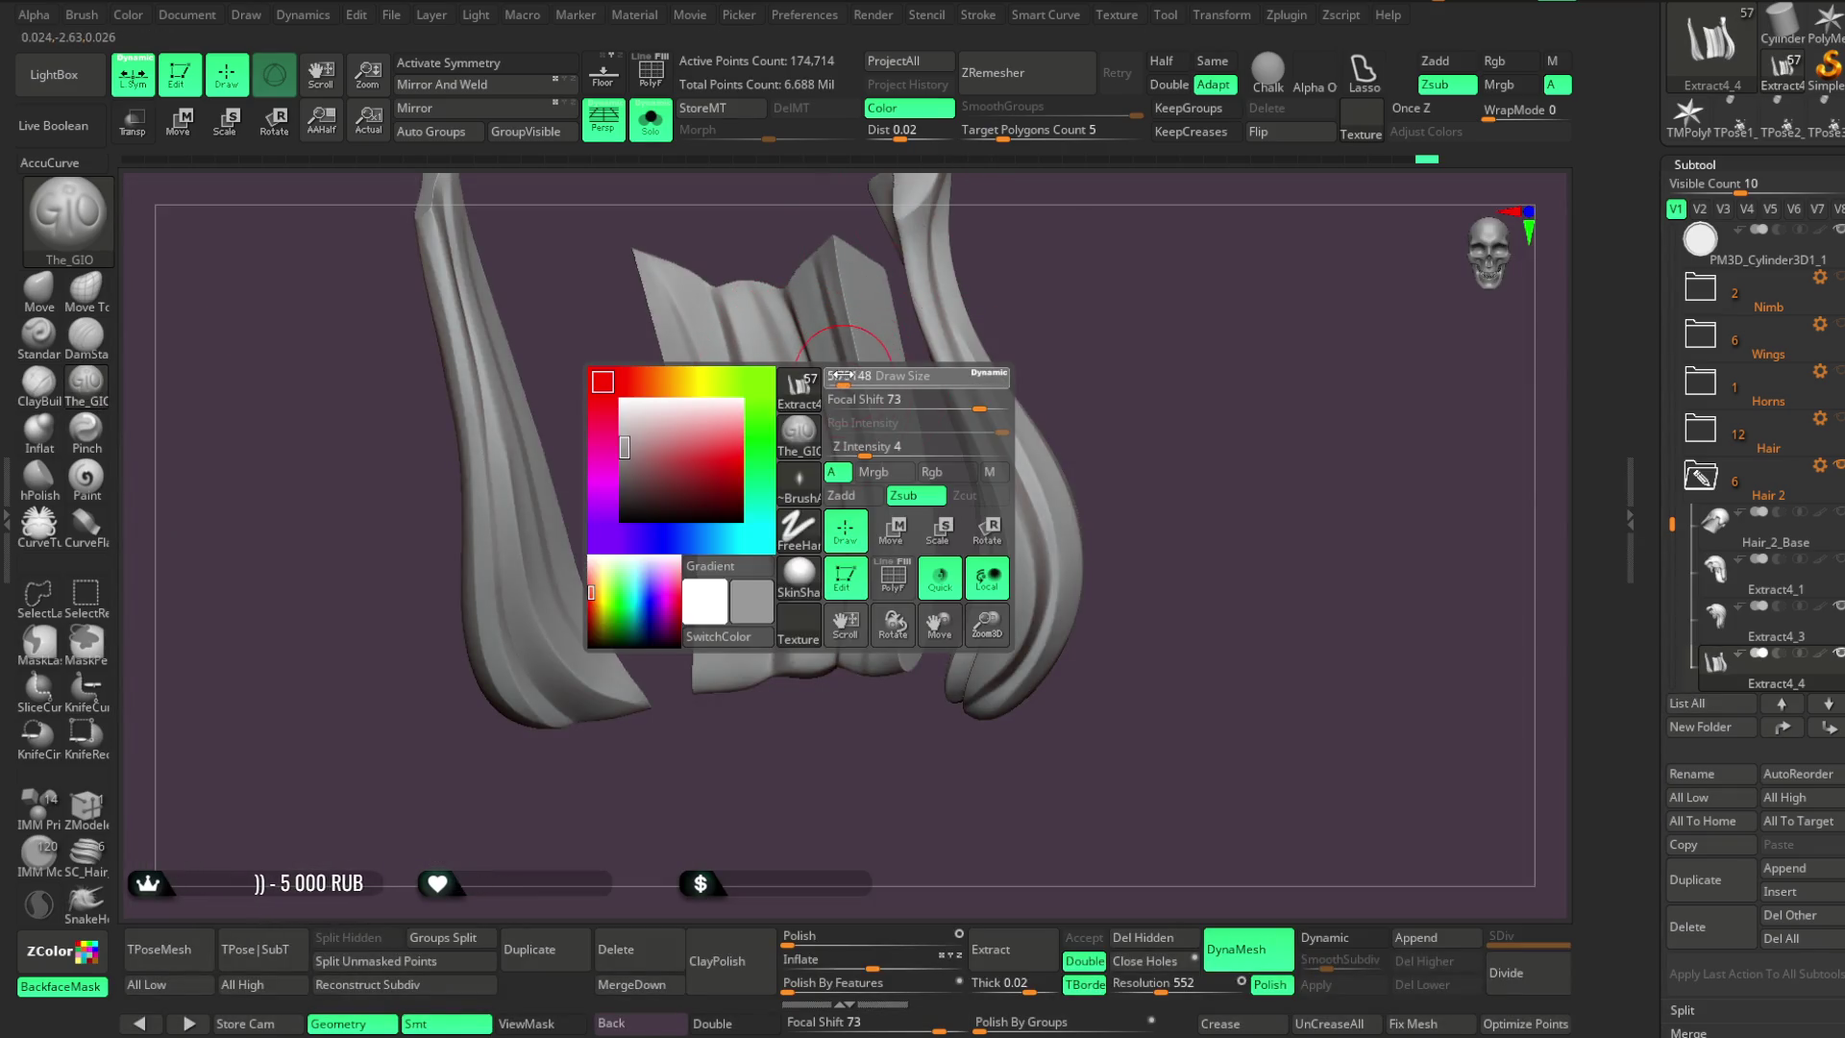
pyautogui.moveTo(630, 461); pyautogui.dragTo(659, 329, button='right')
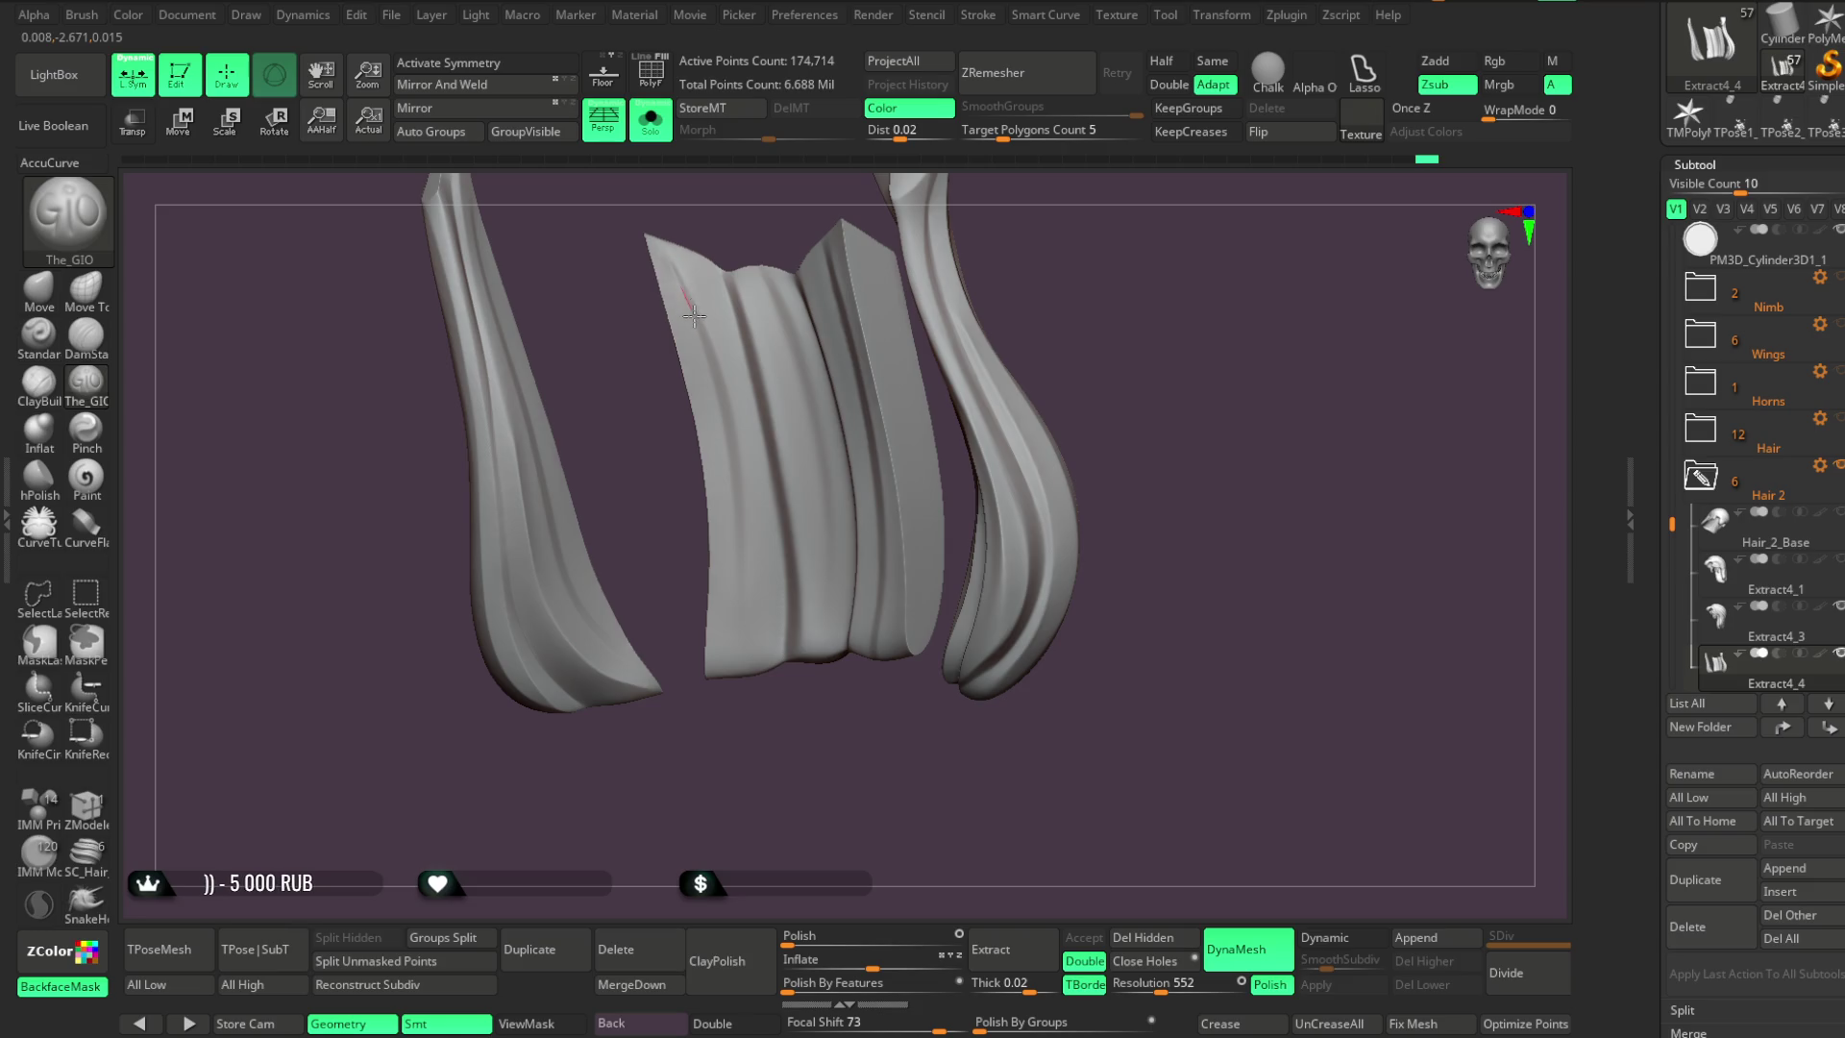
pyautogui.moveTo(731, 670); pyautogui.dragTo(610, 626, button='right')
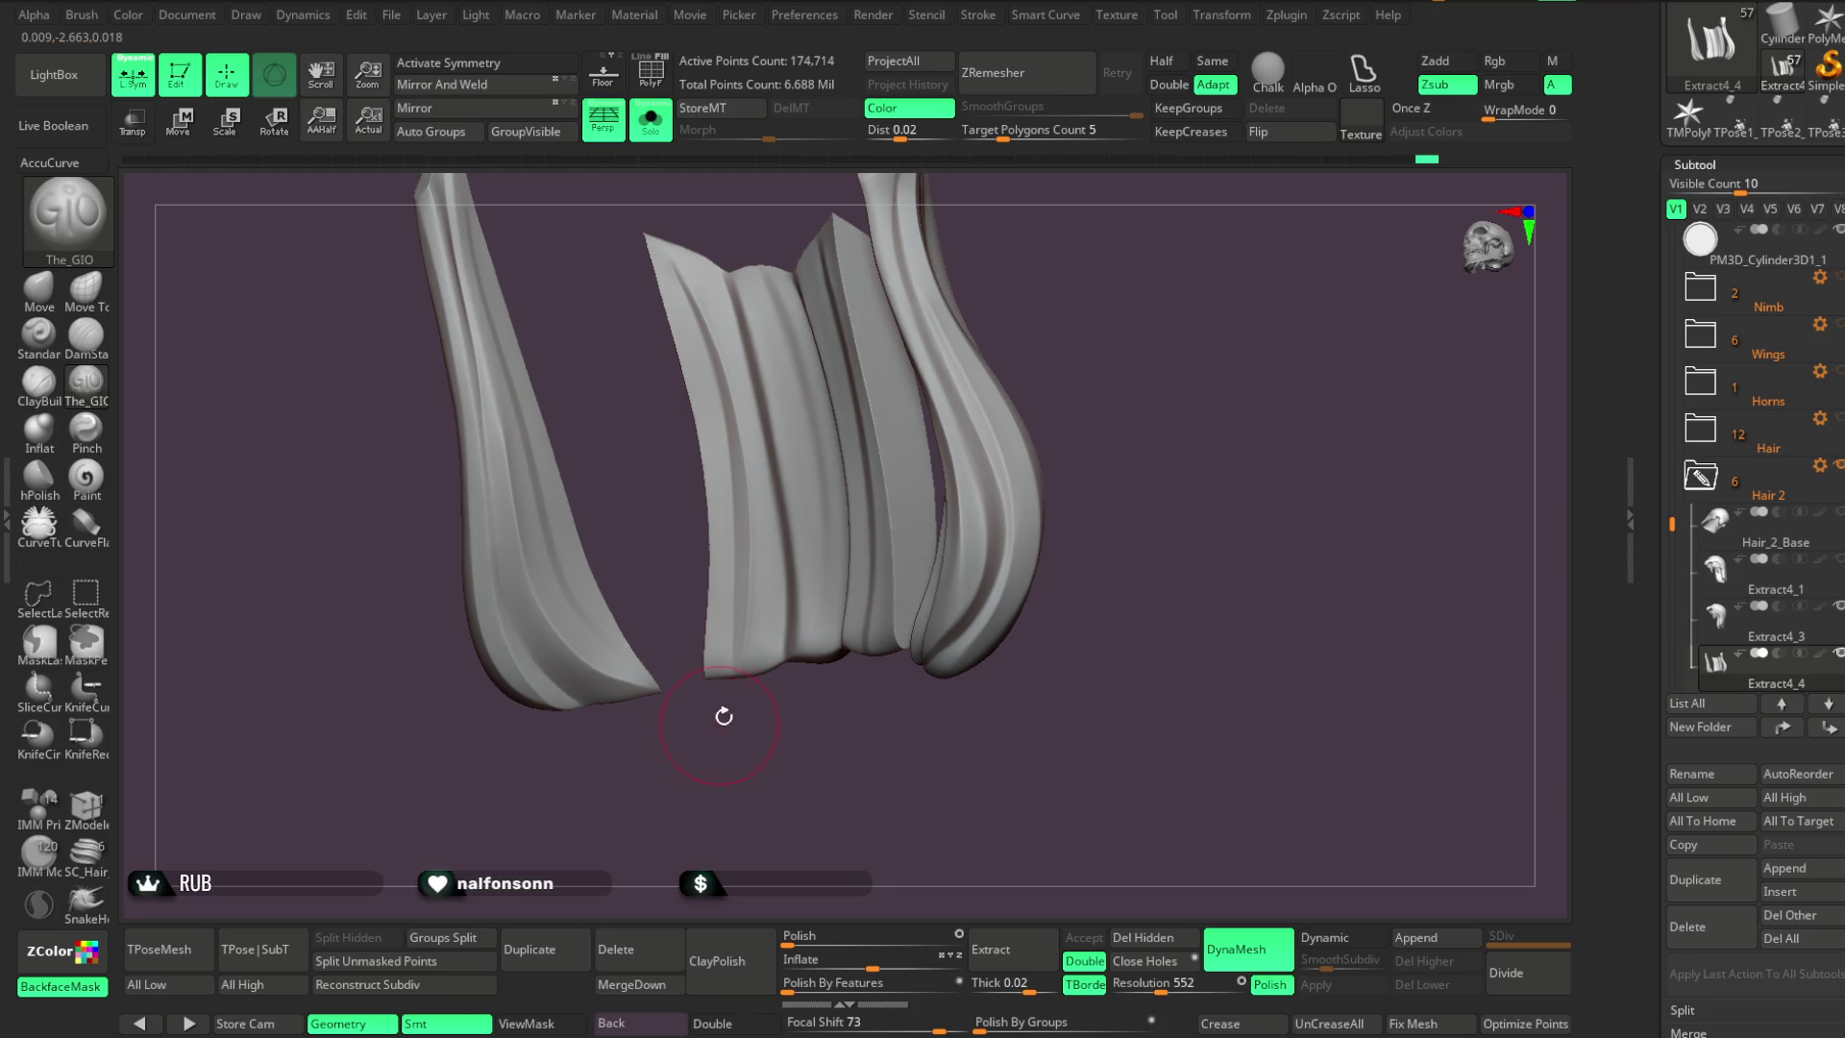
pyautogui.moveTo(721, 719); pyautogui.dragTo(783, 687, button='right')
pyautogui.moveTo(699, 316); pyautogui.dragTo(691, 548)
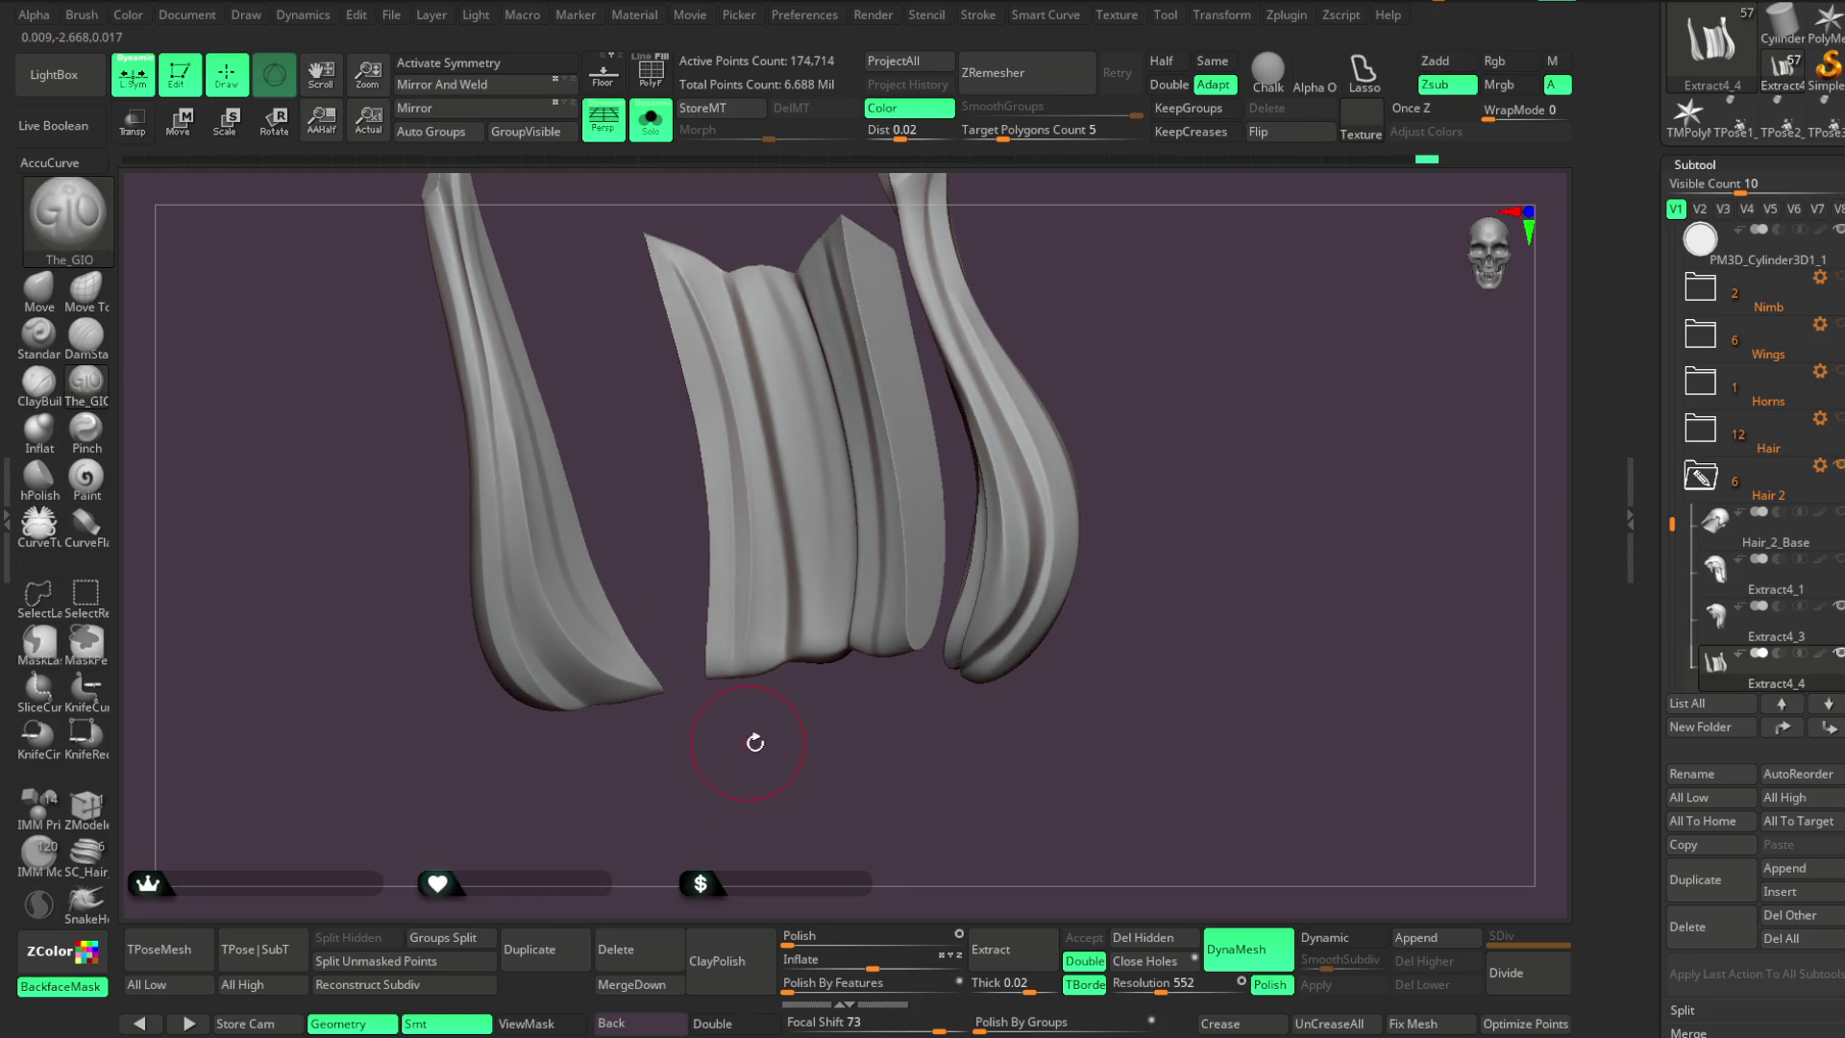
# Review the central lock's grooves from several angles, then show the whole elf bust again
pyautogui.moveTo(748, 741); pyautogui.dragTo(771, 697, button='right')
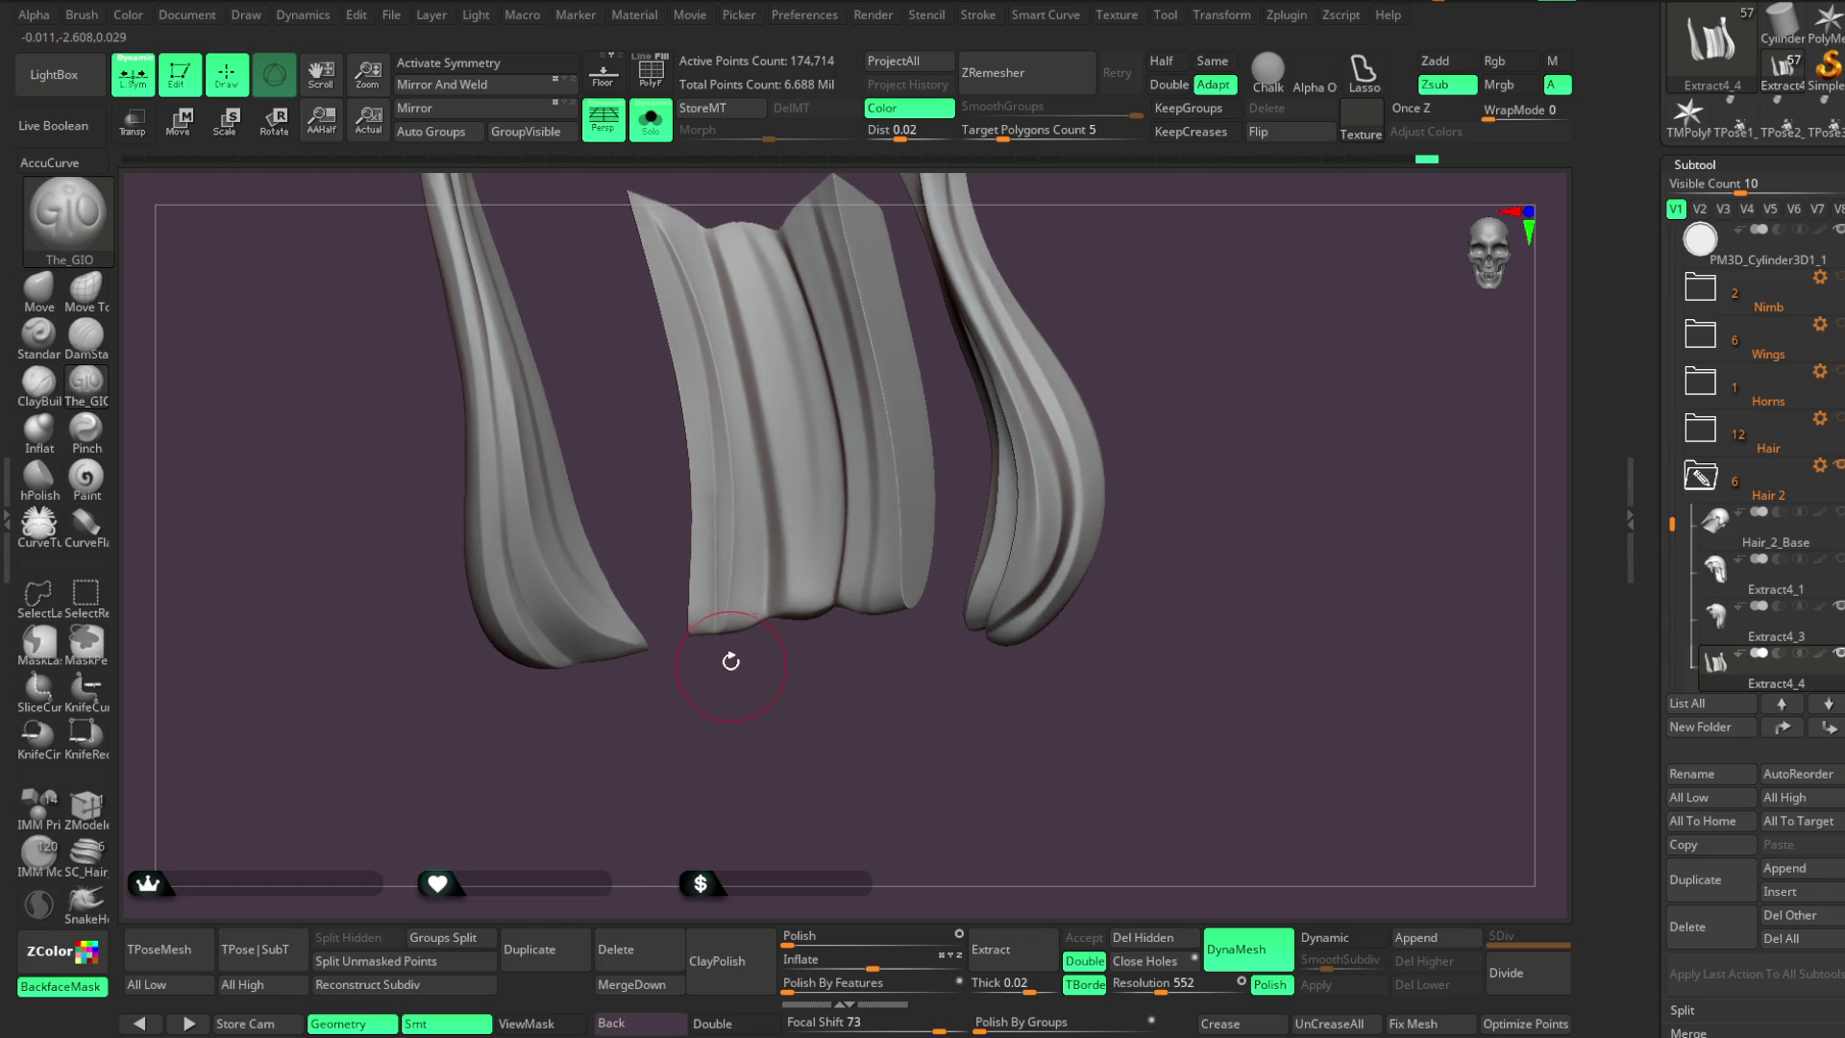
pyautogui.moveTo(748, 688)
pyautogui.mouseDown(button='right')
pyautogui.moveTo(762, 527)
pyautogui.moveTo(782, 692)
pyautogui.mouseUp(button='right')
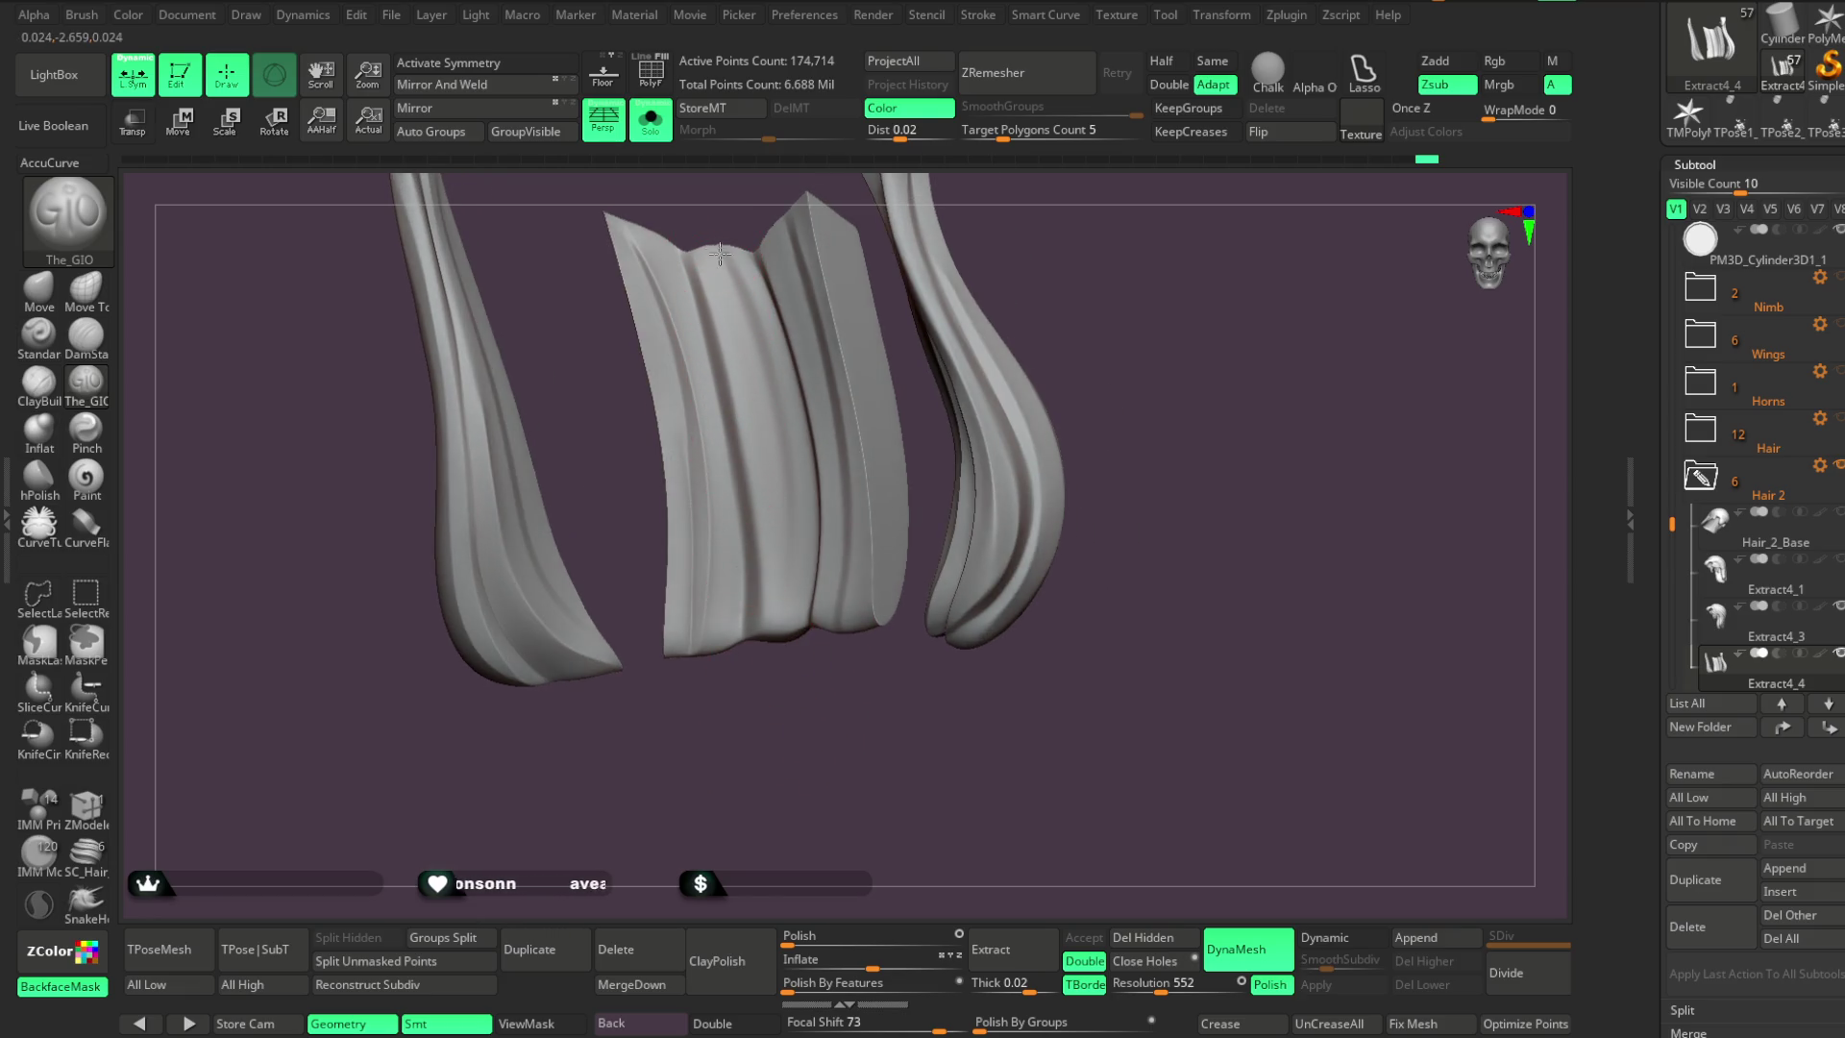
pyautogui.moveTo(738, 692); pyautogui.dragTo(749, 332, button='right')
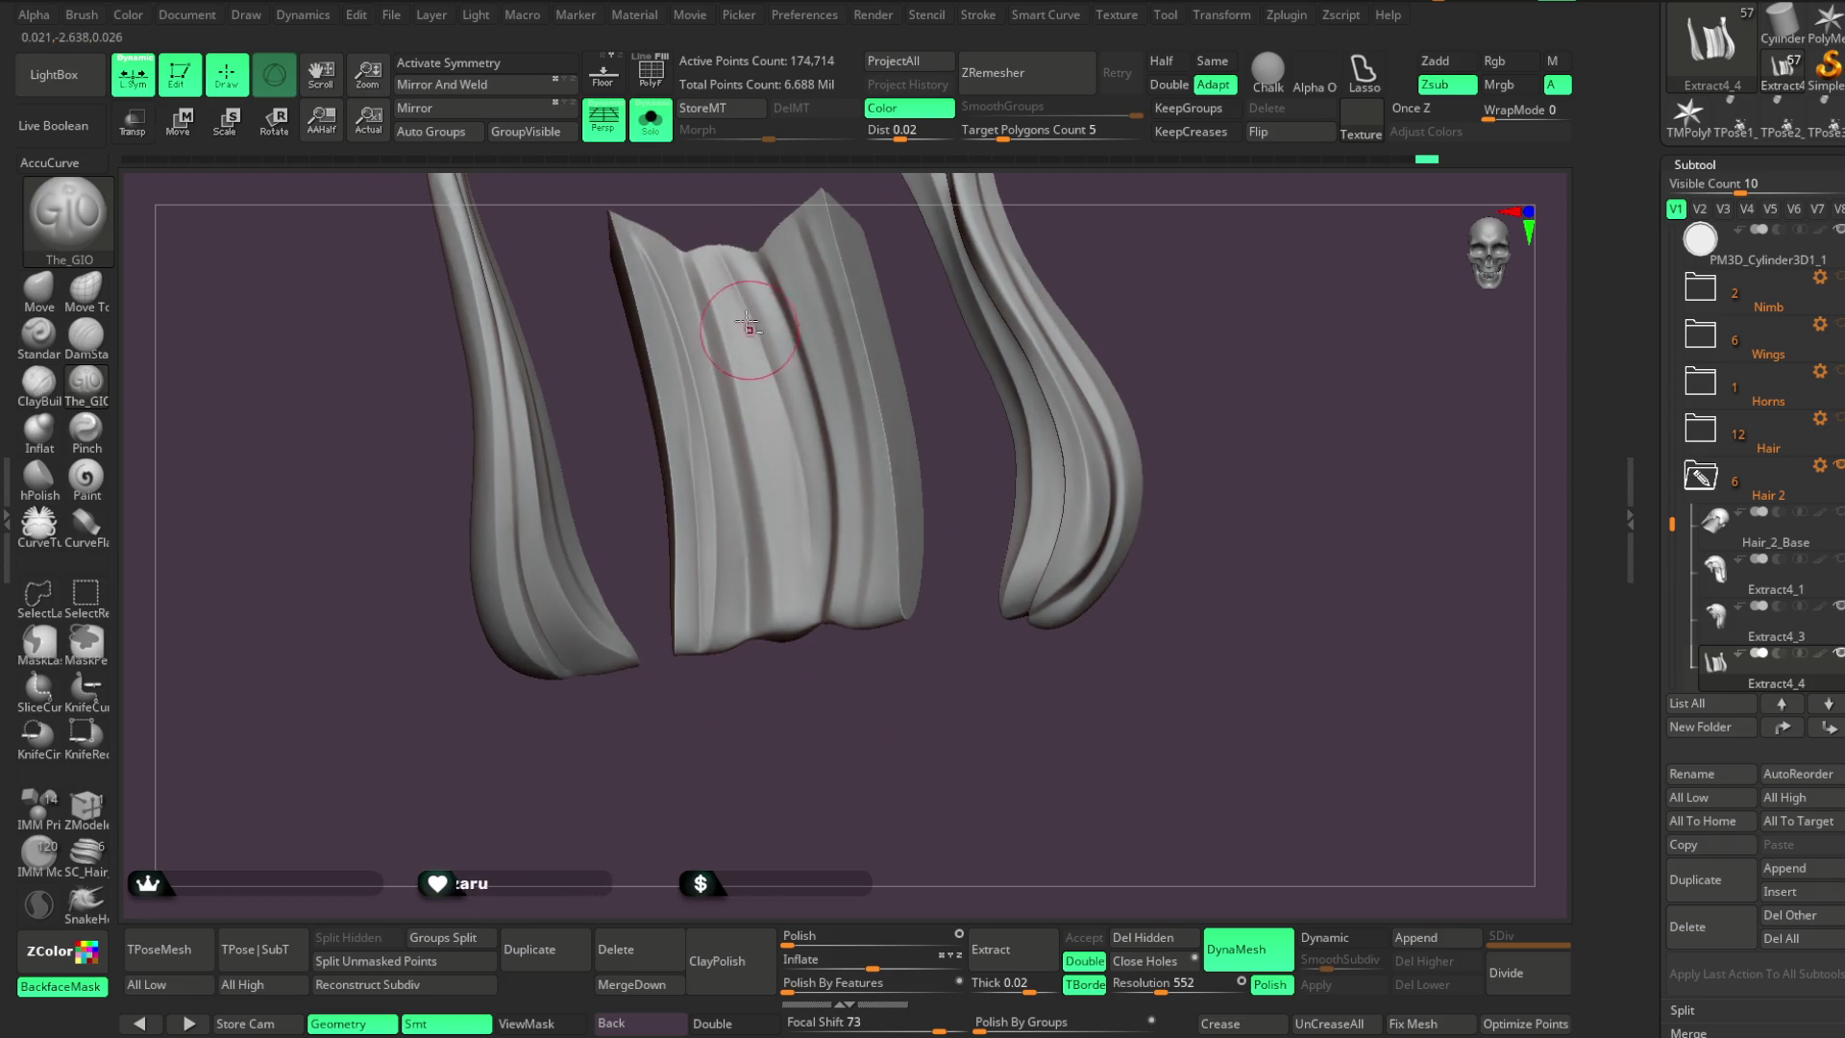
pyautogui.moveTo(816, 640); pyautogui.dragTo(773, 519, button='right')
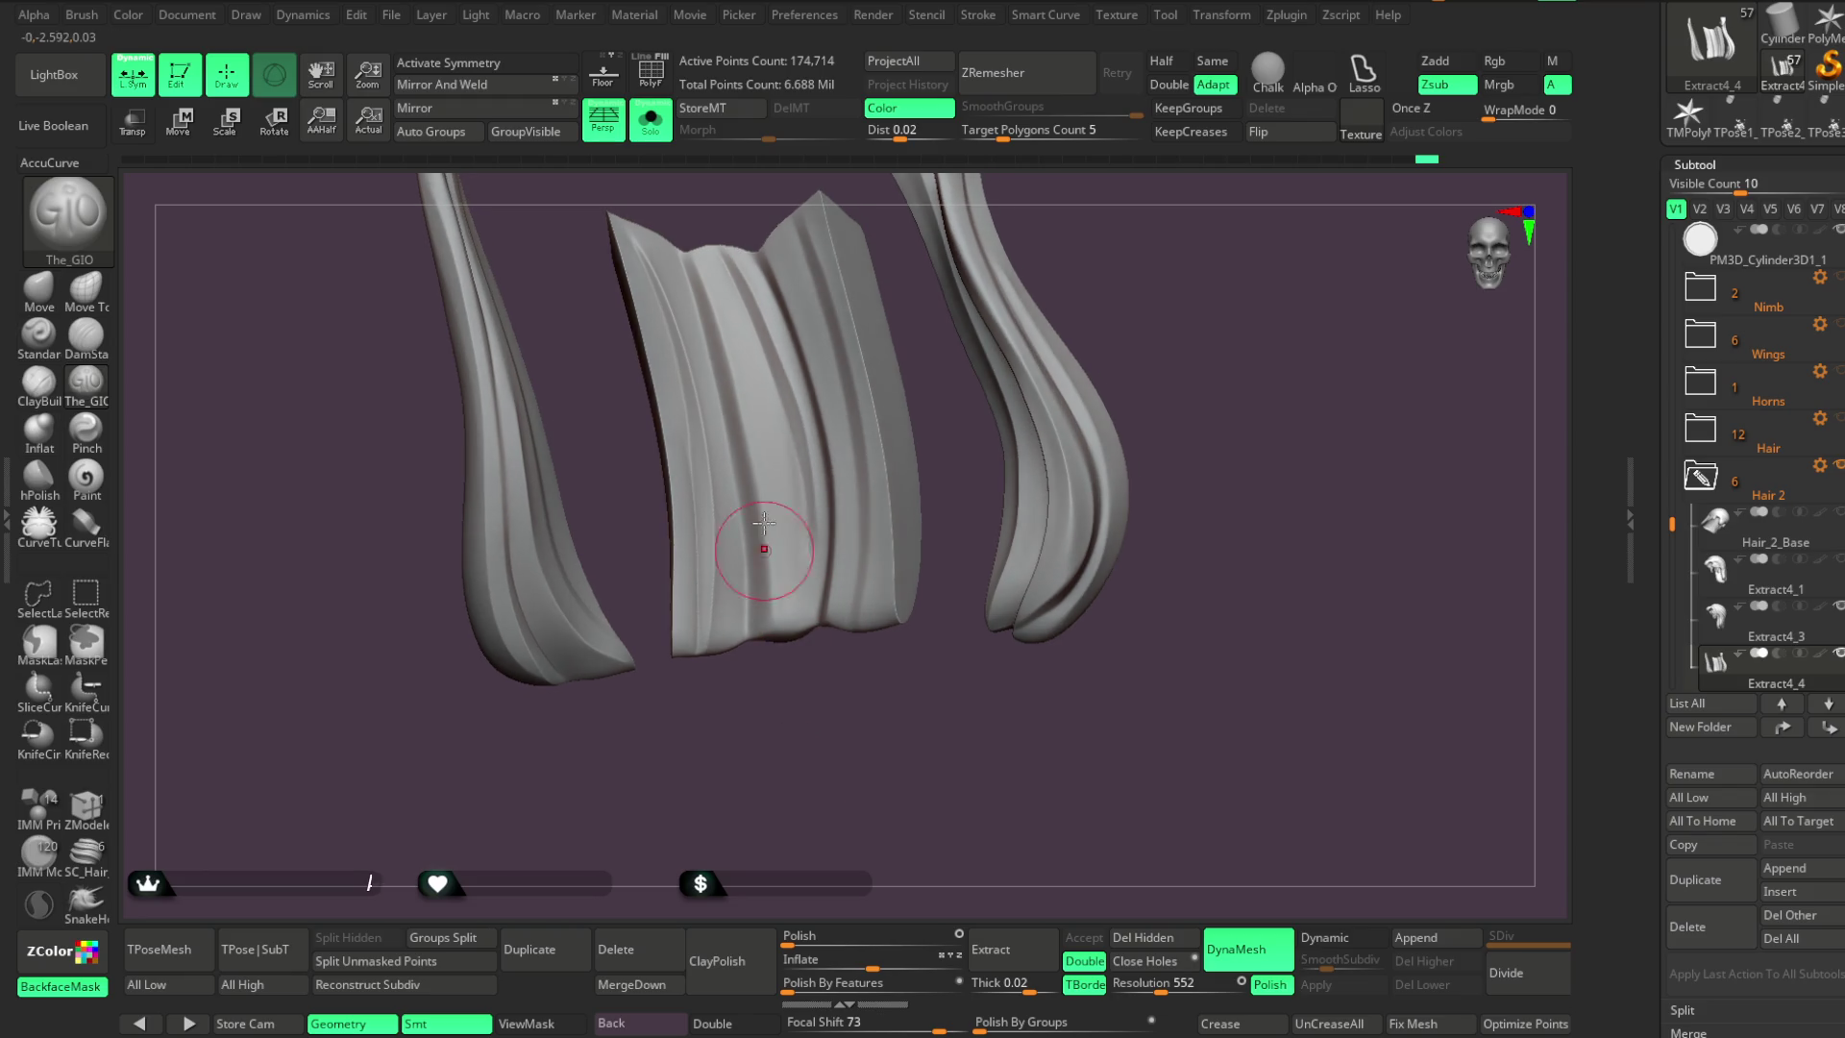
pyautogui.press('space')
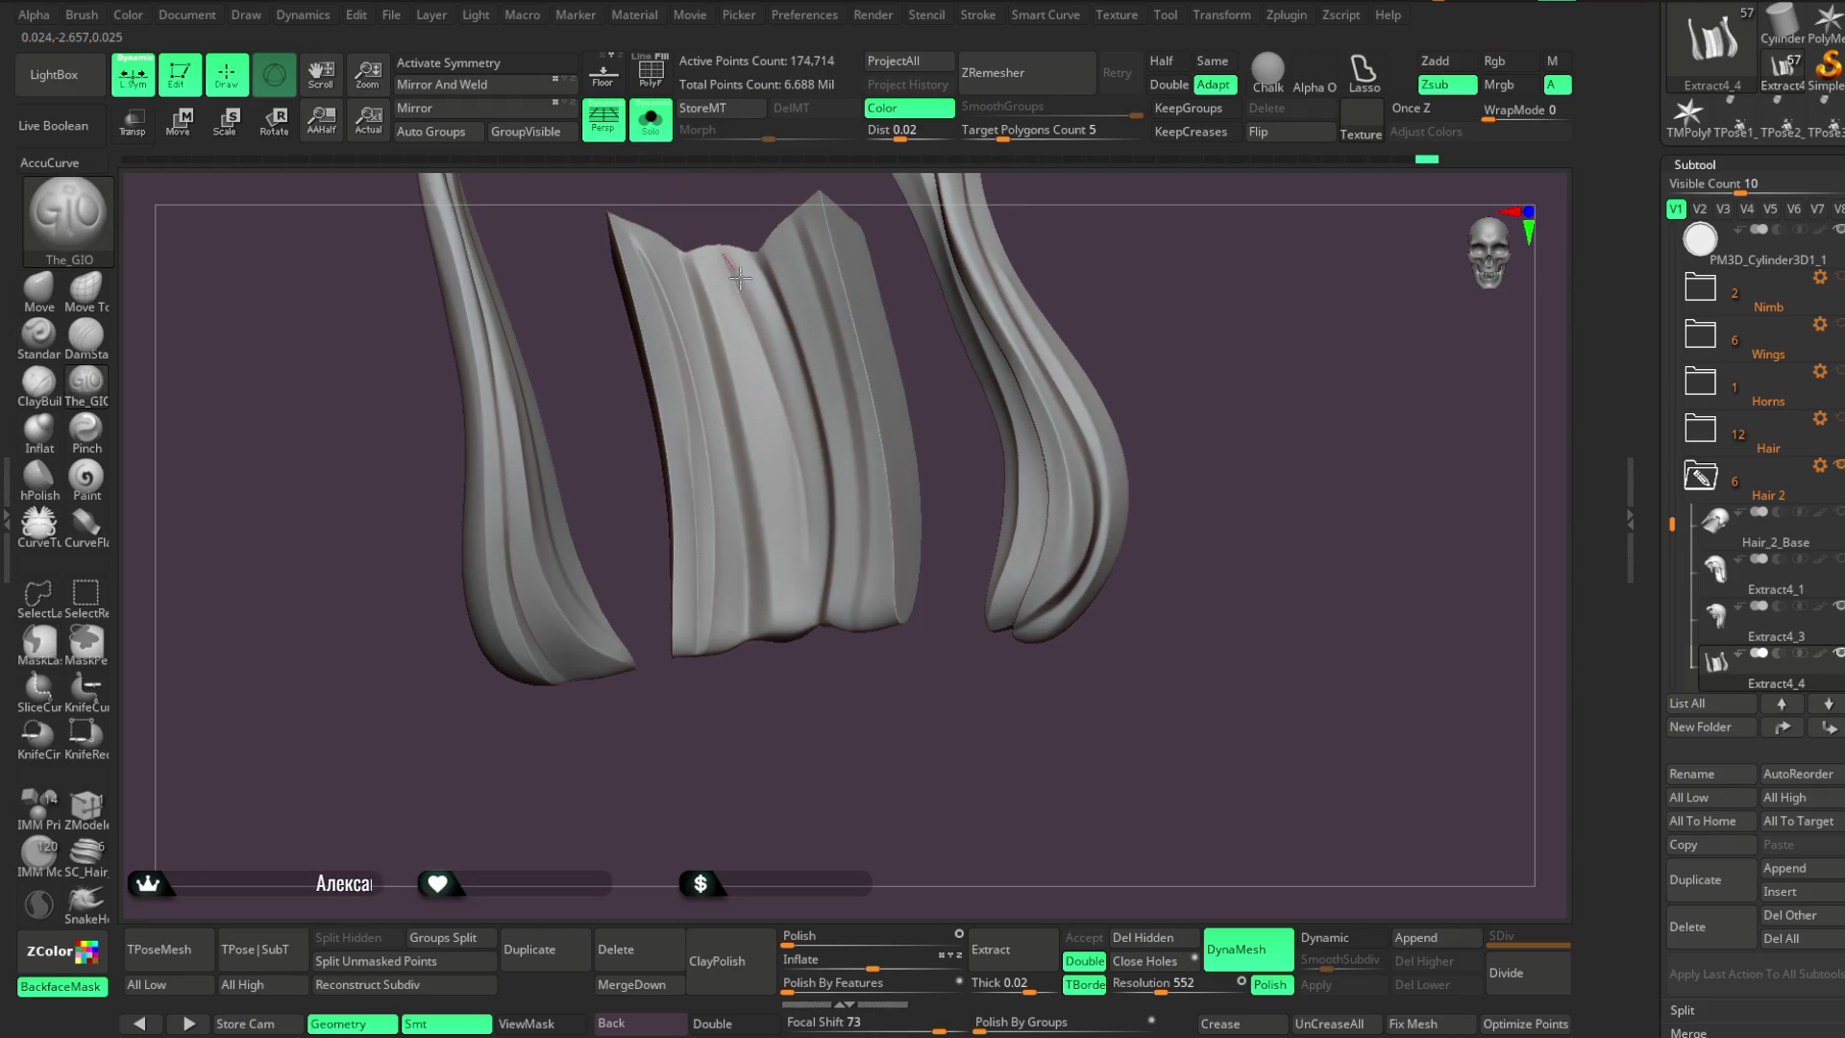
pyautogui.moveTo(804, 650)
pyautogui.mouseDown(button='right')
pyautogui.moveTo(782, 749)
pyautogui.moveTo(802, 751)
pyautogui.moveTo(885, 618)
pyautogui.moveTo(890, 399)
pyautogui.moveTo(839, 424)
pyautogui.moveTo(762, 308)
pyautogui.mouseUp(button='right')
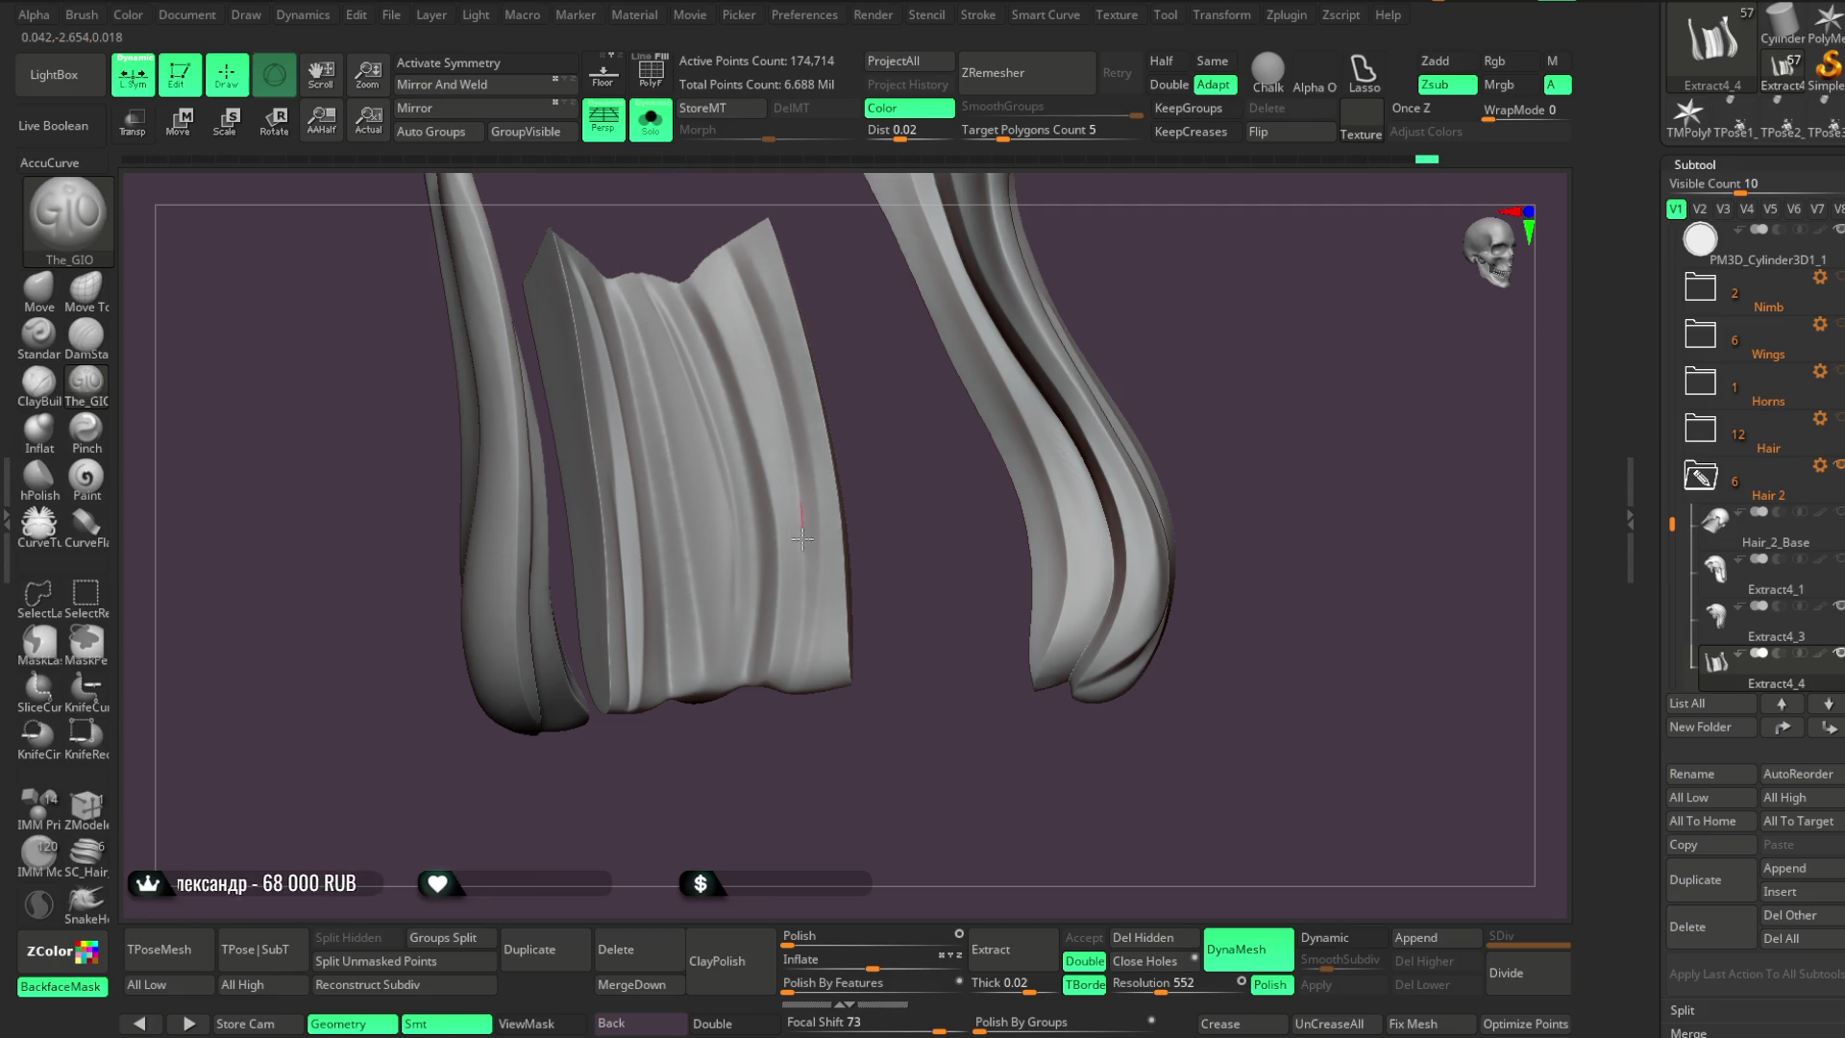
pyautogui.press('space')
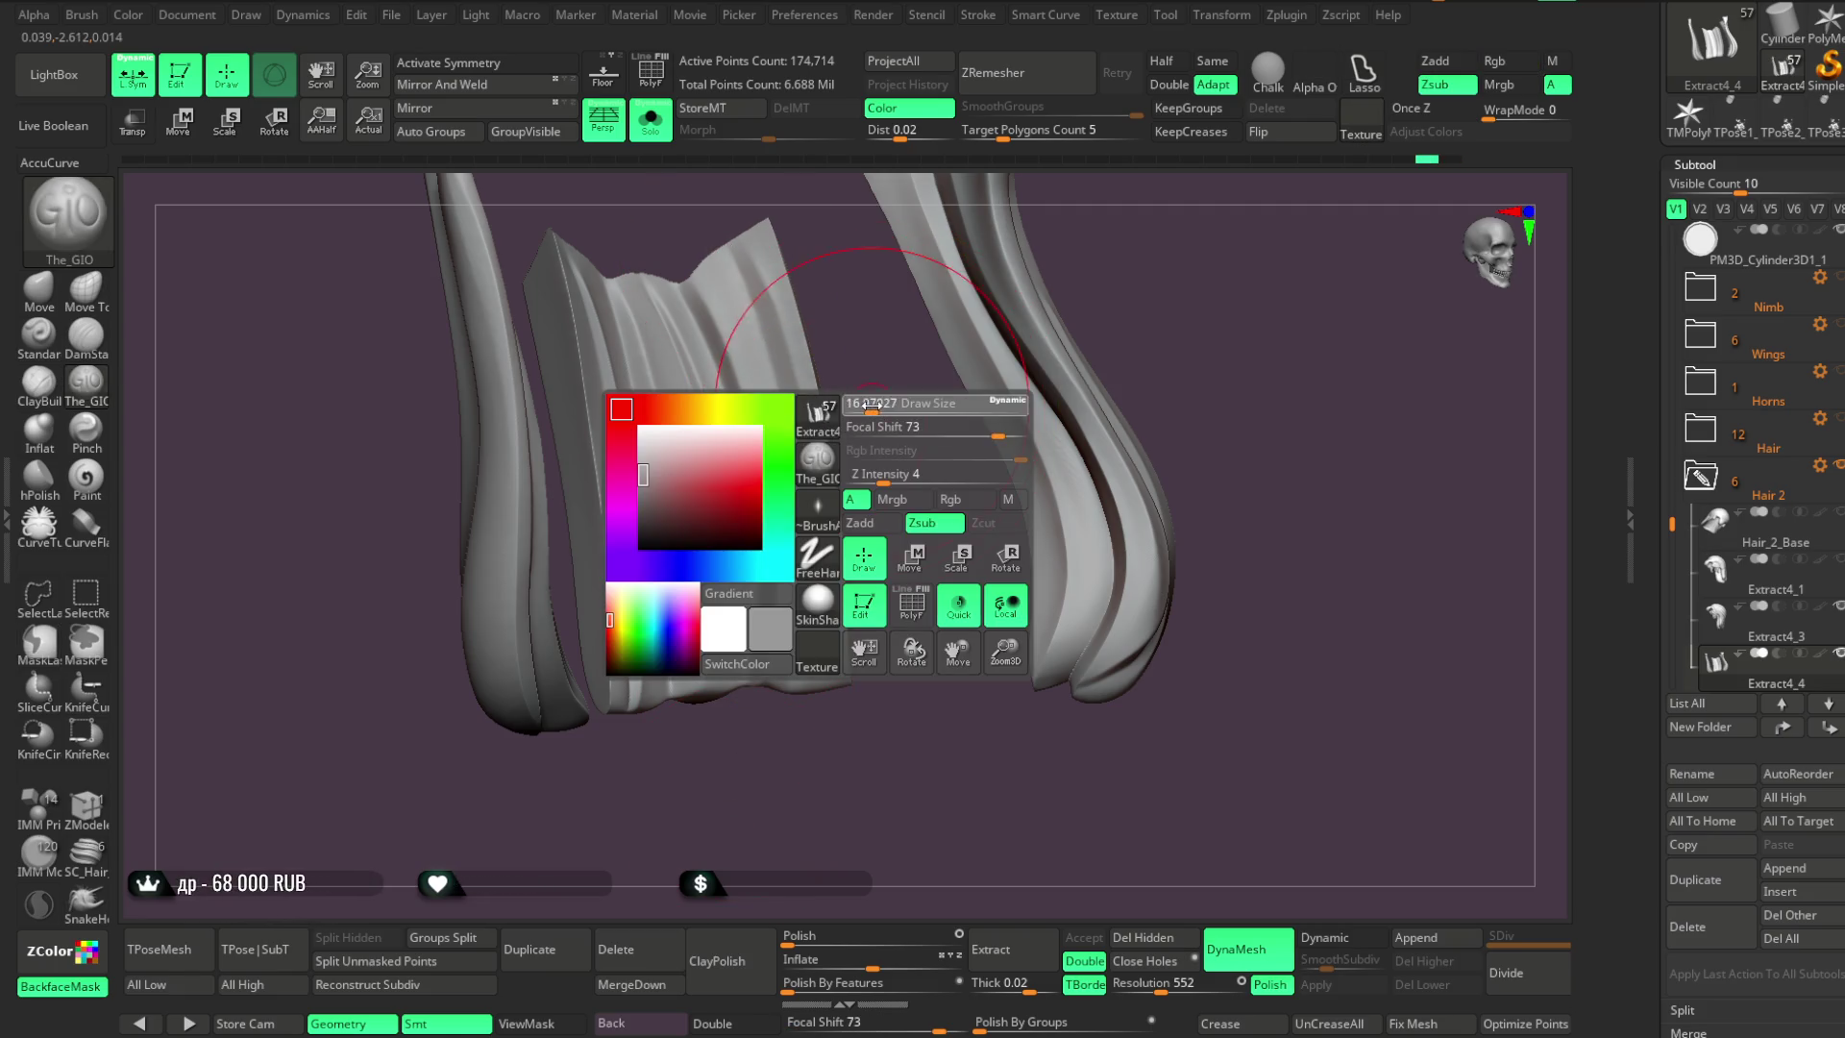
pyautogui.moveTo(906, 399); pyautogui.dragTo(772, 333, button='right')
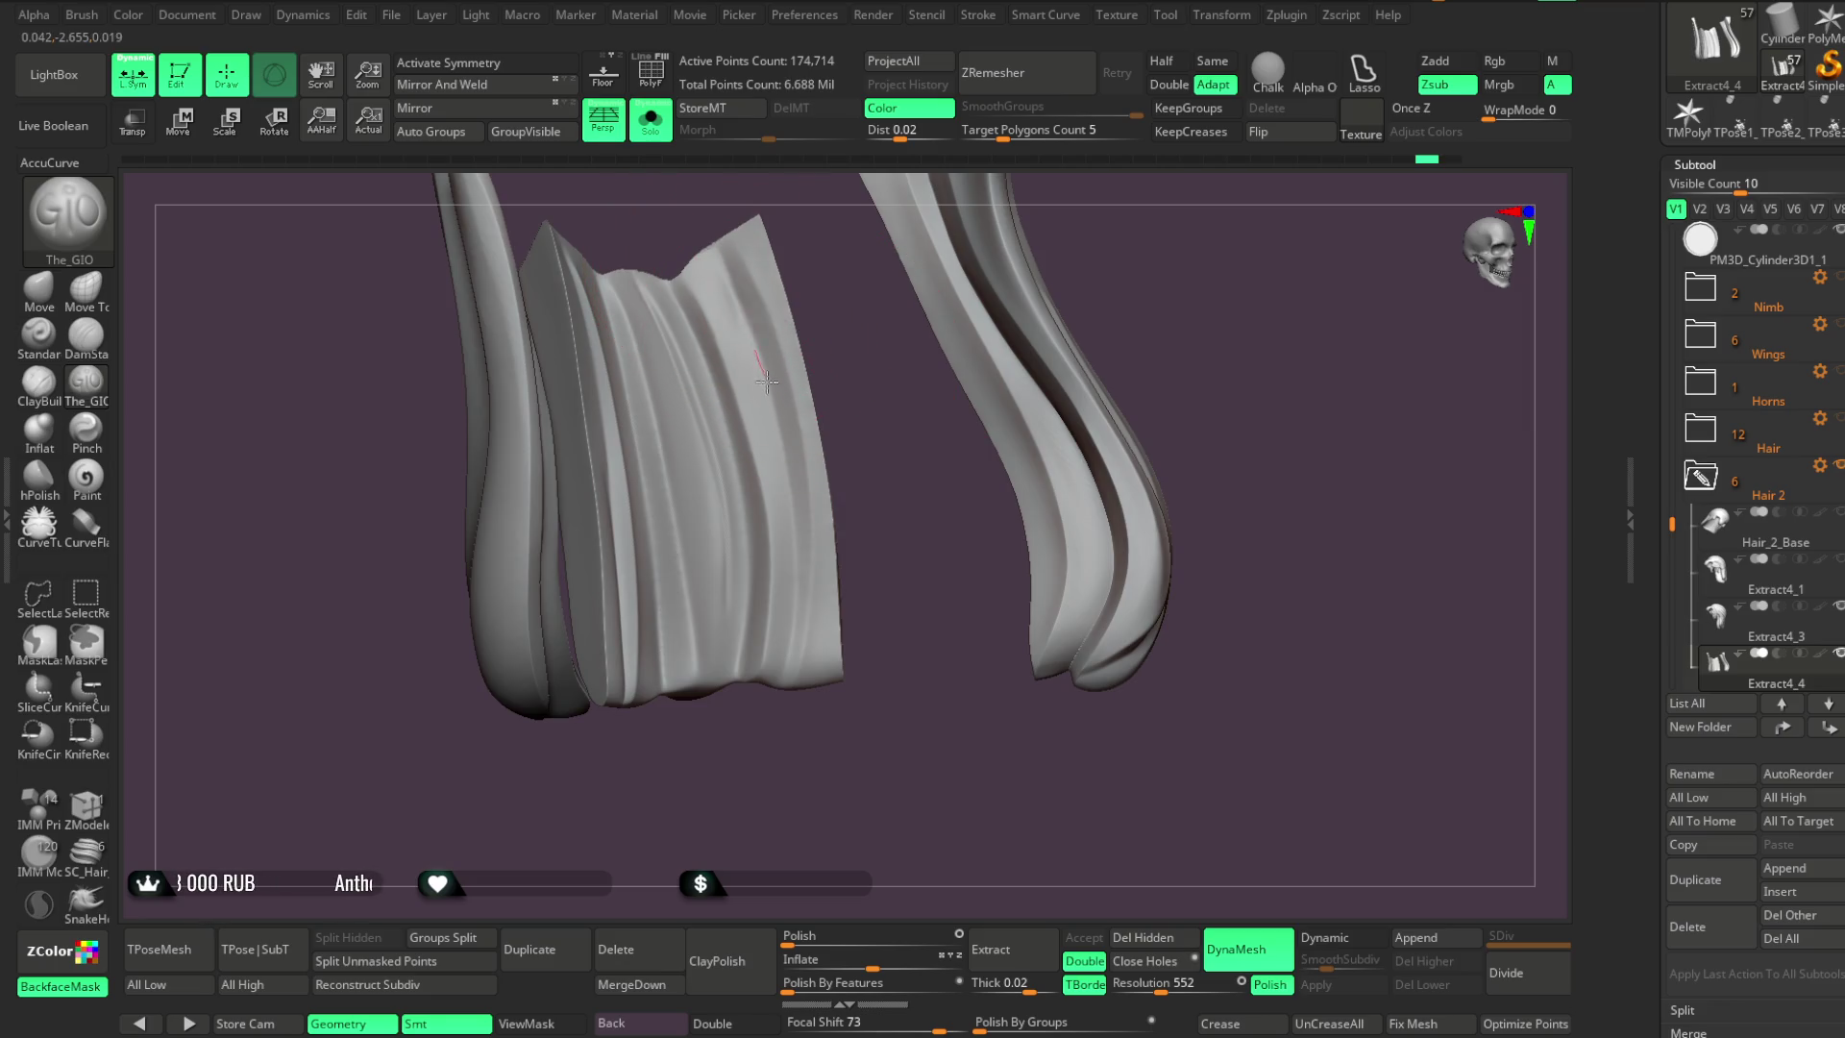
pyautogui.moveTo(752, 756)
pyautogui.mouseDown(button='right')
pyautogui.moveTo(700, 536)
pyautogui.moveTo(836, 279)
pyautogui.moveTo(732, 248)
pyautogui.mouseUp(button='right')
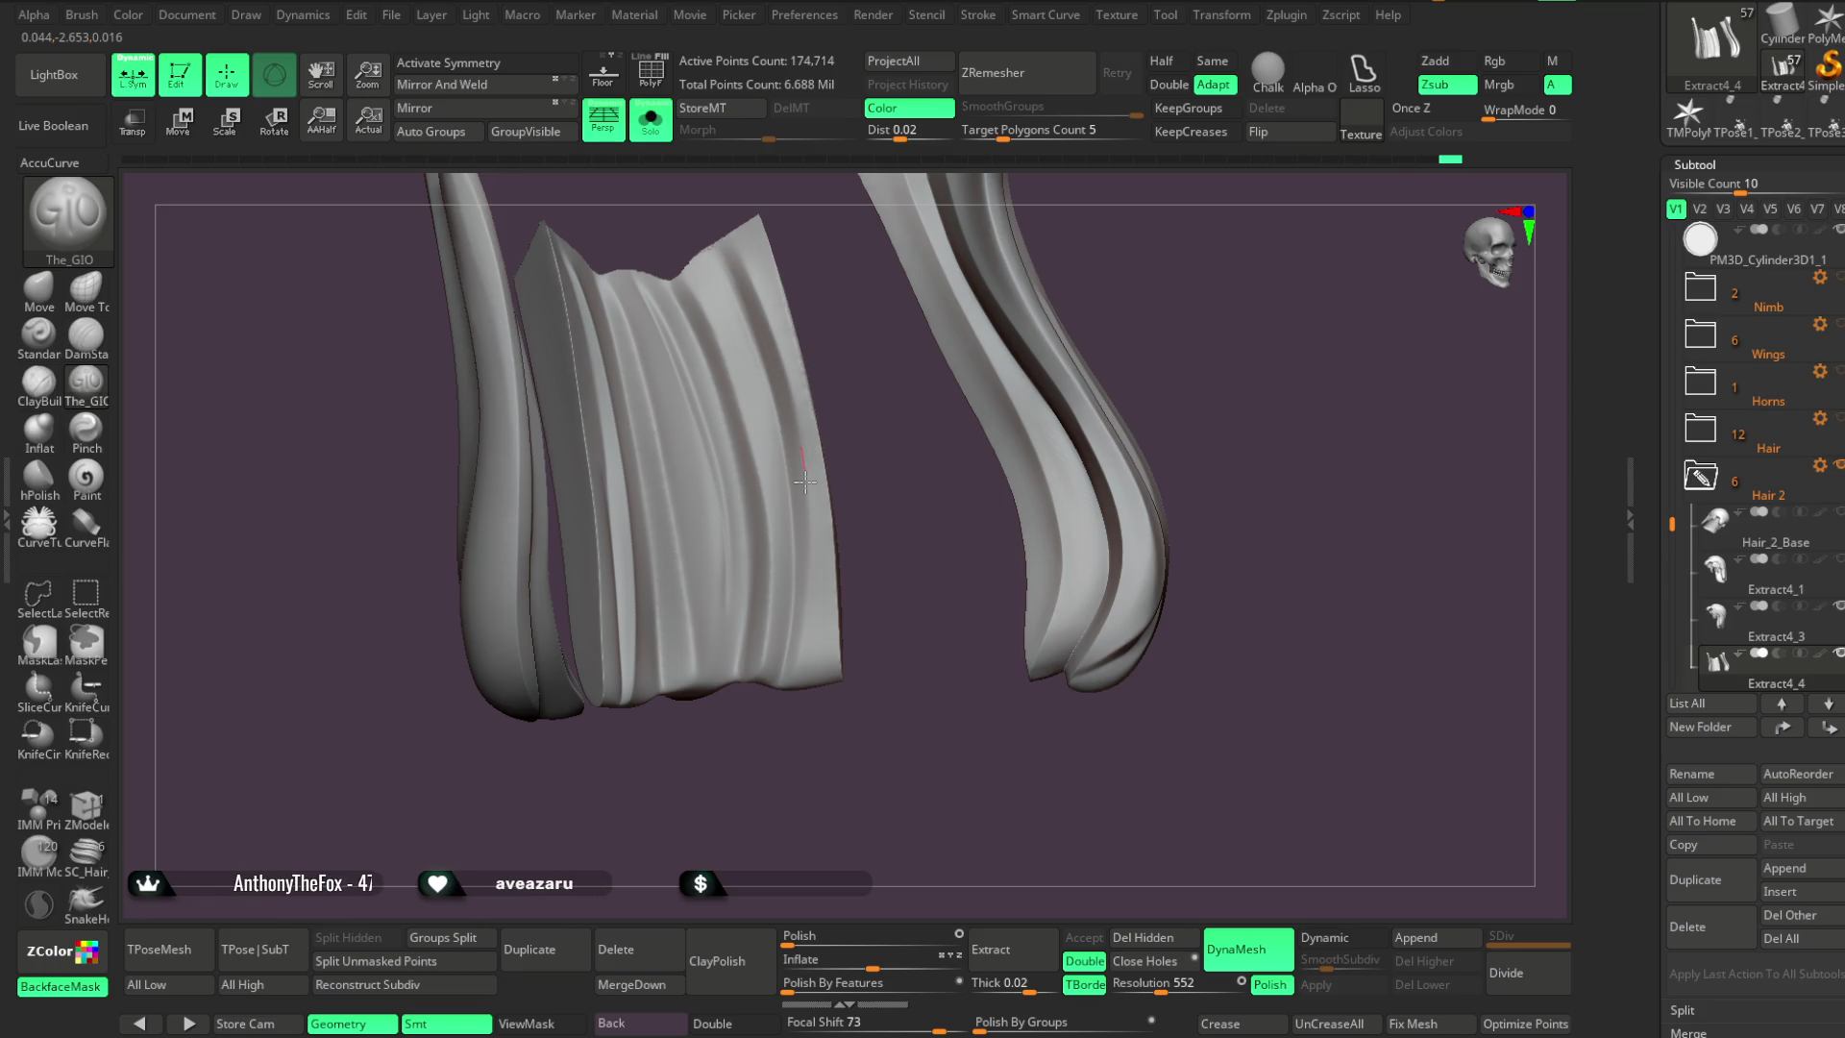
pyautogui.moveTo(765, 782)
pyautogui.mouseDown(button='right')
pyautogui.moveTo(729, 782)
pyautogui.moveTo(692, 697)
pyautogui.mouseUp(button='right')
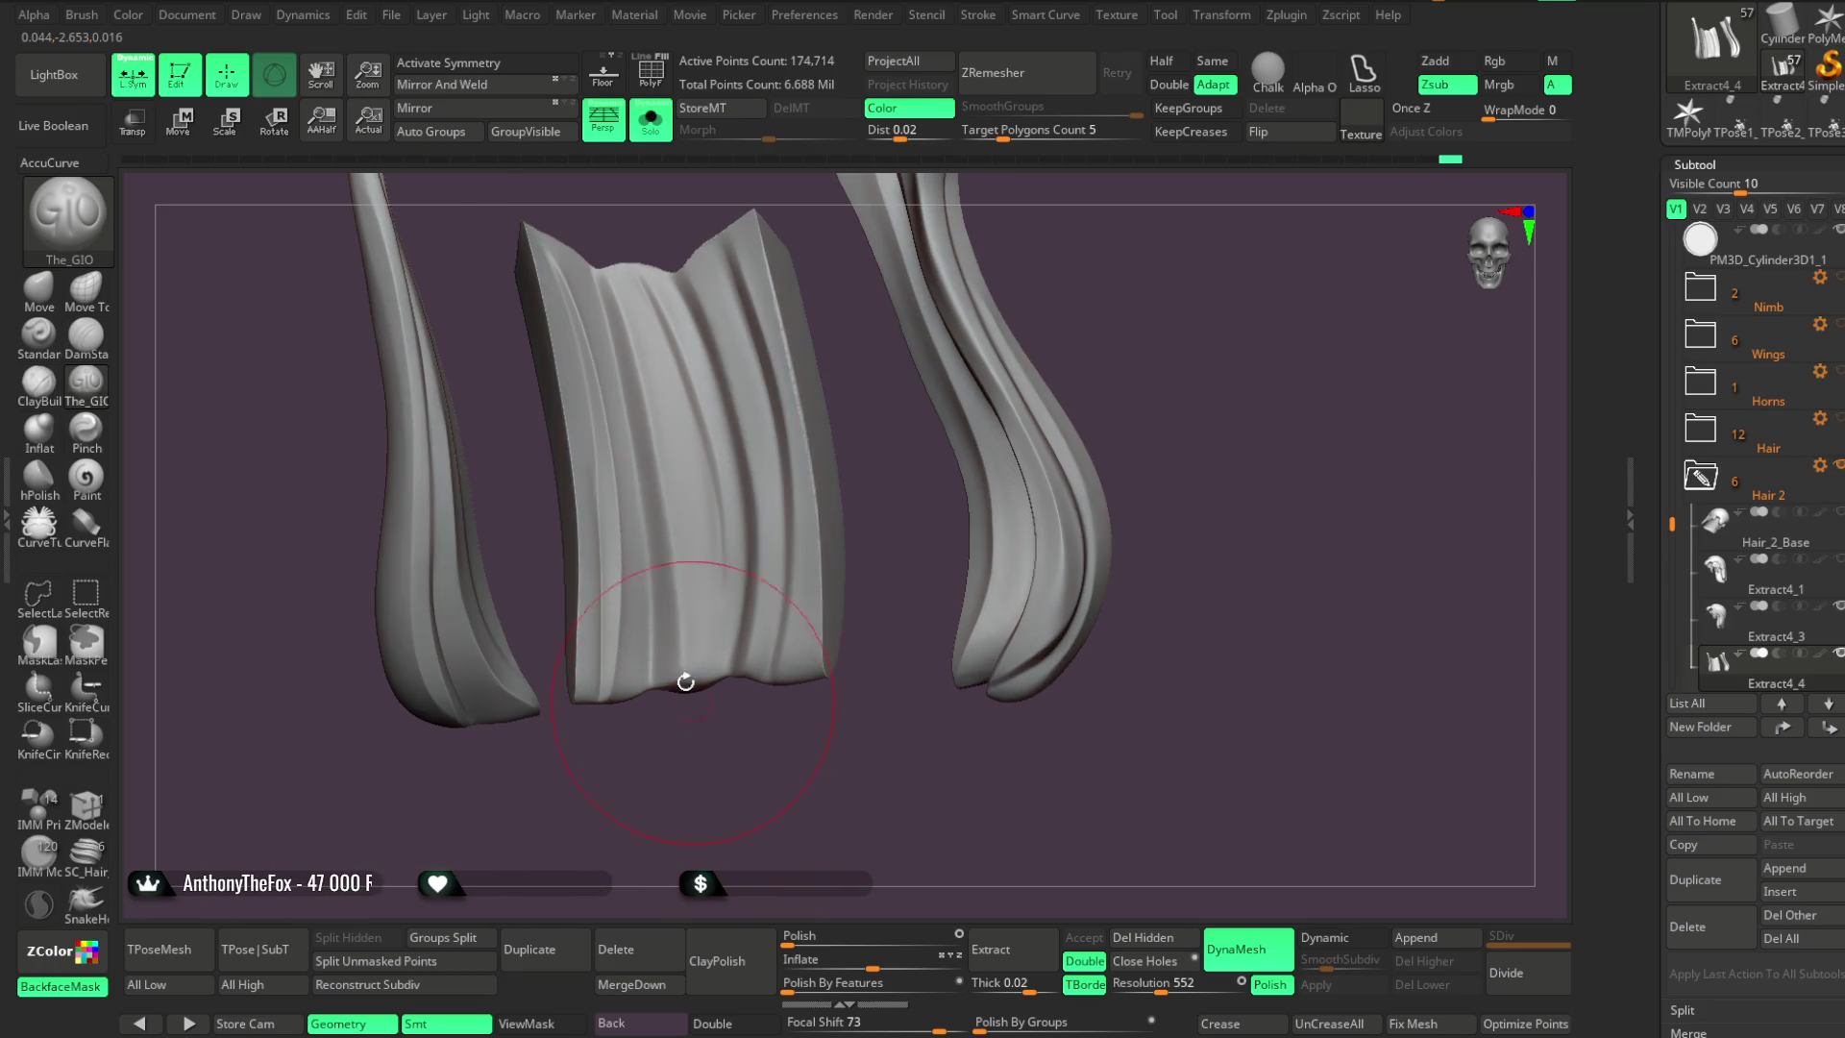
pyautogui.moveTo(713, 762); pyautogui.dragTo(639, 322, button='right')
pyautogui.hotkey('shift', 'ctrl', 's')
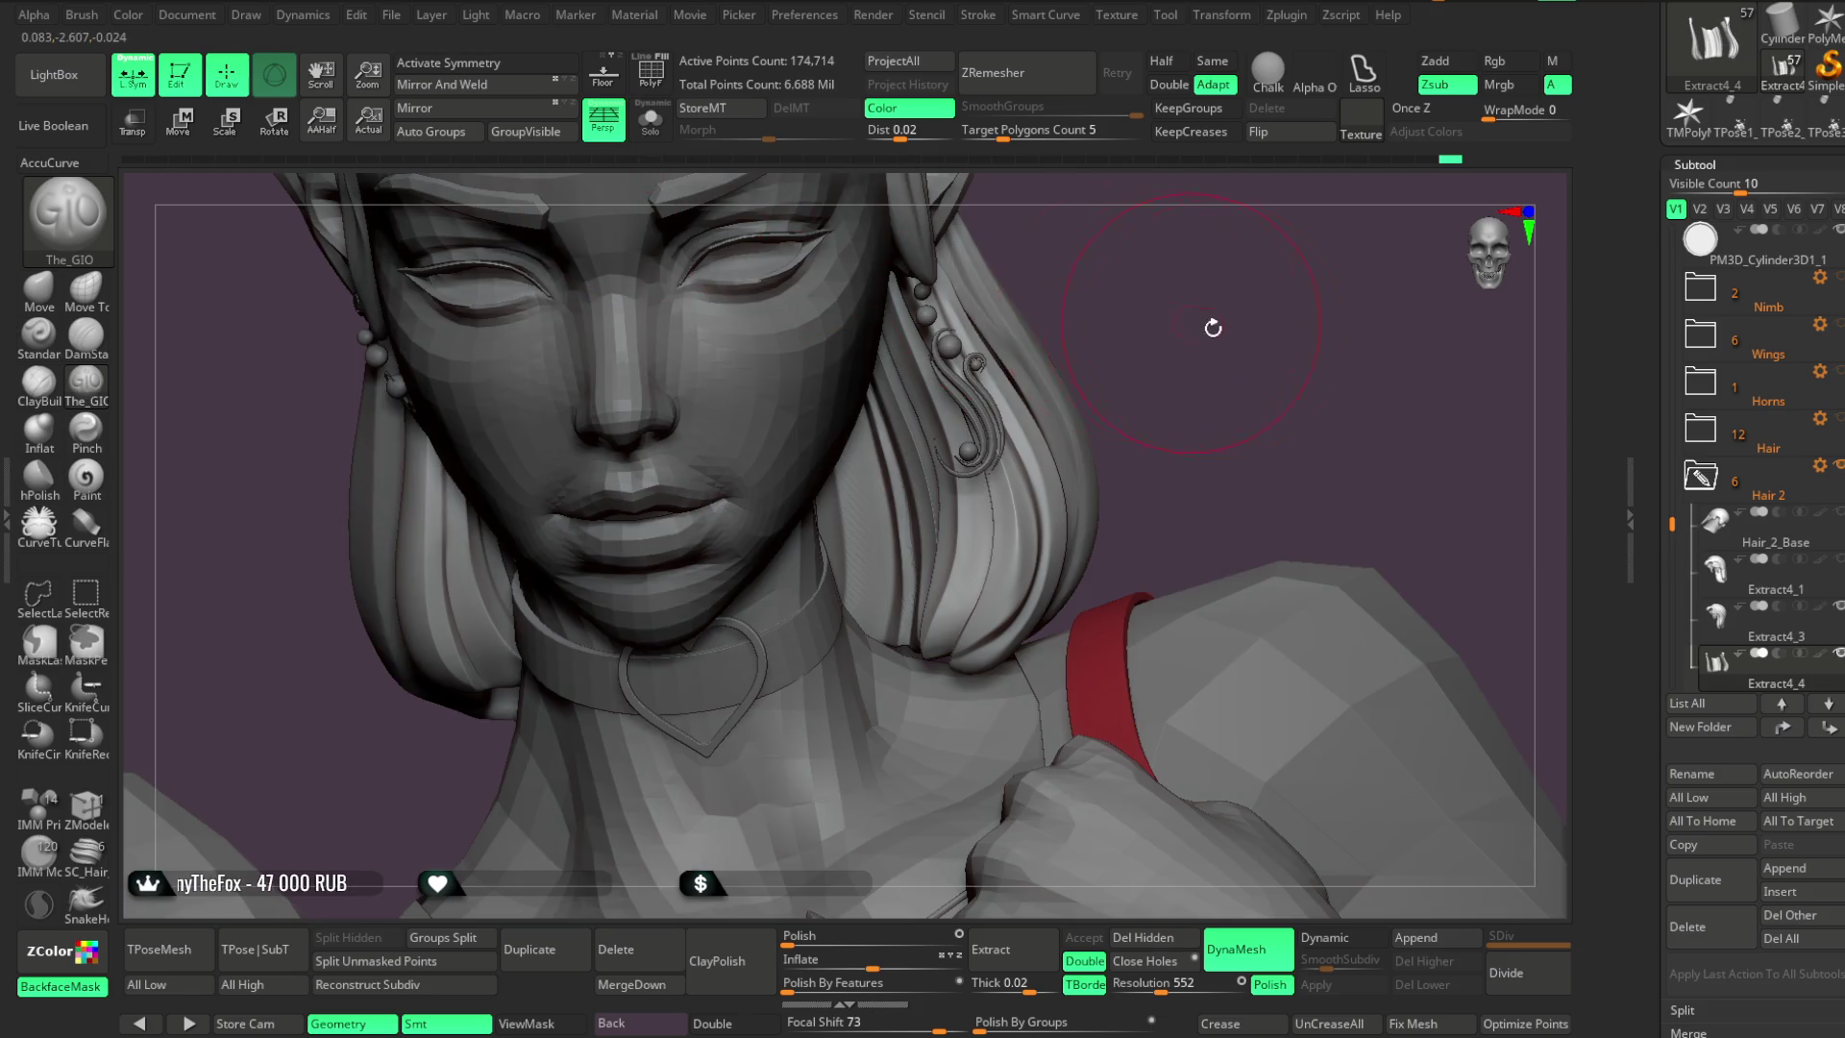
# Select the Extract4_5 hair piece and isolate it in Solo view
pyautogui.keyDown('alt'); pyautogui.click(966, 423); pyautogui.keyUp('alt')
pyautogui.moveTo(966, 422); pyautogui.dragTo(687, 242, button='right')
pyautogui.click(652, 122)
# Try remesh resolutions of 464 and 504, then undo and redo the hair mesh changes
pyautogui.moveTo(1149, 989); pyautogui.dragTo(1163, 990)
pyautogui.click(1270, 984)
pyautogui.moveTo(1050, 400); pyautogui.dragTo(1103, 419, button='right')
pyautogui.hotkey('ctrl', 'z')
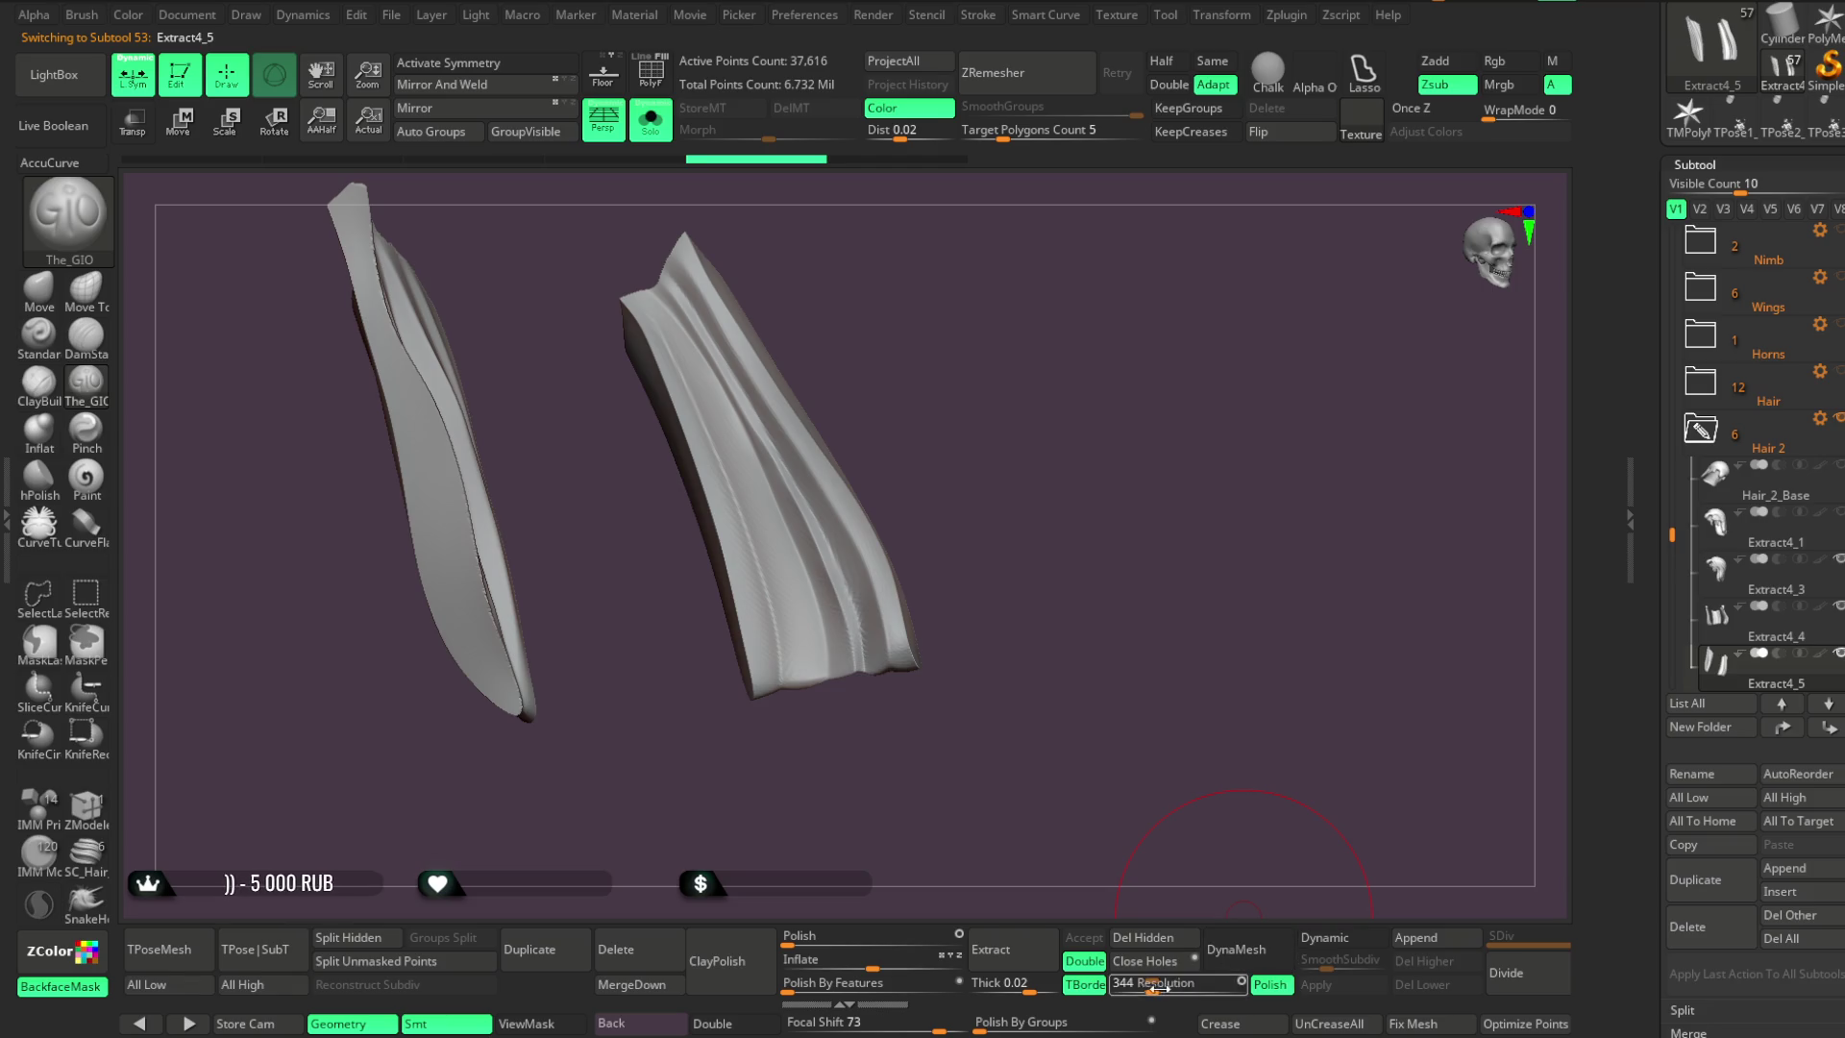
pyautogui.hotkey('ctrl', 'z')
pyautogui.hotkey('ctrl', 'z')
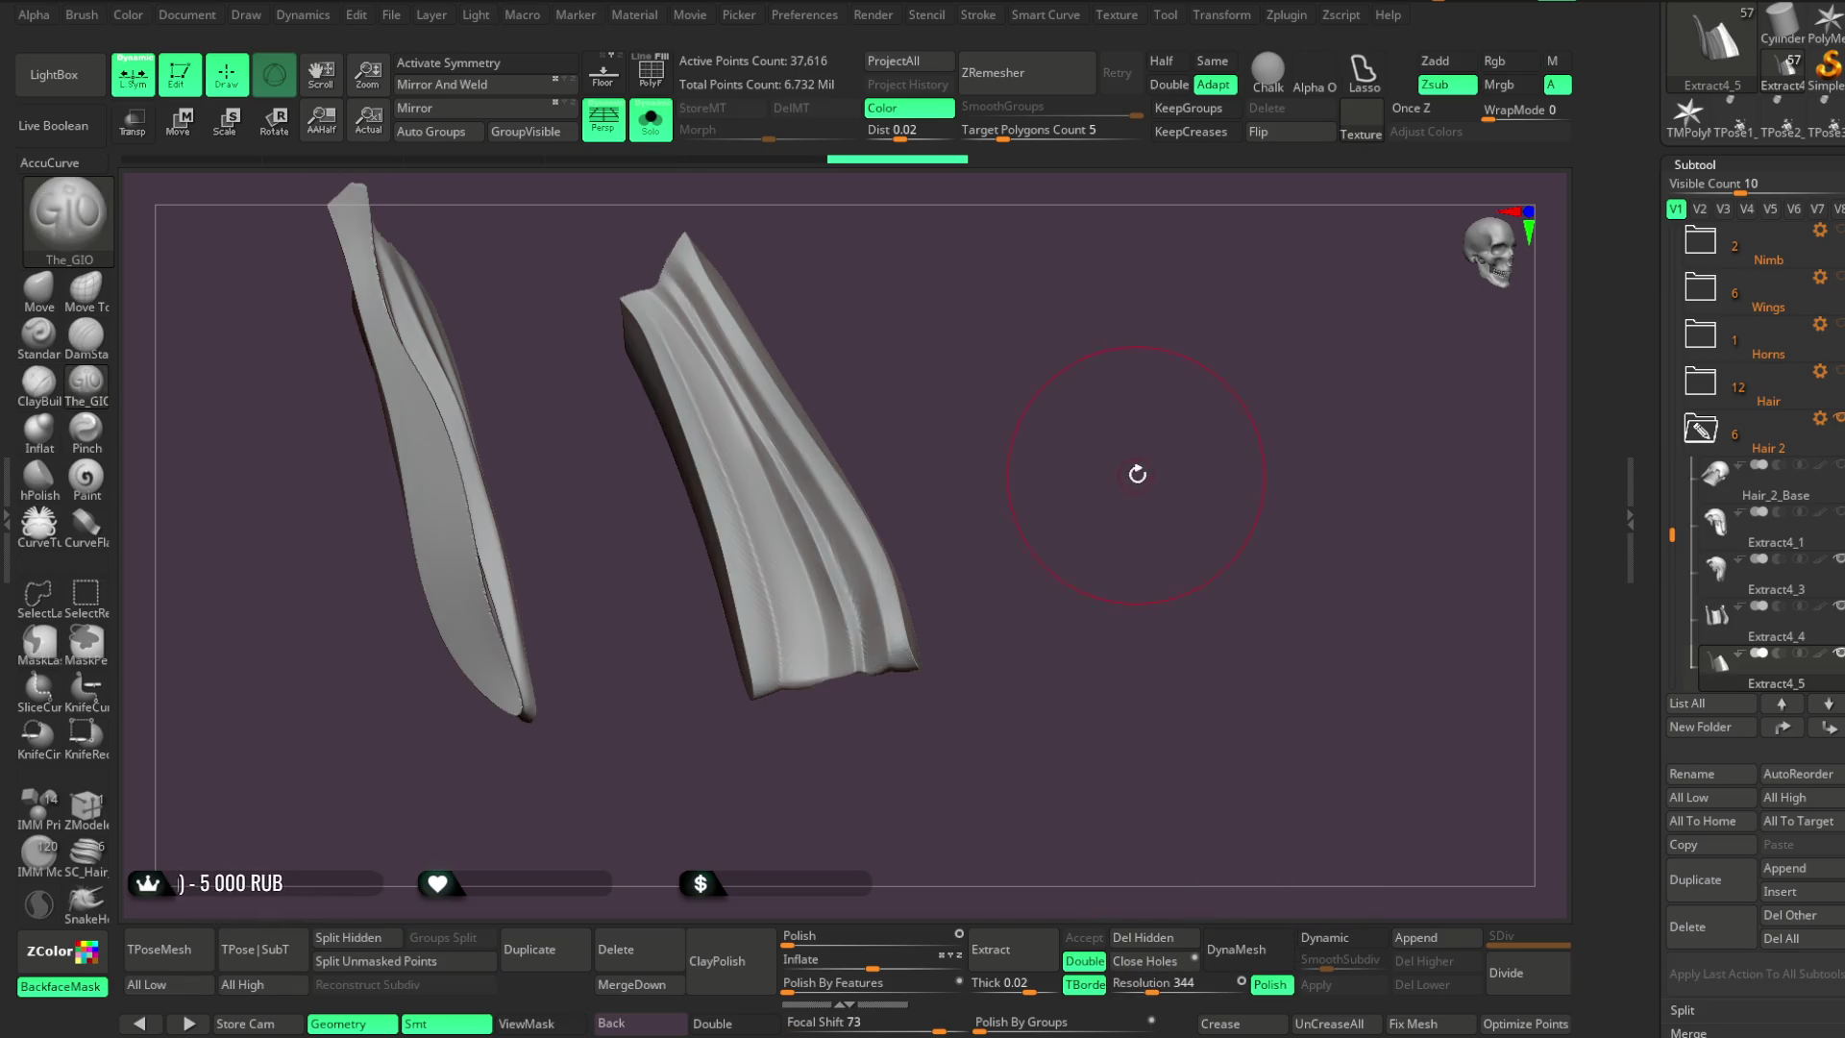
pyautogui.hotkey('ctrl', 'z')
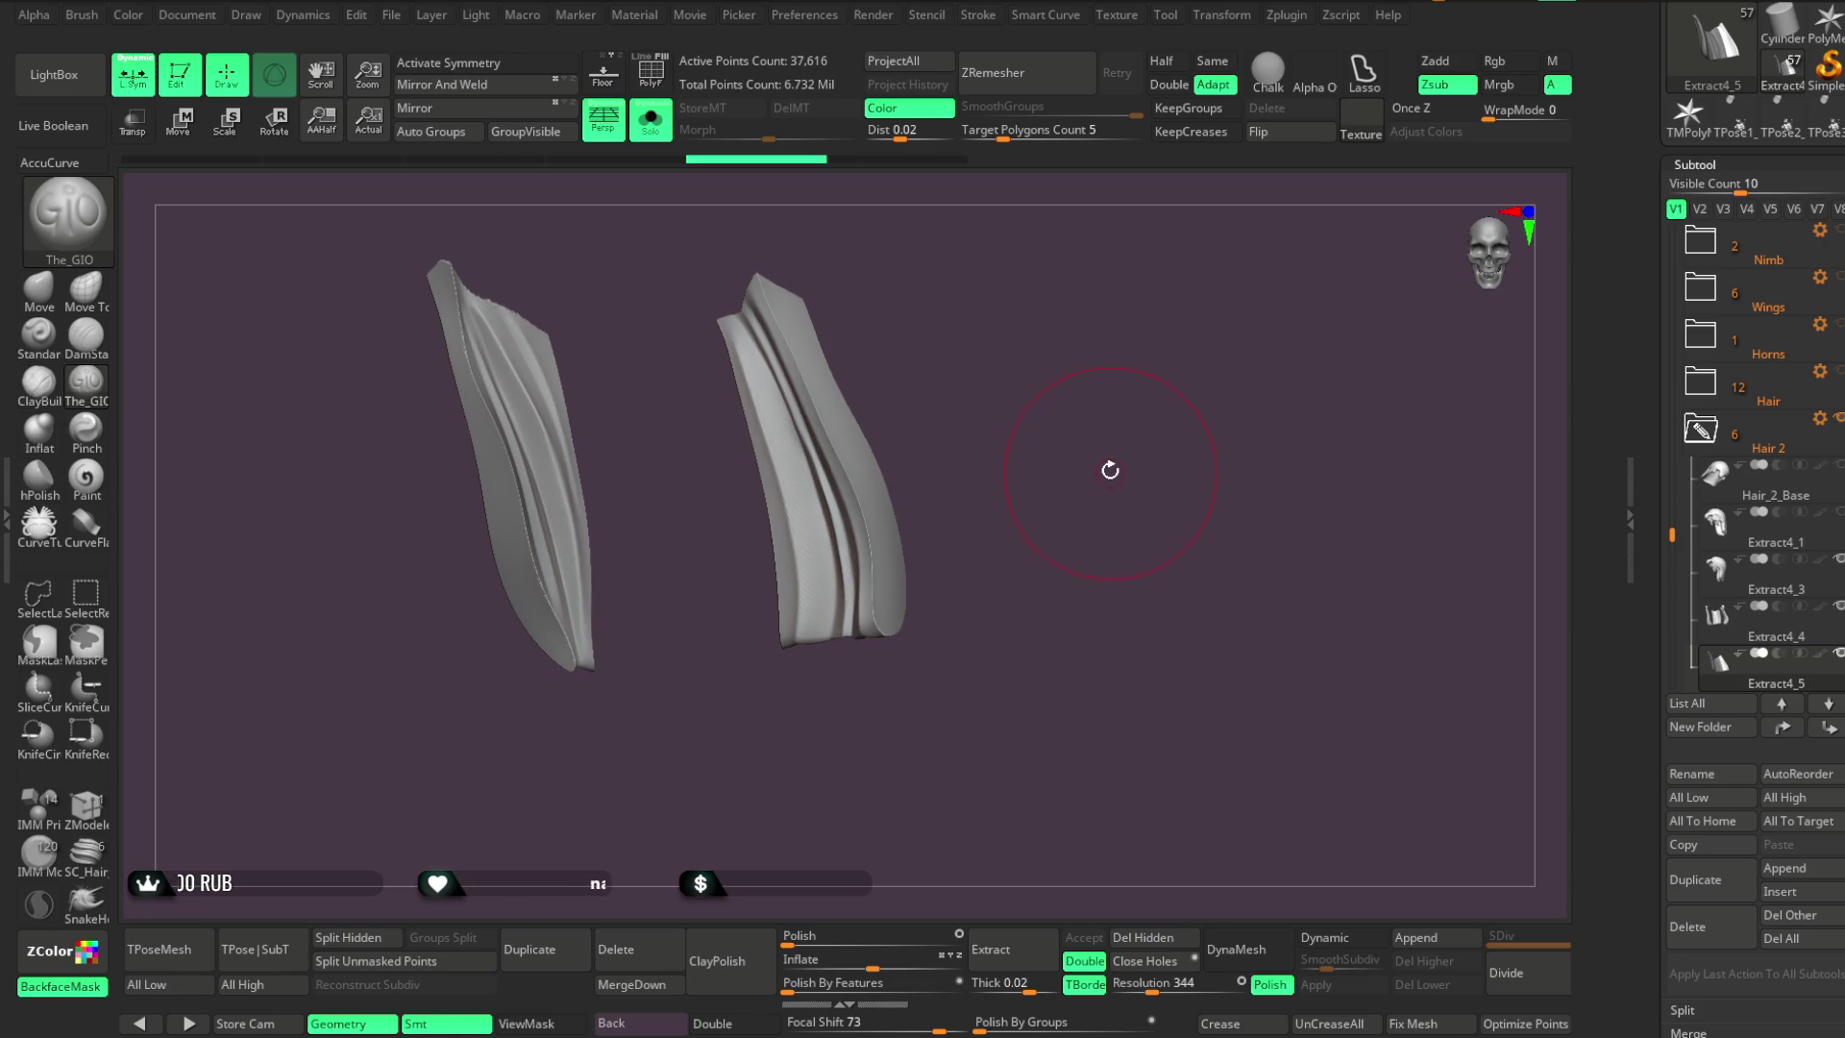
pyautogui.hotkey('ctrl', 'shift', 'z')
pyautogui.hotkey('ctrl', 'shift', 'z')
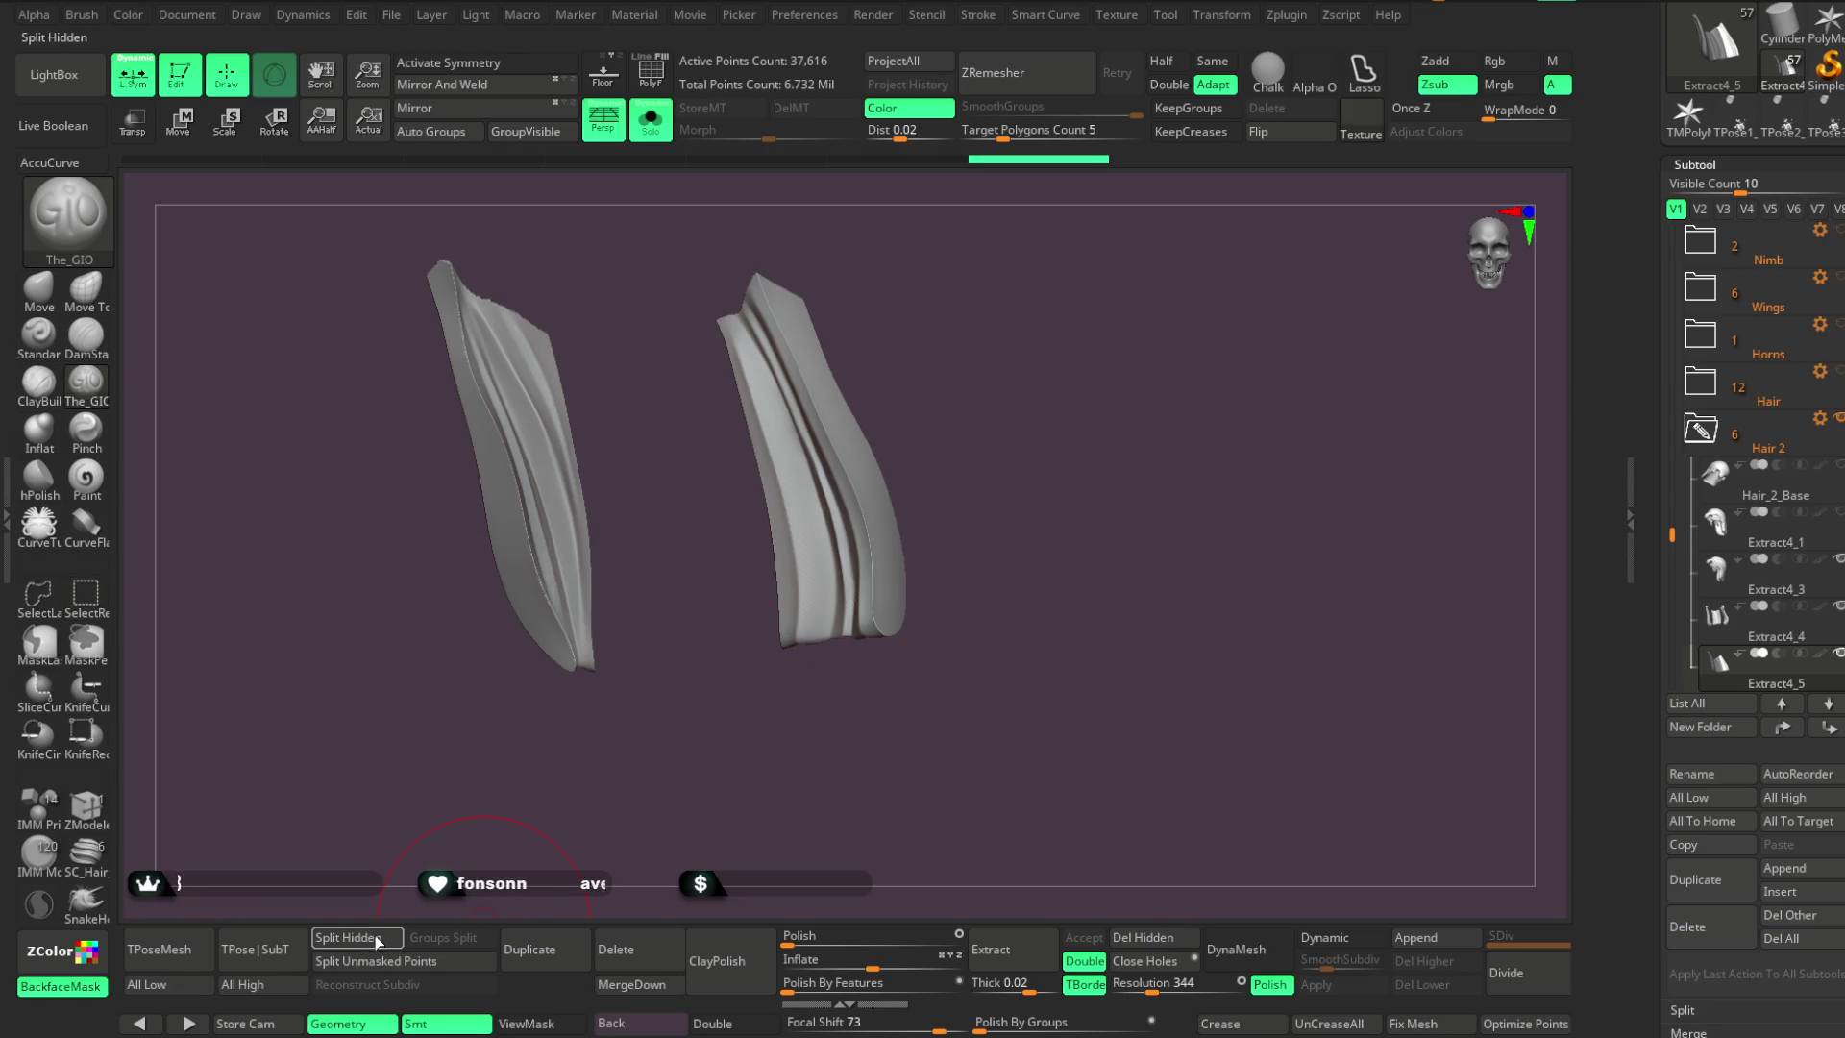
# Split the hidden part off as Extract4_6 and DynaMesh Extract4_5's two locks at resolution 304
pyautogui.click(377, 936)
pyautogui.moveTo(1163, 976); pyautogui.dragTo(1153, 977)
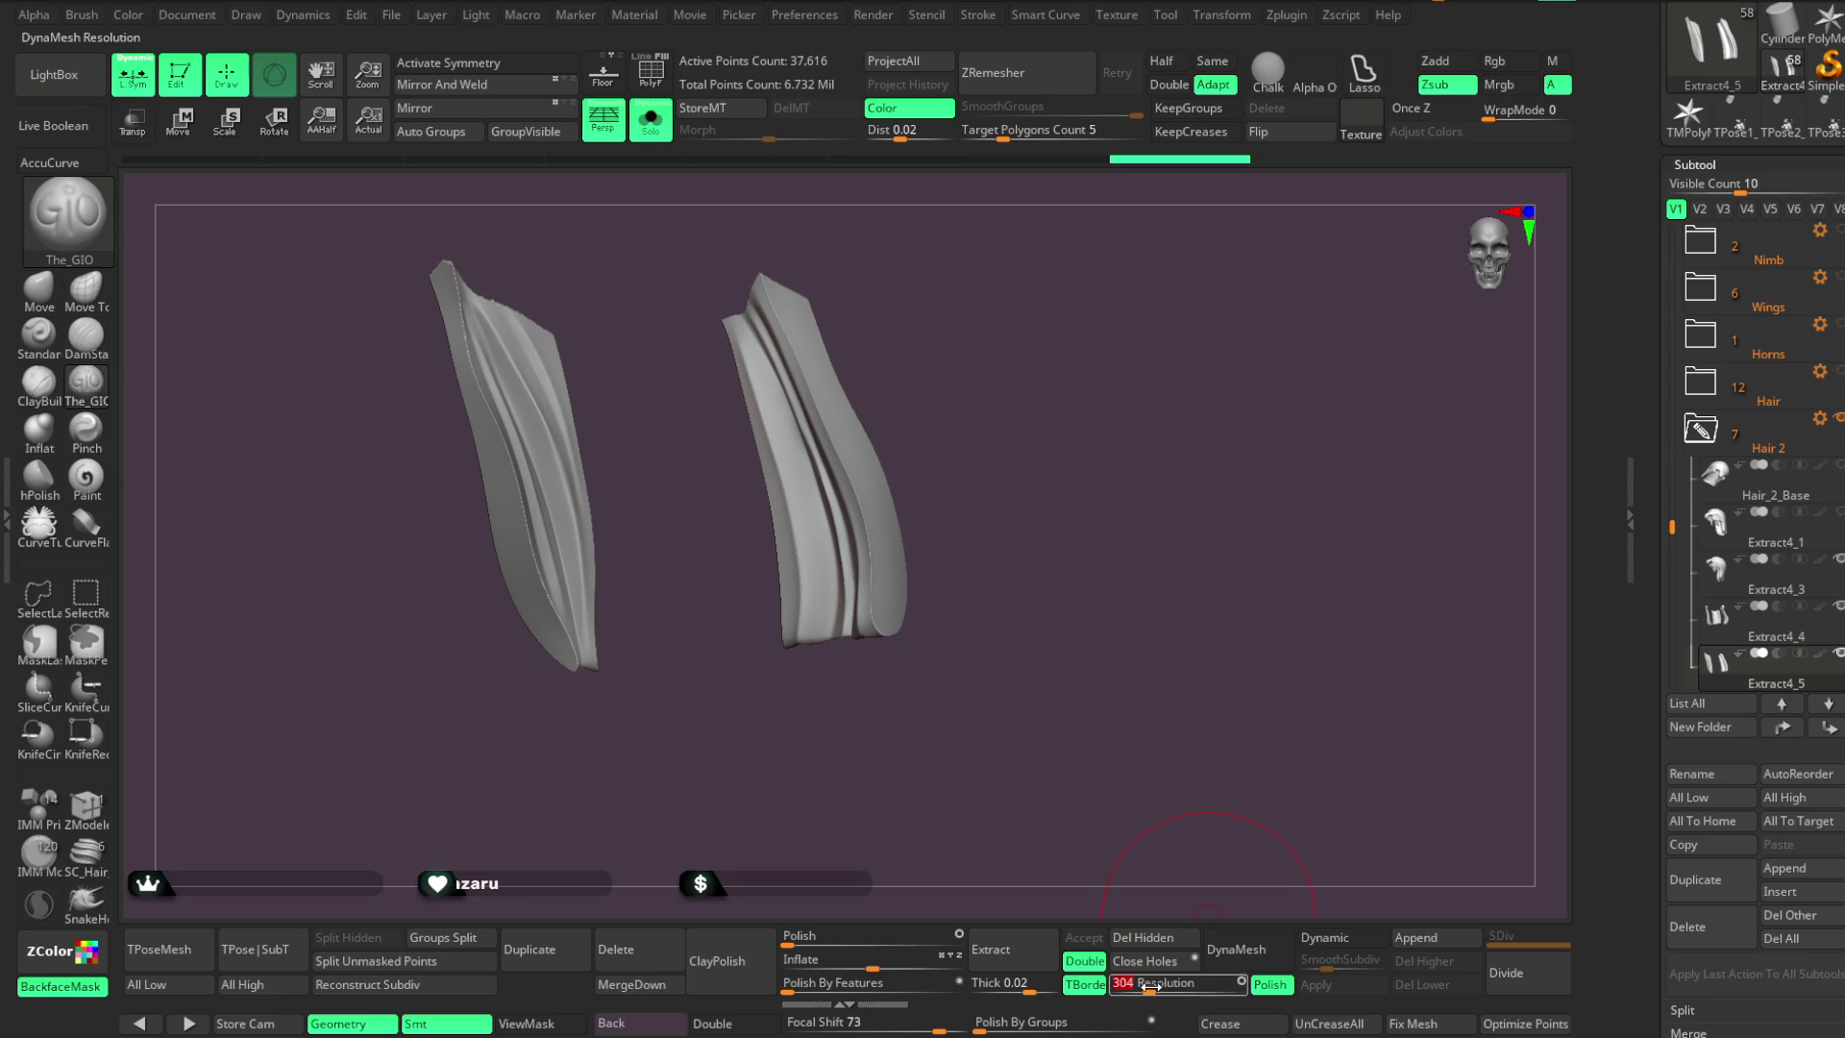
pyautogui.click(1236, 949)
pyautogui.moveTo(1198, 868)
pyautogui.mouseDown()
pyautogui.moveTo(1063, 473)
pyautogui.moveTo(1103, 462)
pyautogui.moveTo(979, 331)
pyautogui.mouseUp()
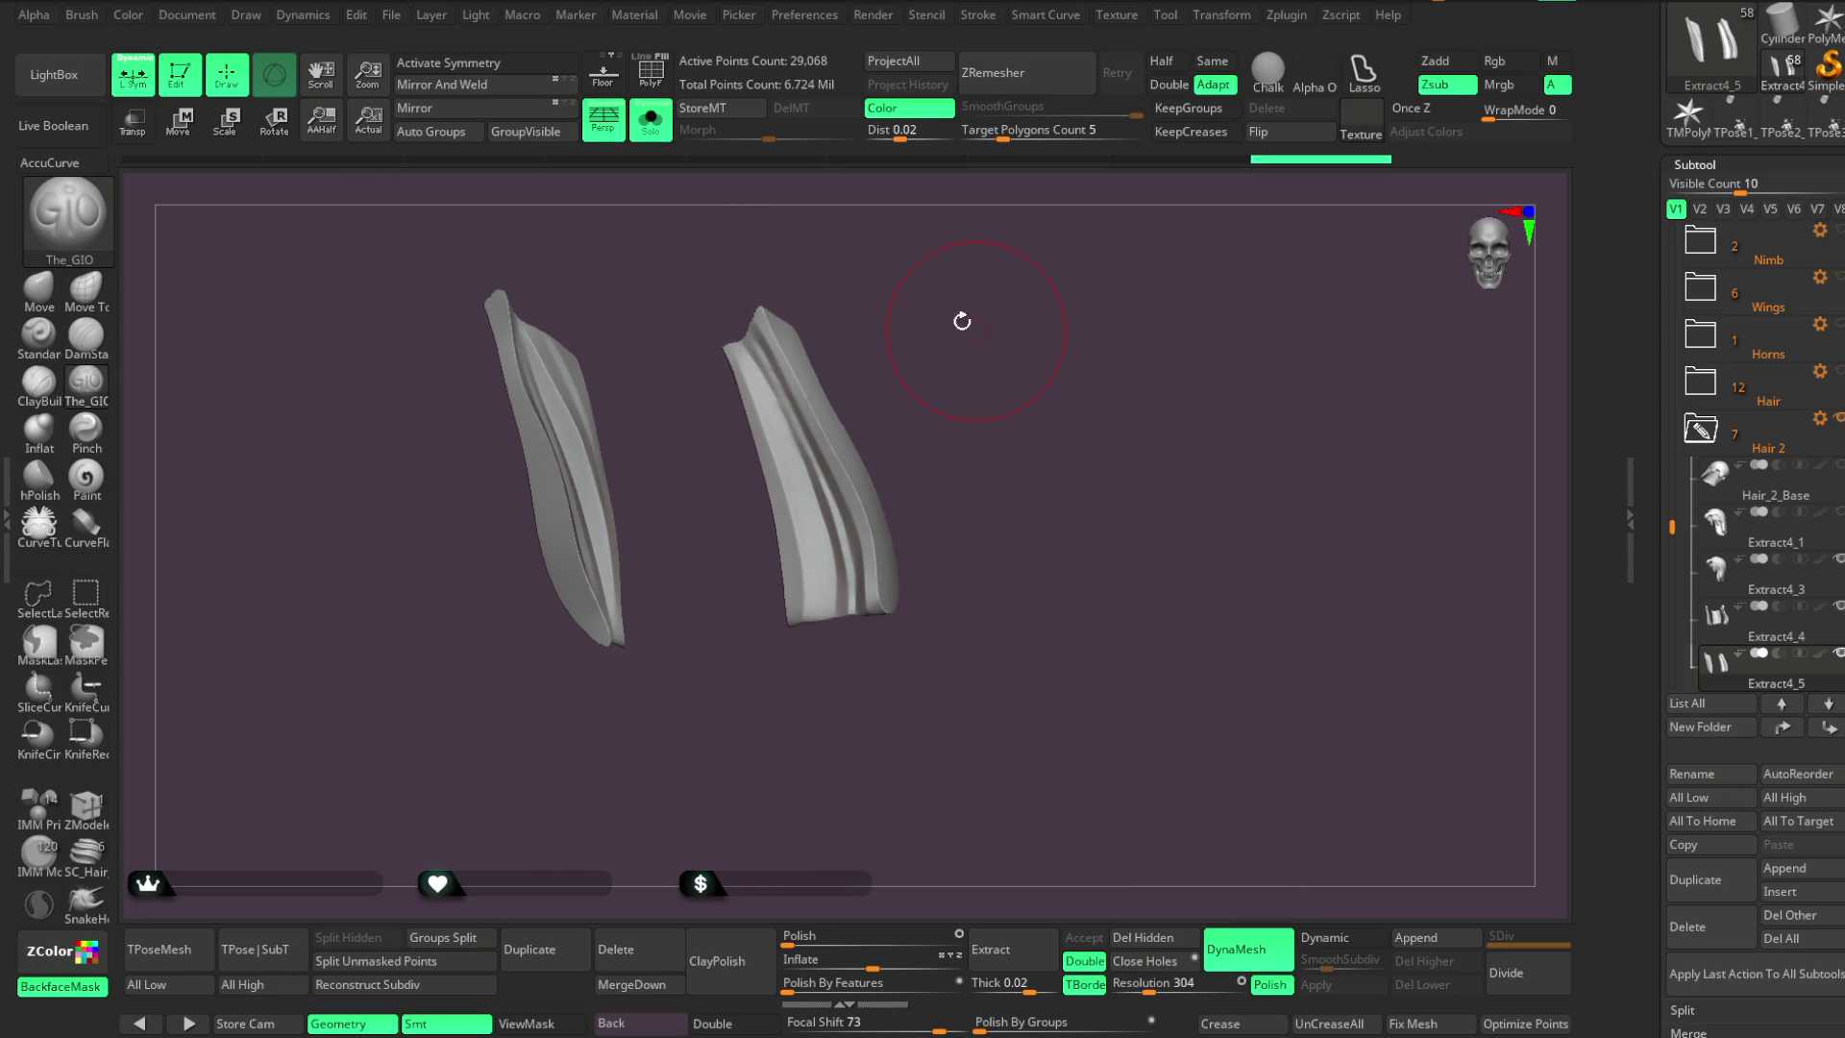
# Turn Solo off and briefly isolate the Extract4_4 hair lock to inspect it
pyautogui.click(651, 120)
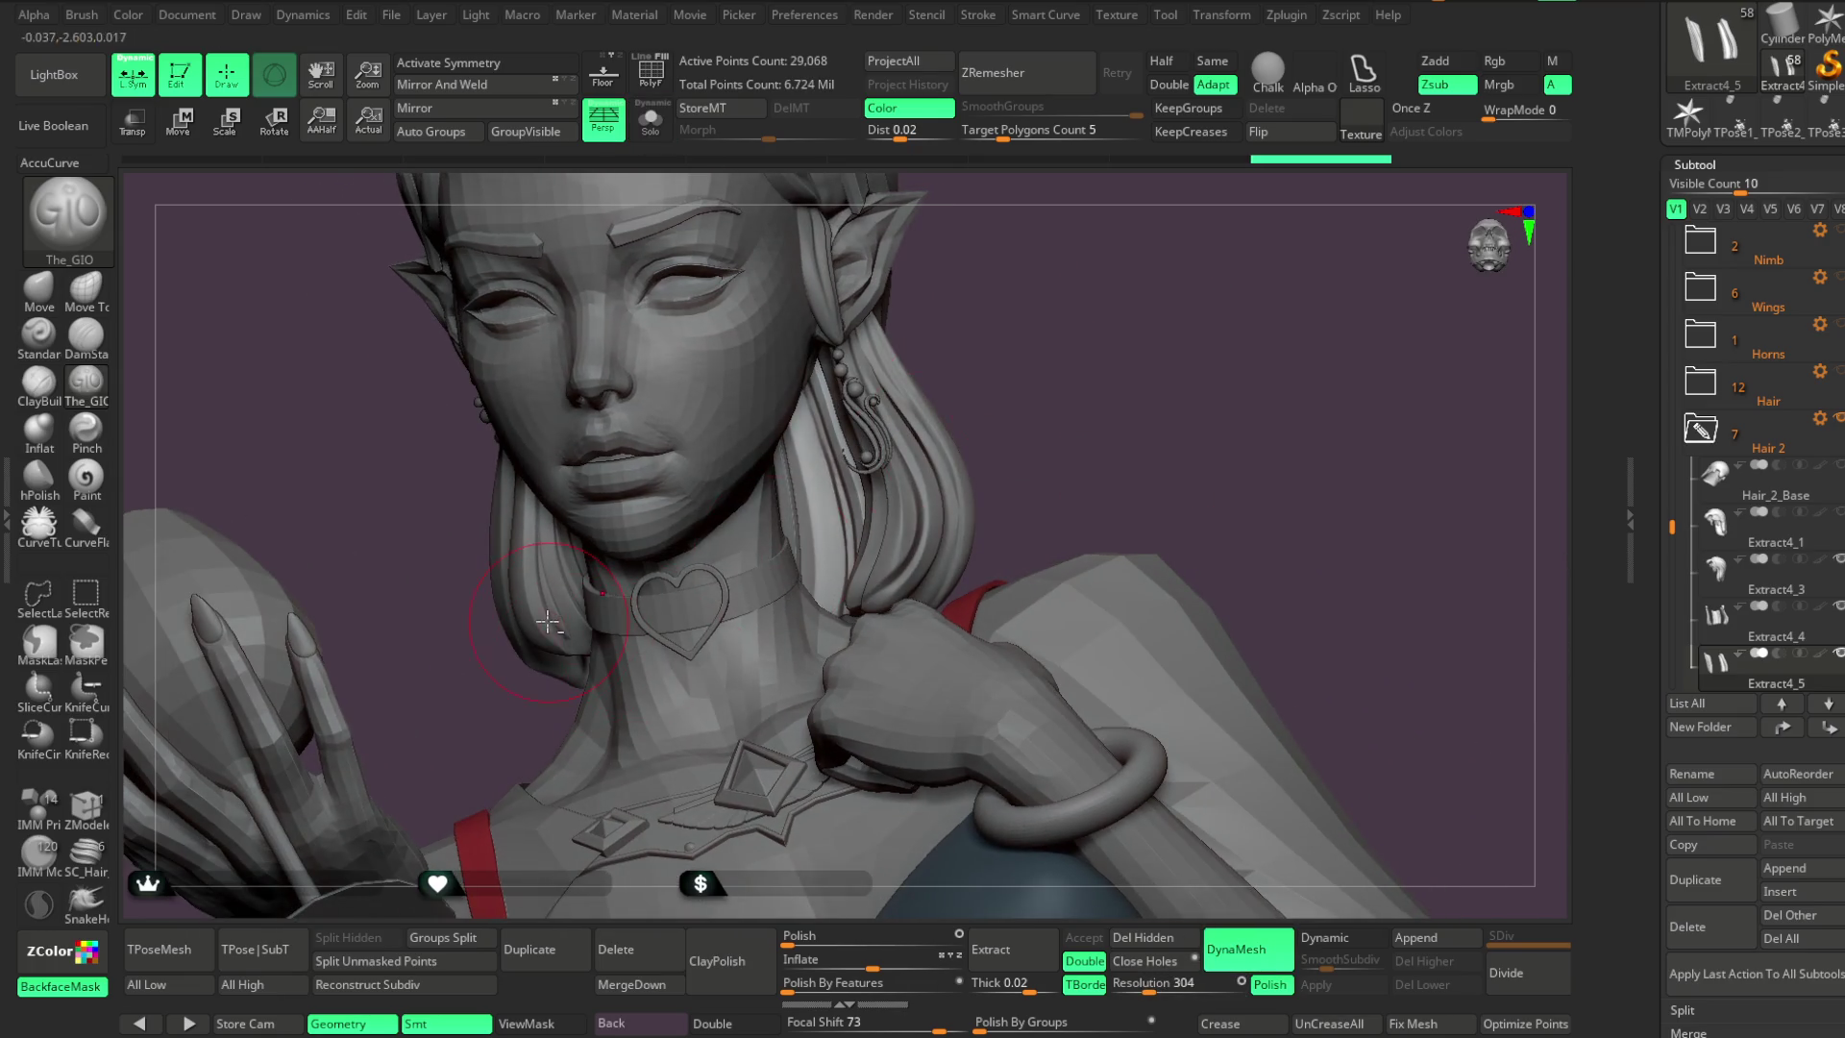
pyautogui.keyDown('alt'); pyautogui.click(548, 607); pyautogui.keyUp('alt')
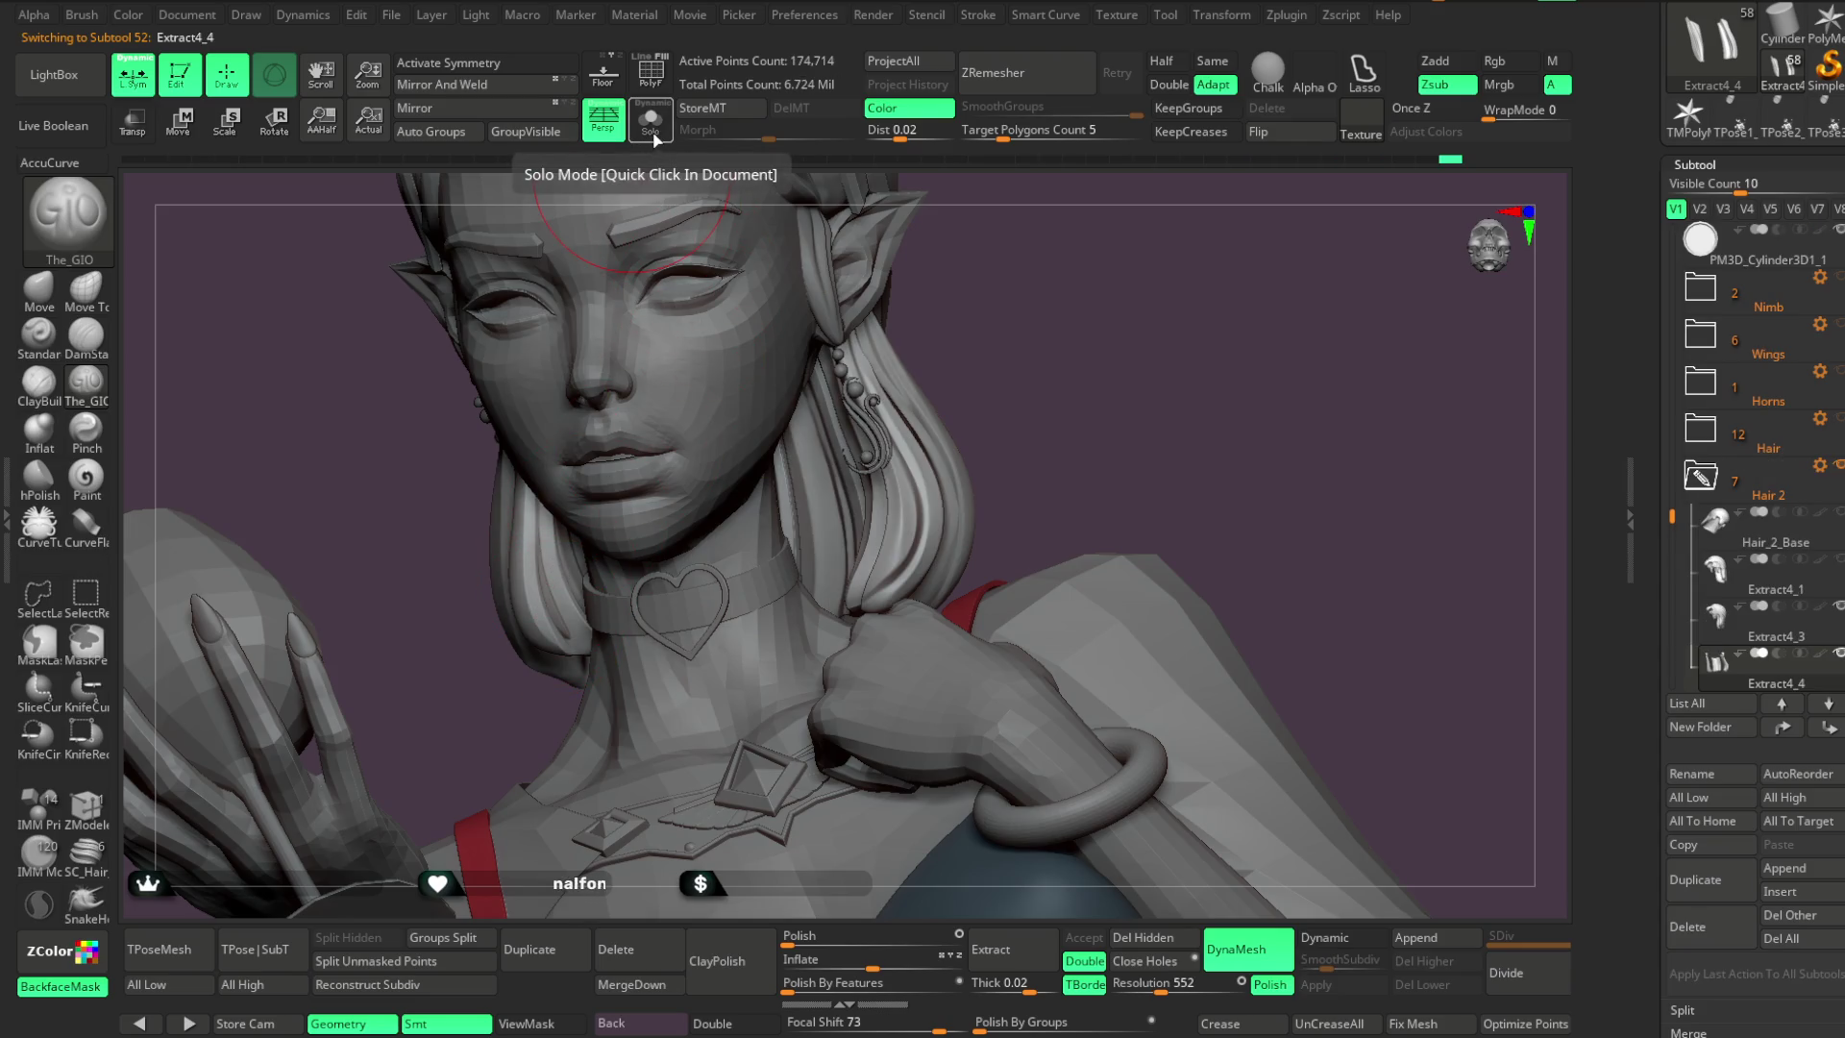
pyautogui.click(651, 135)
pyautogui.click(650, 135)
pyautogui.moveTo(1000, 367)
pyautogui.mouseDown()
pyautogui.moveTo(1038, 370)
pyautogui.moveTo(961, 384)
pyautogui.mouseUp()
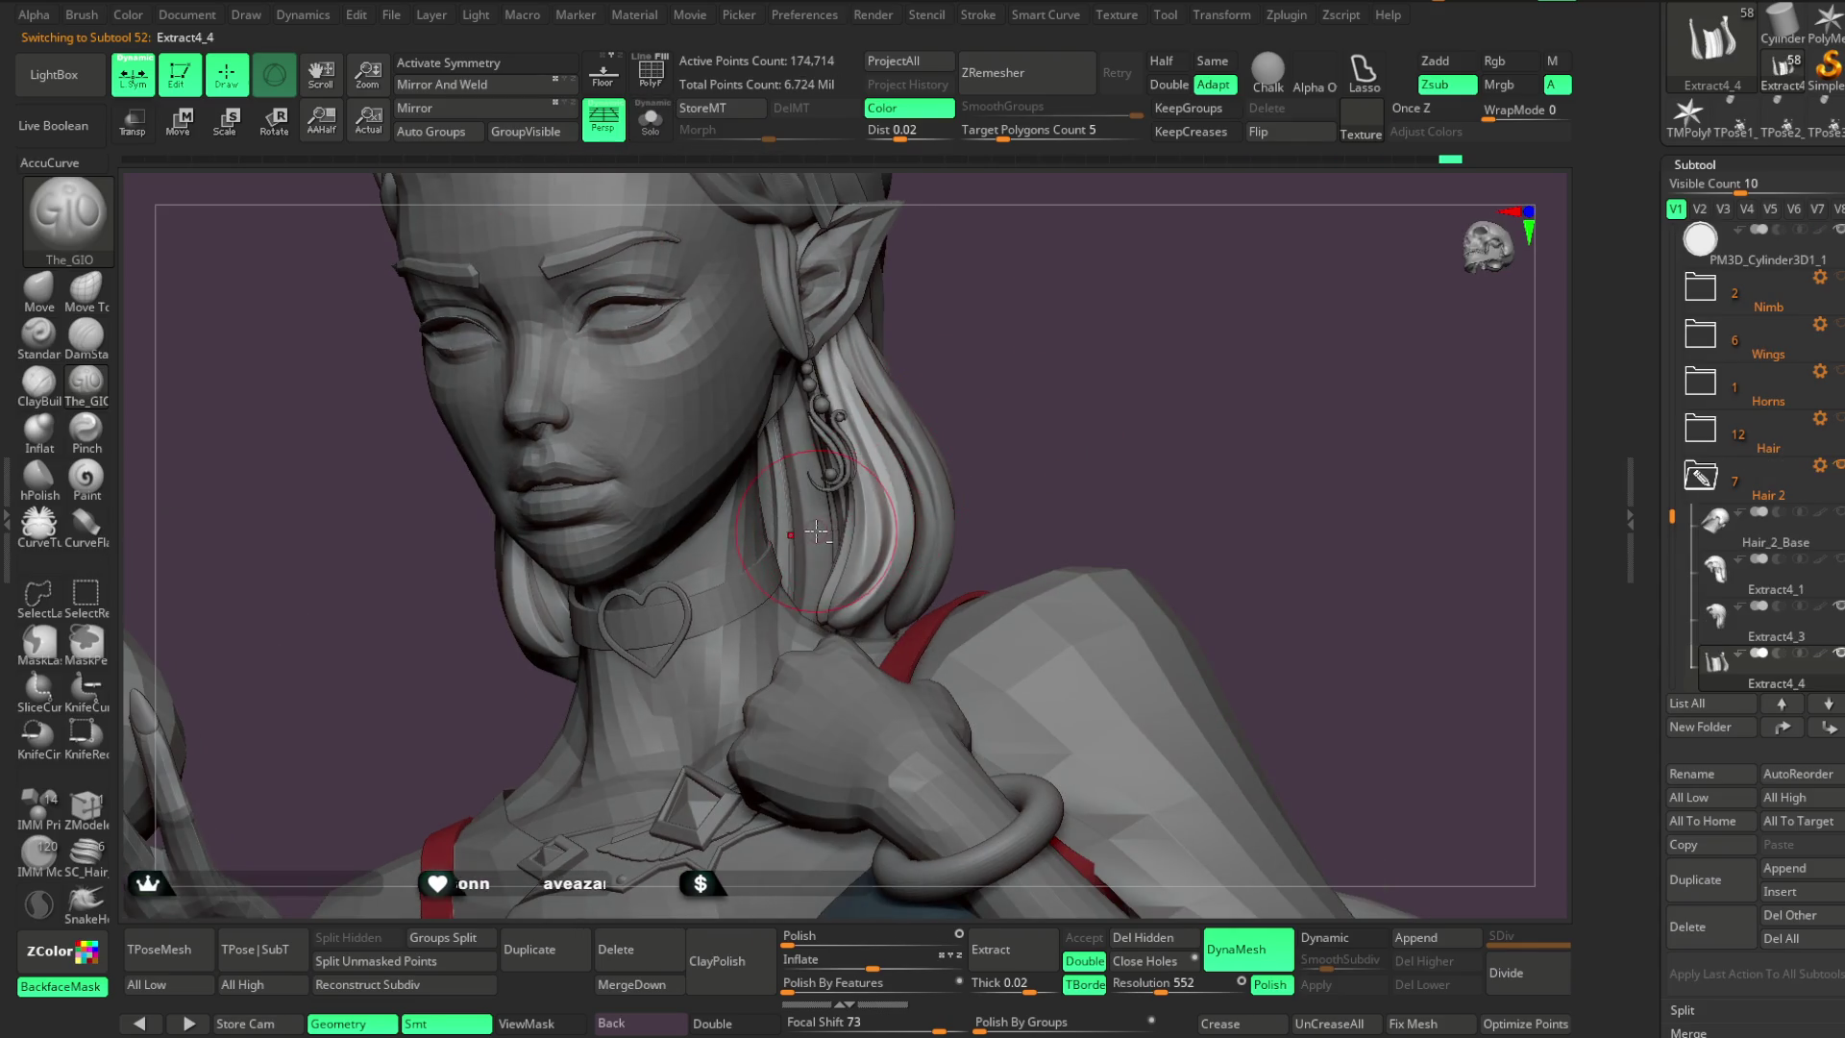
# Briefly isolate the Extract4_5 locks again, then select the Extract4_6 hair piece near the ear
pyautogui.keyDown('alt'); pyautogui.click(918, 403); pyautogui.keyUp('alt')
pyautogui.click(658, 137)
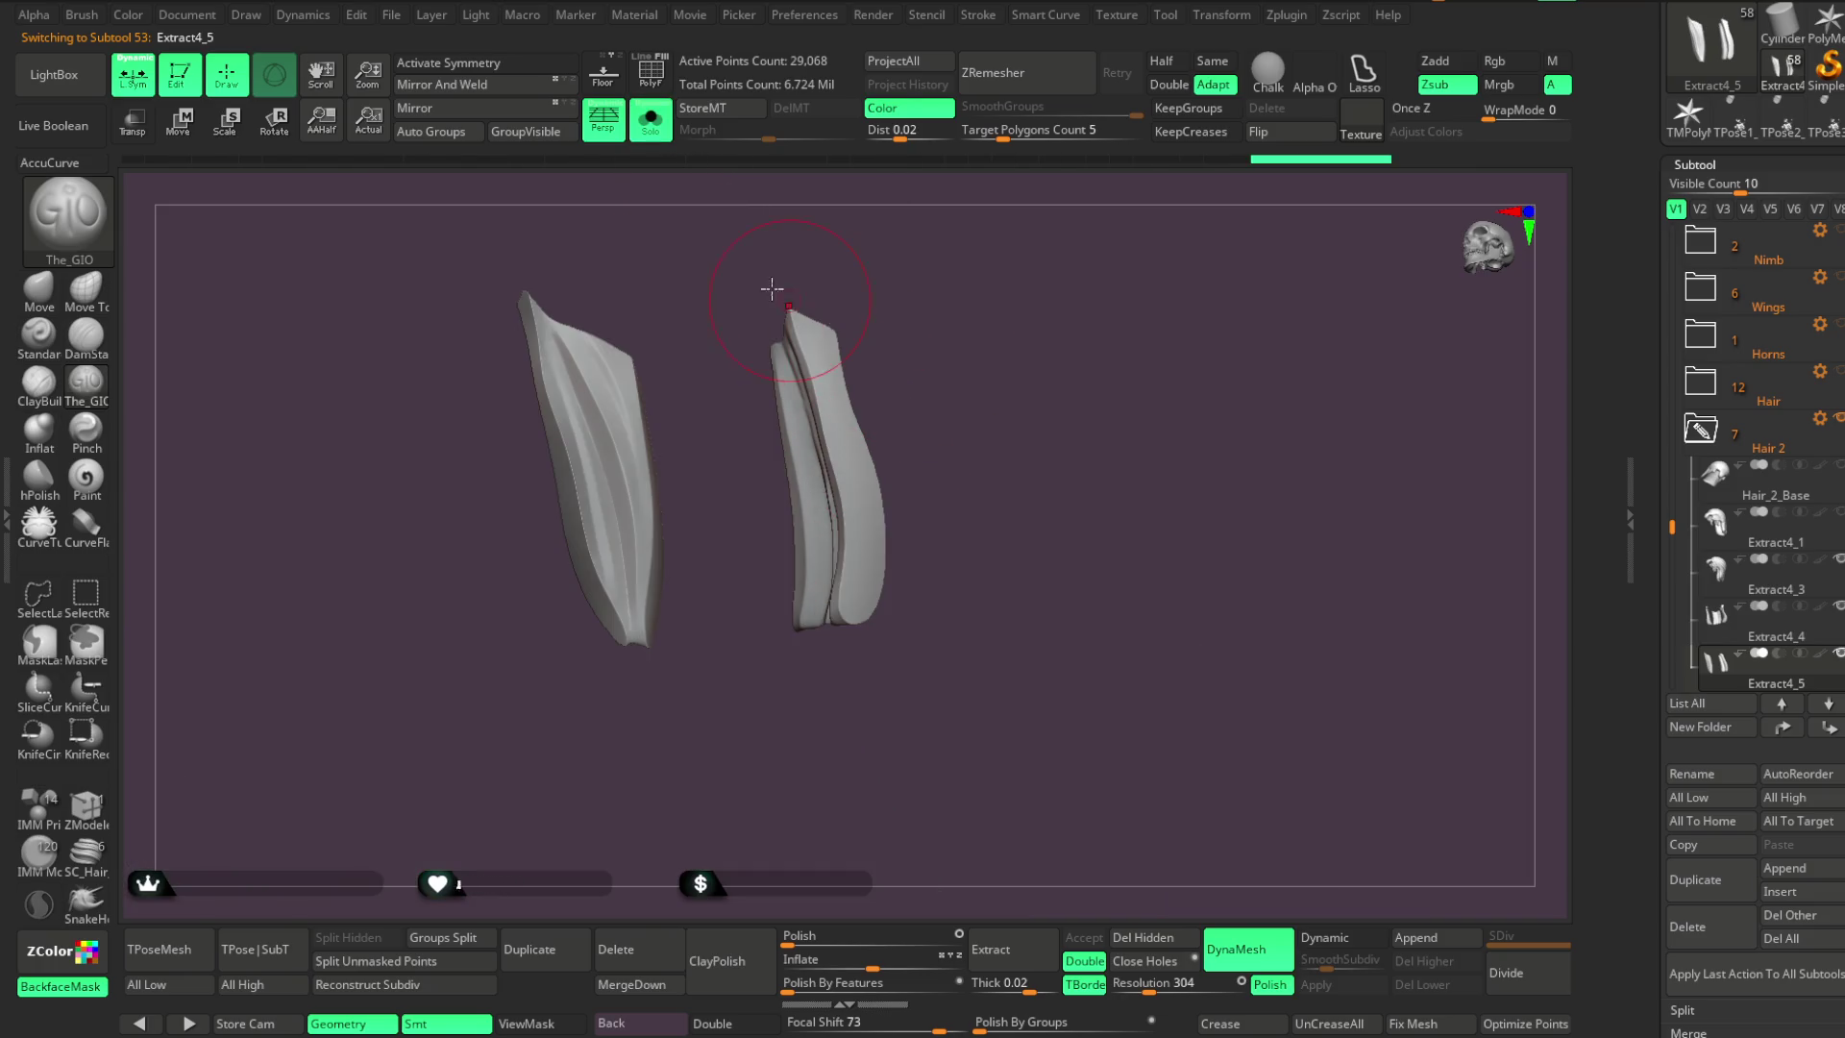
pyautogui.click(651, 120)
pyautogui.moveTo(1007, 326); pyautogui.dragTo(913, 397)
pyautogui.keyDown('alt'); pyautogui.click(774, 521); pyautogui.keyUp('alt')
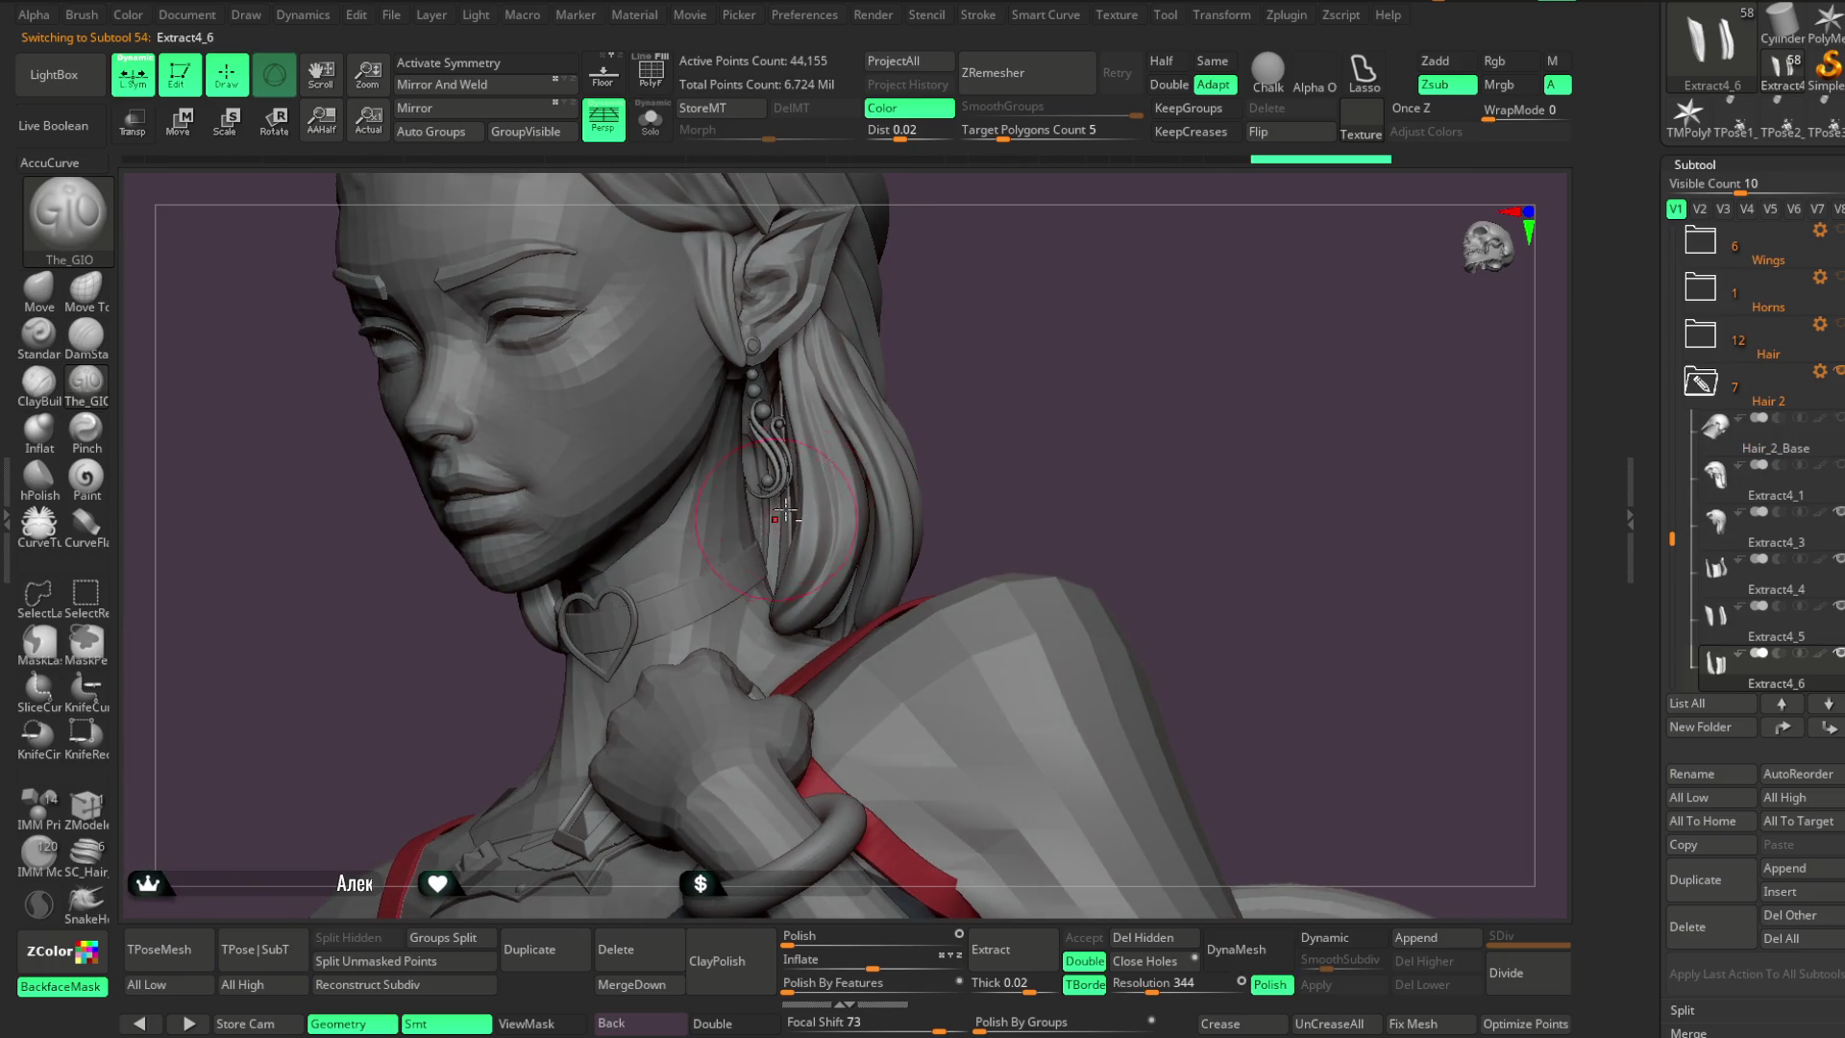